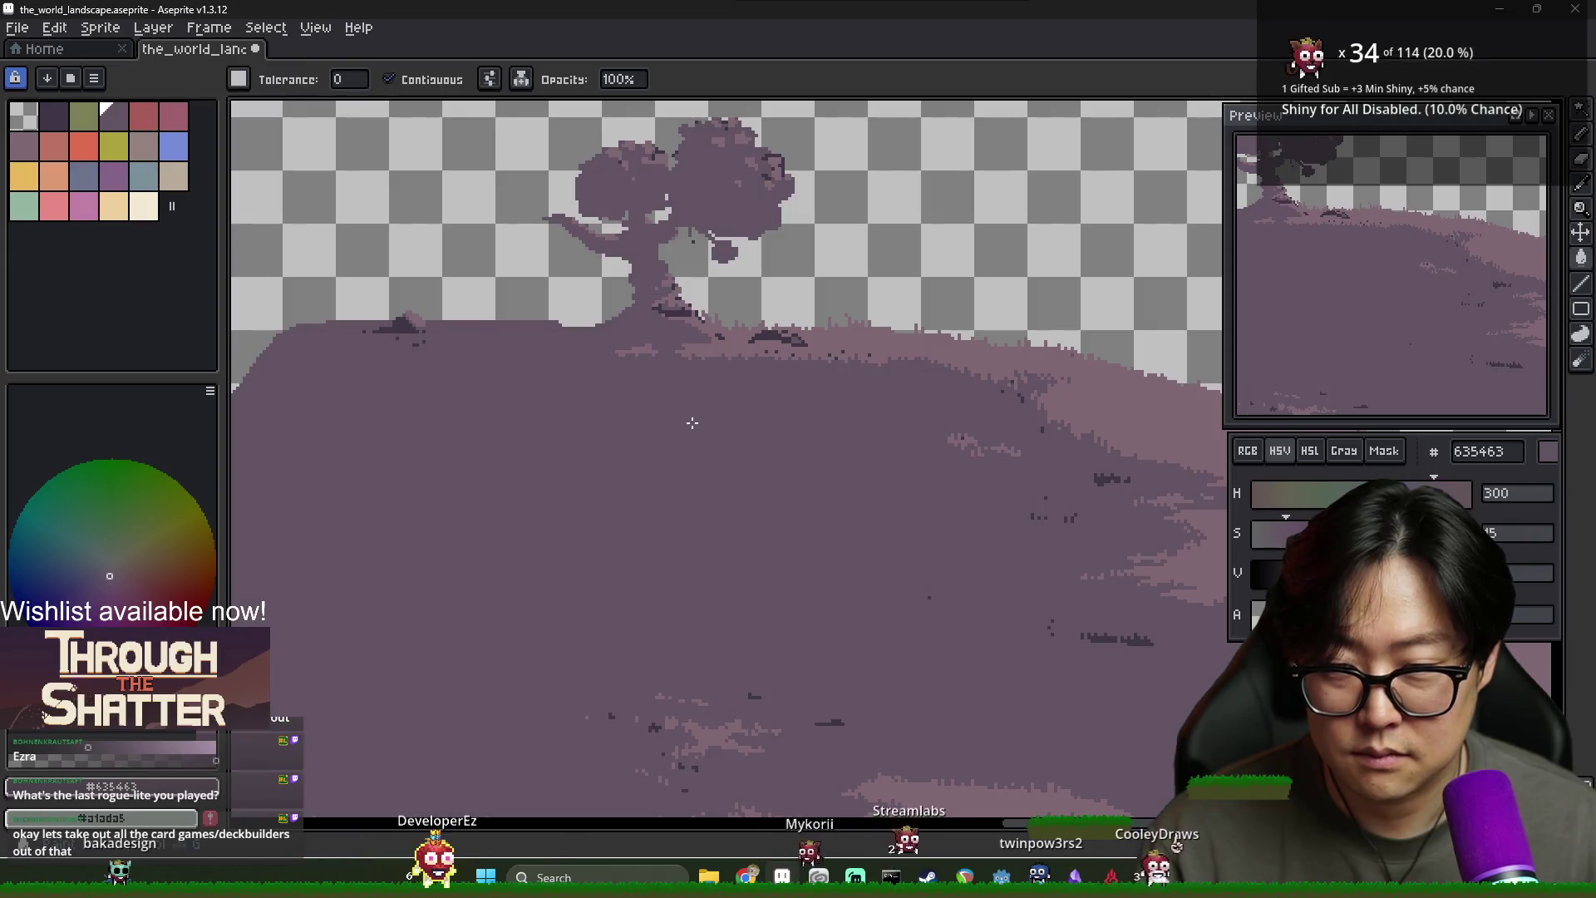
Fill the wedge between the guide lines with the lighter shade
scroll(599, 354, up, 2)
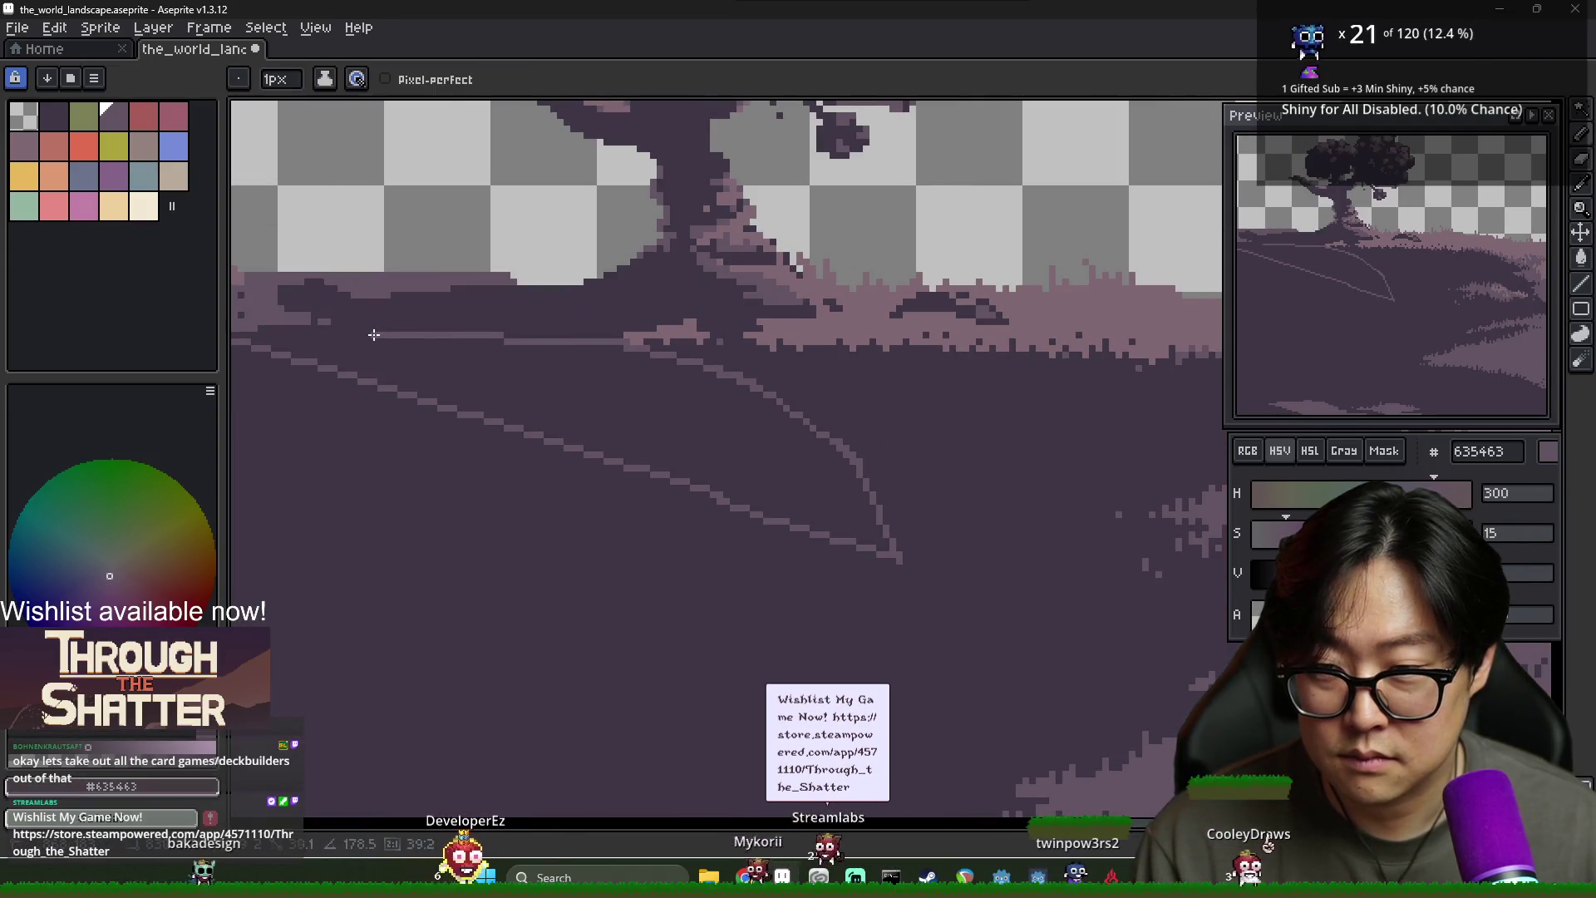
key(g)
click(608, 427)
scroll(608, 427, down, 2)
scroll(705, 482, down, 1)
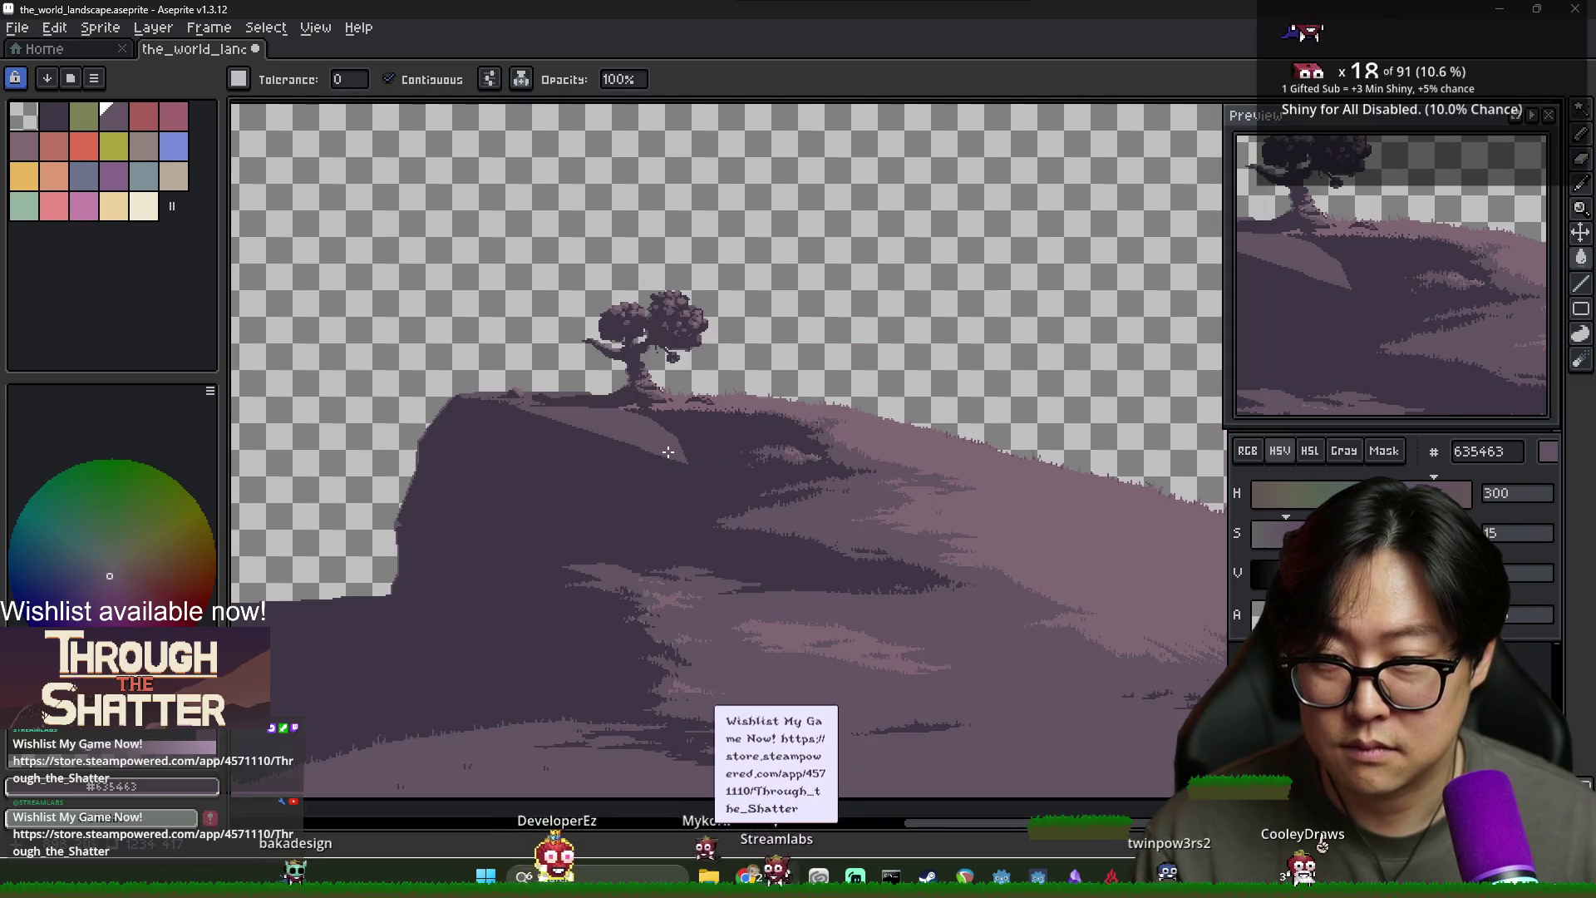
Refill the stray light strip near the rock top with the dark rock colour
alt+click(583, 453)
key(b)
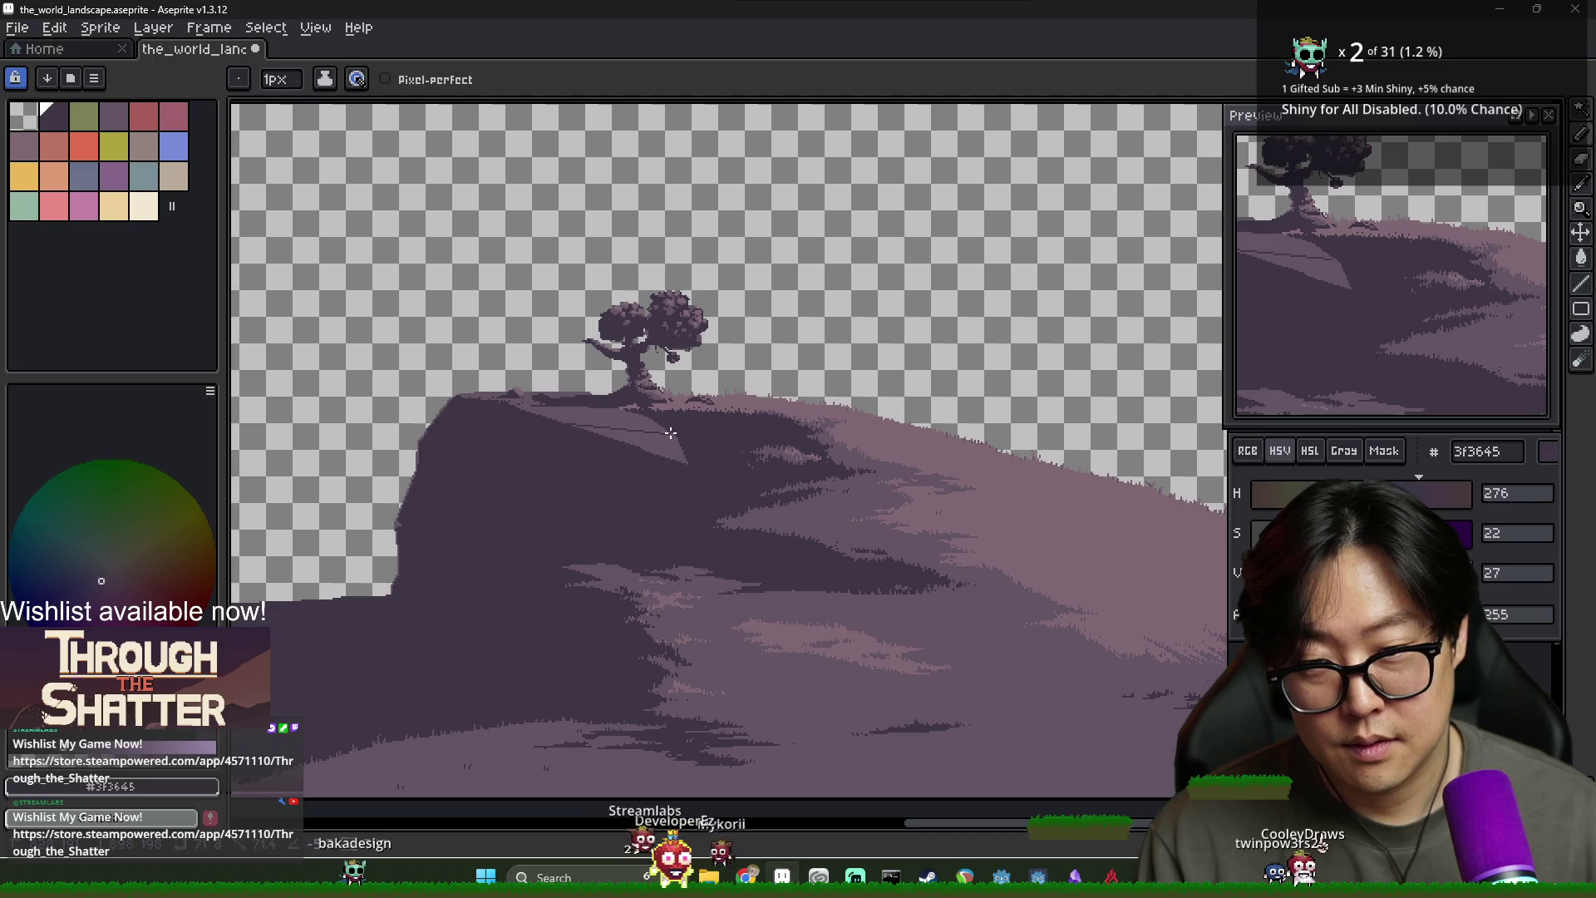
key(g)
click(669, 463)
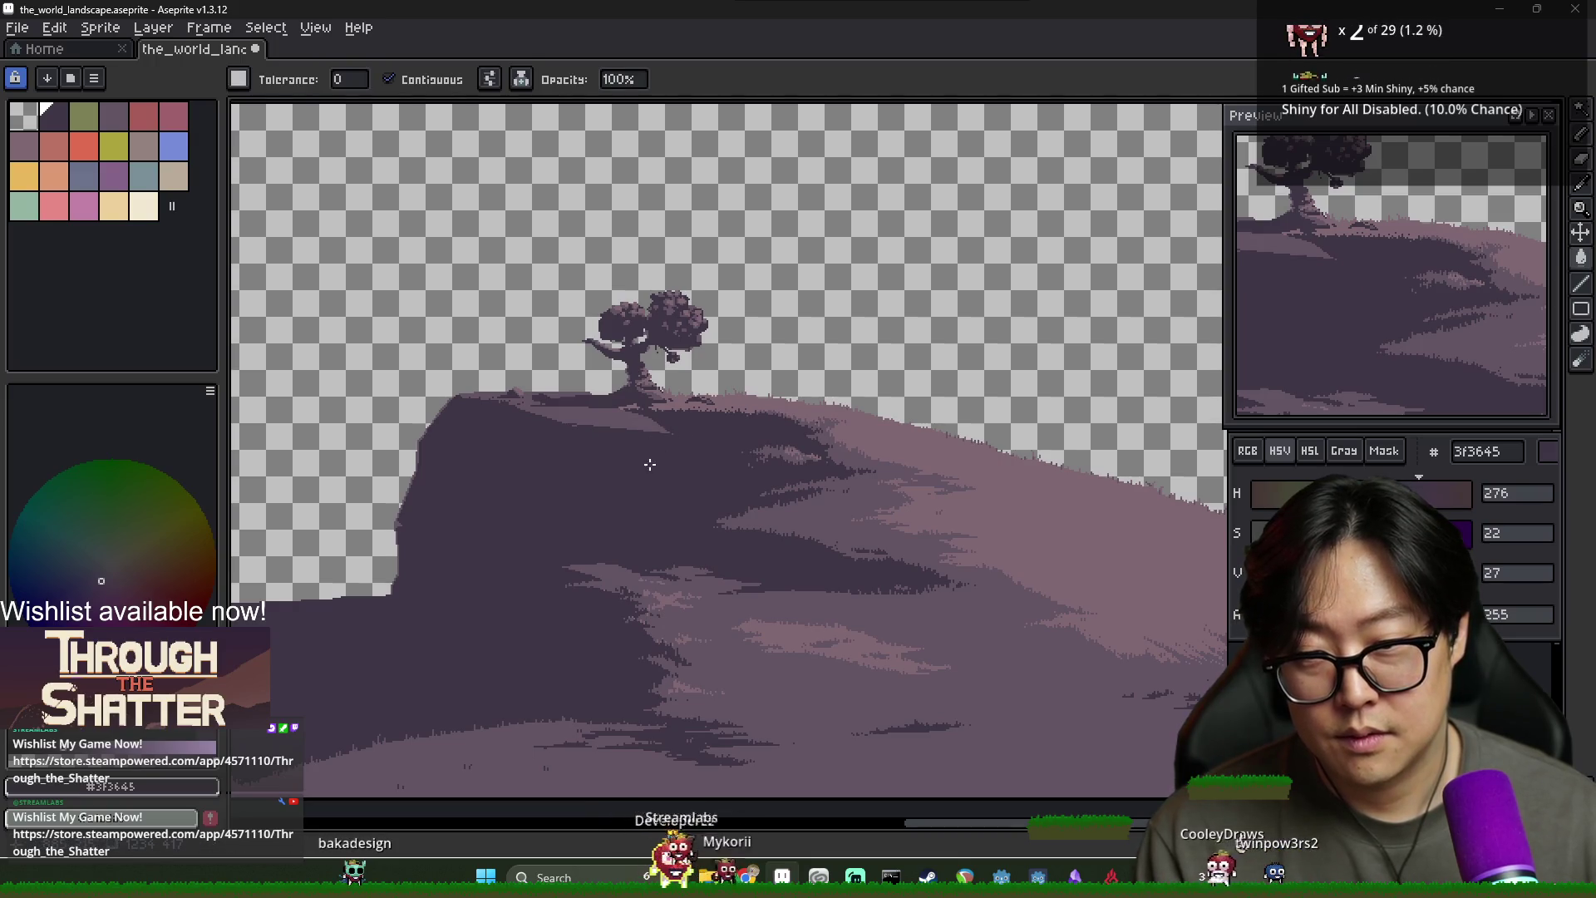
Extend the light streak further along the cliff top with the Pencil
key(b)
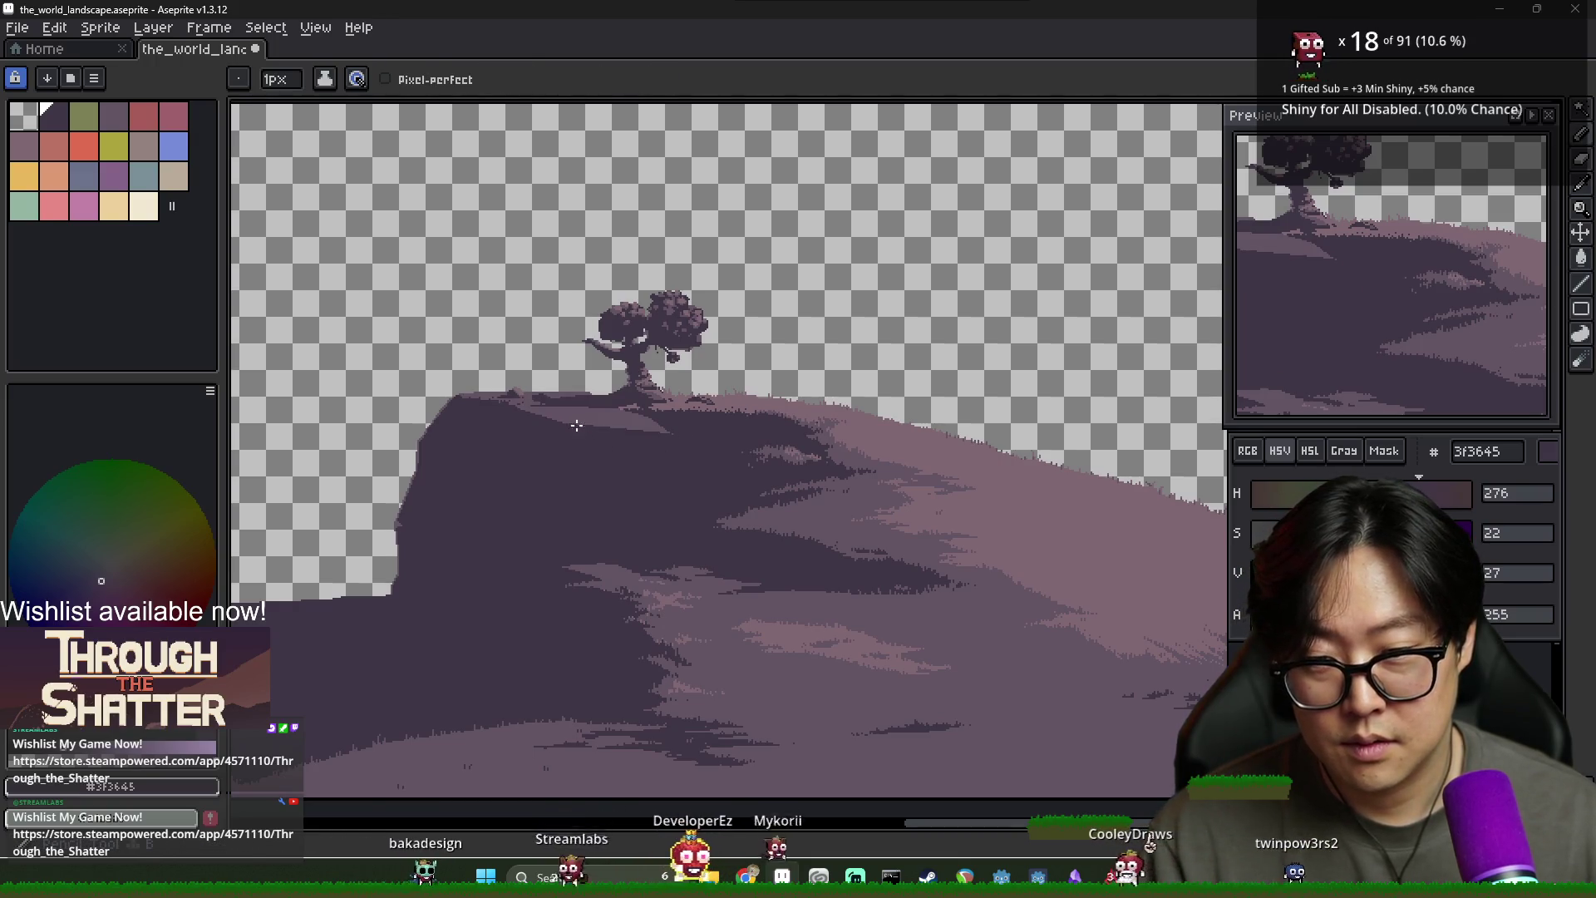
scroll(616, 435, up, 2)
alt+click(674, 415)
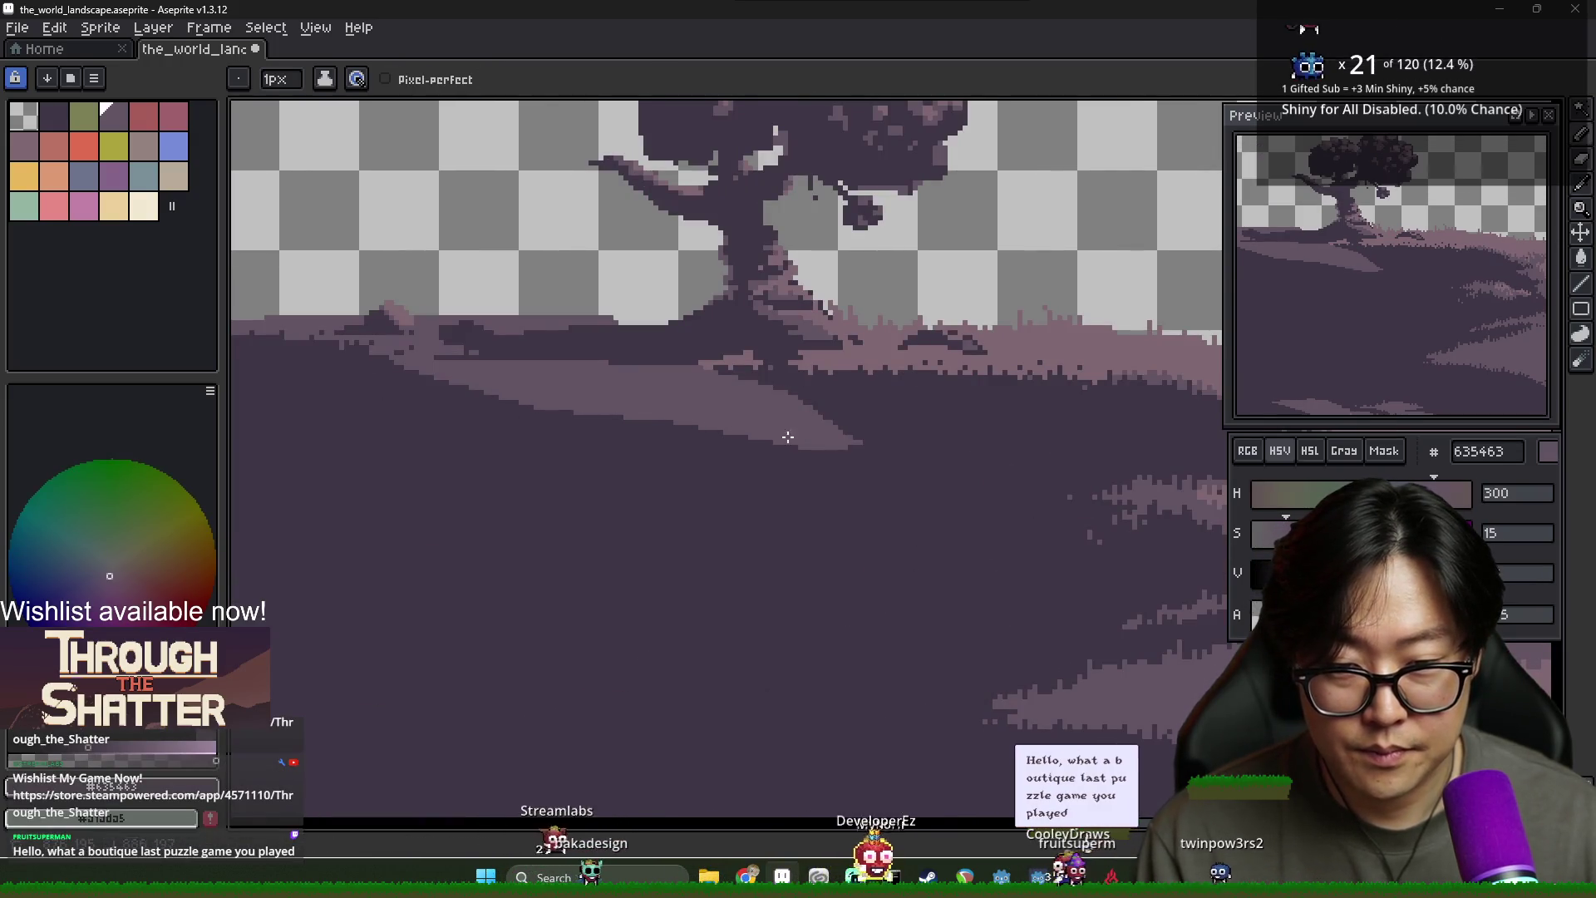
drag(831, 459, 913, 462)
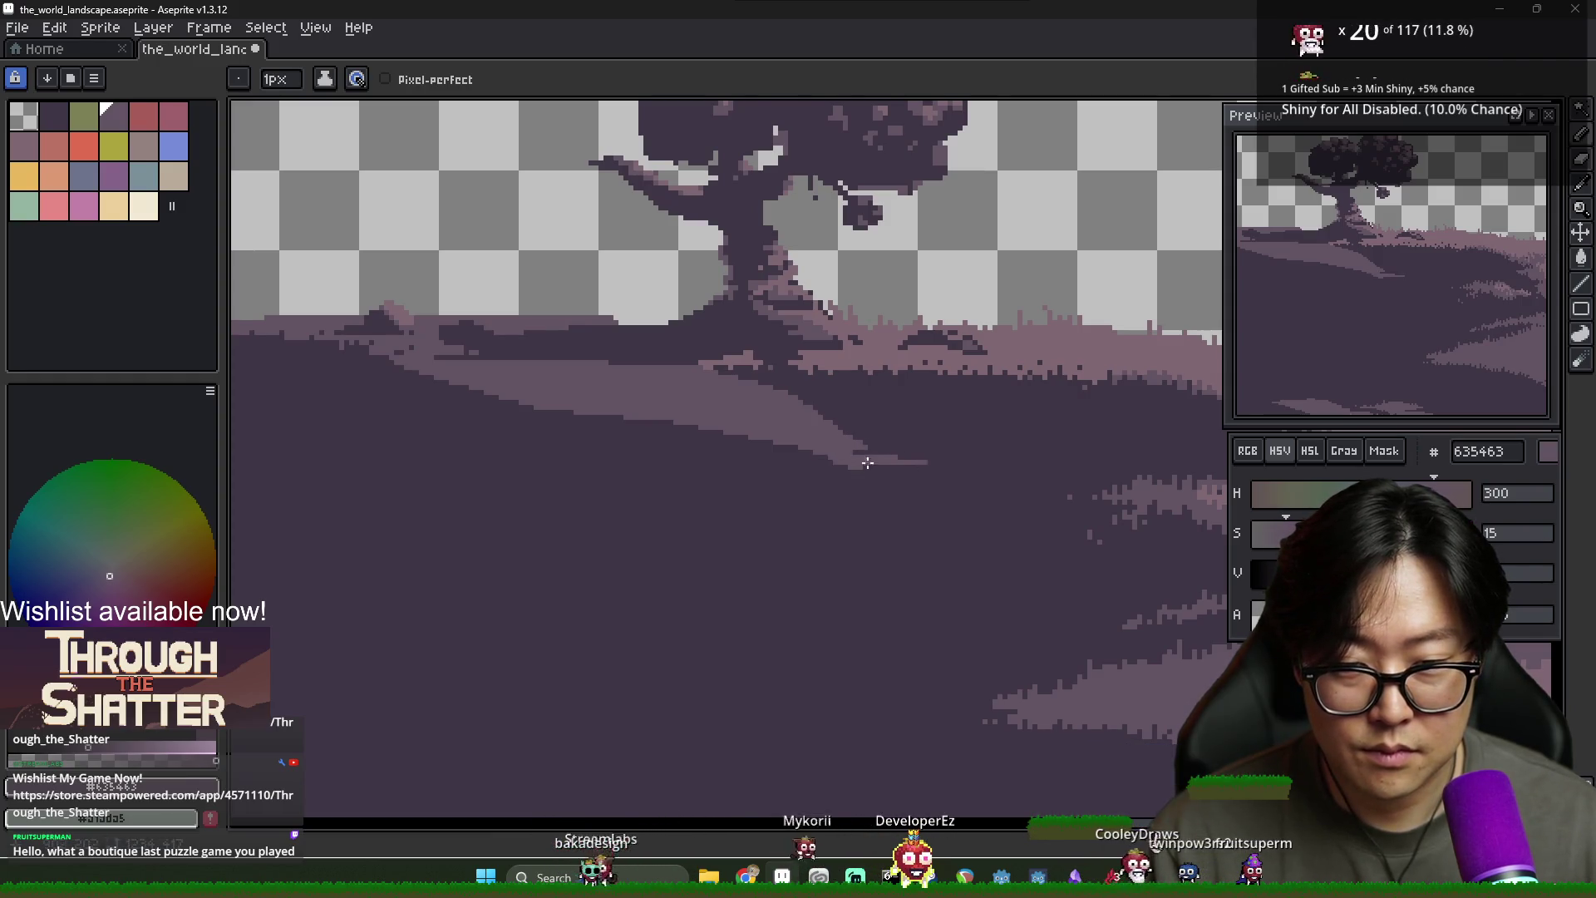
scroll(991, 468, down, 3)
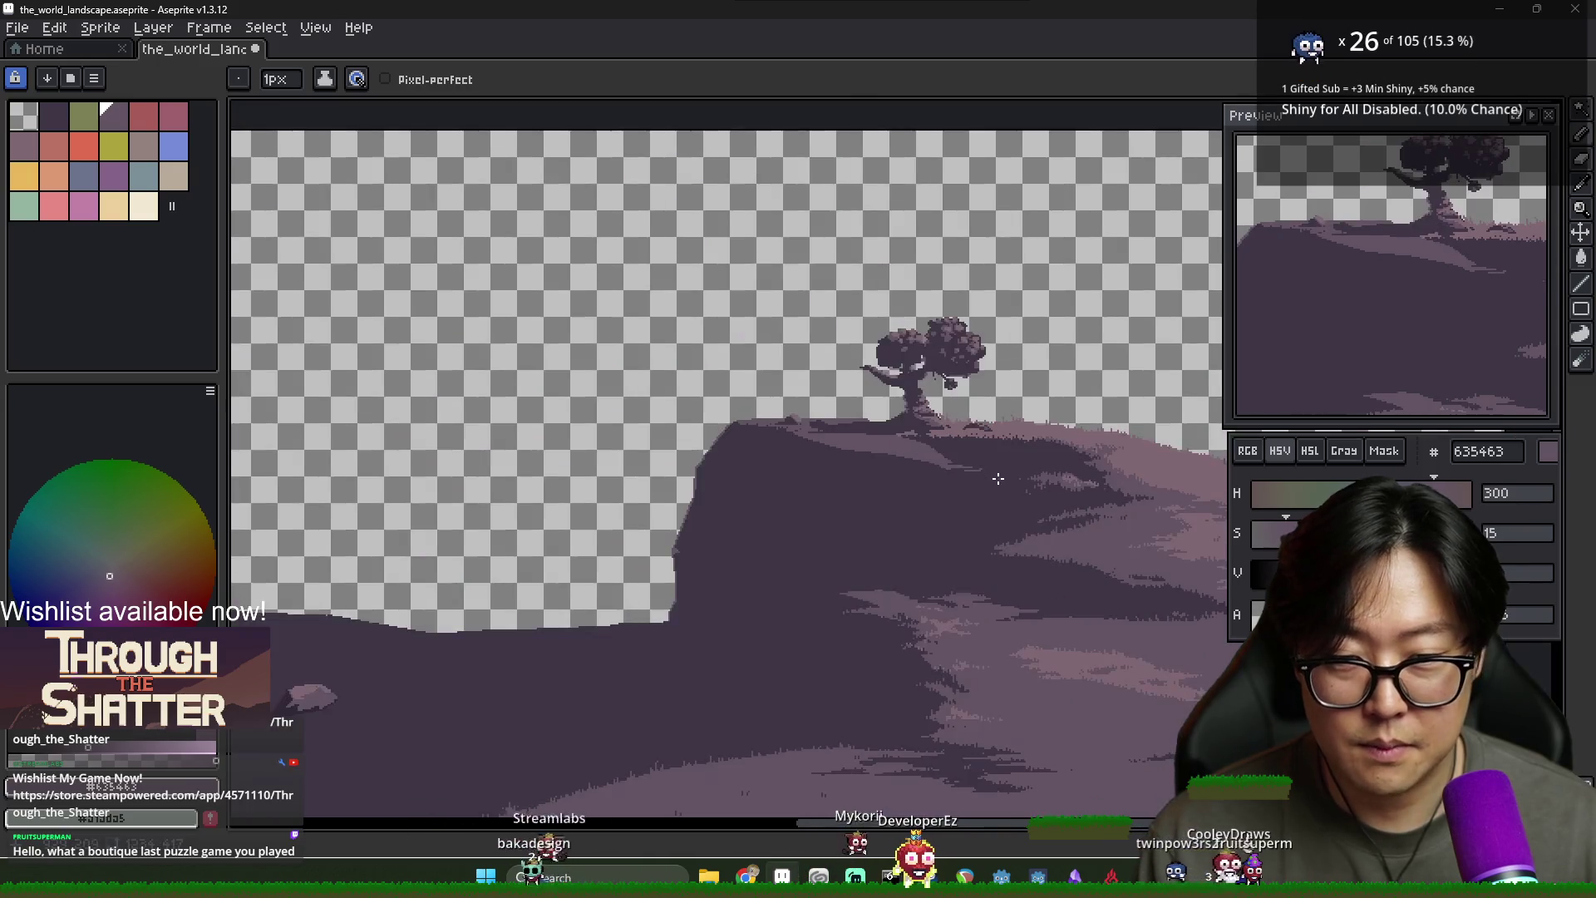
scroll(994, 466, up, 3)
Sample the dark rock, mid purple ground and lighter pink highlight colours from the canvas
alt+click(956, 457)
scroll(951, 449, down, 1)
scroll(1016, 460, down, 2)
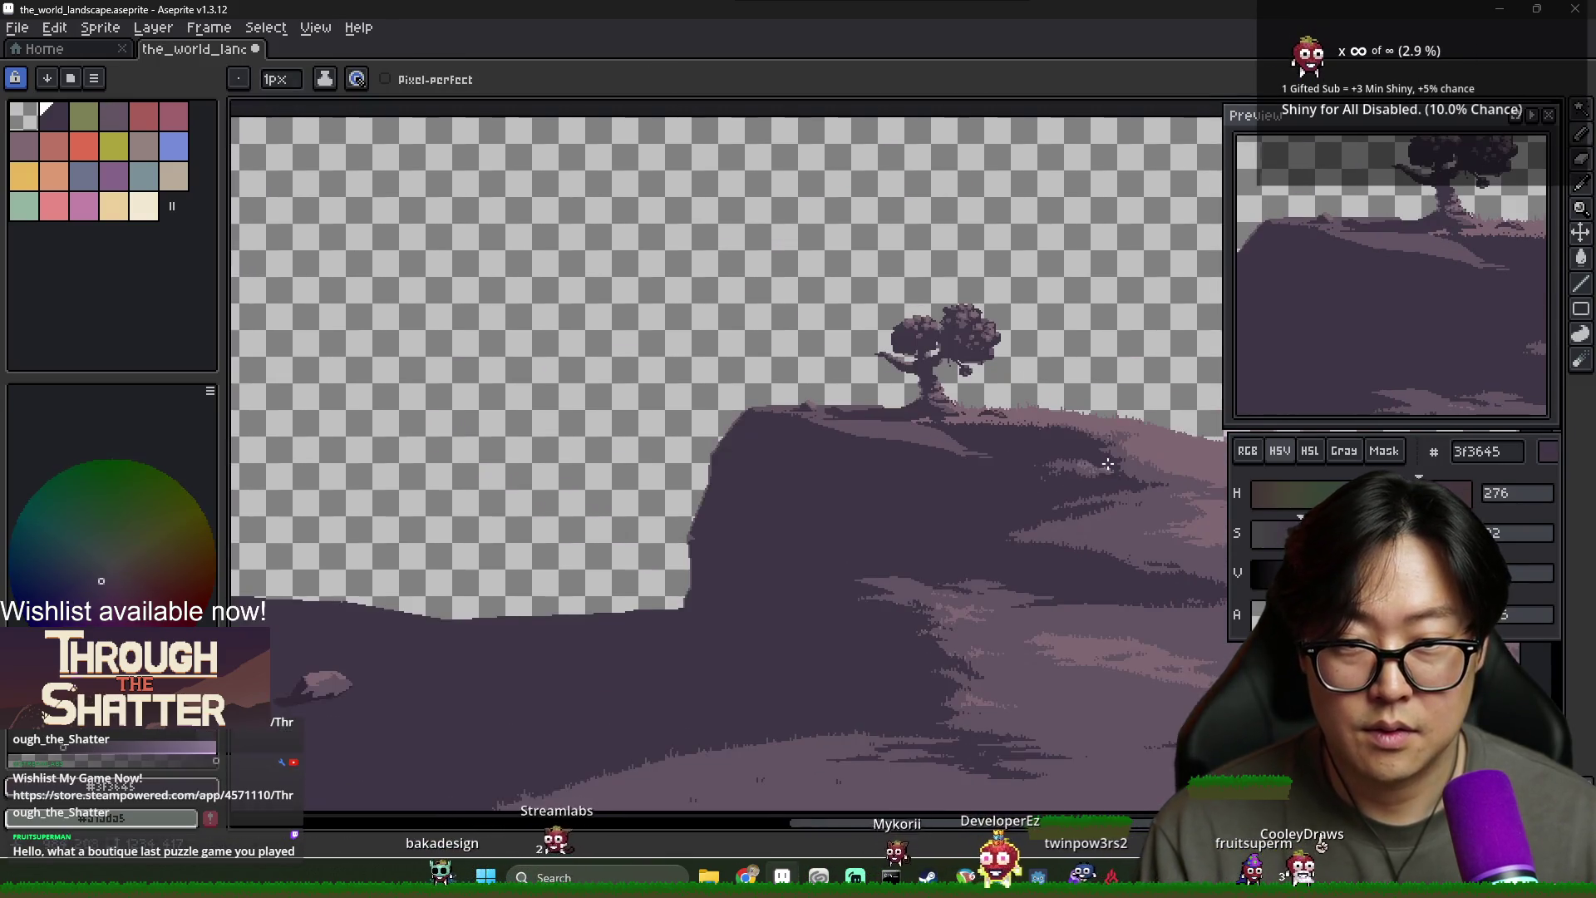
scroll(668, 378, up, 3)
alt+click(667, 379)
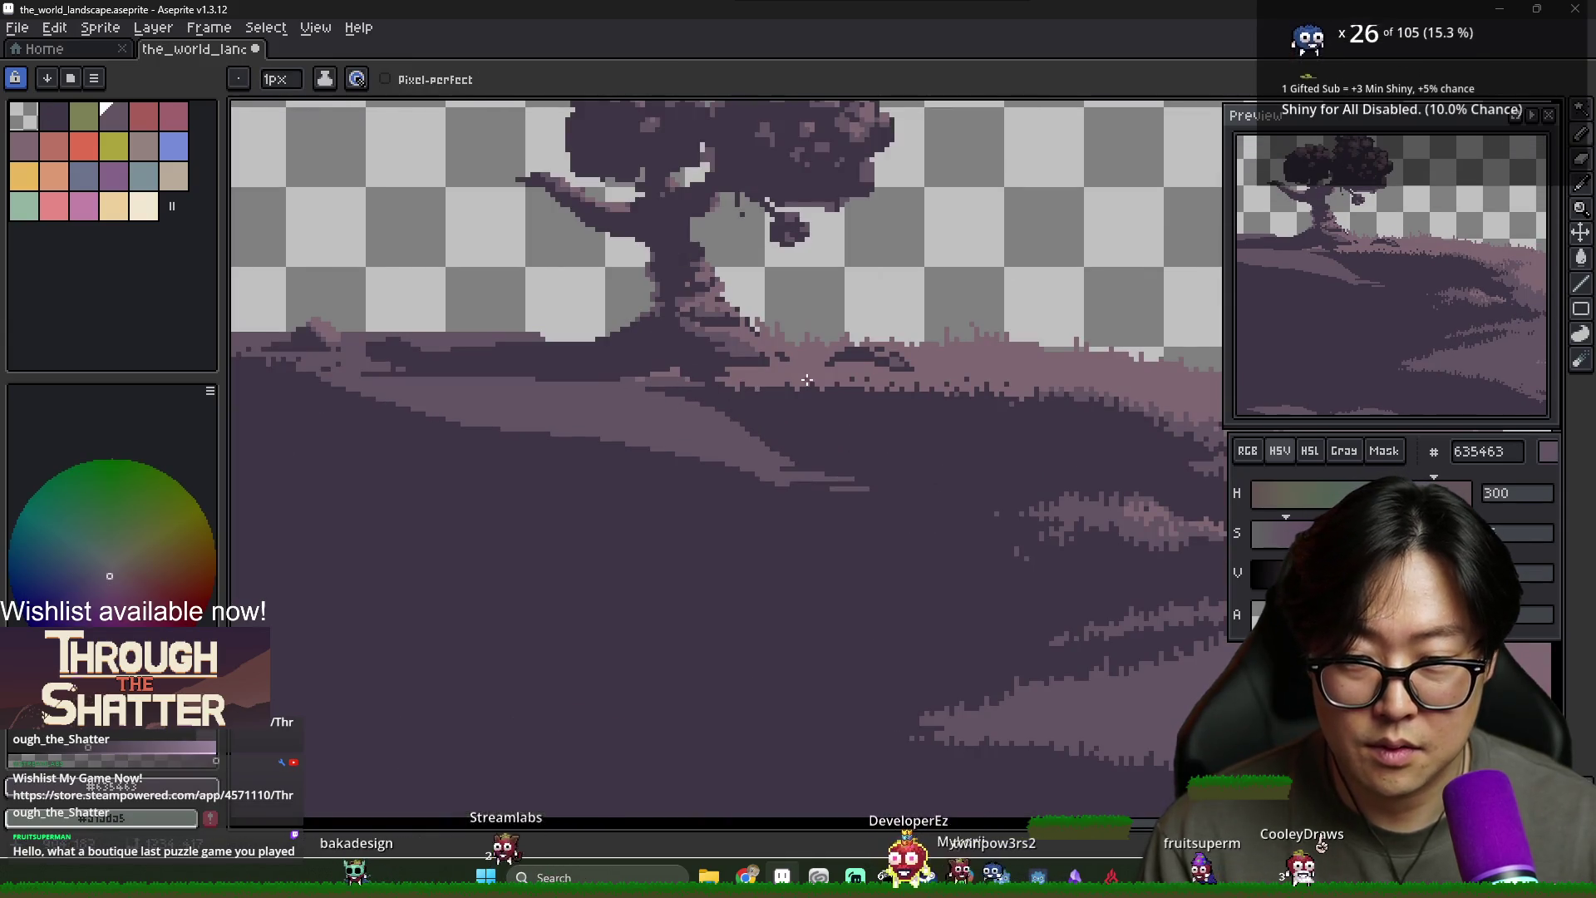
alt+click(587, 405)
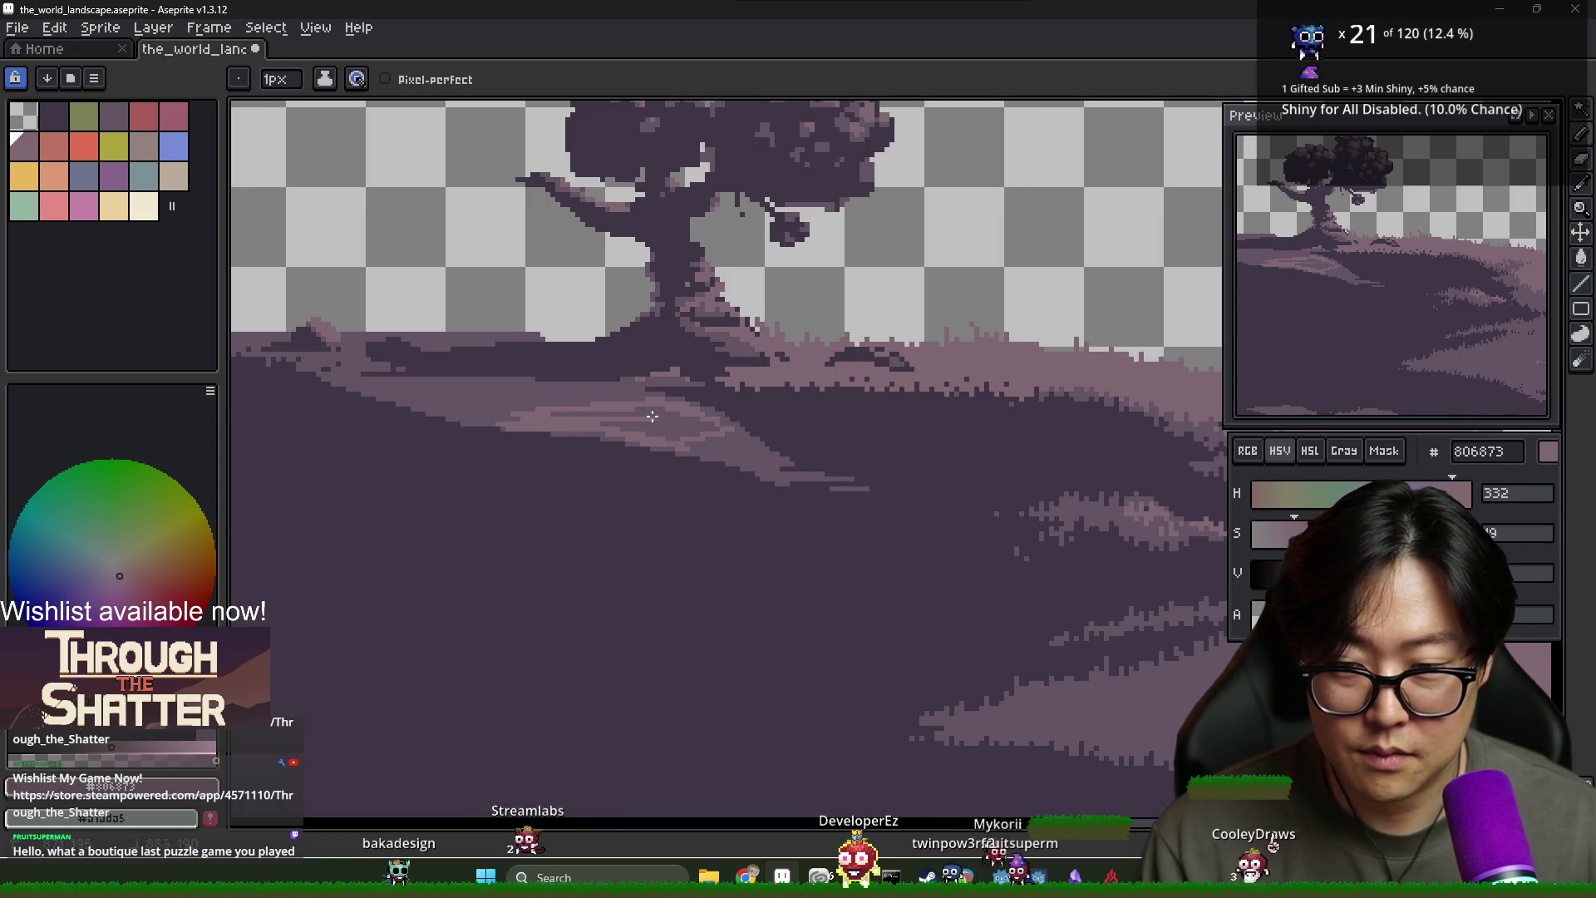
key(g)
scroll(690, 415, down, 4)
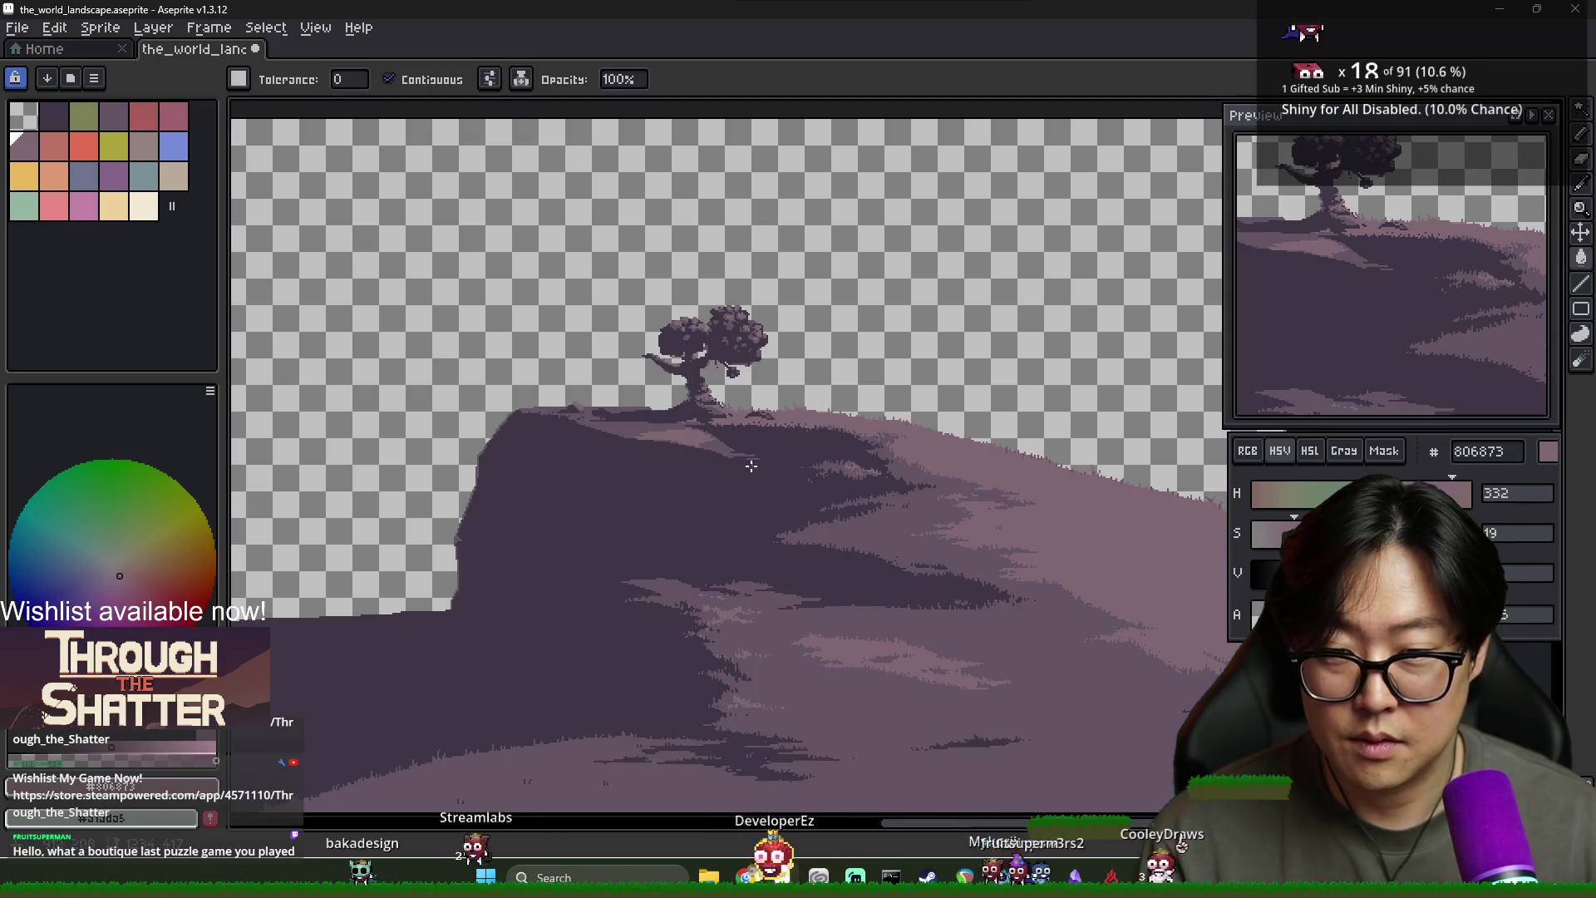
scroll(790, 494, up, 5)
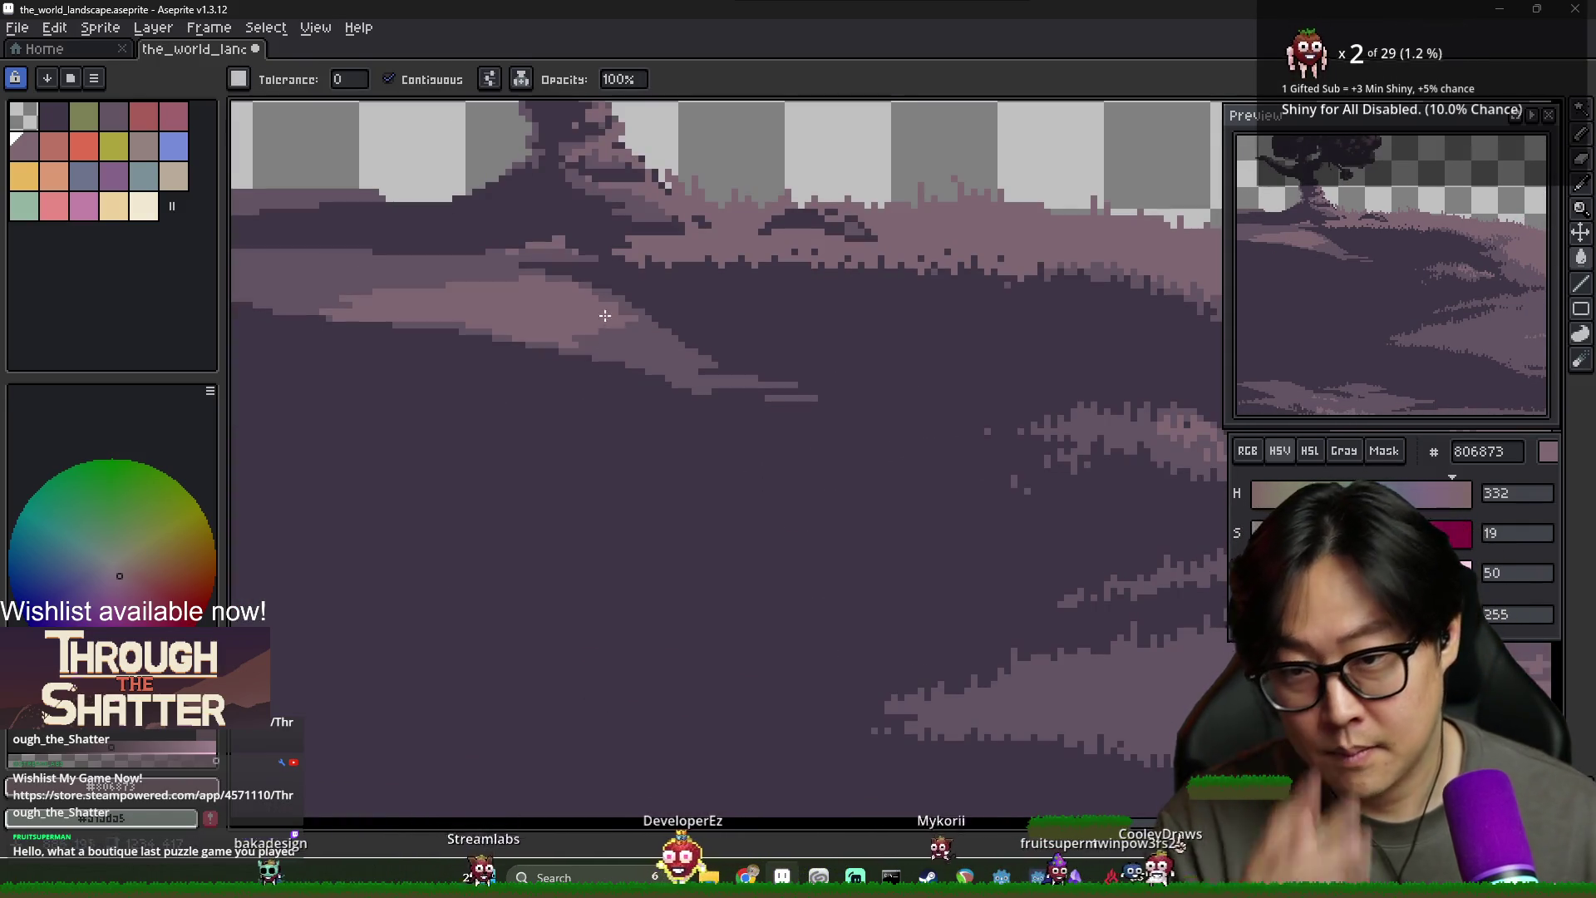
key(b)
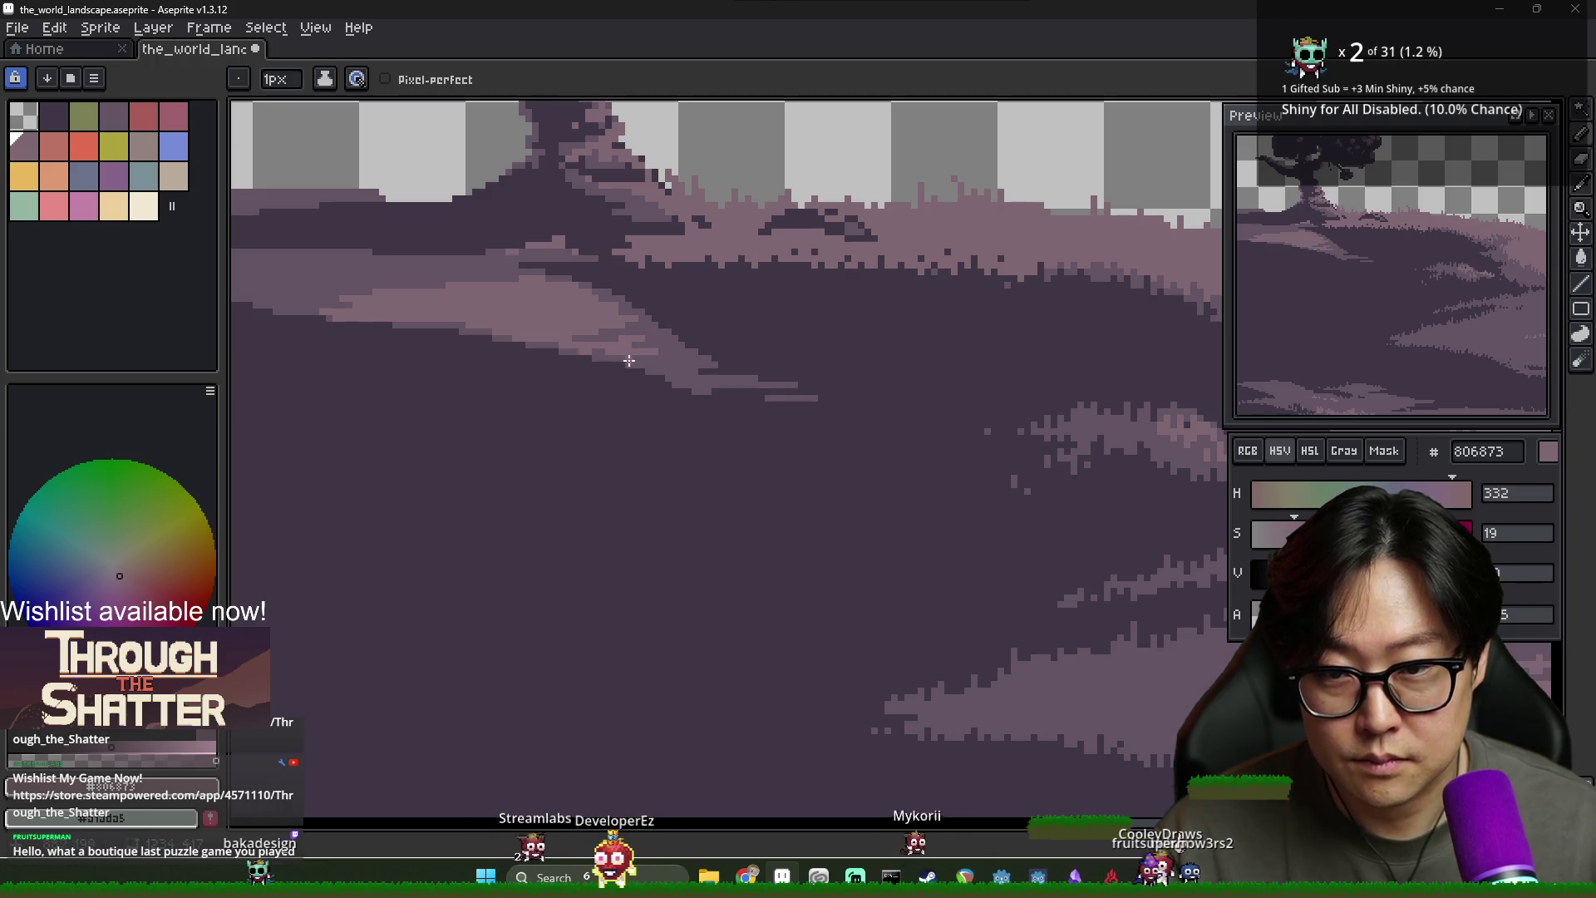
Re-sample the mid purple and pink highlight colours while reviewing the cliff top
alt+click(651, 336)
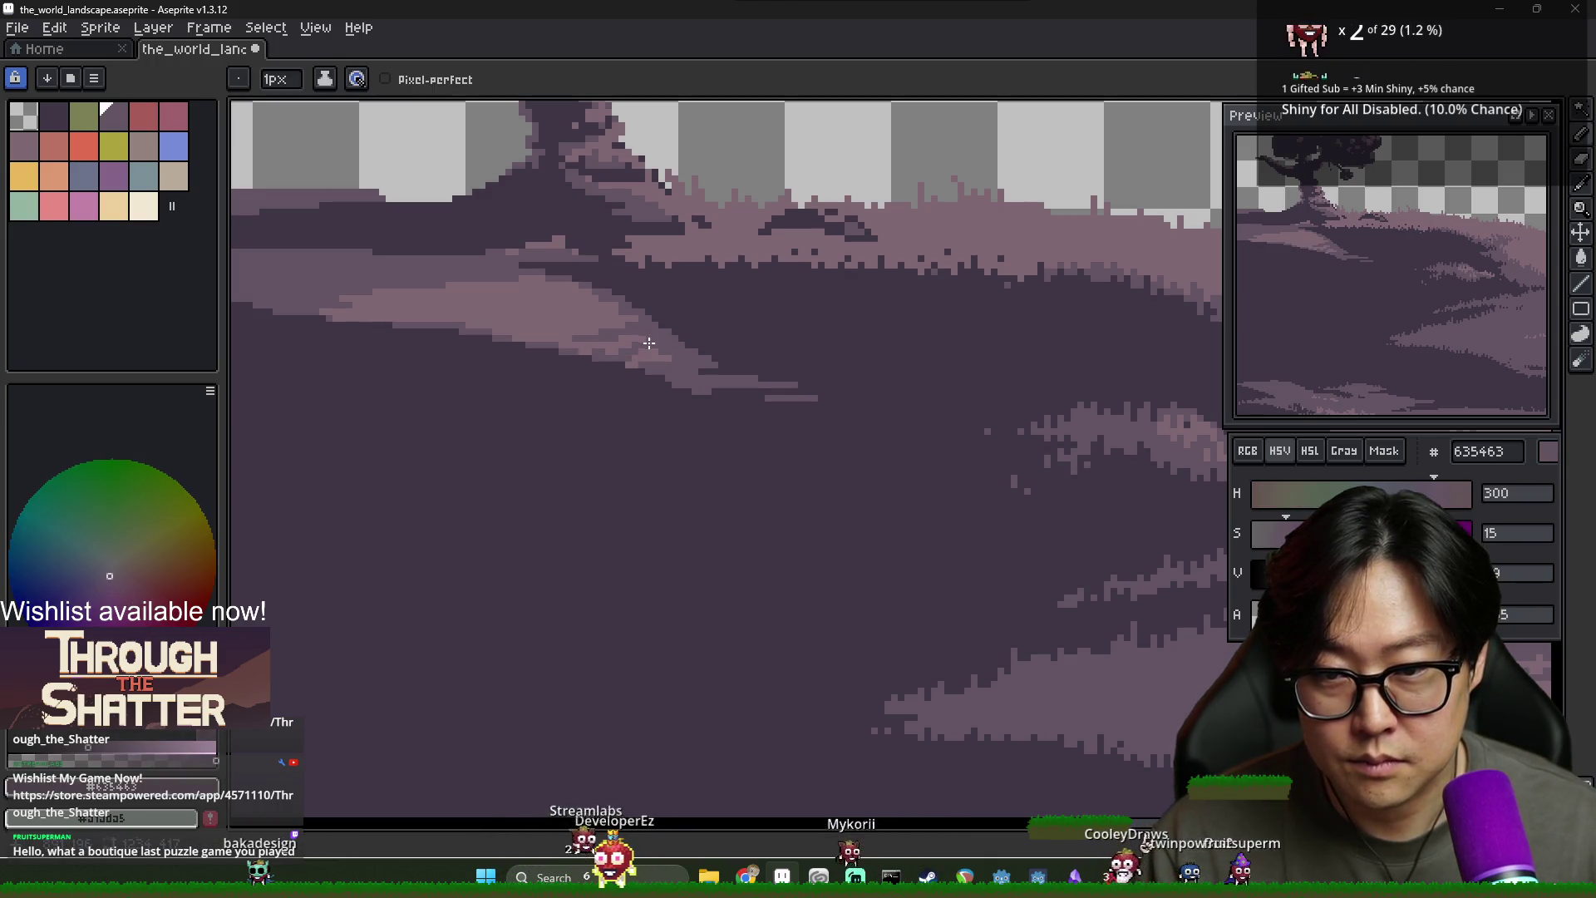
alt+click(653, 352)
scroll(653, 352, down, 4)
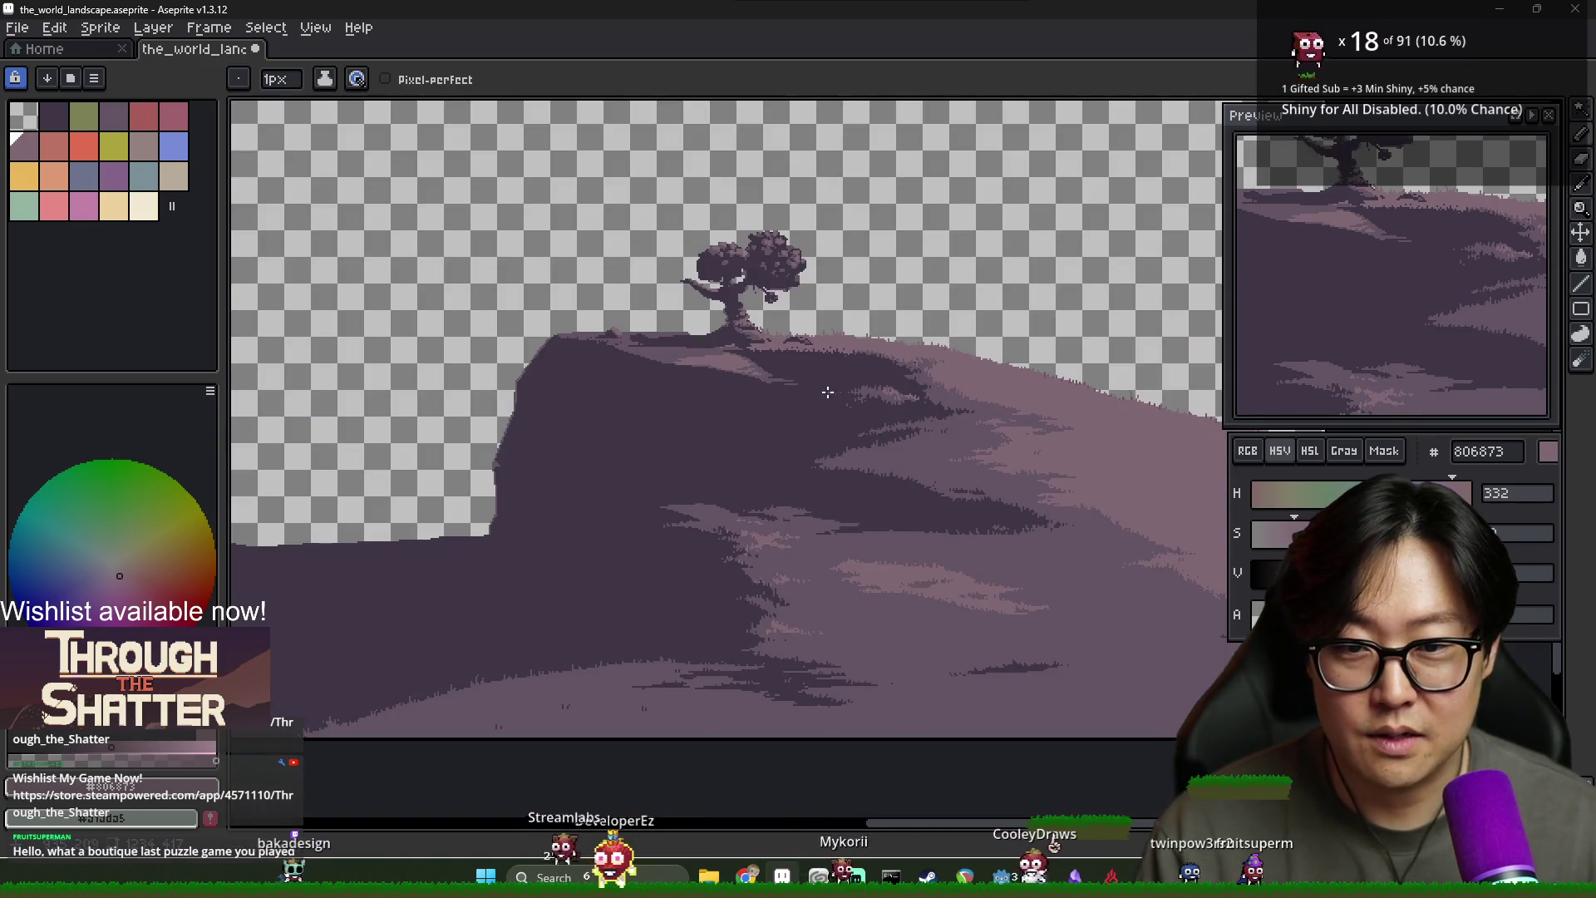
scroll(729, 356, up, 2)
scroll(729, 356, up, 2)
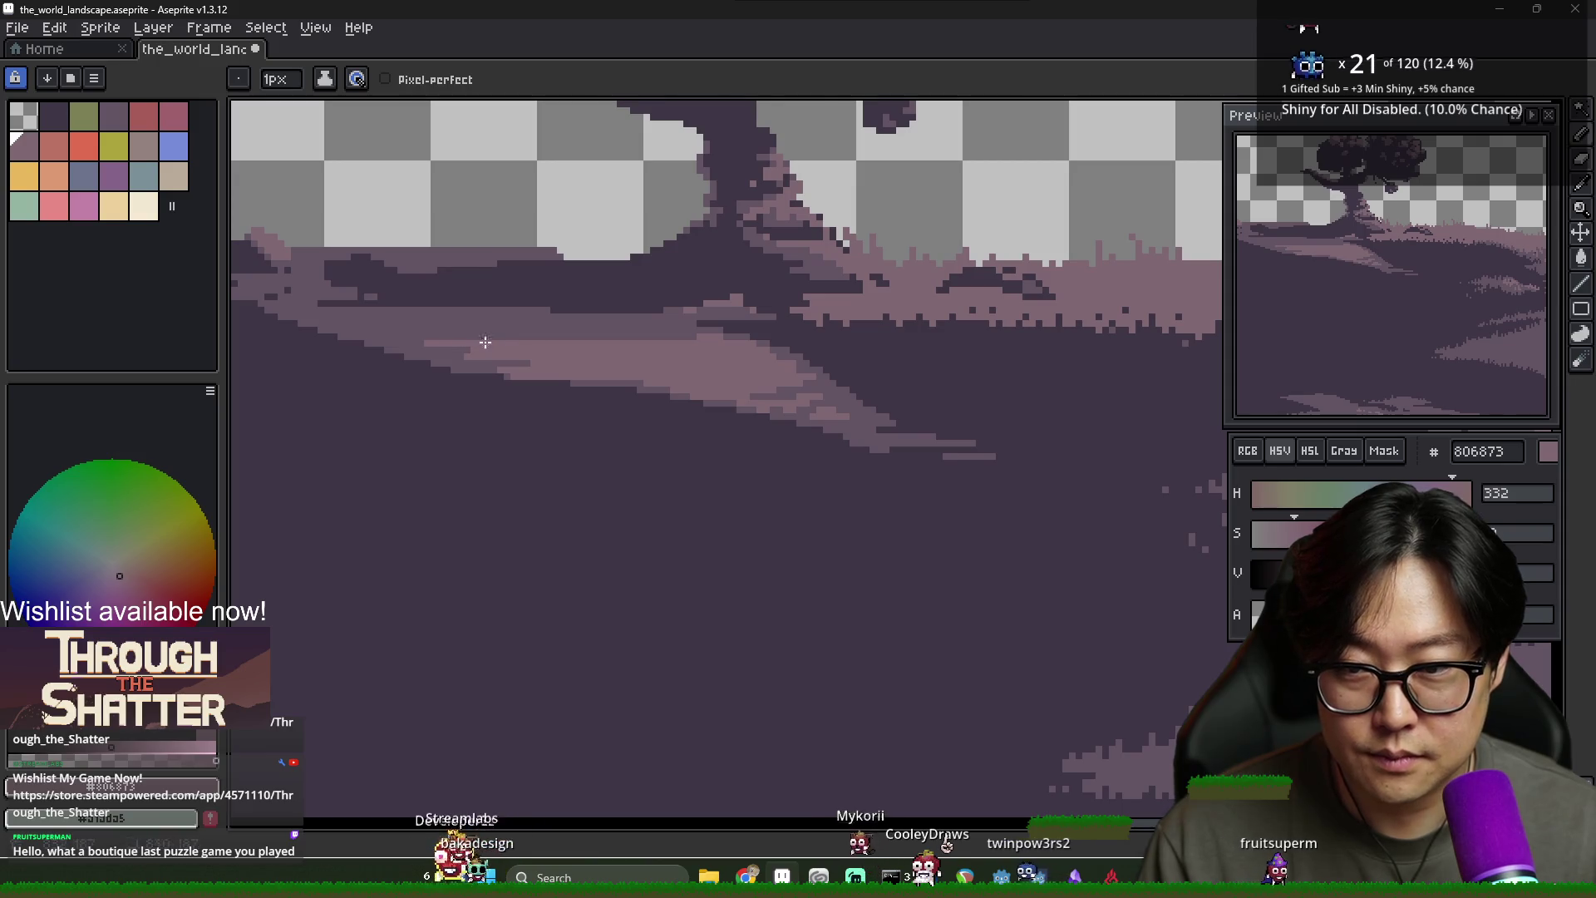
scroll(827, 378, down, 3)
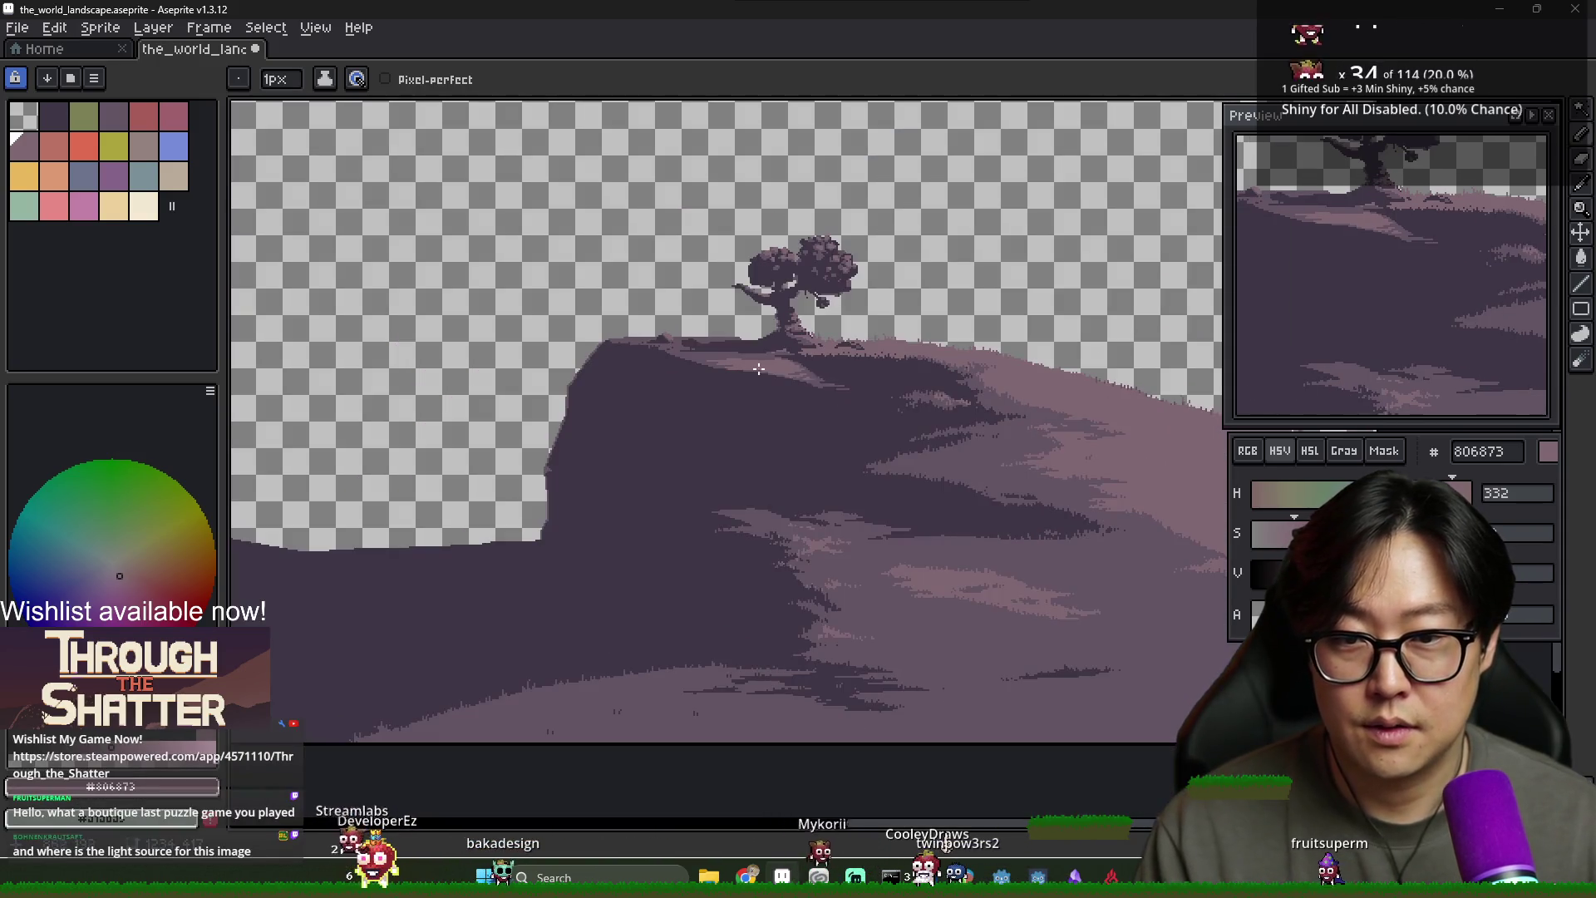
scroll(635, 329, up, 3)
scroll(820, 341, down, 3)
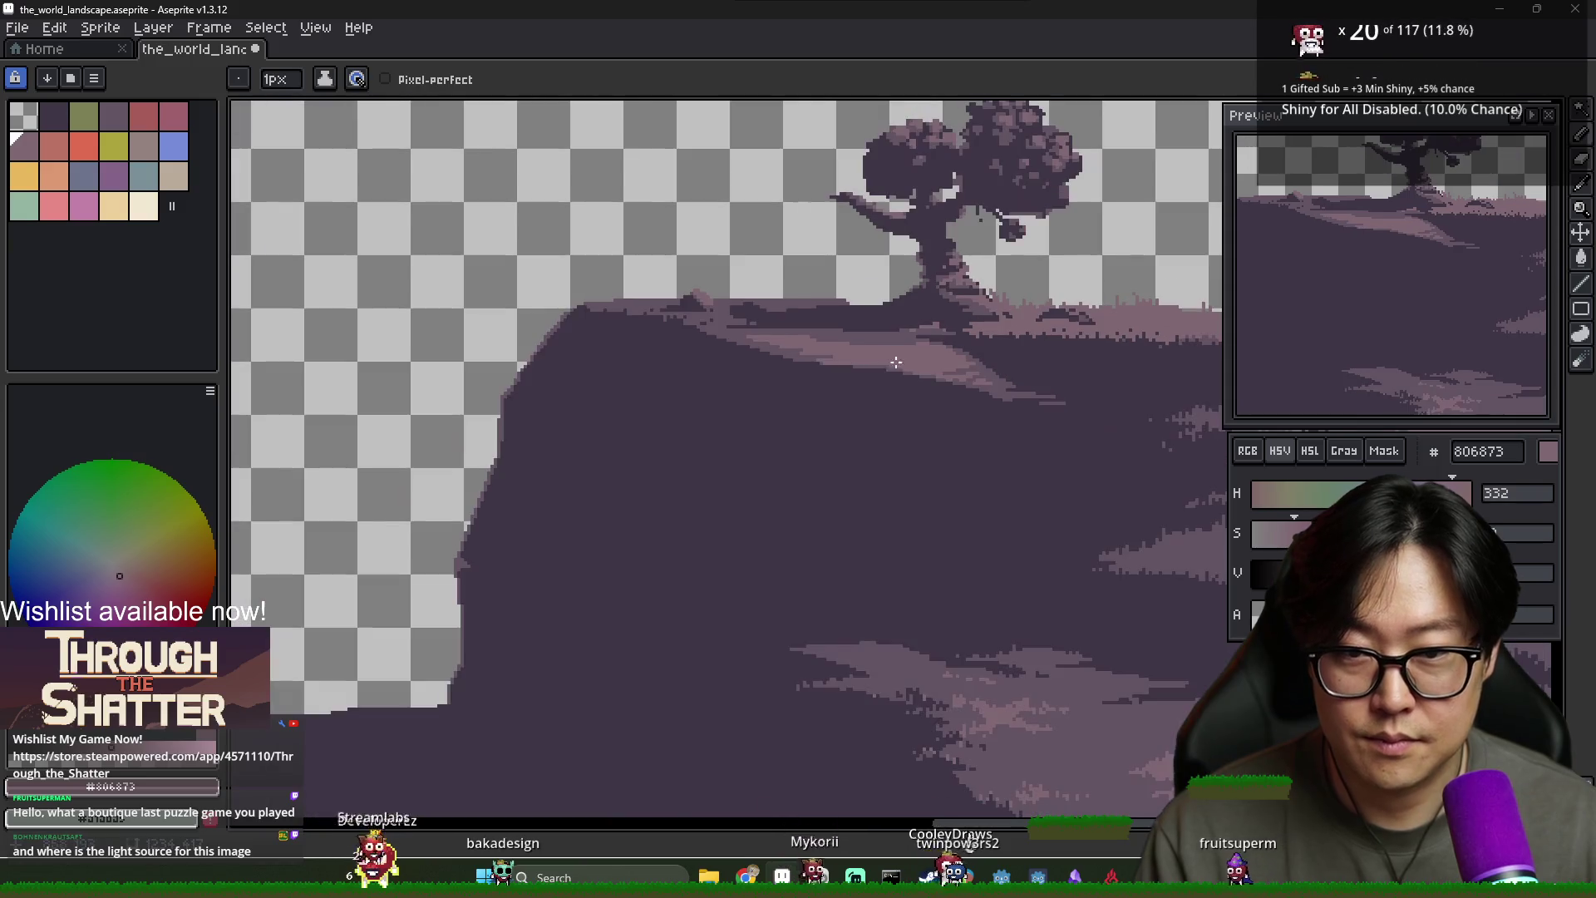
scroll(717, 304, up, 3)
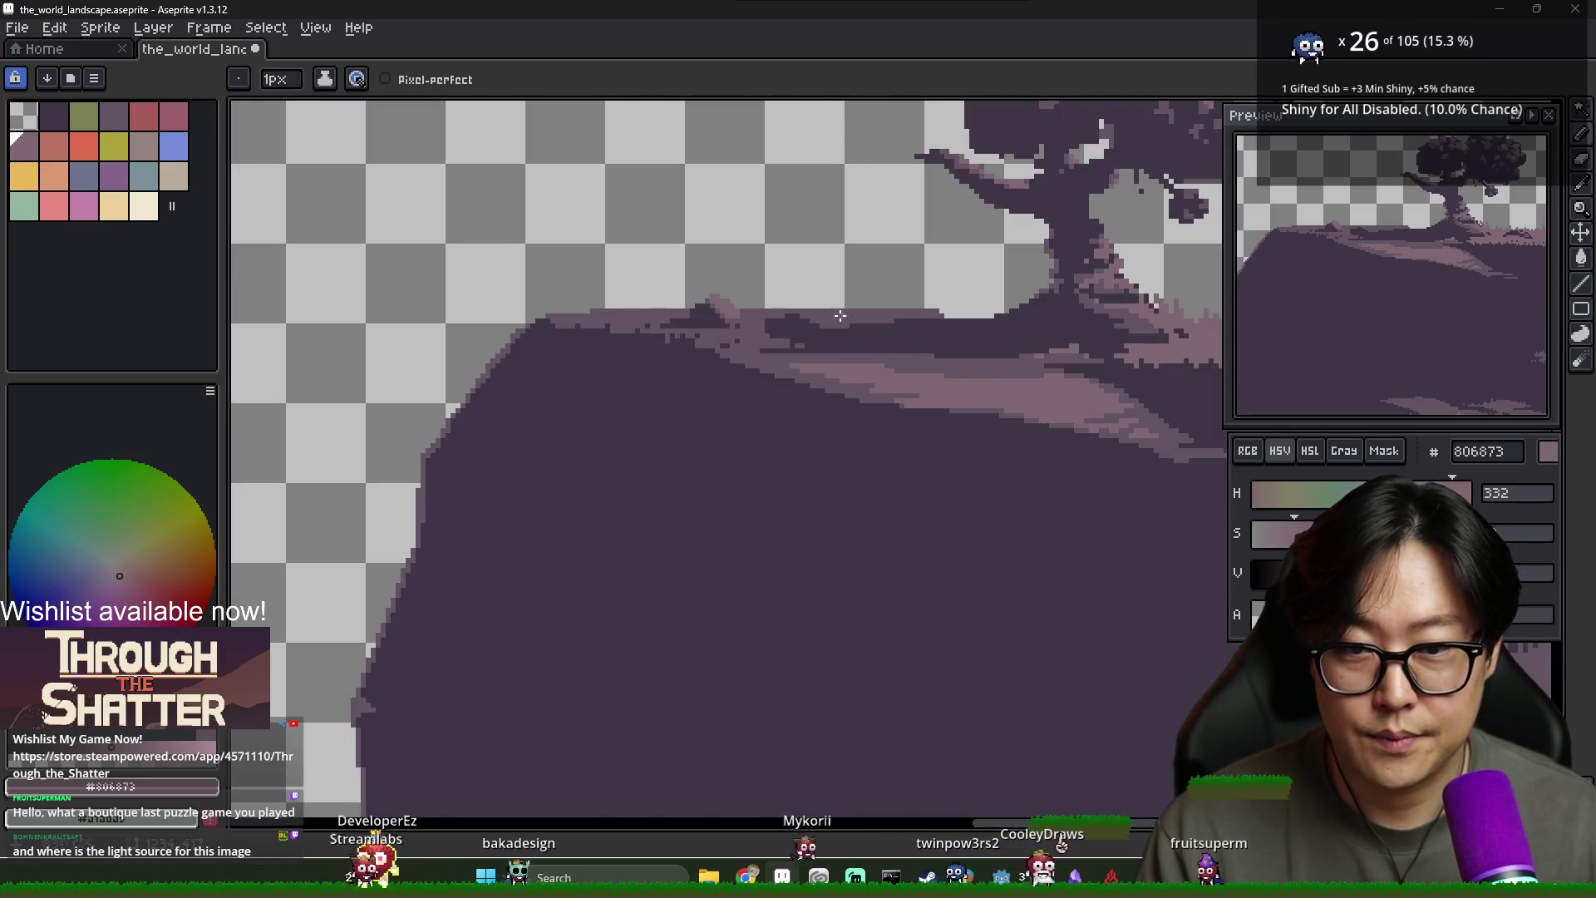
scroll(1010, 334, down, 2)
scroll(1010, 334, right, 3)
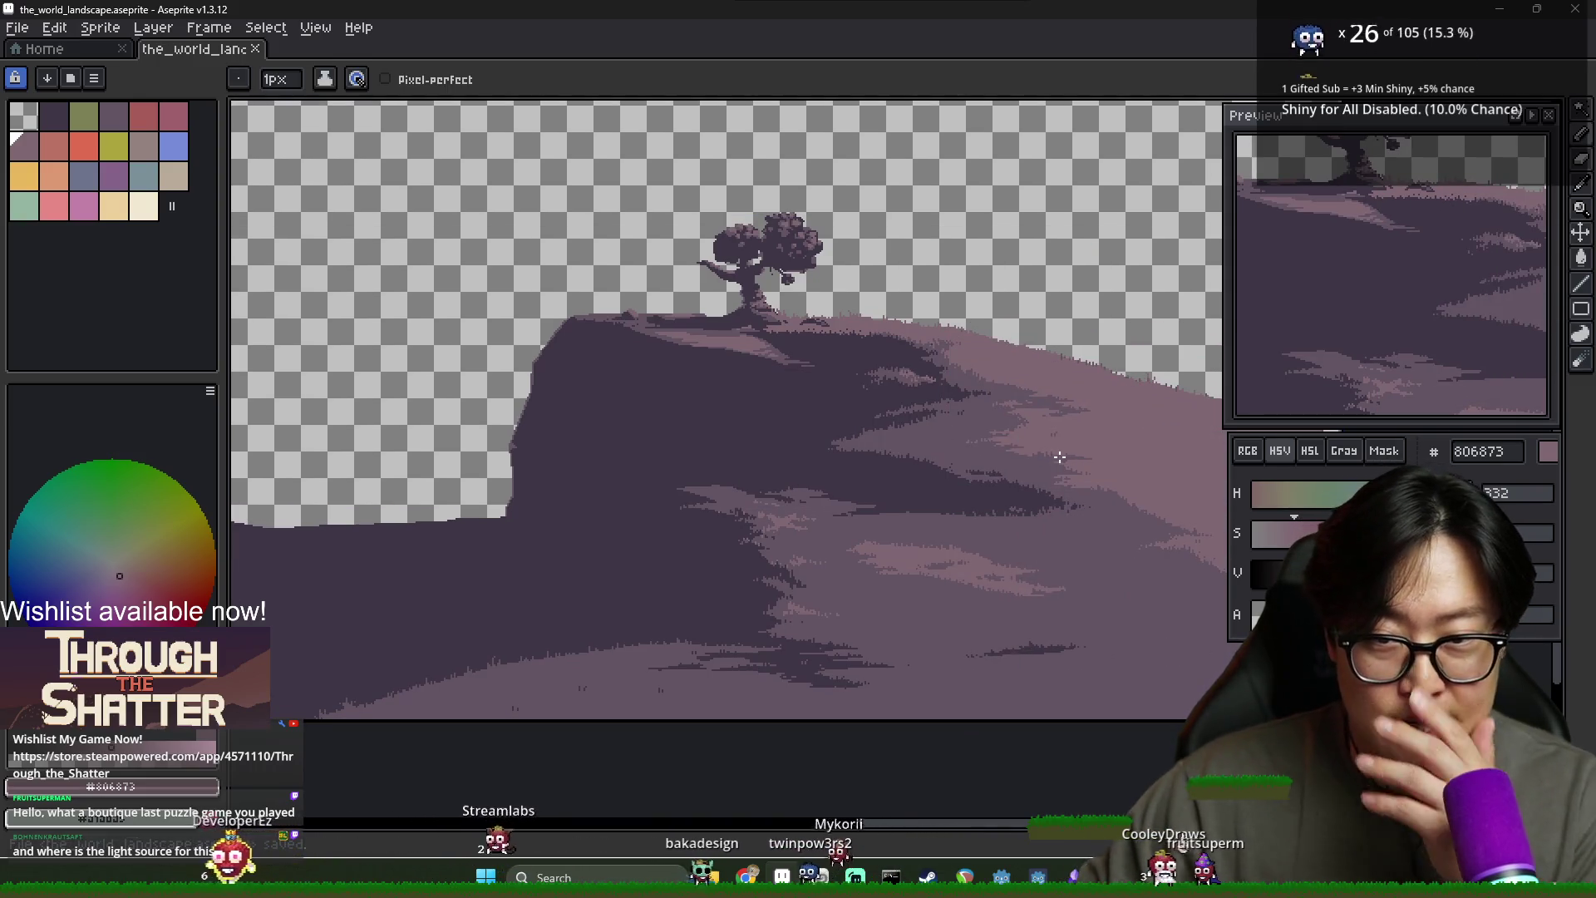
scroll(802, 330, up, 2)
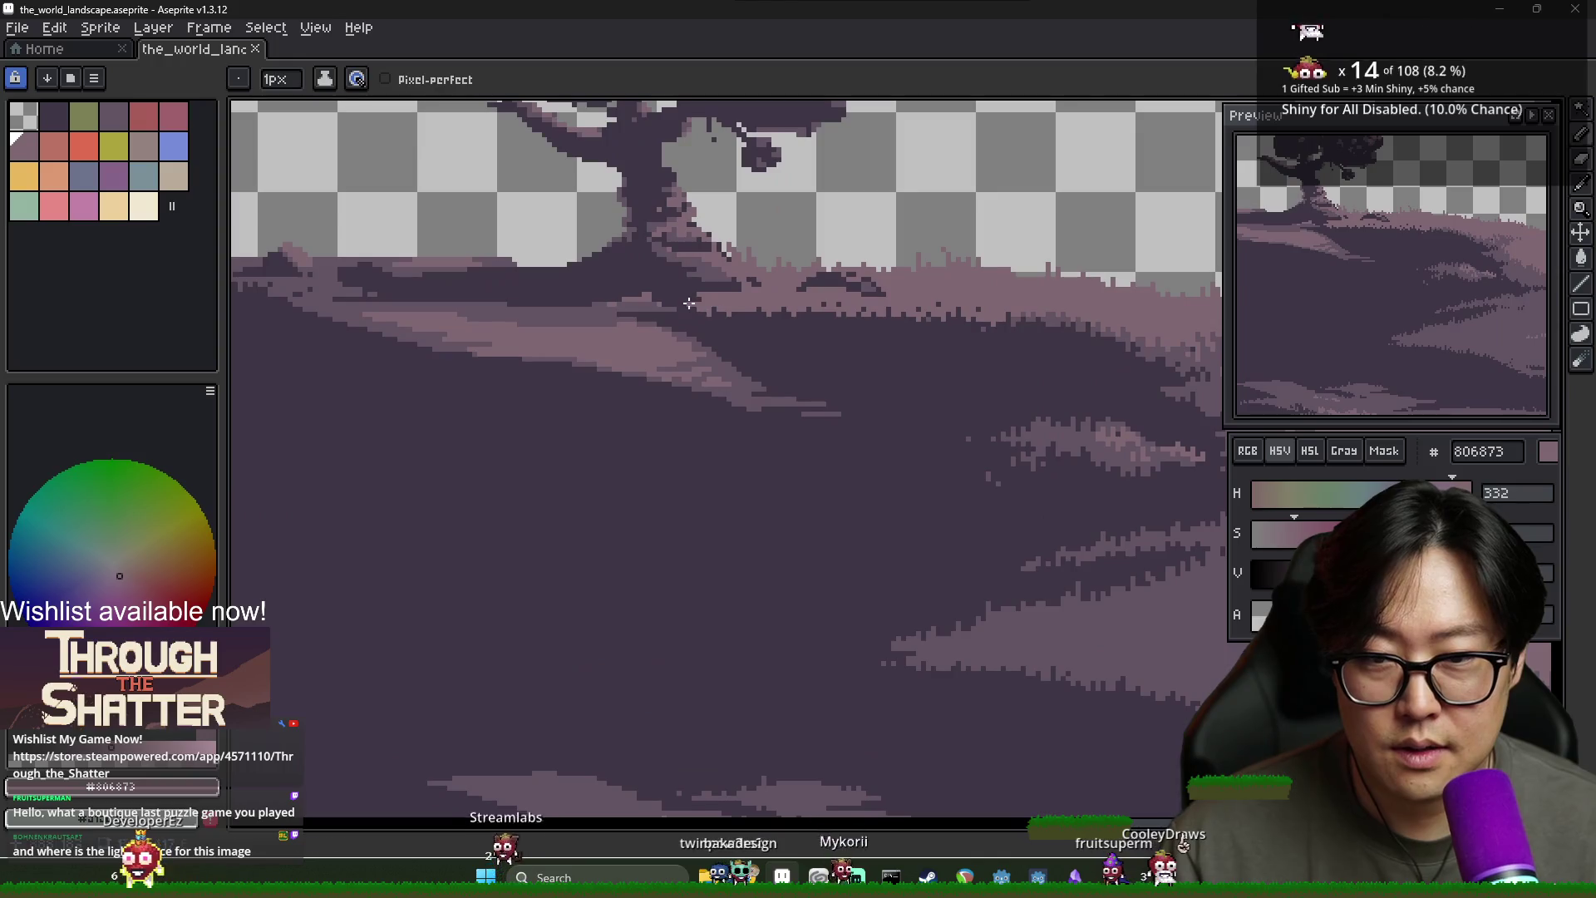
Pick the mid purple ground colour and undo the faint diagonal sketch lines
alt+click(665, 315)
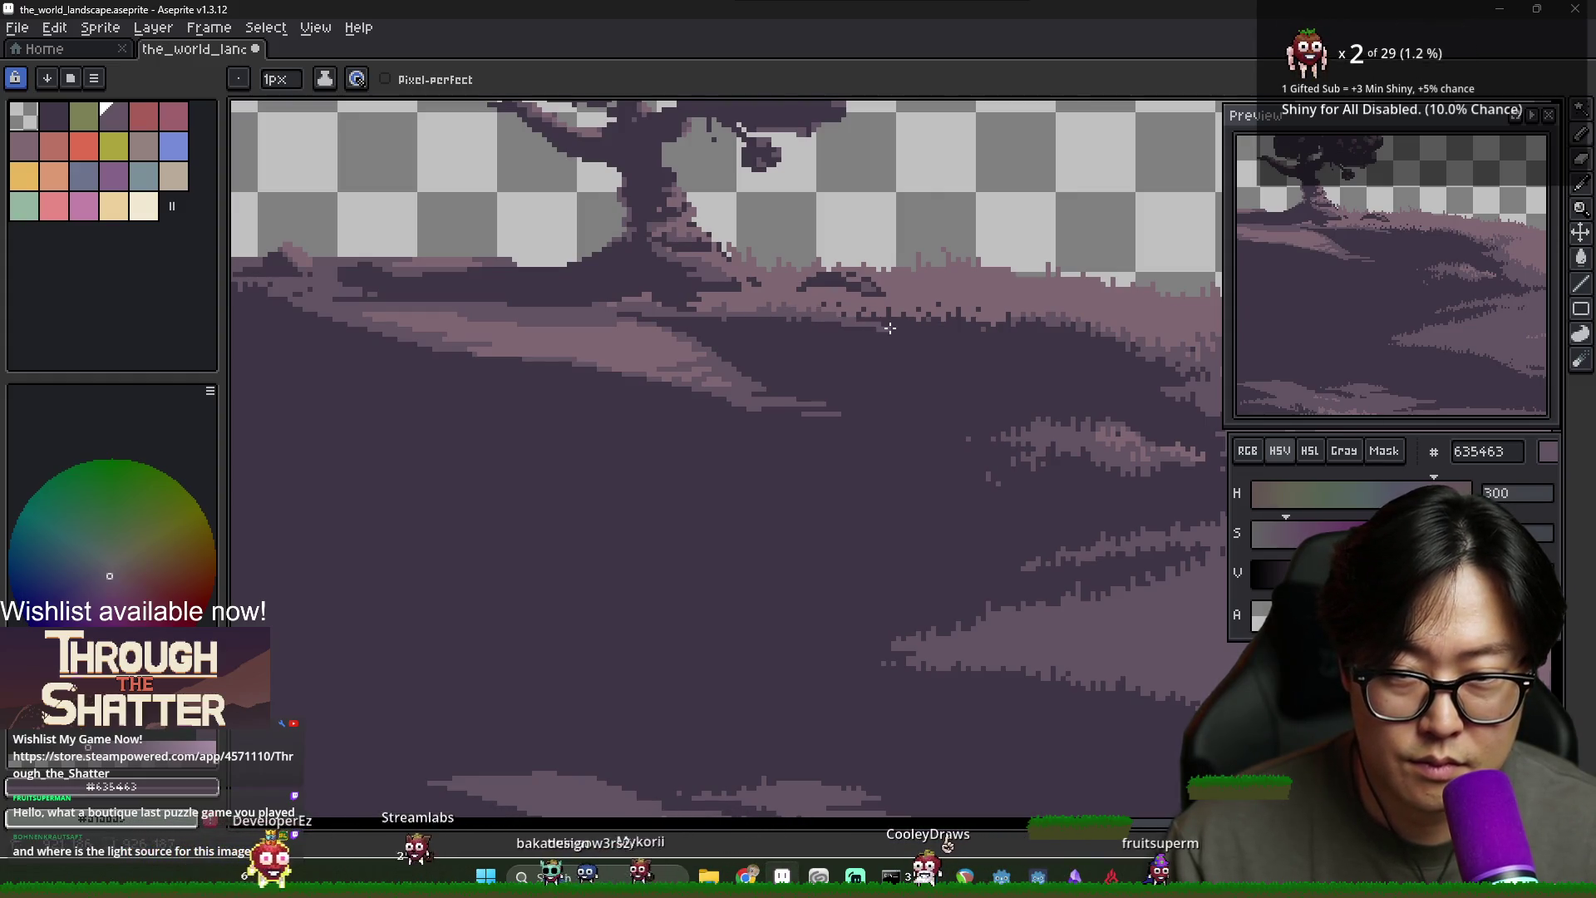
scroll(889, 328, down, 3)
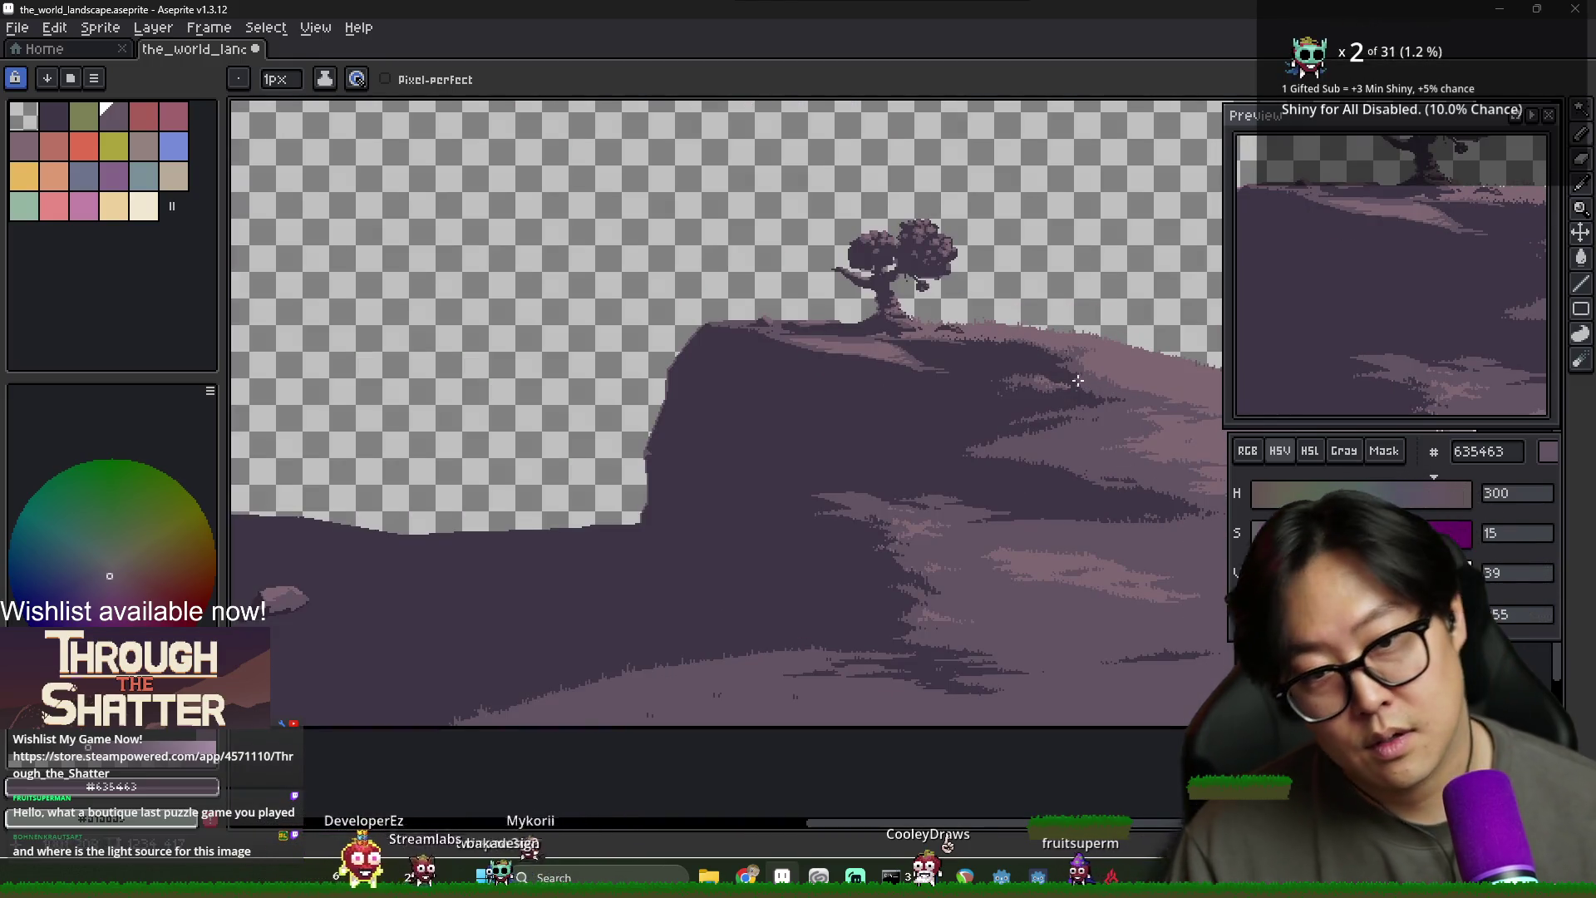
scroll(1103, 390, up, 3)
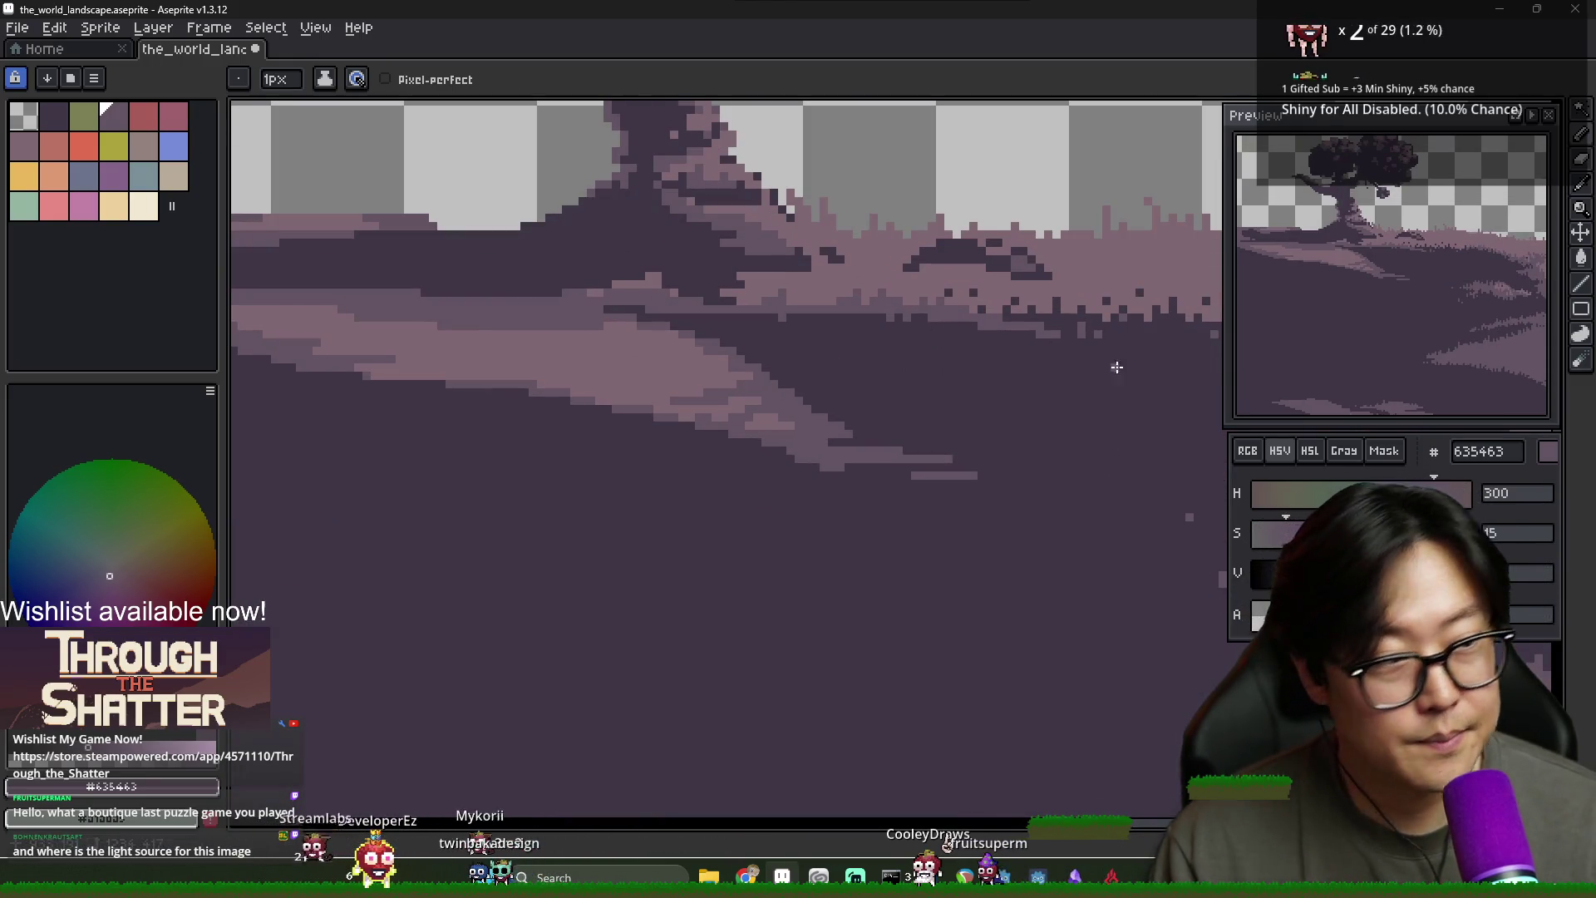
scroll(1142, 349, right, 3)
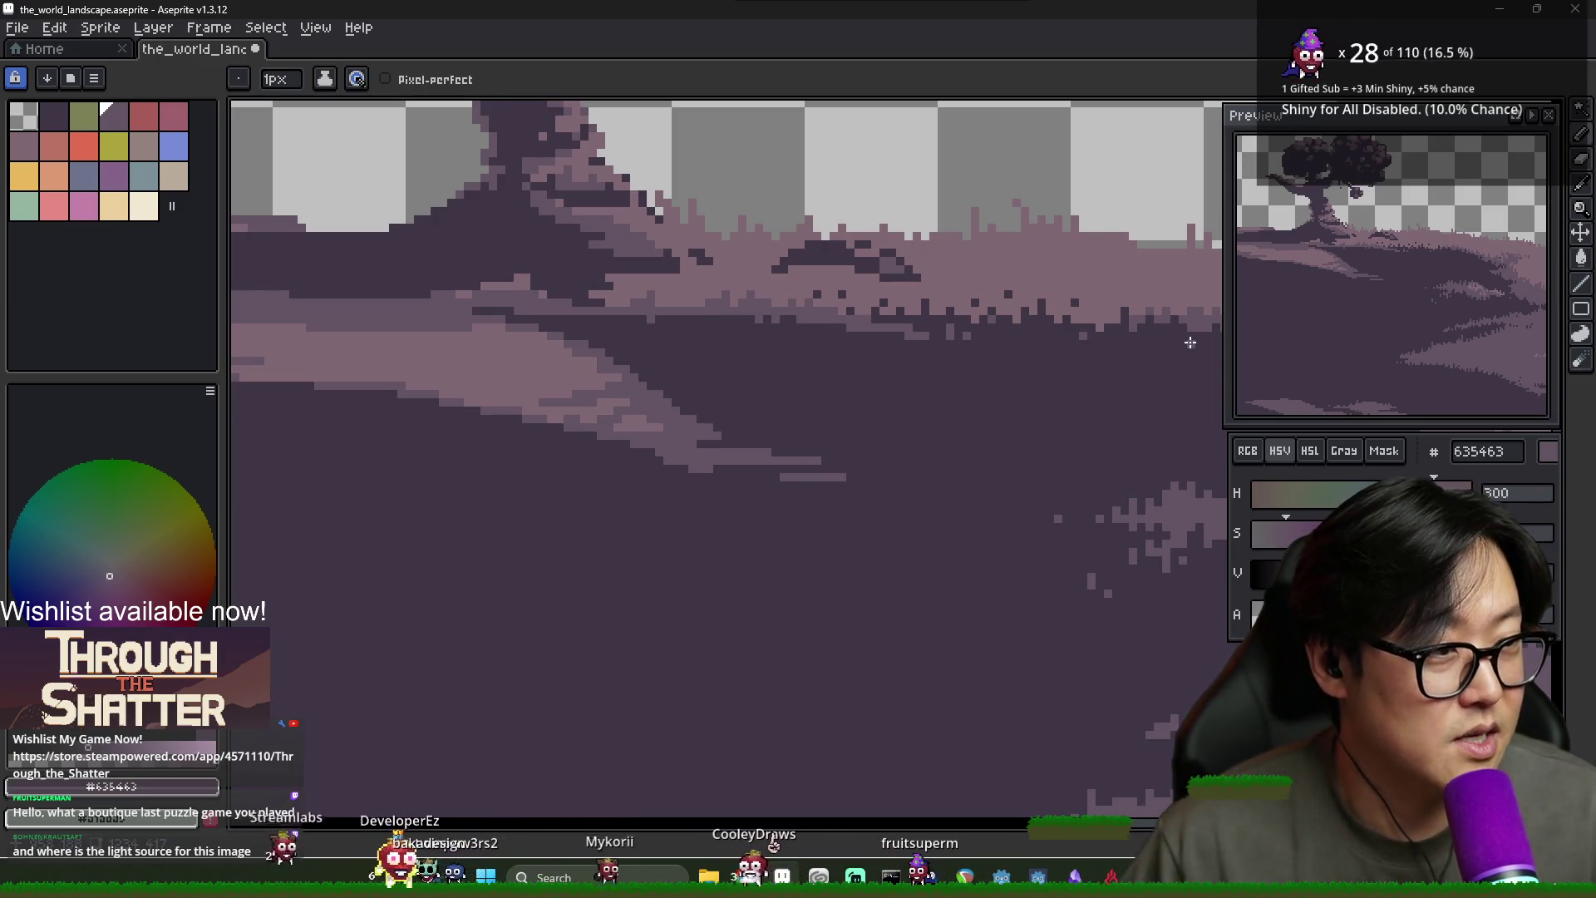
scroll(953, 533, down, 3)
scroll(898, 499, up, 1)
scroll(868, 486, down, 1)
scroll(868, 486, down, 2)
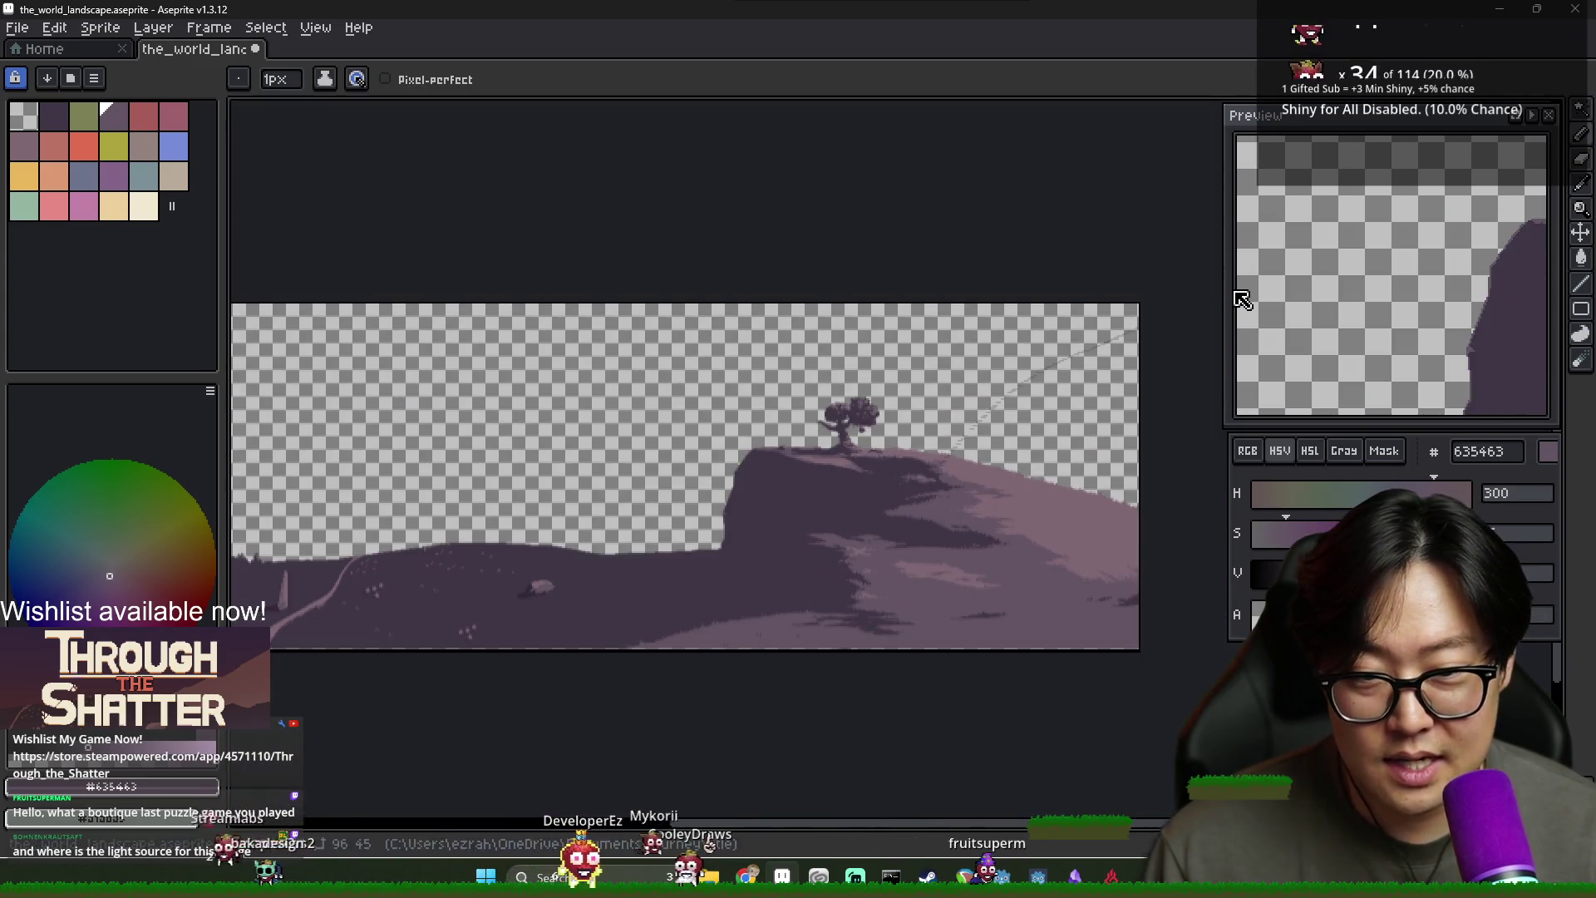
key(ctrl+z)
key(ctrl+z)
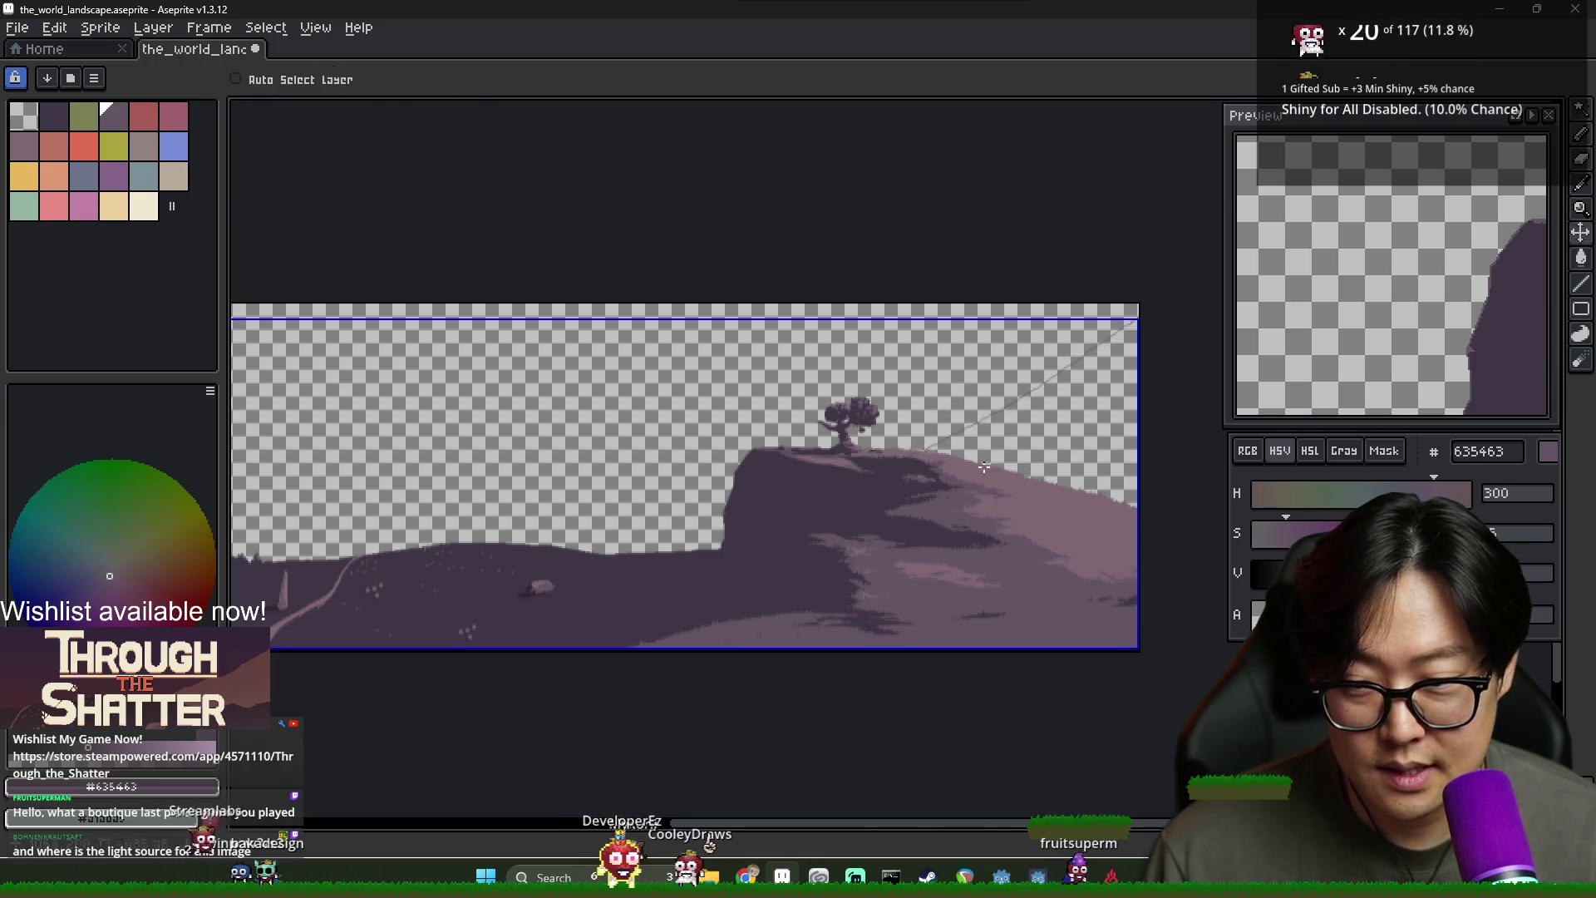
Save the landscape .aseprite file with Ctrl+S
scroll(1043, 368, up, 2)
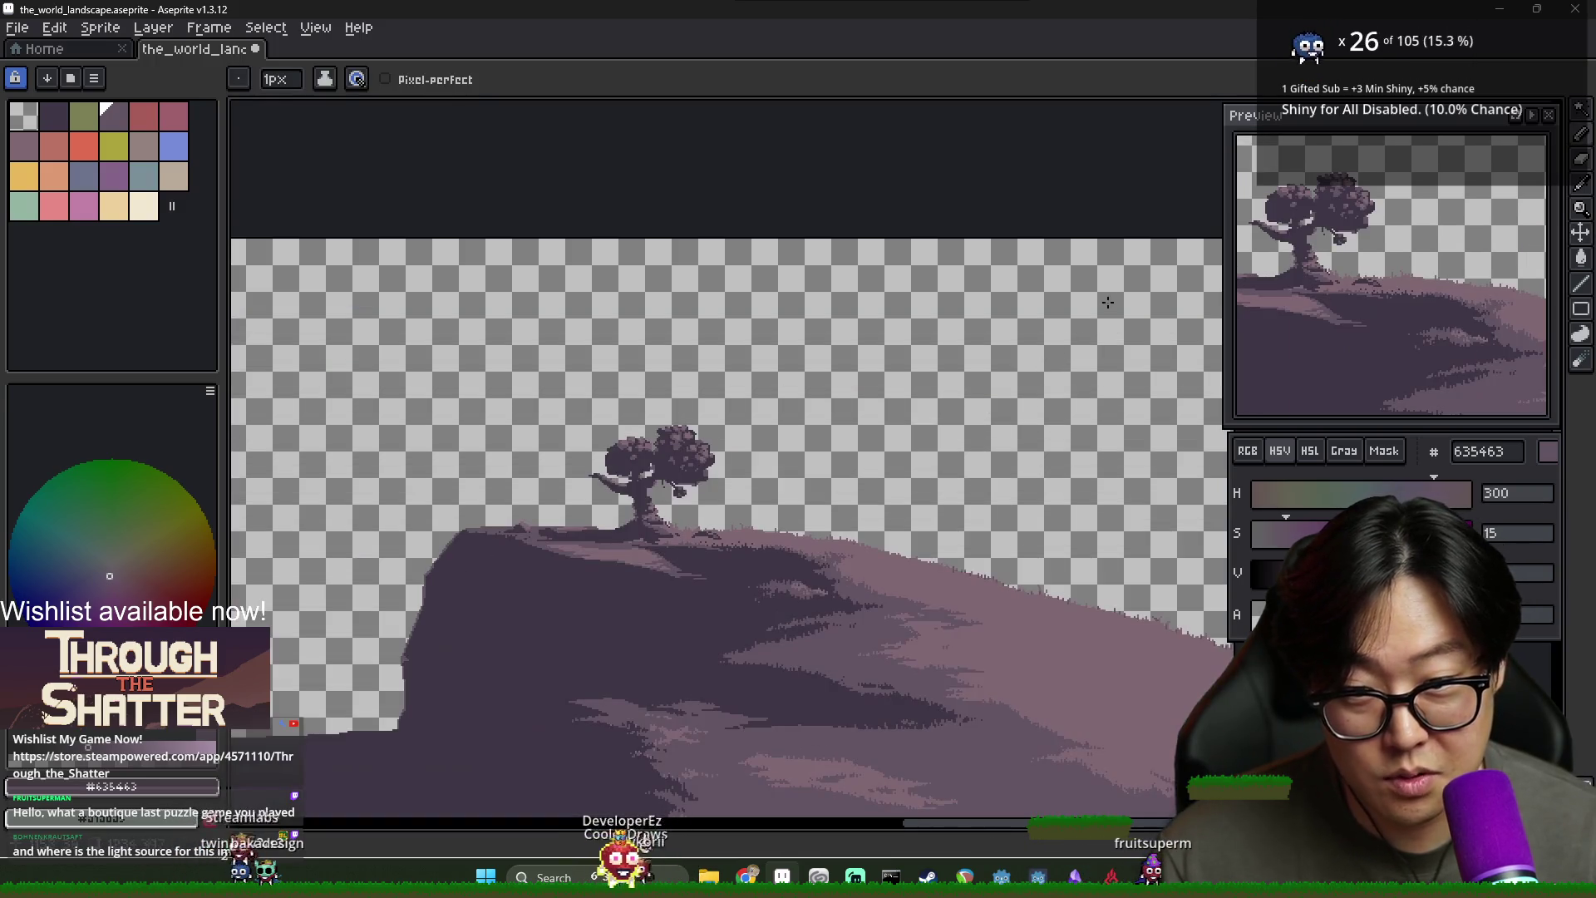
scroll(981, 491, down, 2)
scroll(805, 460, down, 4)
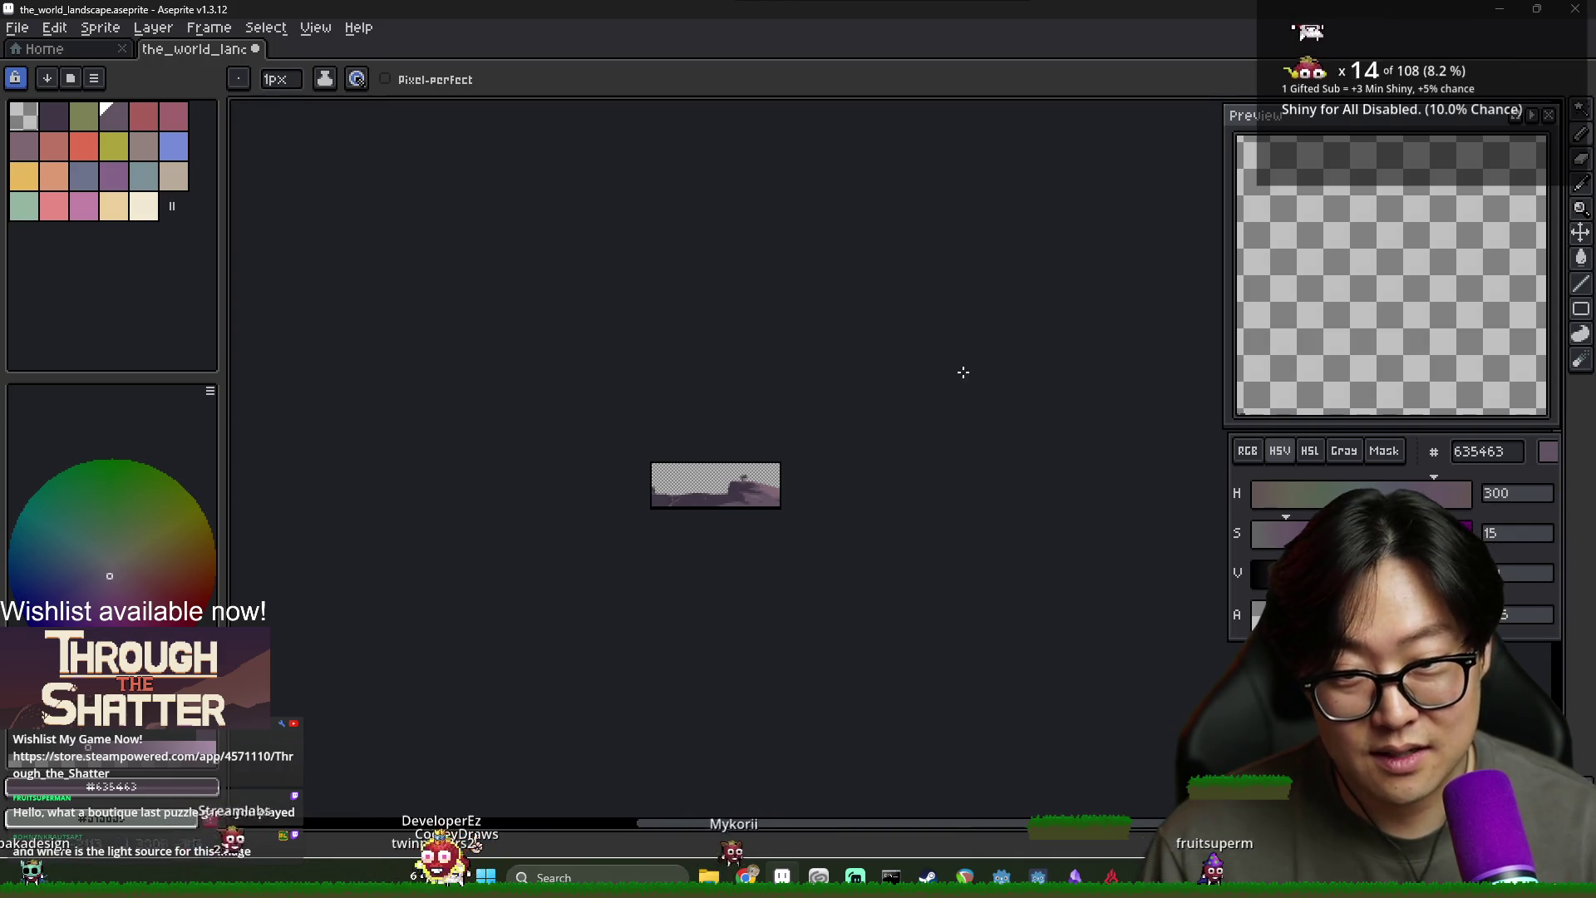
scroll(778, 502, up, 5)
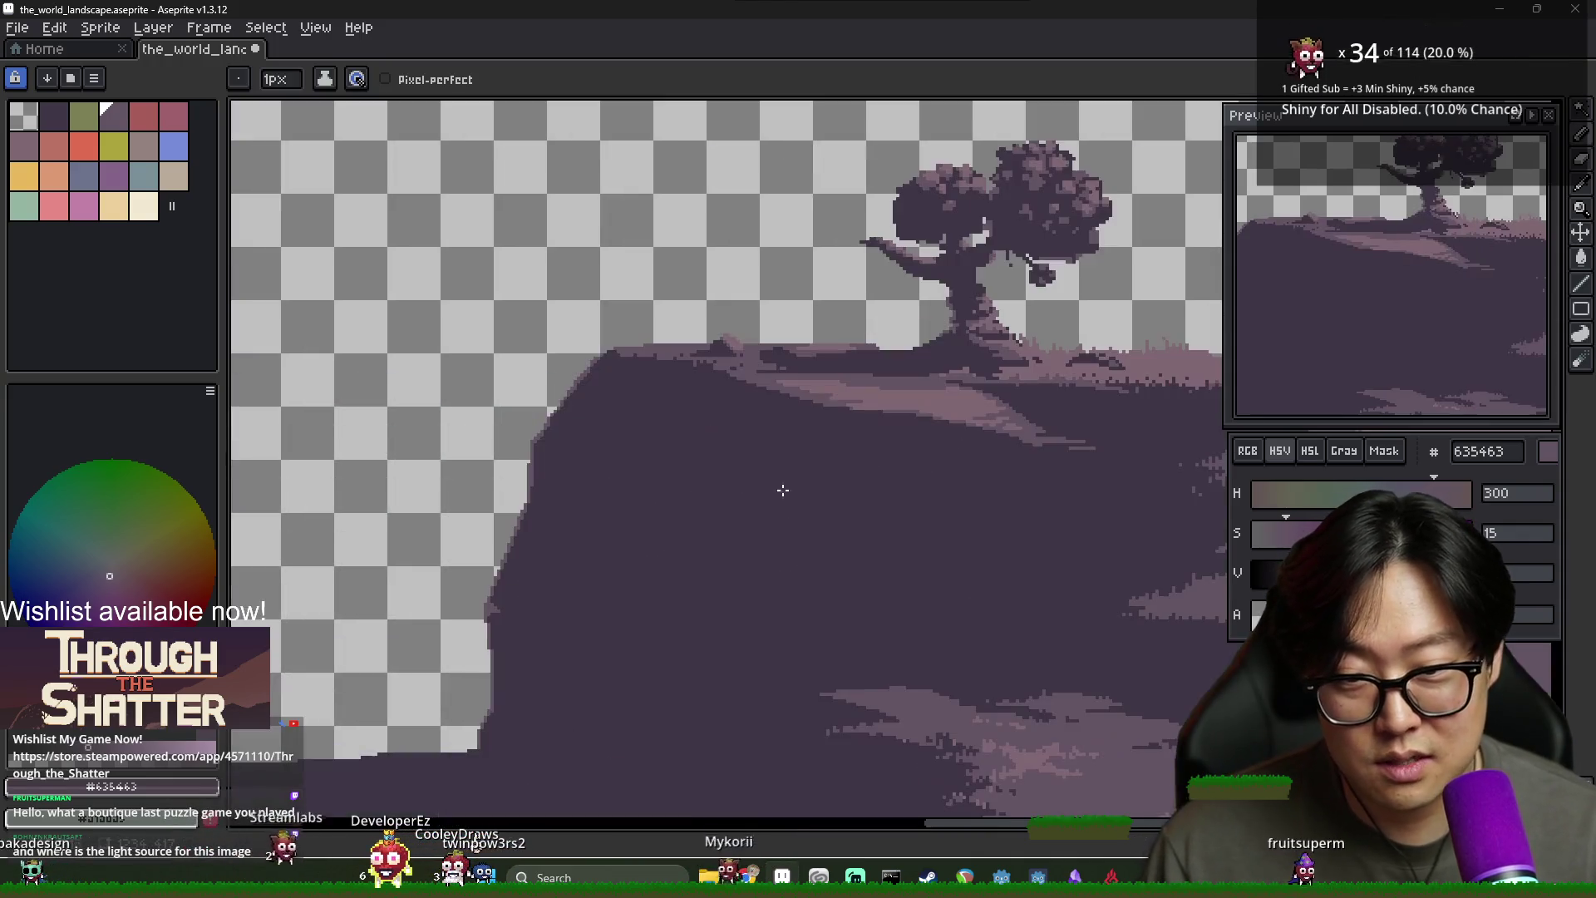
scroll(890, 497, down, 3)
scroll(823, 445, up, 3)
key(ctrl)
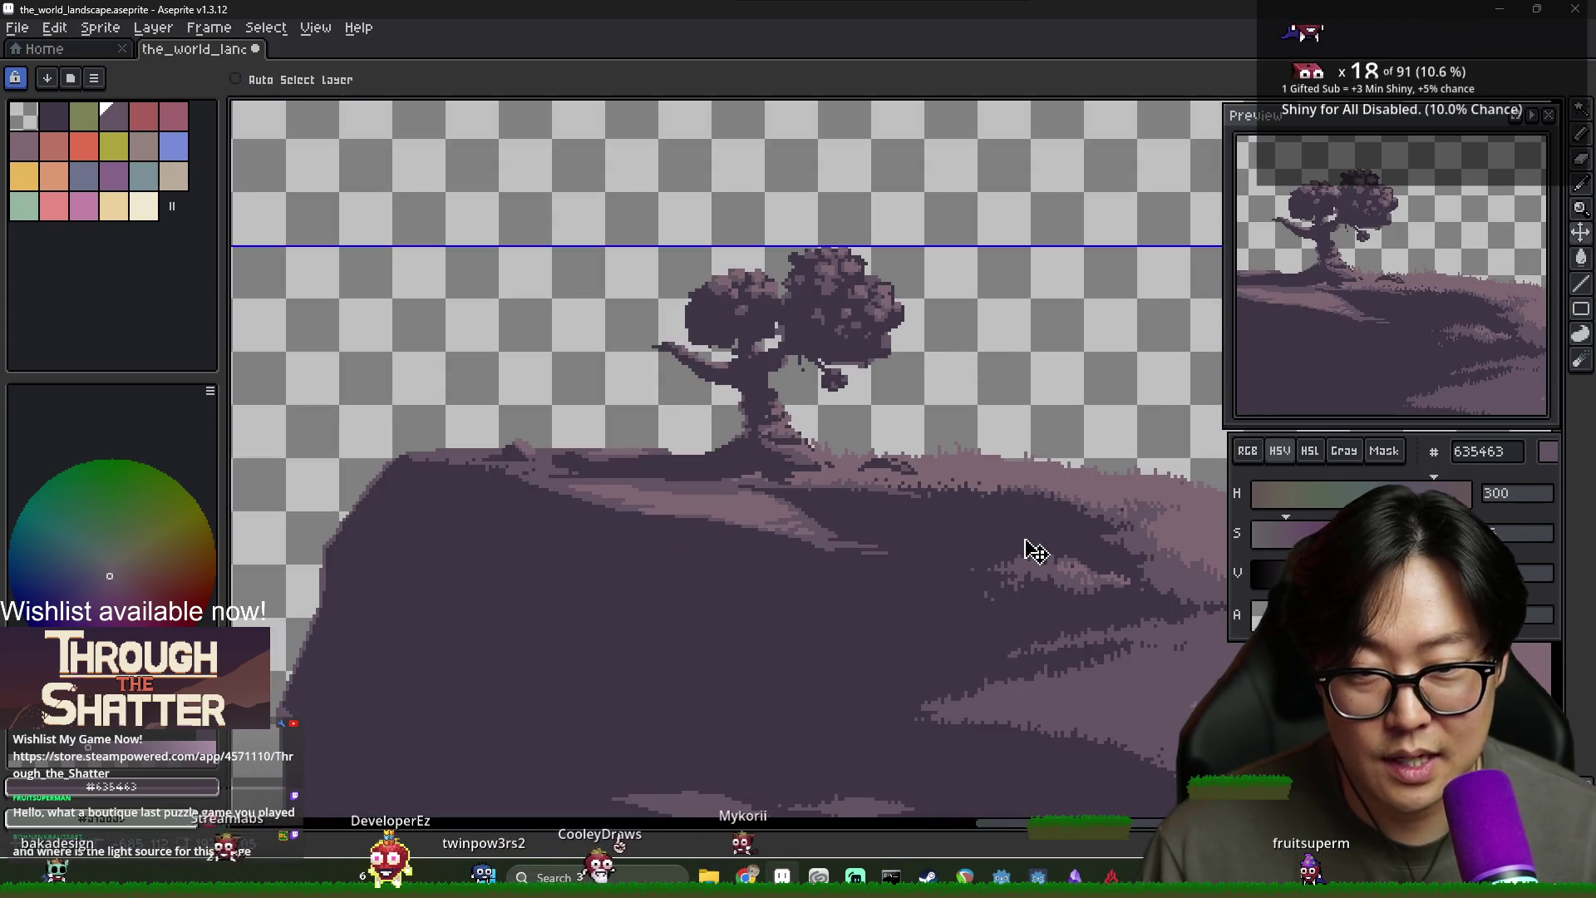
key(ctrl+s)
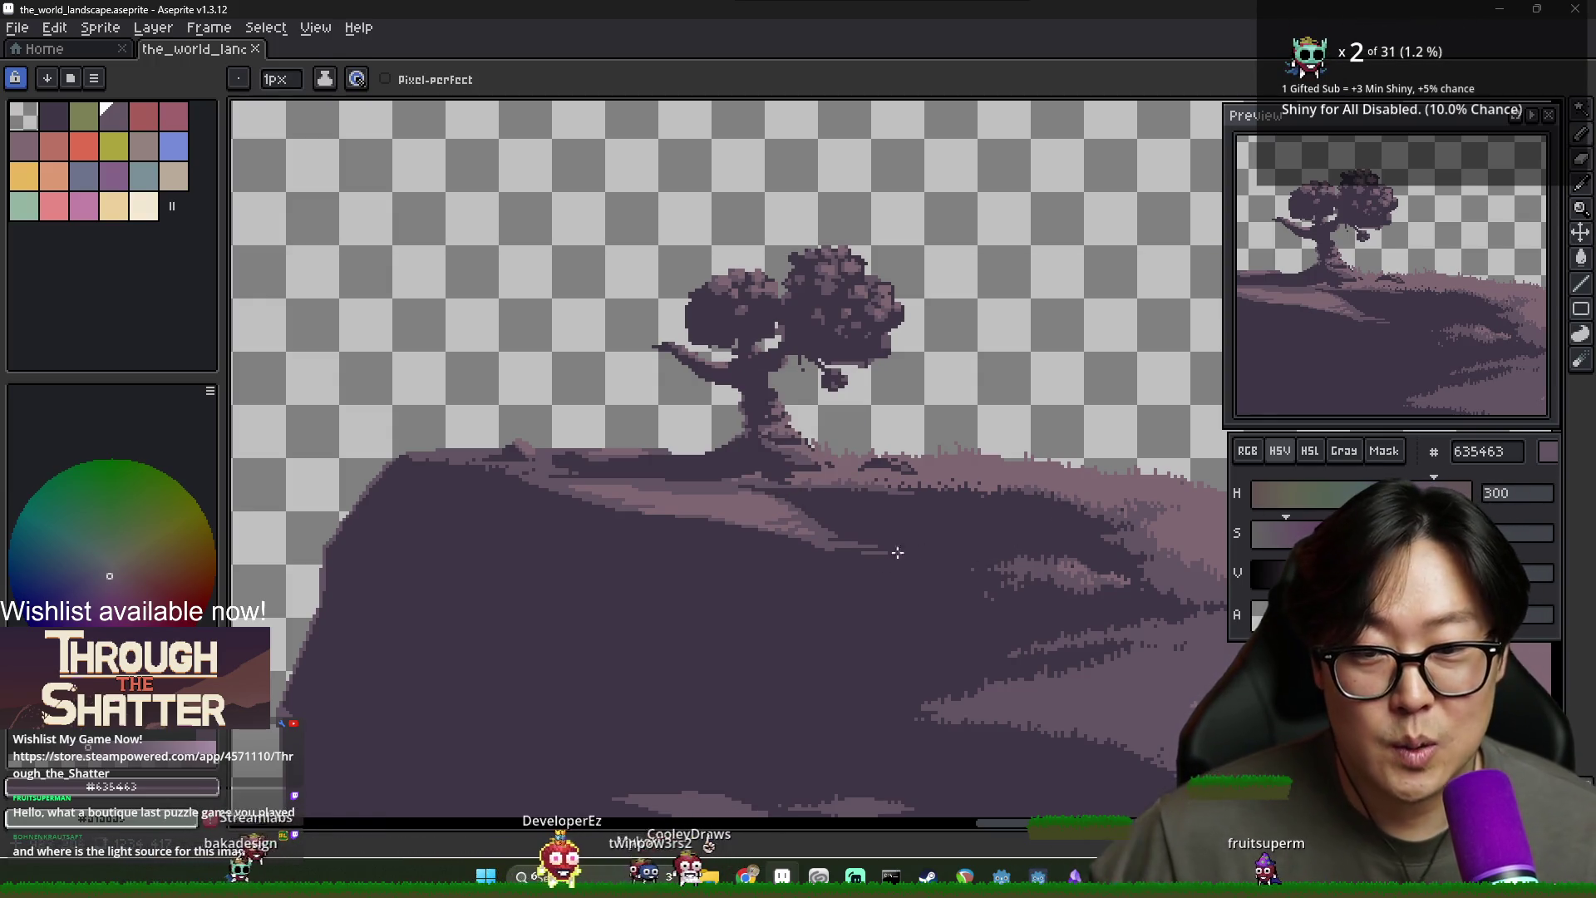
scroll(762, 519, down, 3)
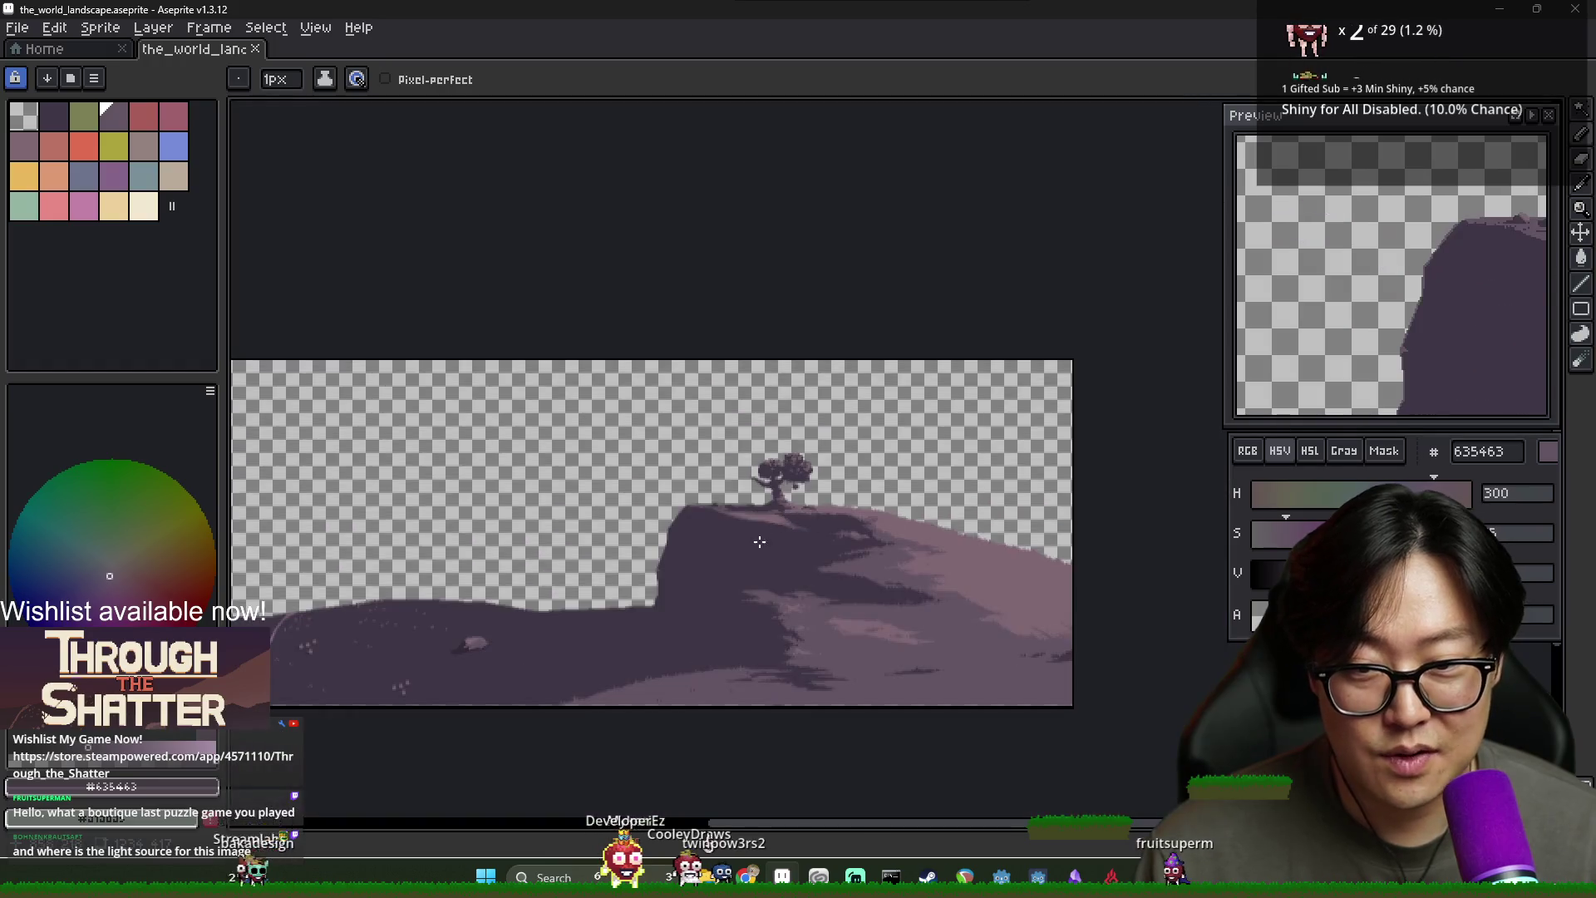
scroll(759, 535, up, 2)
scroll(952, 506, up, 1)
scroll(799, 508, up, 3)
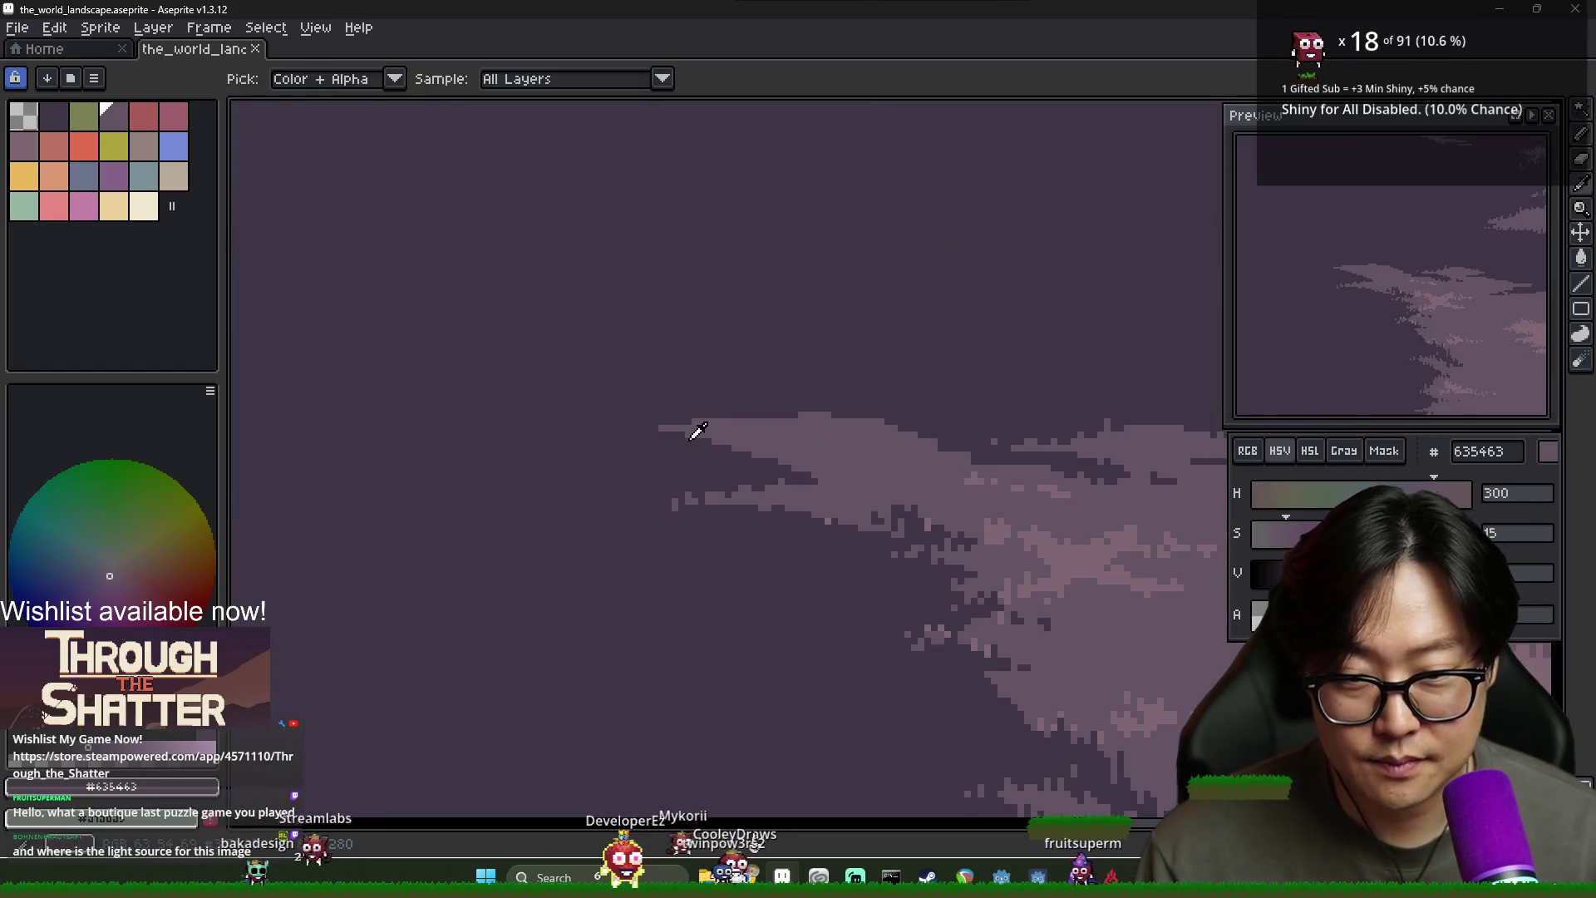
alt+click(695, 431)
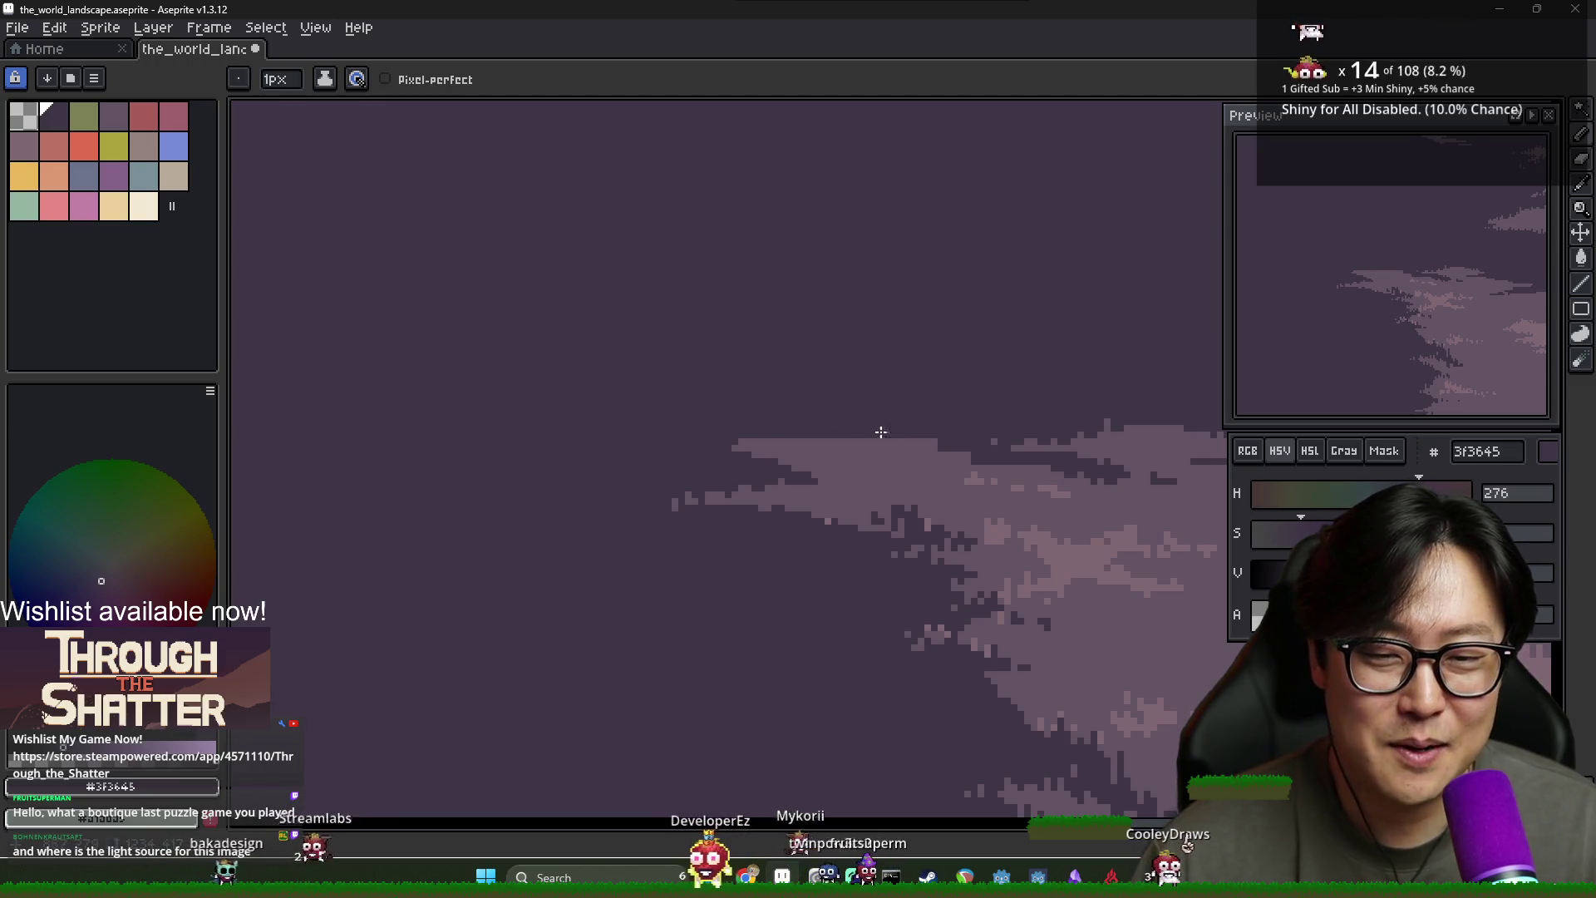
alt+click(812, 443)
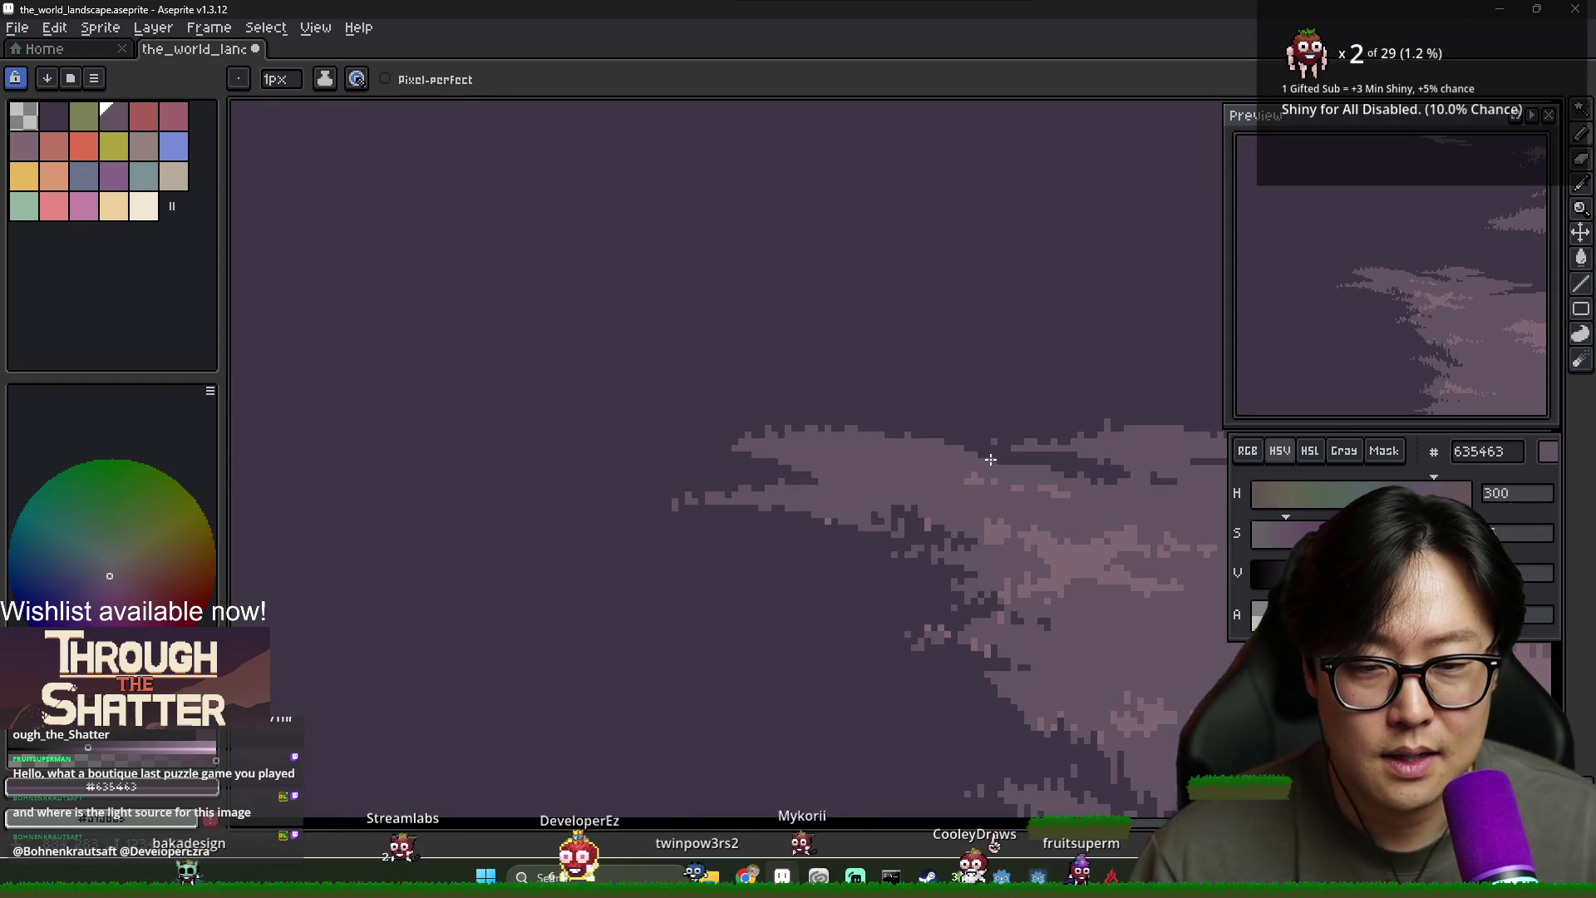
drag(922, 439, 1036, 472)
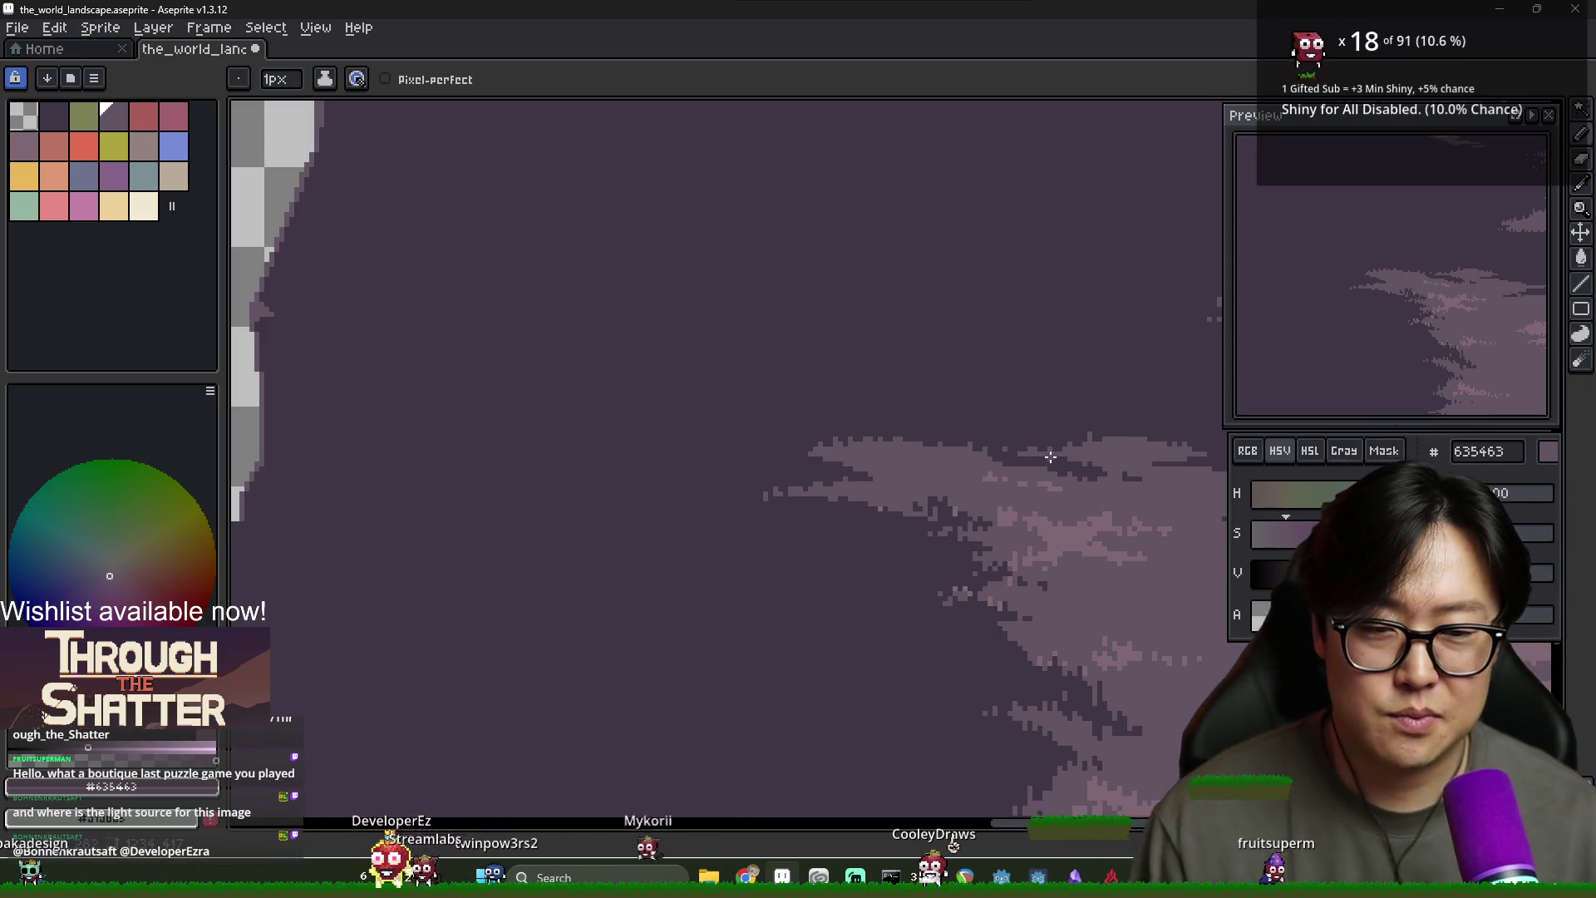
scroll(1064, 453, up, 2)
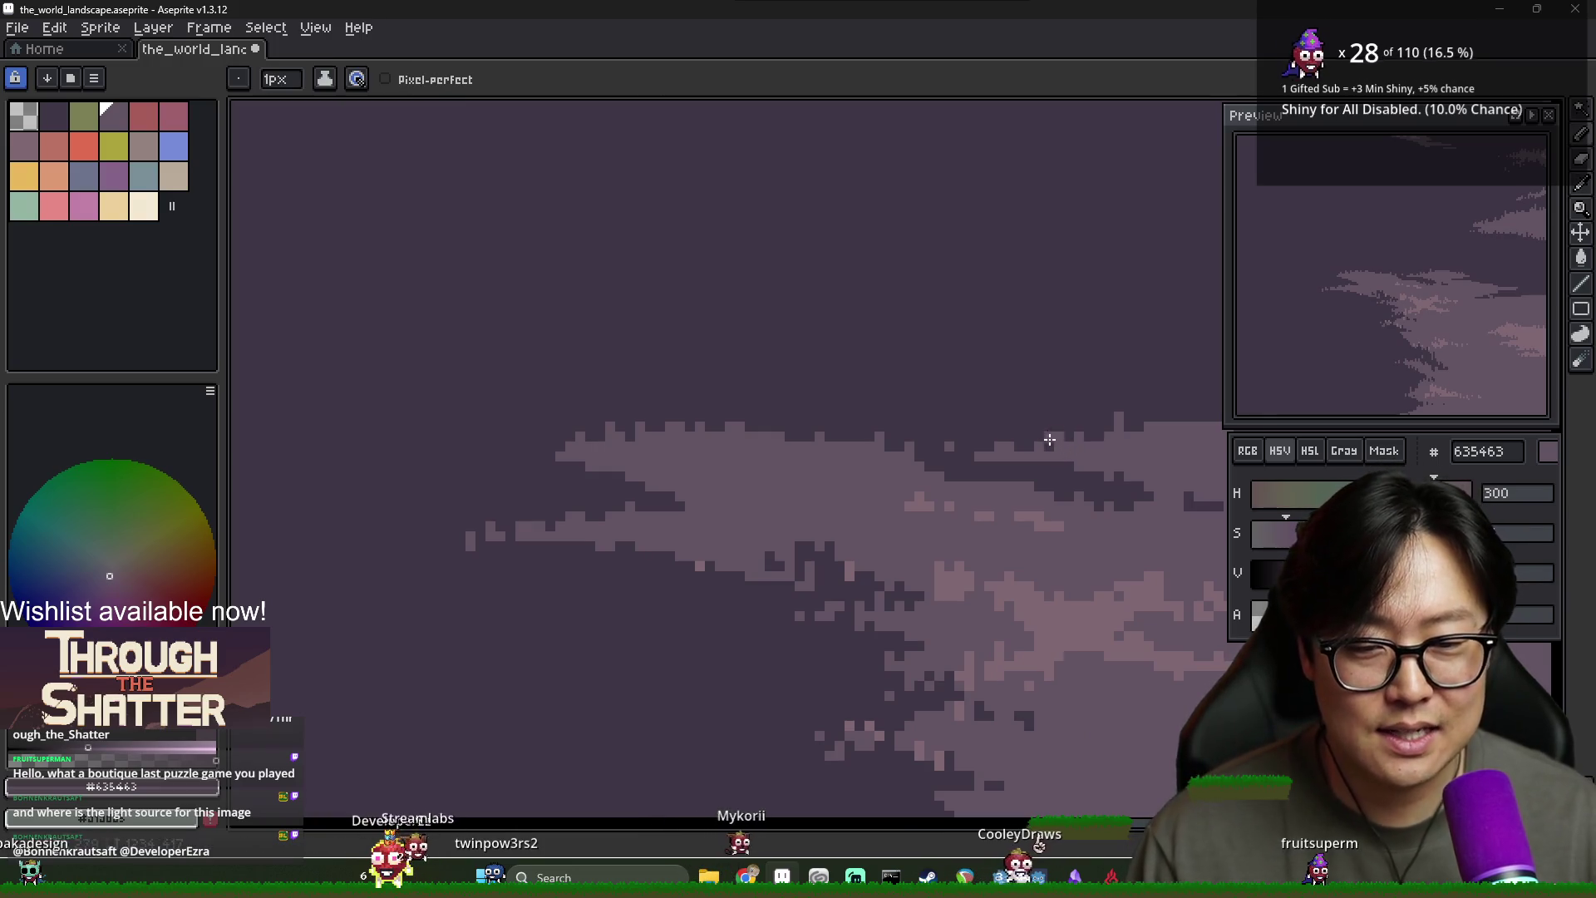
drag(1167, 445, 921, 430)
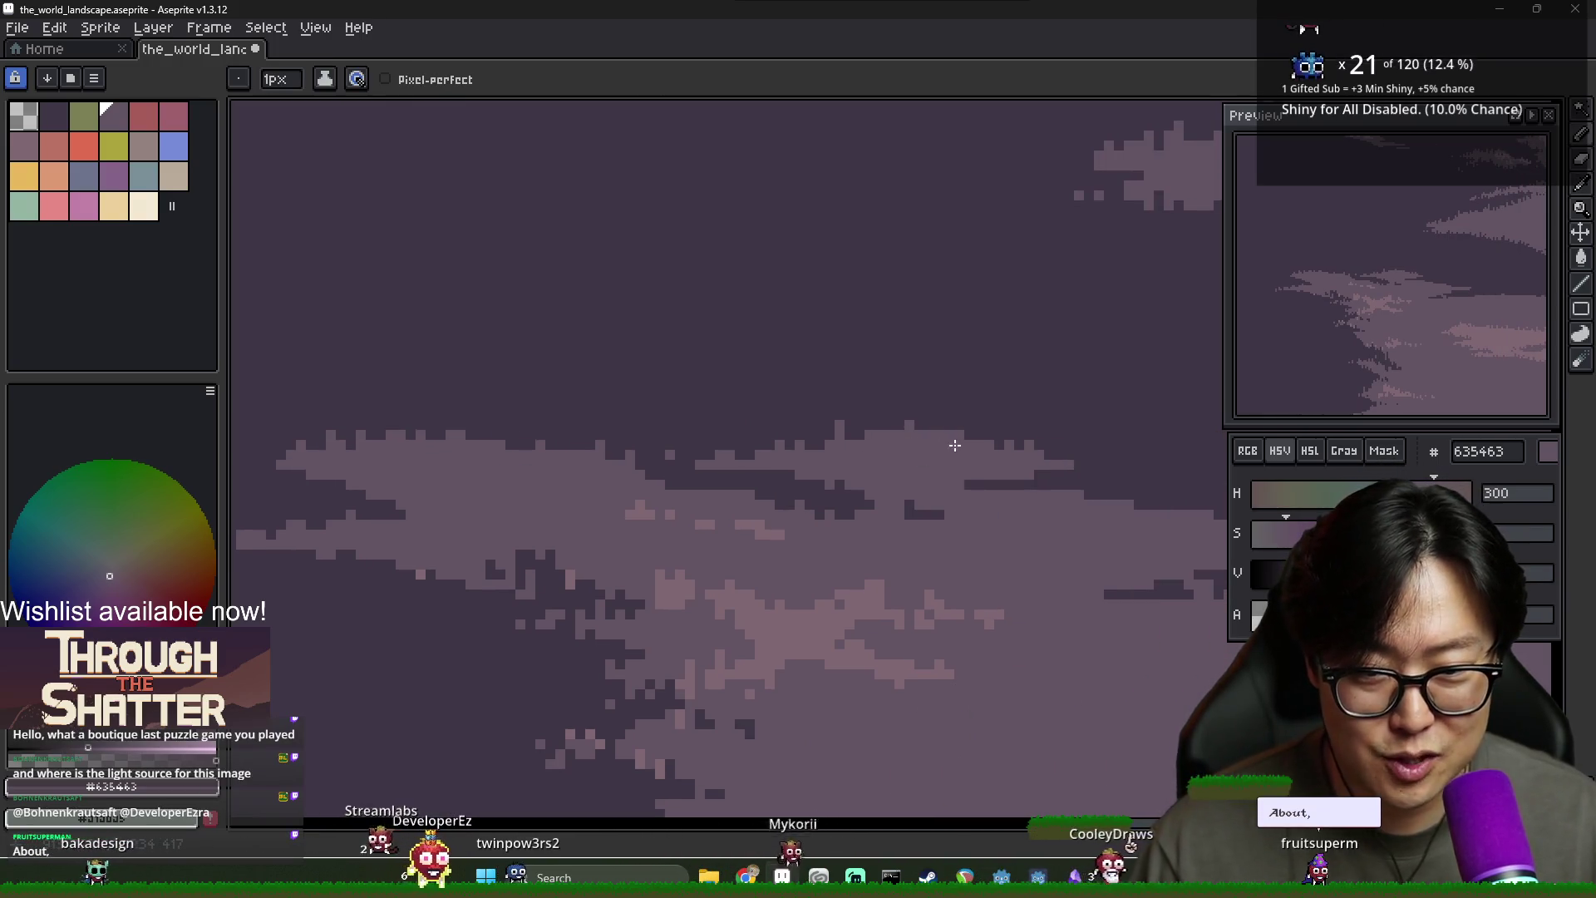
scroll(982, 435, down, 4)
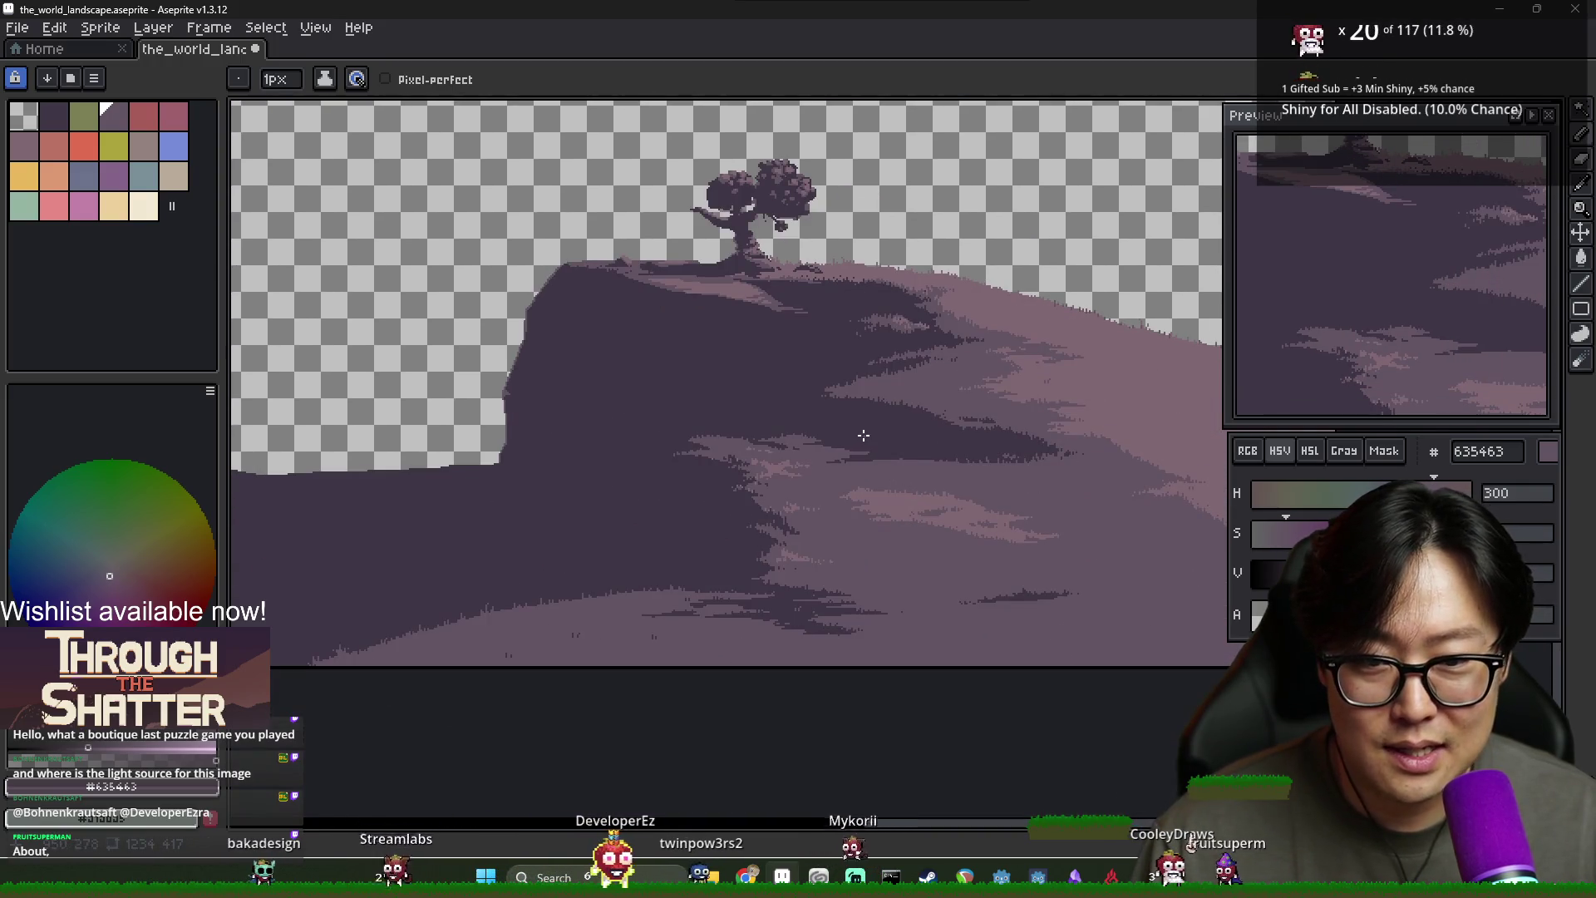
Zoom and pan around the dark ground at the foot of the cliff
scroll(889, 439, up, 3)
scroll(765, 312, down, 4)
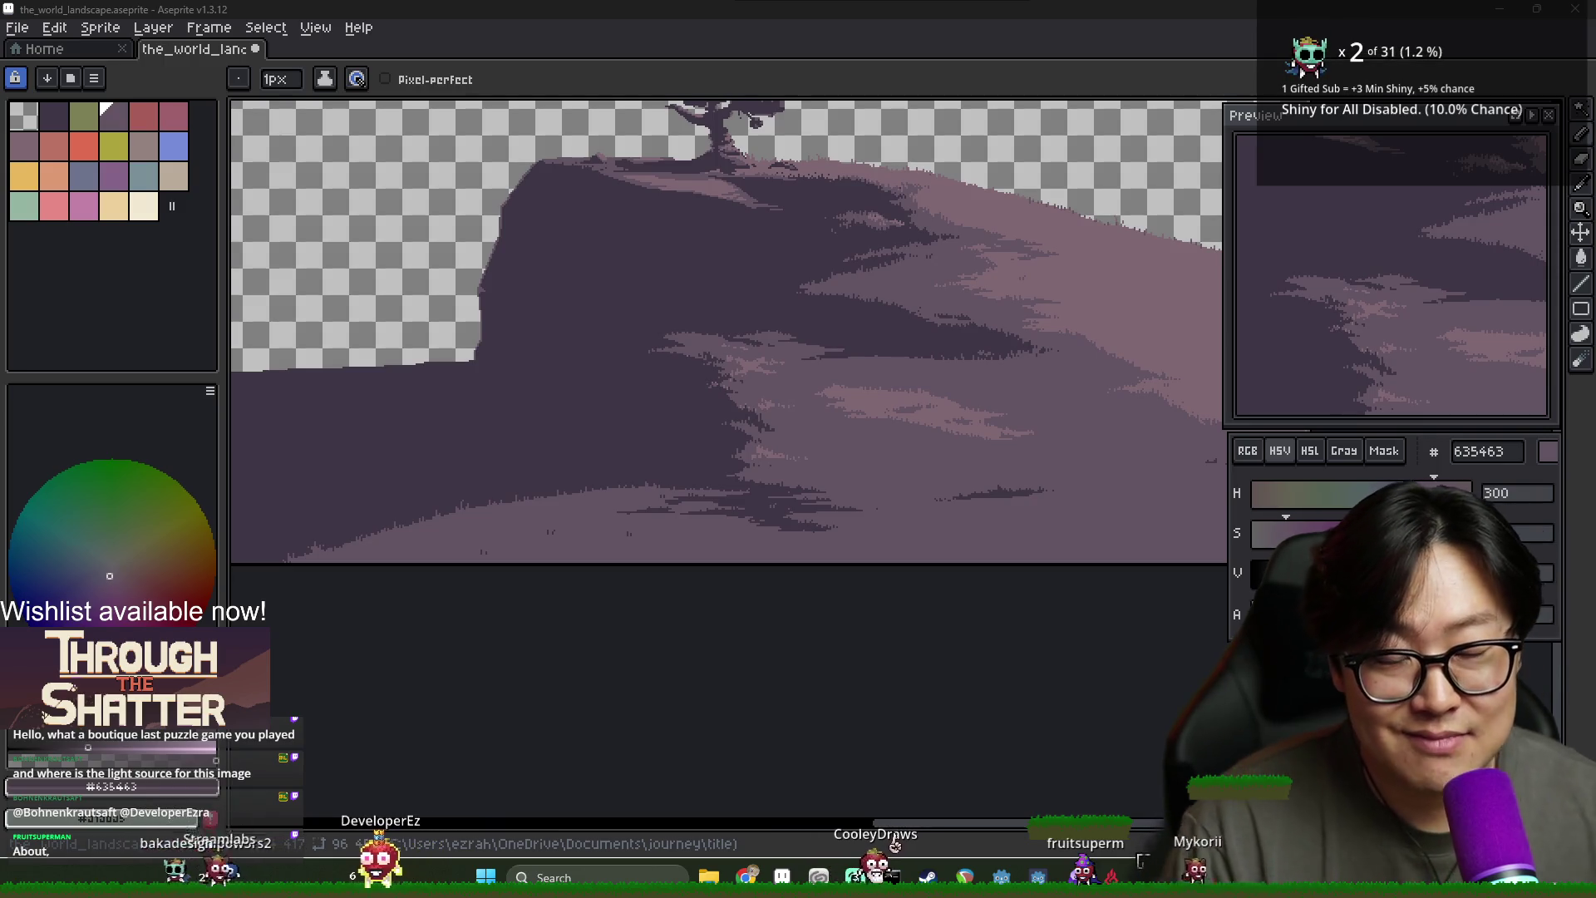
scroll(781, 349, up, 3)
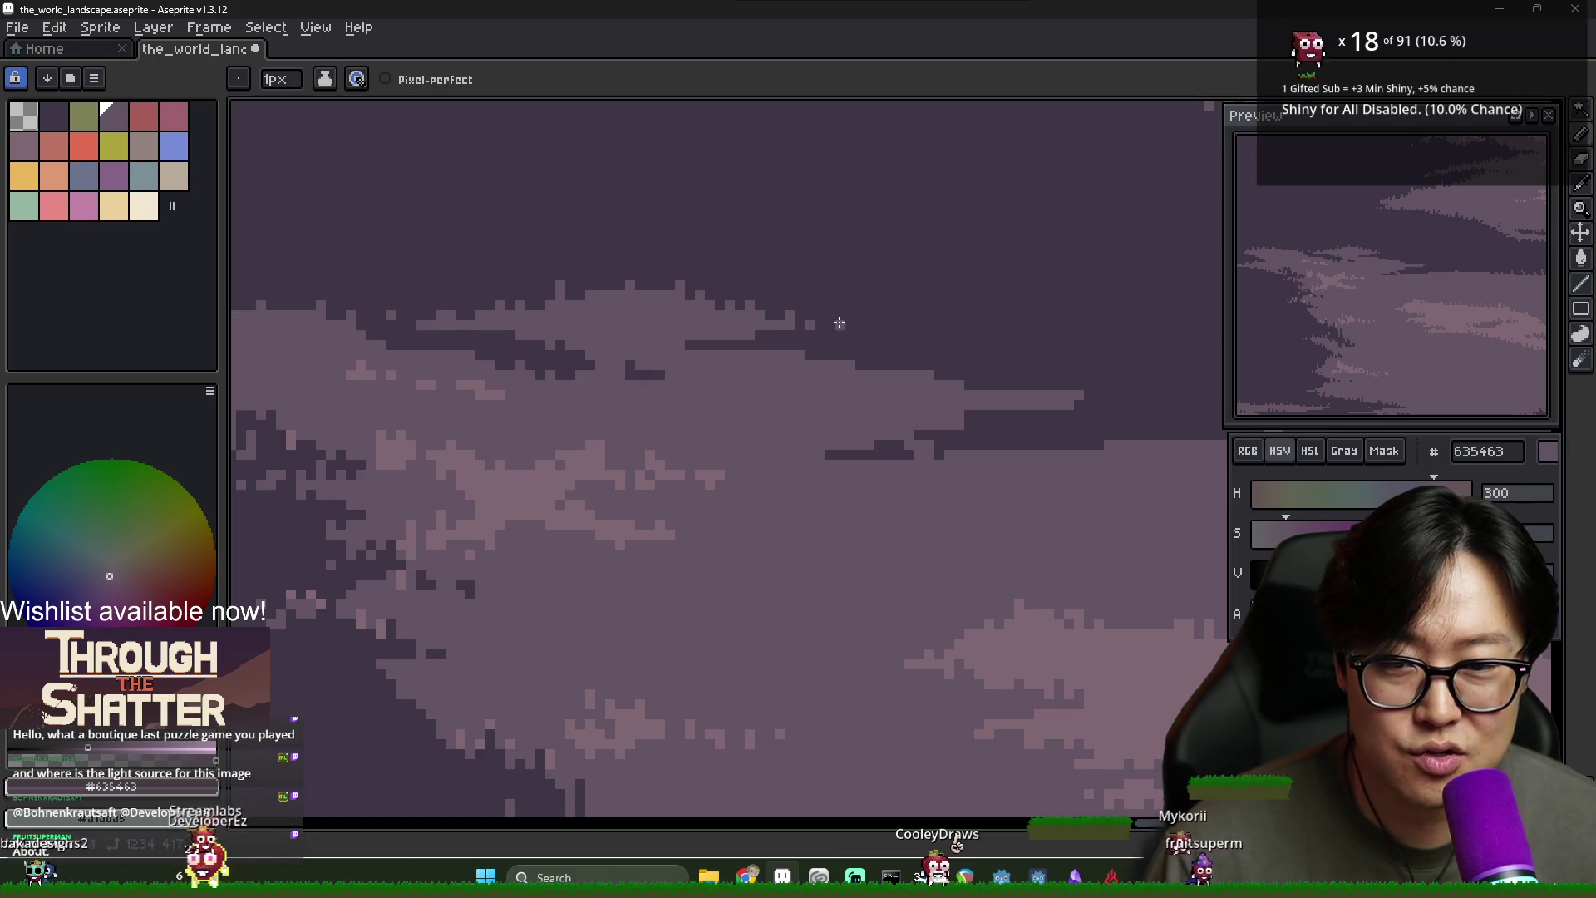
scroll(906, 344, down, 4)
scroll(922, 420, up, 3)
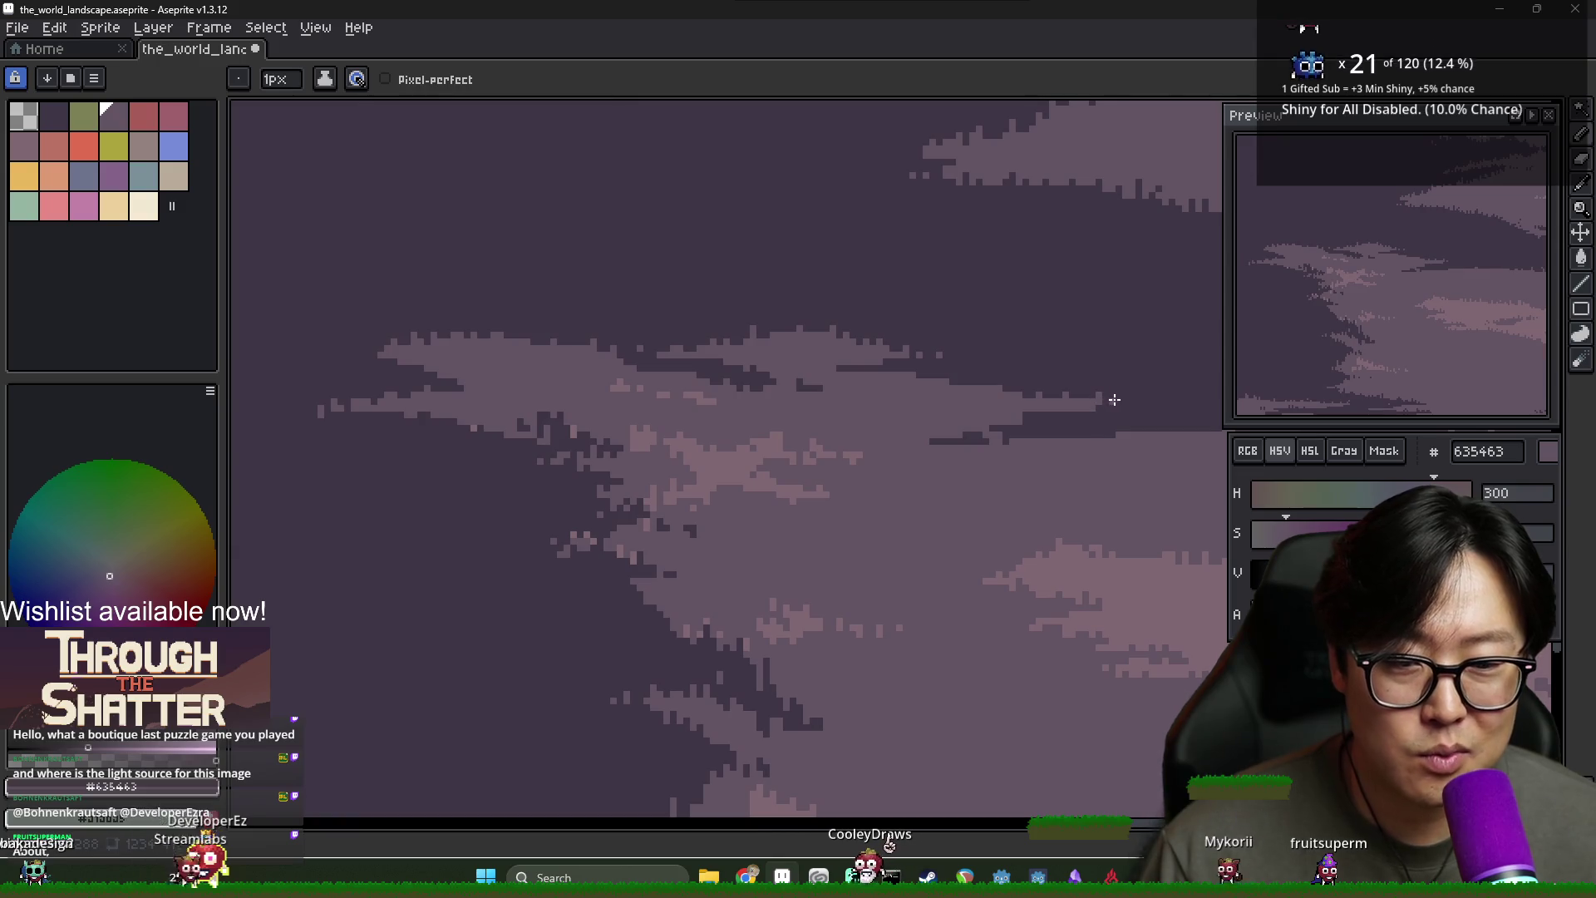
scroll(1114, 400, down, 4)
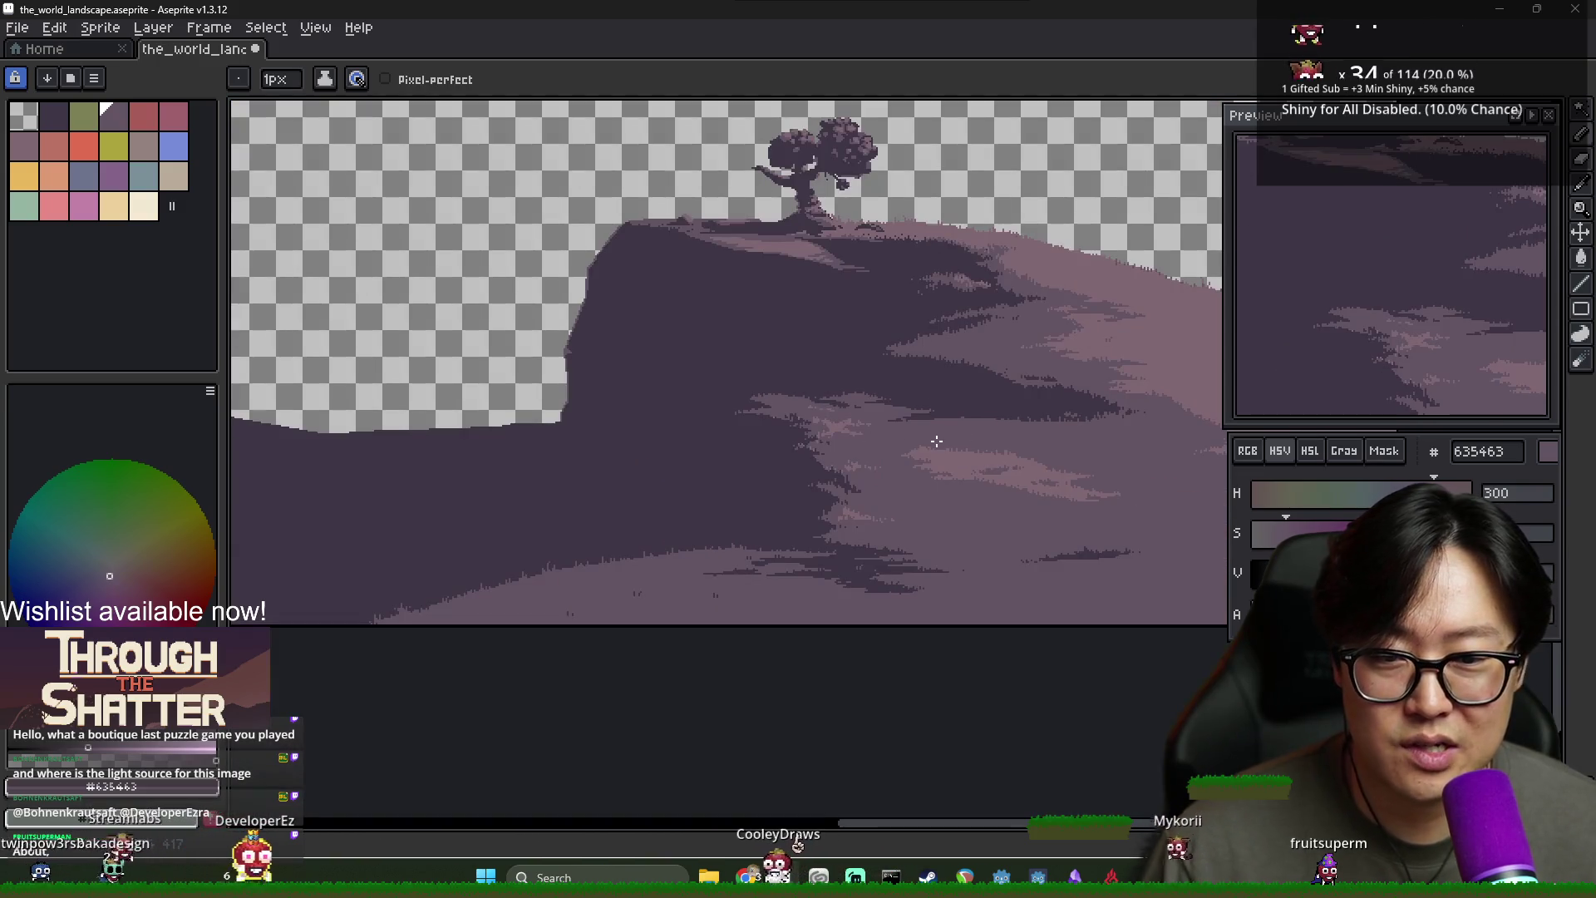
scroll(937, 442, up, 3)
scroll(876, 450, down, 3)
scroll(753, 486, down, 2)
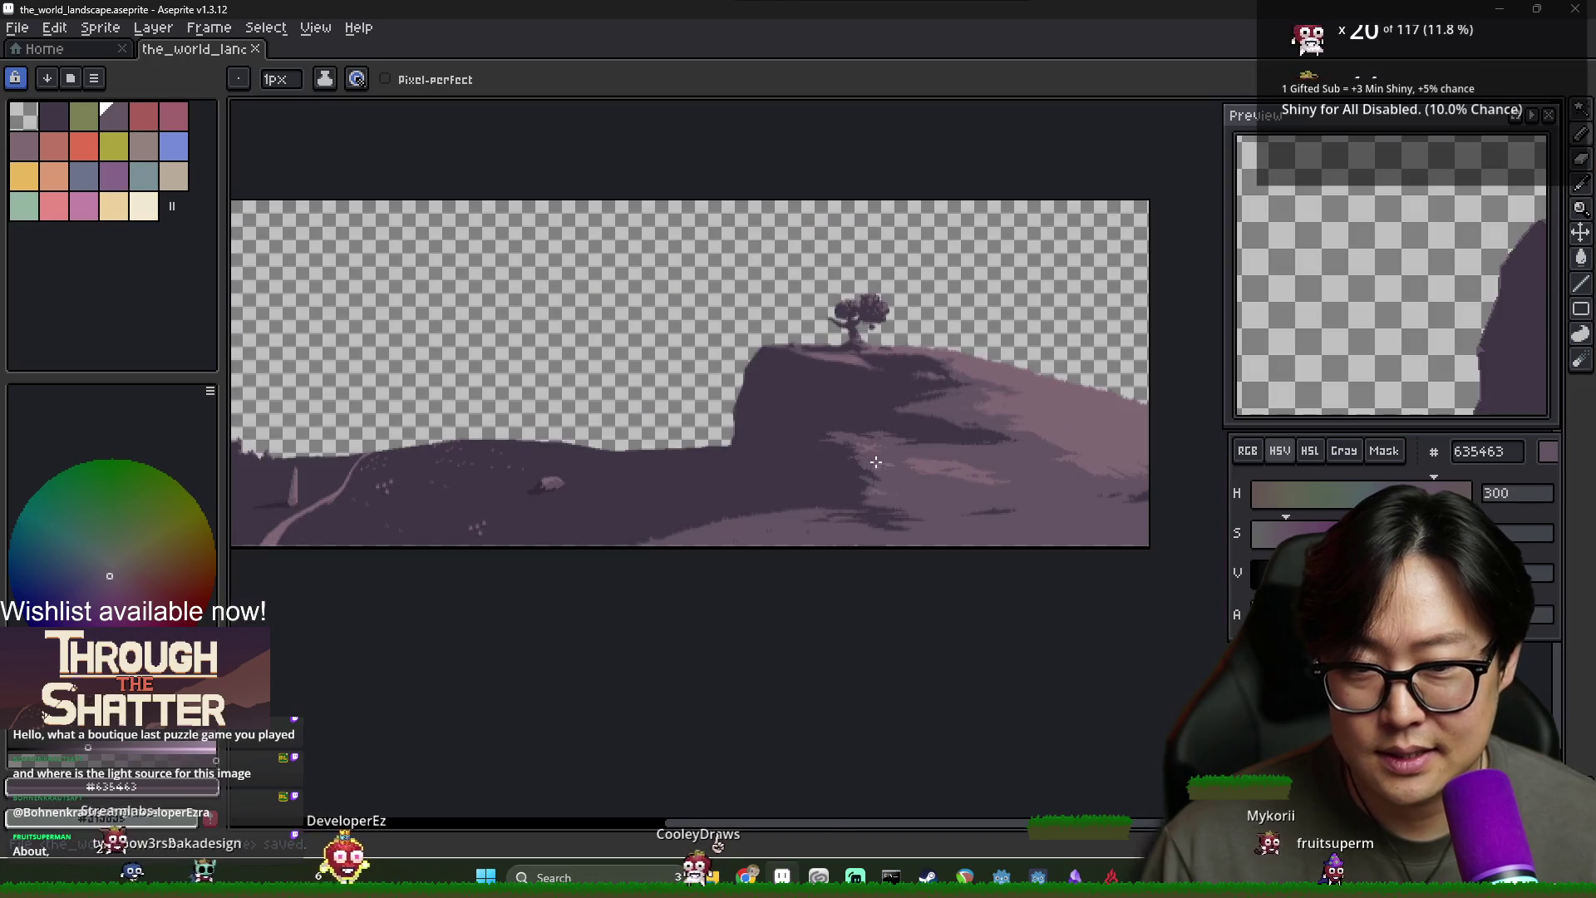
scroll(902, 458, left, 2)
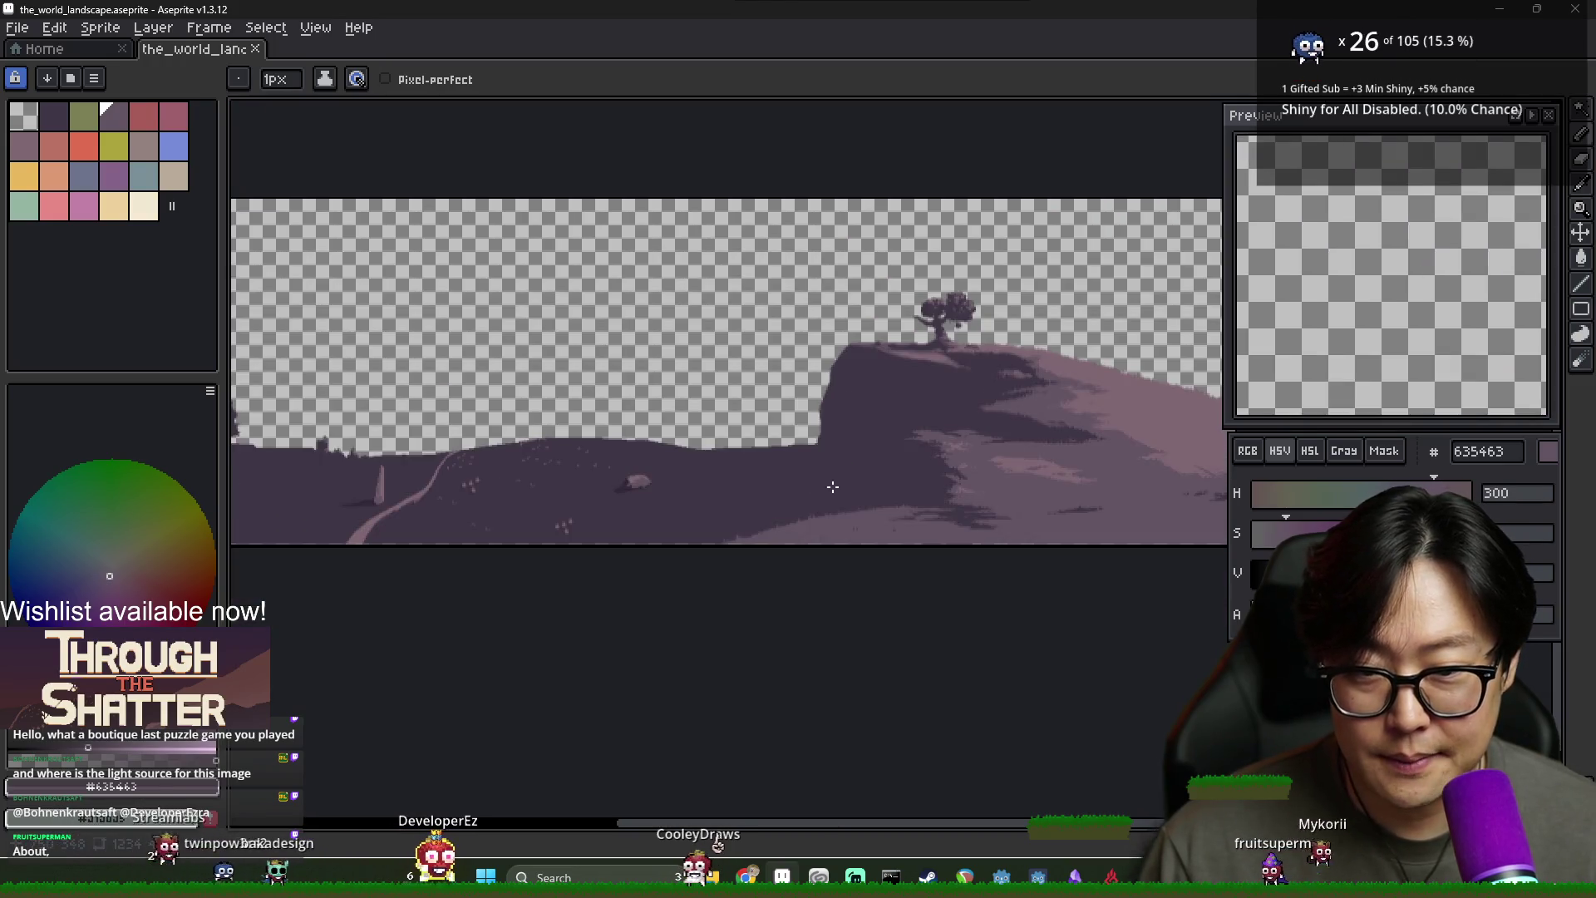
scroll(835, 491, up, 2)
scroll(651, 449, down, 1)
scroll(689, 453, up, 1)
scroll(709, 453, down, 2)
scroll(712, 461, up, 2)
scroll(738, 473, down, 2)
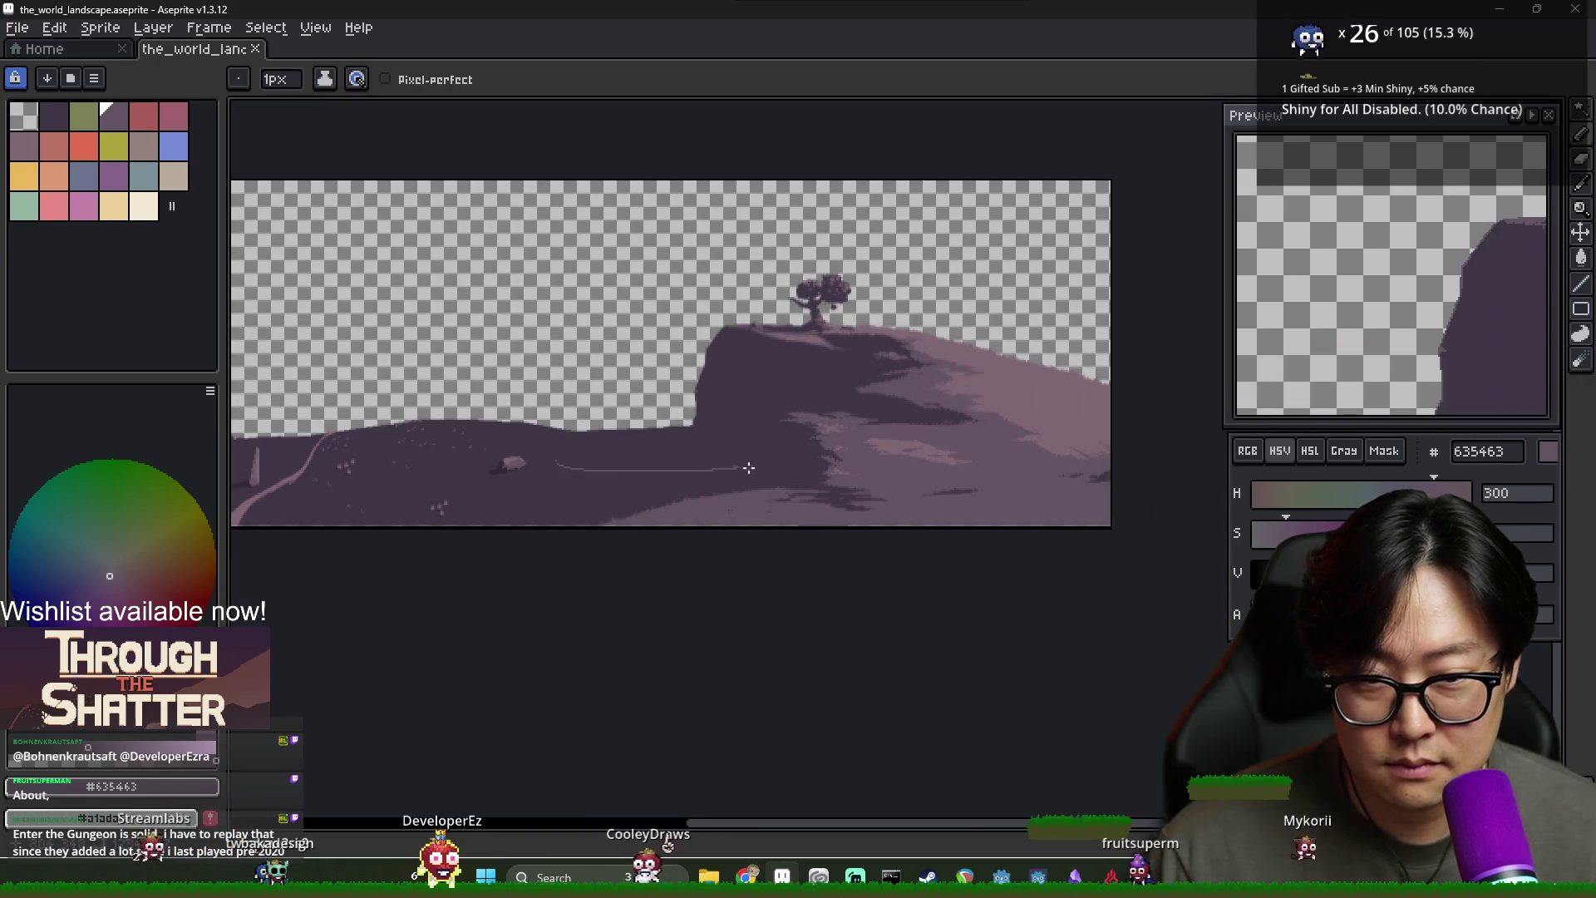
scroll(759, 468, up, 2)
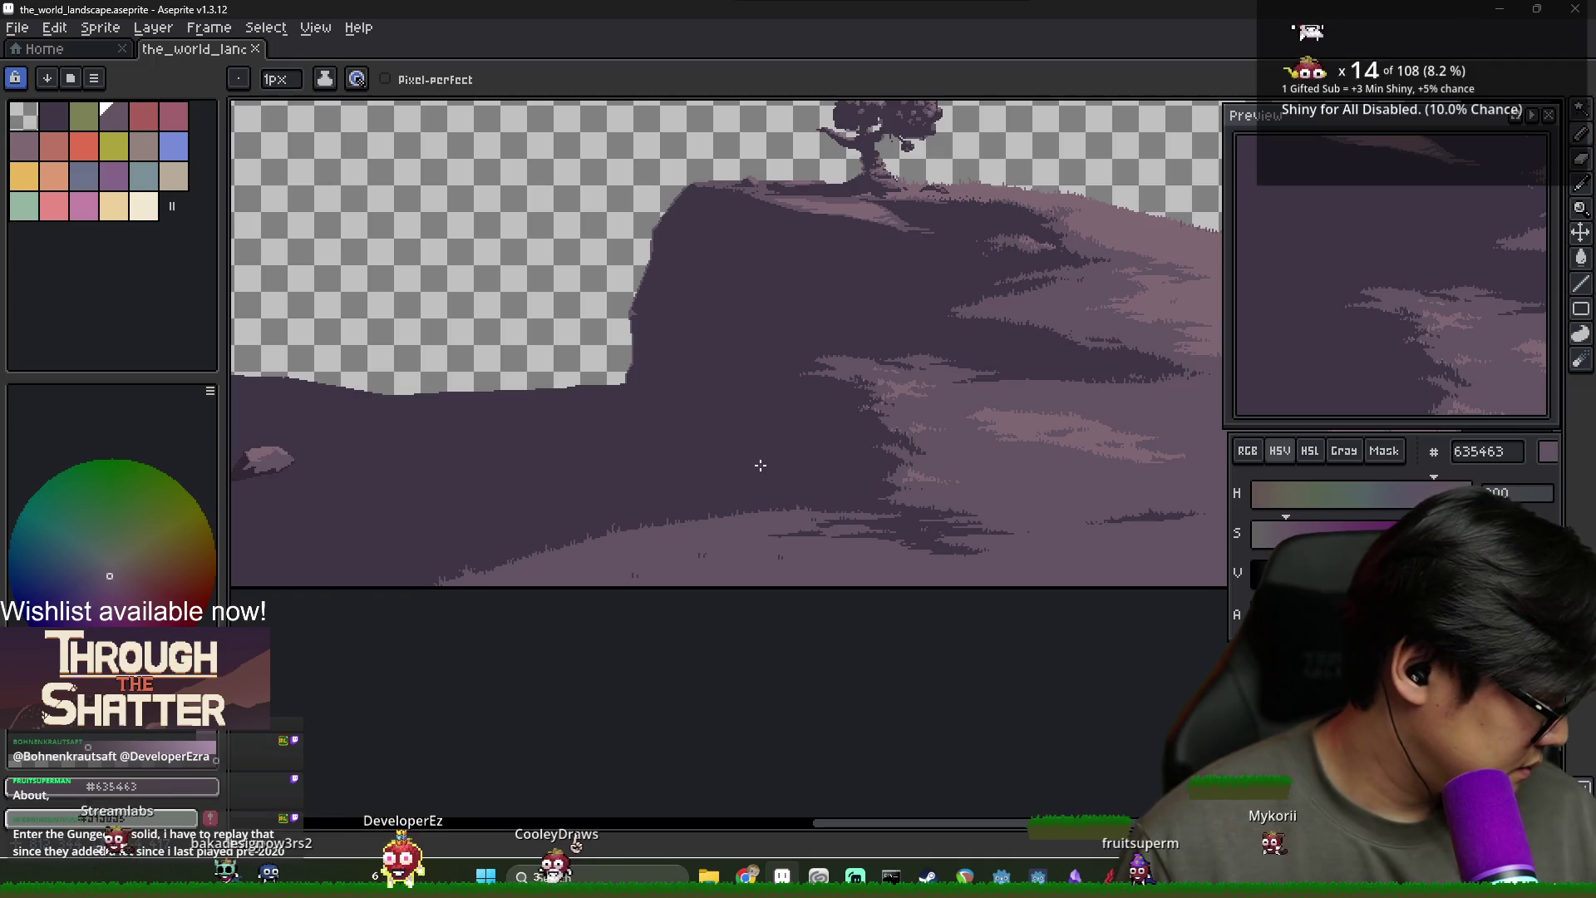
Sample the ground purples, settle on 332f38, and fill the outlined ground patch
alt+click(695, 327)
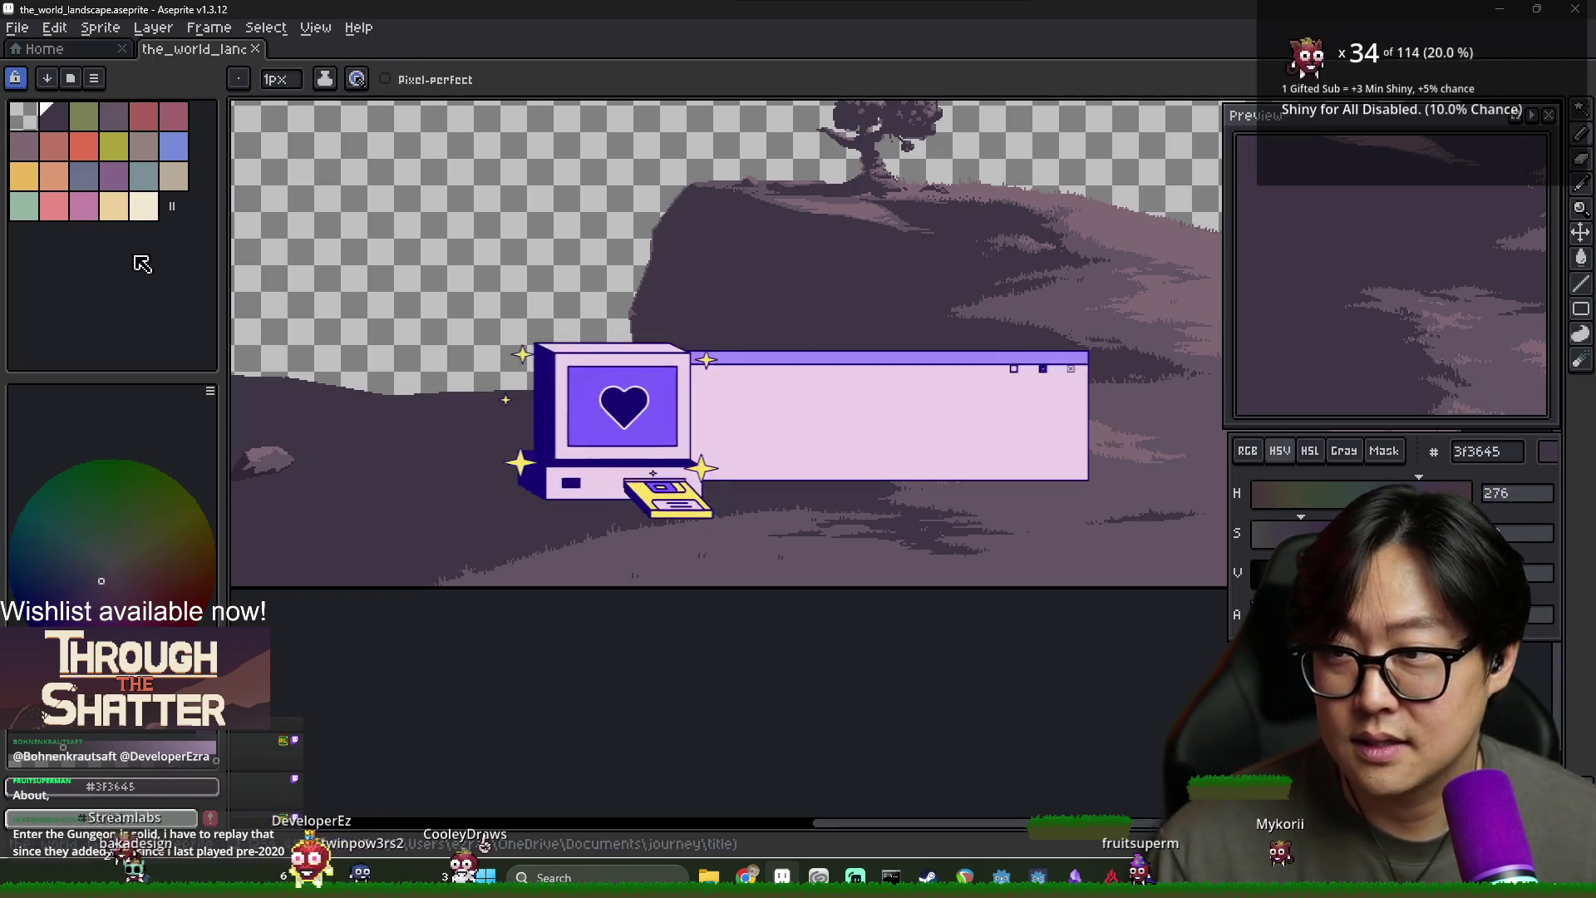
key(alt)
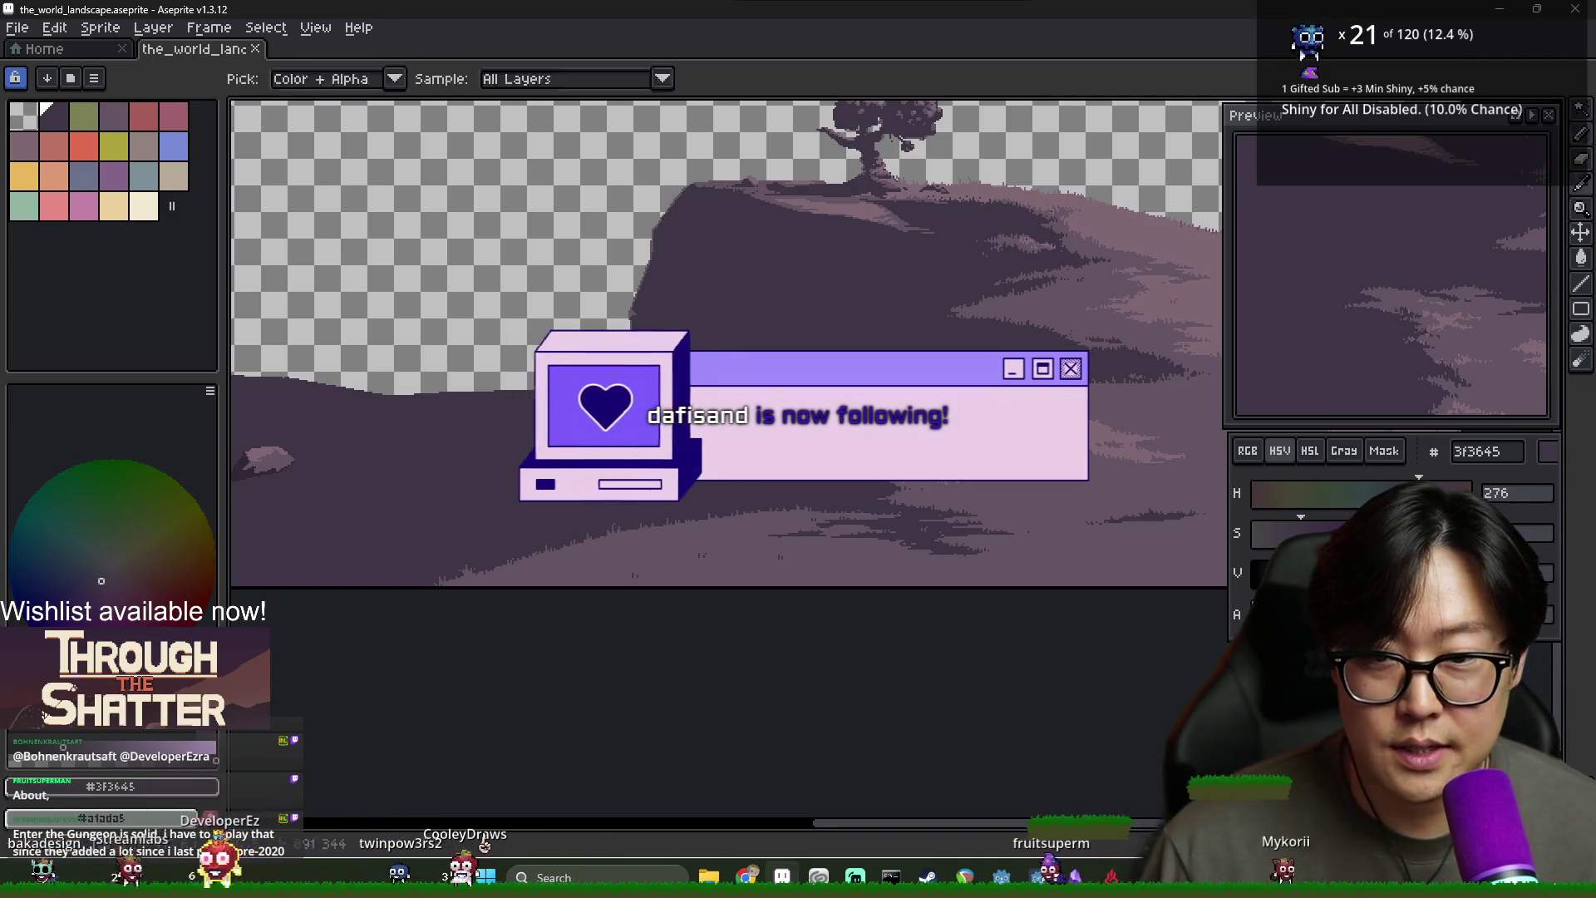
alt+click(695, 328)
click(695, 327)
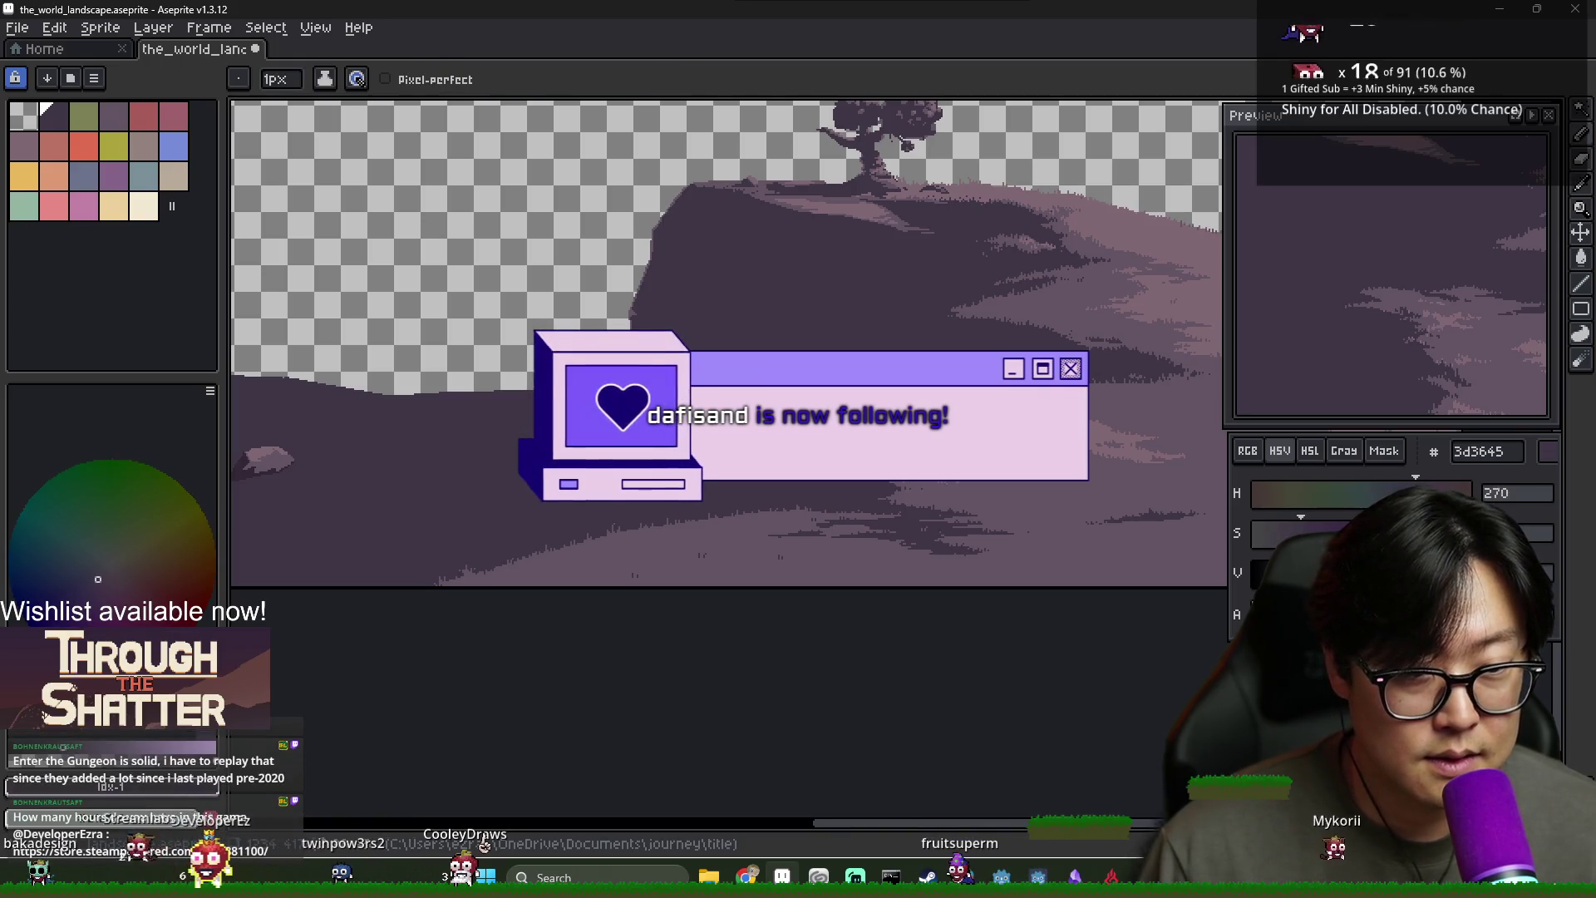
alt+click(695, 327)
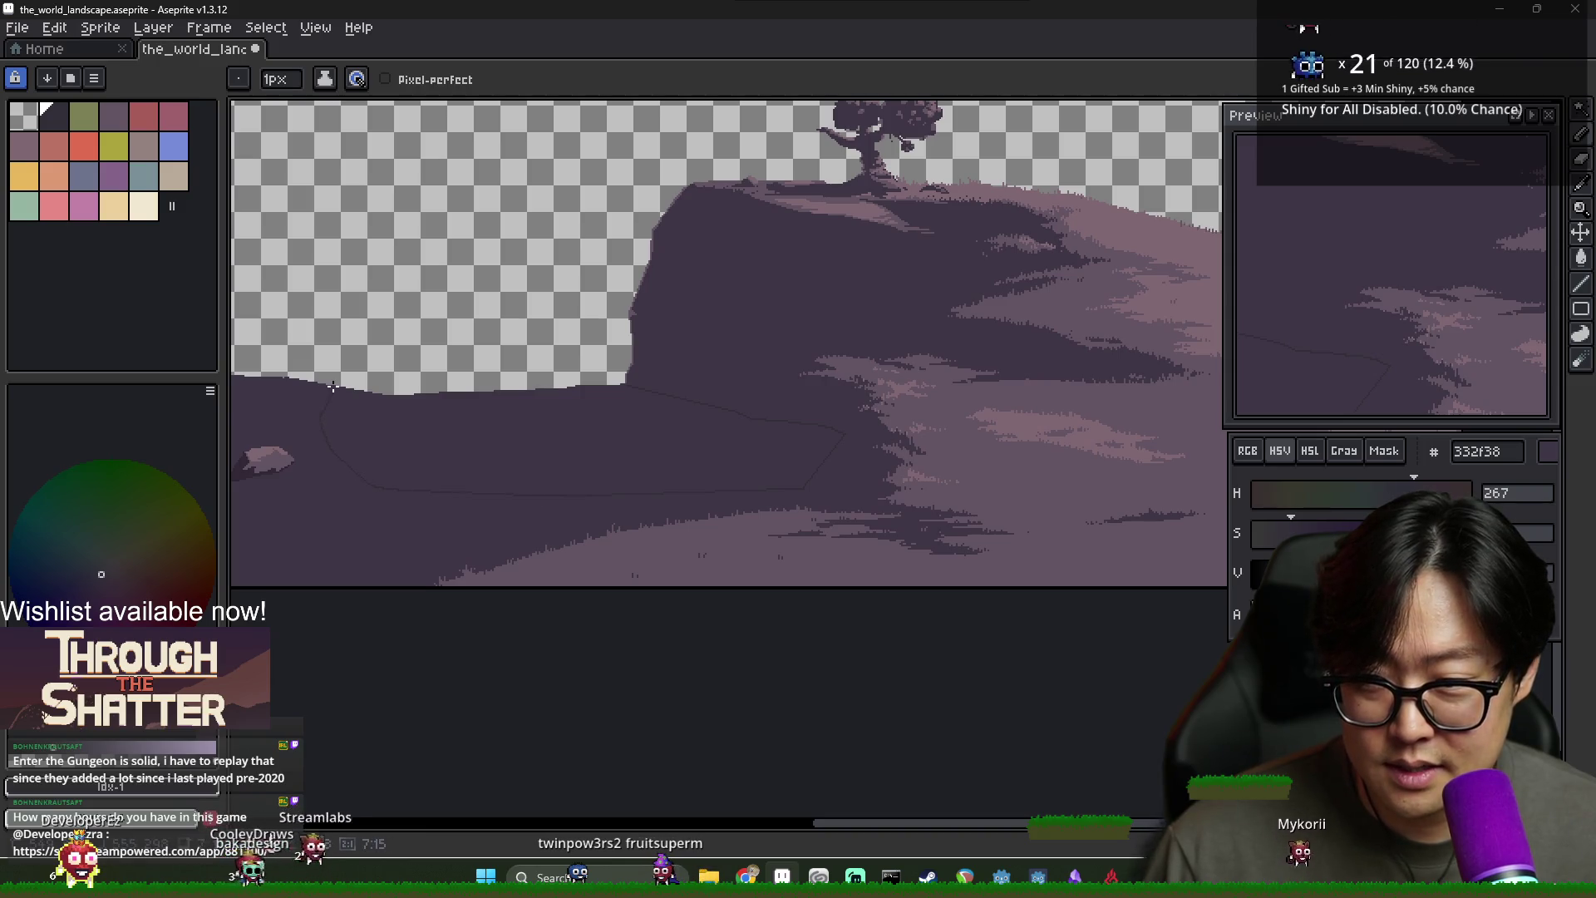
key(g)
click(424, 452)
Undo the Paint Bucket fill of the ground patch
key(ctrl+z)
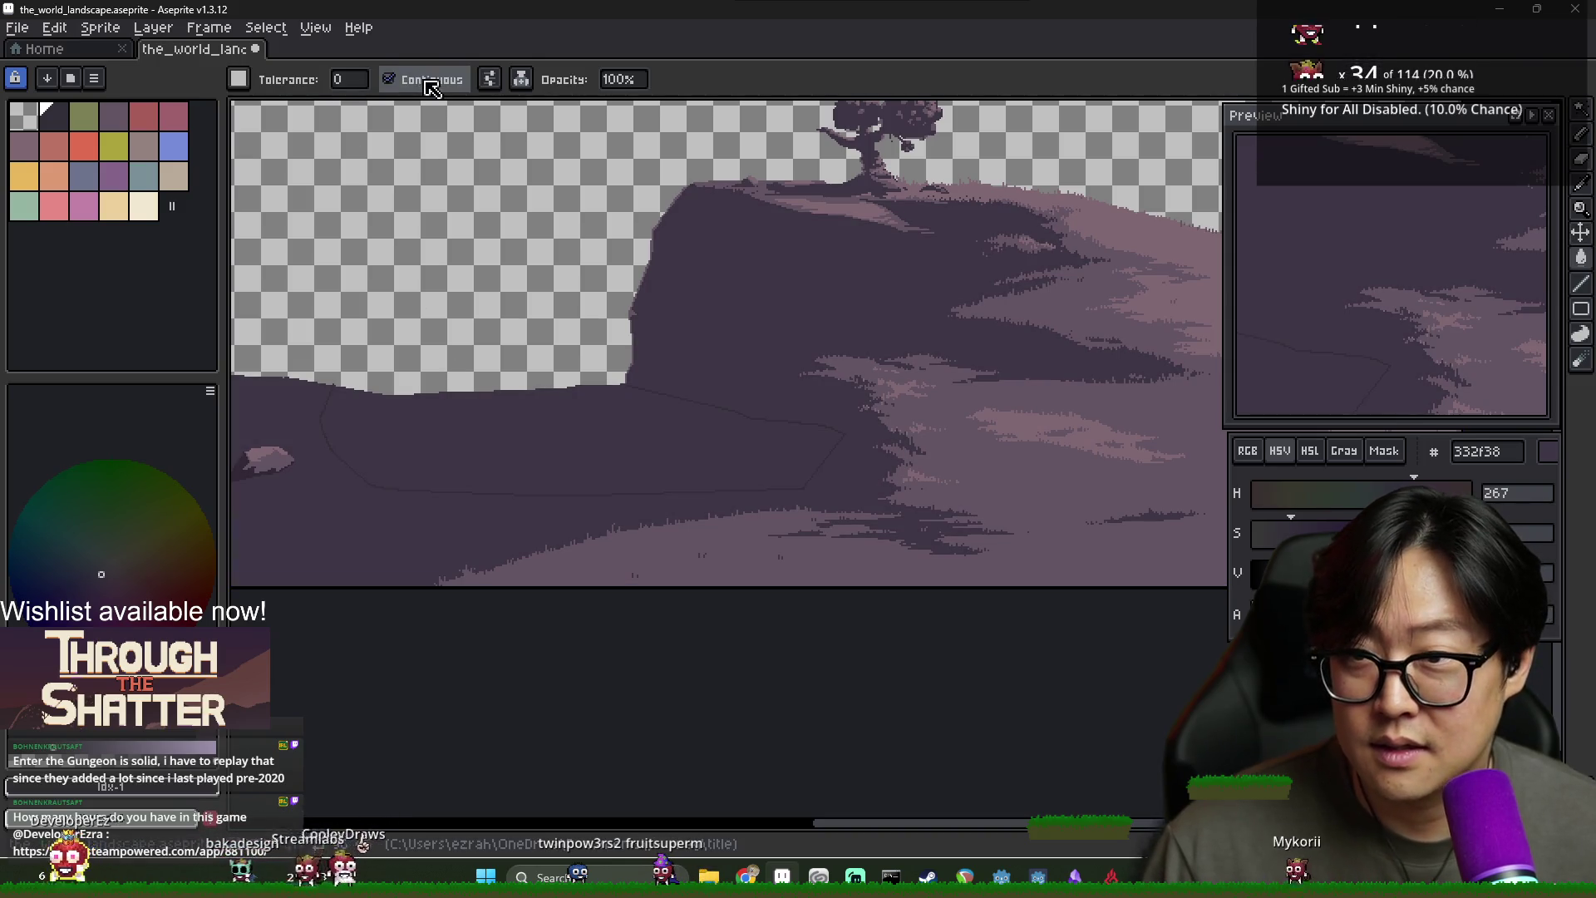
scroll(291, 370, up, 3)
scroll(285, 364, up, 2)
key(b)
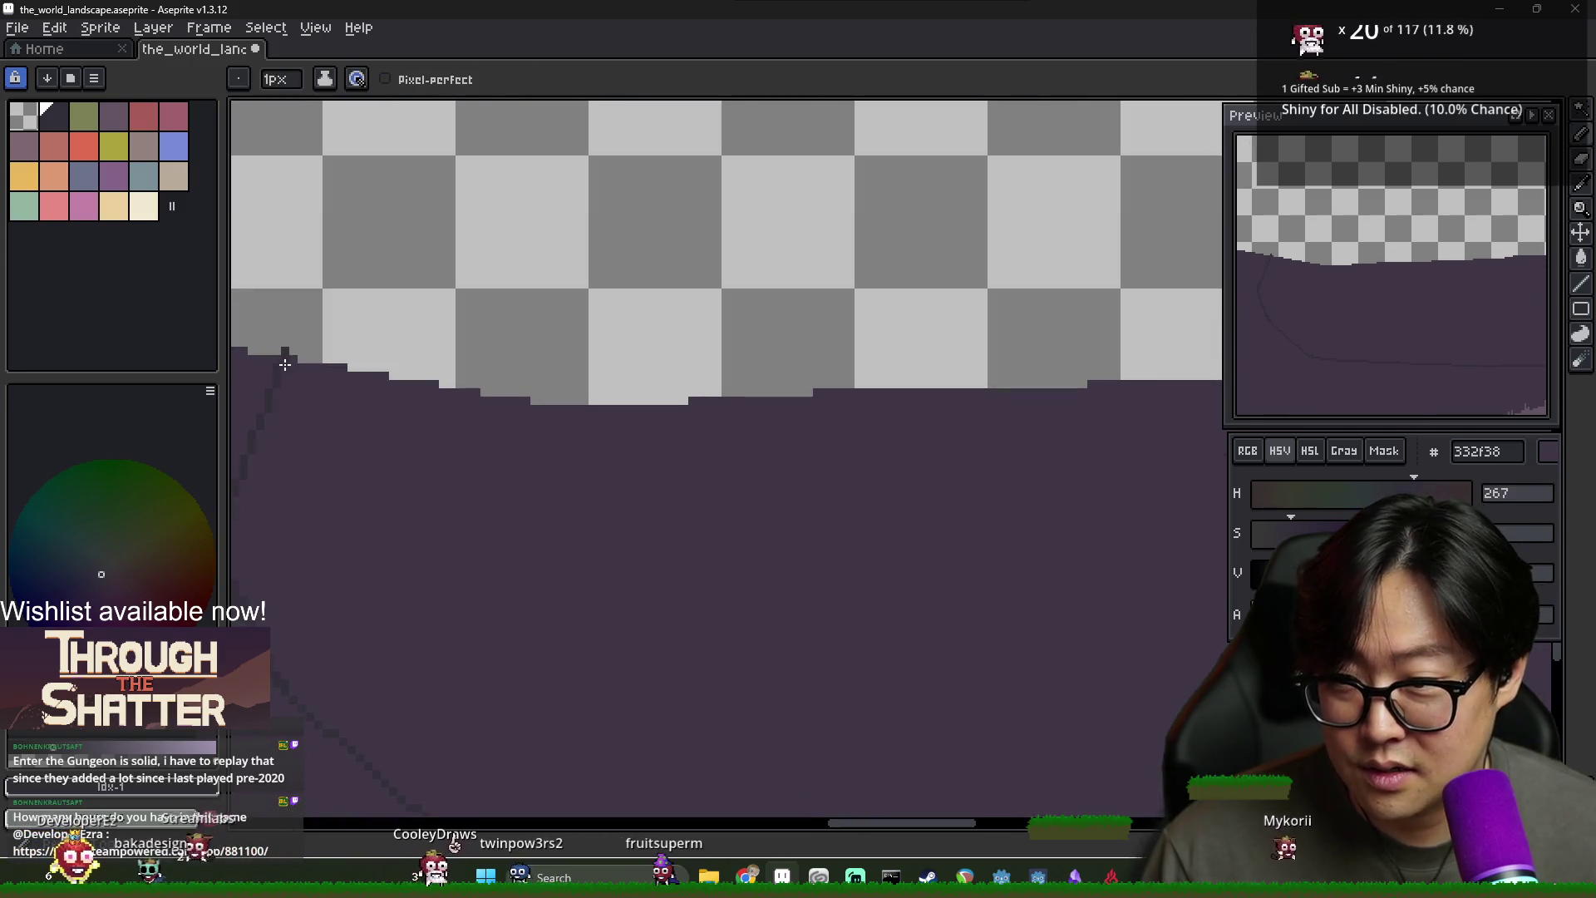
scroll(285, 364, down, 4)
scroll(477, 374, up, 2)
scroll(703, 378, up, 2)
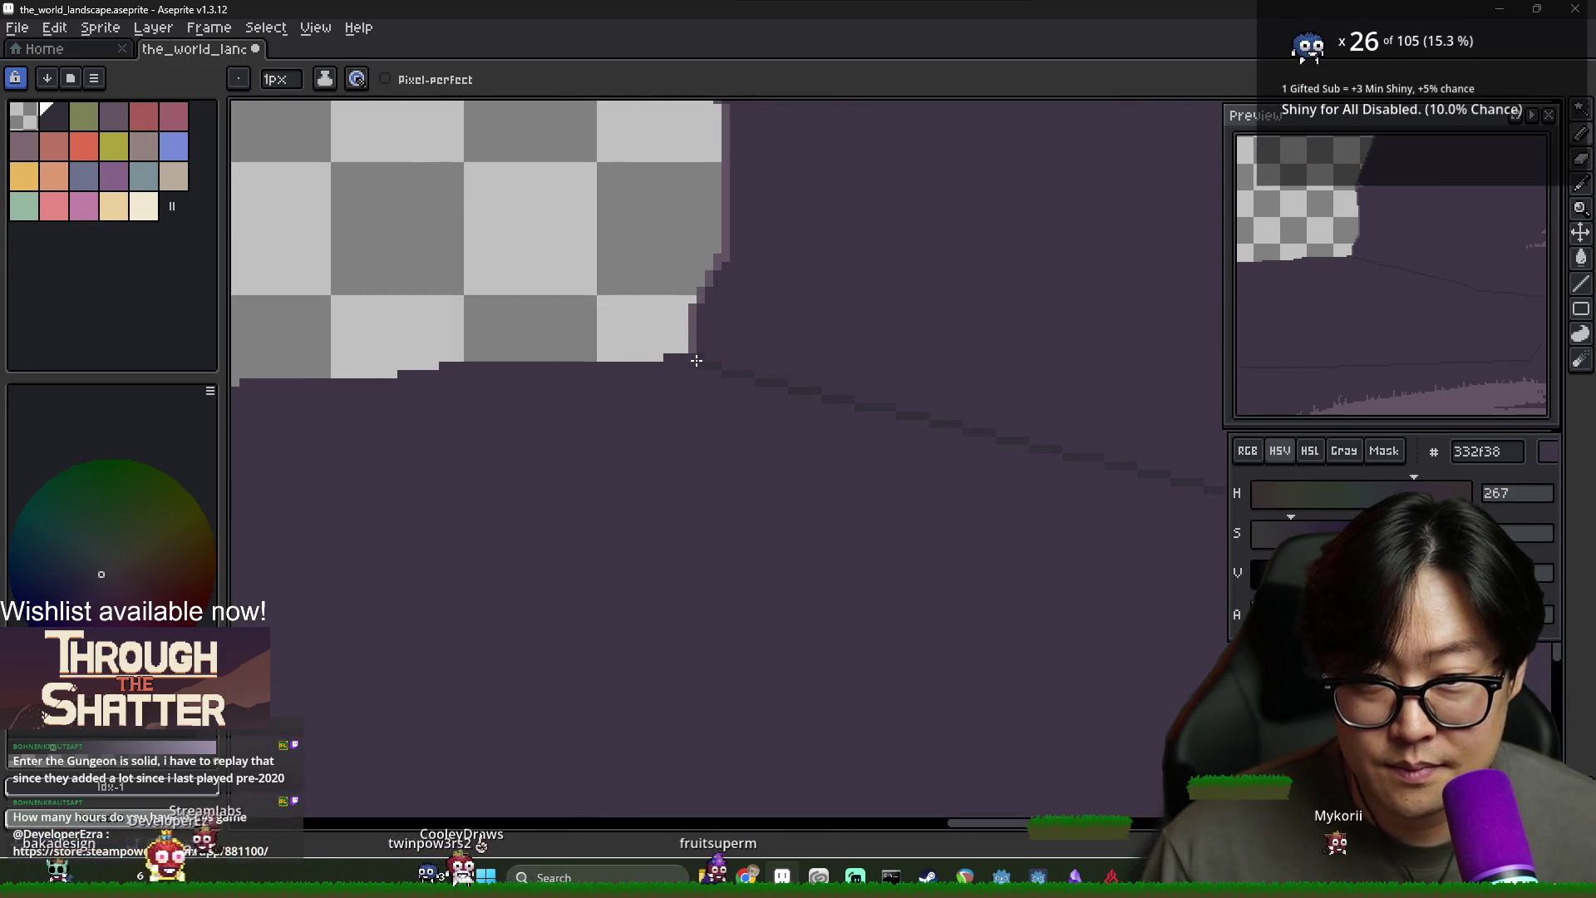
key(g)
scroll(698, 403, down, 4)
scroll(723, 416, down, 1)
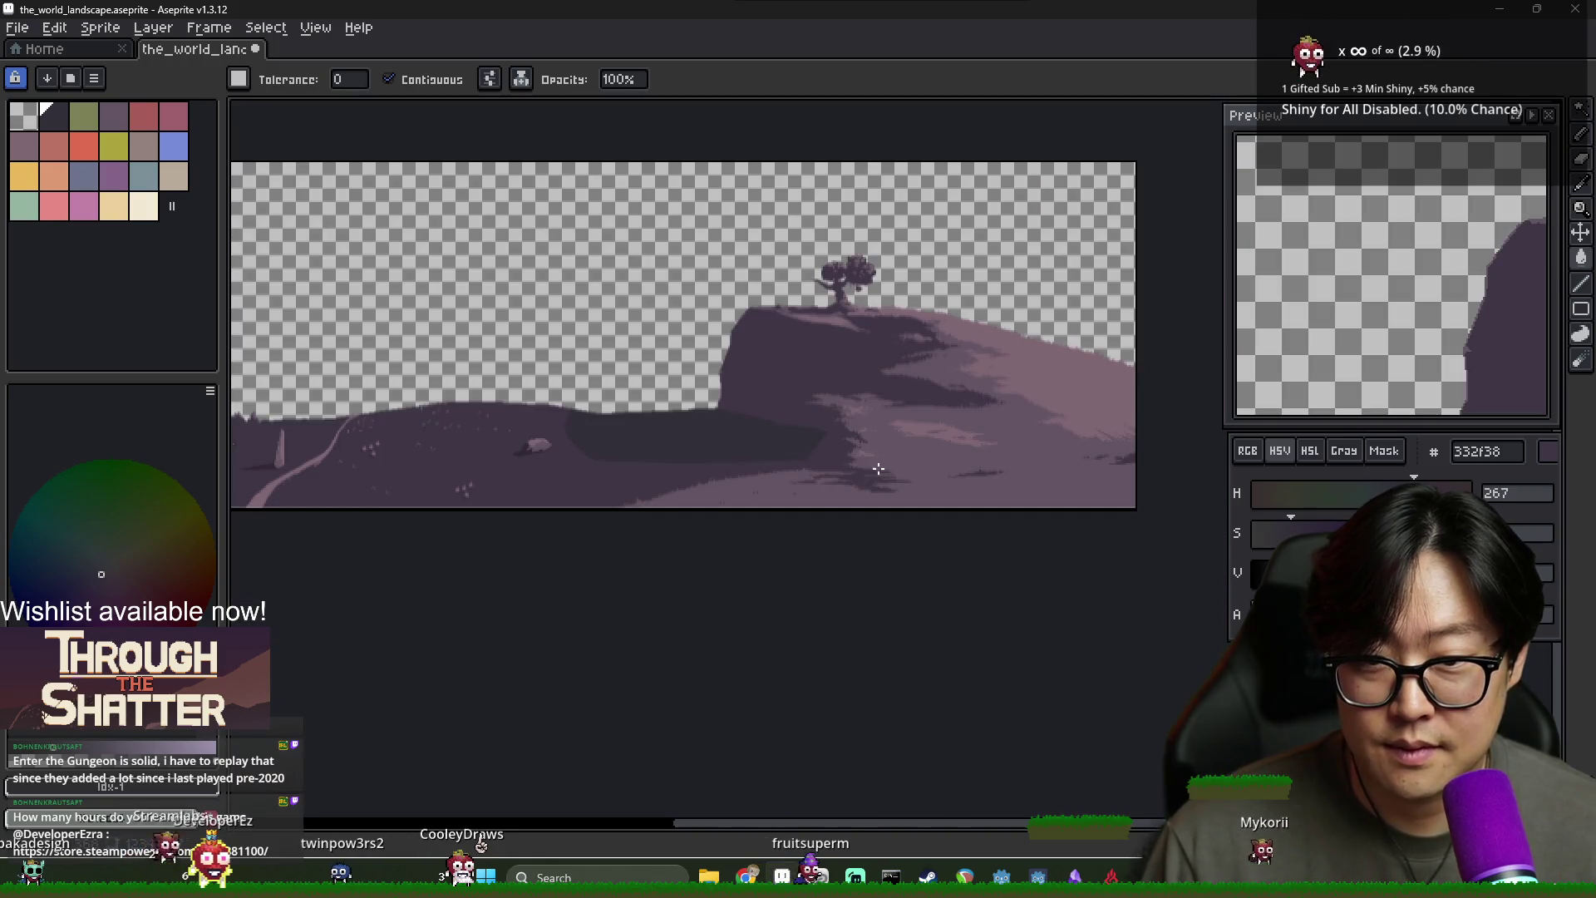
scroll(762, 424, up, 3)
key(b)
scroll(534, 366, down, 2)
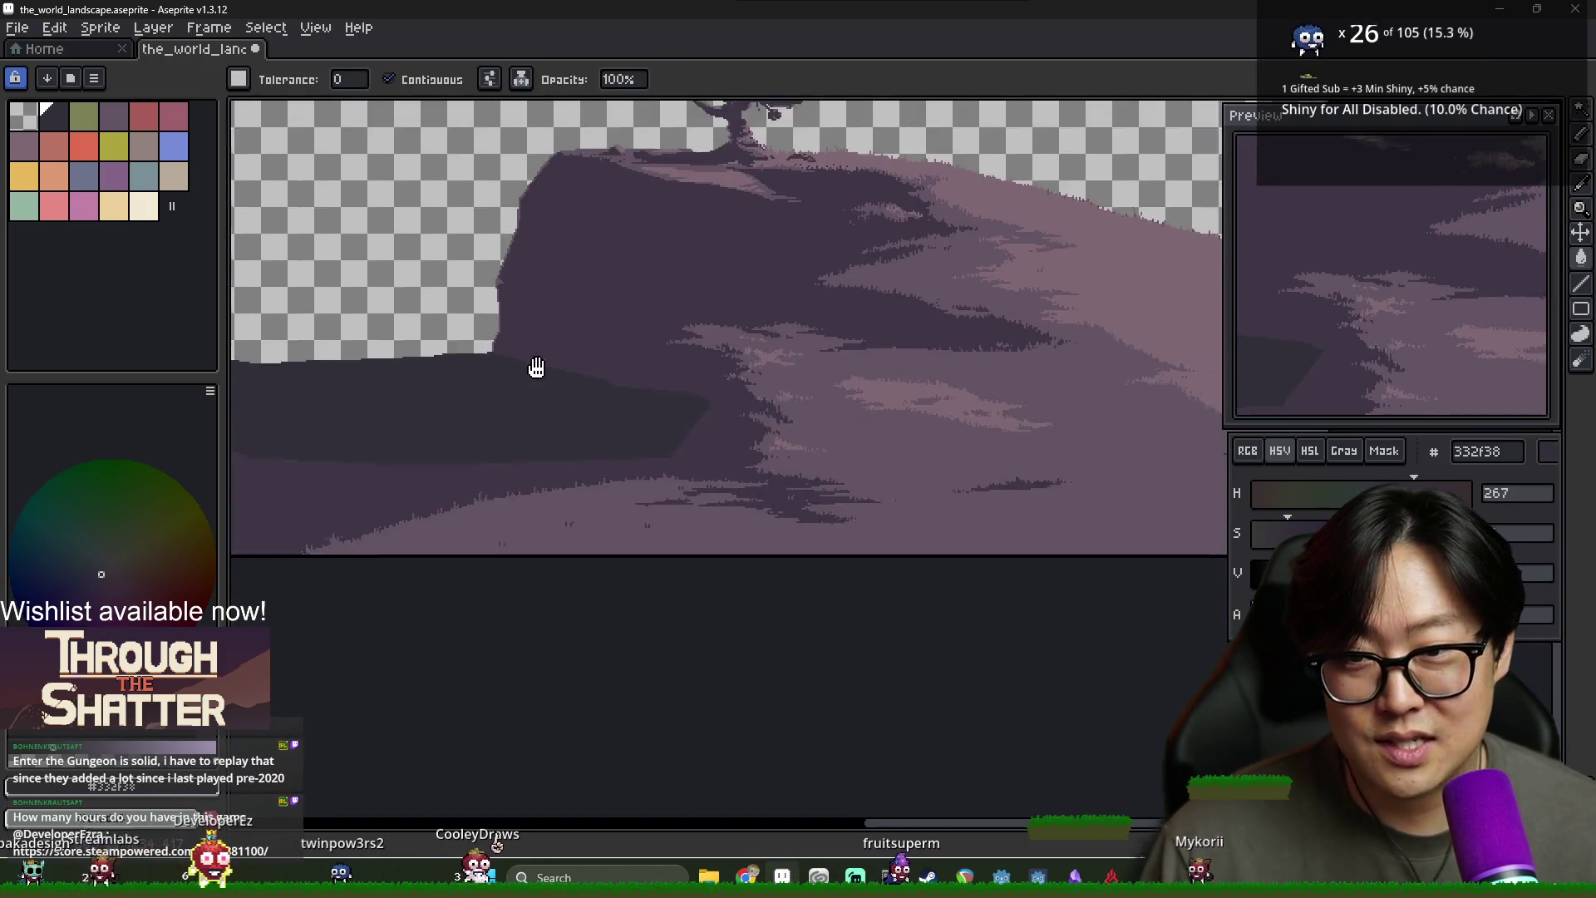
scroll(482, 466, up, 2)
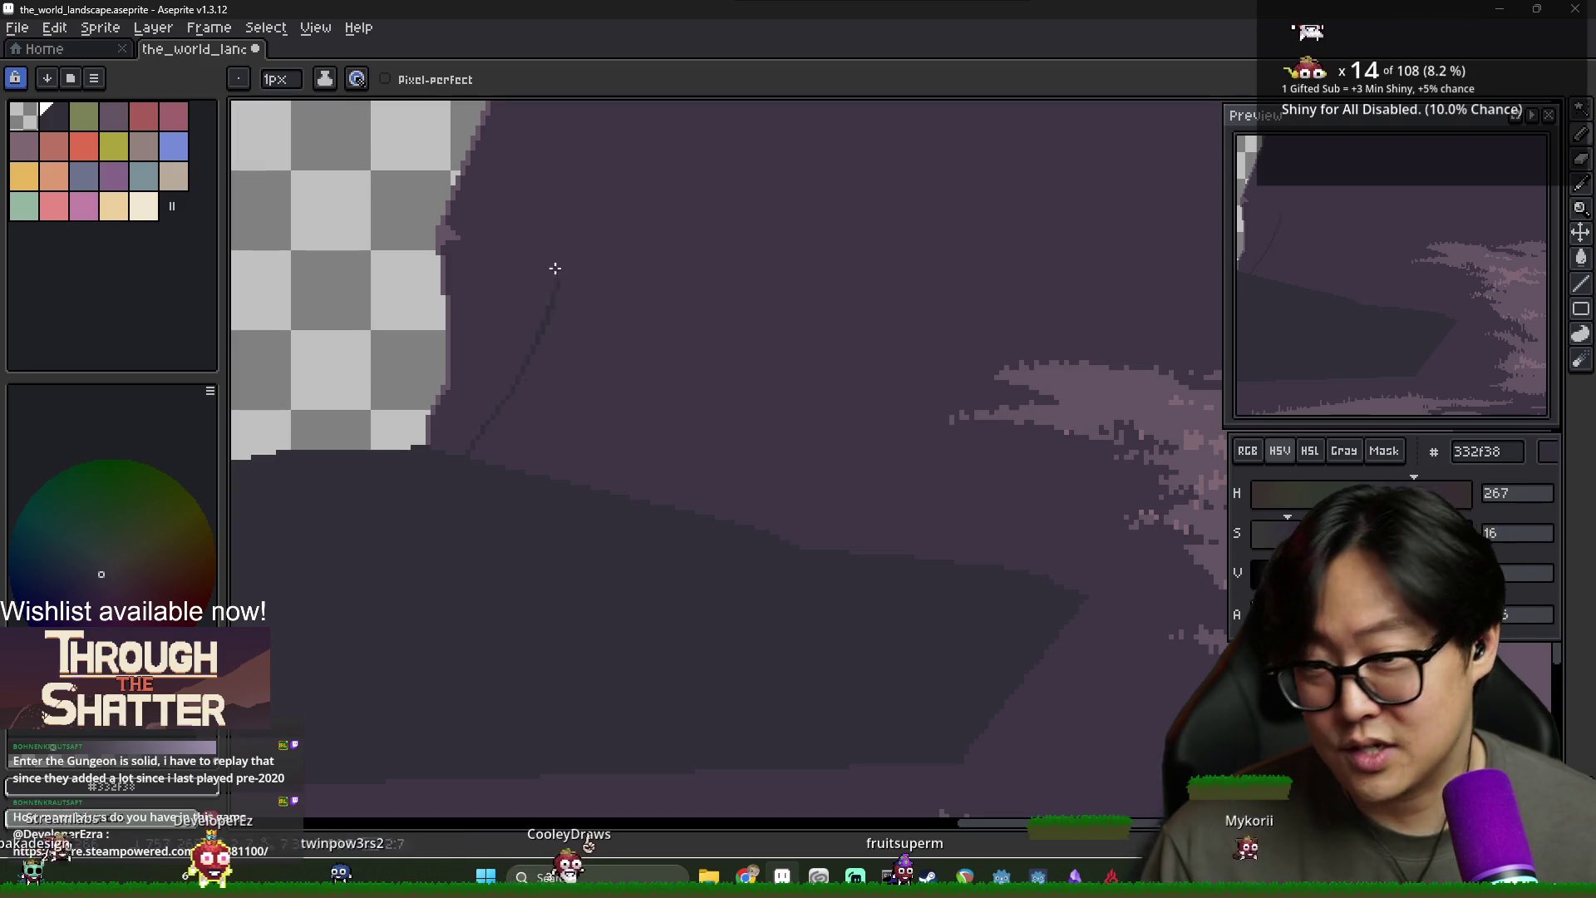
Undo the zigzag stroke on the cliff face and pan to show the cliff
key(ctrl+z)
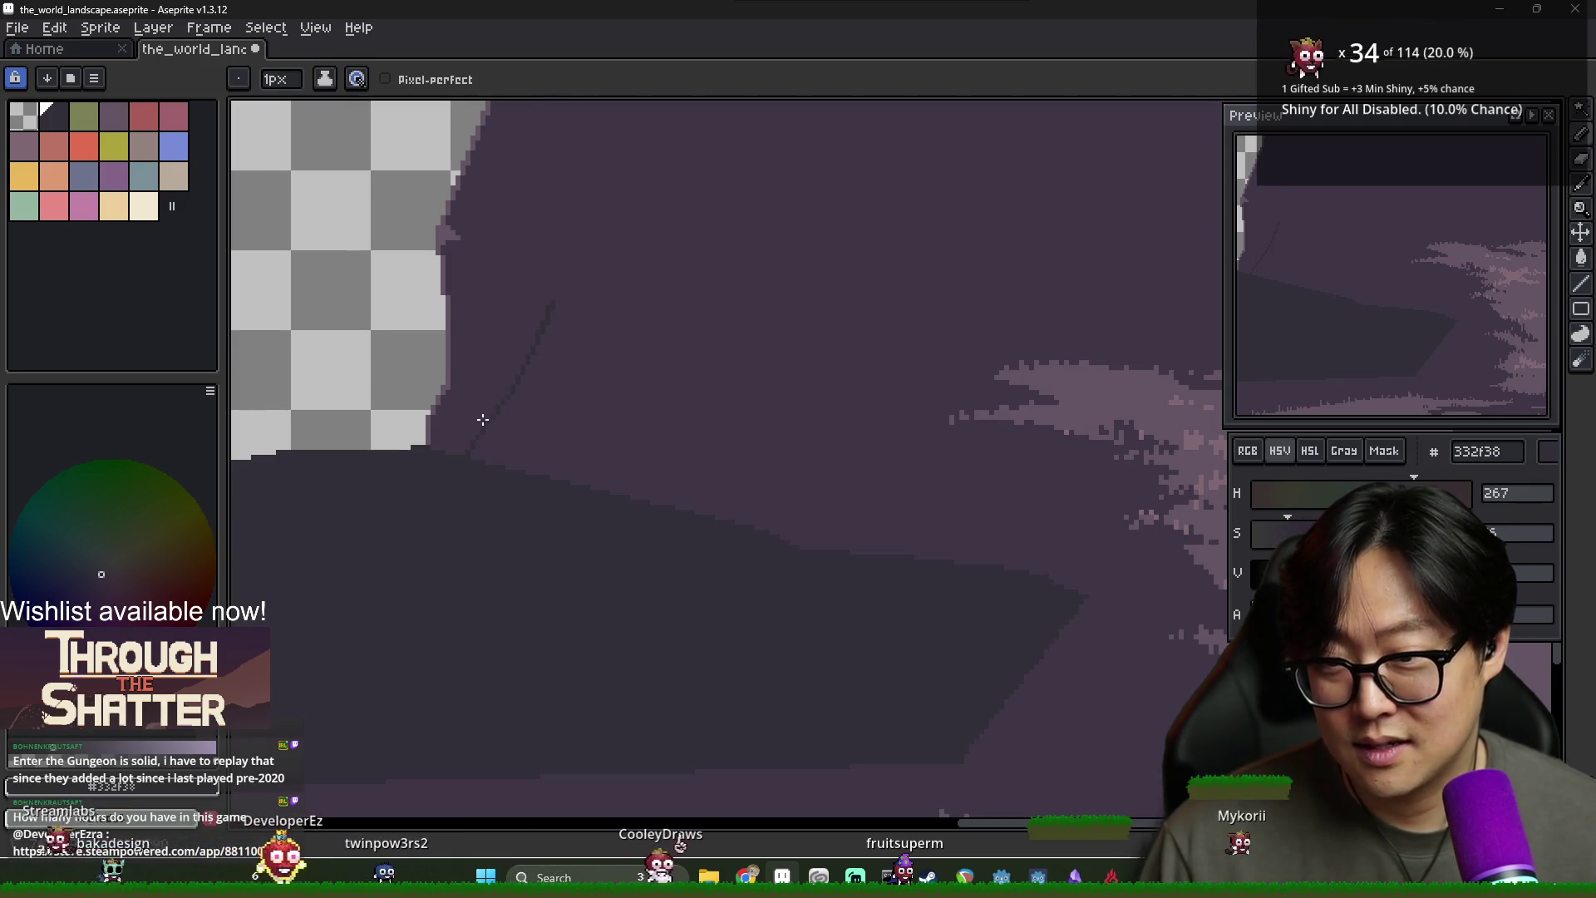
scroll(498, 316, up, 3)
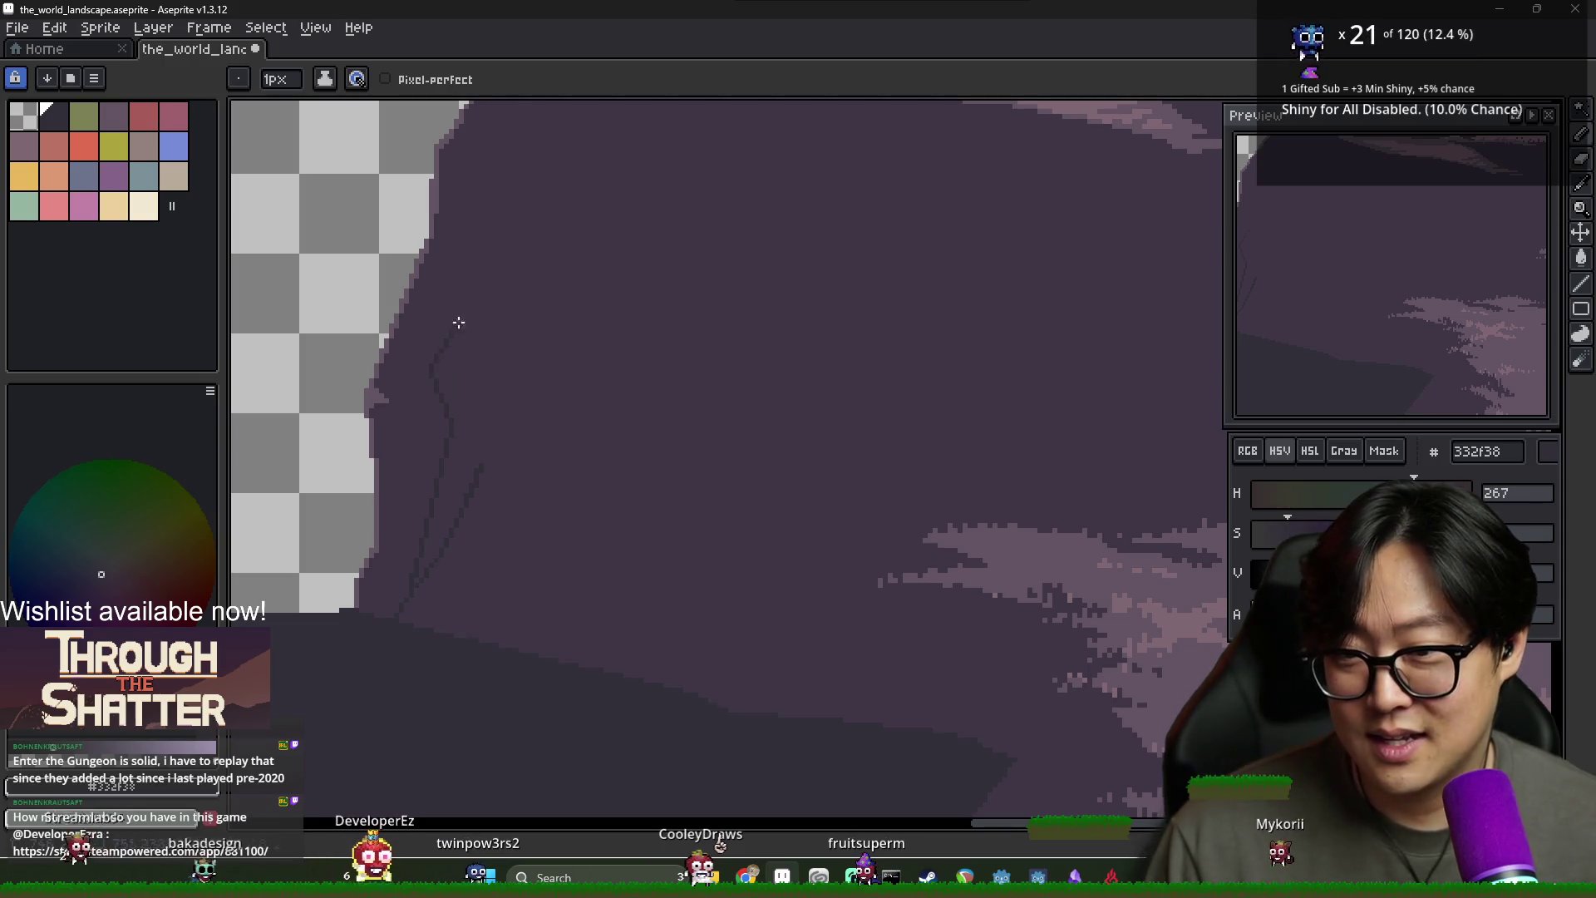
drag(553, 219, 427, 306)
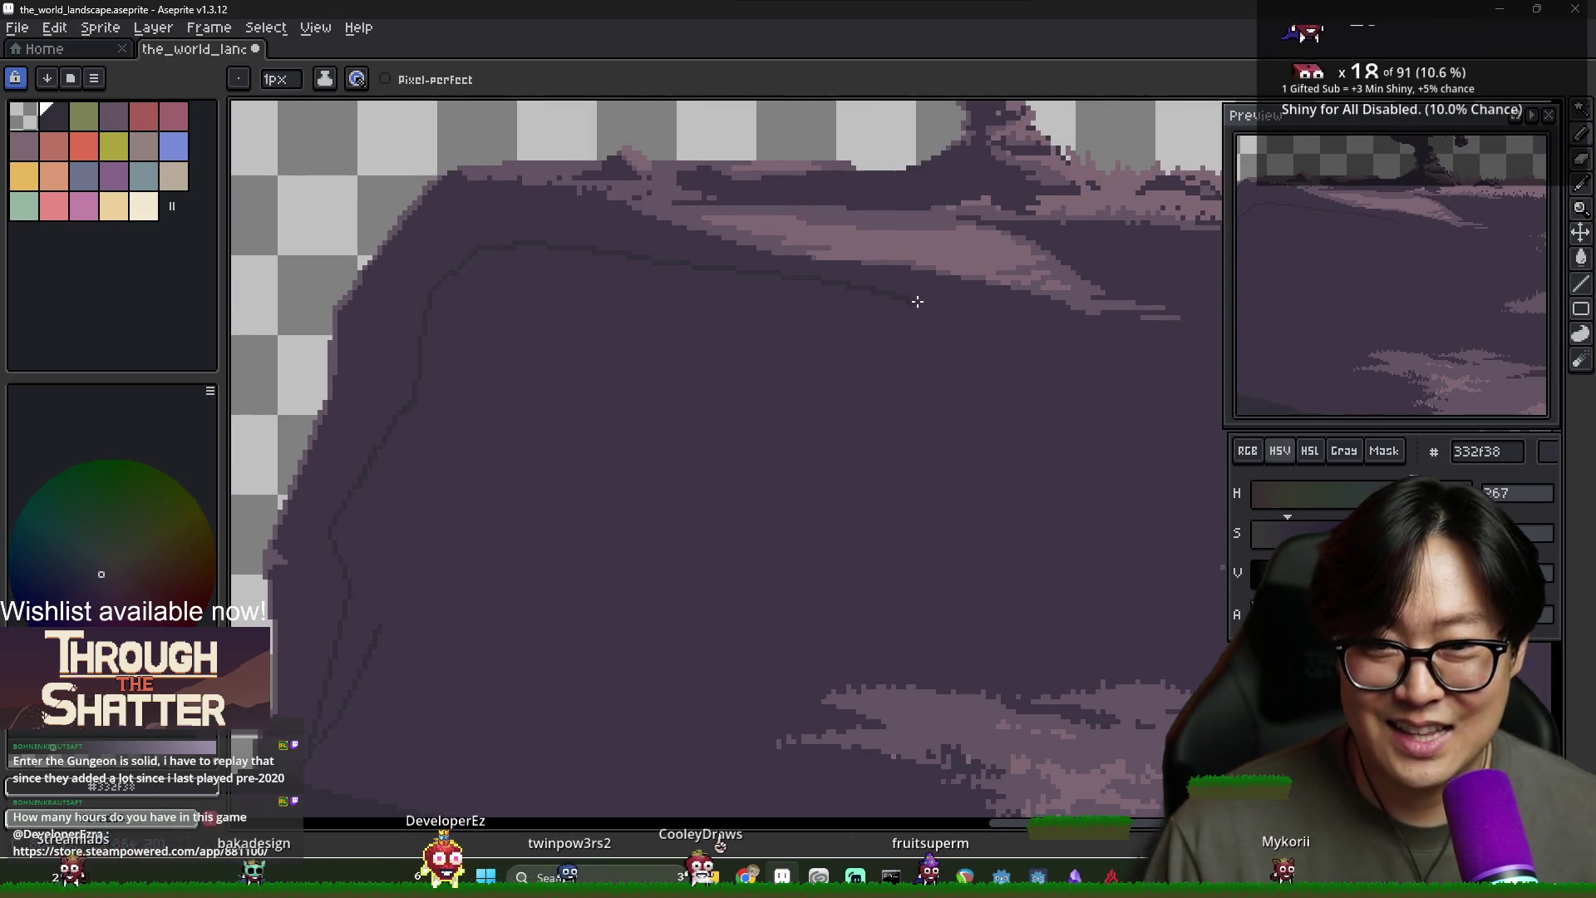
drag(672, 729, 628, 498)
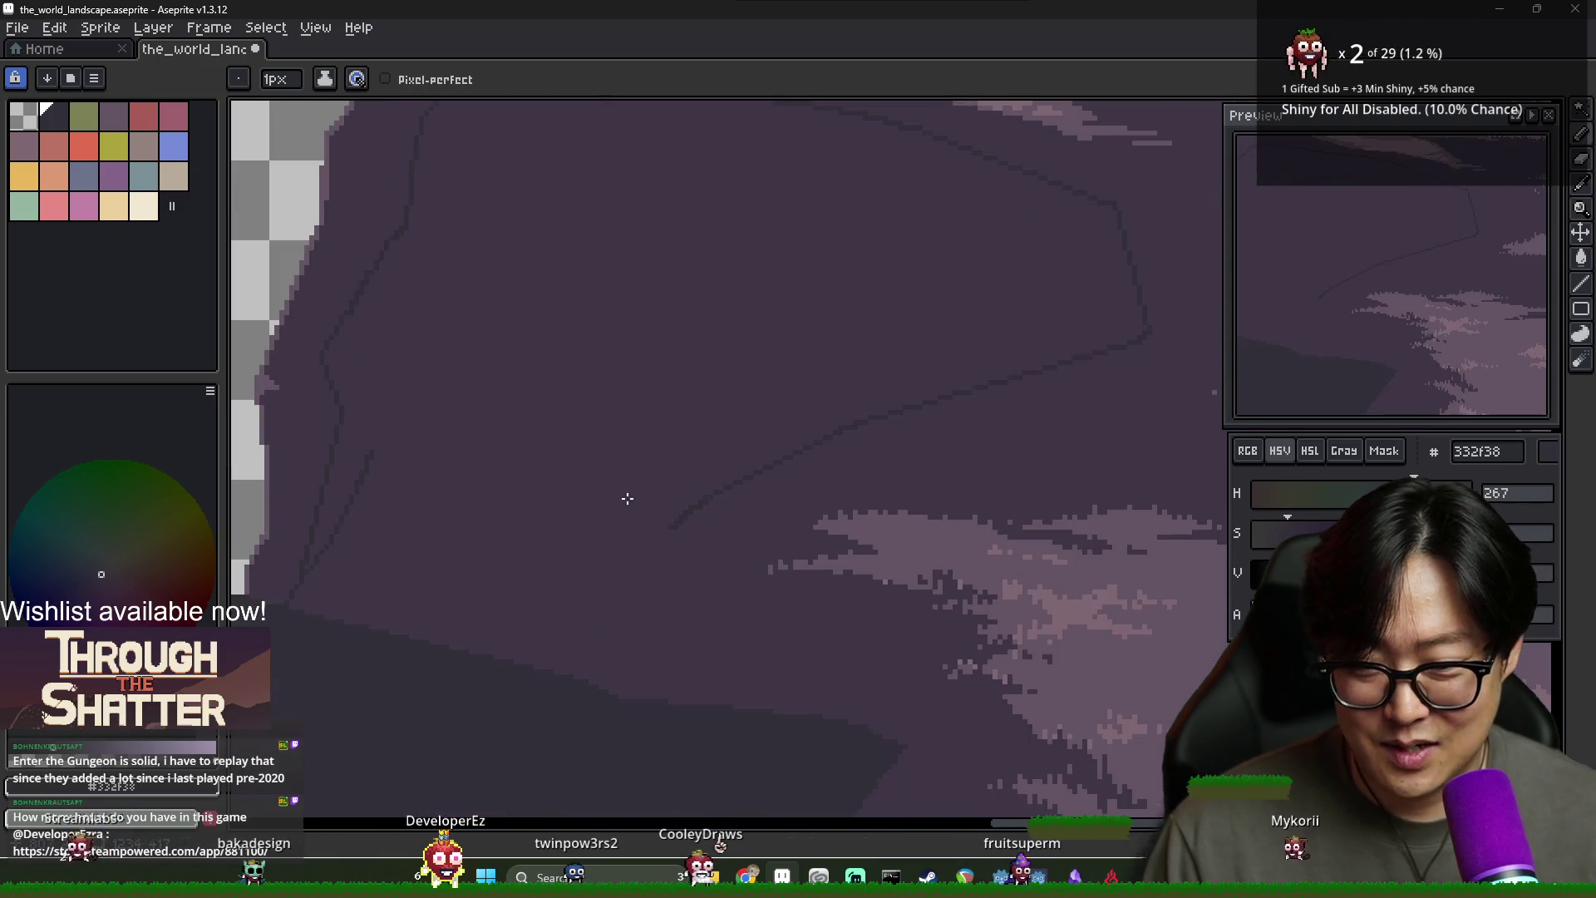
Zoom out to the whole landscape with the Move tool, then undo once more
key(g)
scroll(615, 649, down, 3)
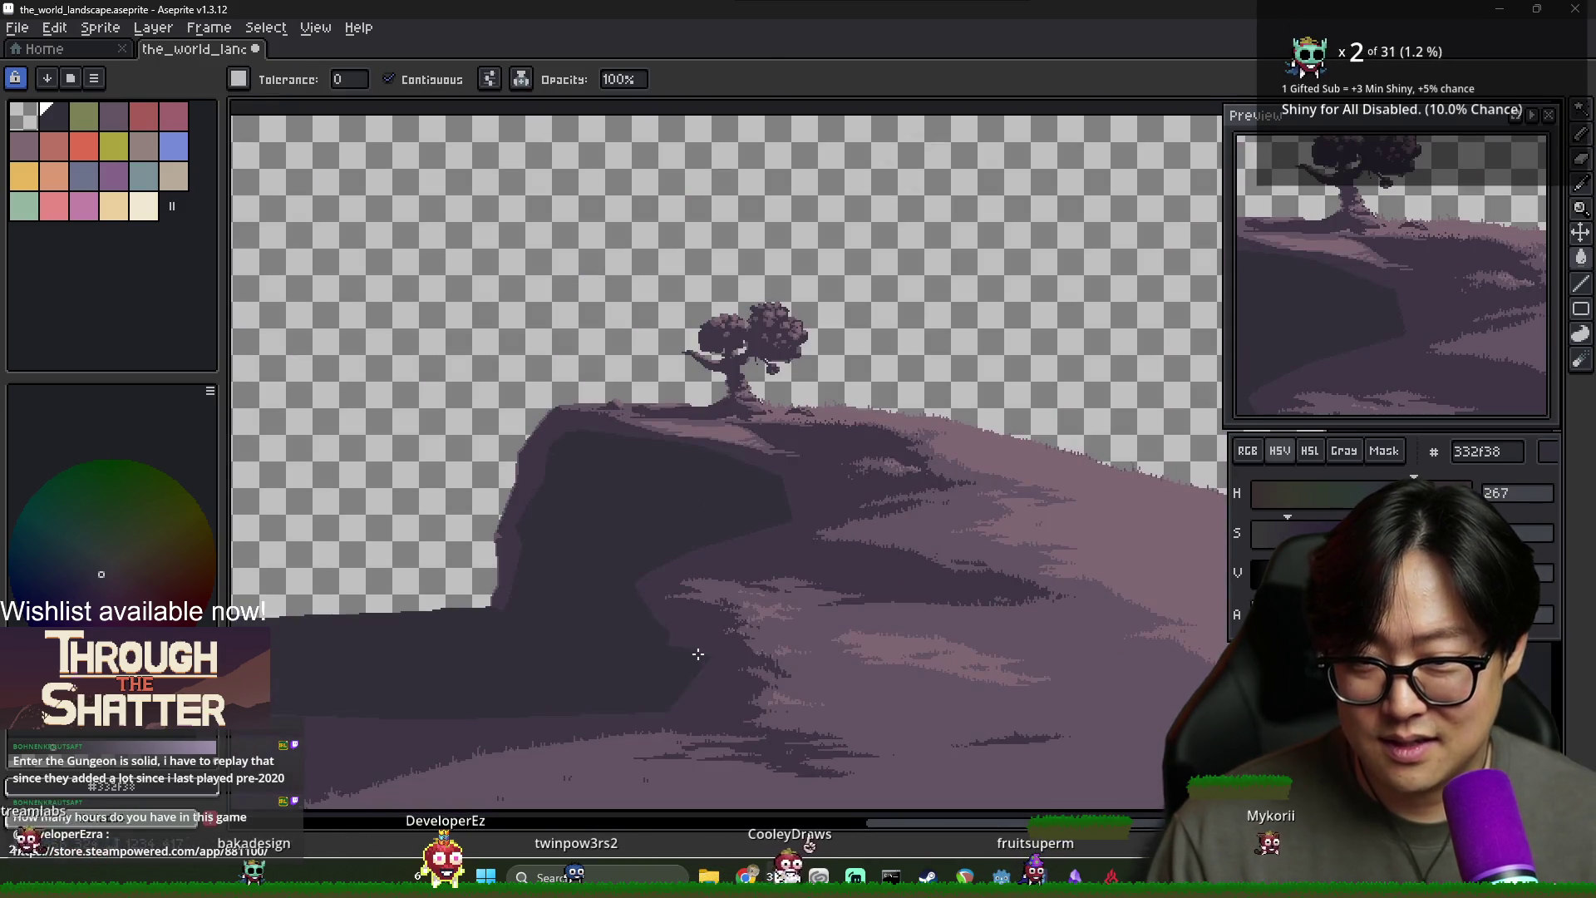
scroll(699, 654, down, 2)
scroll(611, 637, up, 1)
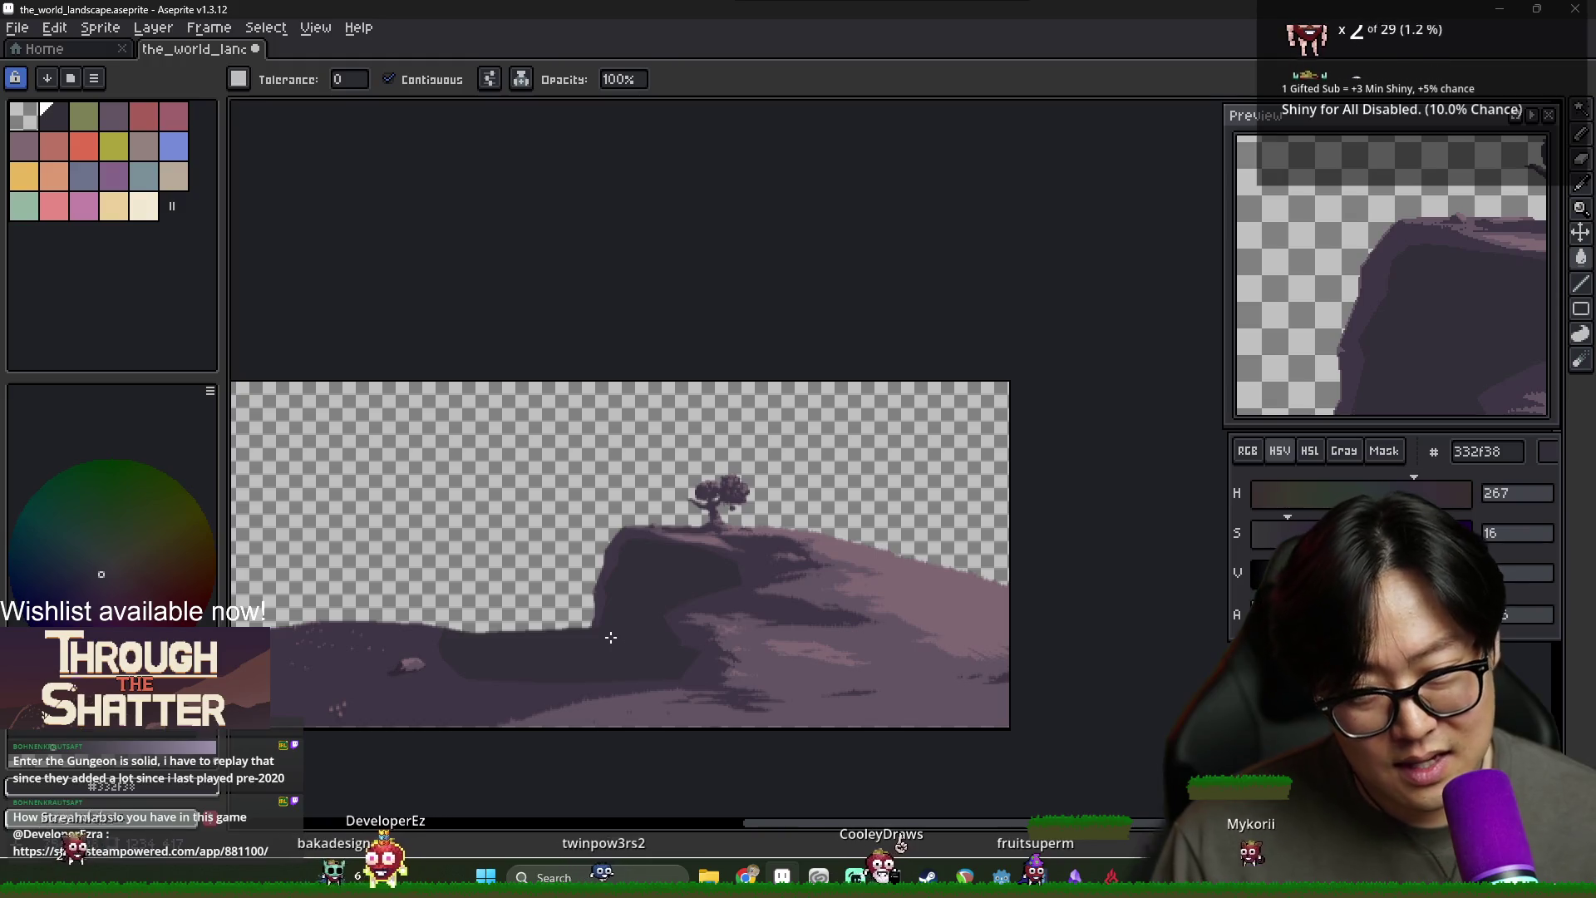
scroll(611, 637, up, 1)
scroll(602, 642, down, 1)
scroll(603, 642, up, 2)
scroll(609, 639, down, 2)
scroll(613, 631, up, 1)
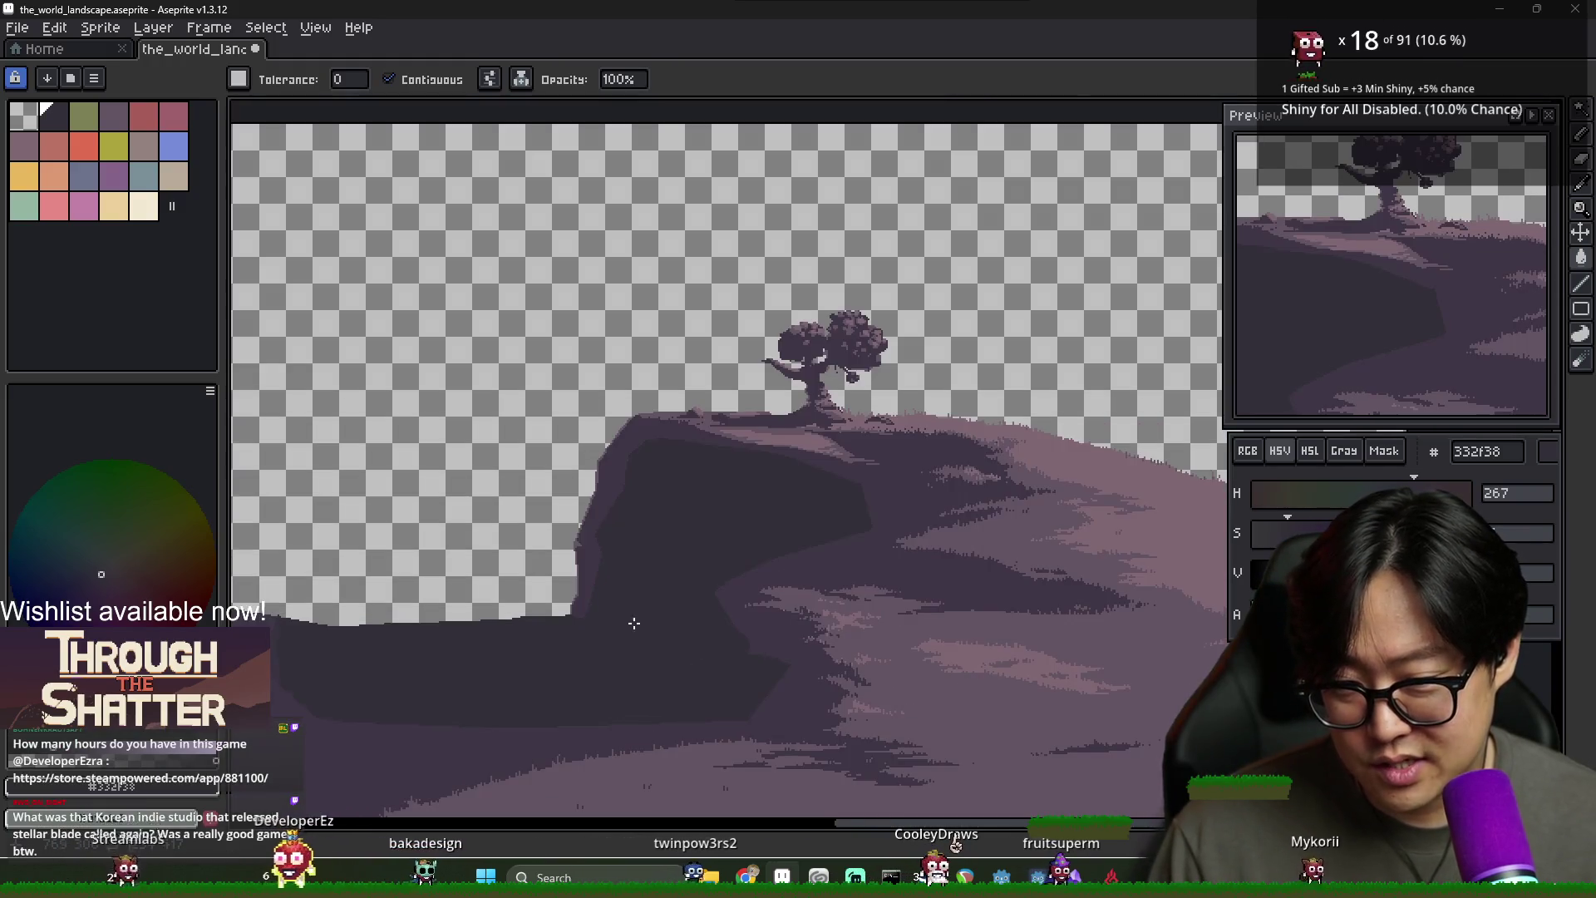
key(v)
drag(627, 626, 819, 603)
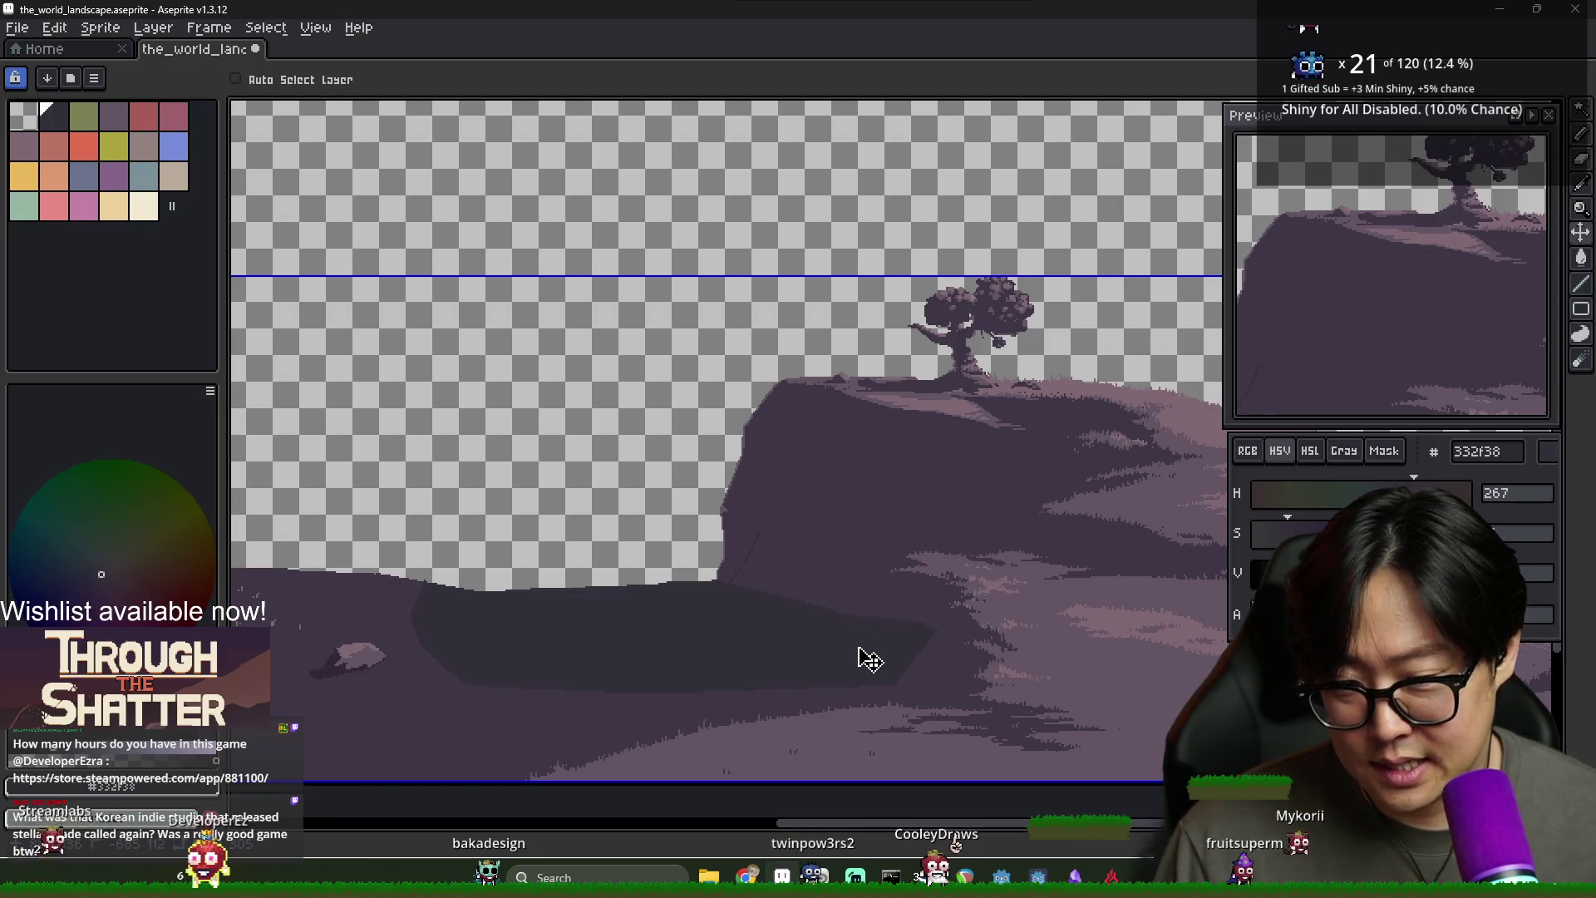
key(ctrl+z)
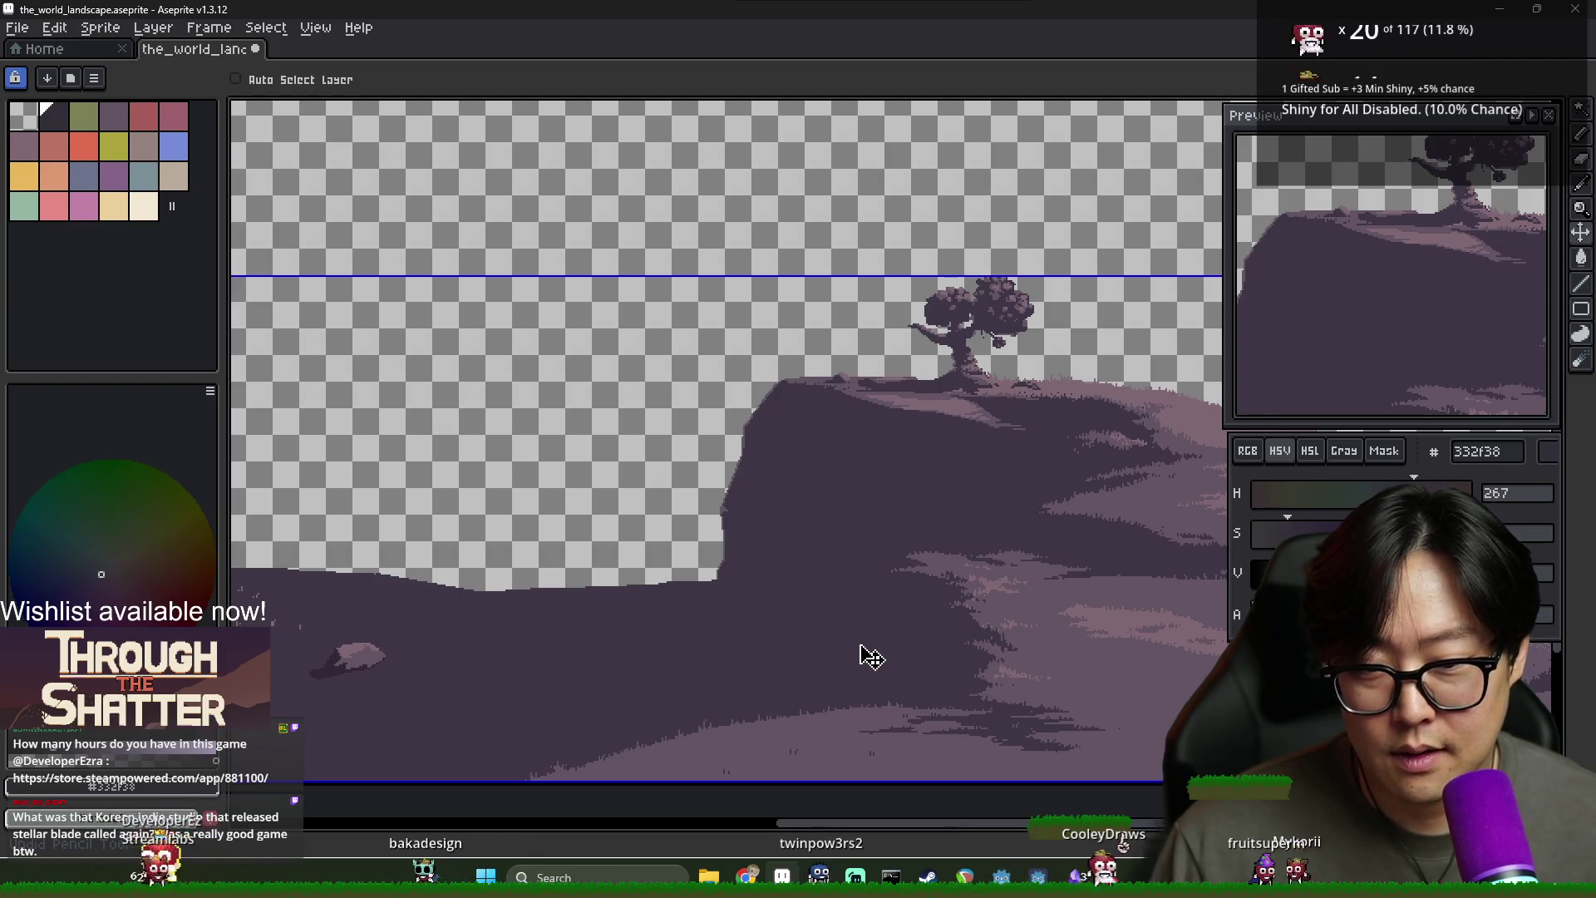
Switch to the Paint Bucket and zoom in on the cliff
key(g)
scroll(796, 604, up, 2)
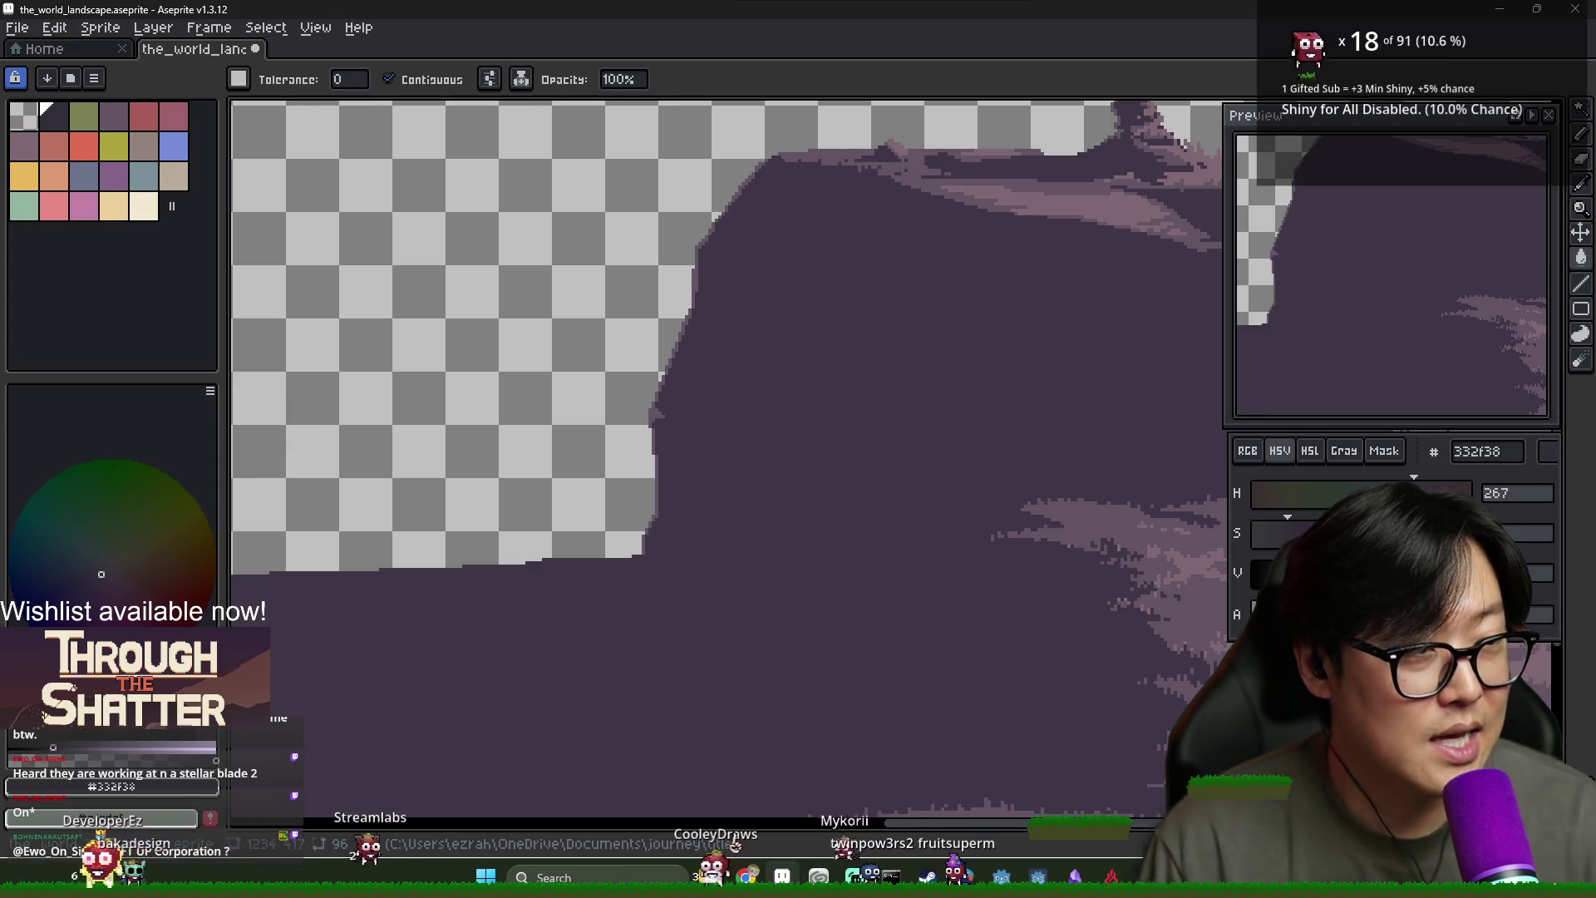
Stipple a dotted crack of light-purple pixels and a short diagonal line across the cliff face
alt+click(669, 405)
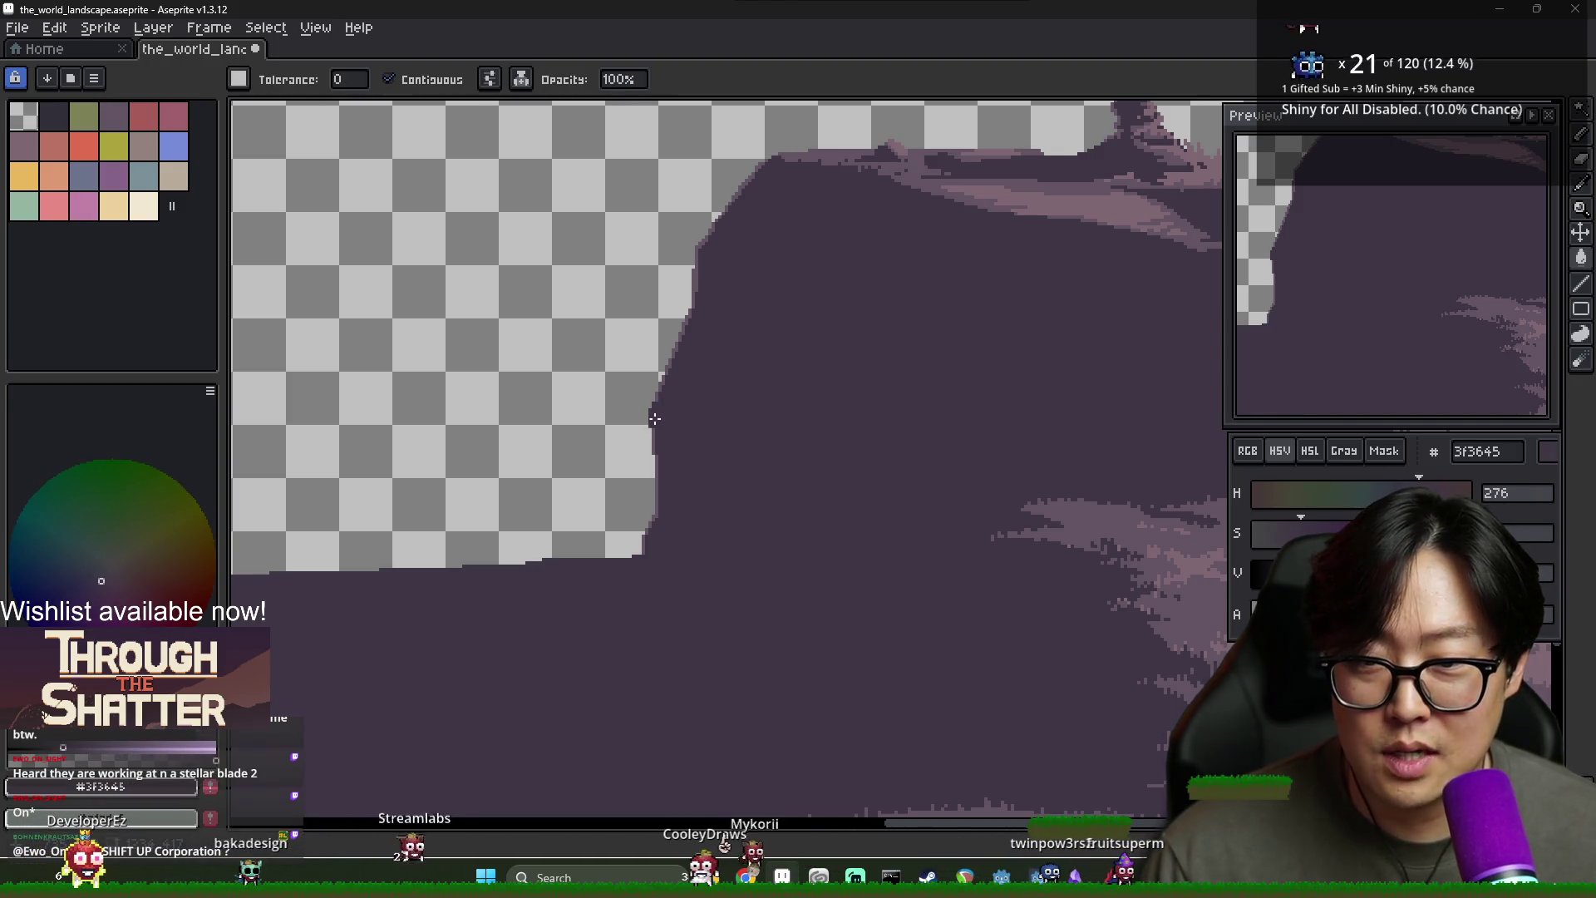
scroll(654, 419, up, 2)
key(b)
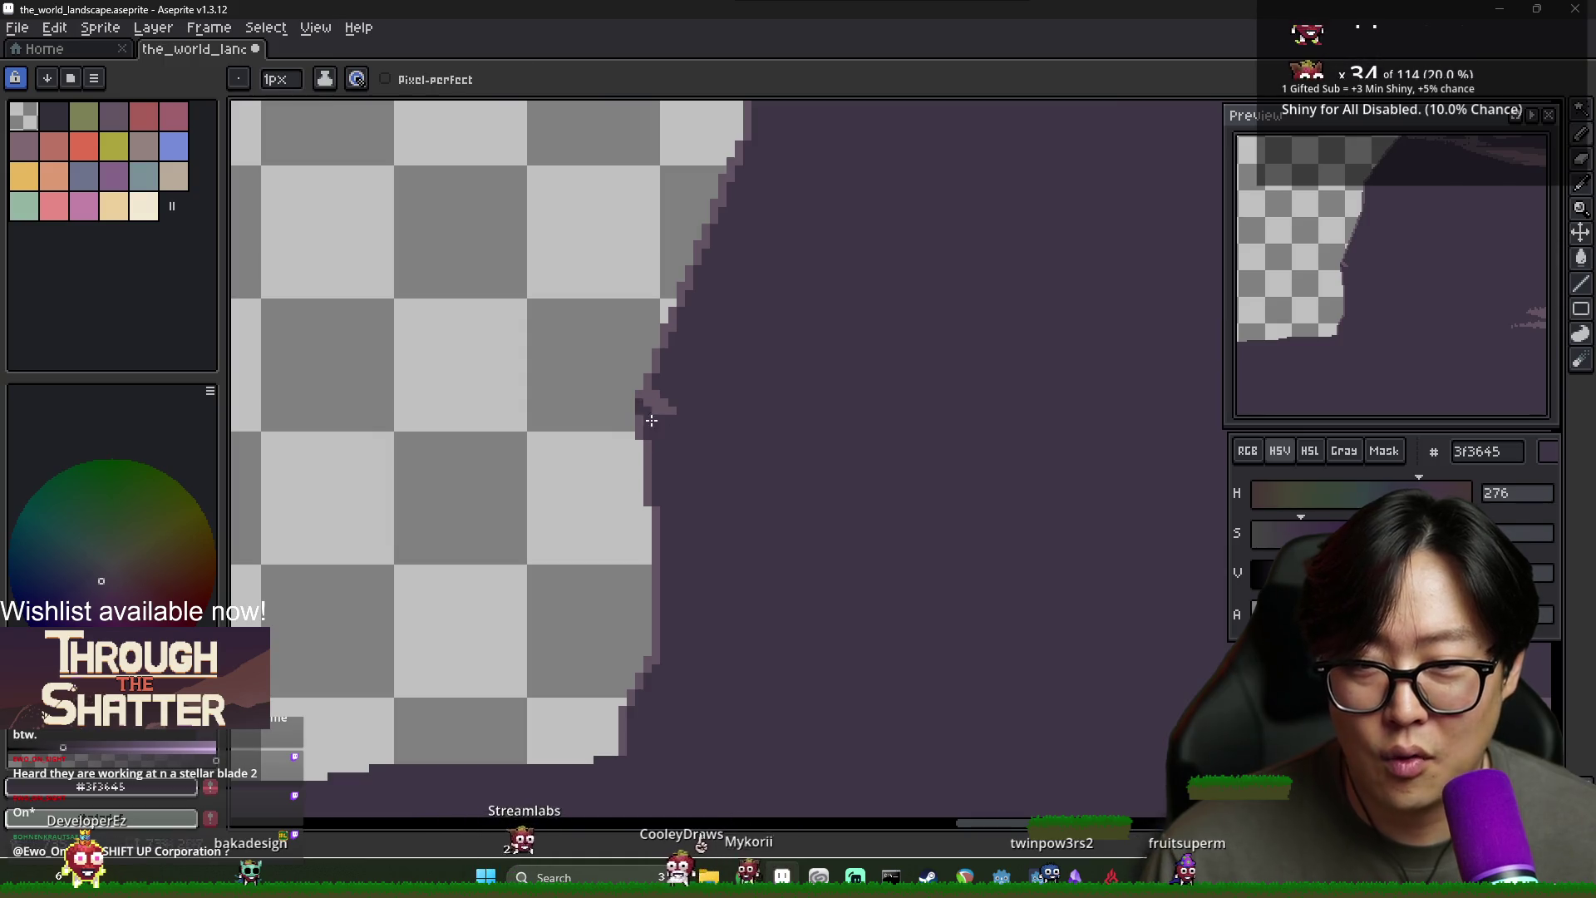
alt+click(663, 406)
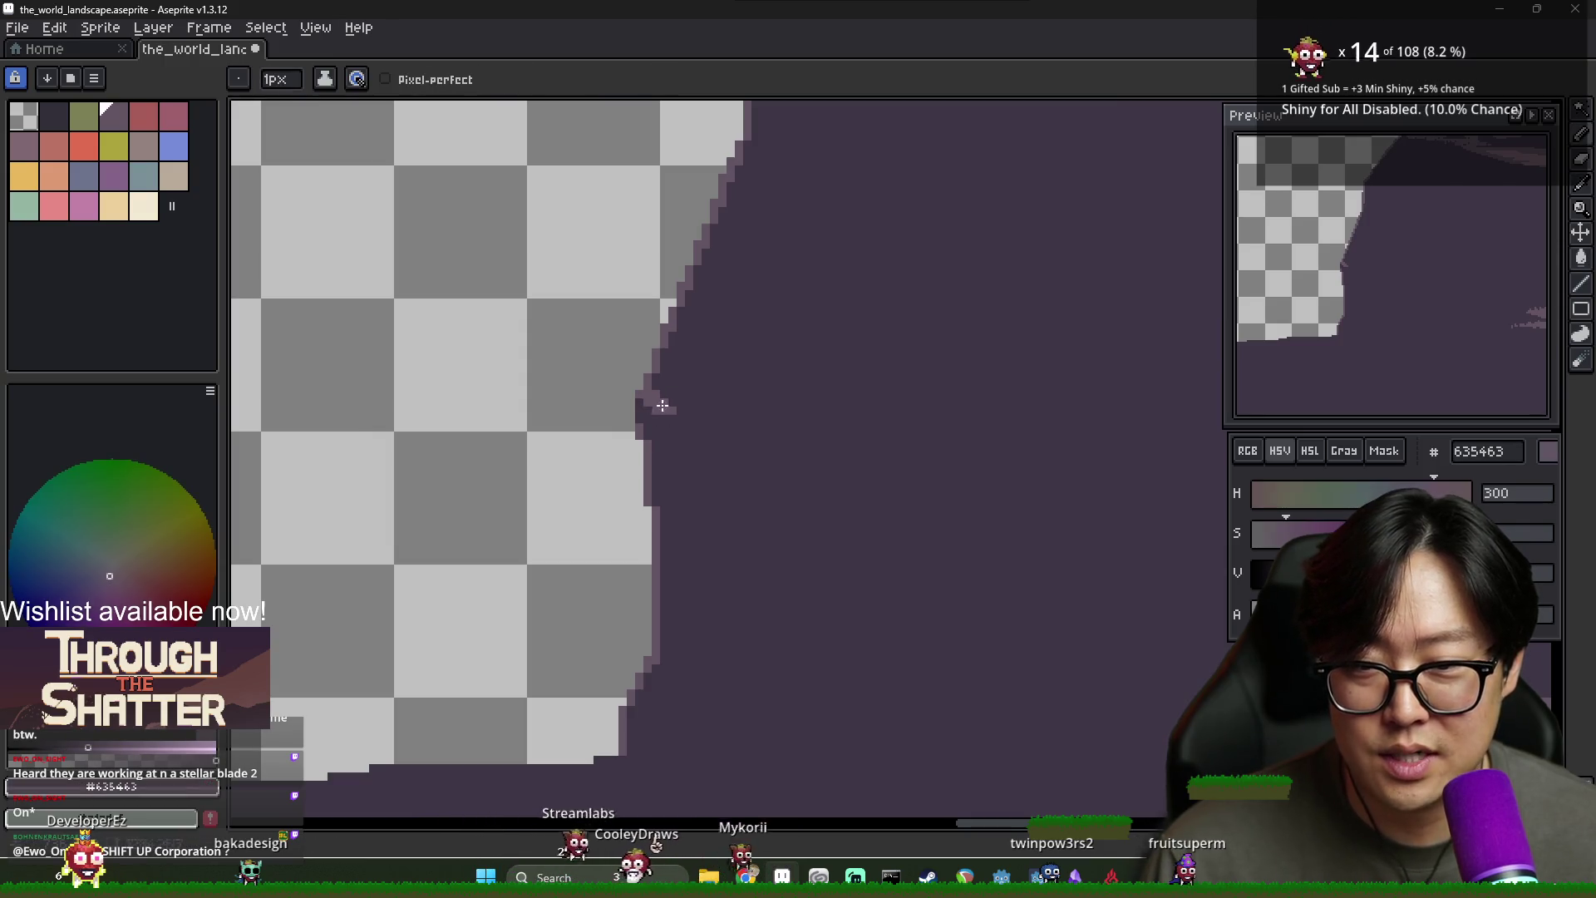
click(722, 427)
click(748, 444)
click(772, 452)
click(864, 477)
alt+click(682, 424)
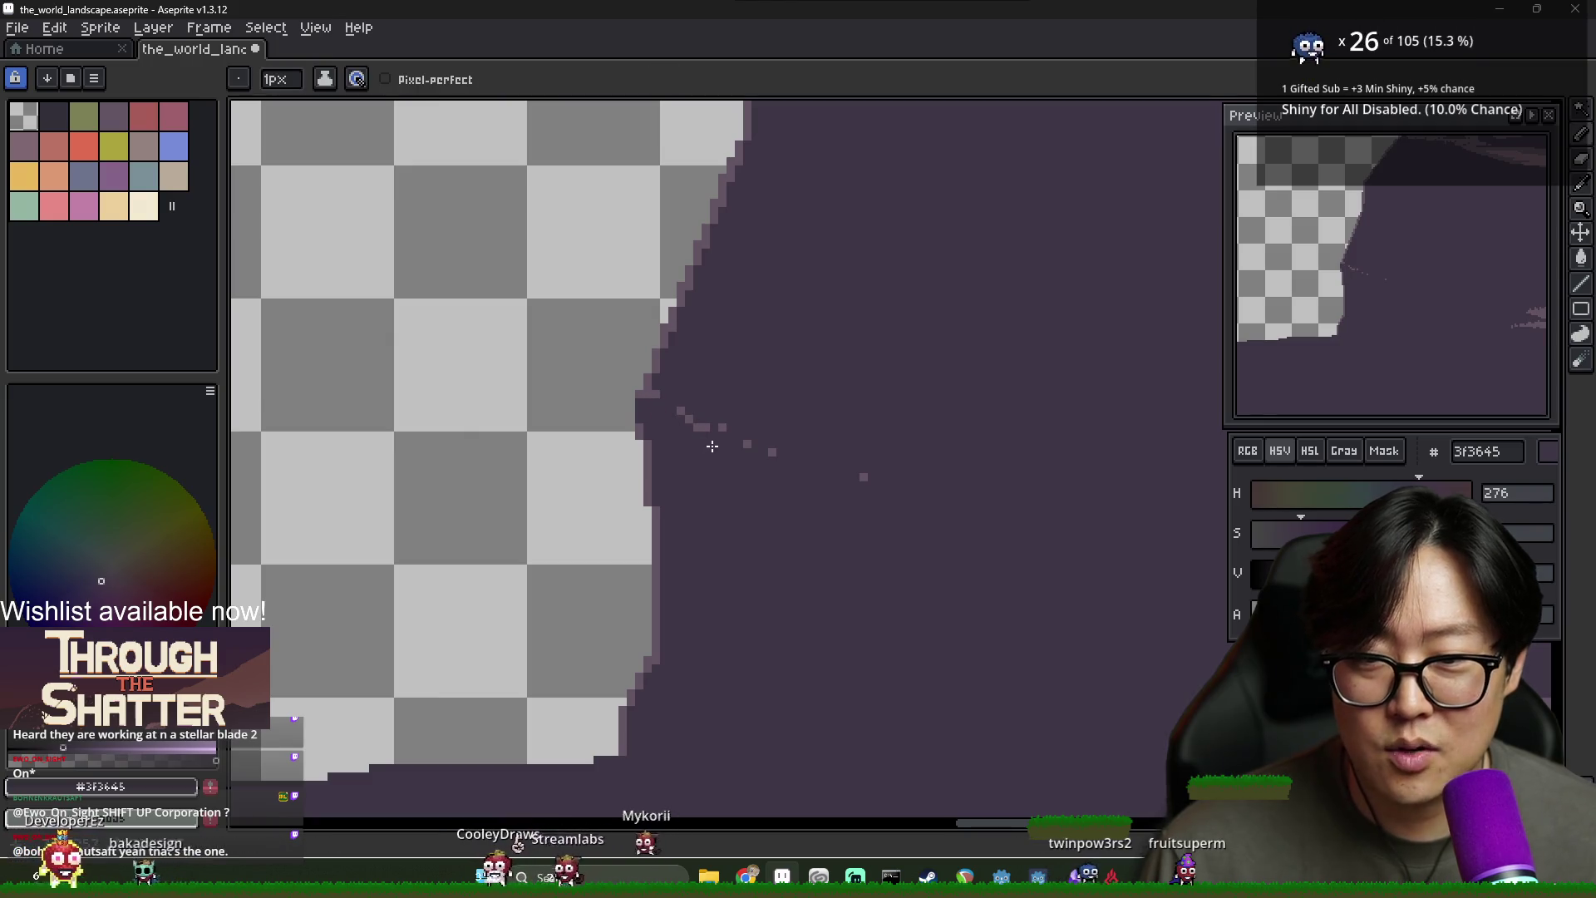
alt+click(678, 415)
drag(698, 425, 667, 401)
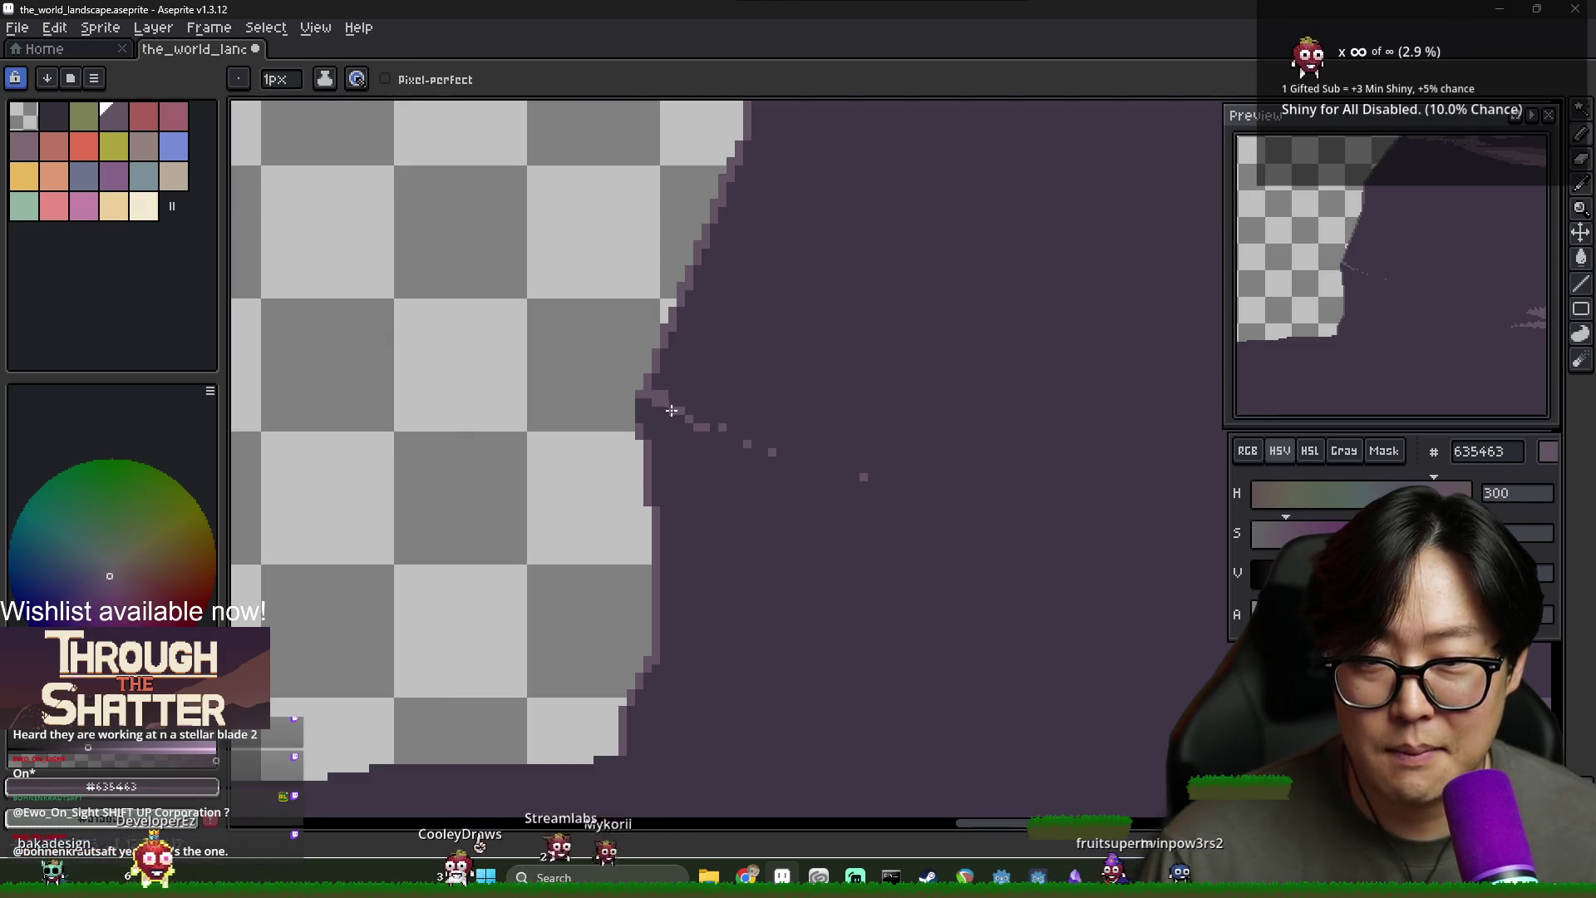
Paint over stray light pixels beside the crack with the dark cliff purple
scroll(670, 410, down, 4)
scroll(898, 490, right, 2)
scroll(906, 495, down, 1)
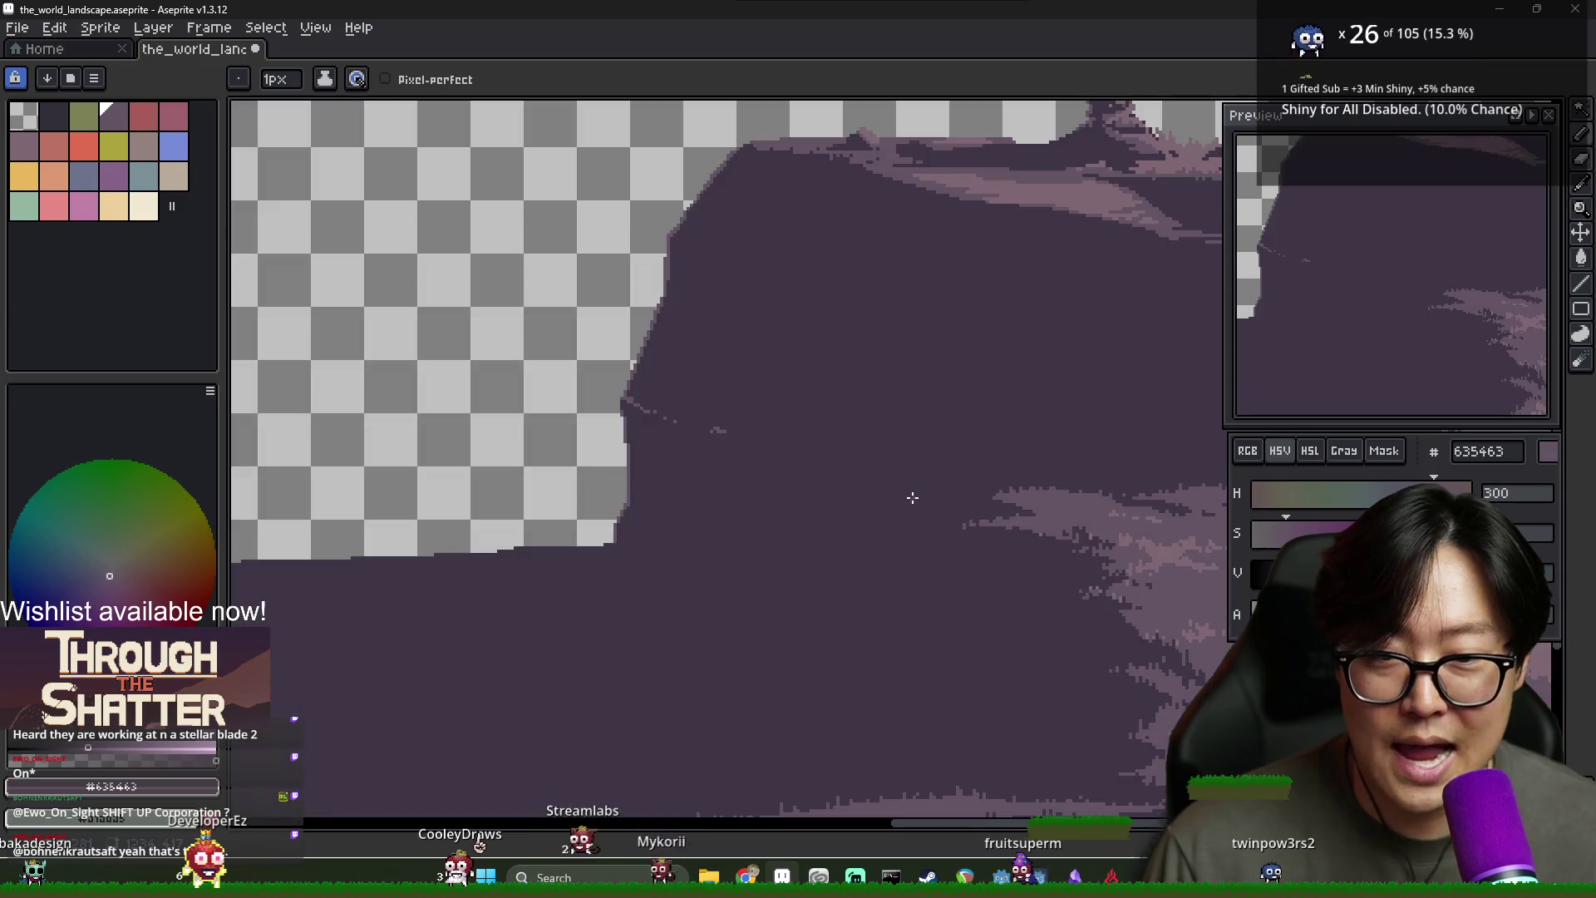
scroll(732, 439, up, 1)
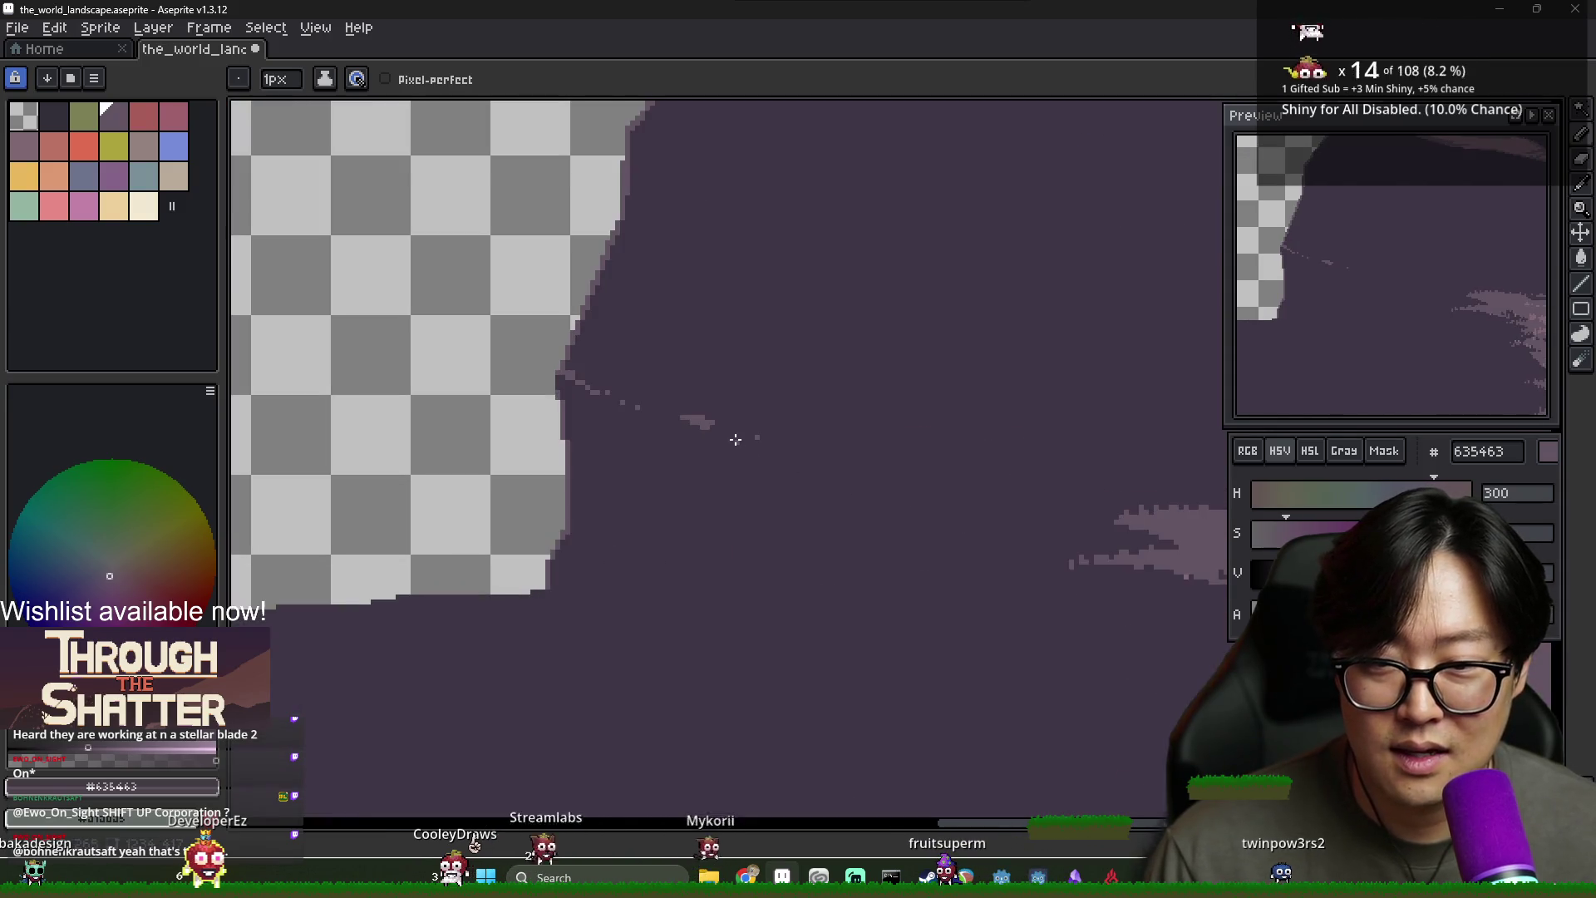
scroll(895, 463, down, 4)
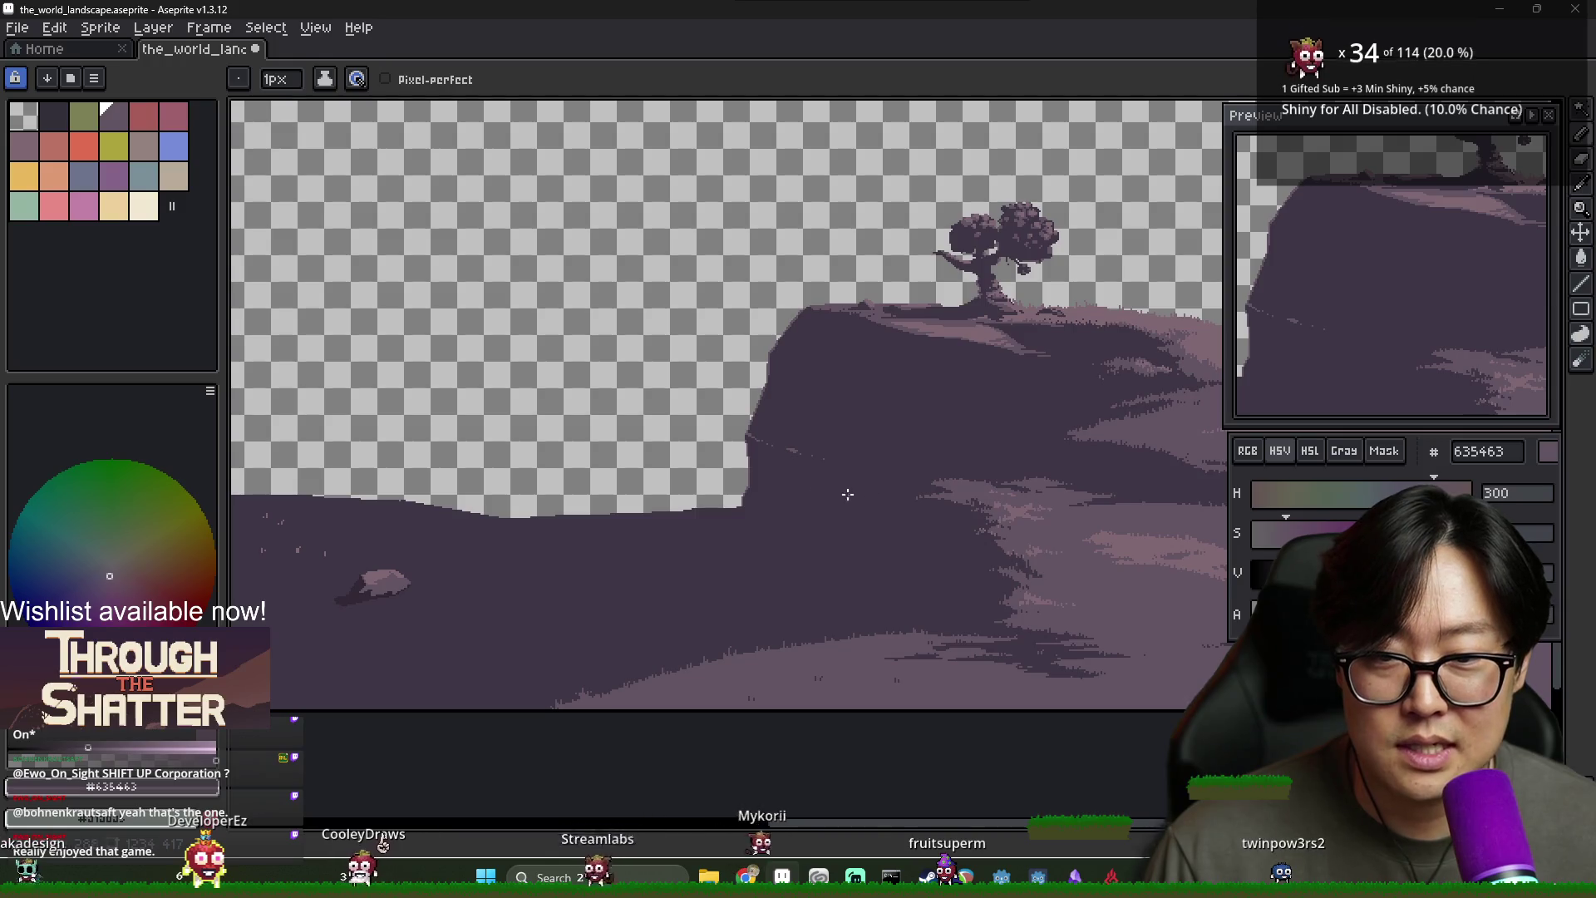
scroll(859, 495, up, 4)
scroll(815, 466, down, 4)
scroll(761, 420, up, 4)
alt+click(761, 419)
drag(831, 457, 724, 431)
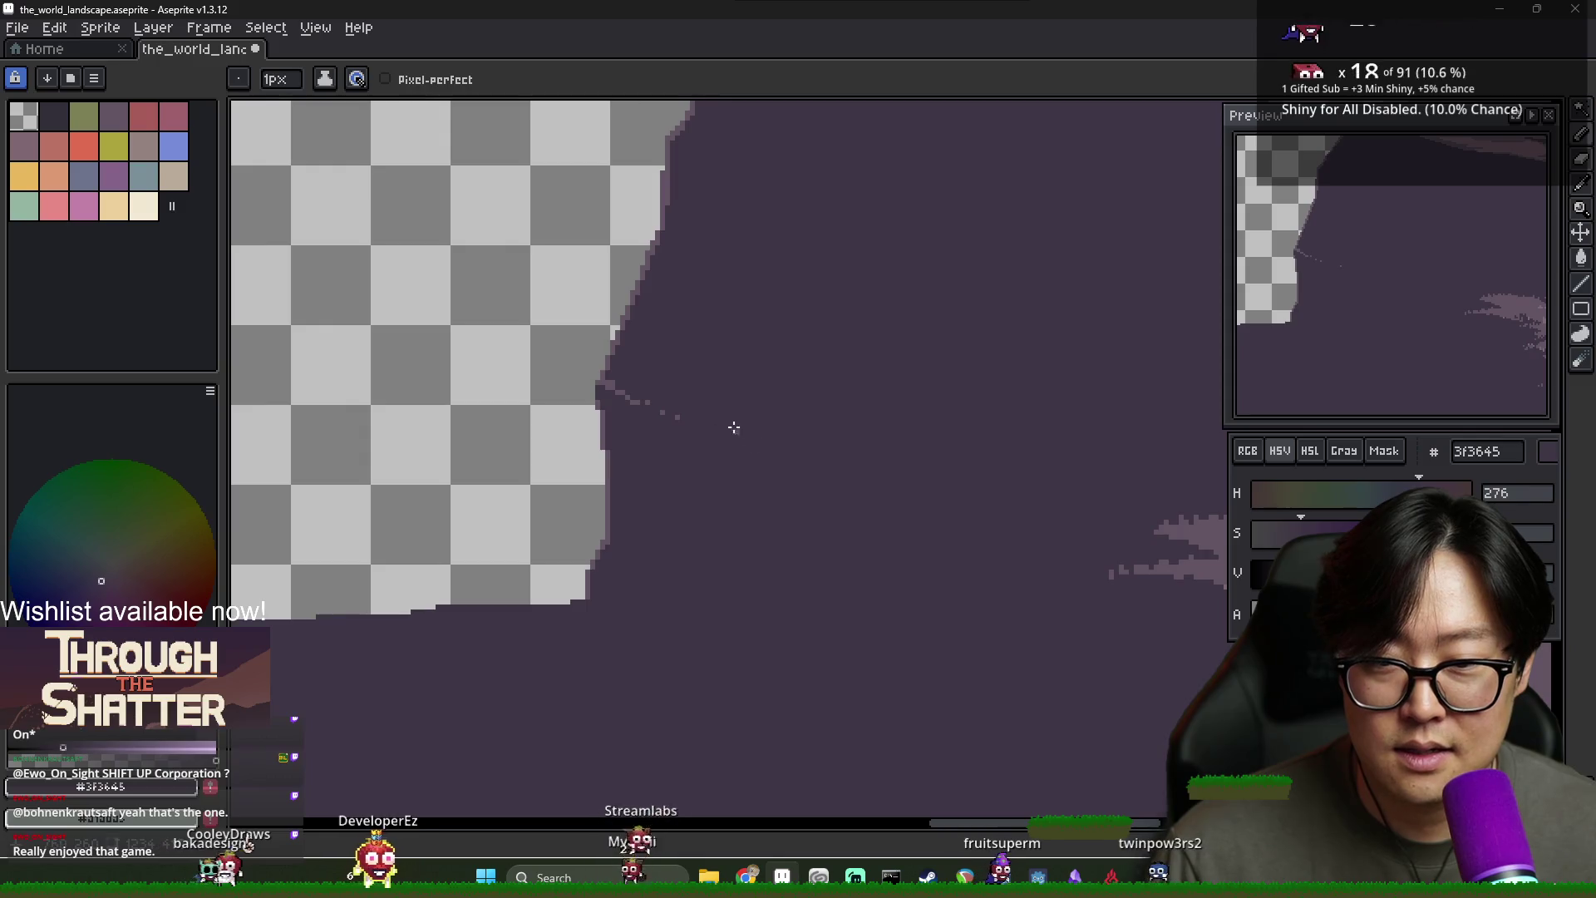
Repaint the wisp's left tip in light purple, darken part of it, then restore it
key(alt)
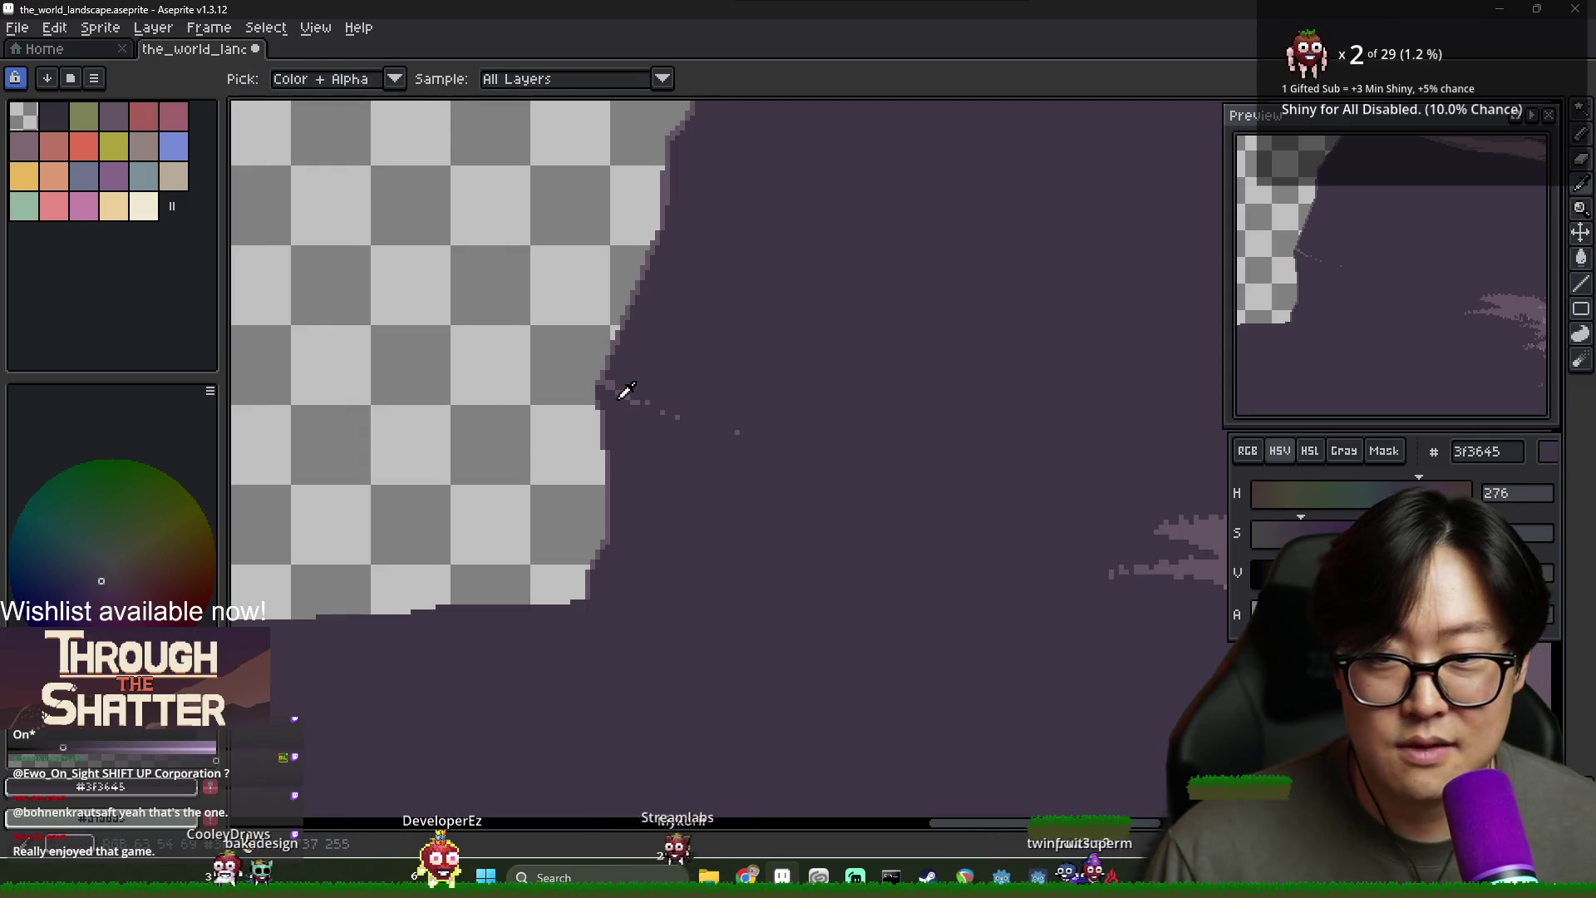
alt+click(624, 398)
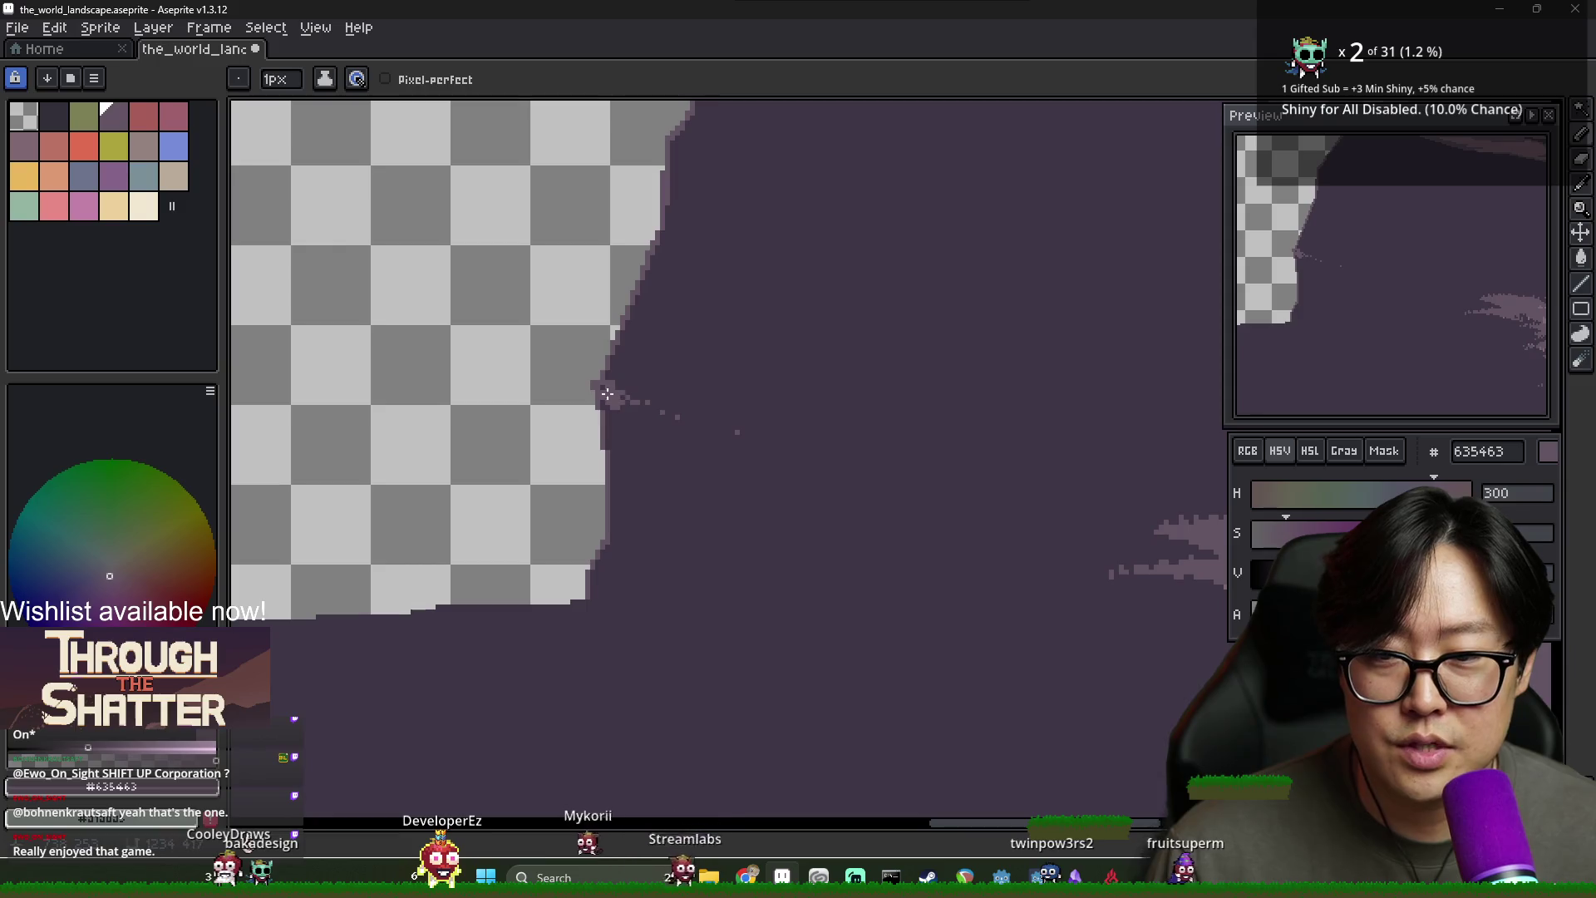
drag(587, 382, 702, 441)
scroll(748, 483, down, 3)
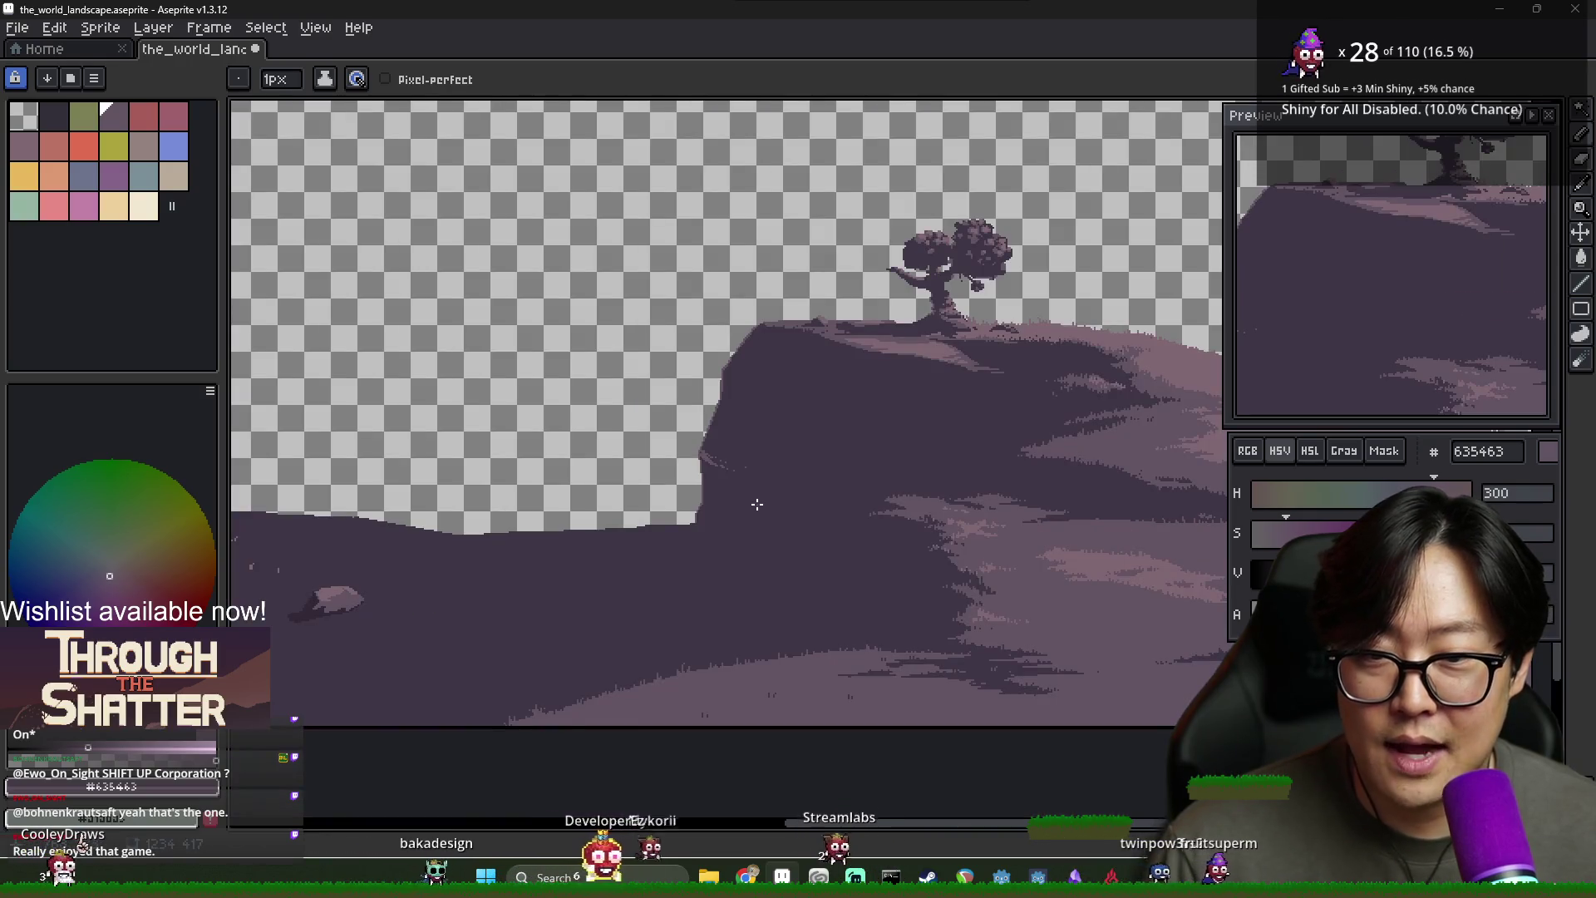
scroll(755, 502, up, 2)
alt+click(730, 480)
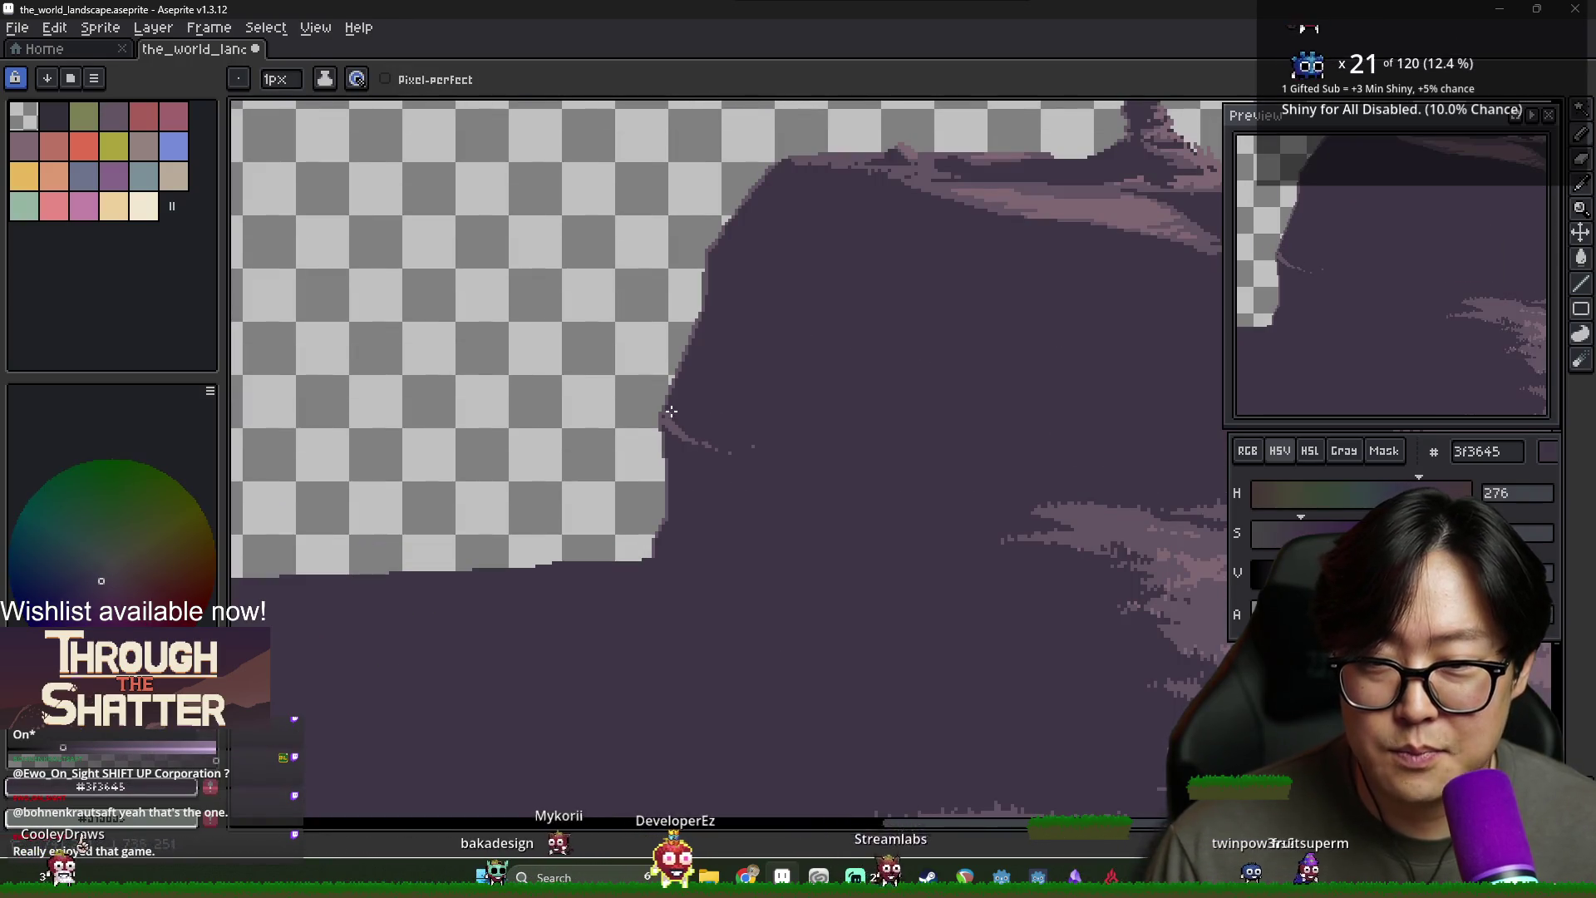
mouse_move(731, 458)
mouse_down()
mouse_move(682, 436)
mouse_move(707, 449)
mouse_up()
alt+click(676, 434)
scroll(736, 475, down, 1)
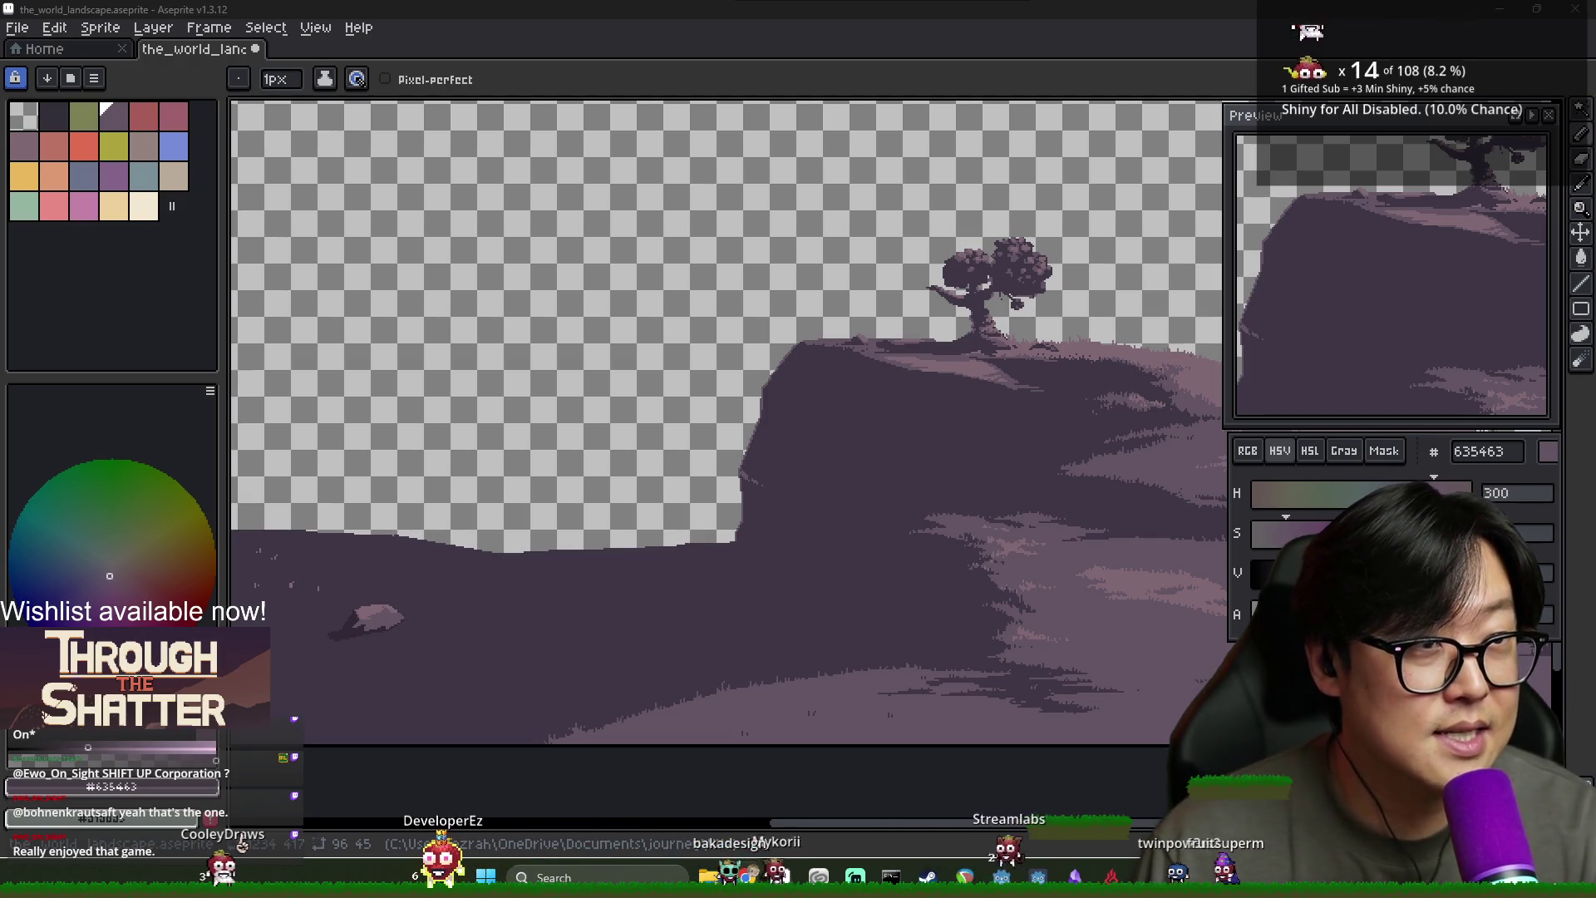
key(alt+Tab)
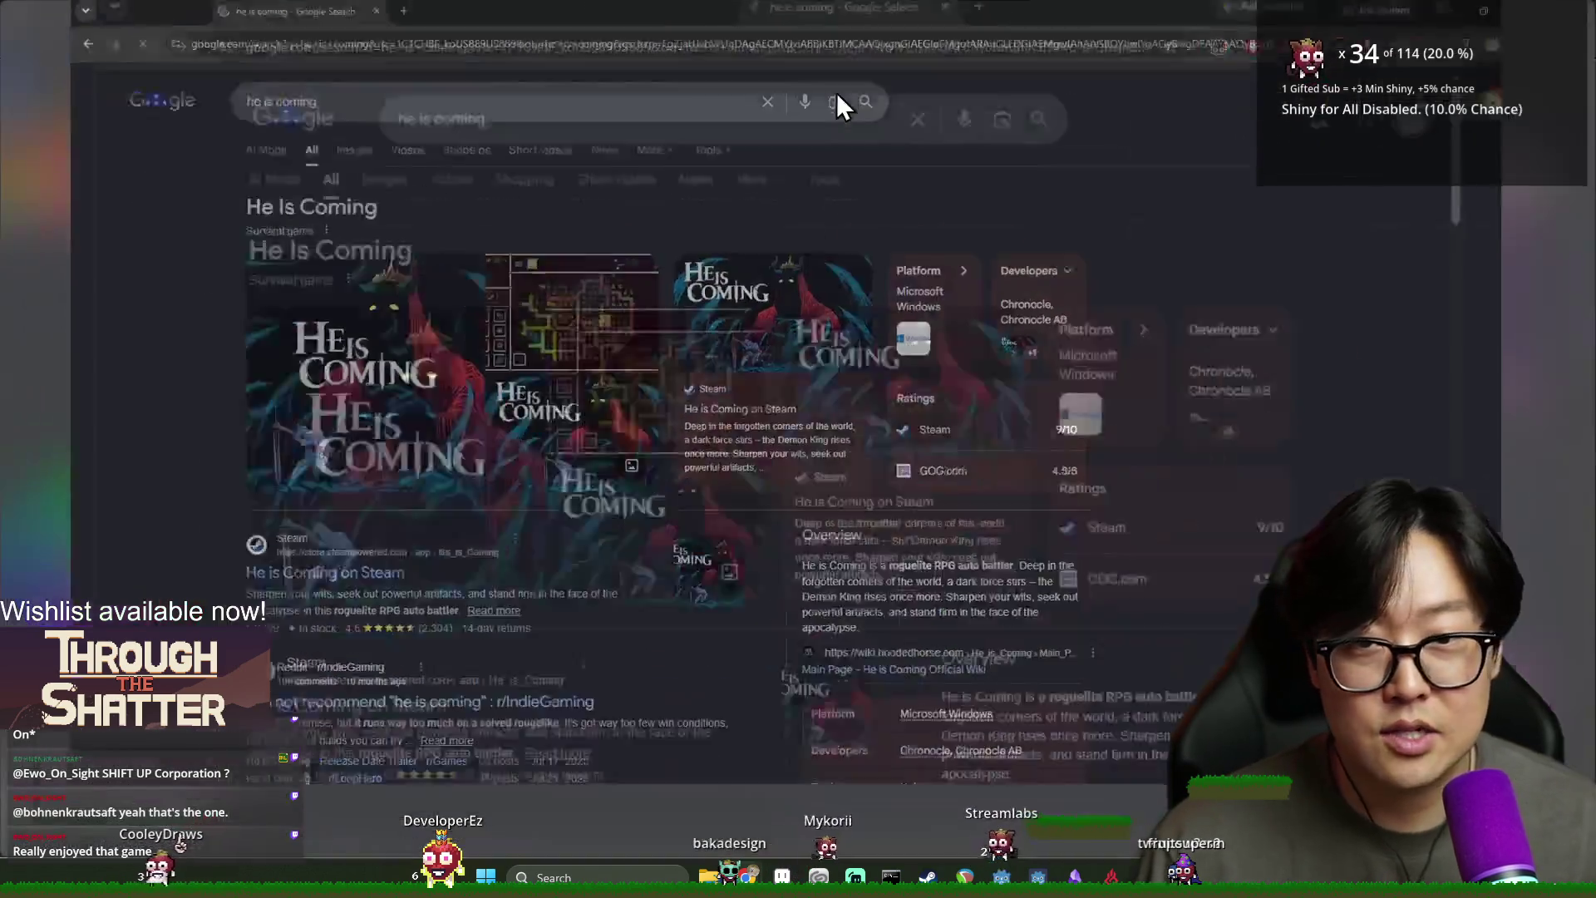
Preview the maze, dungeon and key-art images among the 'he is coming' image results
click(533, 360)
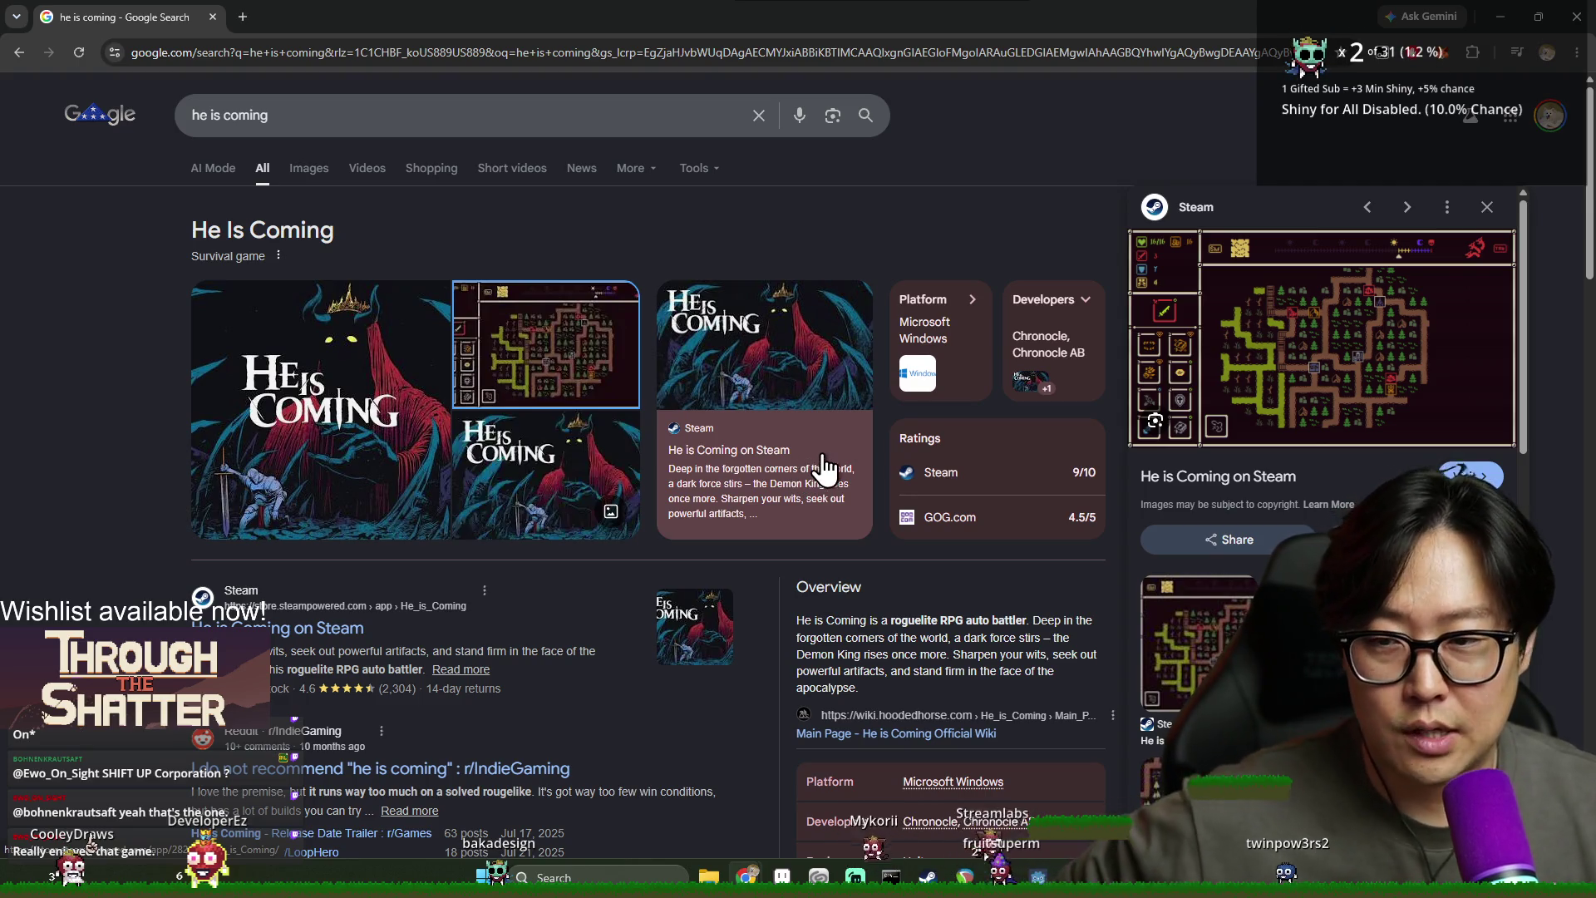
click(387, 470)
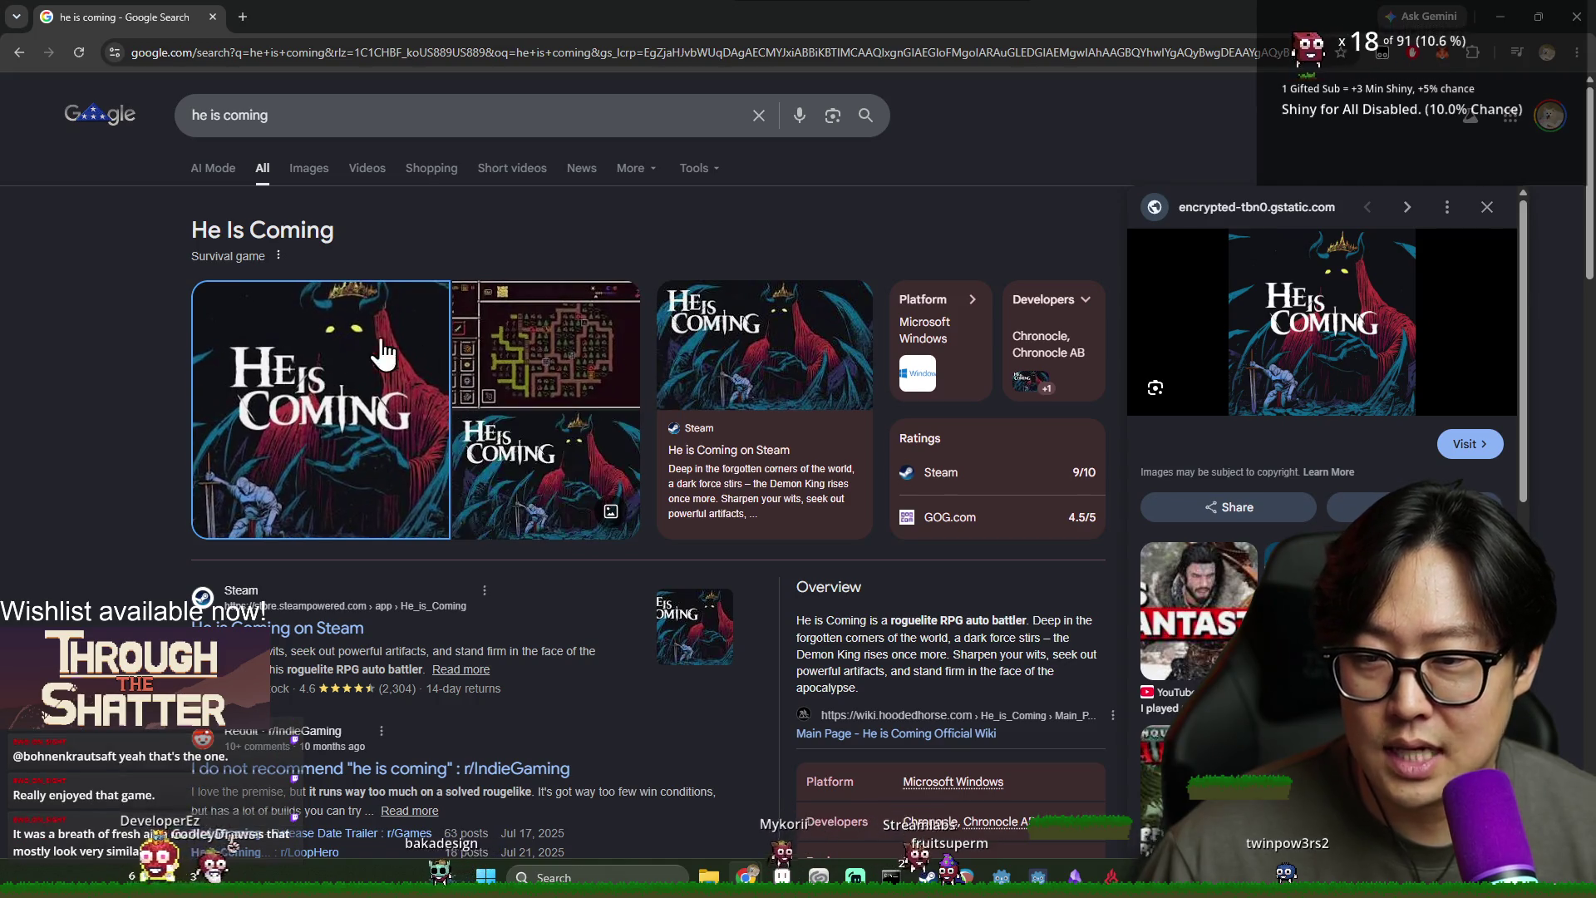
click(571, 367)
drag(378, 366, 359, 371)
click(359, 371)
click(309, 170)
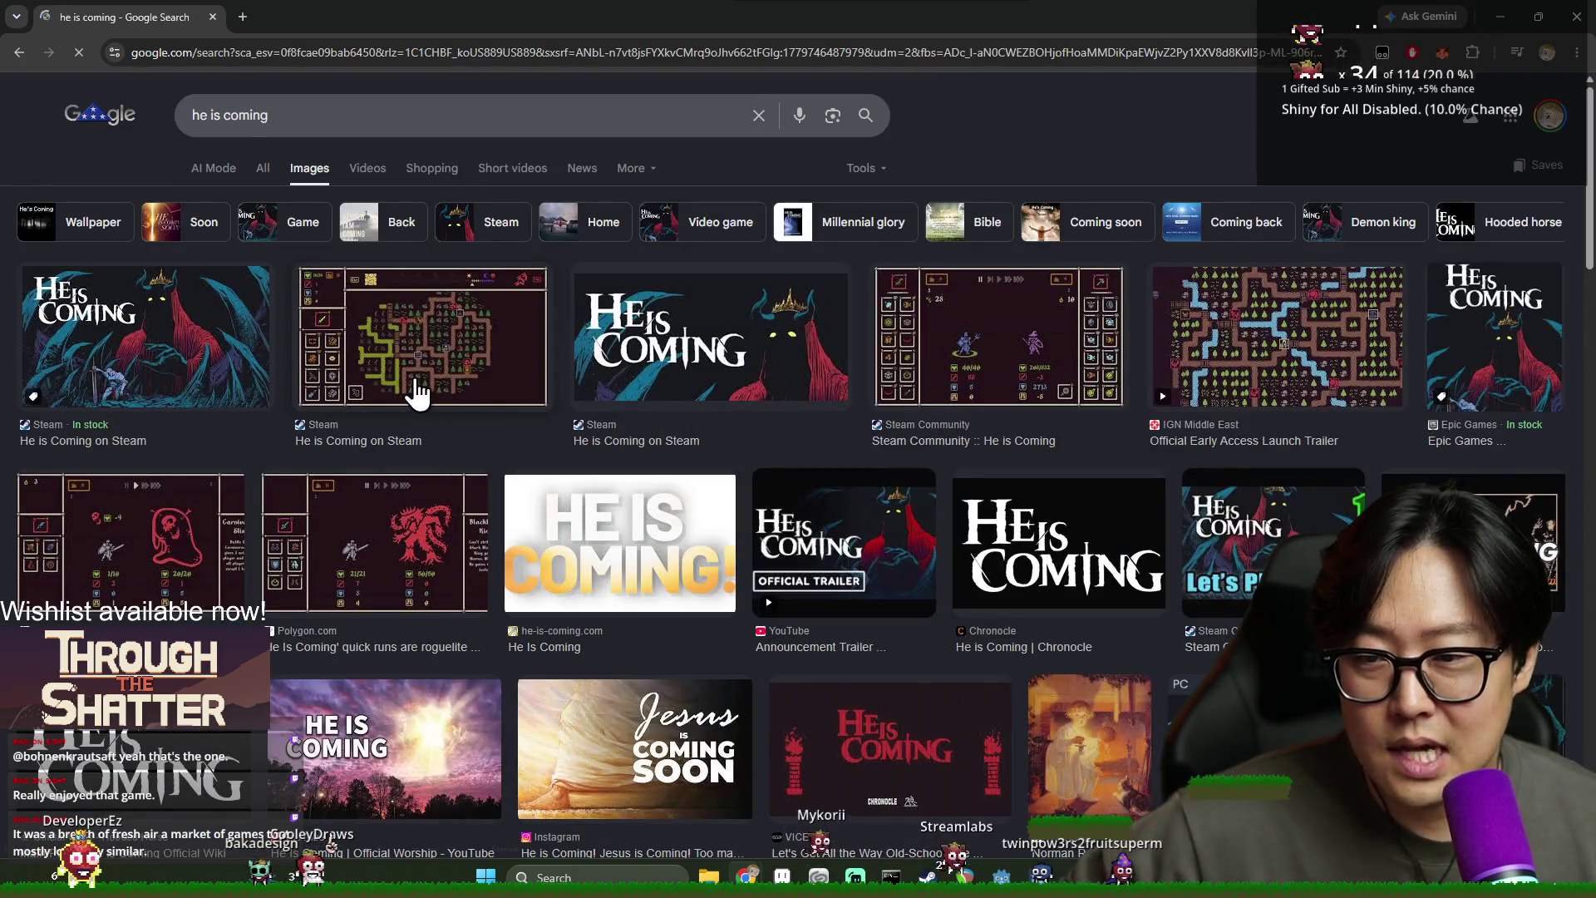
click(415, 390)
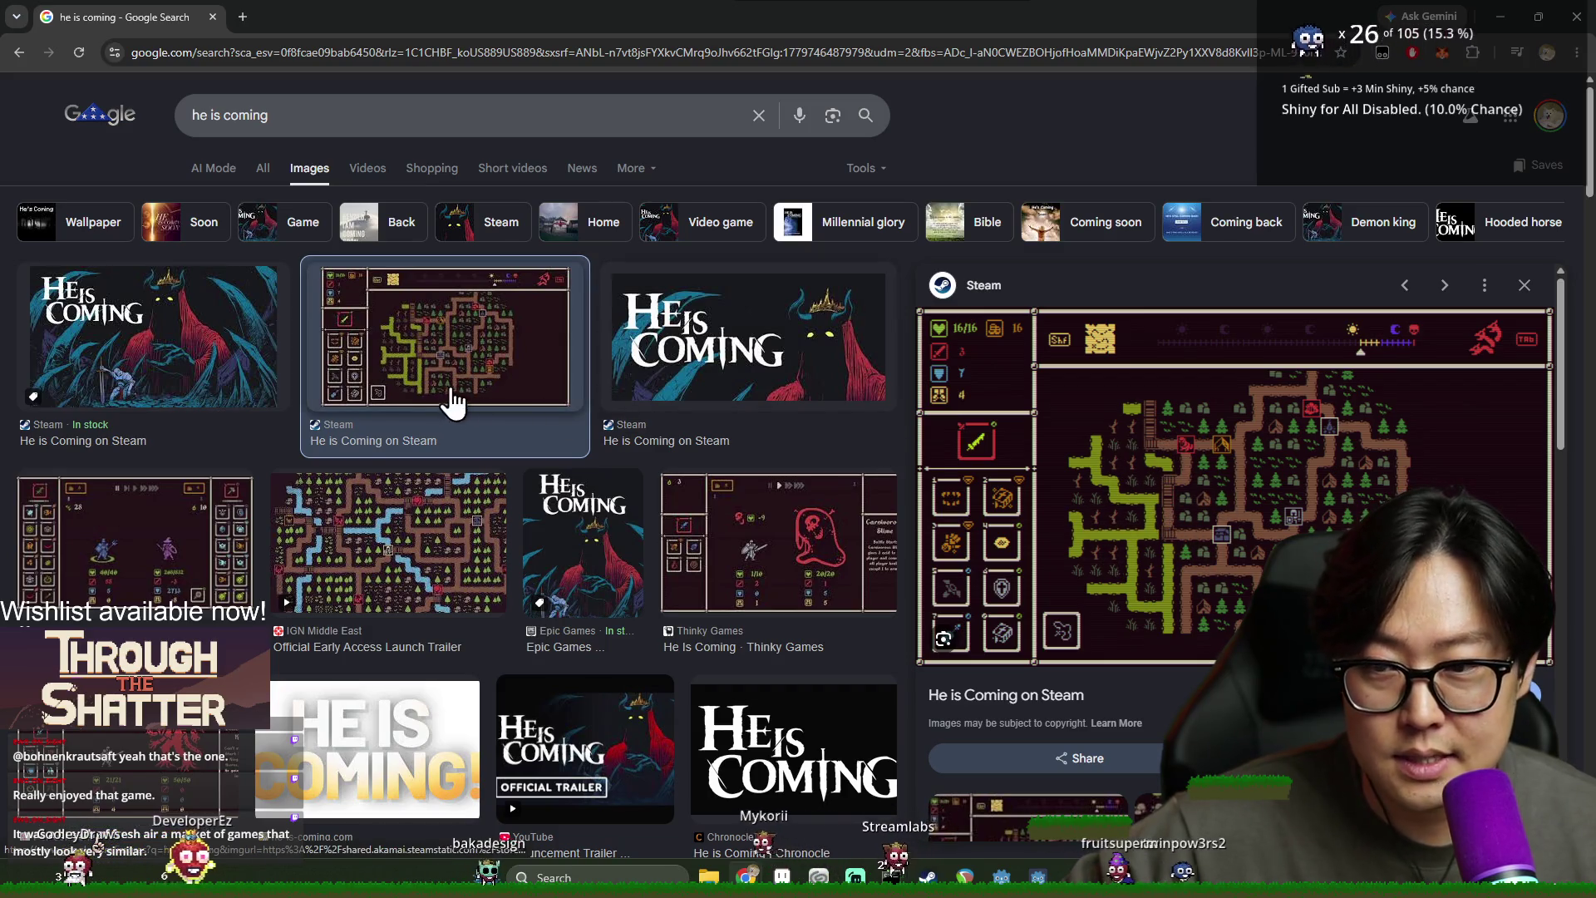
click(705, 375)
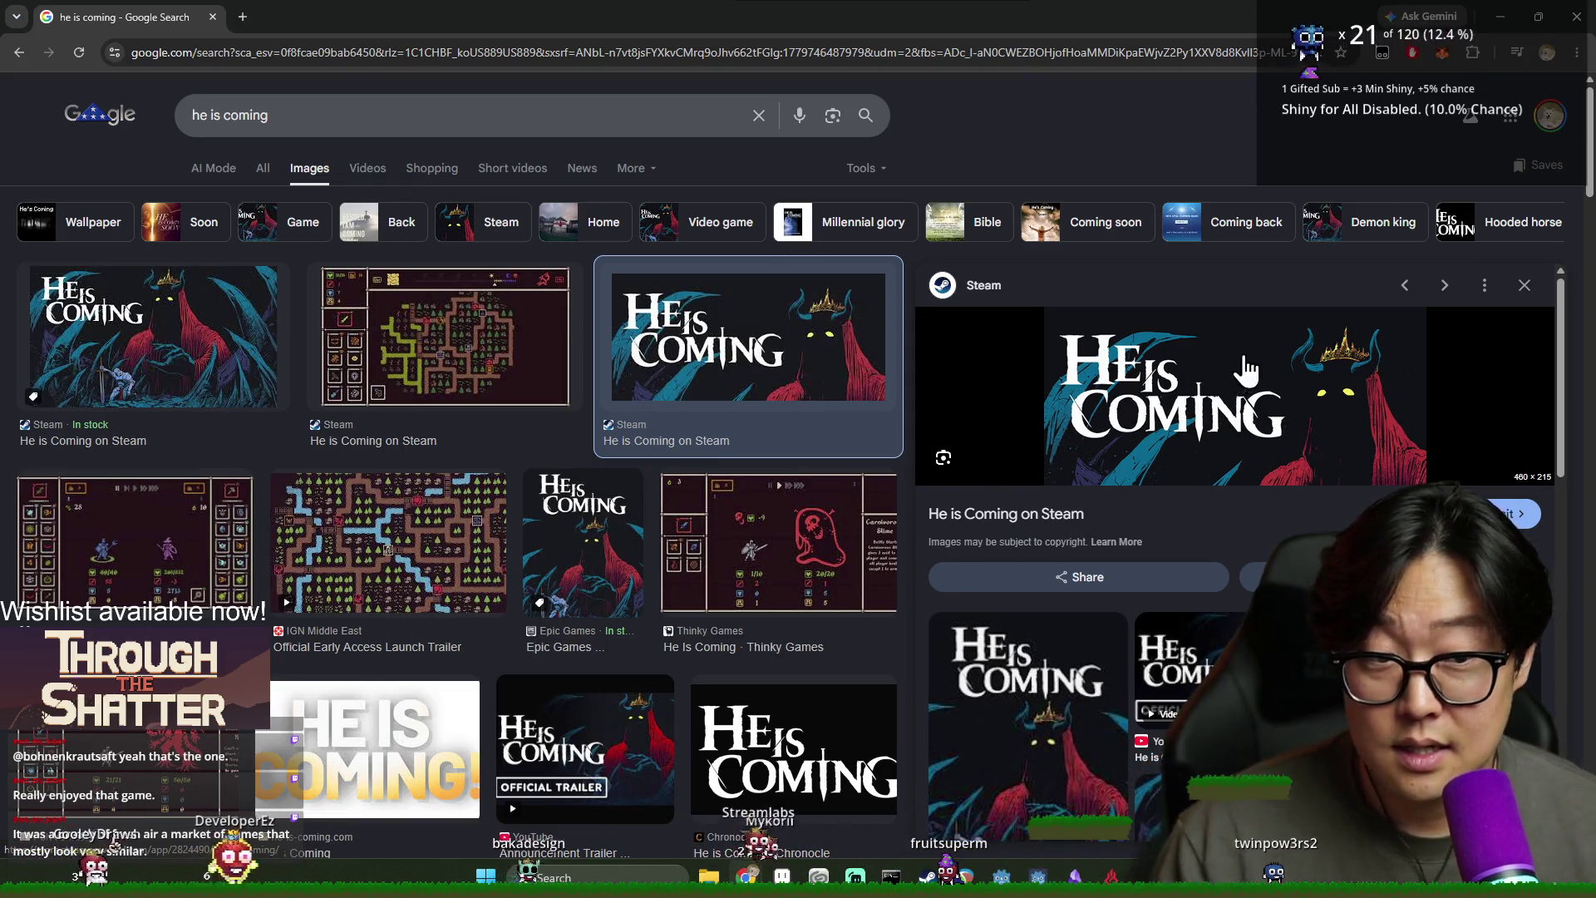
Flip back and forth between the He Is Coming key art and gameplay screenshot previews
scroll(1359, 492, down, 4)
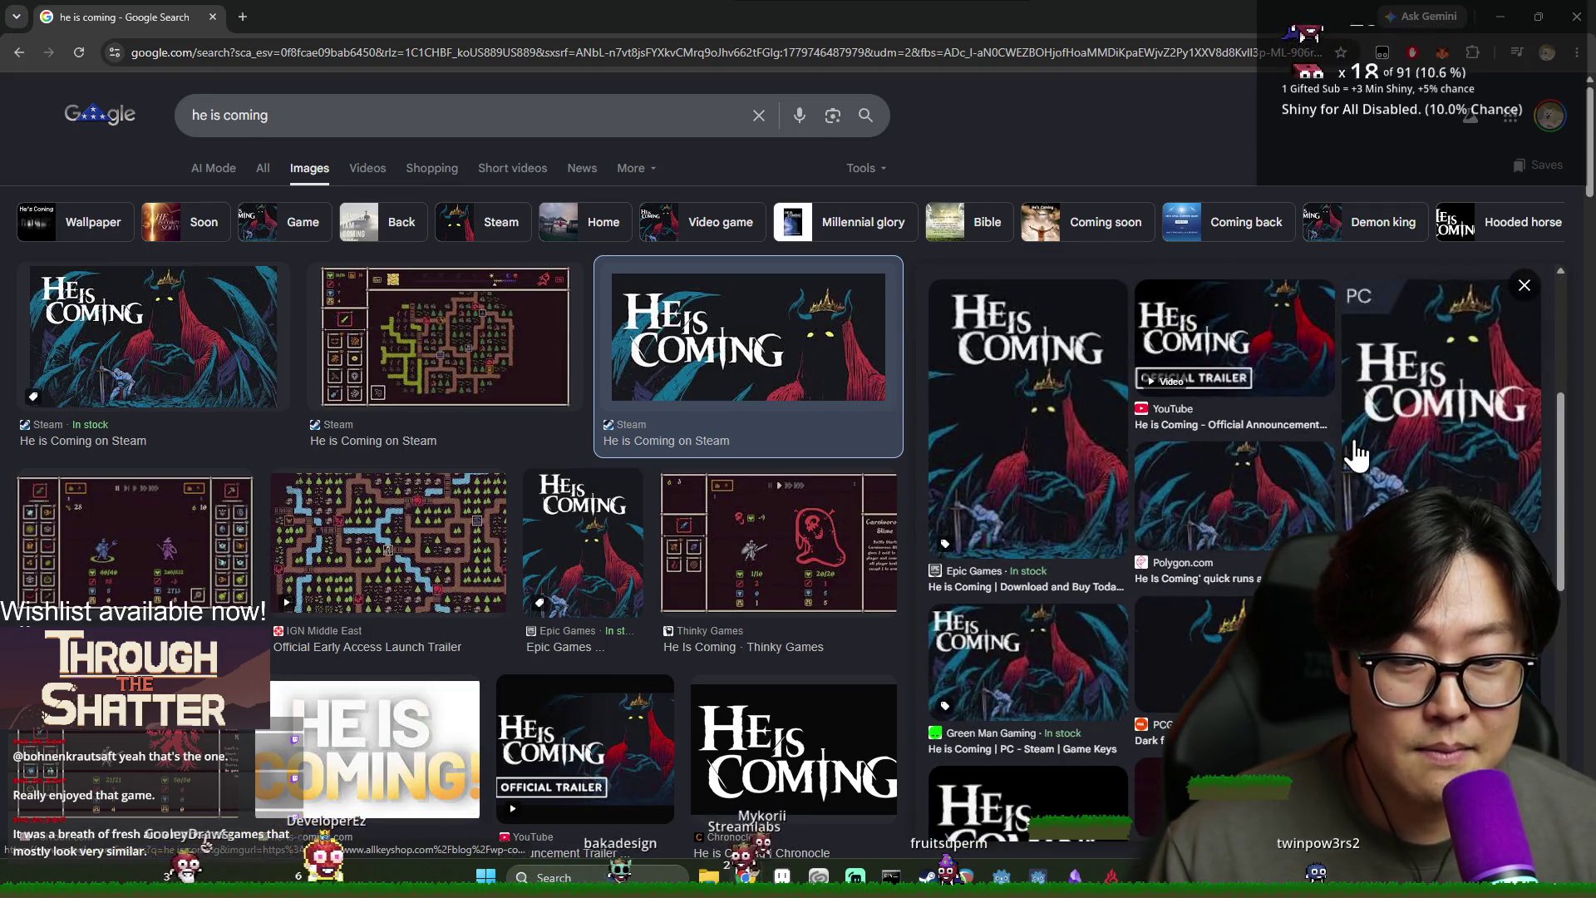
scroll(1359, 492, down, 3)
scroll(1371, 489, up, 10)
scroll(1373, 486, up, 1)
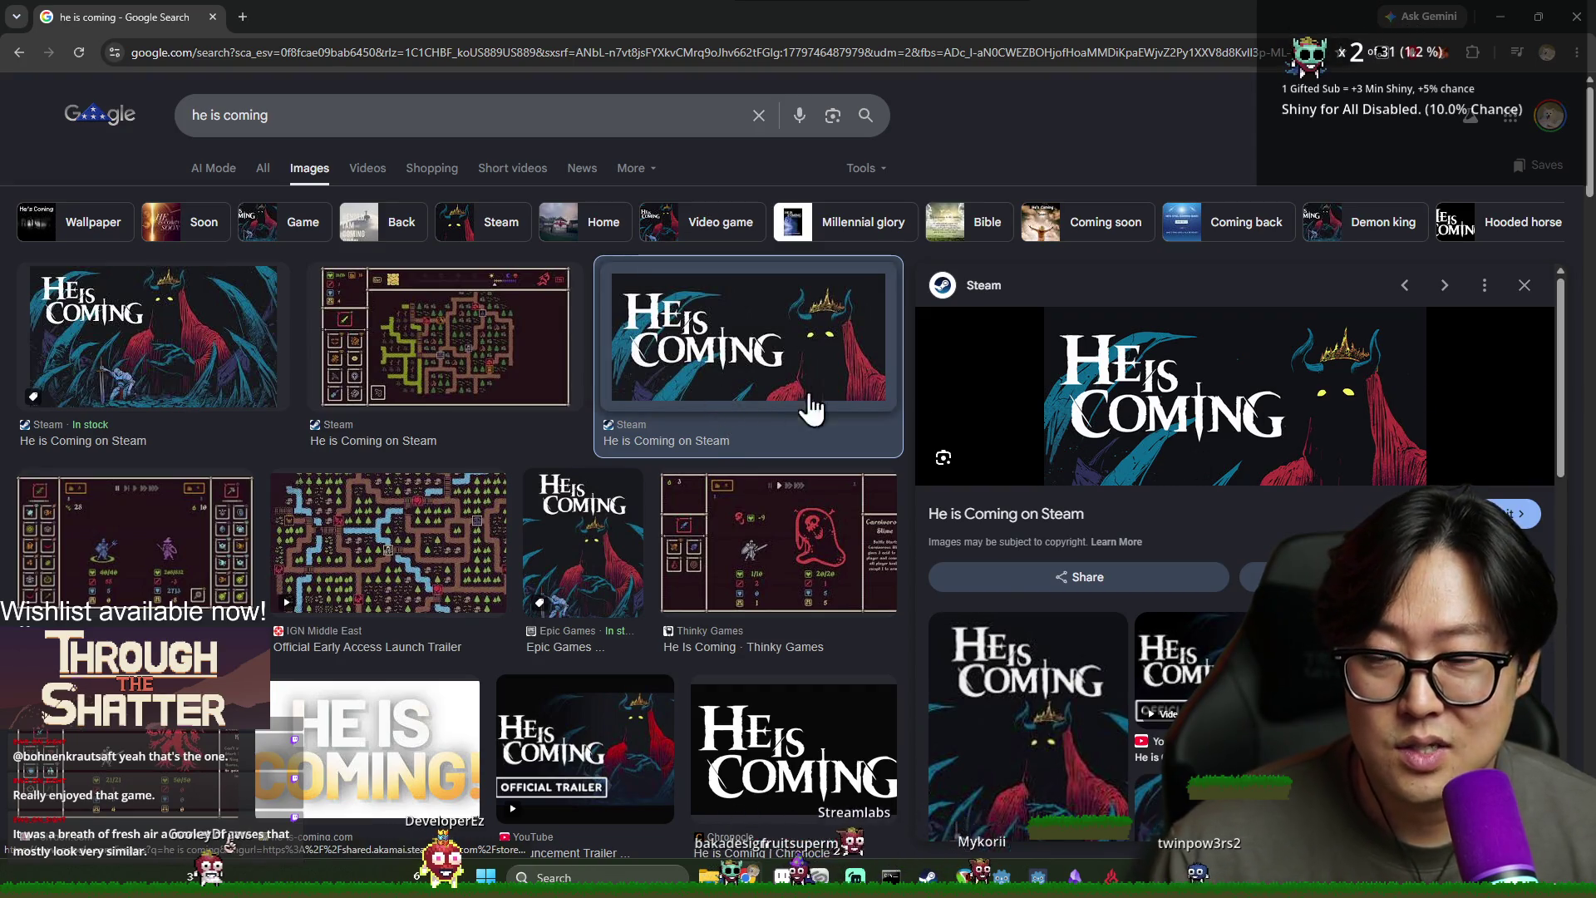
click(197, 384)
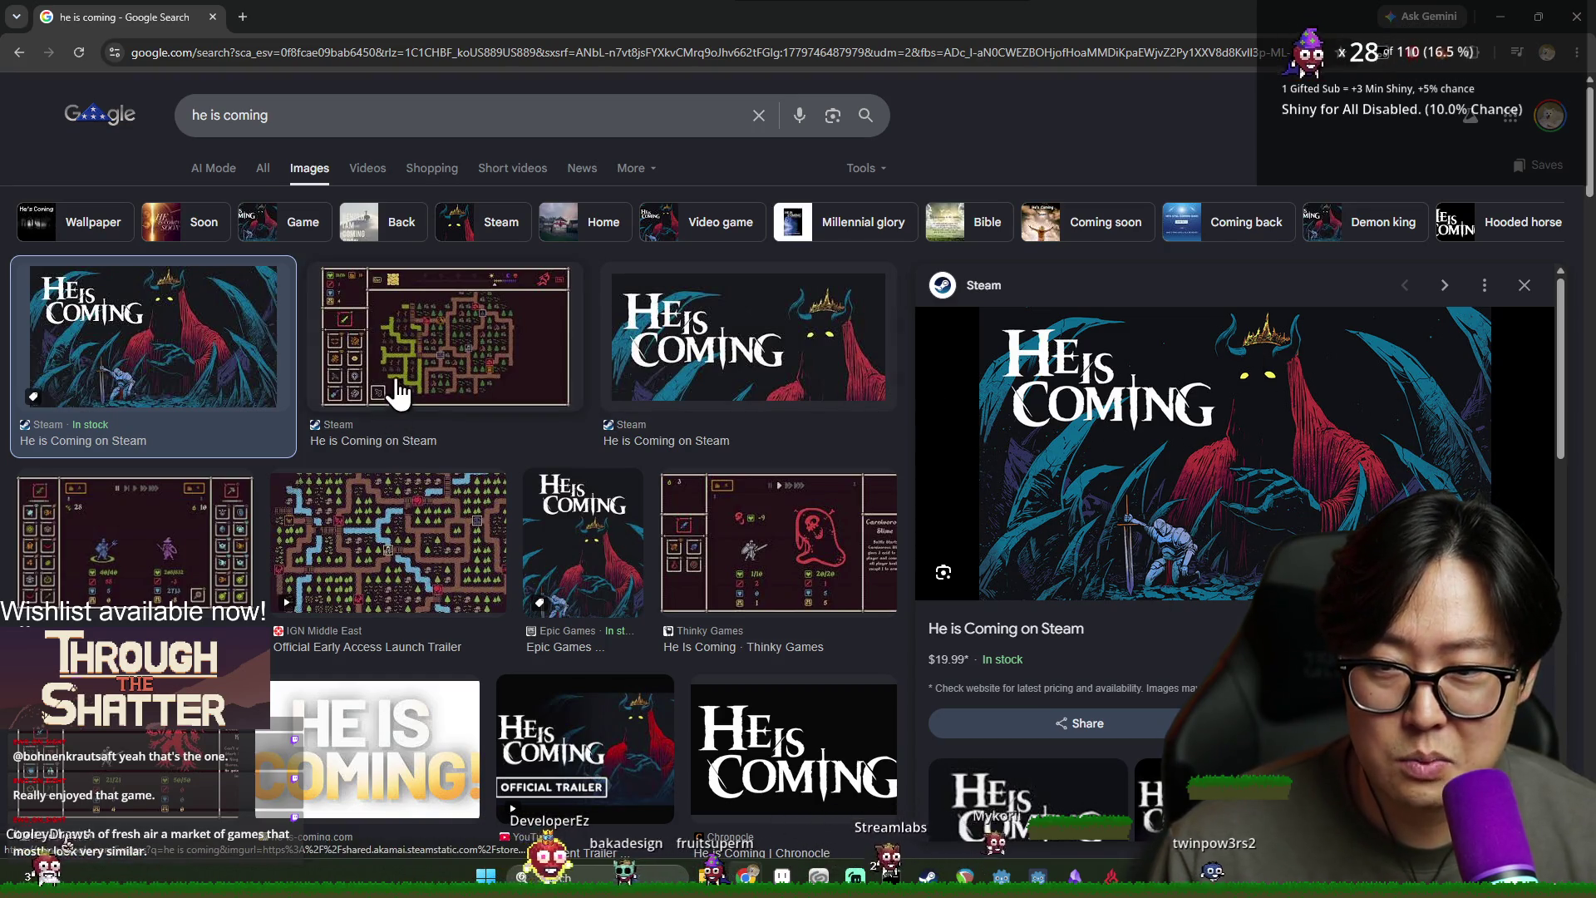
click(449, 382)
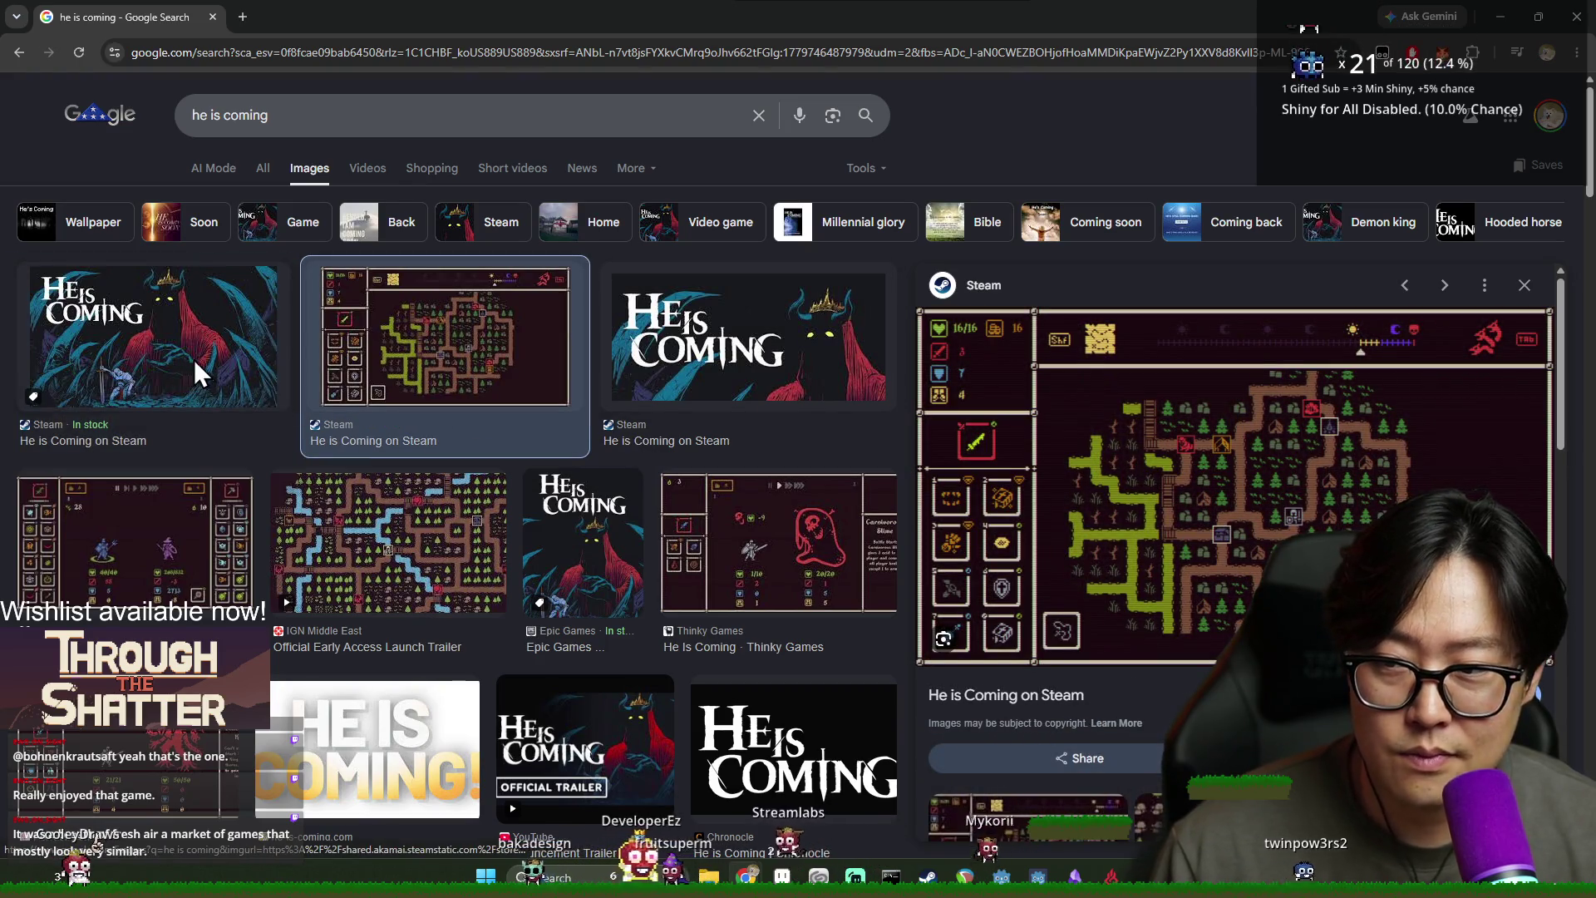
click(207, 366)
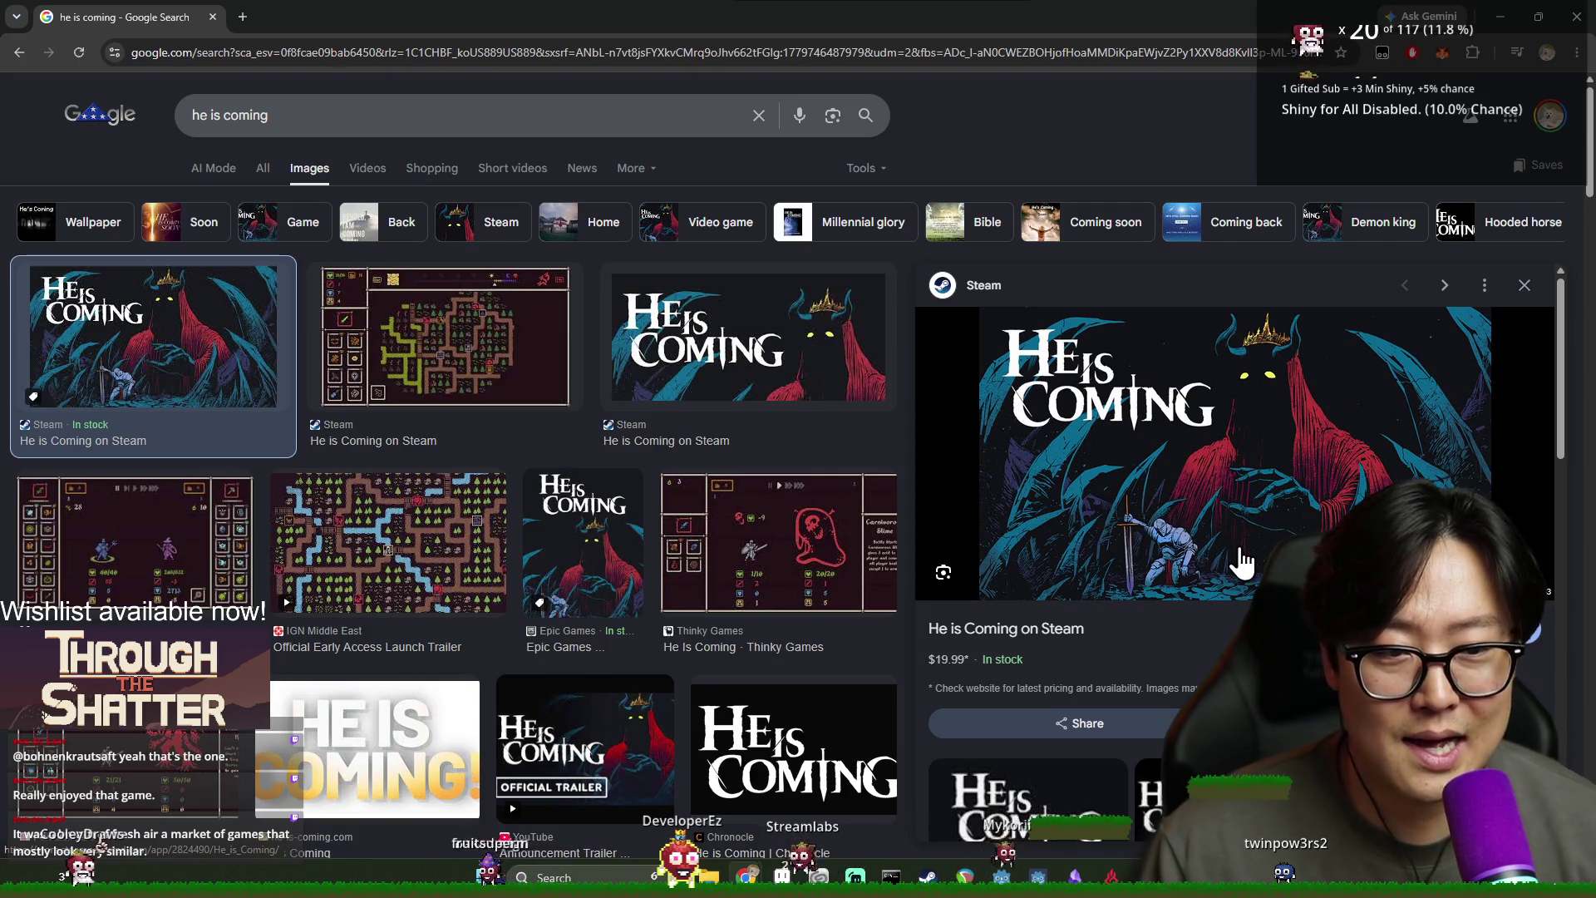
click(471, 346)
click(250, 366)
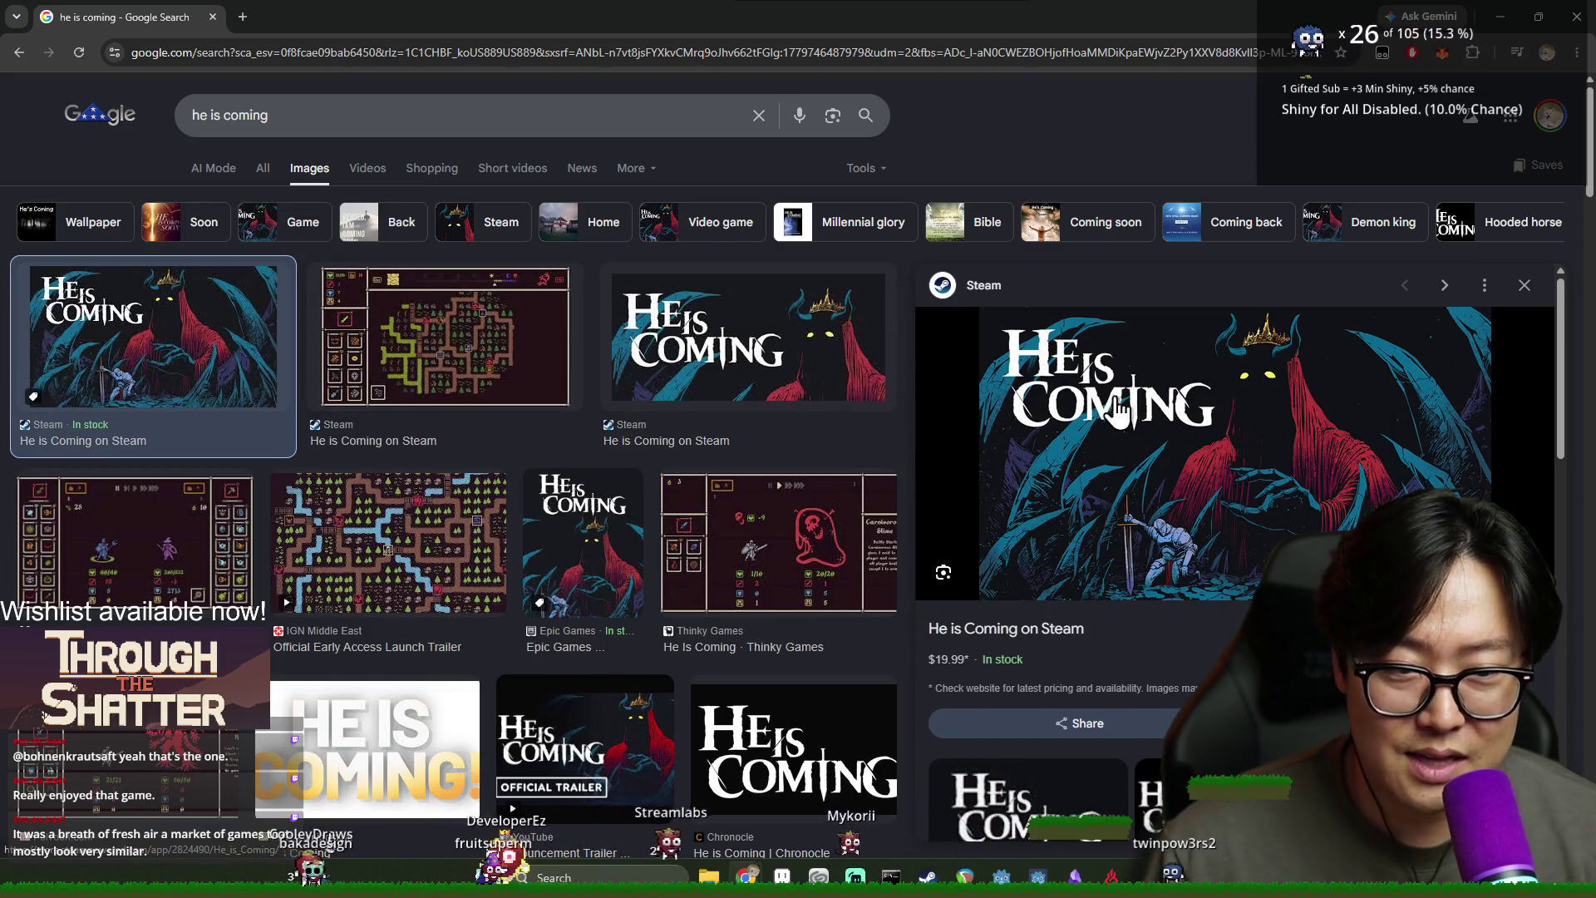
click(520, 369)
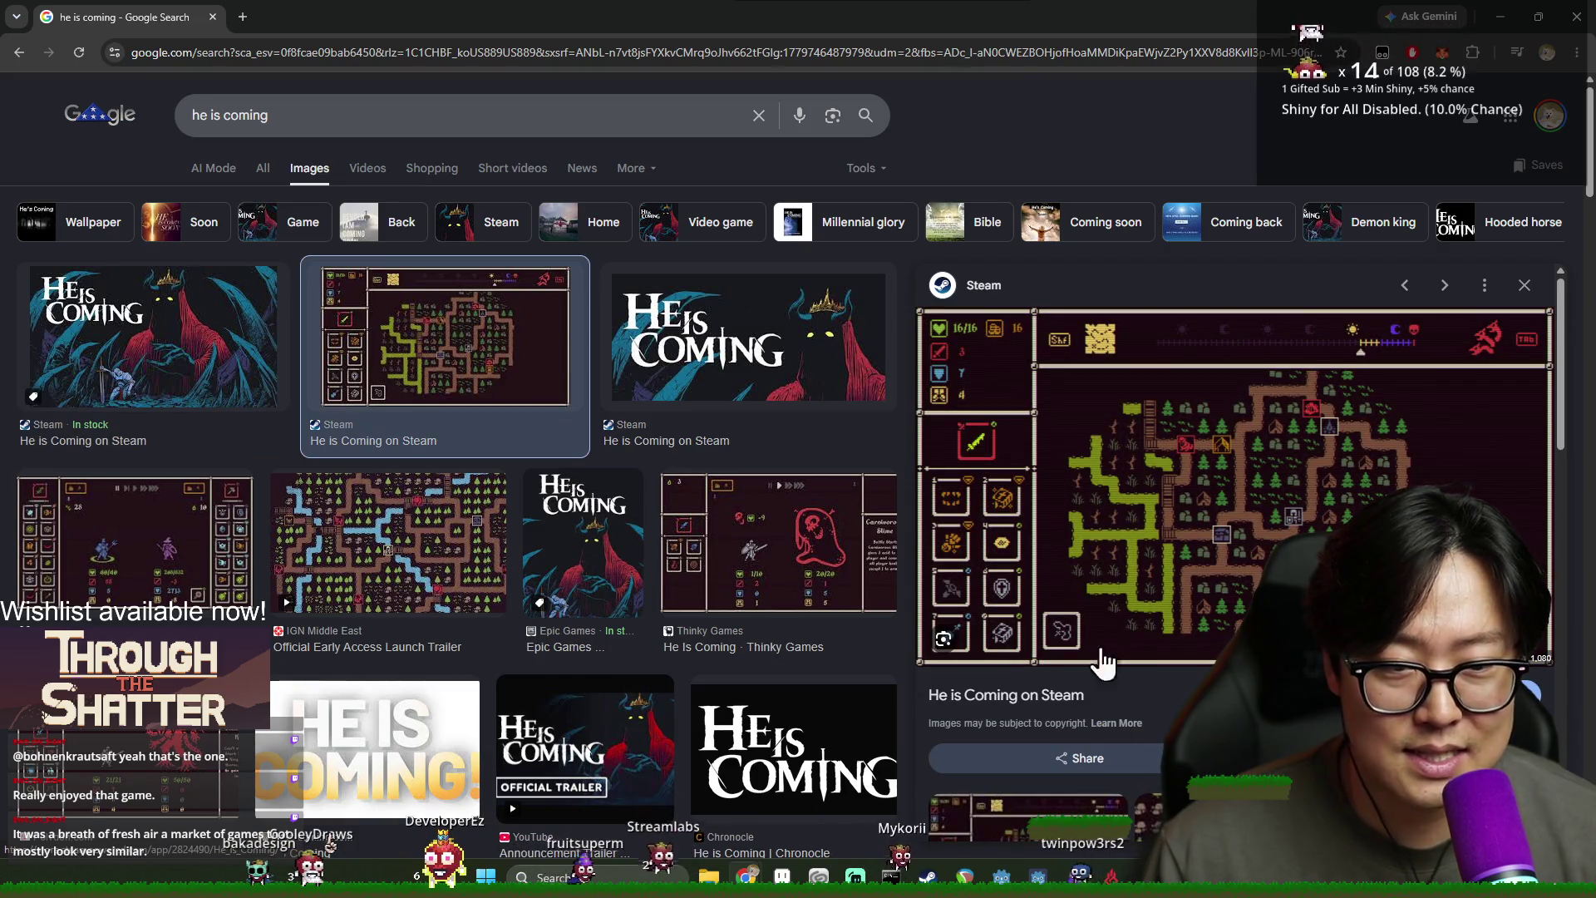
click(223, 366)
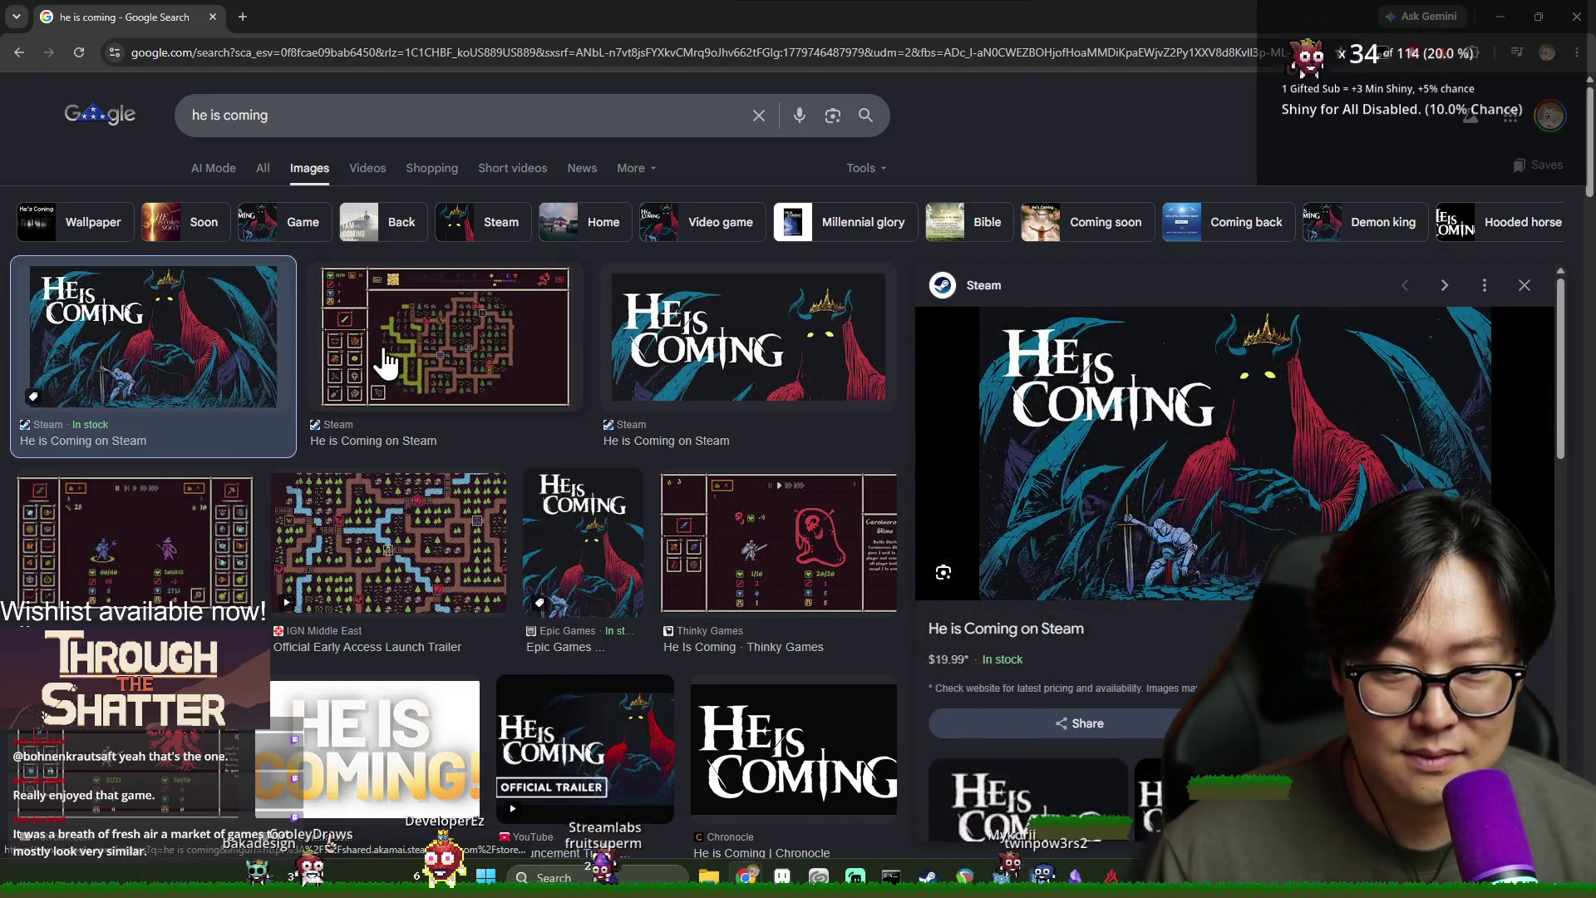
click(367, 371)
Leave the Steam gameplay screenshot enlarged in the preview pane, then return to Aseprite
click(206, 361)
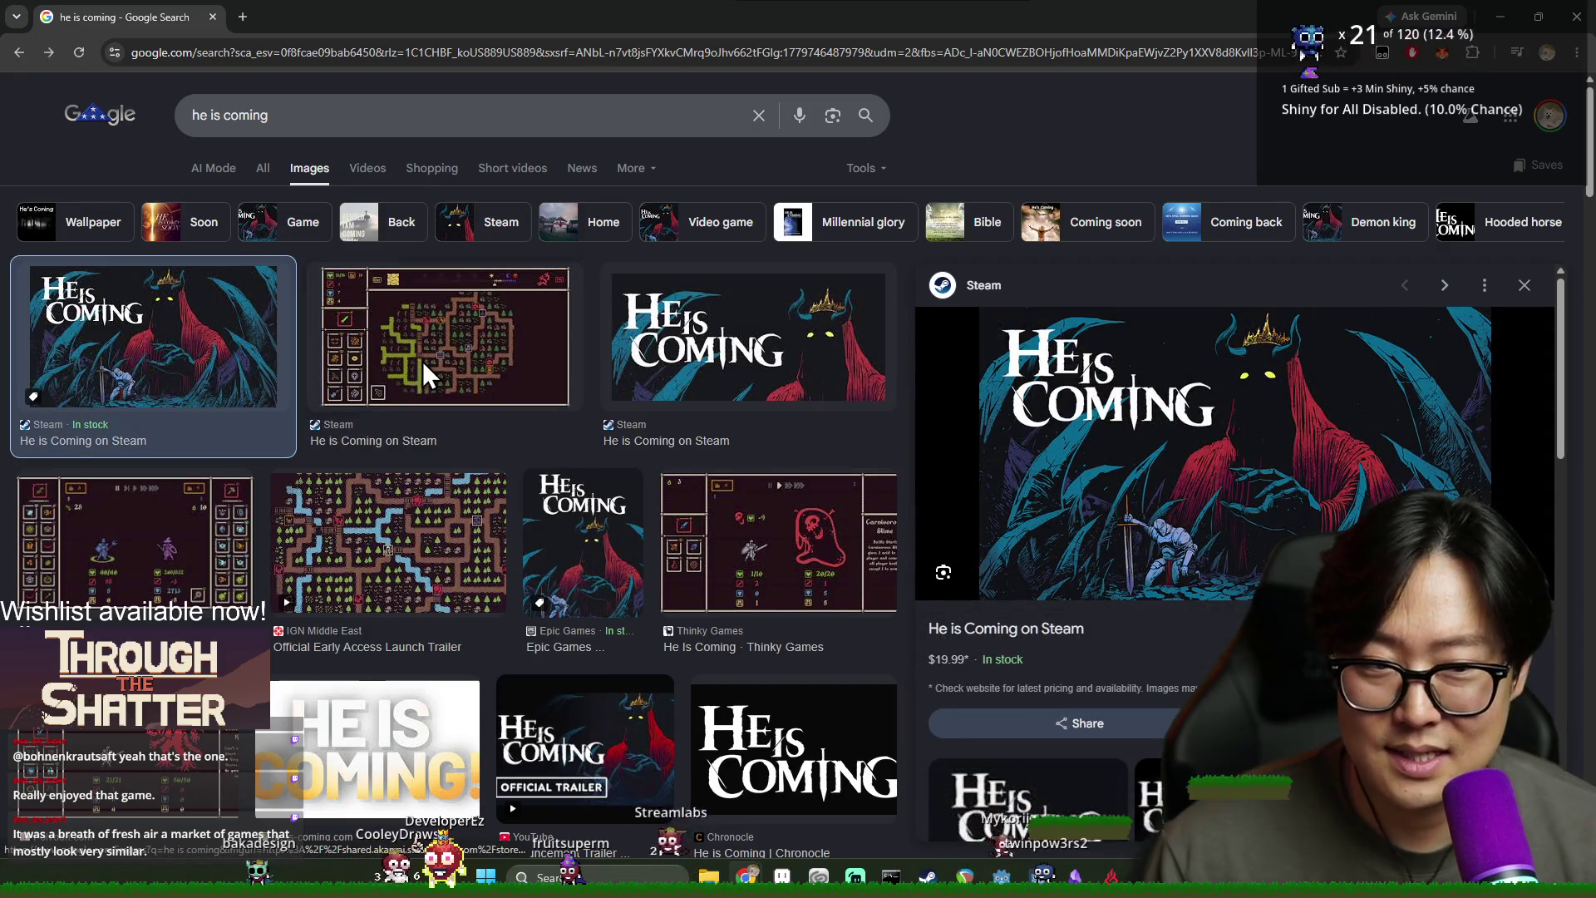
click(423, 361)
click(179, 355)
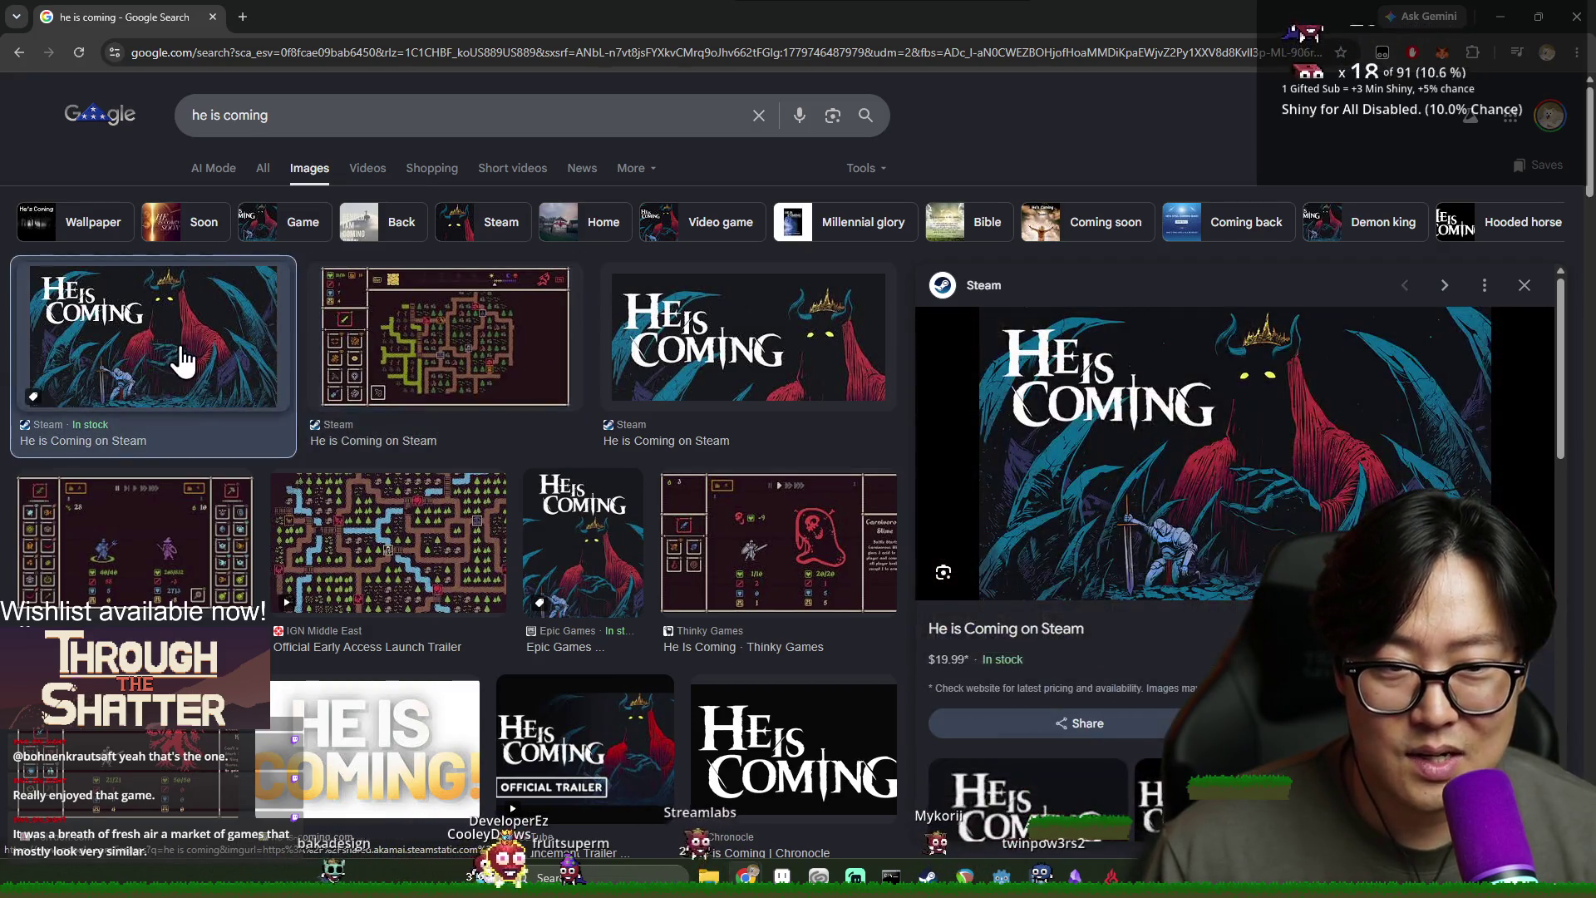
click(337, 318)
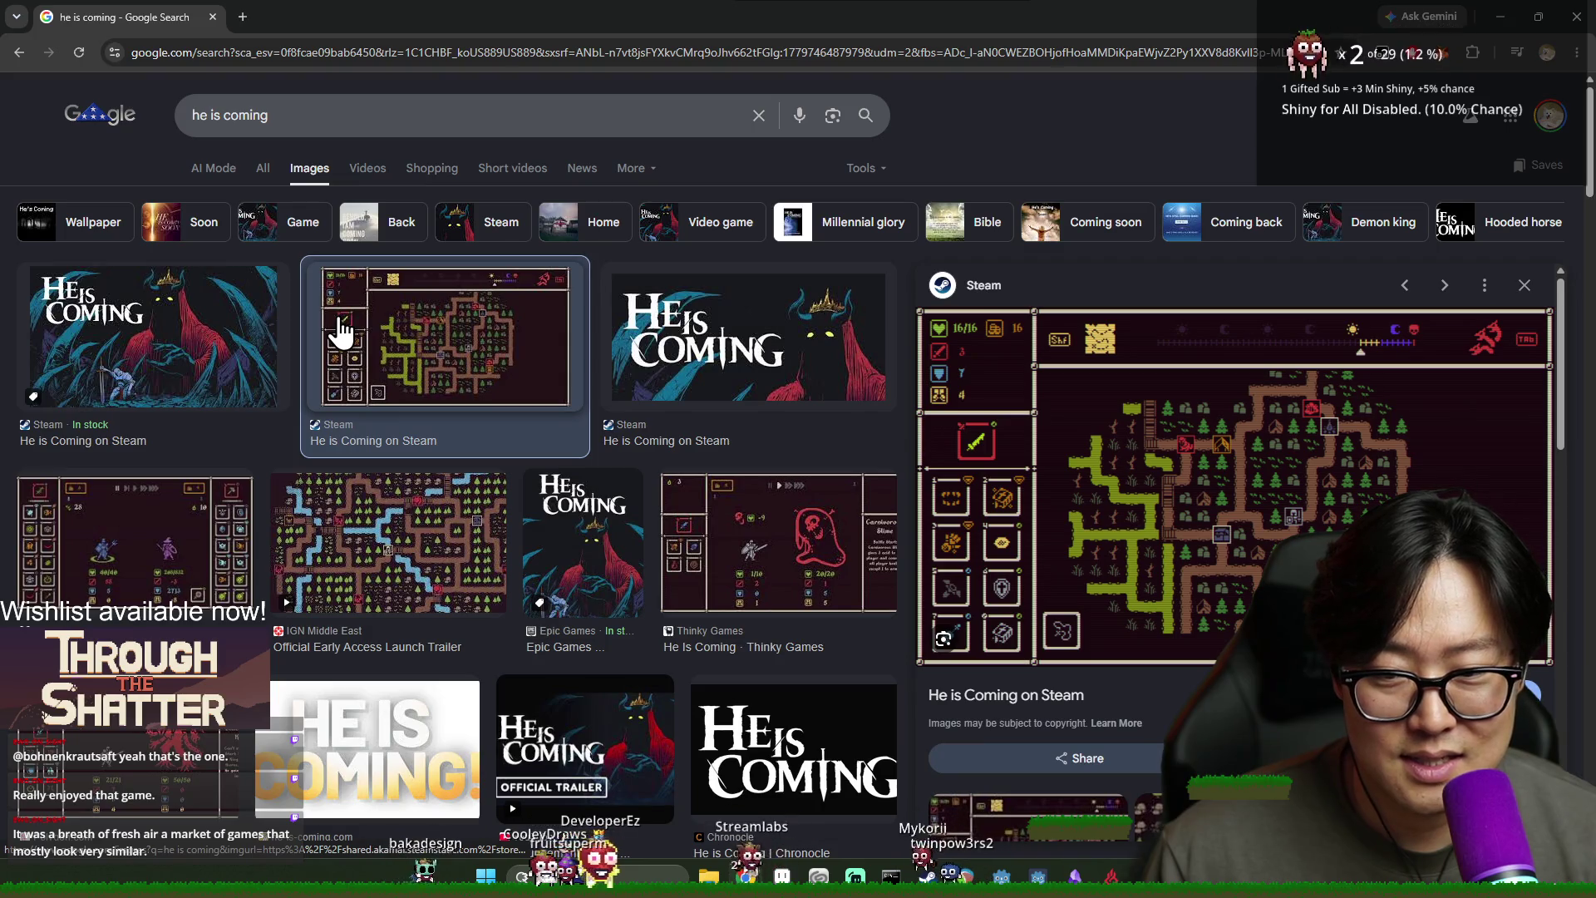
click(166, 349)
click(343, 348)
key(Left)
click(428, 354)
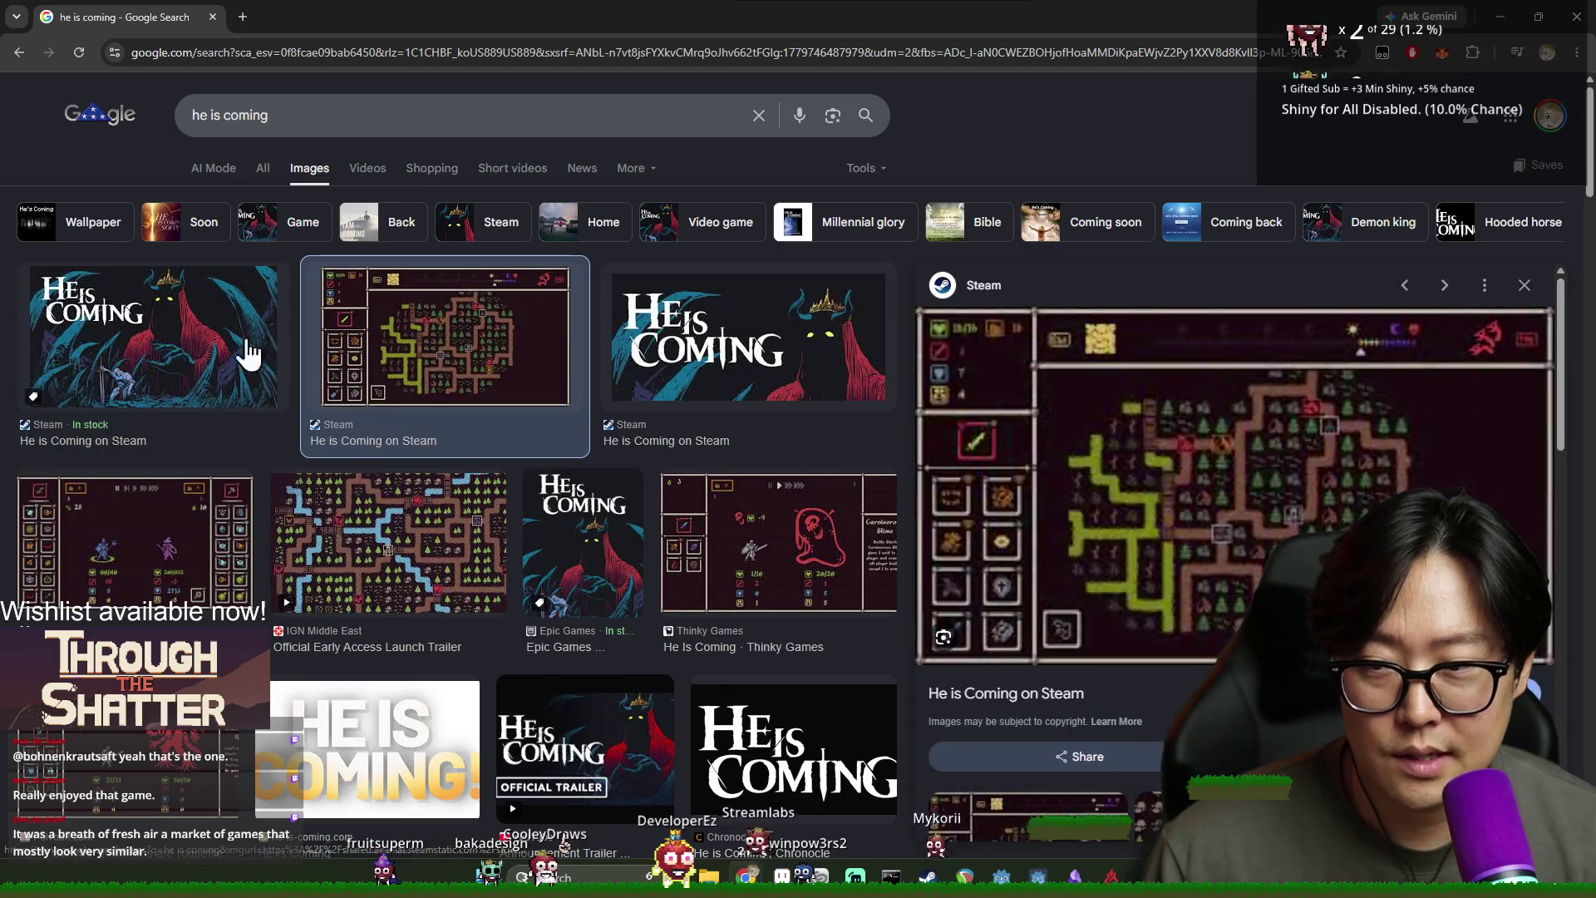
scroll(521, 490, down, 3)
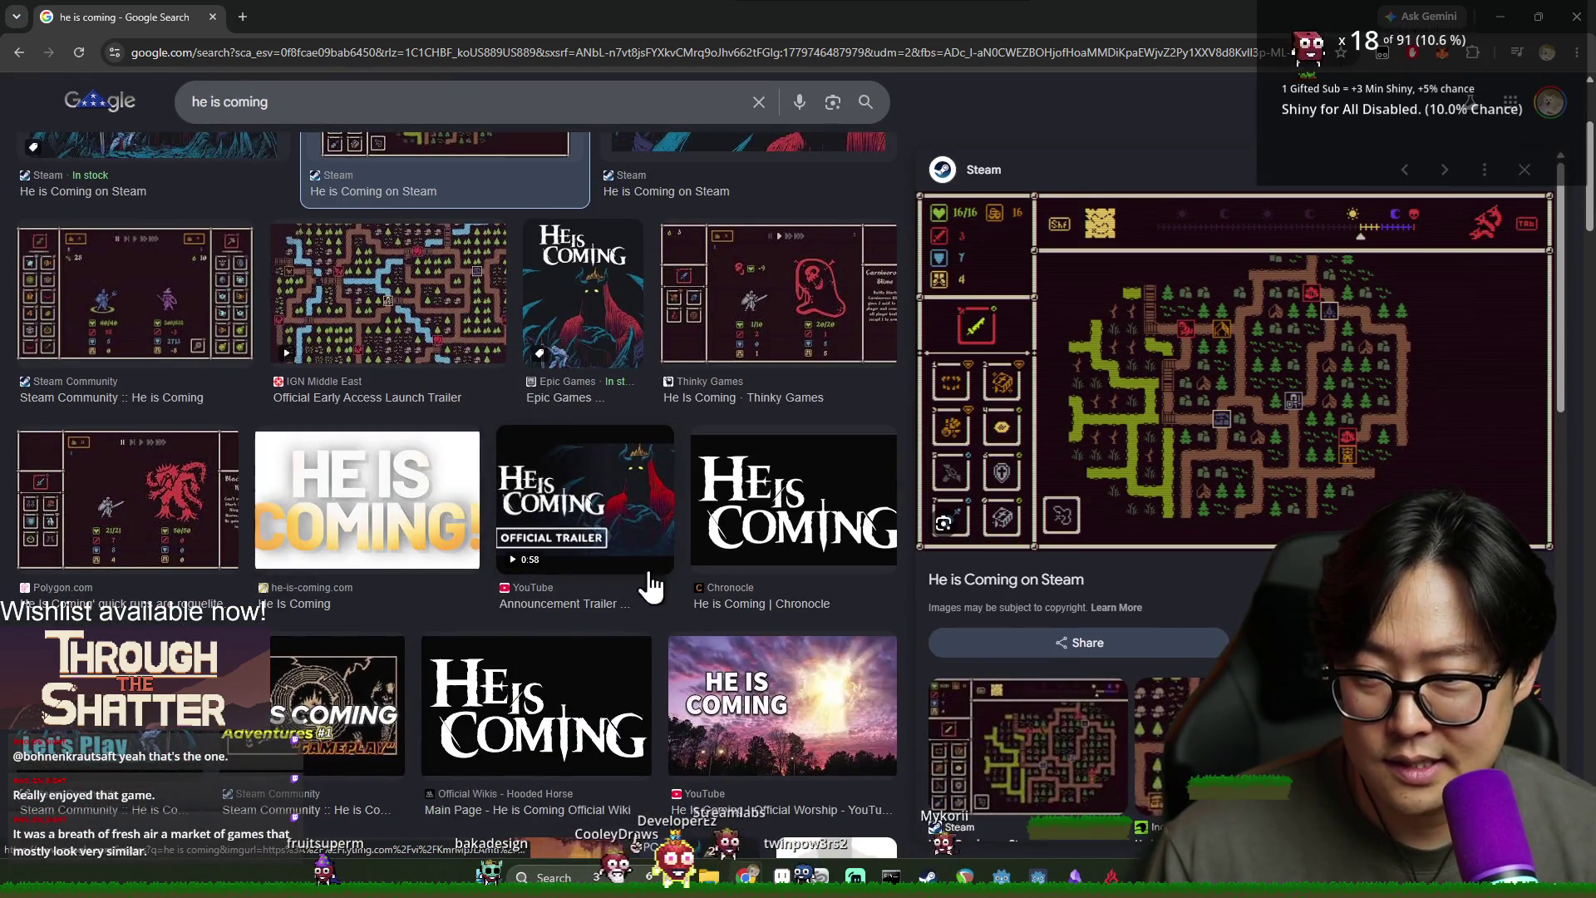
scroll(615, 569, down, 3)
key(alt+Tab)
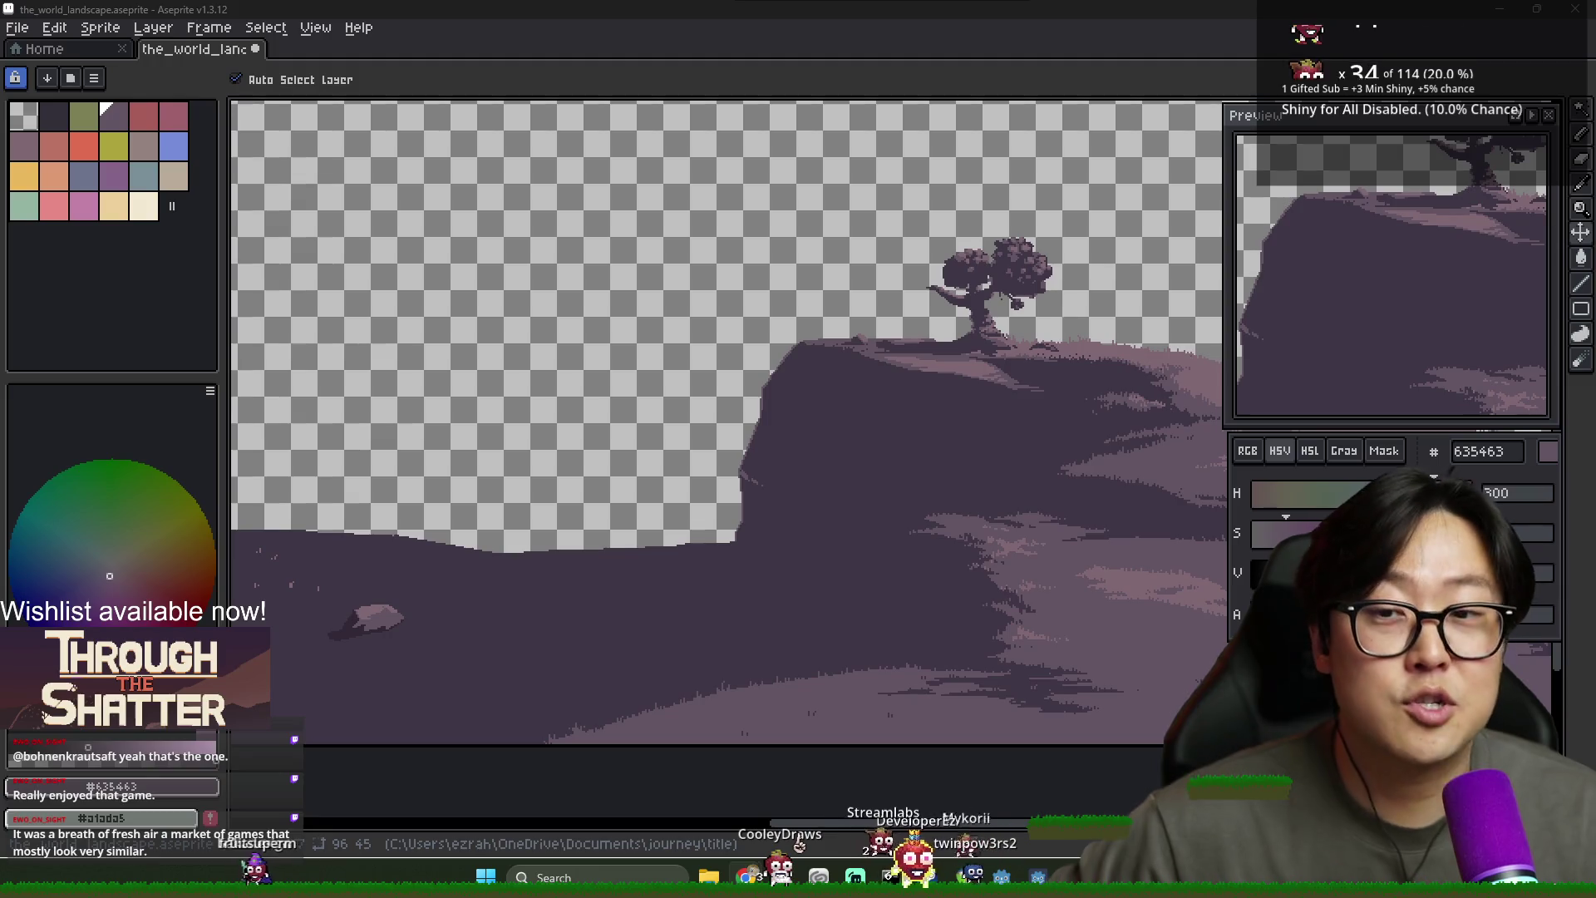
Select the Pencil, recentre the cliff on the canvas, then bring up the Noita store page
key(b)
drag(831, 521, 850, 479)
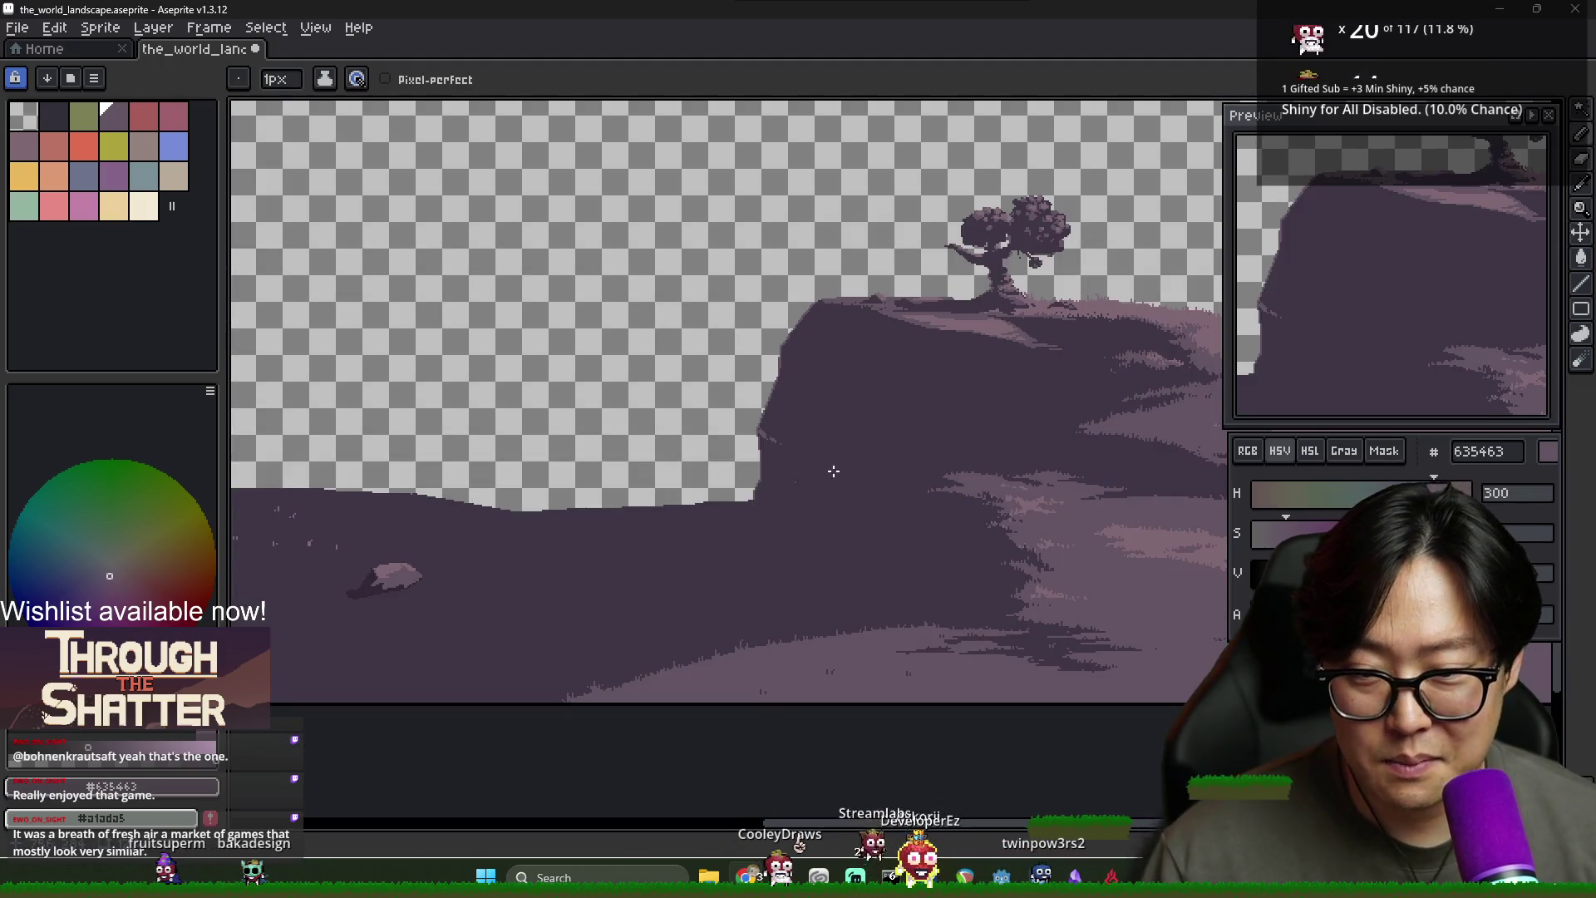
scroll(939, 557, down, 3)
scroll(939, 557, up, 3)
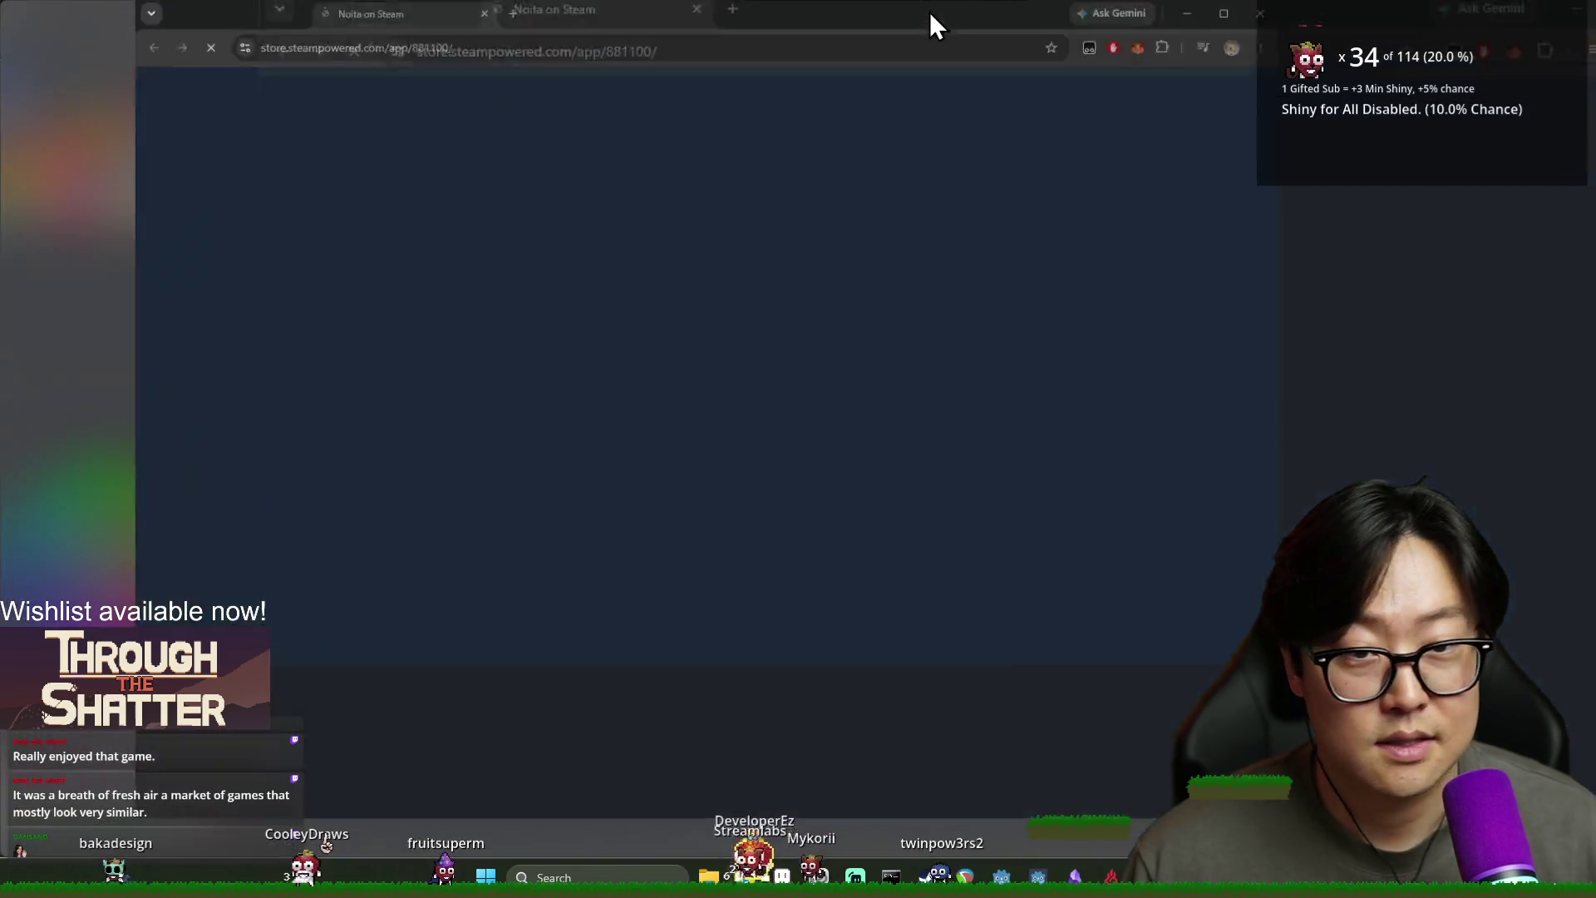
click(929, 12)
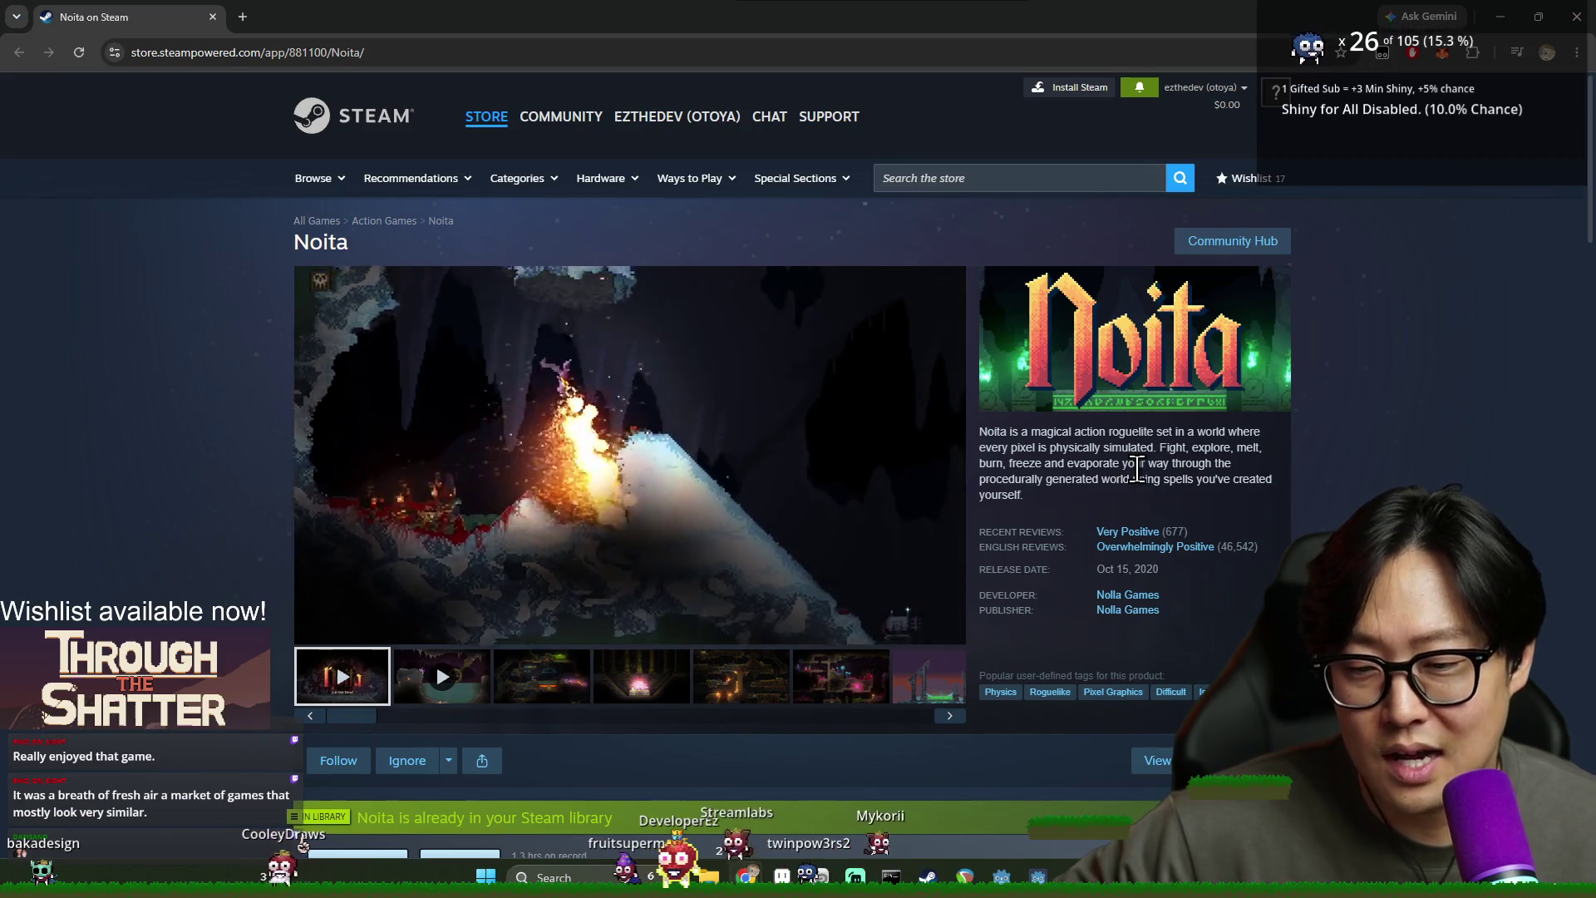
scroll(1131, 474, down, 2)
scroll(1135, 474, down, 10)
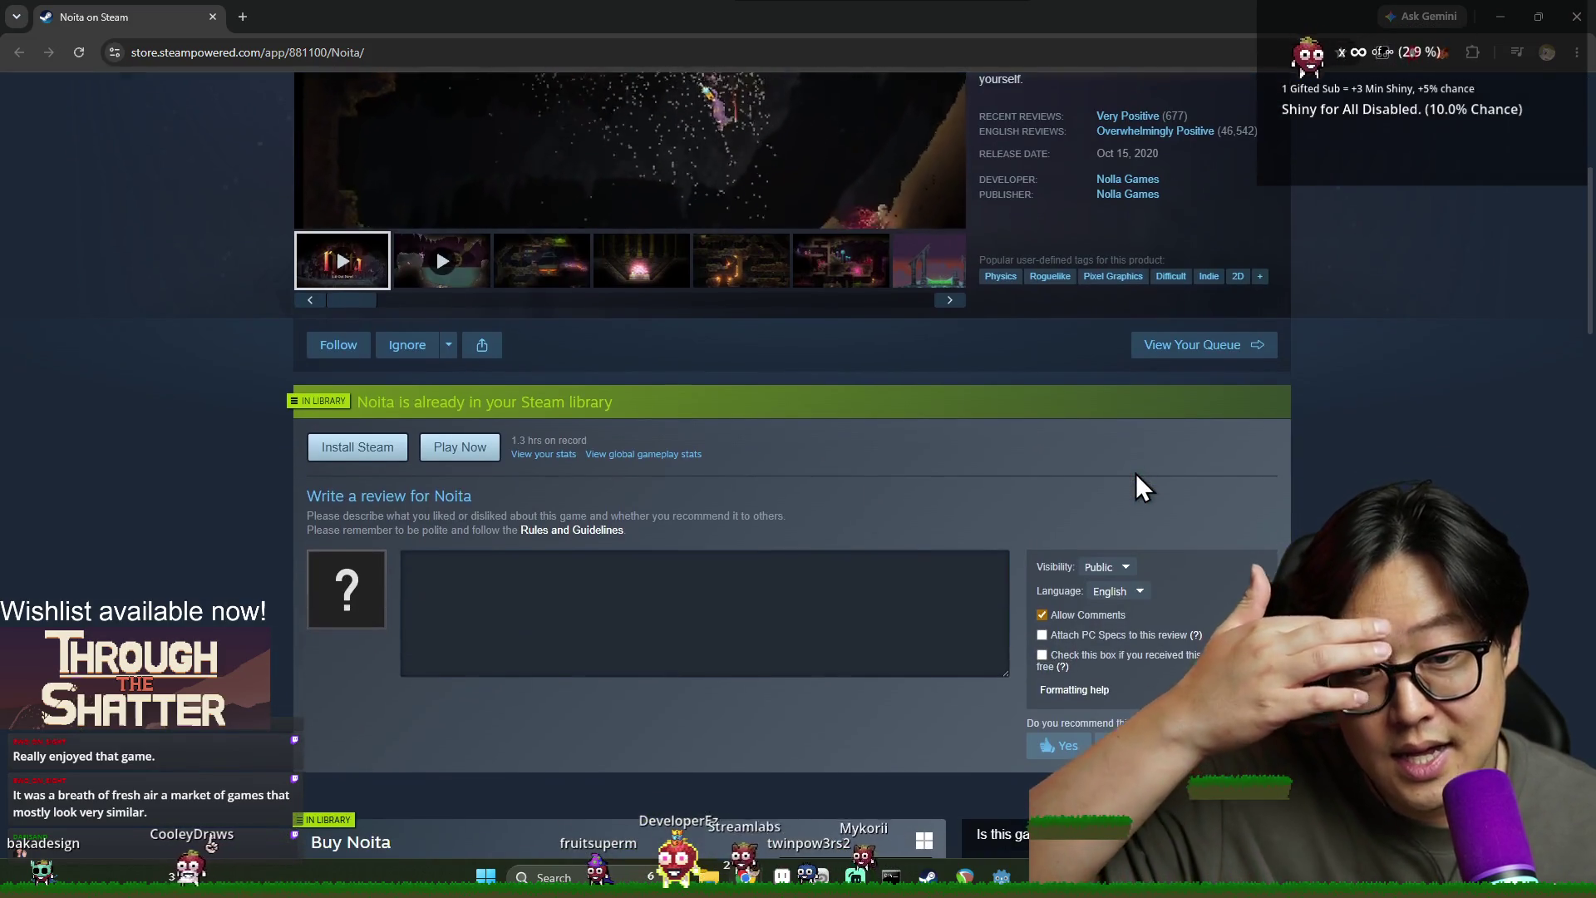
scroll(1130, 497, up, 15)
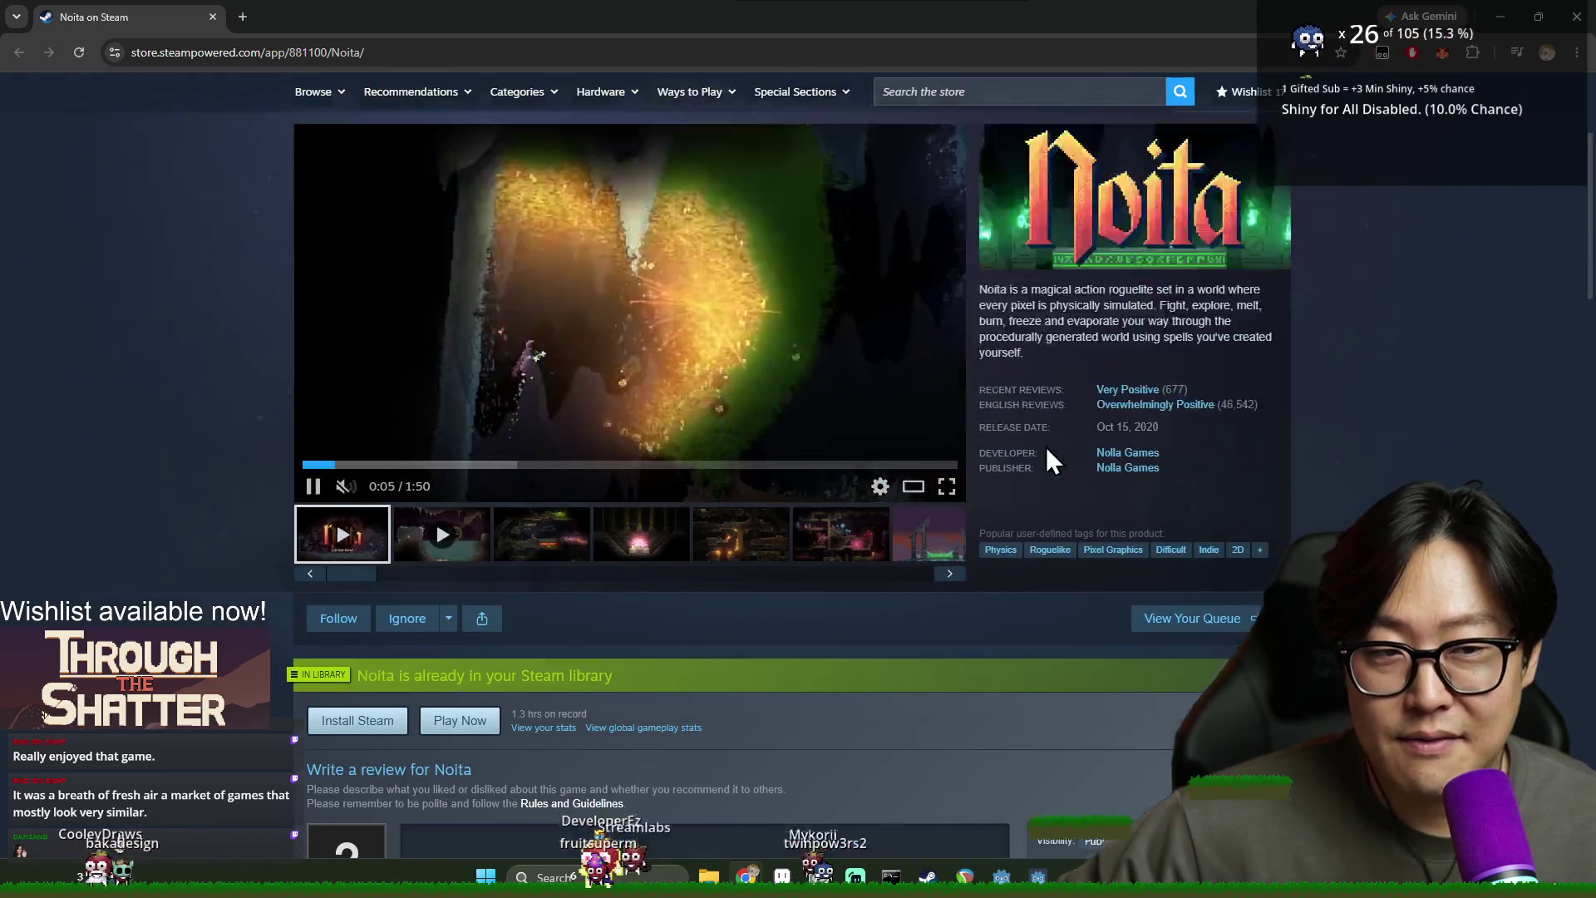
scroll(1109, 301, down, 12)
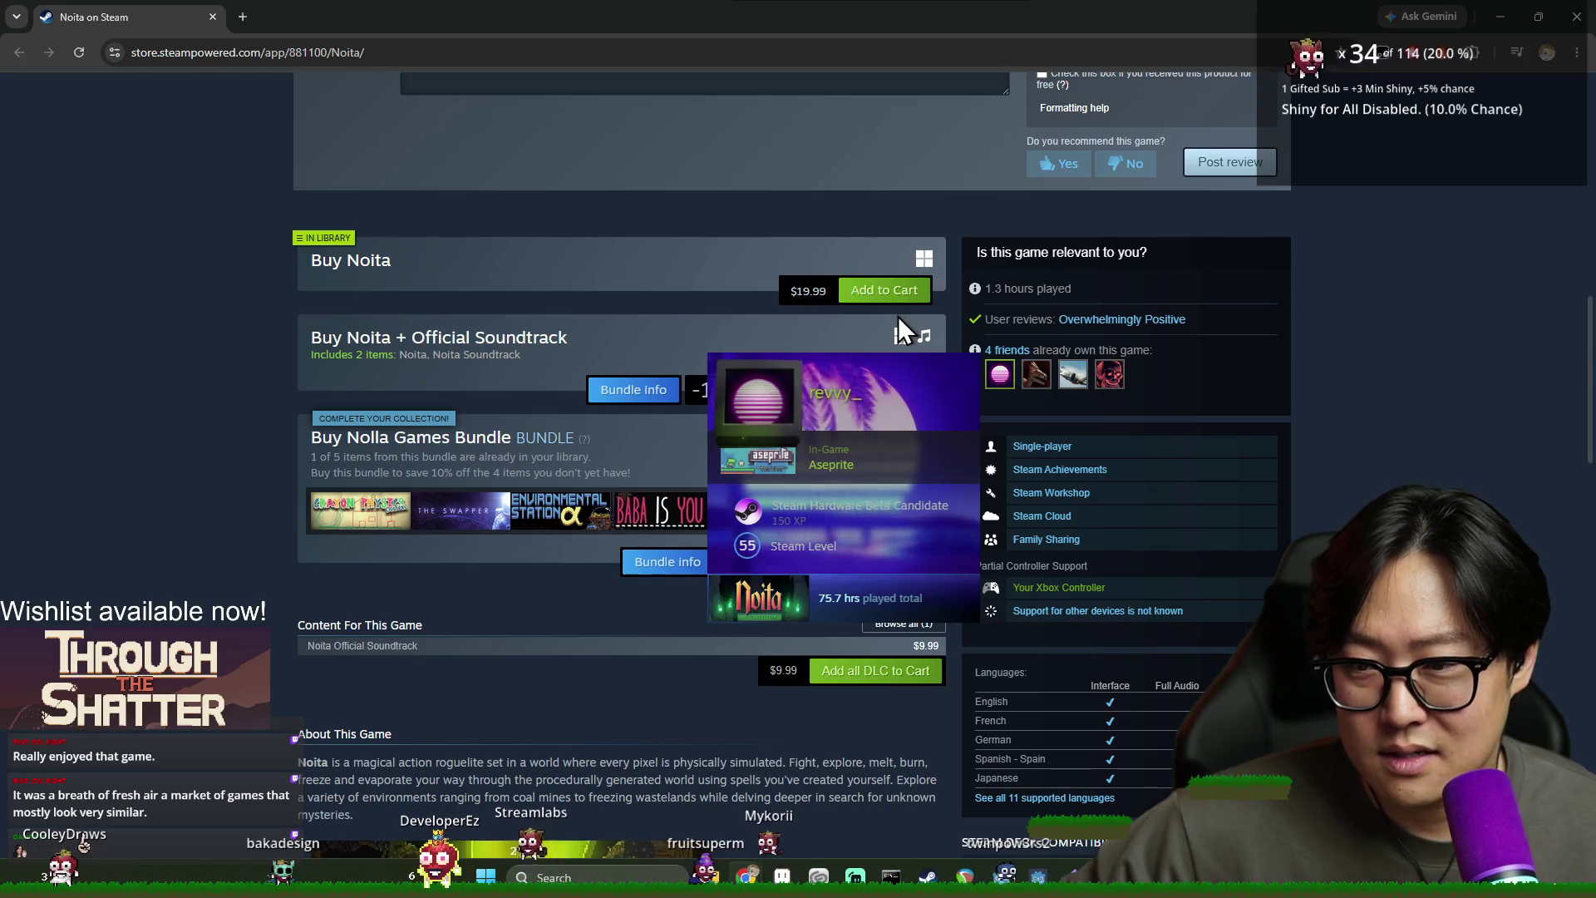
scroll(1059, 351, up, 15)
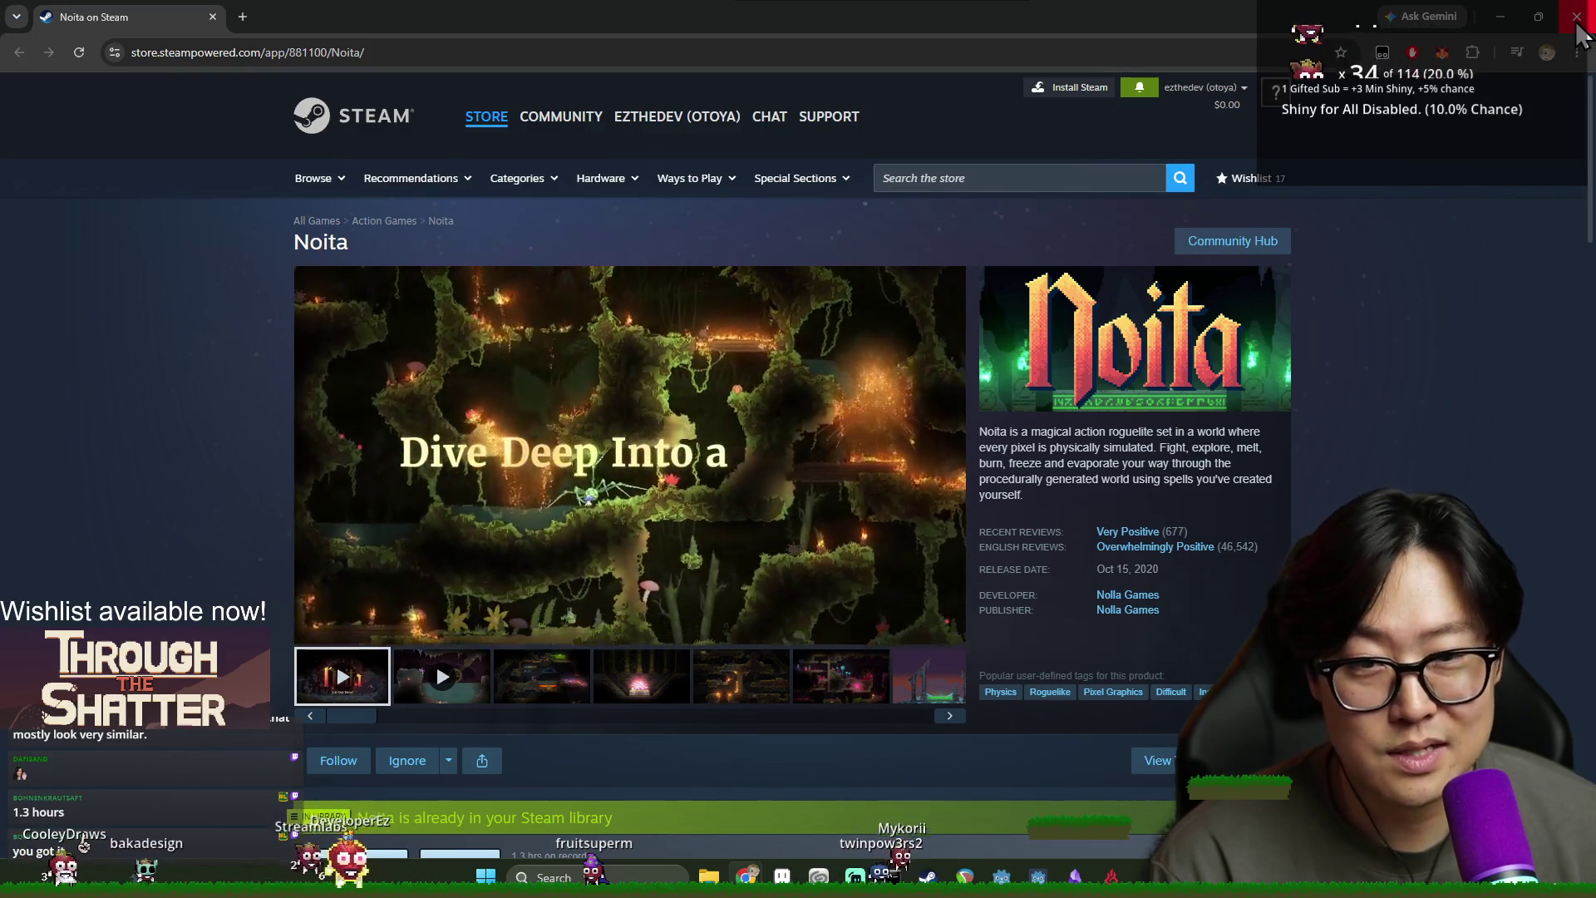
click(1577, 18)
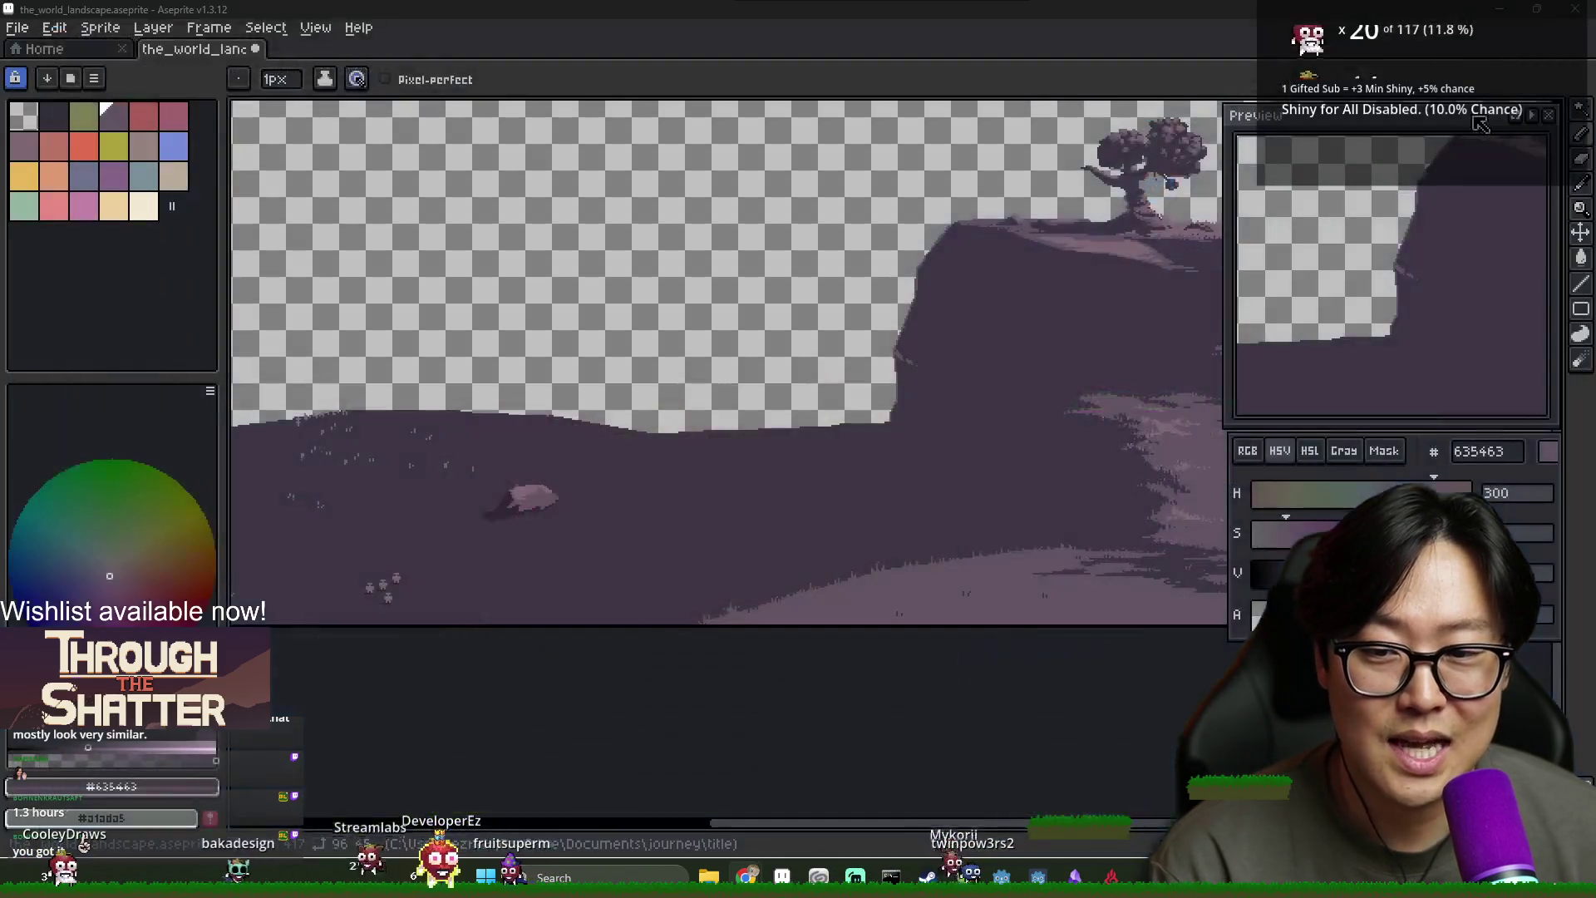
Pencil a small pale spike above the dark ground line, alternating sampled dark and light purples
scroll(954, 380, up, 2)
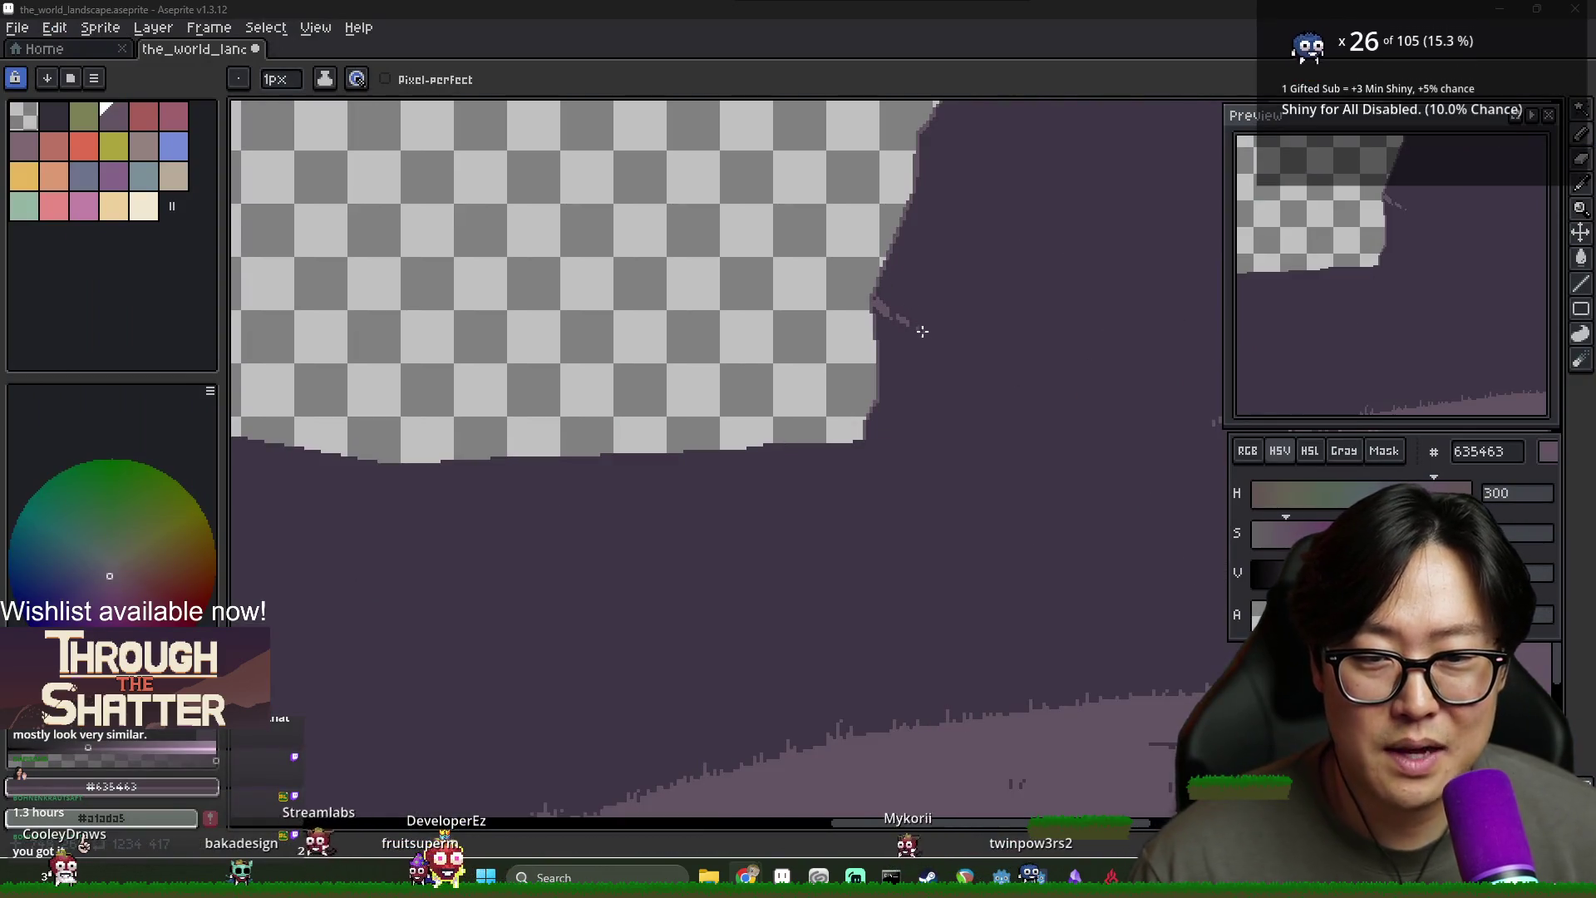
alt+click(898, 337)
key(alt)
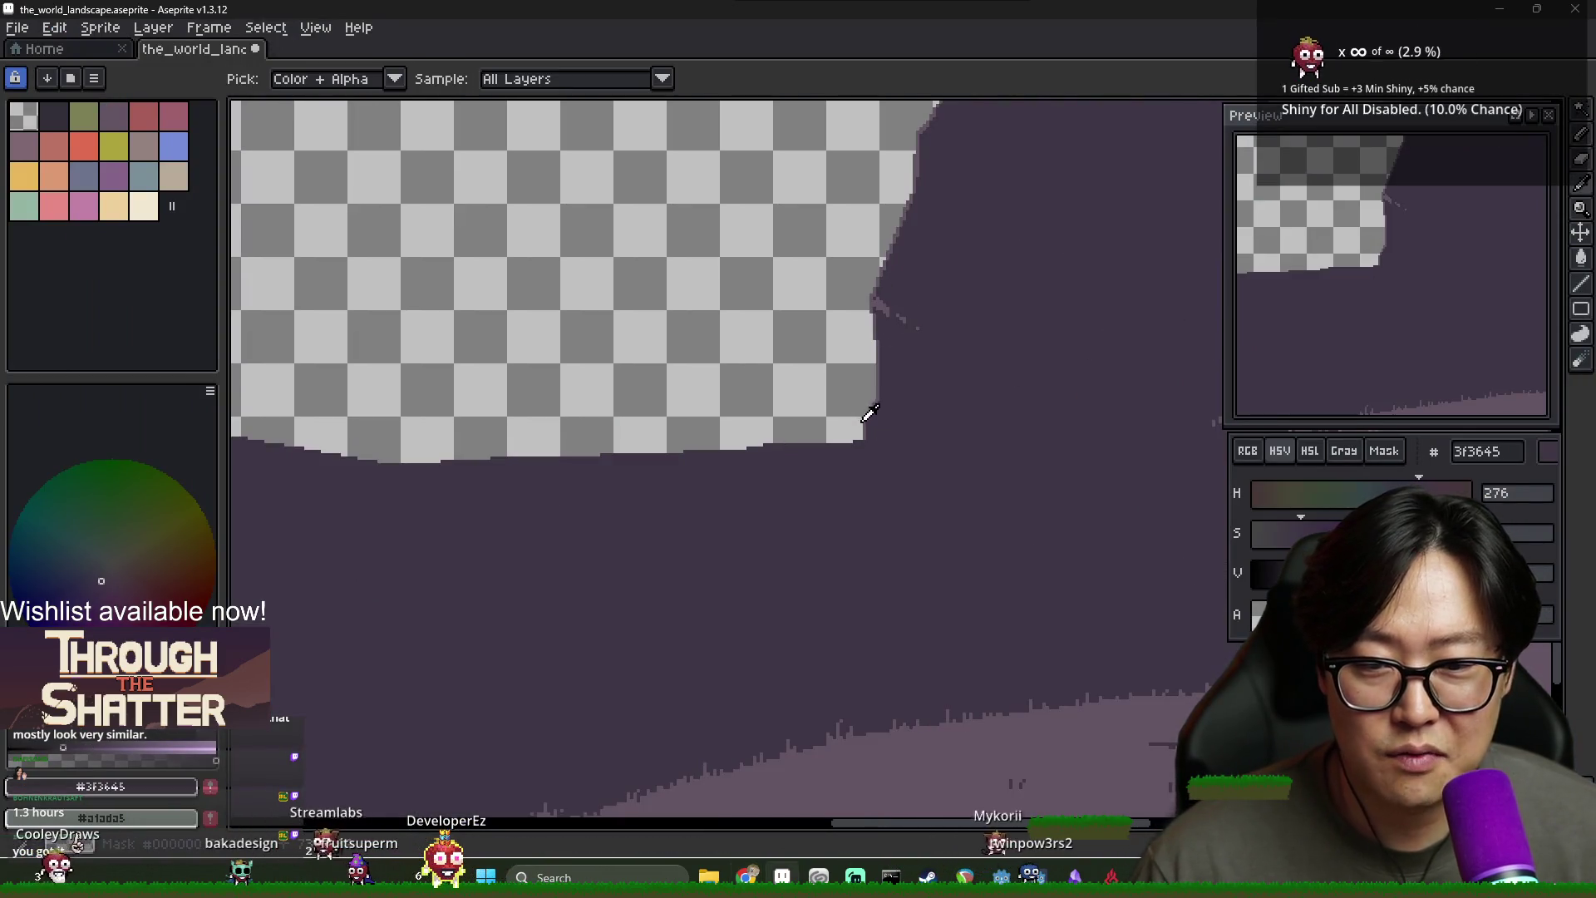
key(x)
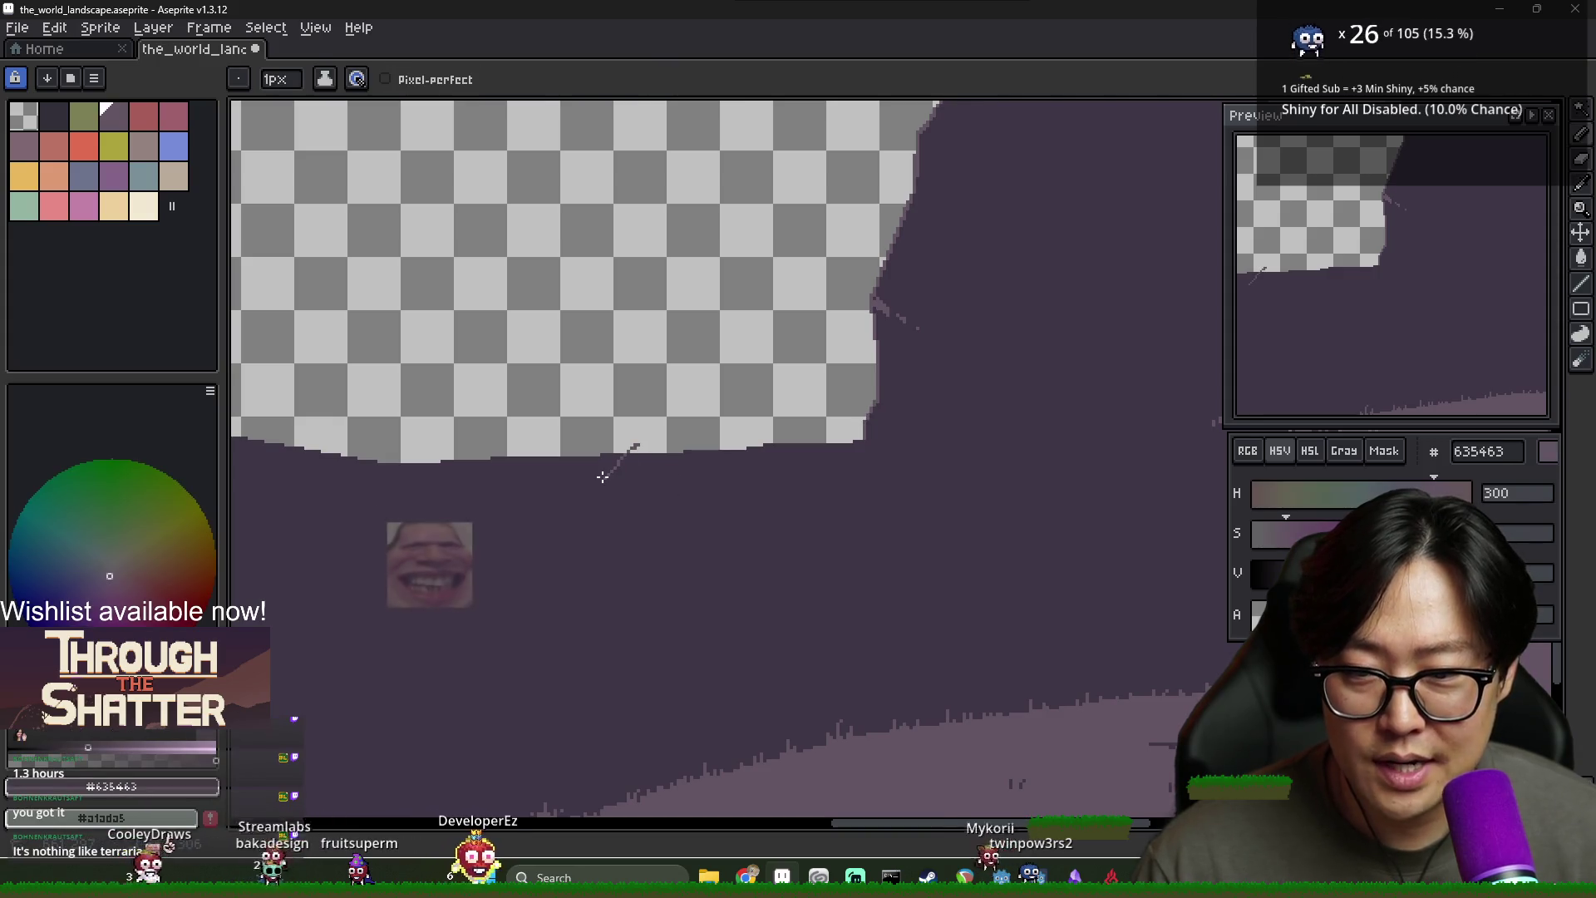
scroll(632, 449, up, 2)
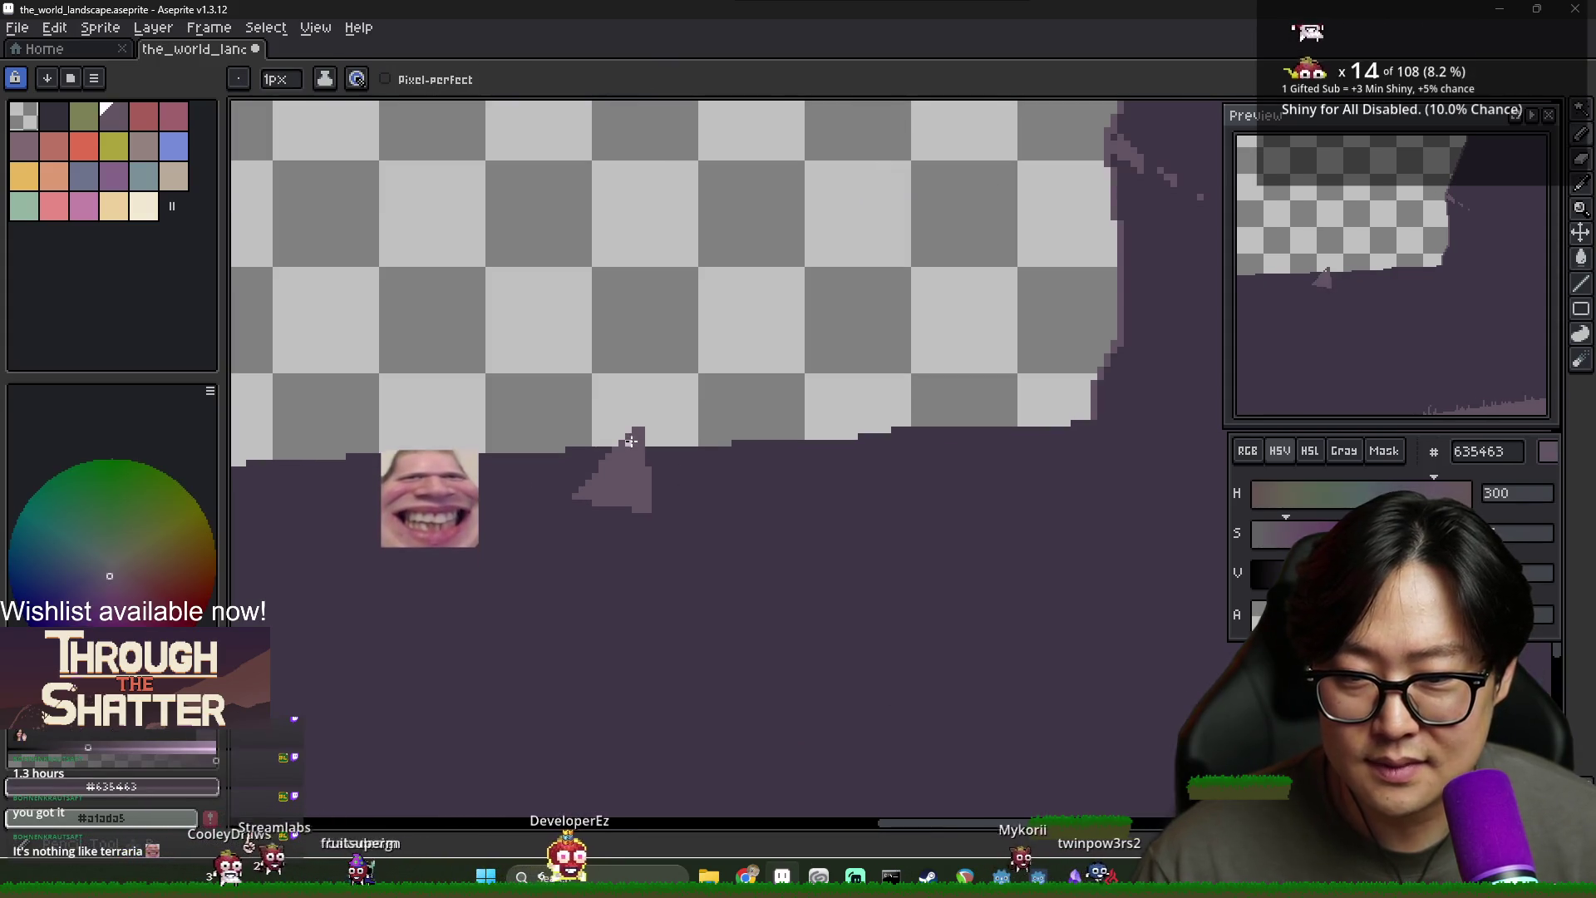
scroll(627, 443, down, 2)
alt+click(629, 470)
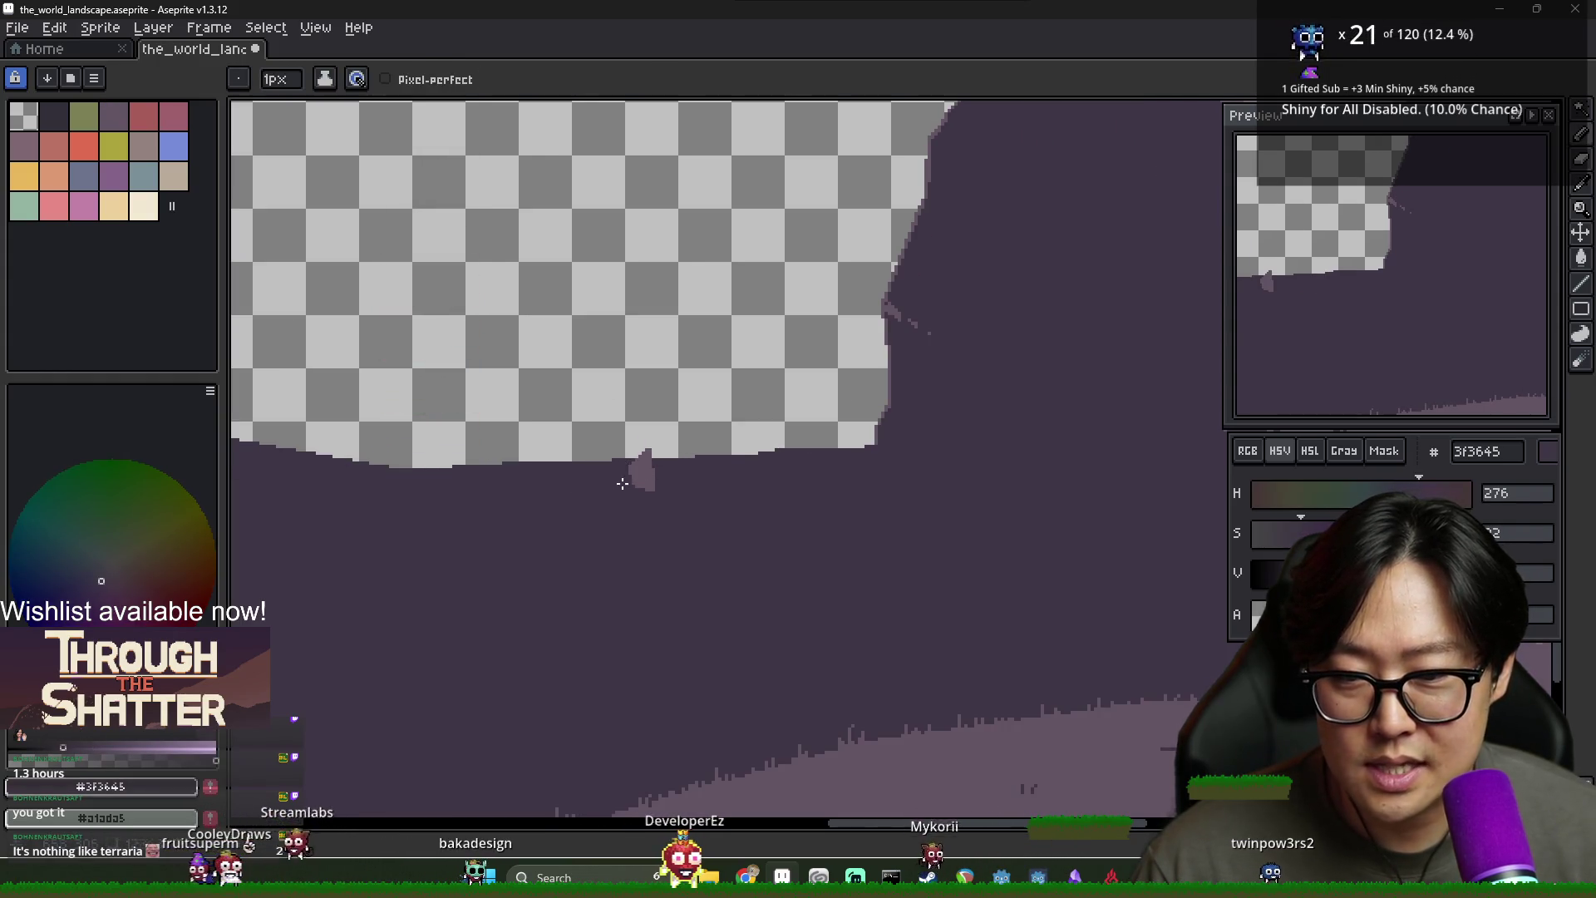
scroll(629, 443, up, 2)
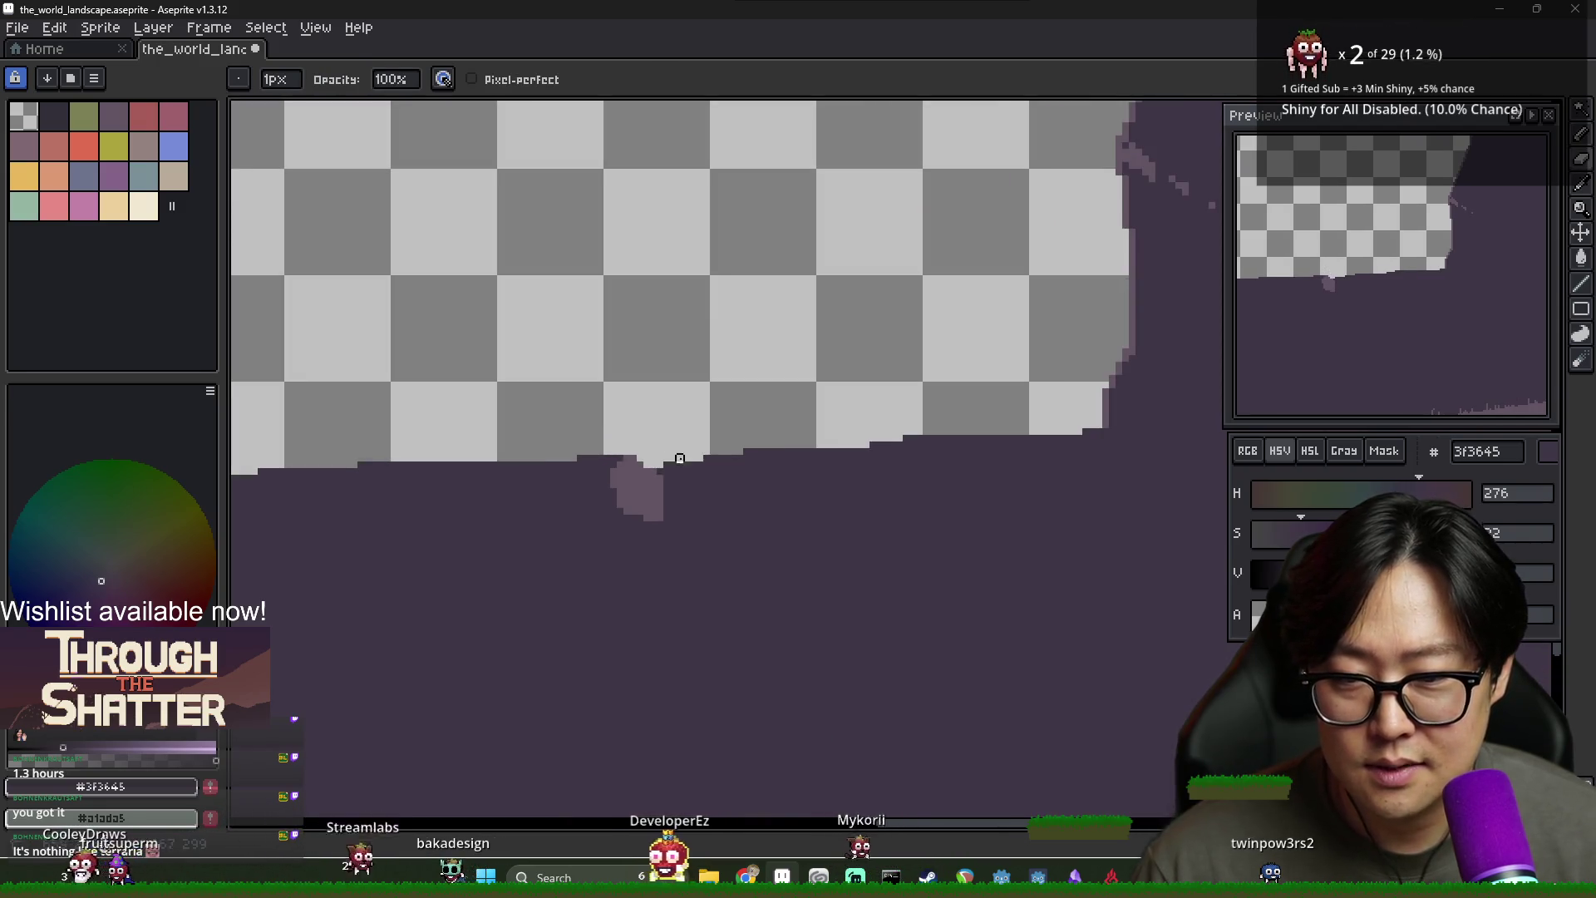
alt+click(643, 469)
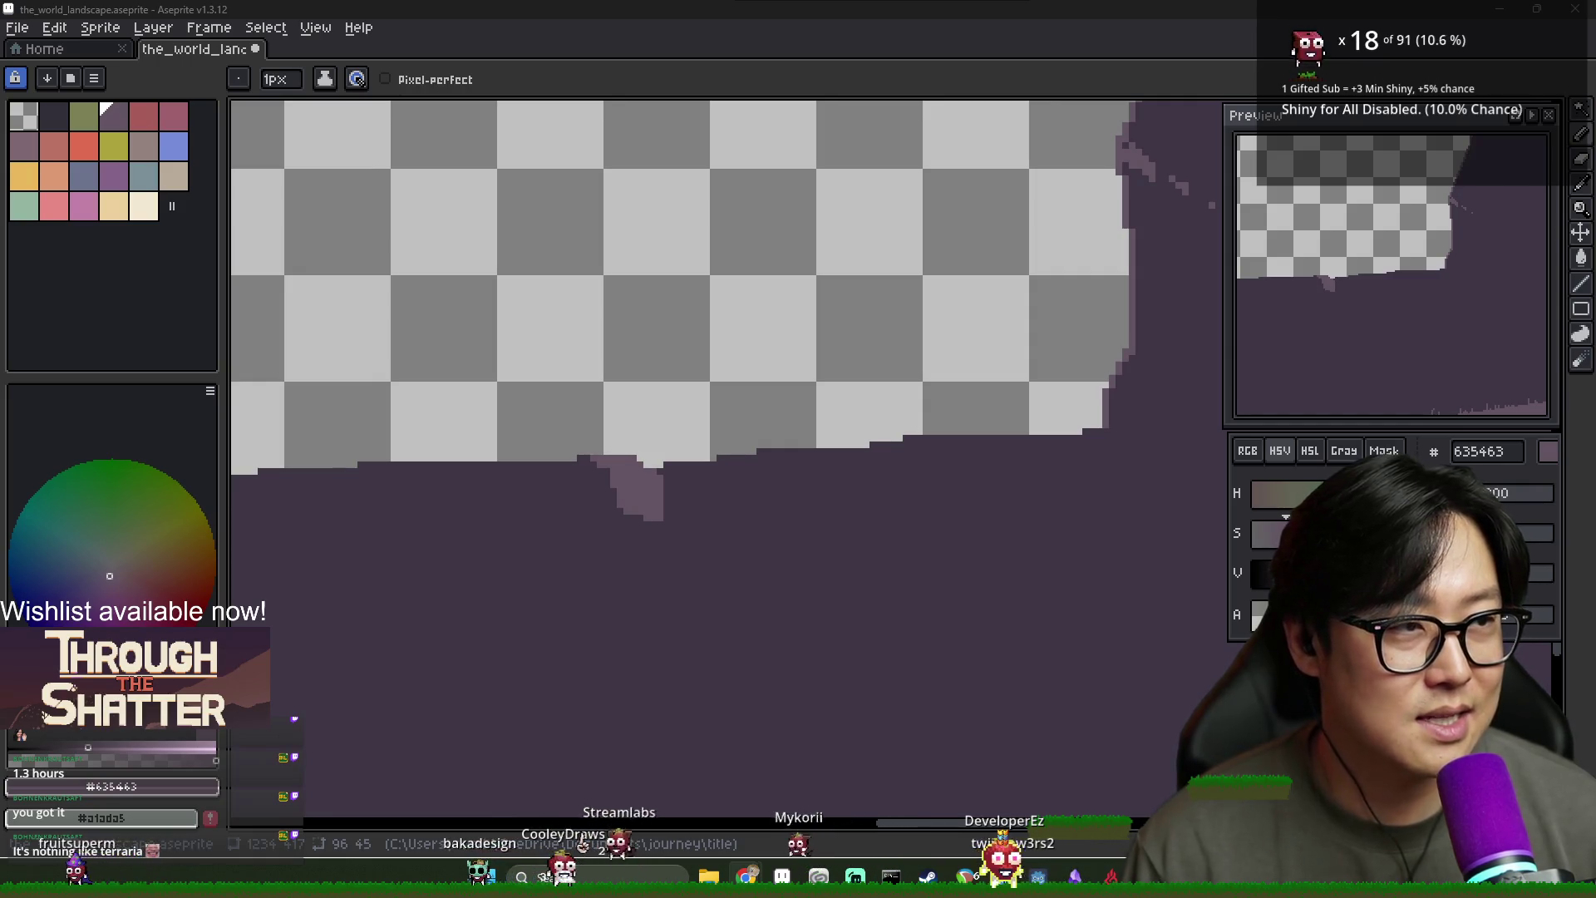
scroll(1038, 180, down, 2)
scroll(736, 382, up, 2)
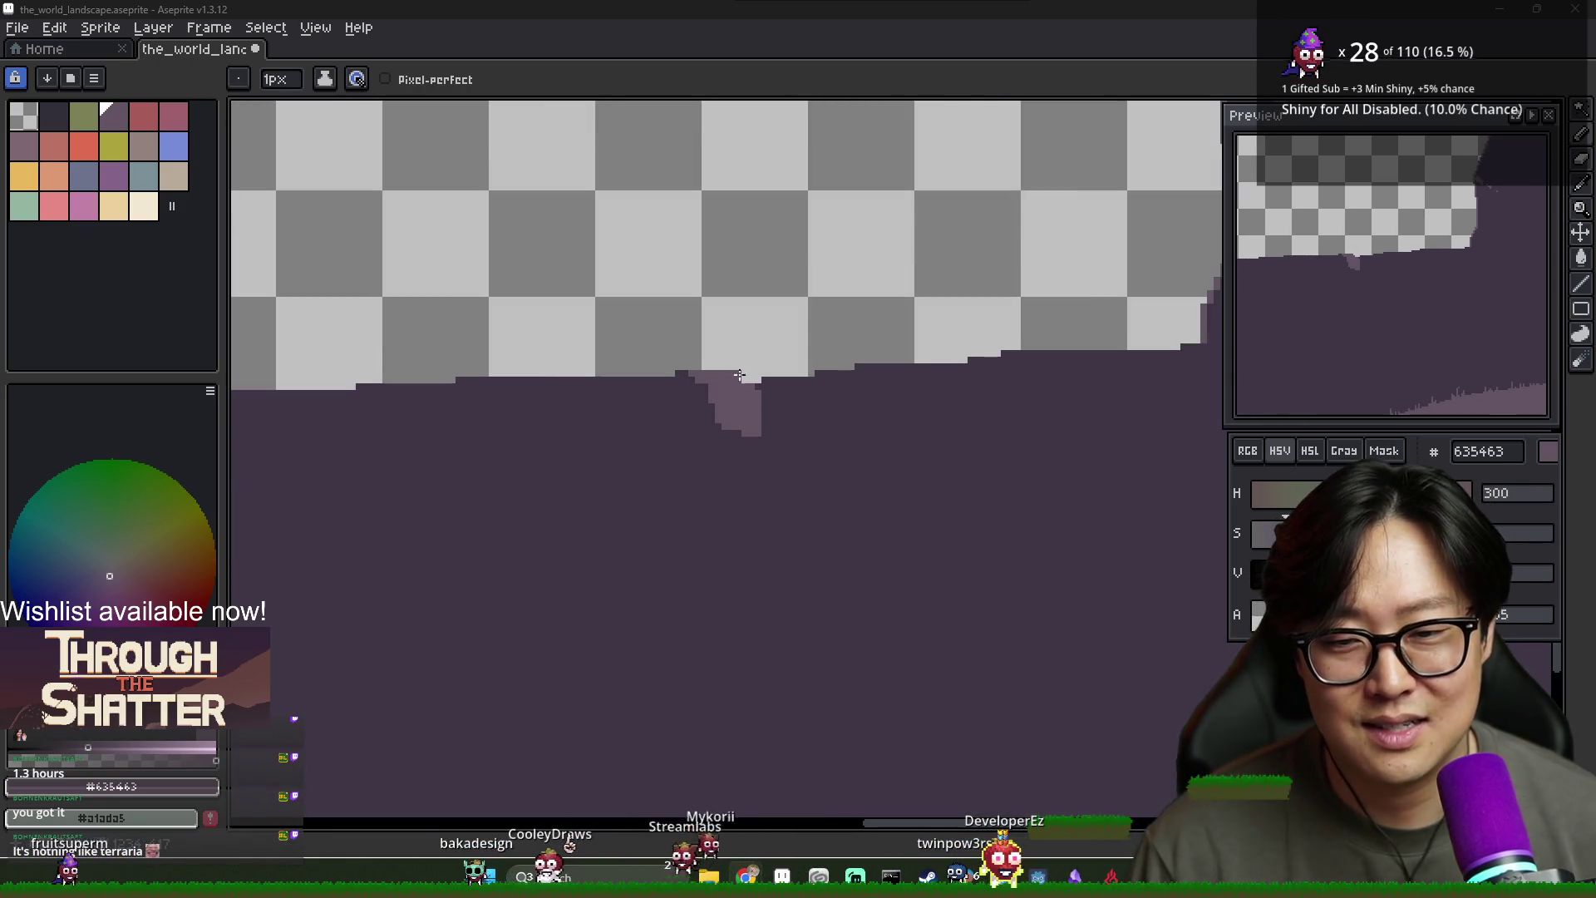
alt+click(665, 366)
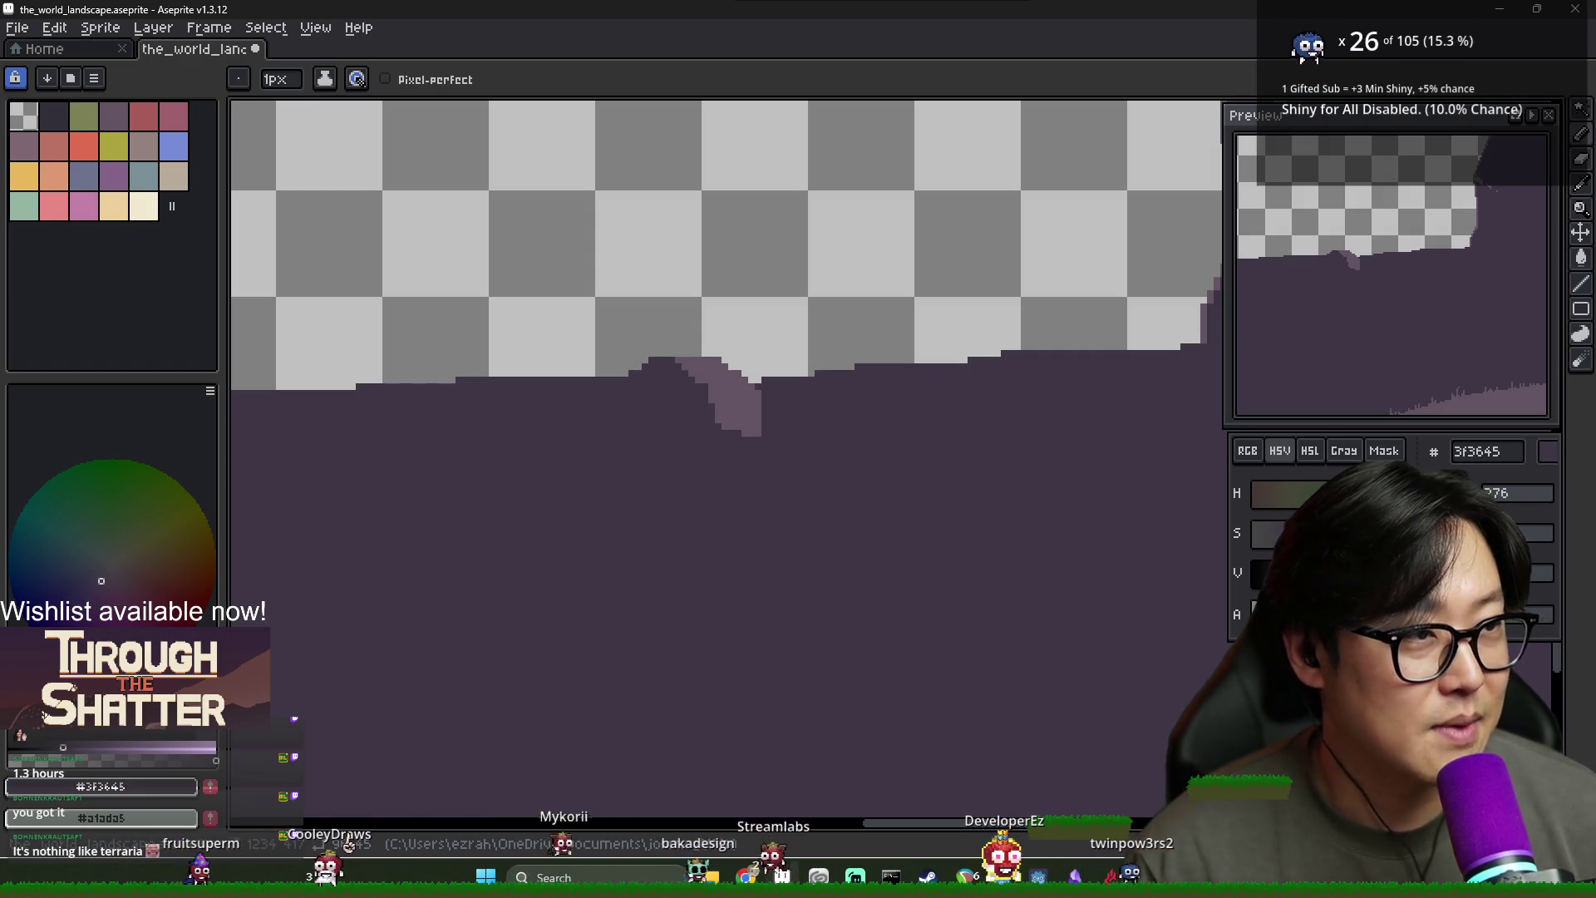
key(alt+Tab)
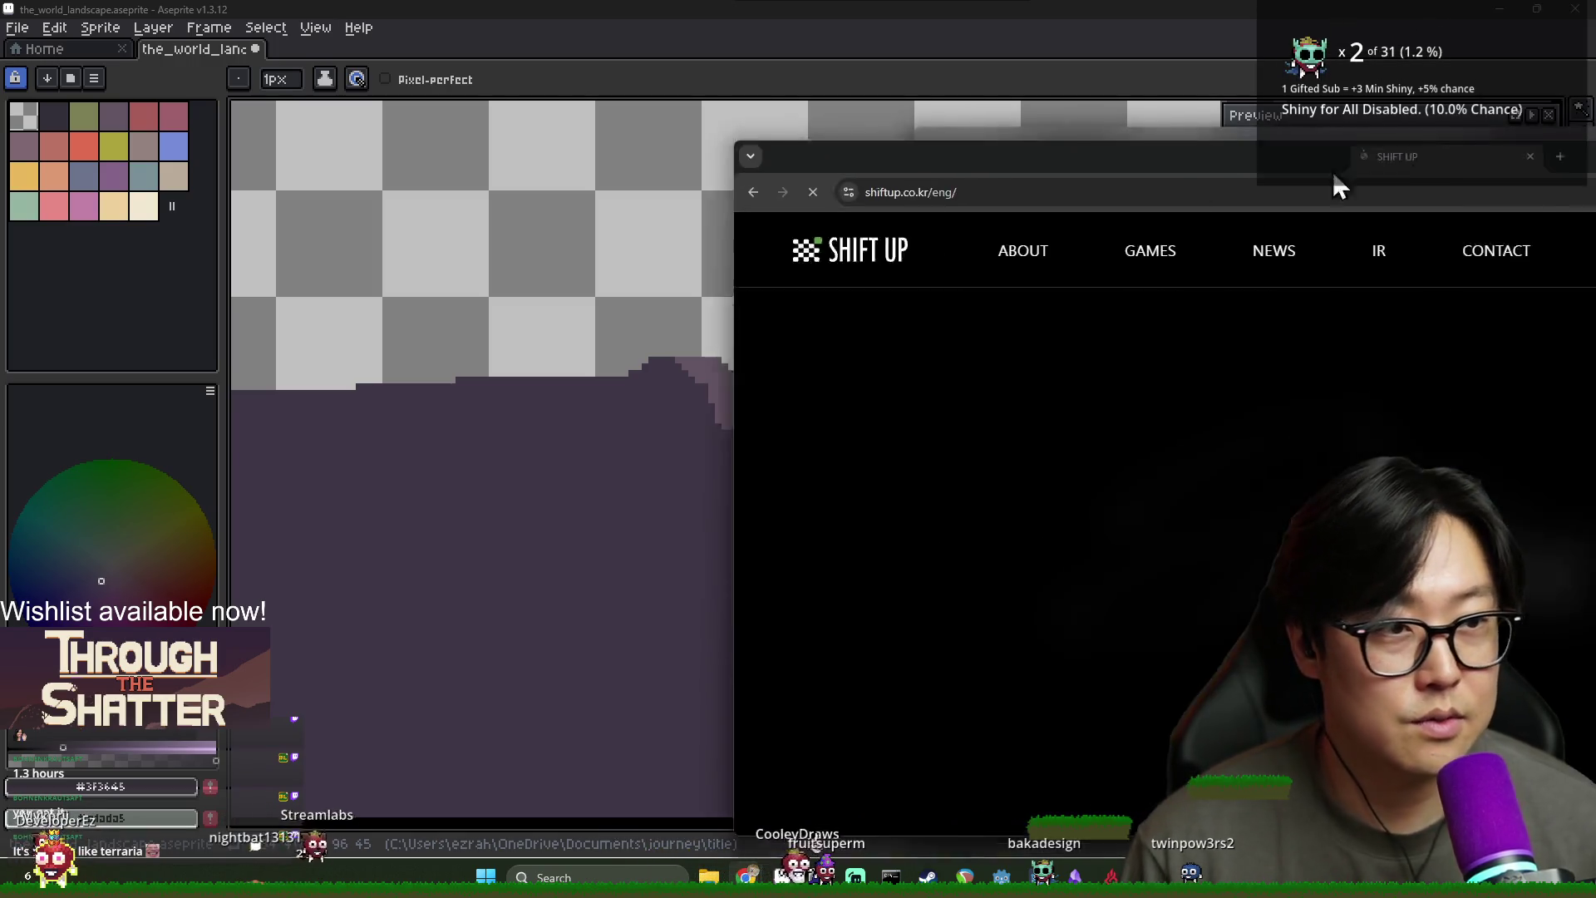
Maximize the Shift Up browser window, scroll through its homepage, and bring up the GAMES dropdown
mouse_move(1336, 185)
mouse_down()
mouse_move(606, 42)
mouse_move(606, 25)
mouse_up()
scroll(842, 350, down, 5)
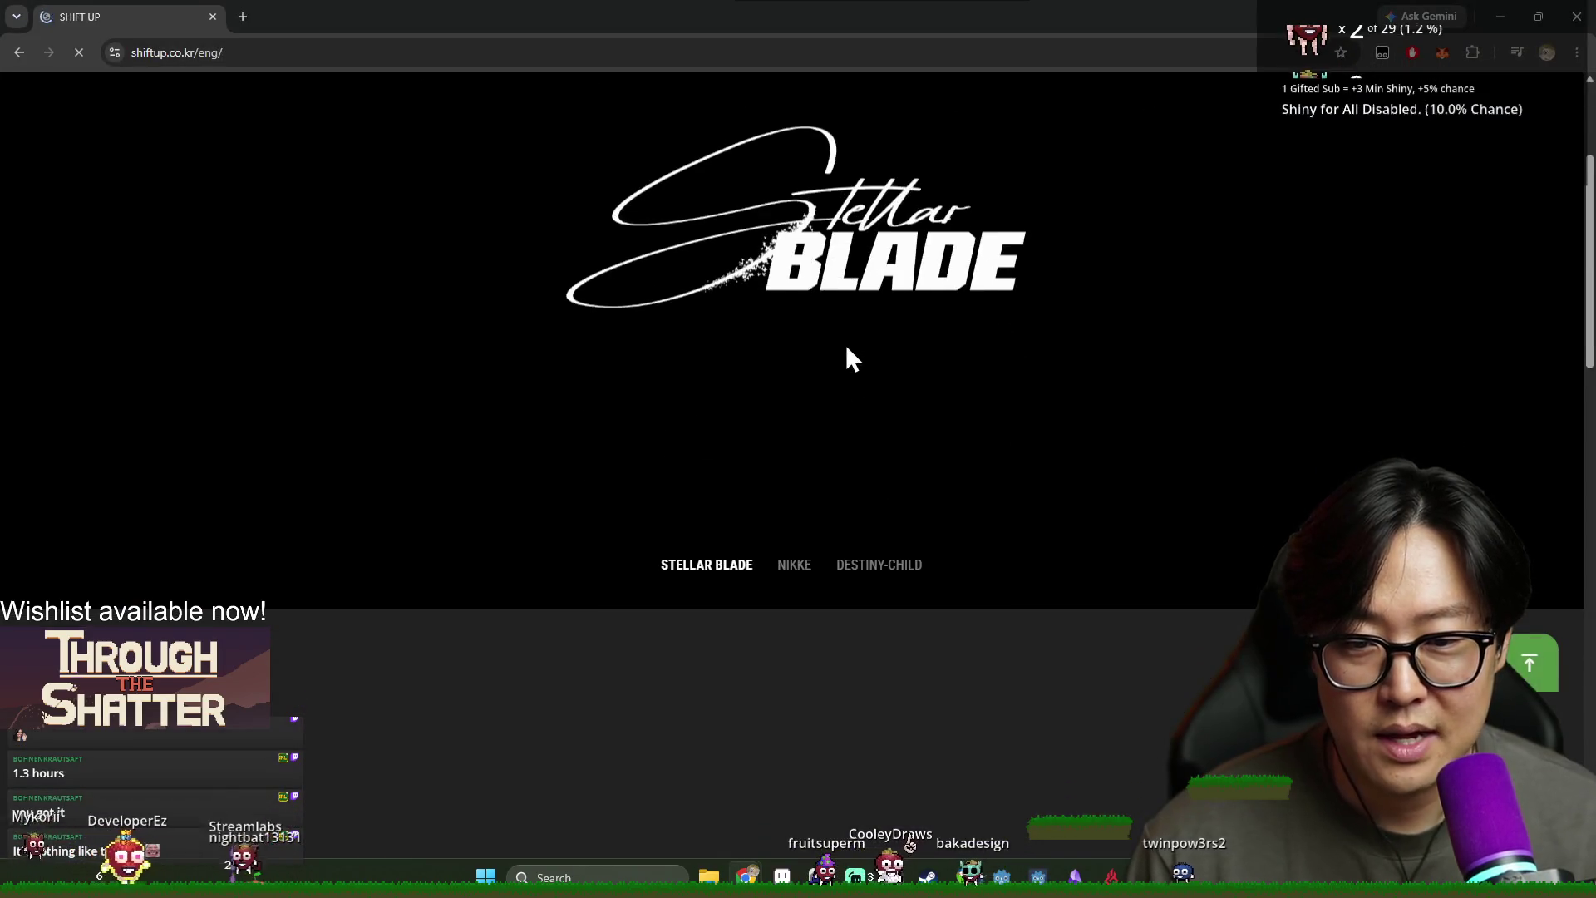
scroll(956, 471, down, 15)
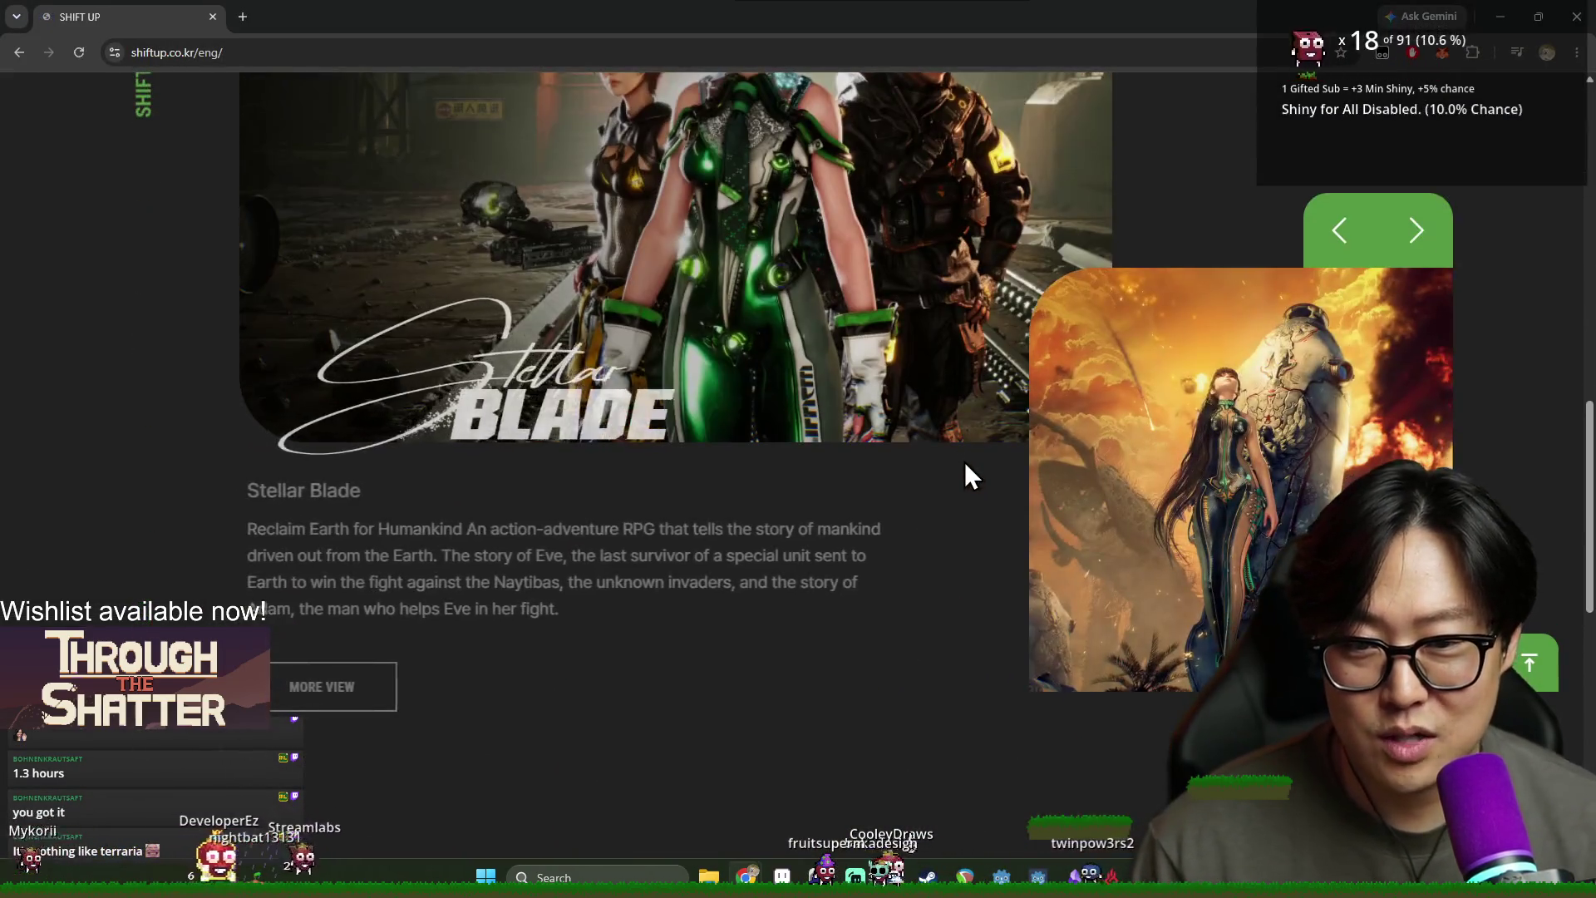
scroll(994, 472, up, 20)
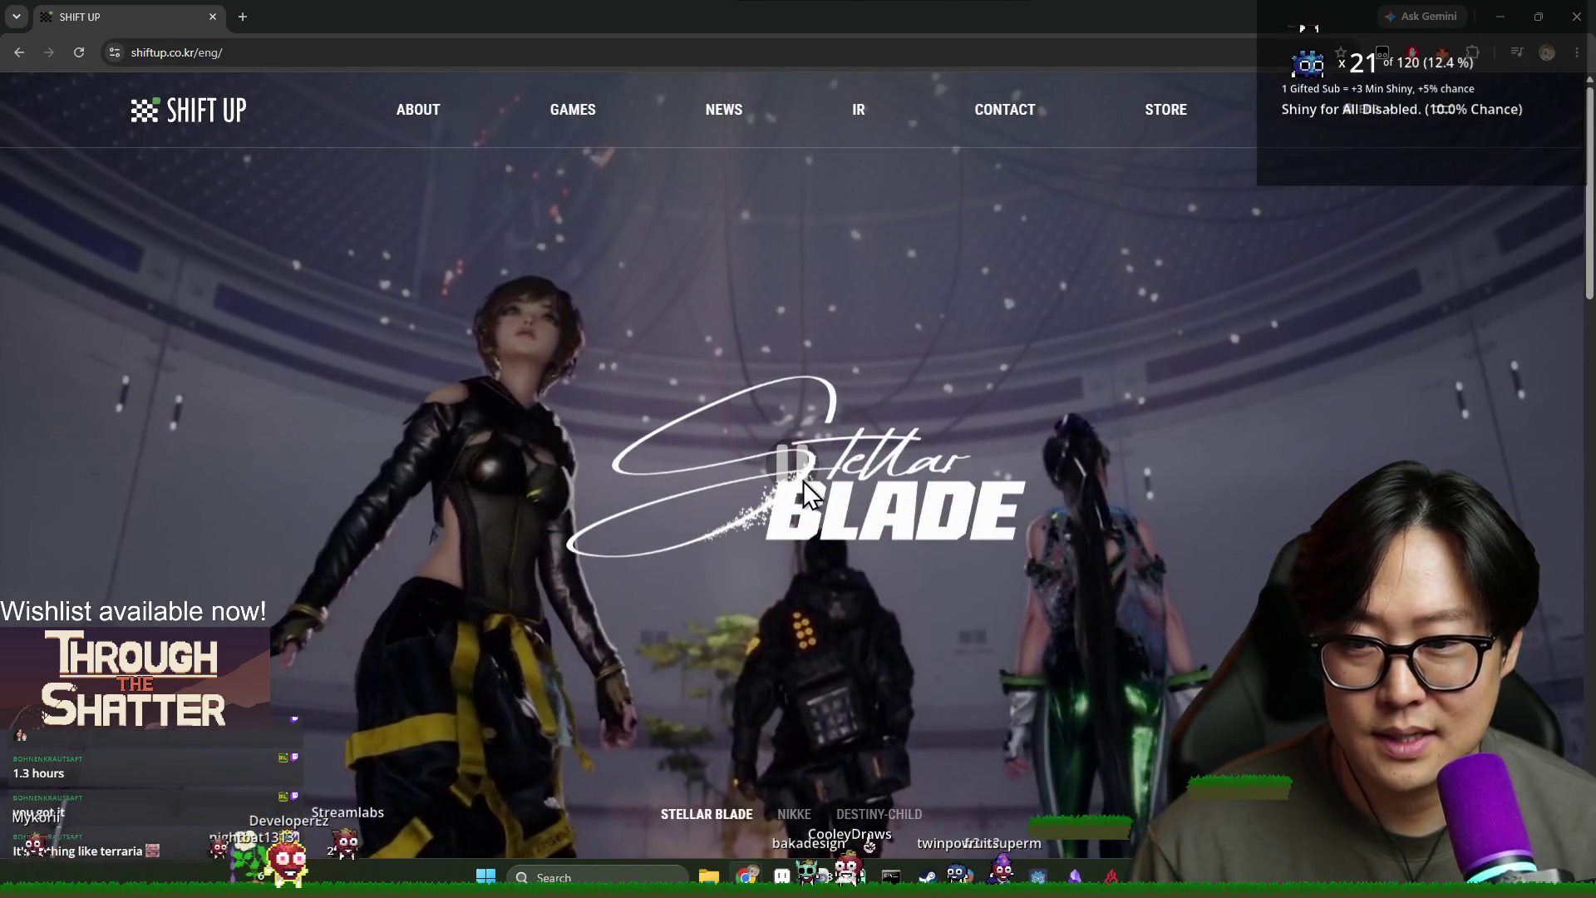
scroll(815, 516, down, 4)
scroll(839, 568, down, 12)
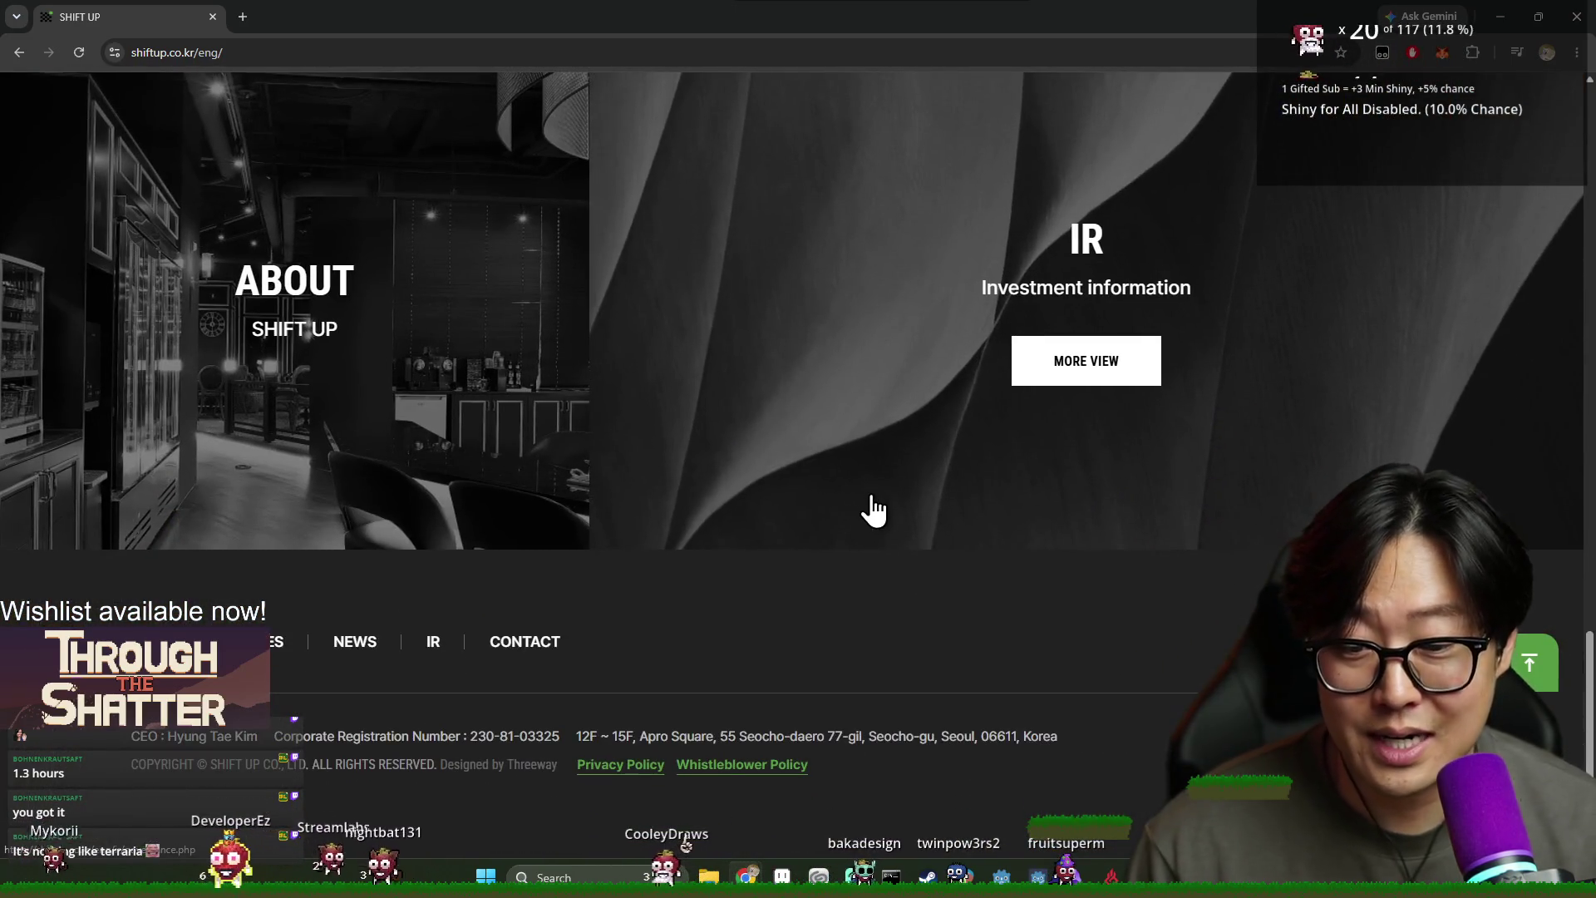
scroll(867, 509, up, 10)
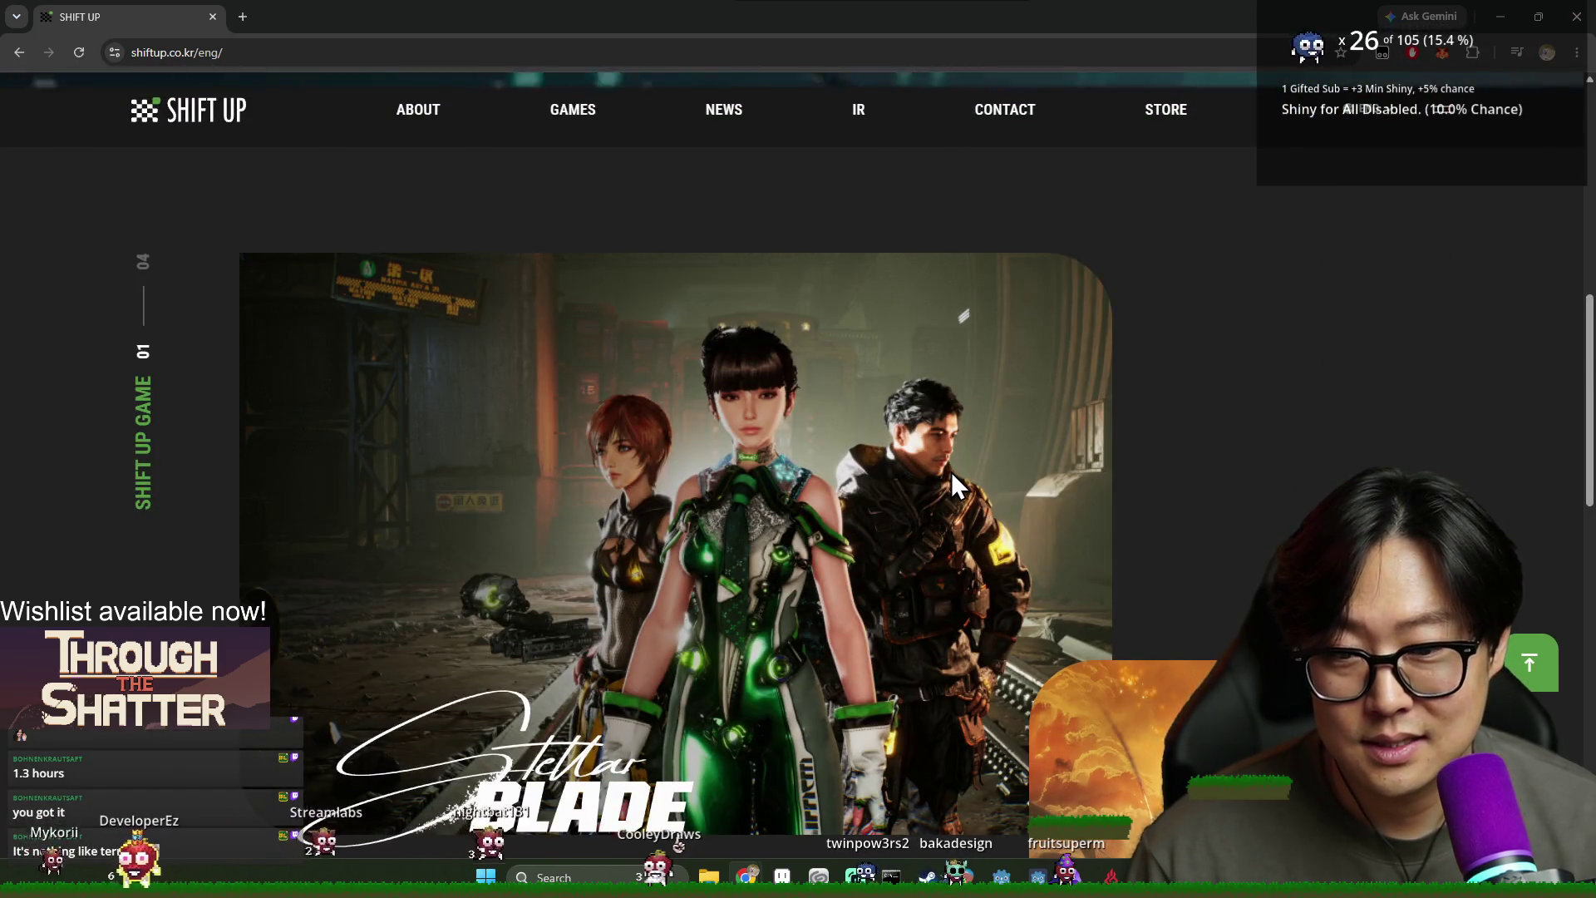
scroll(831, 416, up, 6)
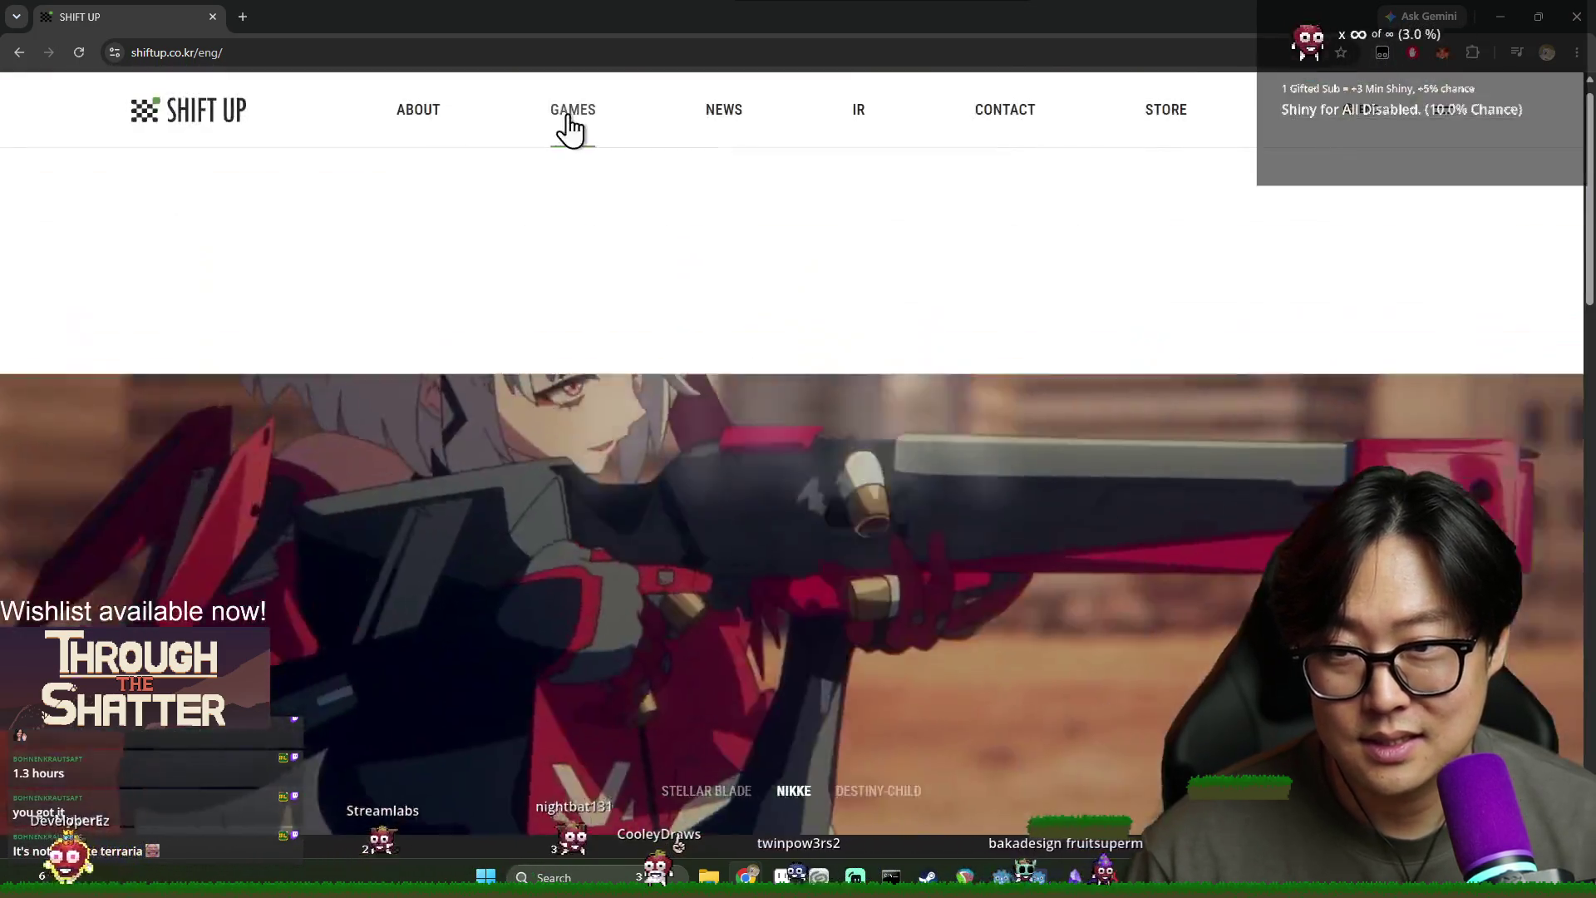
mouse_move(570, 129)
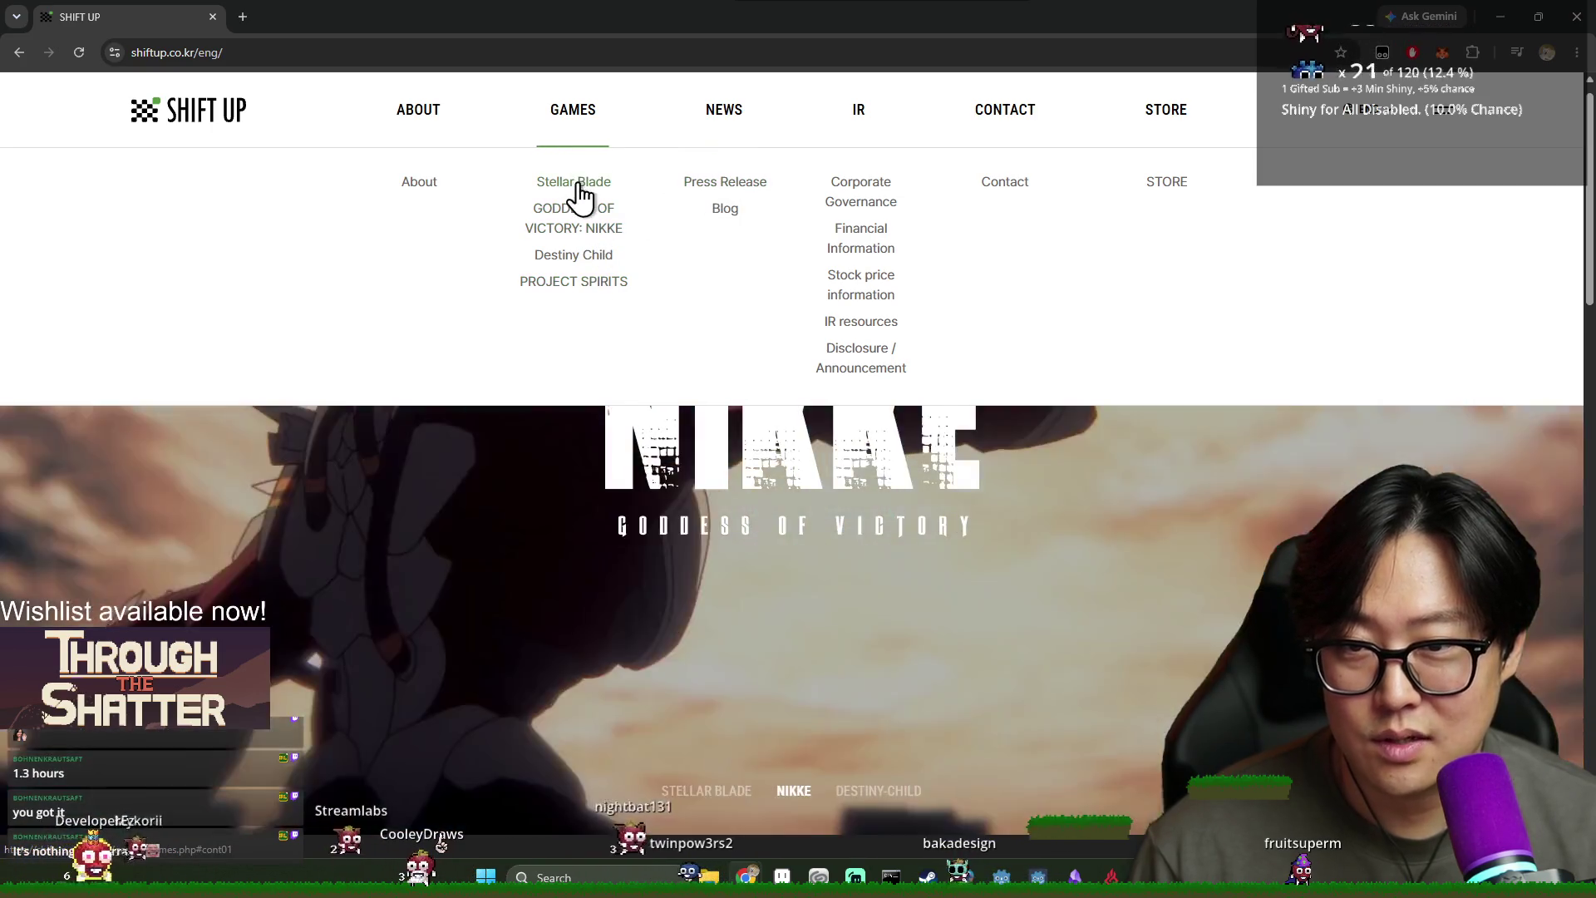
Open the Stellar Blade games page and scroll down through its game sections
click(577, 184)
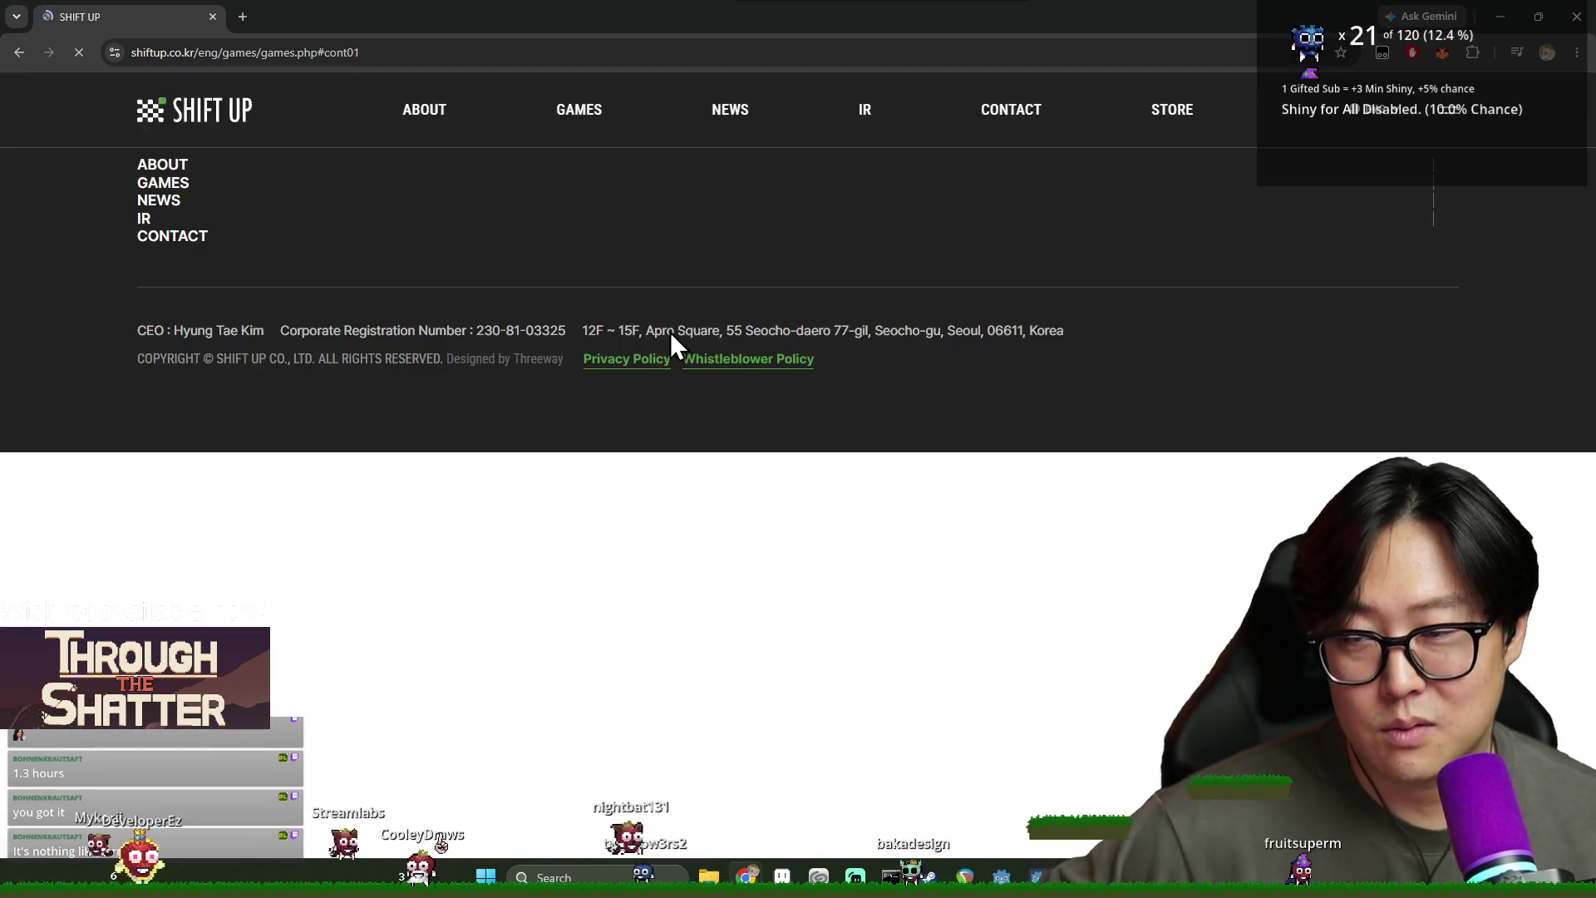
scroll(873, 374, down, 1)
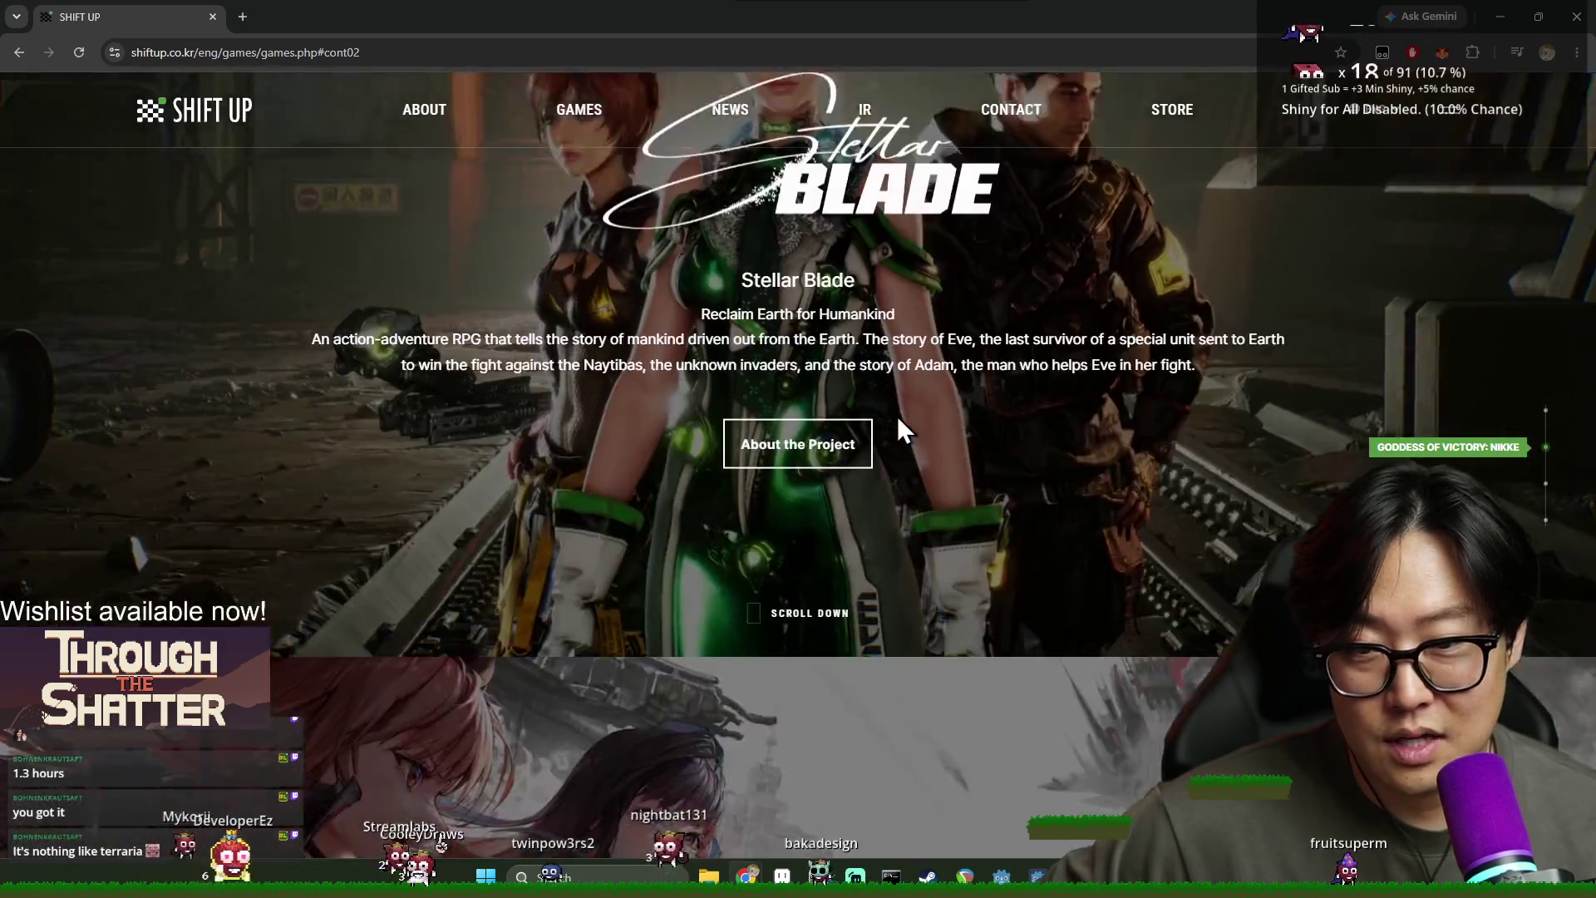
scroll(902, 407, down, 1)
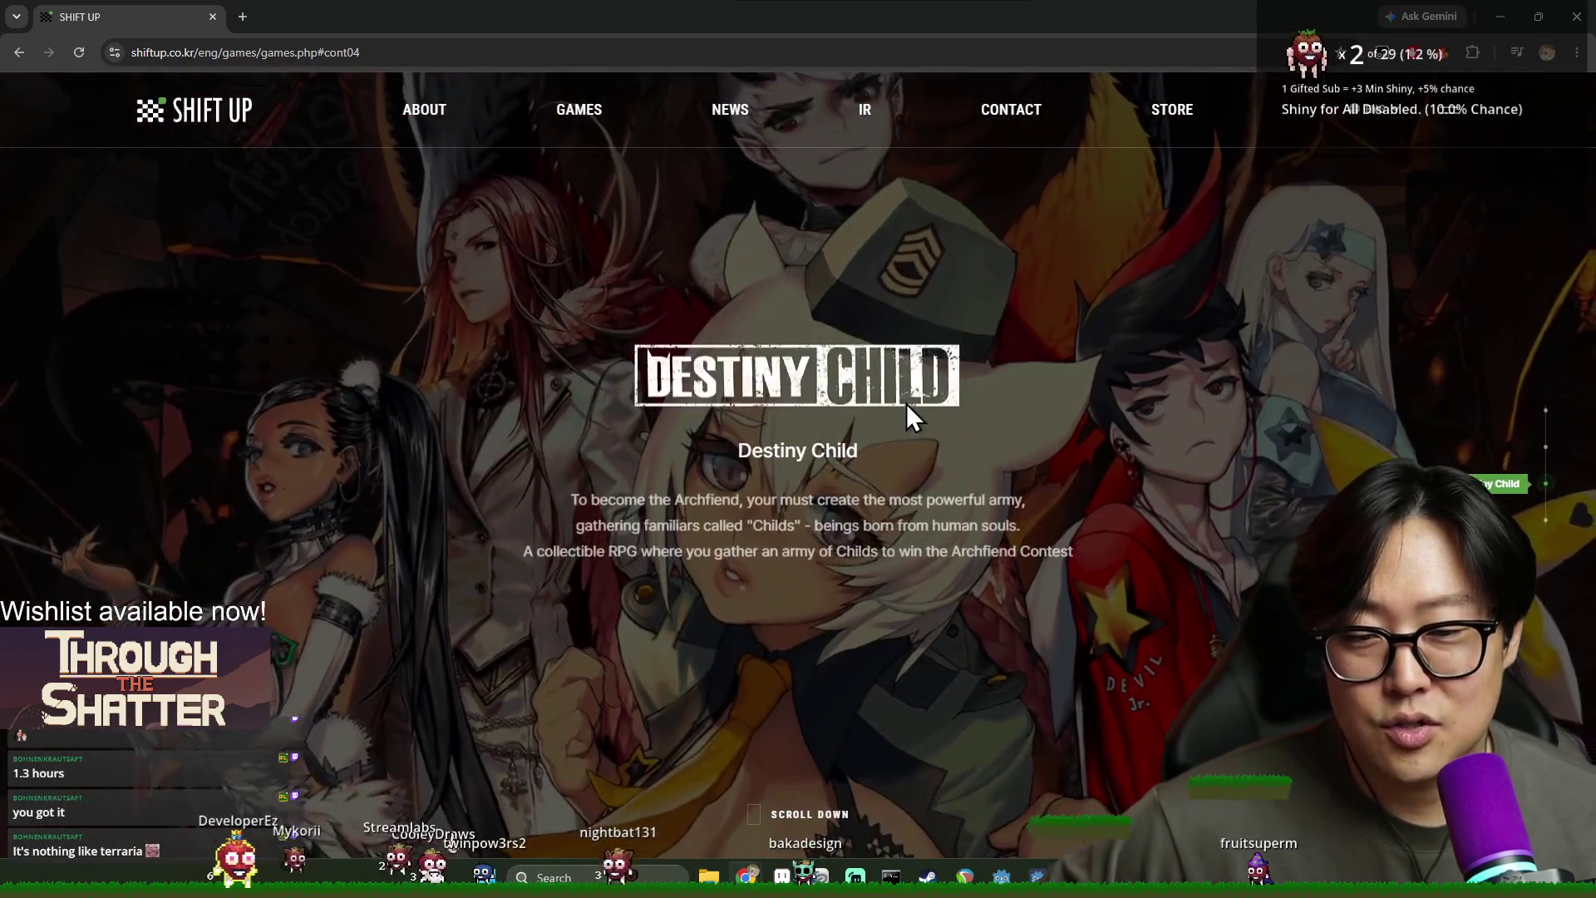
scroll(906, 403, down, 1)
scroll(913, 396, down, 1)
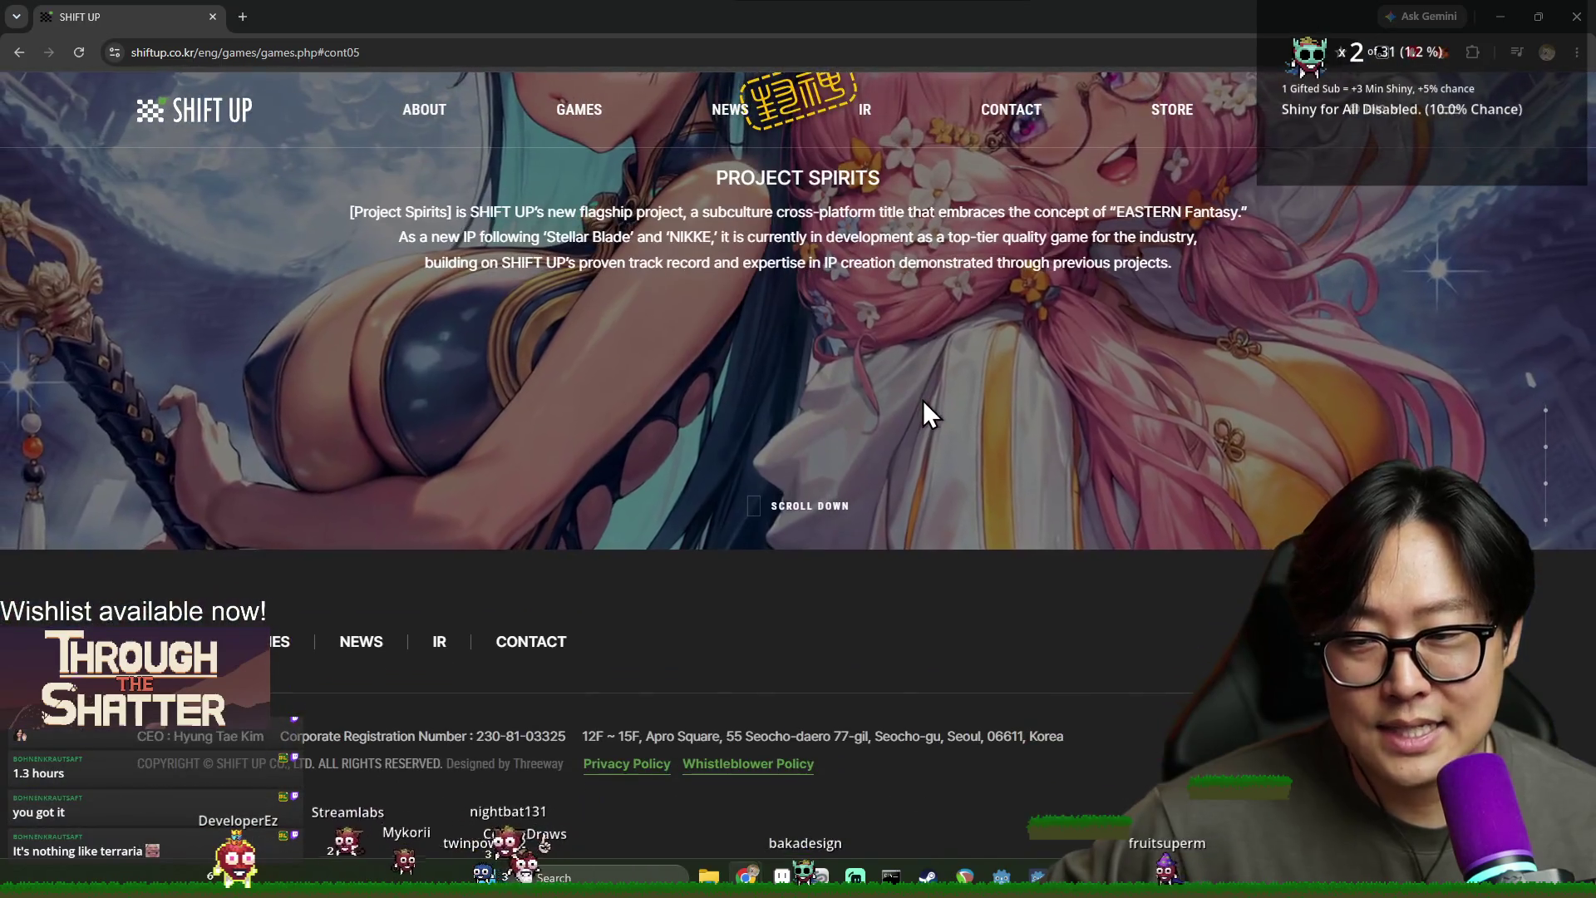
scroll(736, 383, up, 1)
scroll(801, 400, up, 1)
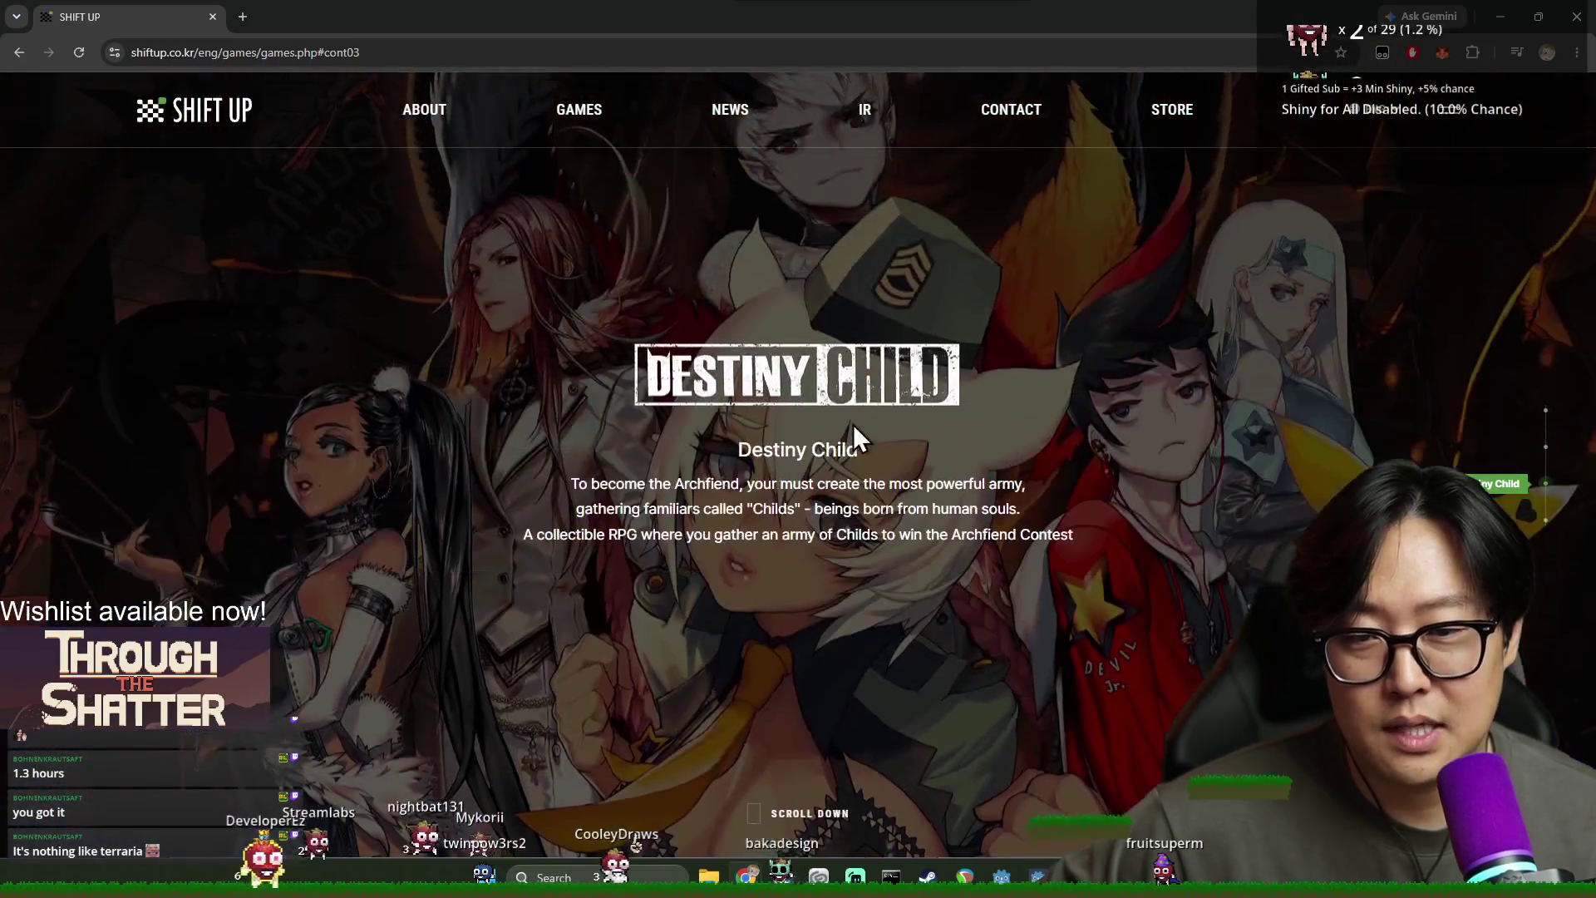
scroll(850, 423, up, 1)
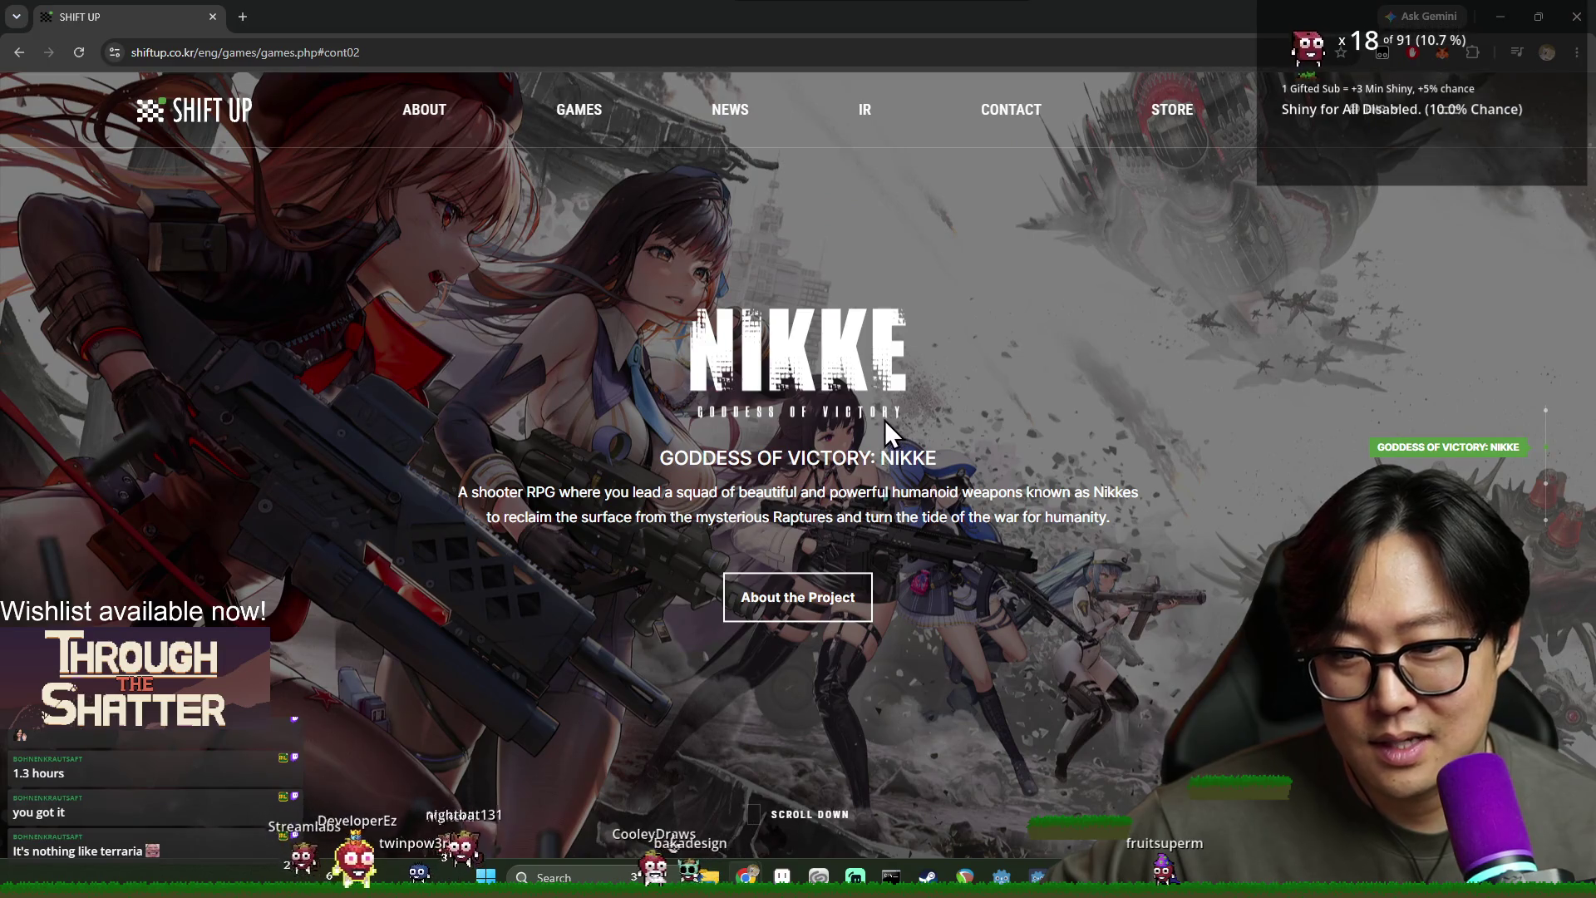
scroll(885, 421, down, 1)
scroll(895, 421, down, 1)
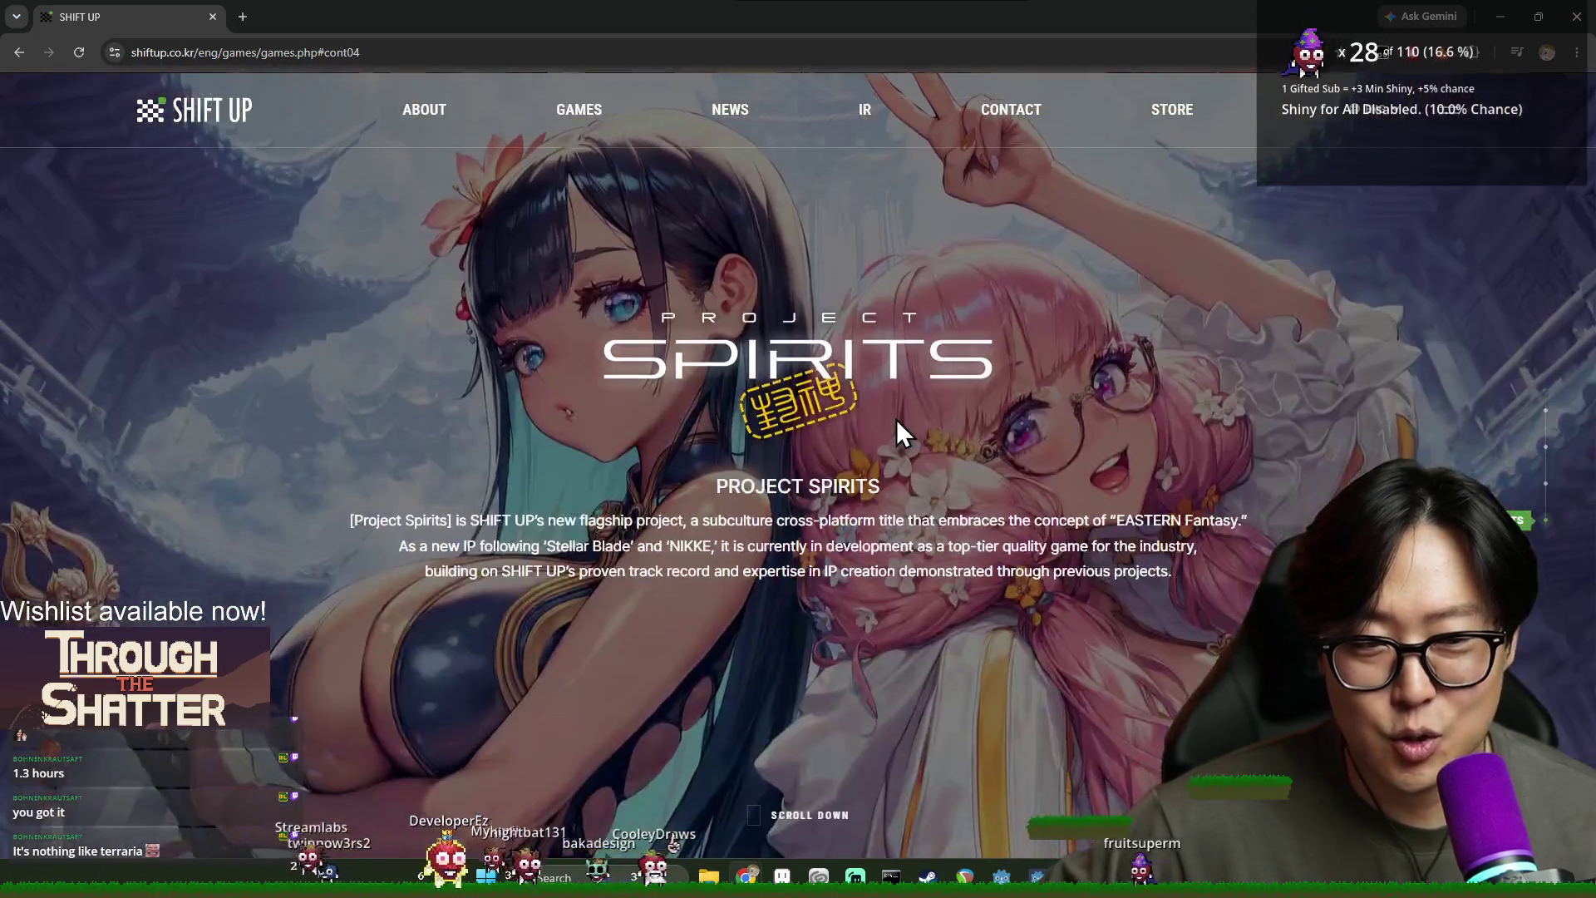
Scroll back up the games page and switch back to the Aseprite landscape
scroll(897, 416, down, 1)
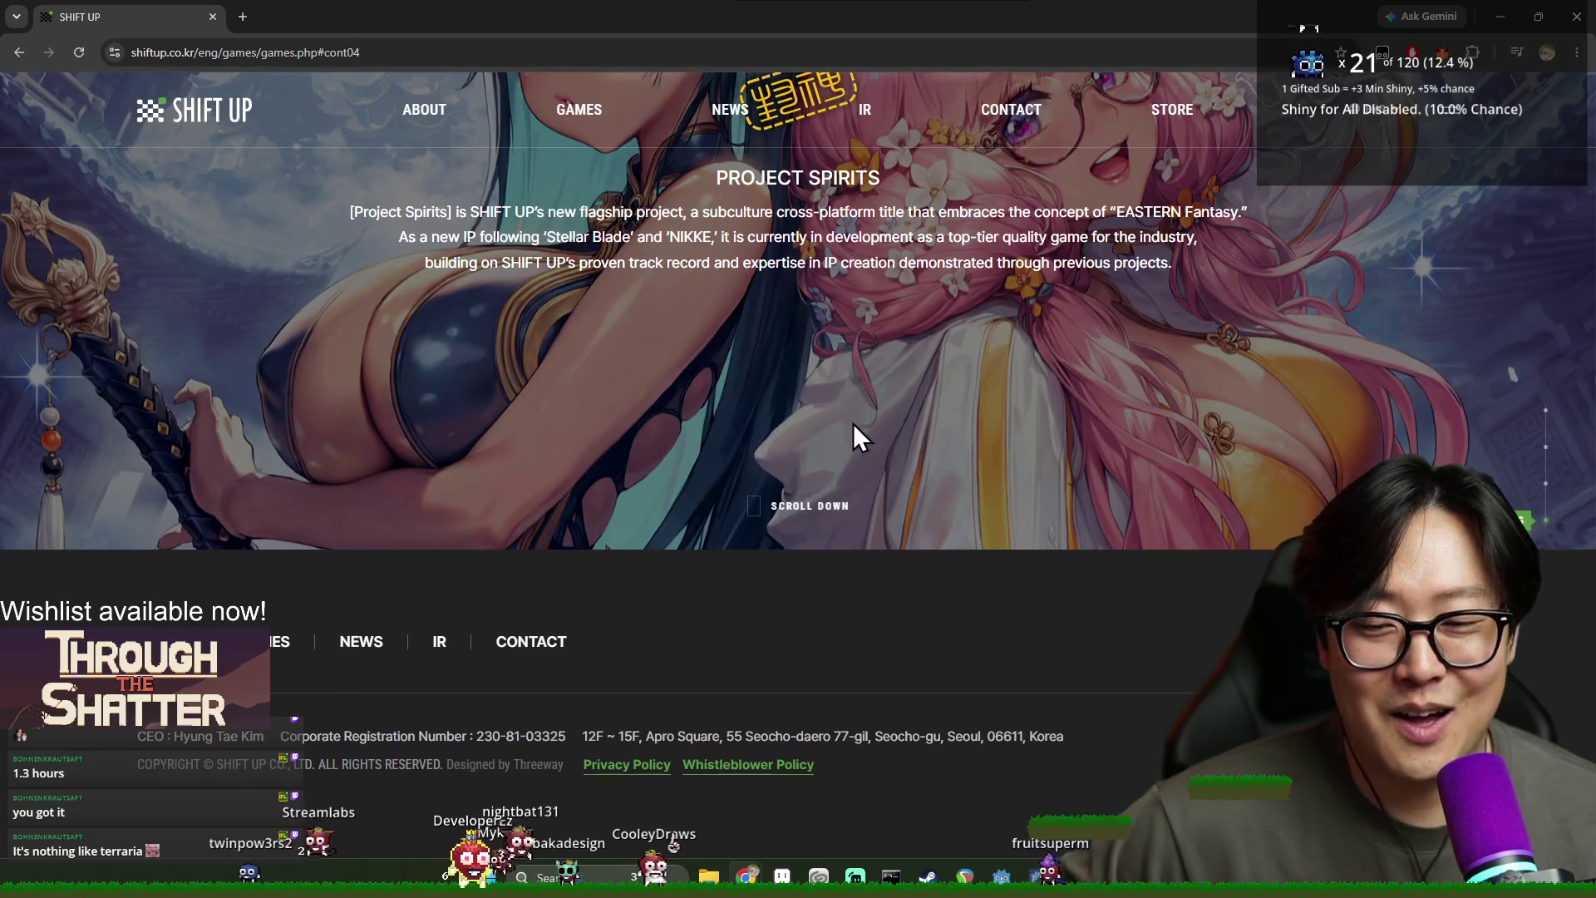
scroll(853, 422, up, 1)
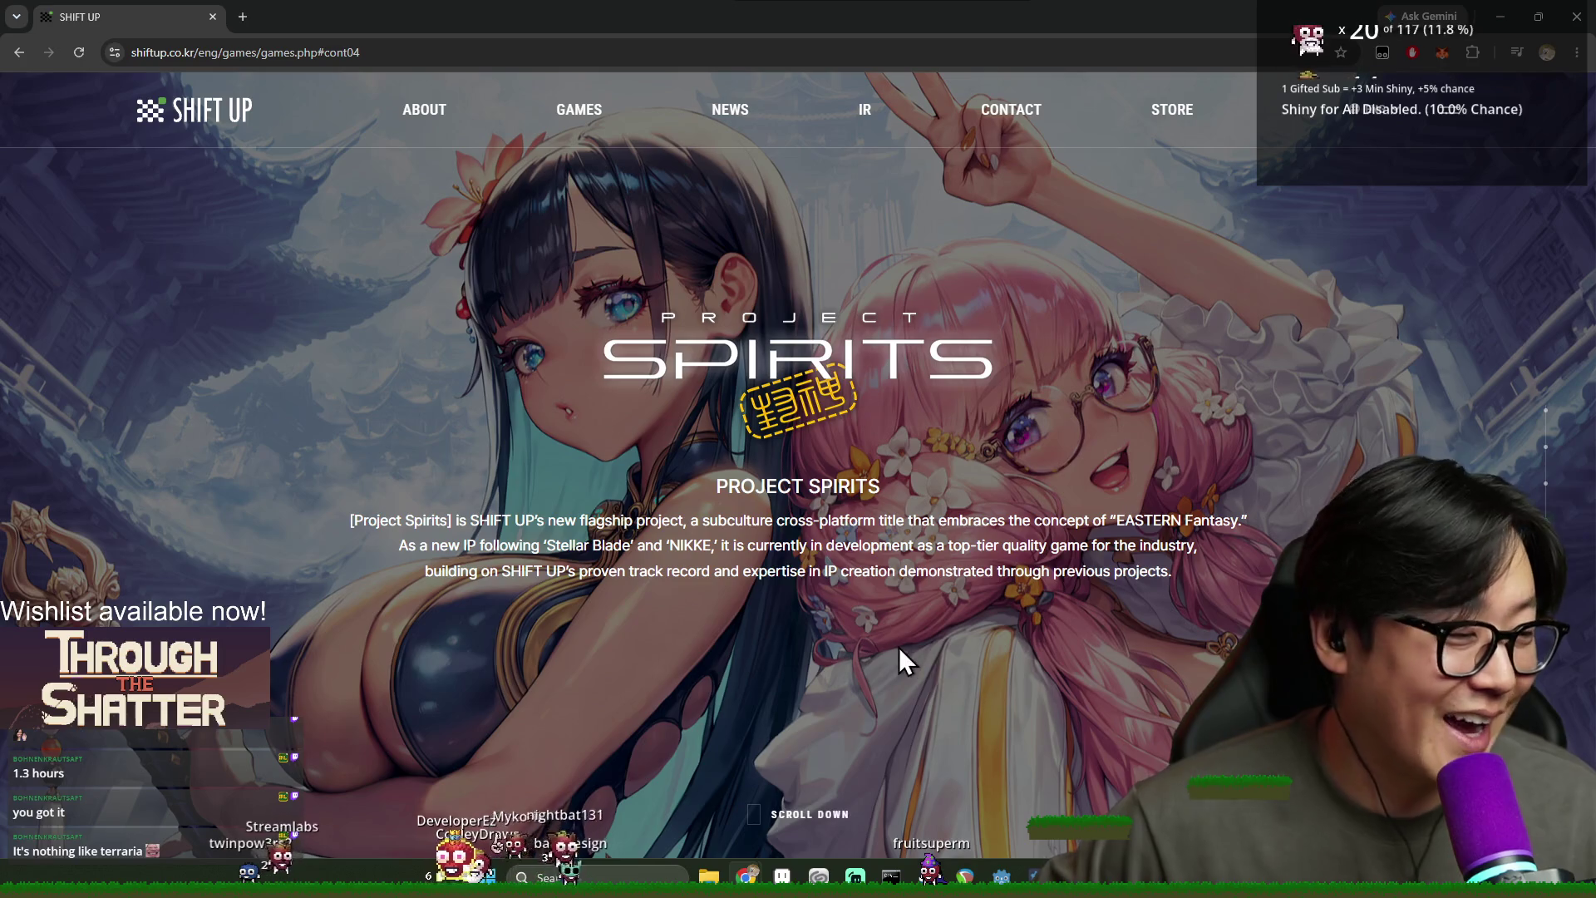
scroll(777, 653, up, 1)
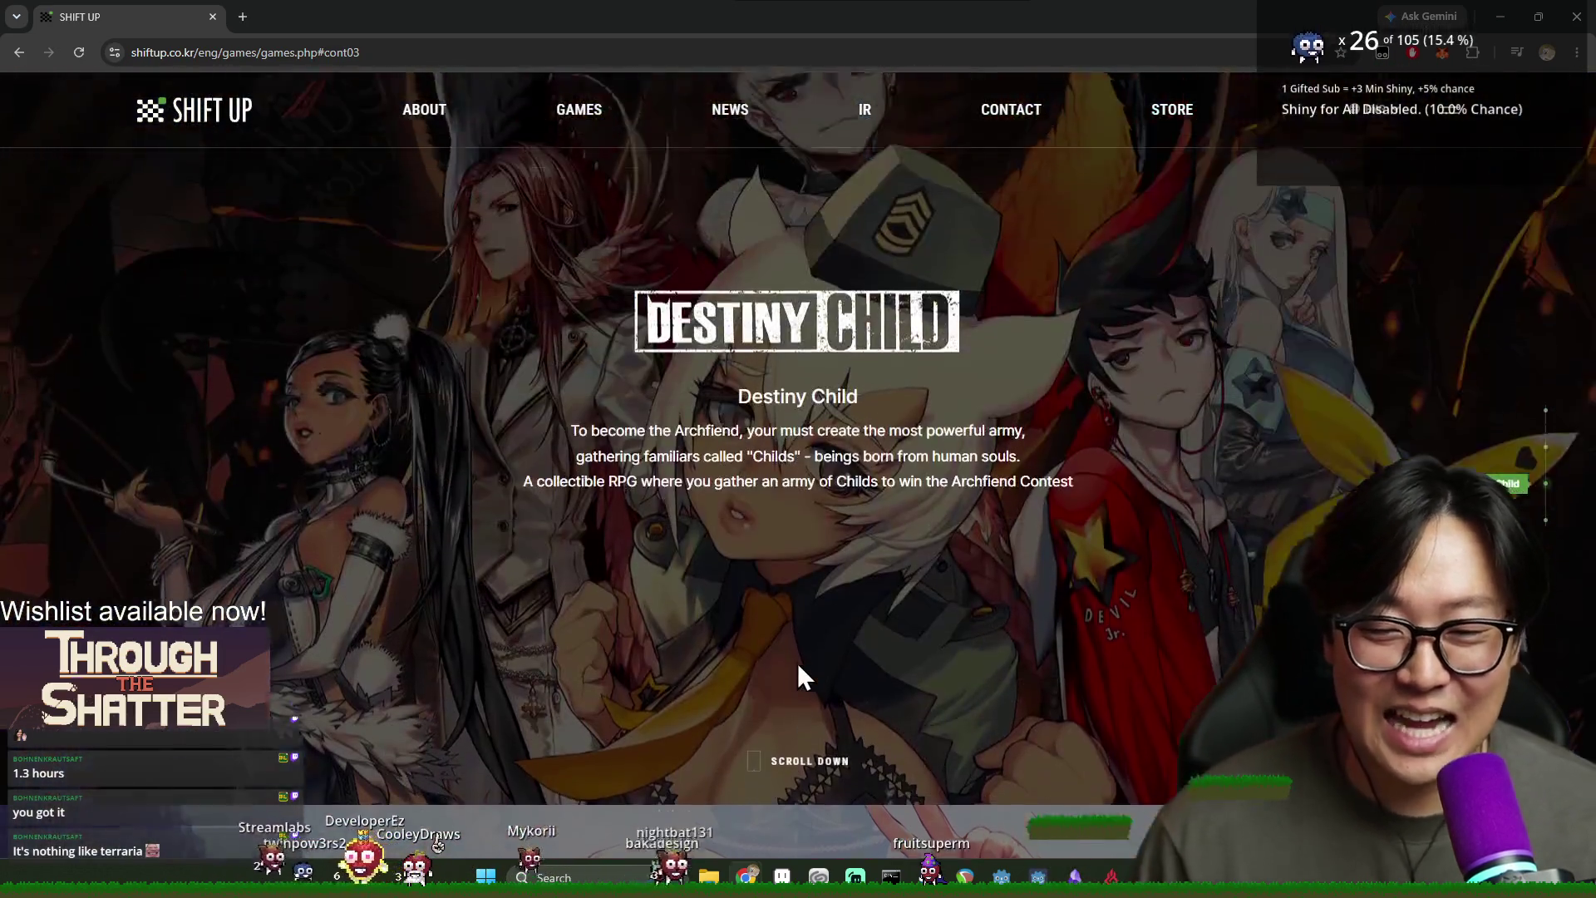
scroll(836, 671, down, 1)
scroll(836, 675, up, 1)
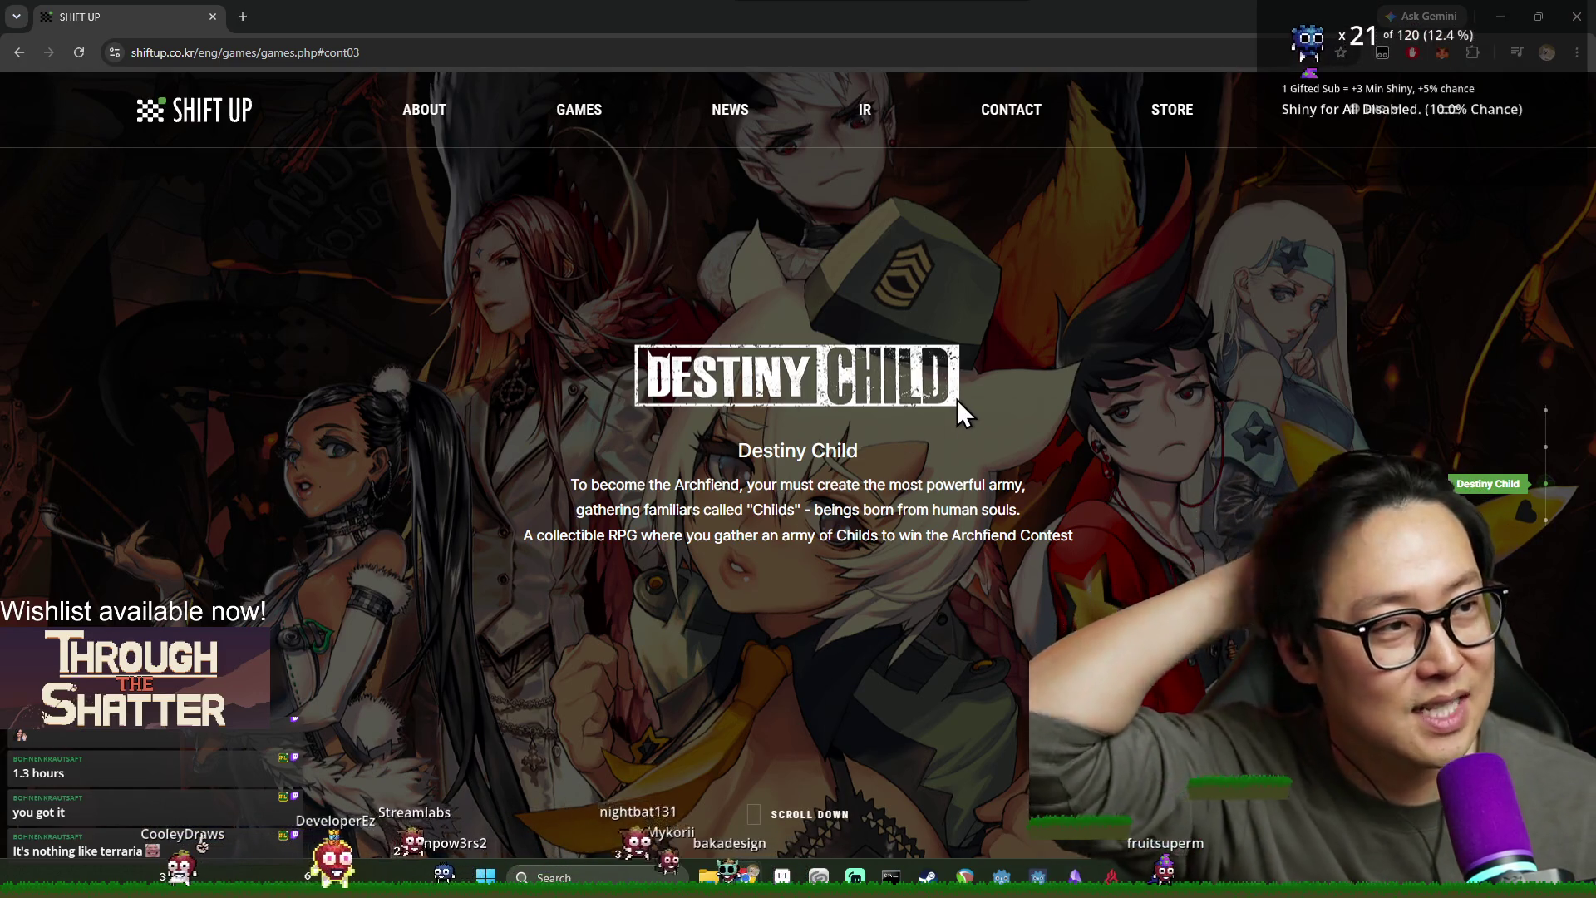
scroll(818, 424, up, 1)
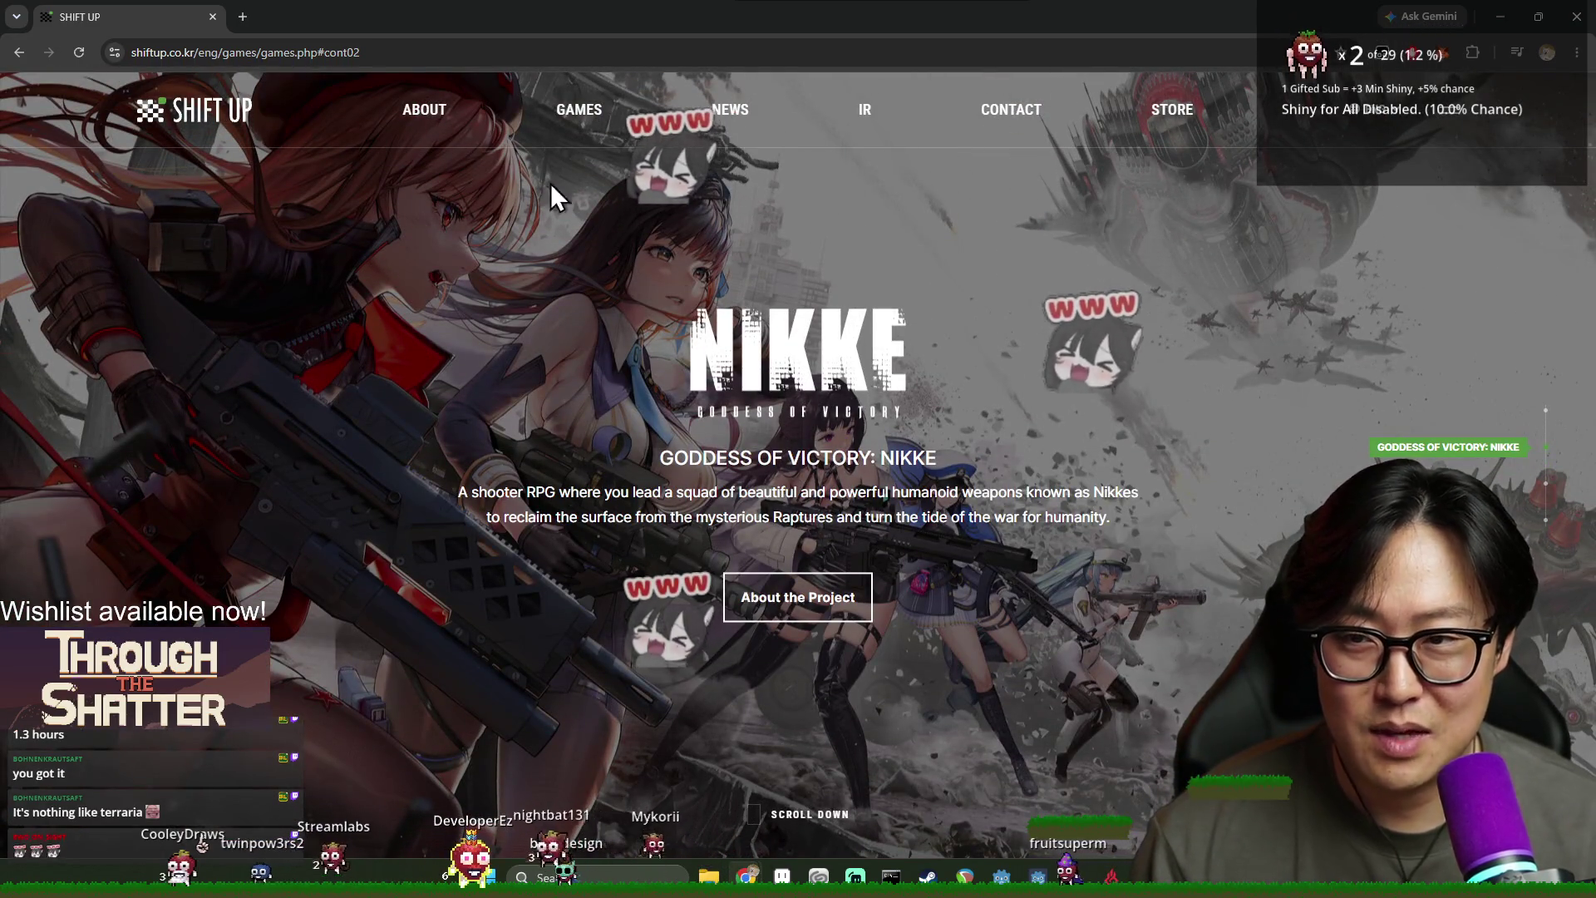
scroll(811, 407, up, 1)
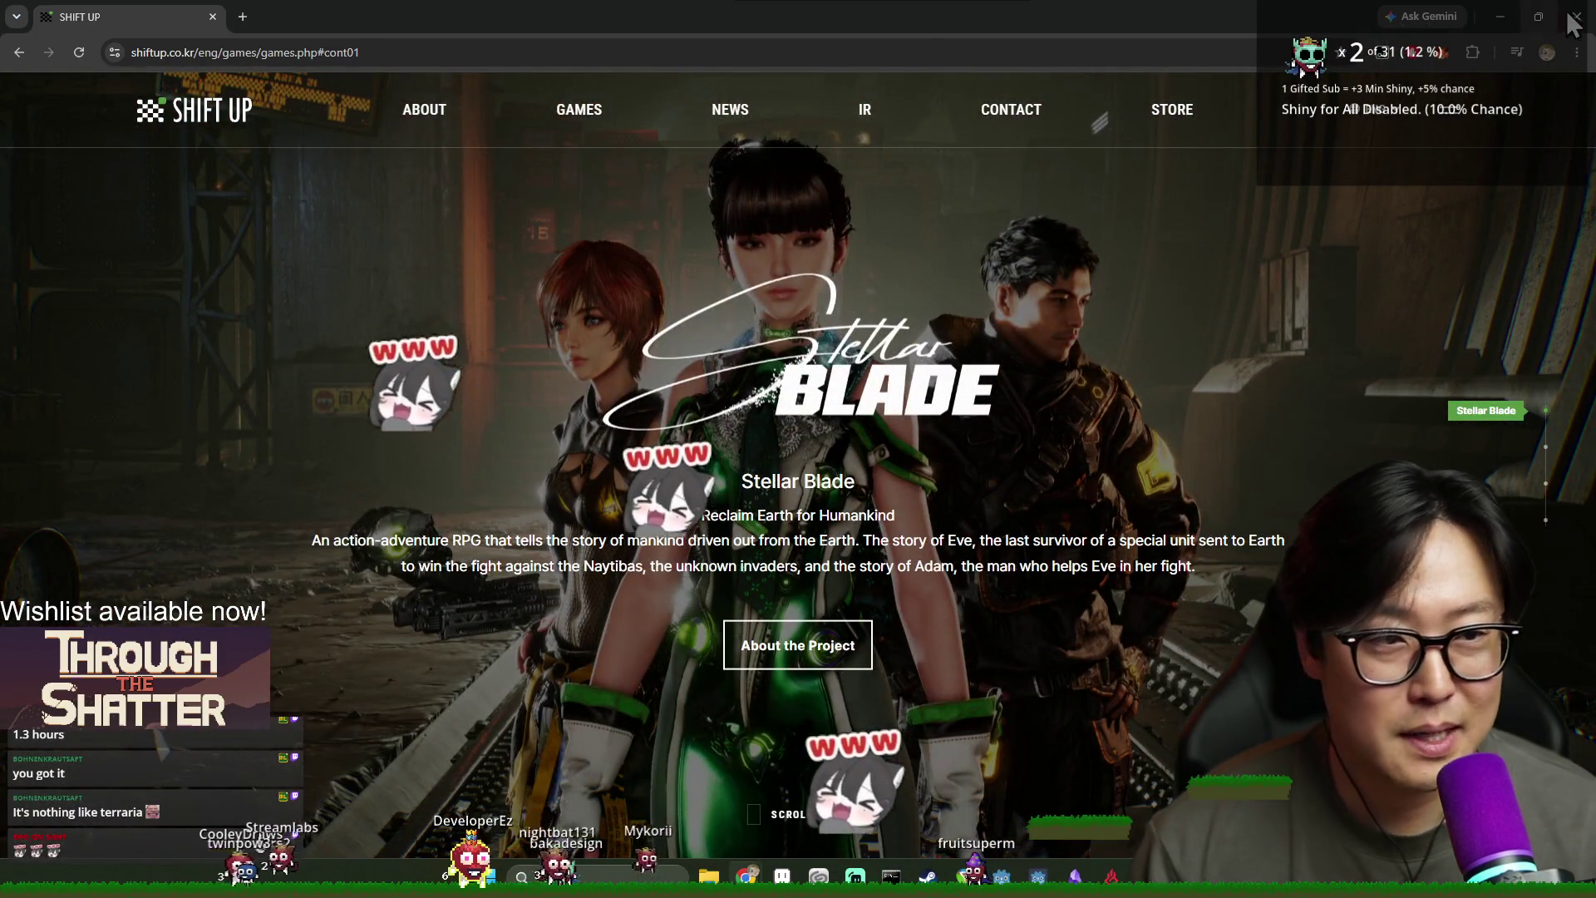
key(alt+Tab)
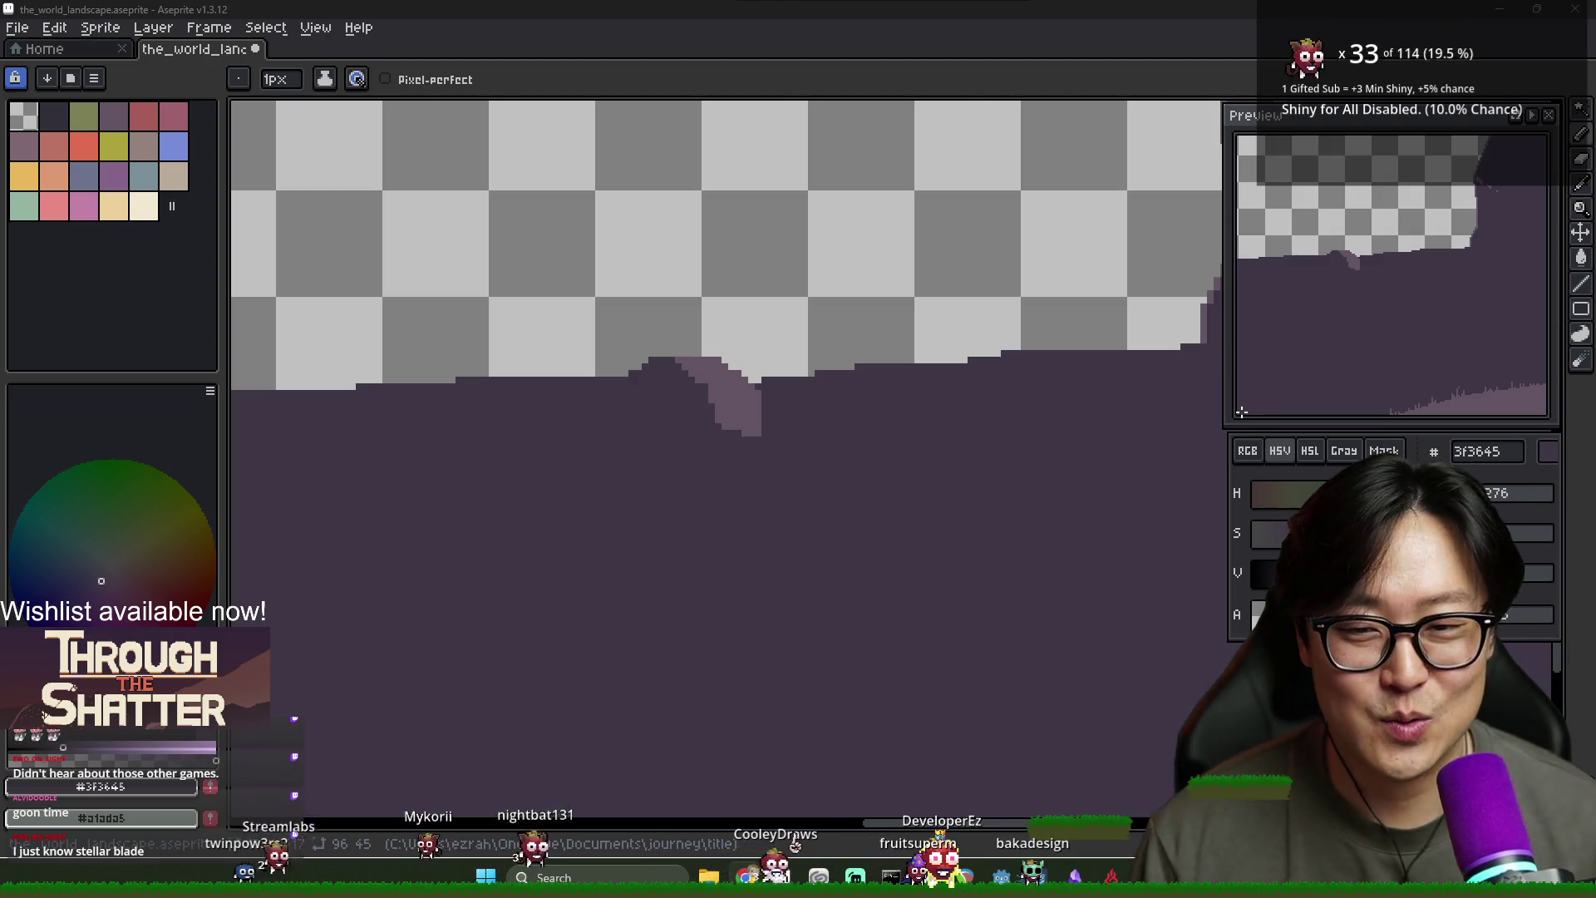
Fill the outlined mountain shape with the lighter purple 635463 using the Paint Bucket
scroll(835, 458, down, 4)
scroll(835, 458, up, 1)
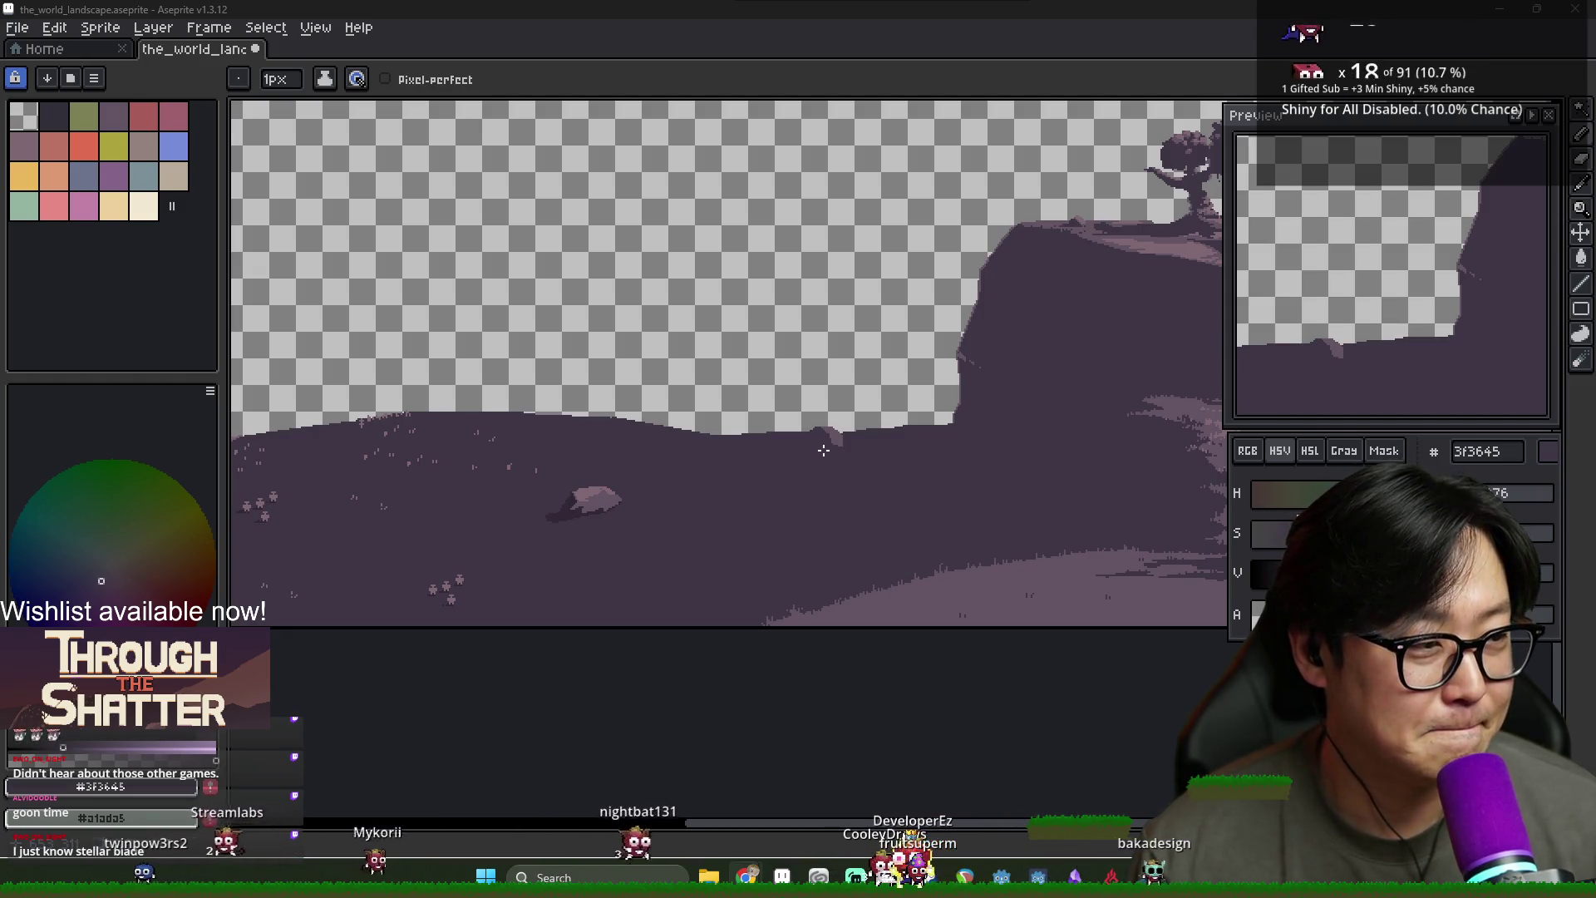
scroll(806, 447, up, 2)
alt+click(1035, 459)
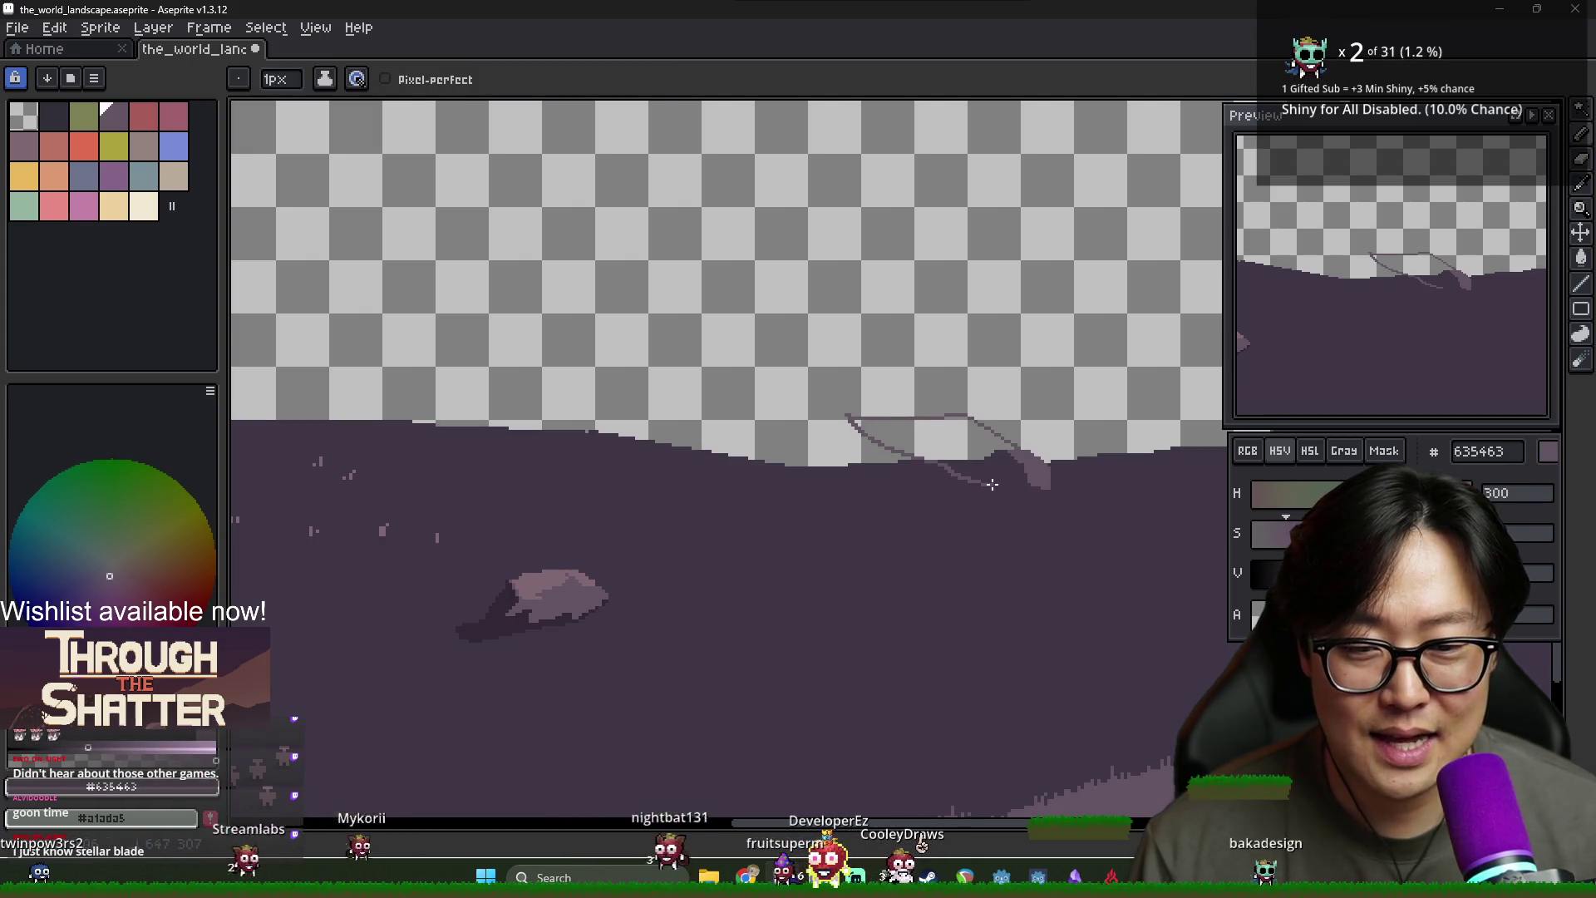
key(g)
click(989, 441)
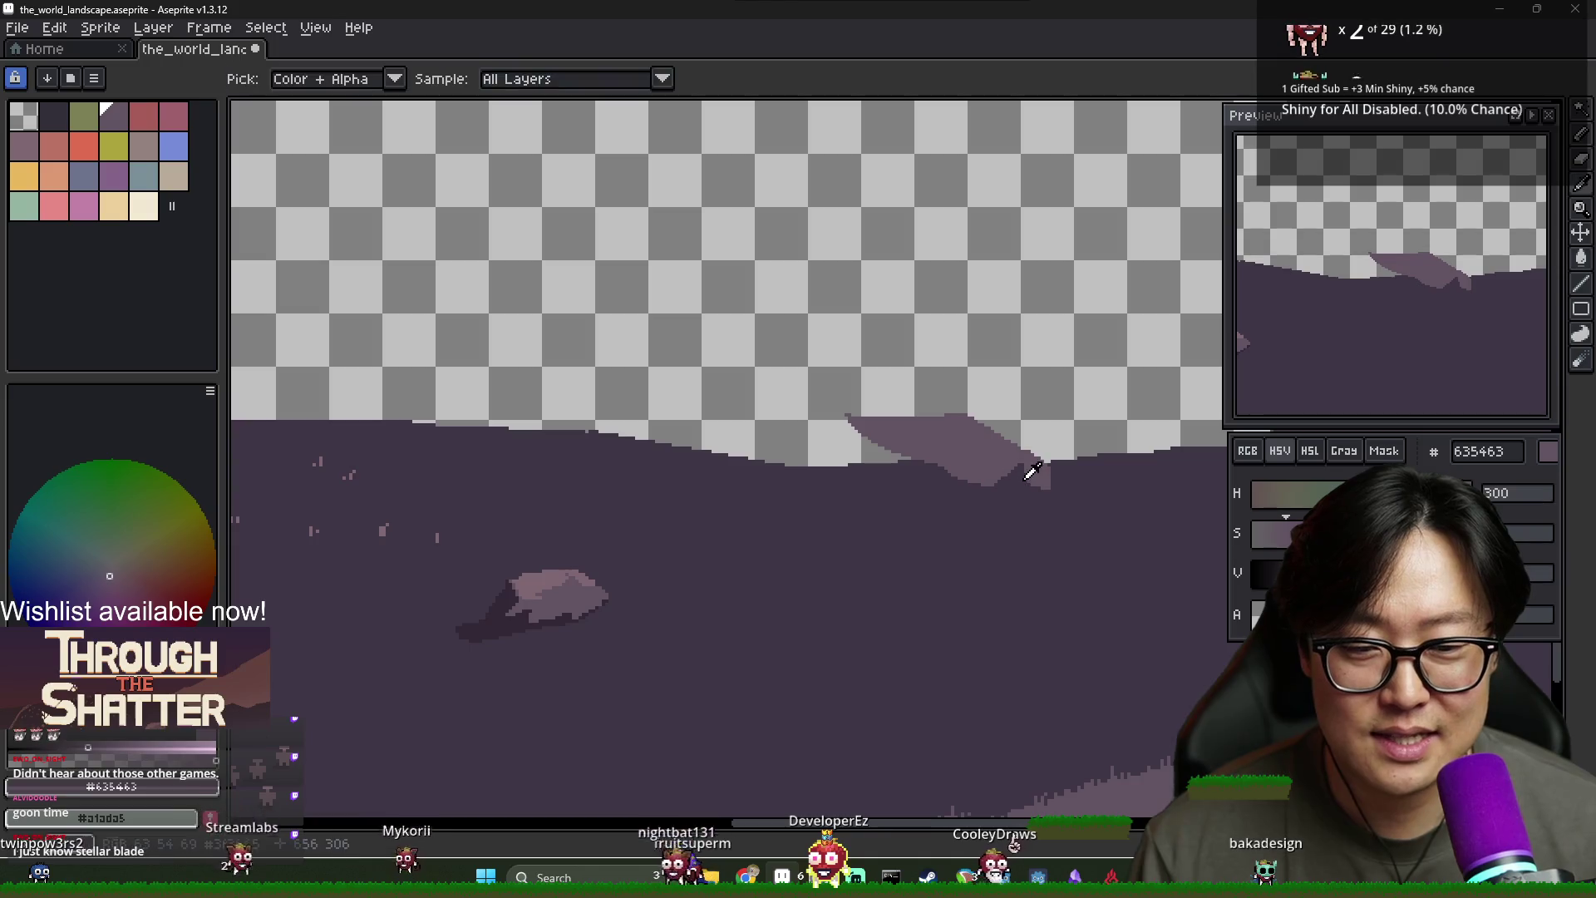
scroll(993, 476, down, 3)
scroll(993, 476, up, 3)
scroll(937, 466, up, 2)
Draw a dark 3f3645 slope line from the peak and fill the gap beneath it
key(b)
alt+click(947, 463)
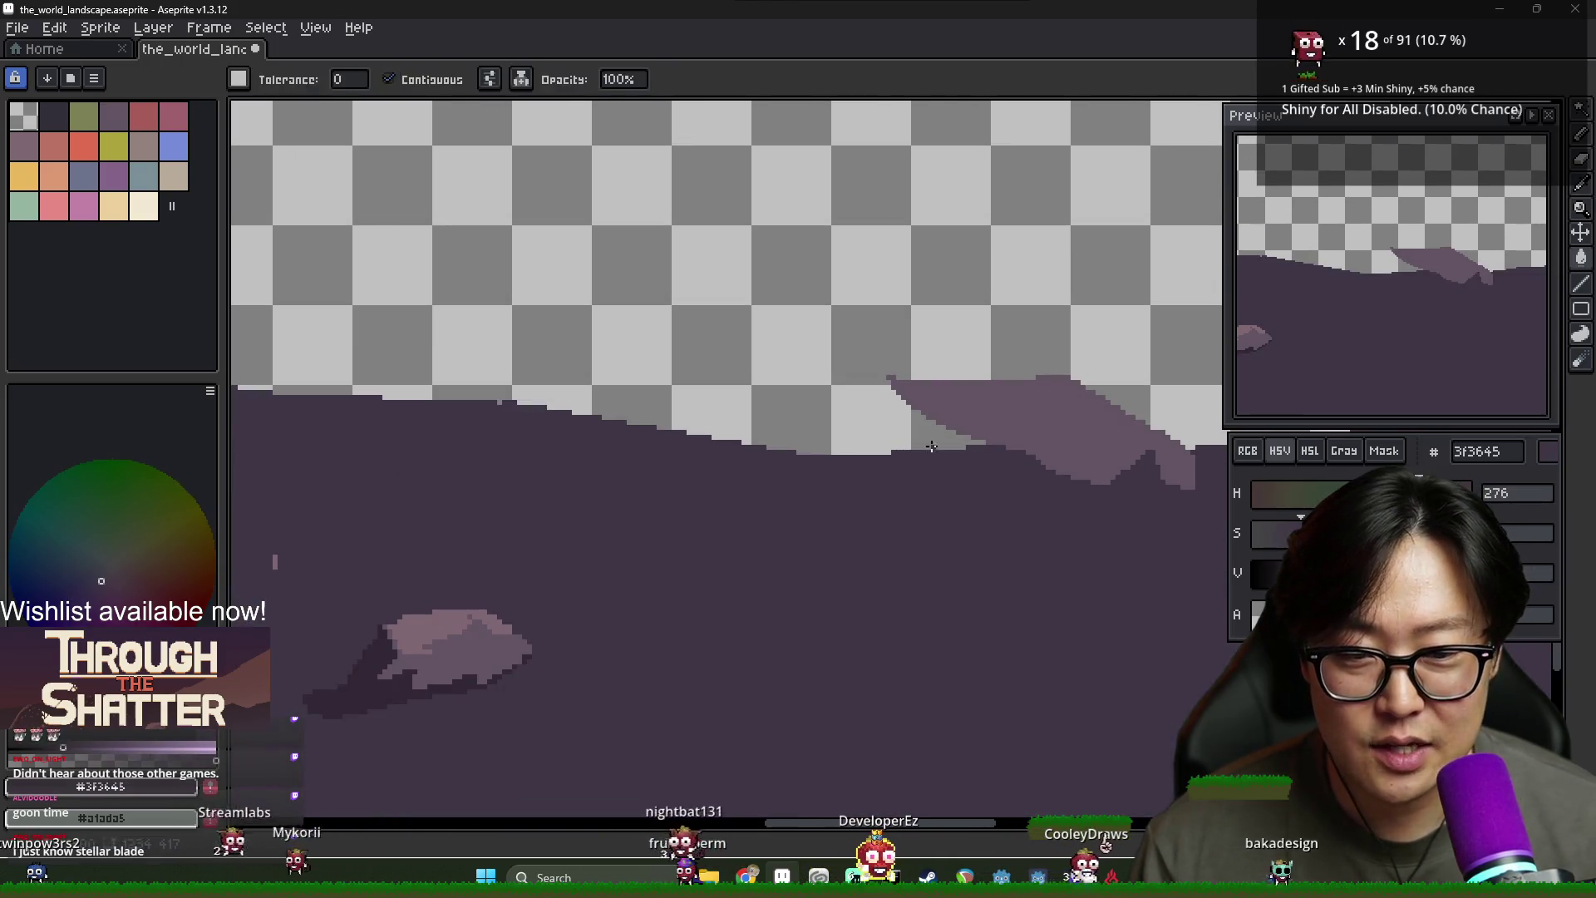
shift+click(806, 466)
scroll(898, 435, down, 3)
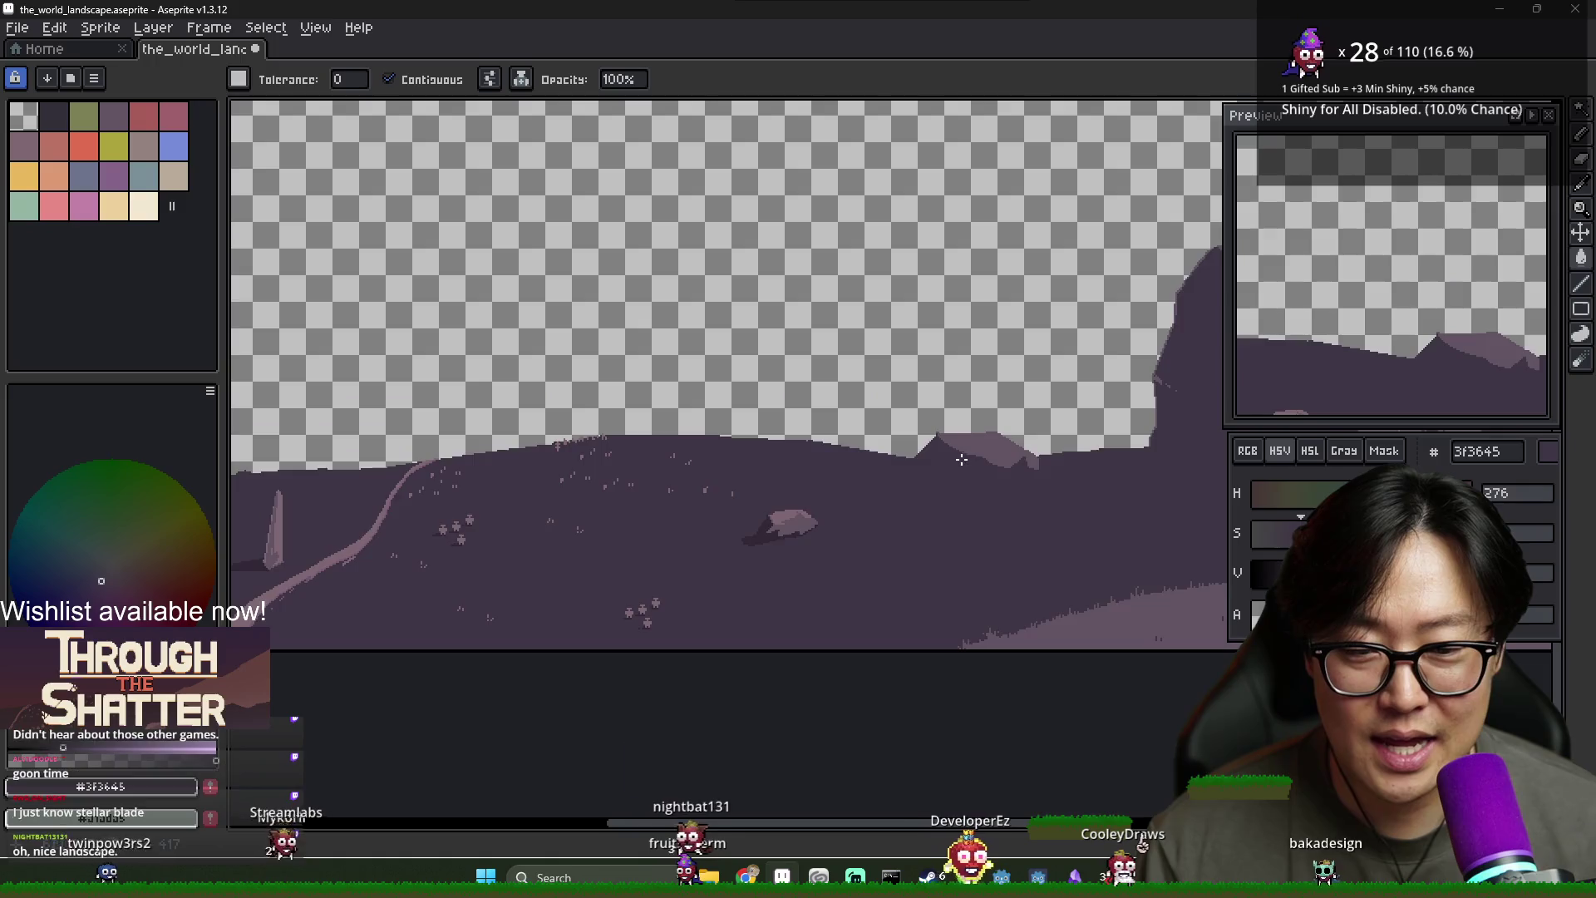
scroll(998, 435, up, 2)
alt+click(967, 437)
scroll(914, 436, up, 2)
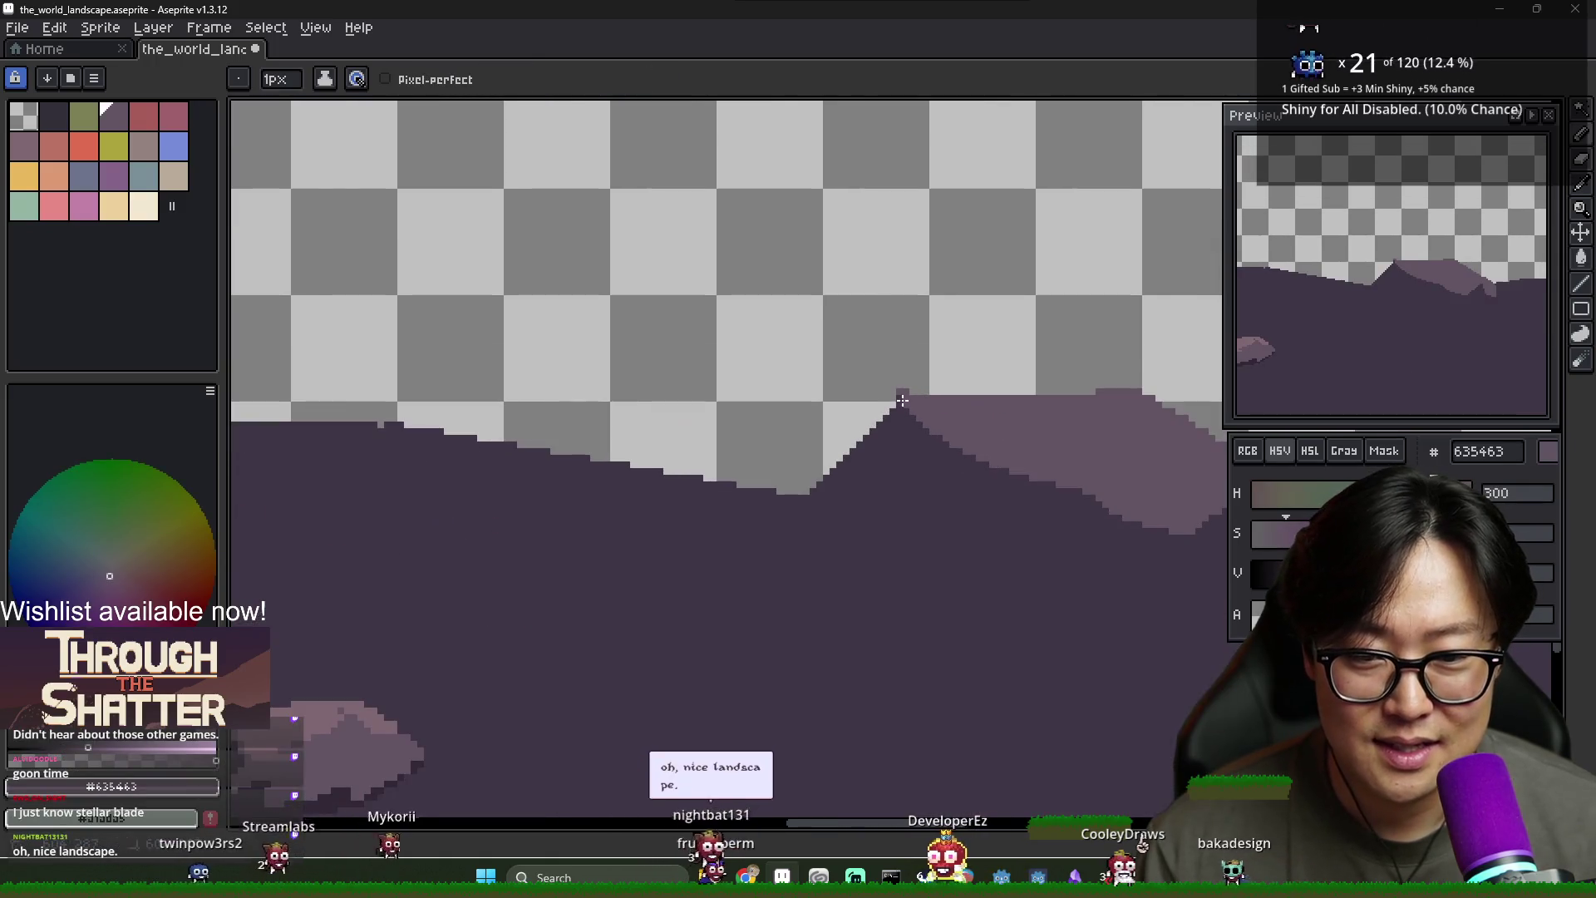
Paint dark 3f3645 strips along the mountain peak and across the light mountain band
alt+click(913, 449)
drag(905, 397, 905, 415)
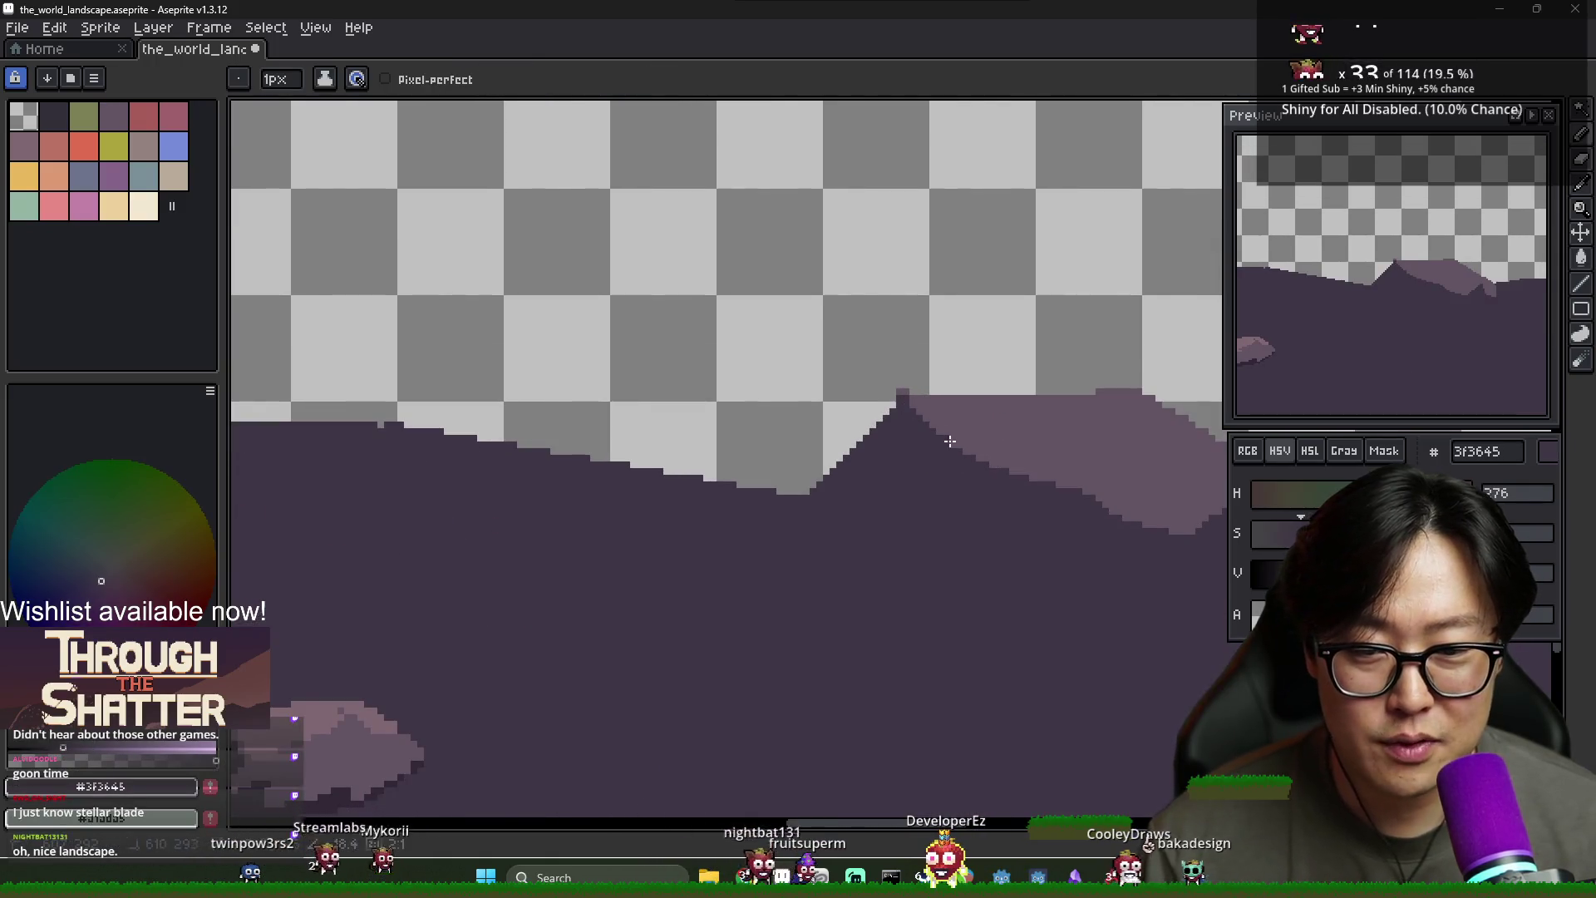
alt+click(1053, 473)
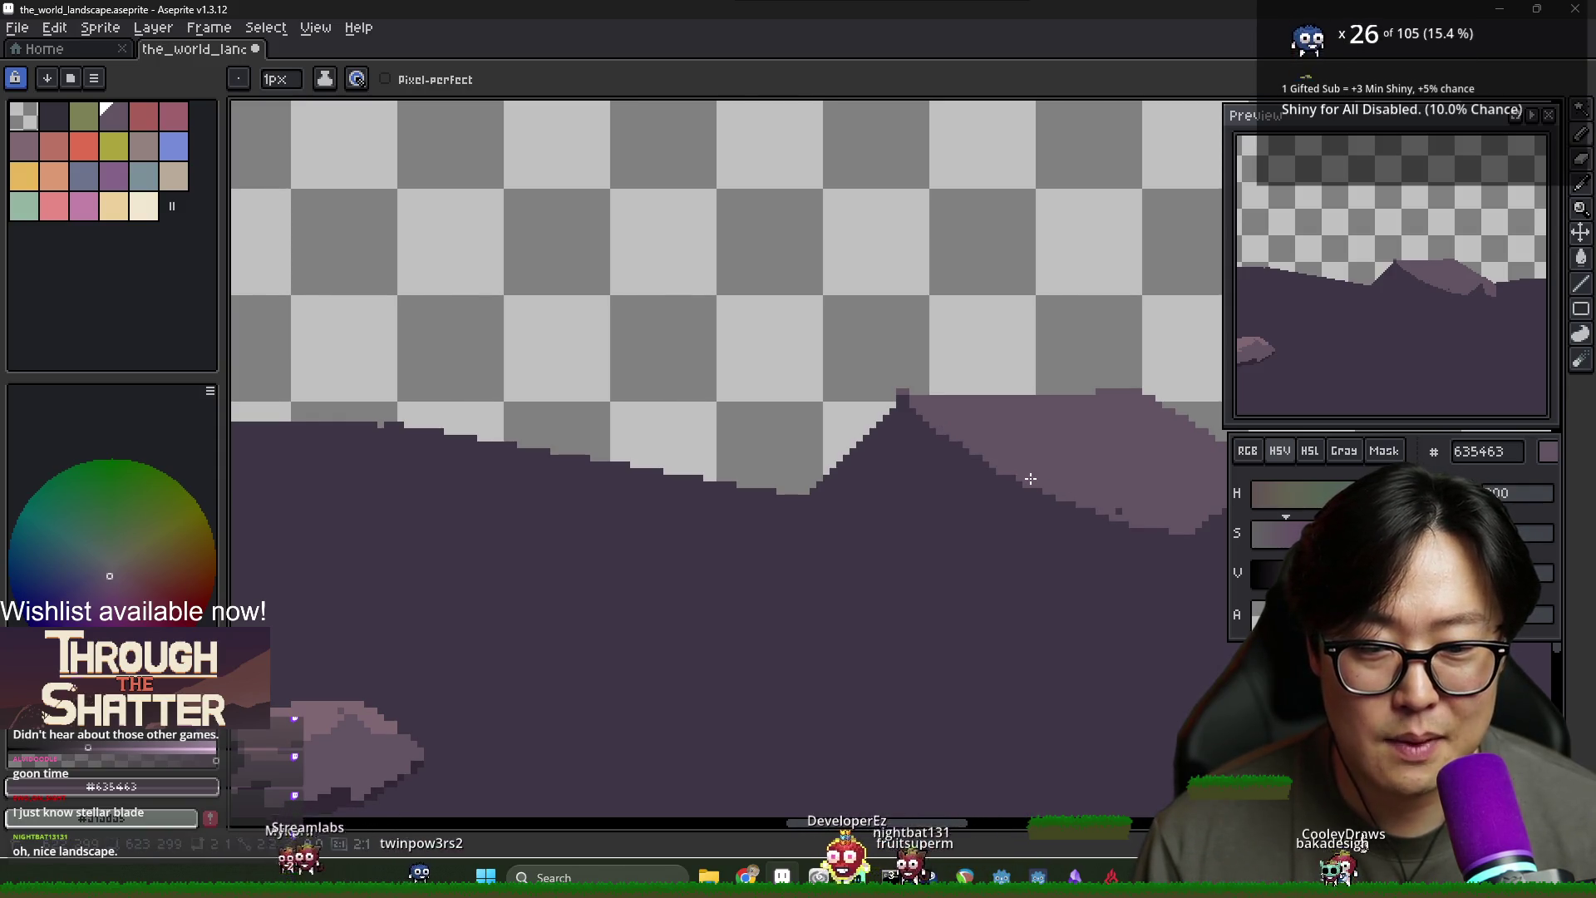
drag(1158, 515, 909, 516)
alt+click(827, 505)
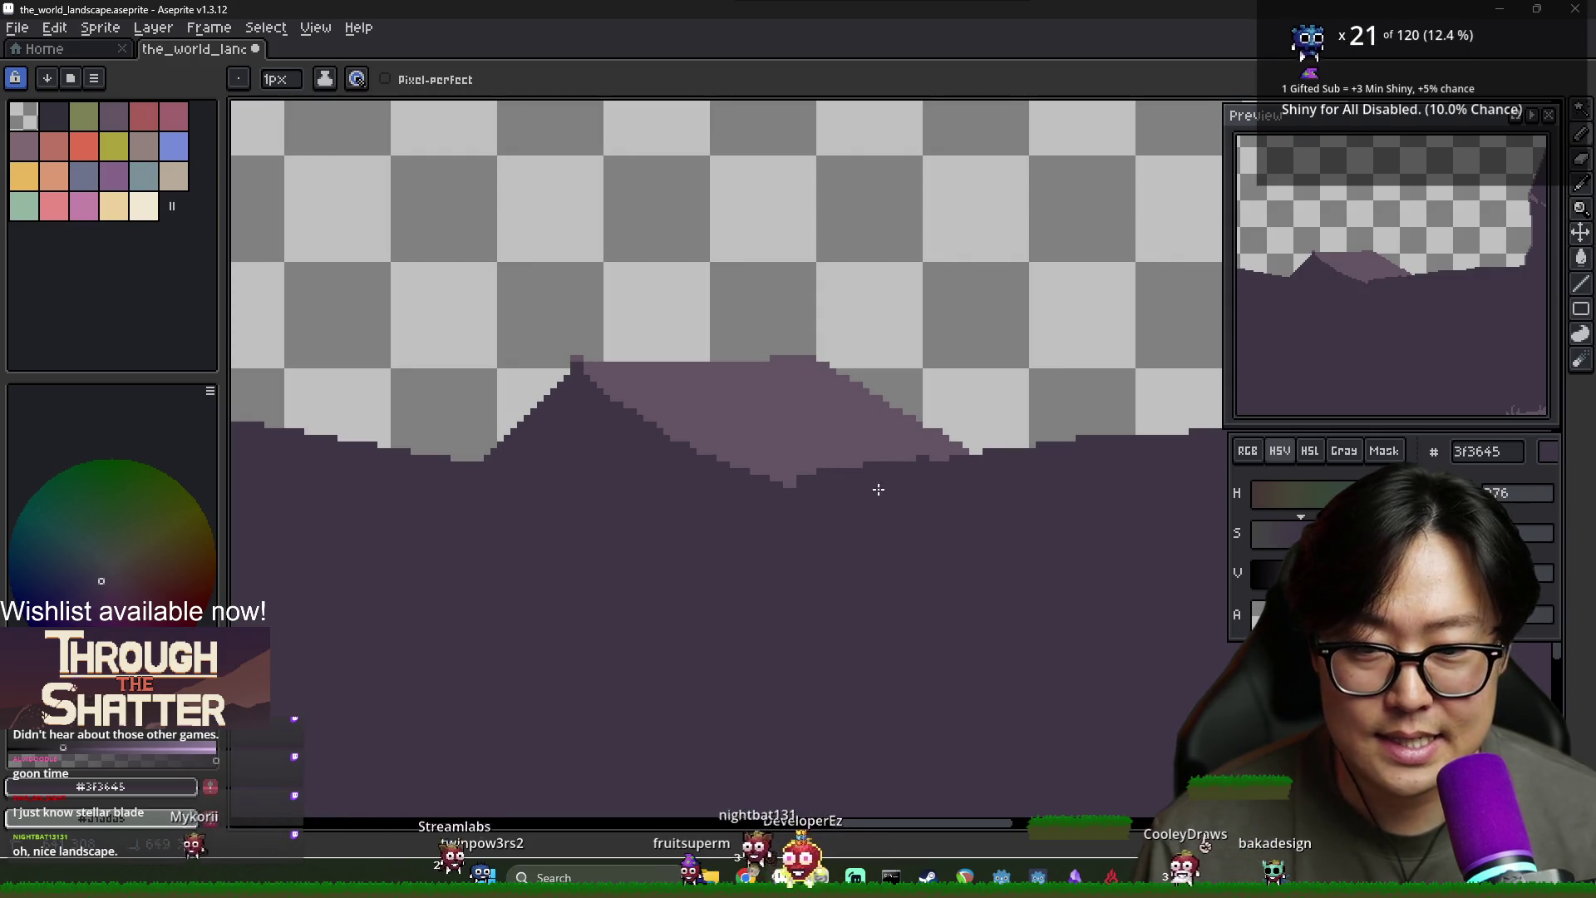
scroll(969, 486, down, 2)
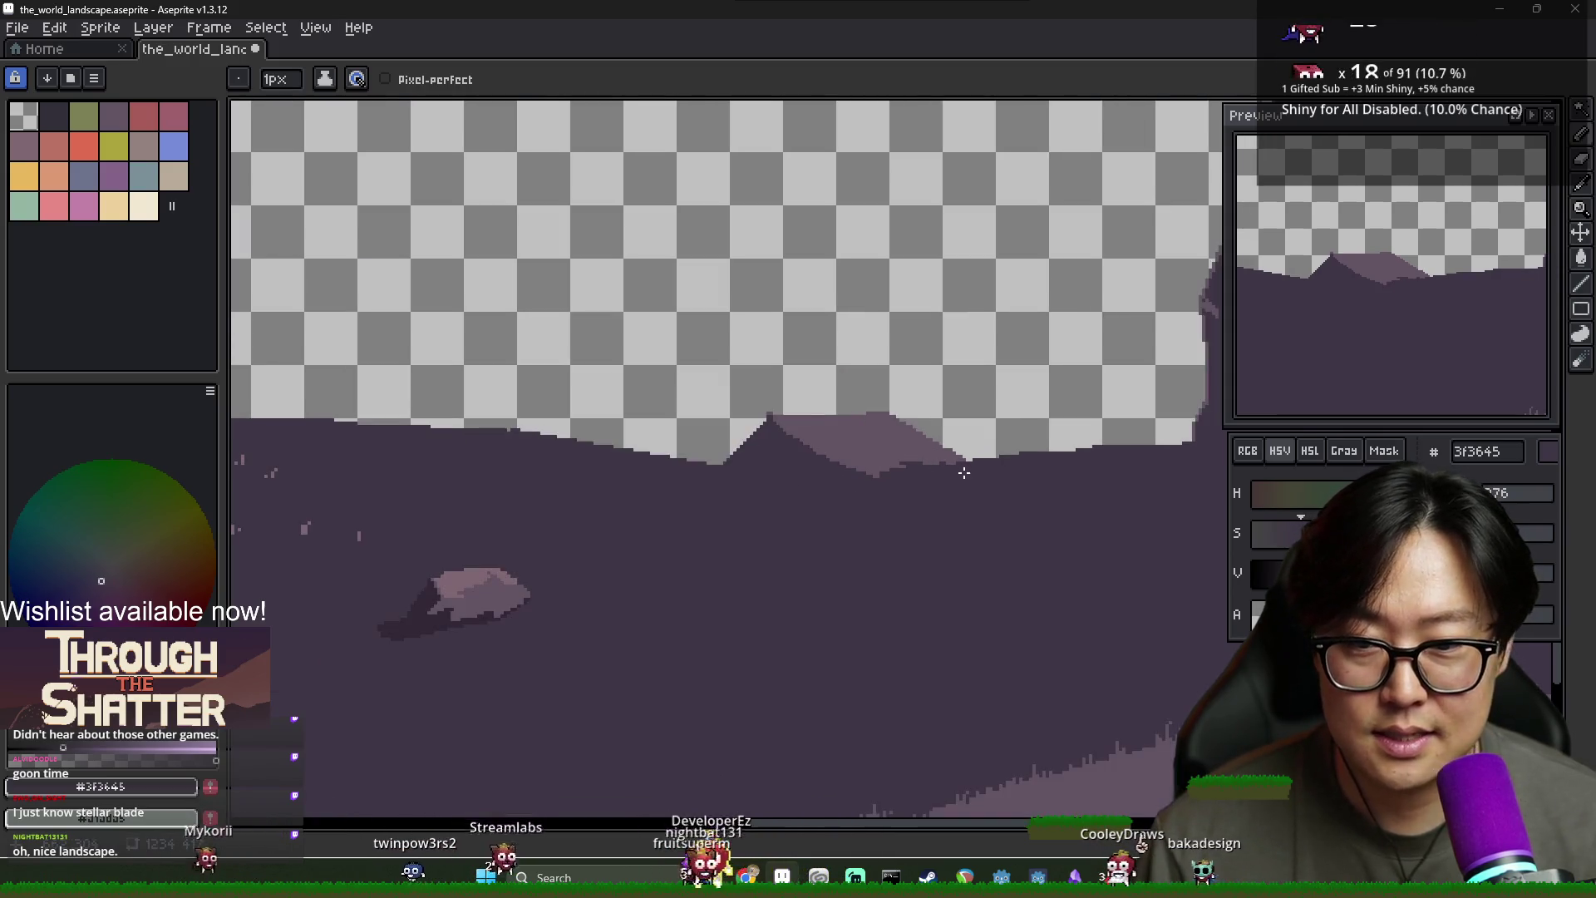
scroll(989, 488, right, 3)
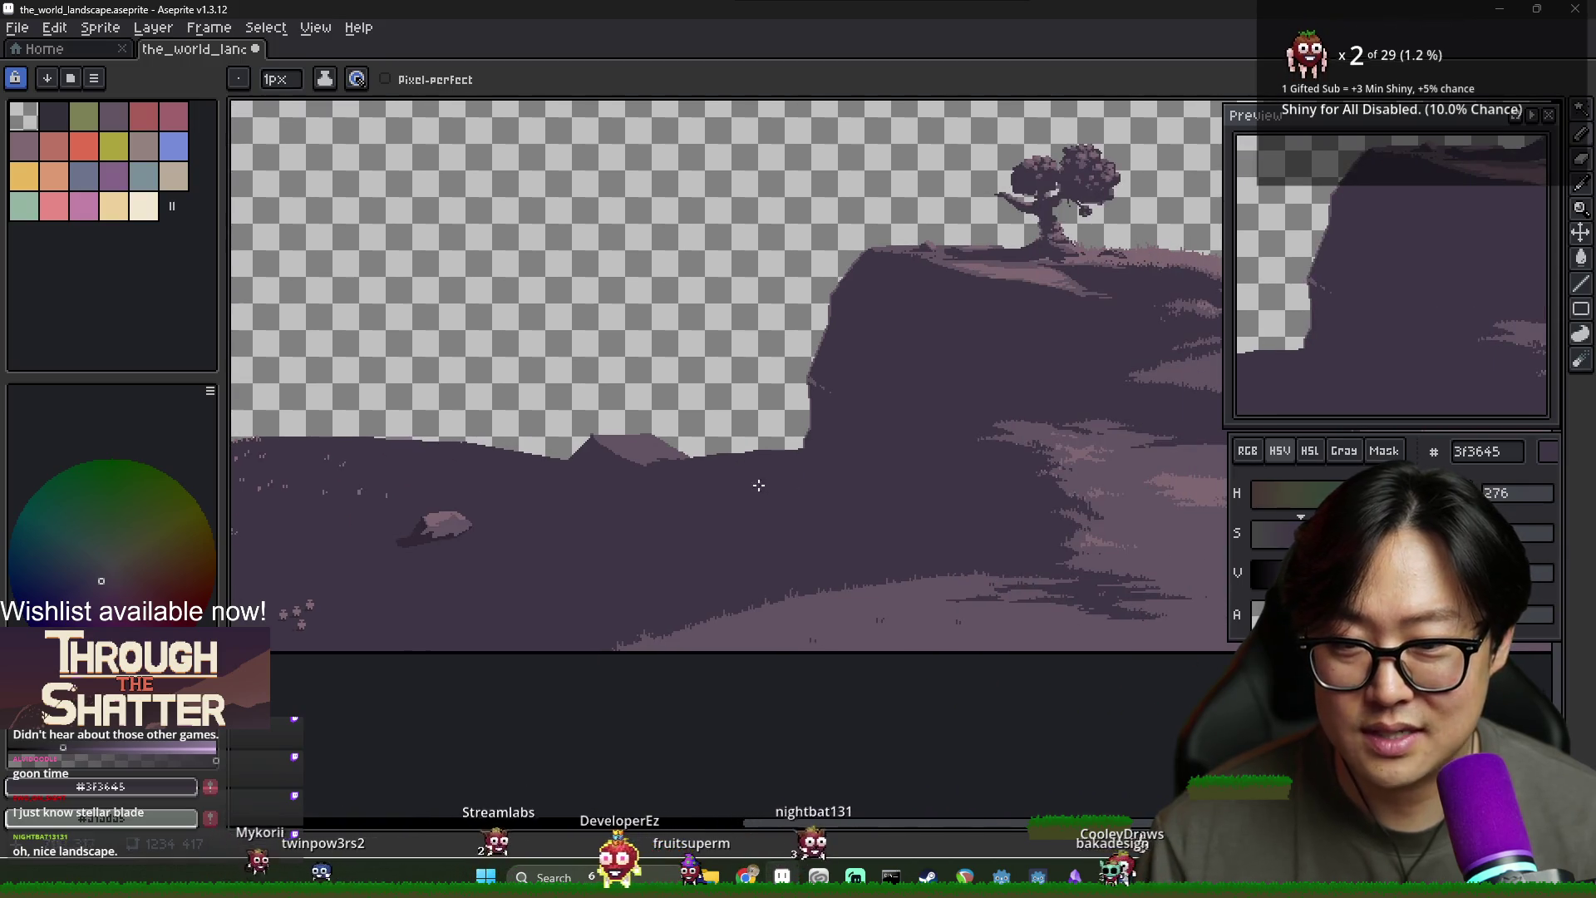
scroll(662, 466, up, 3)
drag(616, 422, 588, 397)
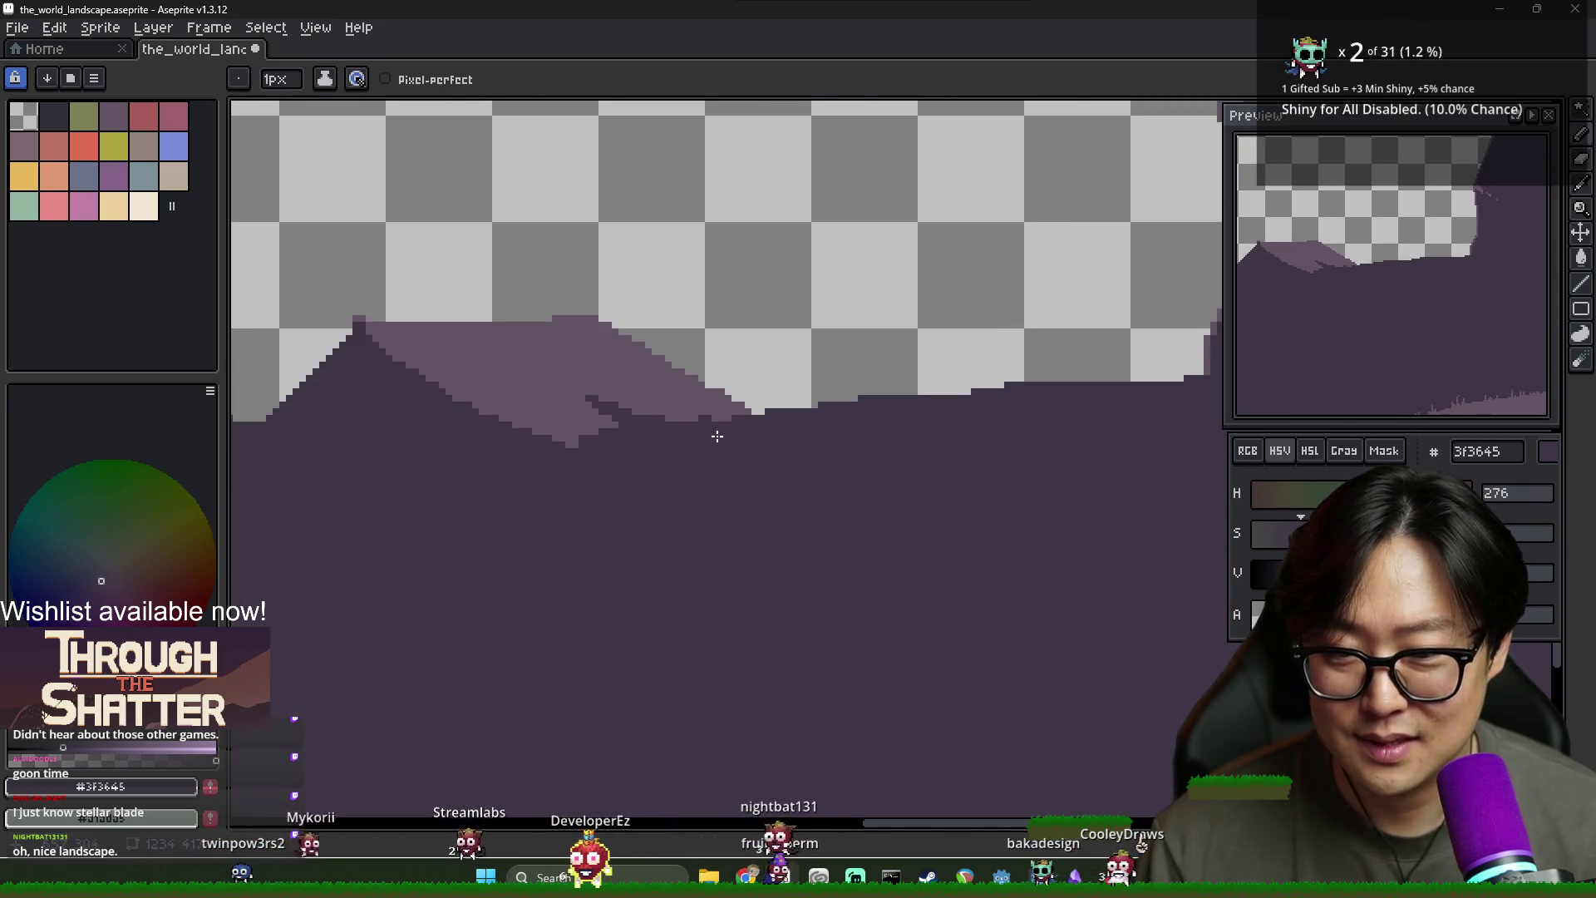
Add light 635463 pixels at the band's lower tip and dark shadow pixels on the face
scroll(665, 417, left, 2)
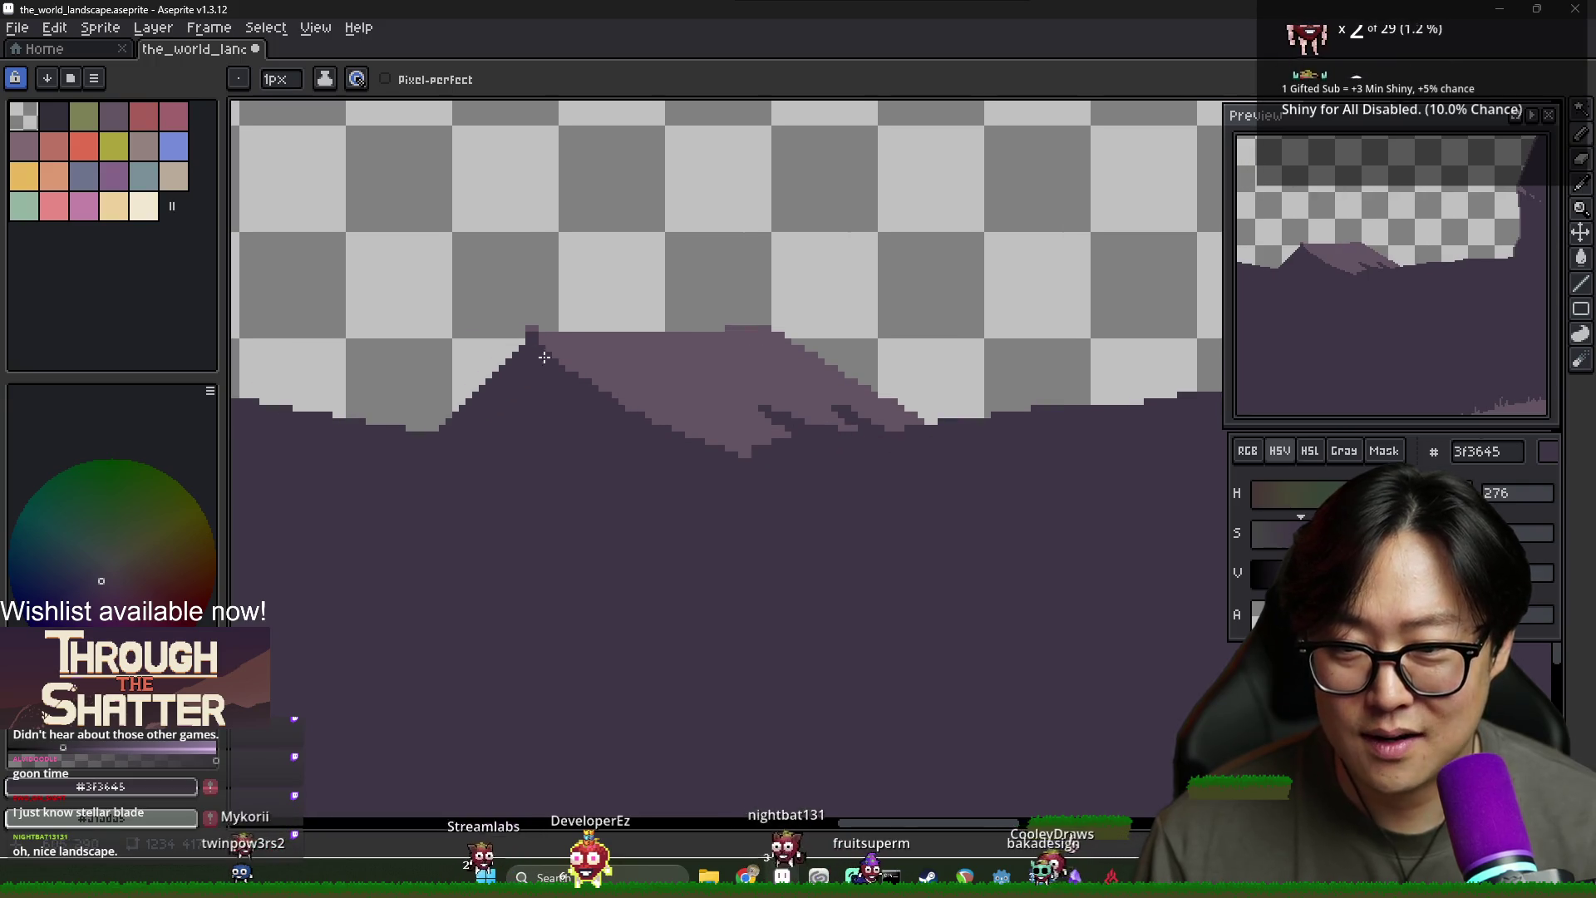
alt+click(635, 389)
drag(775, 459, 761, 446)
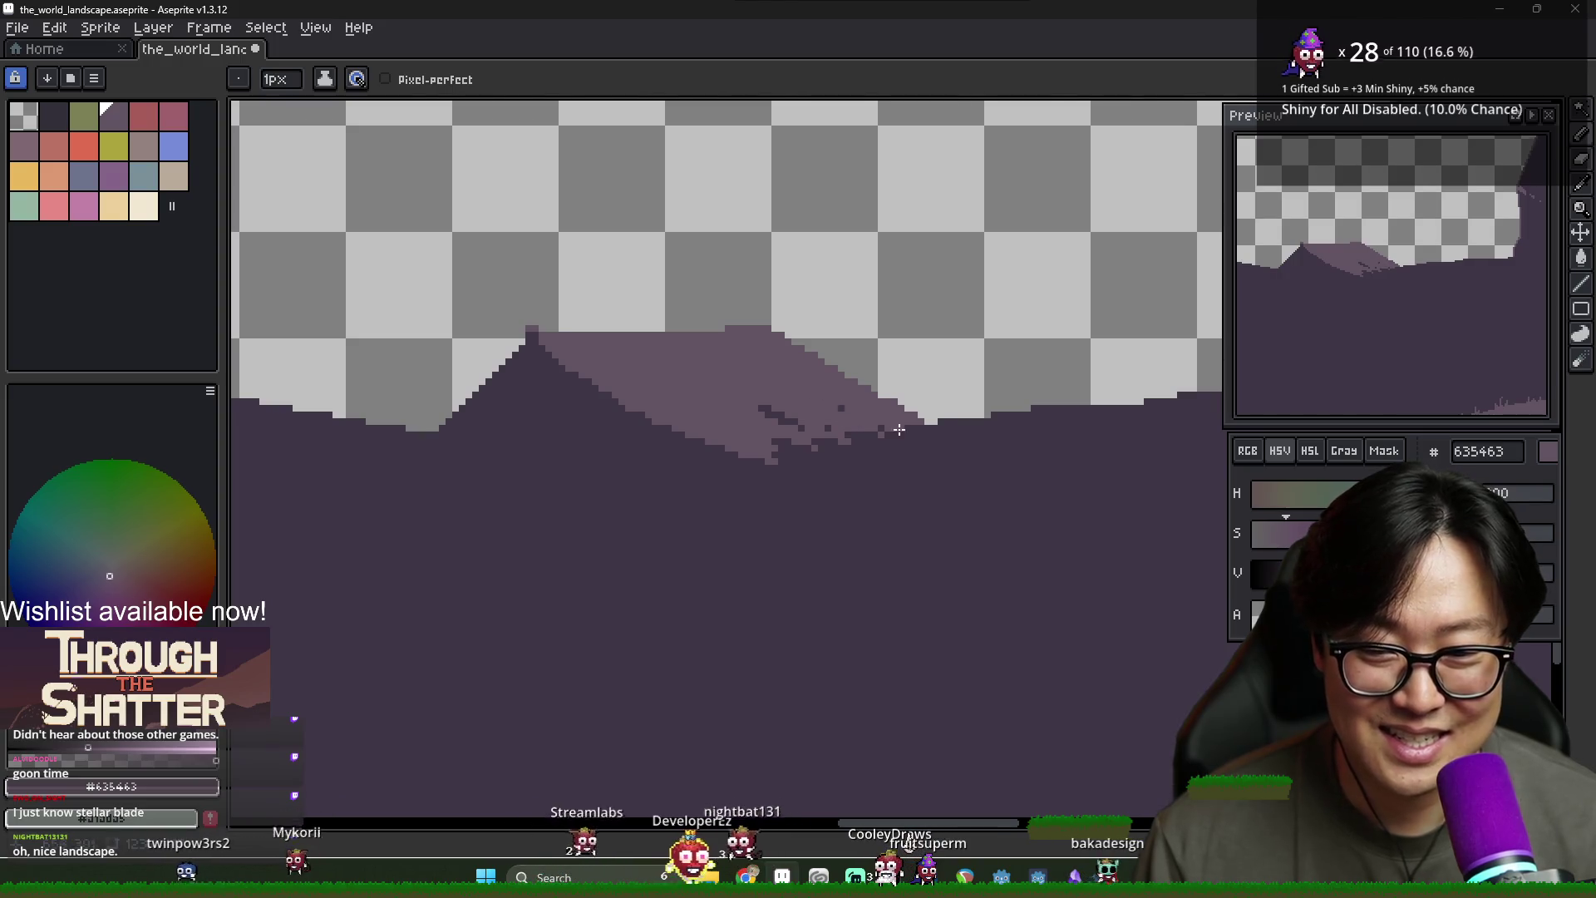
scroll(884, 426, down, 4)
scroll(960, 468, up, 3)
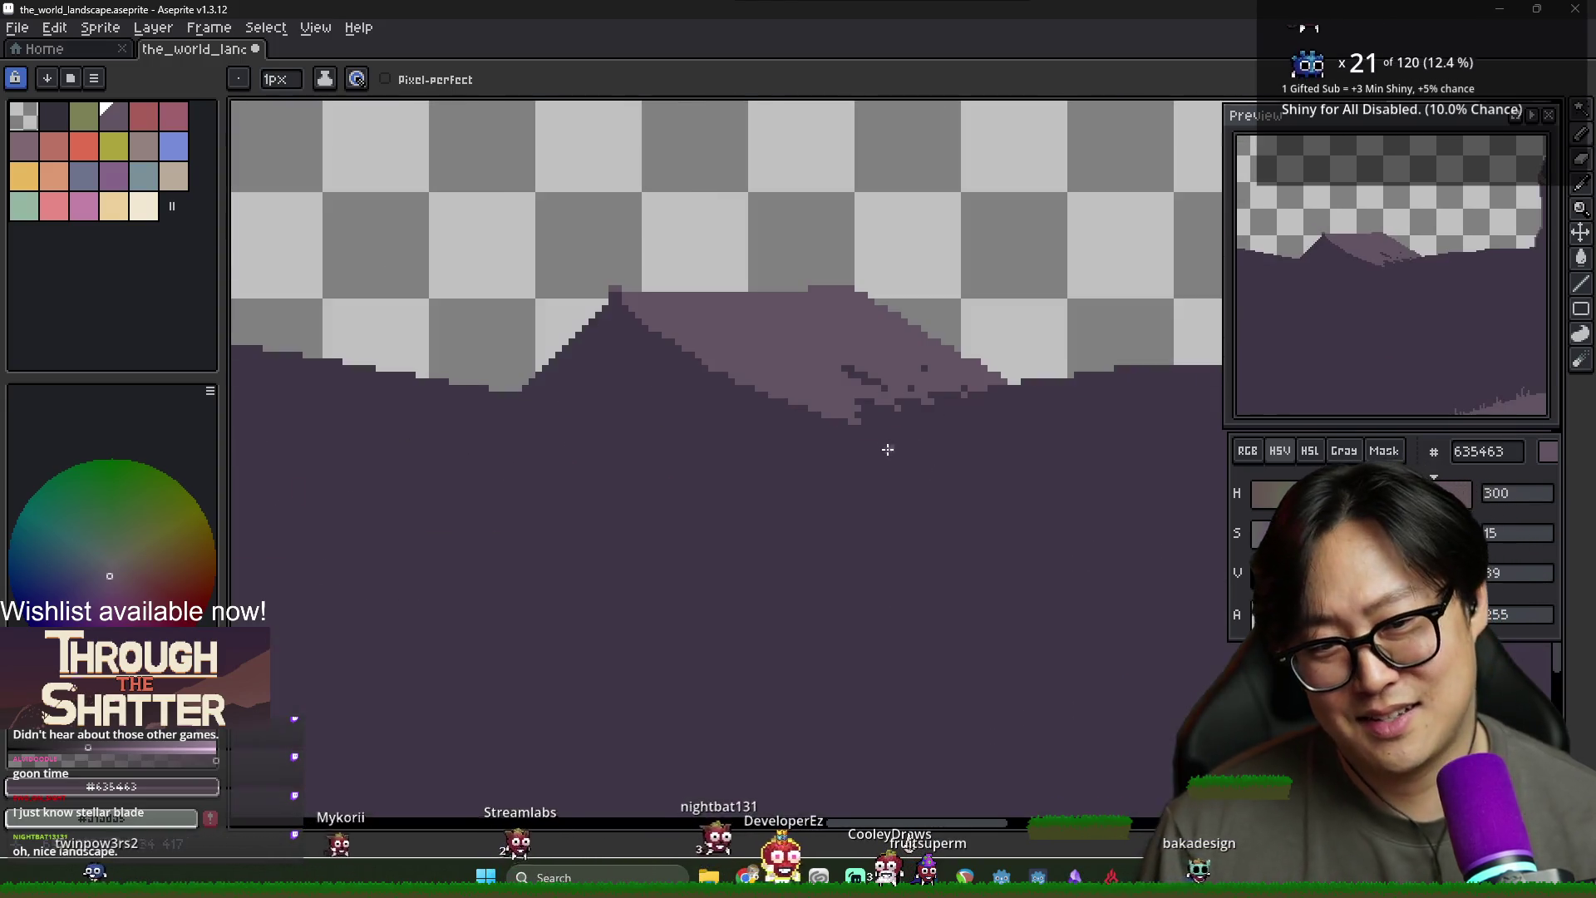
alt+click(865, 366)
drag(789, 334, 813, 349)
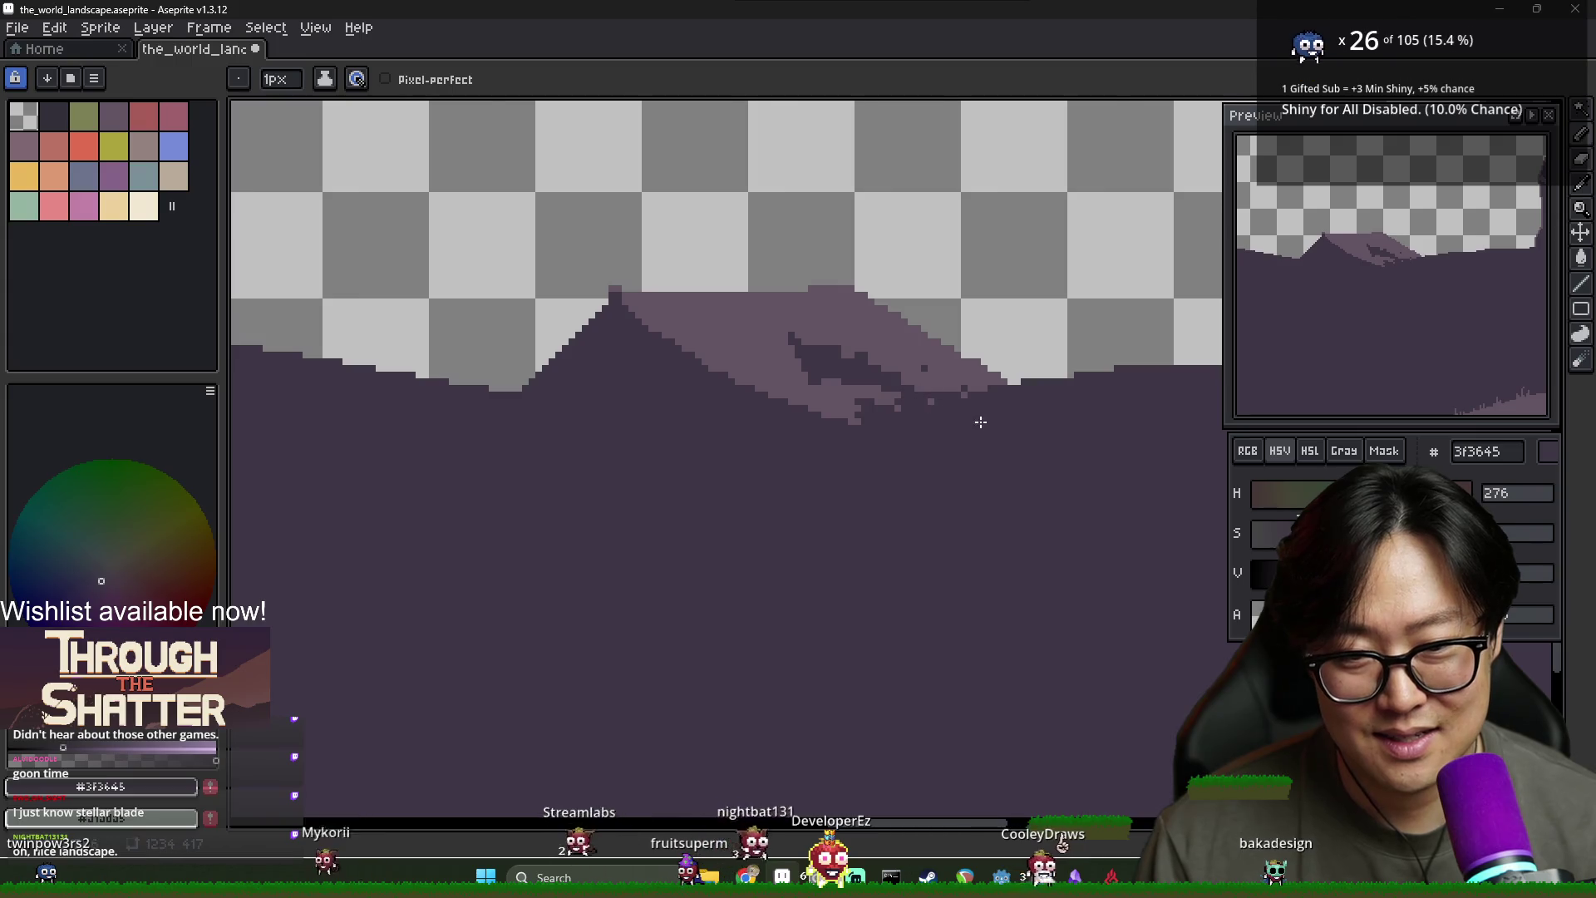
scroll(980, 422, down, 3)
scroll(948, 402, up, 3)
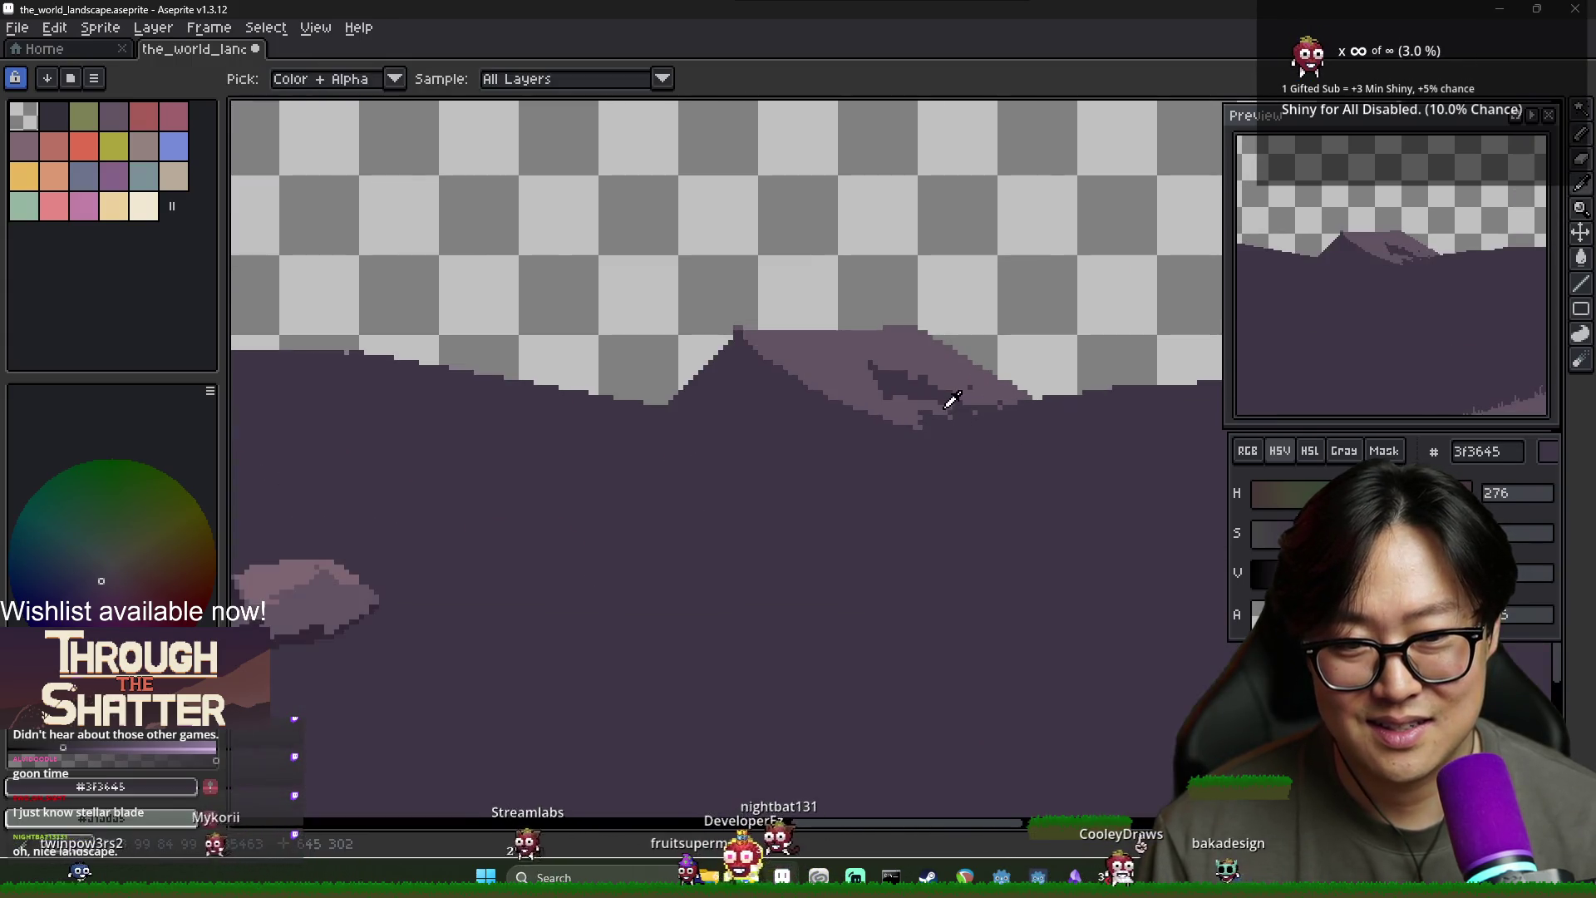
Erase scattered speckles diagonally along the distant mountain's right ridge edge
alt+click(946, 398)
scroll(1009, 437, down, 3)
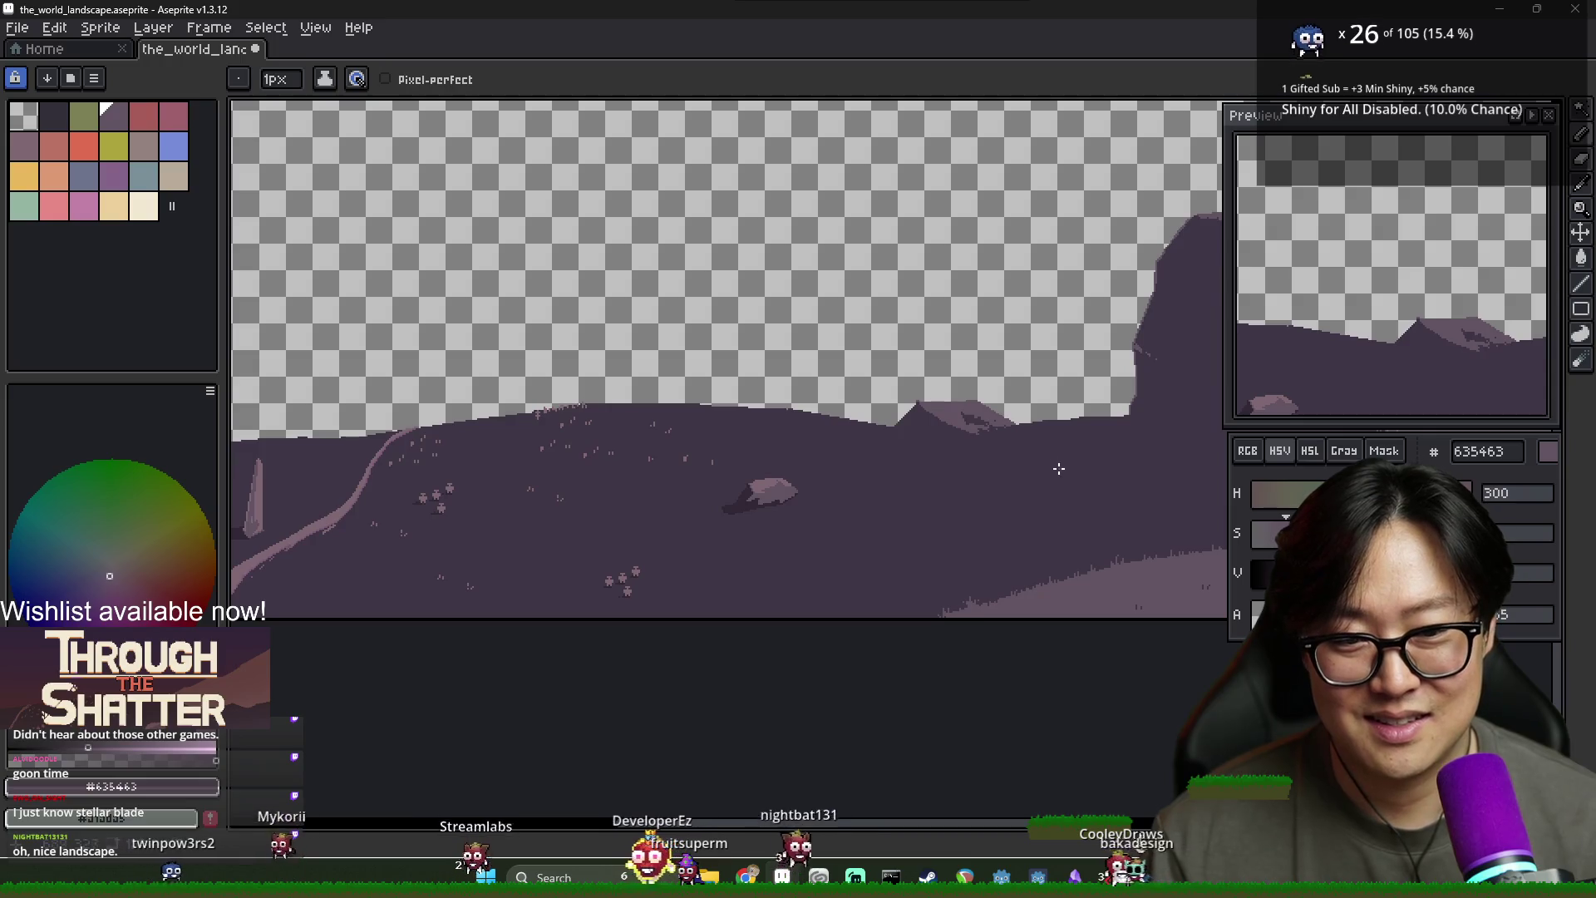
scroll(967, 423, up, 3)
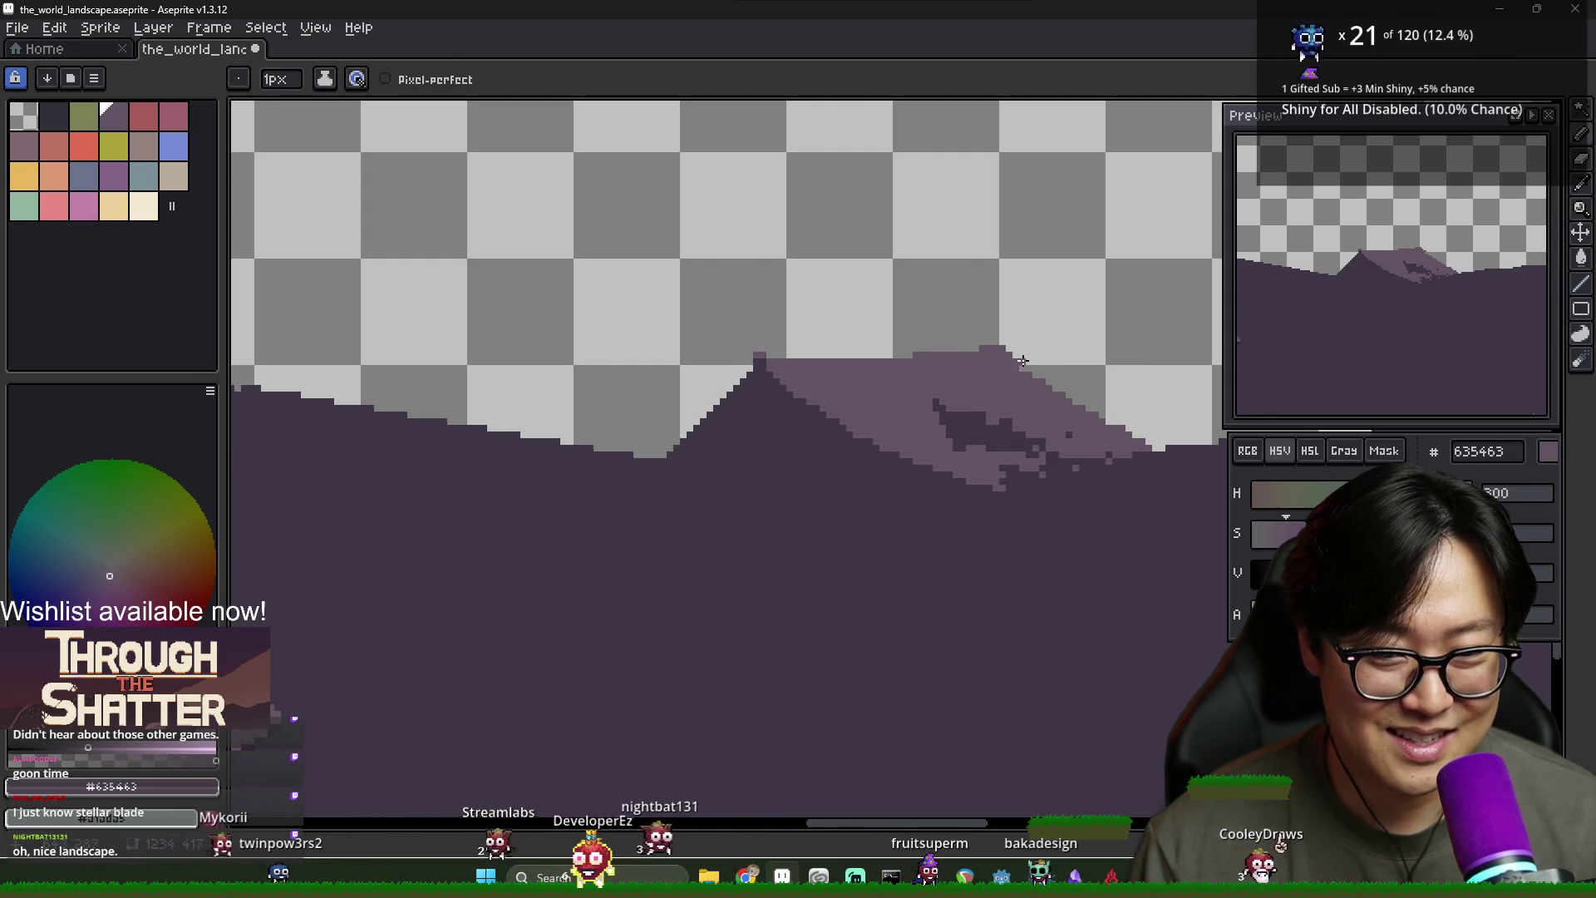
key(e)
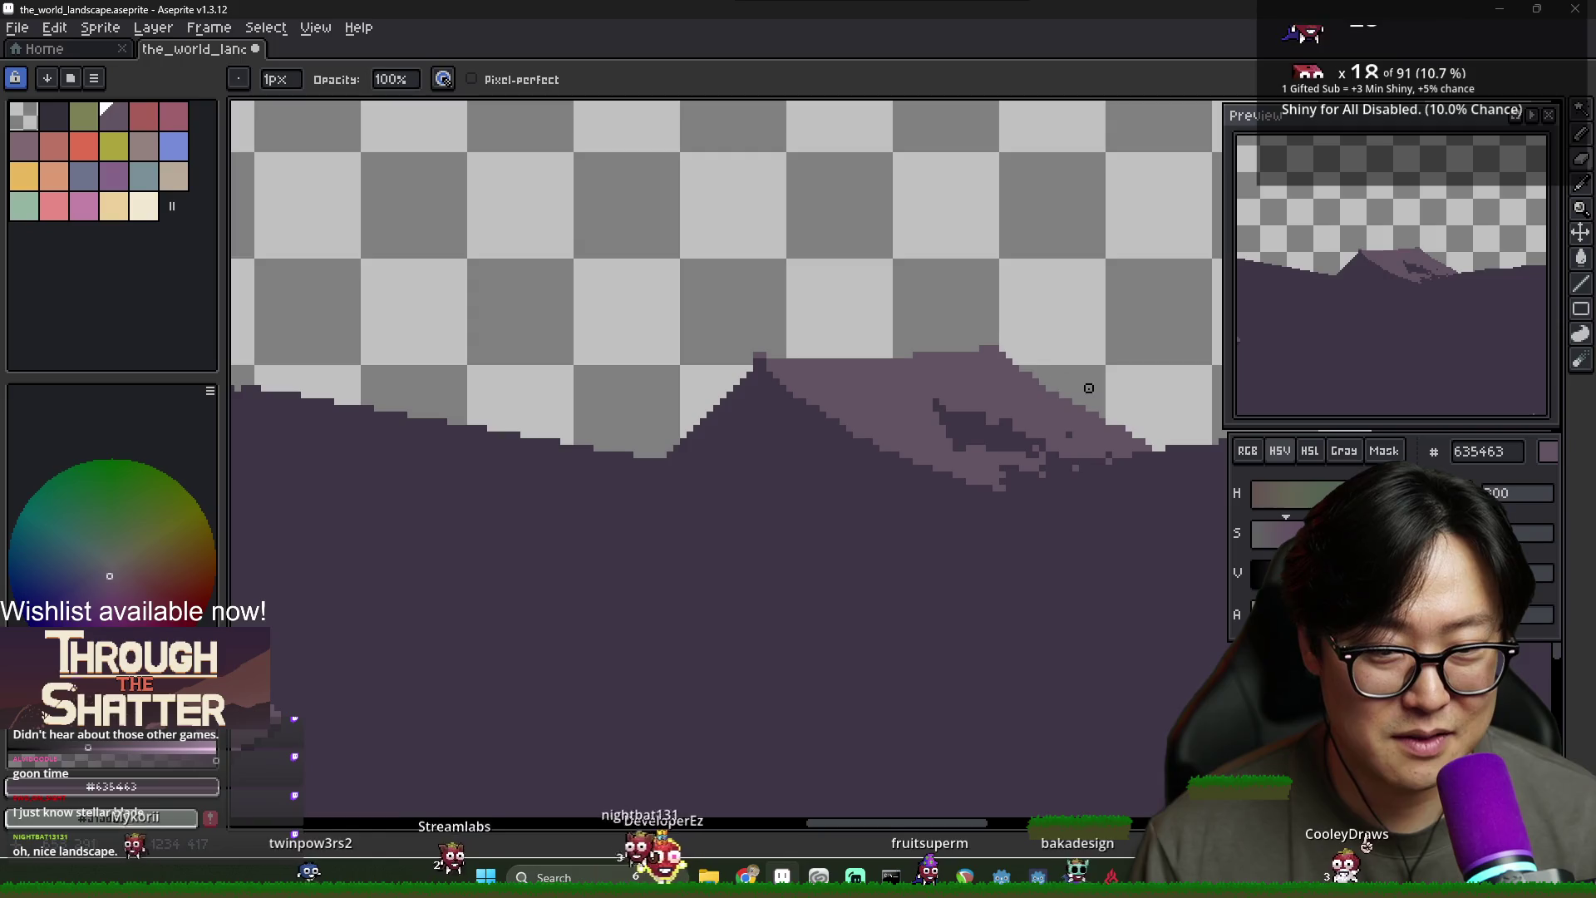
scroll(1117, 407, down, 2)
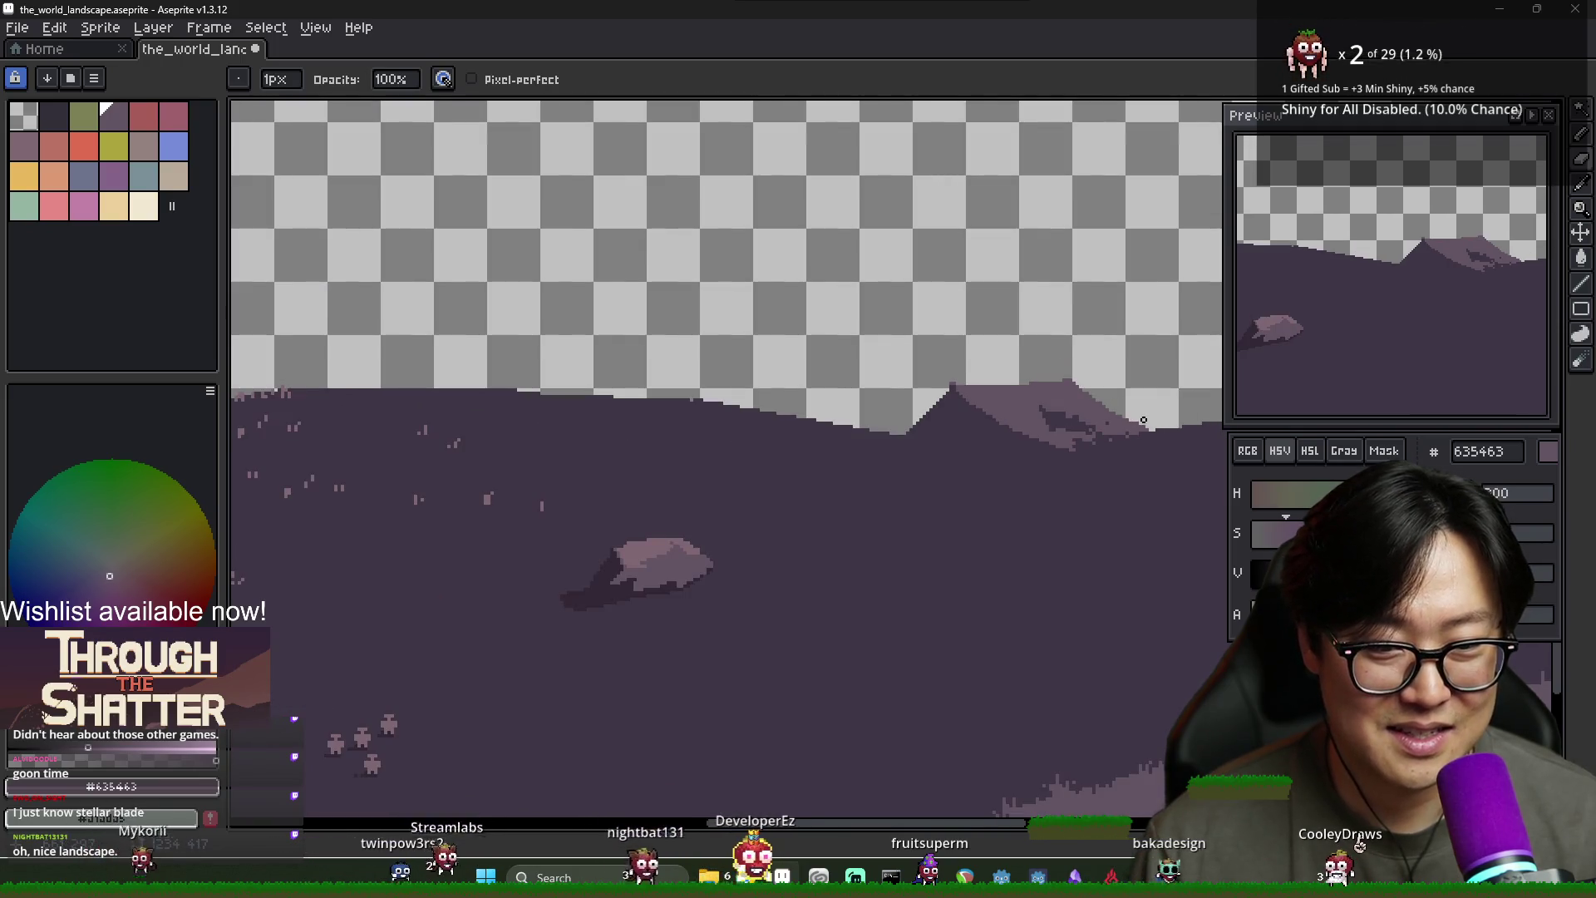
scroll(855, 413, up, 1)
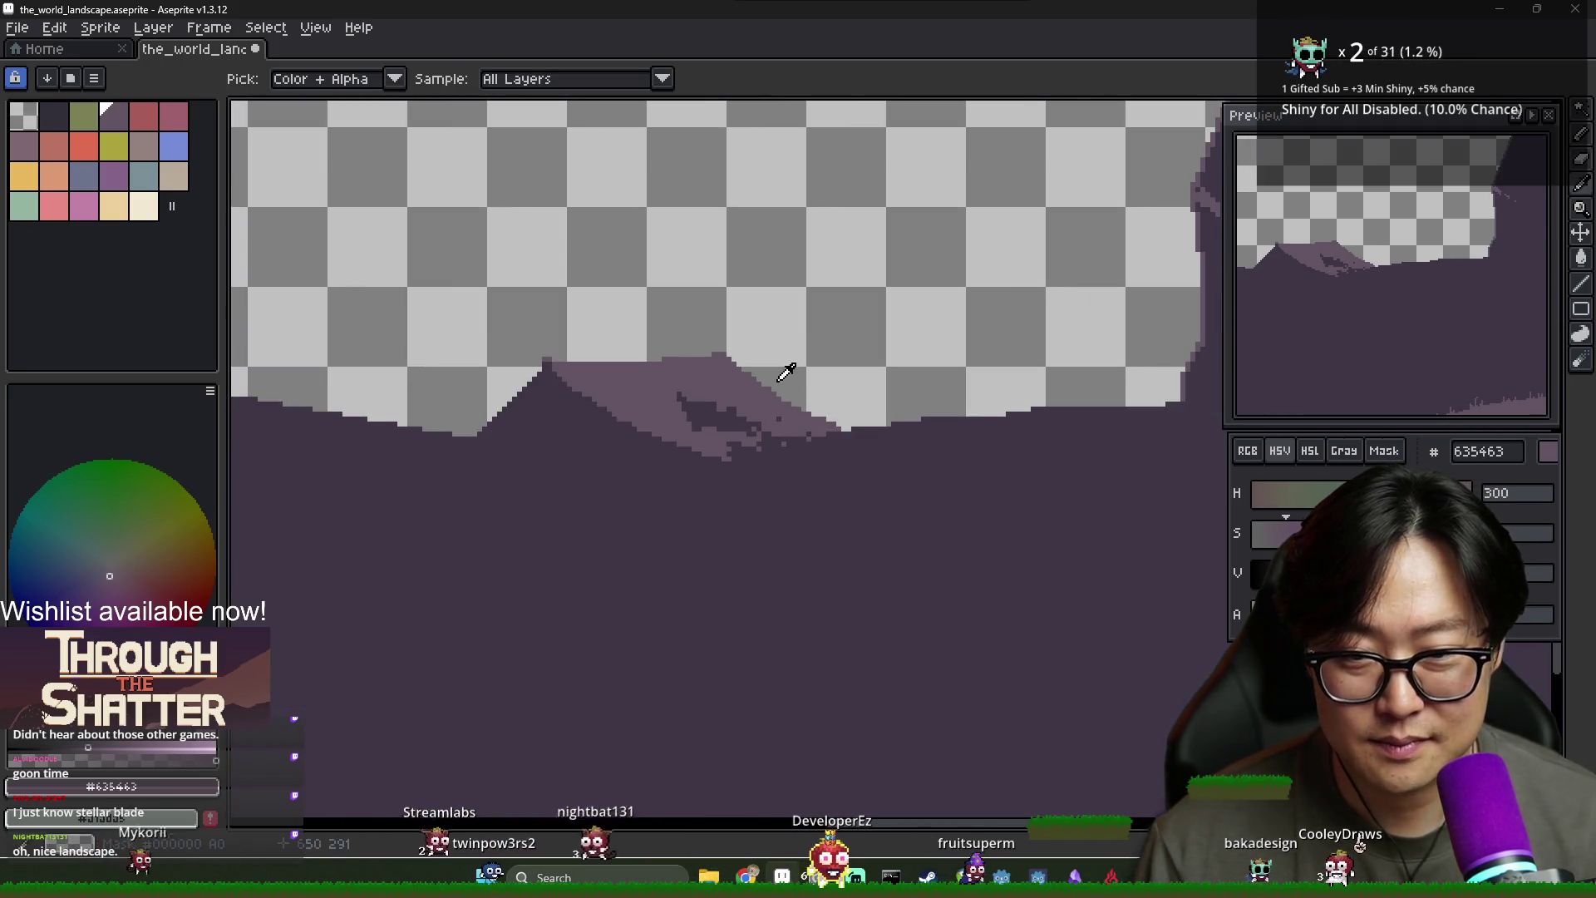
drag(743, 368, 812, 420)
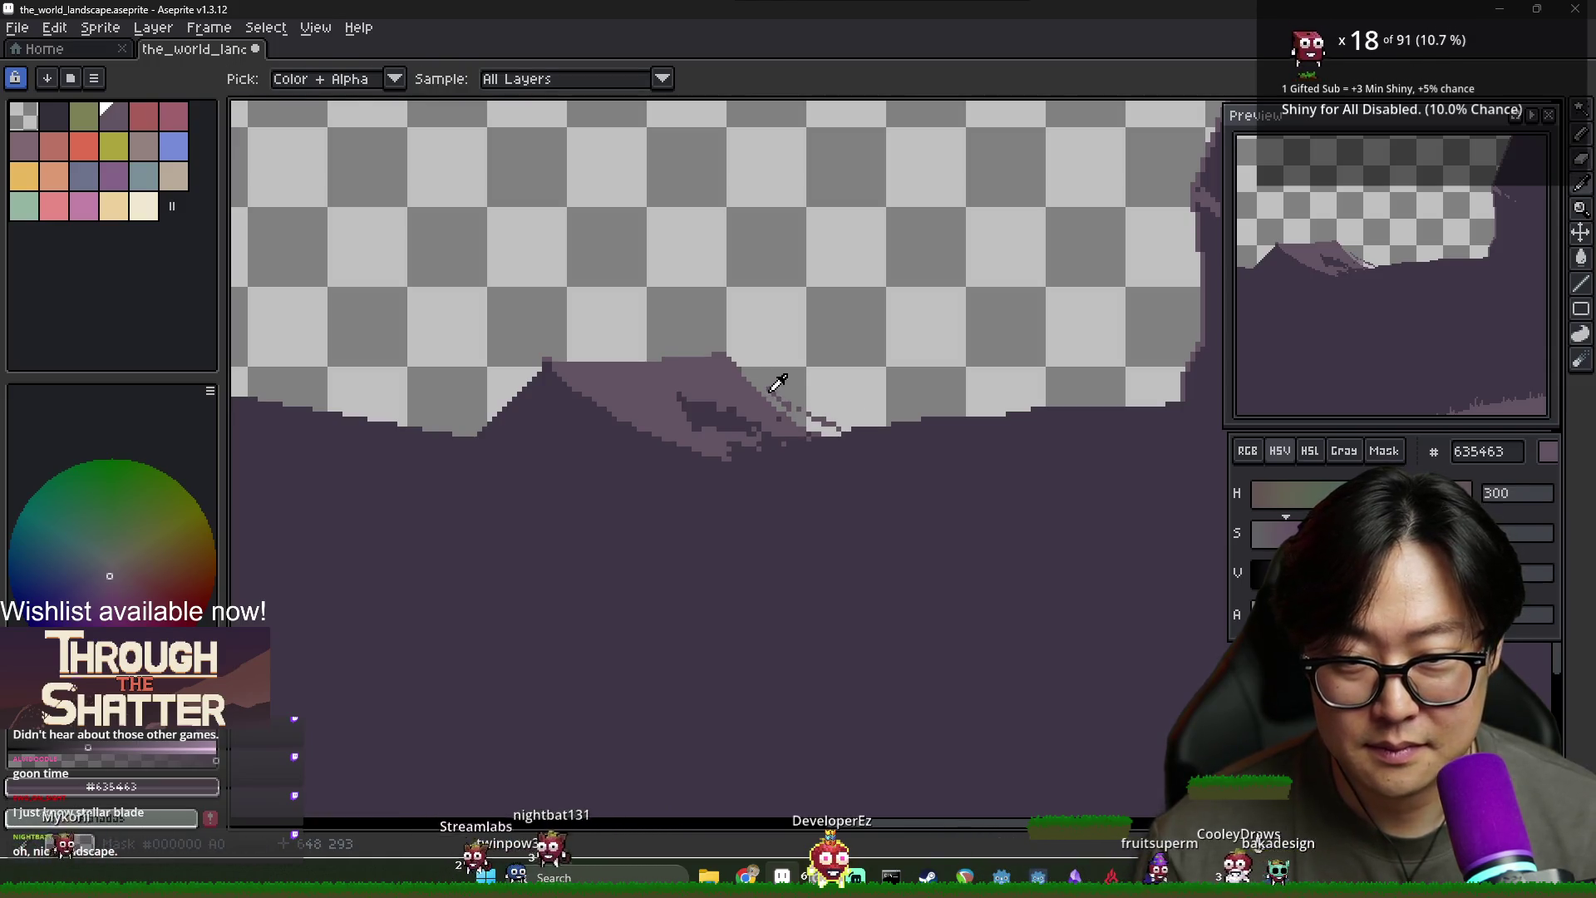
alt+click(778, 384)
alt+click(773, 392)
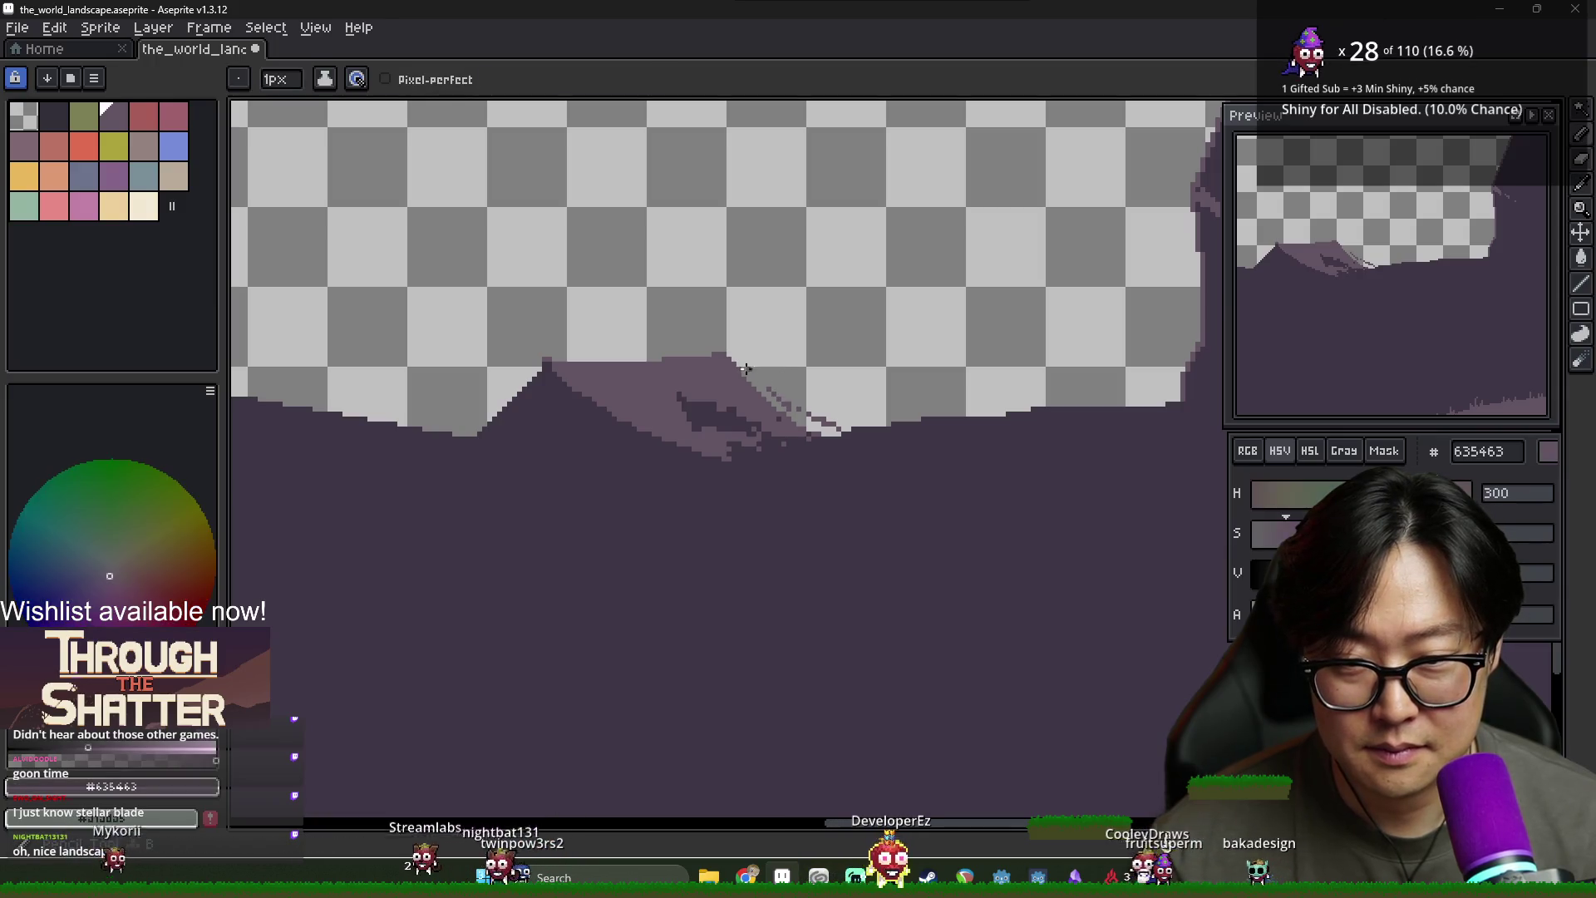
Erase a second diagonal strip along the ridge edge, then resample the dark ground colour
drag(738, 364, 839, 445)
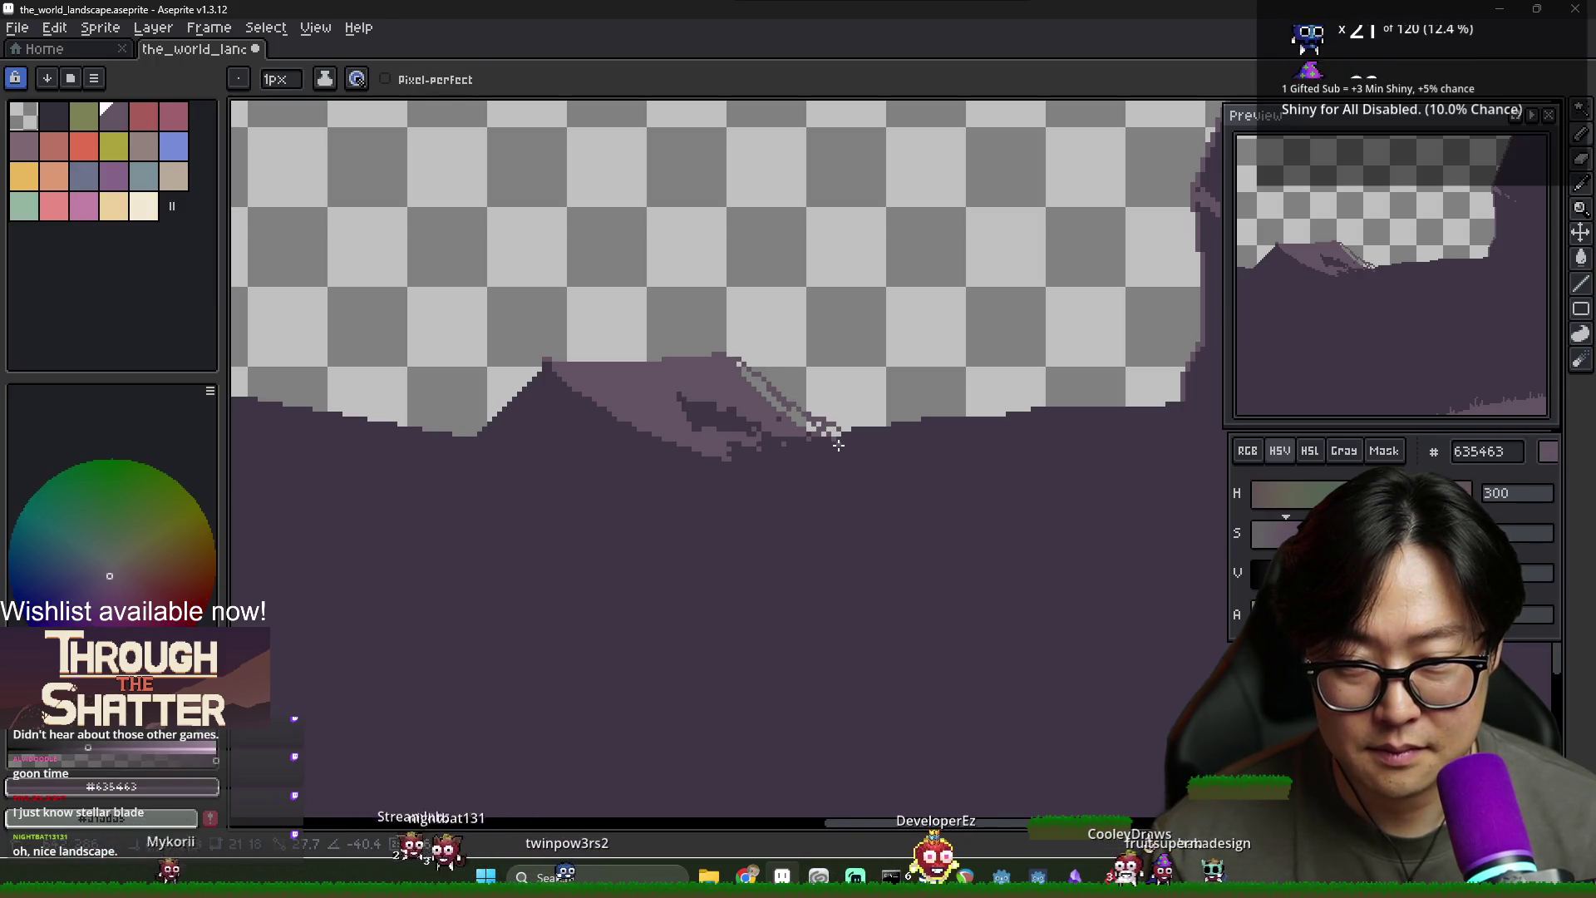
alt+click(802, 418)
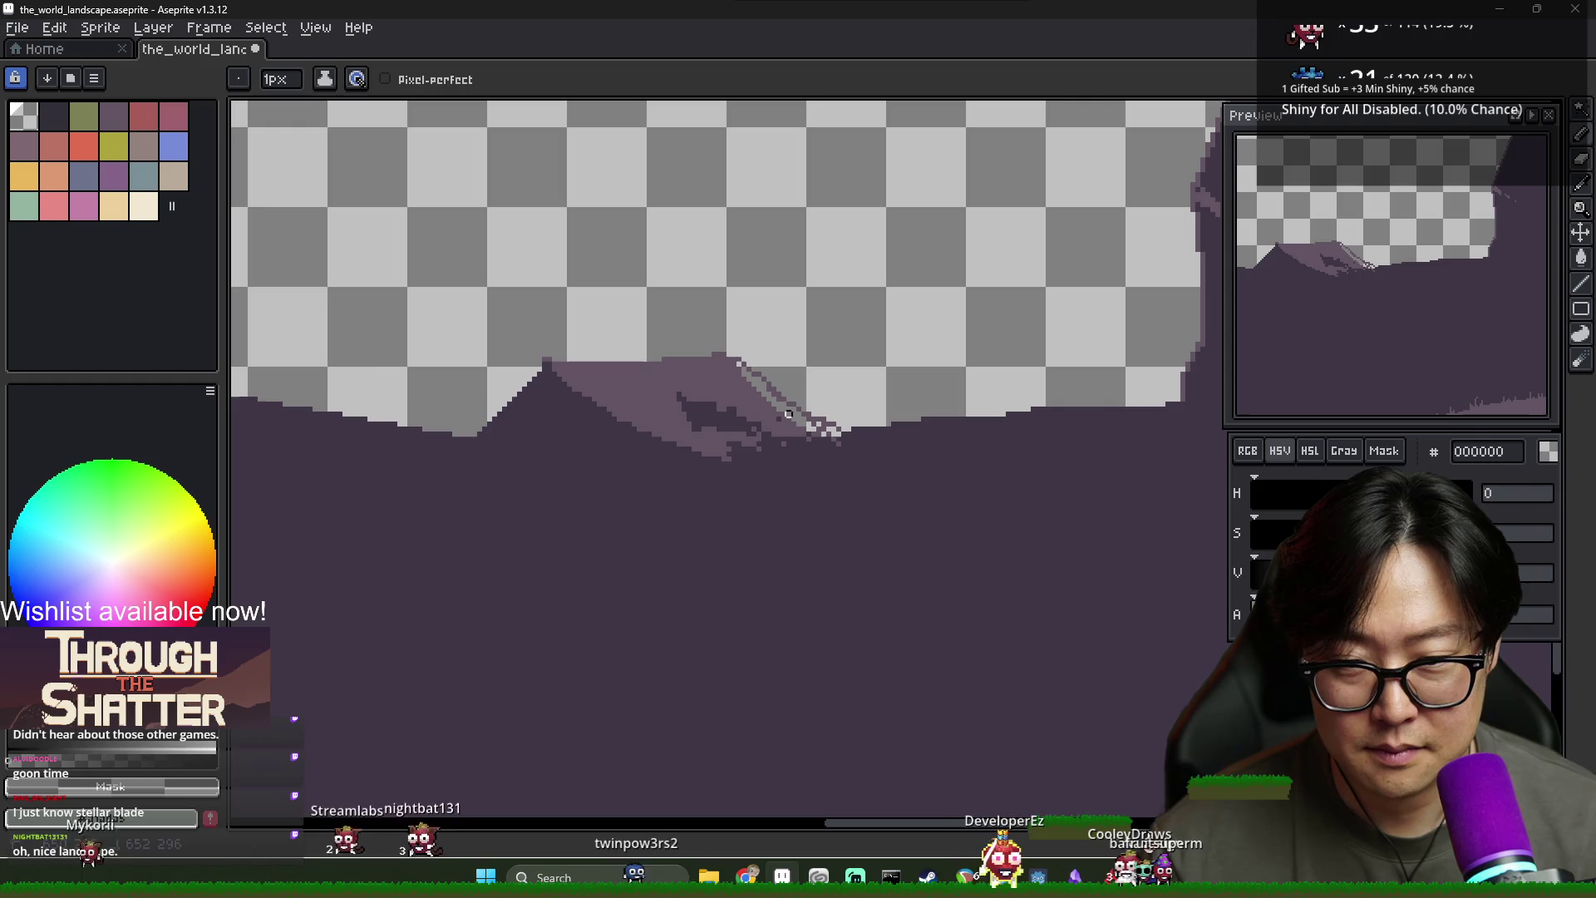
alt+click(841, 438)
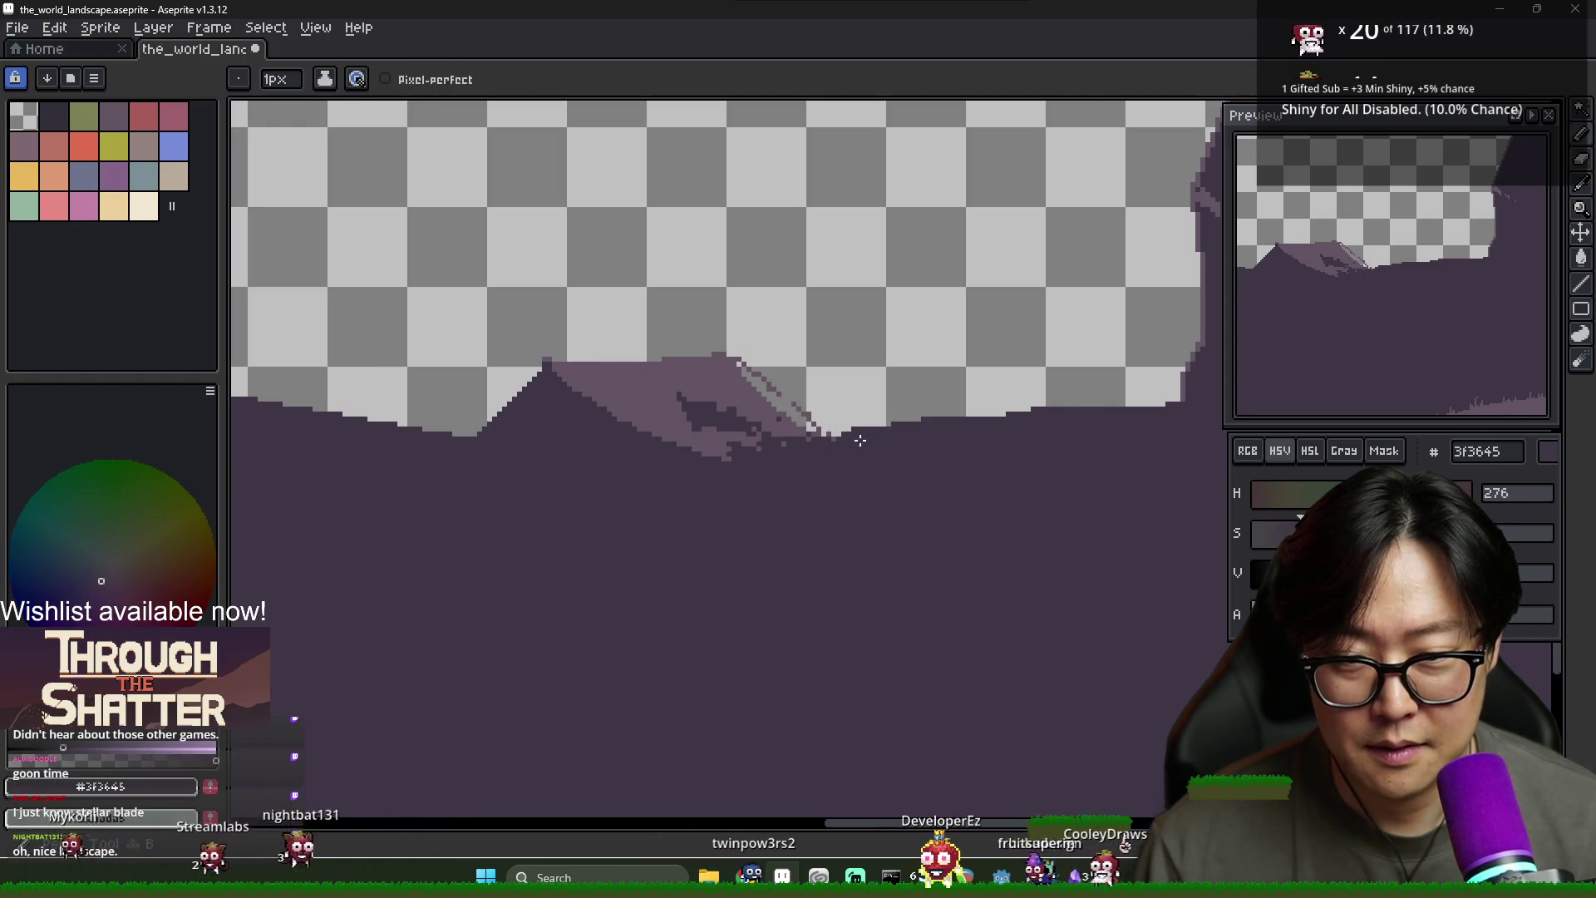
scroll(971, 443, down, 3)
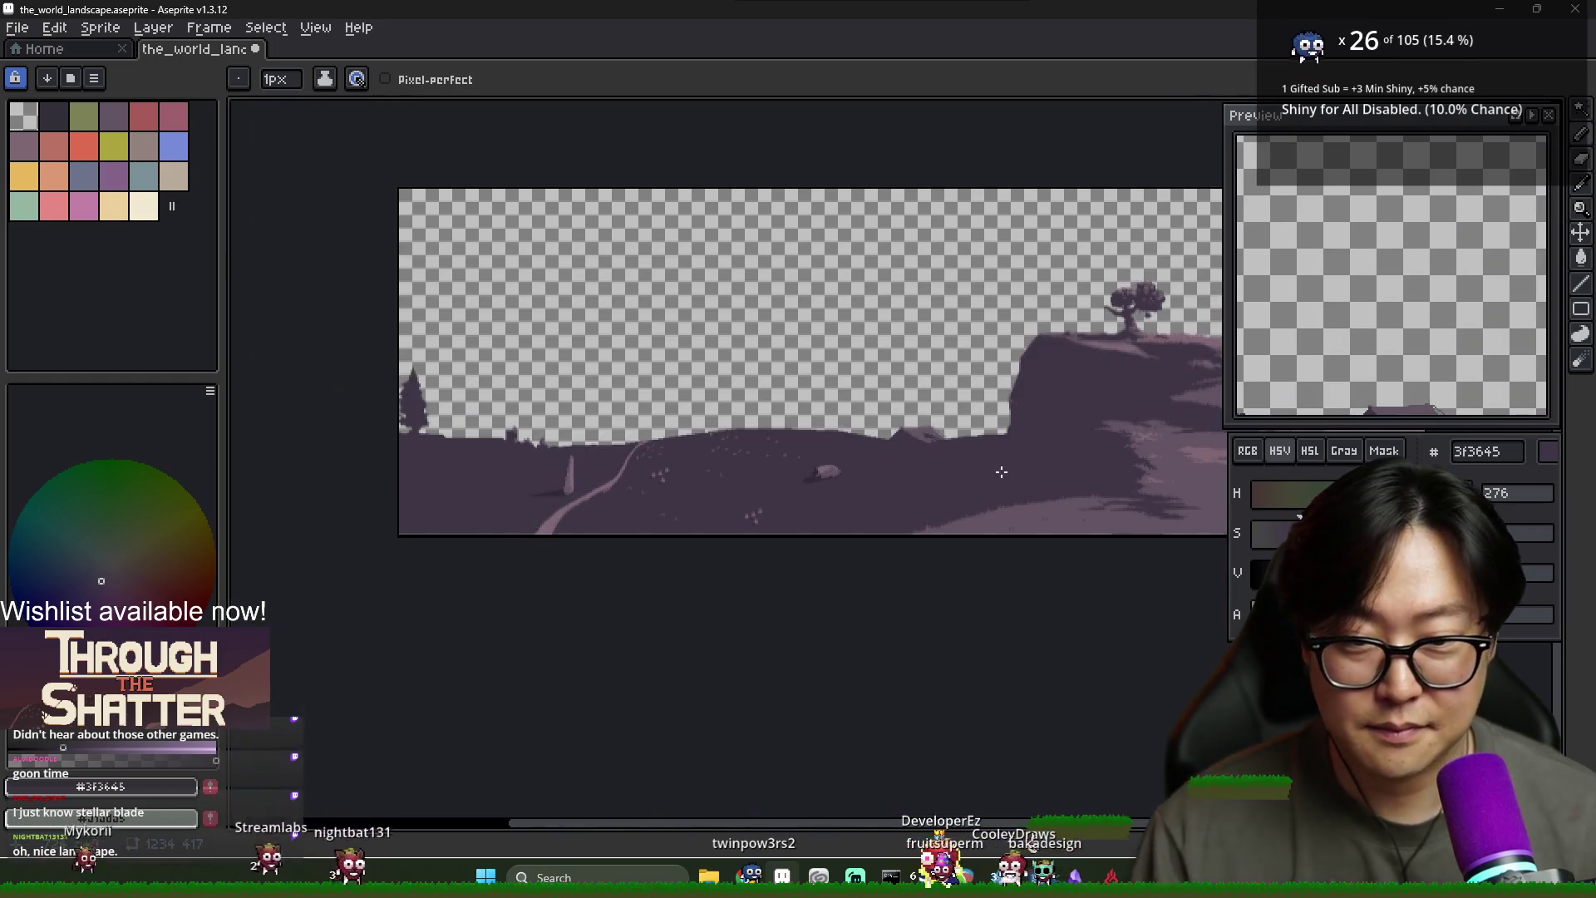
Resample the light ridge and dark ground colours from the mountain area
scroll(969, 457, up, 4)
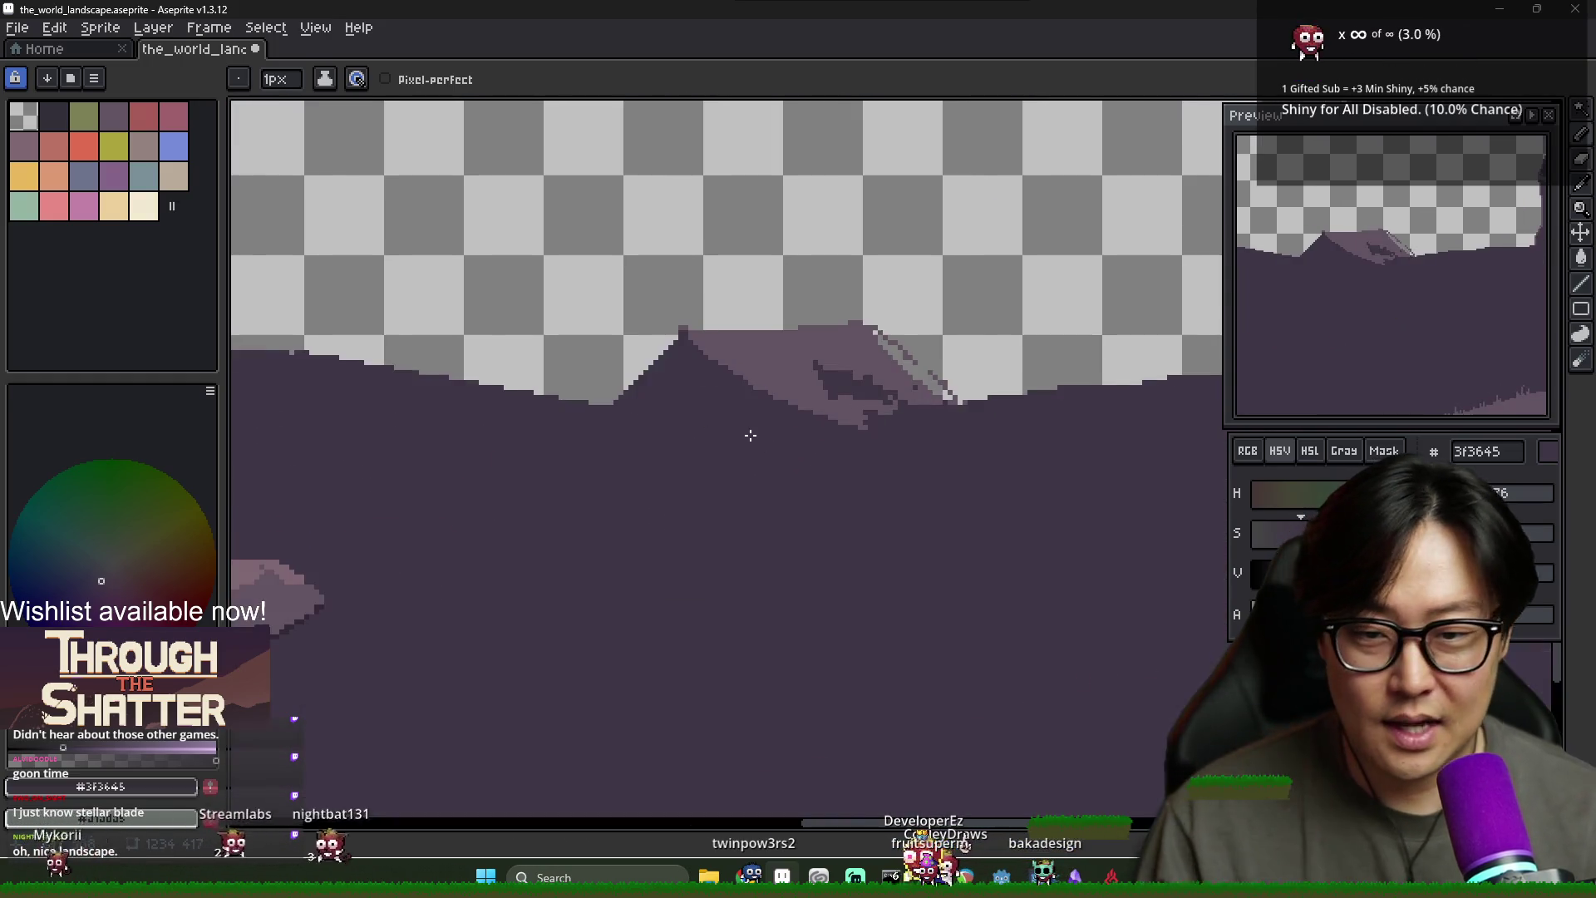
alt+click(761, 402)
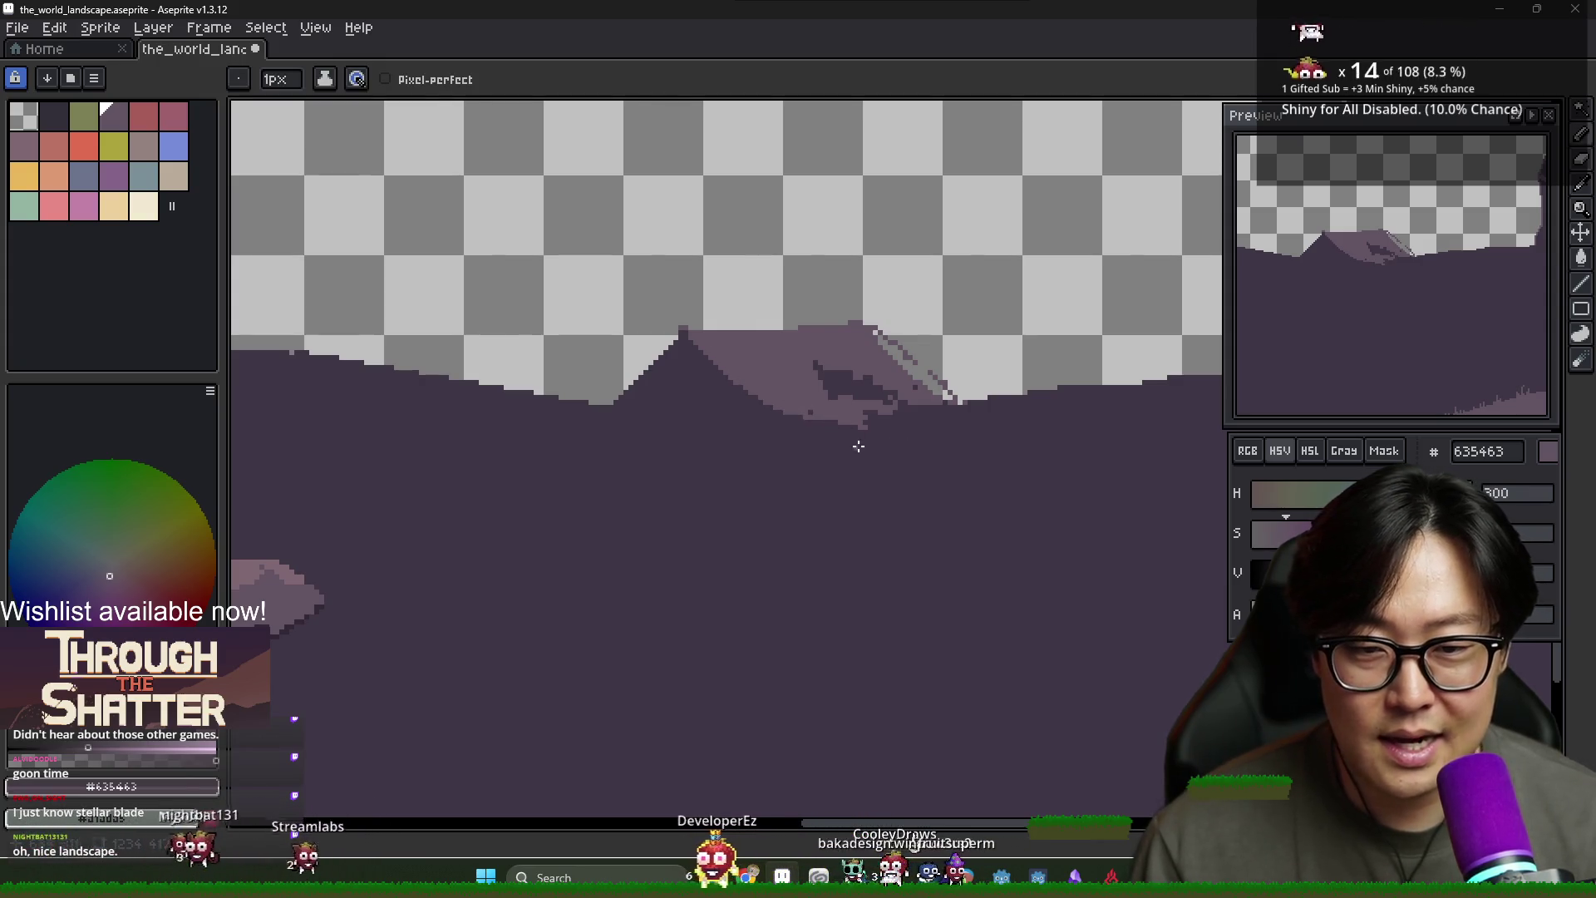
alt+click(824, 430)
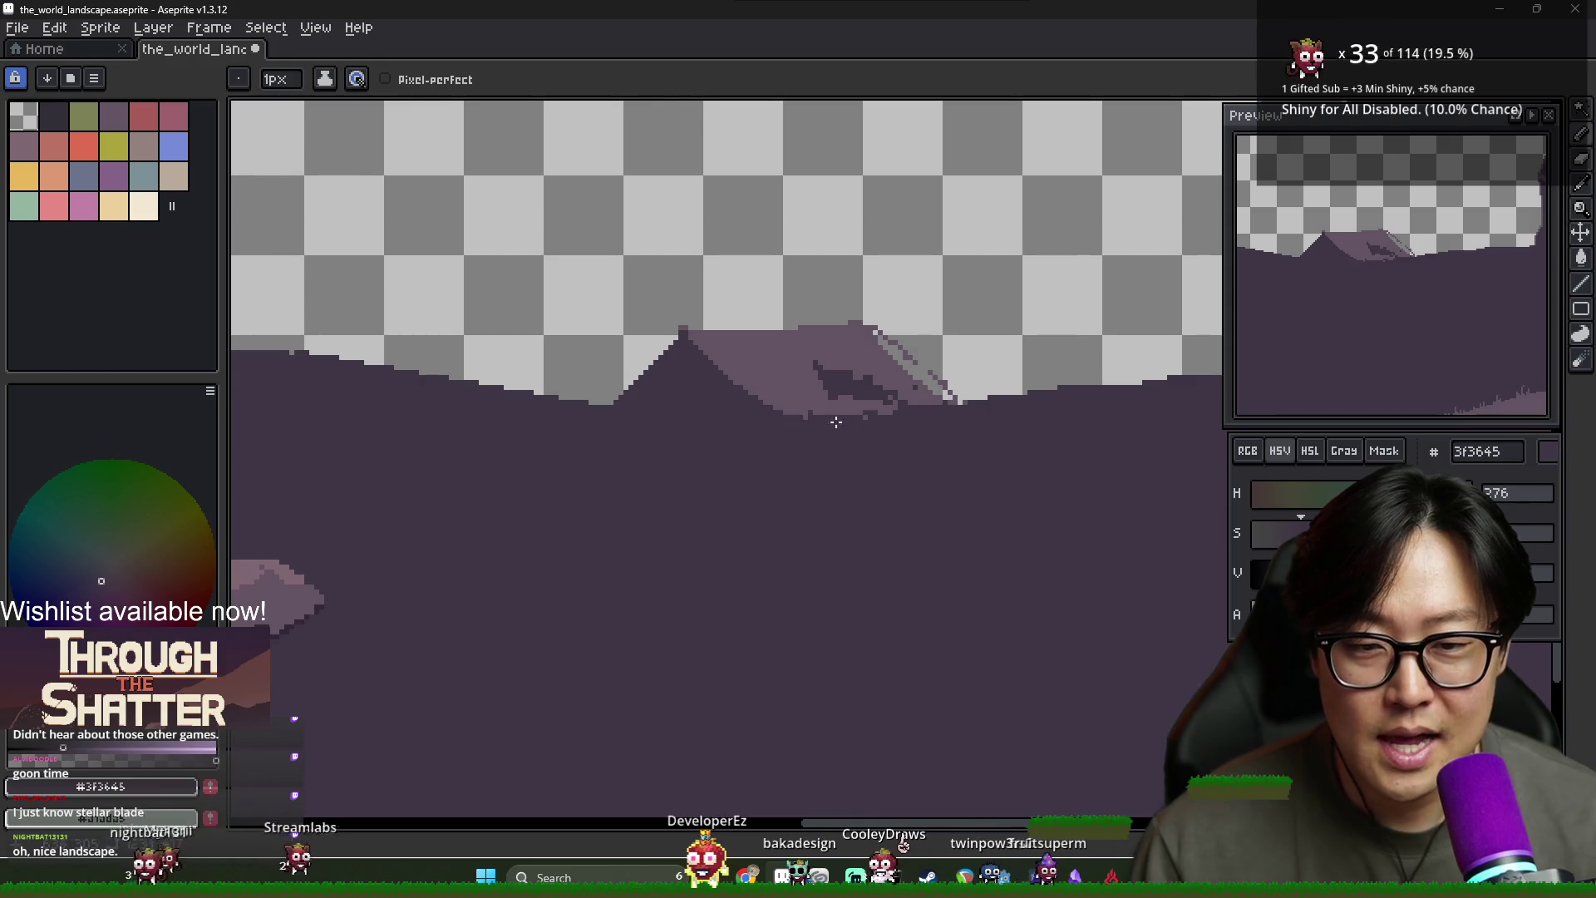
alt+click(814, 411)
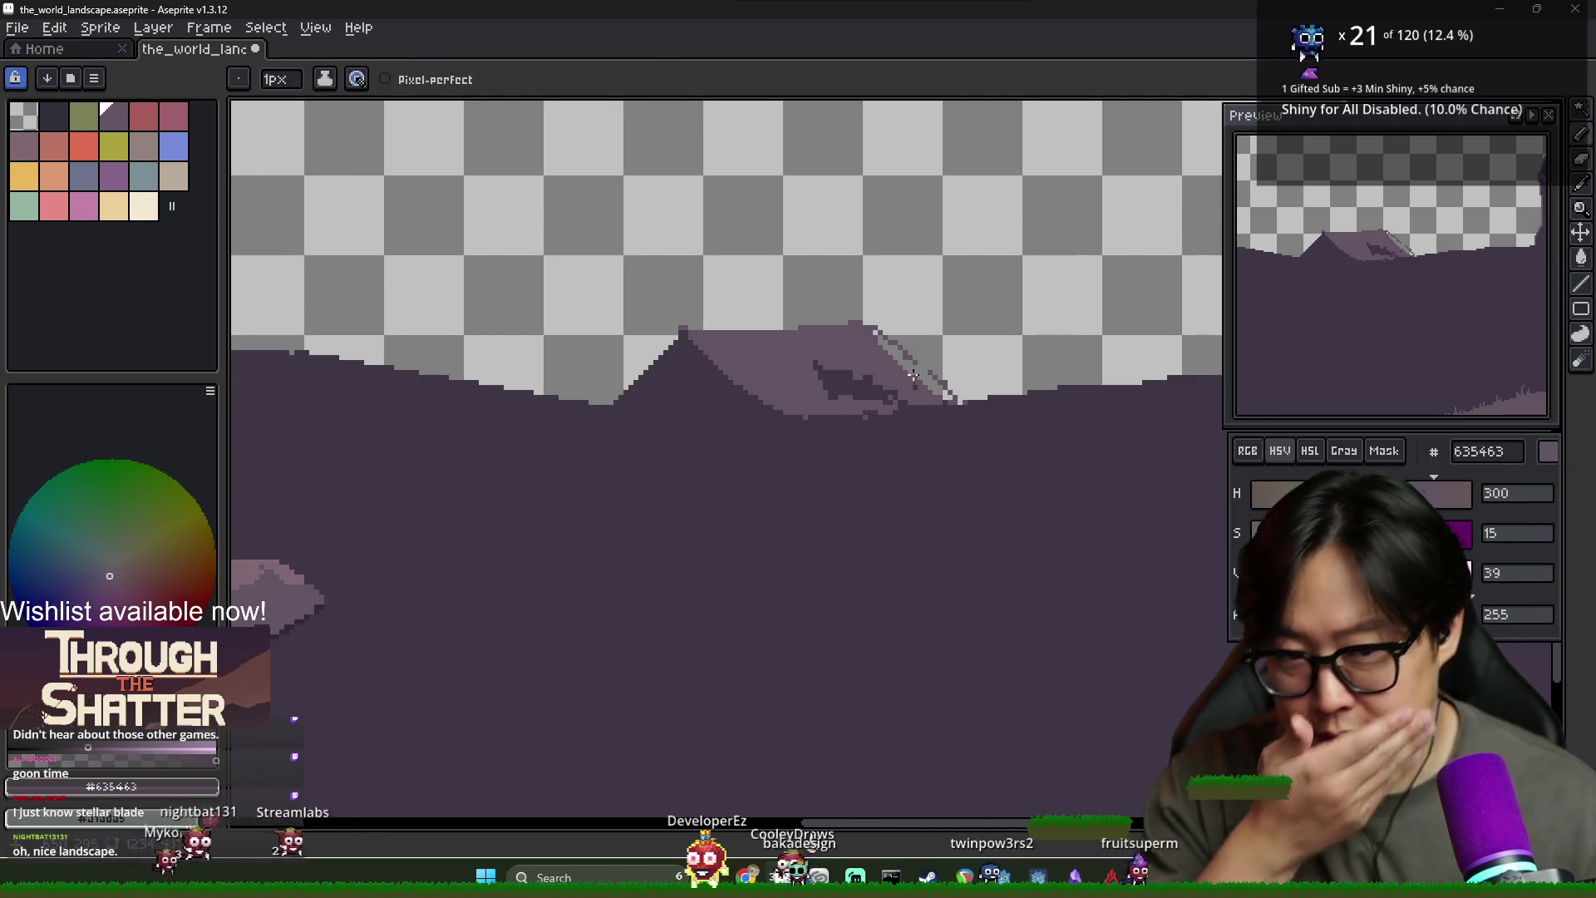
Switch between Eraser, Pencil and Eyedropper, ending on the dark ground colour with the mountain in view
key(e)
key(b)
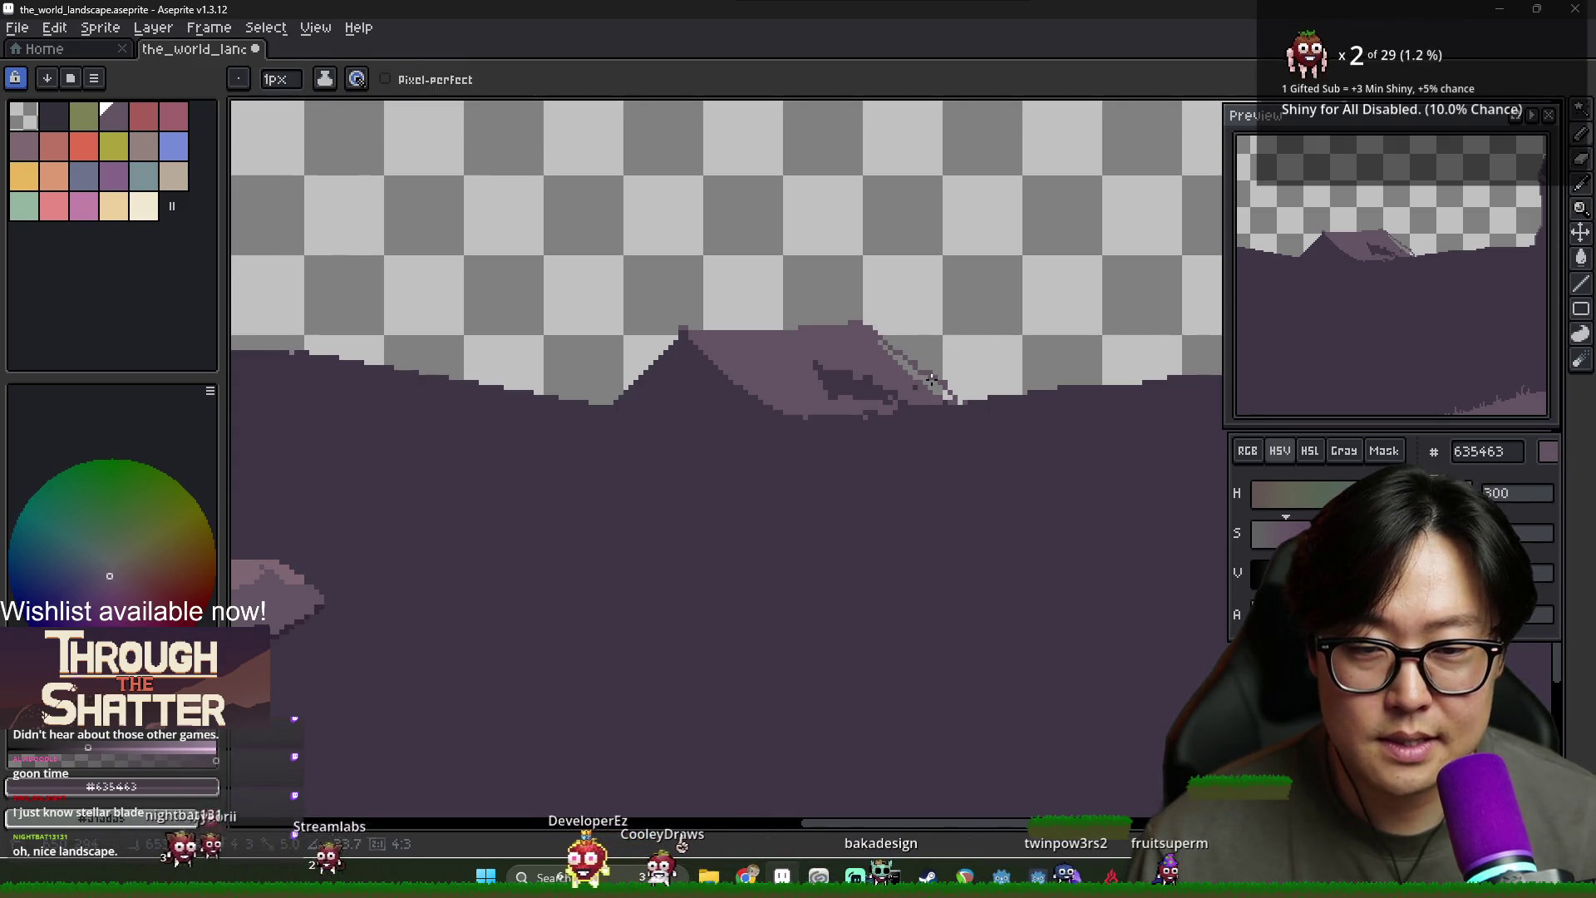
key(e)
key(i)
key(b)
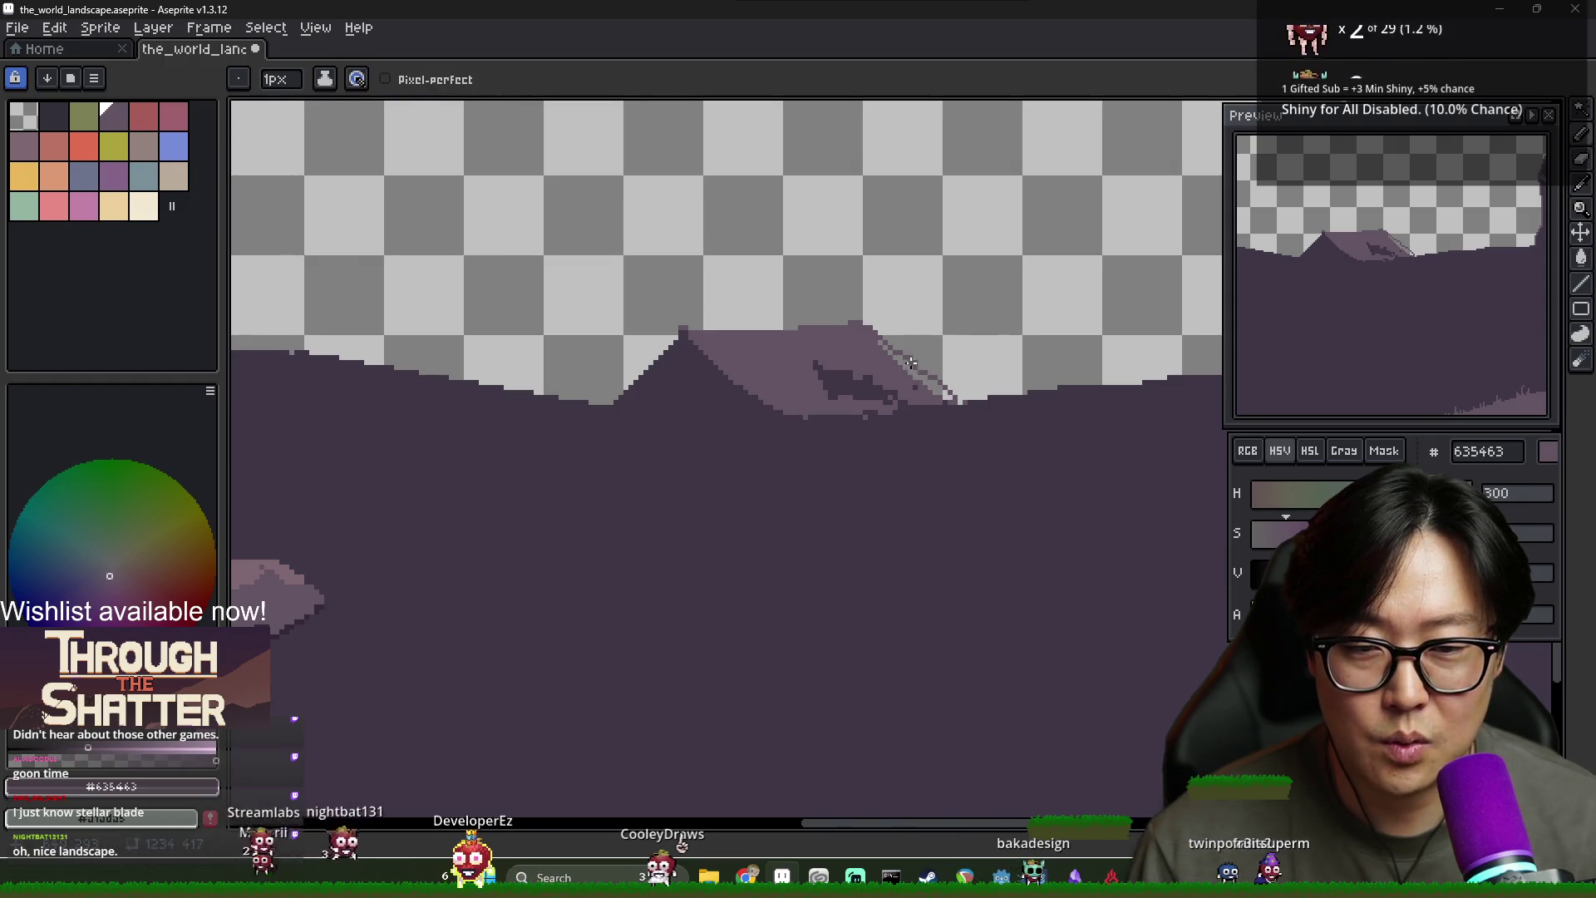
key(e)
scroll(1014, 396, down, 3)
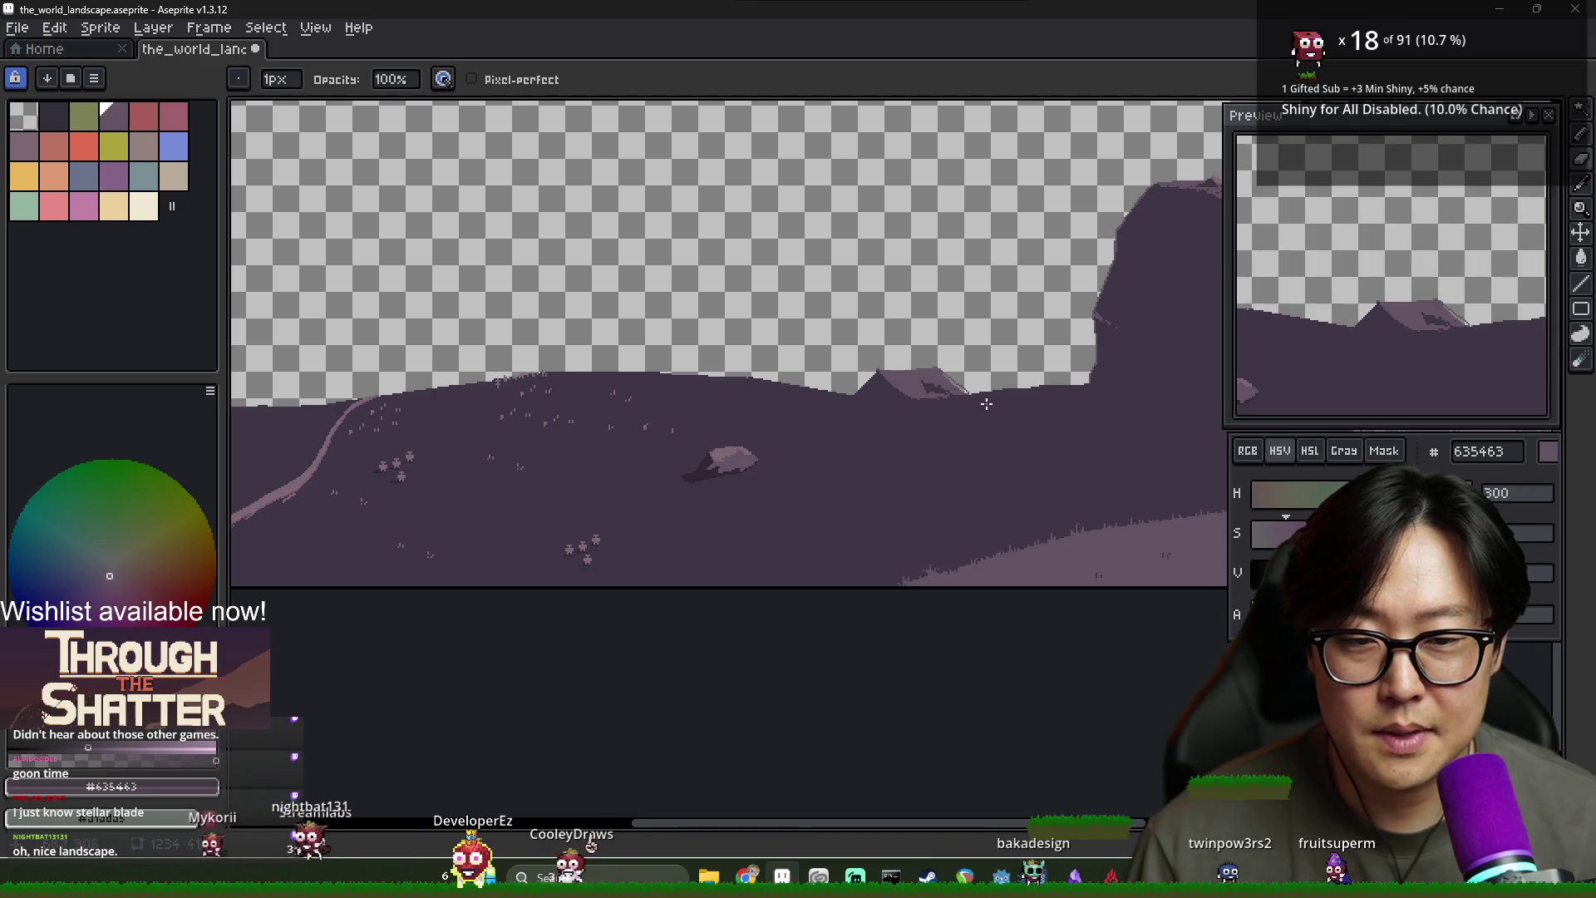
scroll(986, 403, up, 3)
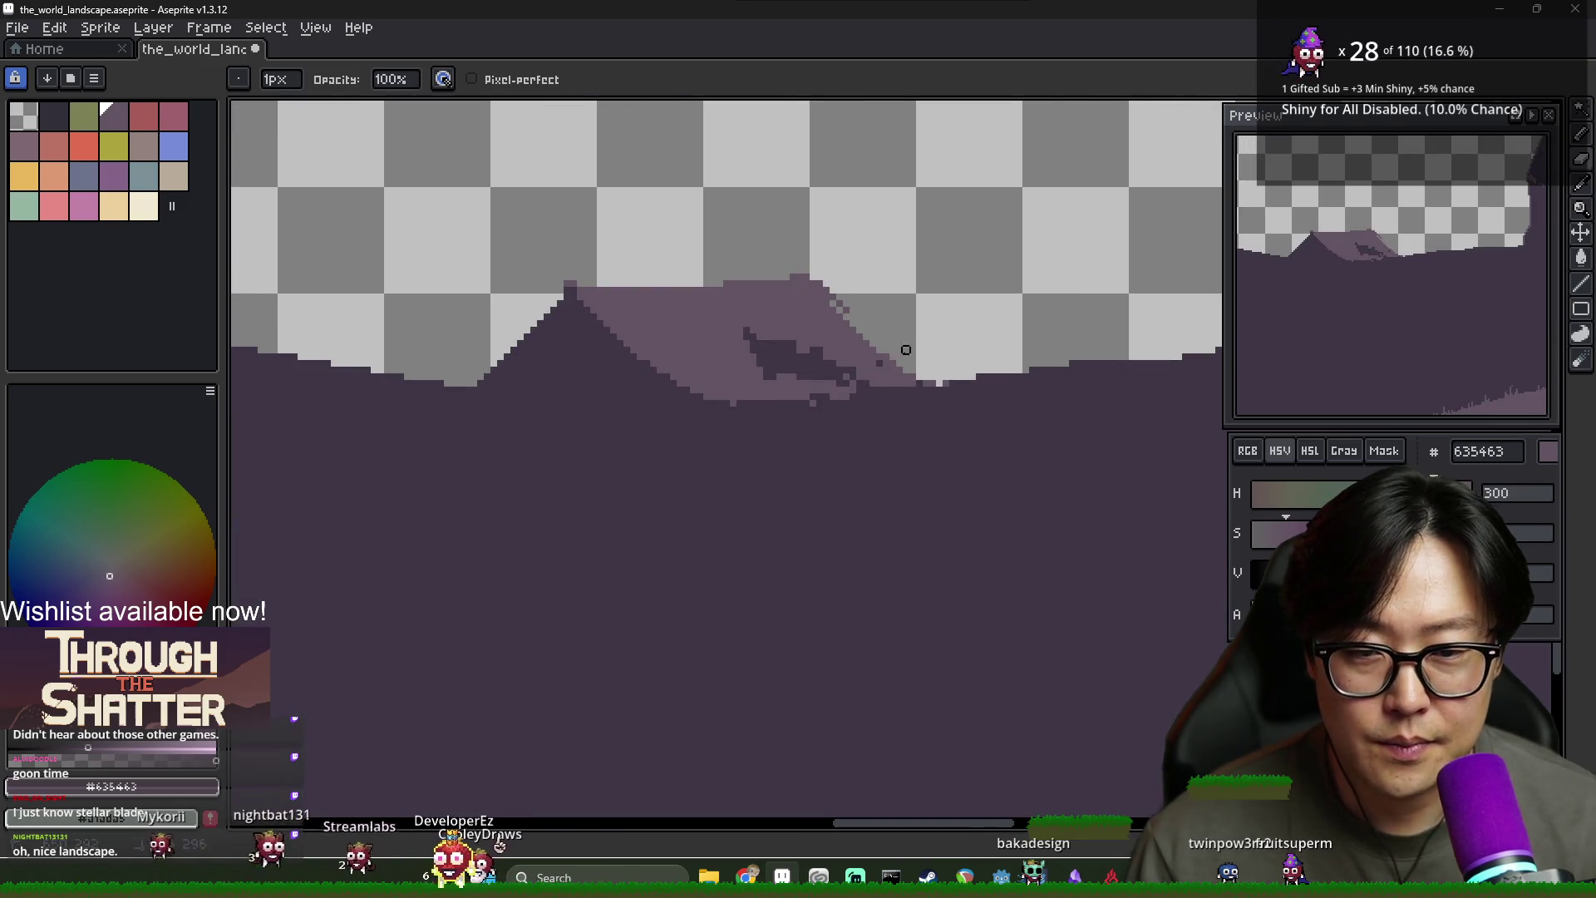
alt+click(941, 384)
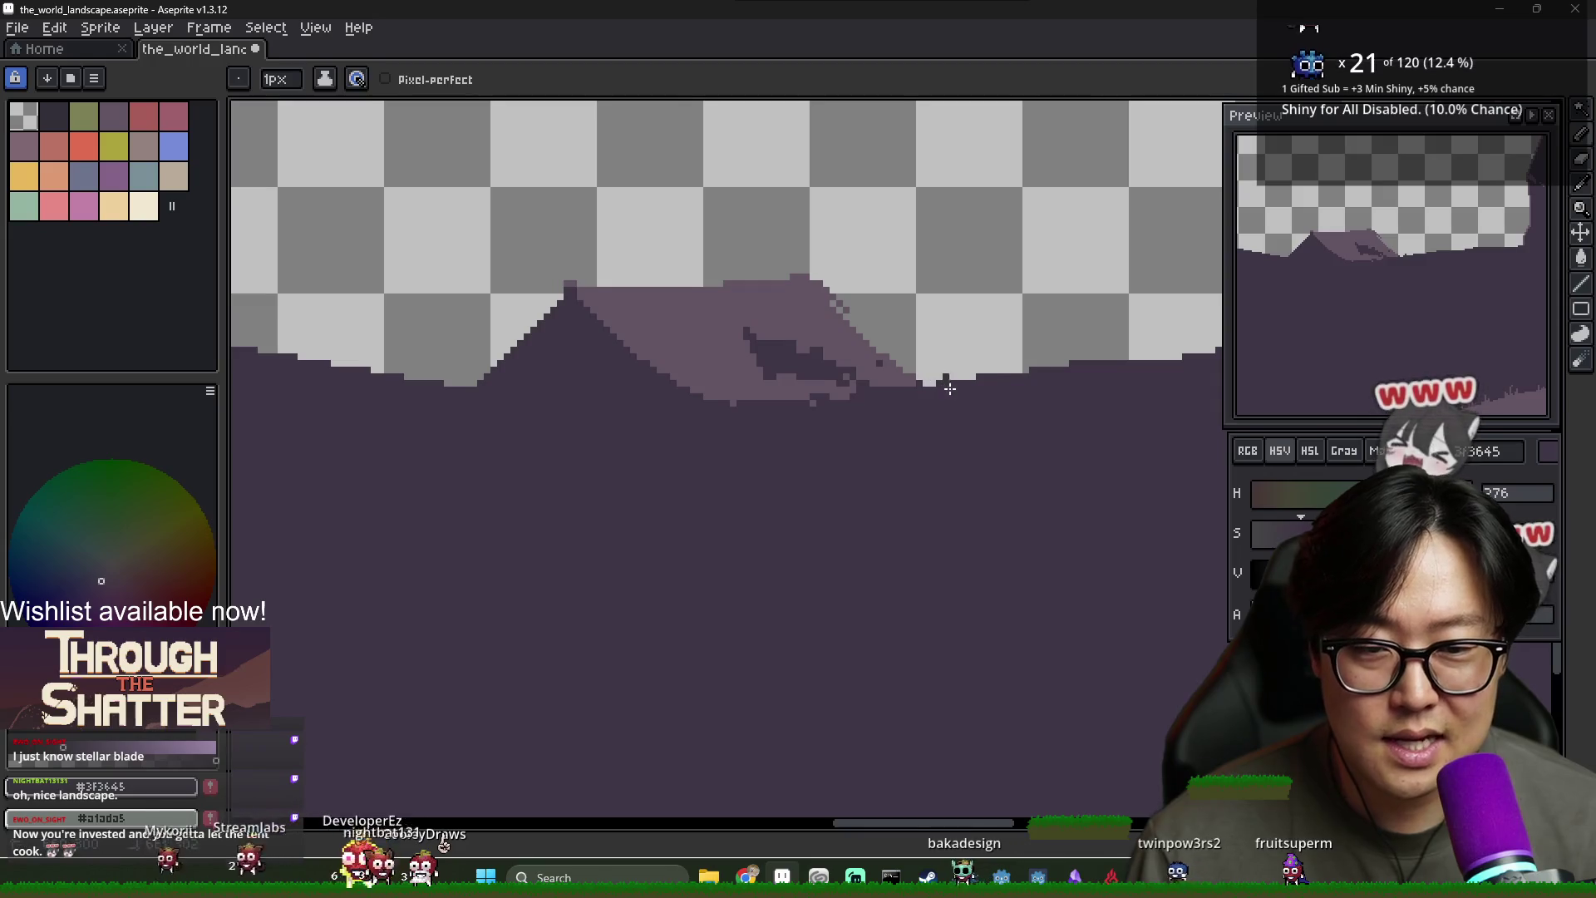
drag(1011, 380, 968, 380)
scroll(968, 380, down, 2)
scroll(857, 372, up, 3)
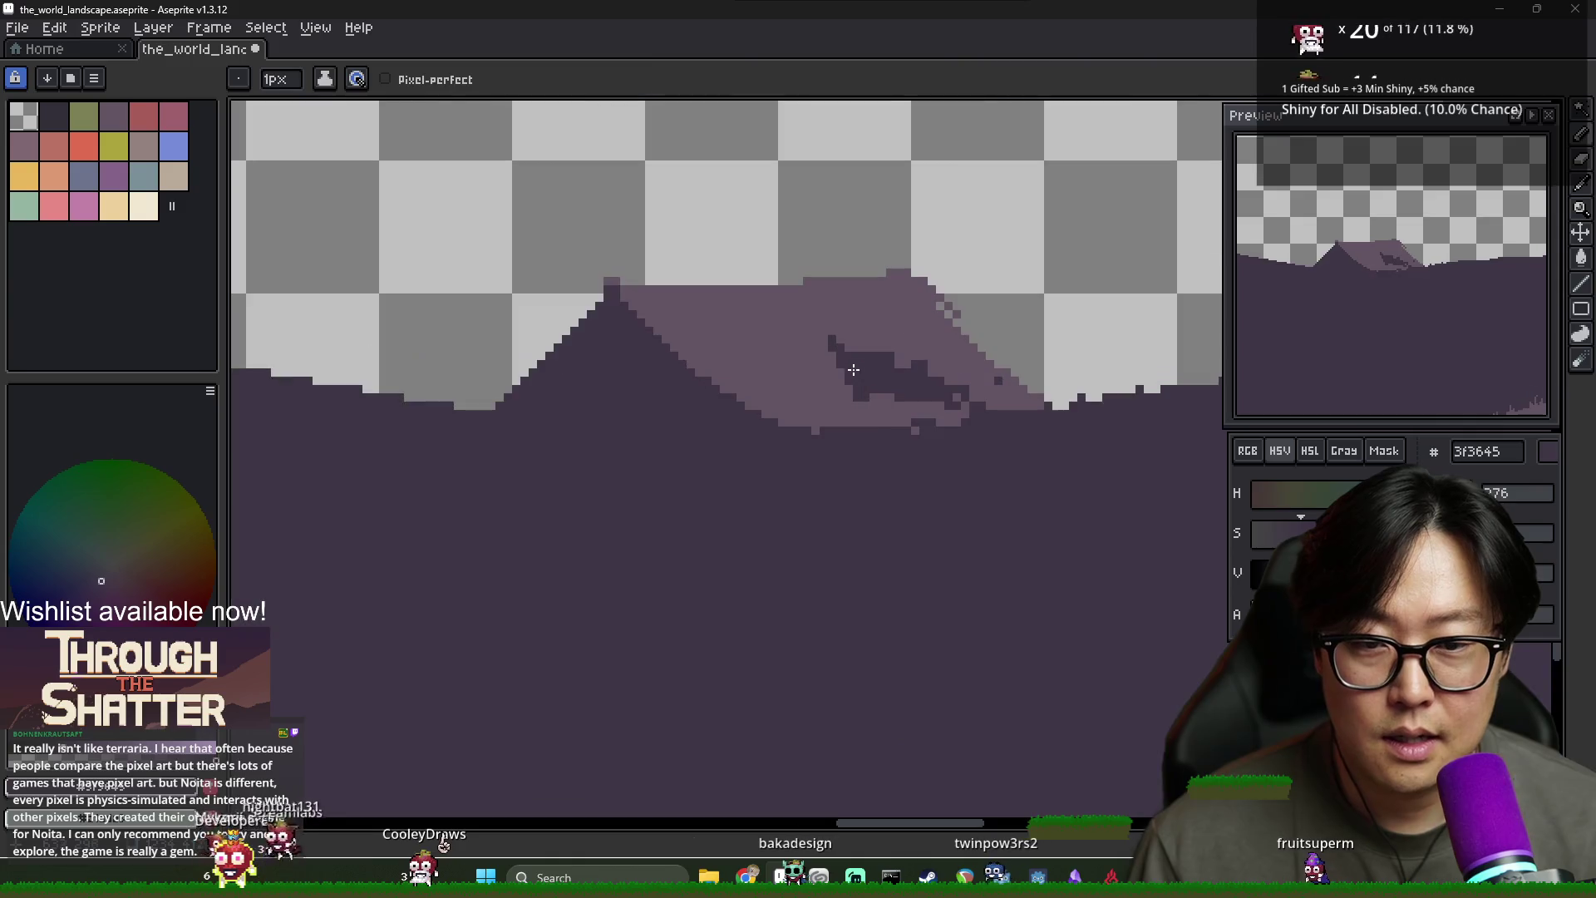
Paint two short dark shading strokes on the mountain and sample the mid-purple 635463
drag(754, 323, 773, 335)
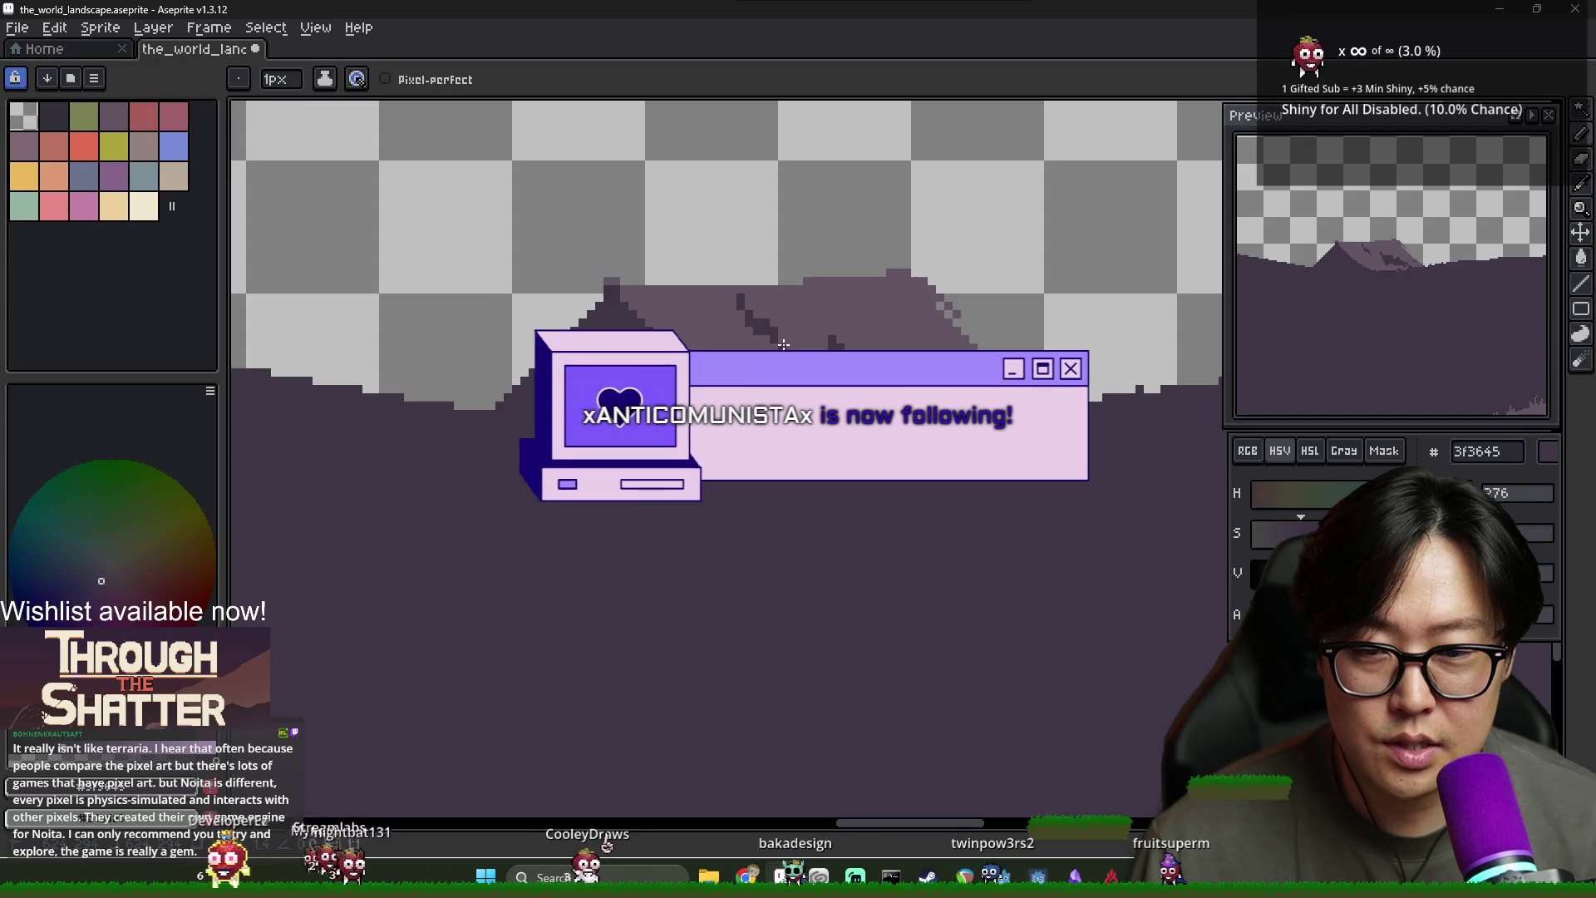
drag(870, 304, 899, 324)
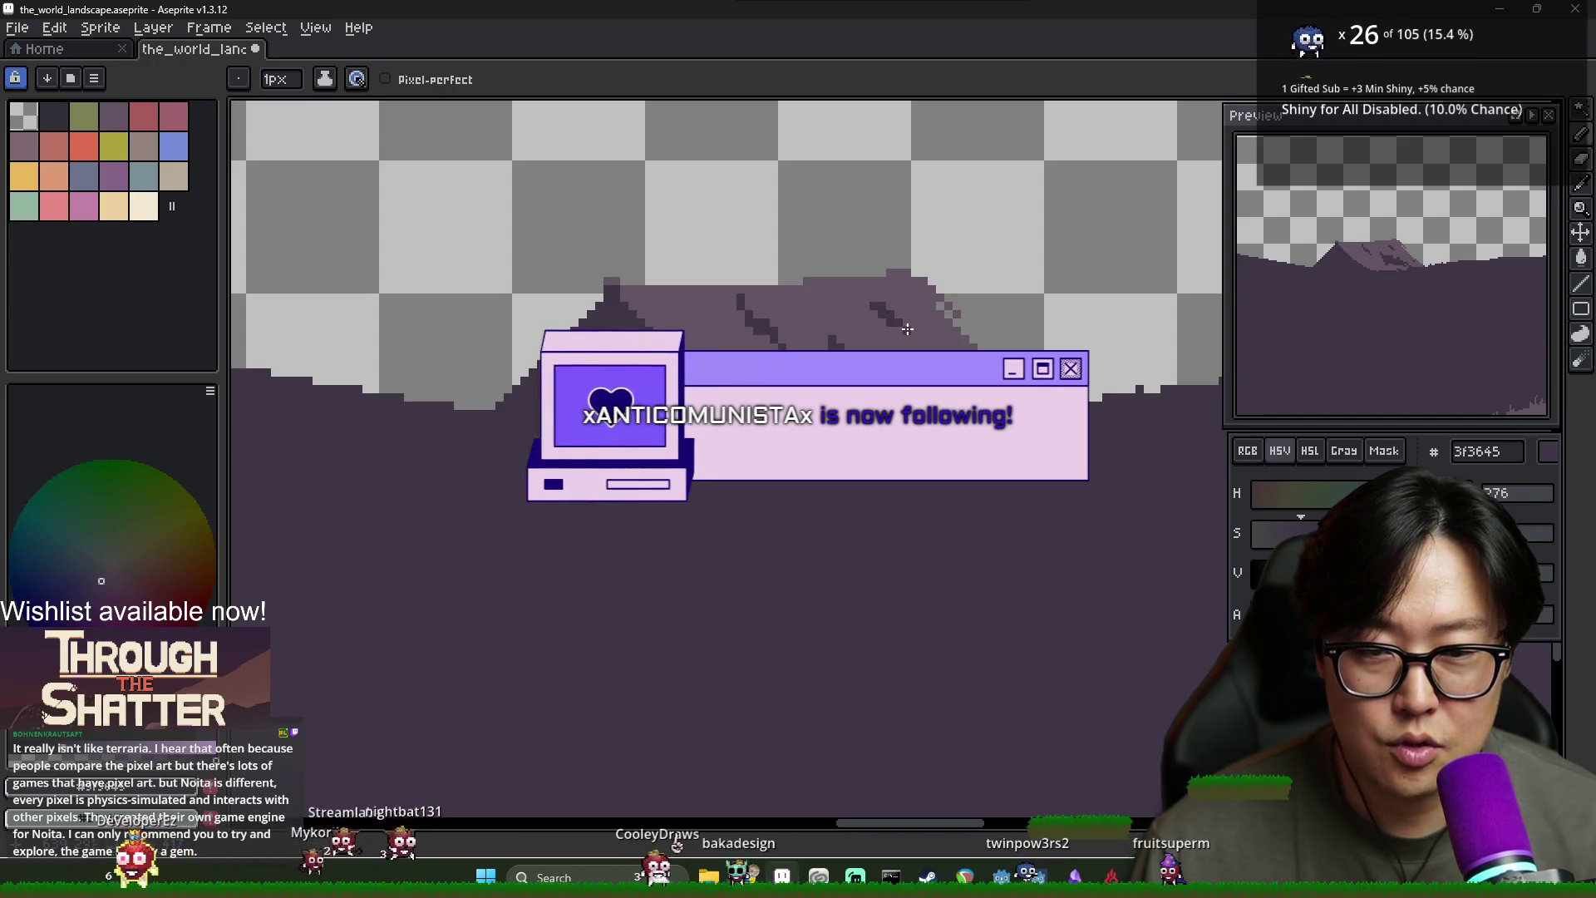
alt+click(881, 297)
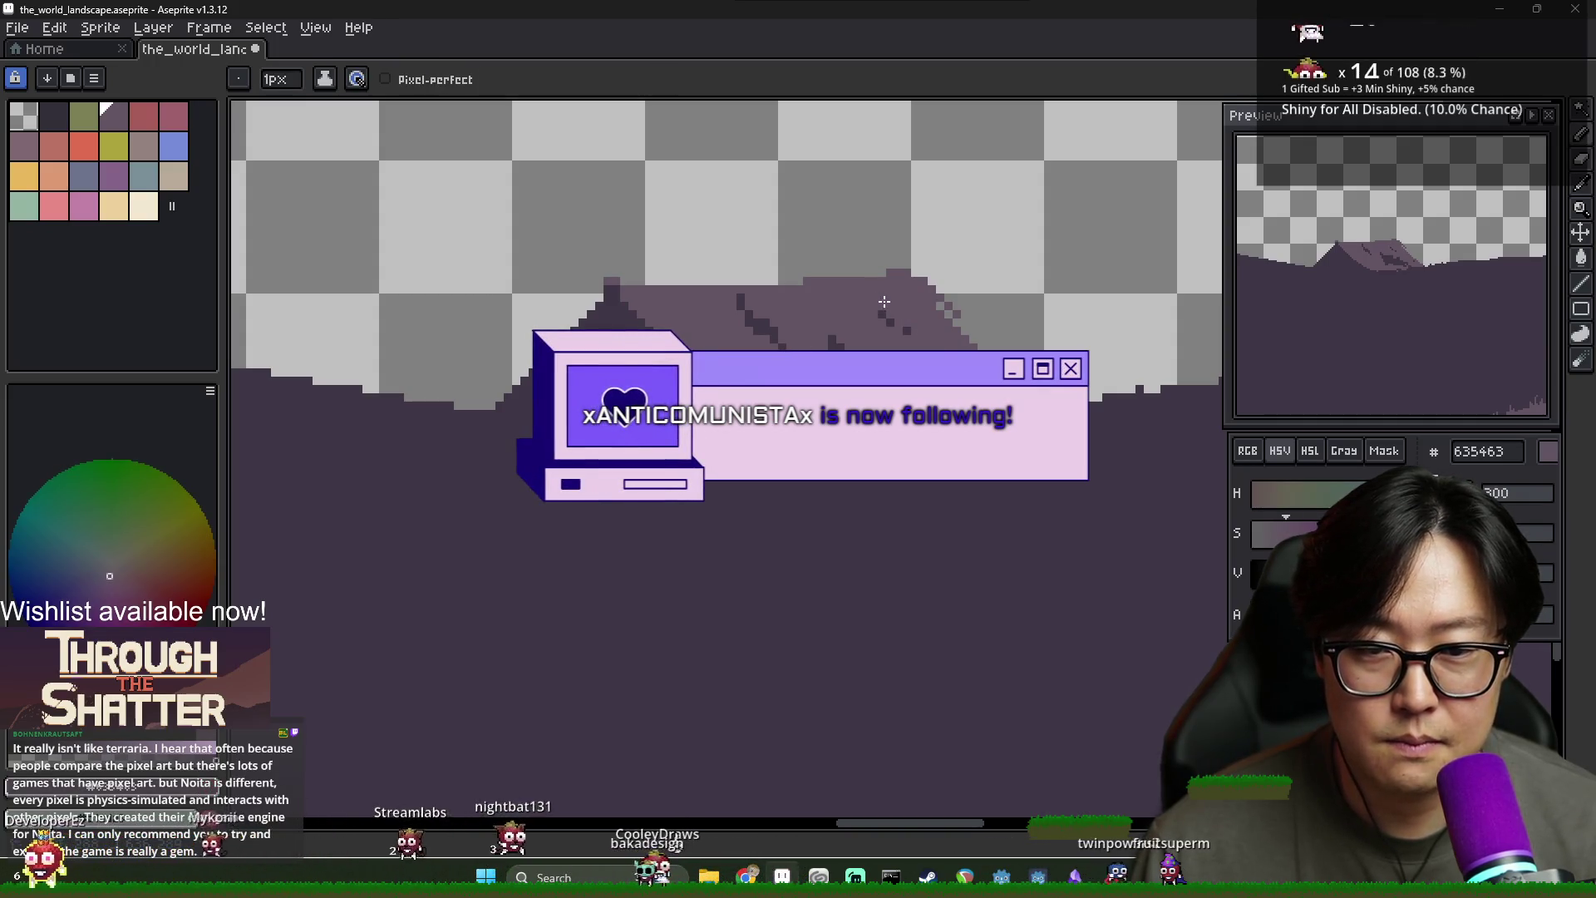
scroll(849, 402, down, 3)
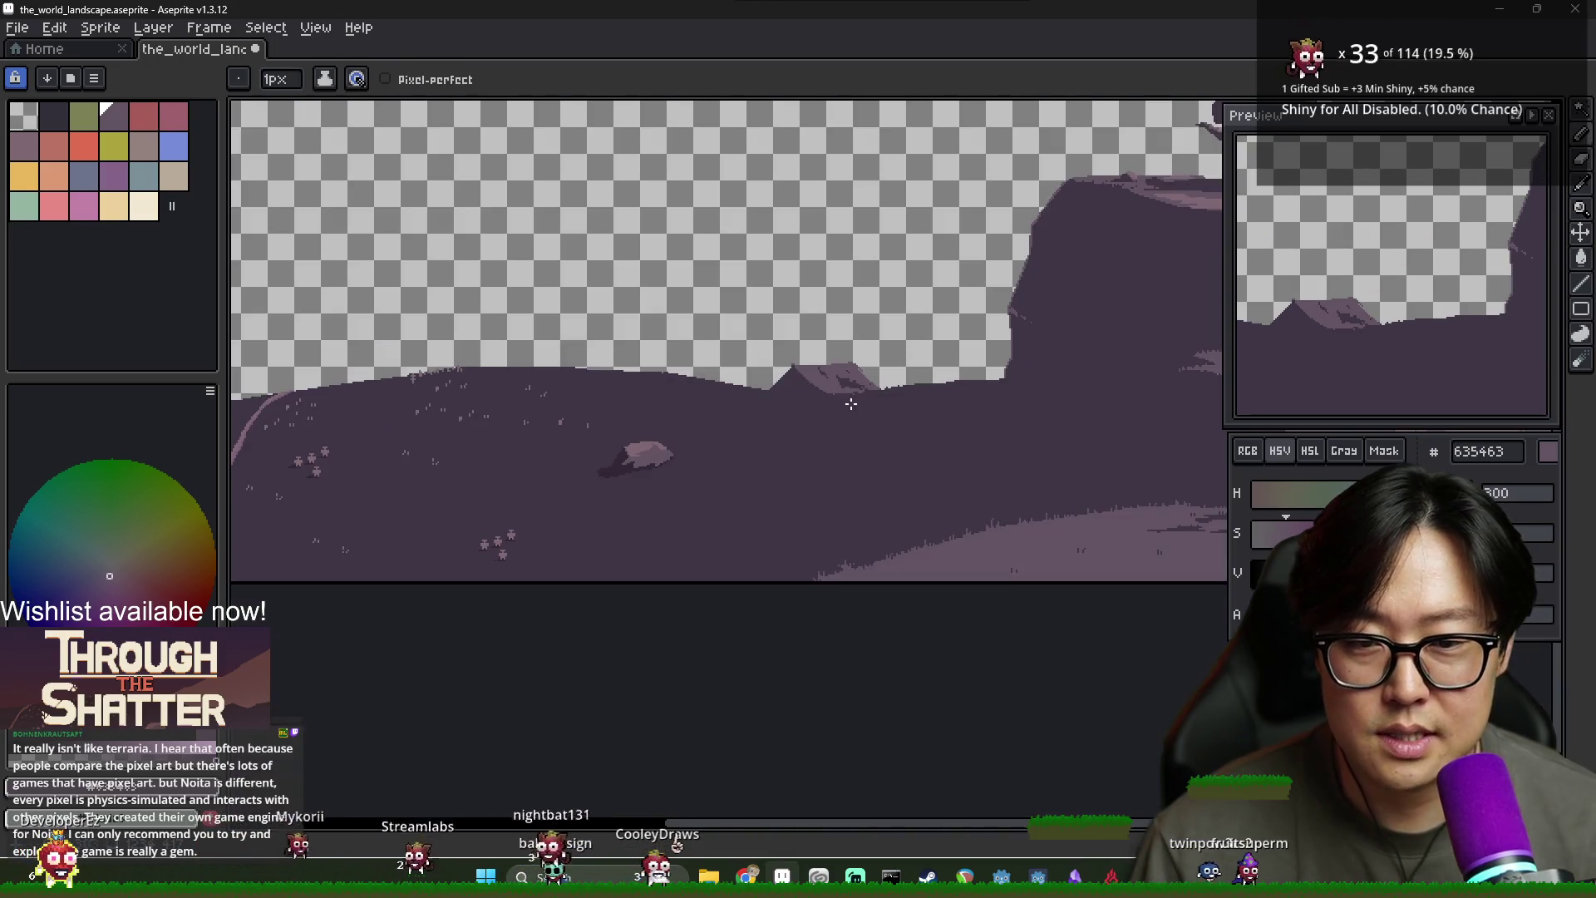
Zoom around the landscape, return to the Pencil, and save the file with Ctrl+S
scroll(847, 402, up, 3)
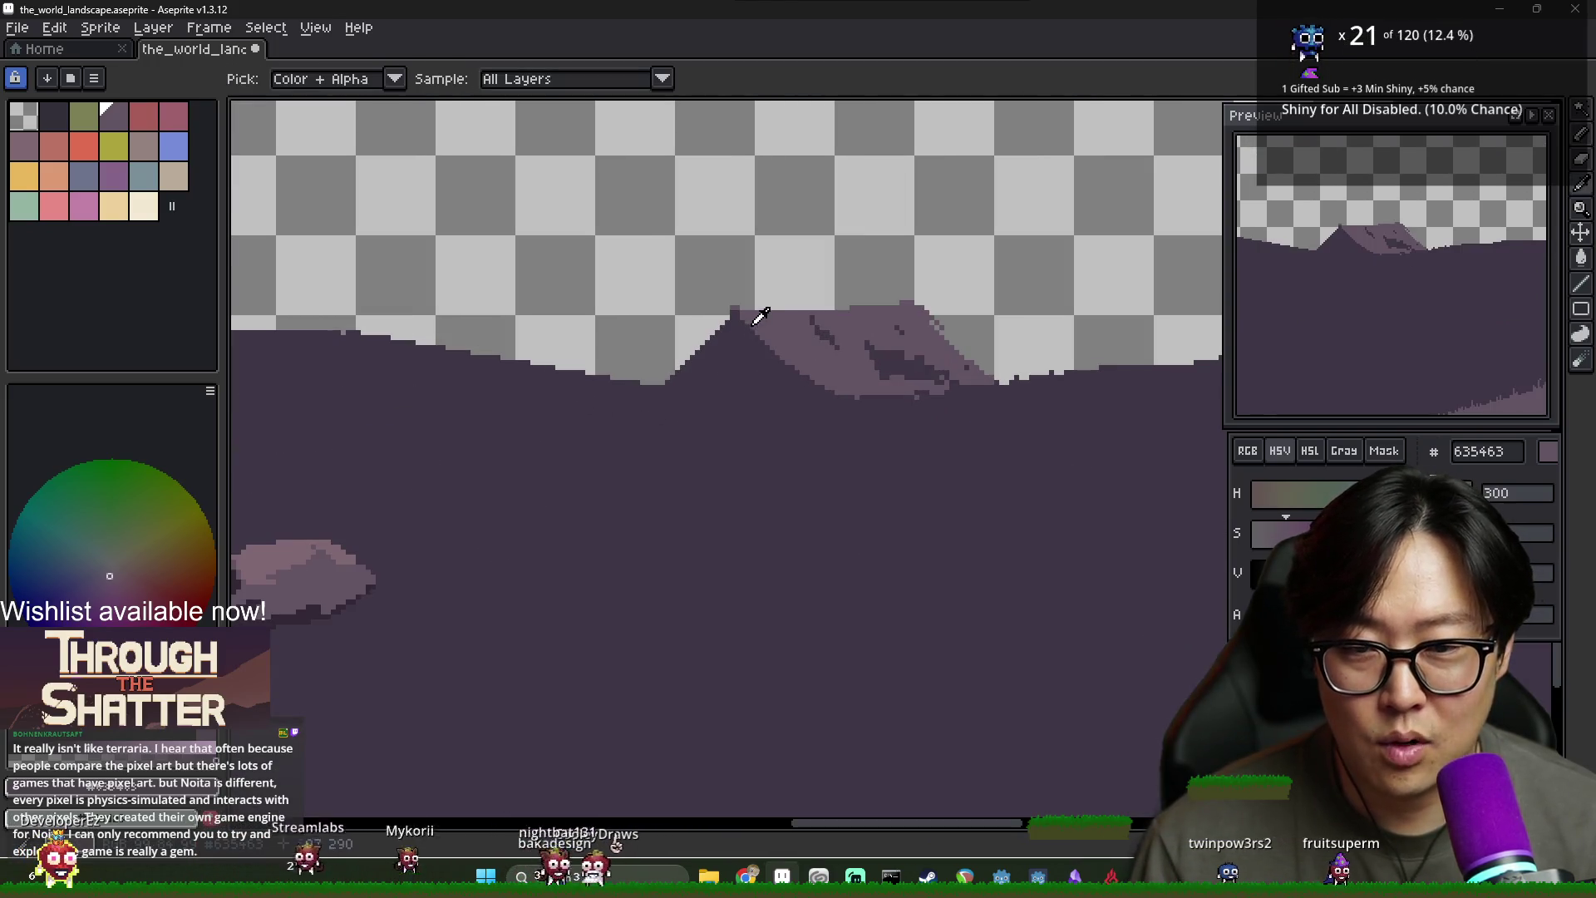
key(alt)
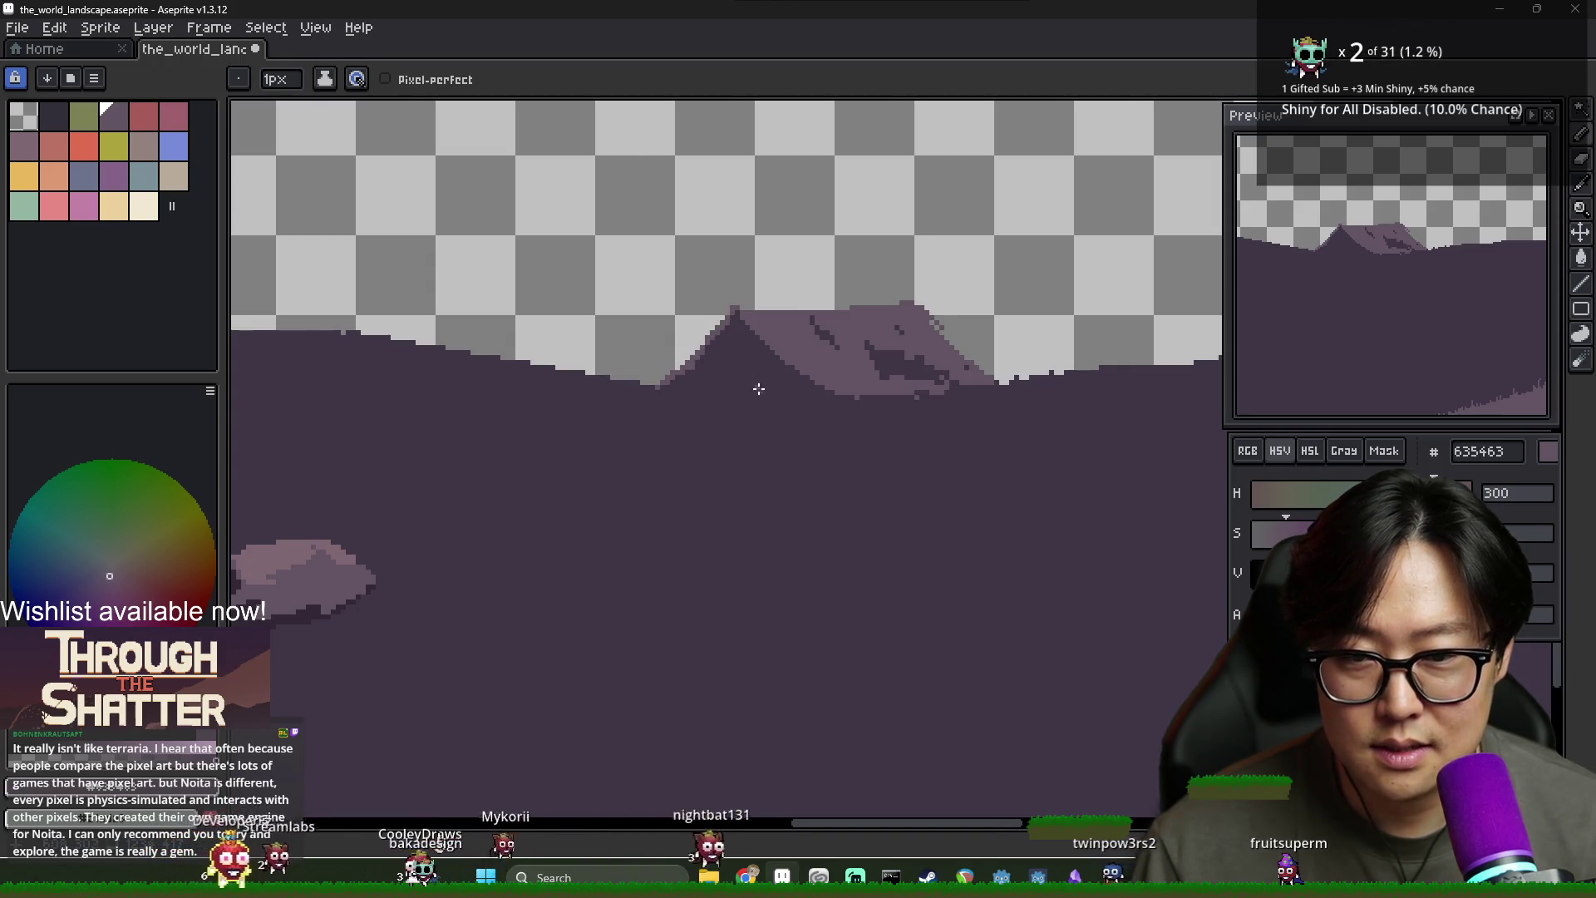
scroll(757, 386, down, 2)
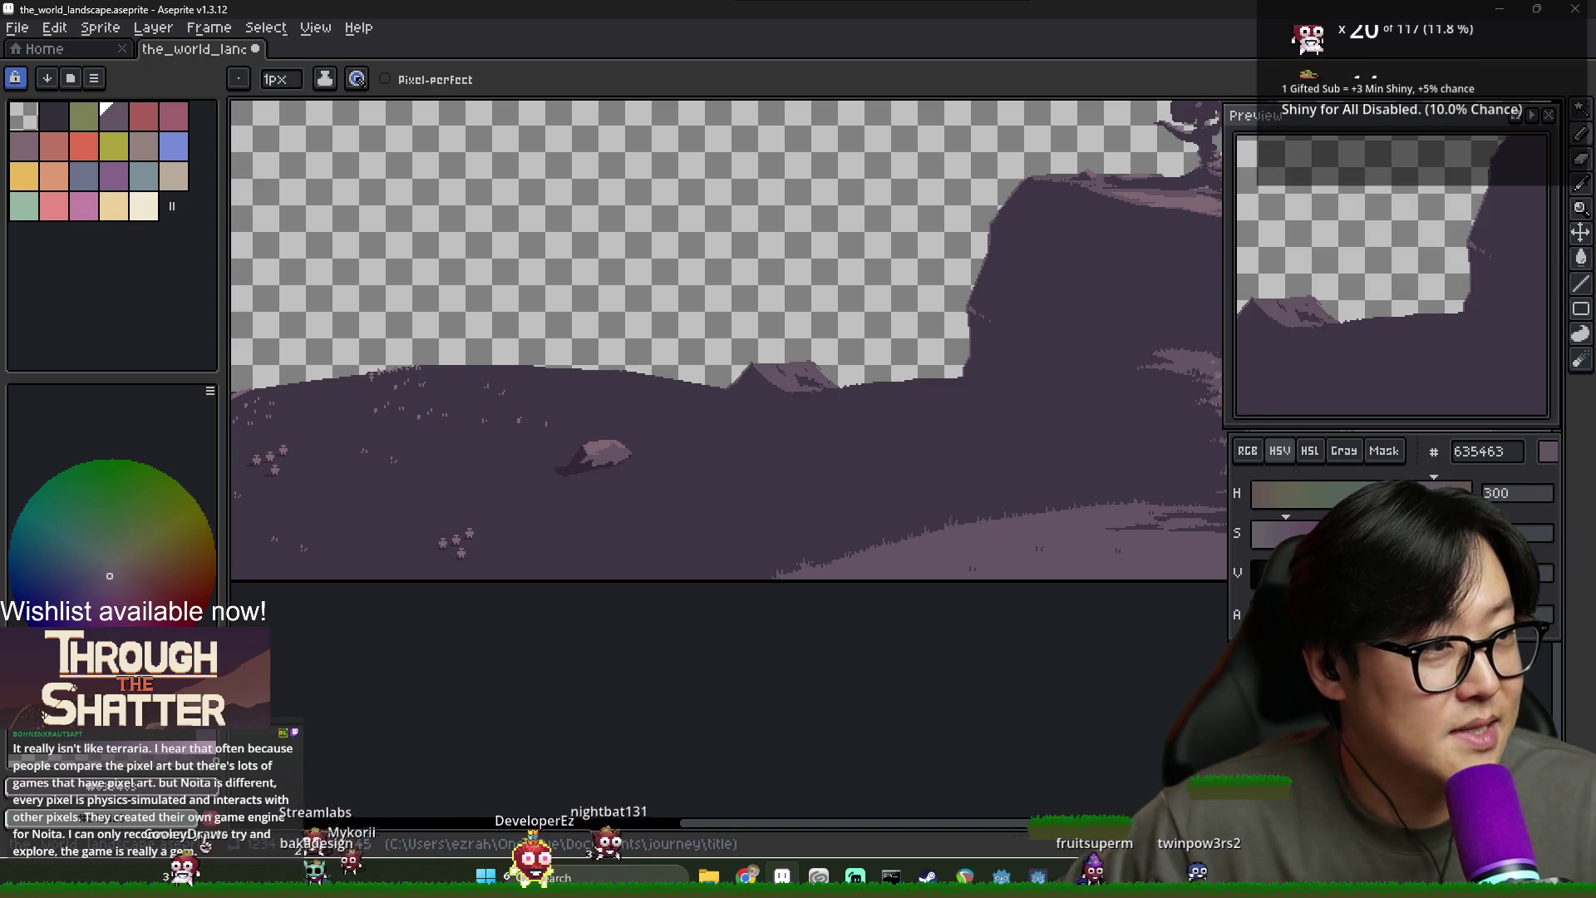
scroll(862, 431, down, 3)
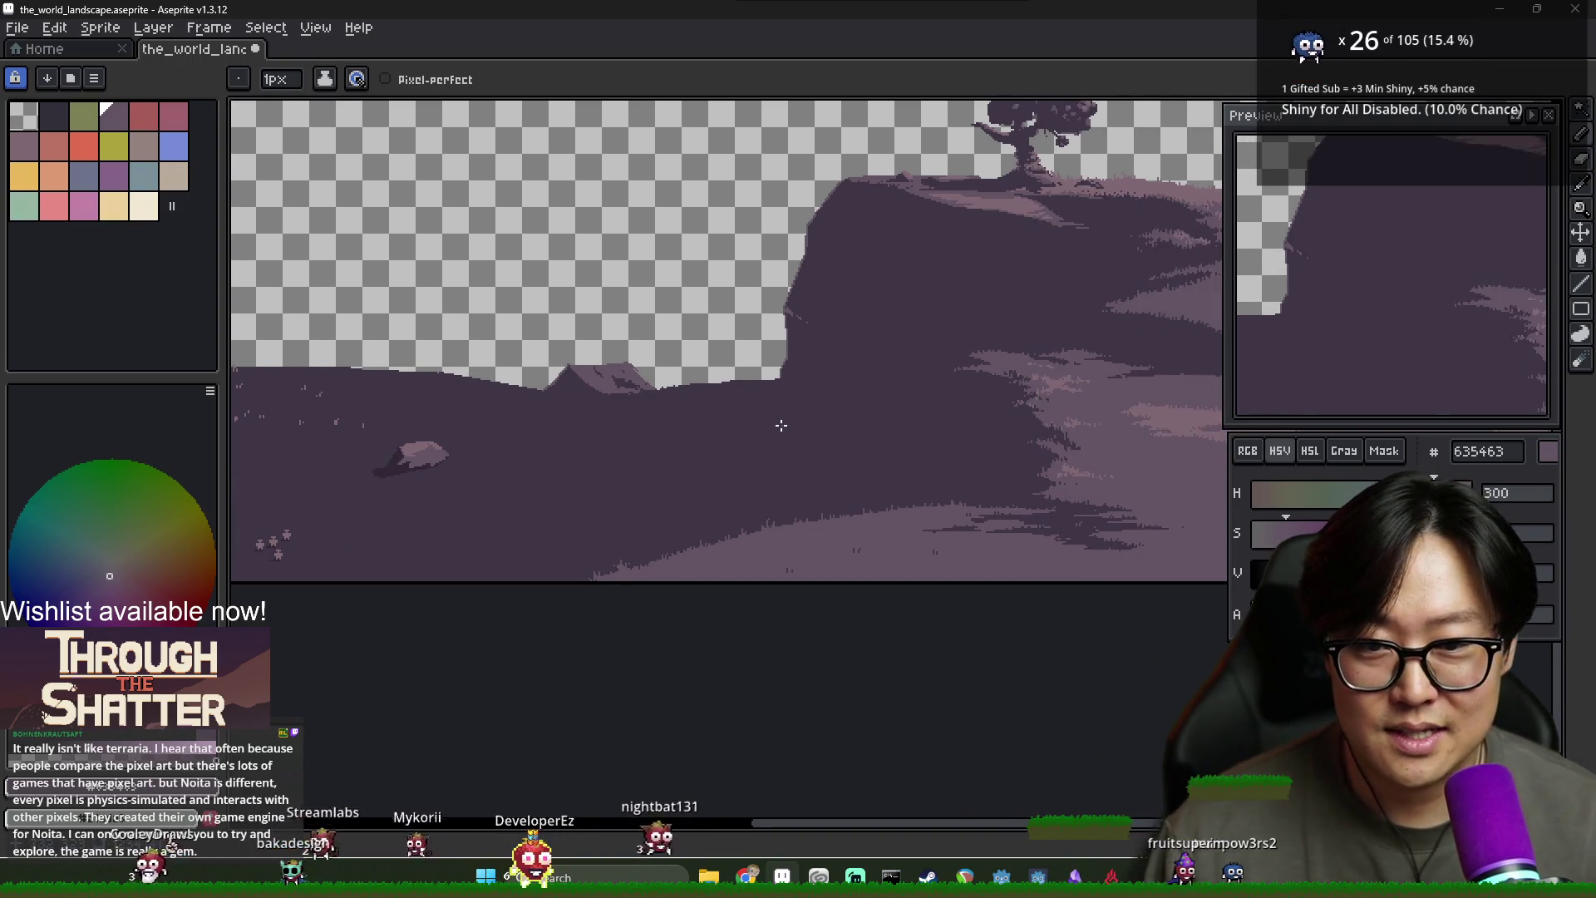
scroll(657, 338, up, 3)
key(b)
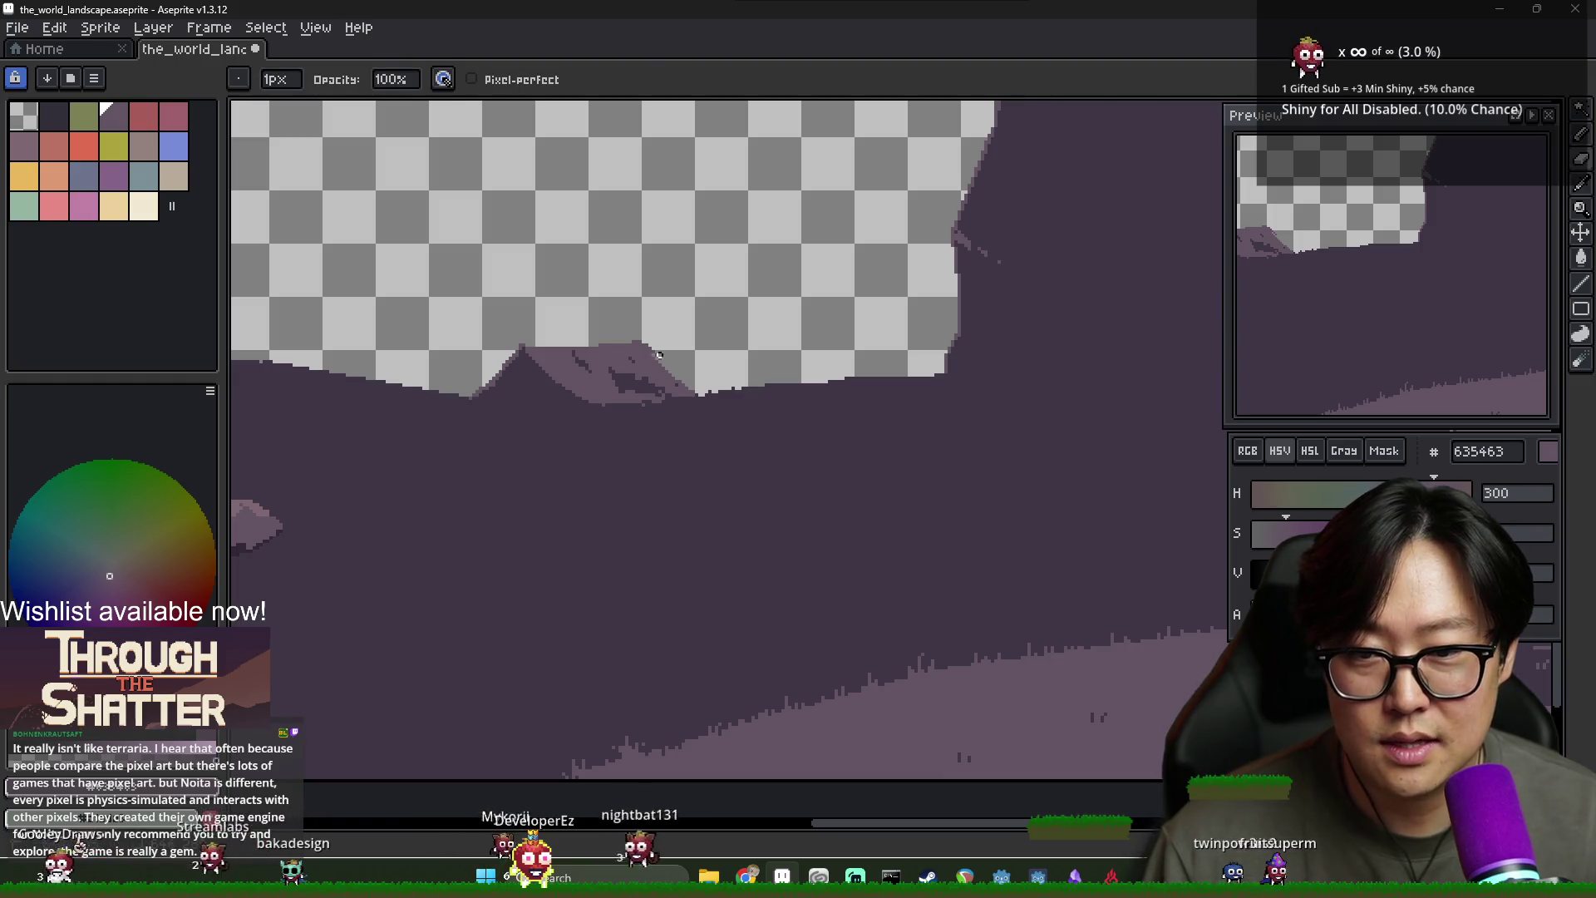
scroll(660, 358, down, 3)
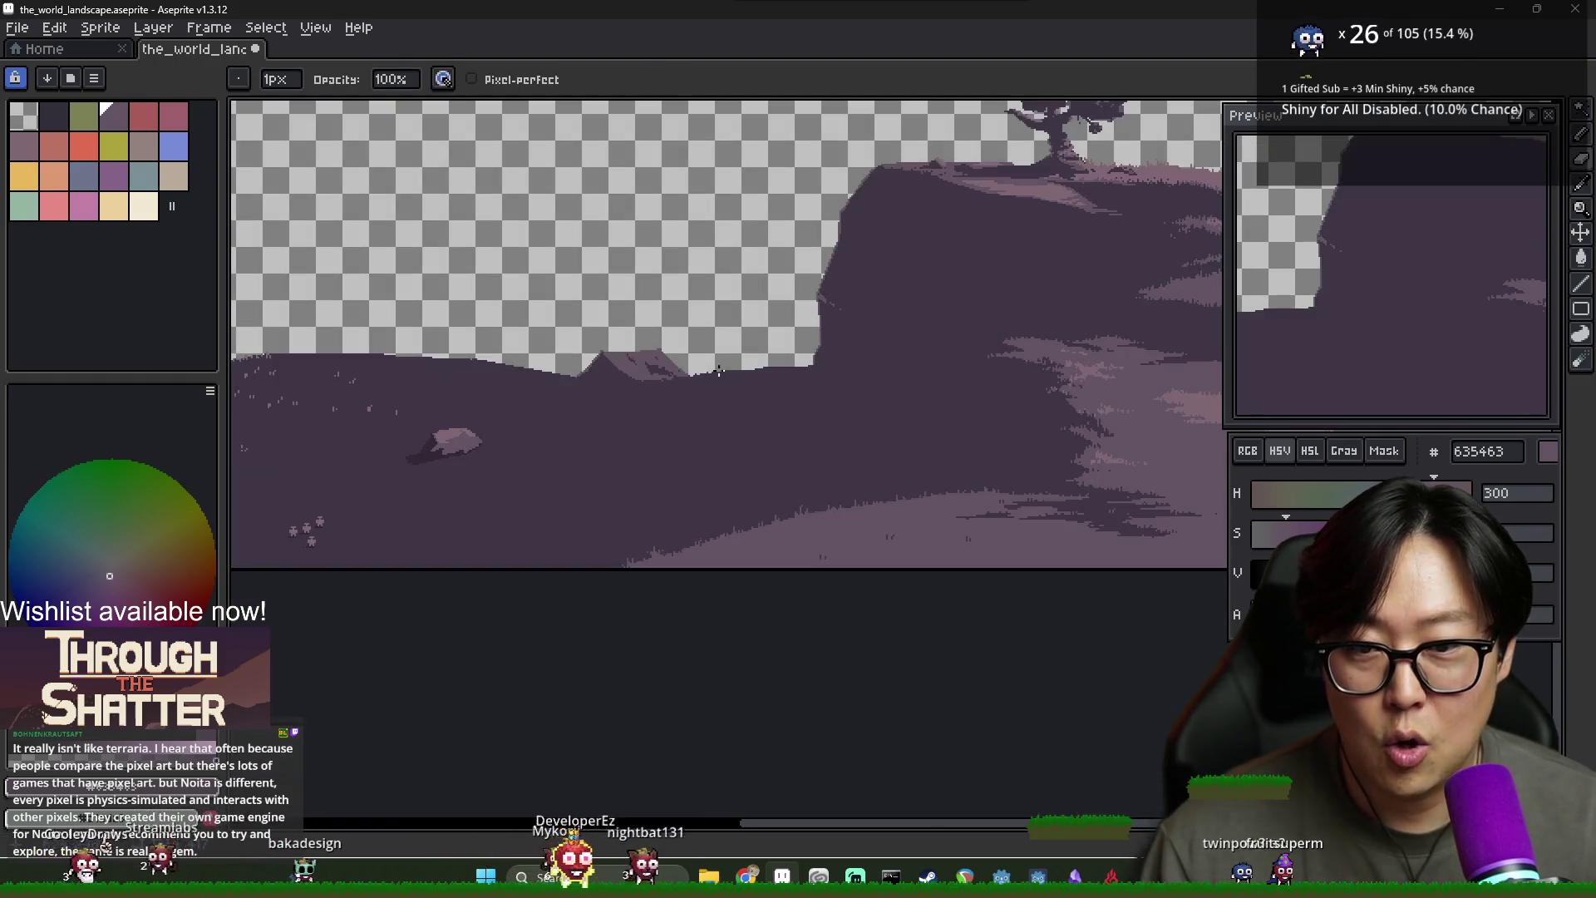
key(ctrl+s)
Pan and zoom across the cliff, tree and distant mountain to inspect the result
scroll(789, 386, up, 3)
scroll(808, 385, down, 1)
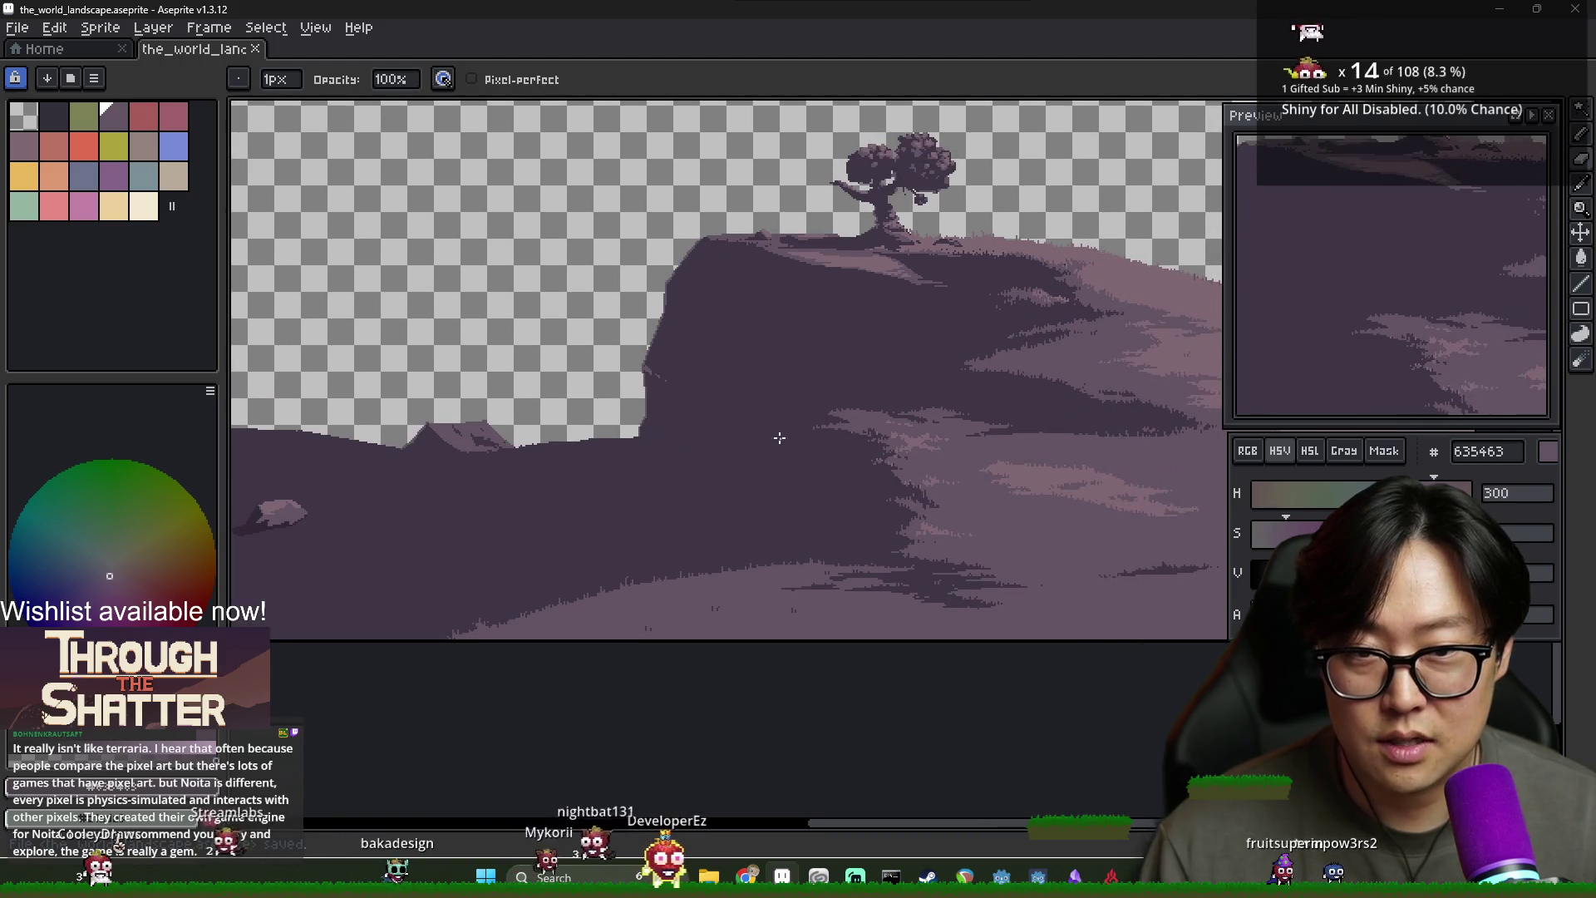
scroll(812, 512, up, 1)
scroll(813, 513, down, 1)
scroll(887, 493, up, 1)
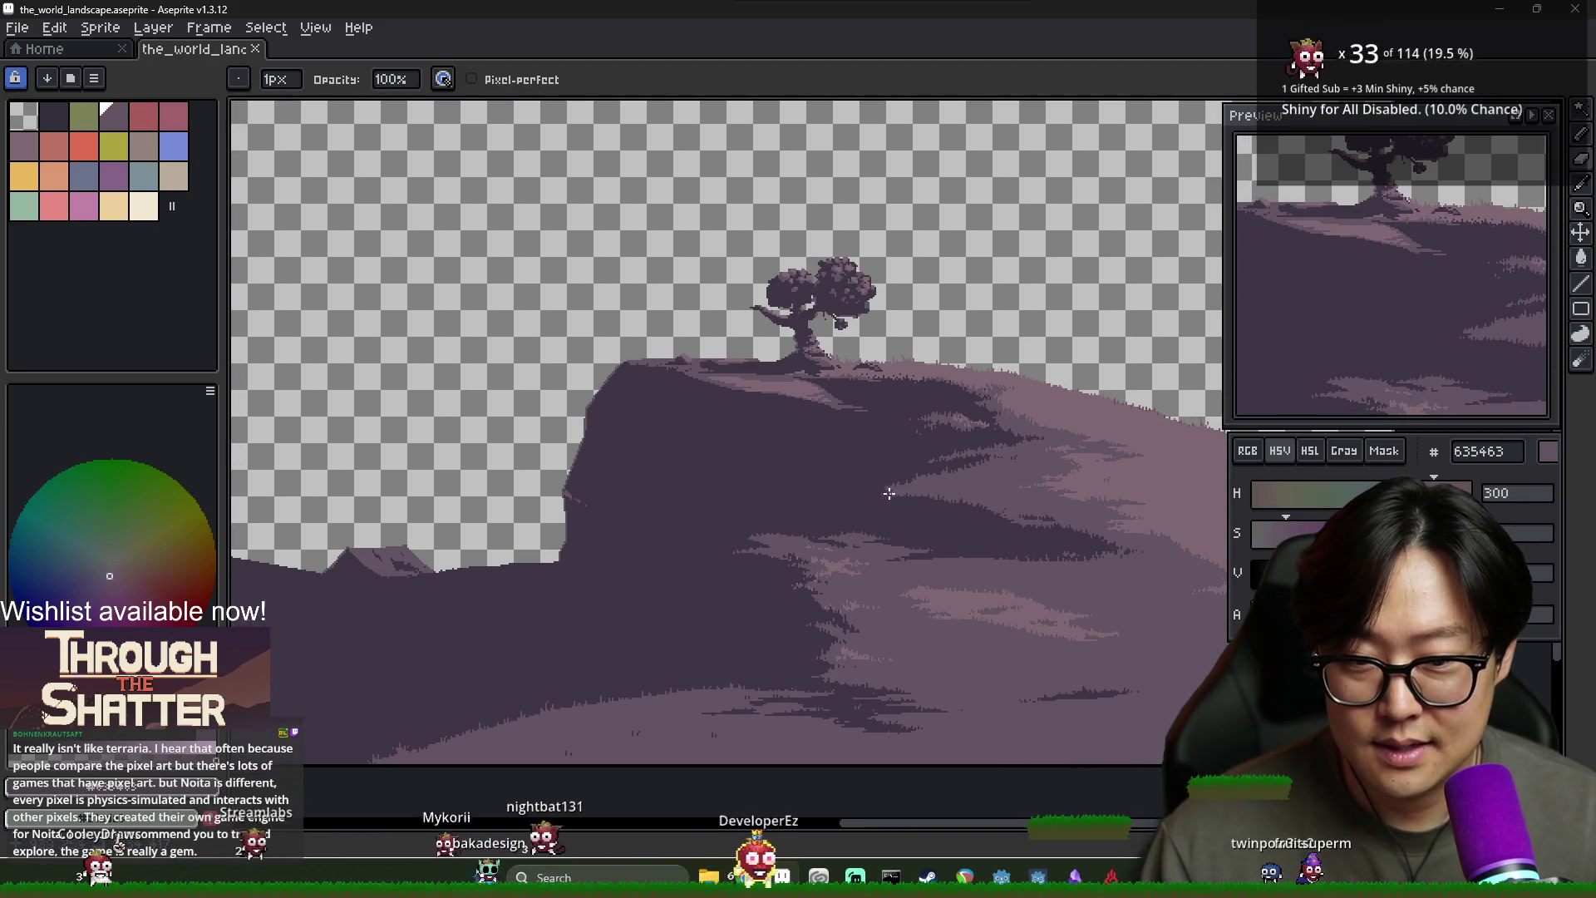
mouse_move(894, 463)
mouse_down()
mouse_move(919, 502)
mouse_move(893, 509)
mouse_move(986, 532)
mouse_move(1086, 527)
mouse_up()
scroll(881, 519, down, 3)
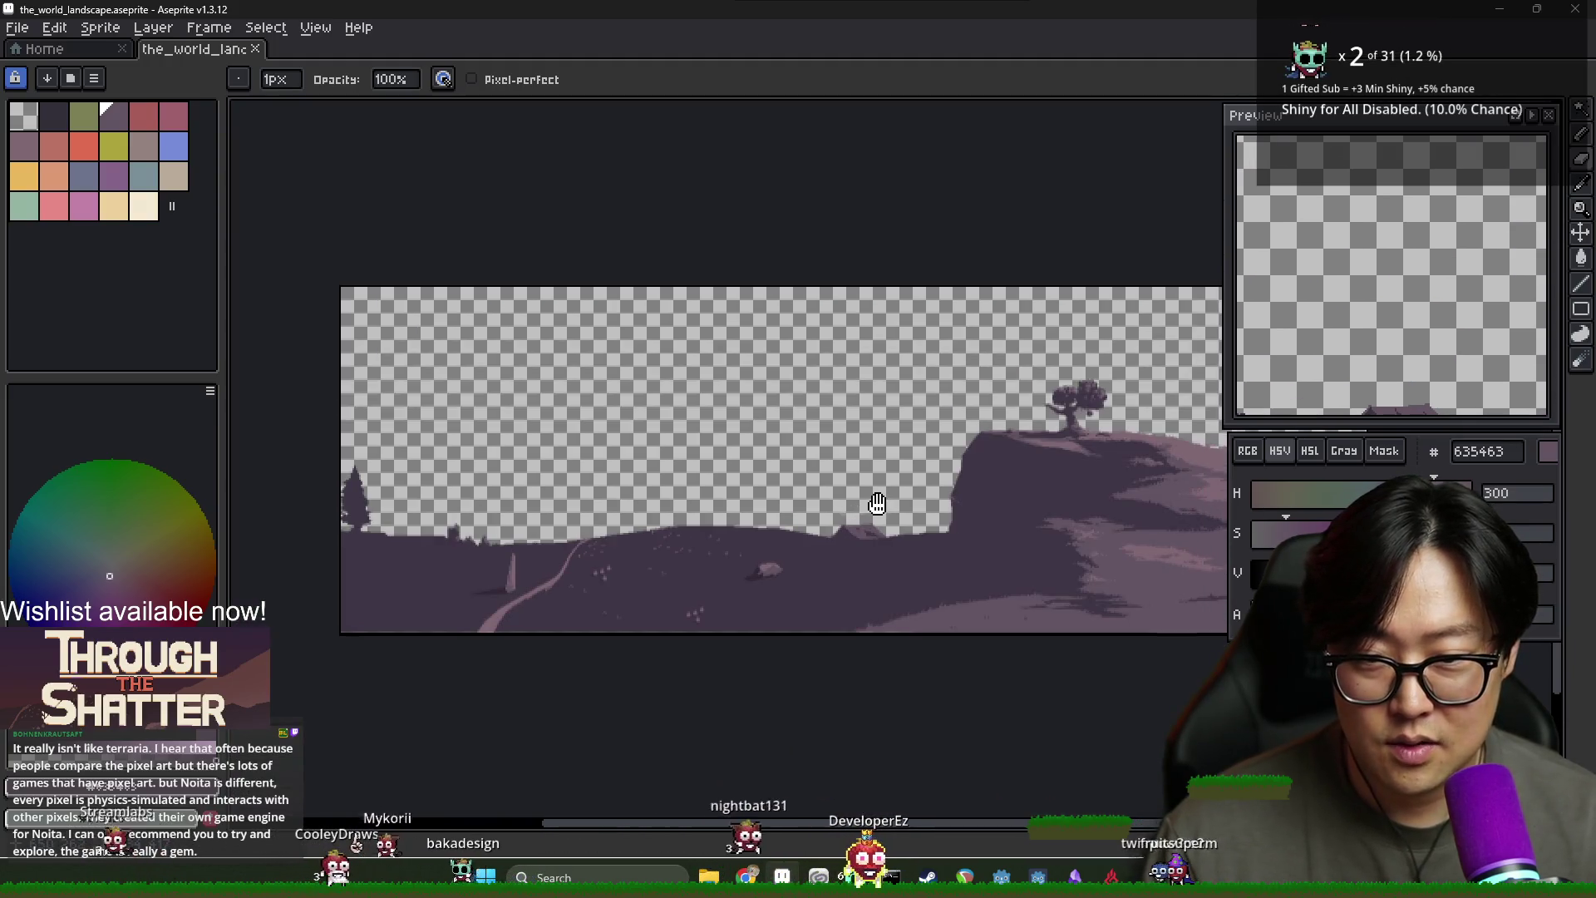
mouse_move(877, 502)
mouse_down()
mouse_move(784, 534)
mouse_move(756, 687)
mouse_move(730, 463)
mouse_move(928, 410)
mouse_up()
scroll(928, 410, up, 4)
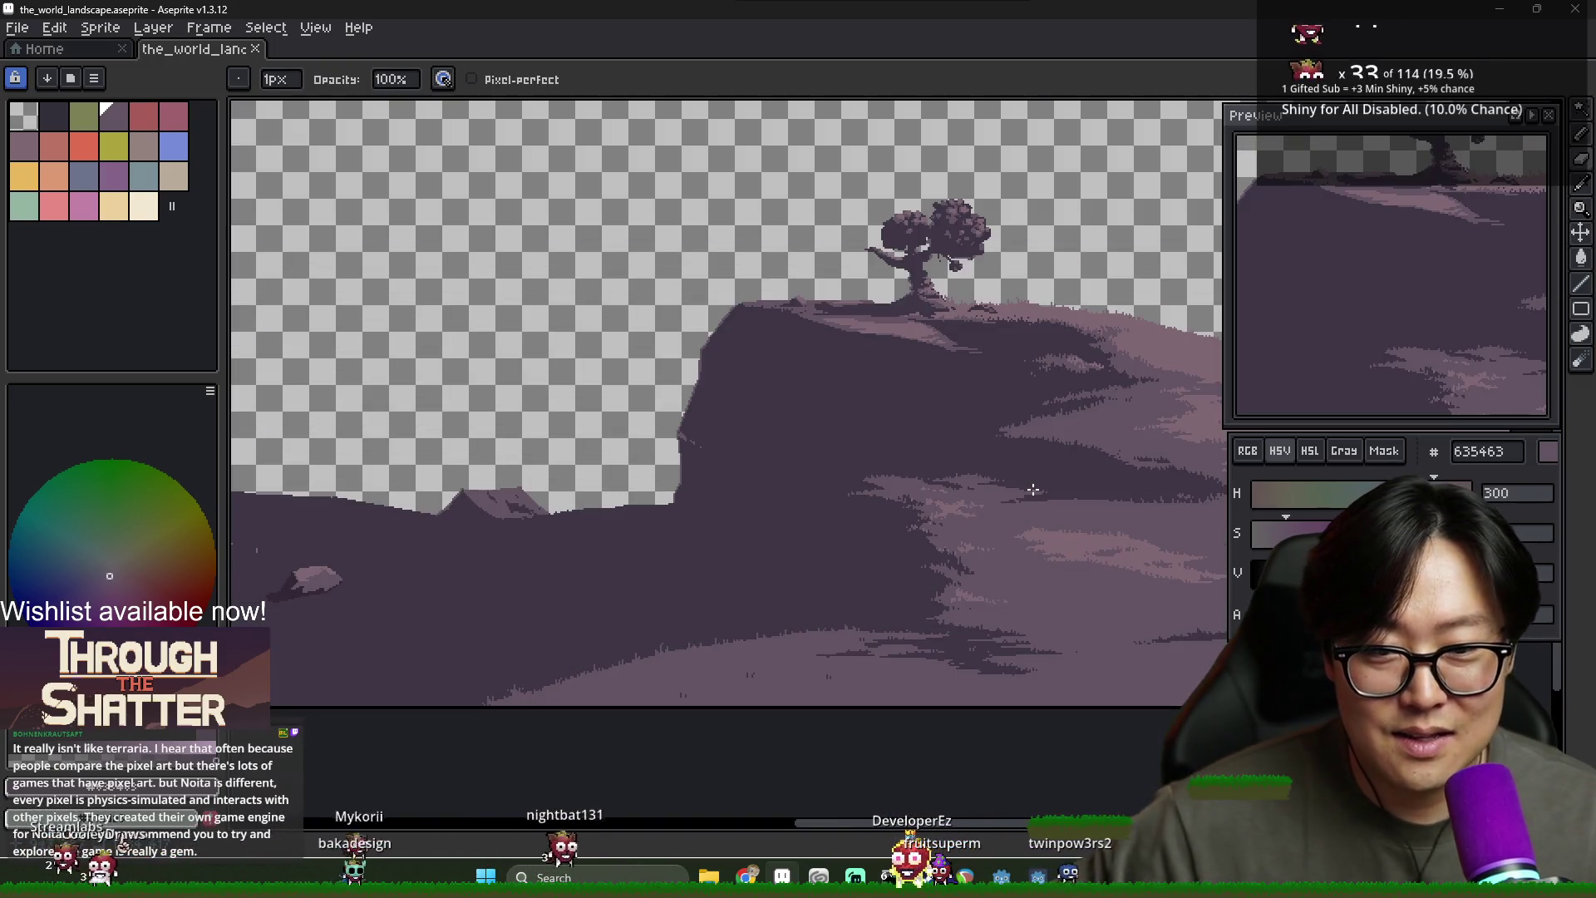
scroll(1056, 433, down, 3)
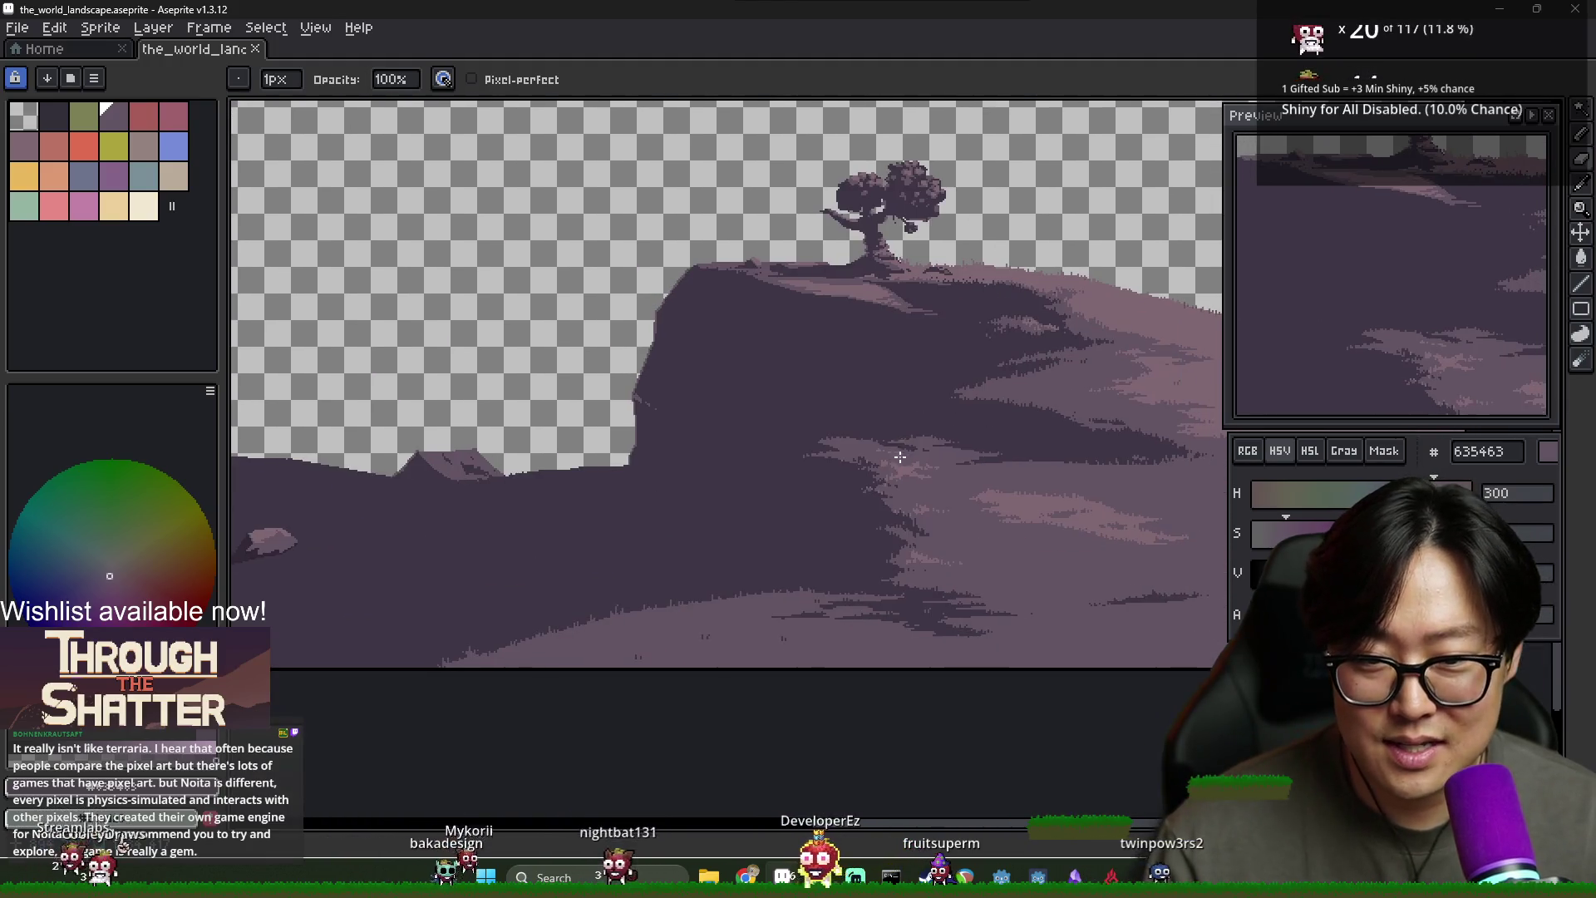
scroll(898, 456, up, 3)
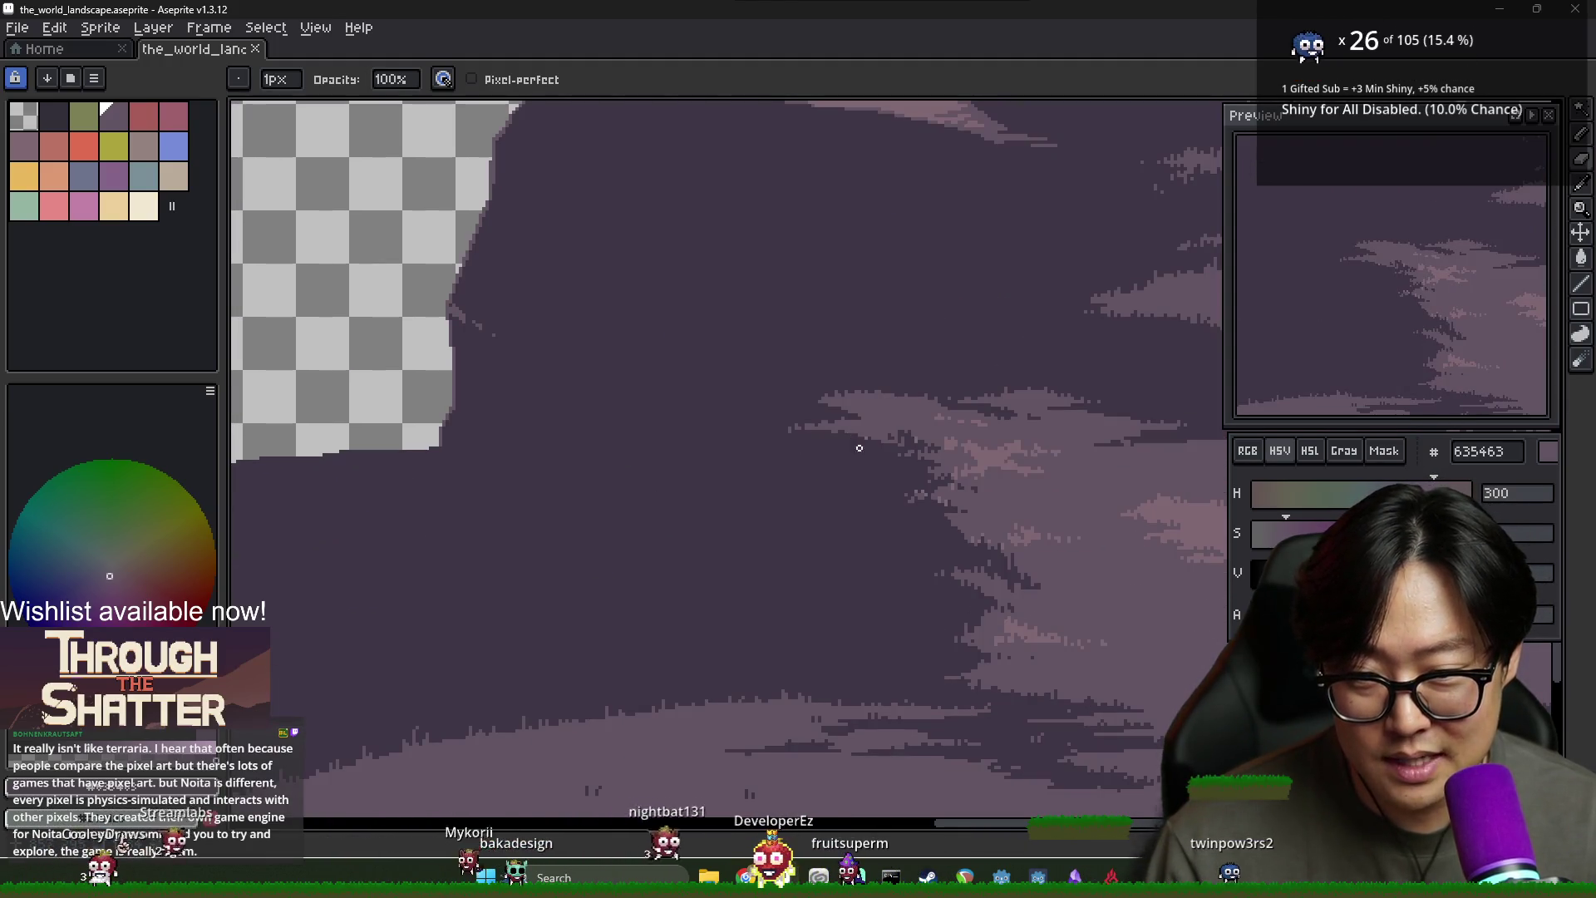
Undo a stray pencil stroke near the ground and bring the ground into view
key(i)
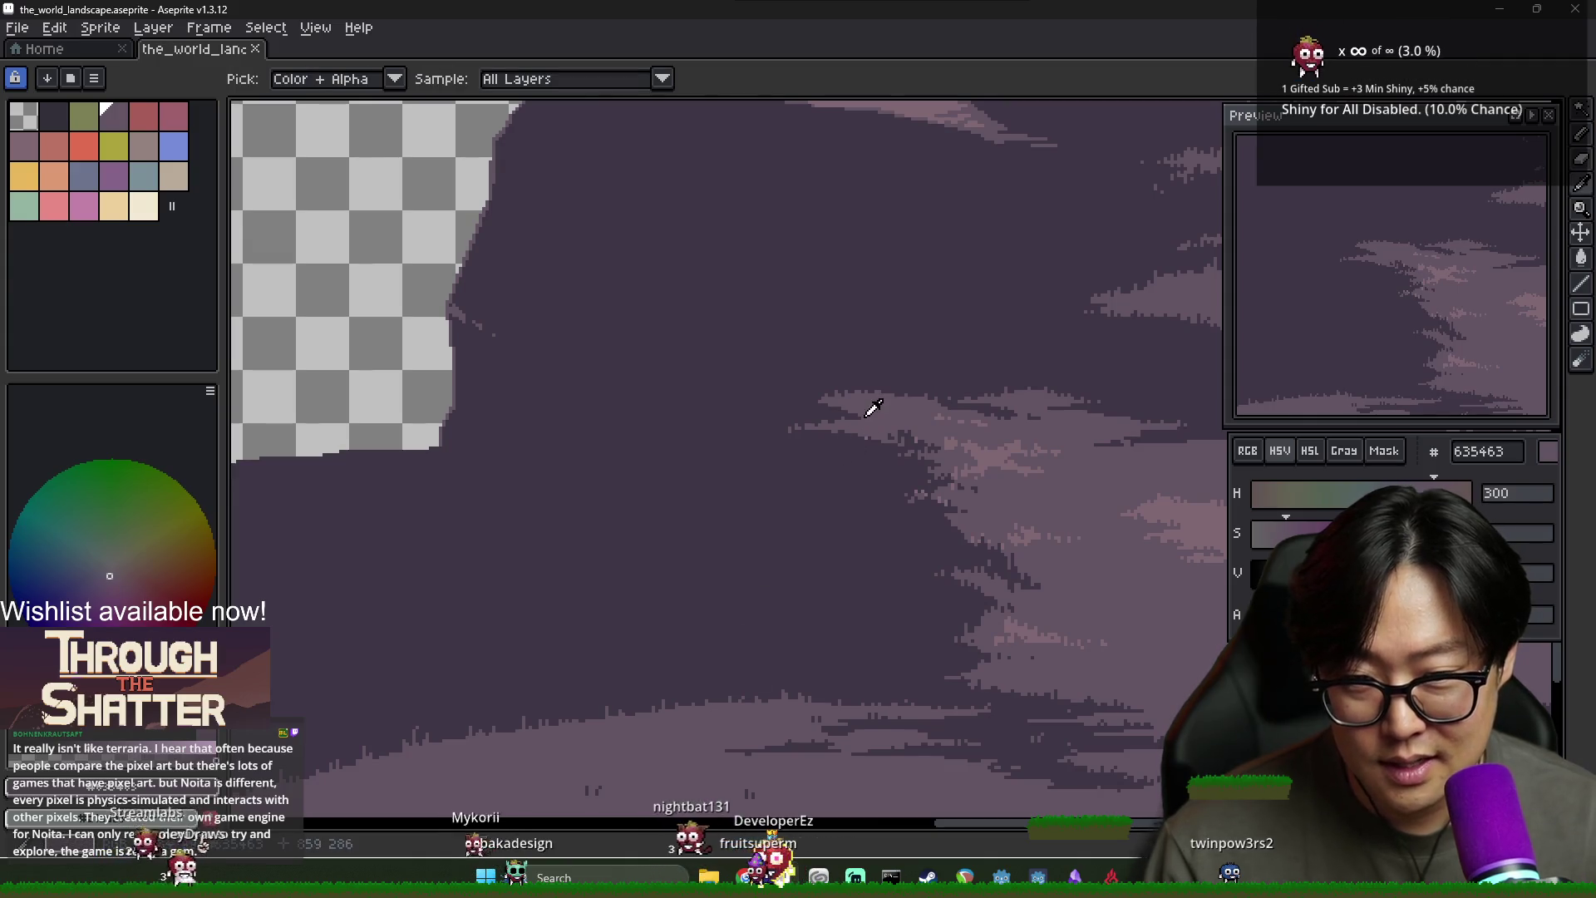
key(b)
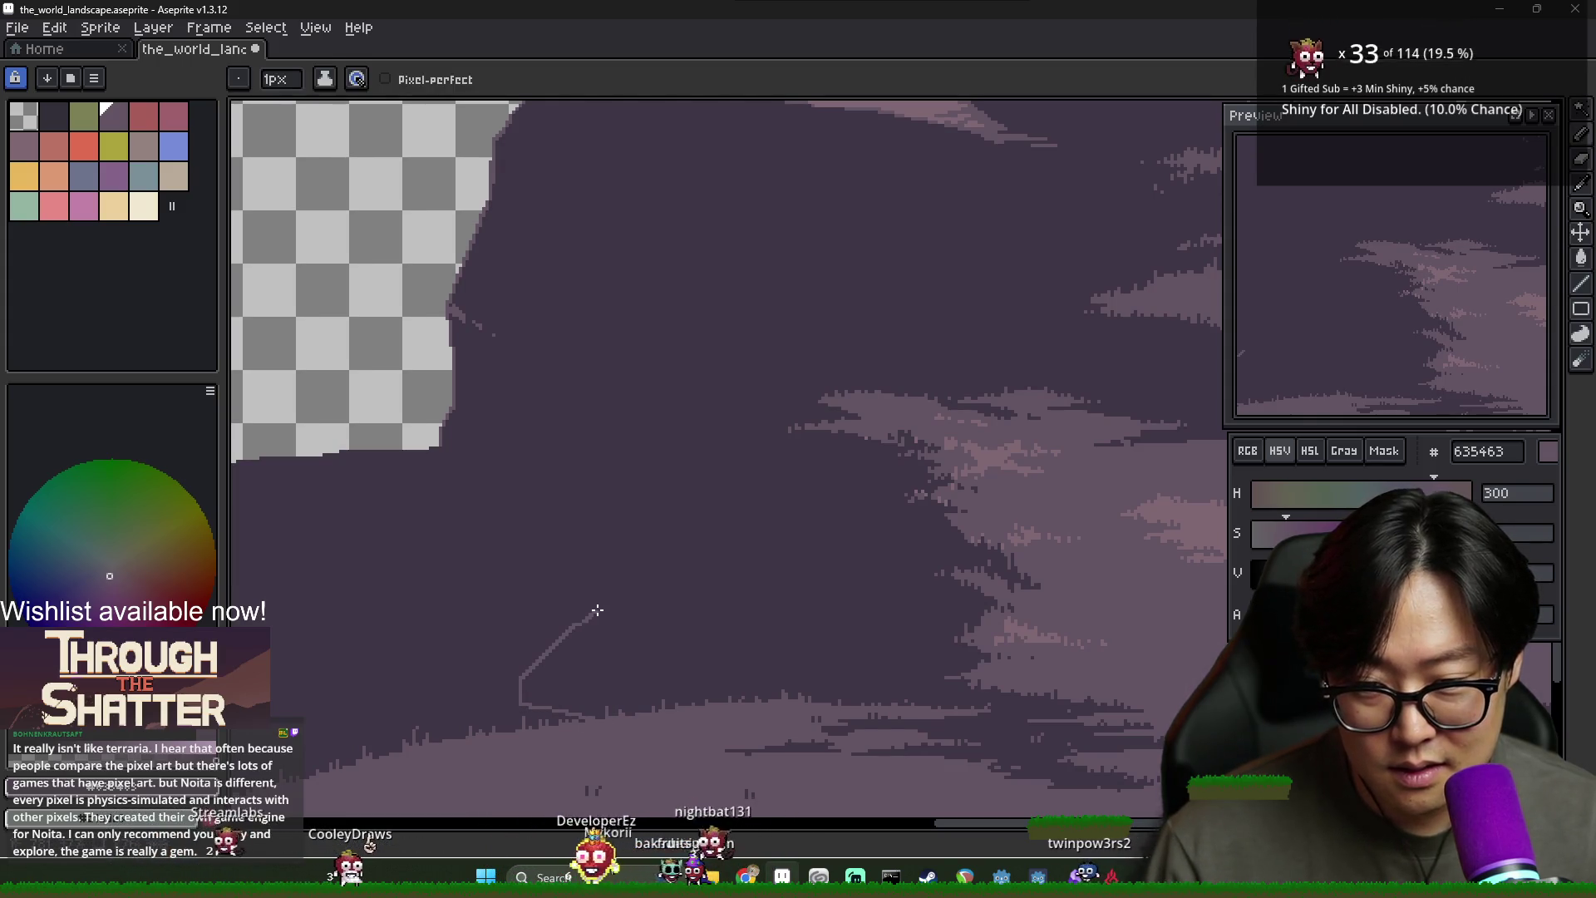
key(ctrl+z)
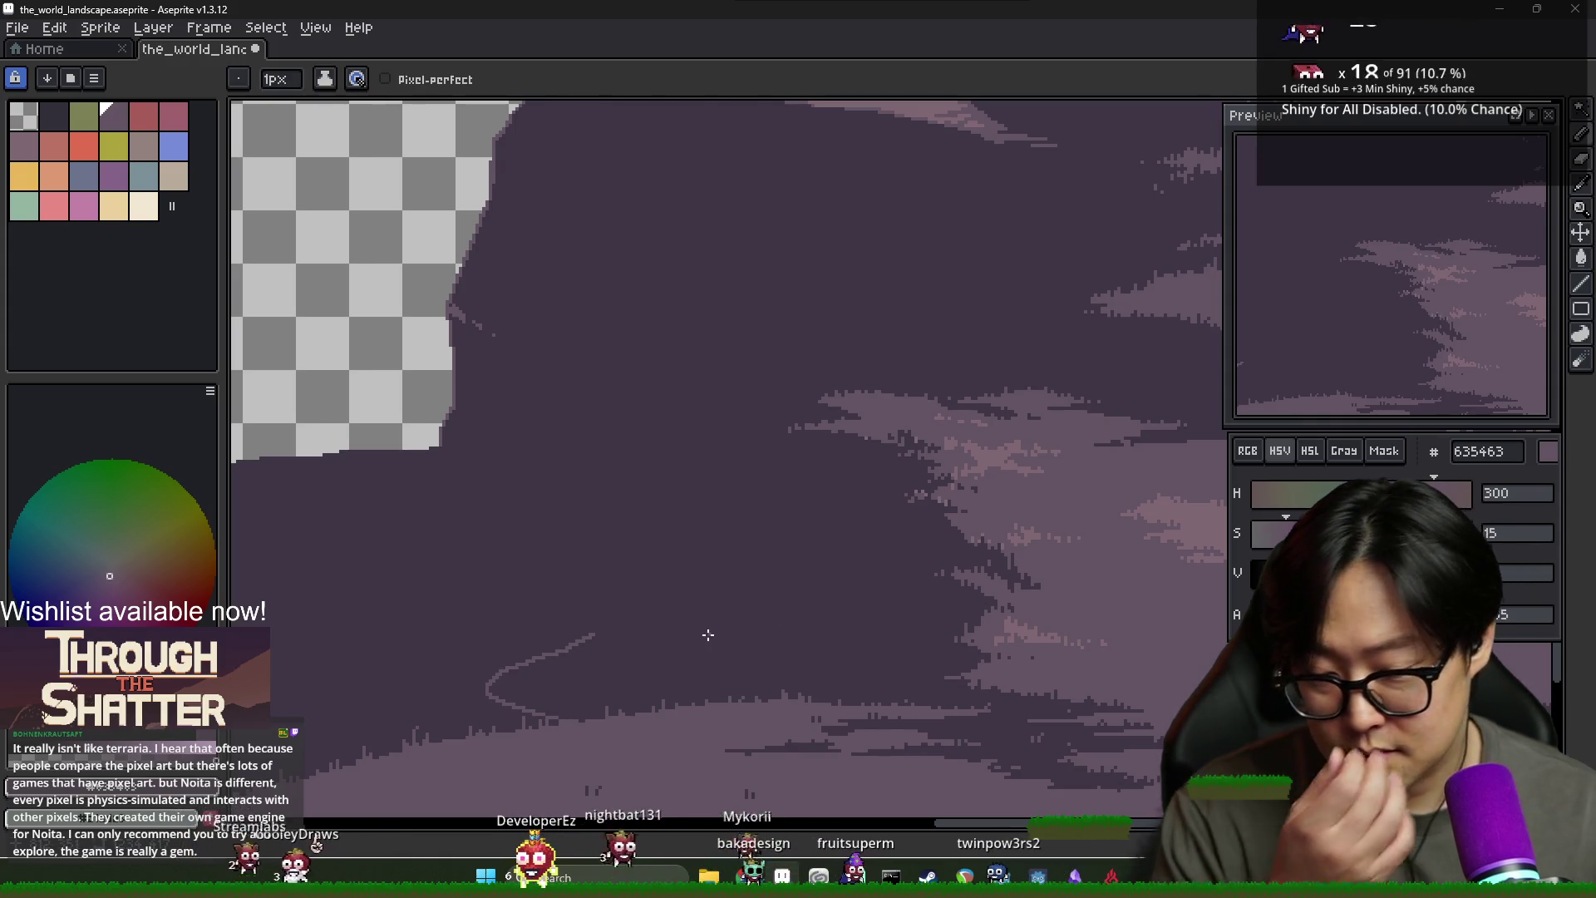
drag(545, 641, 925, 533)
Draw the winding path outline across the dark ground and bucket-fill it with lighter purple
drag(702, 561, 856, 519)
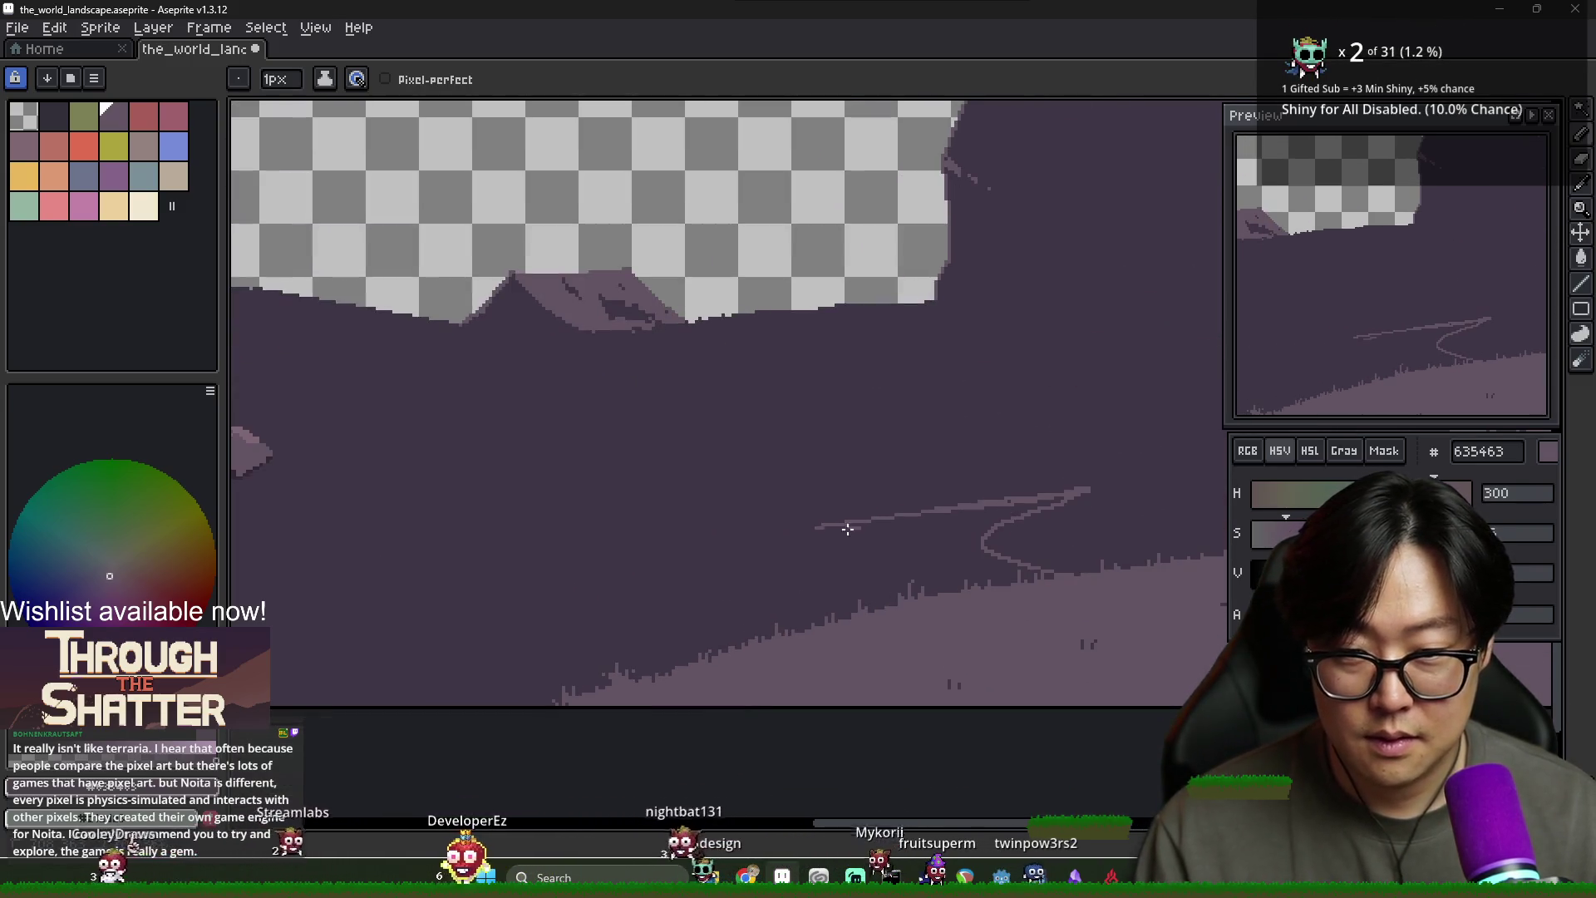
drag(676, 552, 470, 677)
key(g)
click(831, 582)
scroll(930, 608, down, 3)
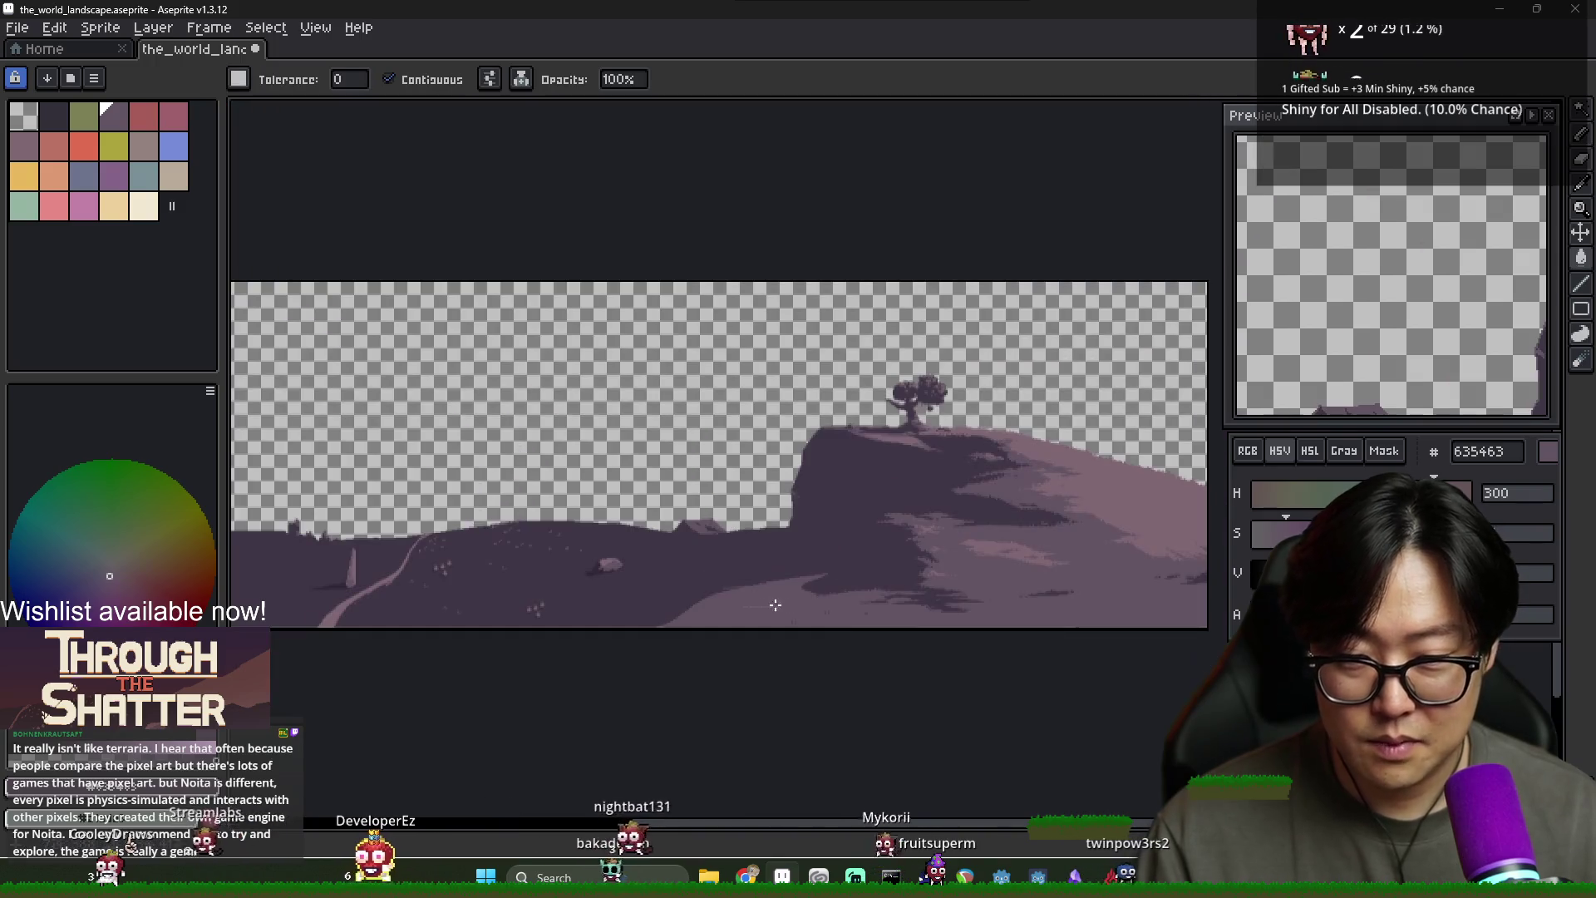
Zoom and pan the view onto the rock and sunlit hill
scroll(831, 574, up, 5)
scroll(665, 557, down, 3)
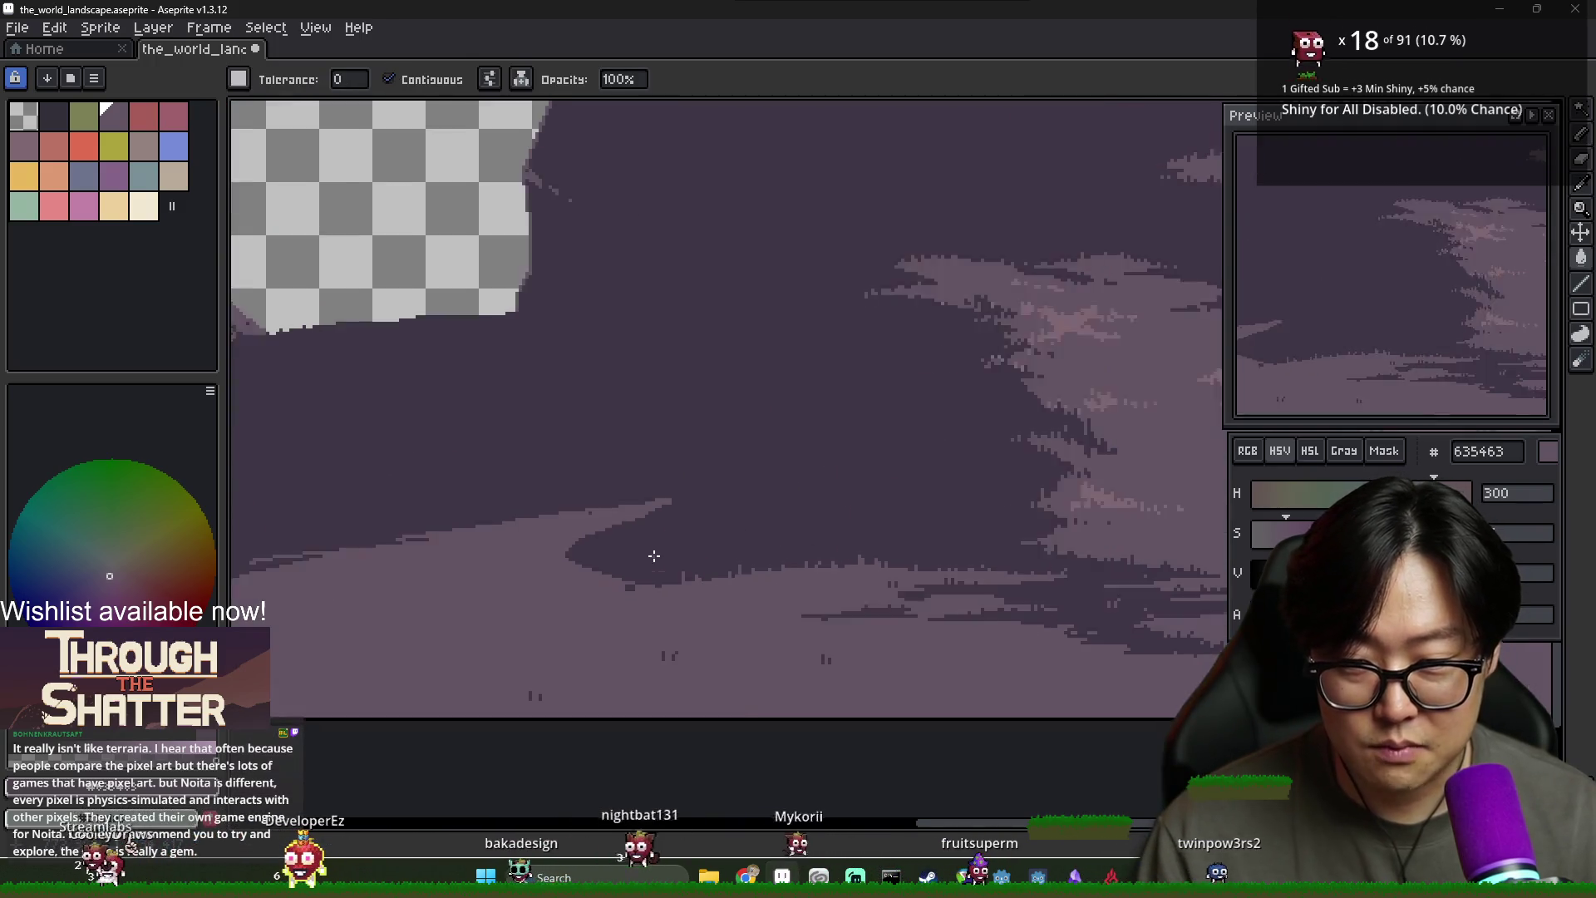
scroll(800, 547, up, 1)
scroll(759, 539, down, 2)
scroll(759, 539, up, 2)
key(alt)
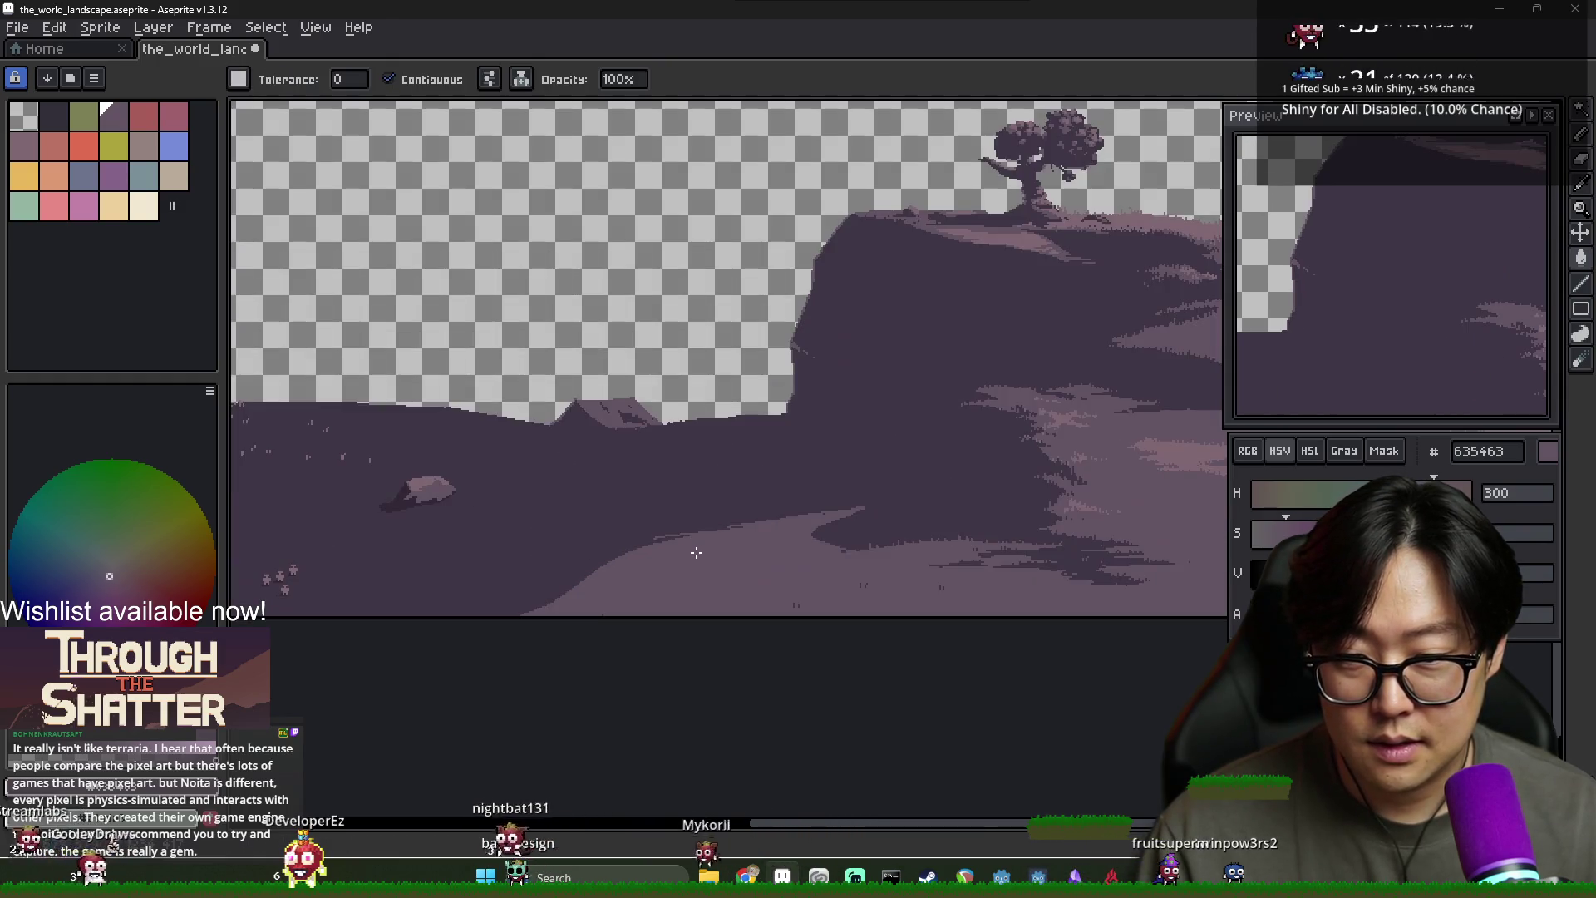
scroll(634, 545, down, 1)
scroll(827, 510, up, 1)
drag(827, 510, 923, 504)
scroll(887, 510, down, 3)
scroll(933, 495, up, 3)
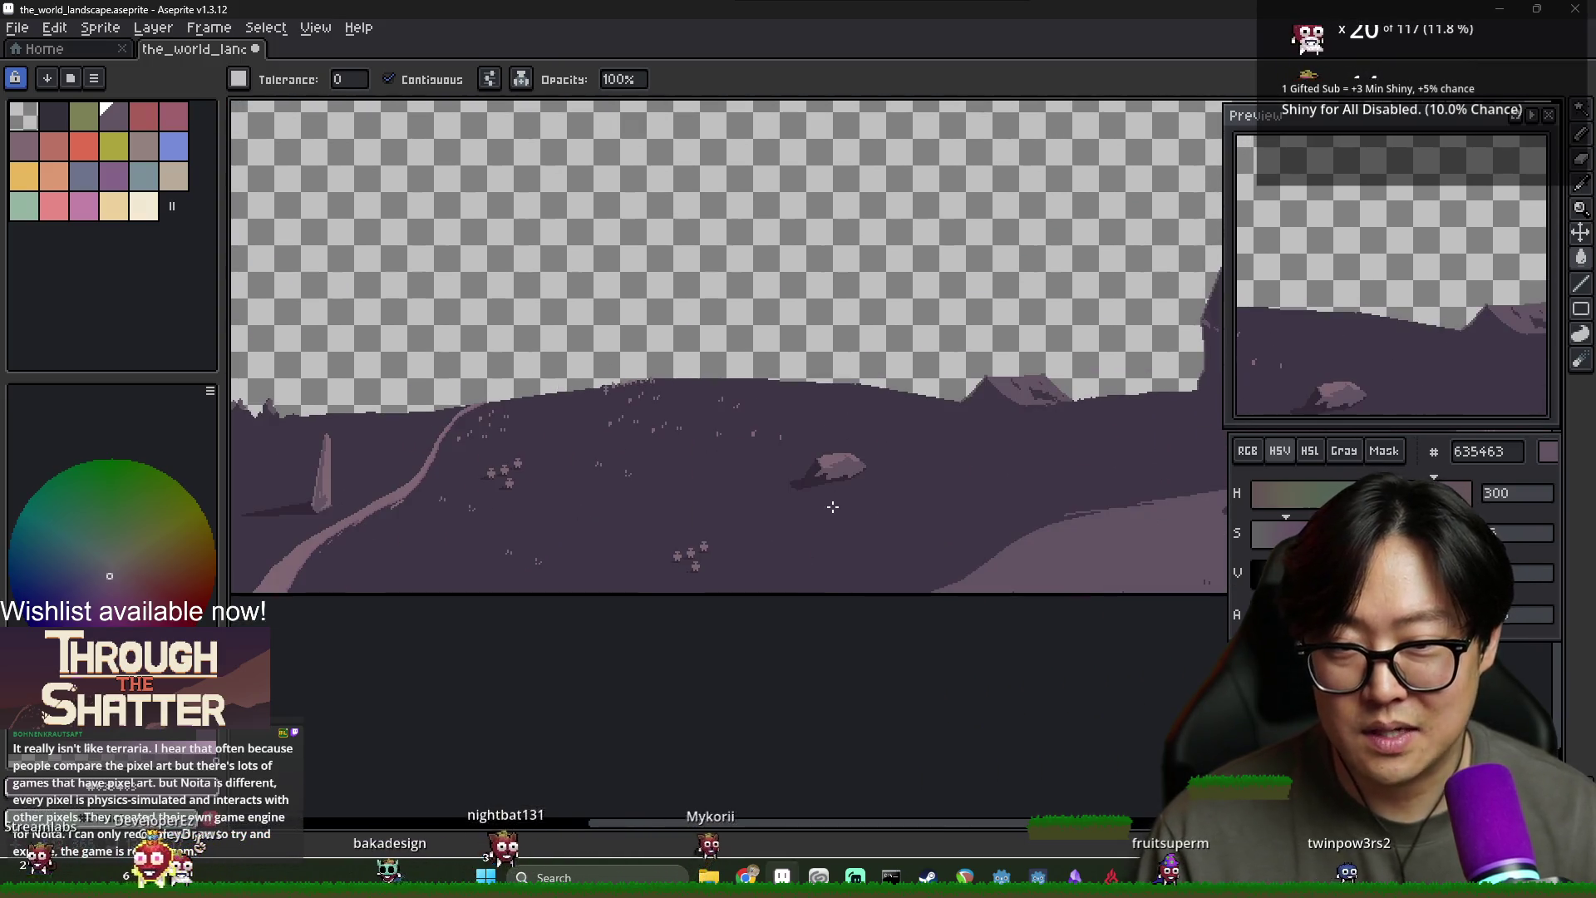
scroll(865, 502, down, 2)
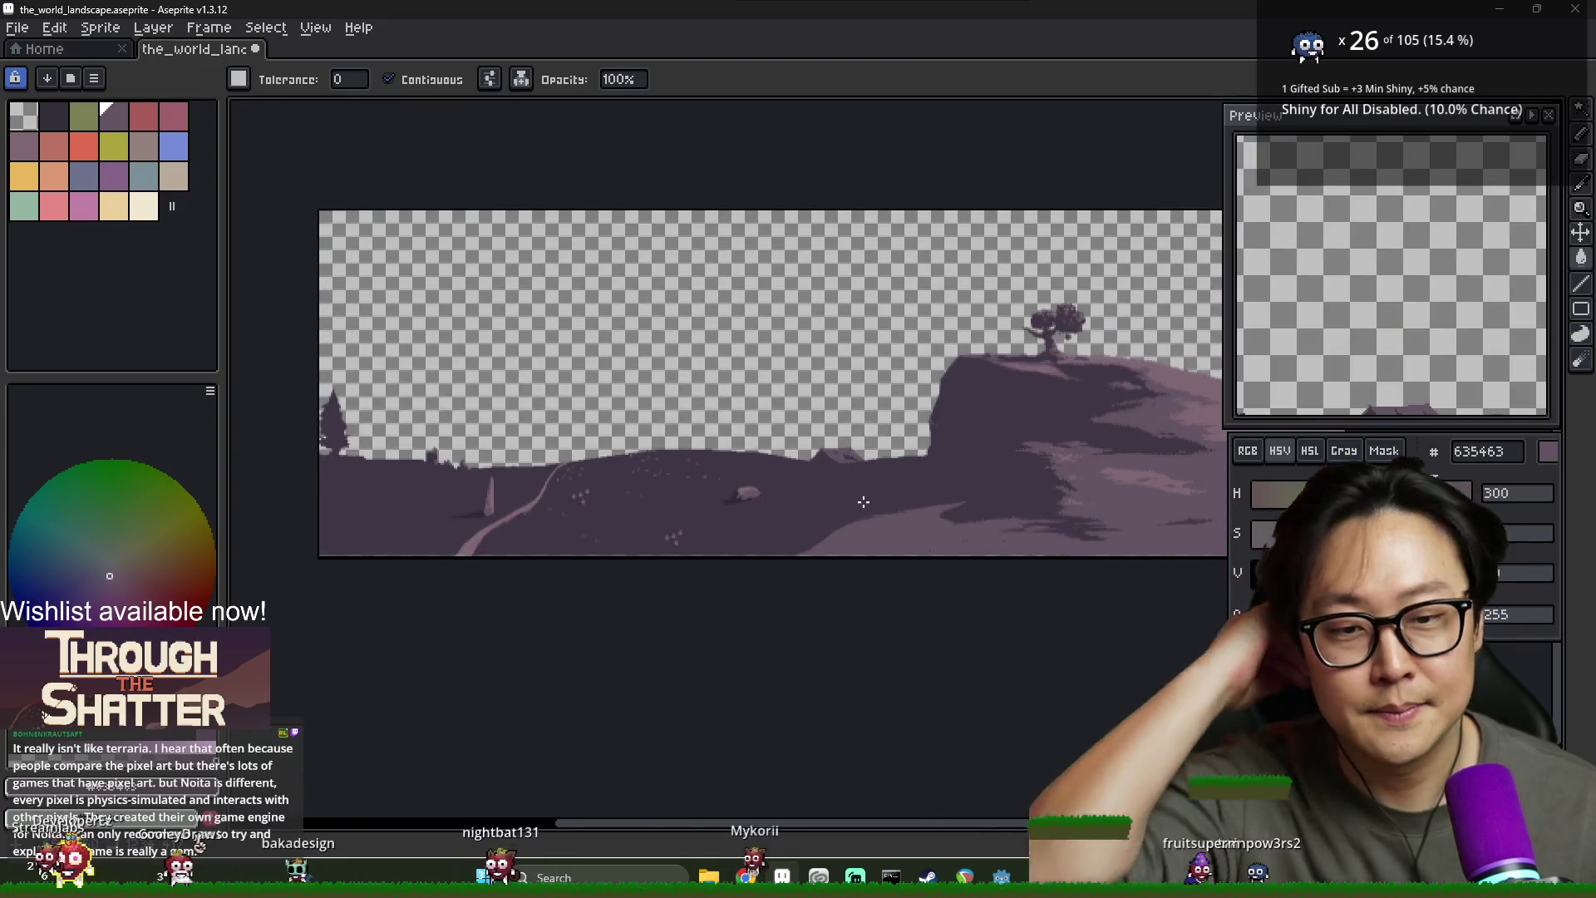
scroll(864, 502, up, 3)
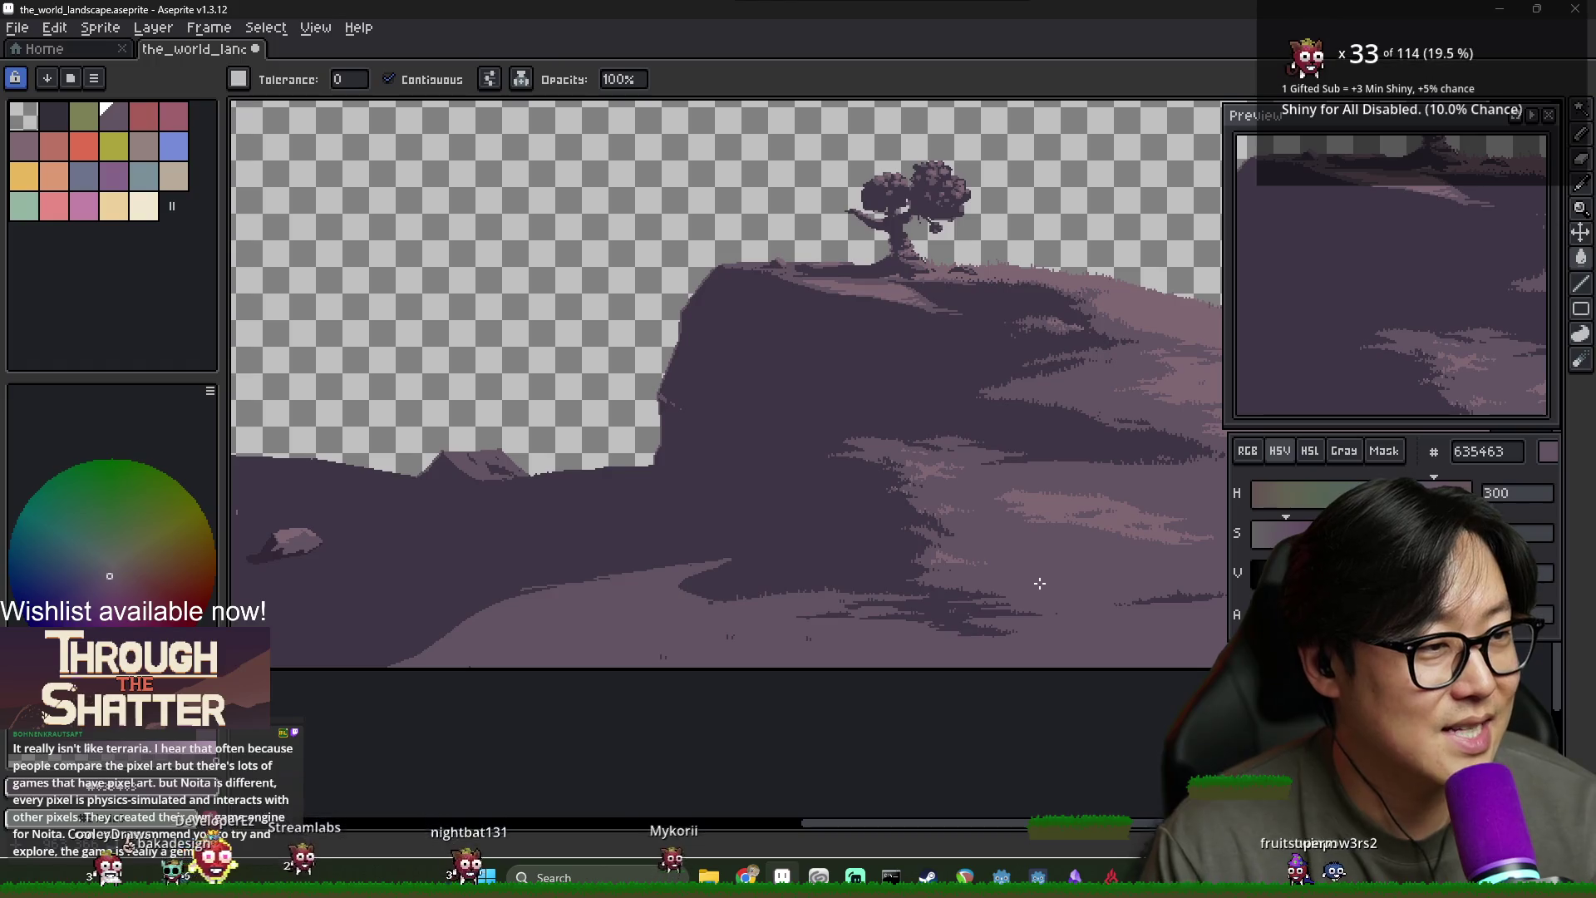
Pick the lighter mauve 806873 from the lit hillside as the Pencil colour
scroll(491, 499, up, 3)
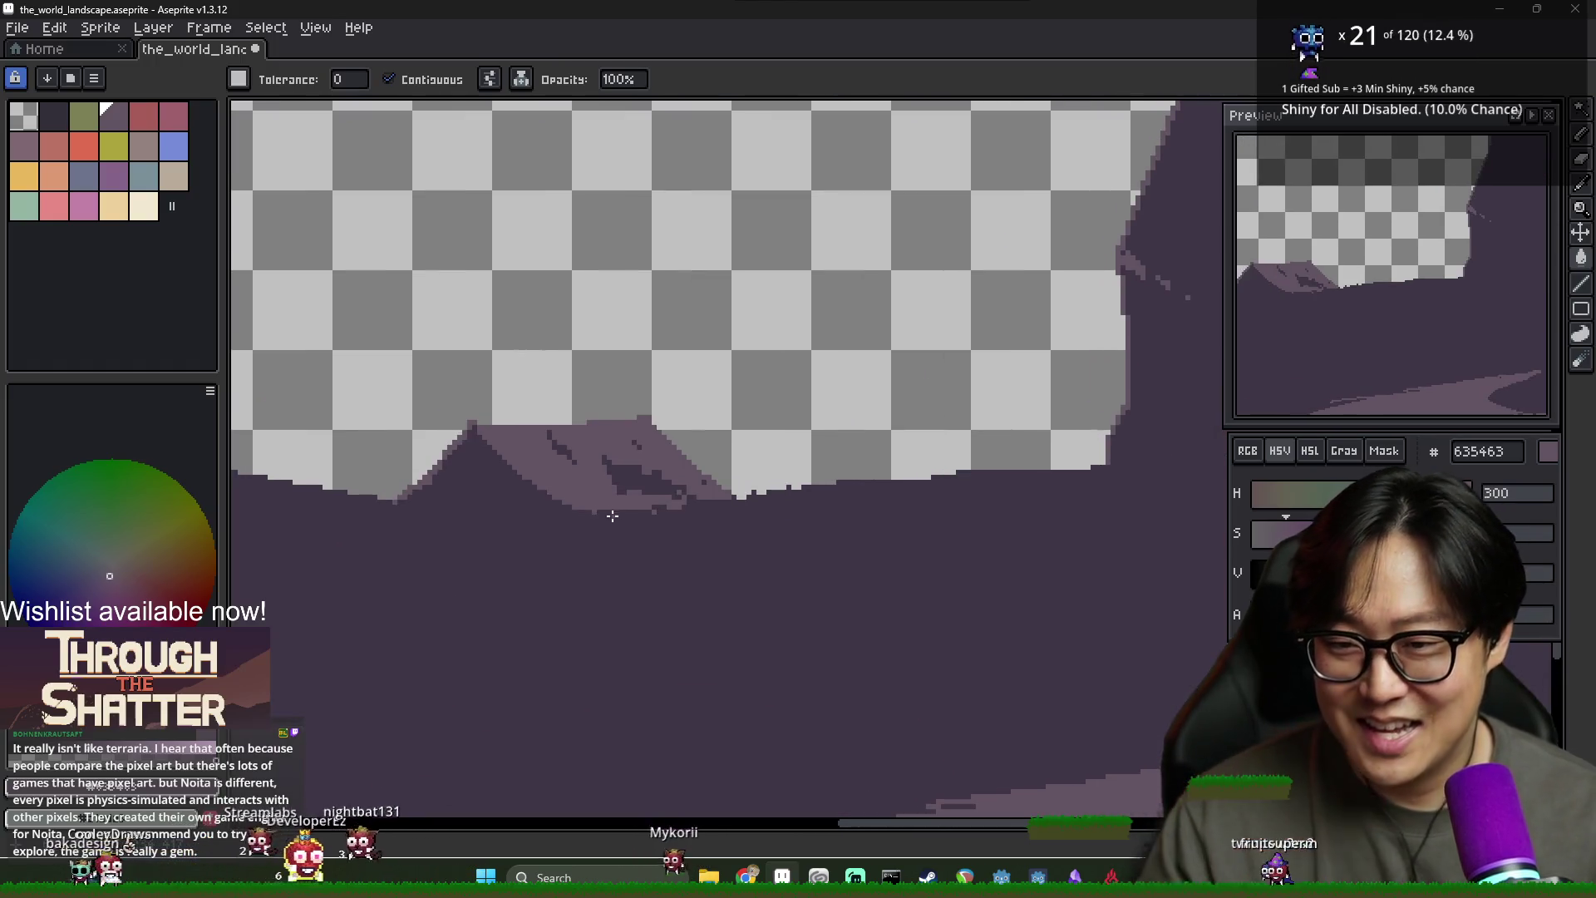
scroll(492, 498, down, 5)
scroll(831, 466, up, 3)
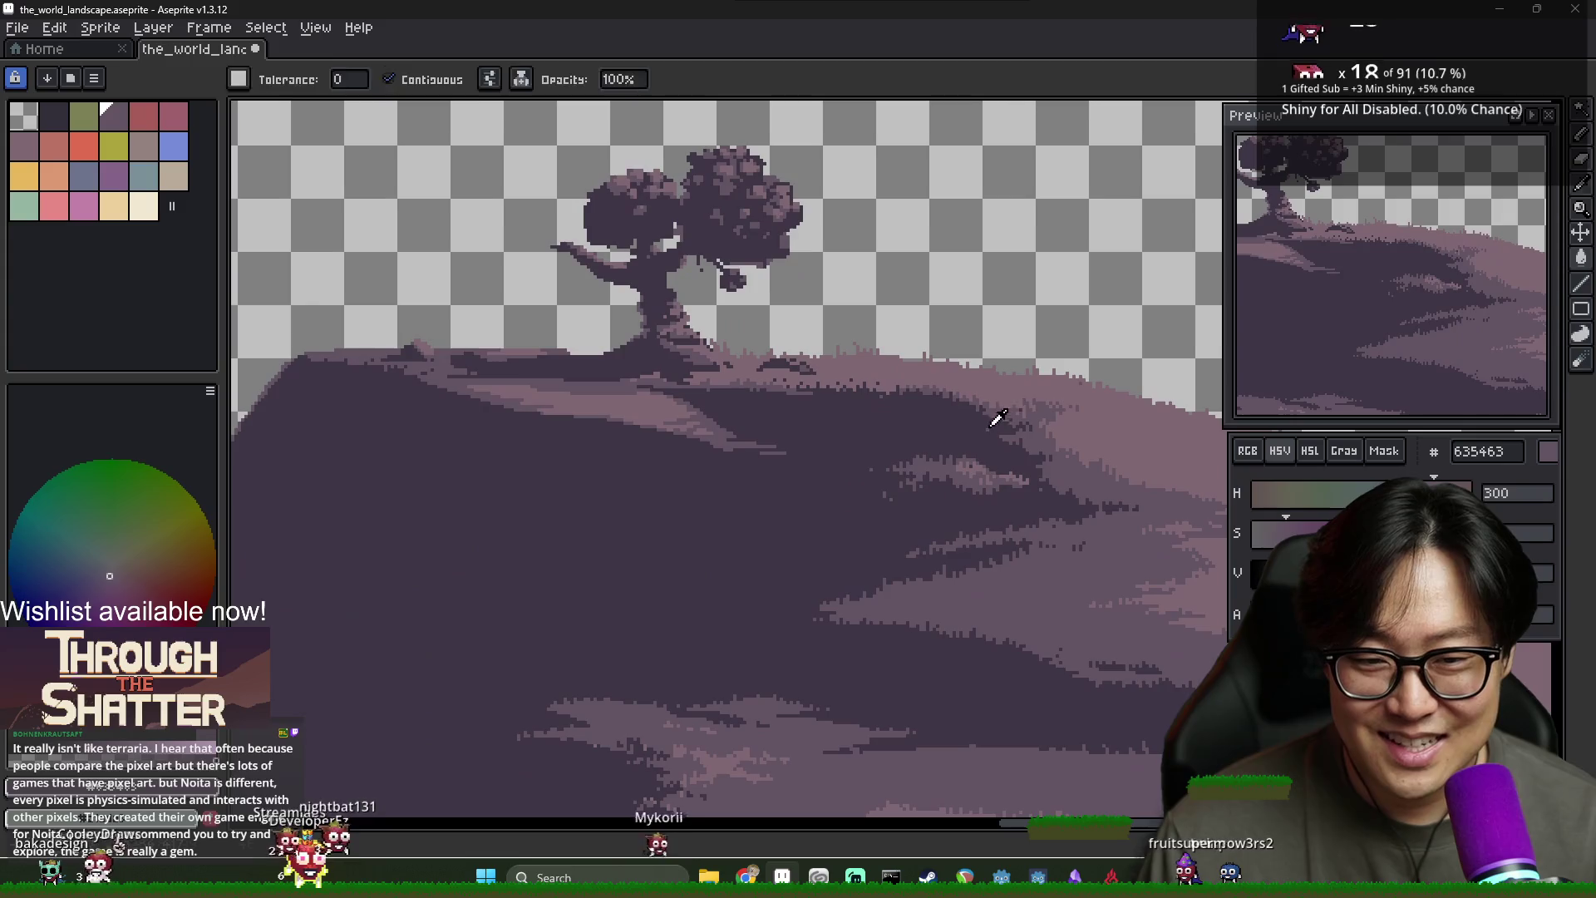
alt+click(558, 494)
scroll(671, 605, up, 2)
key(b)
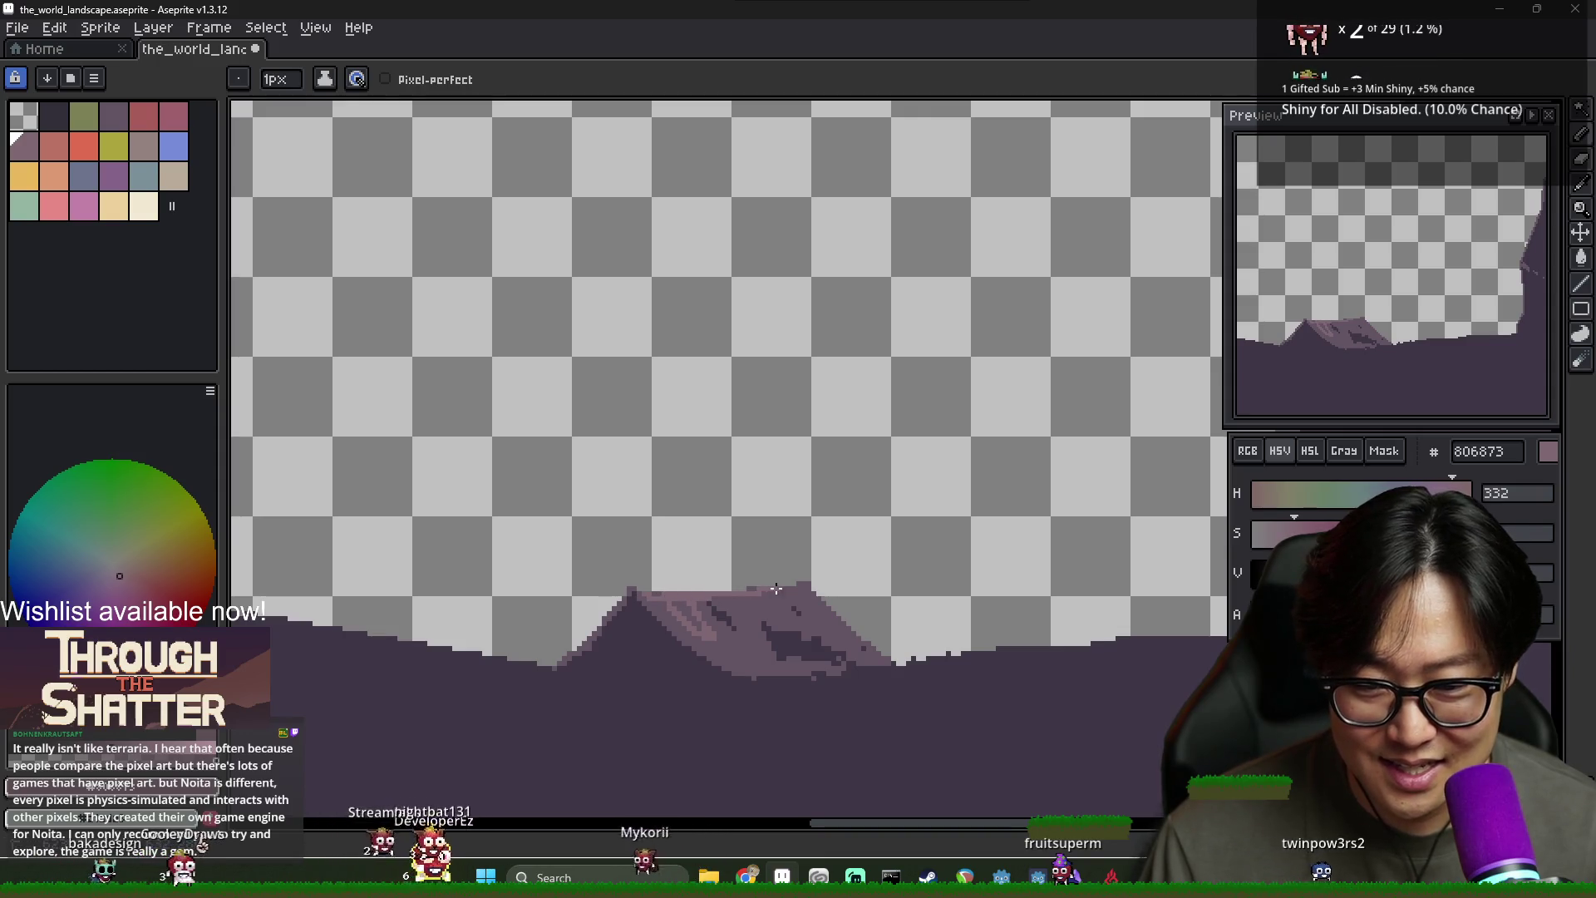
Try a mauve flood fill on the mountain's light facets, then undo it
scroll(775, 588, up, 1)
key(g)
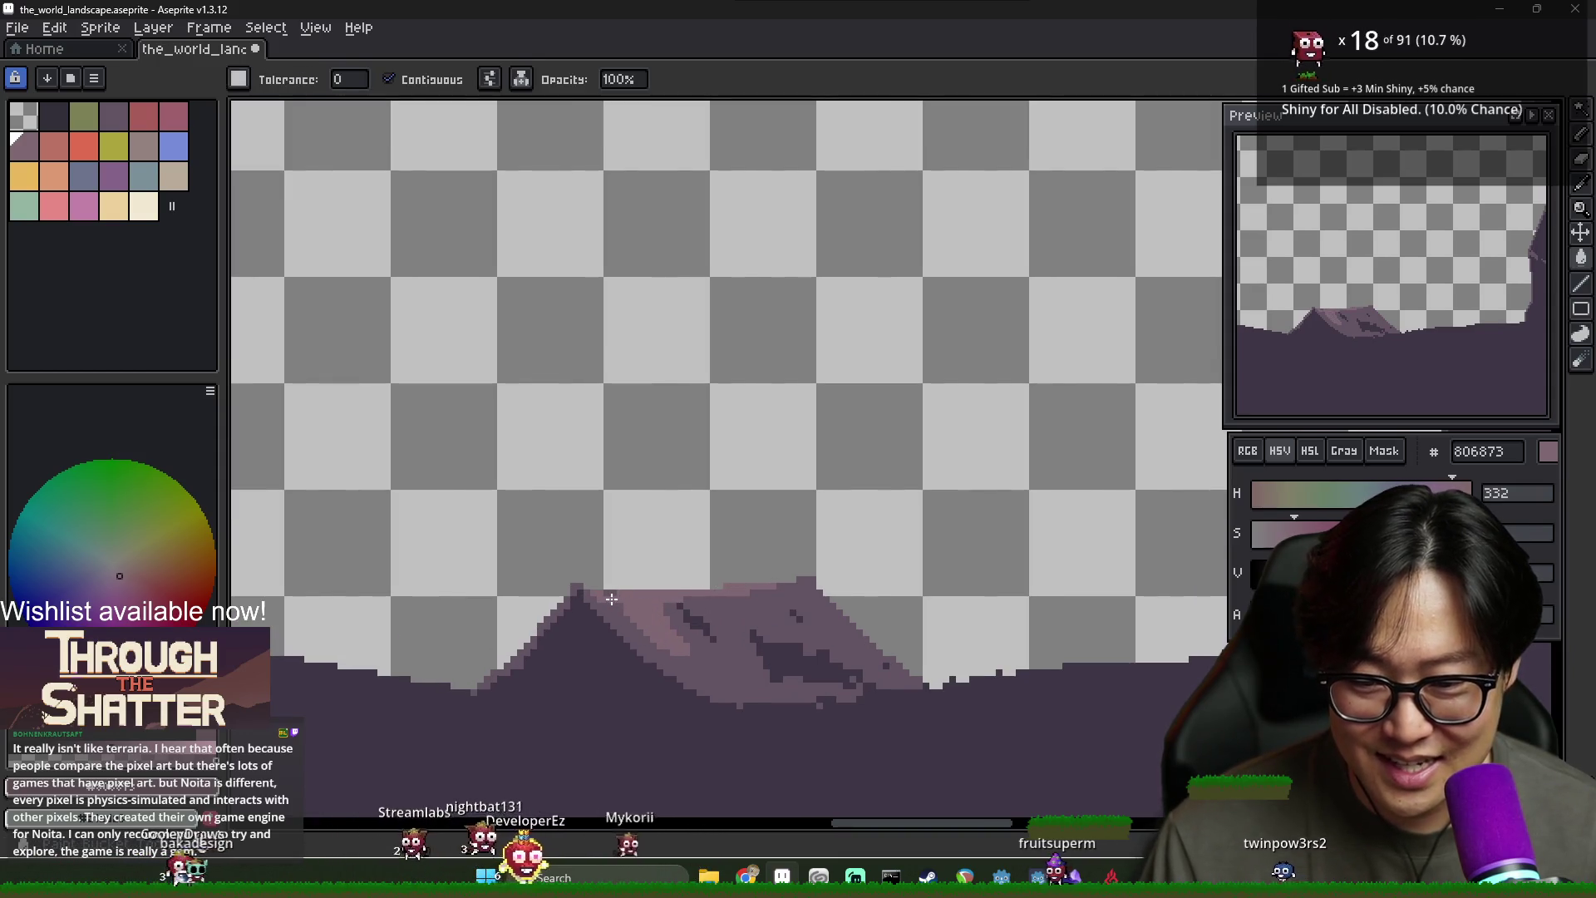
click(645, 614)
key(ctrl+z)
key(b)
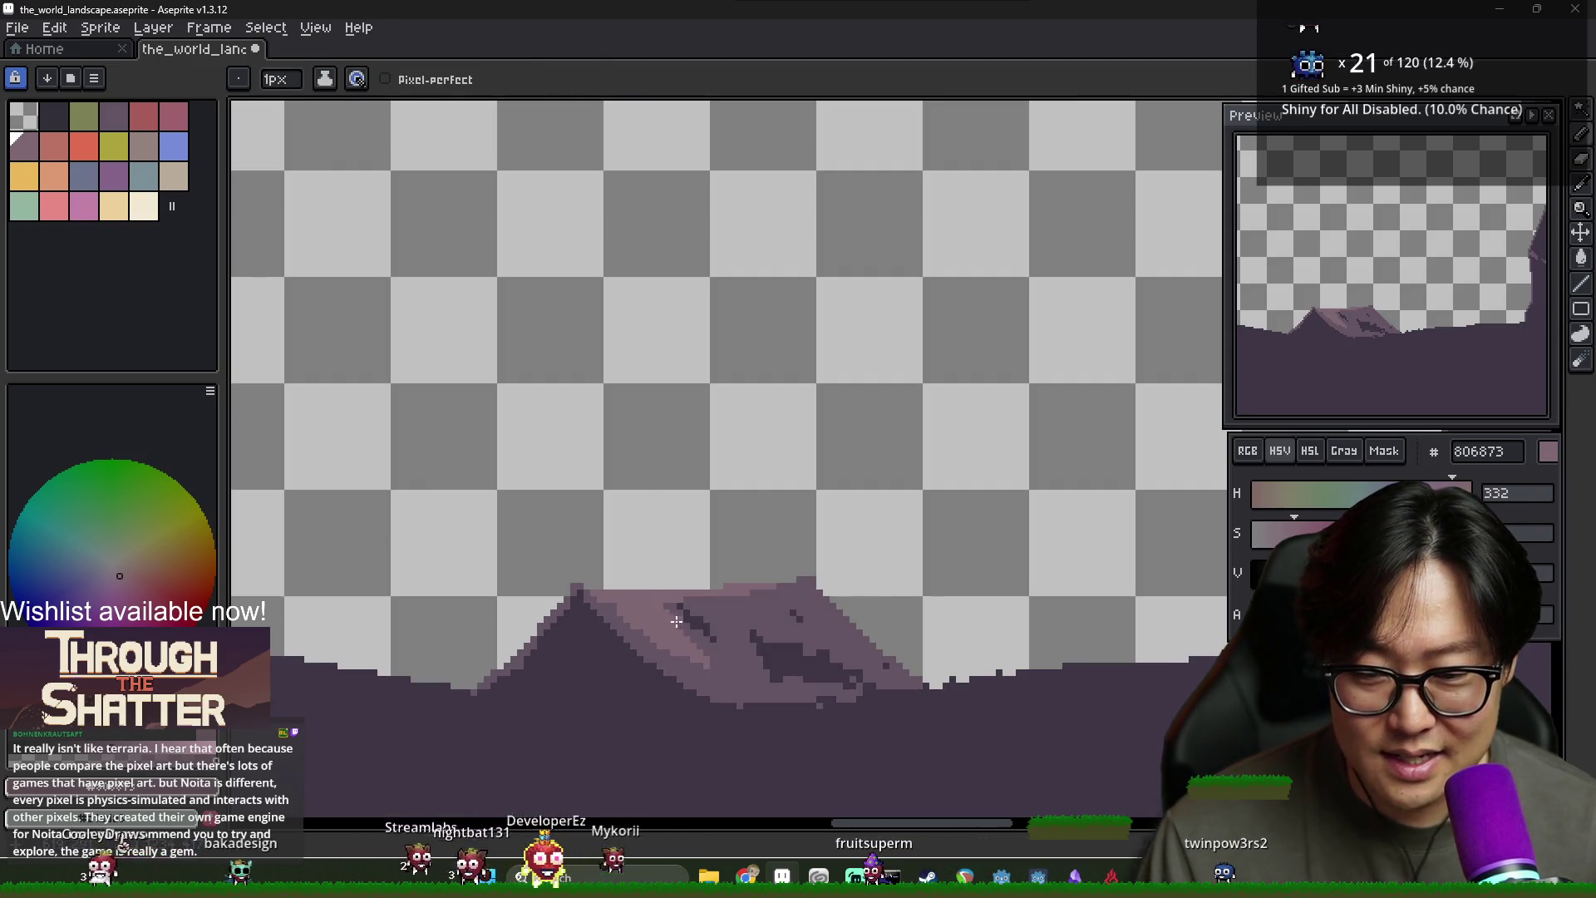
Shade the lower mountain face, alternating darker purple 635463 and pink 806873 pixels
alt+click(737, 619)
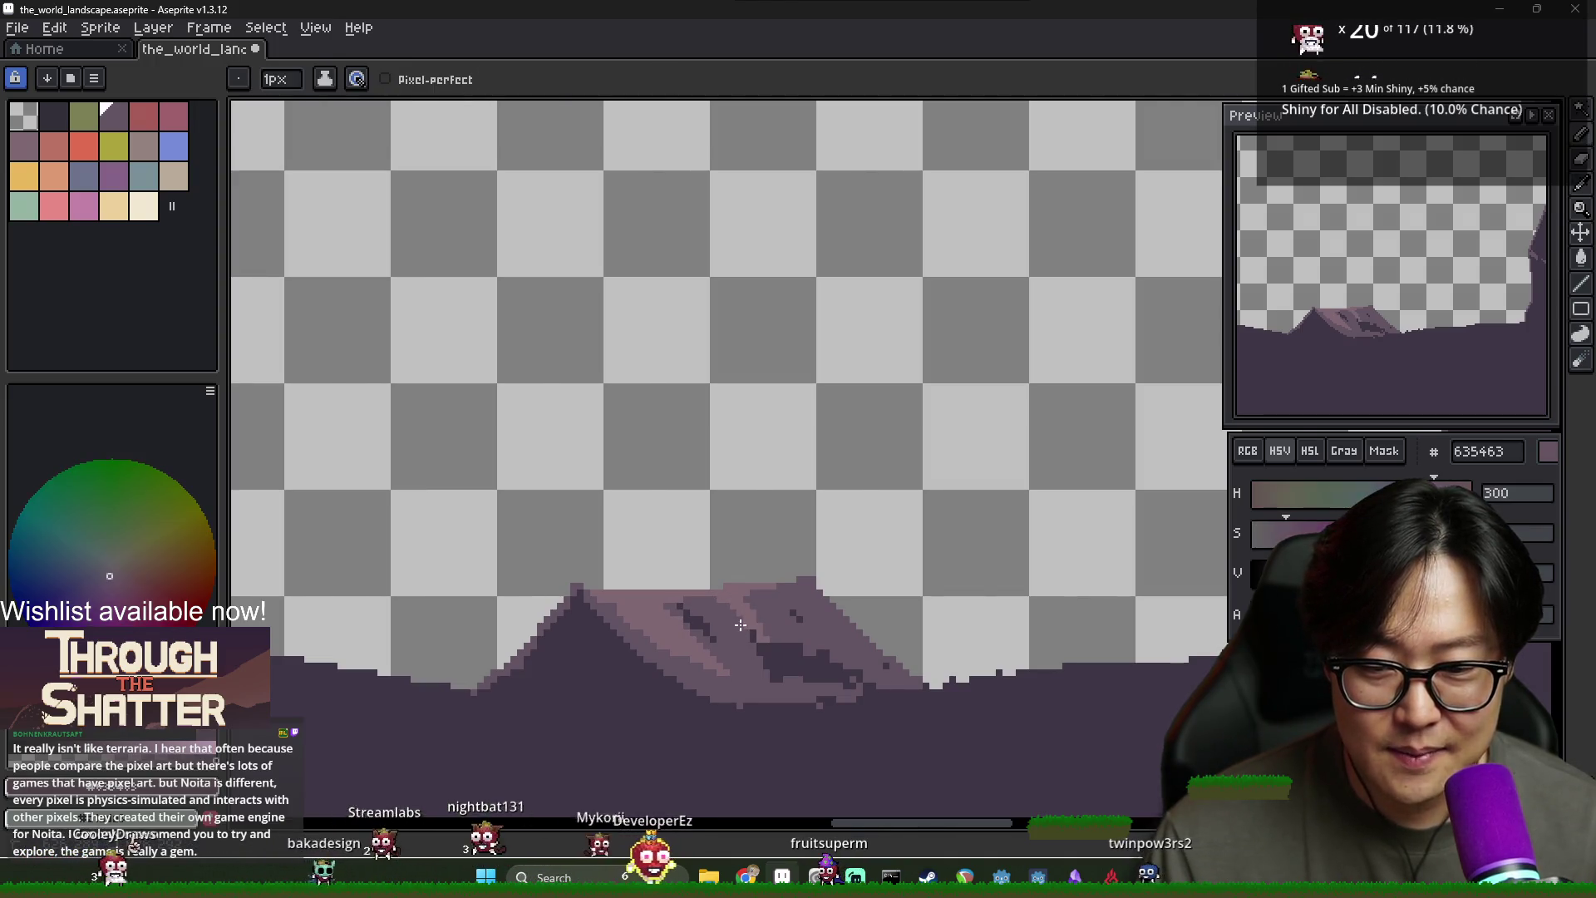
alt+click(752, 627)
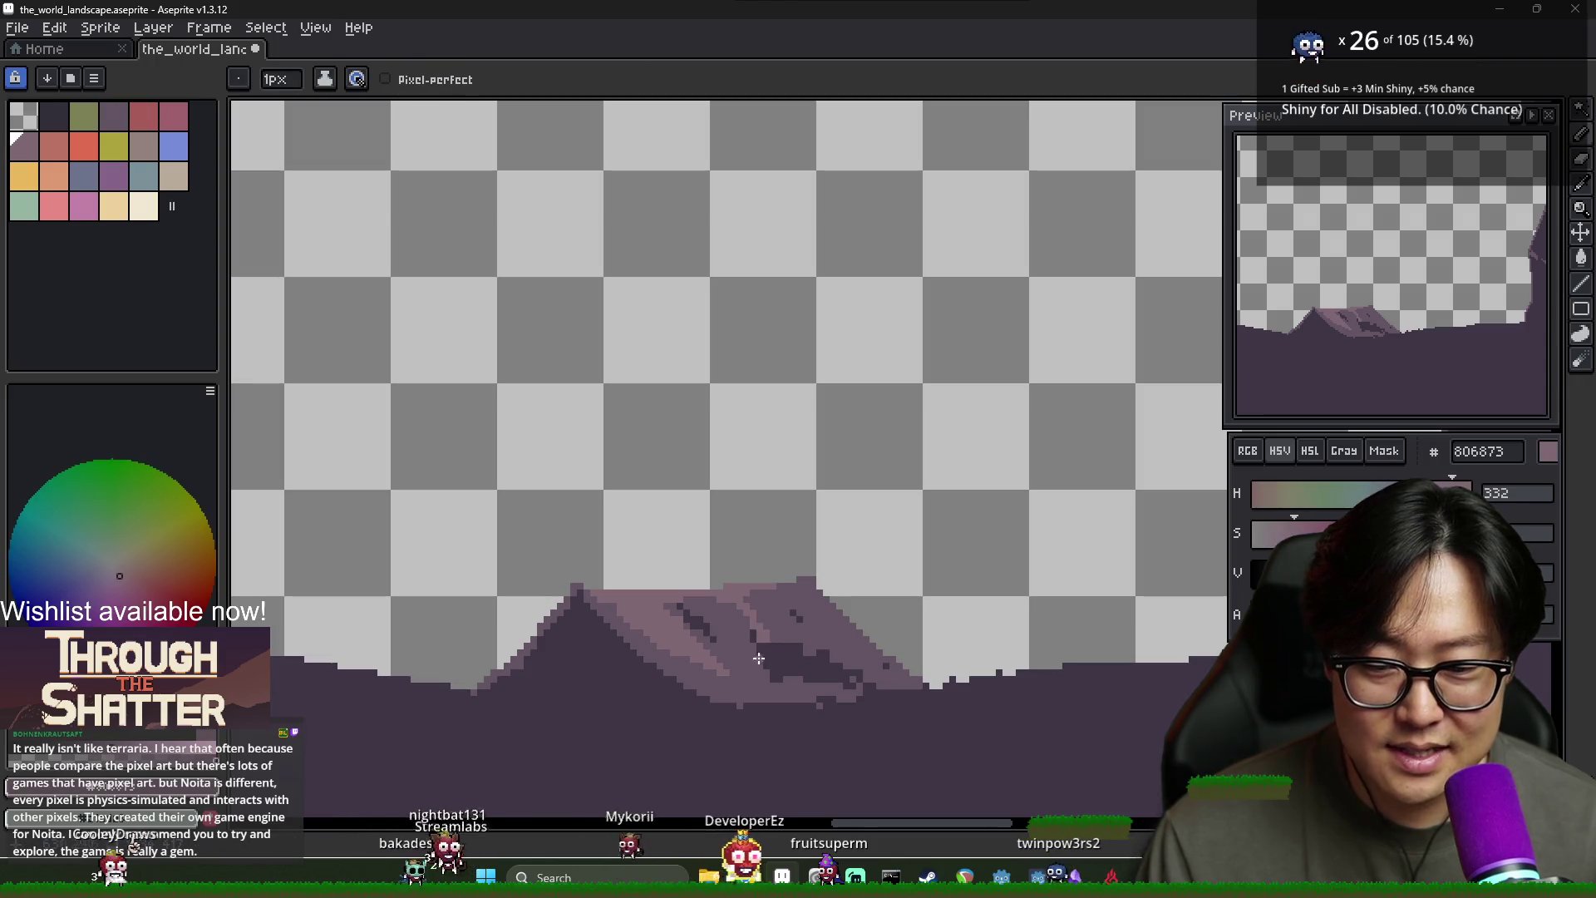
alt+click(755, 660)
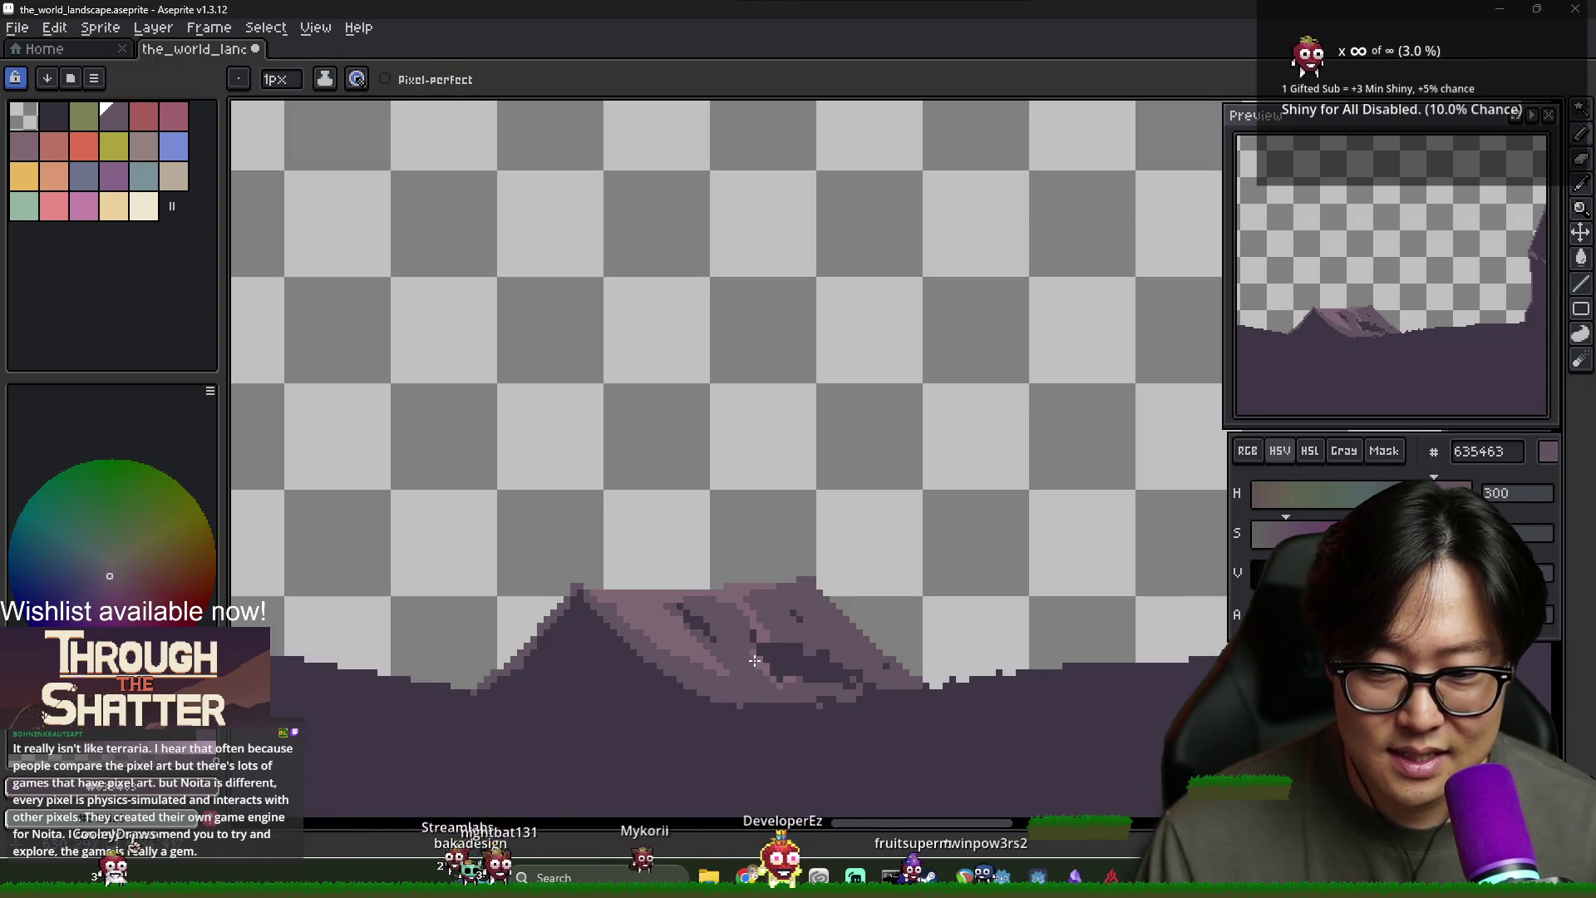
alt+click(794, 681)
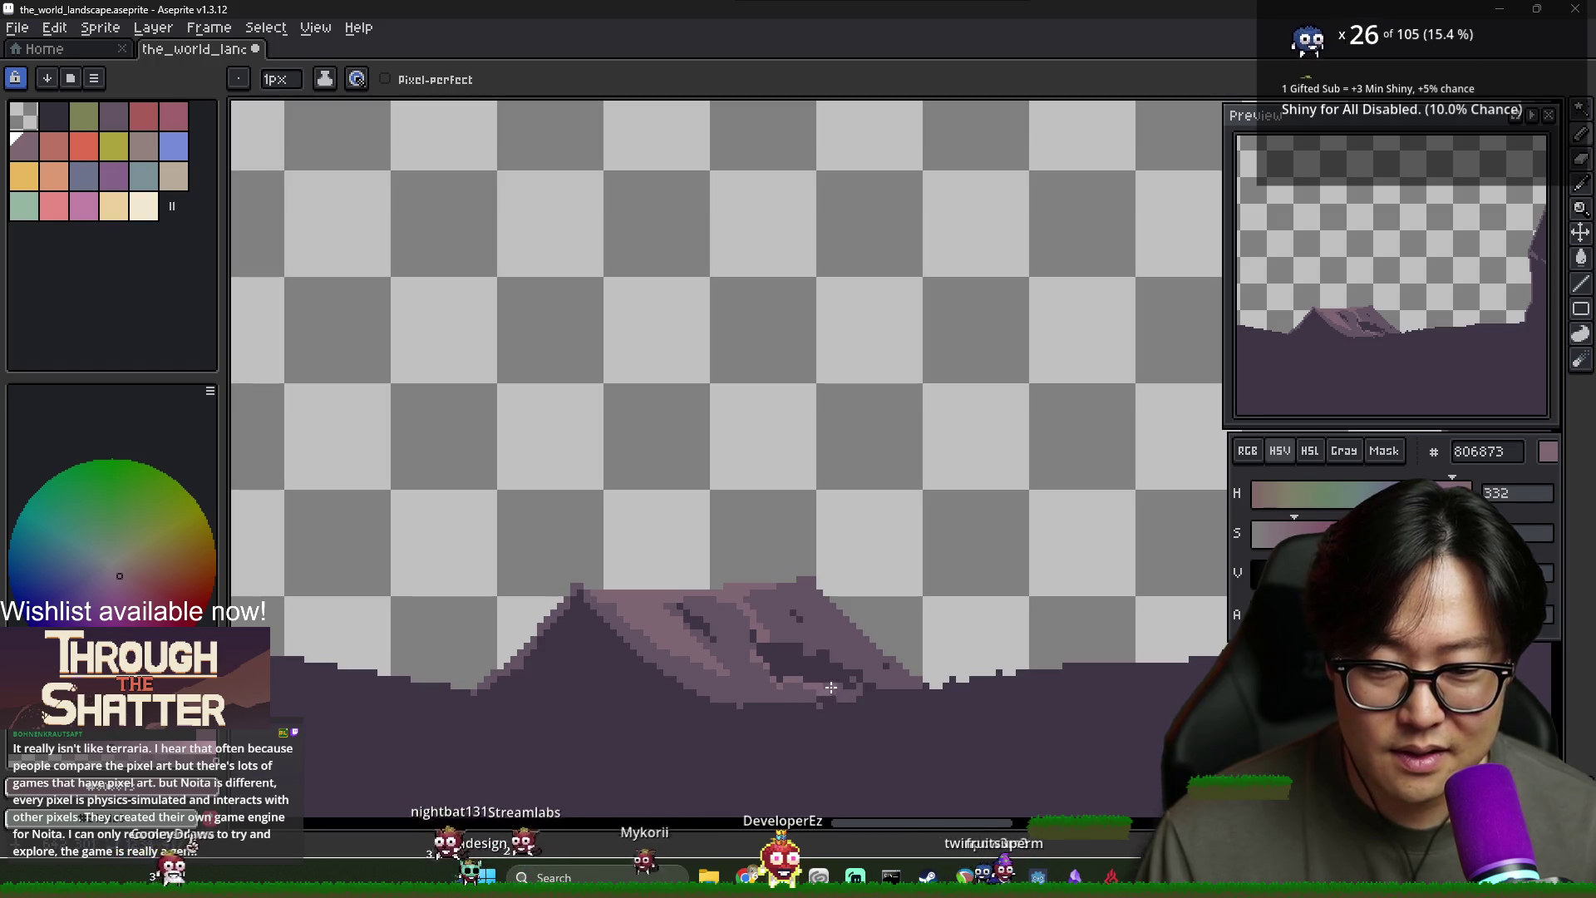
scroll(914, 689, down, 3)
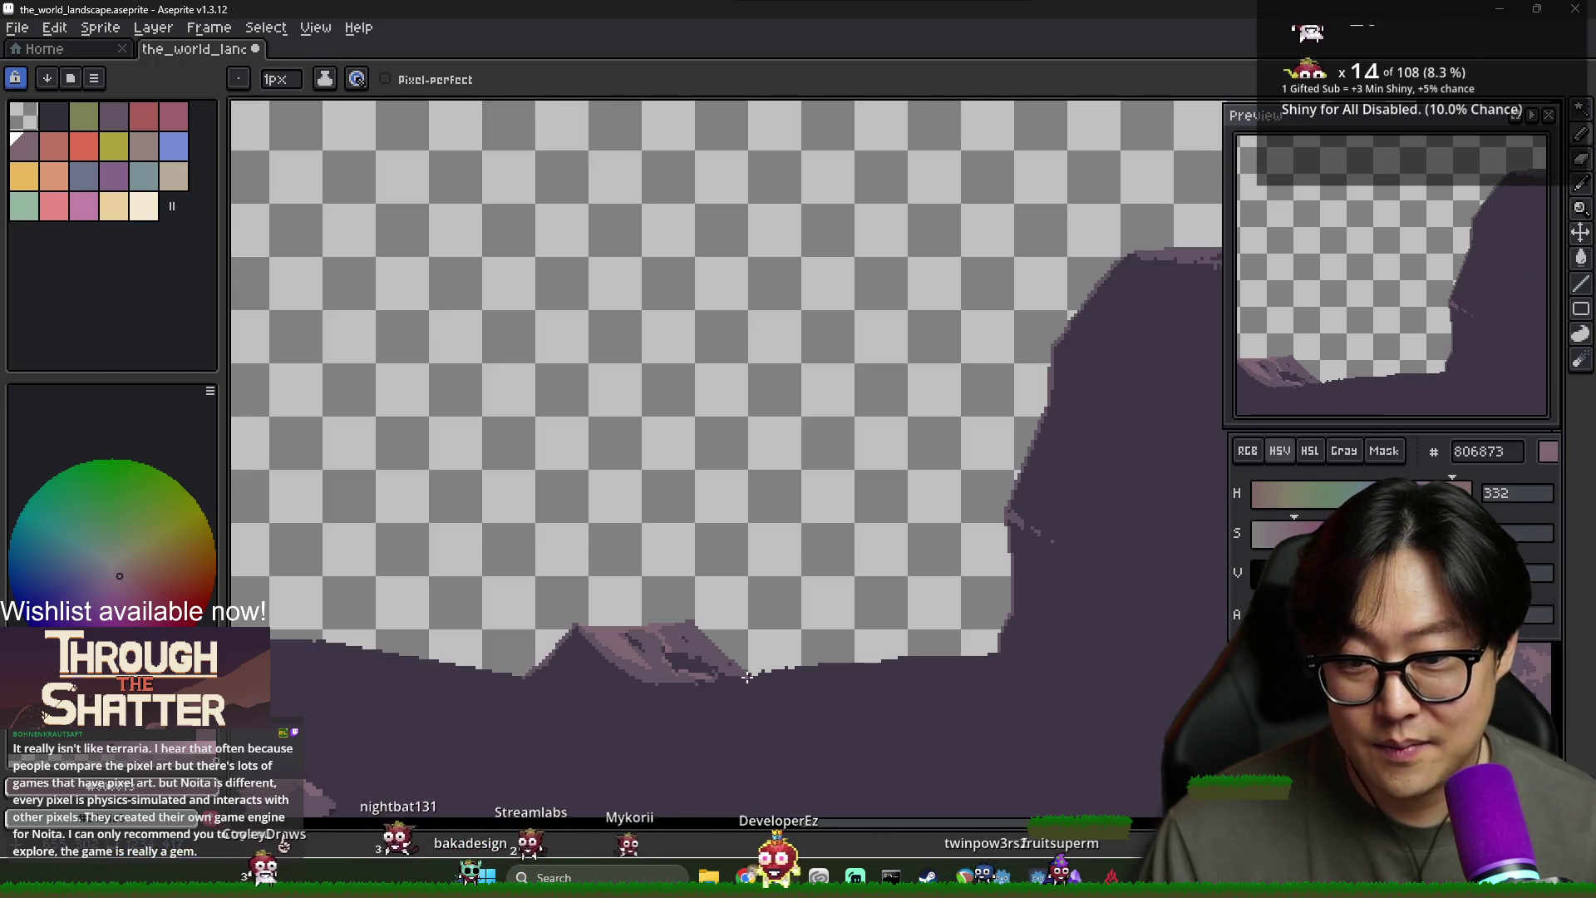
scroll(645, 585, up, 4)
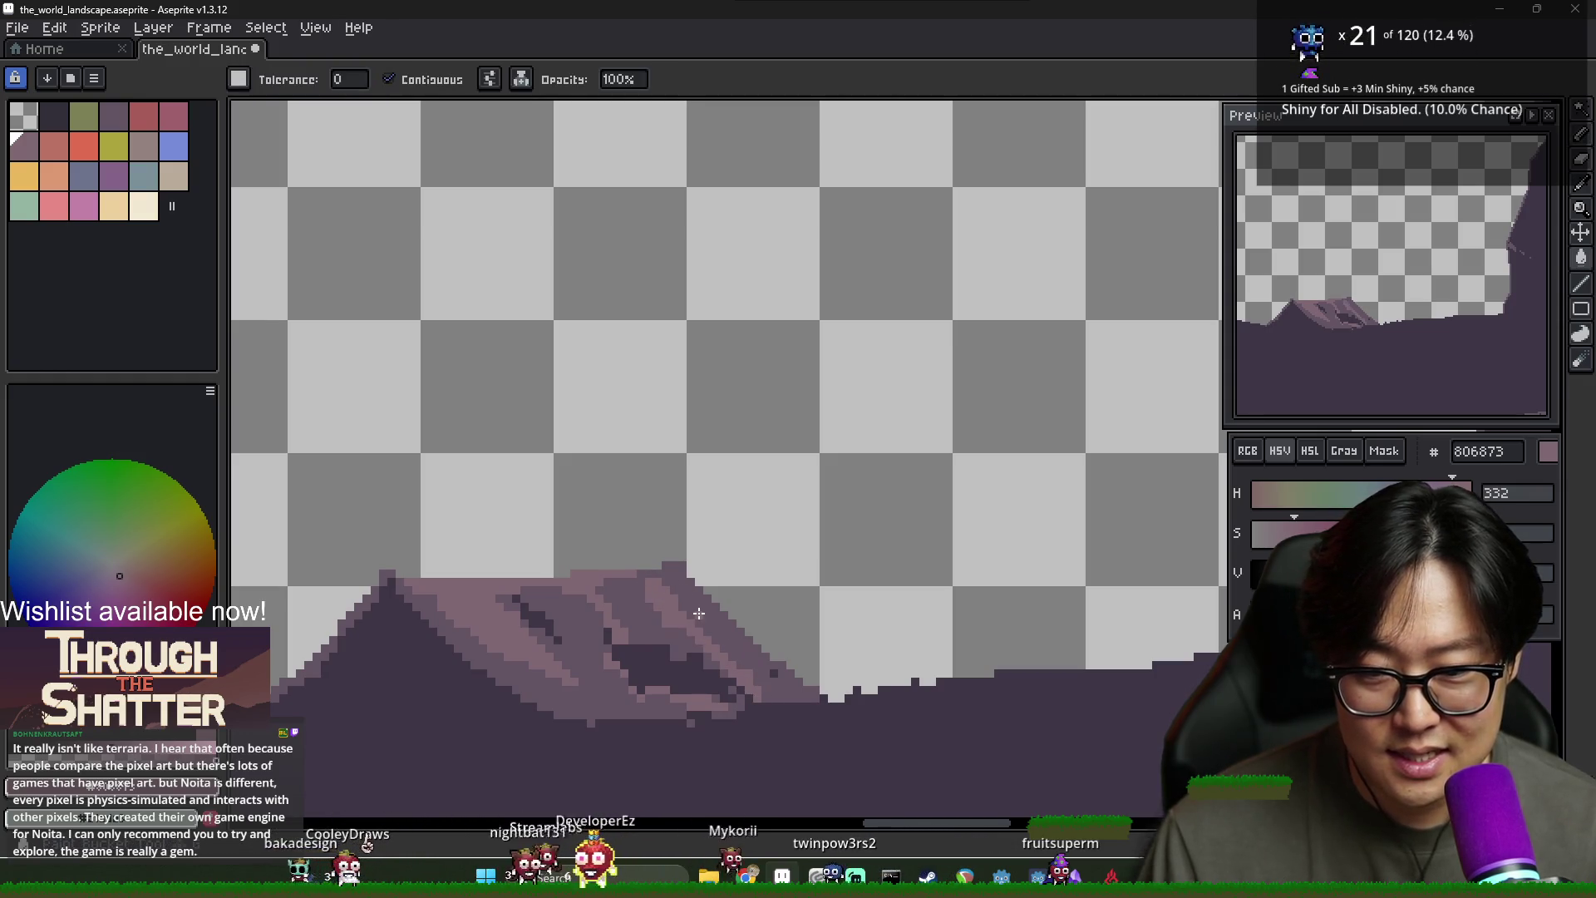
Work darker purple and pink pixels along the ridge, switching between Fill and Pencil
key(g)
scroll(747, 659, down, 4)
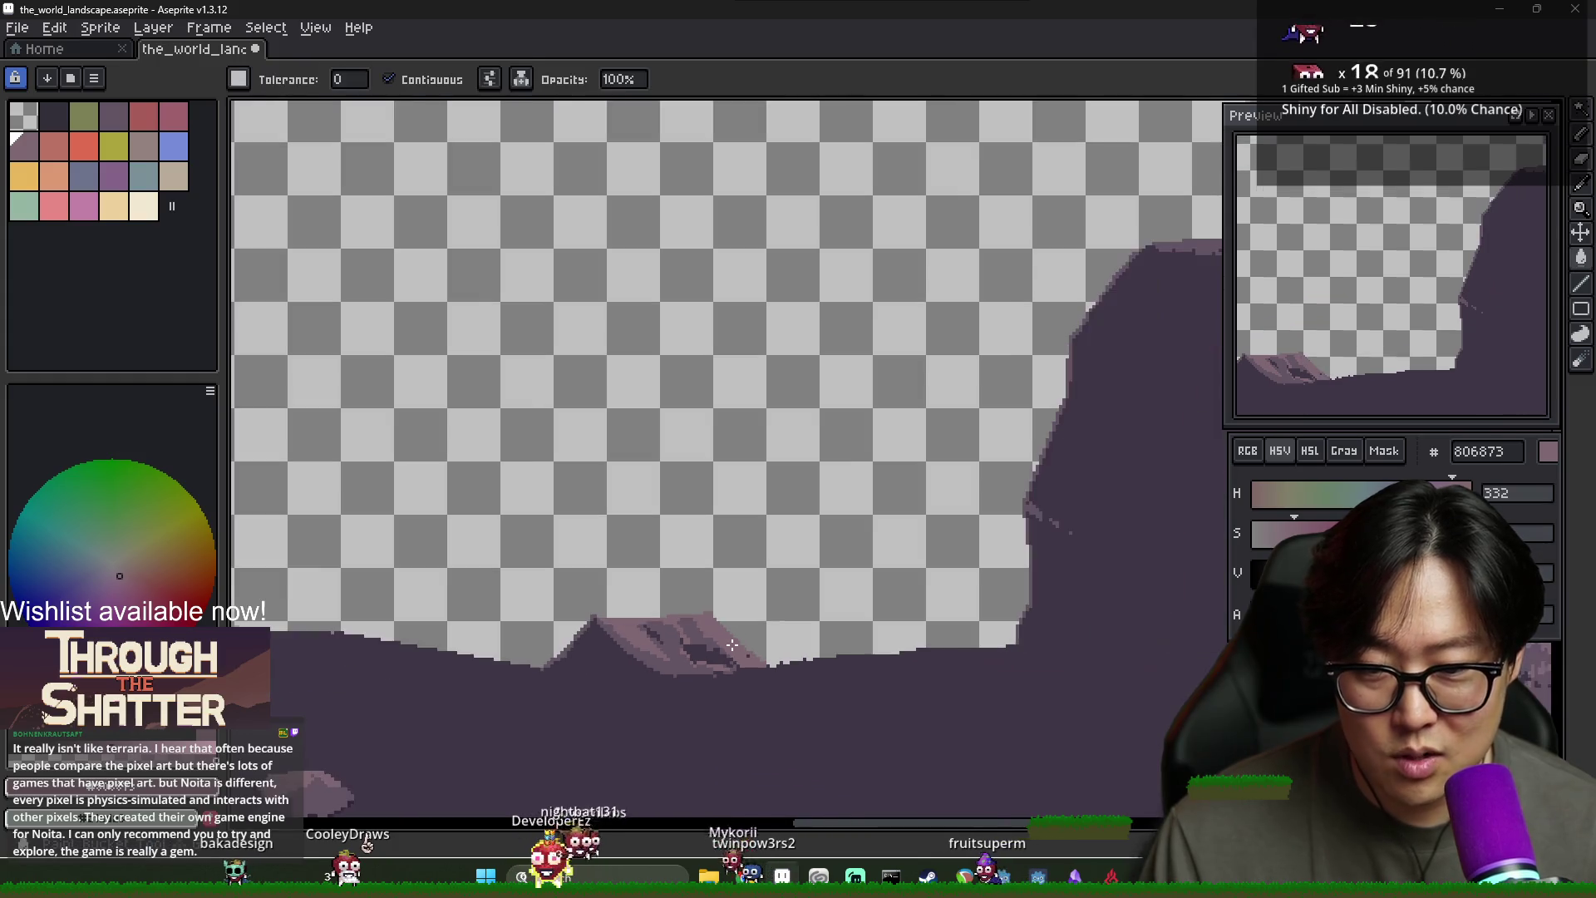
scroll(763, 667, up, 5)
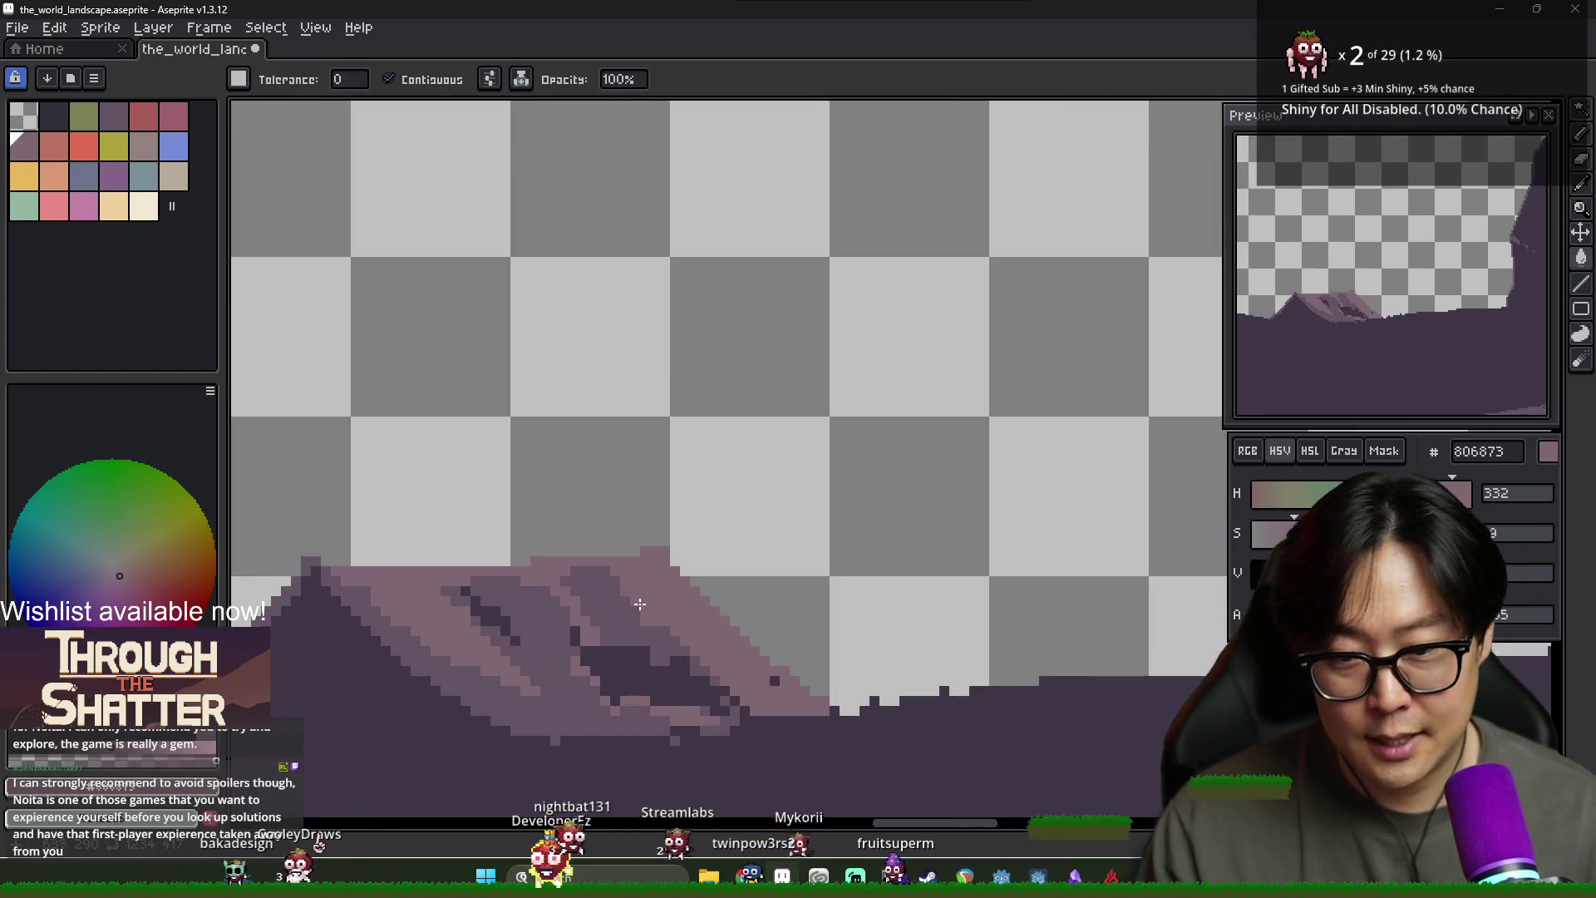
alt+click(590, 567)
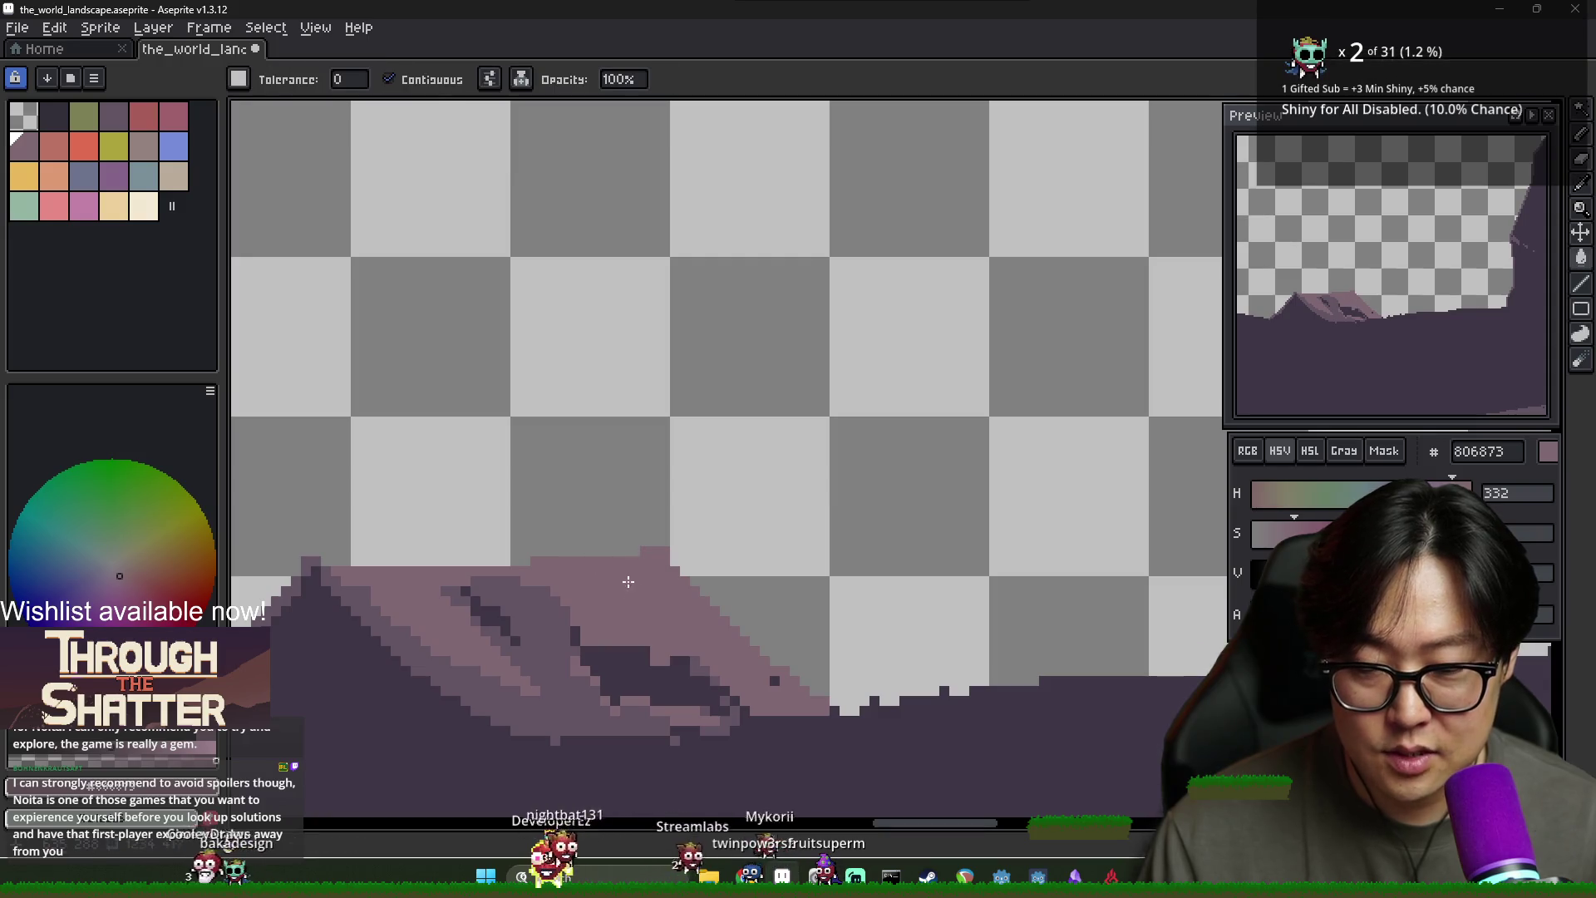
key(alt)
alt+click(625, 563)
key(b)
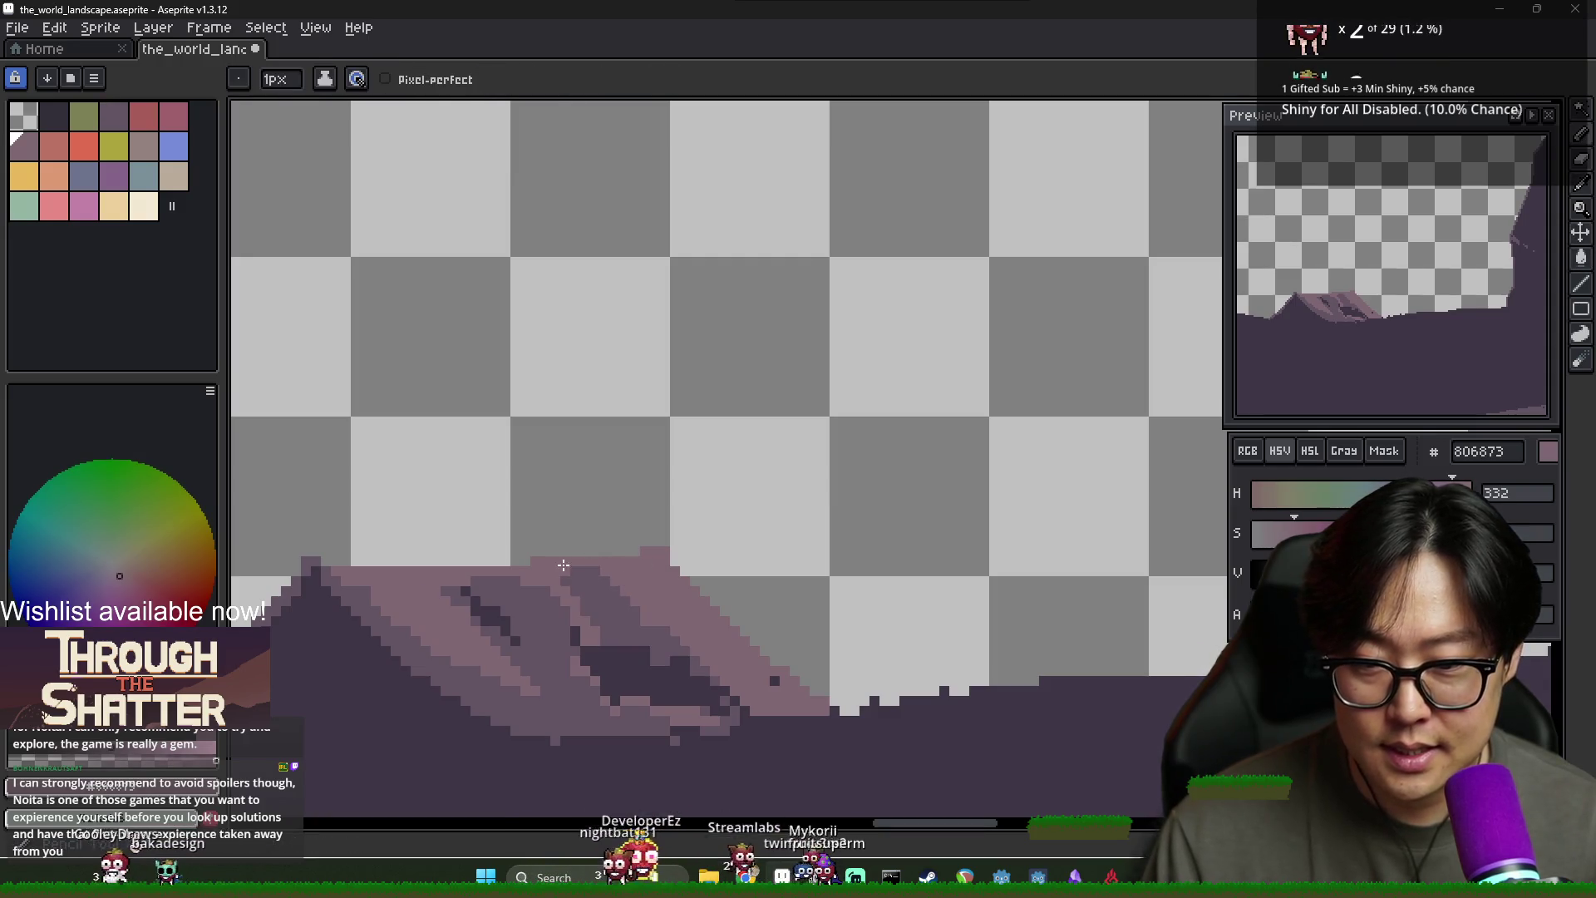
alt+click(557, 567)
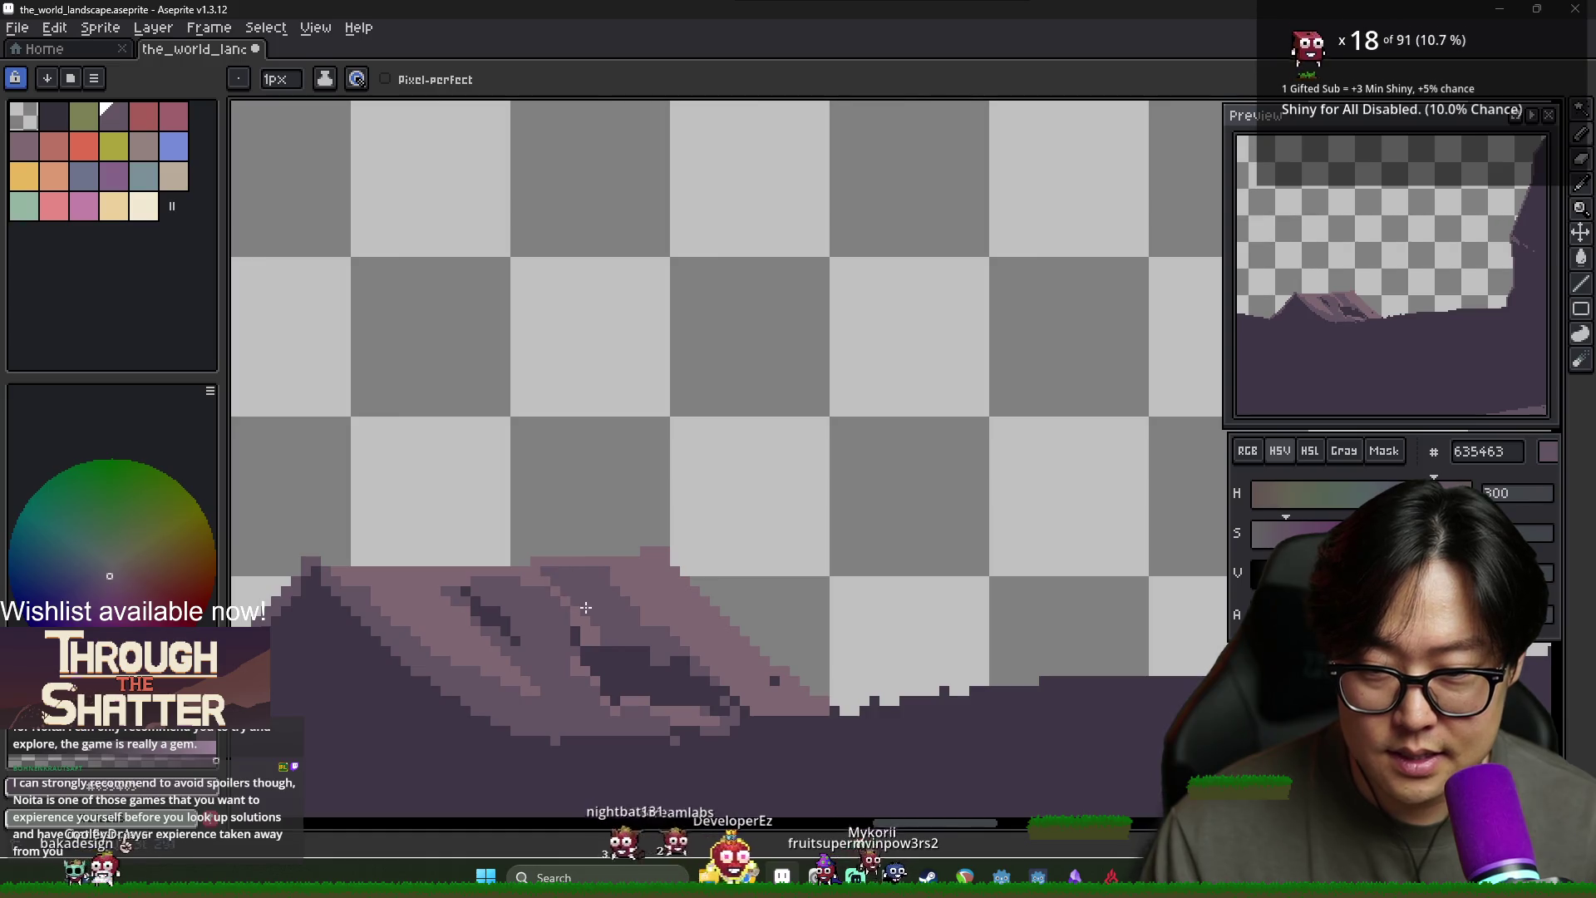
Add more pink and dark-streak purple pixels across the mountain face
scroll(612, 629, down, 3)
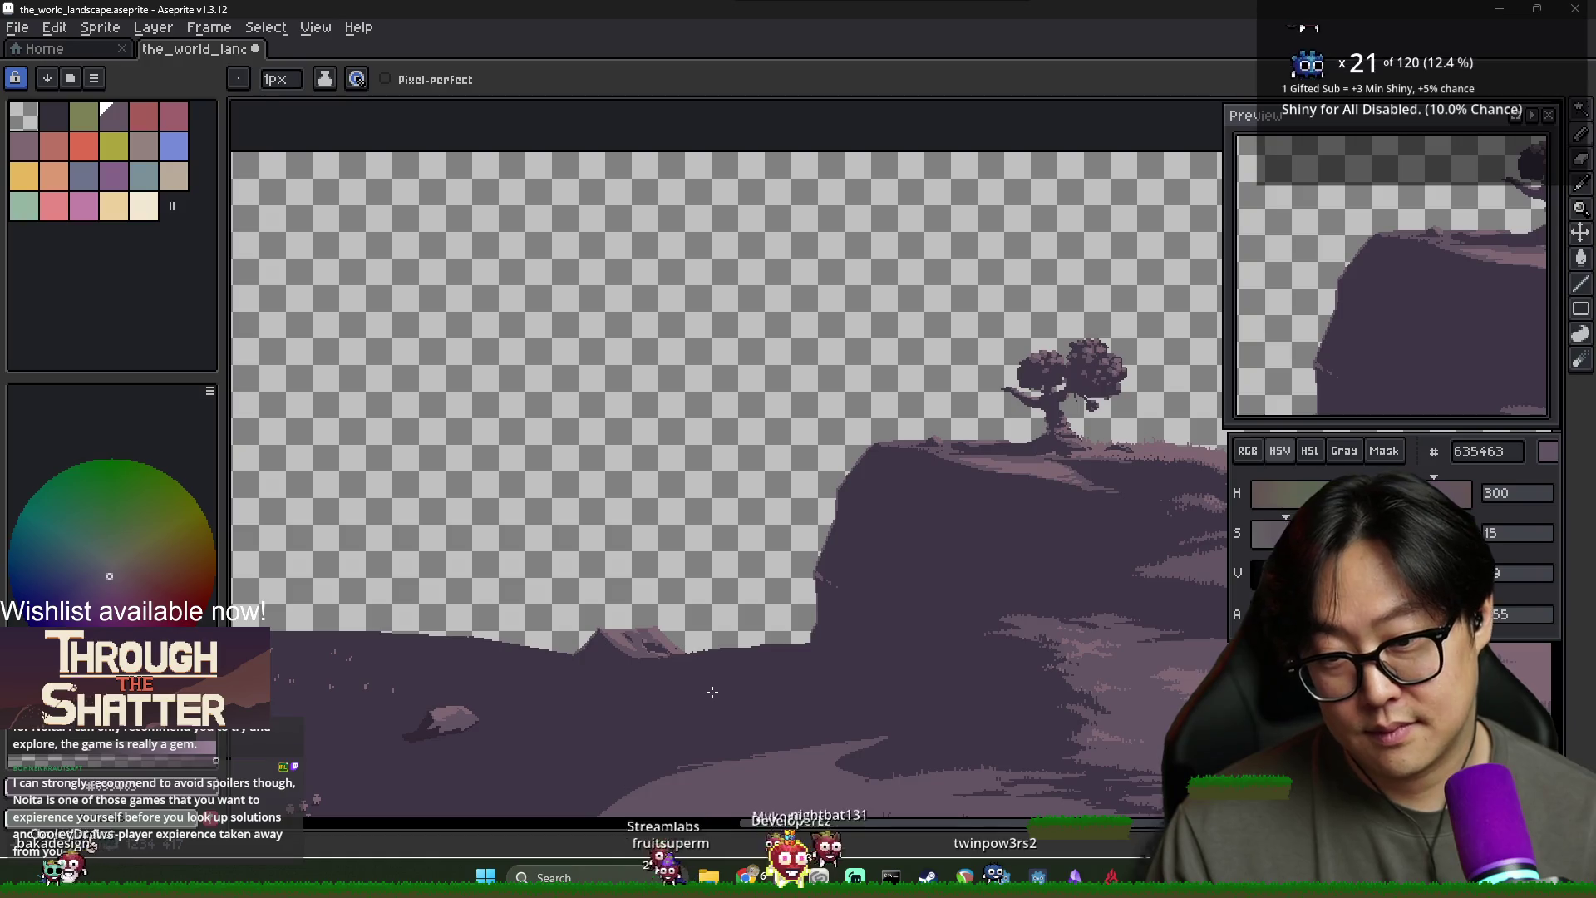
scroll(650, 656, up, 4)
alt+click(593, 596)
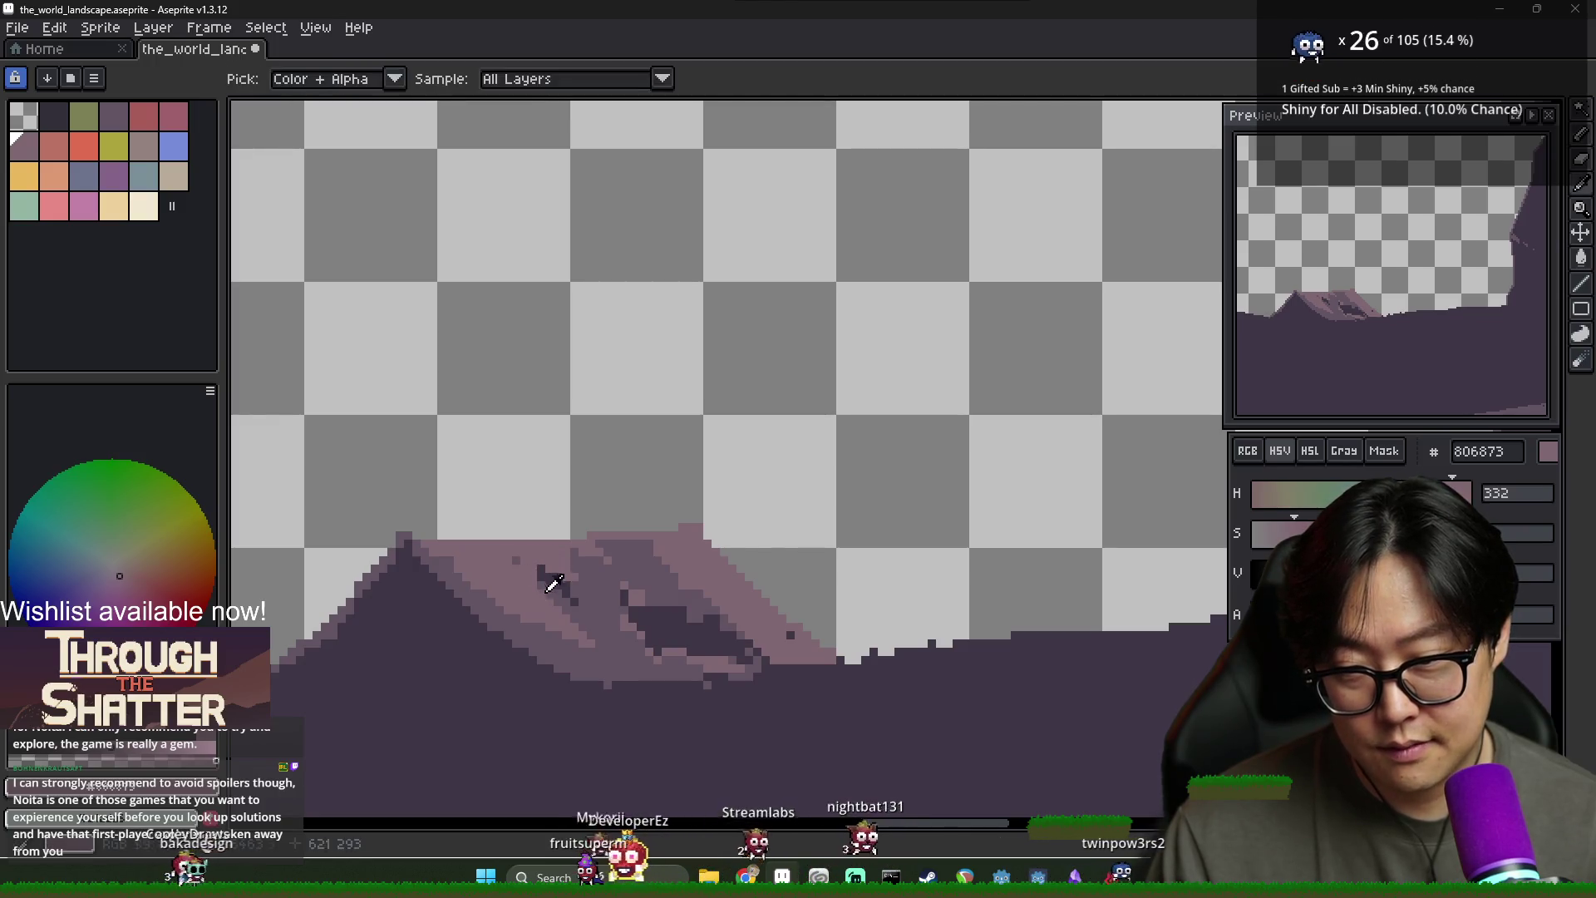
alt+click(552, 574)
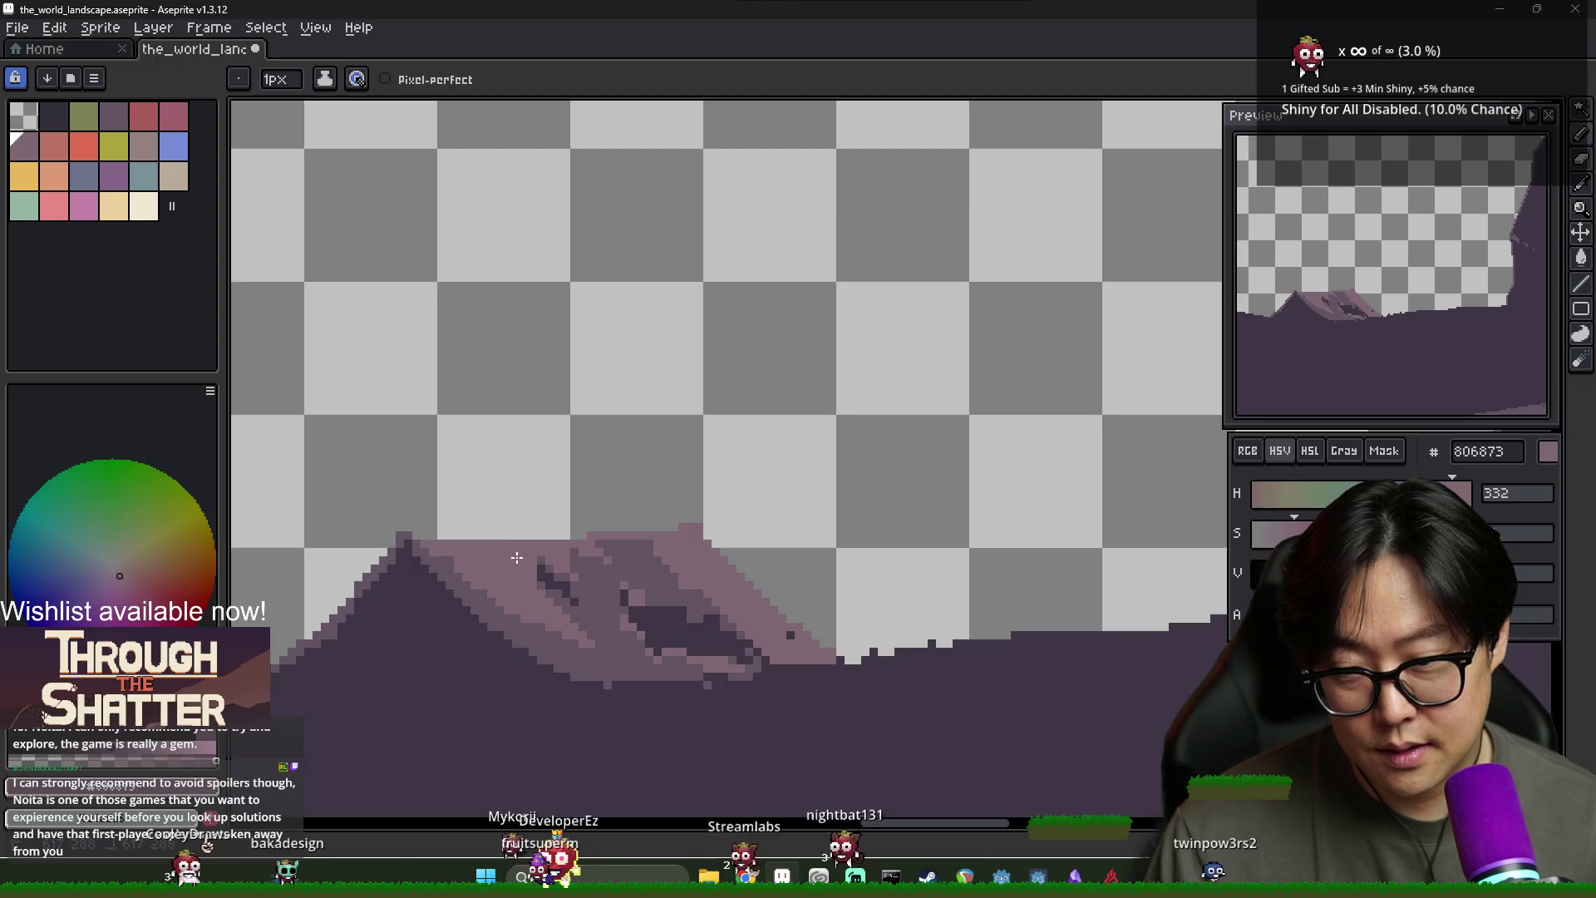
scroll(545, 570, up, 2)
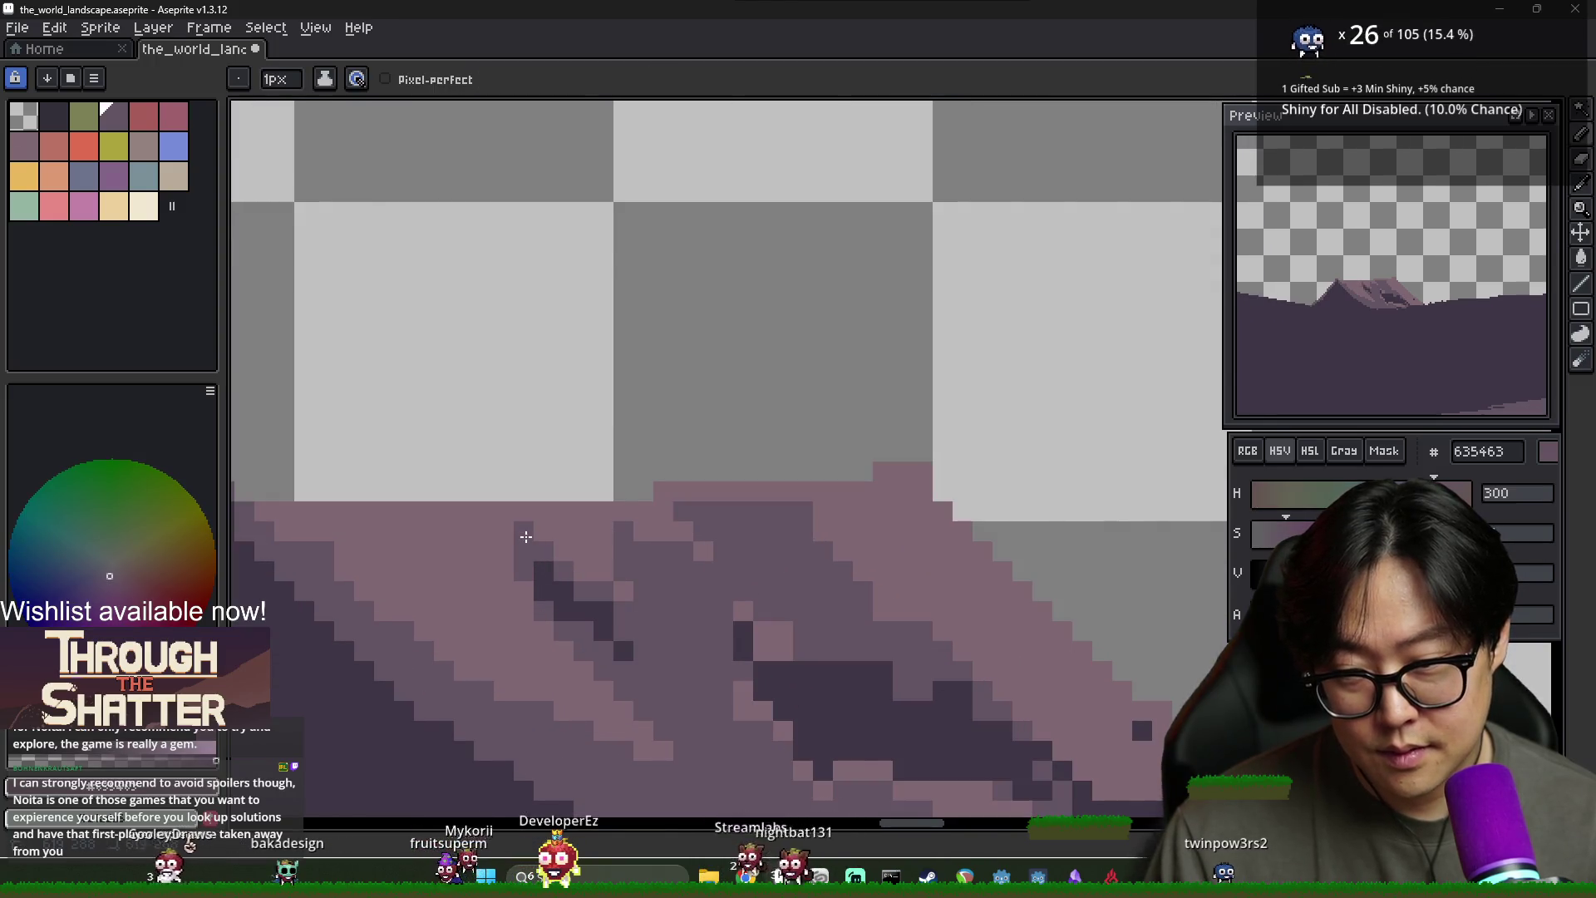
scroll(549, 573, down, 3)
alt+click(573, 594)
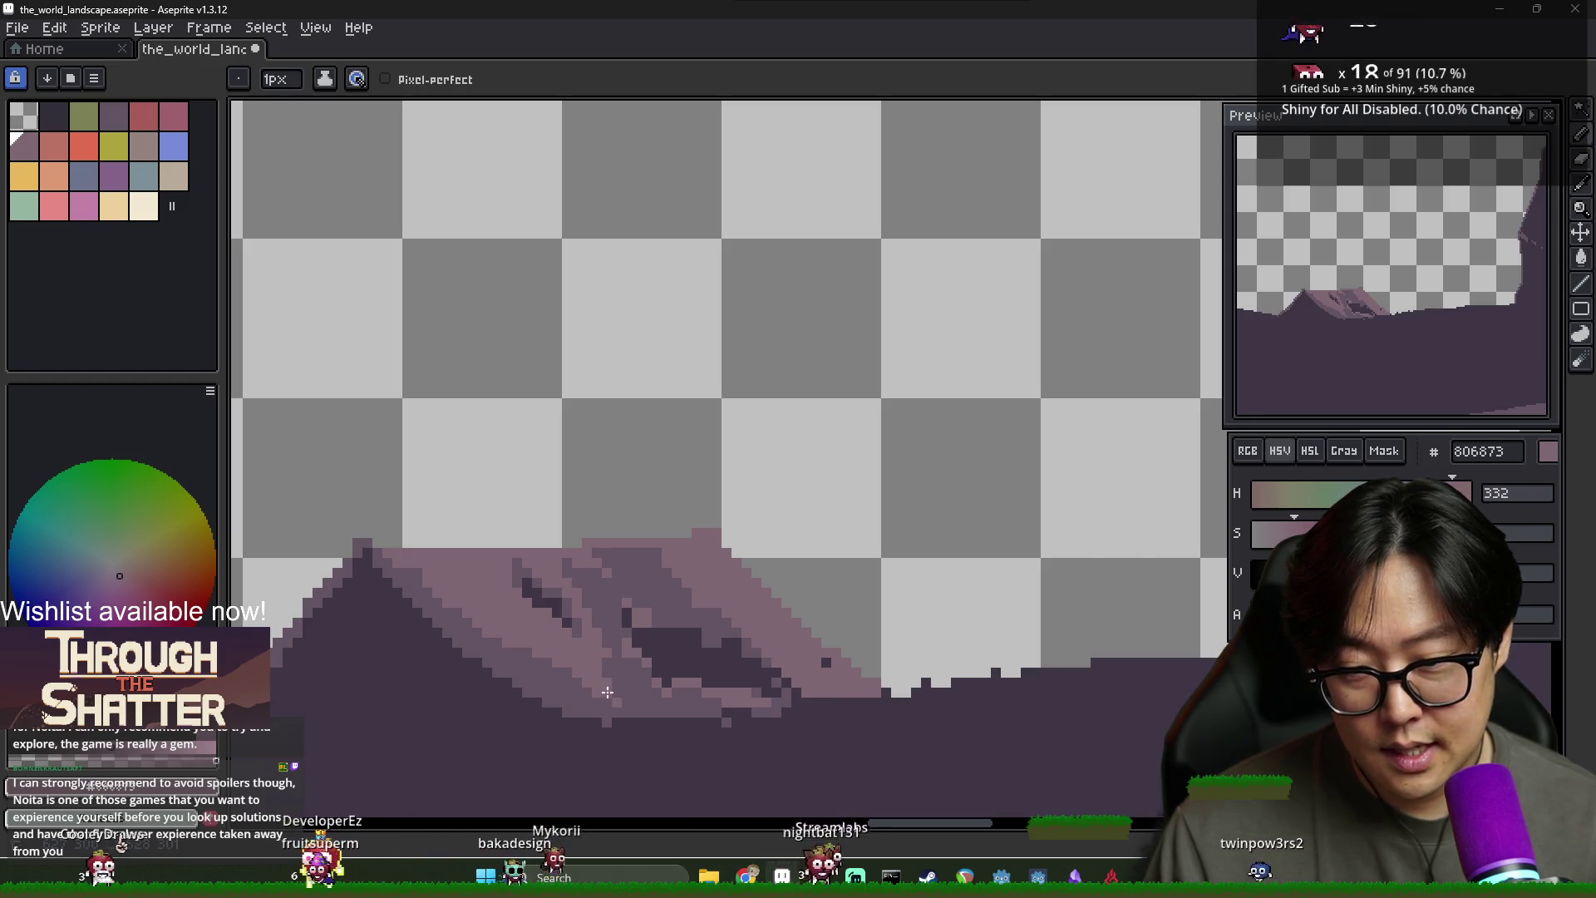
Finish the shadow streaks by alternating darker purple and pink pixels near the ridge
key(g)
scroll(625, 683, up, 1)
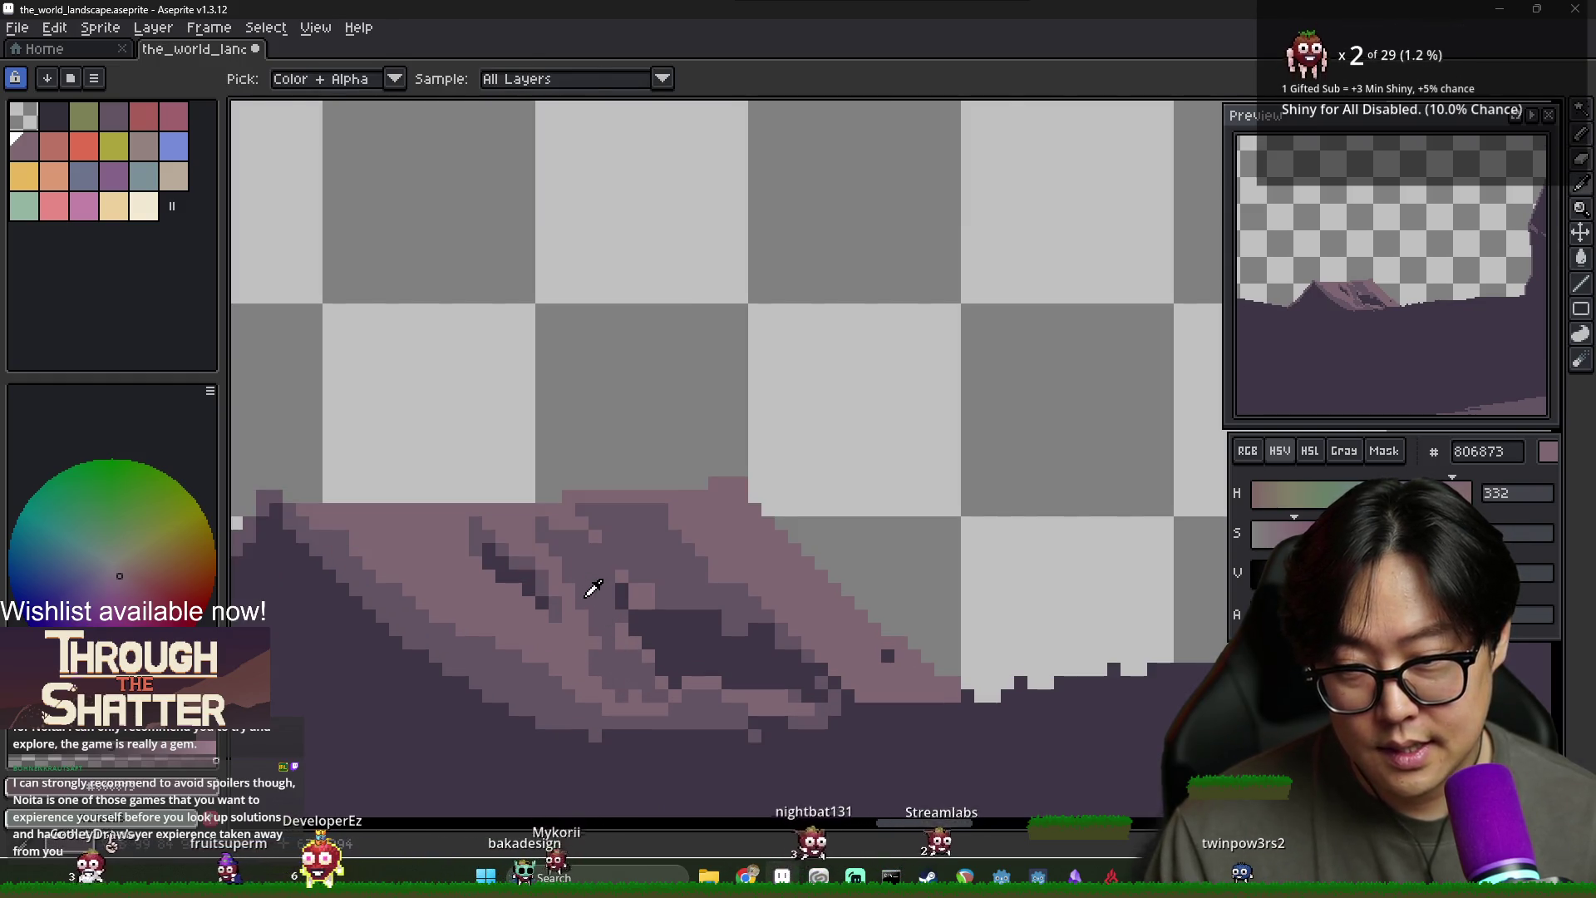
alt+click(570, 557)
key(b)
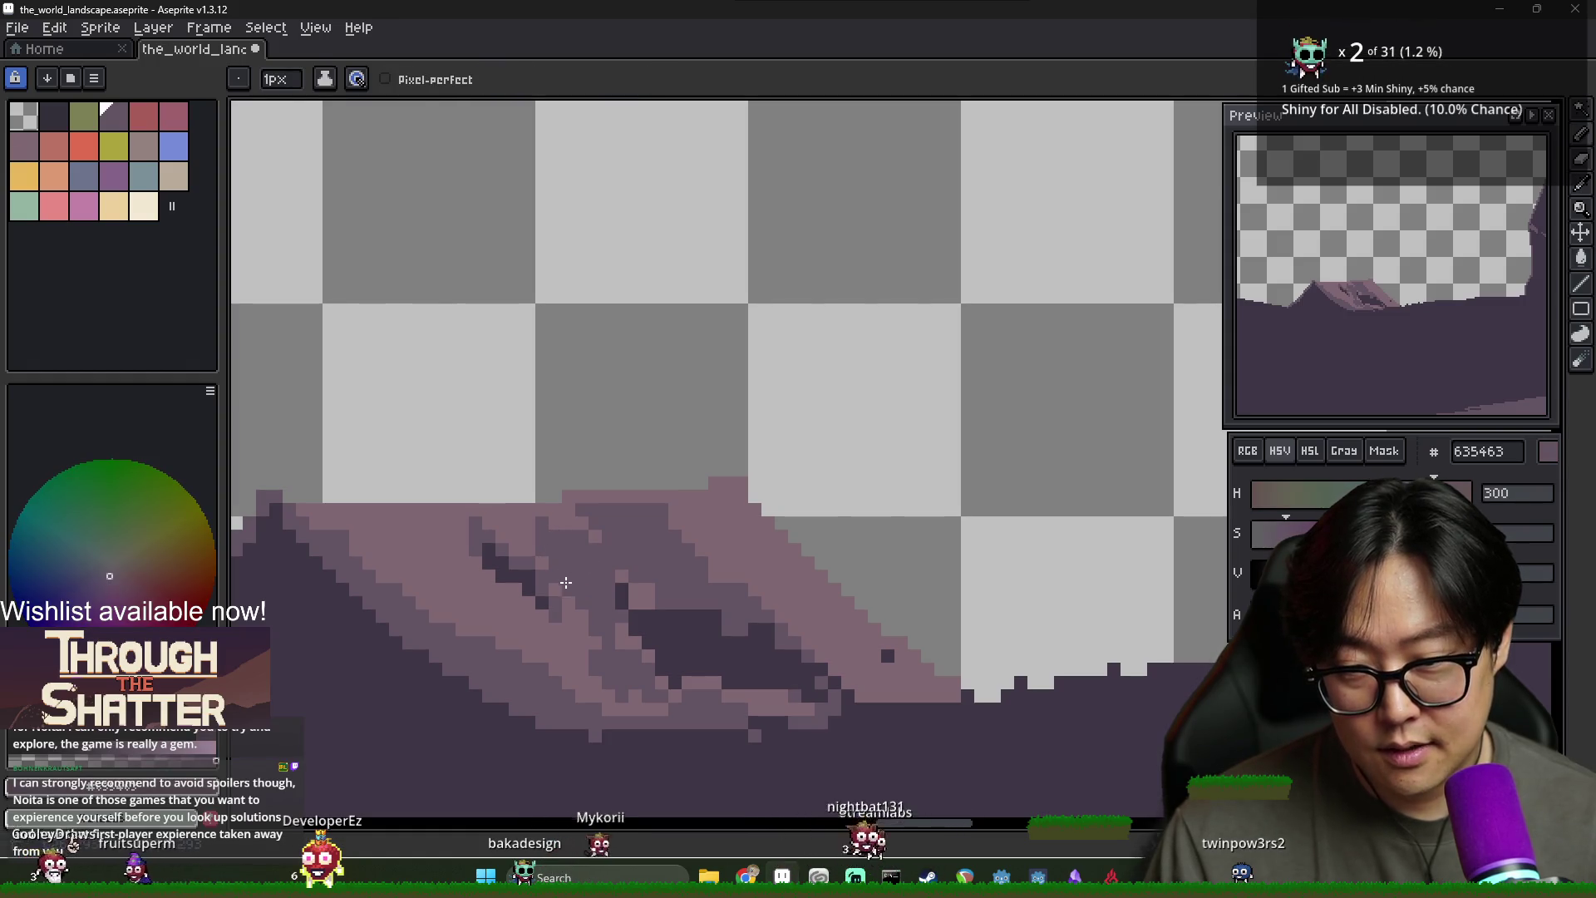
key(alt)
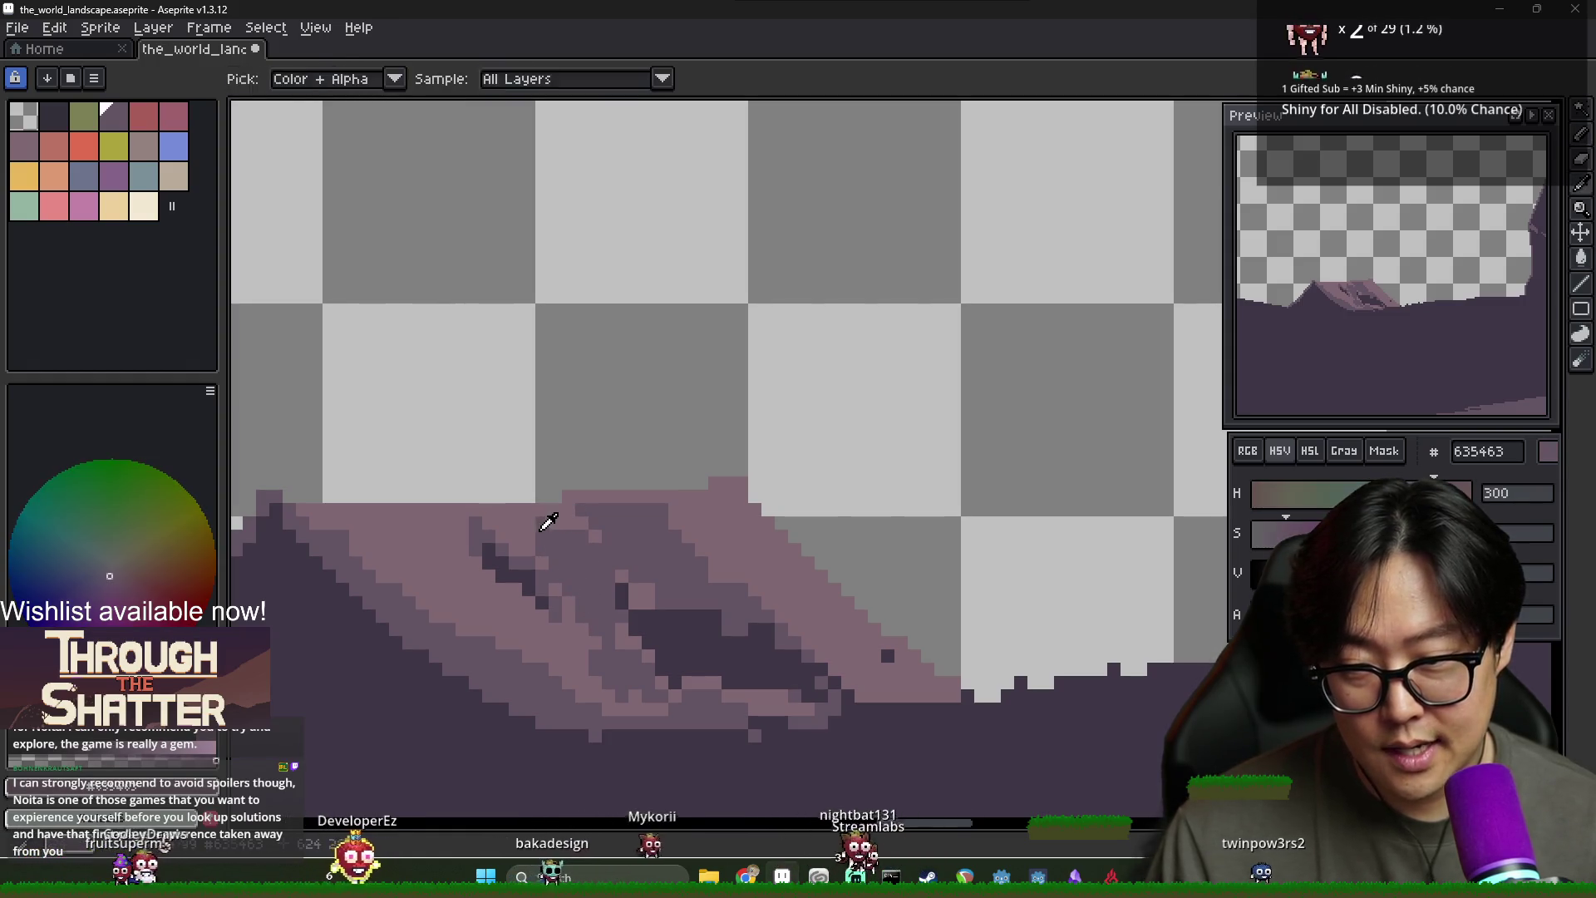
alt+click(542, 519)
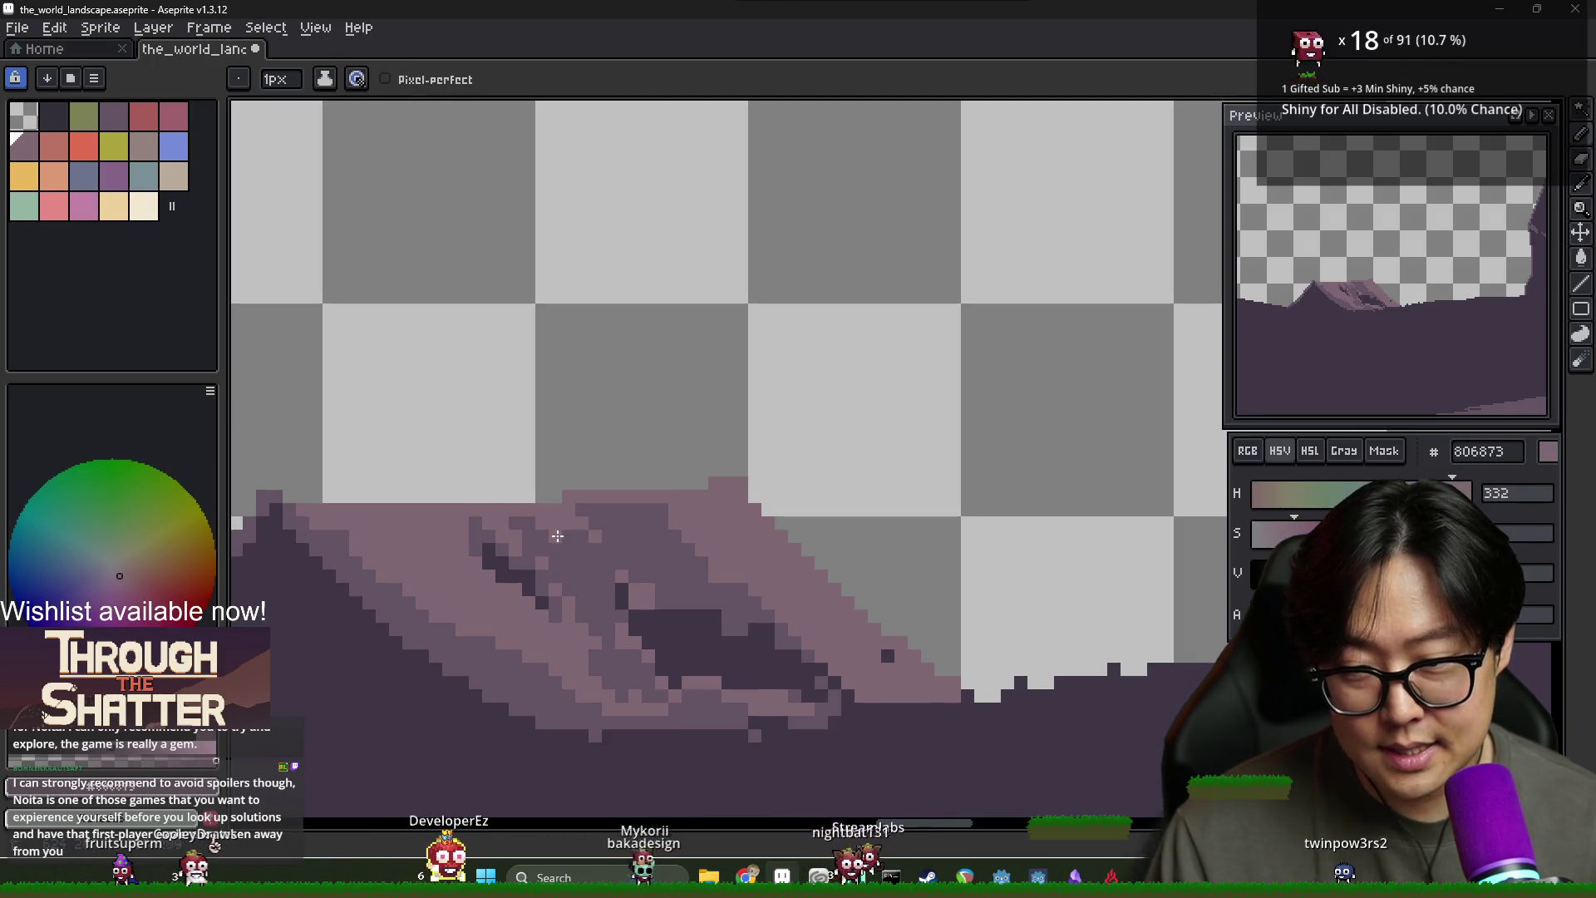
alt+click(587, 582)
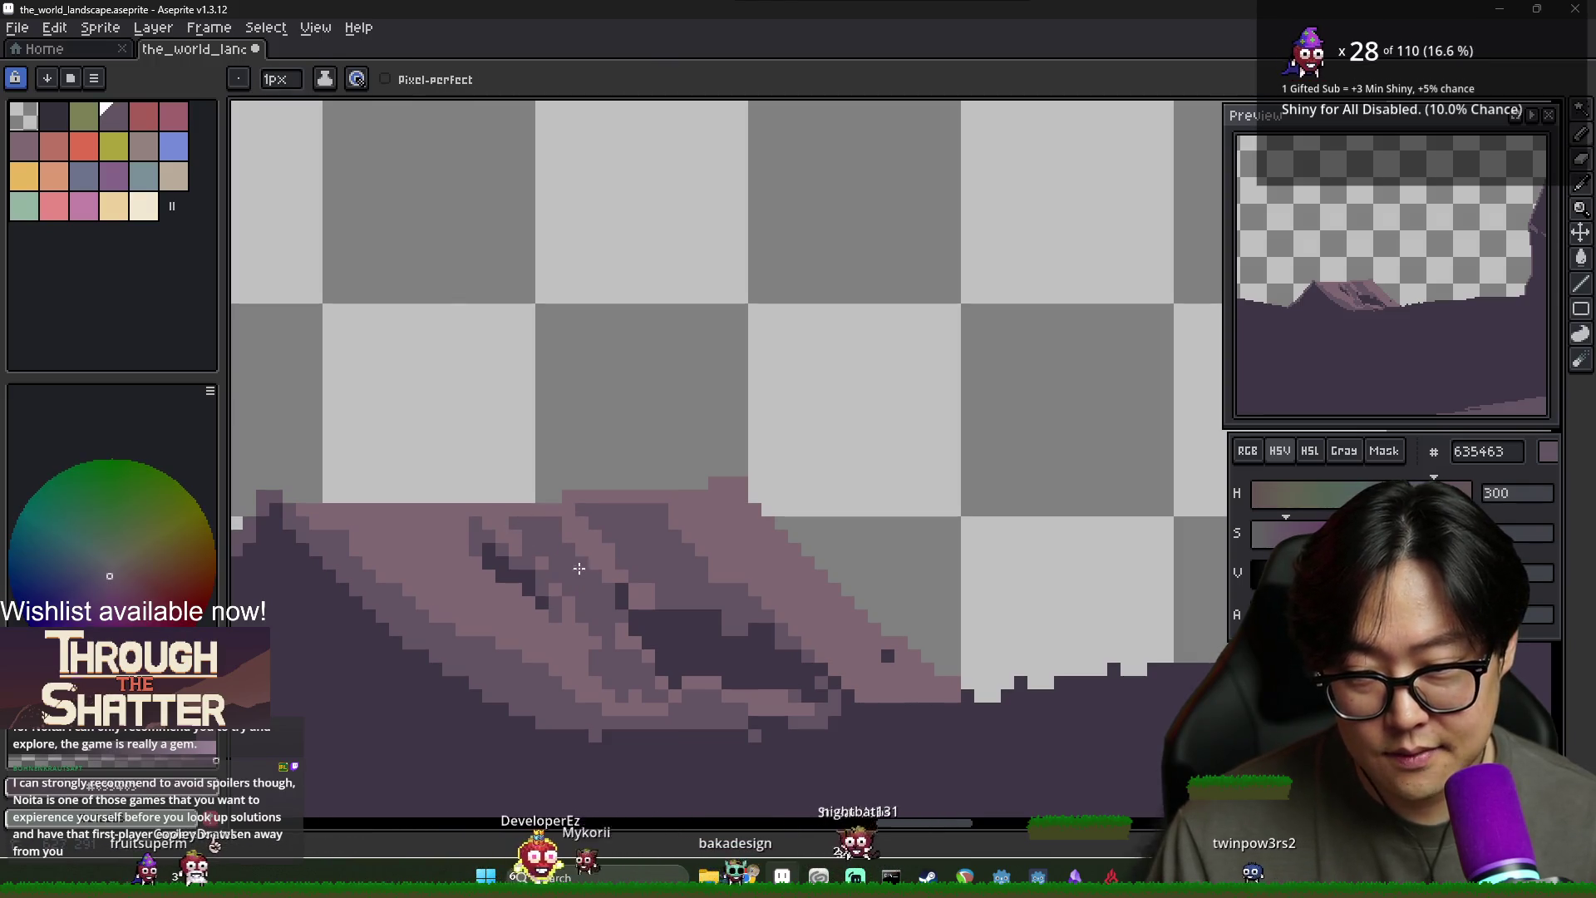
alt+click(559, 524)
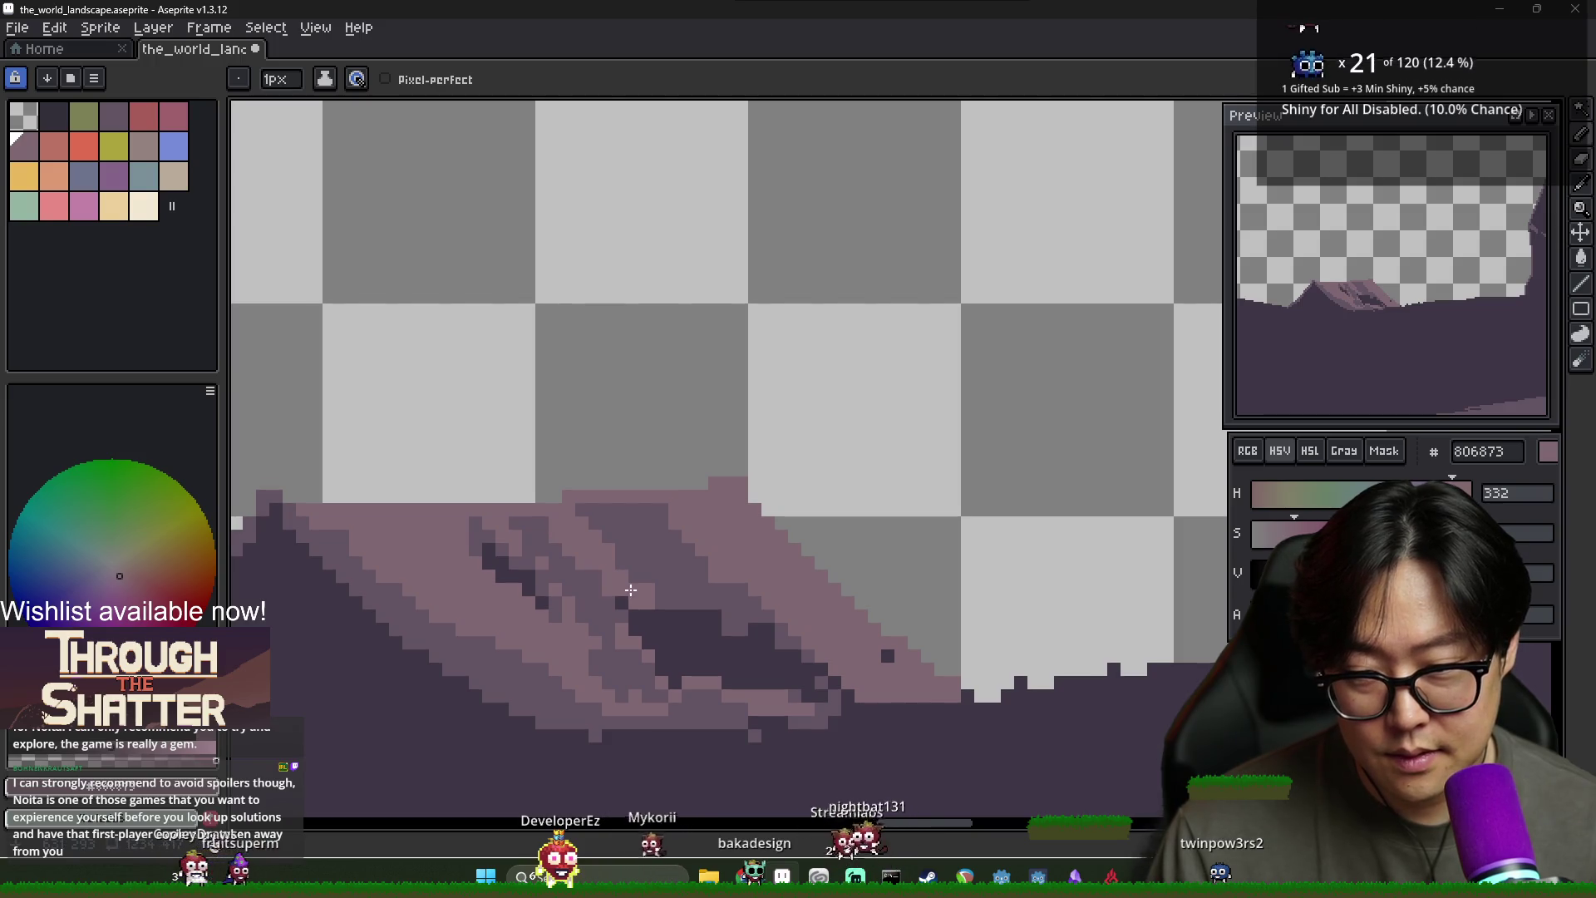
alt+click(577, 589)
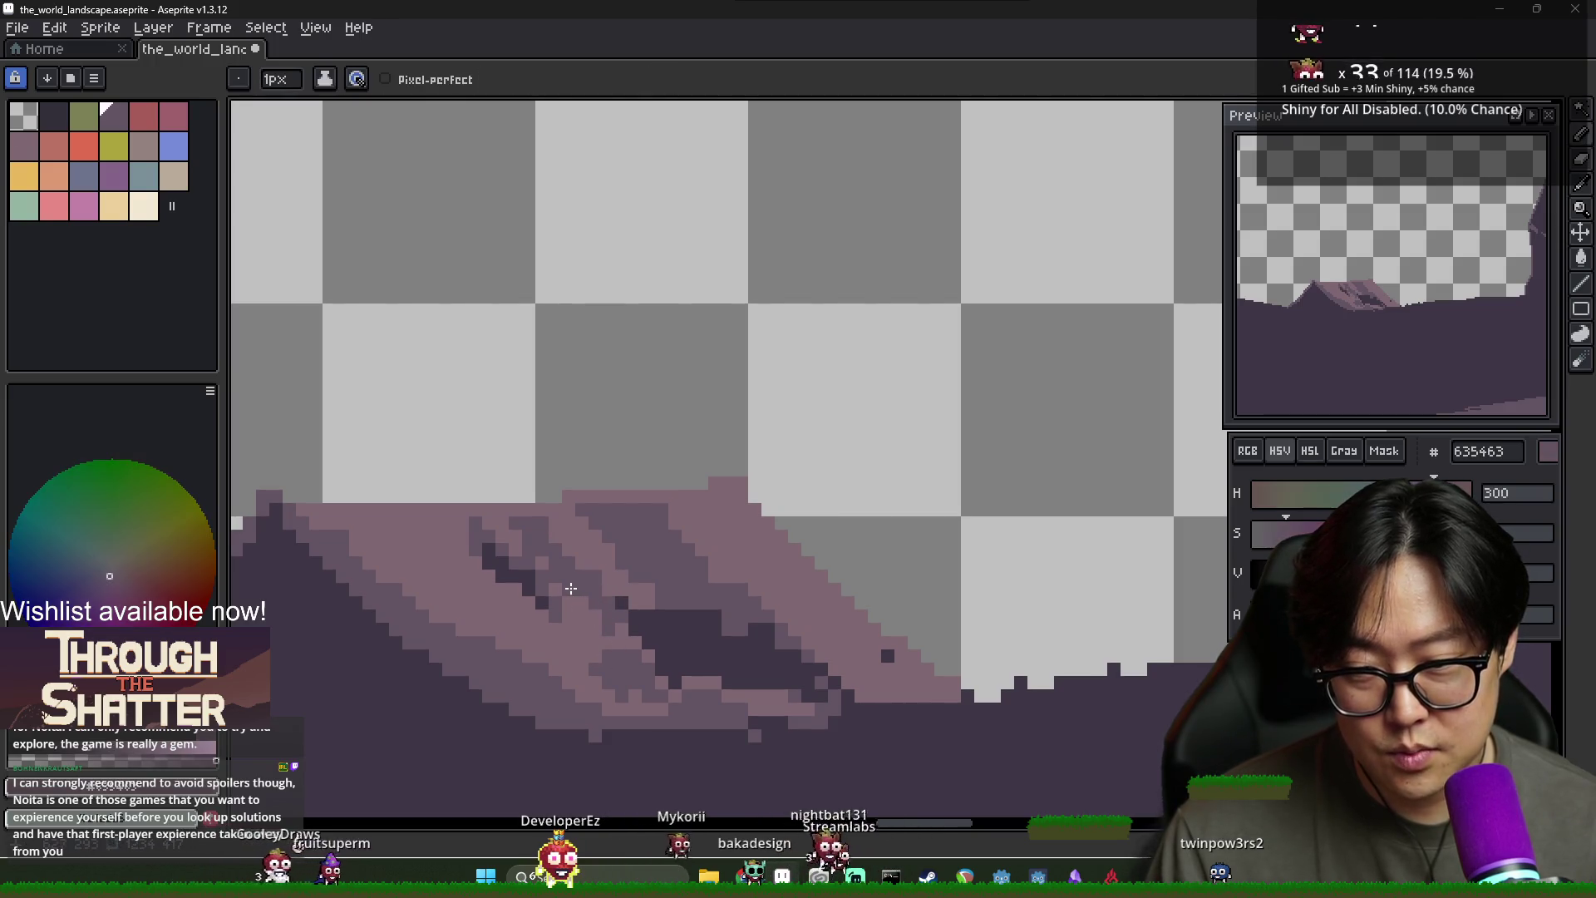
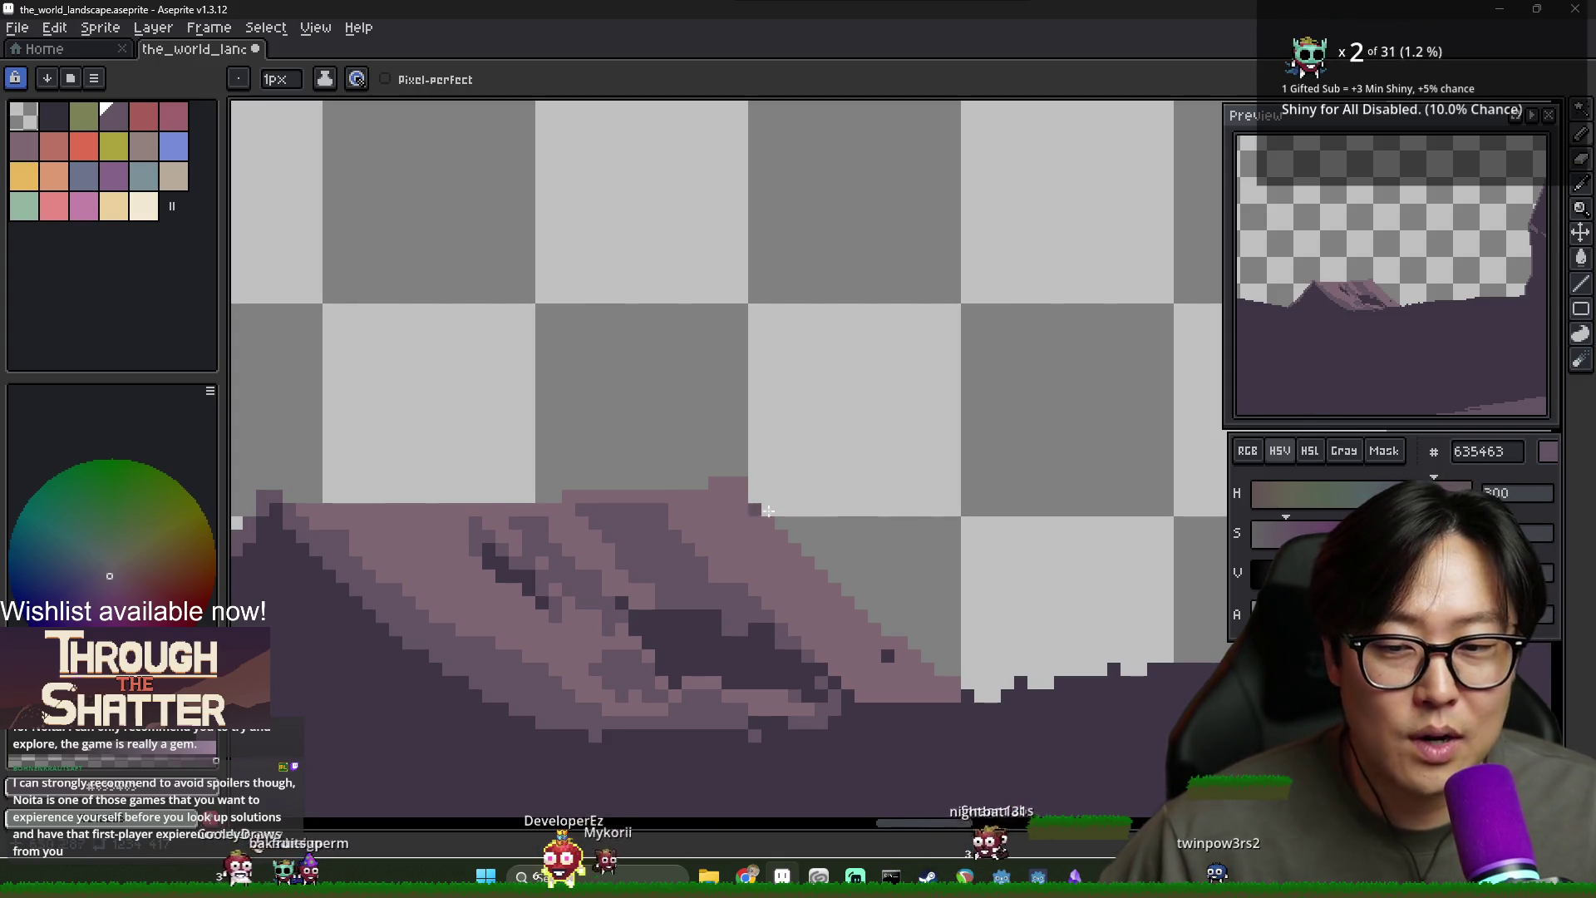
Eyedrop the dark purple and light pink from the mountain to compare the two tones
alt+click(553, 549)
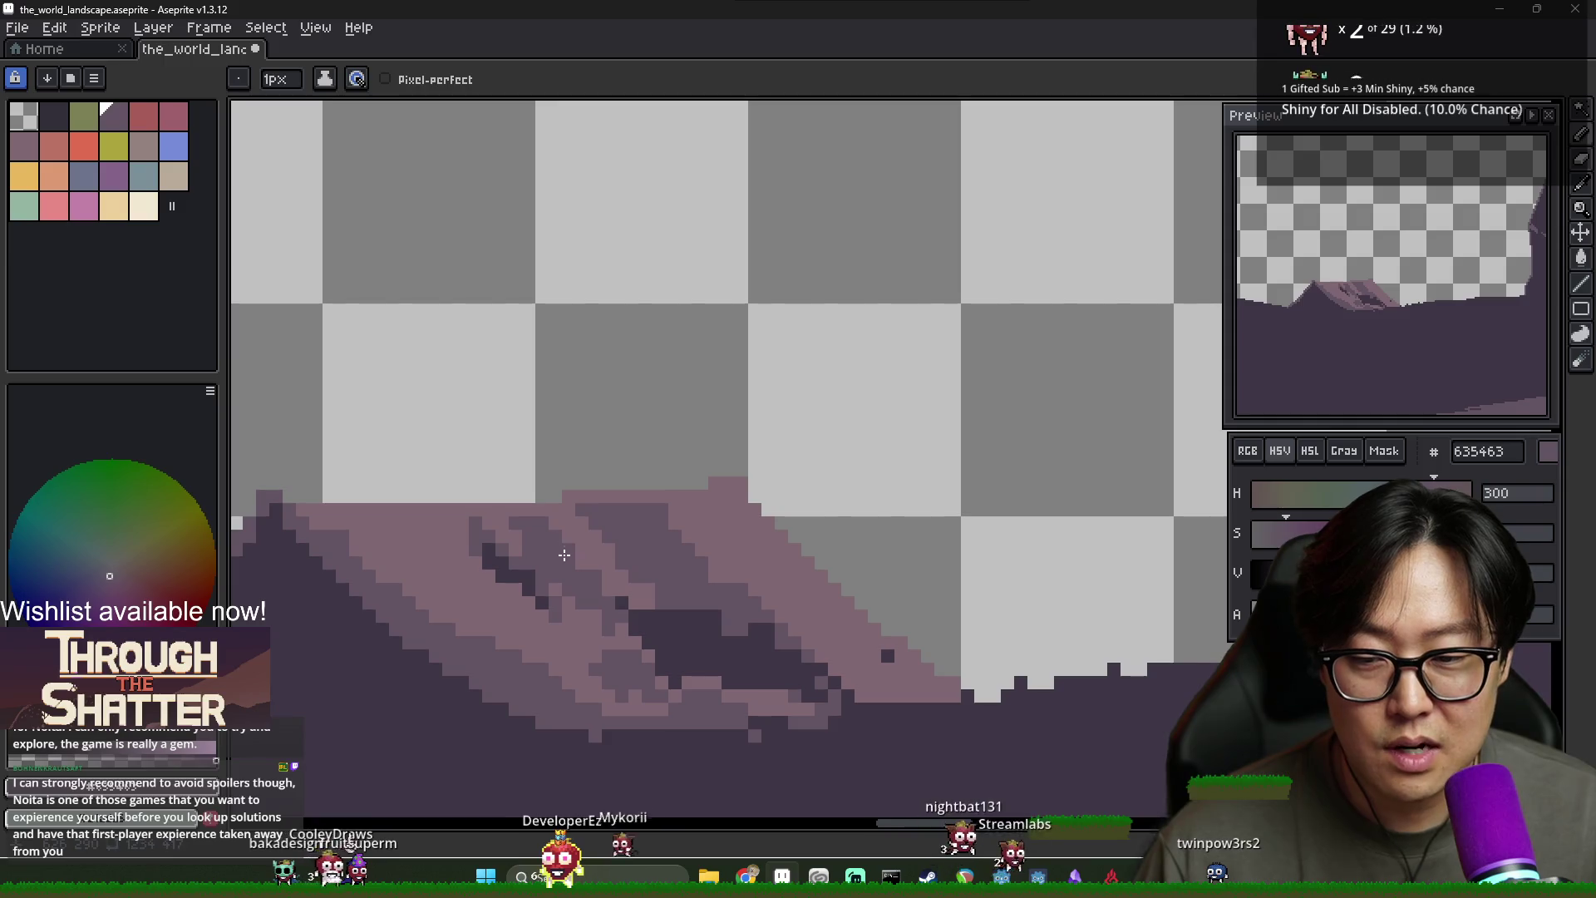
alt+click(542, 521)
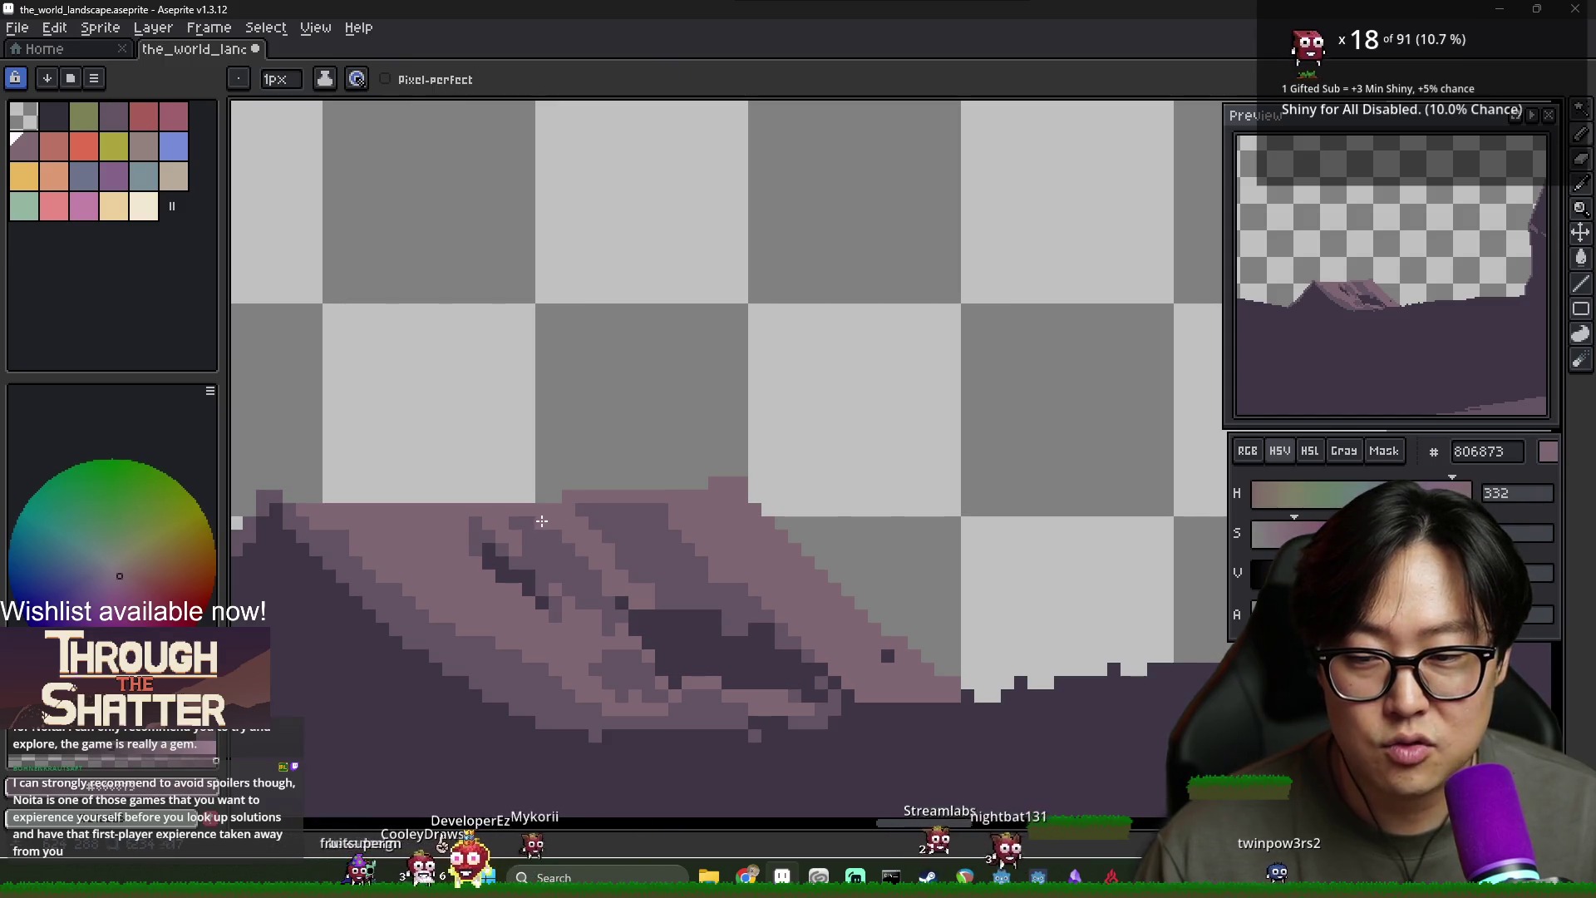
alt+click(519, 515)
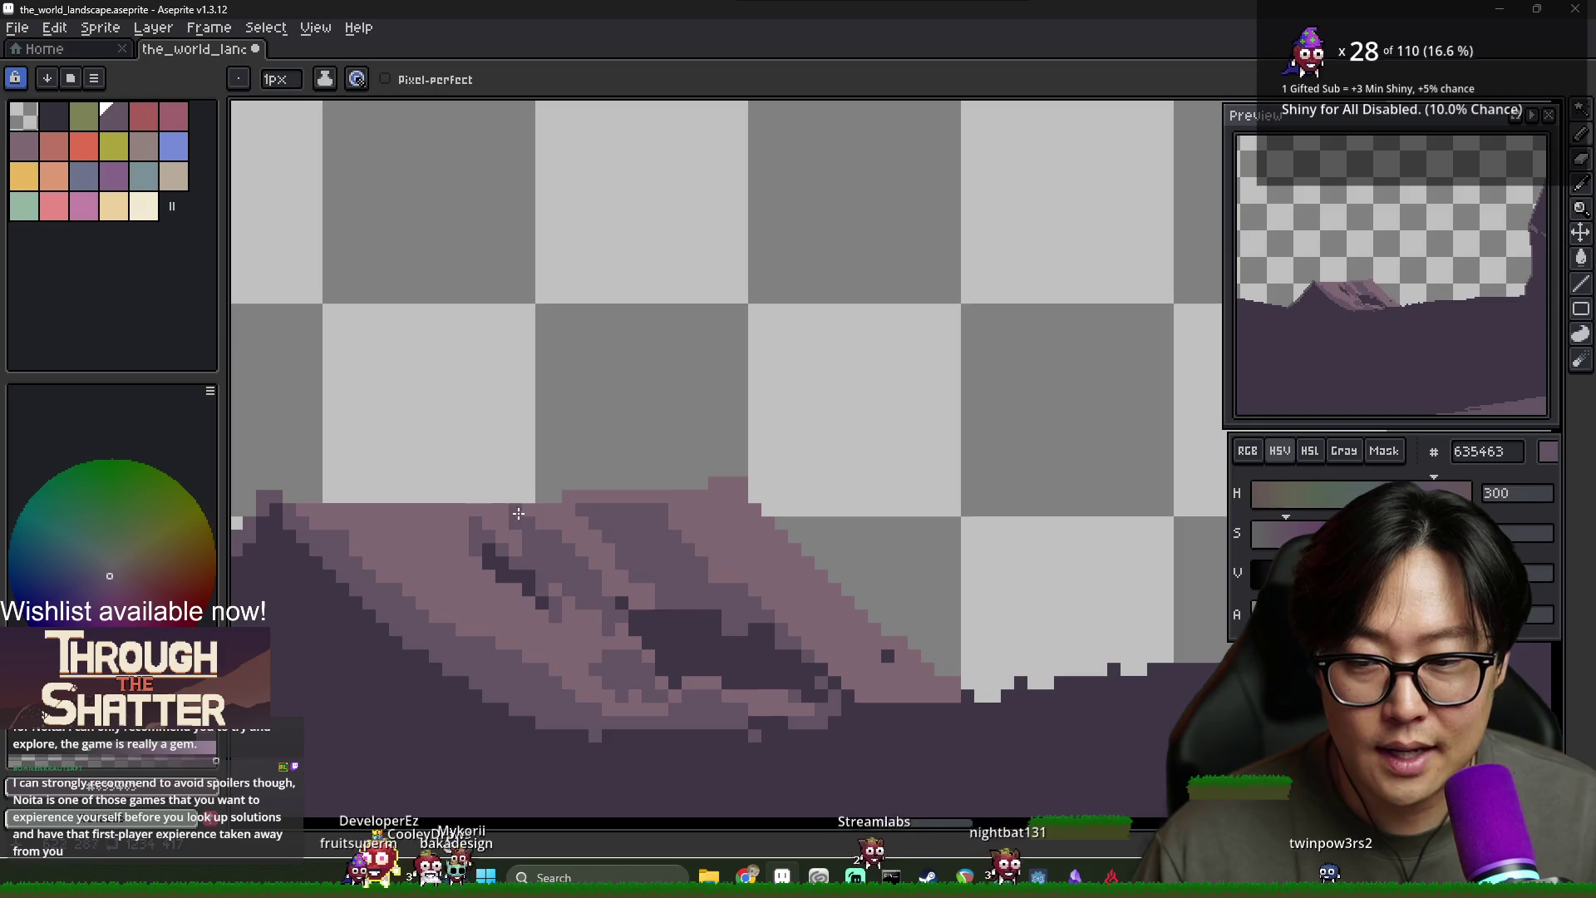
alt+click(518, 514)
alt+click(522, 541)
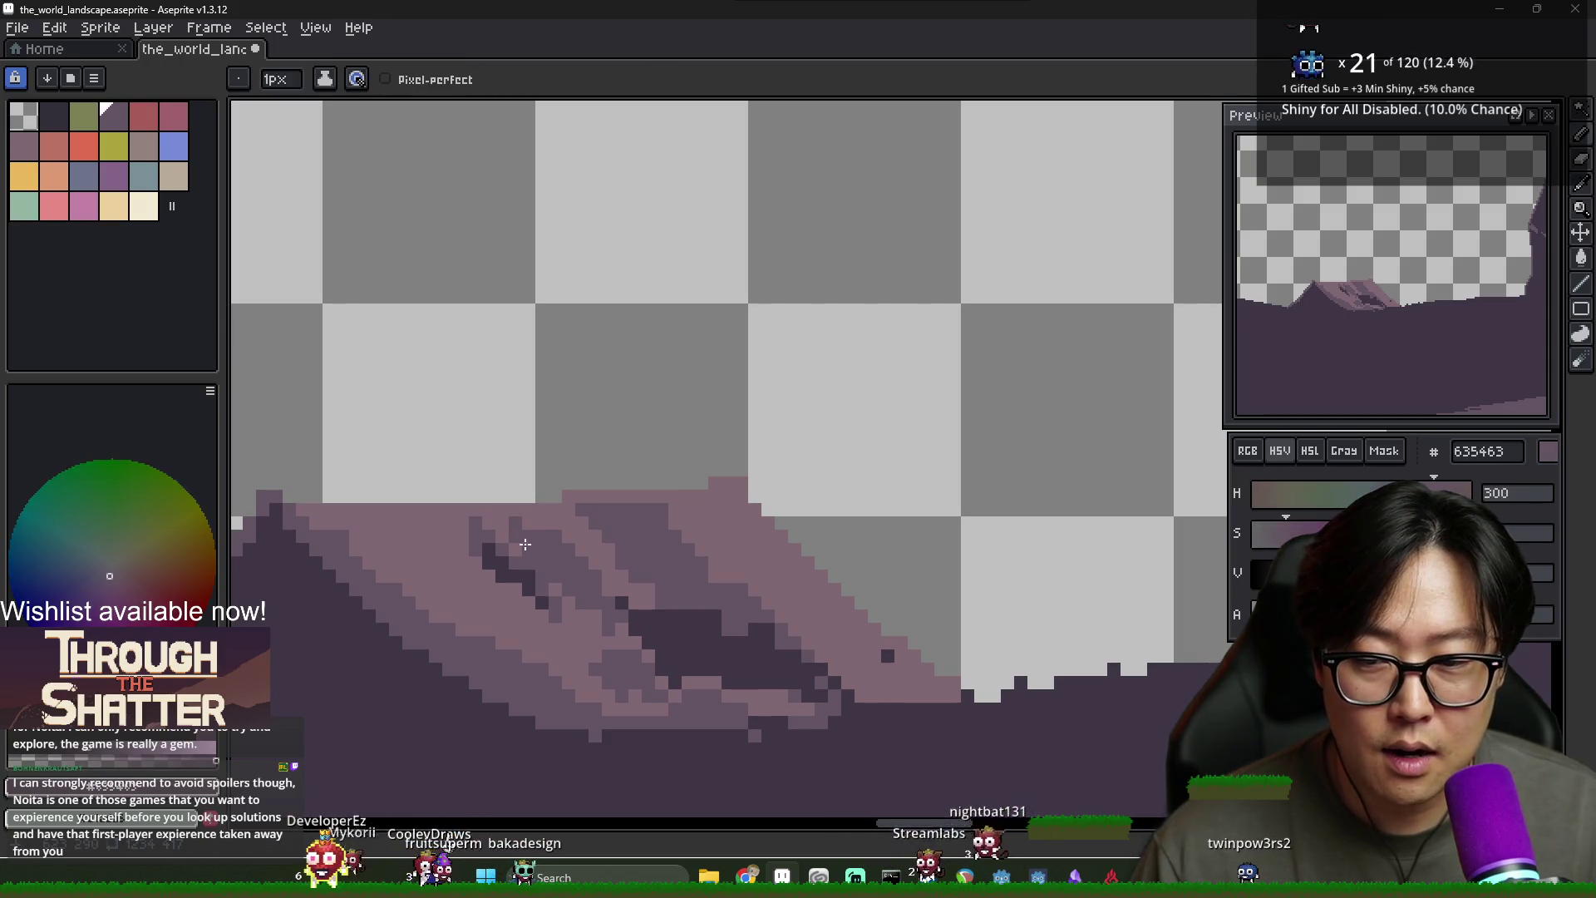
alt+click(515, 532)
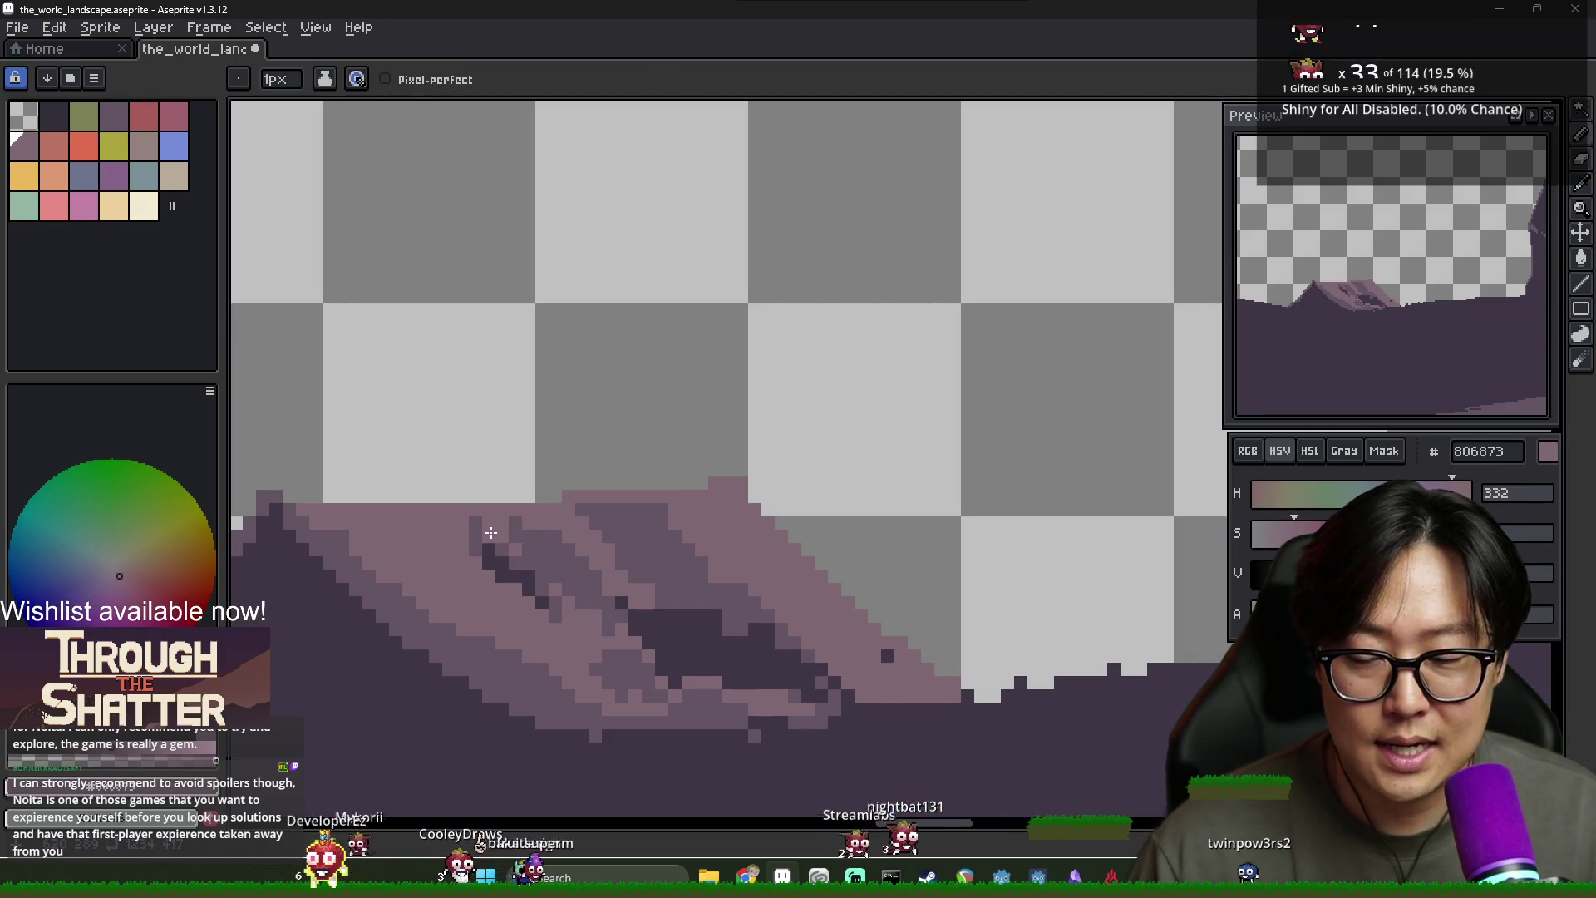
alt+click(533, 566)
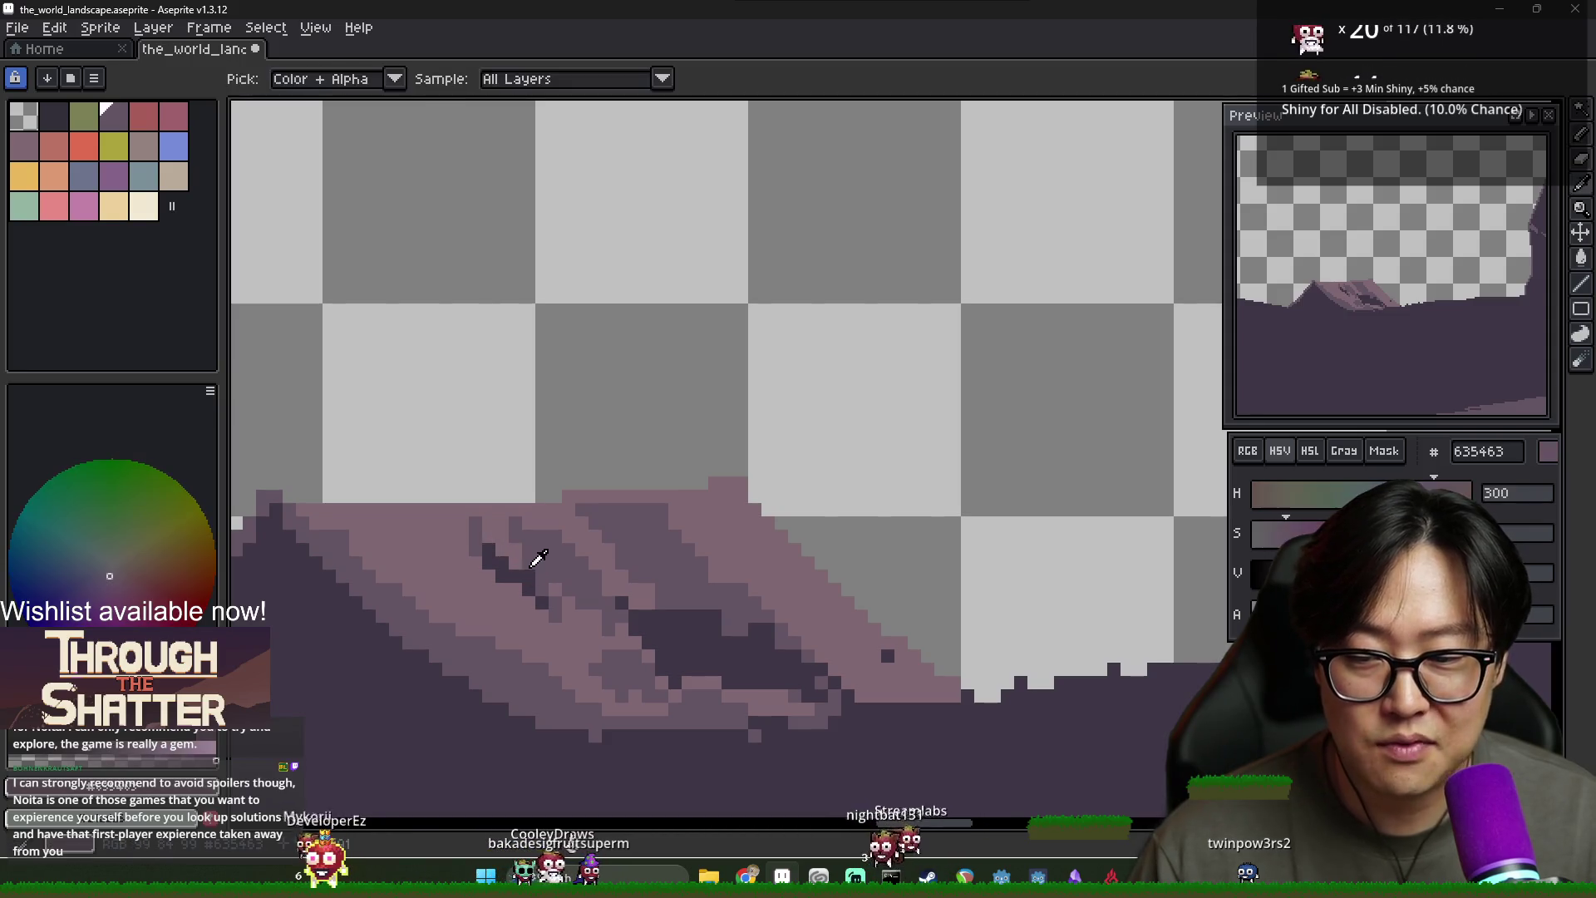
alt+click(479, 522)
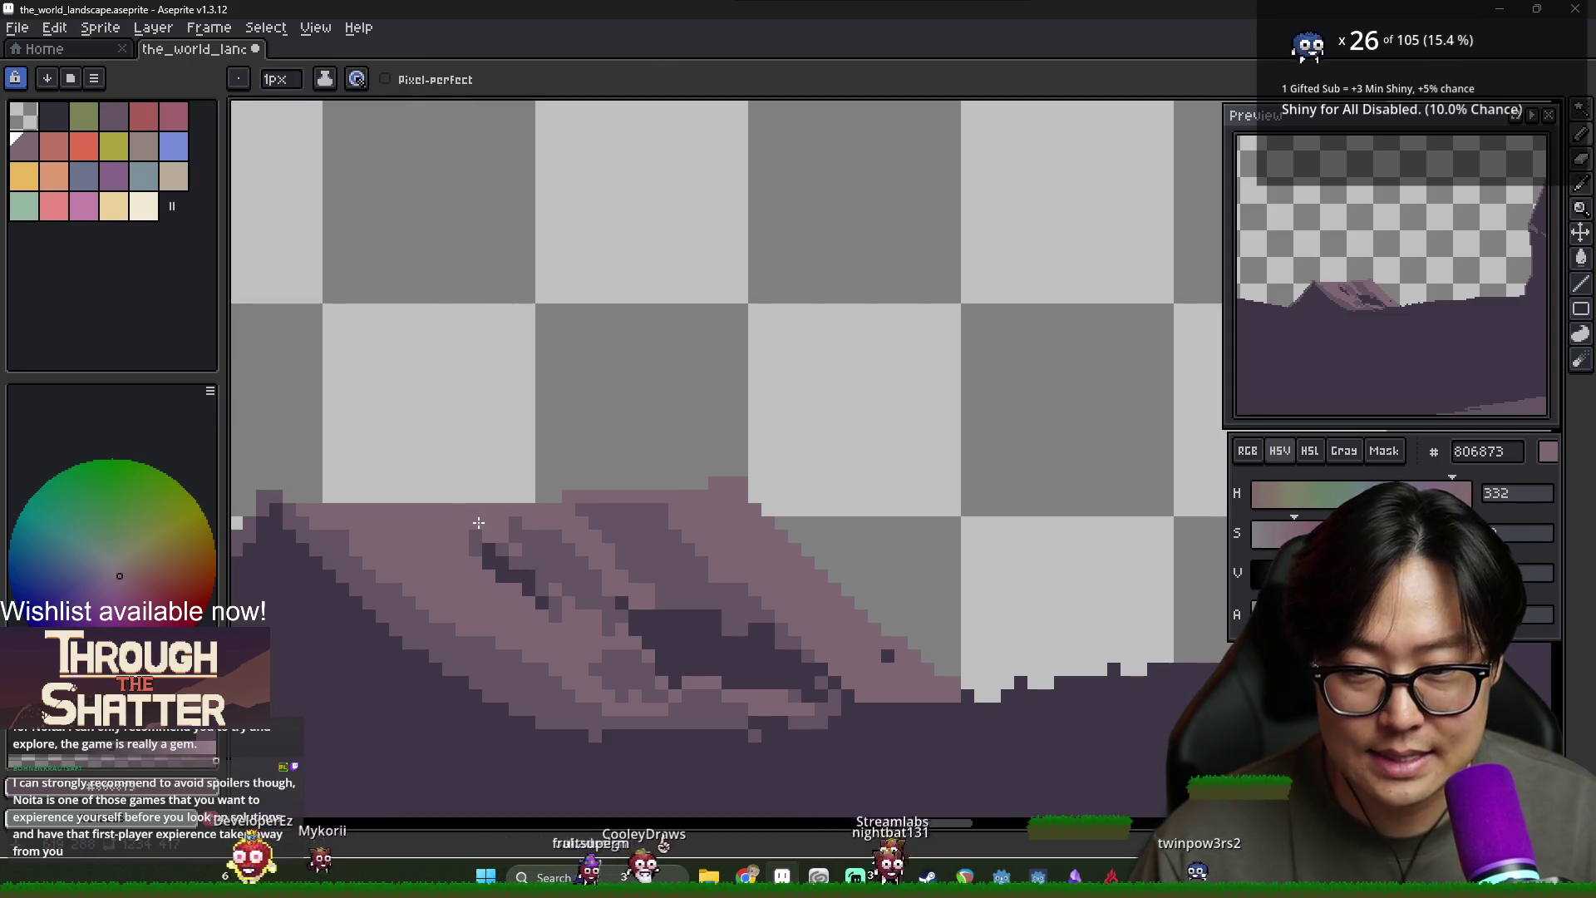
scroll(479, 522, down, 1)
scroll(403, 565, up, 1)
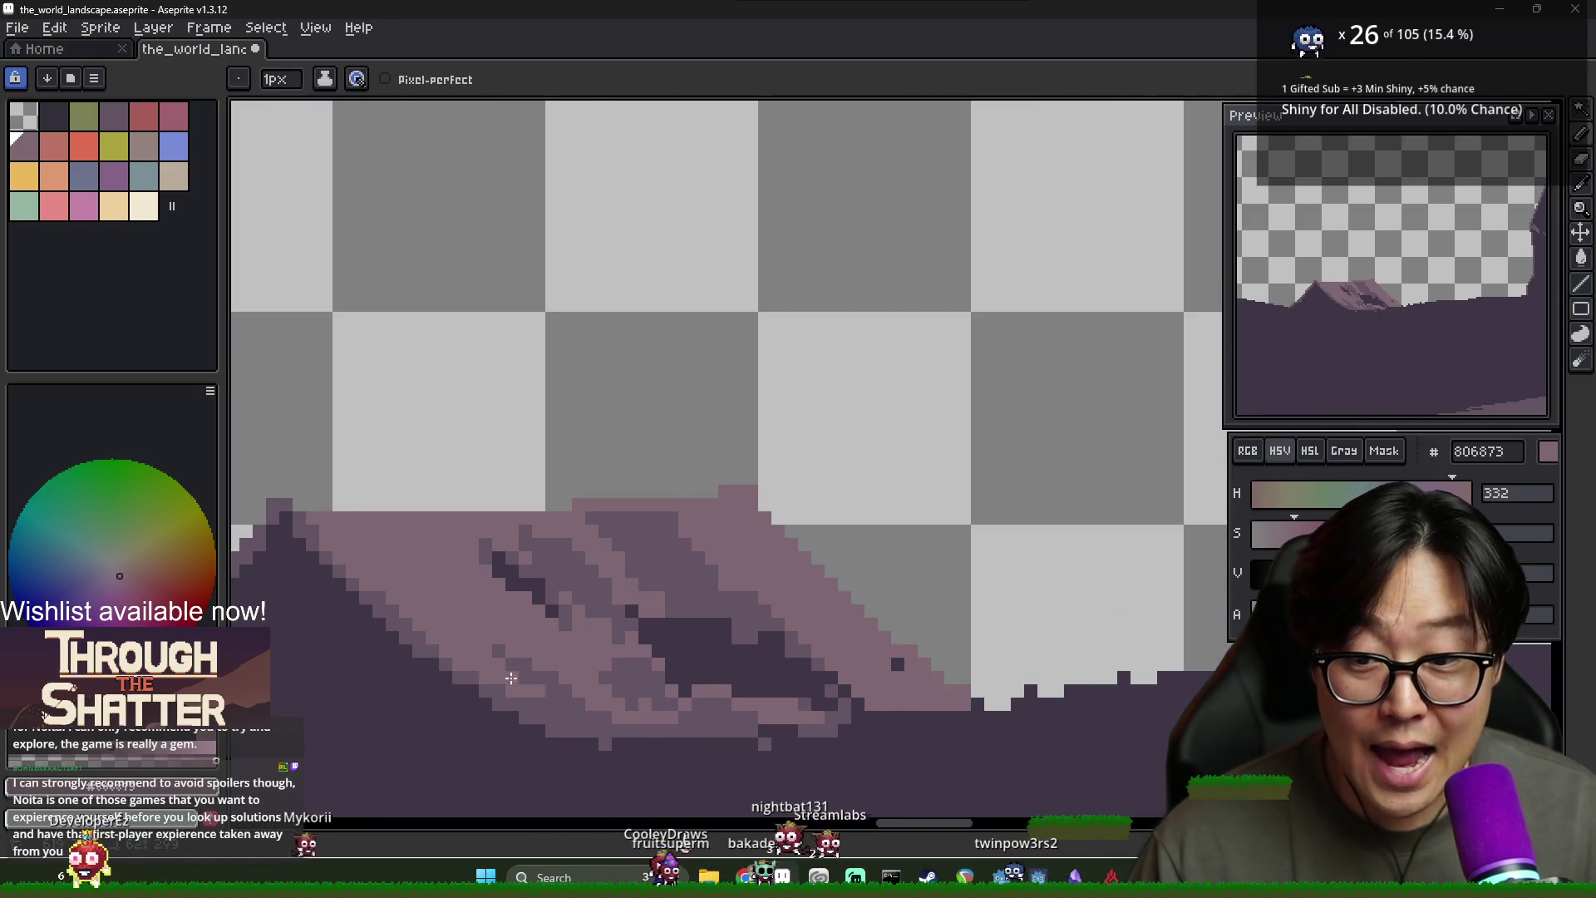
Paint dark purple 635463 shading pixels down the small mound's slope
alt+click(478, 640)
drag(463, 593, 594, 711)
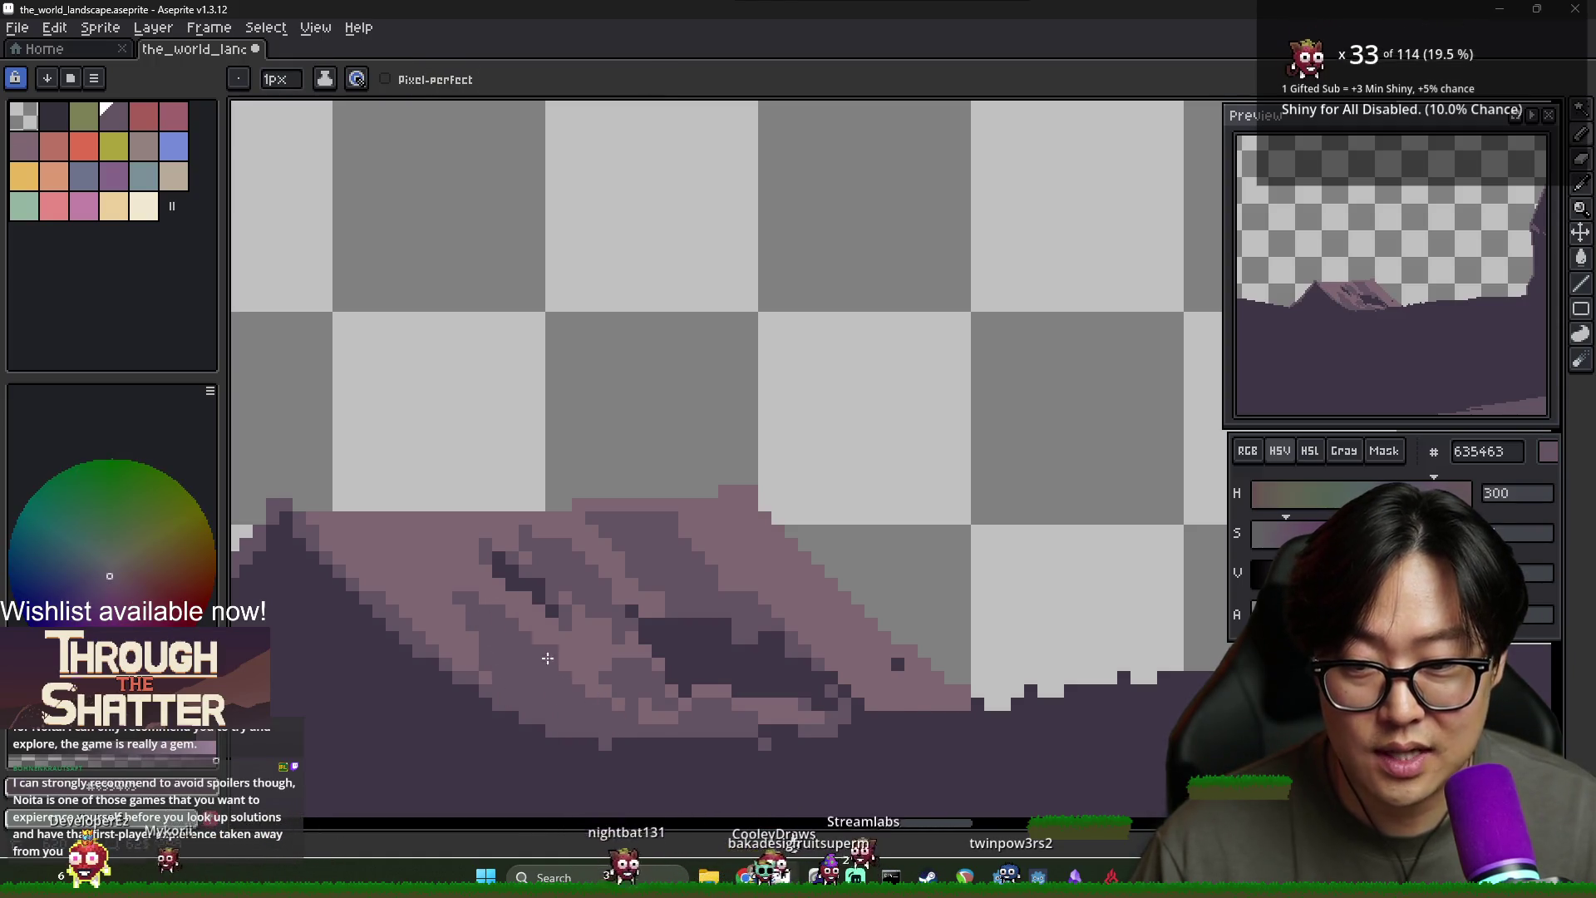
alt+click(453, 580)
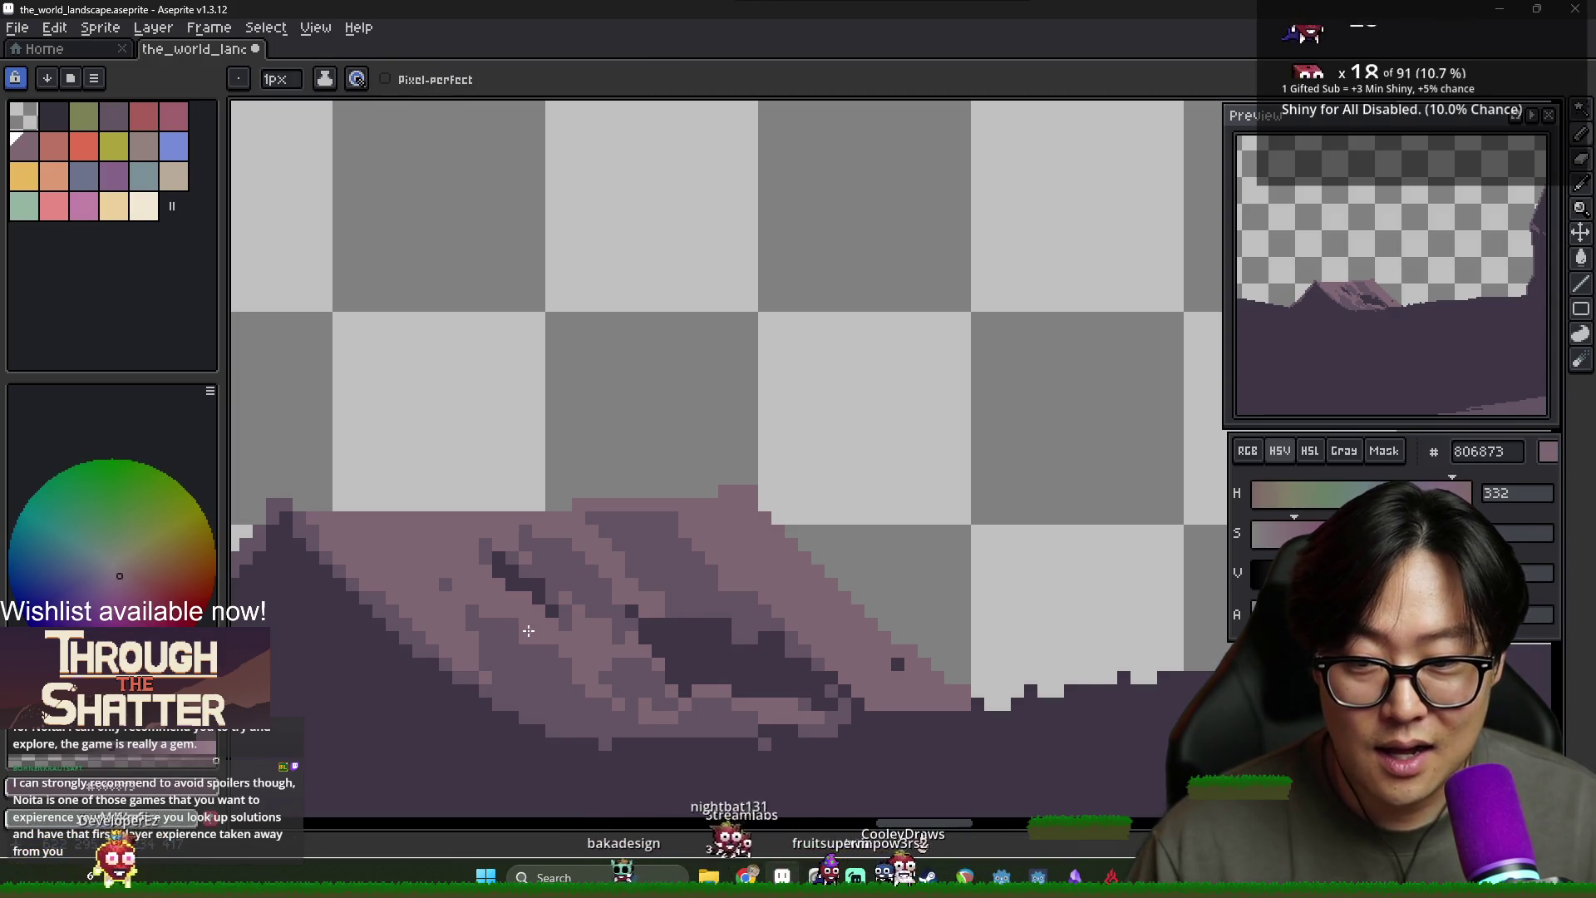
alt+click(475, 652)
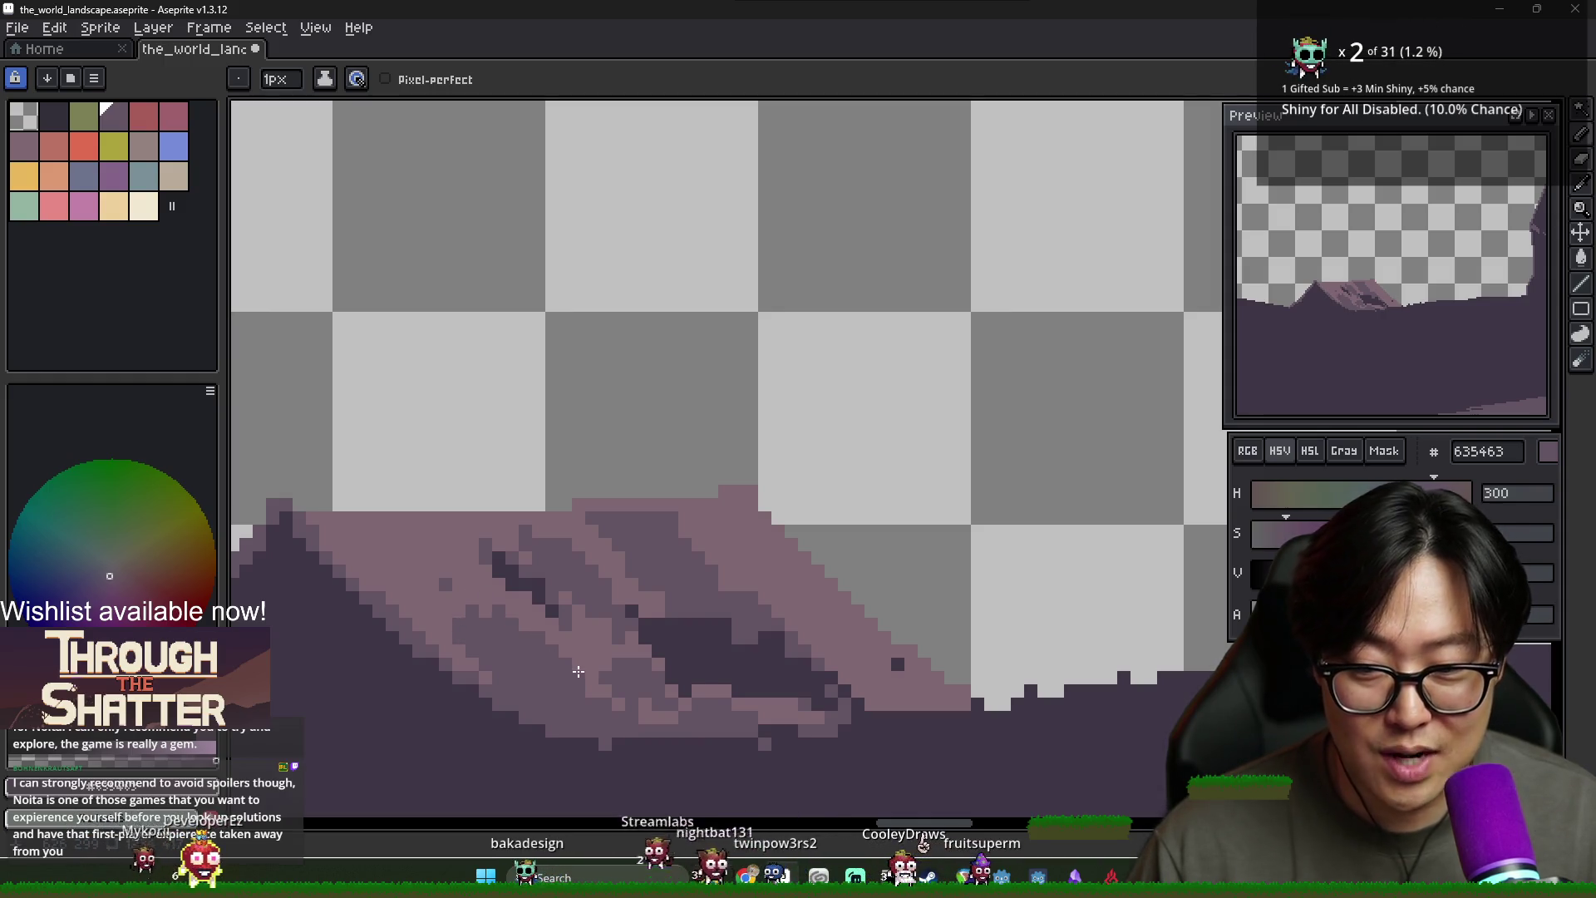
scroll(624, 699, down, 2)
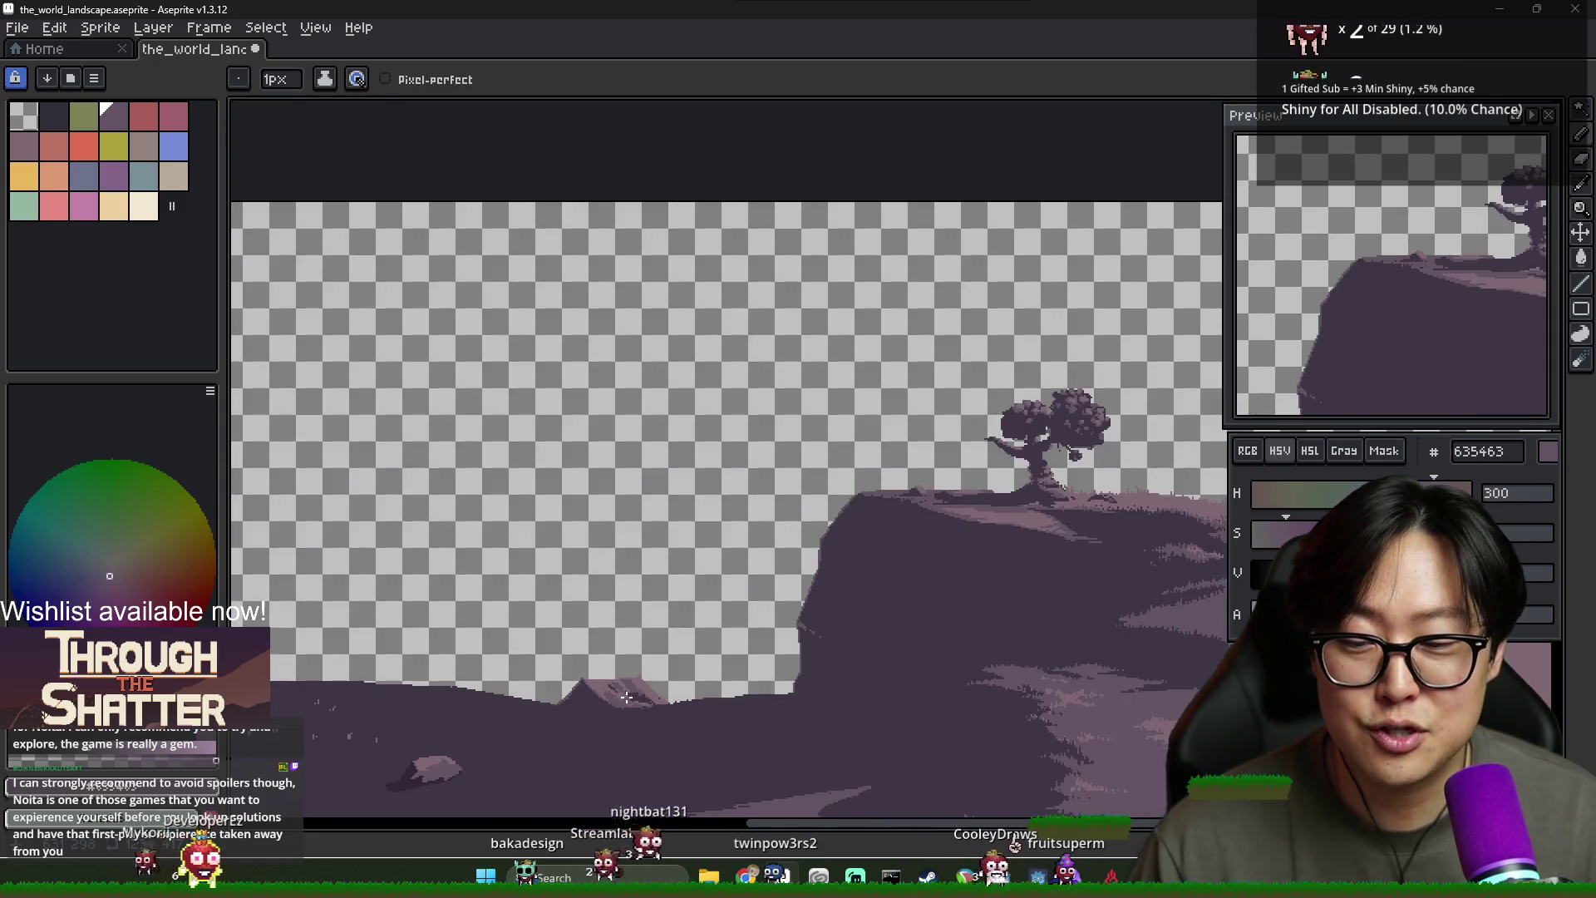
scroll(582, 681, up, 3)
alt+click(532, 666)
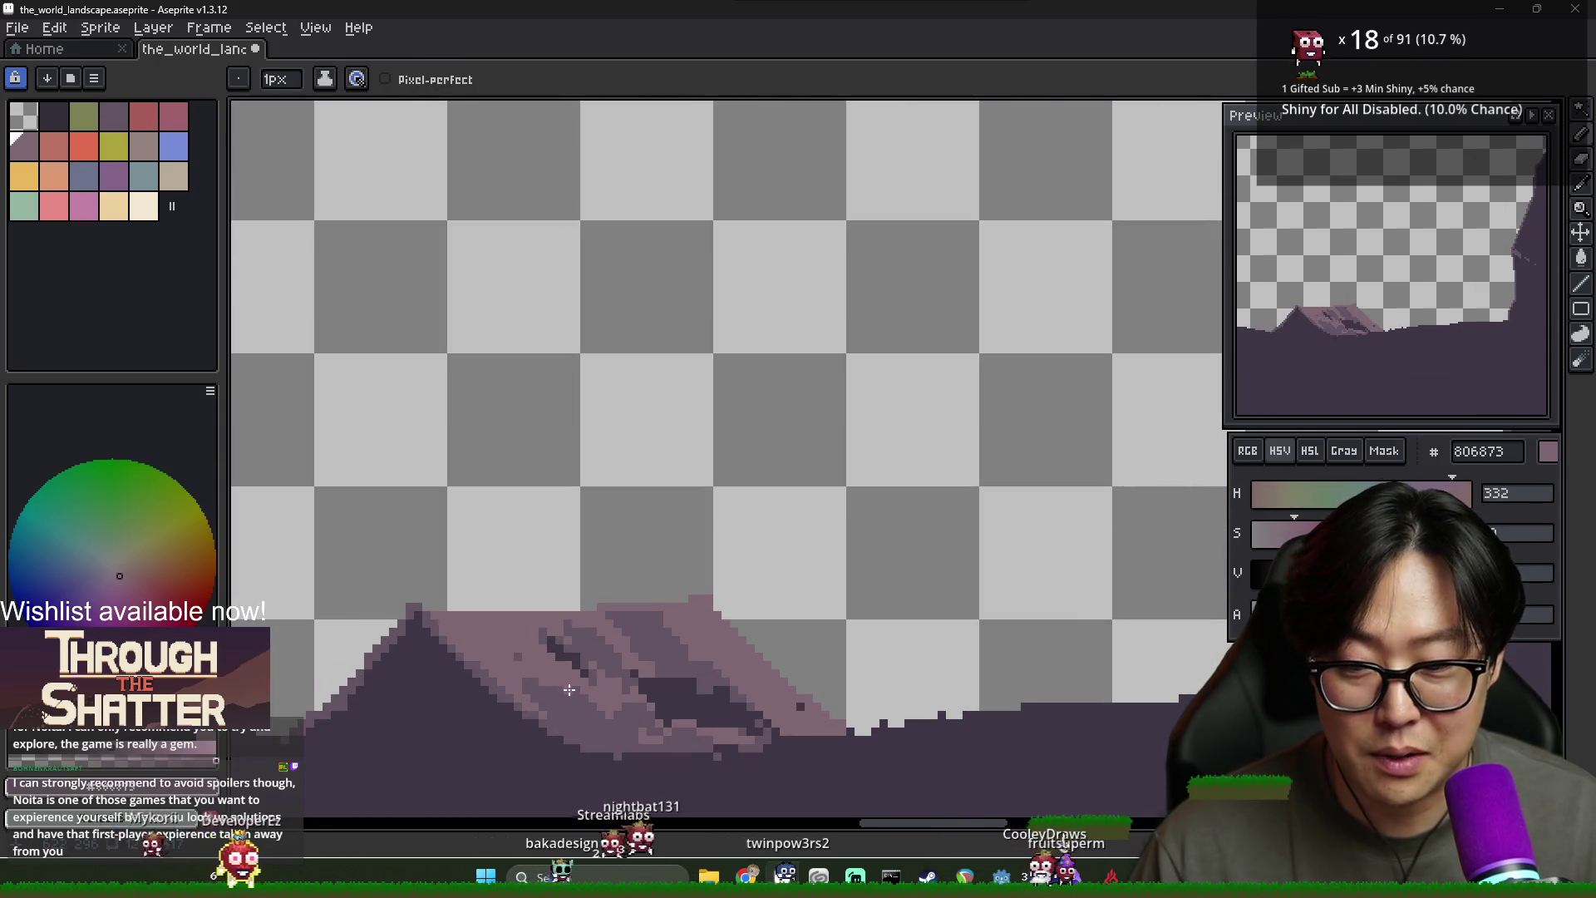
alt+click(546, 682)
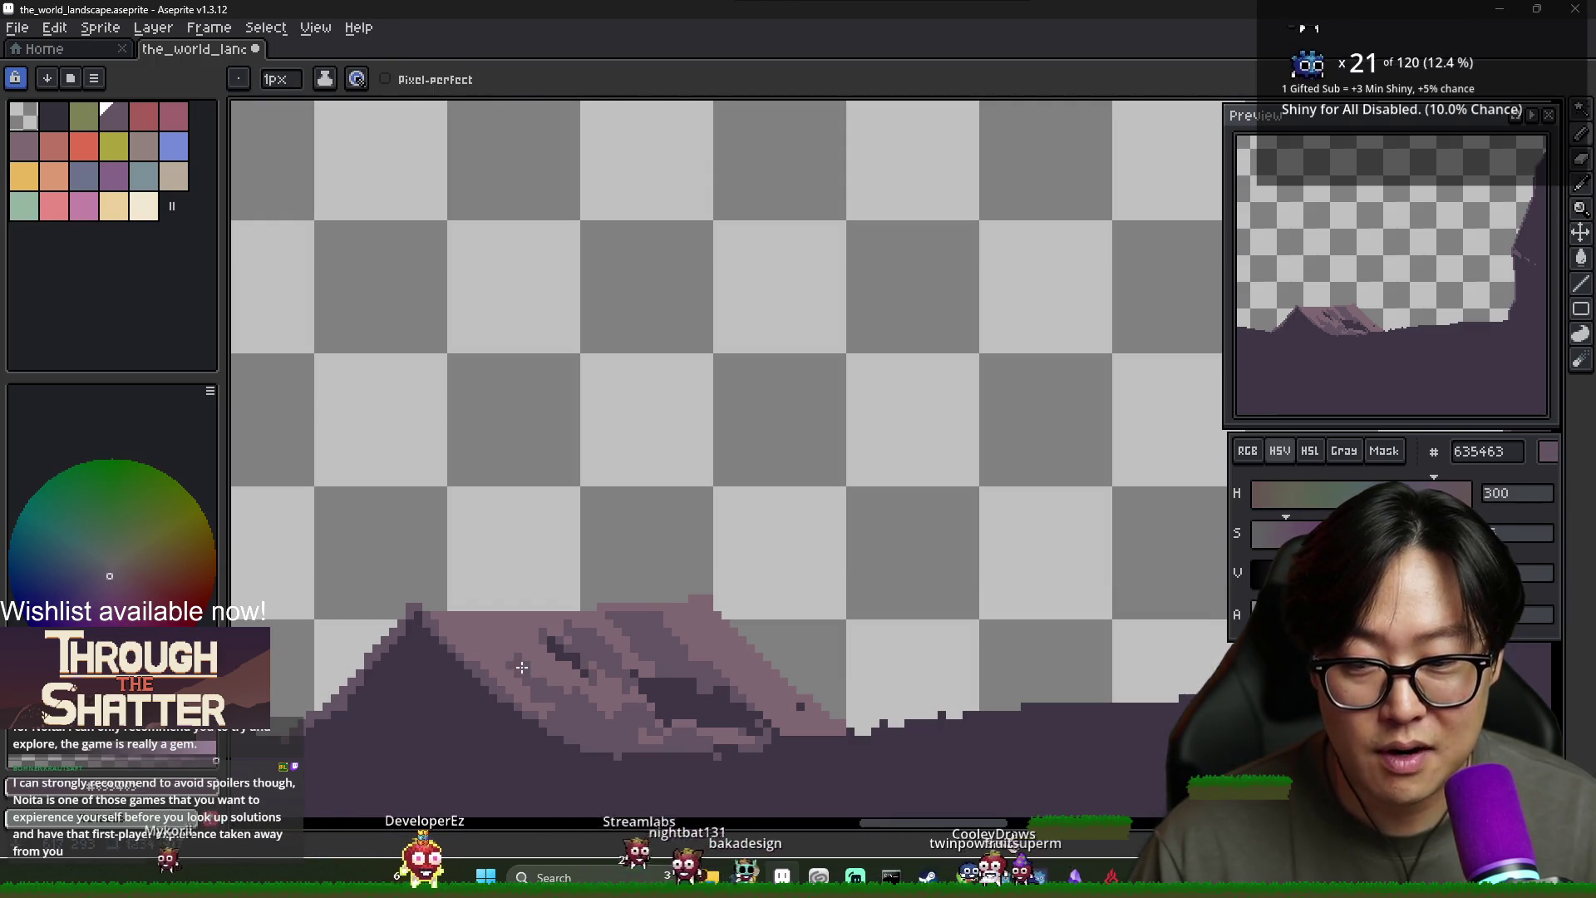
alt+click(541, 672)
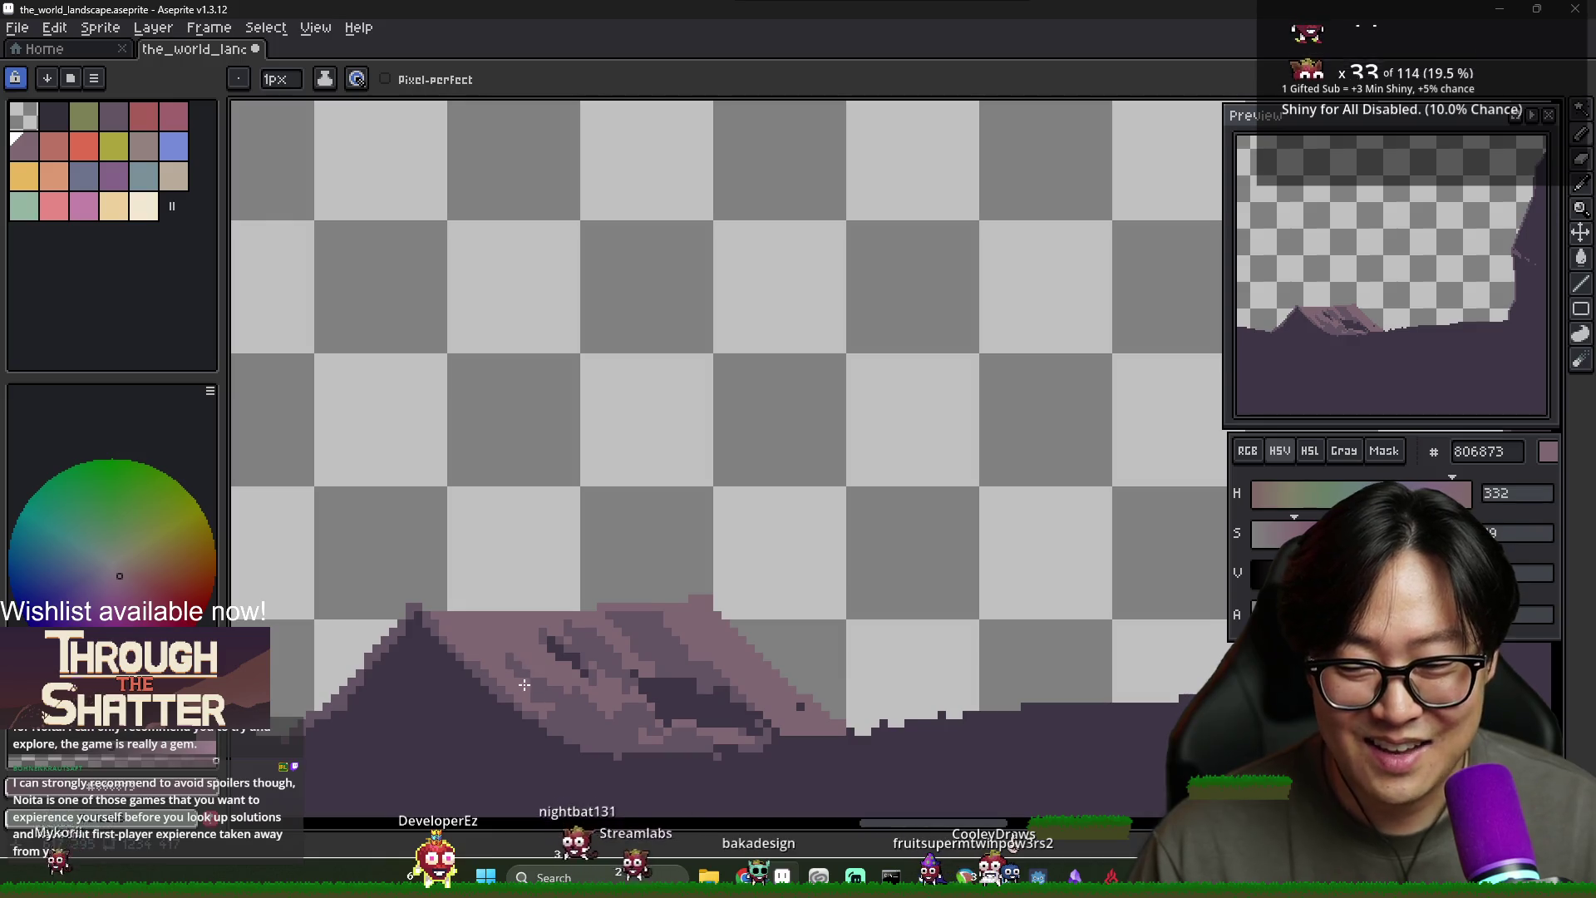
alt+click(533, 695)
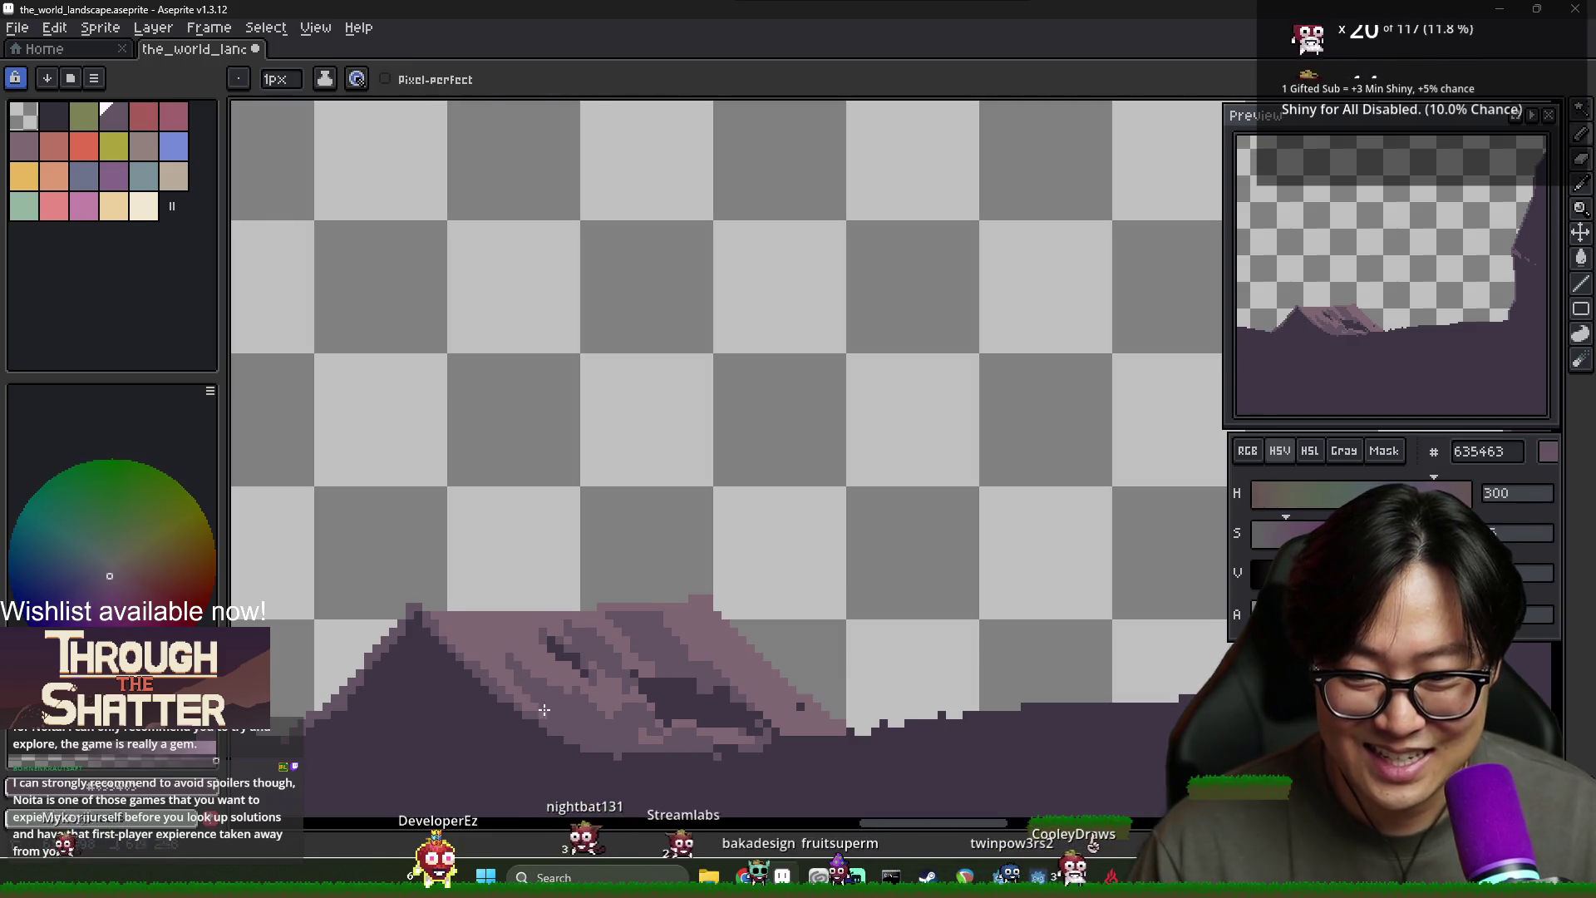
alt+click(532, 694)
scroll(605, 728, down, 2)
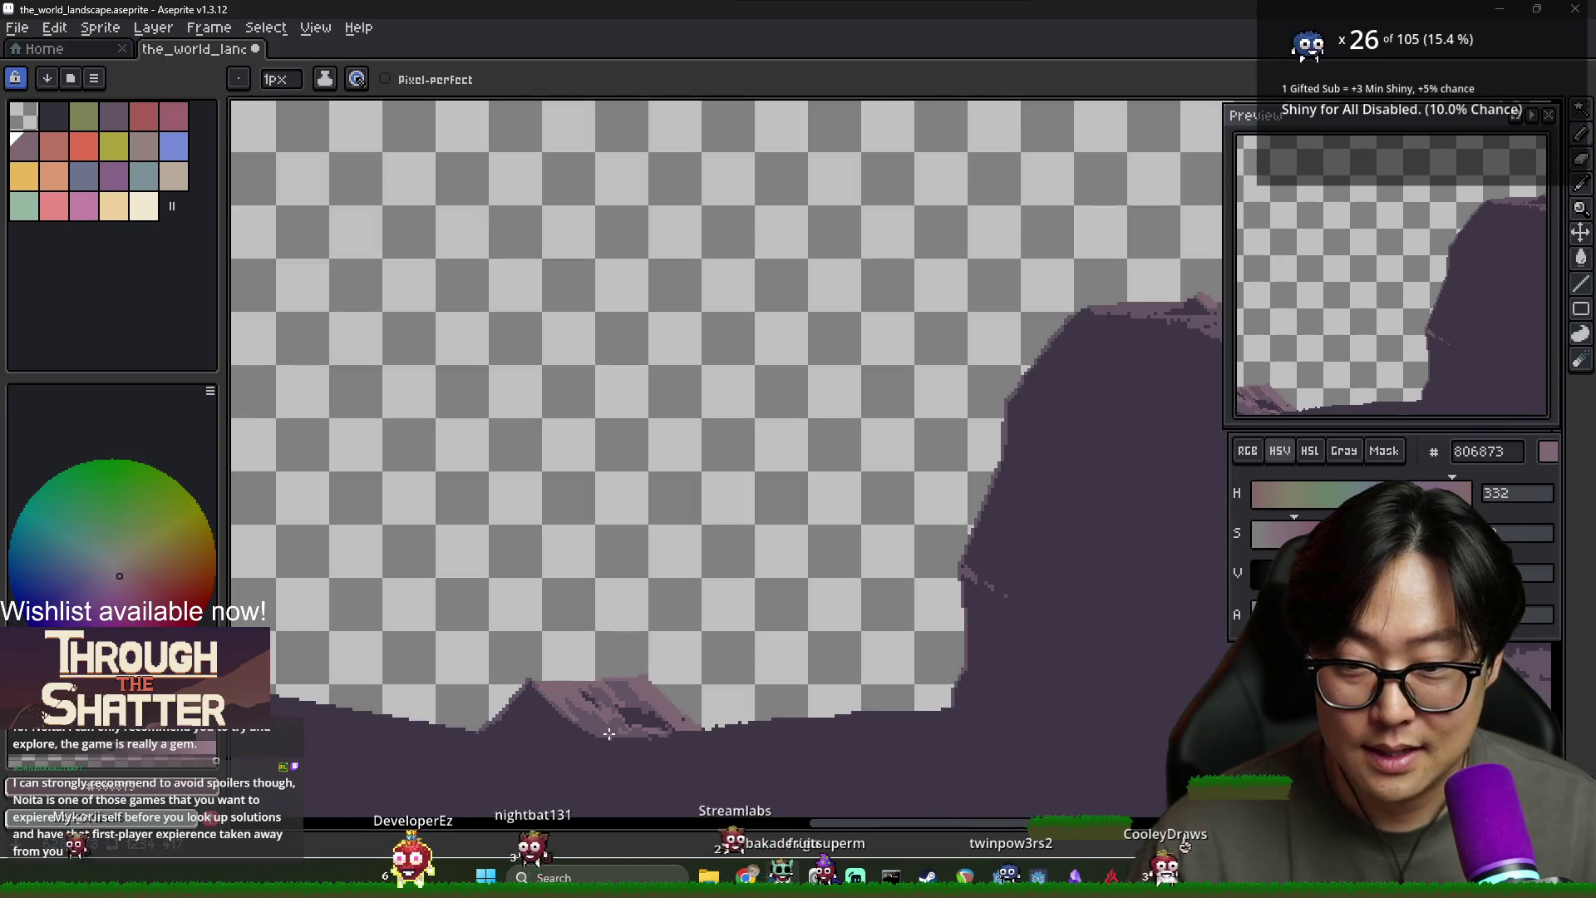
scroll(608, 731, up, 2)
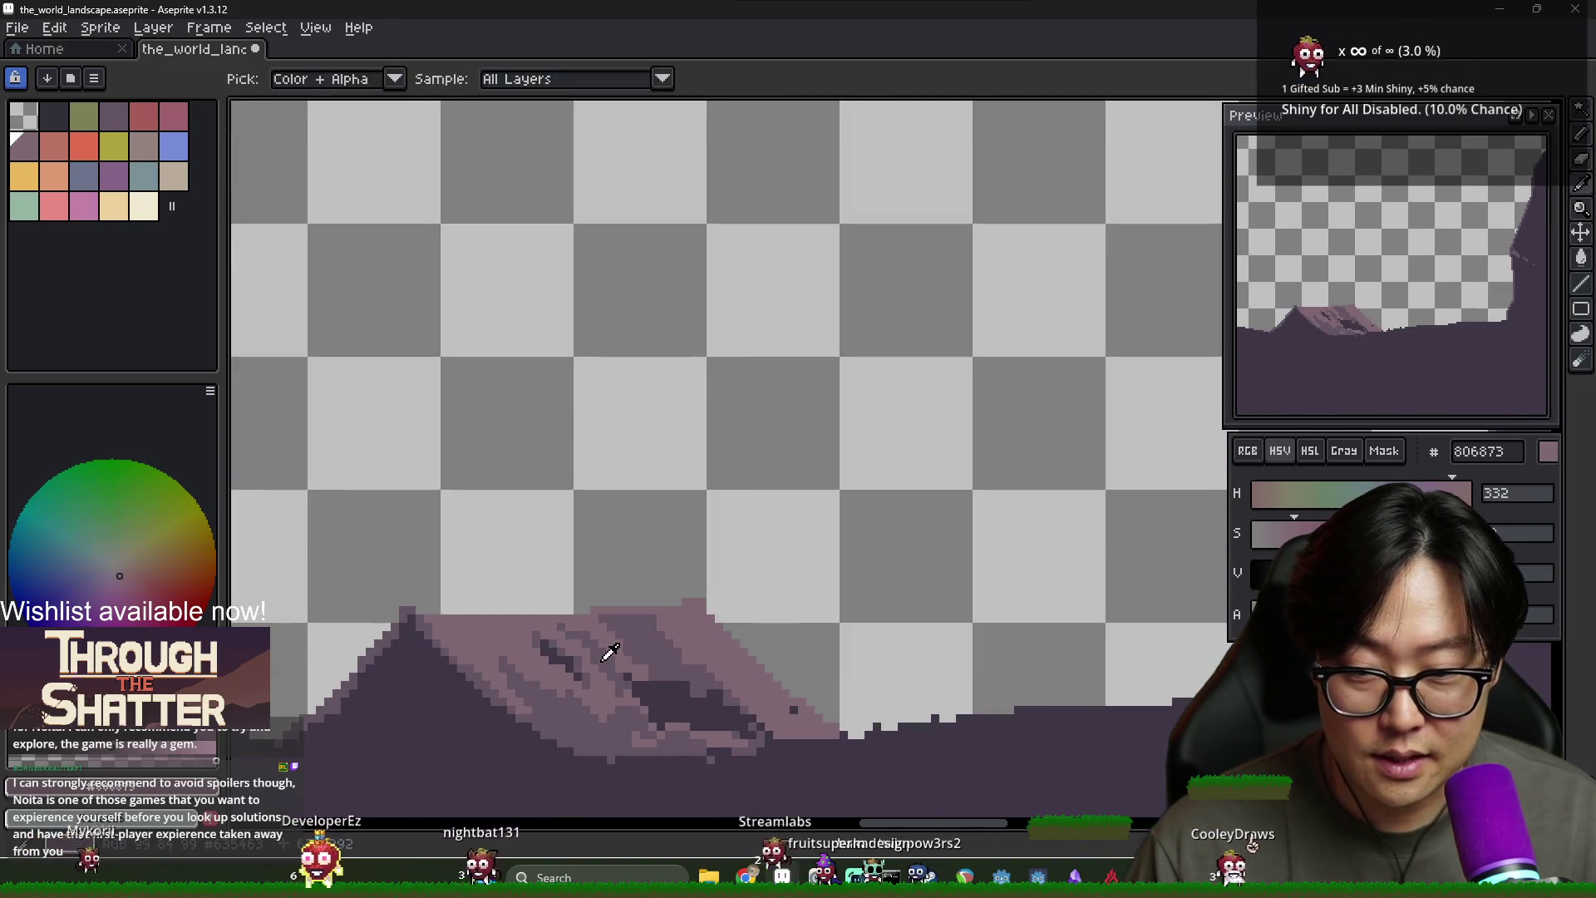
alt+click(571, 629)
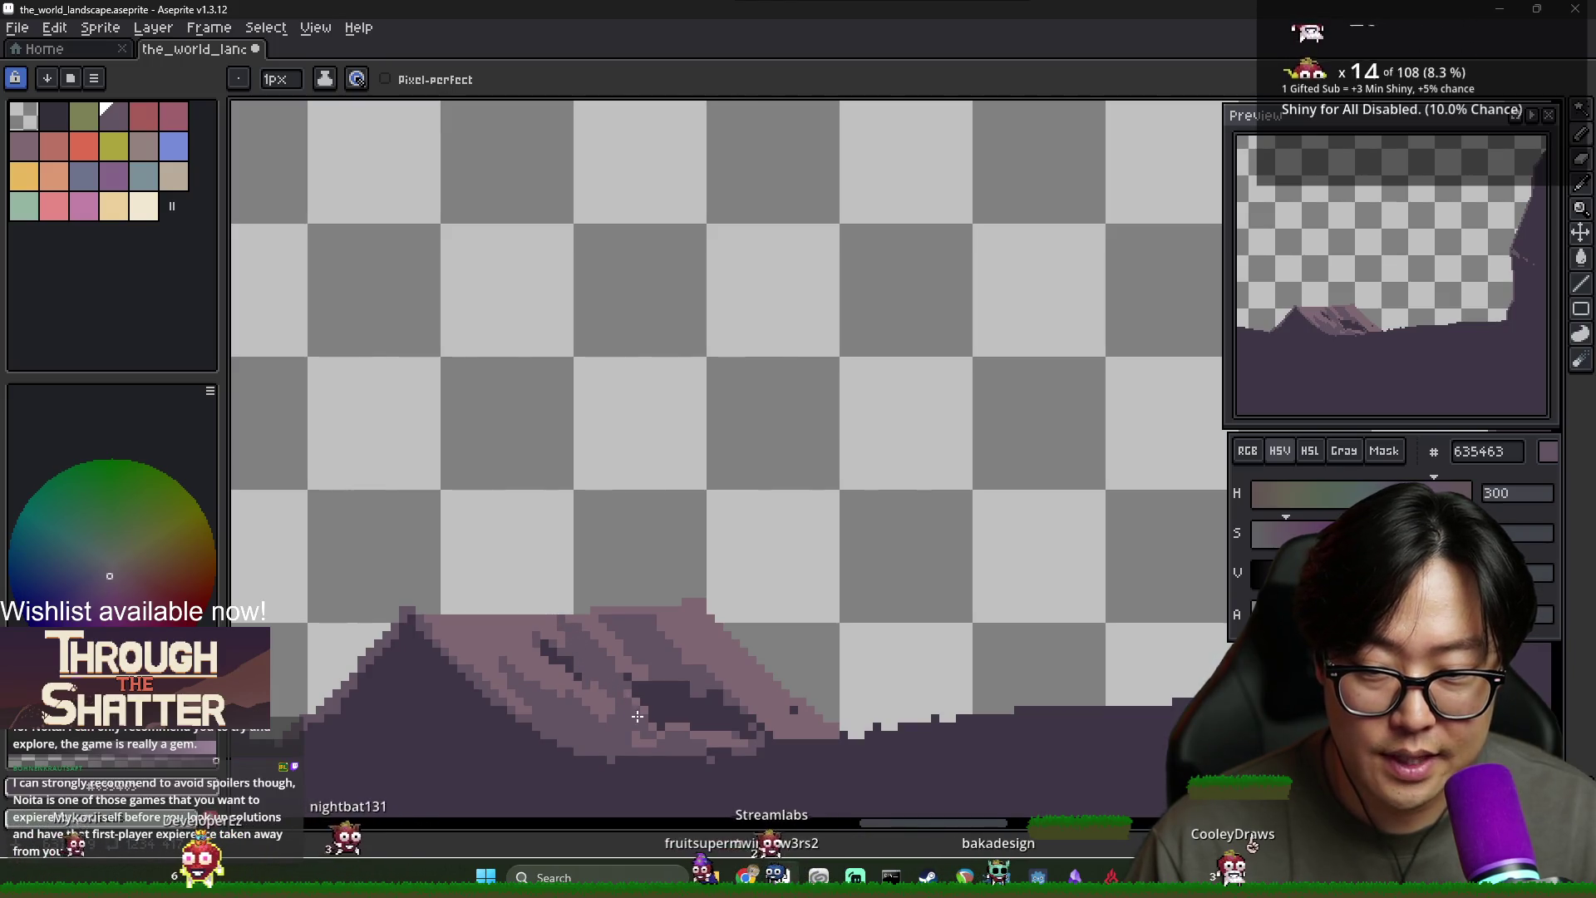
scroll(638, 715, down, 2)
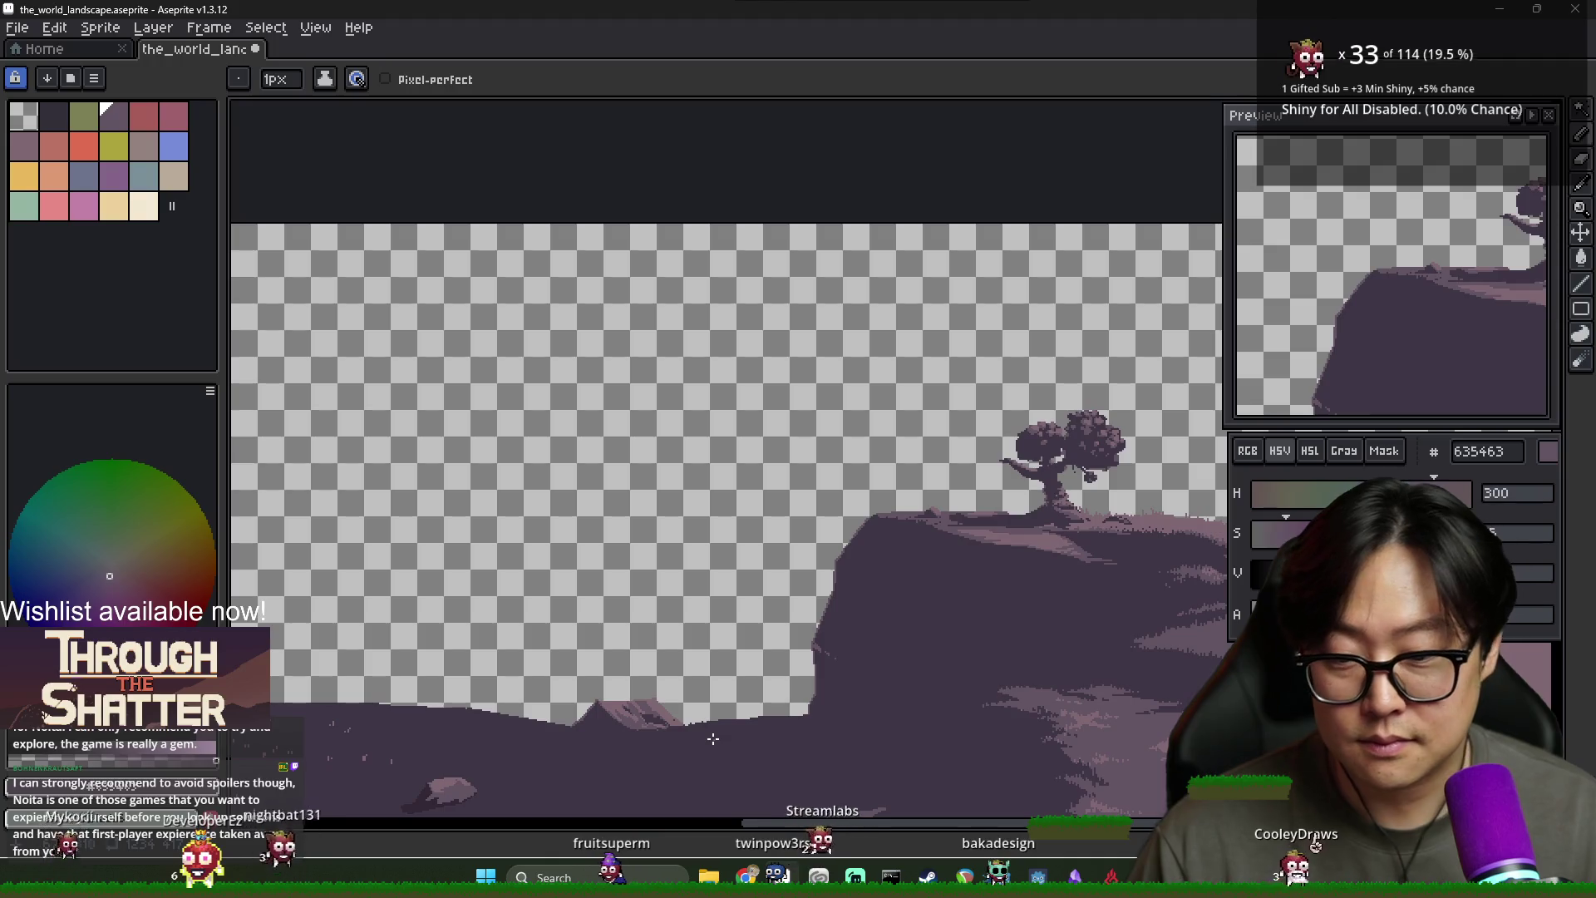
scroll(561, 601, up, 4)
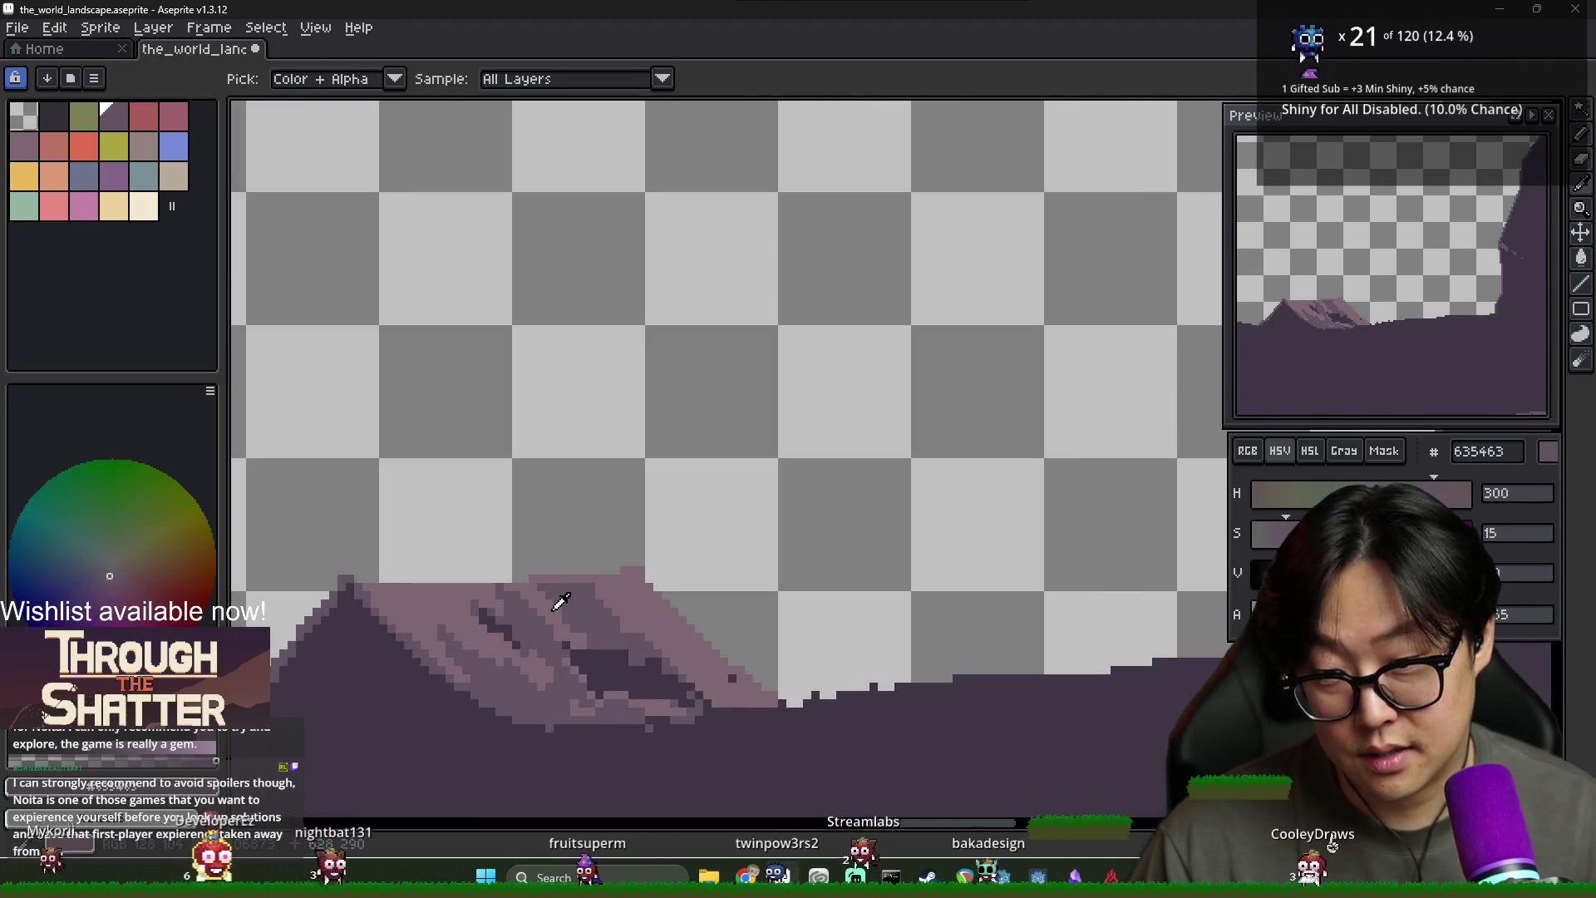
key(b)
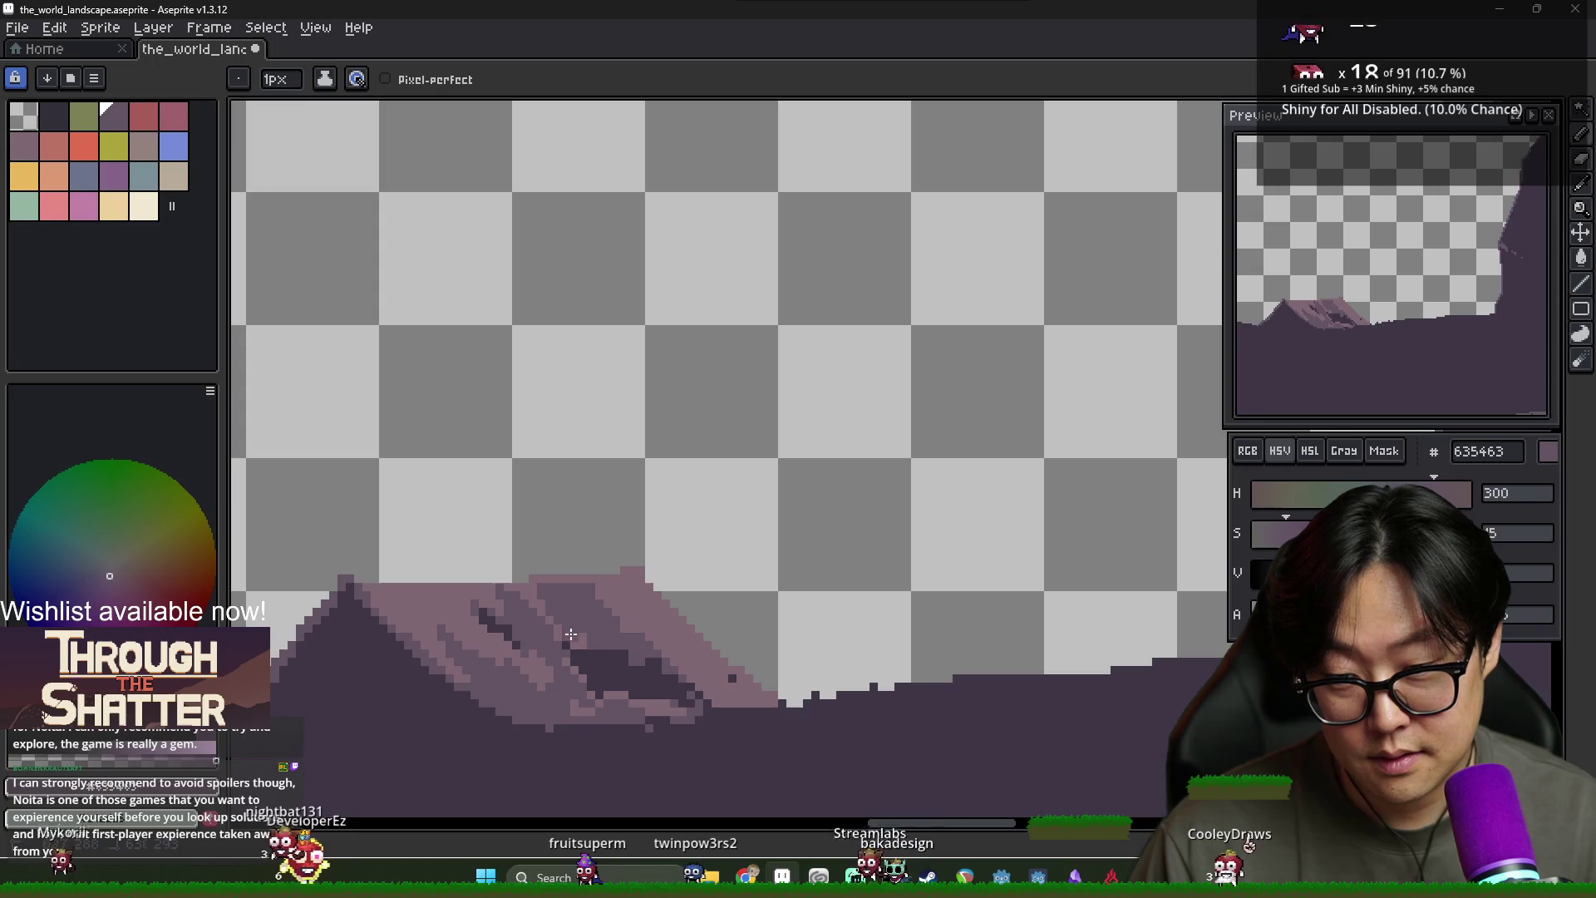
alt+click(582, 643)
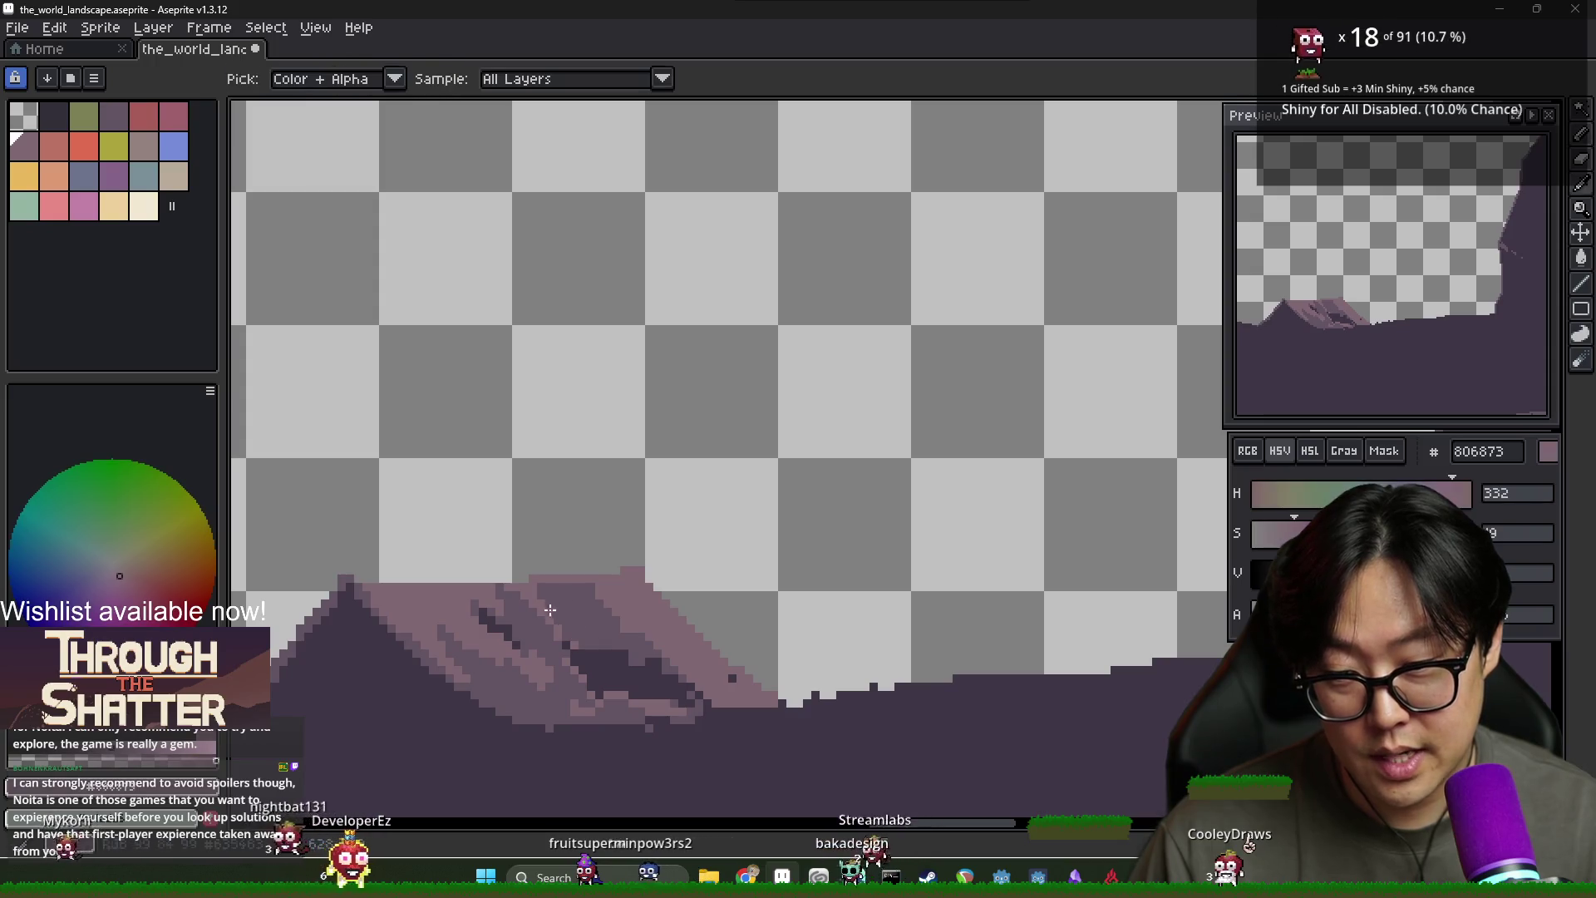
alt+click(598, 643)
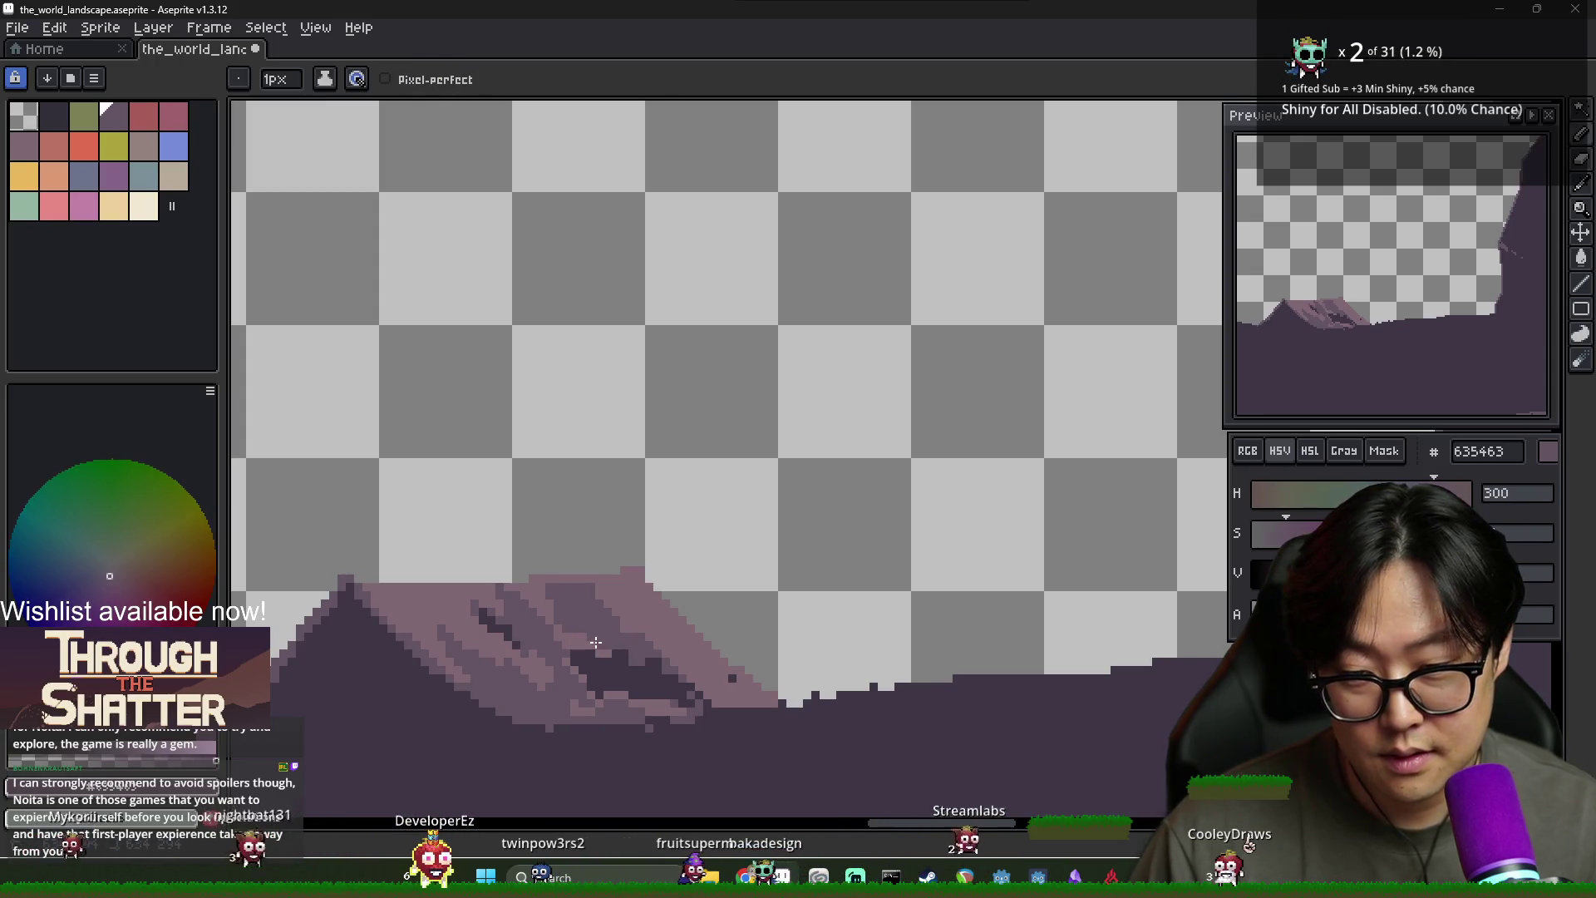
scroll(589, 643, down, 2)
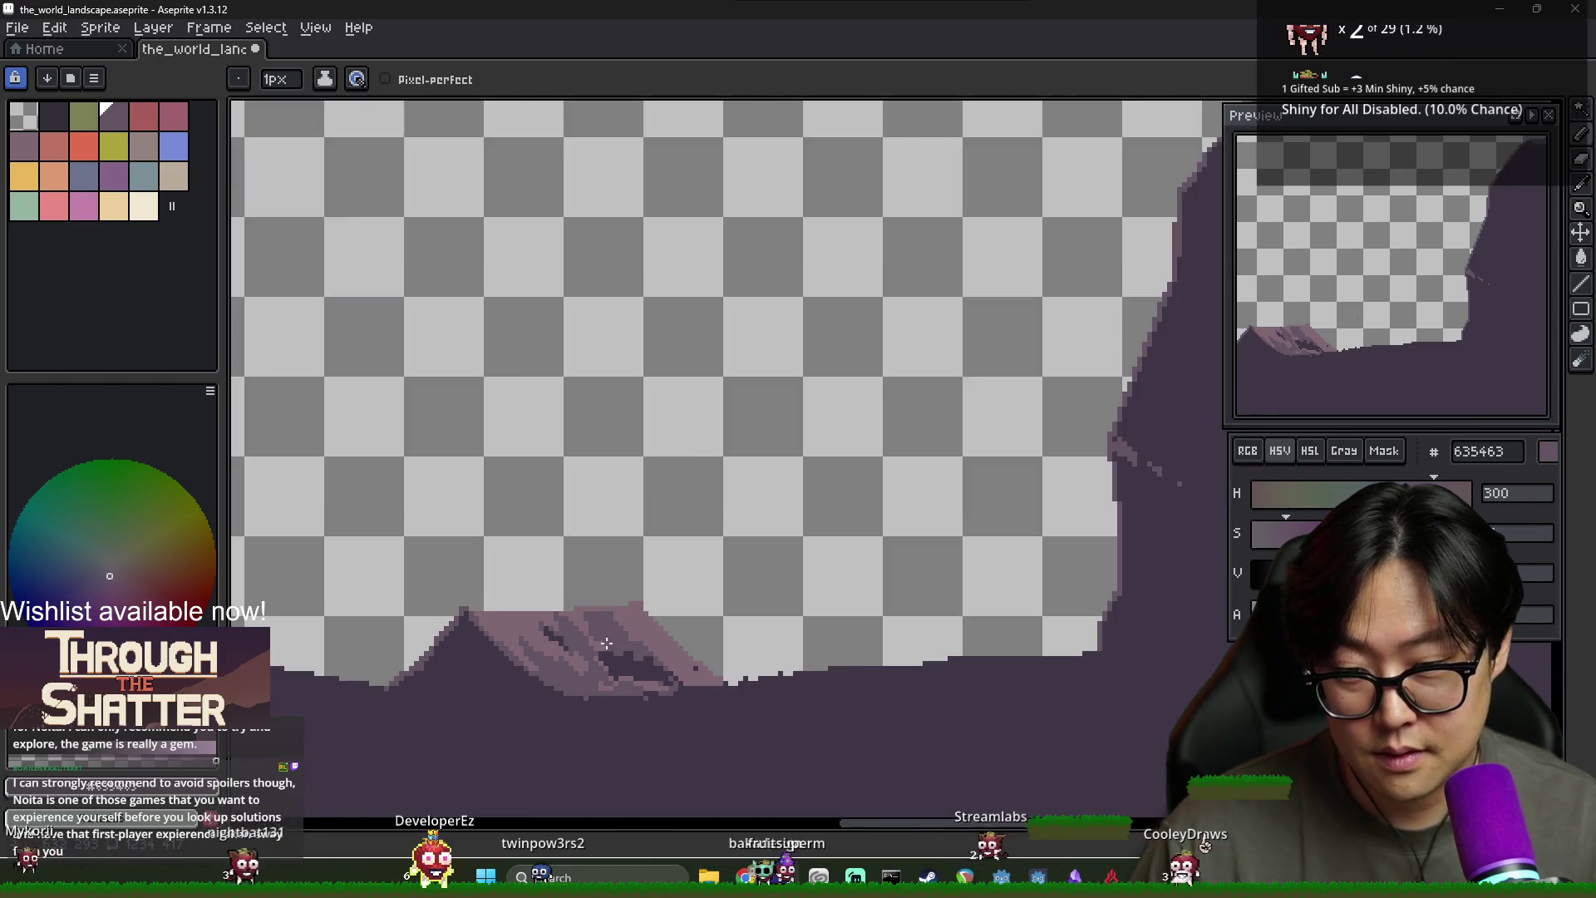
scroll(659, 651, down, 1)
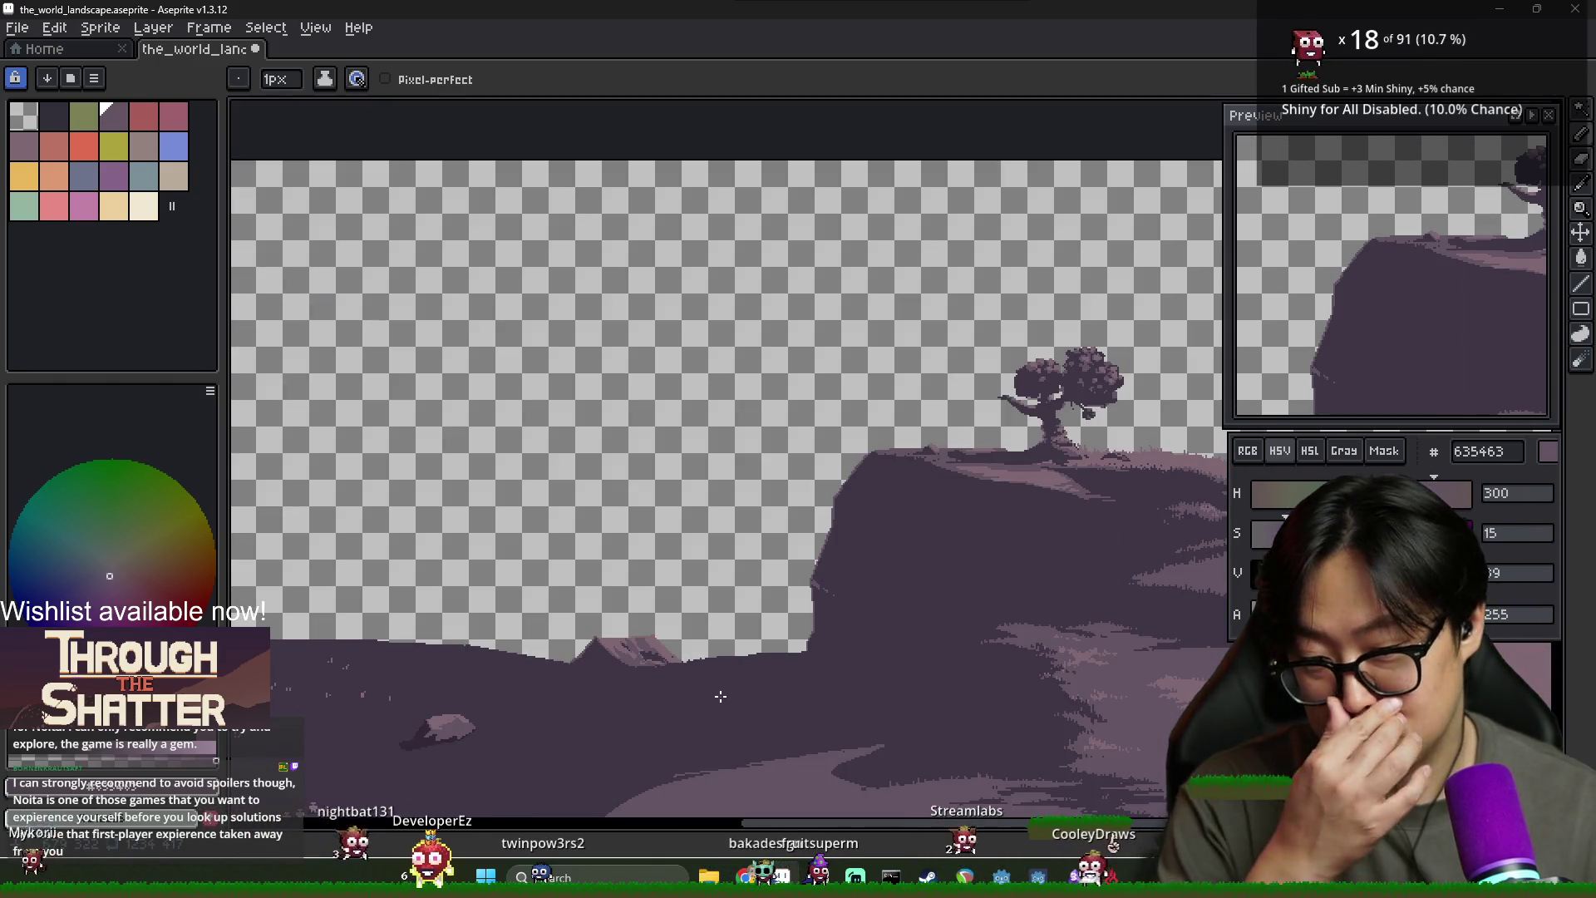
scroll(622, 651, up, 3)
alt+click(585, 617)
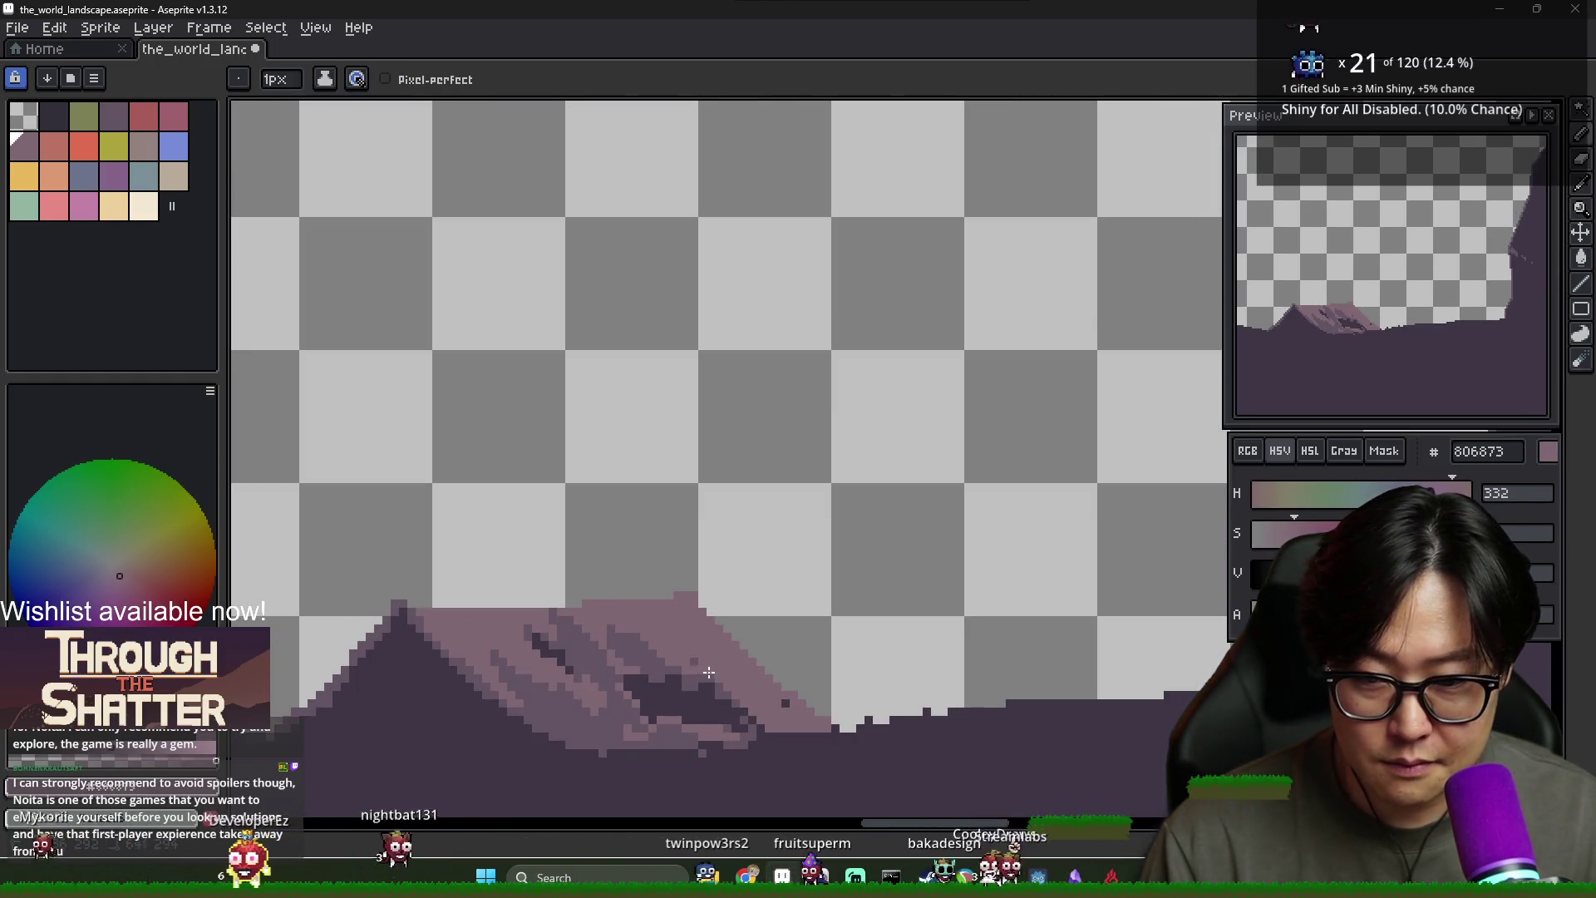
scroll(739, 680, down, 2)
scroll(812, 753, down, 2)
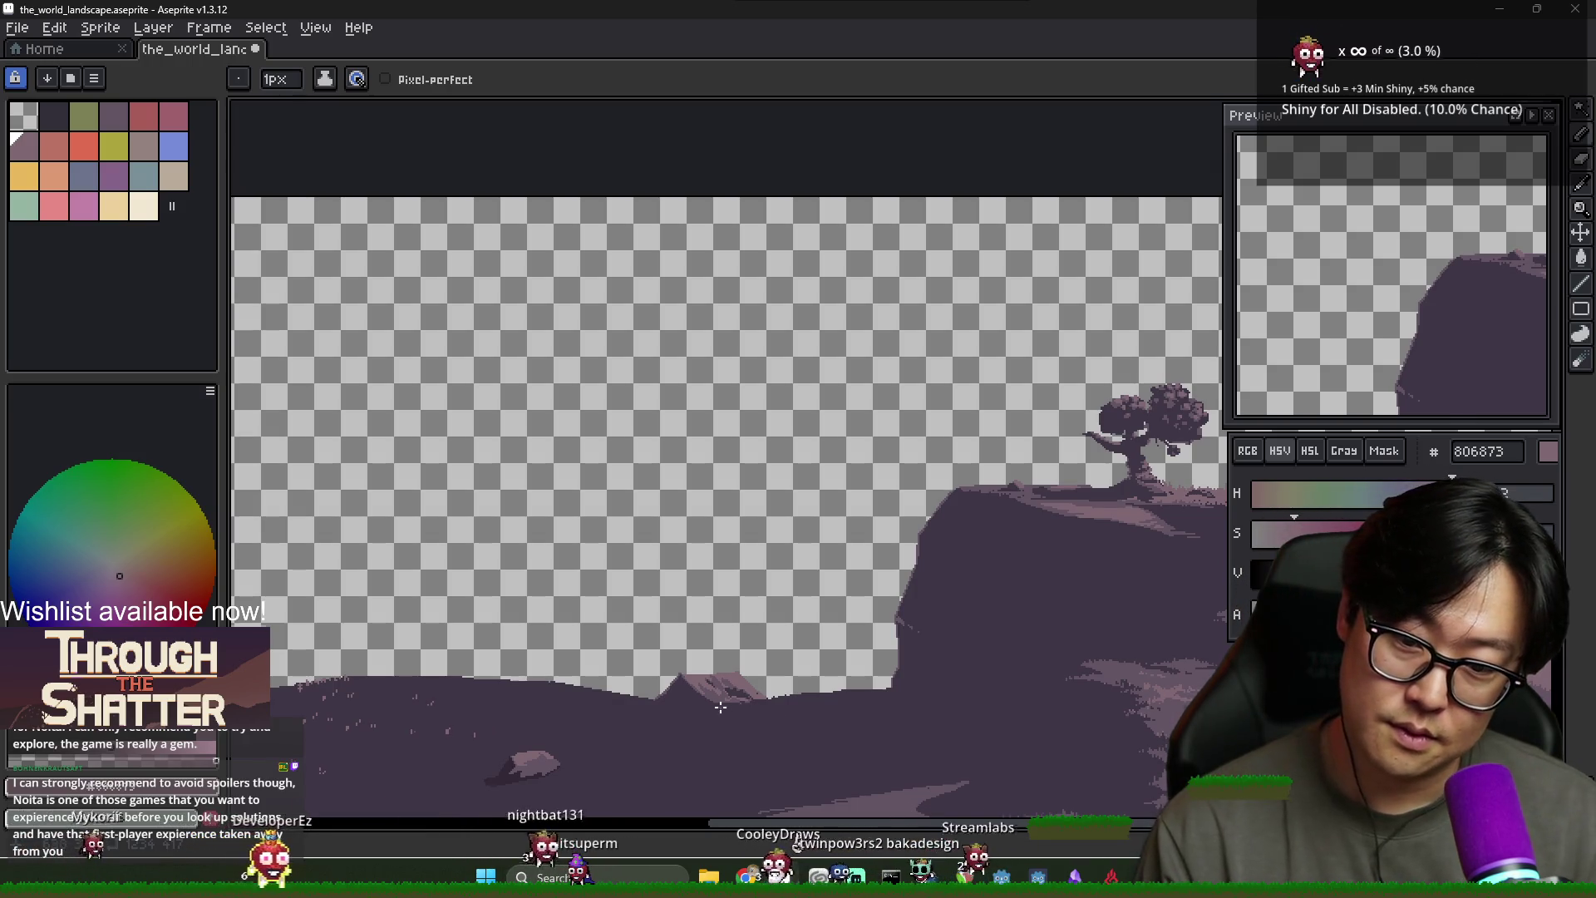
scroll(723, 711, up, 3)
key(i)
key(g)
Fill a region of the small peak with pink
click(703, 582)
scroll(792, 627, down, 3)
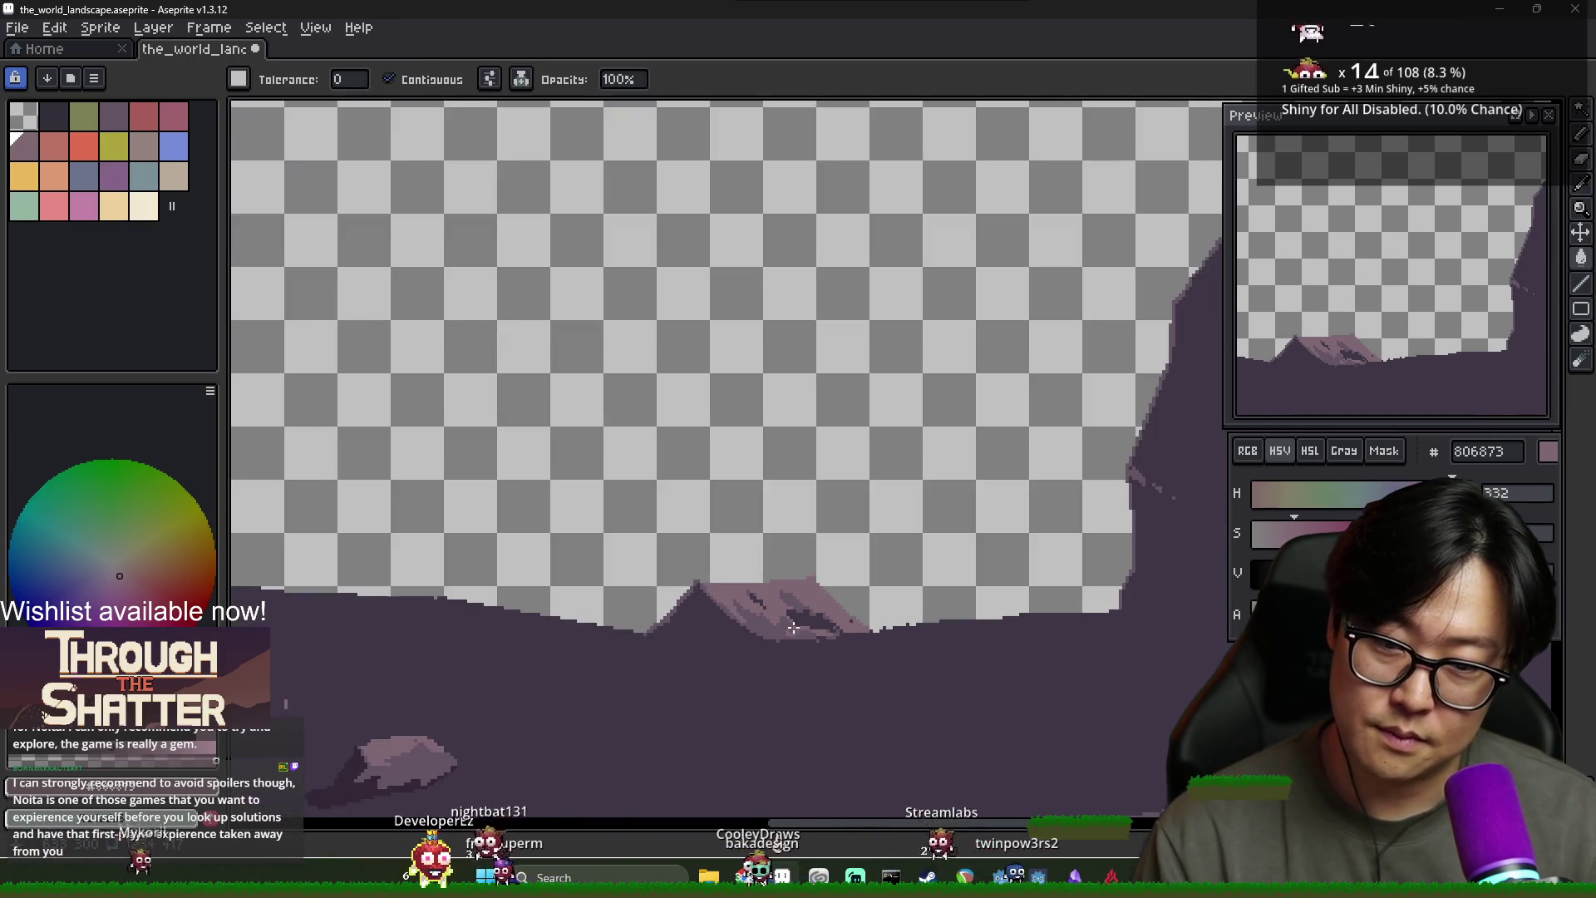
scroll(789, 631, down, 3)
scroll(821, 657, up, 3)
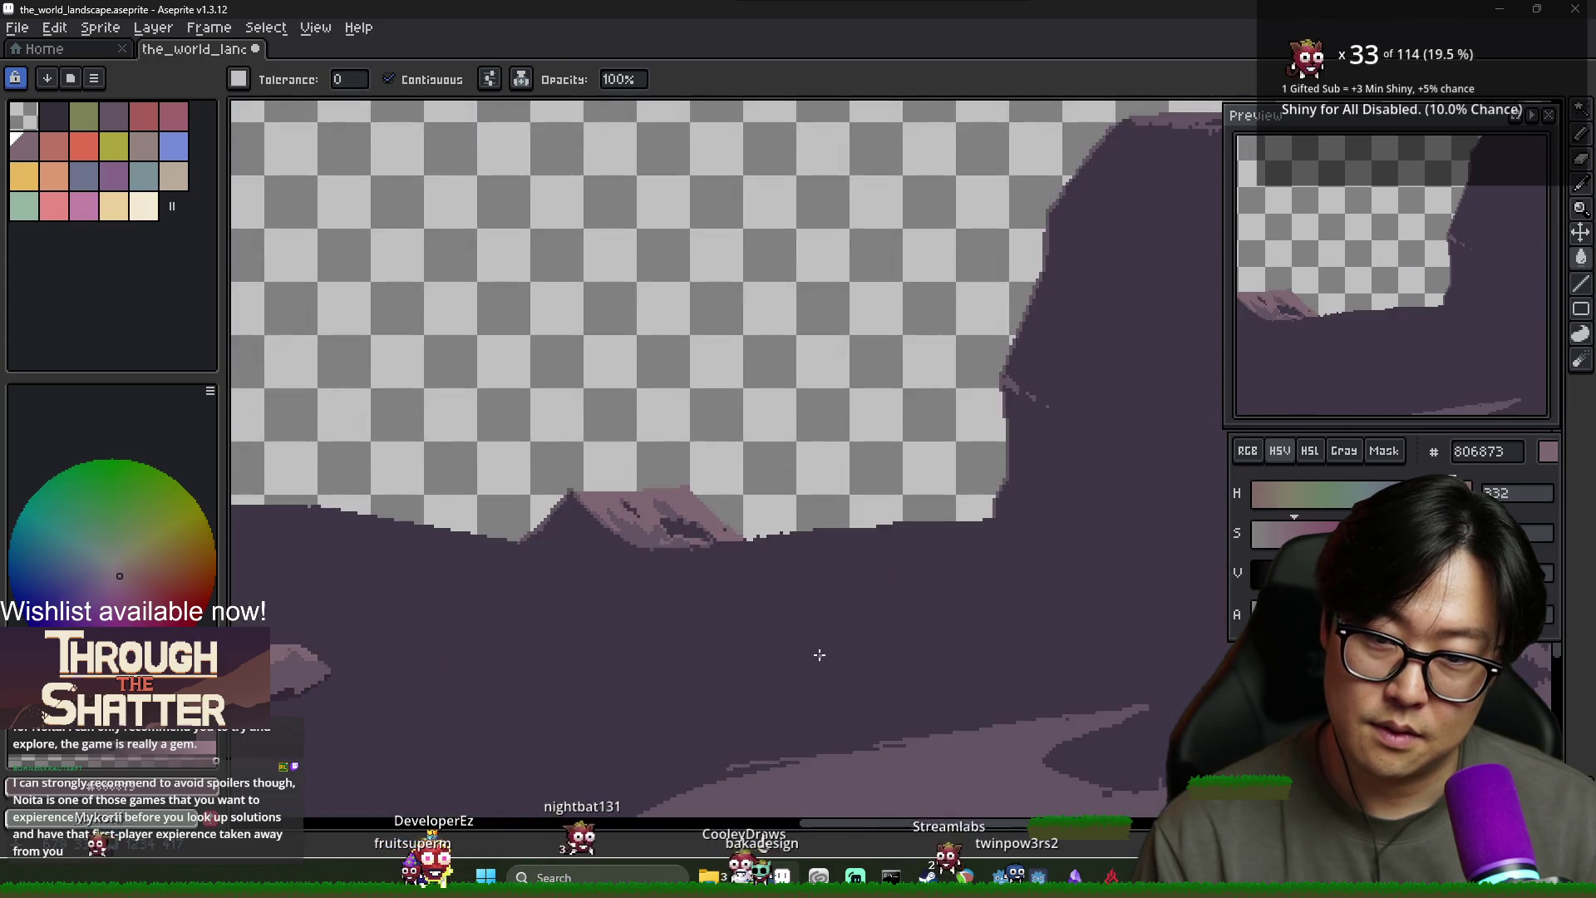
scroll(648, 536, down, 1)
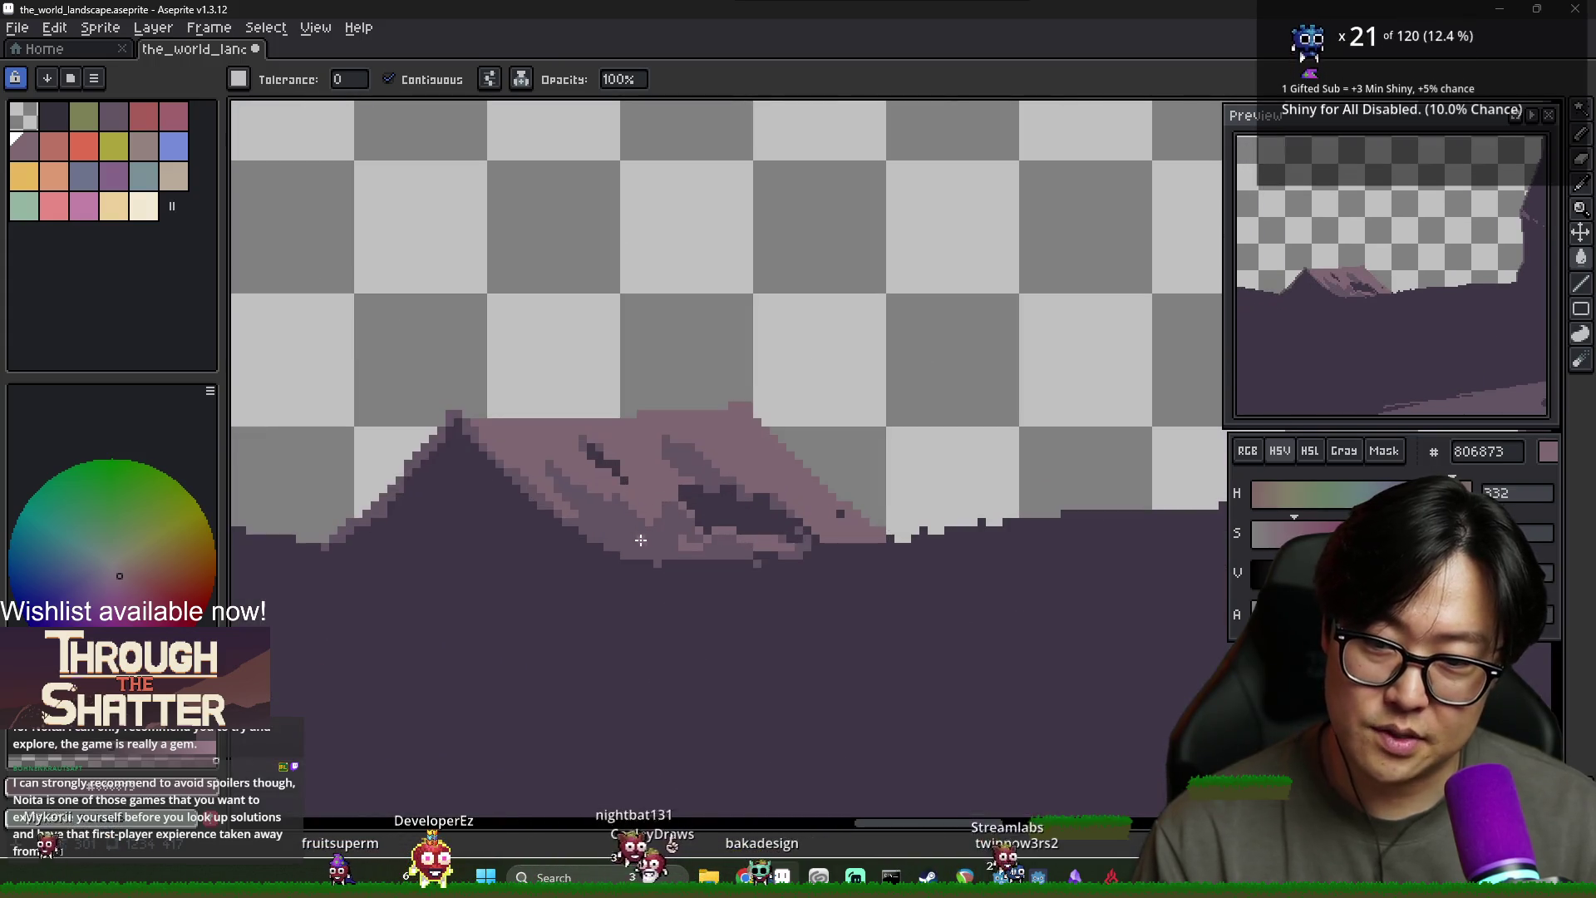
scroll(781, 584, down, 2)
scroll(782, 584, up, 1)
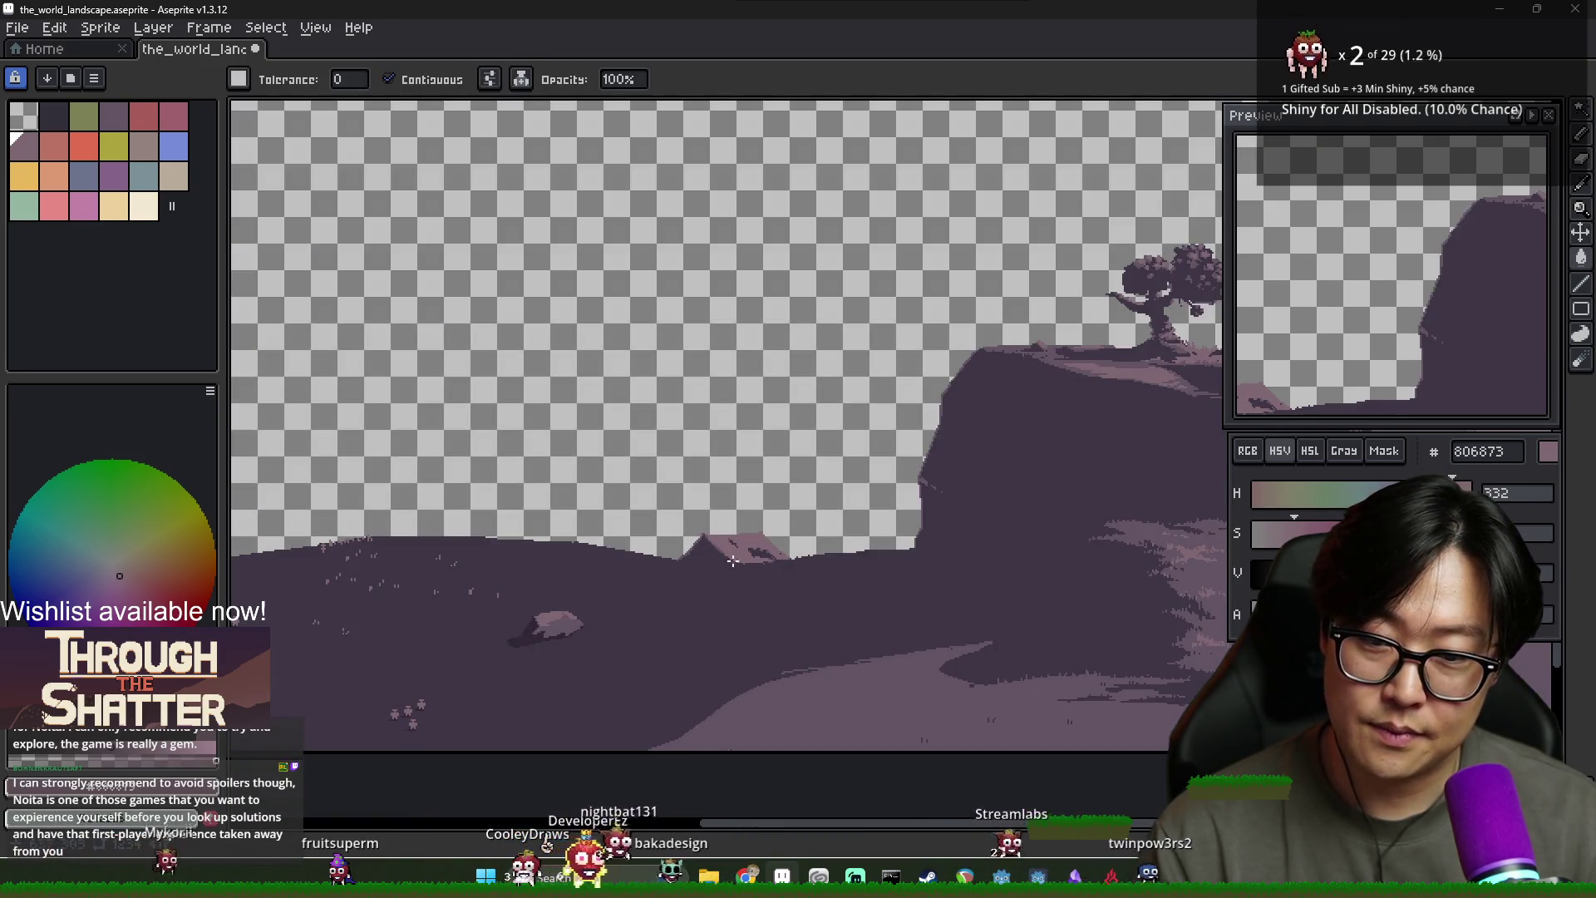
scroll(736, 550, up, 4)
Eyedrop pink 806873, then dark purple 635463, and draw curved shading across the mountain face
alt+click(679, 537)
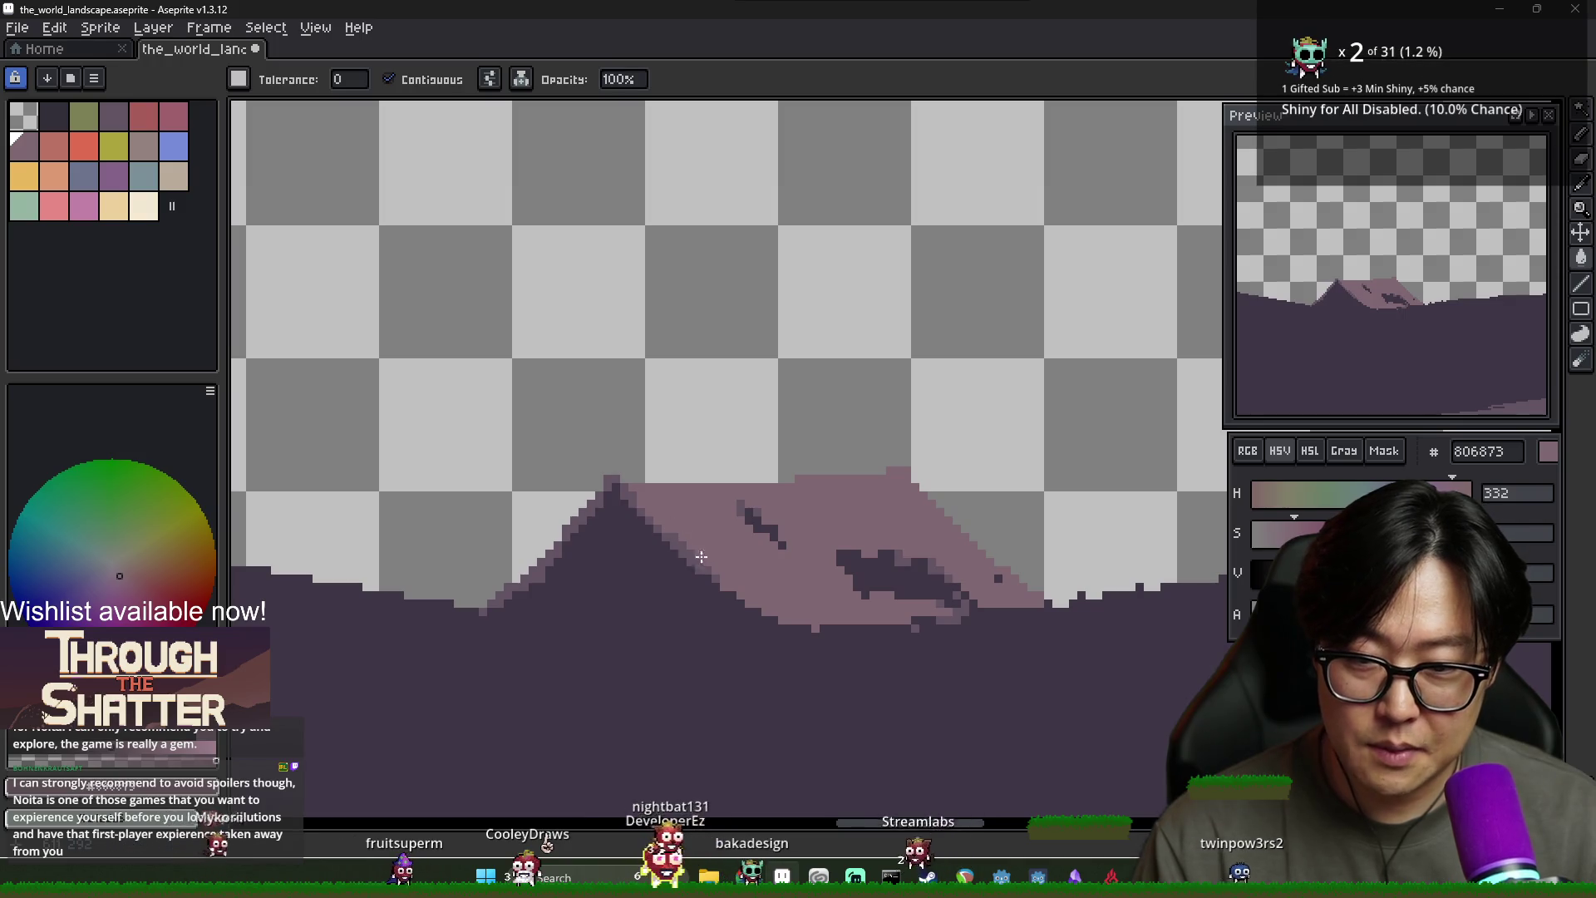
key(alt)
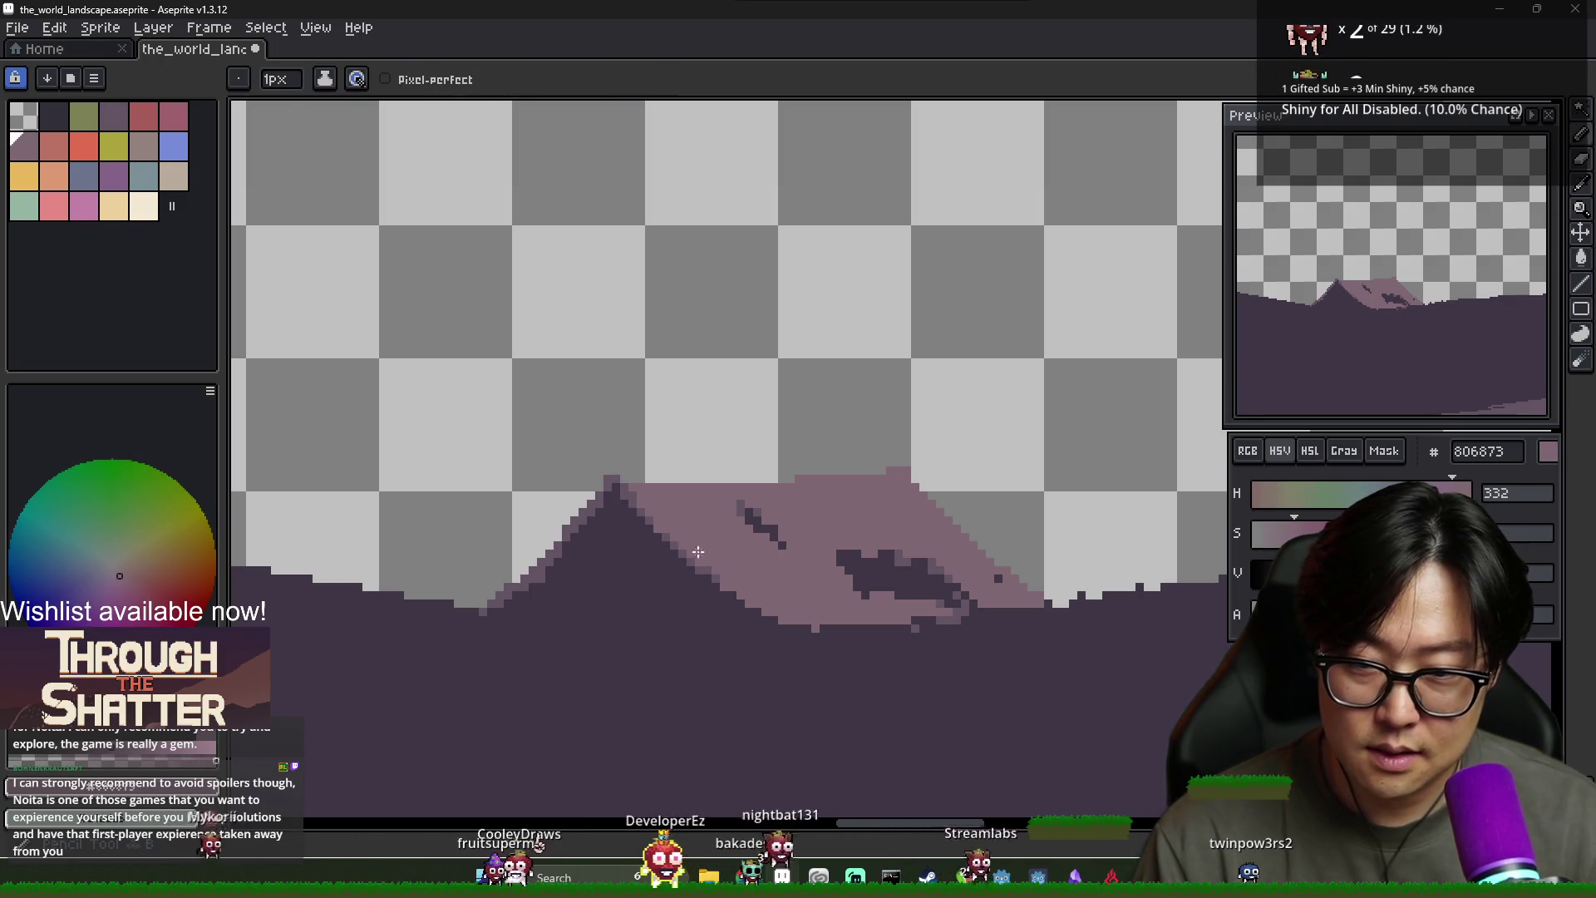
alt+click(707, 570)
scroll(748, 557, down, 4)
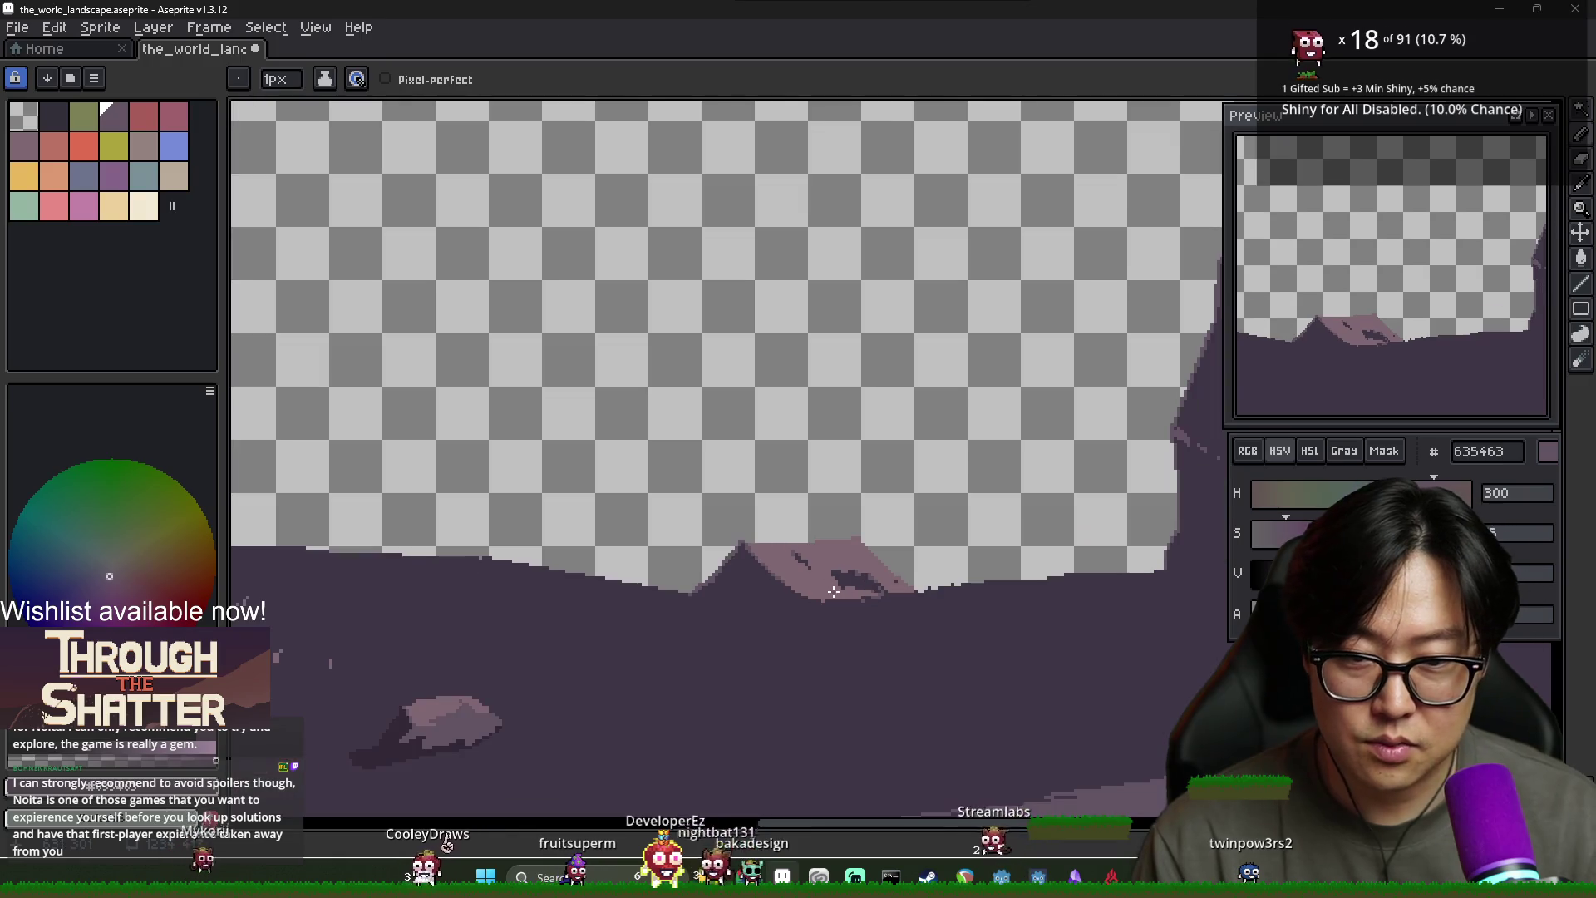
scroll(778, 550, up, 3)
drag(746, 530, 794, 550)
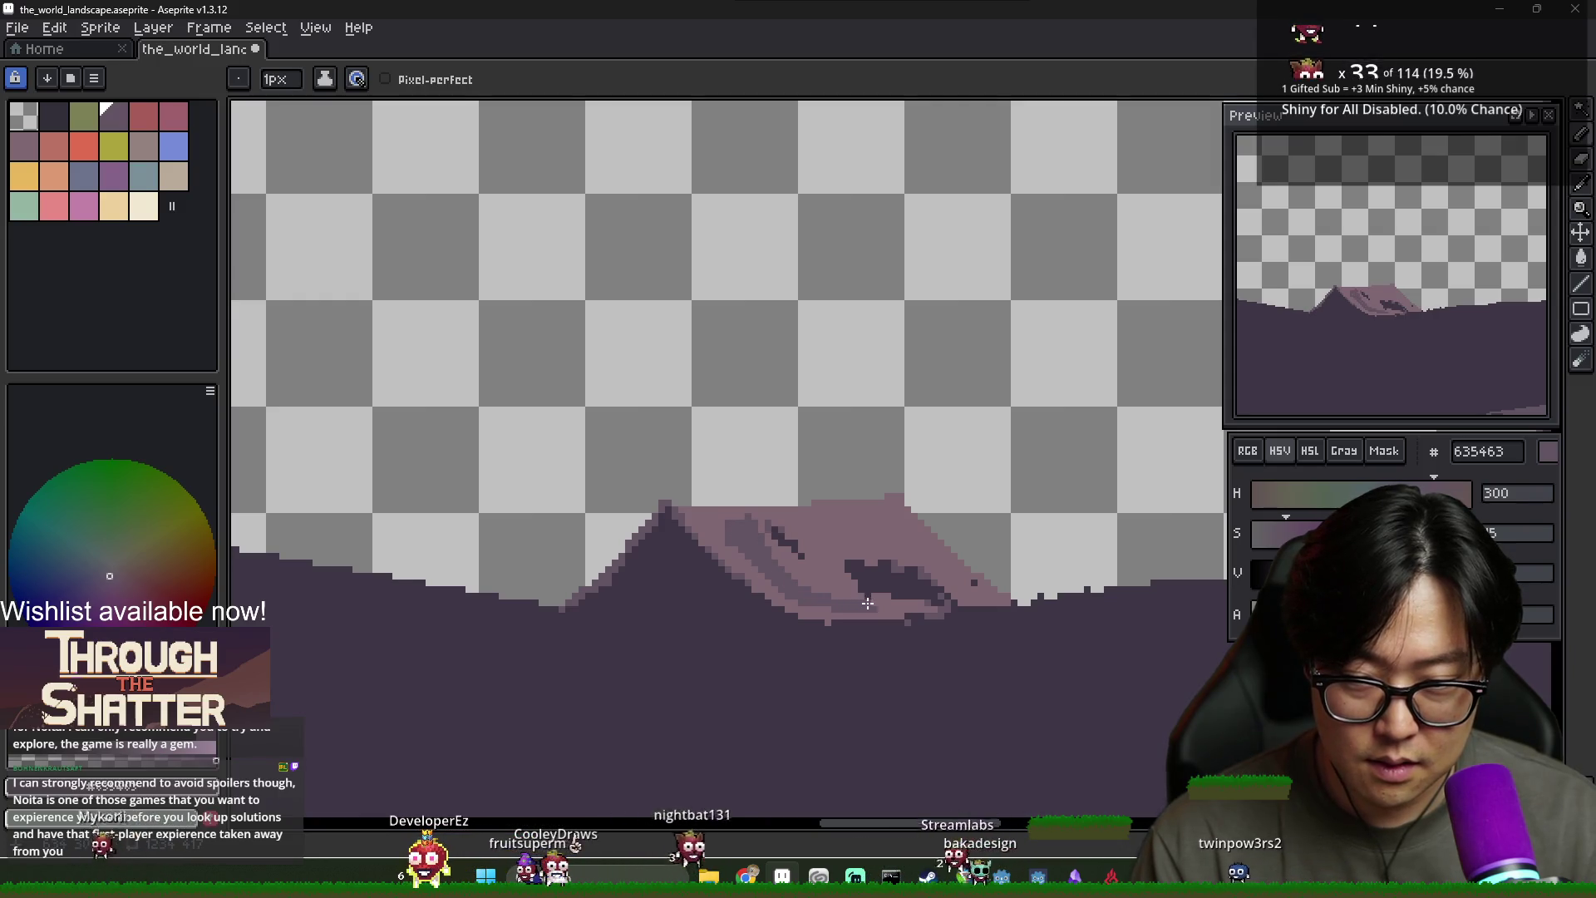
scroll(865, 604, down, 3)
scroll(916, 636, up, 2)
scroll(882, 623, up, 2)
Try a dark purple bucket fill on the light mountain face, undo it, and return to the Pencil
key(g)
scroll(848, 537, down, 3)
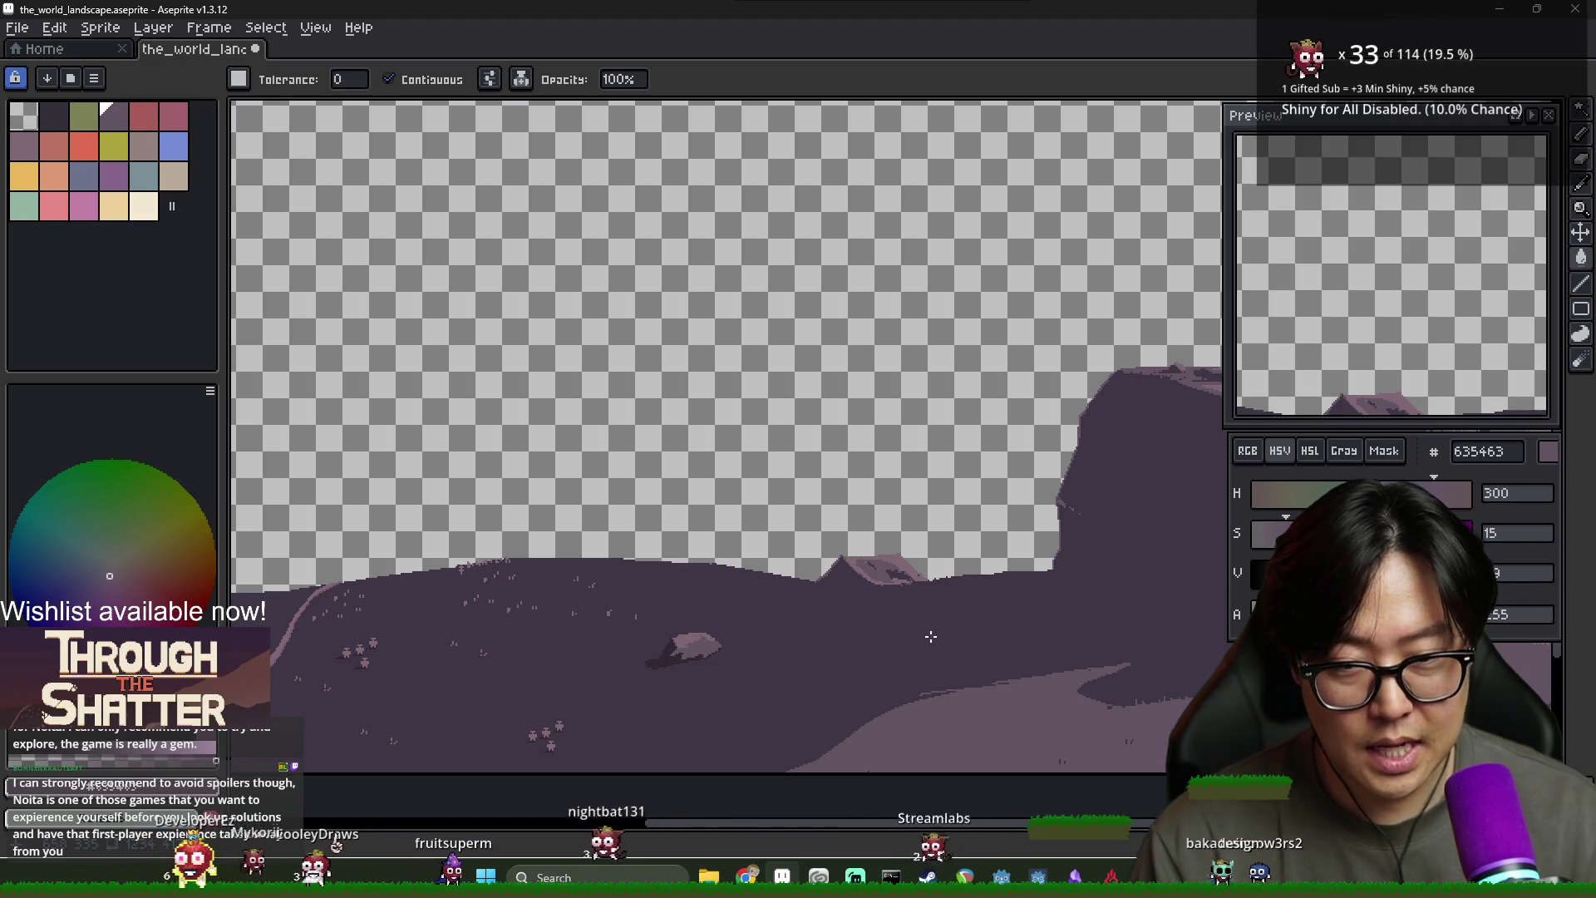
key(v)
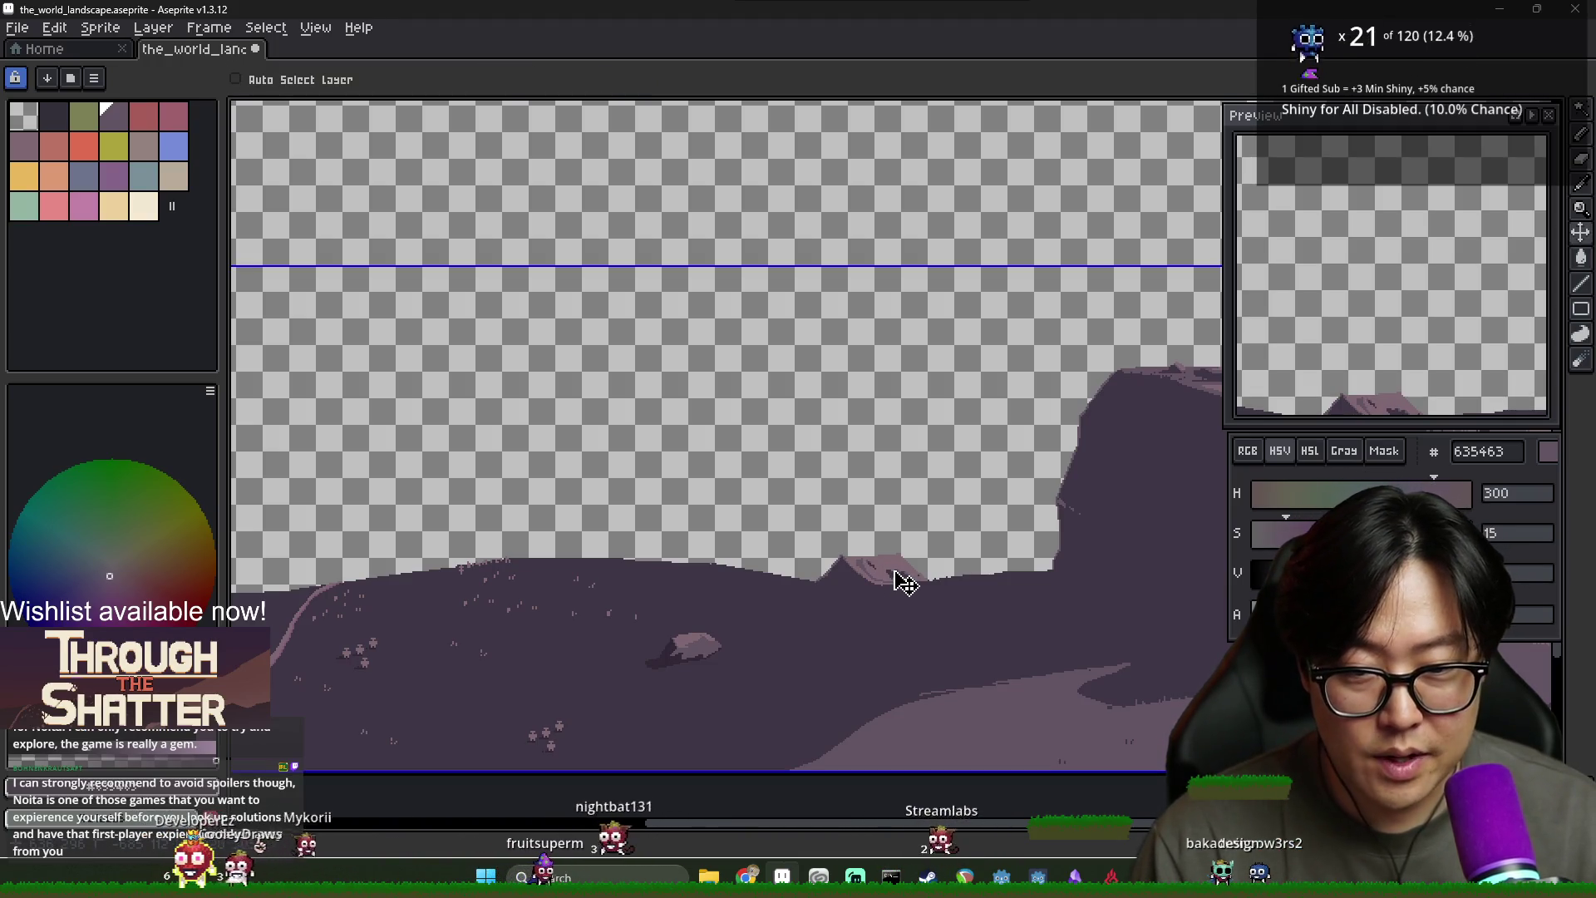
key(g)
scroll(897, 575, up, 4)
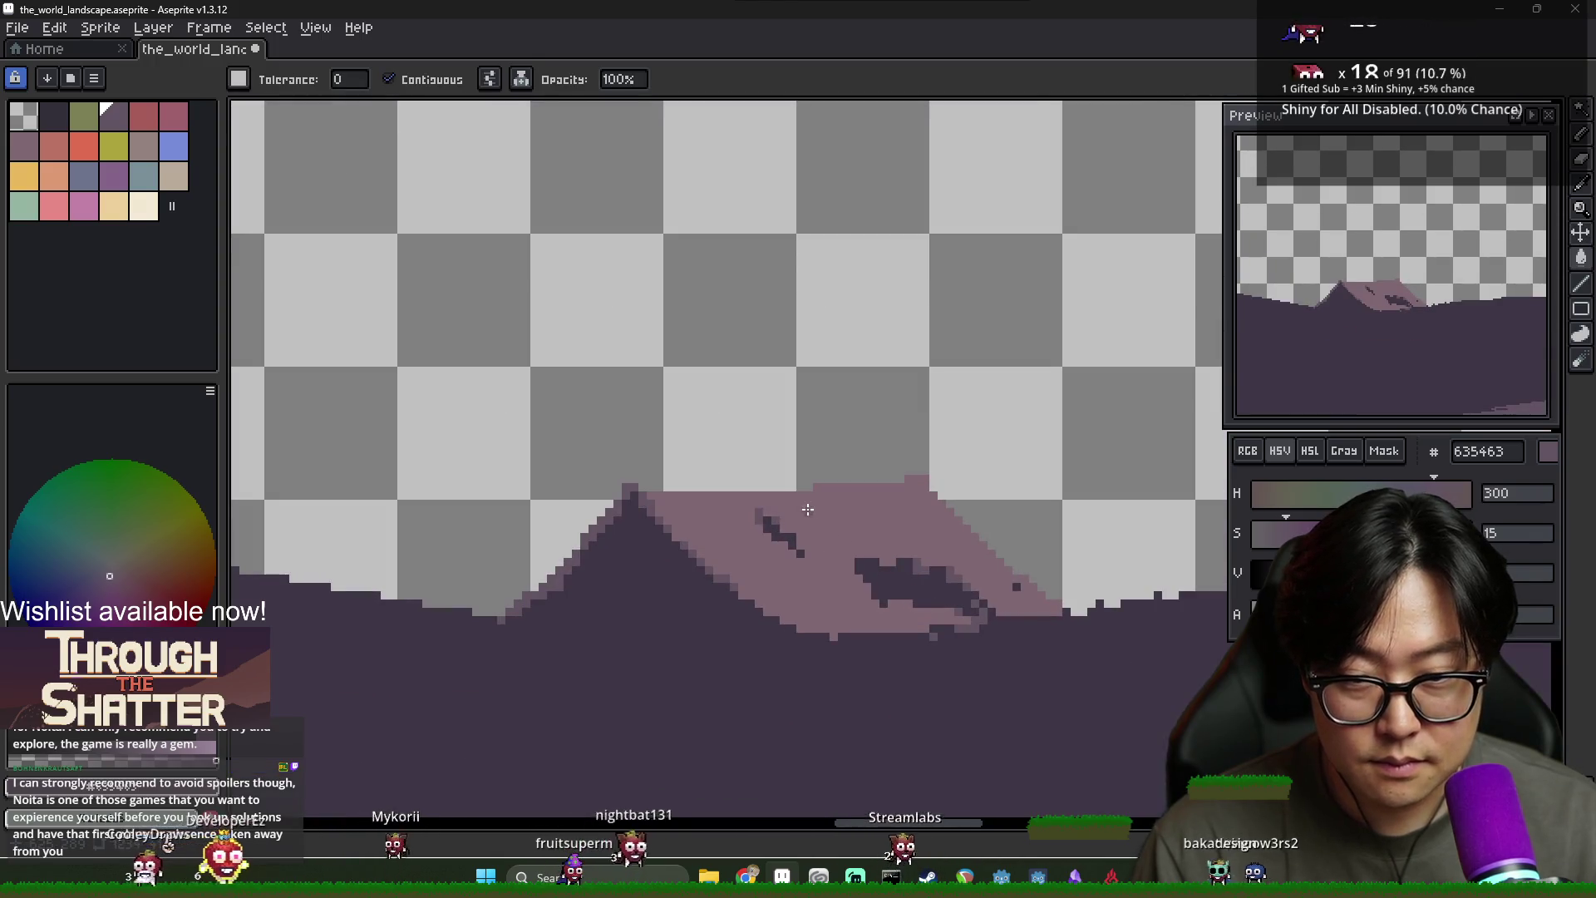
click(811, 509)
key(ctrl+z)
key(b)
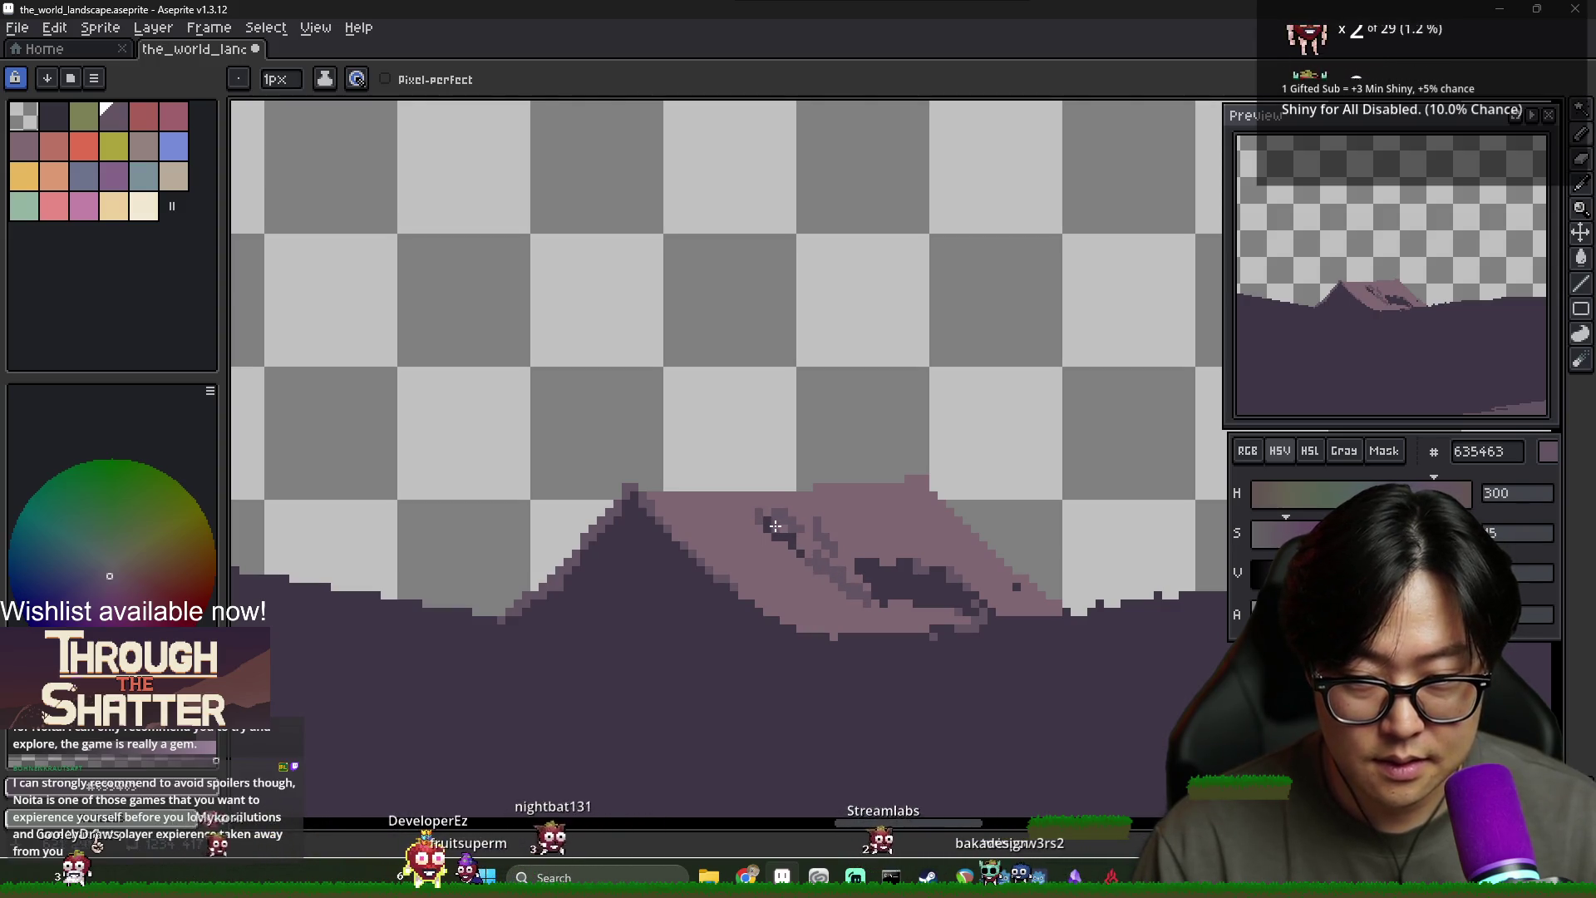
Paint over the light ridge outline with the darker purple
mouse_move(1010, 602)
mouse_down()
mouse_move(821, 517)
mouse_move(866, 529)
mouse_up()
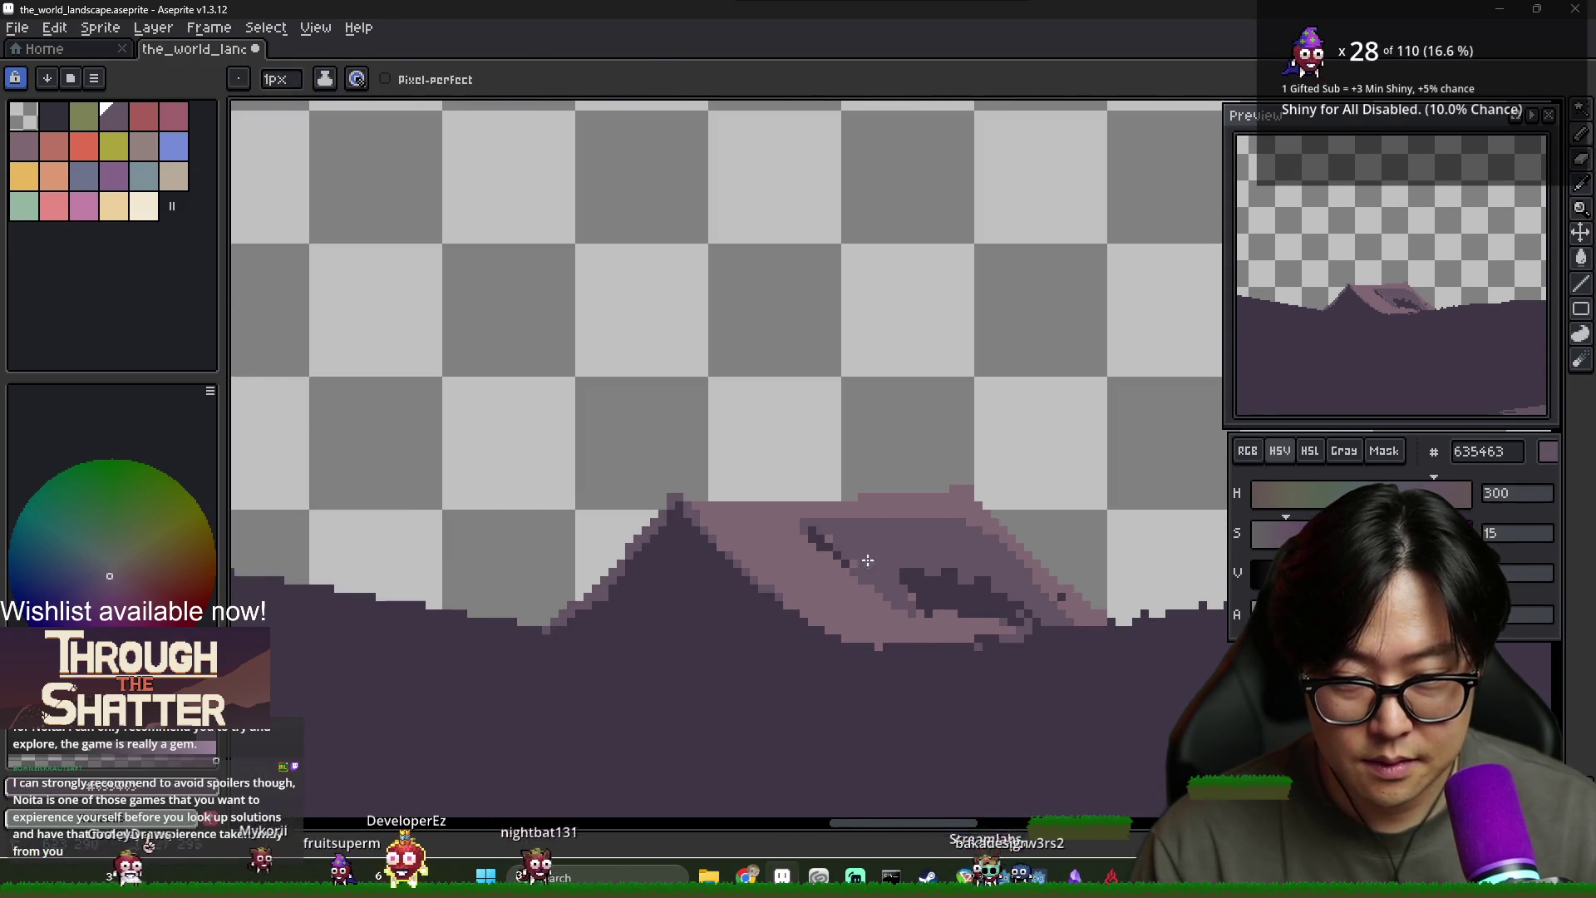
scroll(912, 585, down, 2)
scroll(912, 584, down, 1)
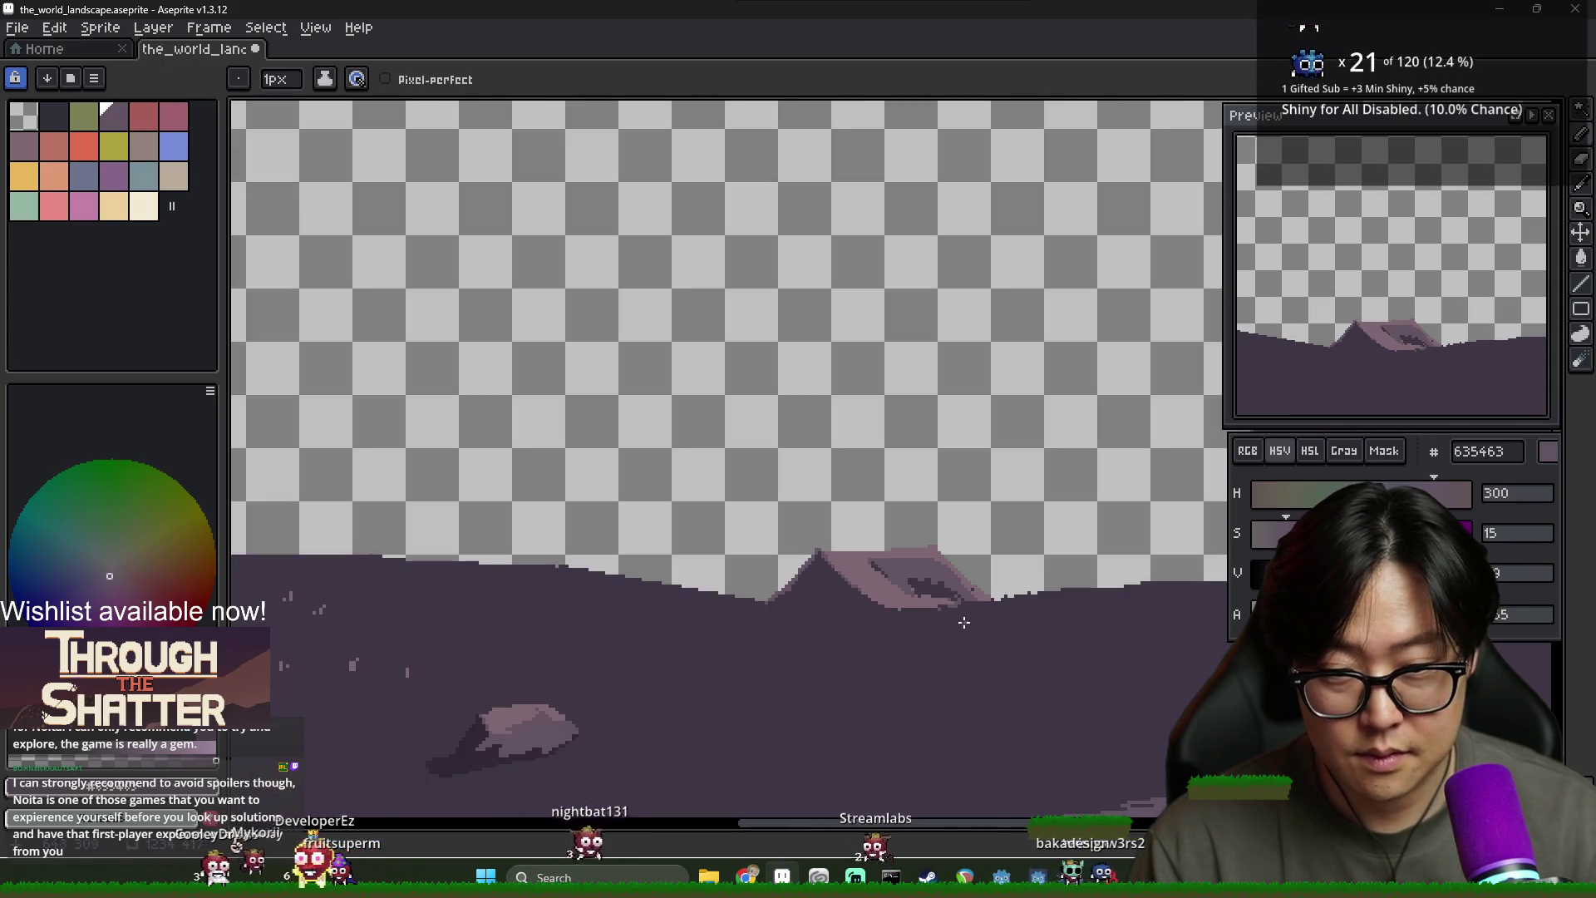
scroll(965, 623, down, 1)
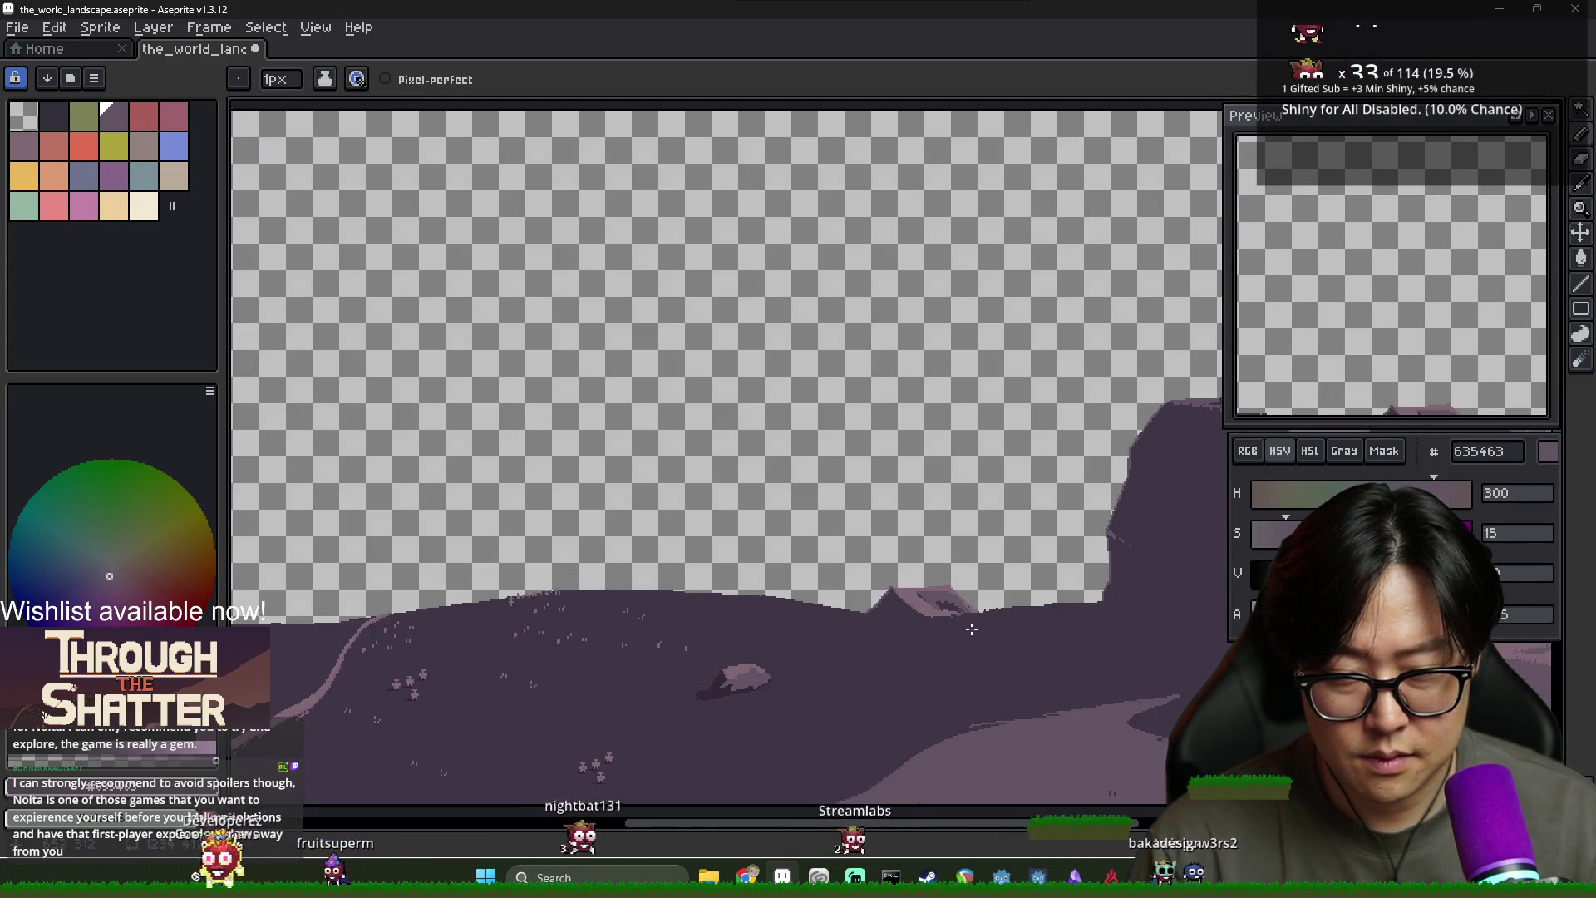
scroll(955, 615, up, 2)
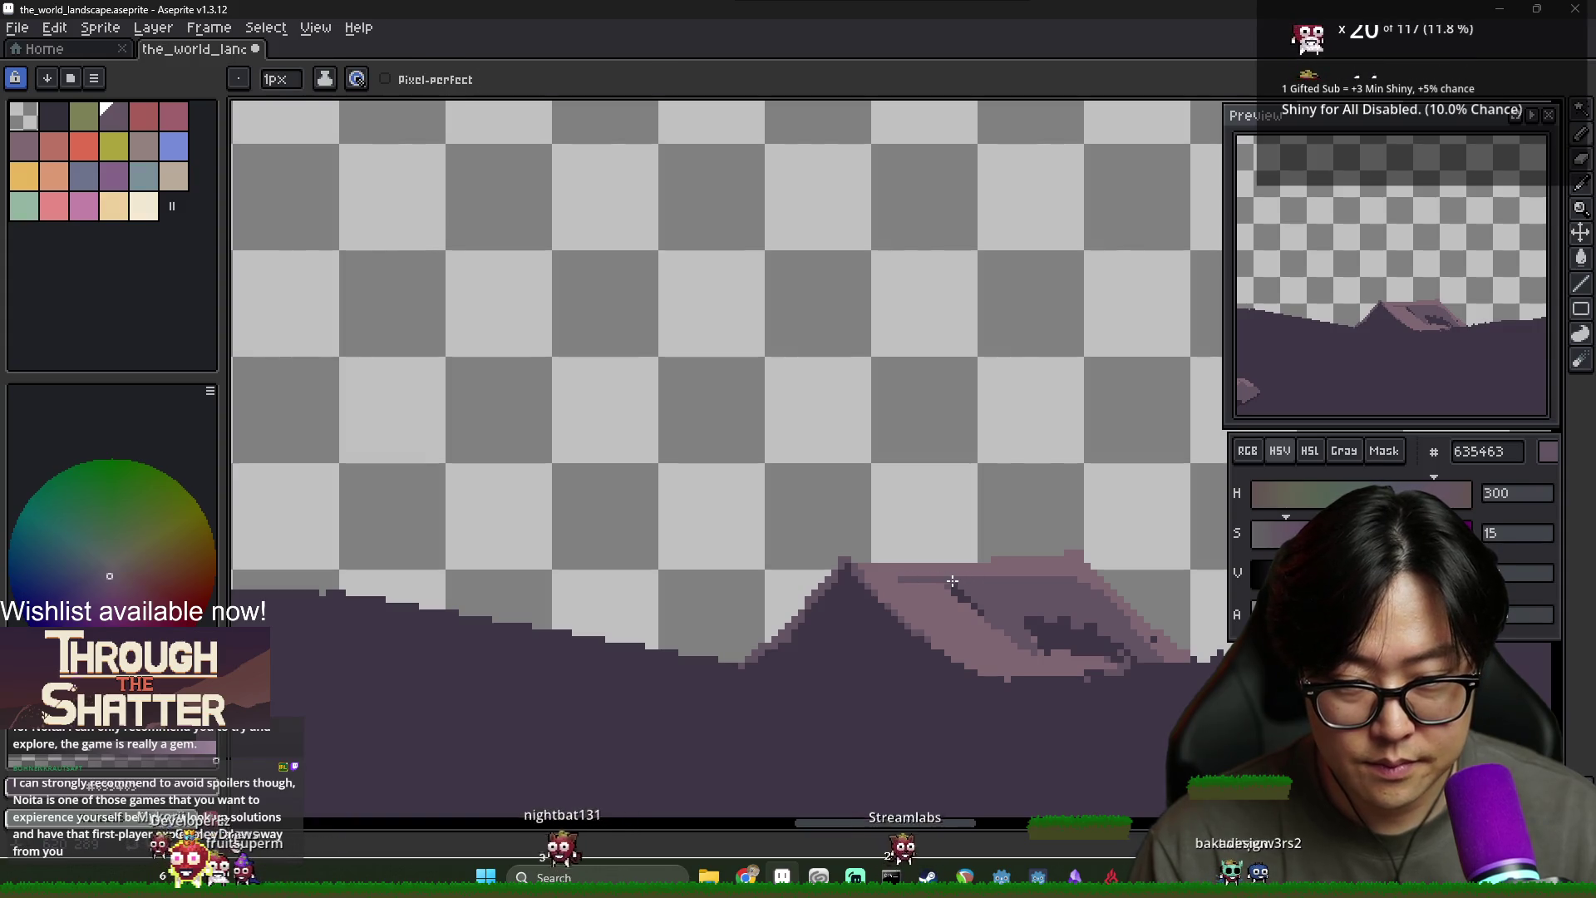
Alternate eyedropper picks between pink 806873 and dark purple 635463 along the ridge
alt+click(993, 622)
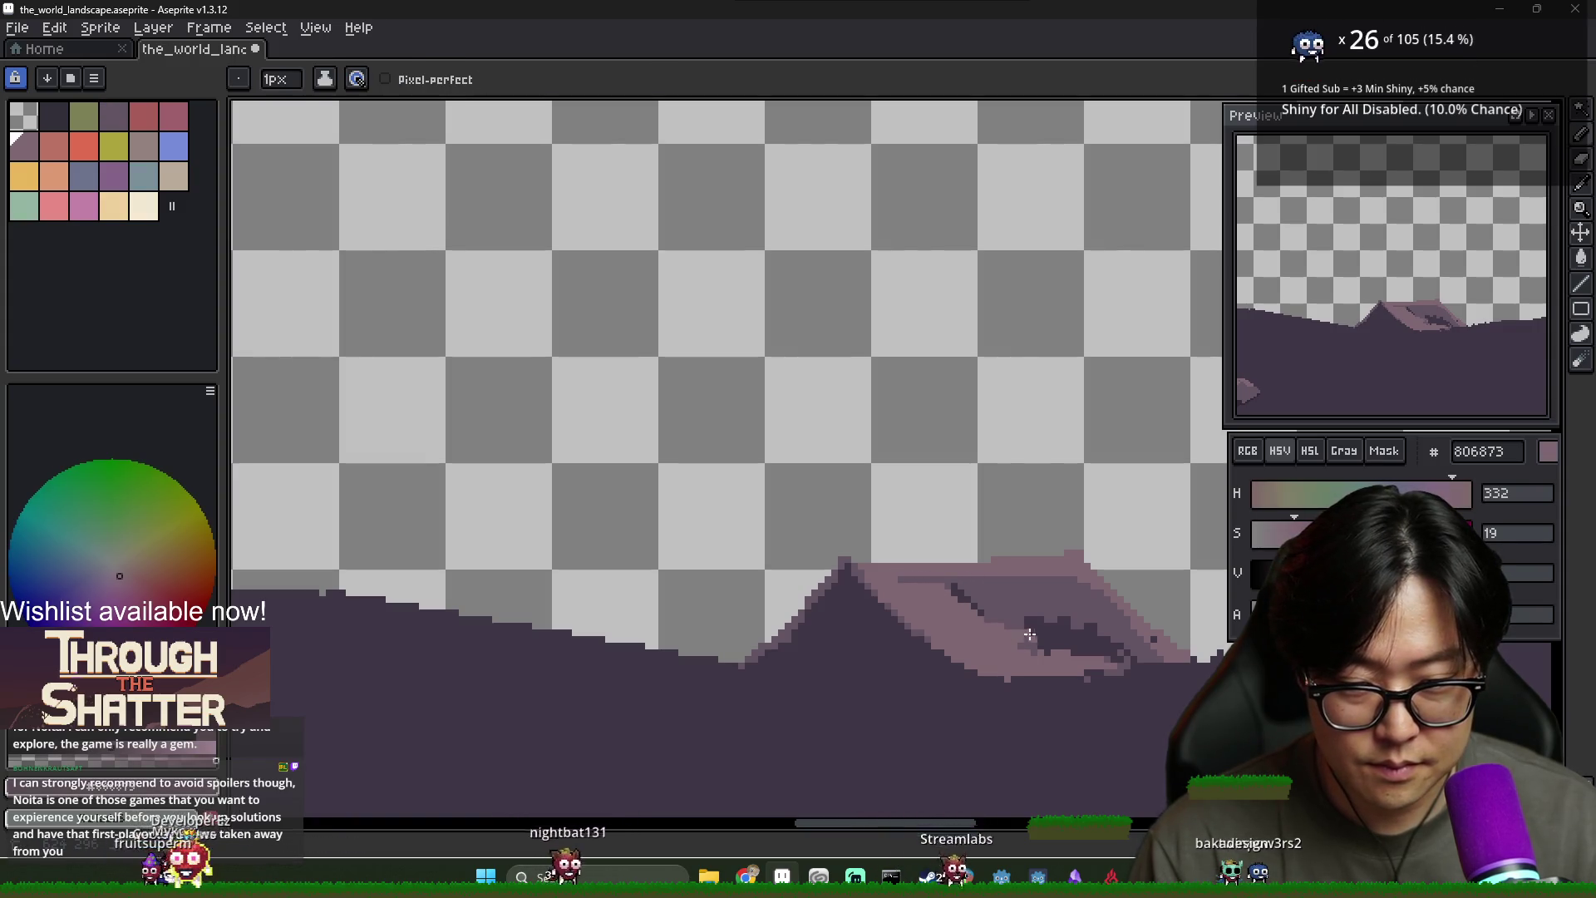
scroll(1076, 680, down, 2)
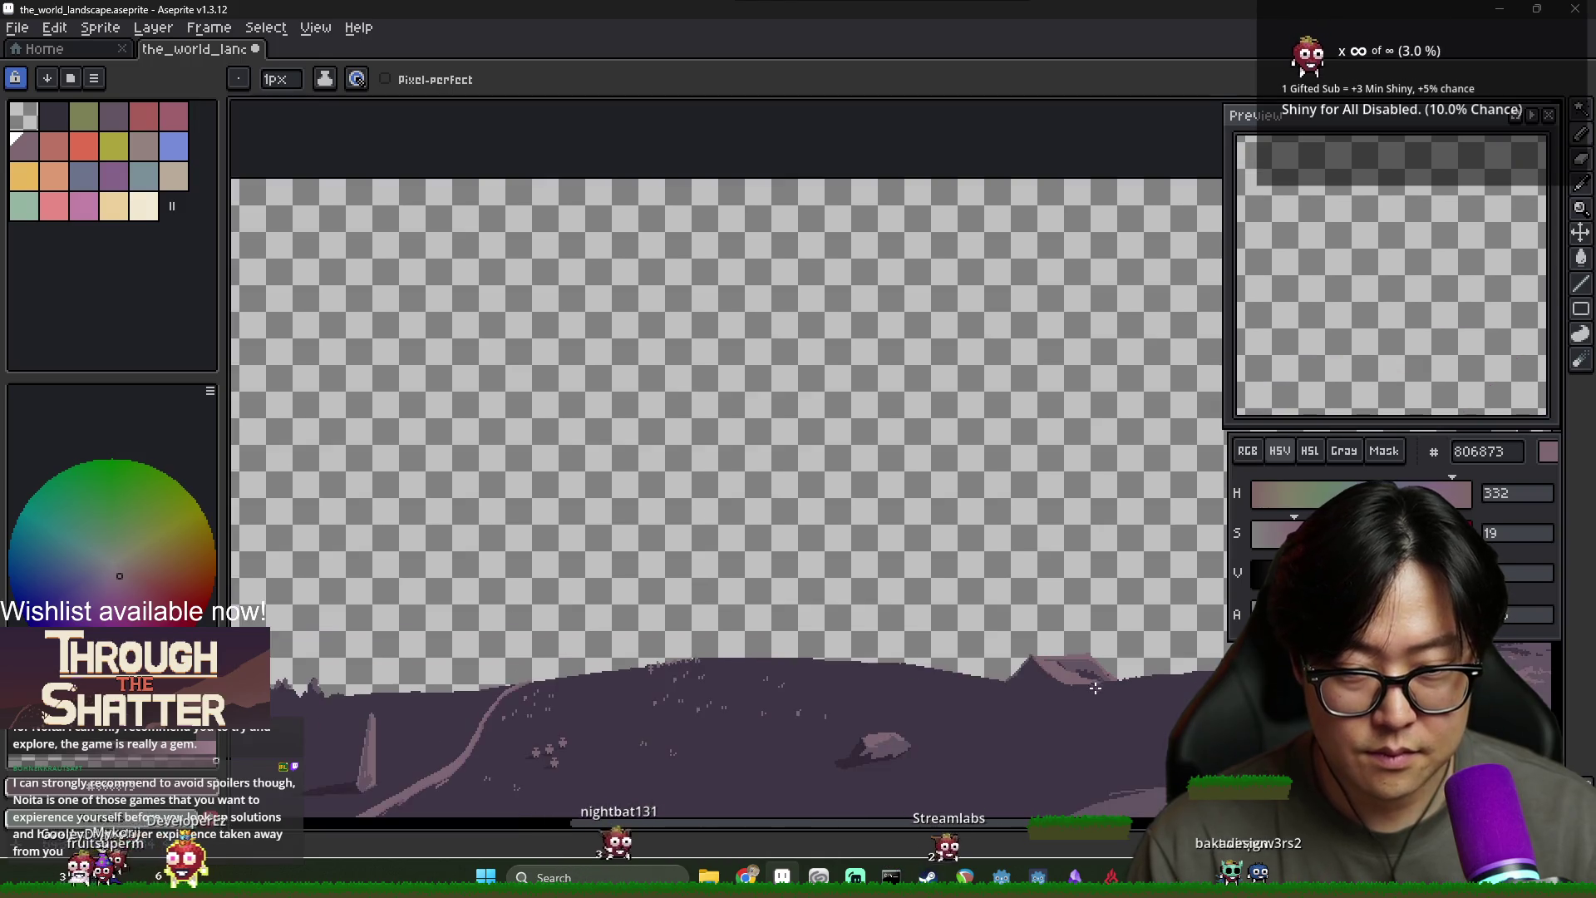
scroll(1081, 656, up, 3)
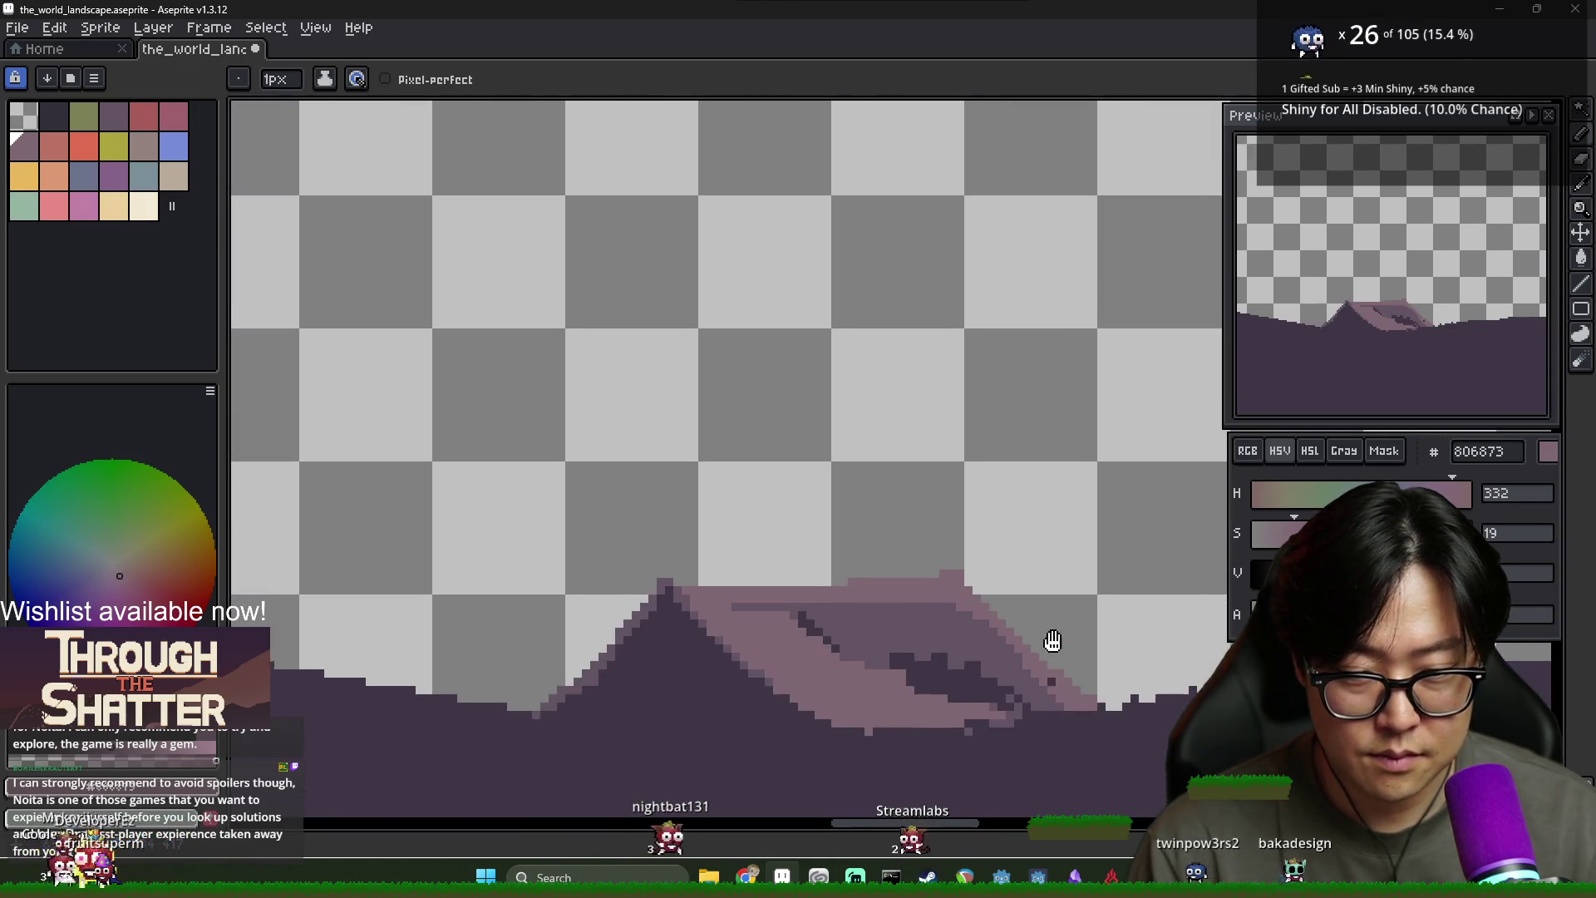
alt+click(869, 593)
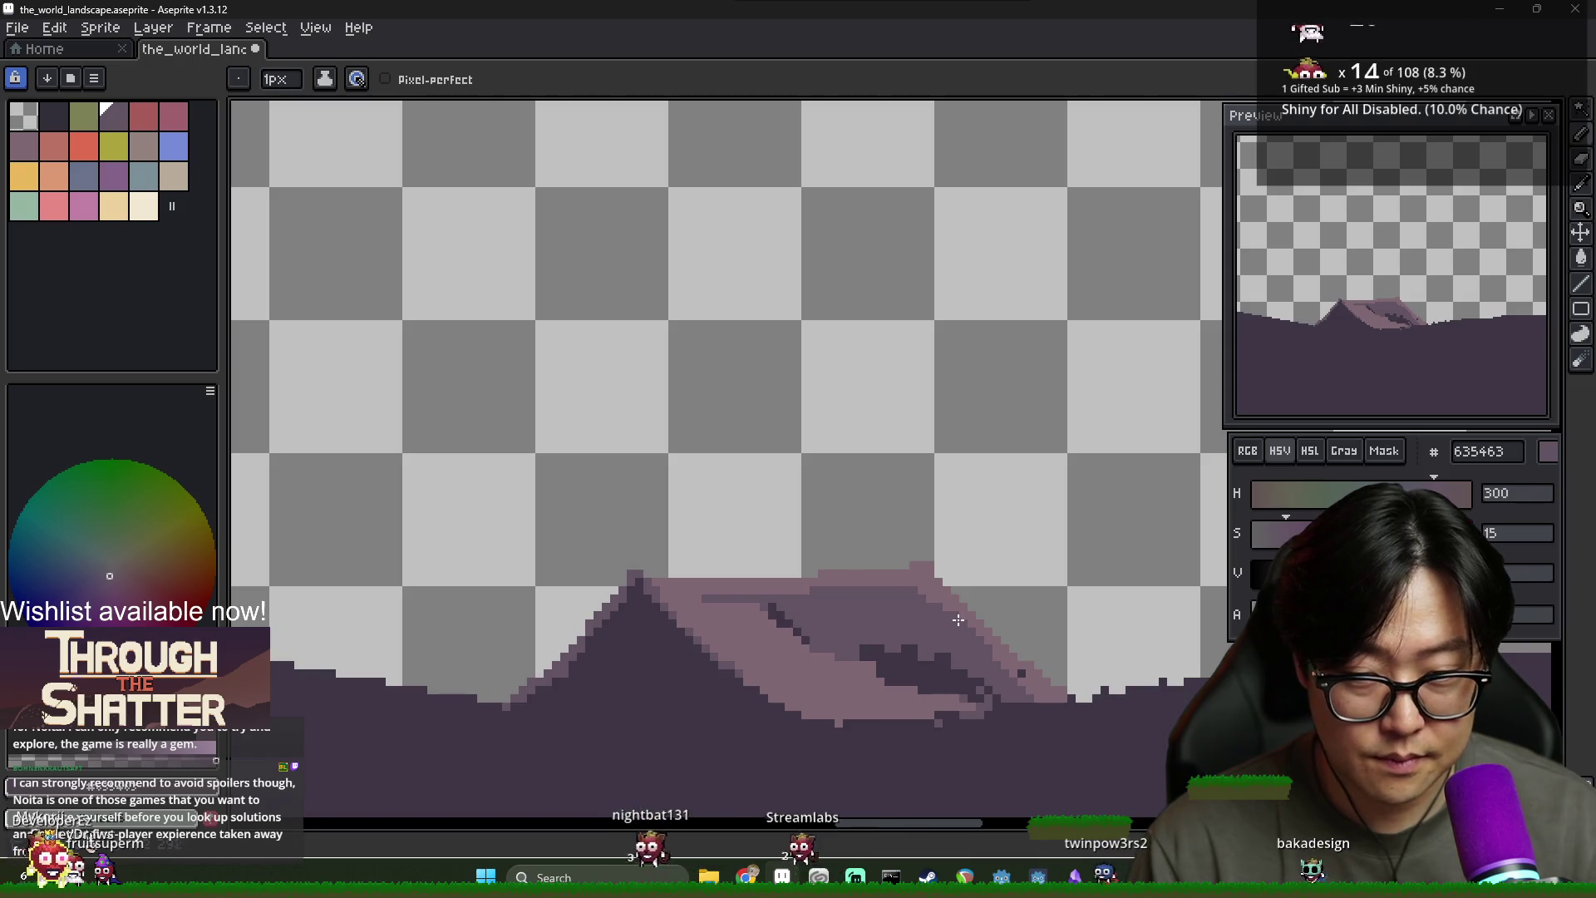
alt+click(923, 589)
alt+click(952, 624)
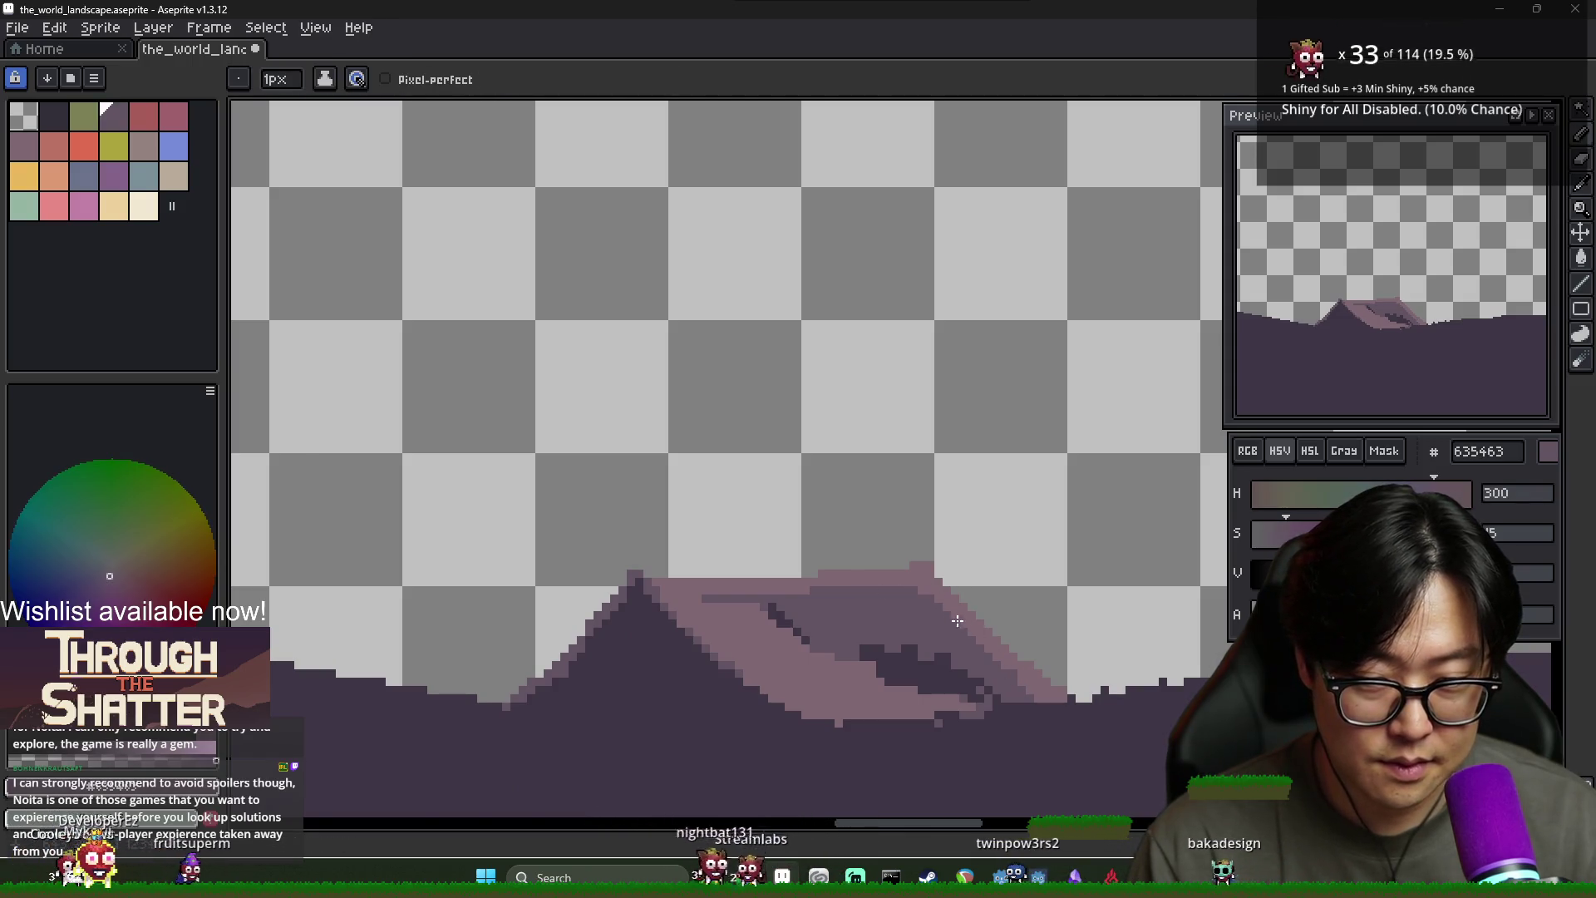
scroll(1036, 694, down, 4)
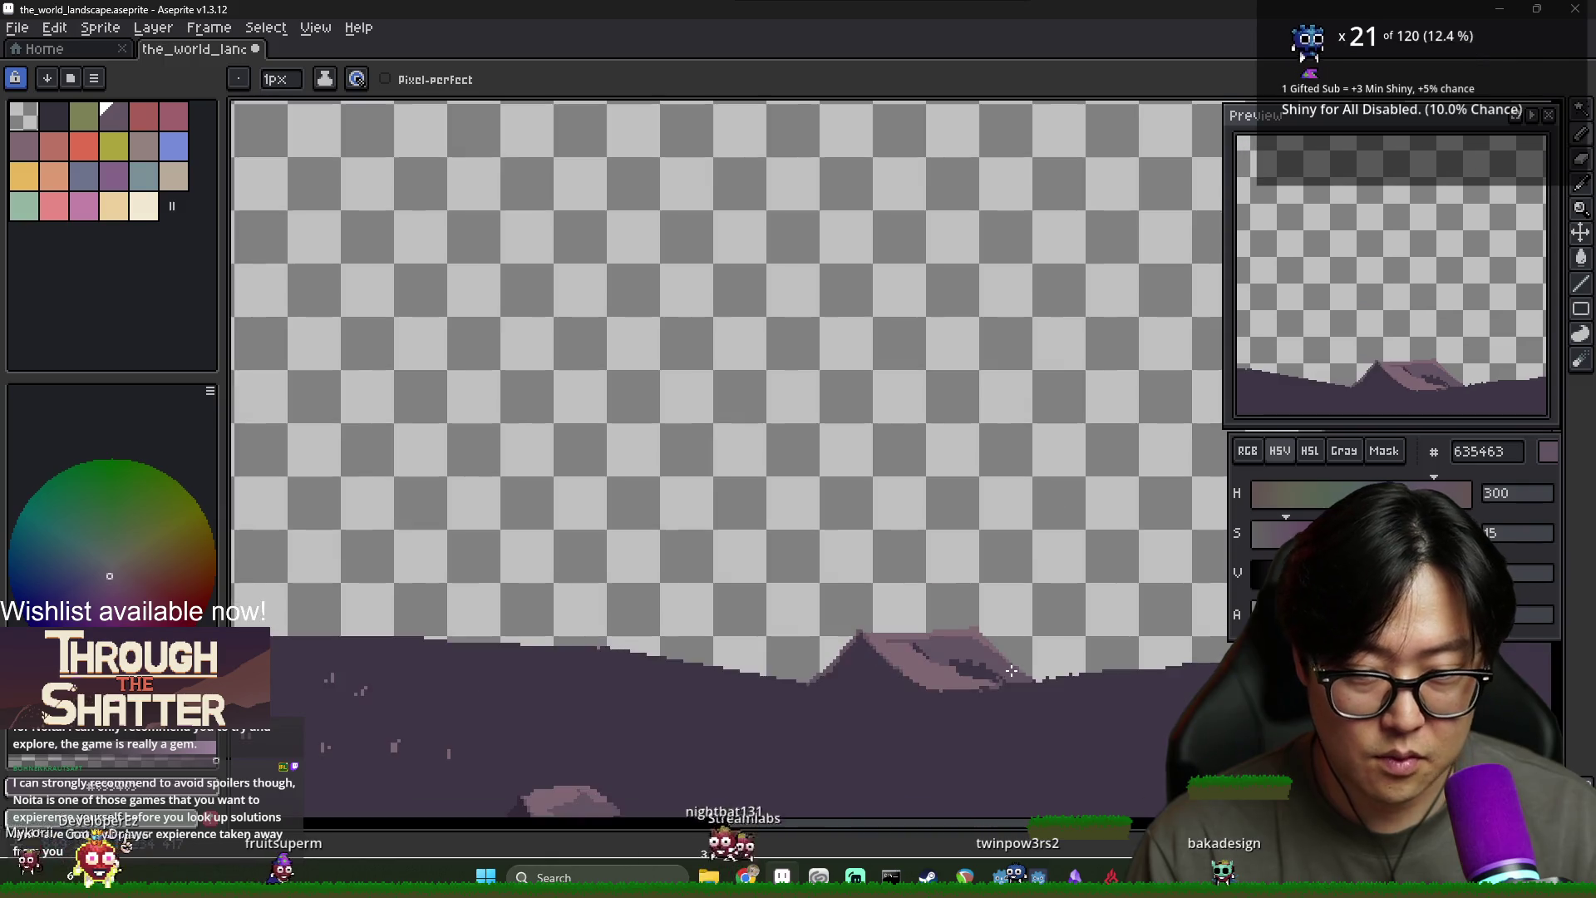
scroll(1042, 692, up, 1)
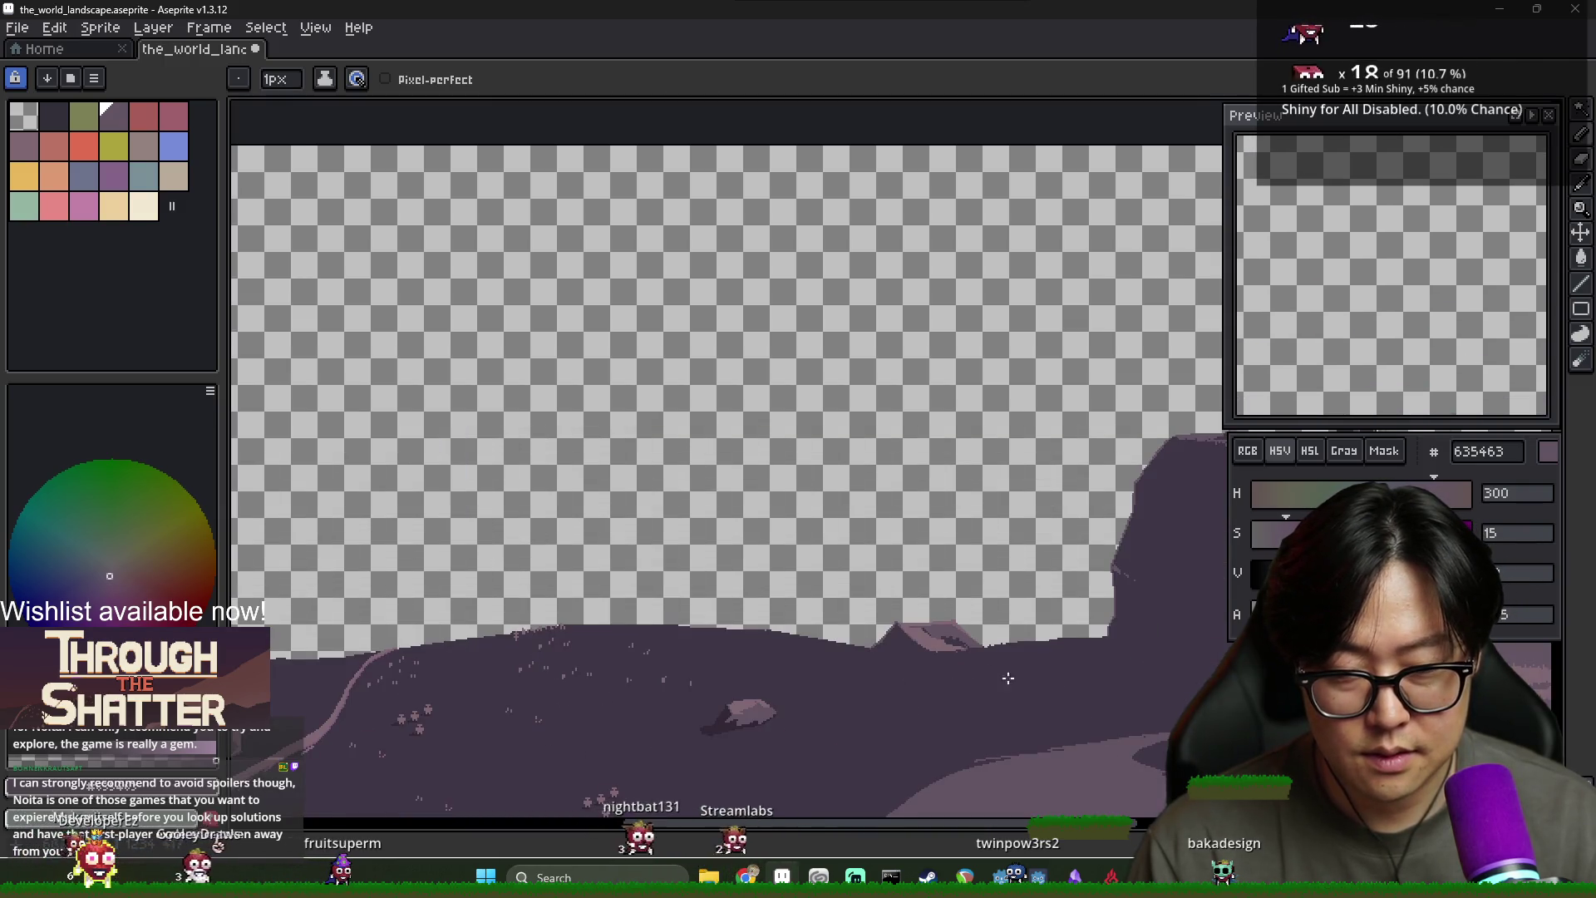
scroll(1025, 683, up, 3)
Resample pink 806873 from the peak, then settle on dark purple 635463
alt+click(832, 512)
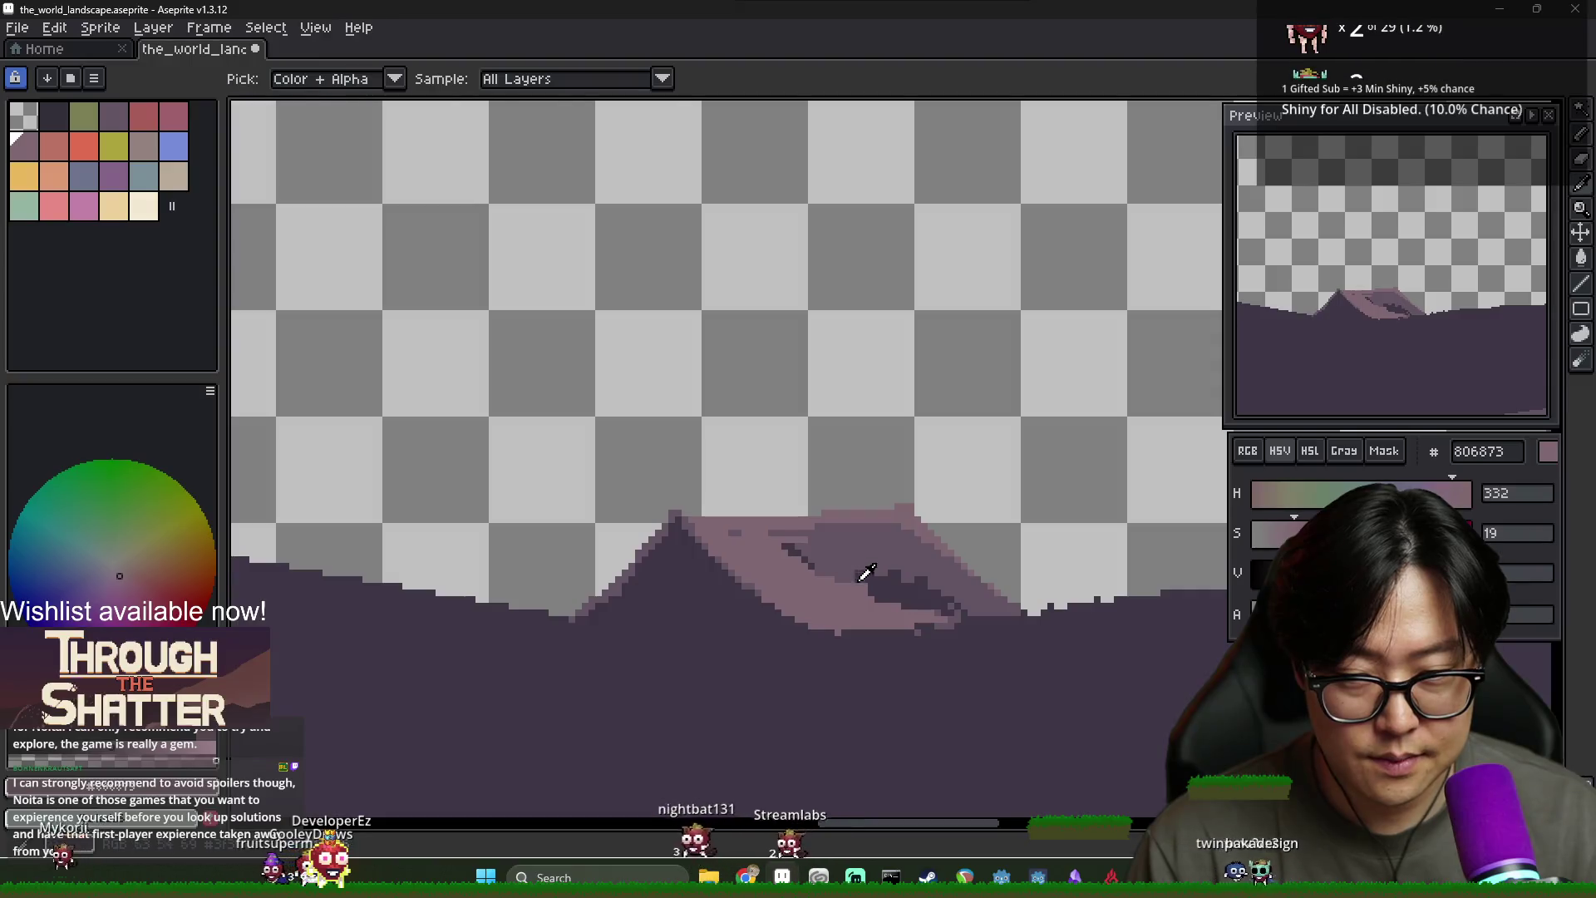
scroll(823, 532, down, 2)
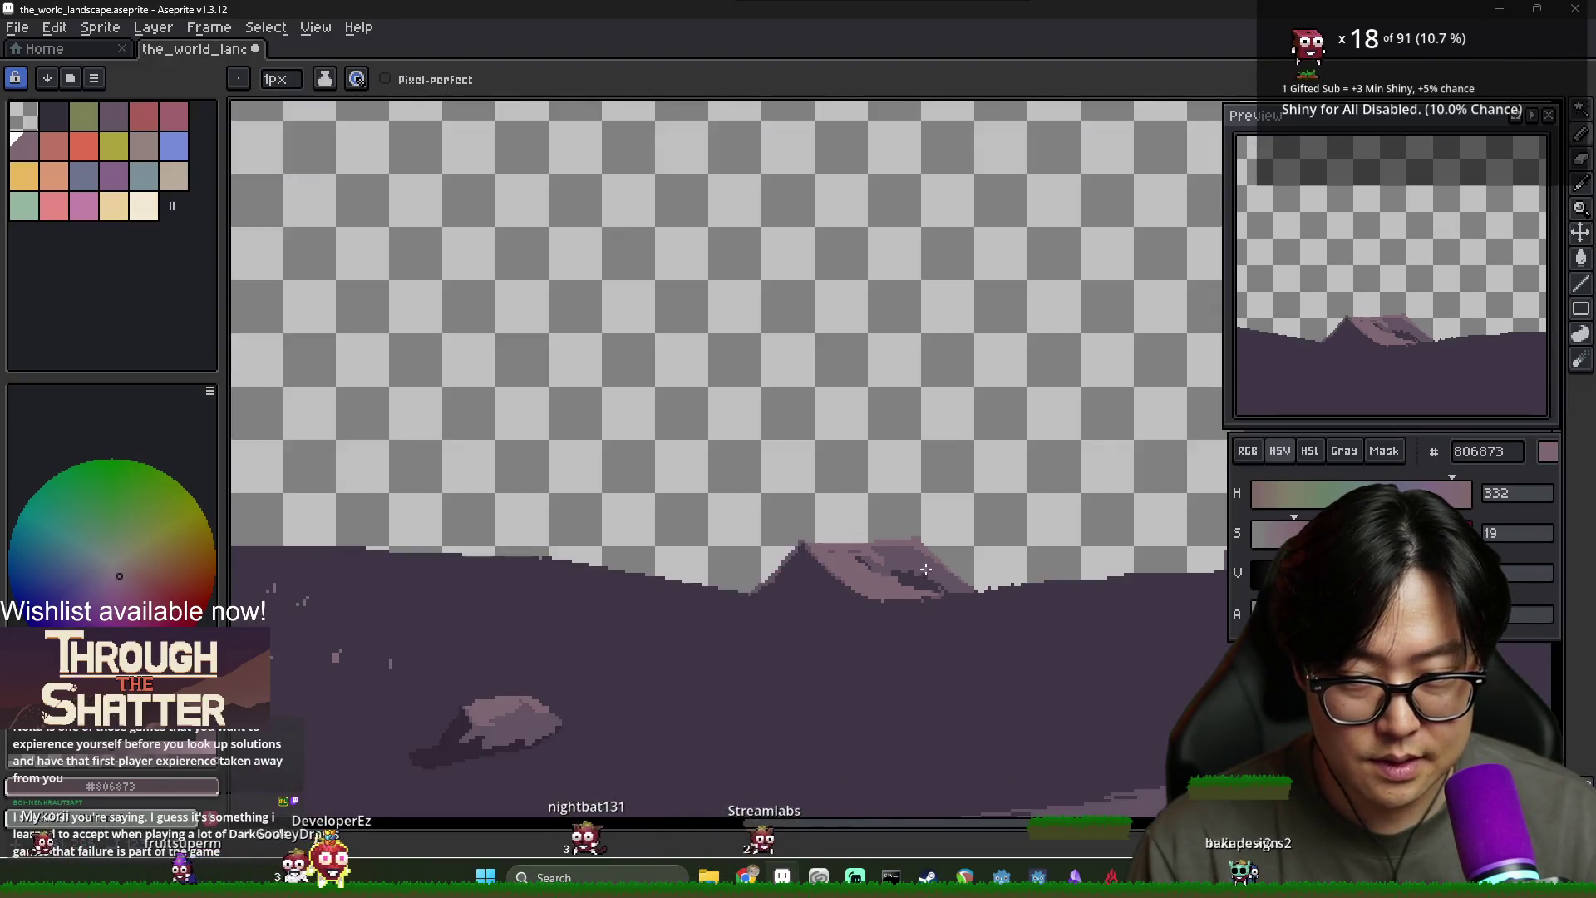
scroll(873, 536, up, 3)
alt+click(882, 540)
scroll(860, 557, down, 4)
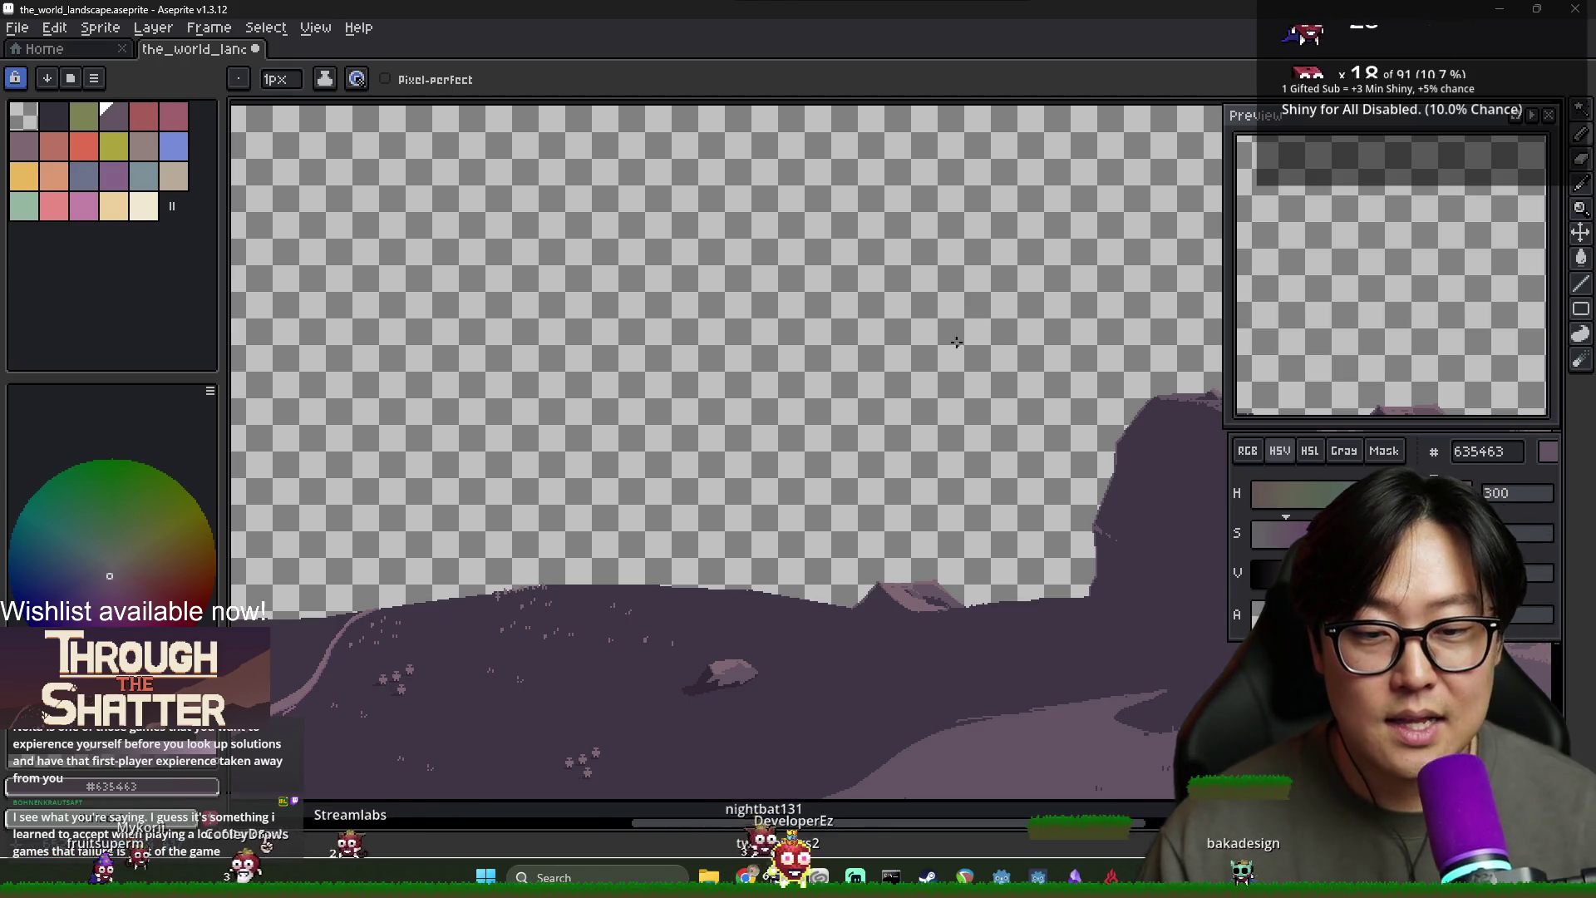
scroll(928, 592, up, 5)
scroll(929, 592, up, 2)
Alternate eyedropper picks between pink 806873 and dark purple 635463 on the mountain
alt+click(733, 633)
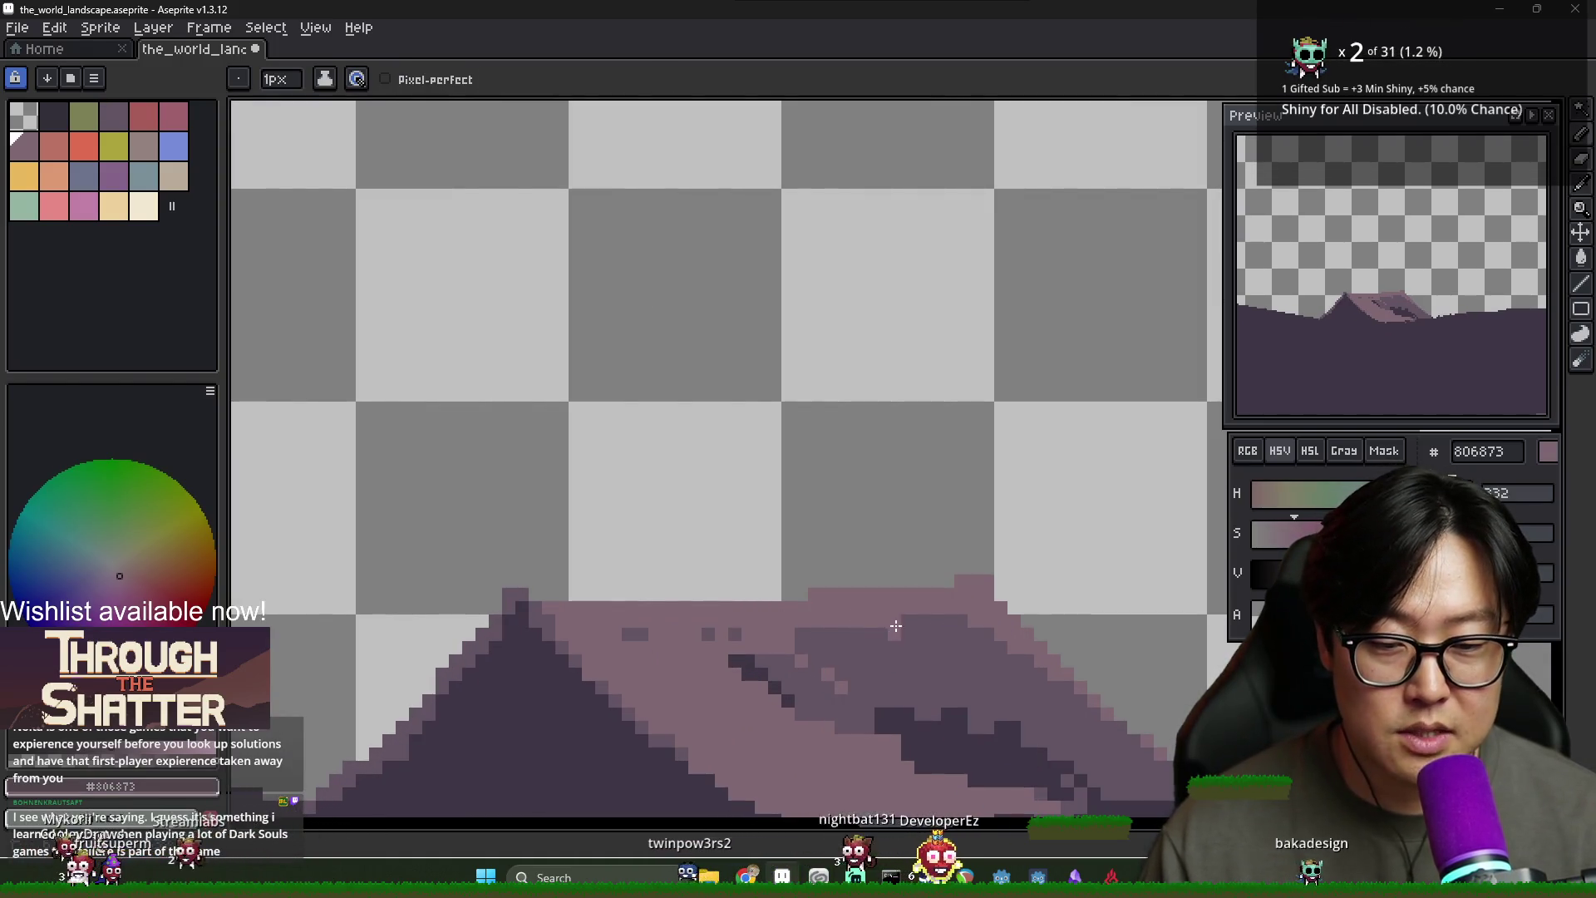
key(alt)
alt+click(932, 662)
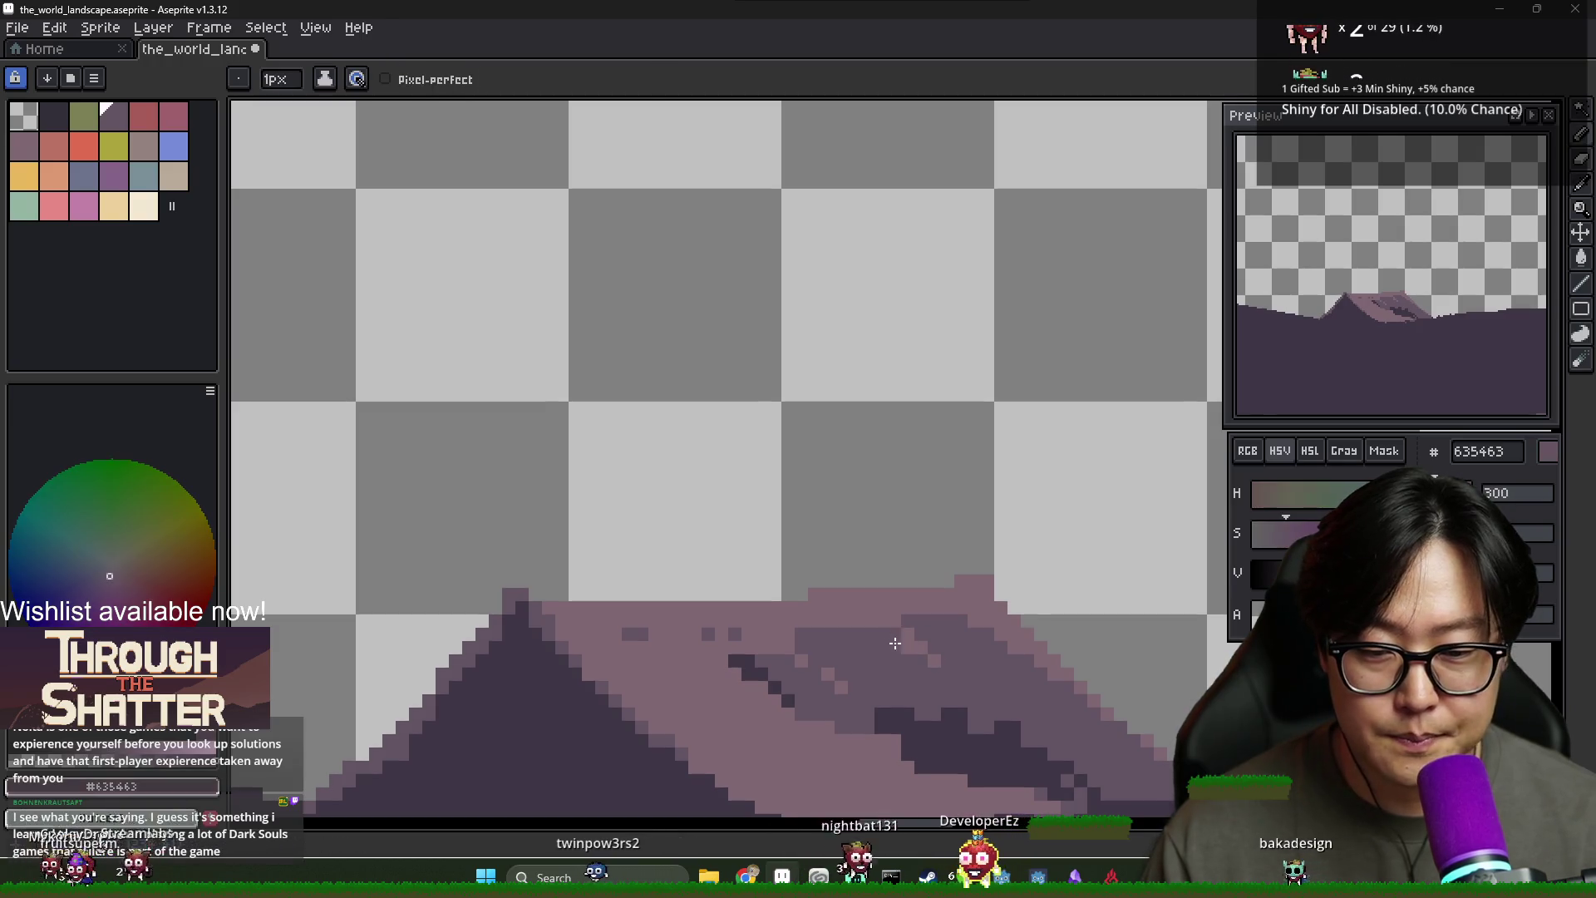
alt+click(895, 633)
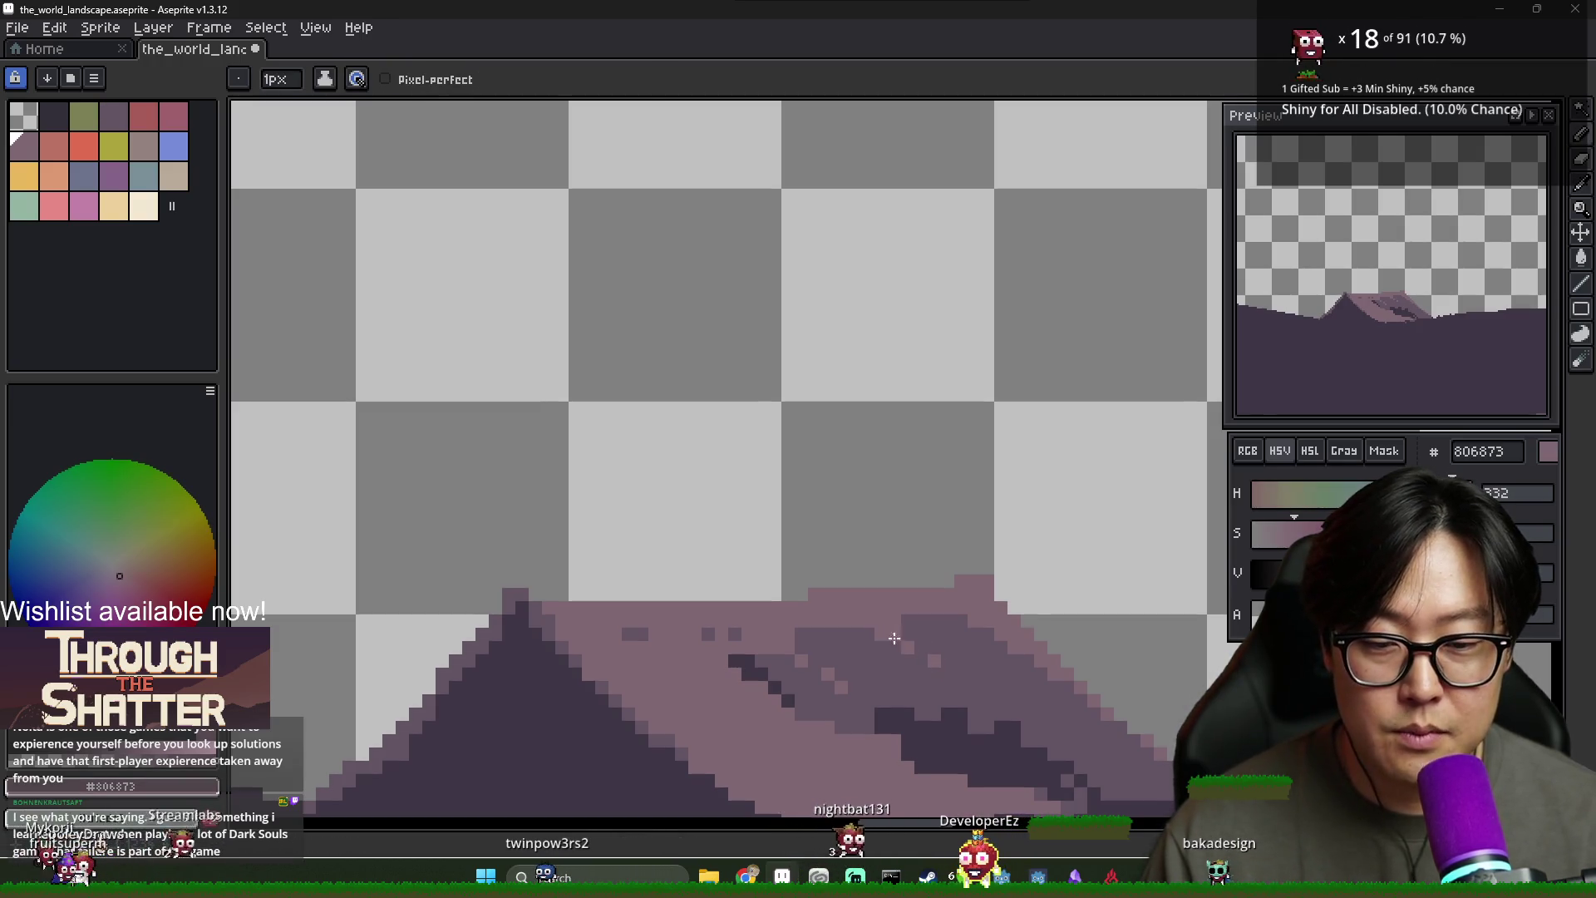
scroll(953, 684, down, 2)
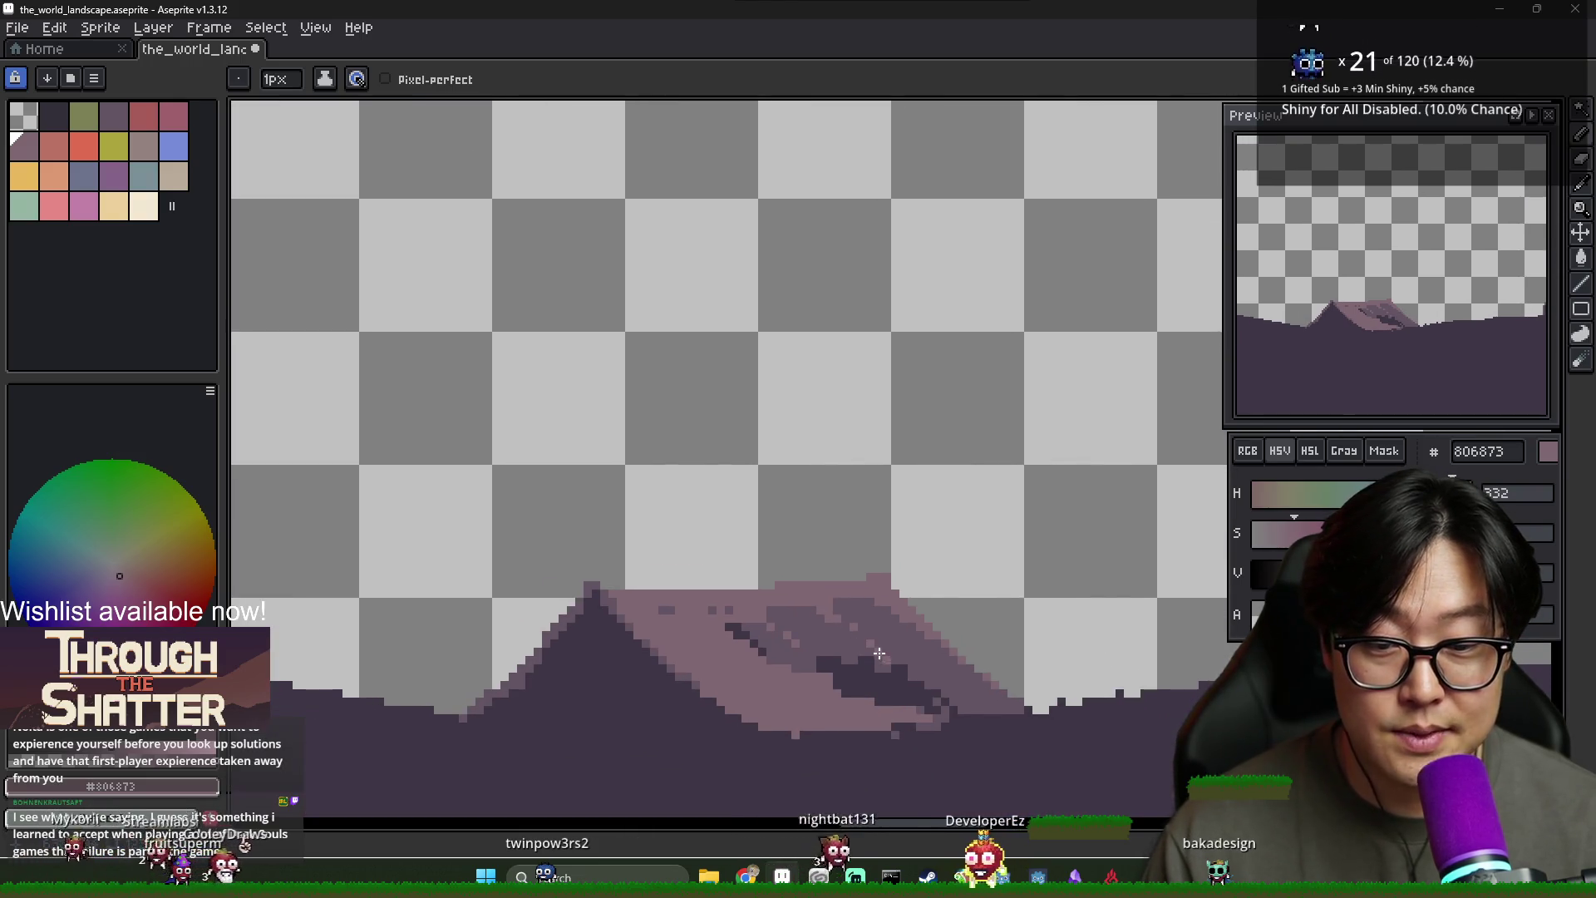
alt+click(857, 628)
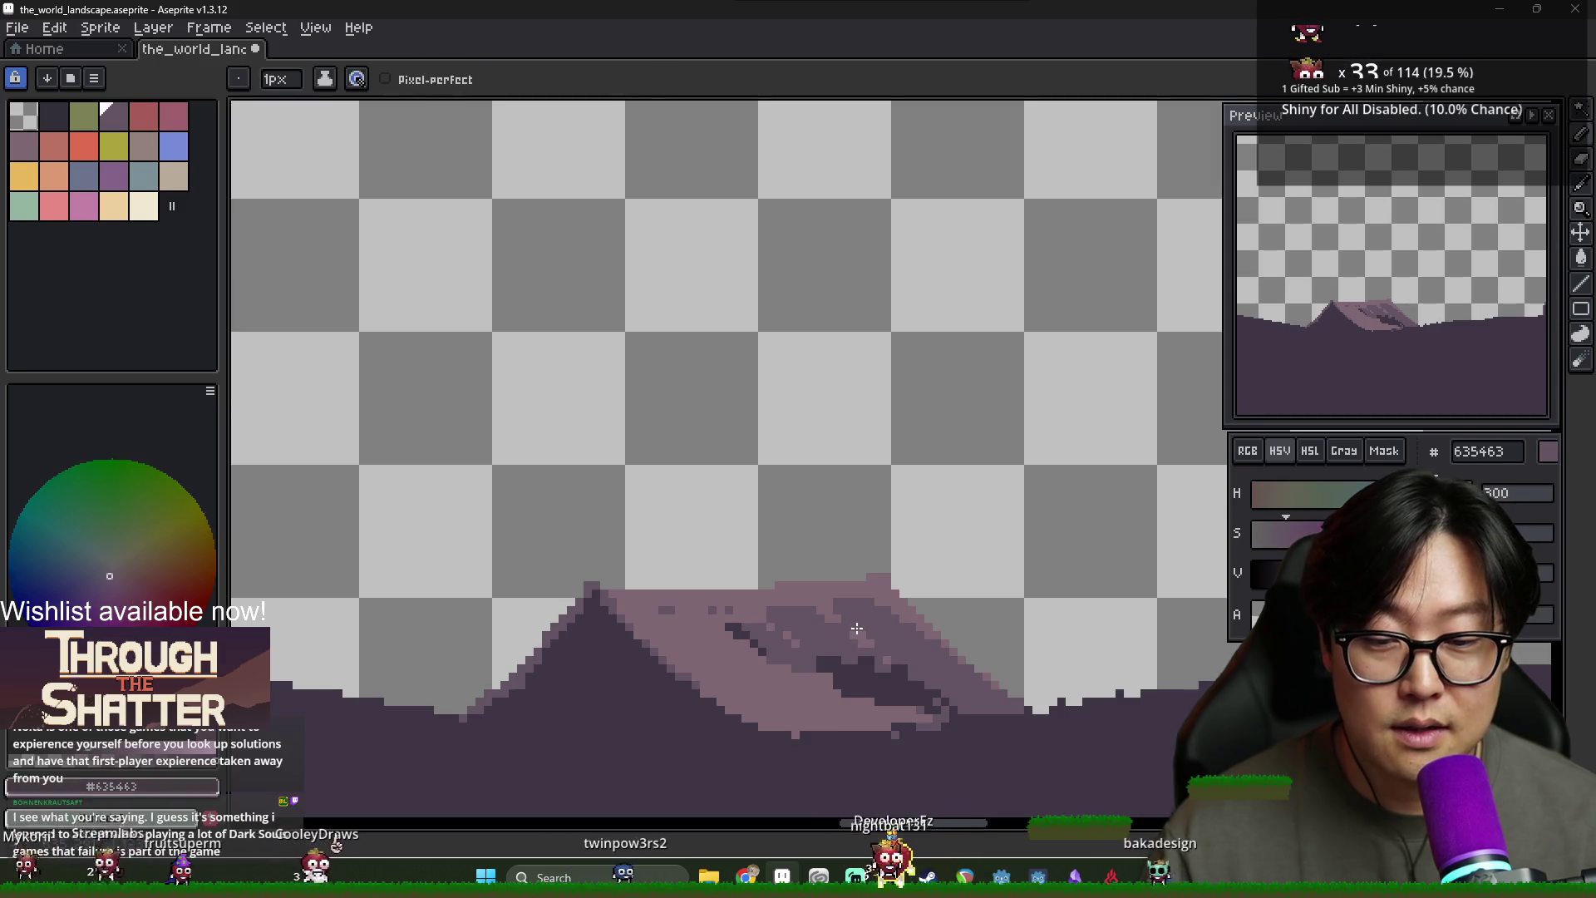
Sample the light tent colour and the dark ground purple from the artwork
alt+click(887, 656)
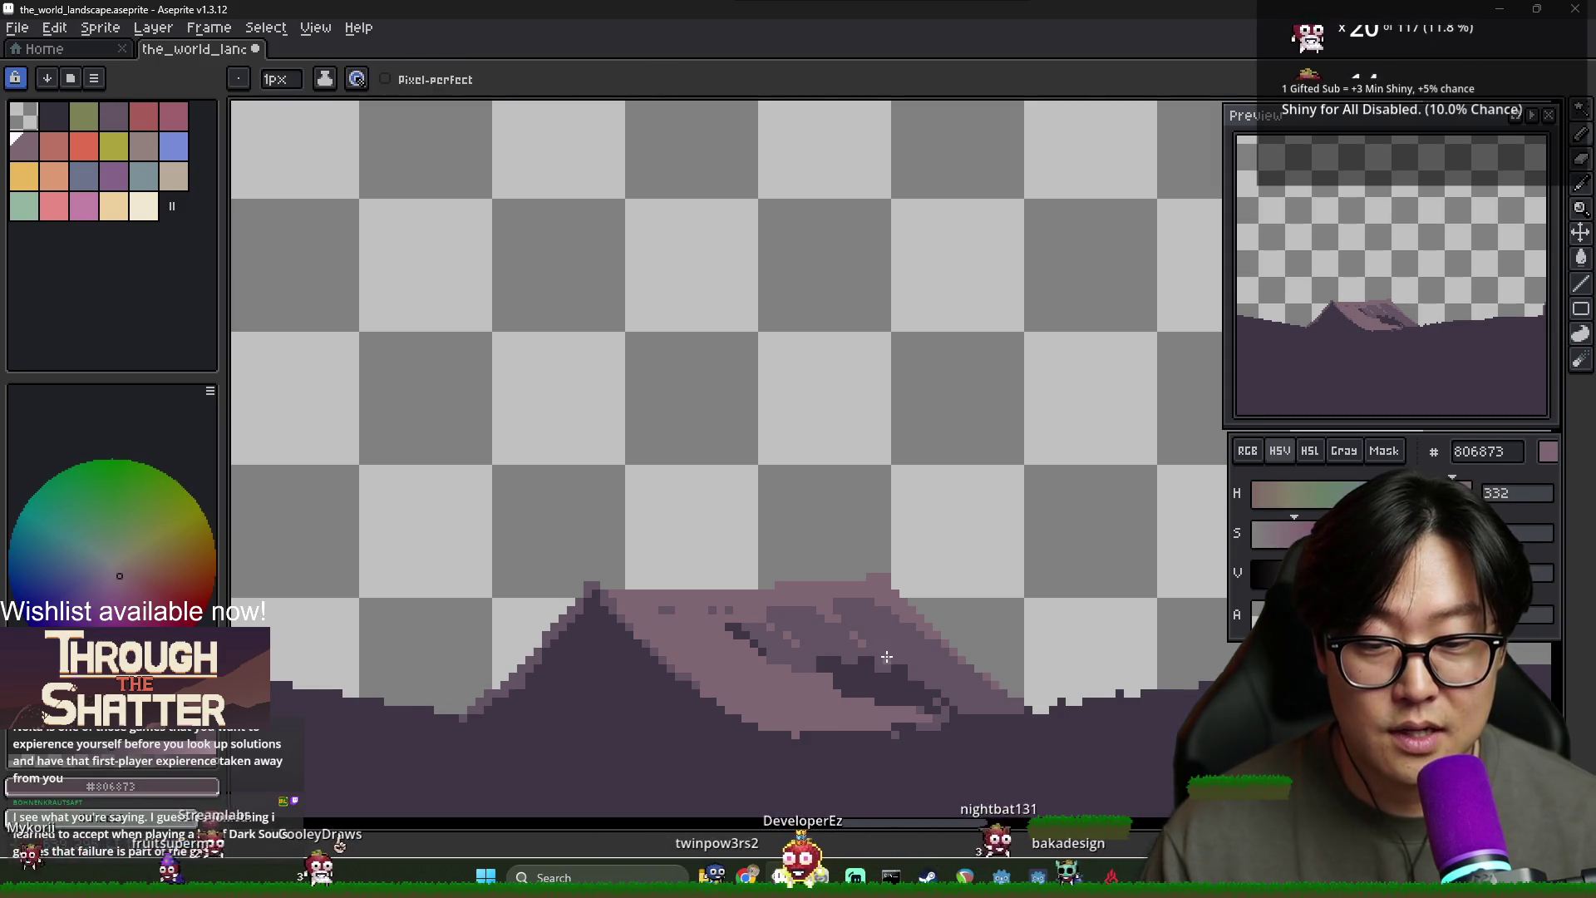
scroll(959, 682, down, 1)
alt+click(885, 667)
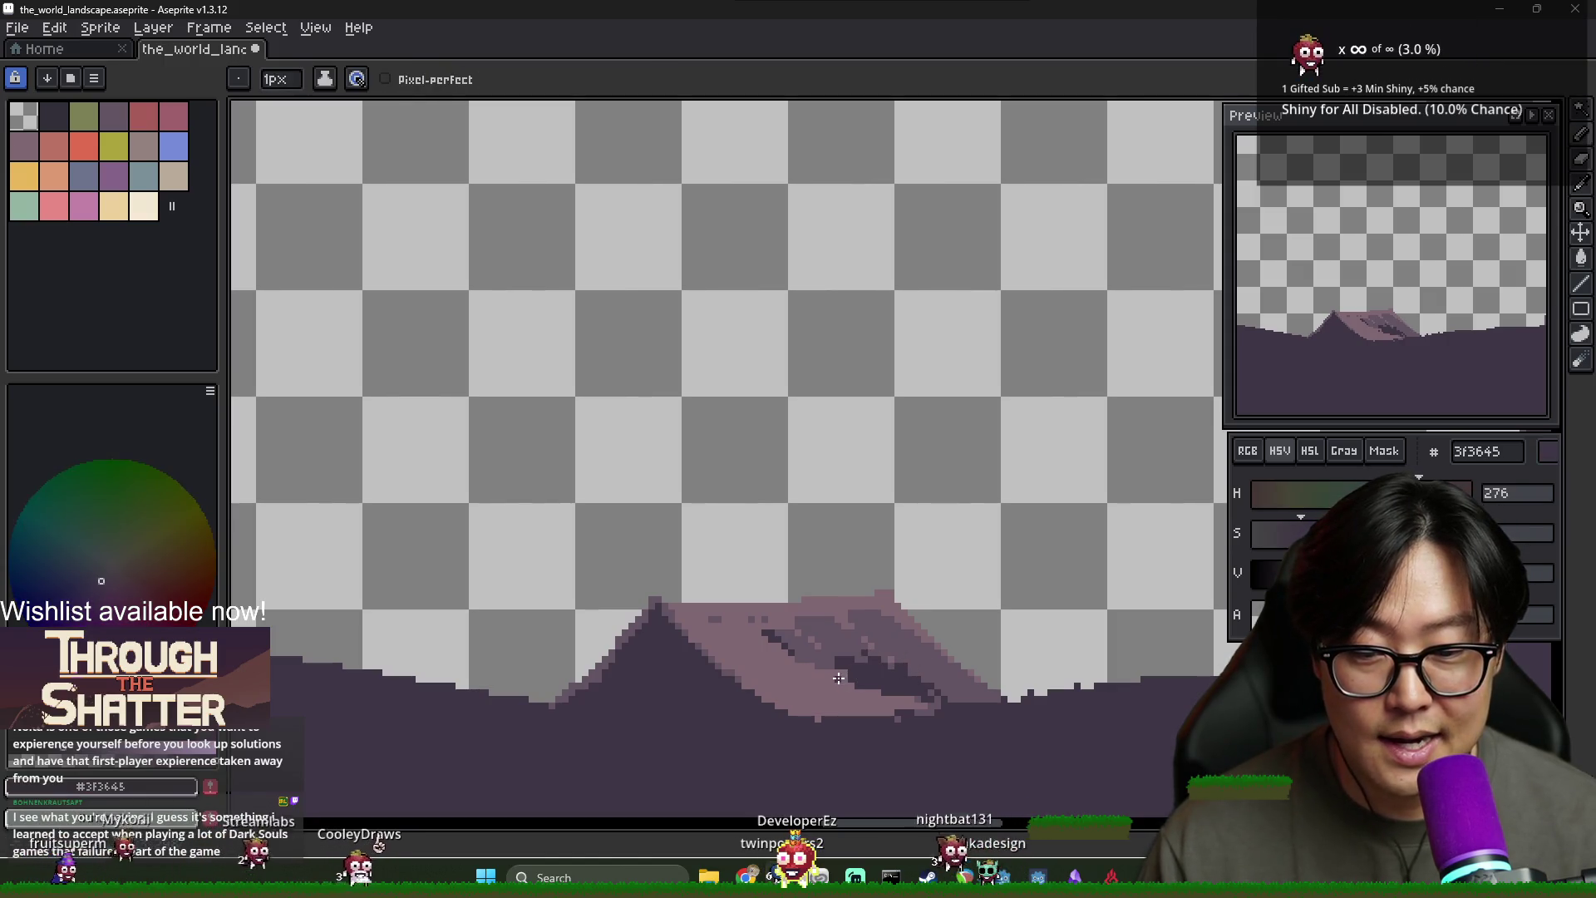
scroll(884, 682, down, 2)
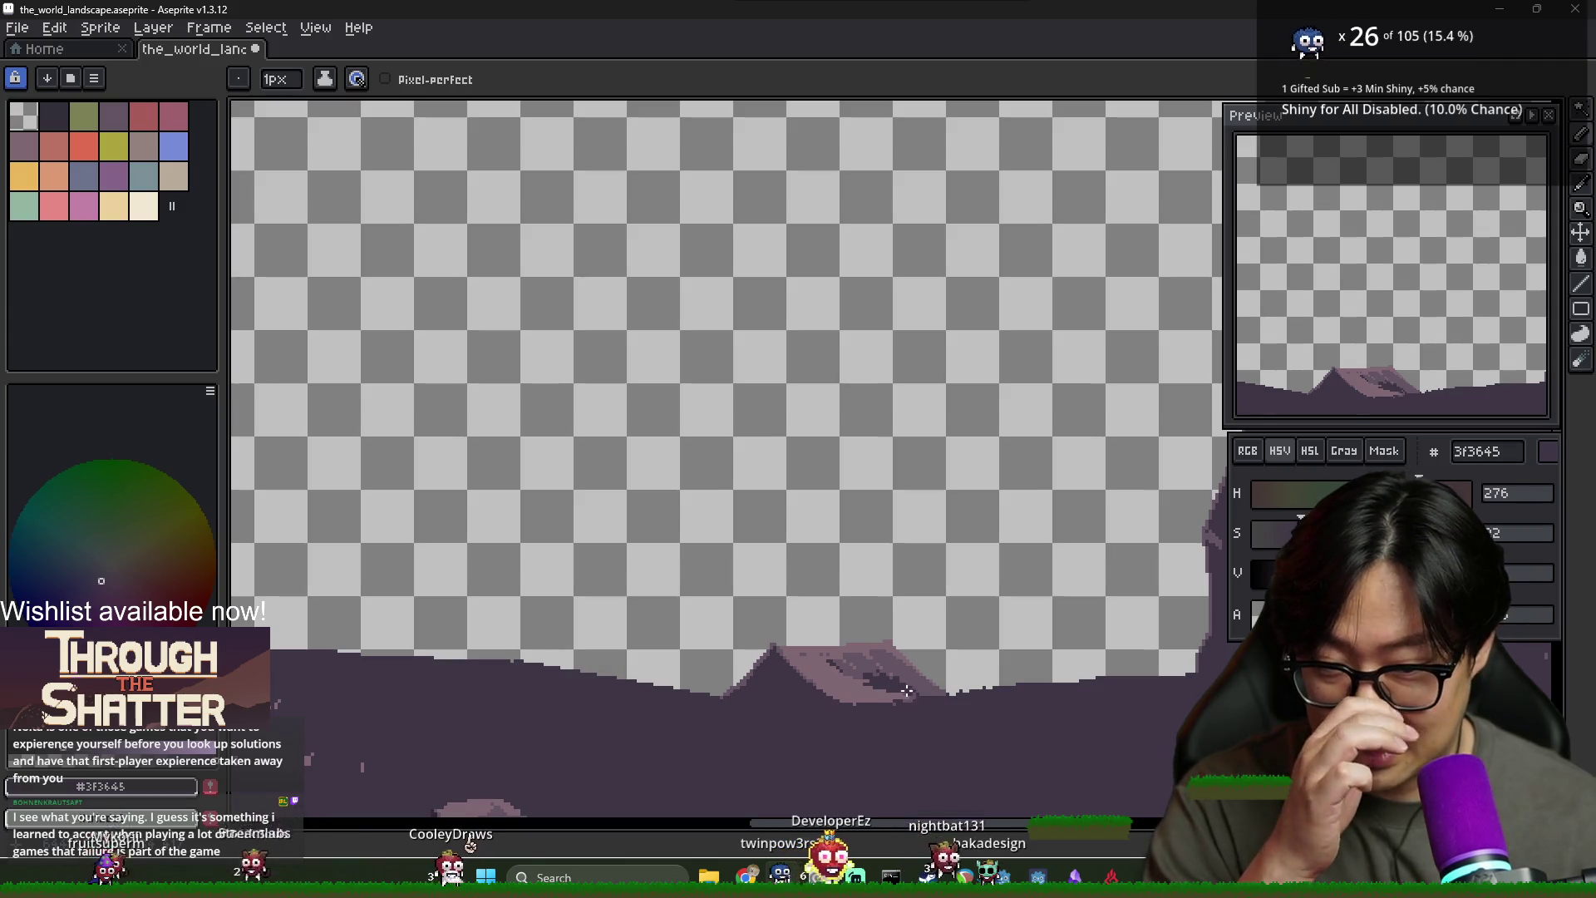
scroll(910, 694, up, 1)
scroll(910, 694, up, 1)
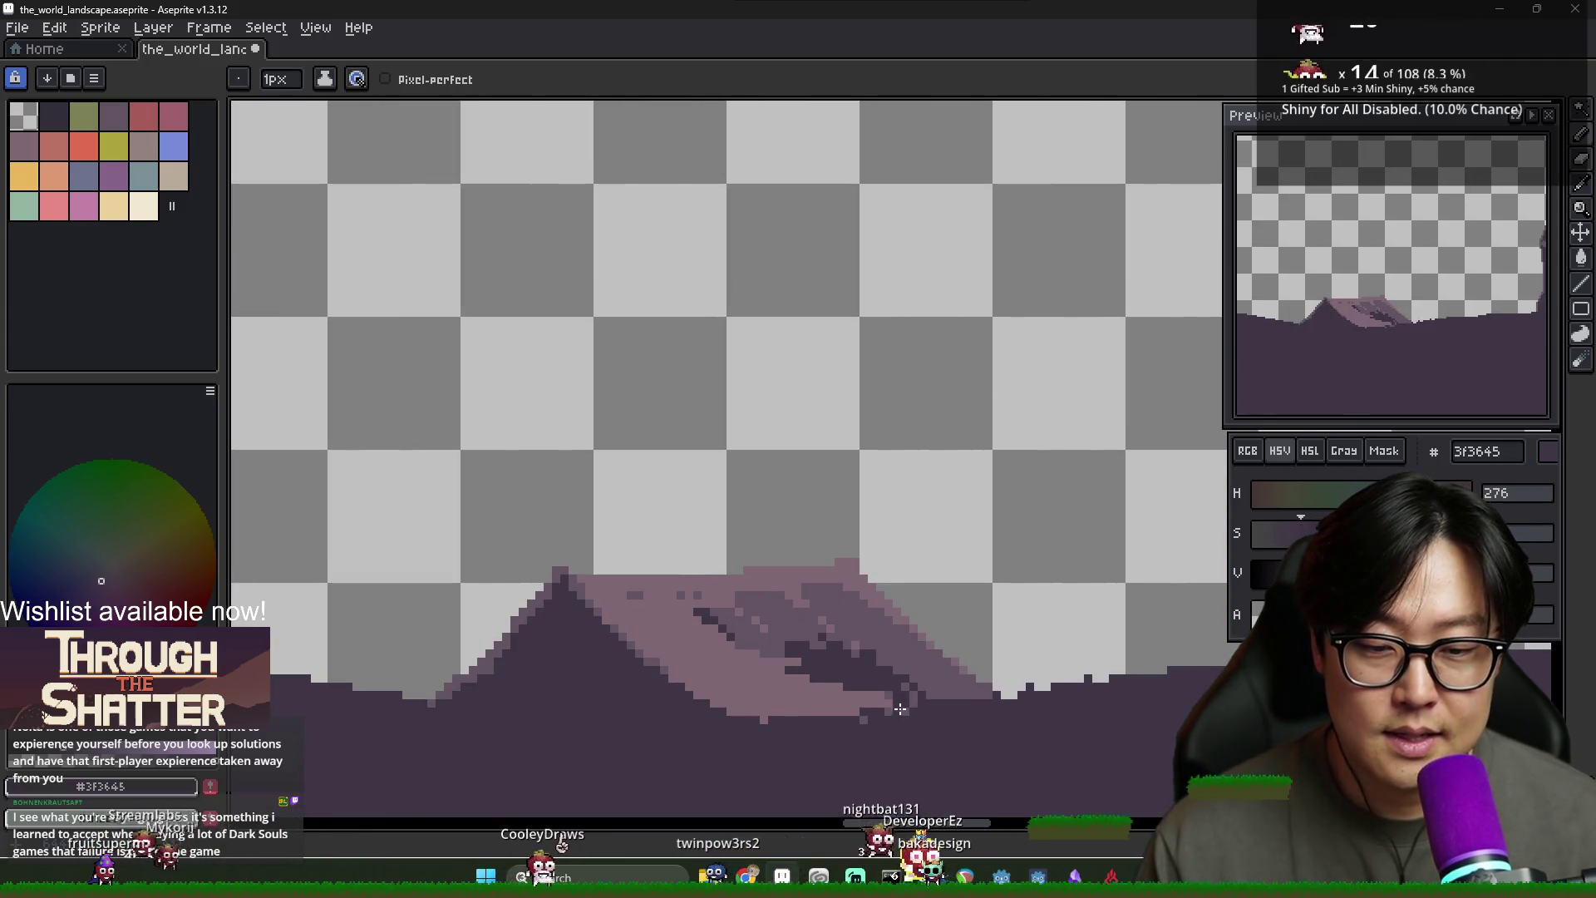
scroll(909, 714, down, 1)
scroll(922, 707, down, 1)
scroll(929, 705, up, 1)
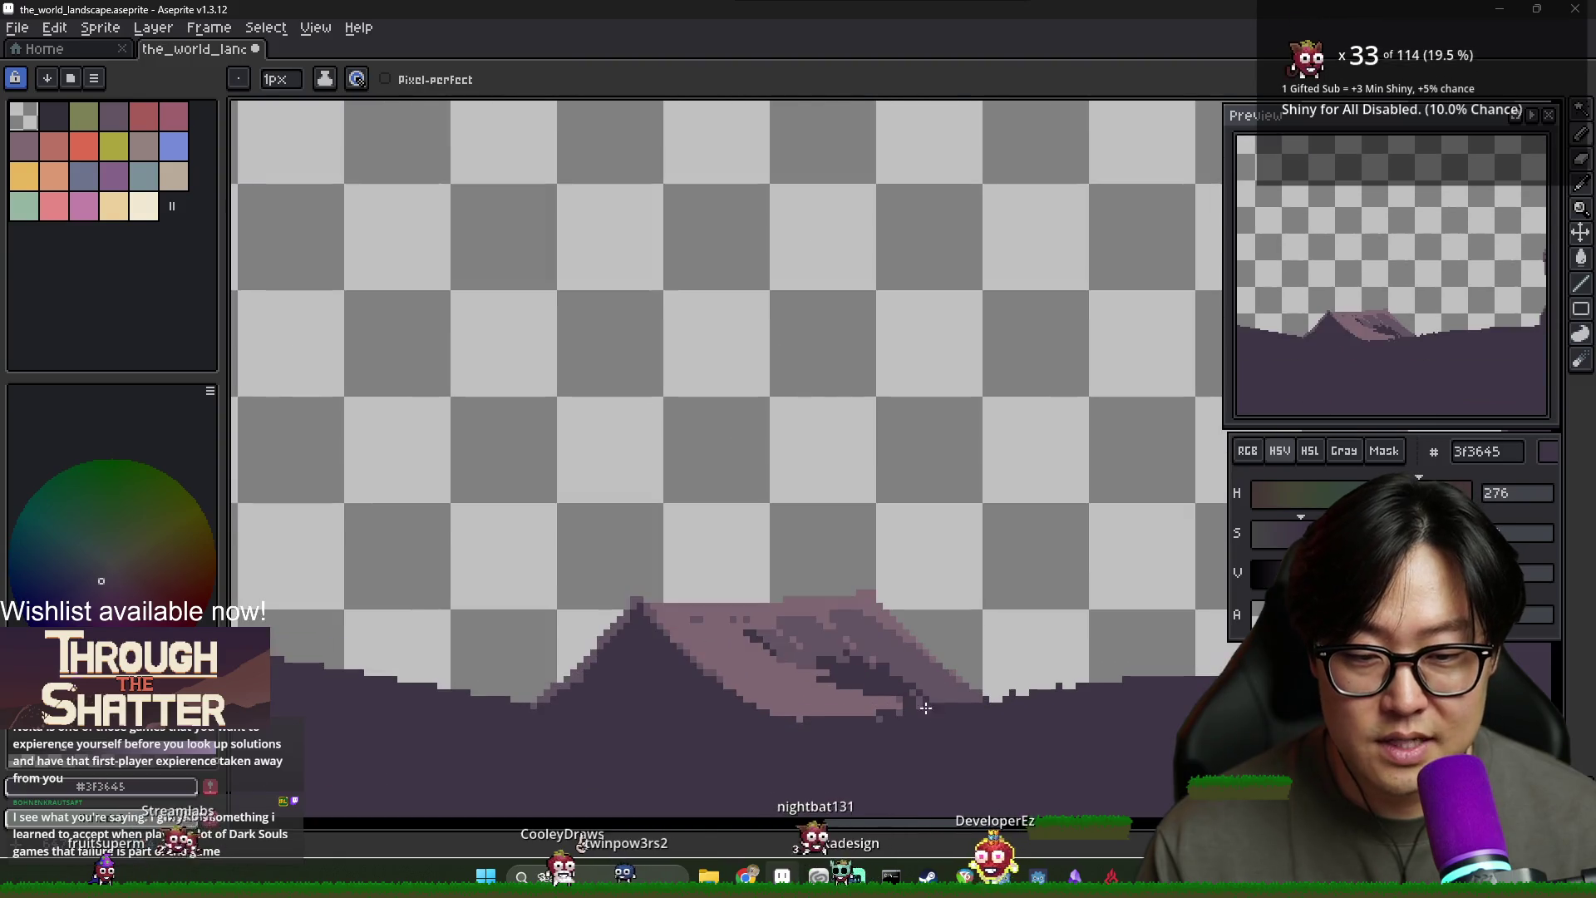
scroll(941, 709, down, 3)
scroll(958, 724, up, 1)
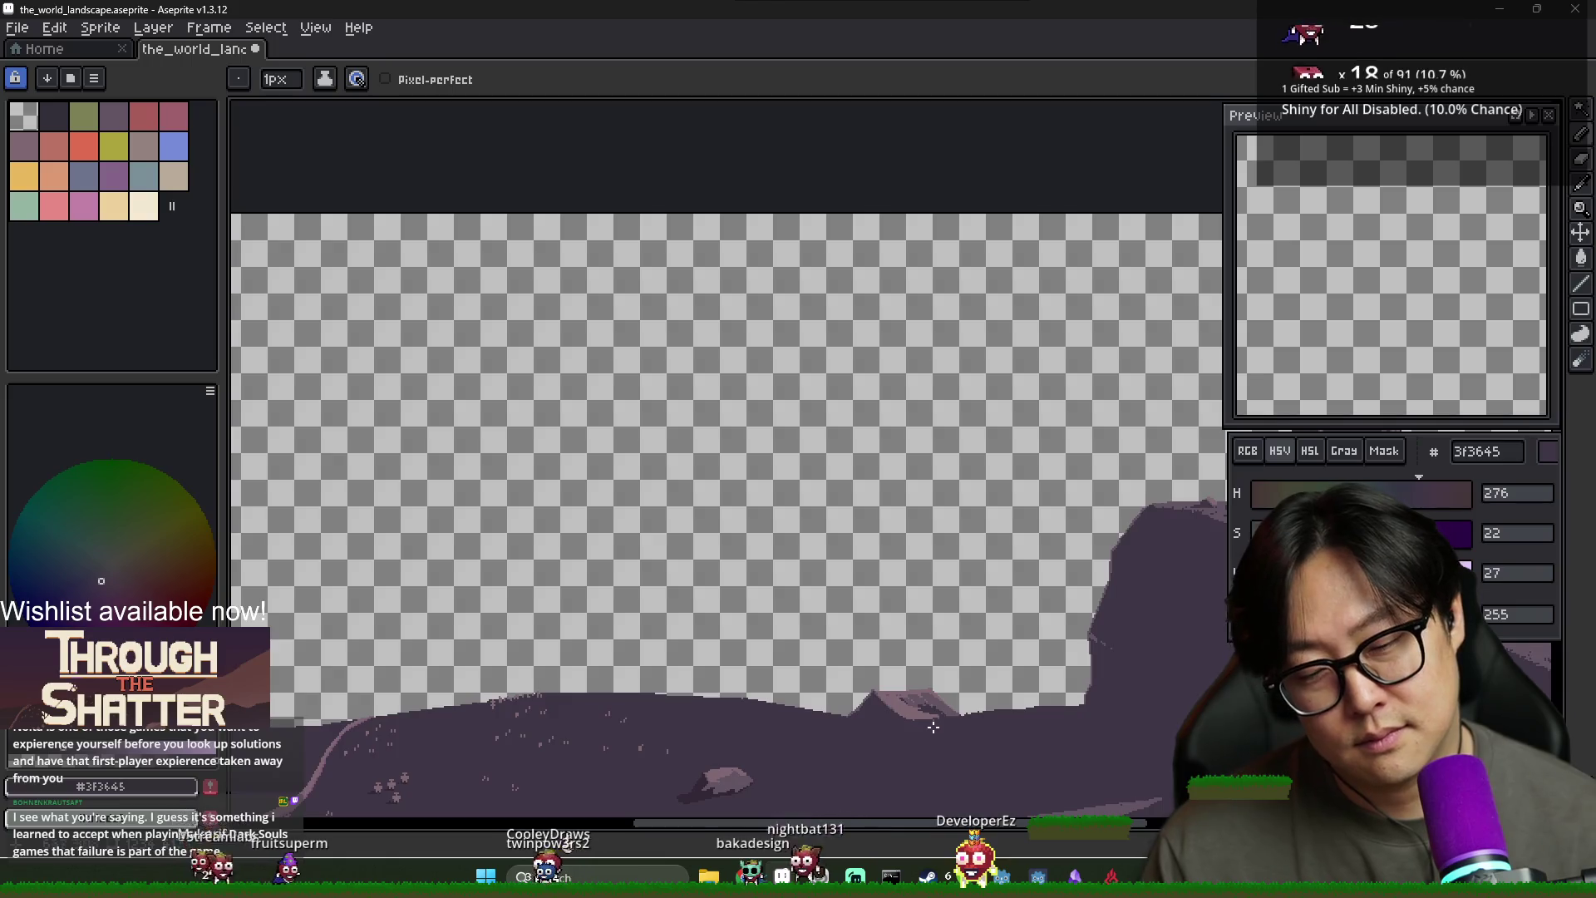
scroll(955, 725, up, 5)
With the eyedropper, pick the tent's mid purple and then the light tent colour 806873
key(i)
alt+click(979, 663)
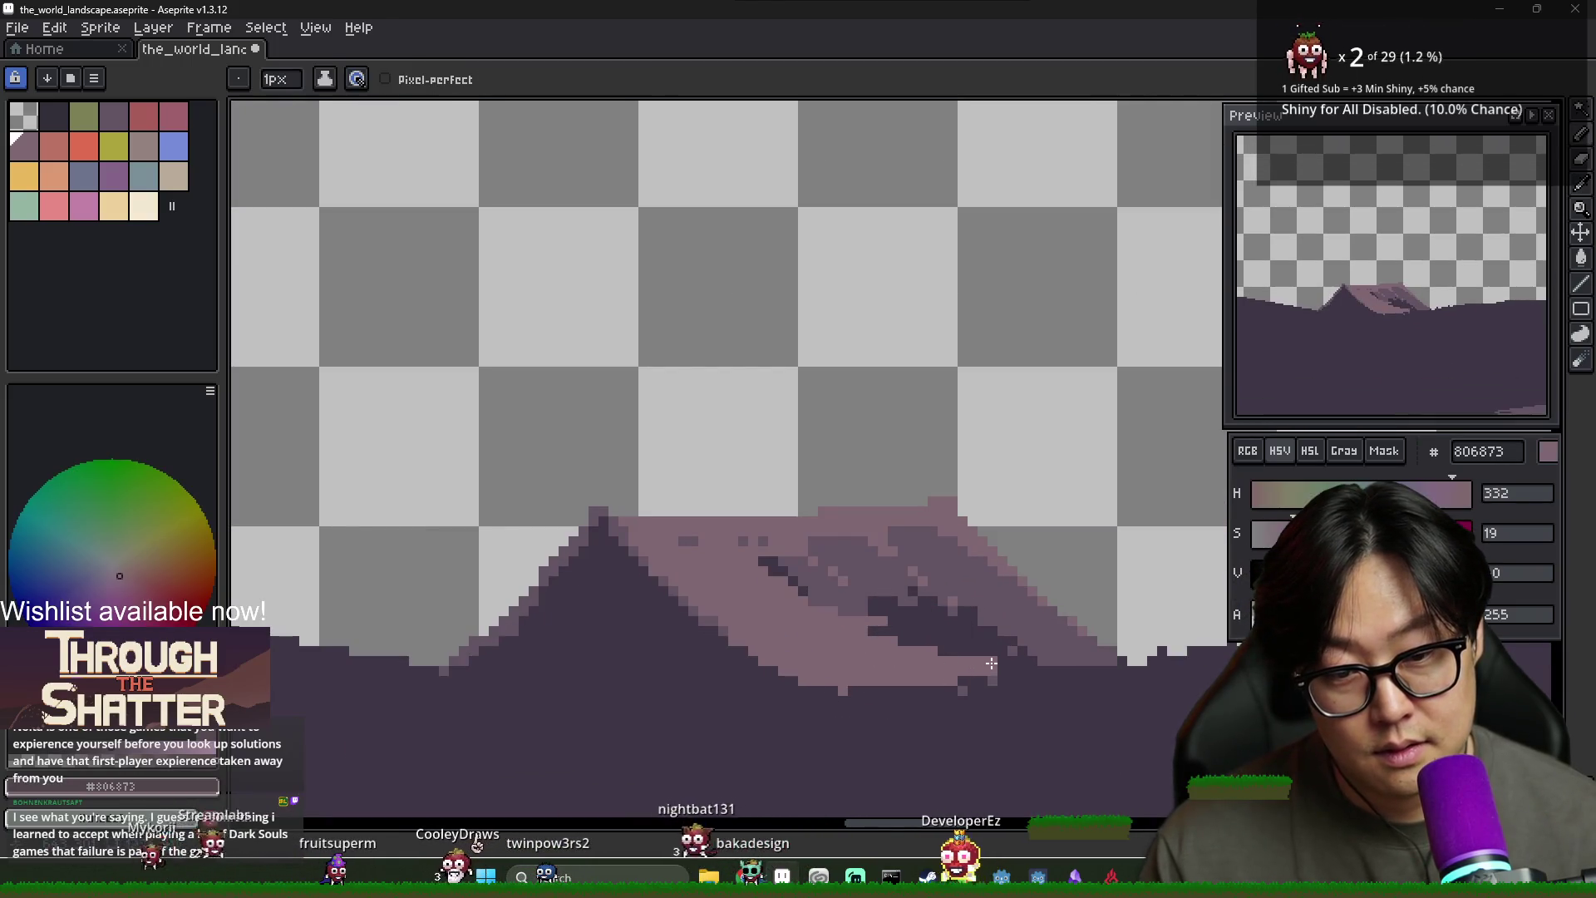
alt+click(947, 668)
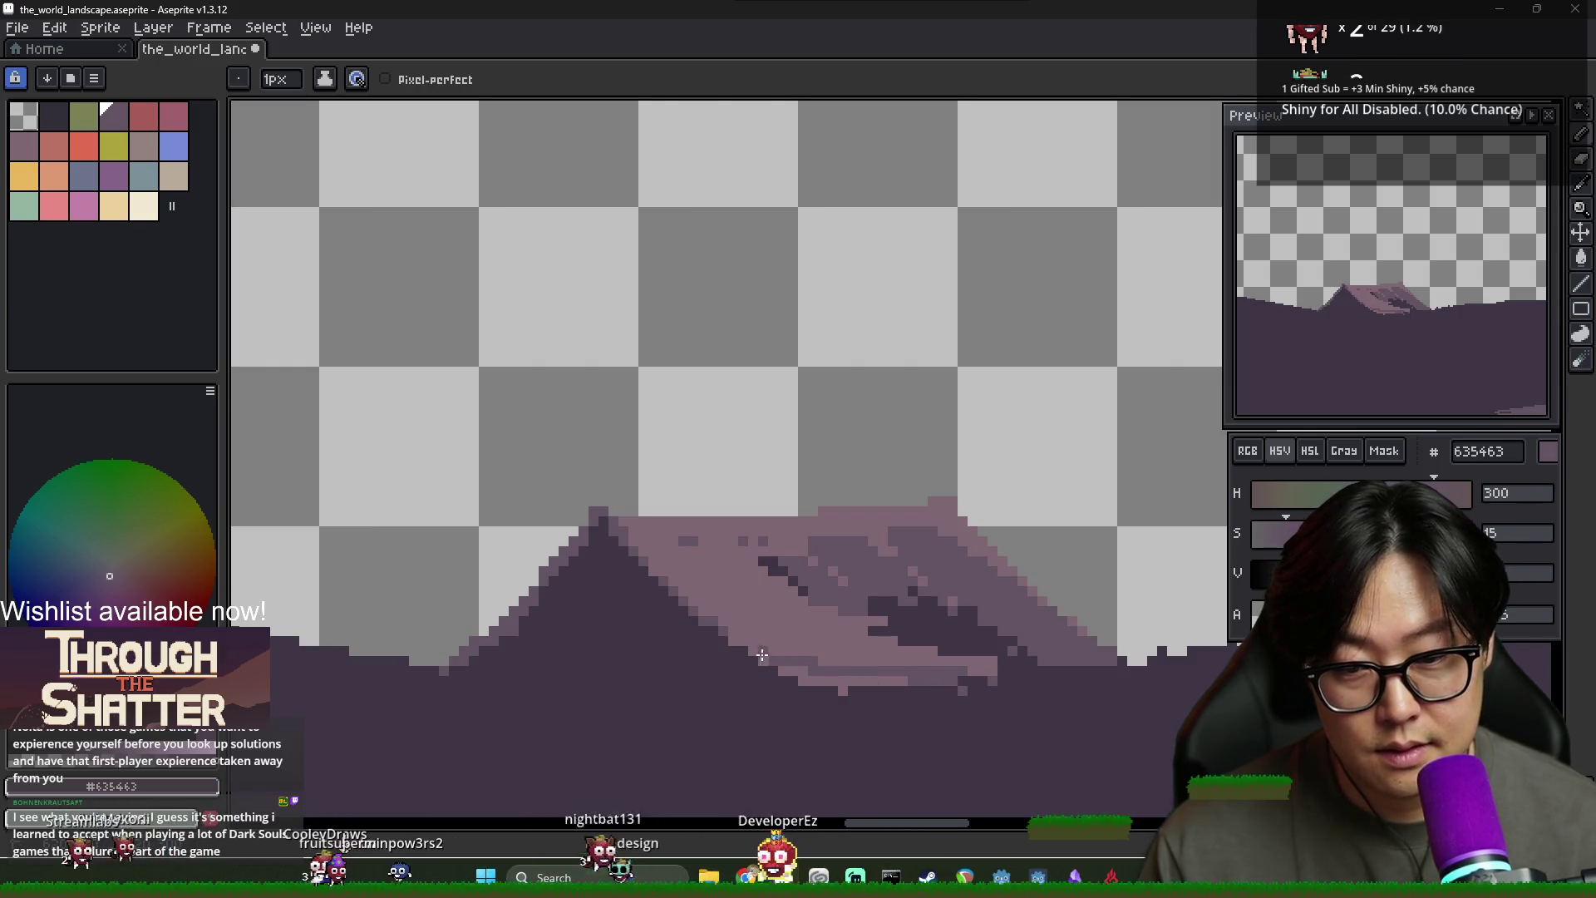
alt+click(841, 672)
scroll(696, 603, down, 2)
scroll(696, 603, up, 1)
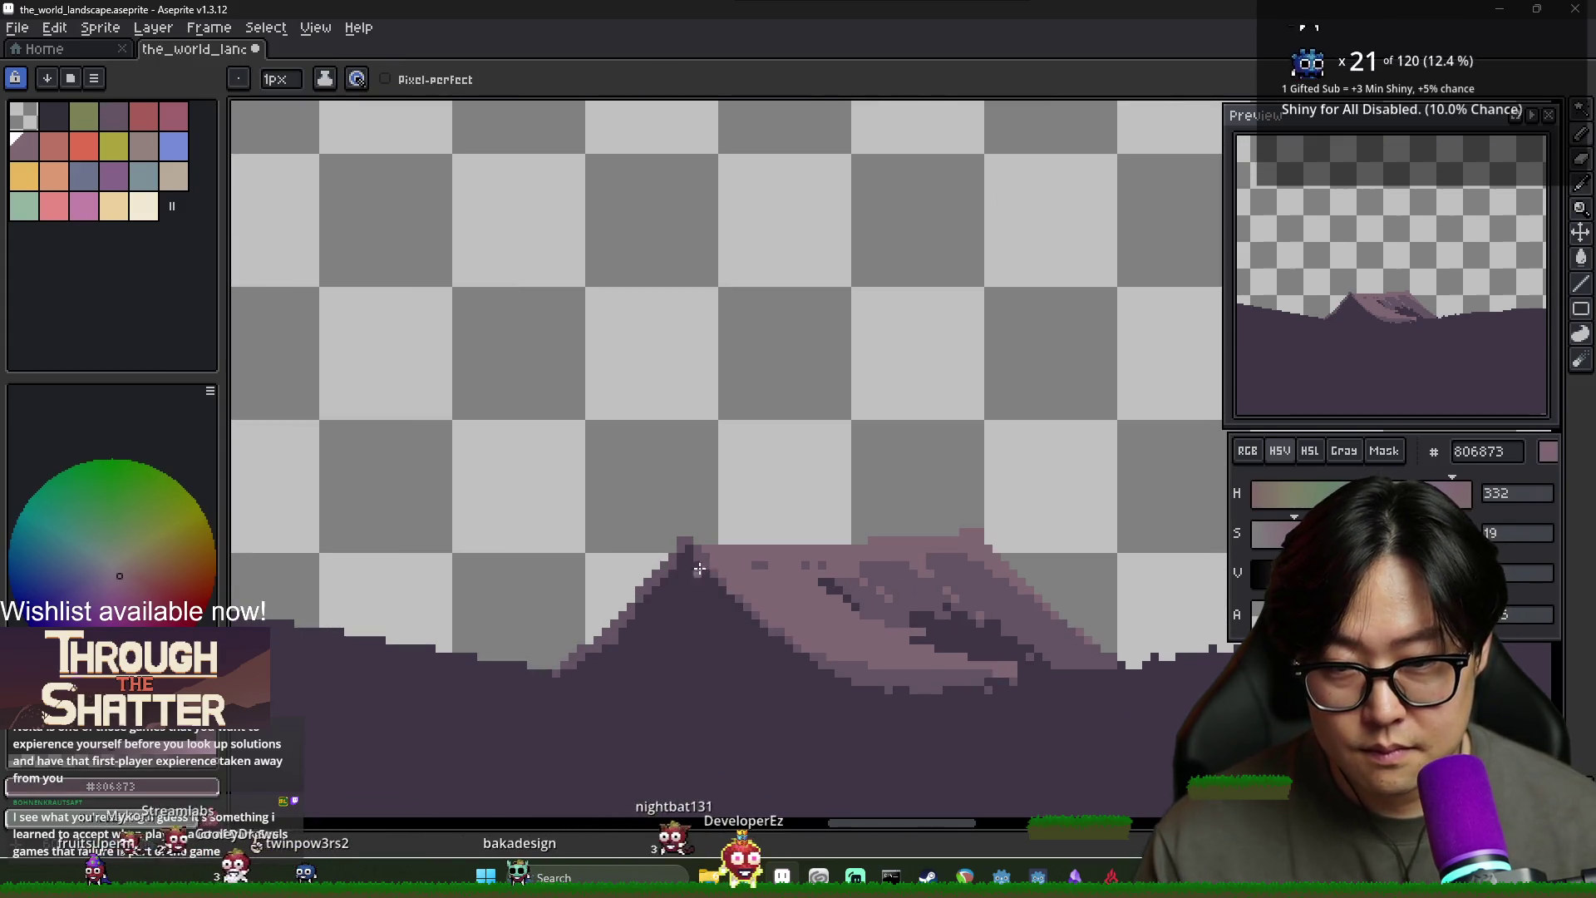
Draw a light vertical line down the tent below its peak
drag(712, 621, 720, 740)
scroll(747, 735, down, 1)
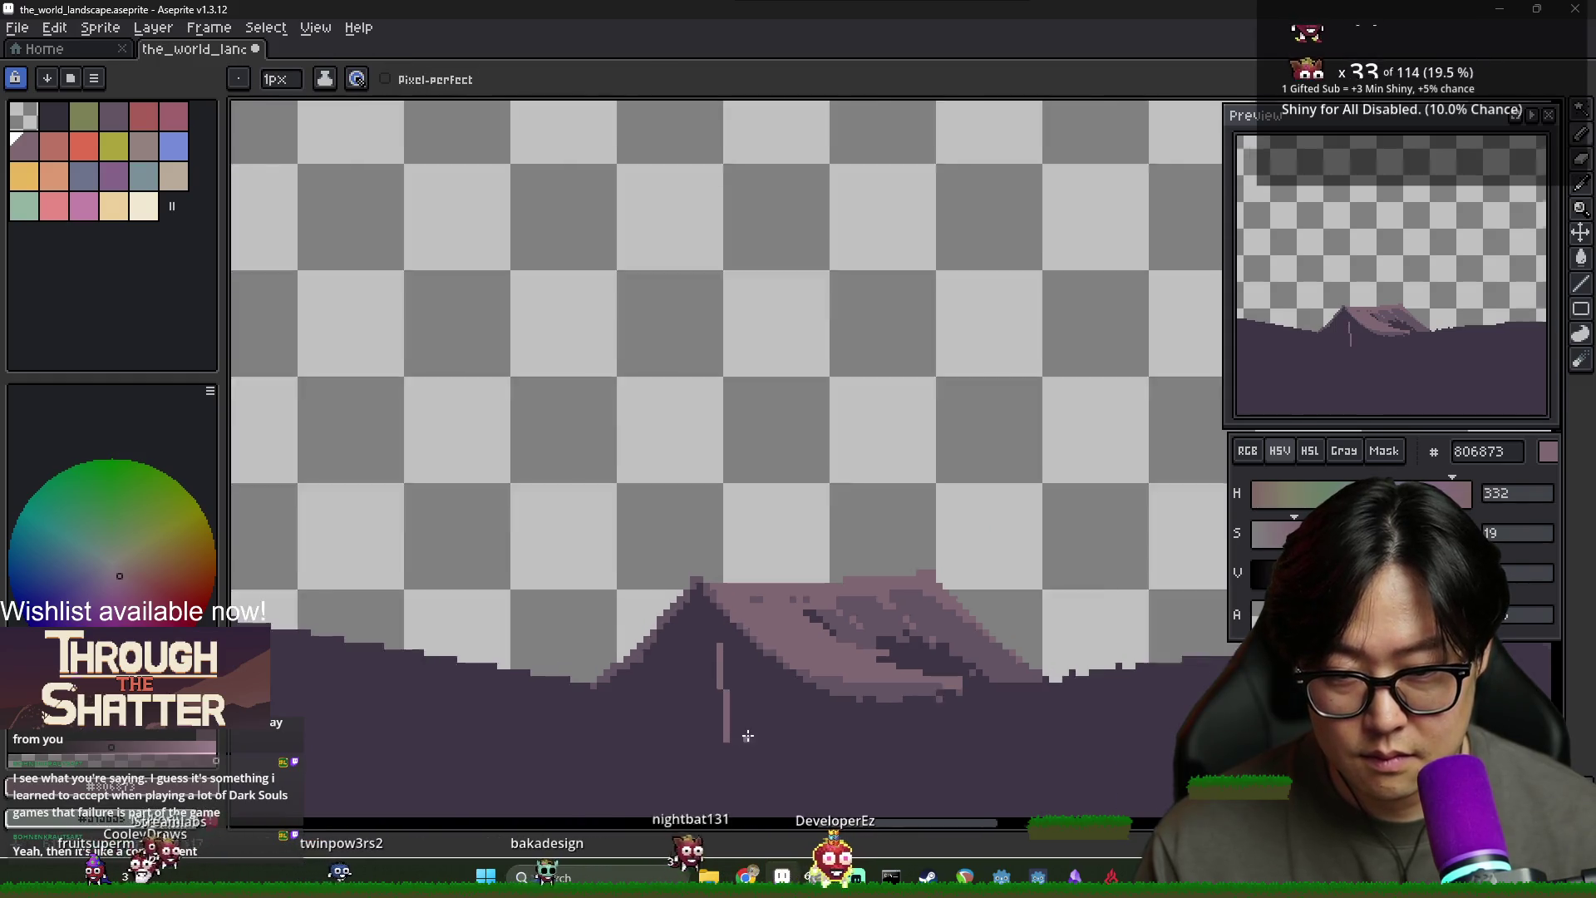
scroll(747, 736, down, 3)
scroll(723, 690, up, 2)
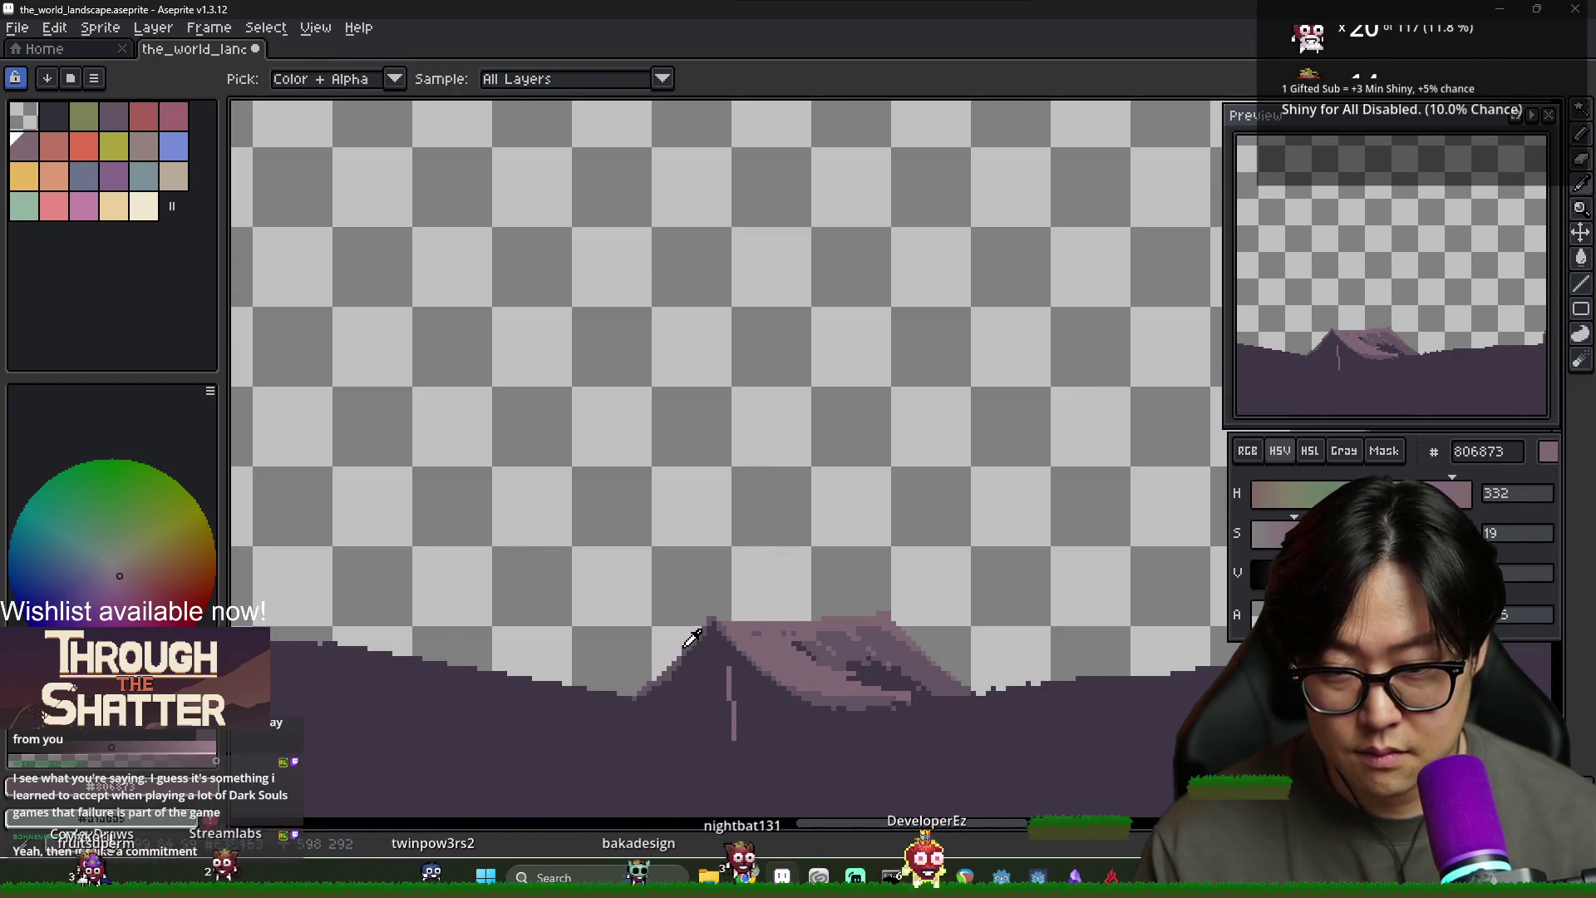
Sample the tent's mid purple and then the darkest ground purple
alt+click(673, 682)
scroll(730, 698, down, 1)
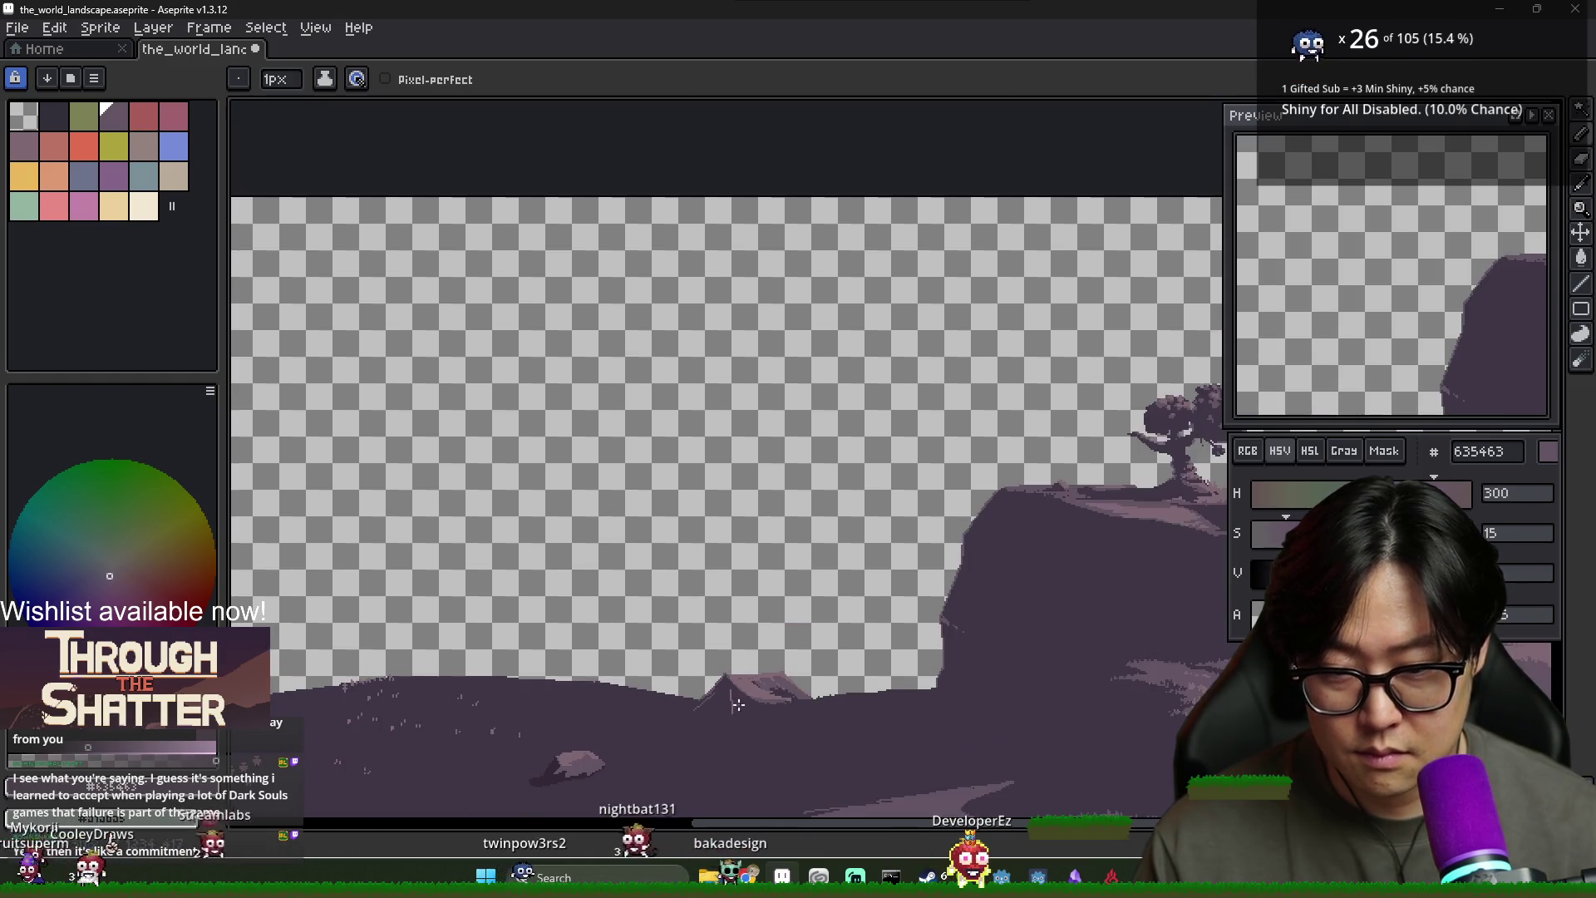
scroll(724, 684, up, 1)
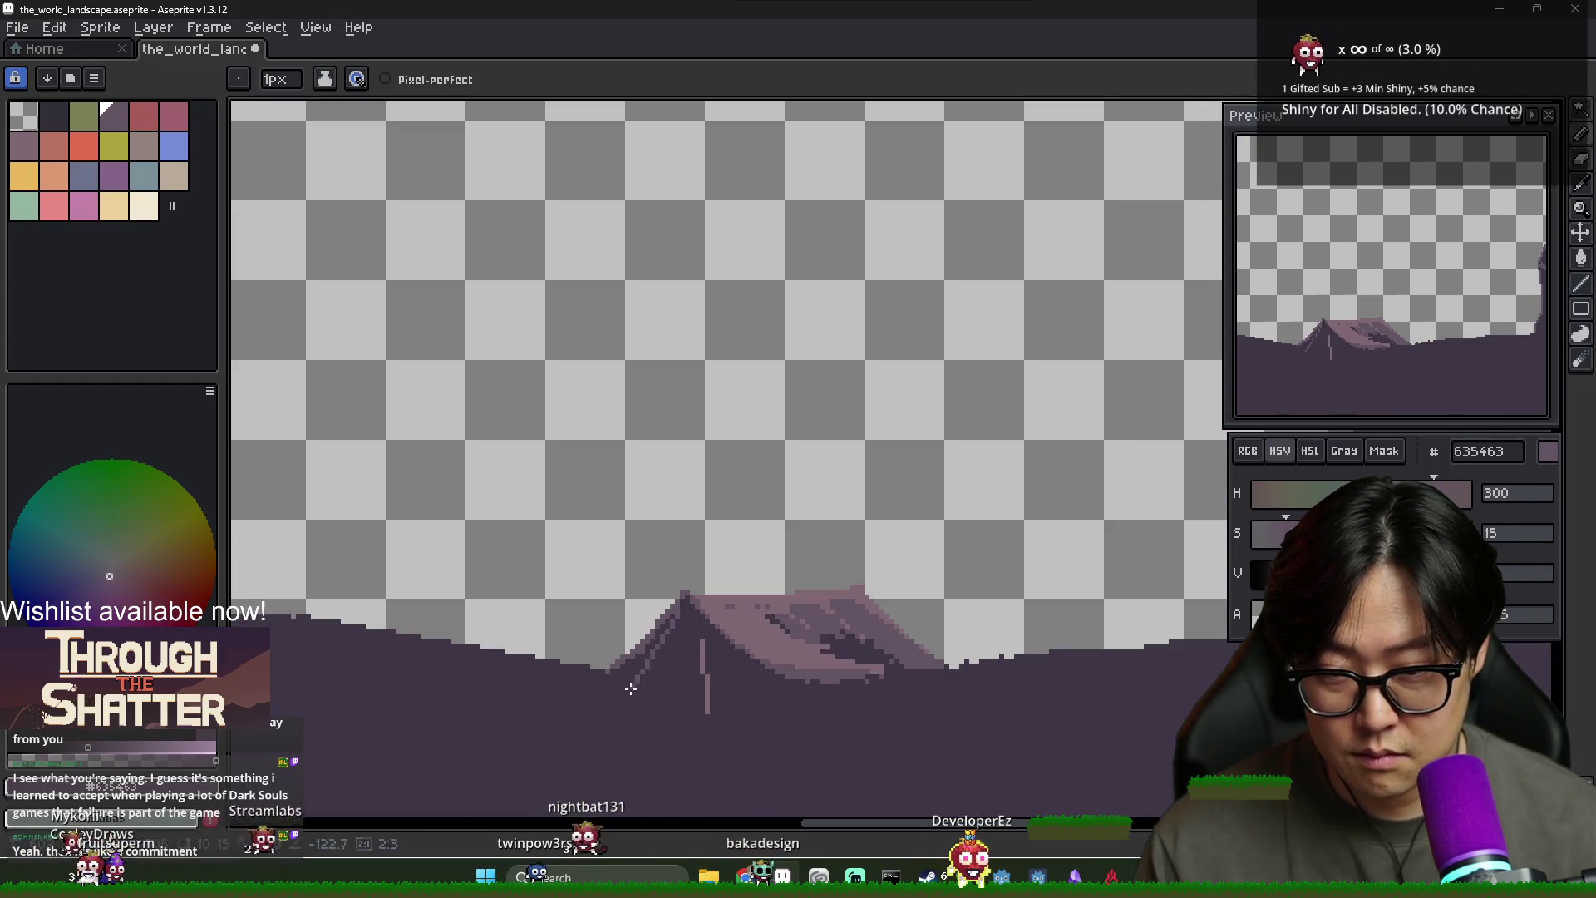
alt+click(668, 654)
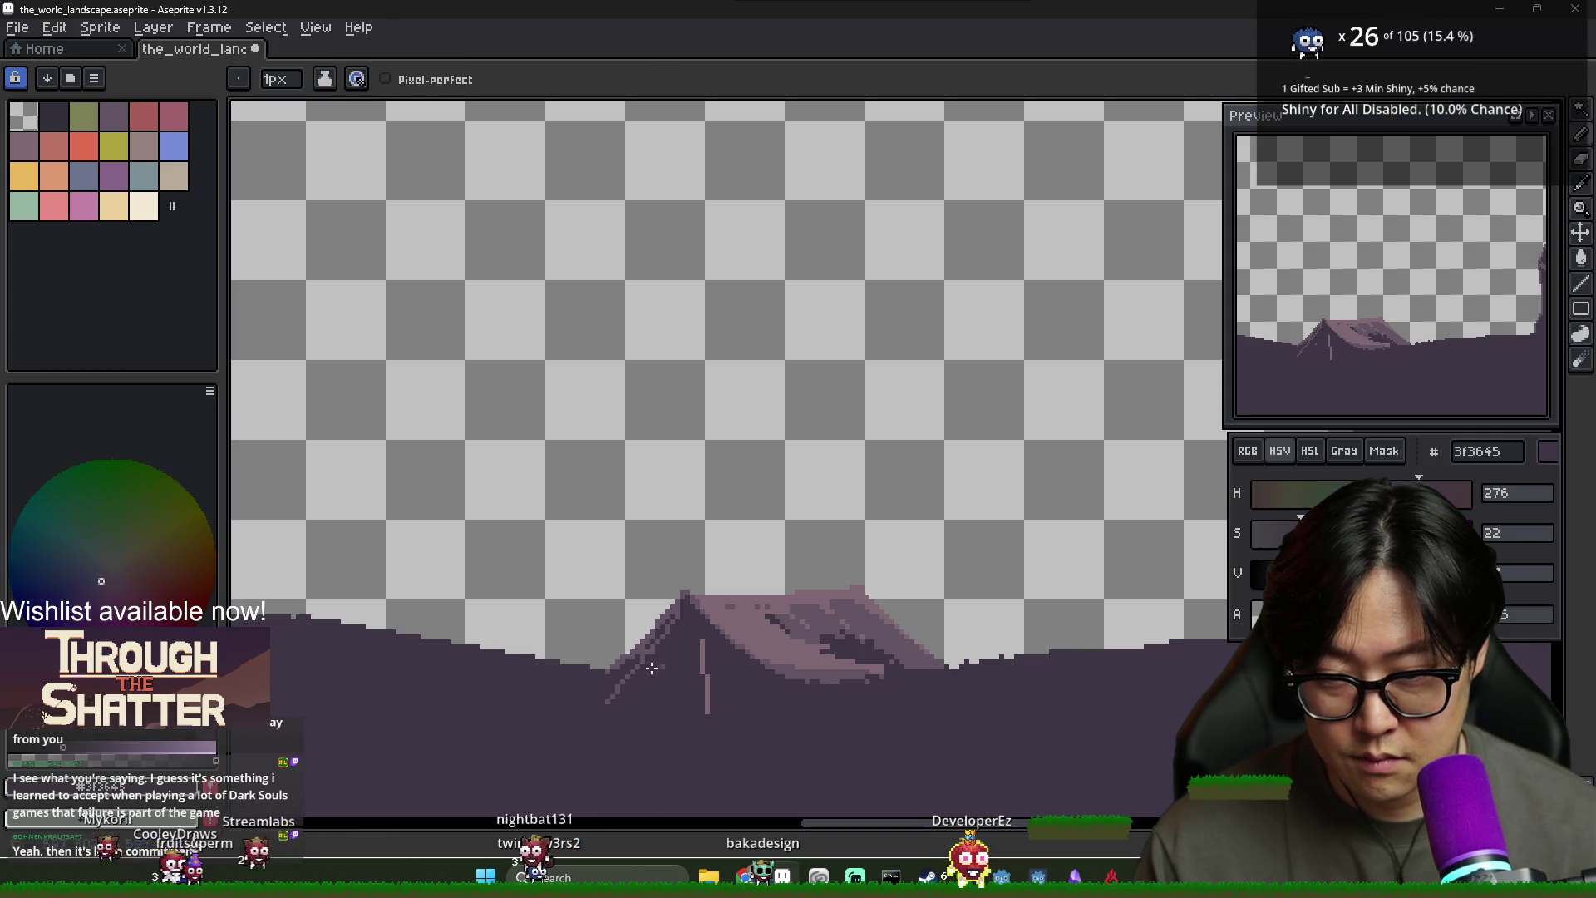
scroll(674, 631, down, 1)
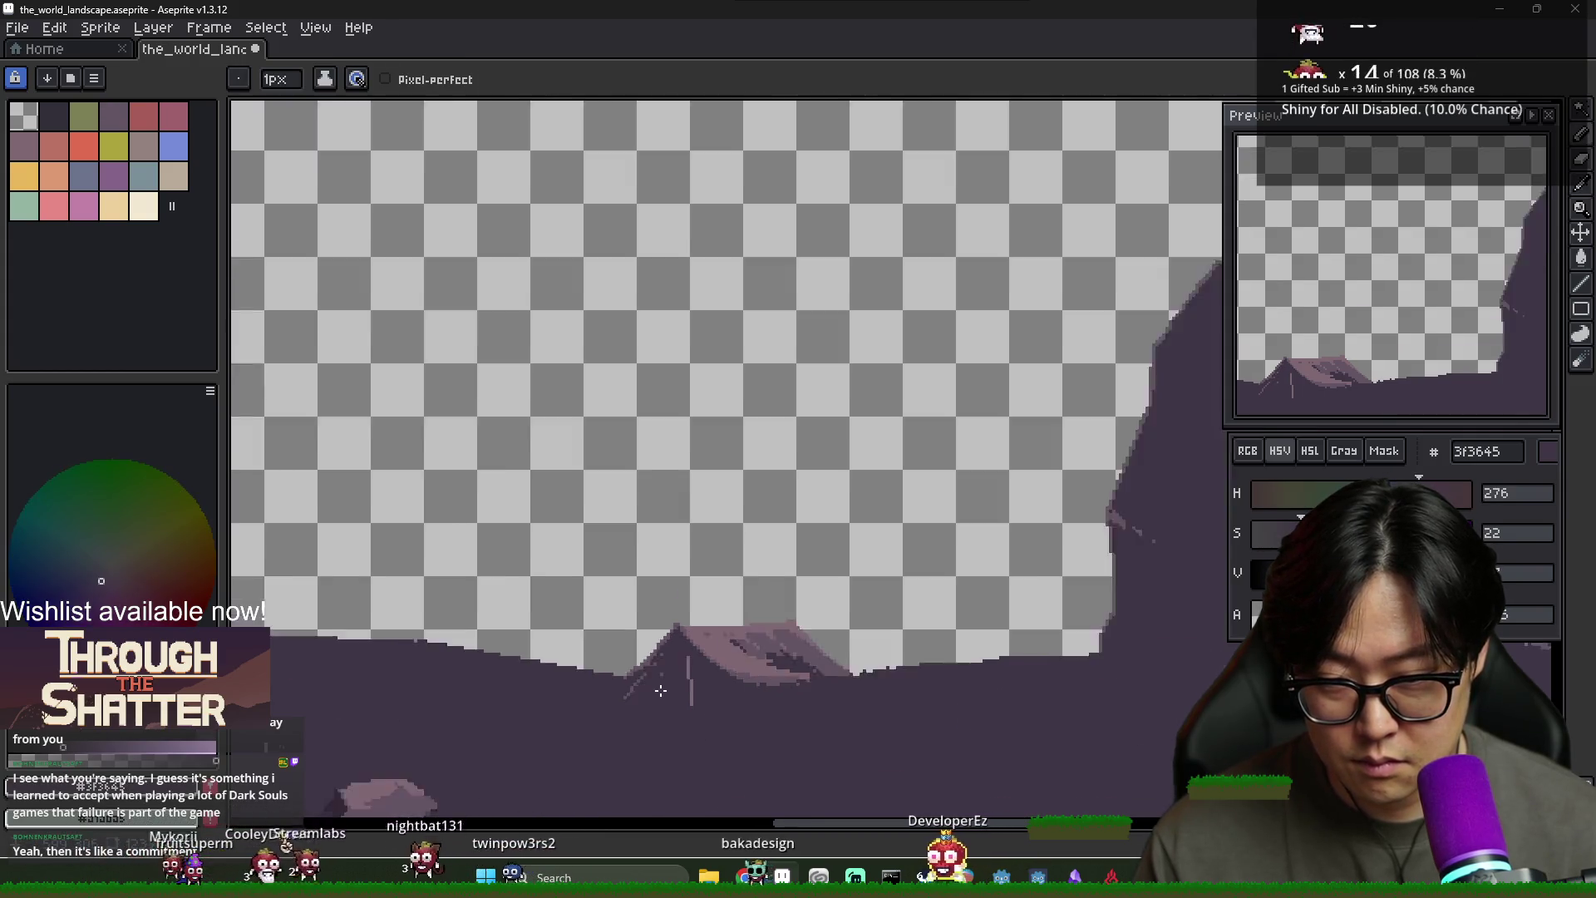
scroll(659, 676, up, 1)
scroll(566, 606, up, 1)
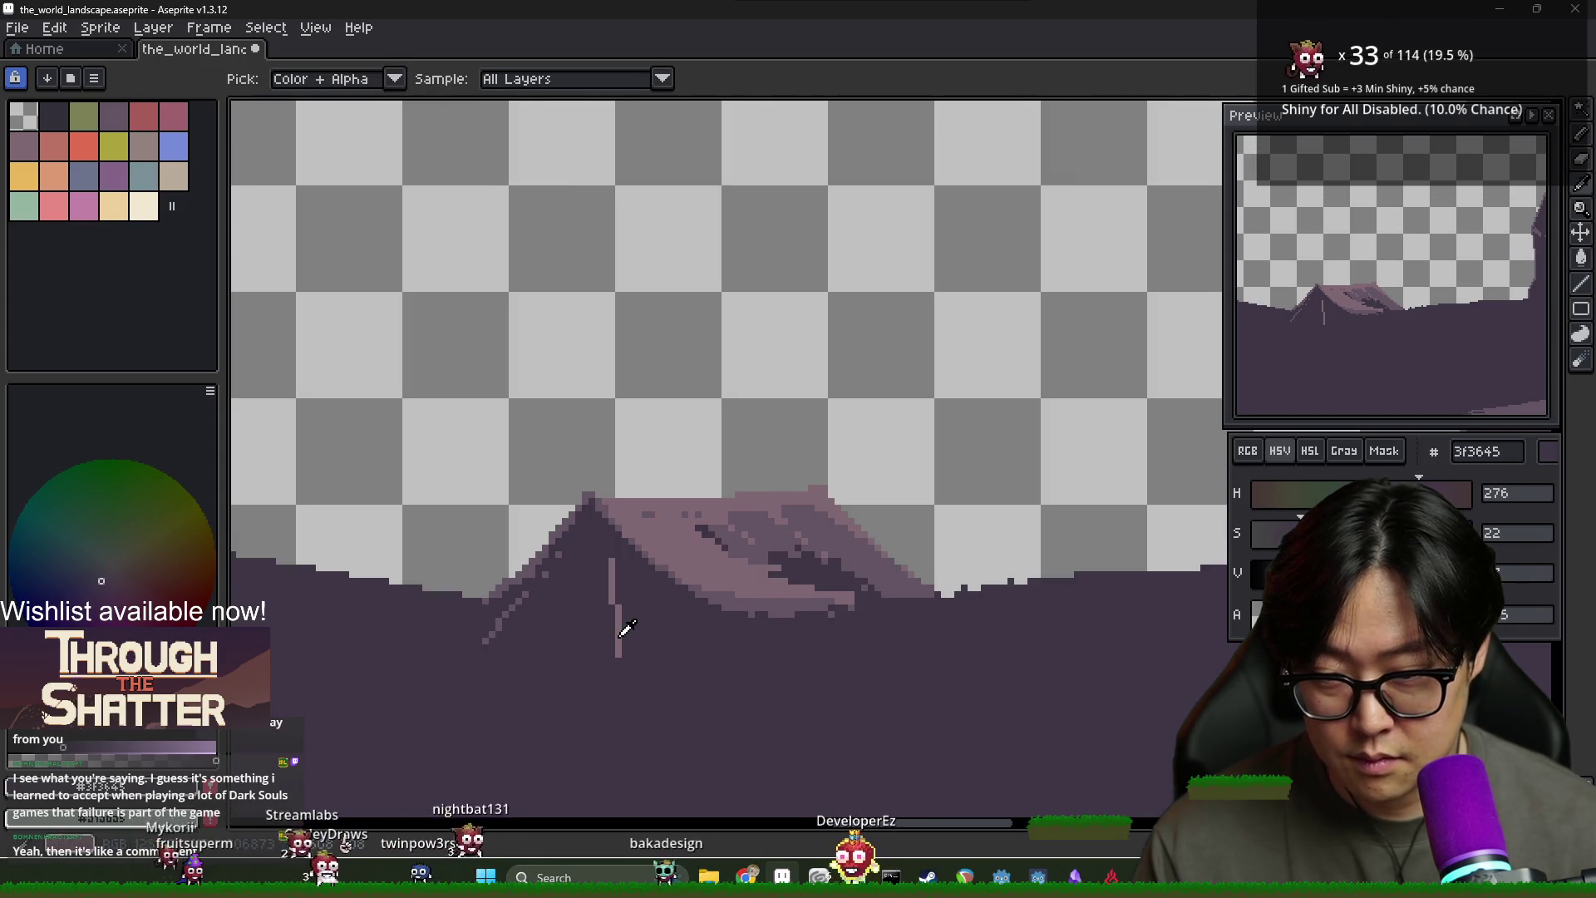
Alternate between the light tent colour and mid purple for the tent's left edge
alt+click(622, 633)
scroll(603, 673, down, 2)
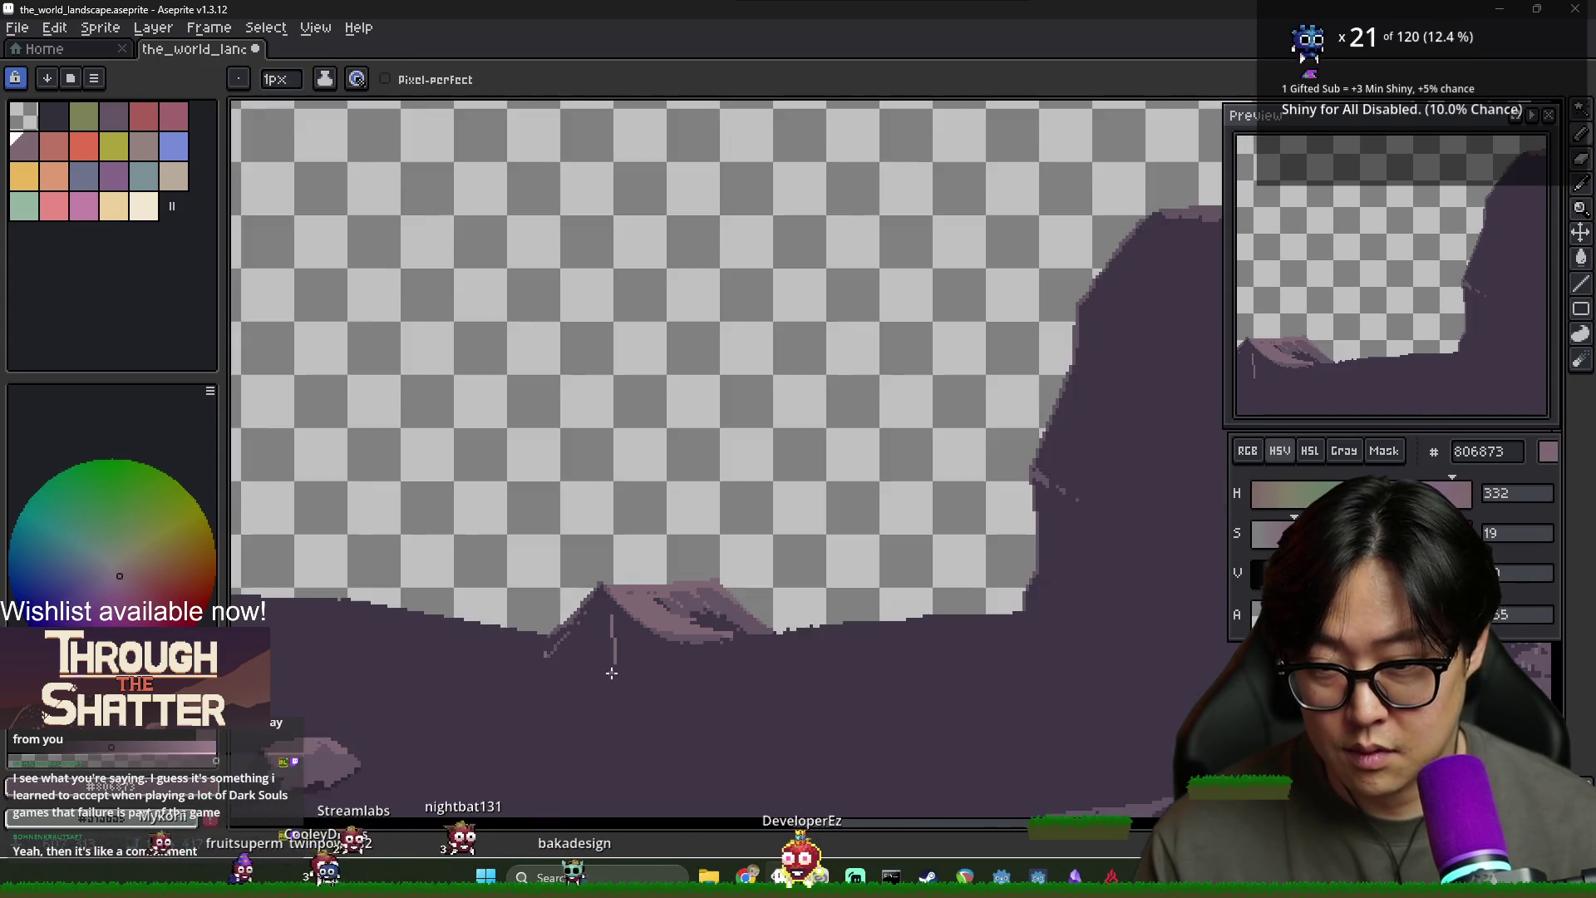
scroll(618, 662, up, 3)
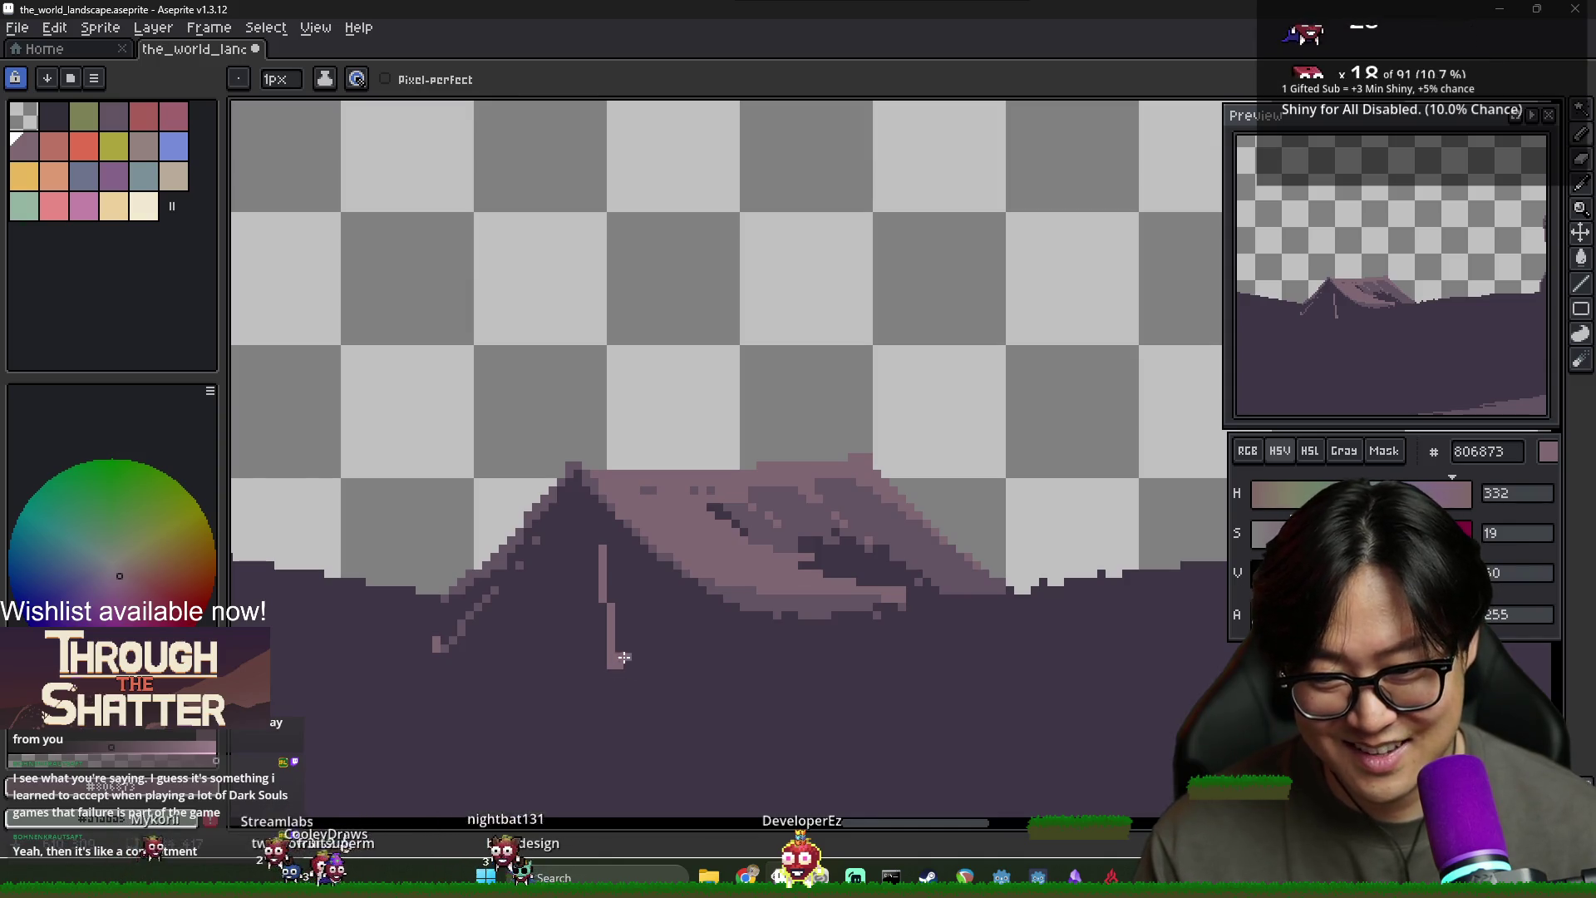
alt+click(537, 617)
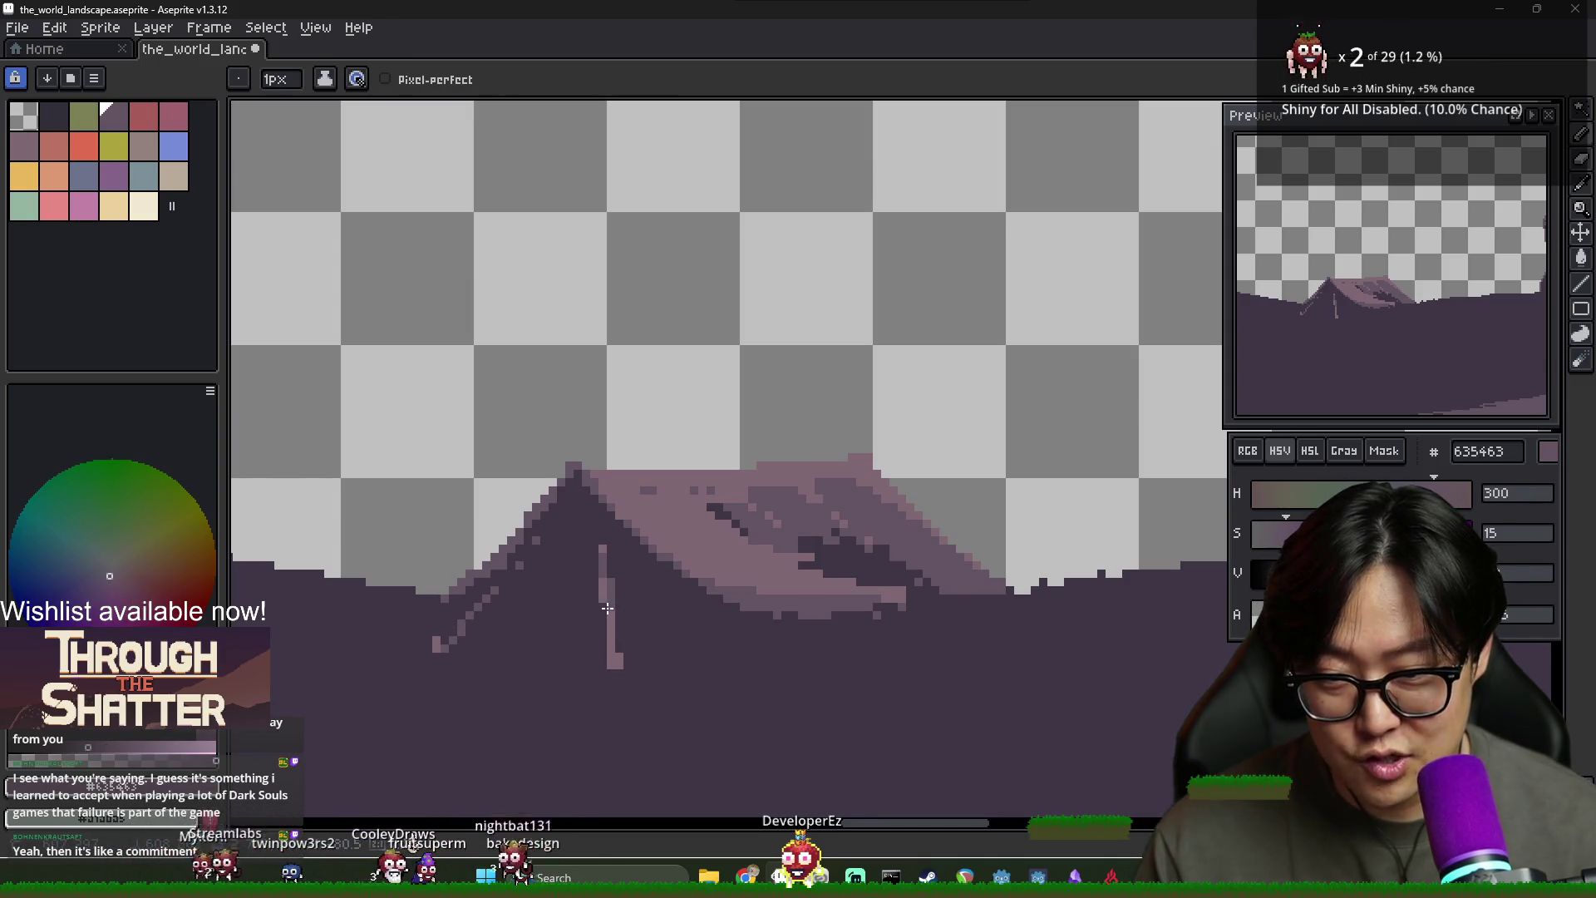
scroll(639, 643, down, 2)
alt+click(630, 653)
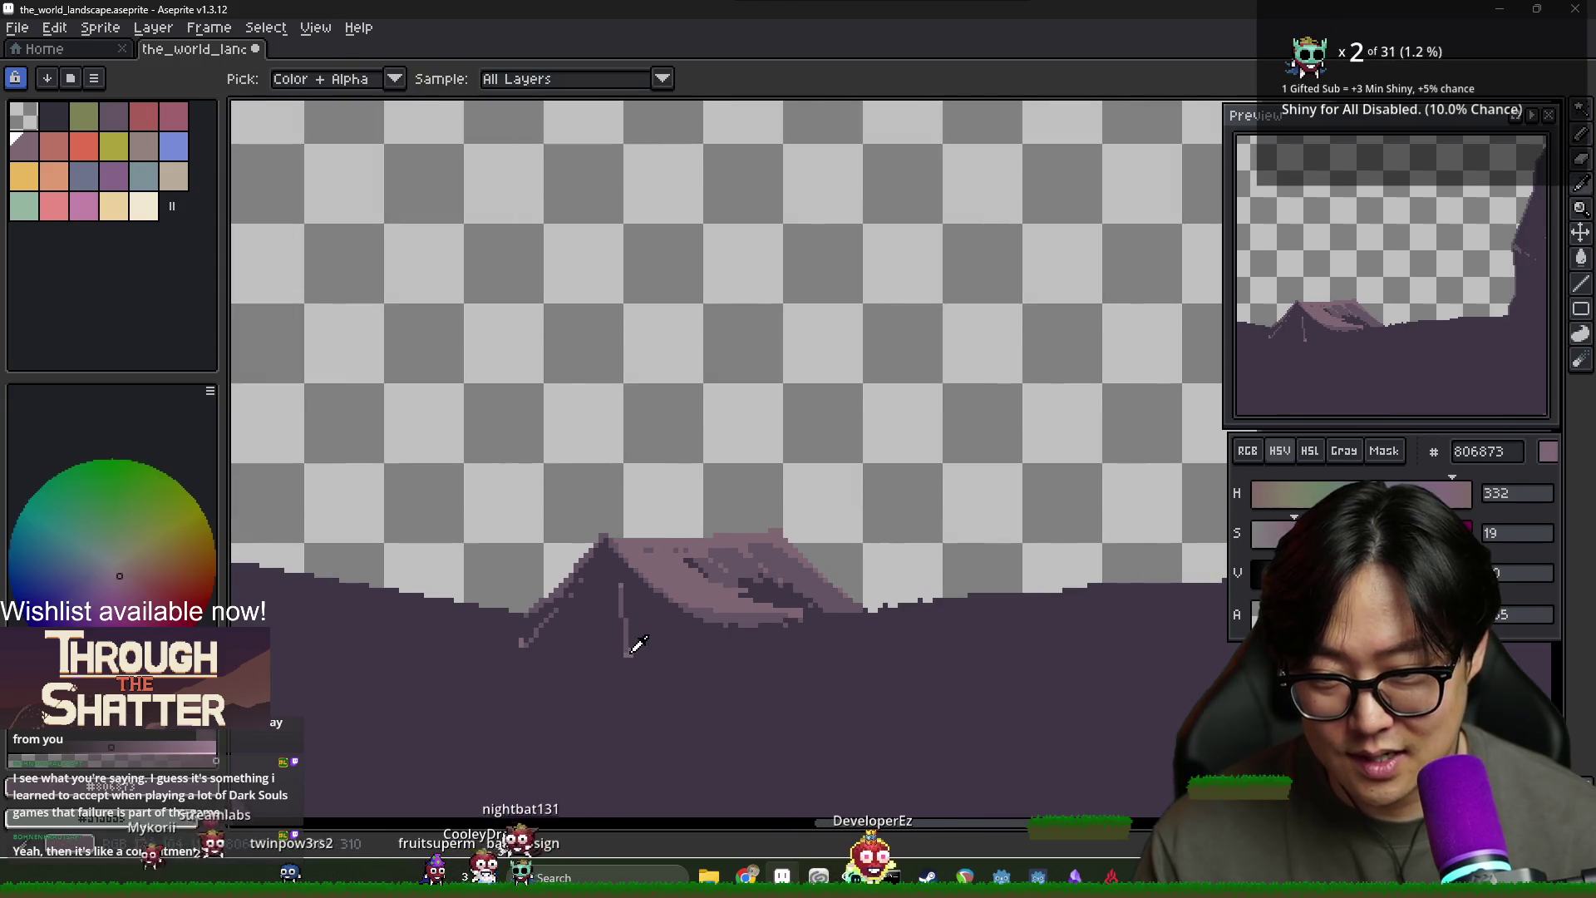
scroll(629, 640, up, 2)
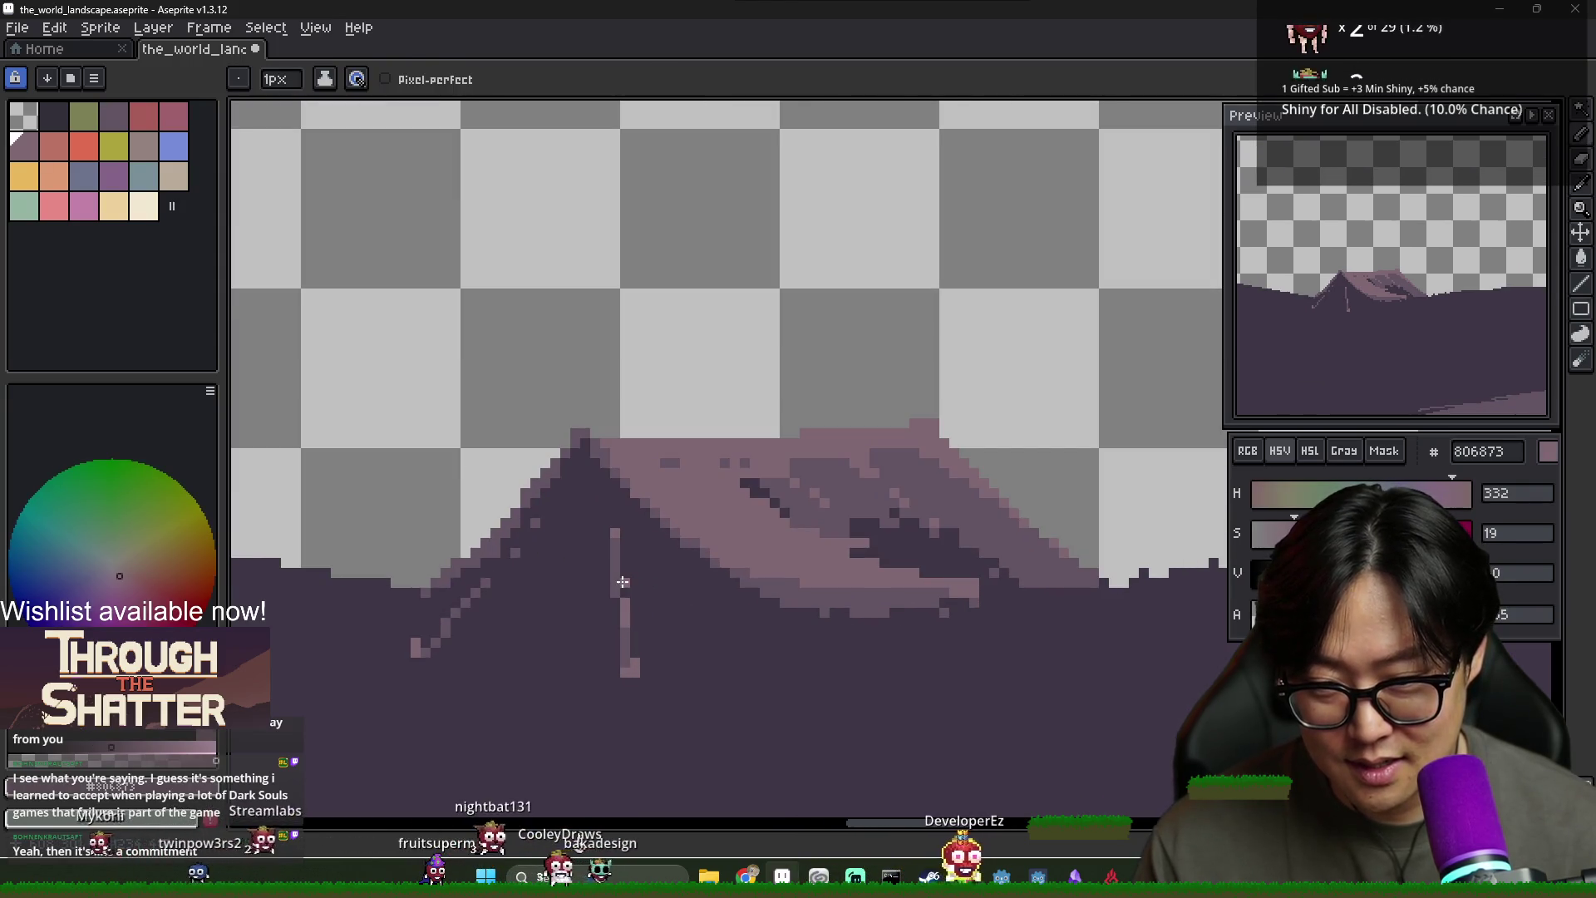
Centre the cliff and tree, then sample ground purples 3f3645 and 635463 around the lit patch
scroll(614, 554, down, 3)
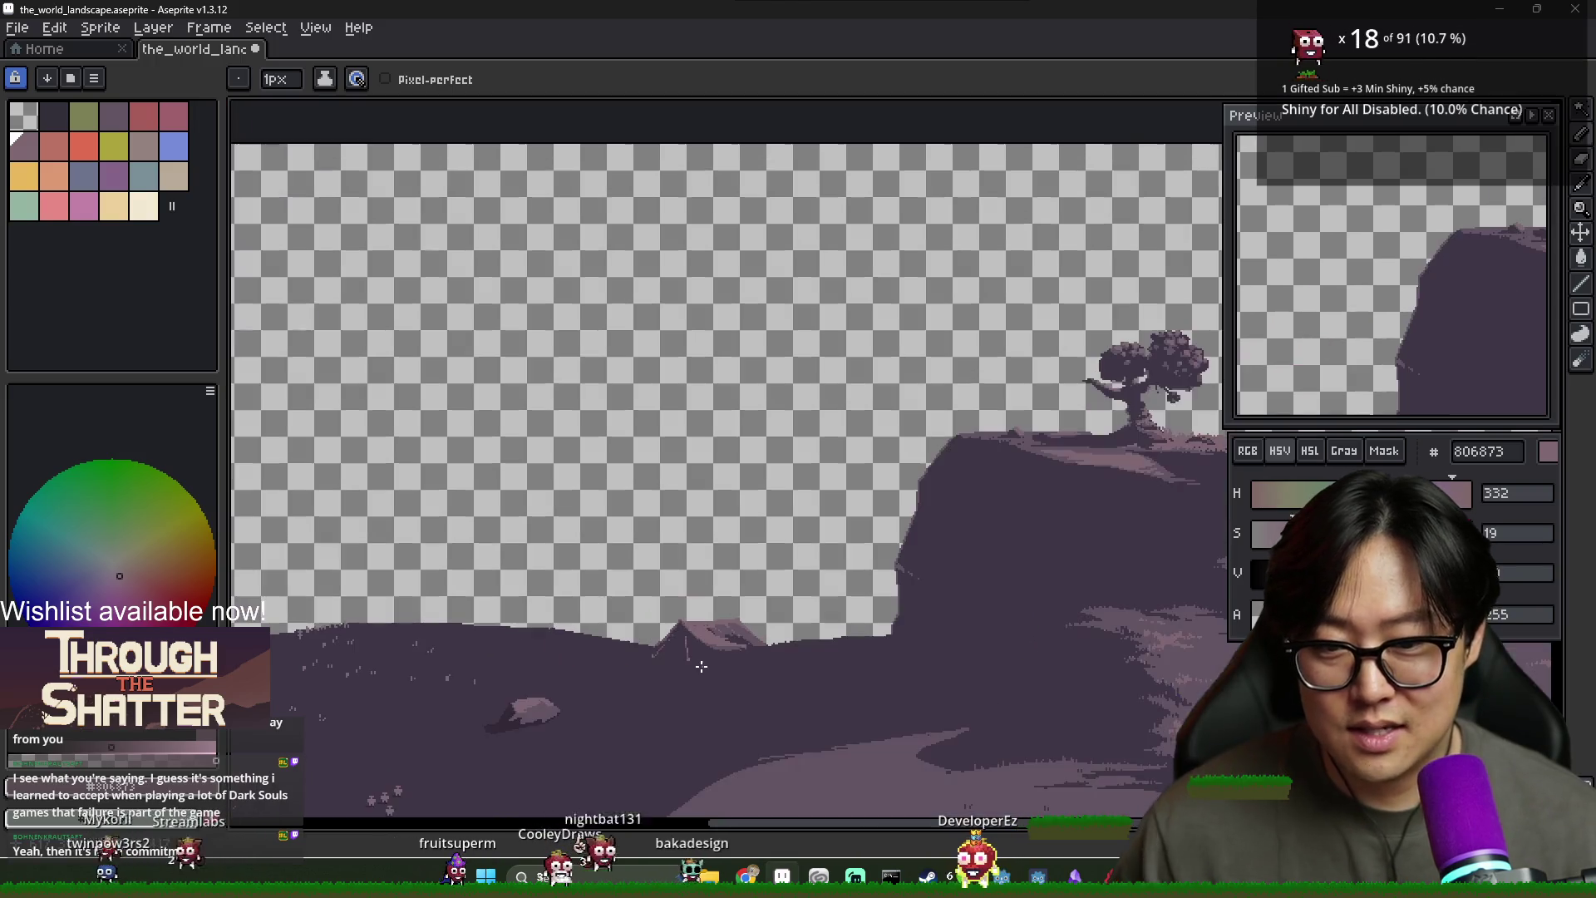
scroll(708, 673, up, 1)
scroll(707, 676, down, 1)
mouse_move(757, 689)
mouse_down()
mouse_move(669, 614)
mouse_move(602, 586)
mouse_up()
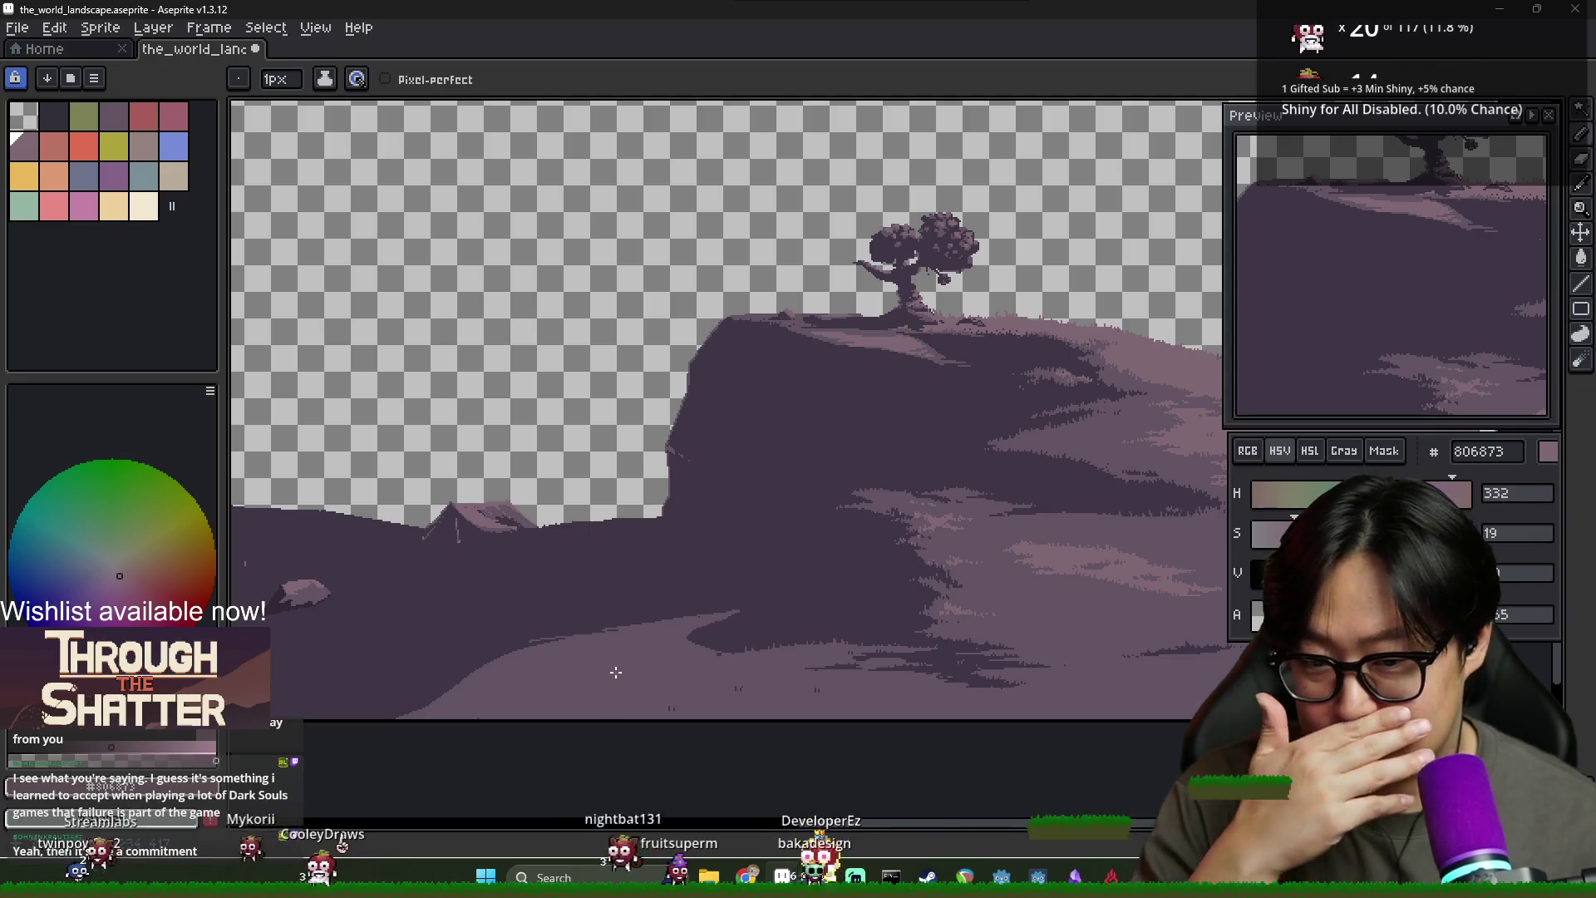
scroll(623, 651, up, 1)
alt+click(752, 620)
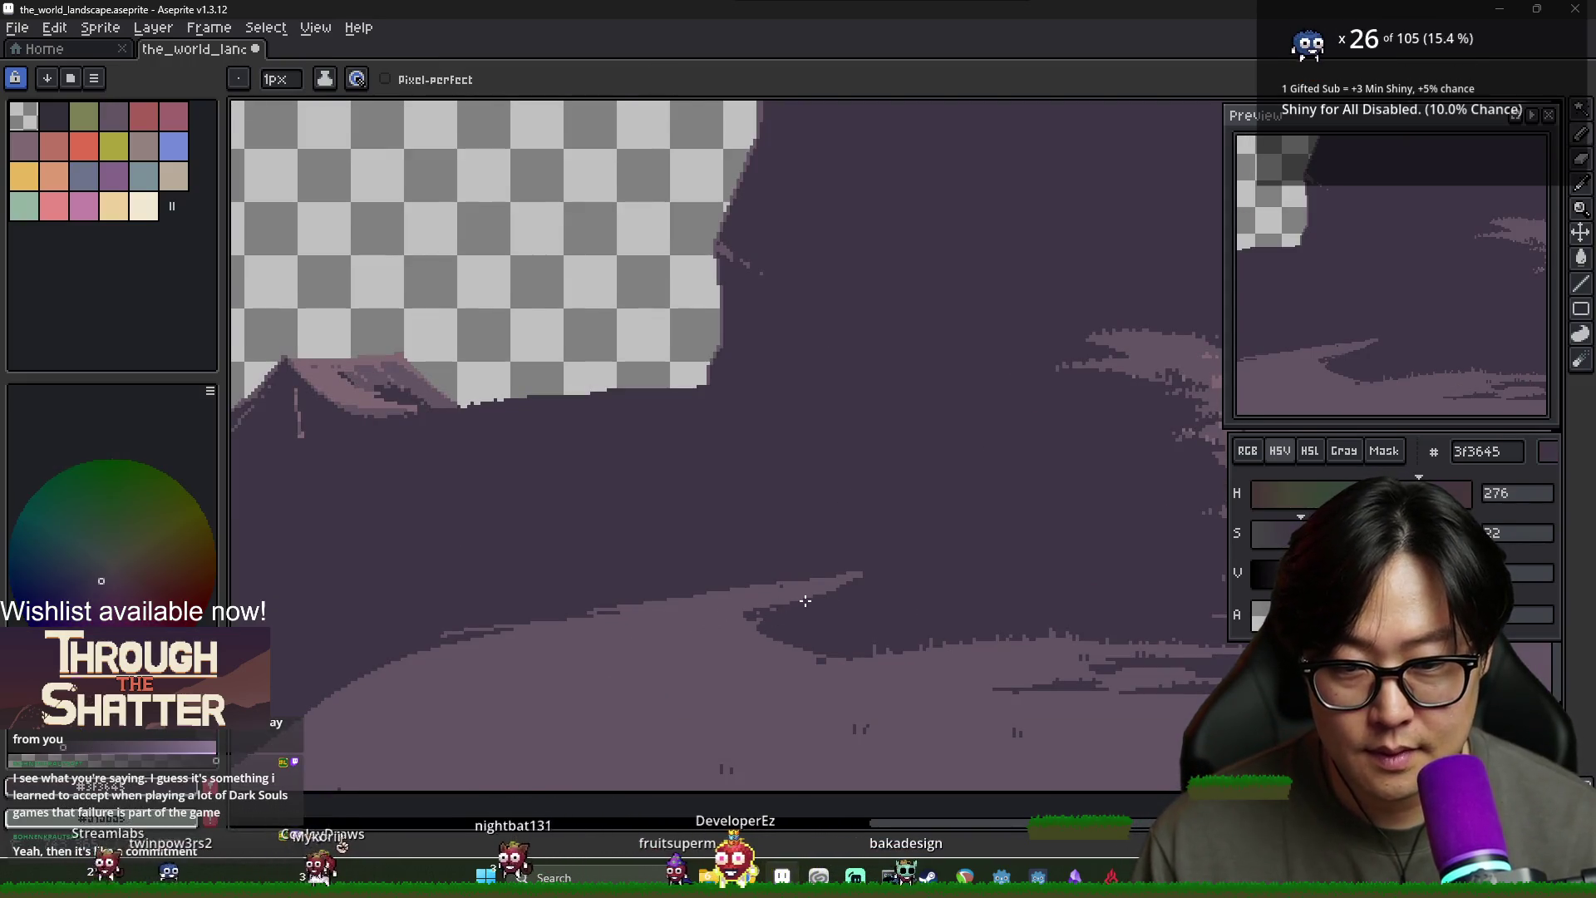
scroll(771, 604, right, 3)
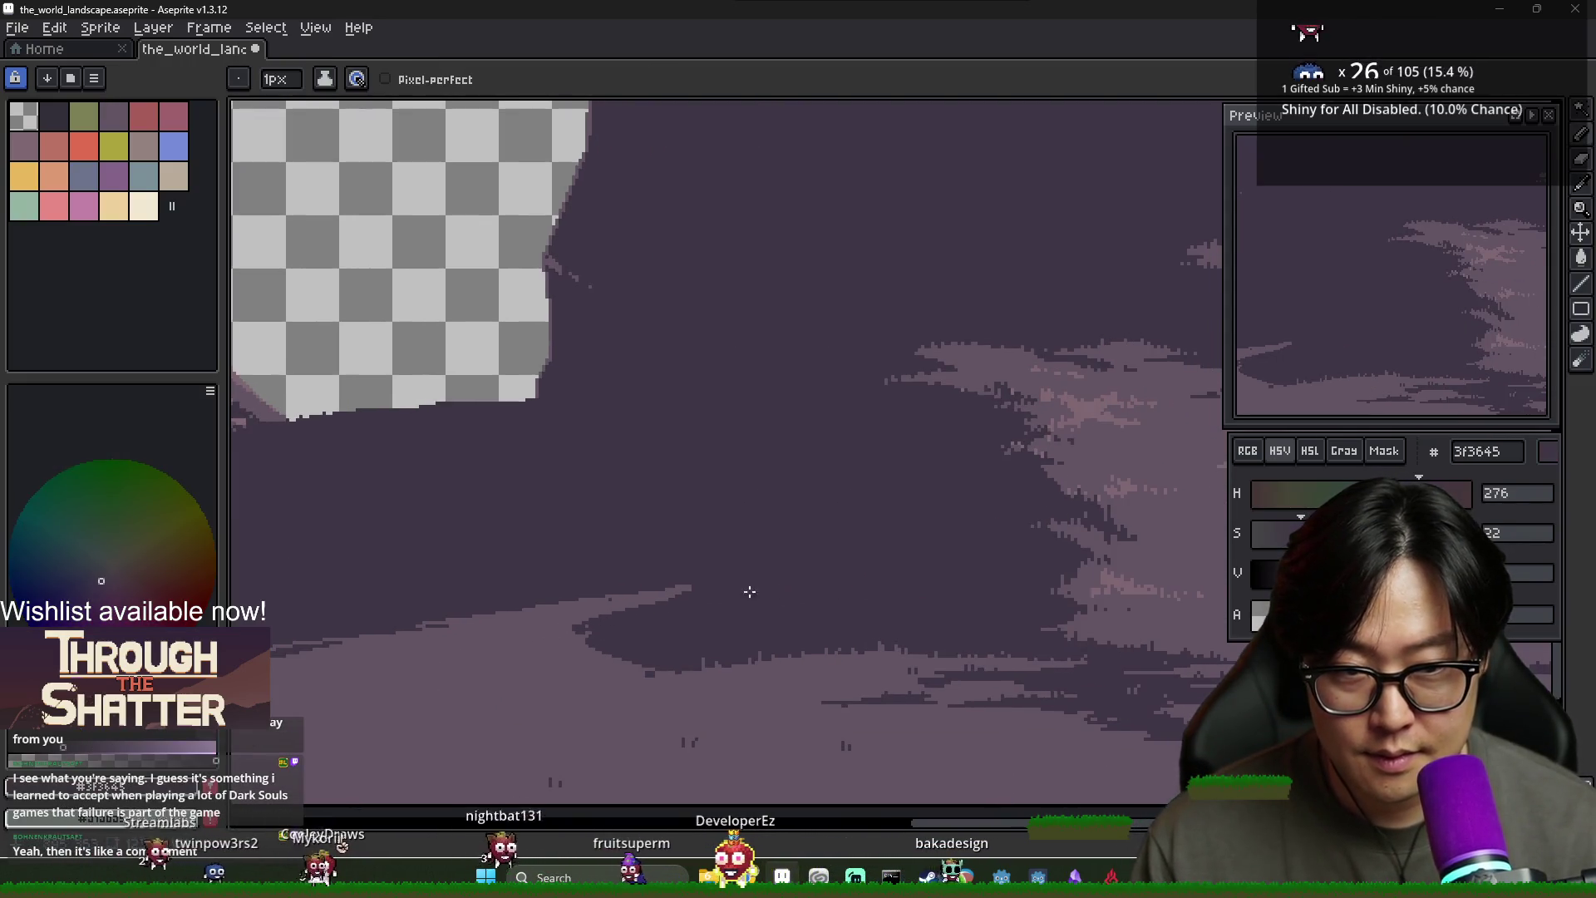
alt+click(574, 645)
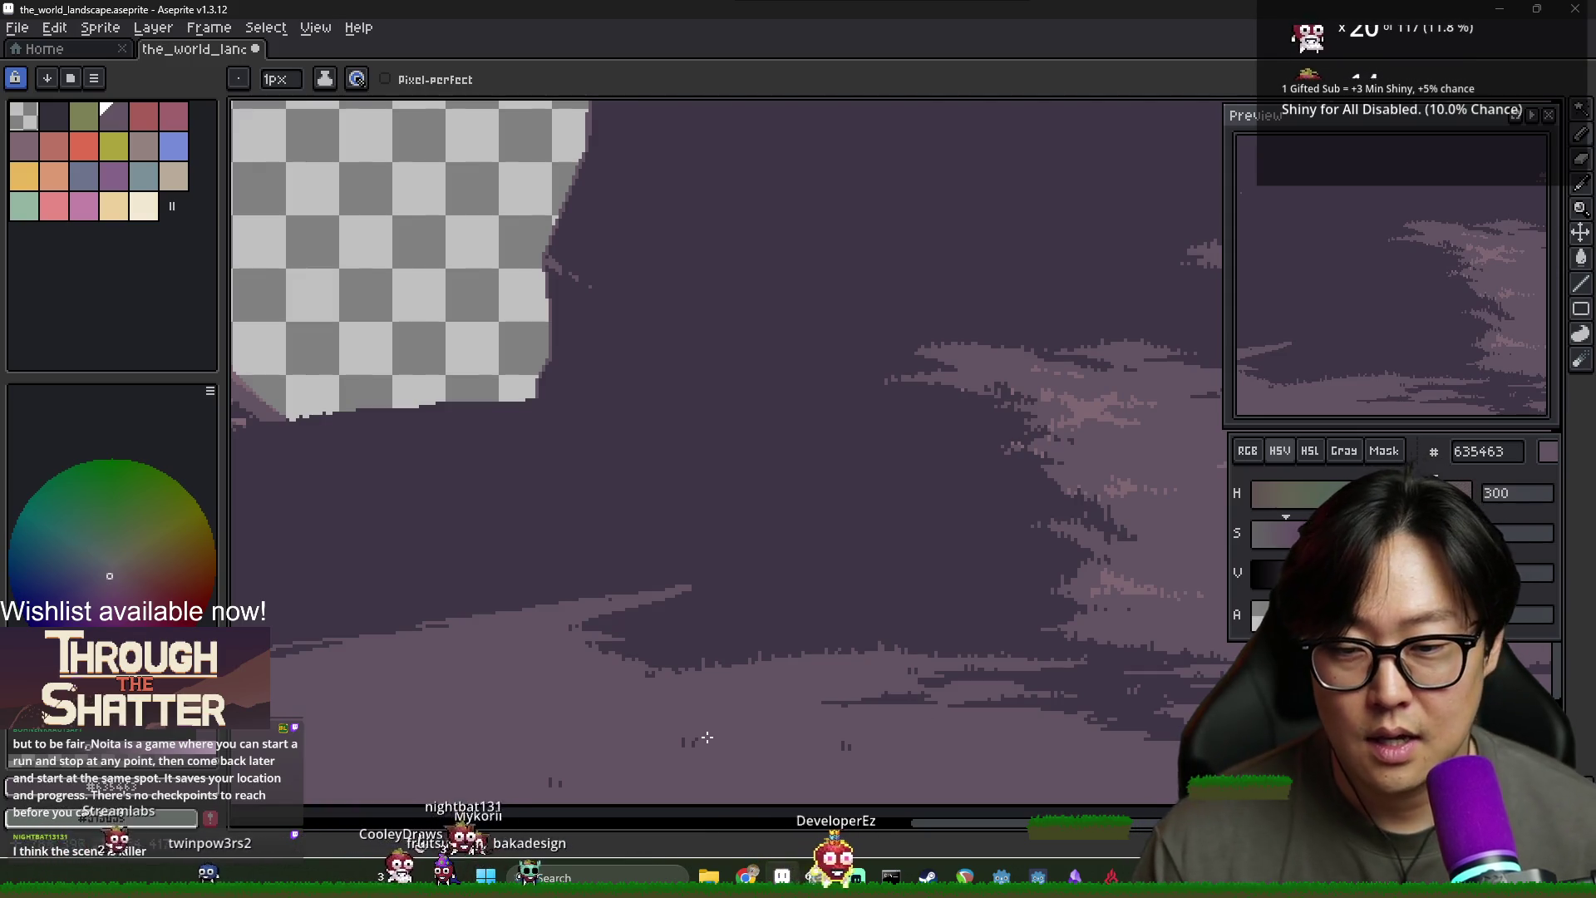
alt+click(636, 622)
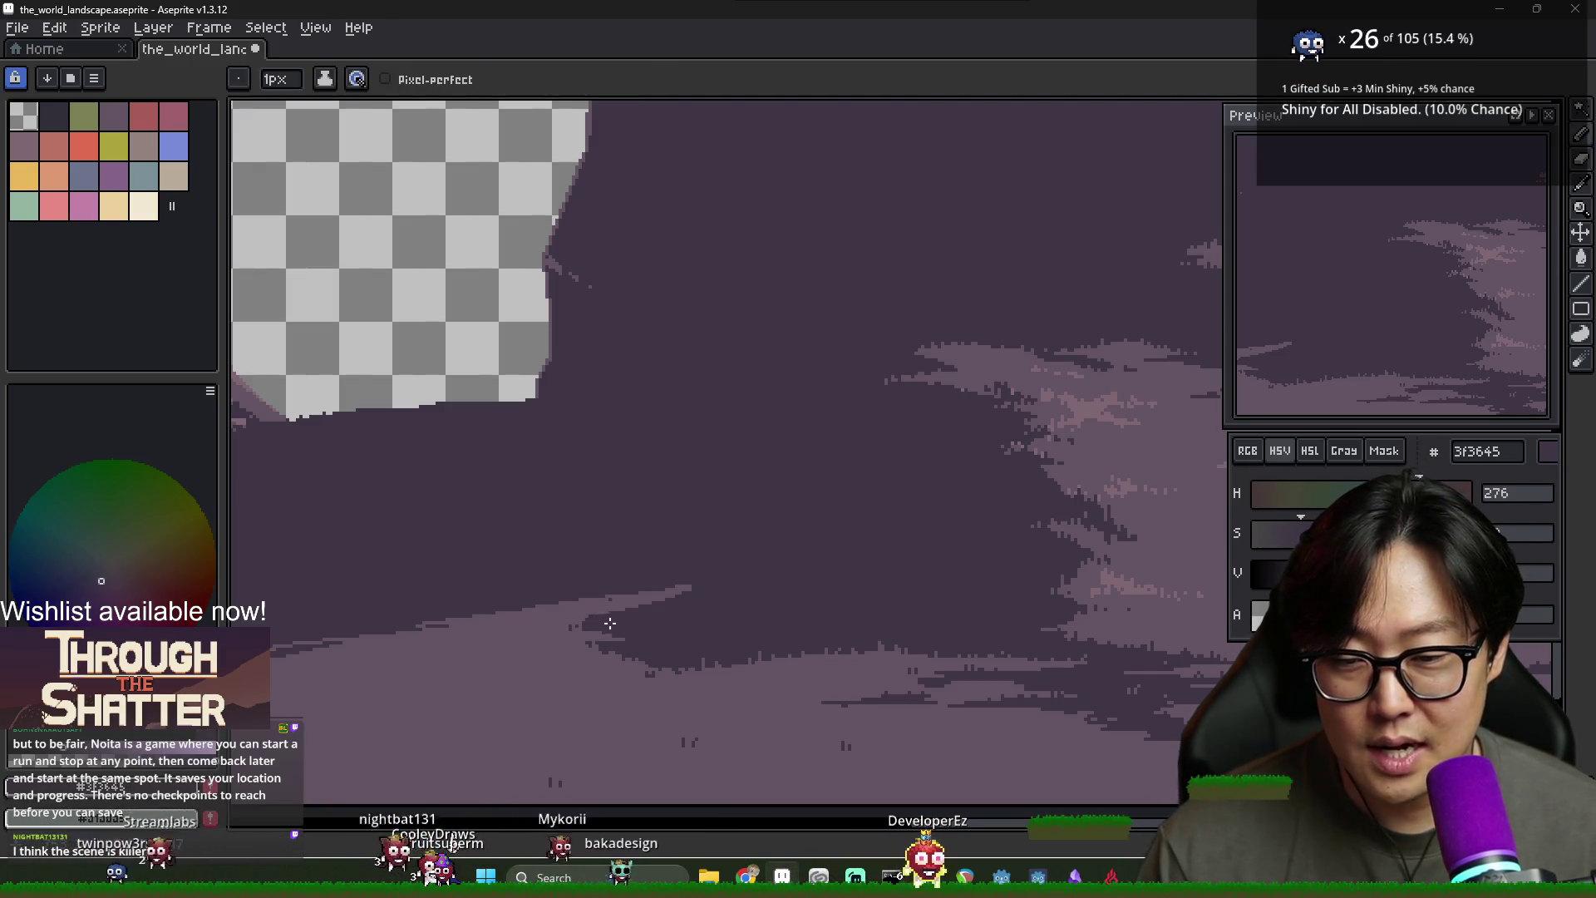
alt+click(689, 591)
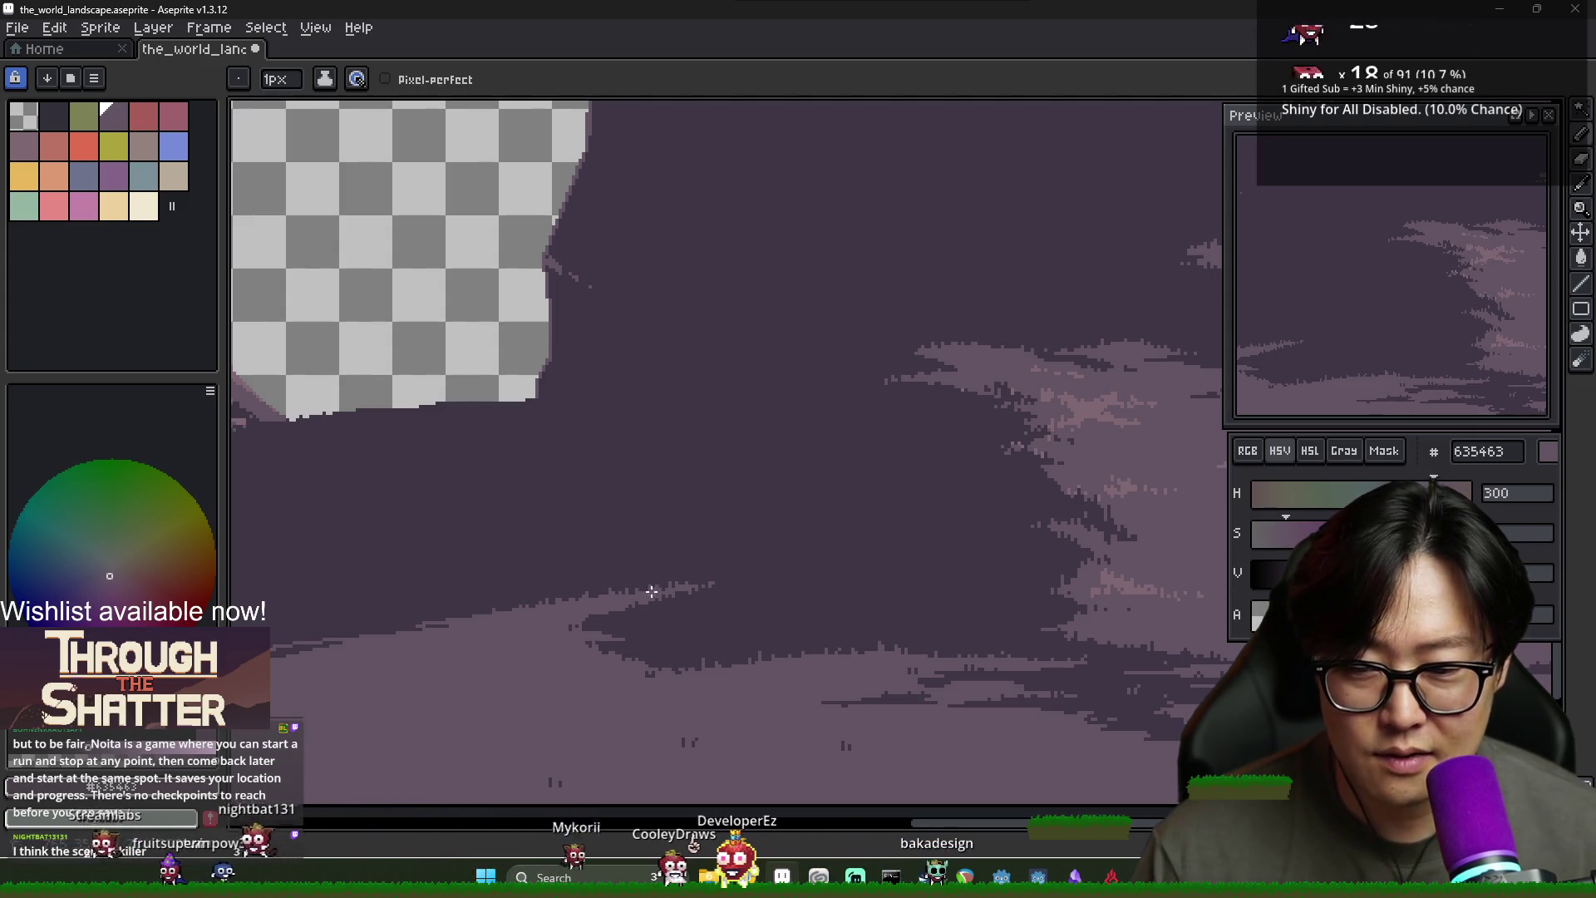
scroll(771, 578, down, 3)
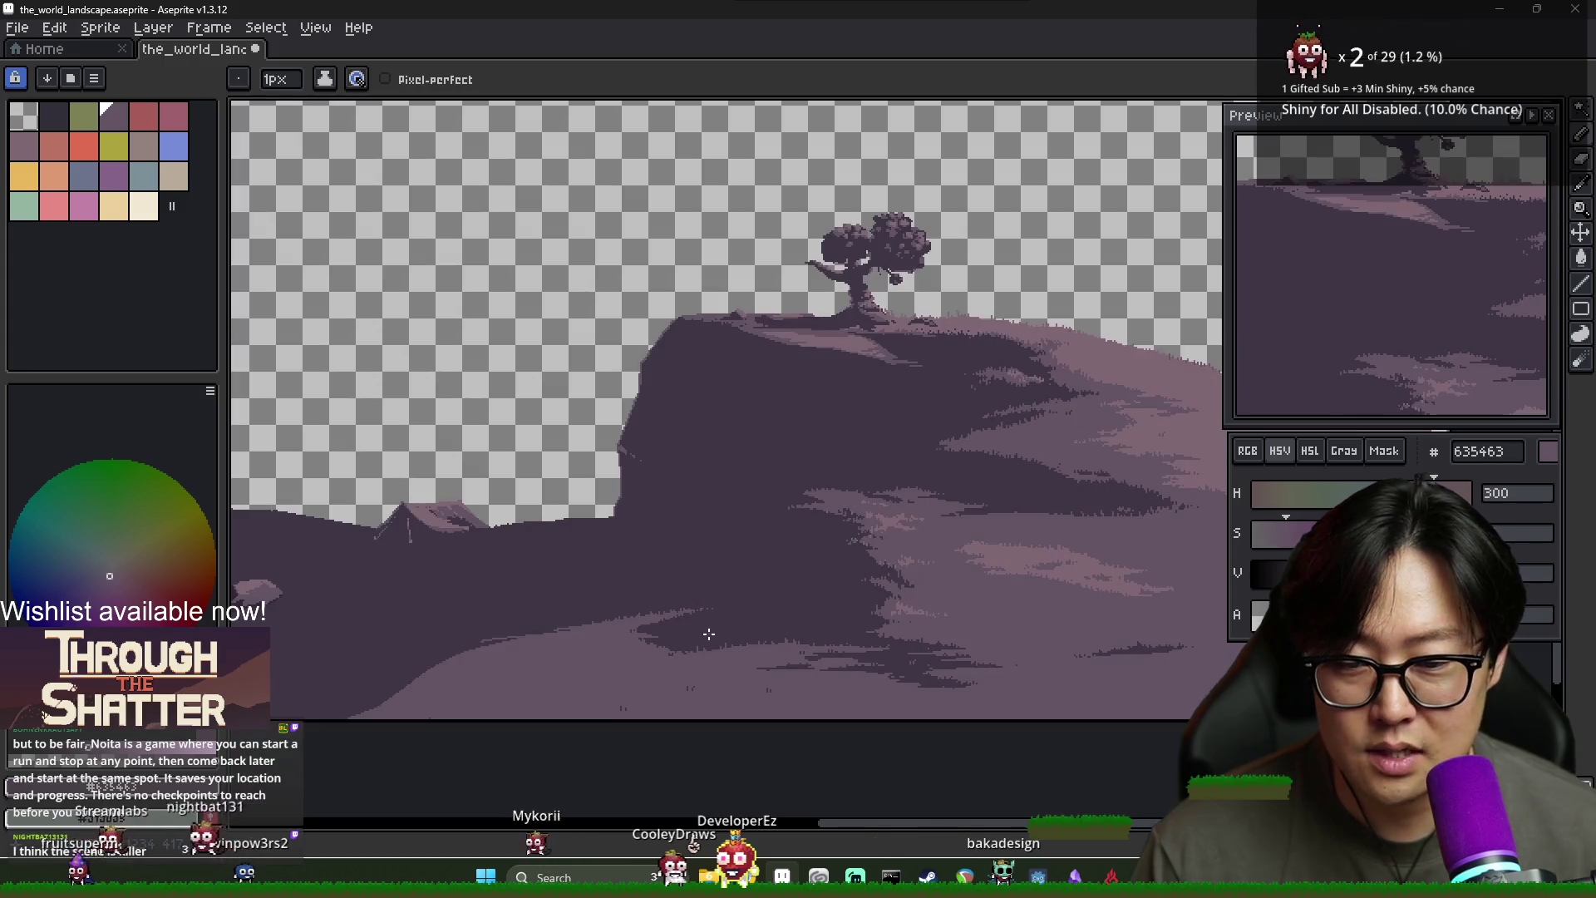
Pick the lighter ground purple and pencil a jagged, broken edge along the hill's light streak
scroll(499, 574, up, 3)
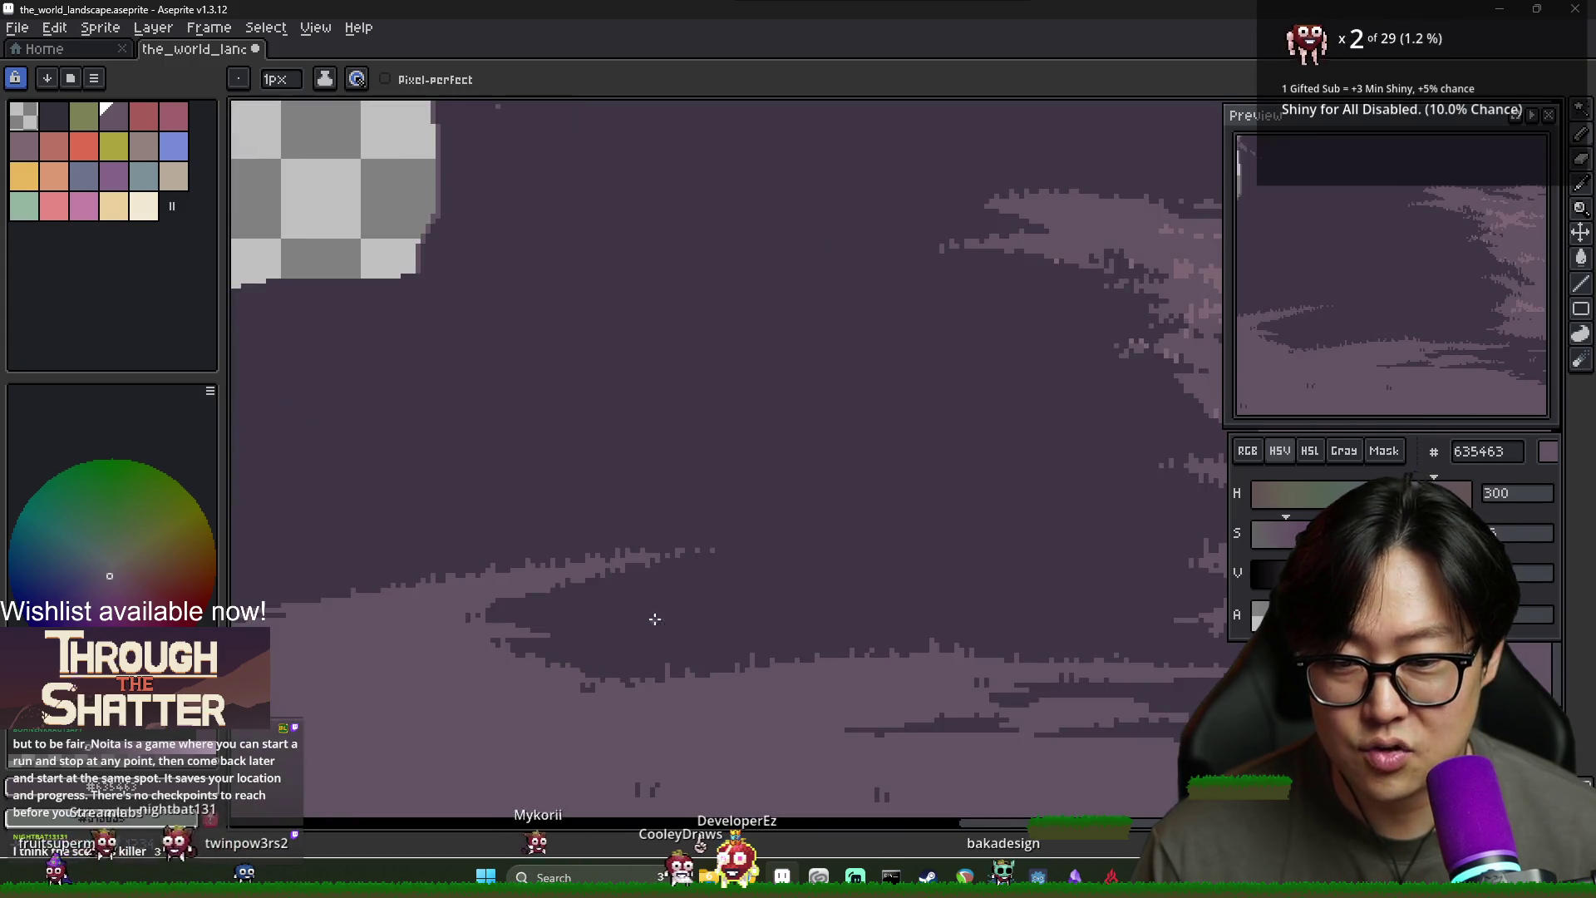
alt+click(481, 613)
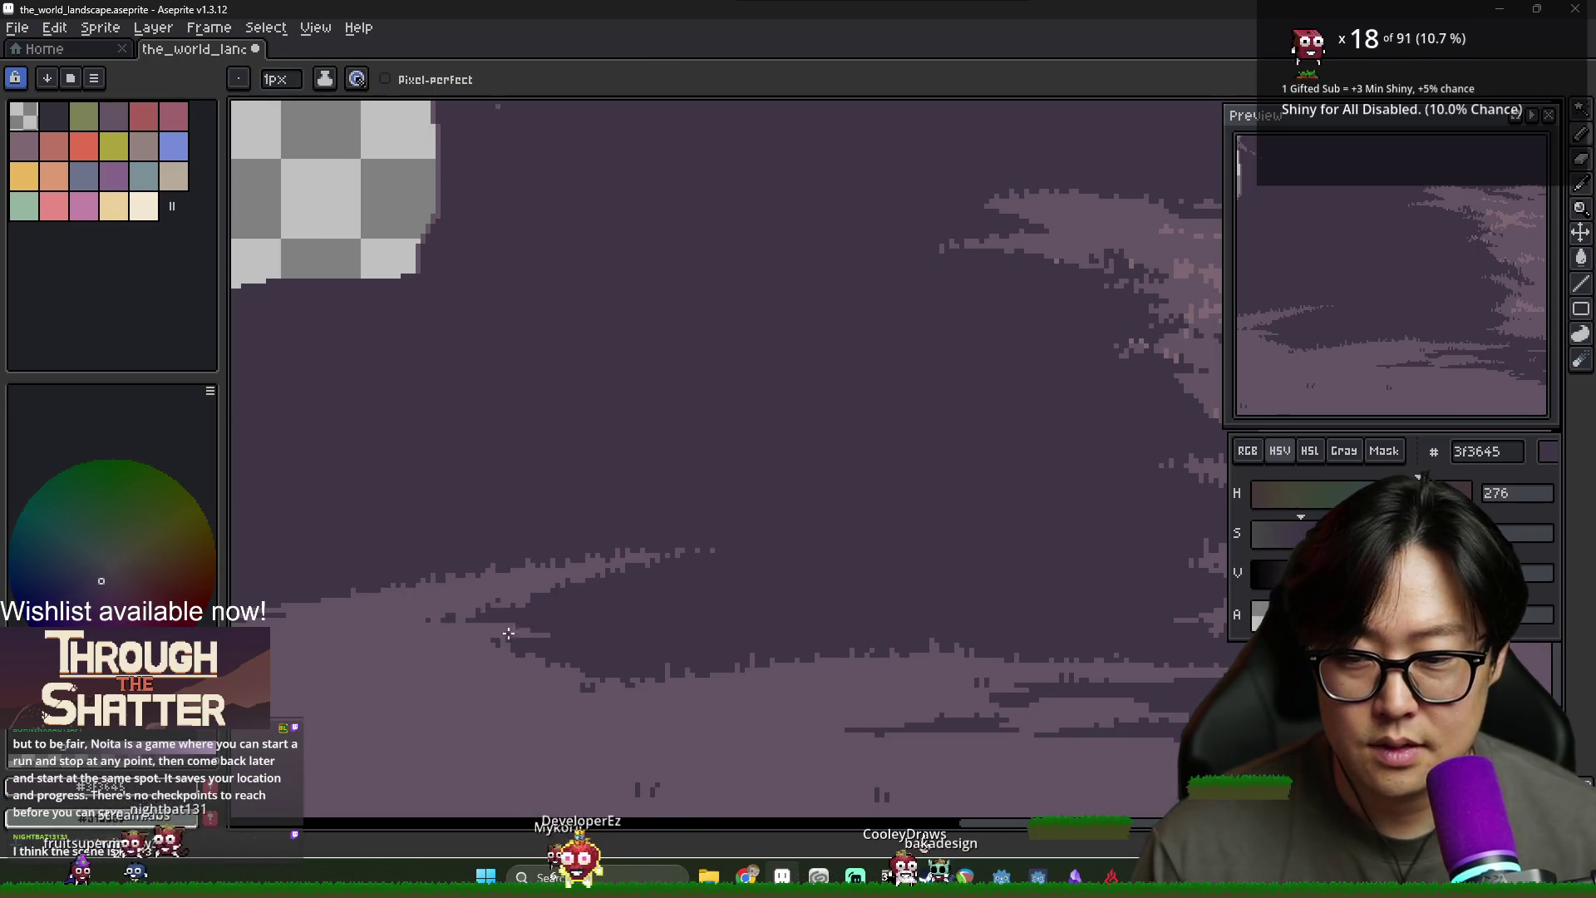
scroll(508, 633, down, 3)
scroll(764, 574, up, 3)
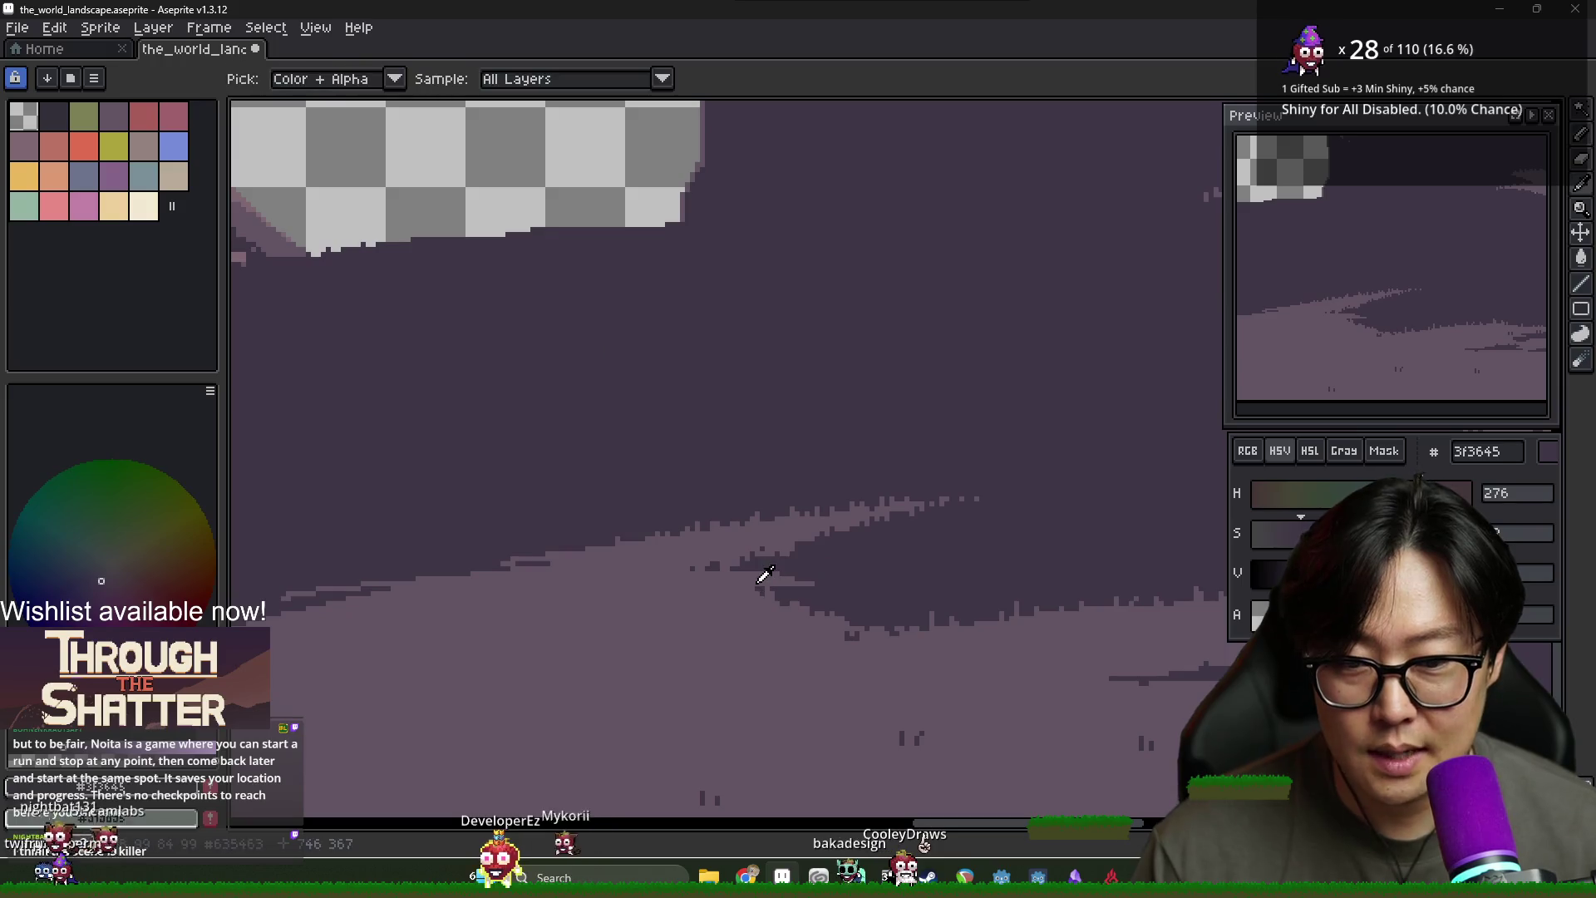
alt+click(759, 579)
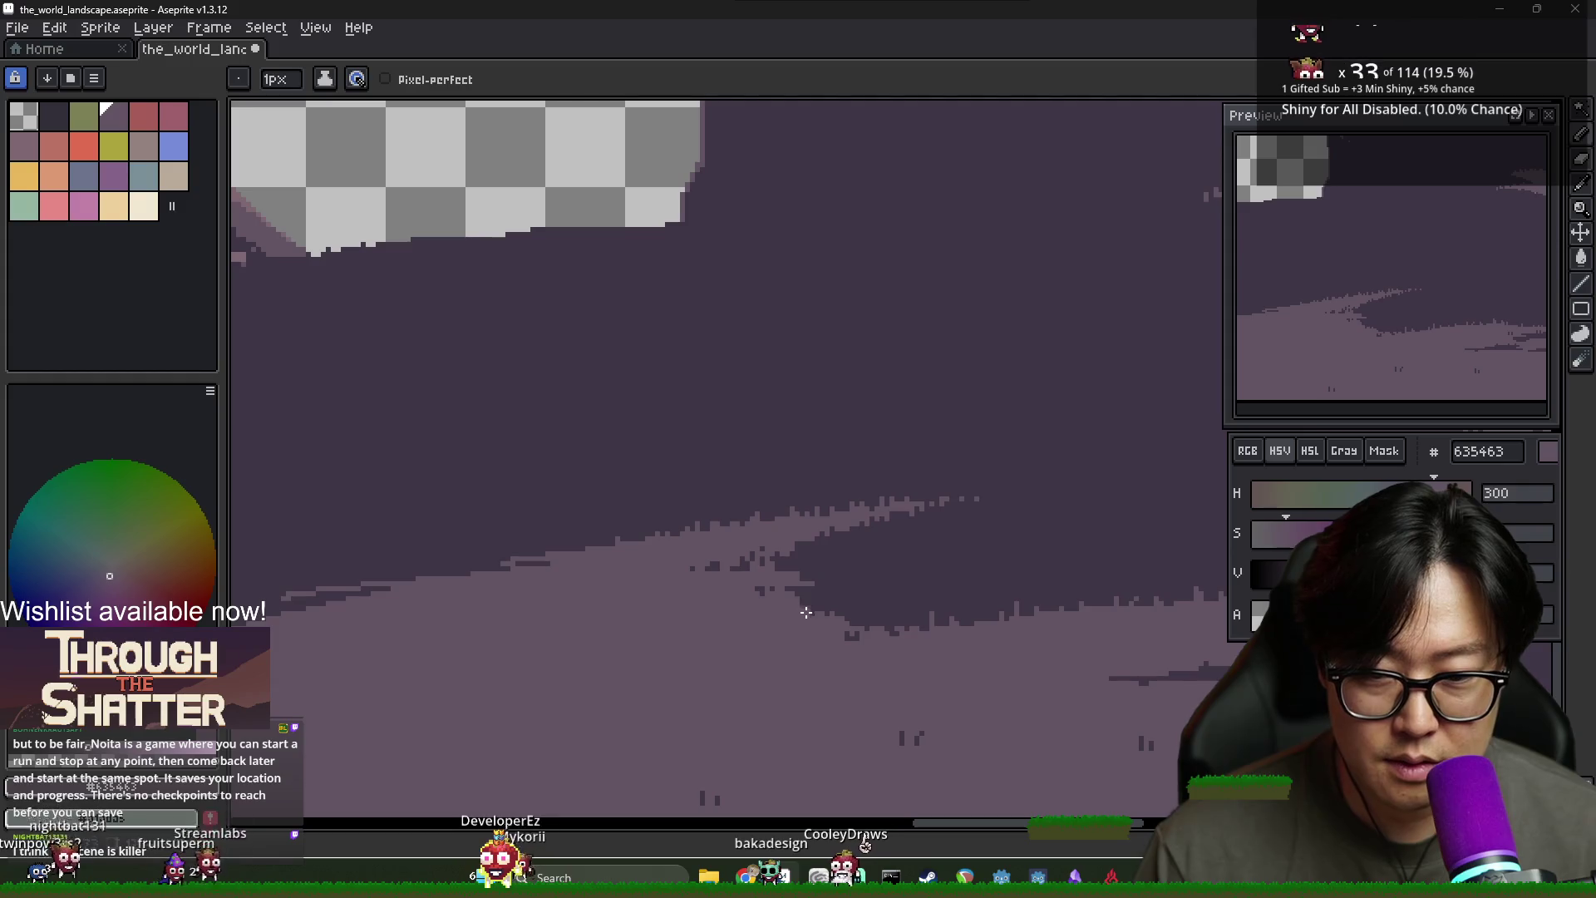
scroll(809, 611, down, 3)
scroll(956, 668, up, 2)
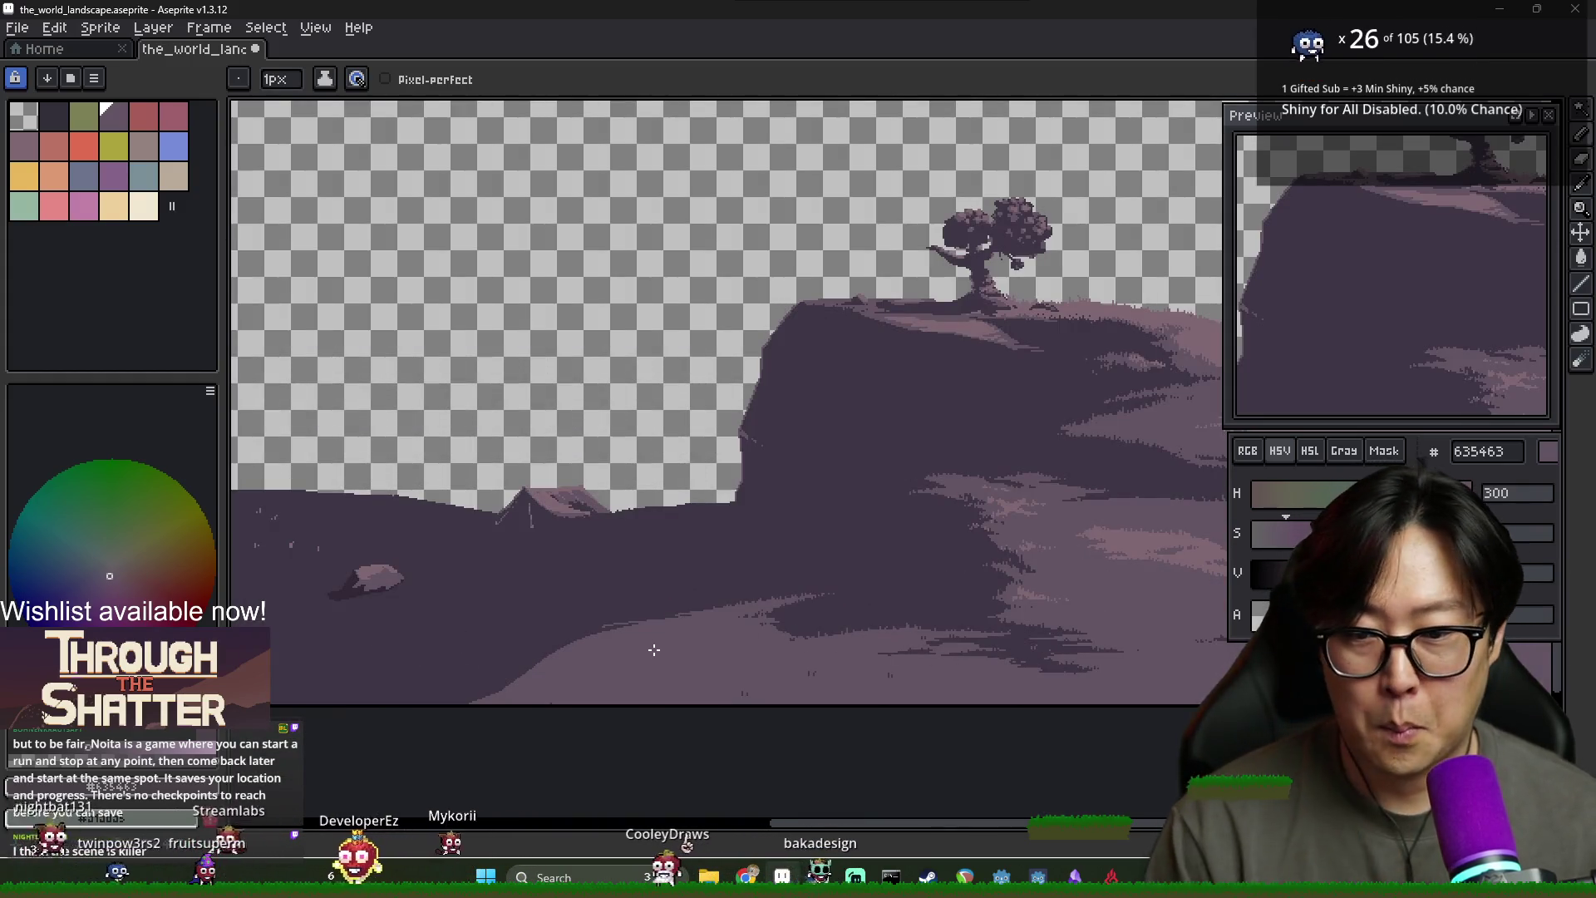
scroll(794, 549, up, 2)
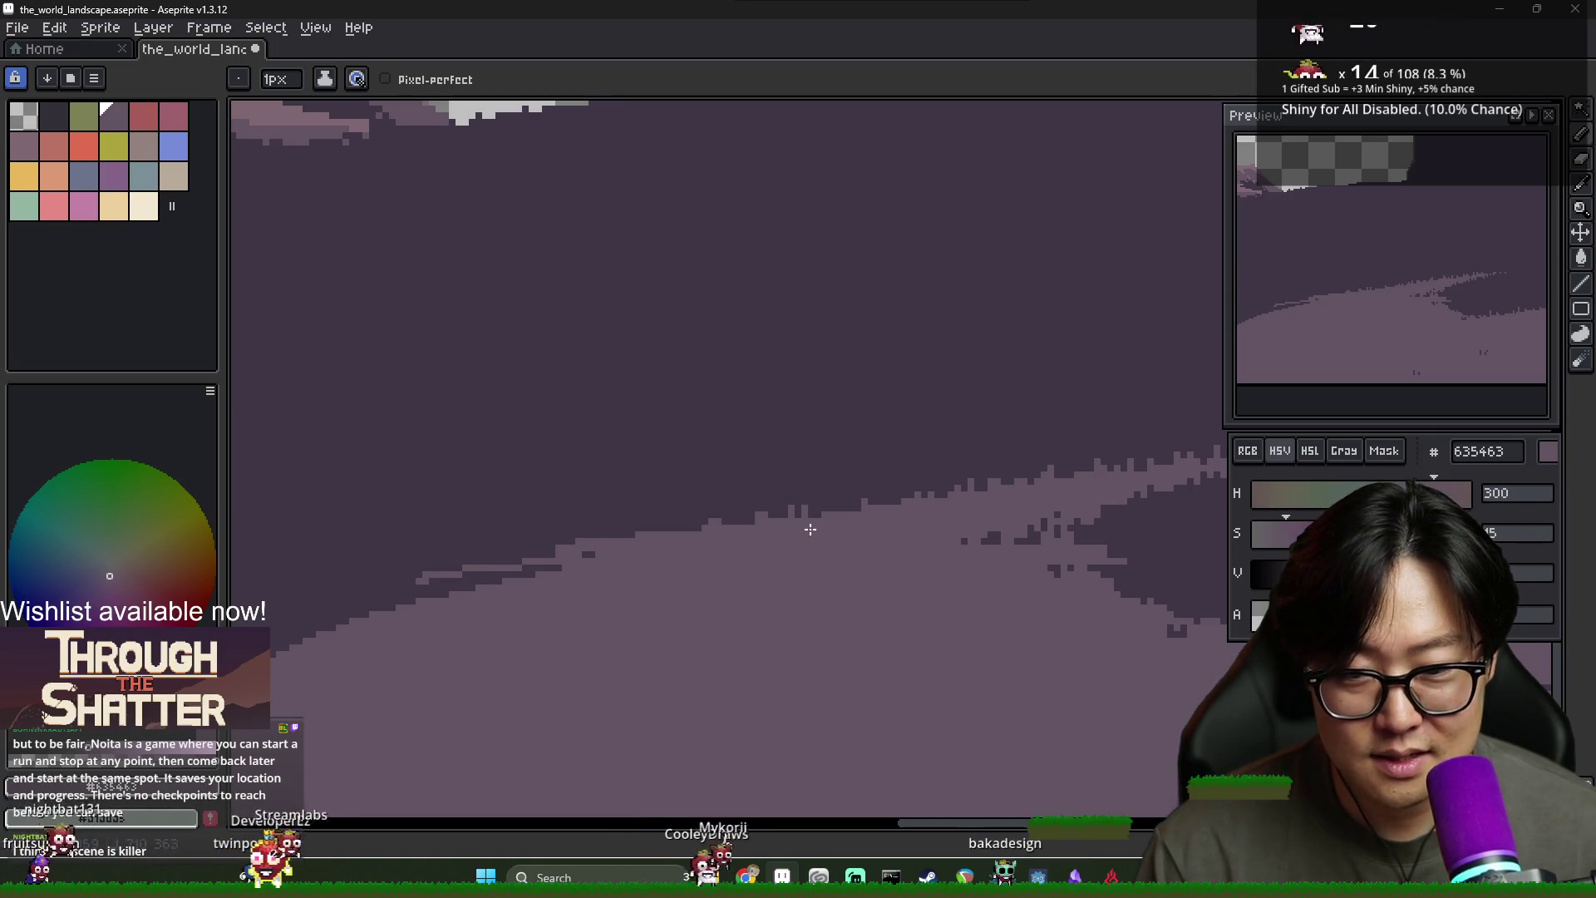
drag(574, 566, 450, 573)
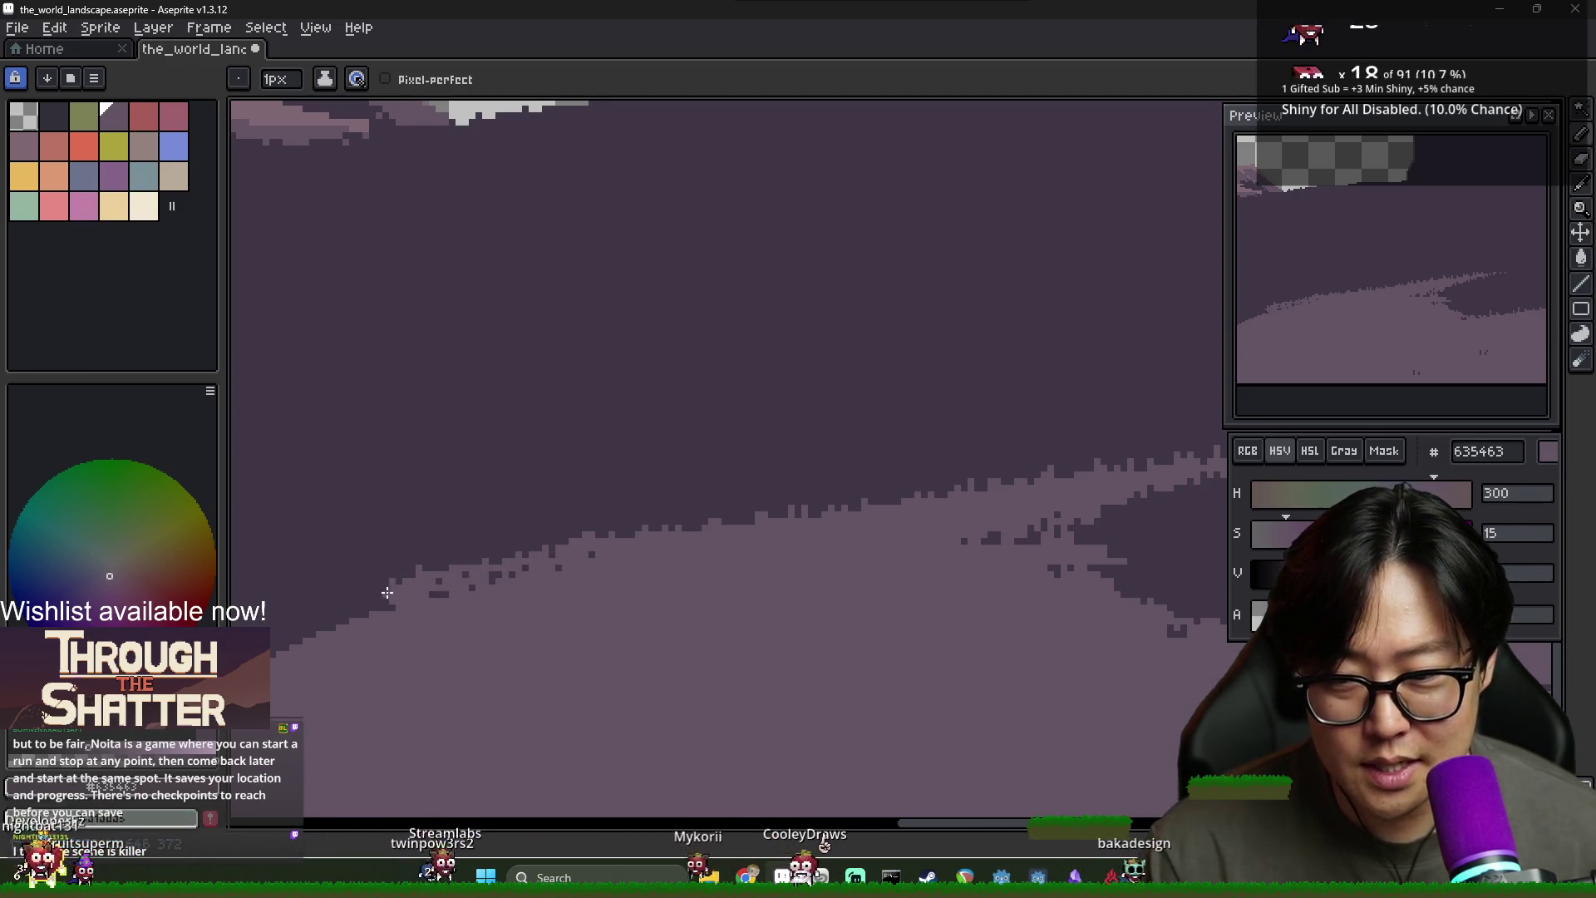
key(alt)
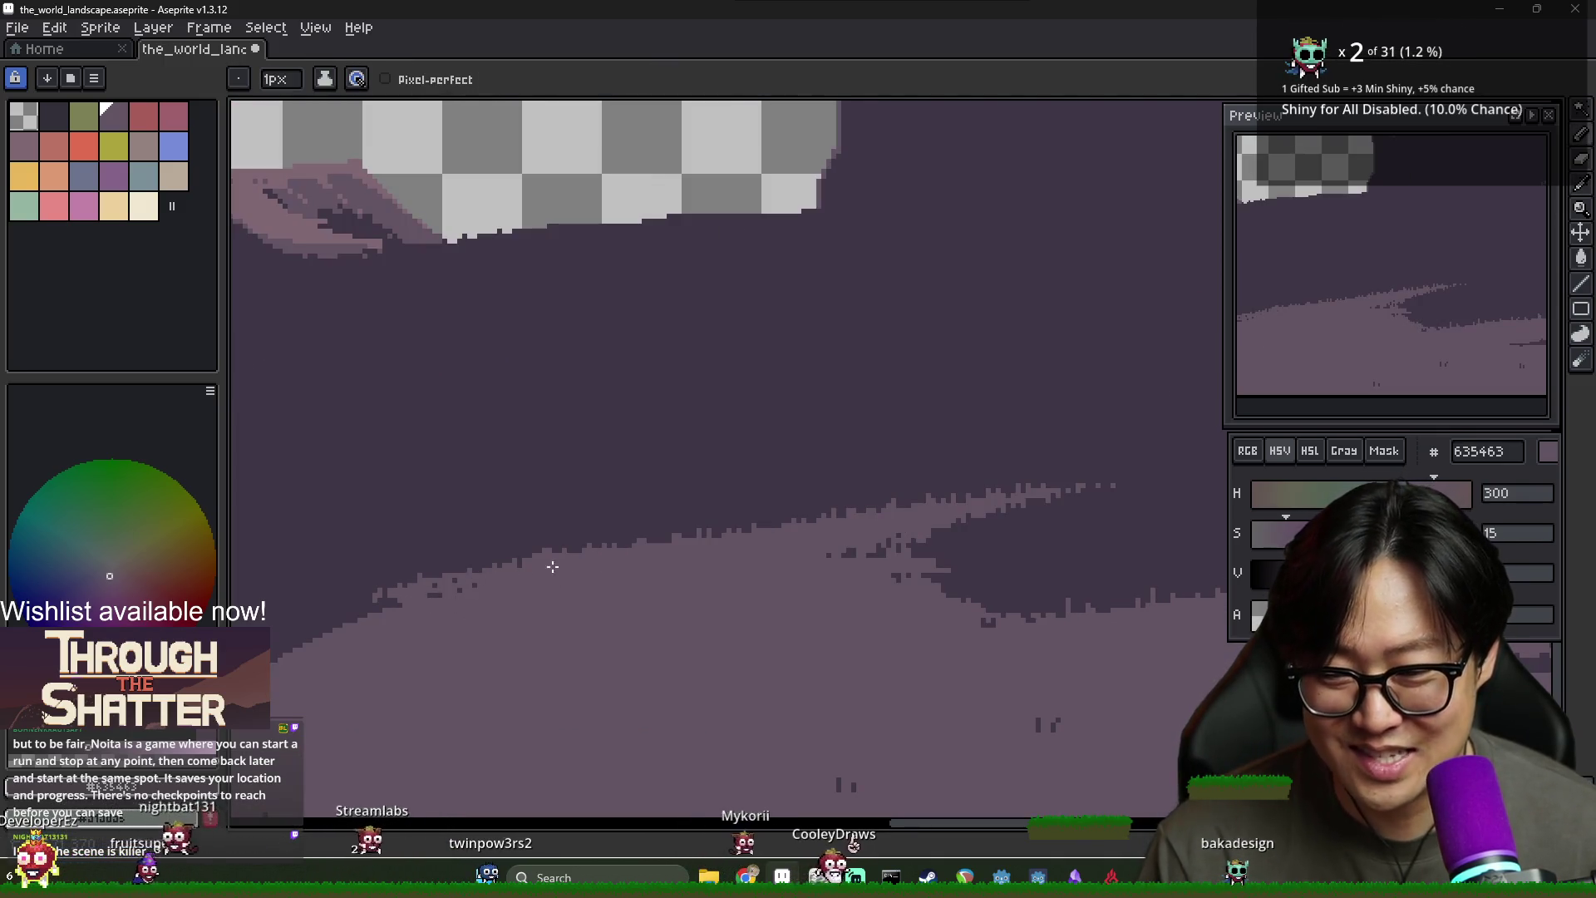
scroll(420, 606, down, 3)
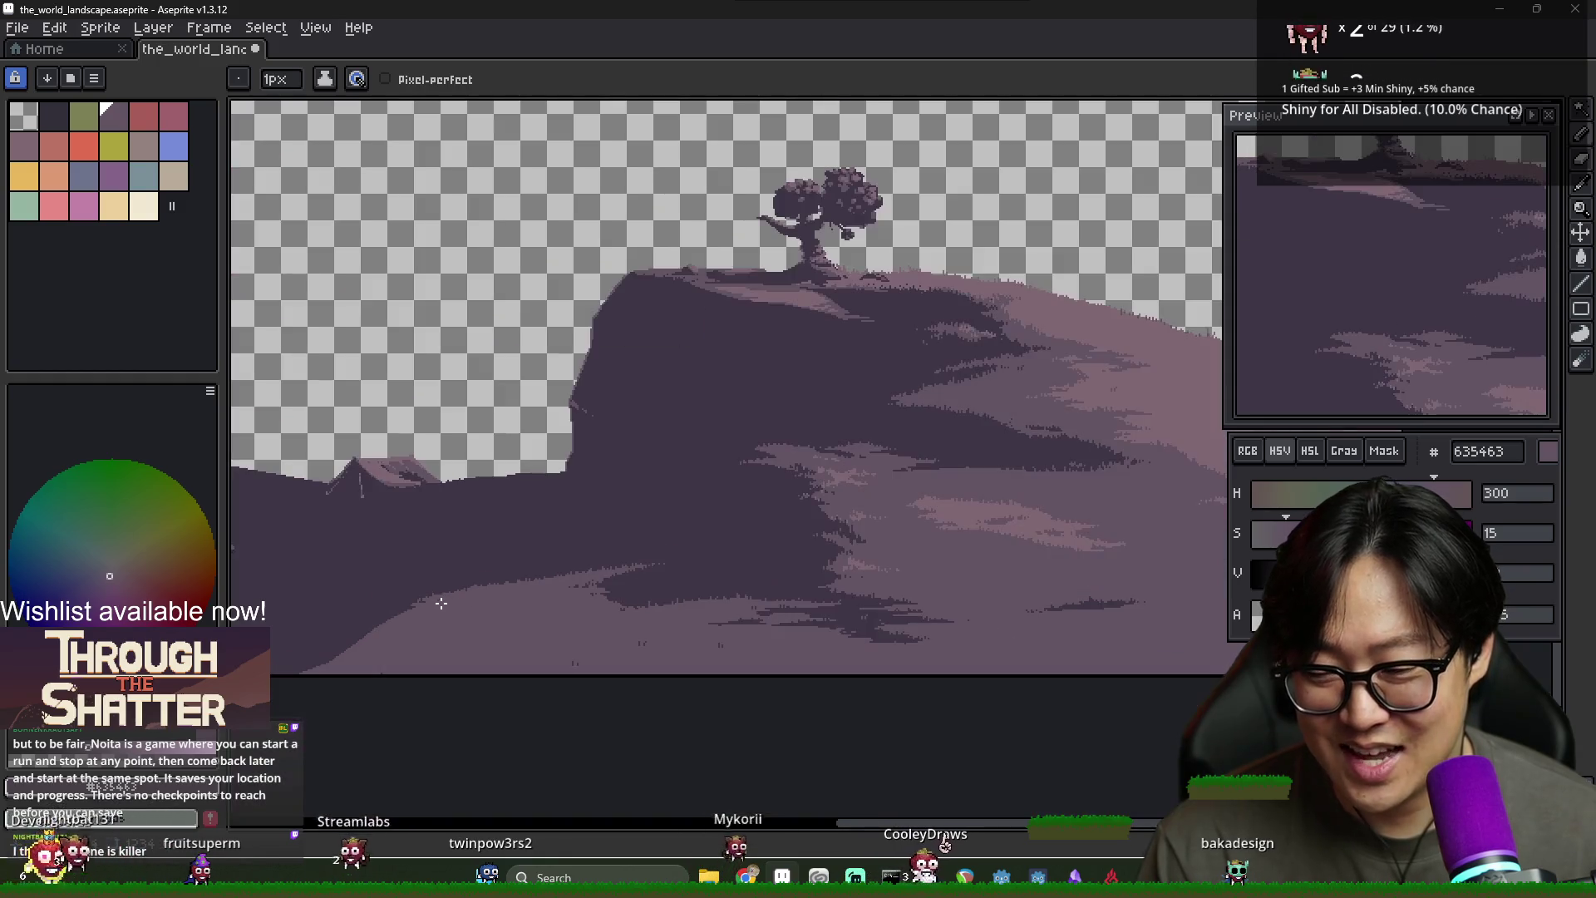
Bring the rock into view and undo four dark strokes along the lower slope edge
scroll(510, 599, up, 2)
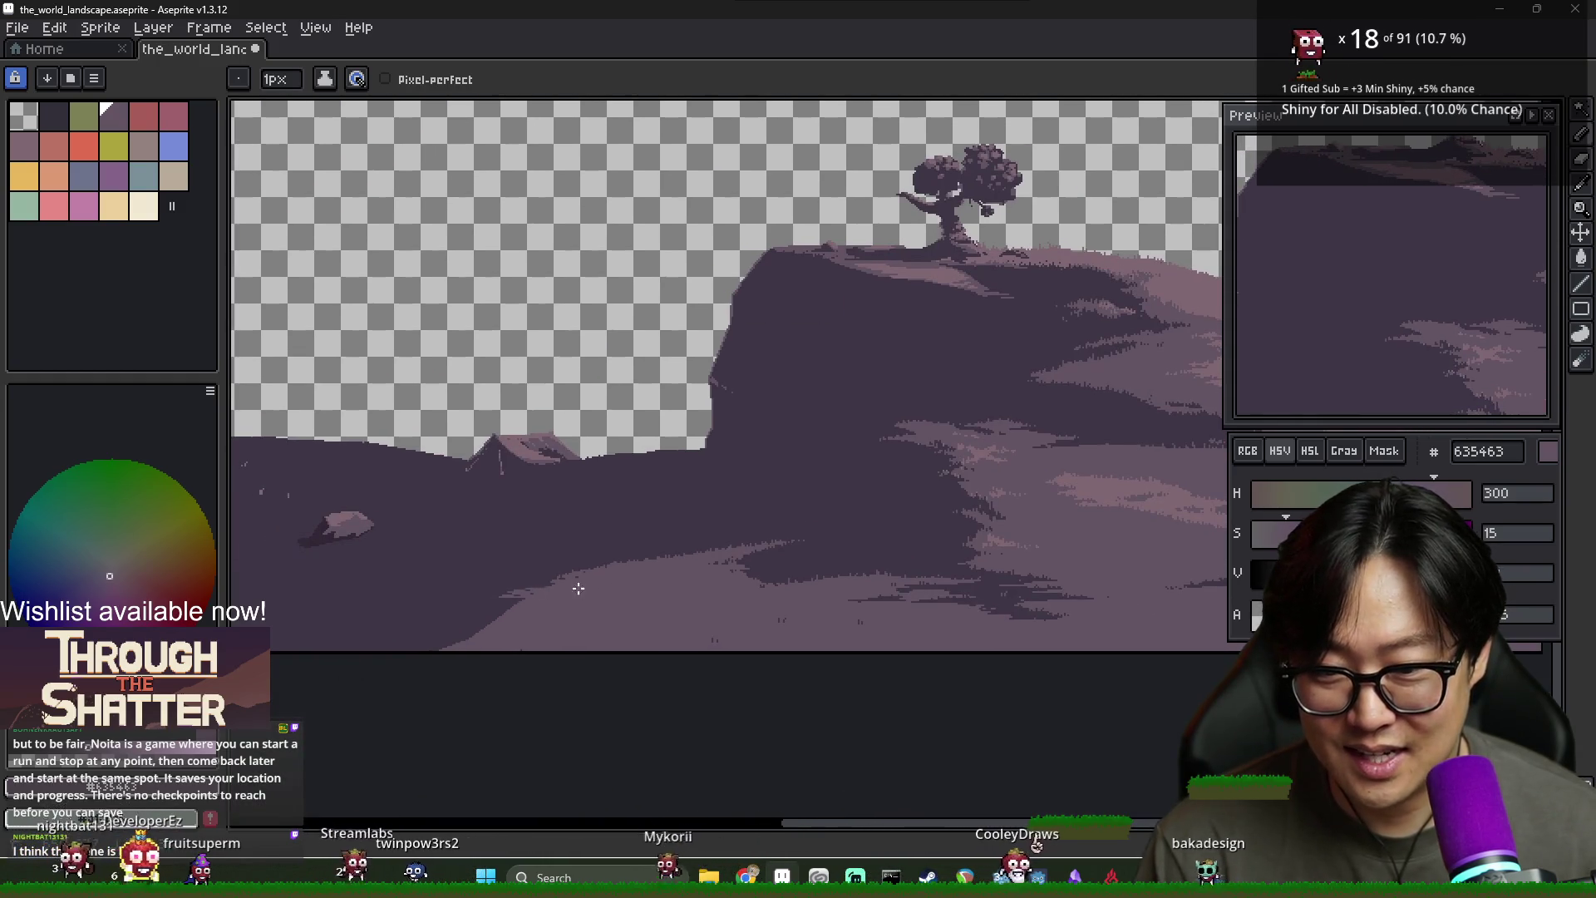
drag(554, 609, 754, 575)
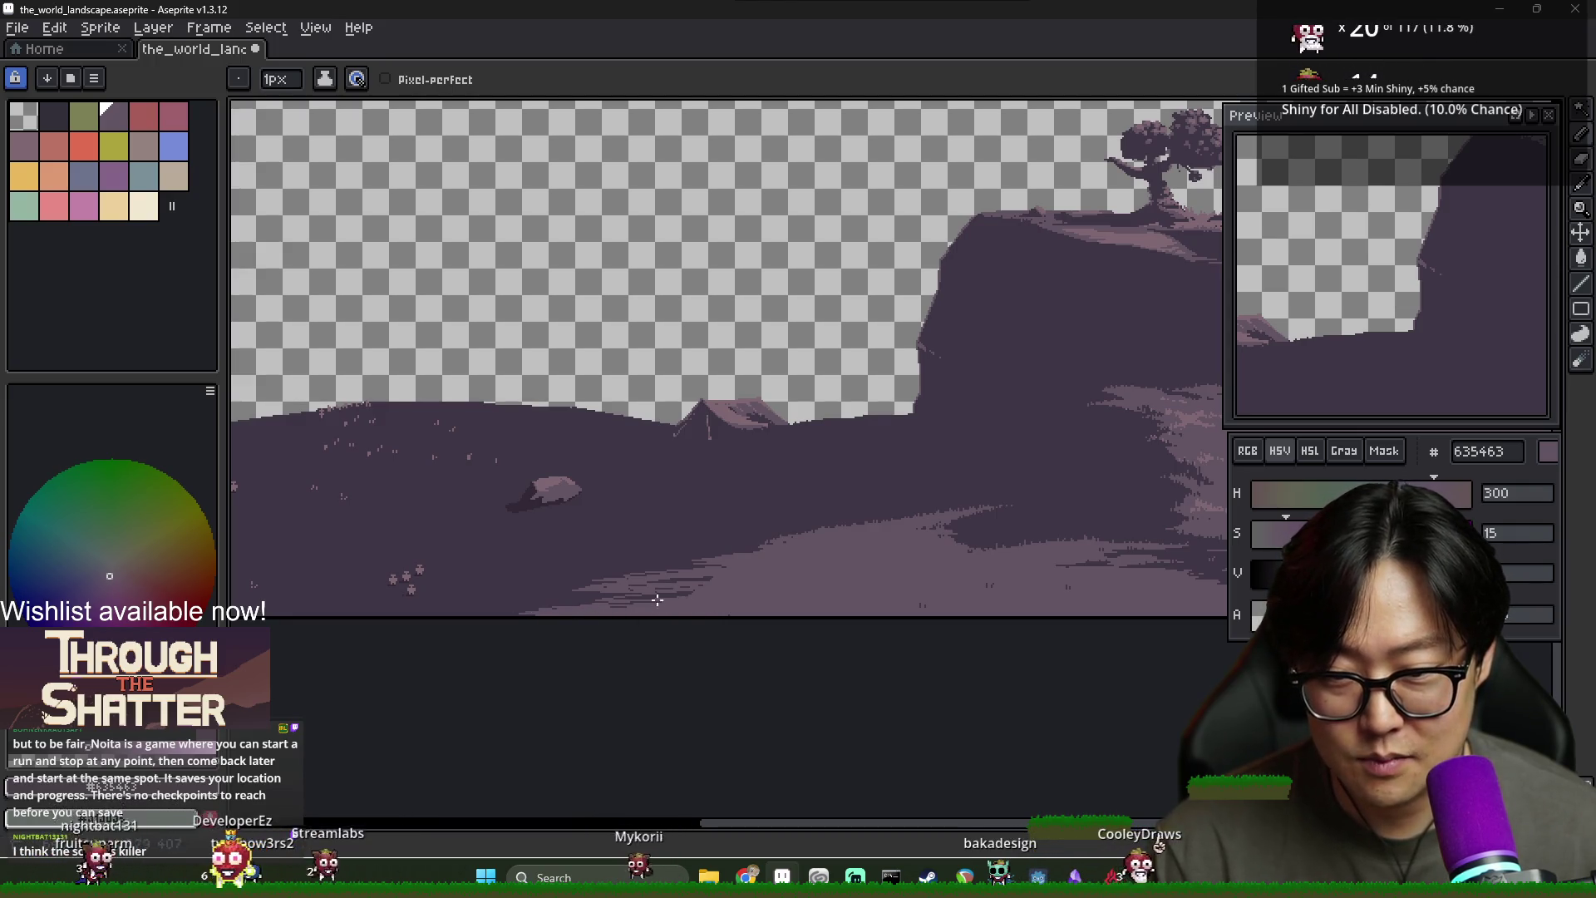
scroll(589, 597, up, 2)
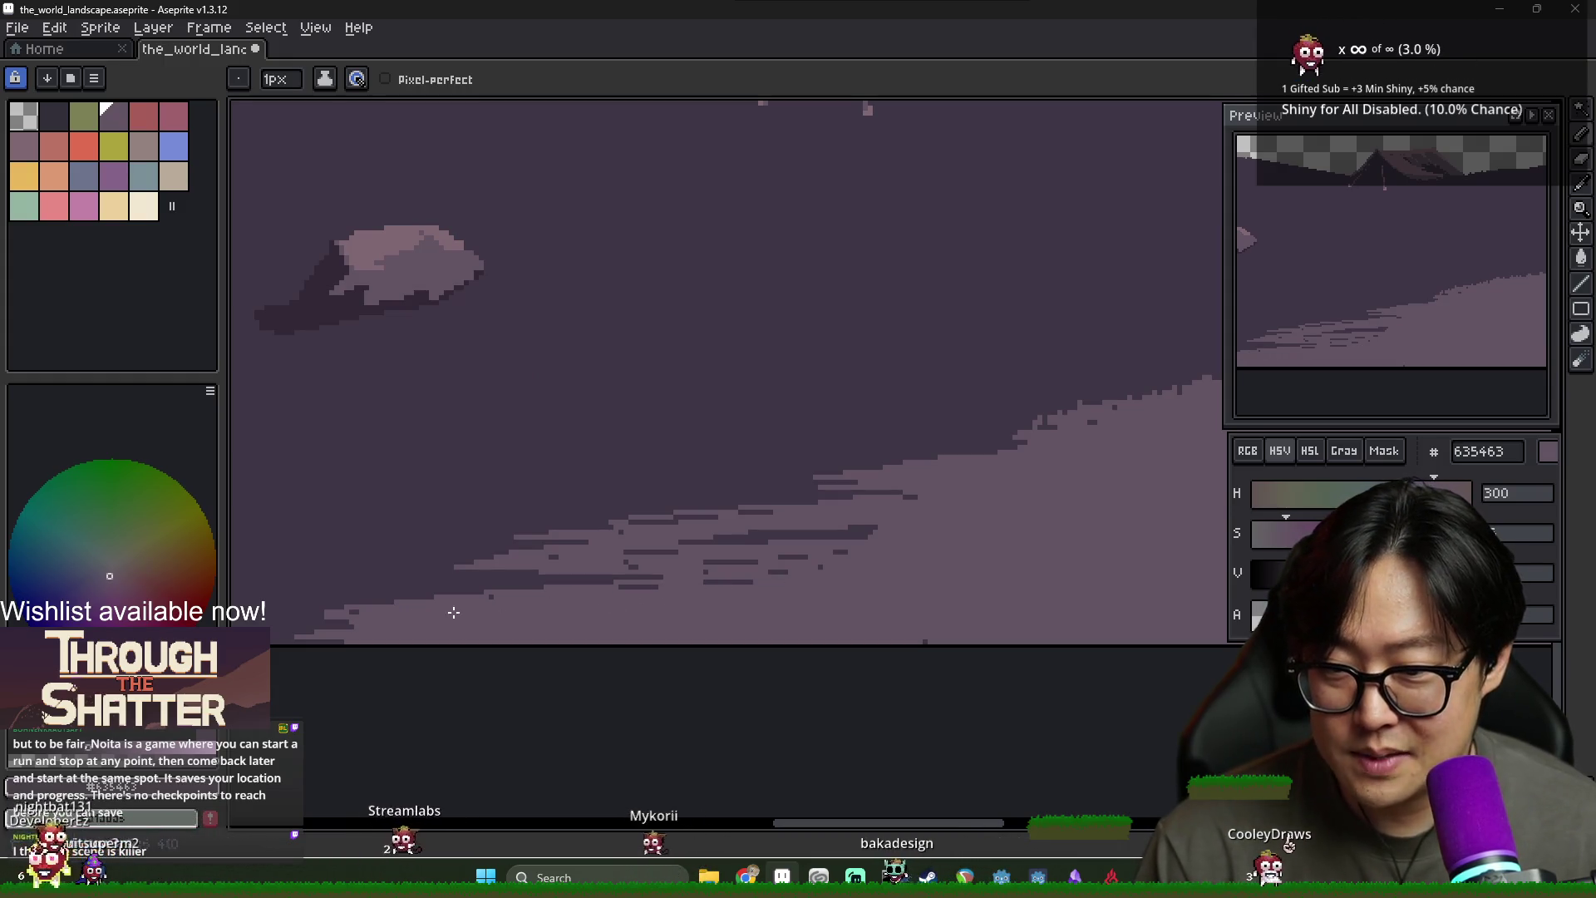
key(ctrl+z)
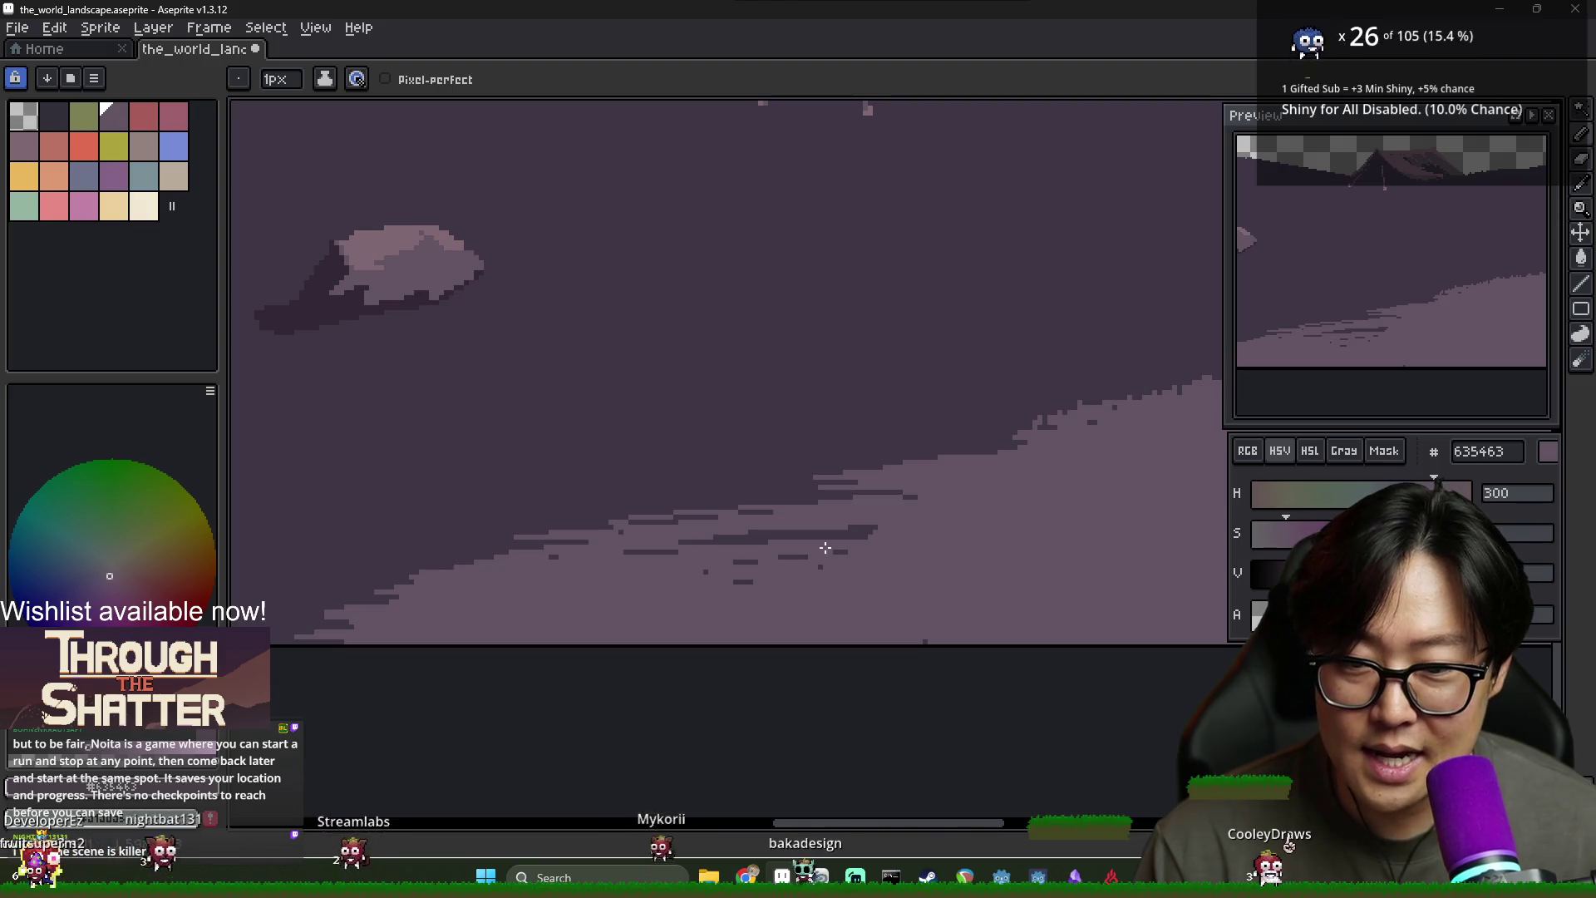
key(ctrl+z)
key(ctrl+z)
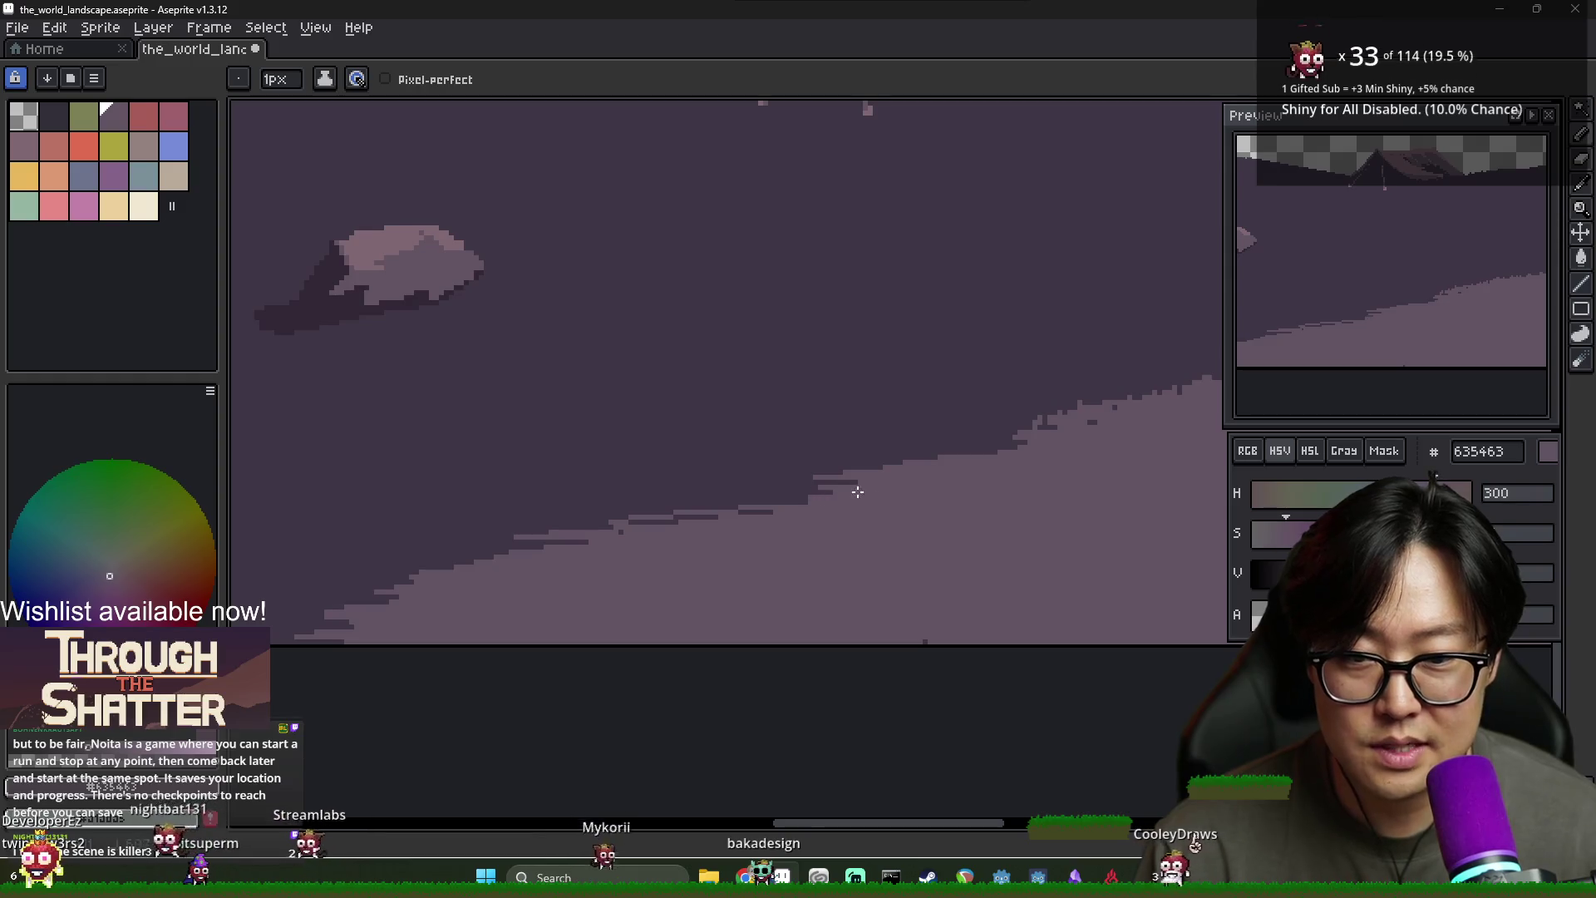
key(ctrl+z)
key(ctrl+z)
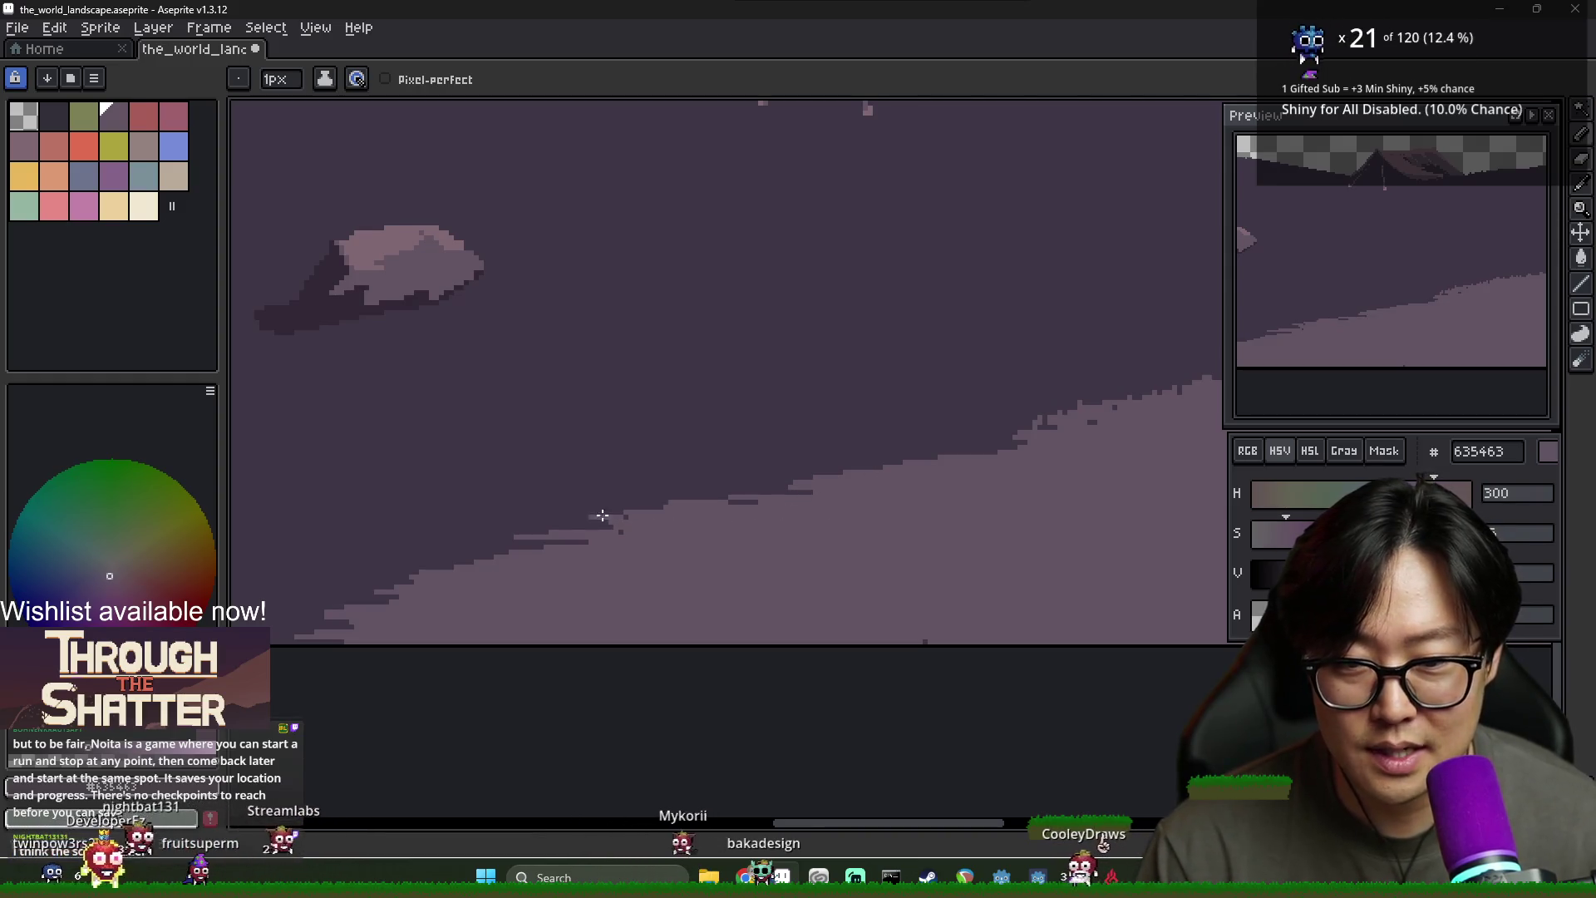
key(ctrl+z)
key(ctrl+z)
key(ctrl+z)
key(ctrl+z)
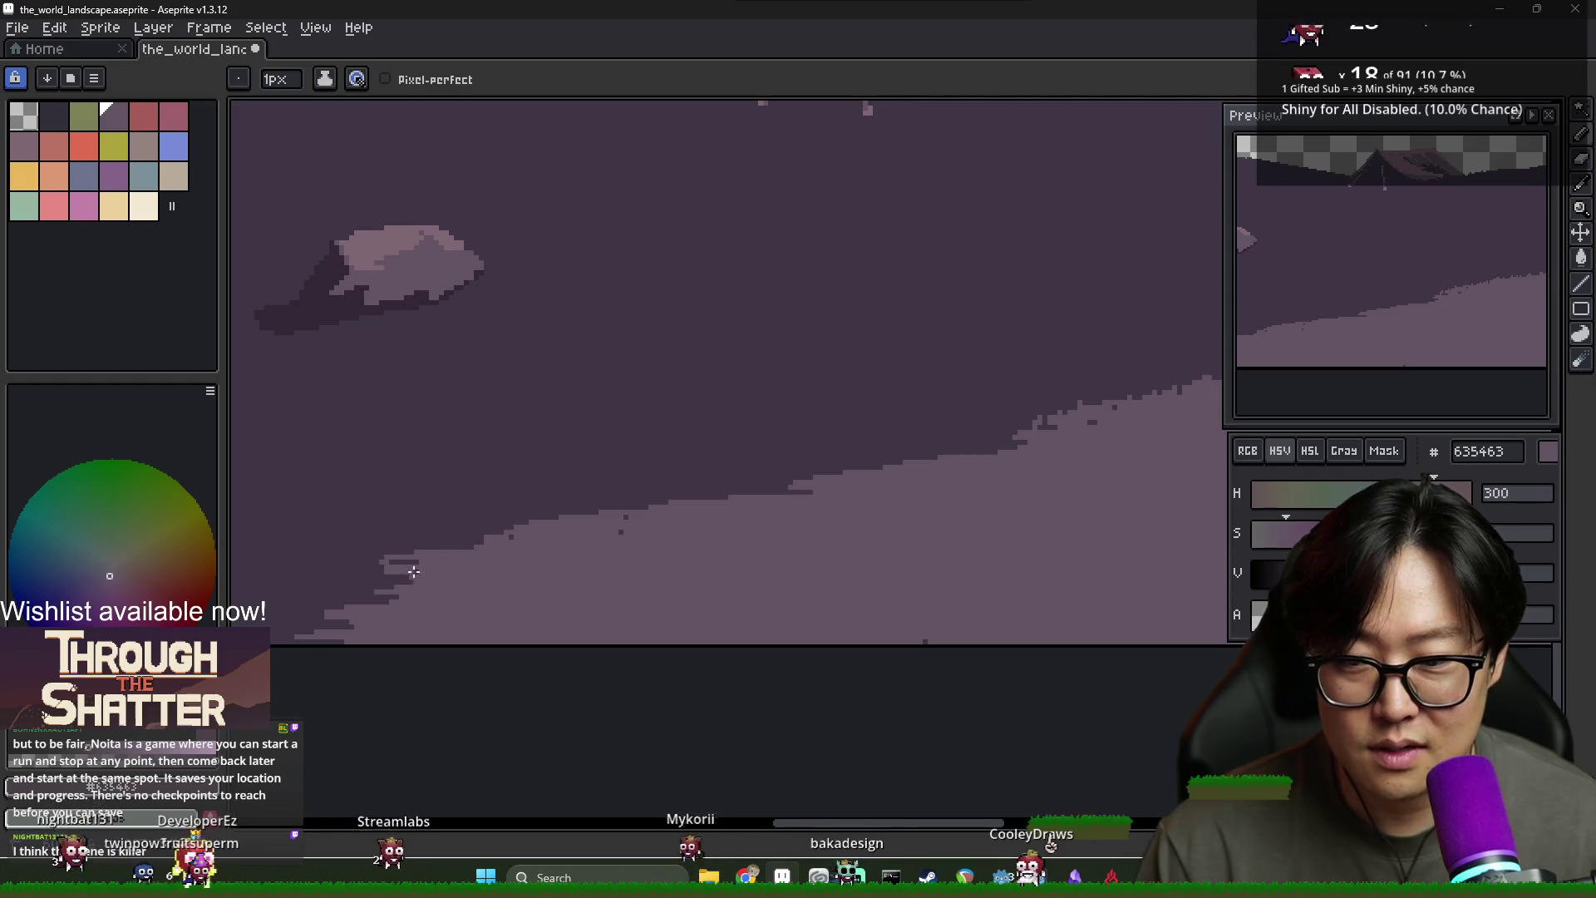
scroll(301, 644, down, 2)
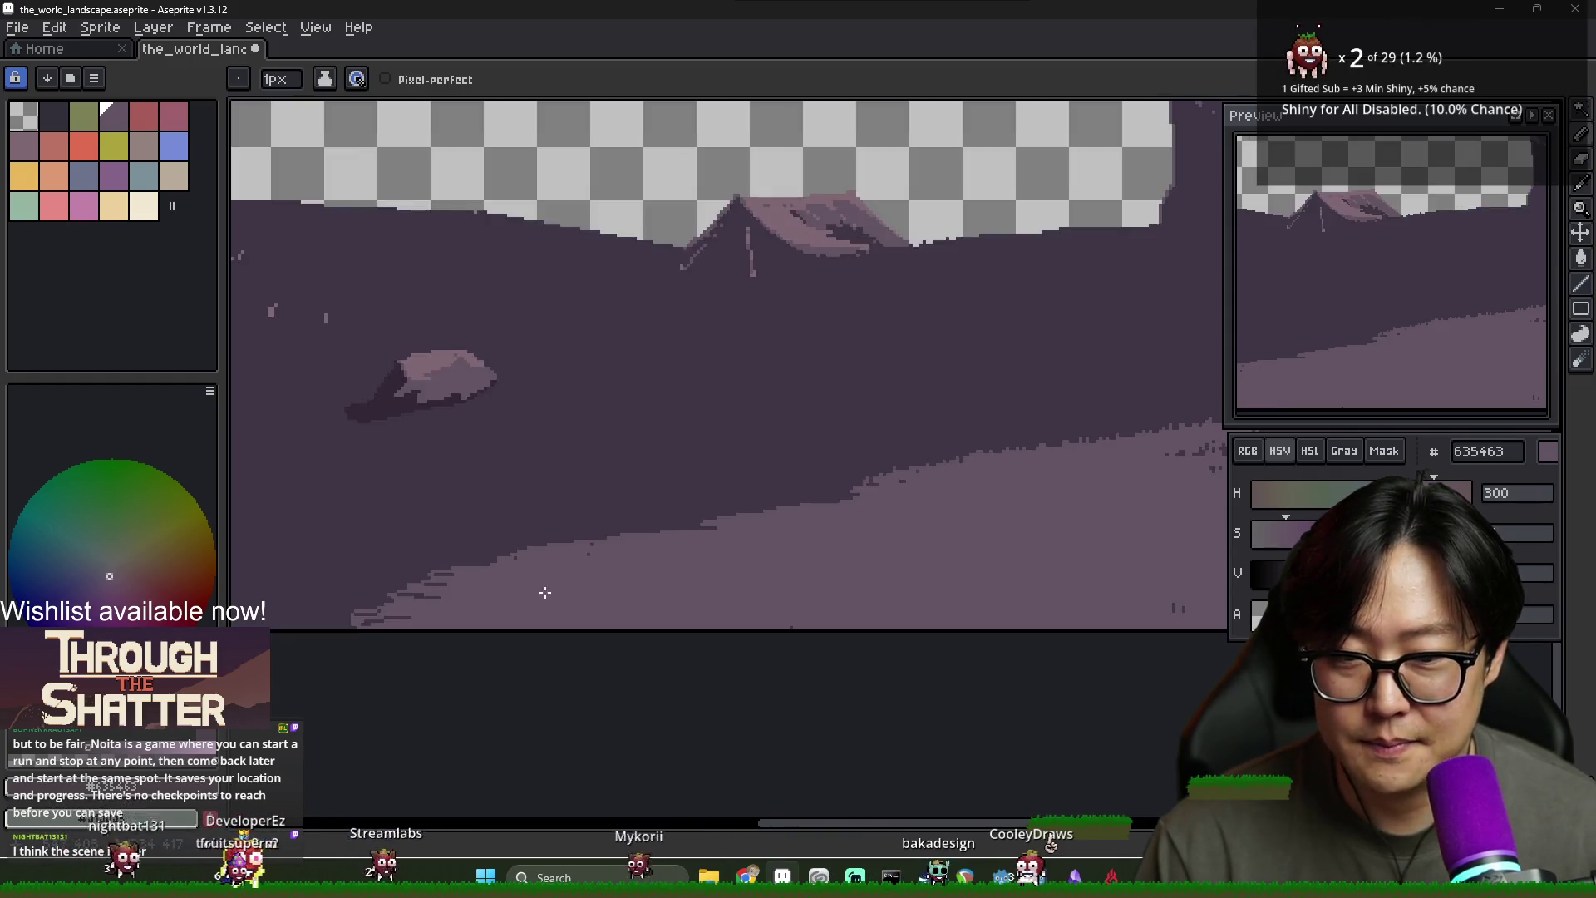
scroll(683, 532, up, 2)
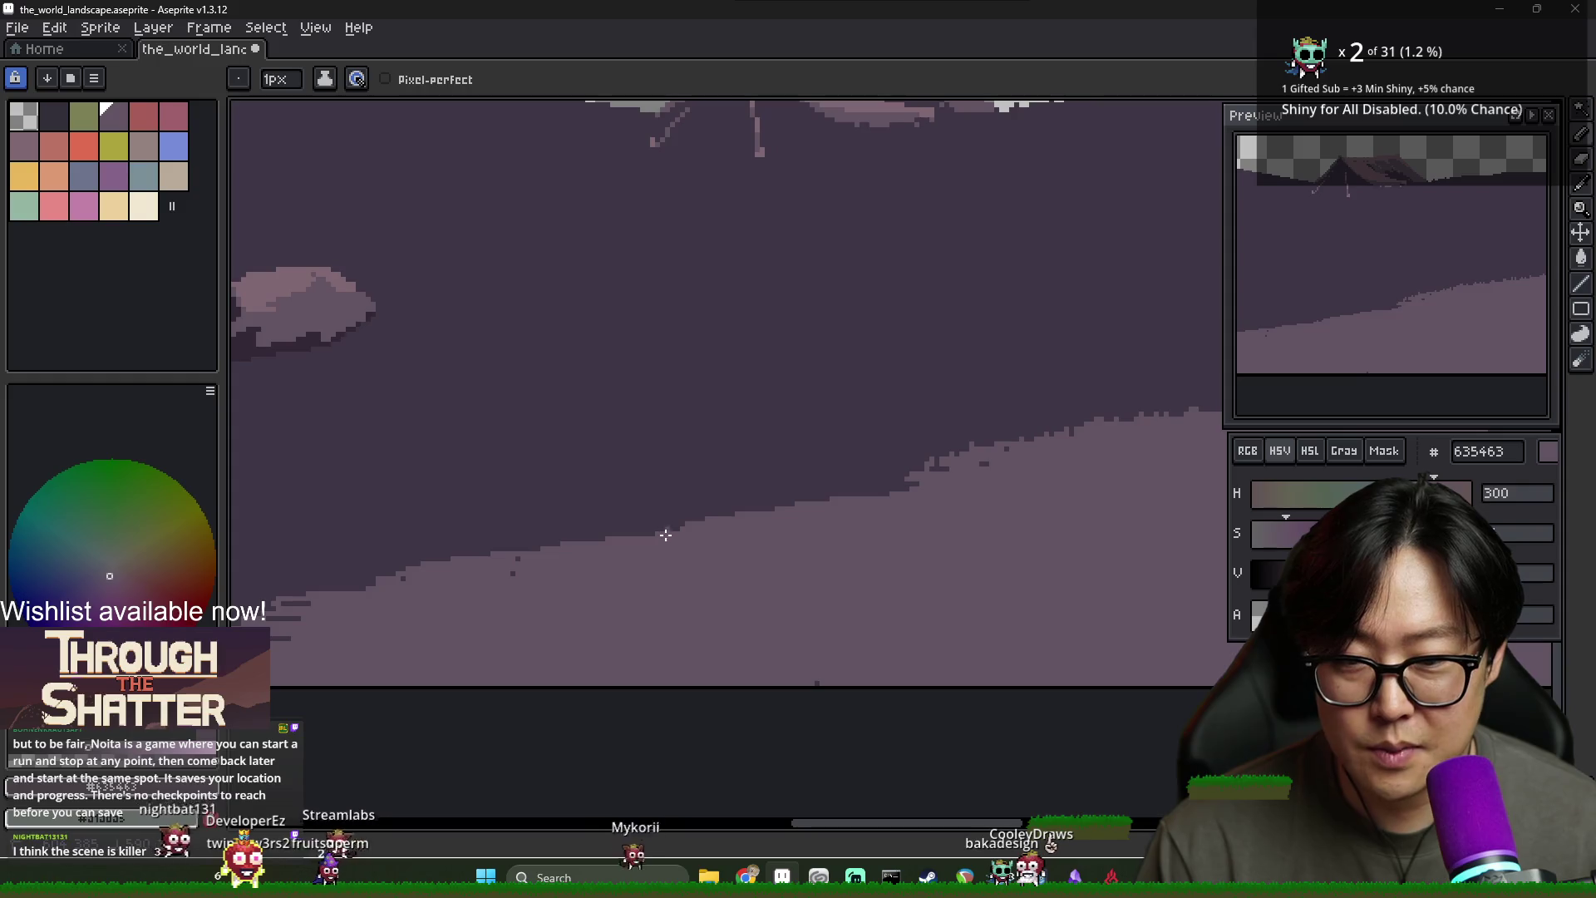
scroll(589, 549, down, 2)
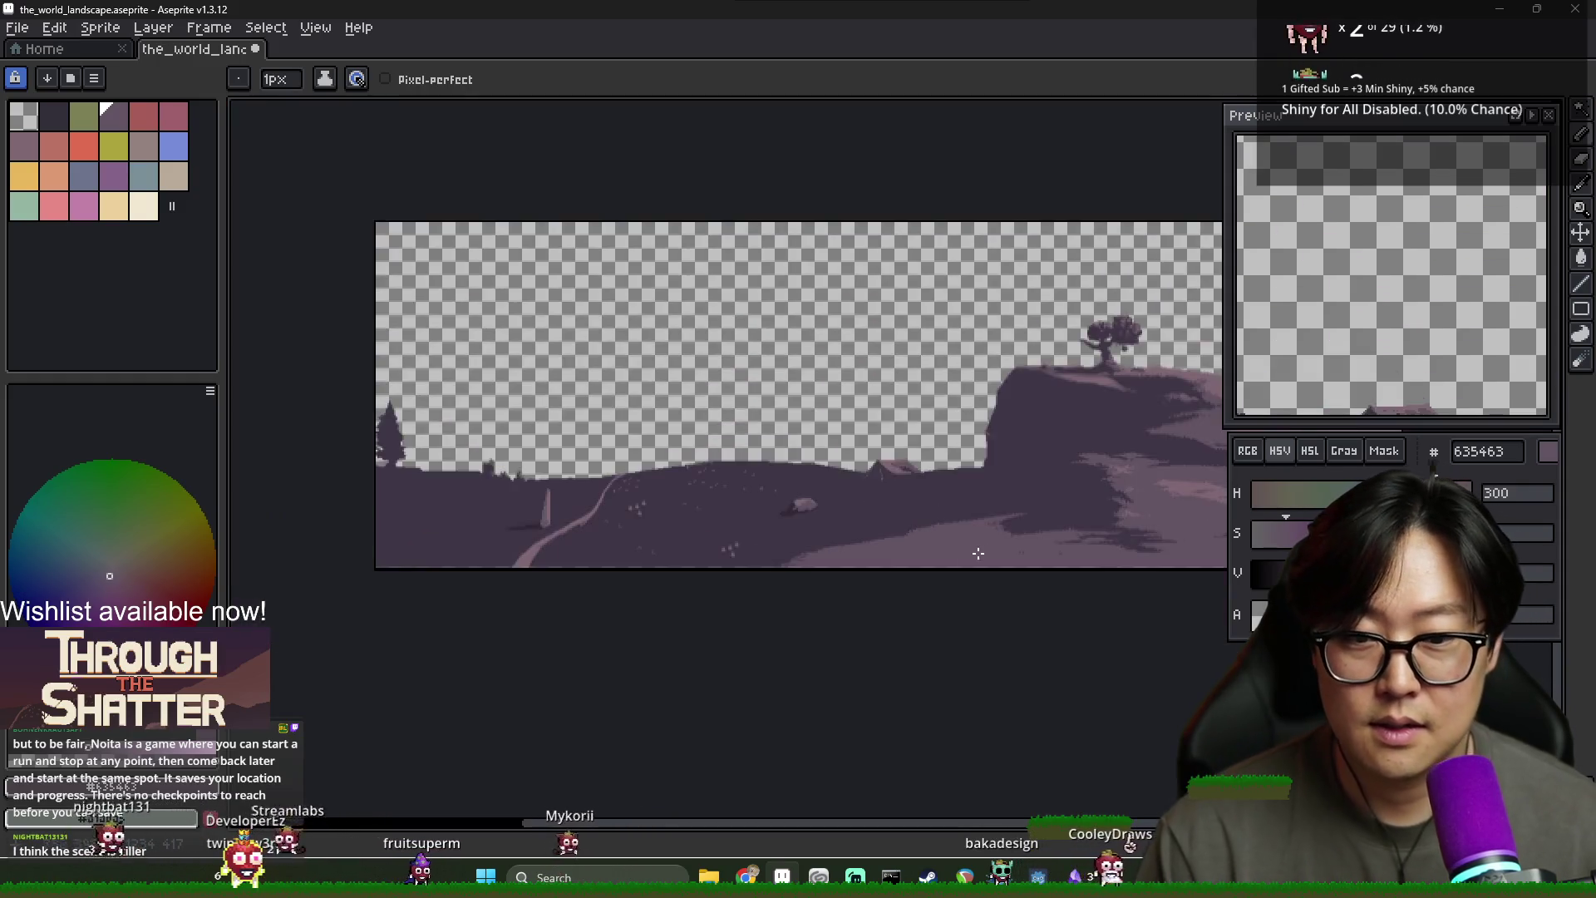
Save the_world_landscape.aseprite with Ctrl+S
scroll(976, 515, up, 1)
scroll(798, 544, down, 1)
scroll(799, 546, up, 1)
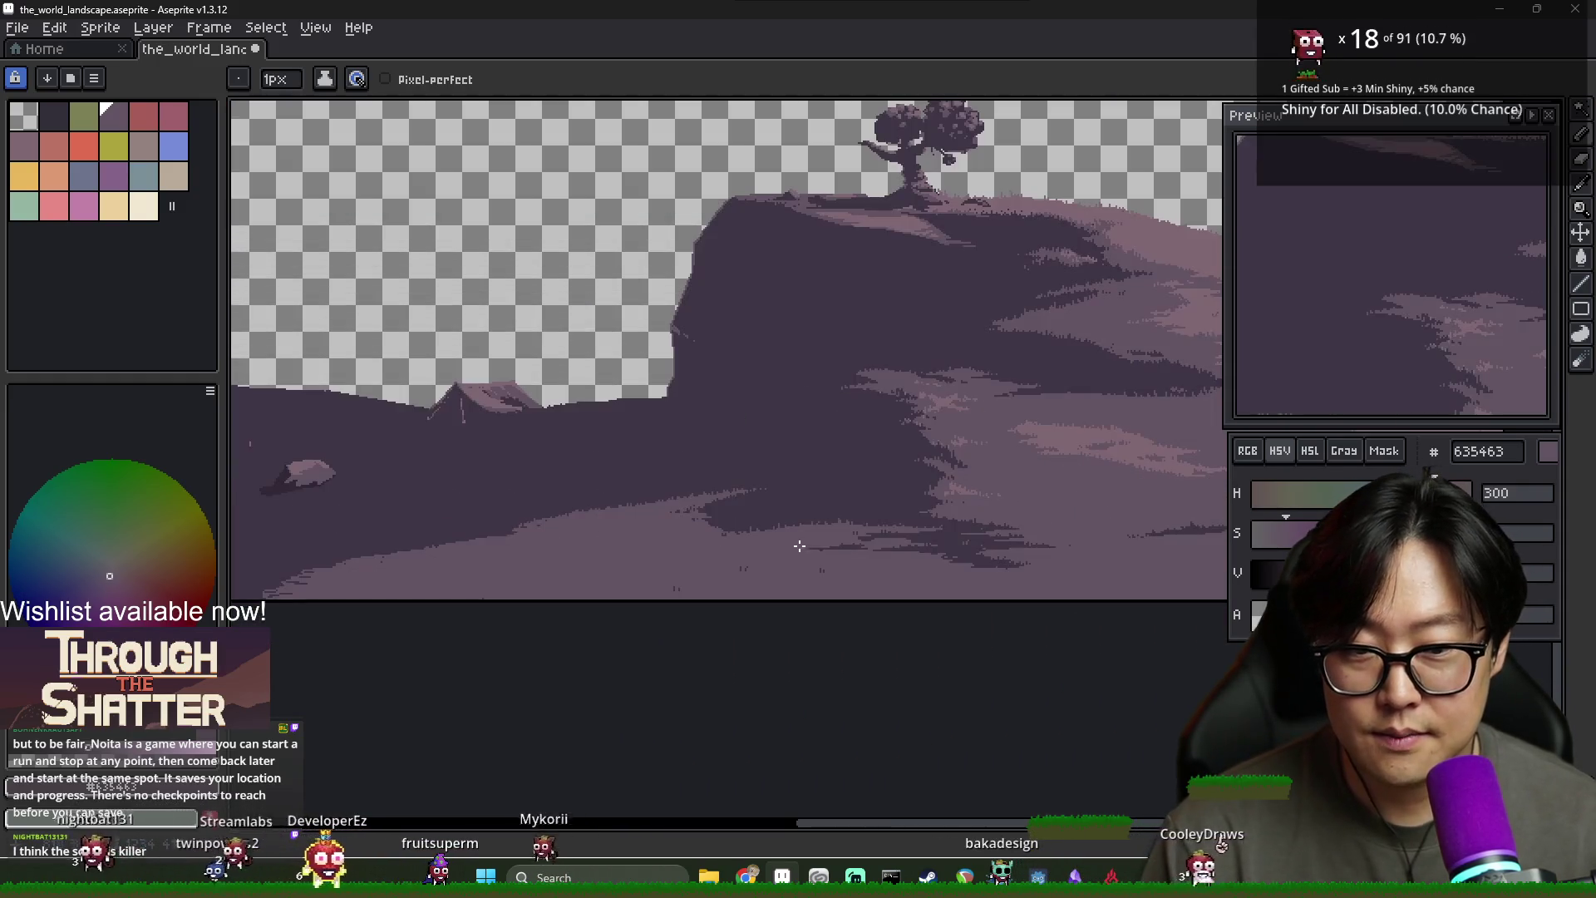
scroll(881, 531, down, 1)
scroll(853, 534, up, 1)
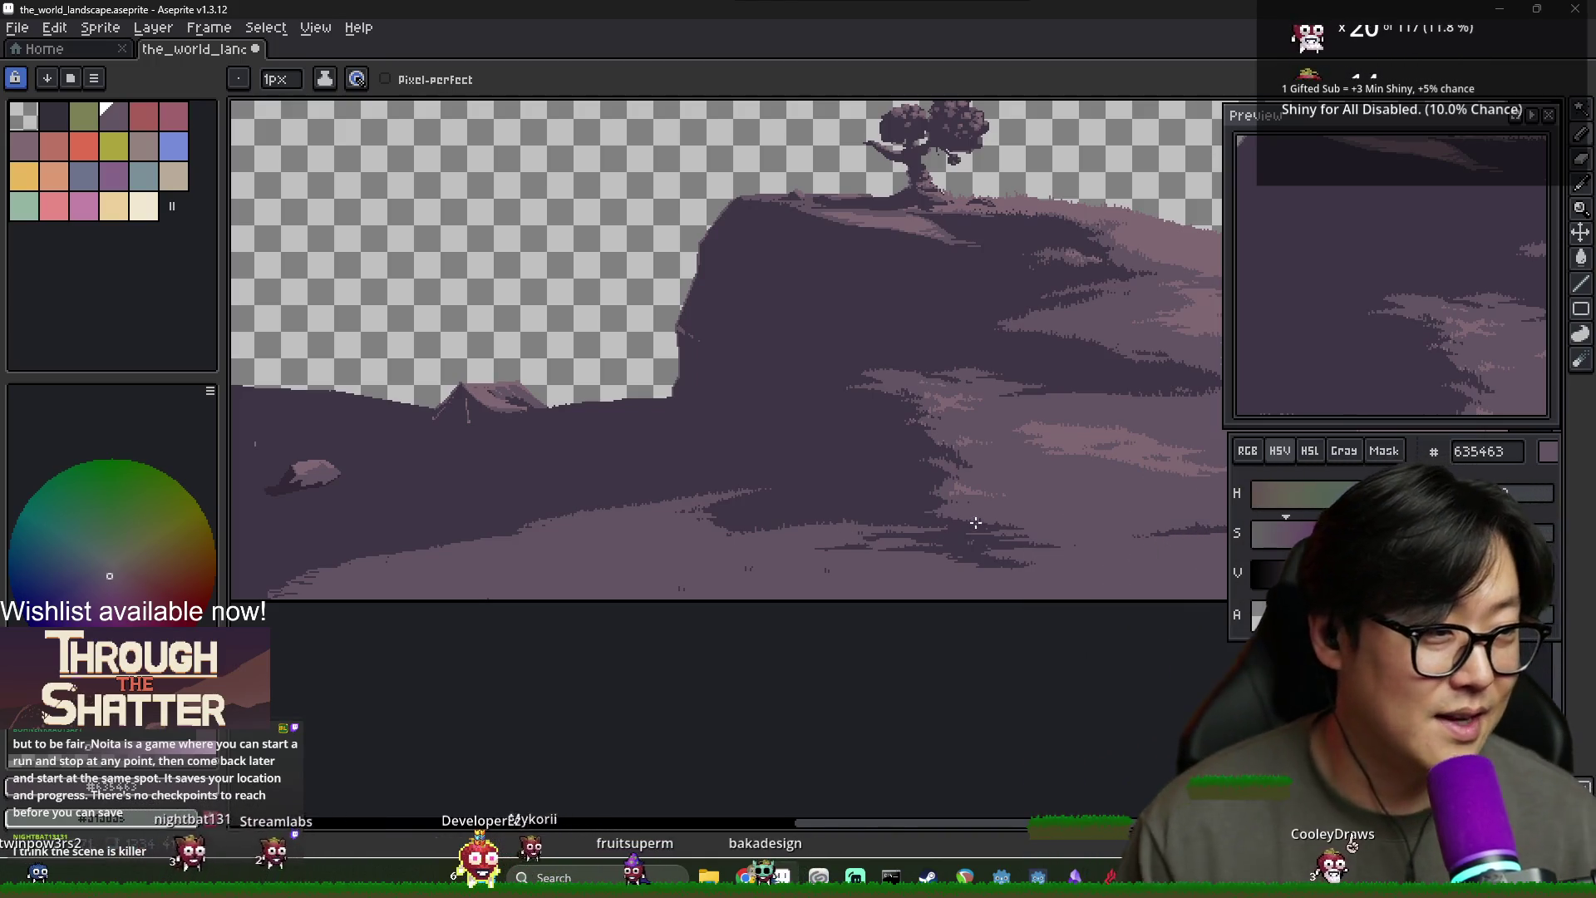
drag(947, 480, 927, 559)
key(ctrl+s)
Pan and zoom across the cliff, tree and lit foreground slope to inspect them
drag(933, 496, 766, 550)
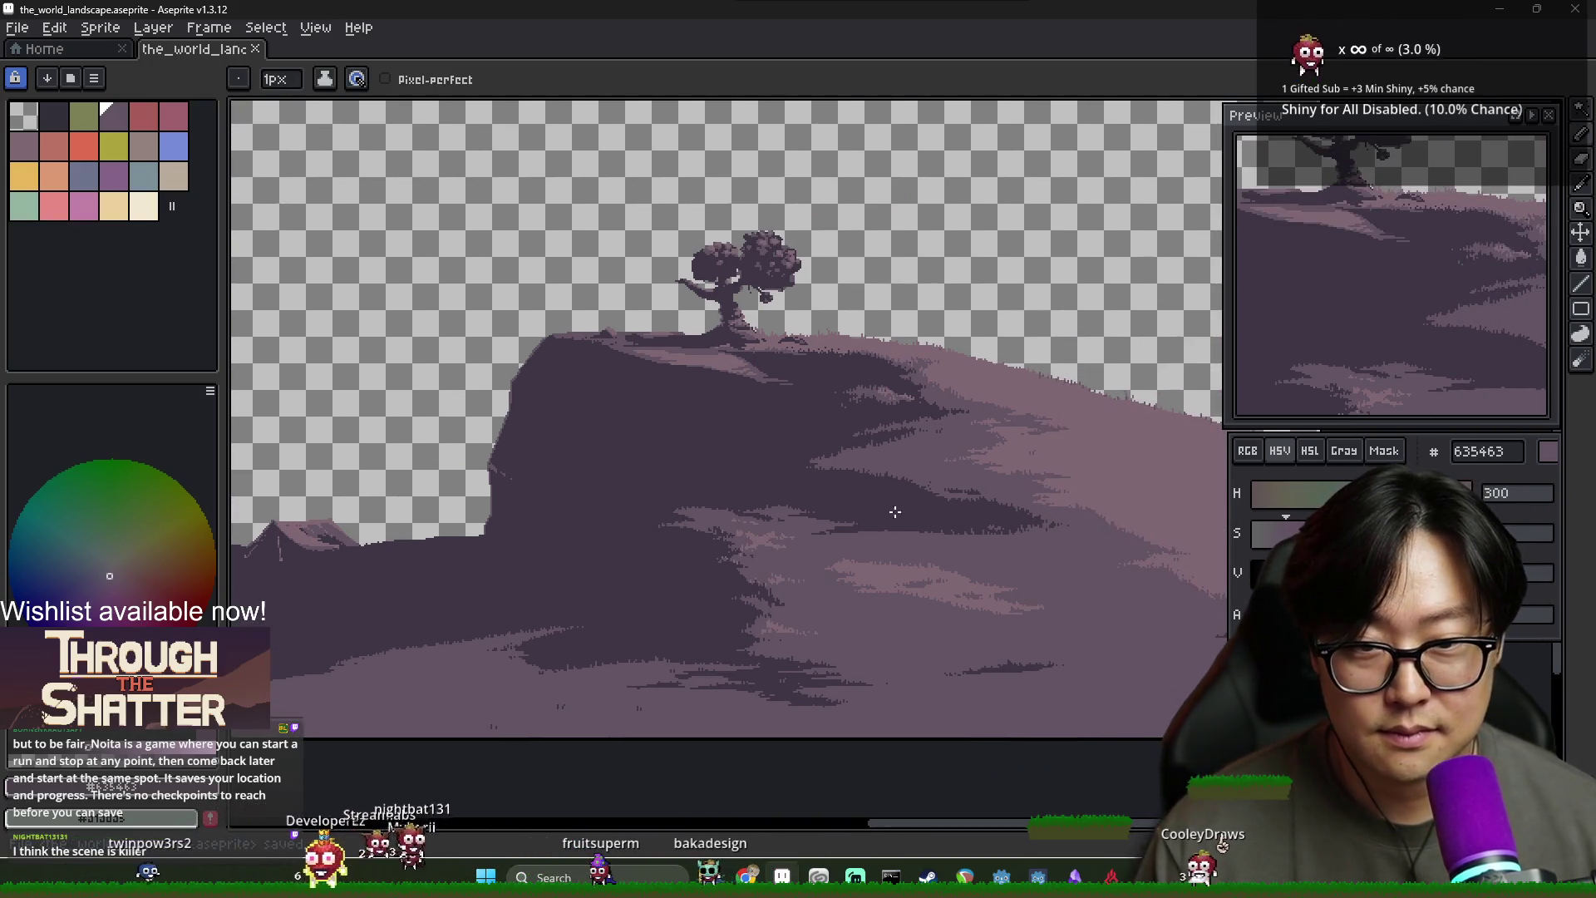
mouse_move(936, 509)
mouse_down()
mouse_move(840, 511)
mouse_move(991, 501)
mouse_move(859, 498)
mouse_move(901, 491)
mouse_up()
mouse_move(780, 477)
mouse_down()
mouse_move(887, 474)
mouse_move(898, 453)
mouse_up()
scroll(799, 552, down, 3)
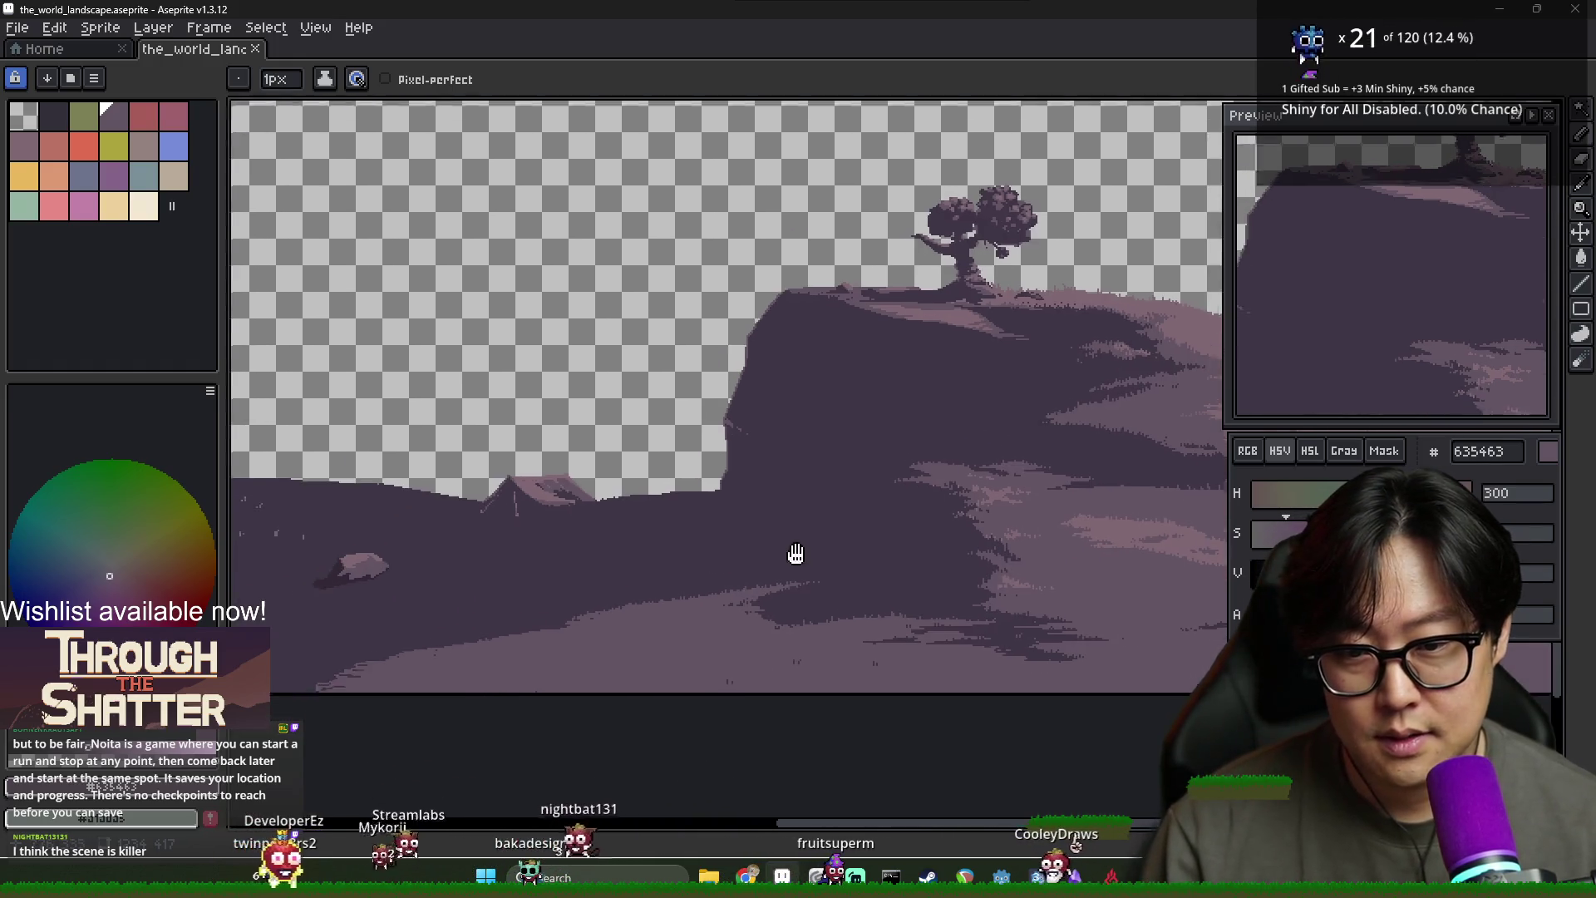
scroll(936, 526, up, 2)
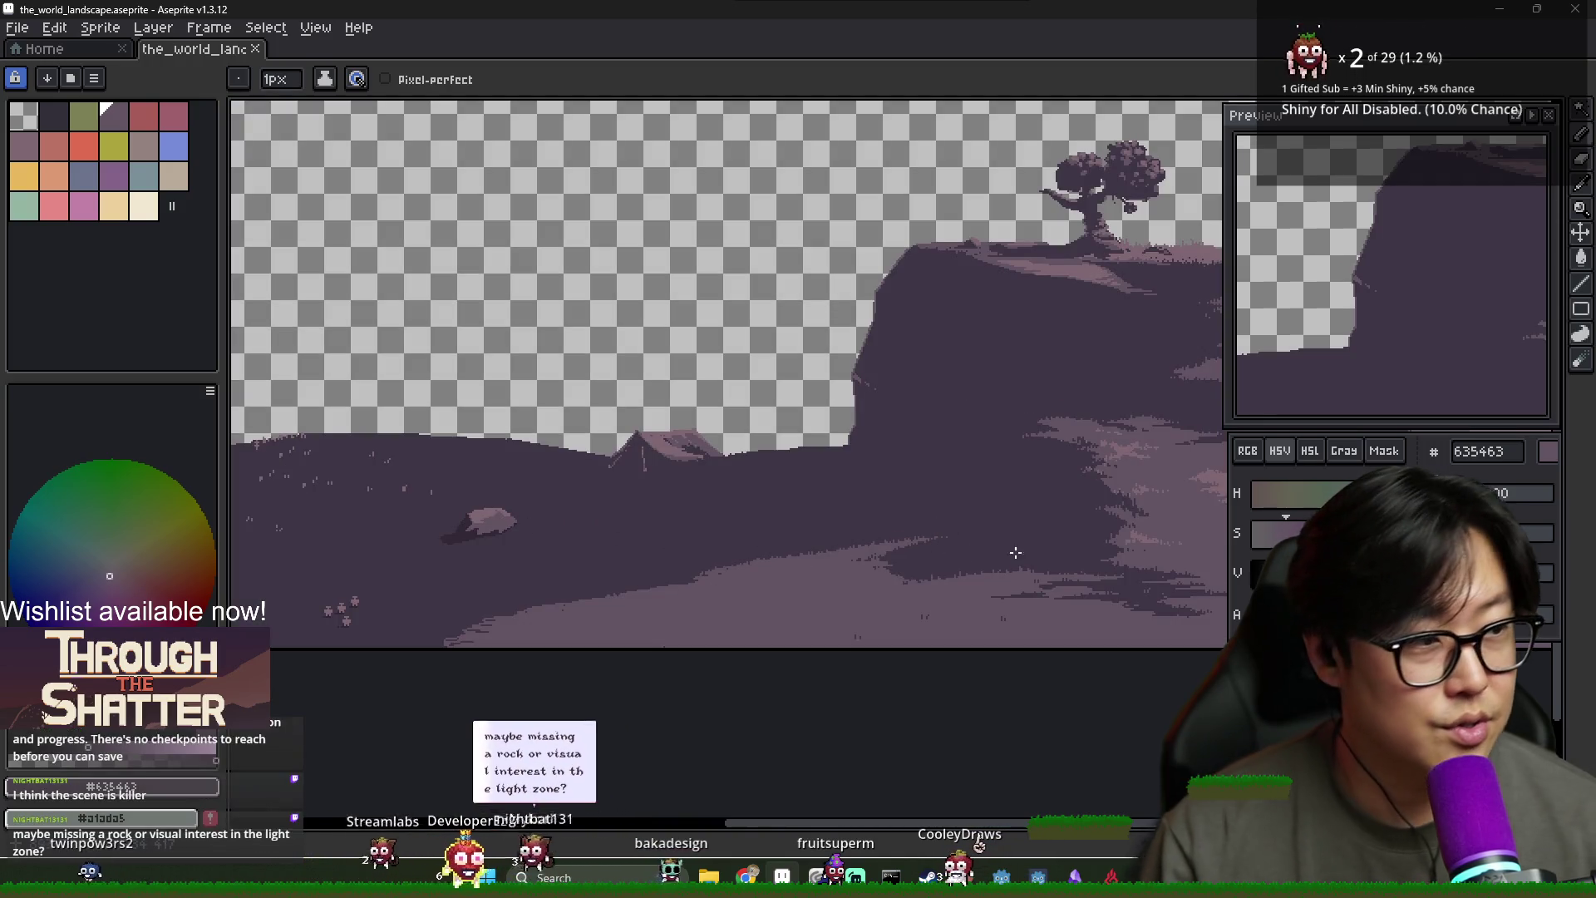
Pick the muted teal-grey #556363 on the colour wheel as the foreground colour
click(1200, 572)
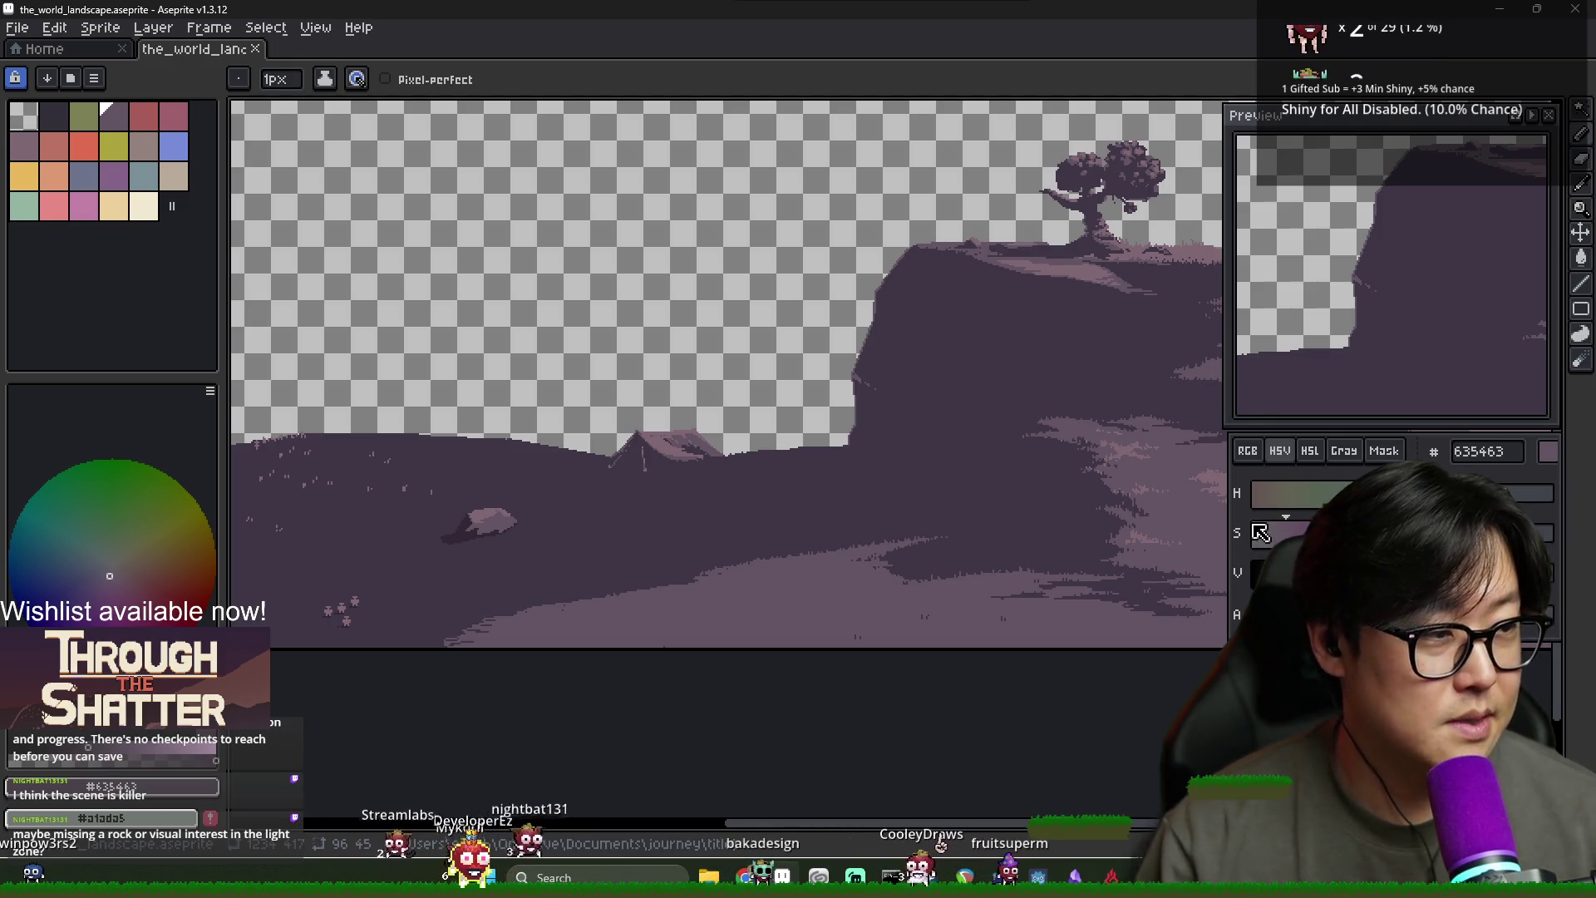
scroll(784, 438, right, 5)
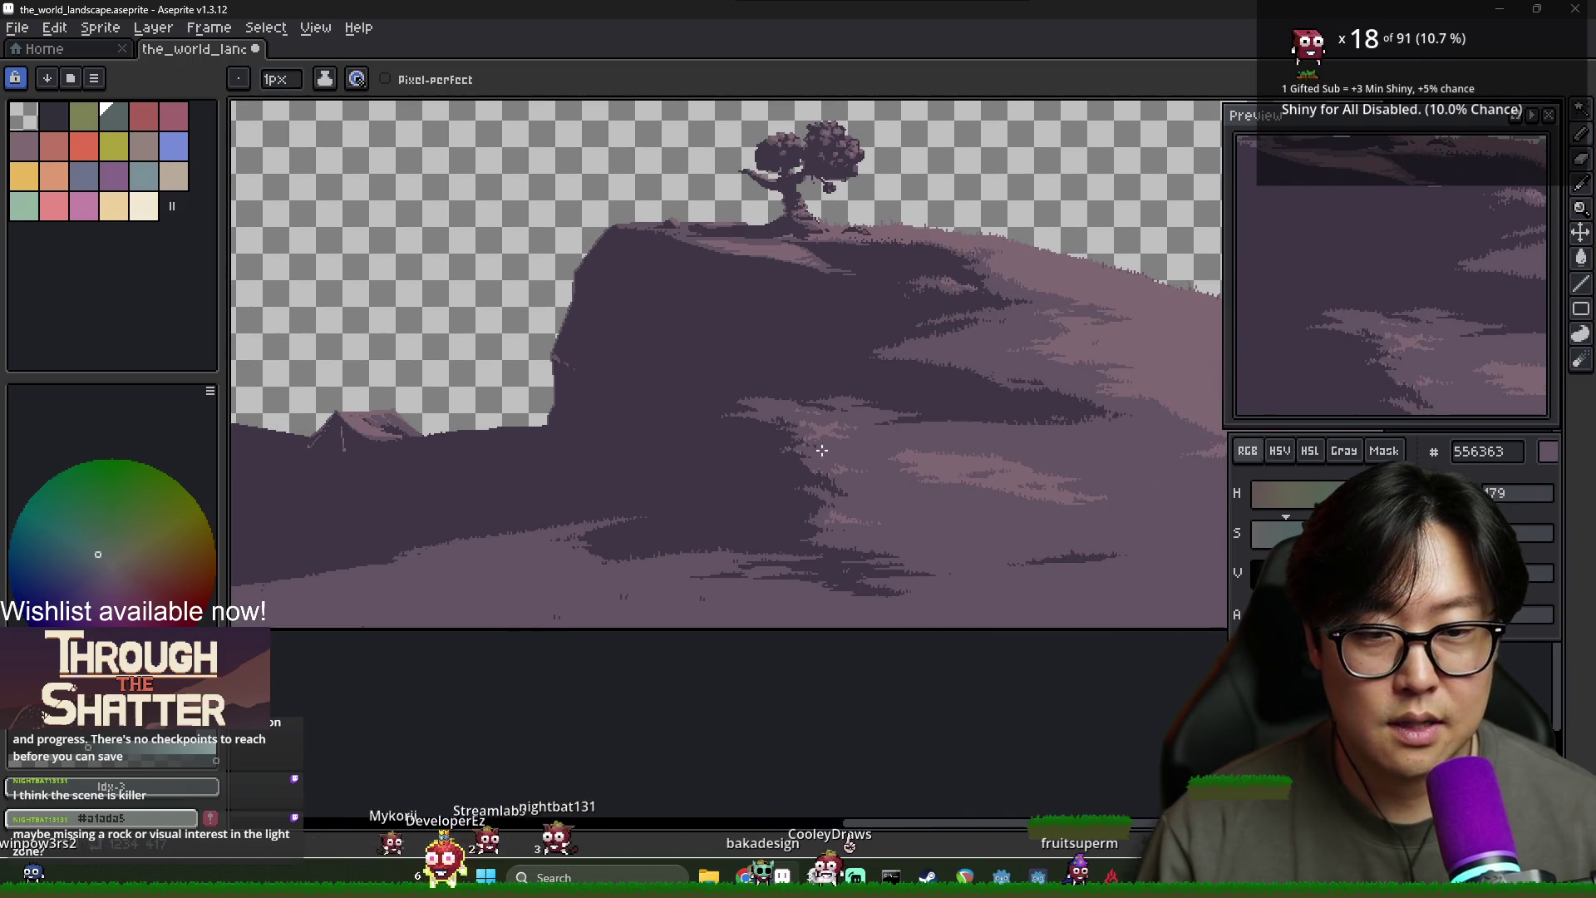
scroll(842, 418, down, 2)
scroll(944, 424, left, 2)
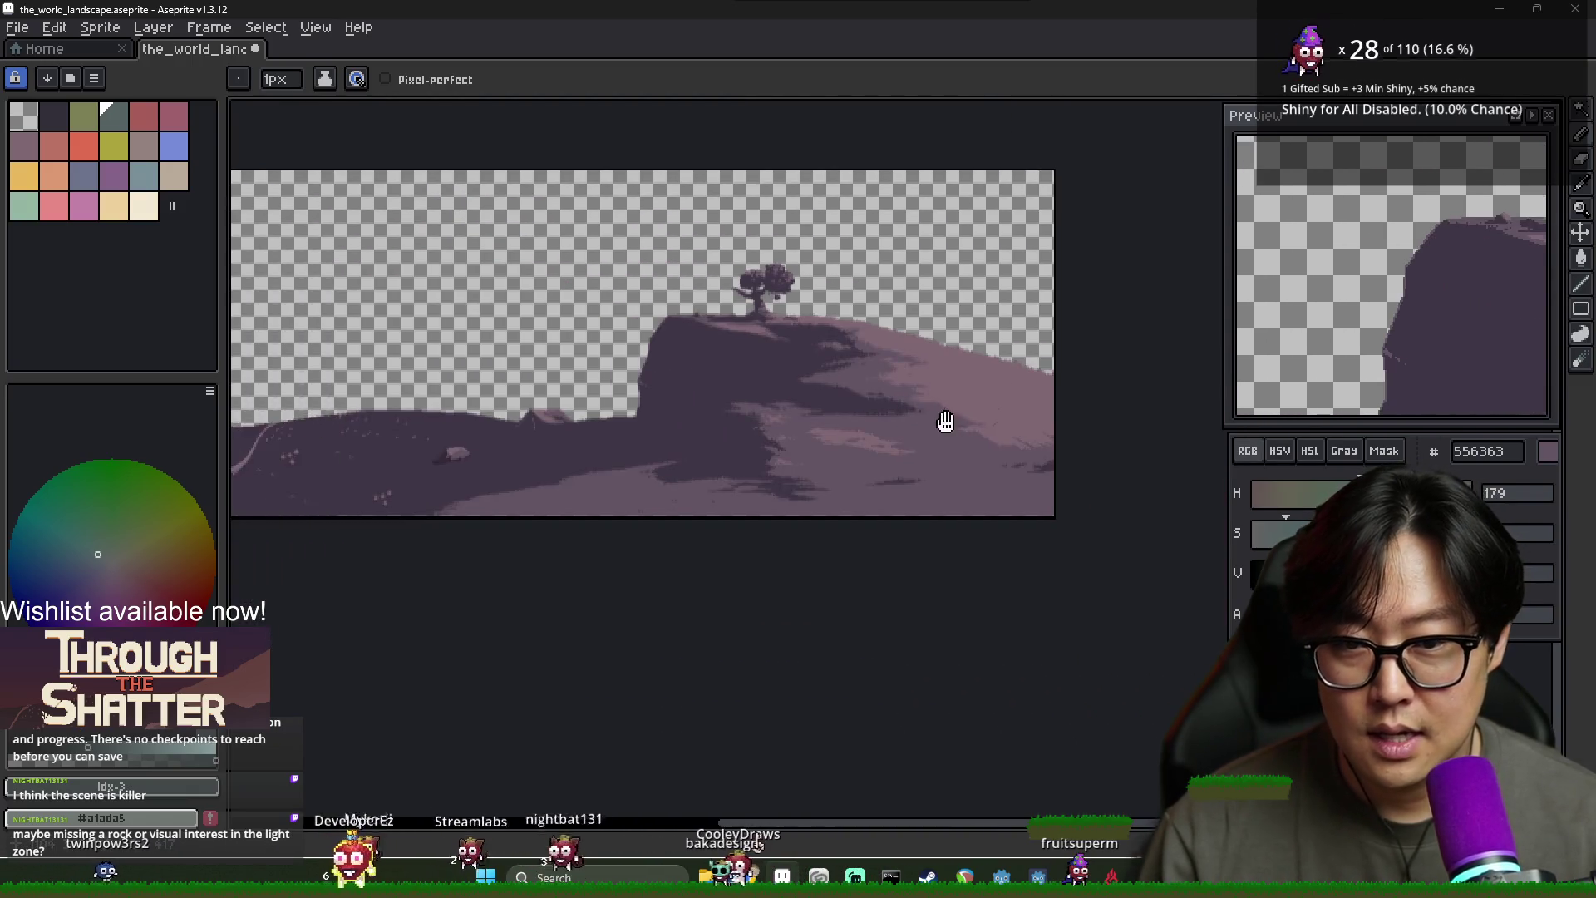
scroll(893, 416, up, 2)
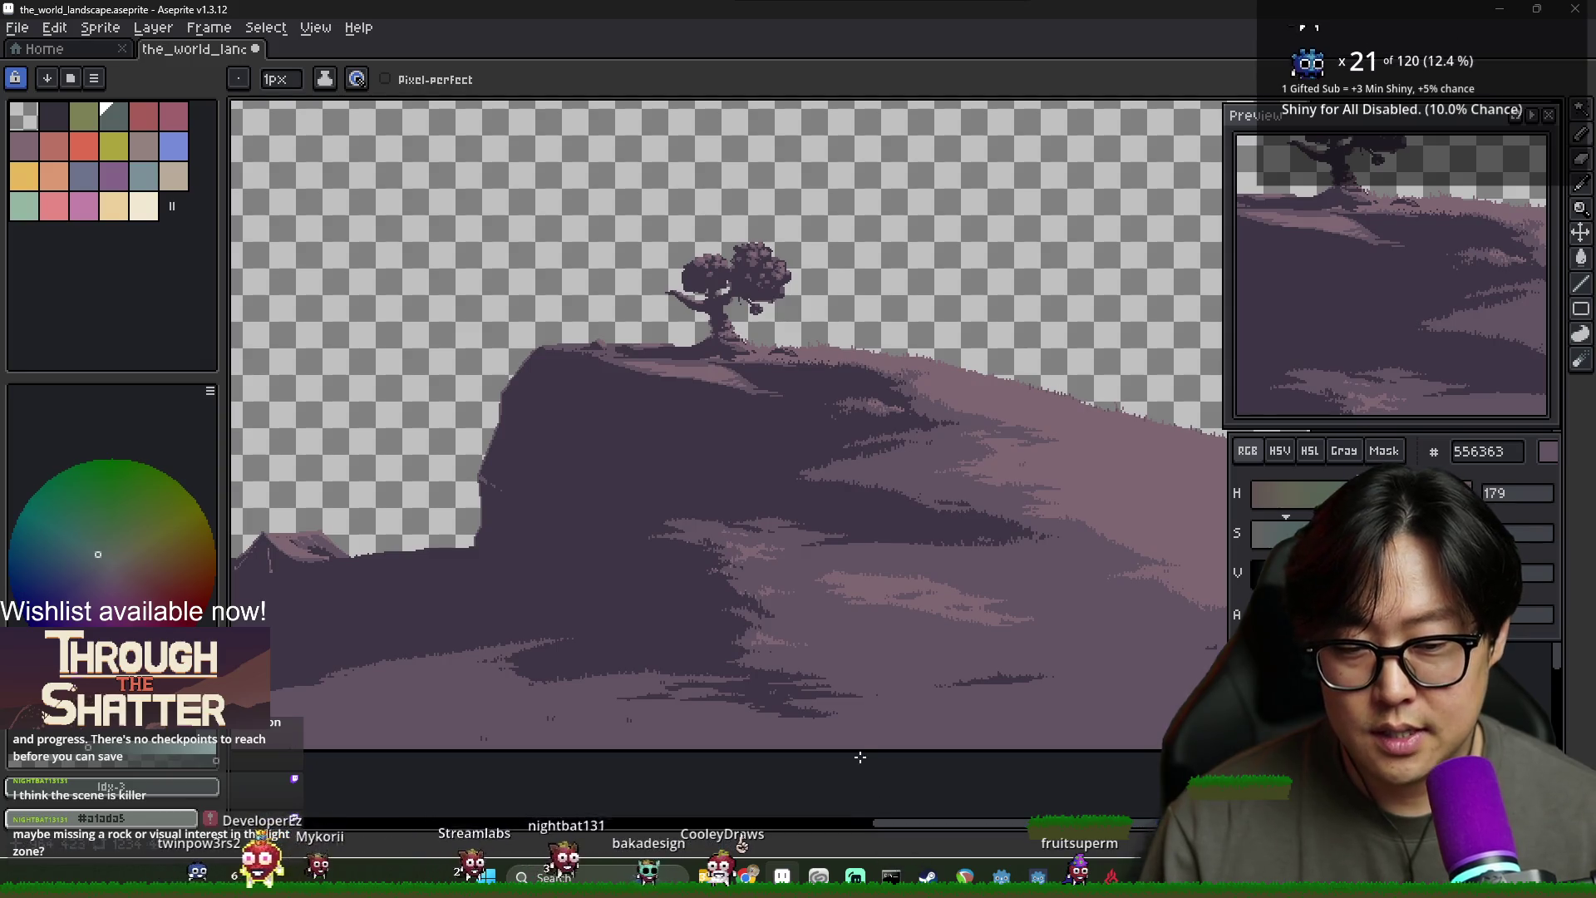
Zoom and pan the canvas to centre the tree atop the cliff
scroll(837, 605, down, 2)
mouse_move(837, 605)
mouse_down()
mouse_move(937, 641)
mouse_move(886, 688)
mouse_move(920, 738)
mouse_up()
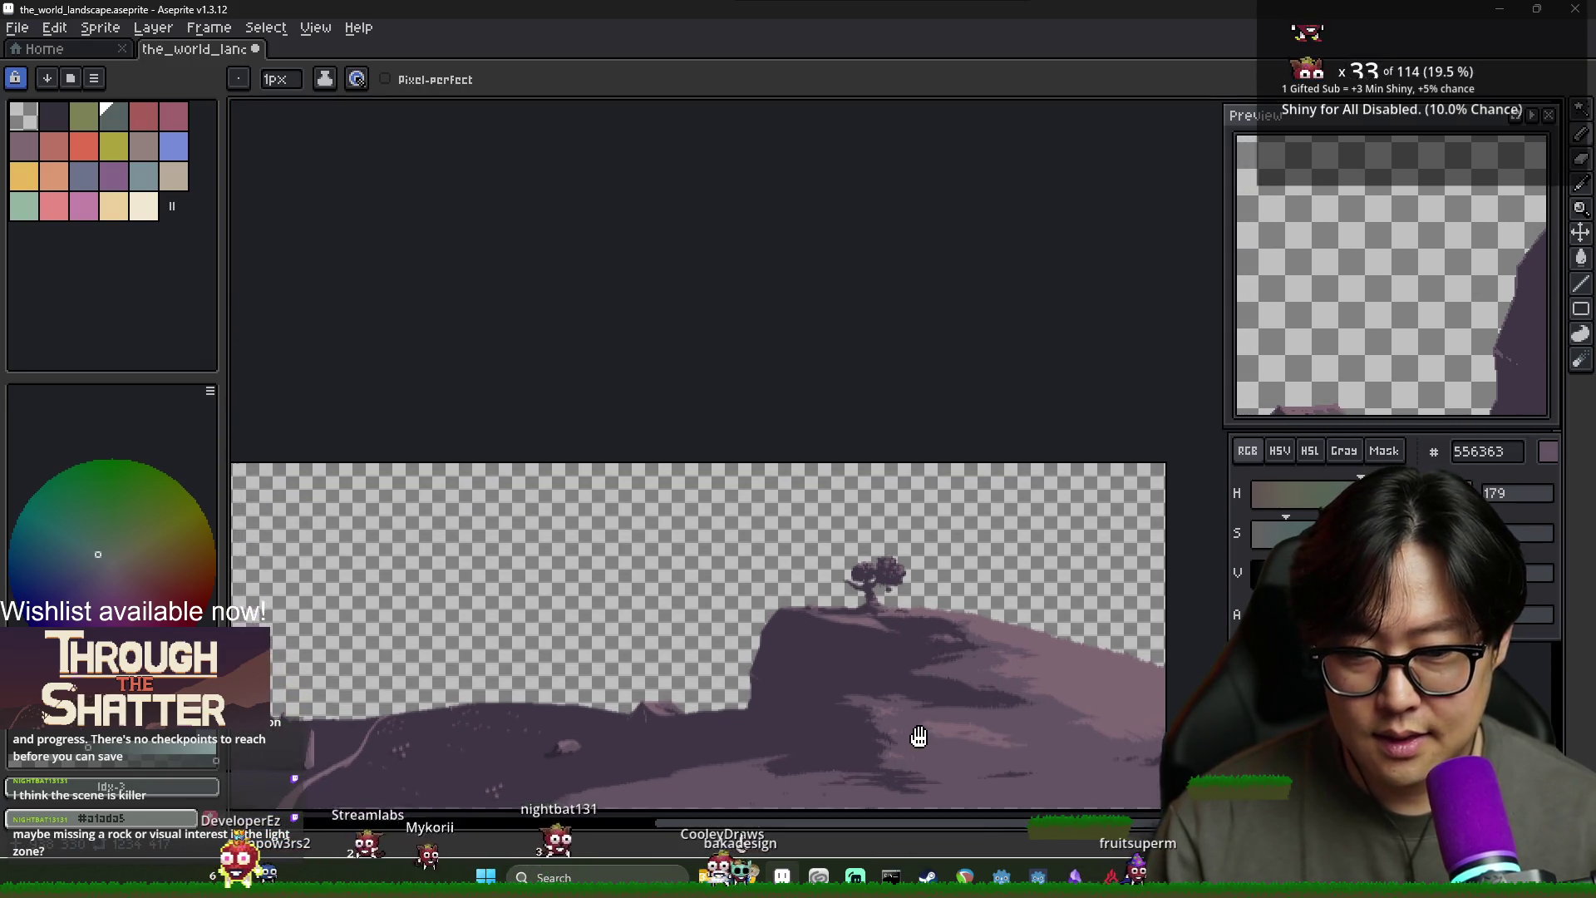
scroll(920, 738, up, 2)
drag(998, 453, 896, 579)
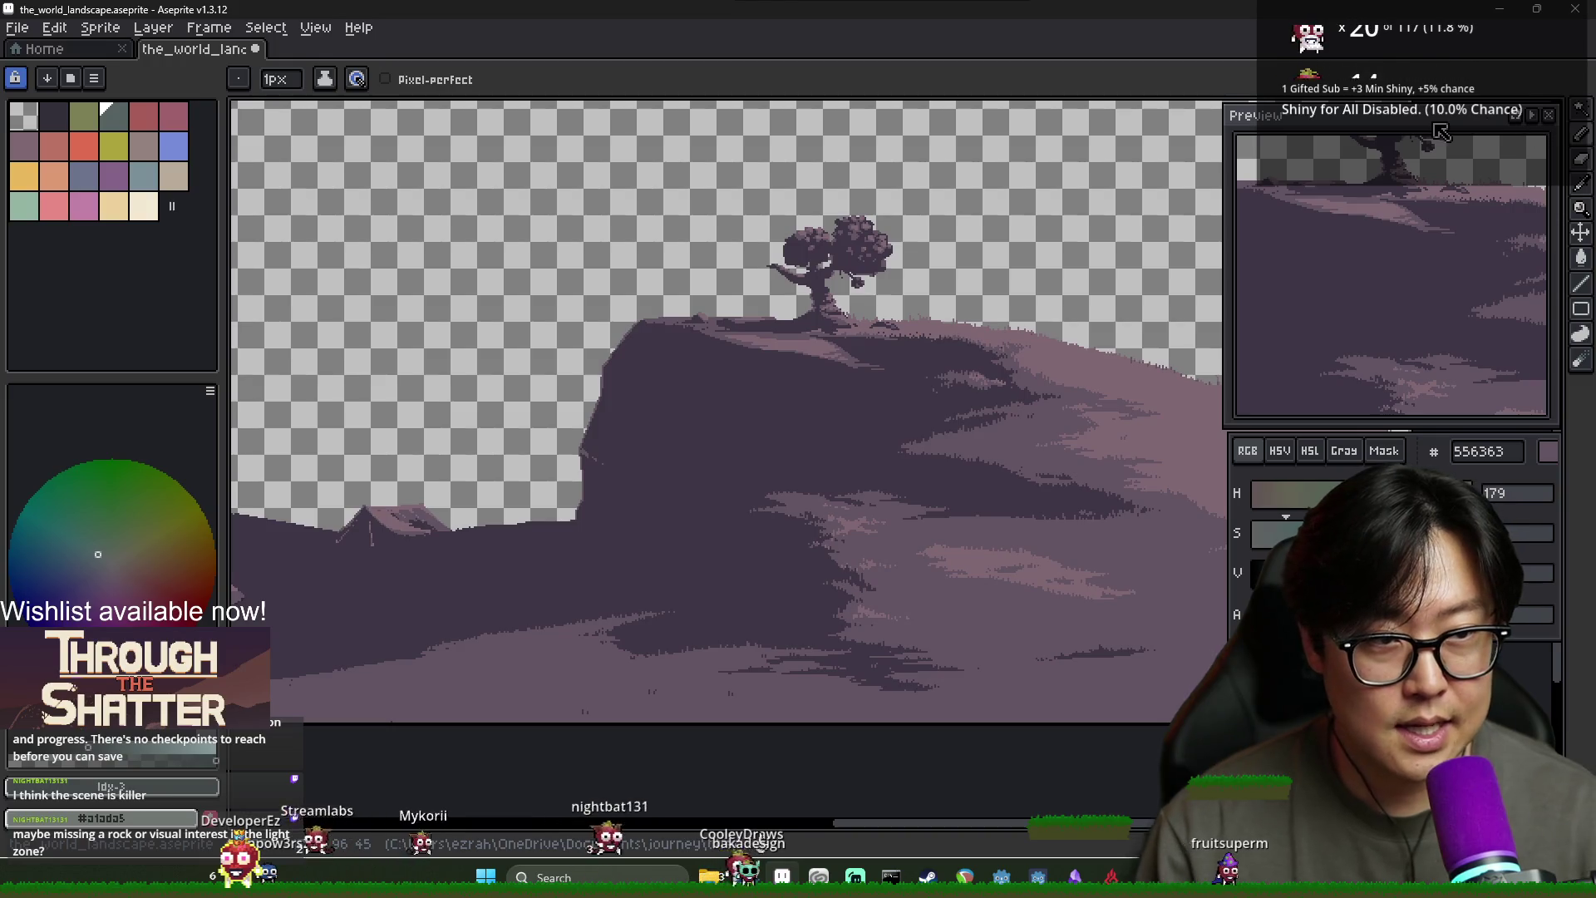
scroll(740, 303, down, 3)
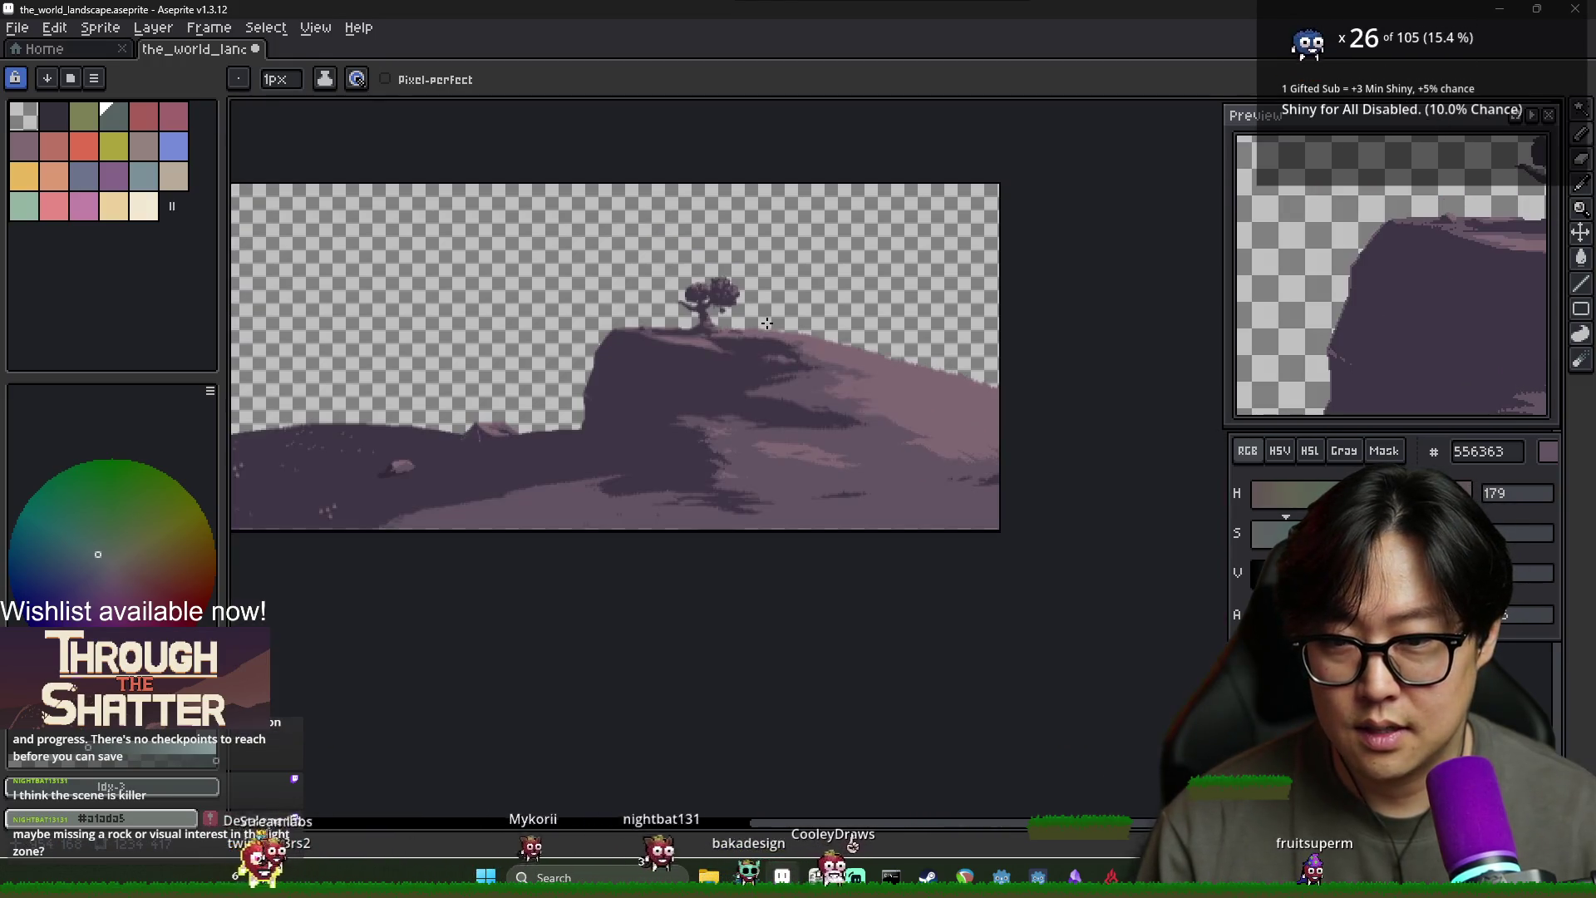
scroll(766, 322, up, 2)
mouse_move(869, 331)
mouse_down()
mouse_move(706, 332)
mouse_move(1013, 361)
mouse_move(955, 402)
mouse_move(997, 407)
mouse_up()
Dock the Preview window at the top-left and shrink it to uncover the palette
mouse_move(1354, 125)
mouse_down()
mouse_move(293, 129)
mouse_move(357, 100)
mouse_move(88, 52)
mouse_move(144, 32)
mouse_up()
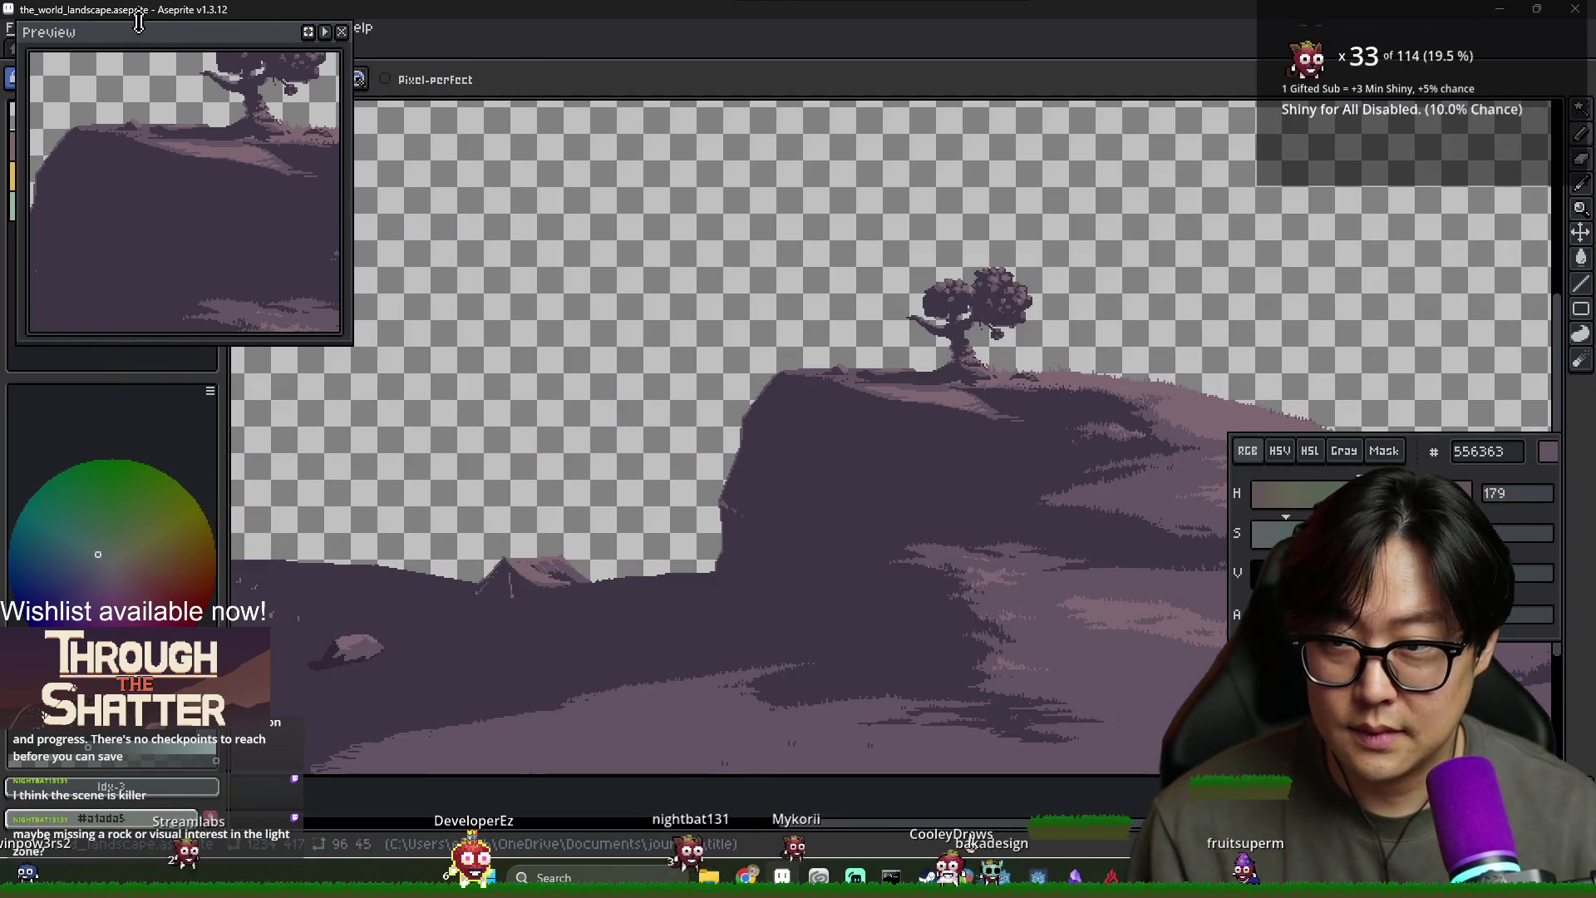
mouse_move(1440, 474)
mouse_down()
mouse_move(1244, 497)
mouse_move(158, 416)
mouse_move(1284, 133)
mouse_move(1421, 149)
mouse_up()
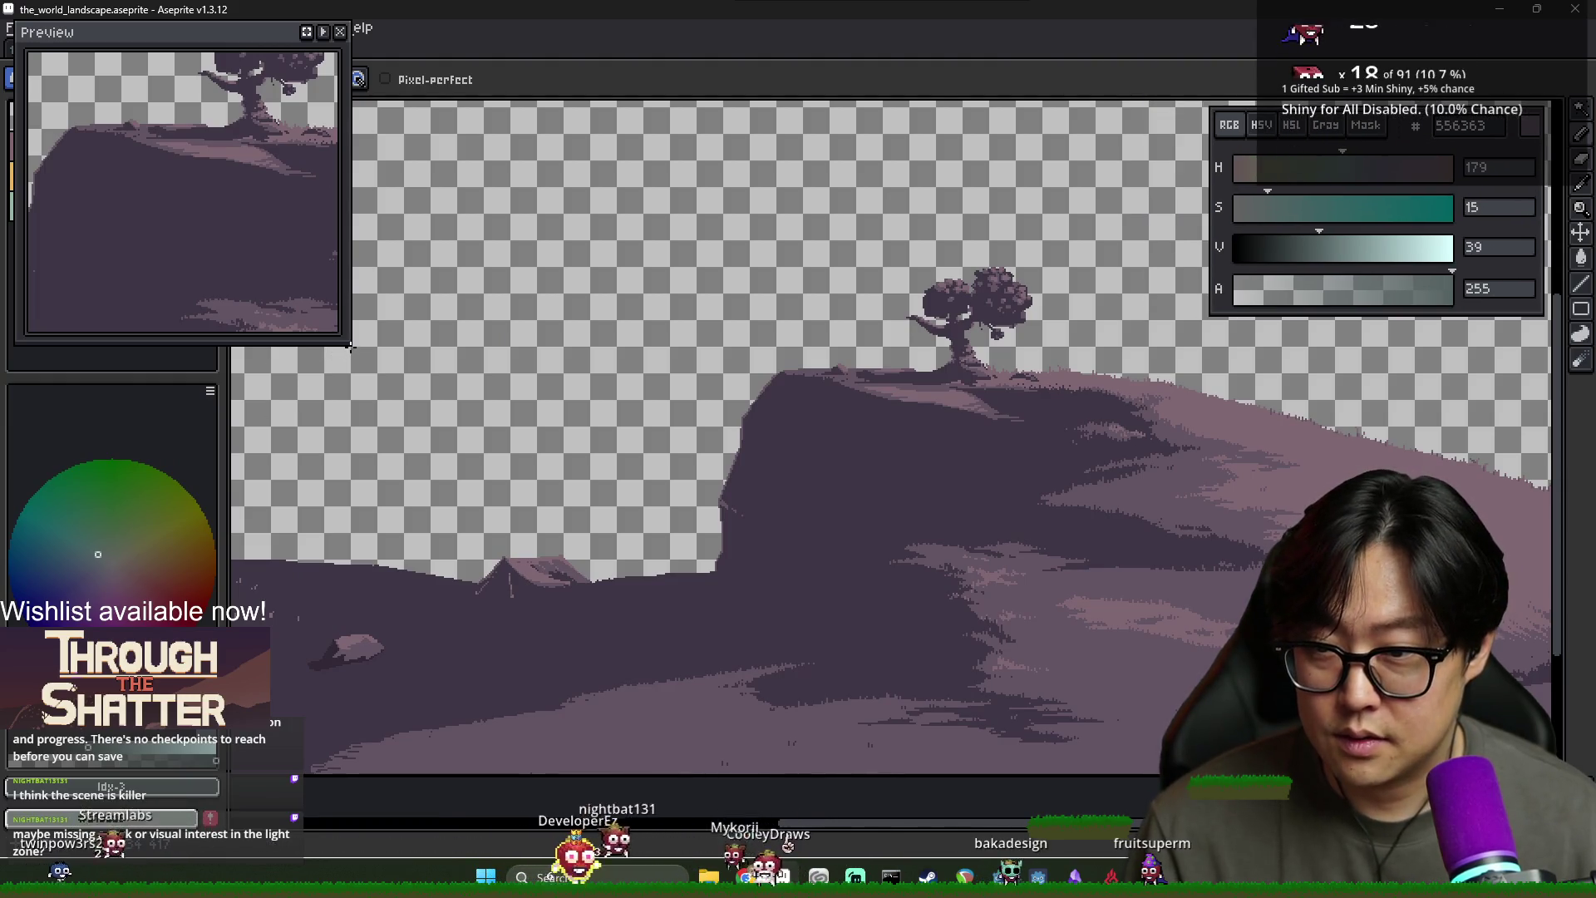
mouse_move(166, 32)
mouse_down()
mouse_move(158, 153)
mouse_move(249, 96)
mouse_move(363, 111)
mouse_up()
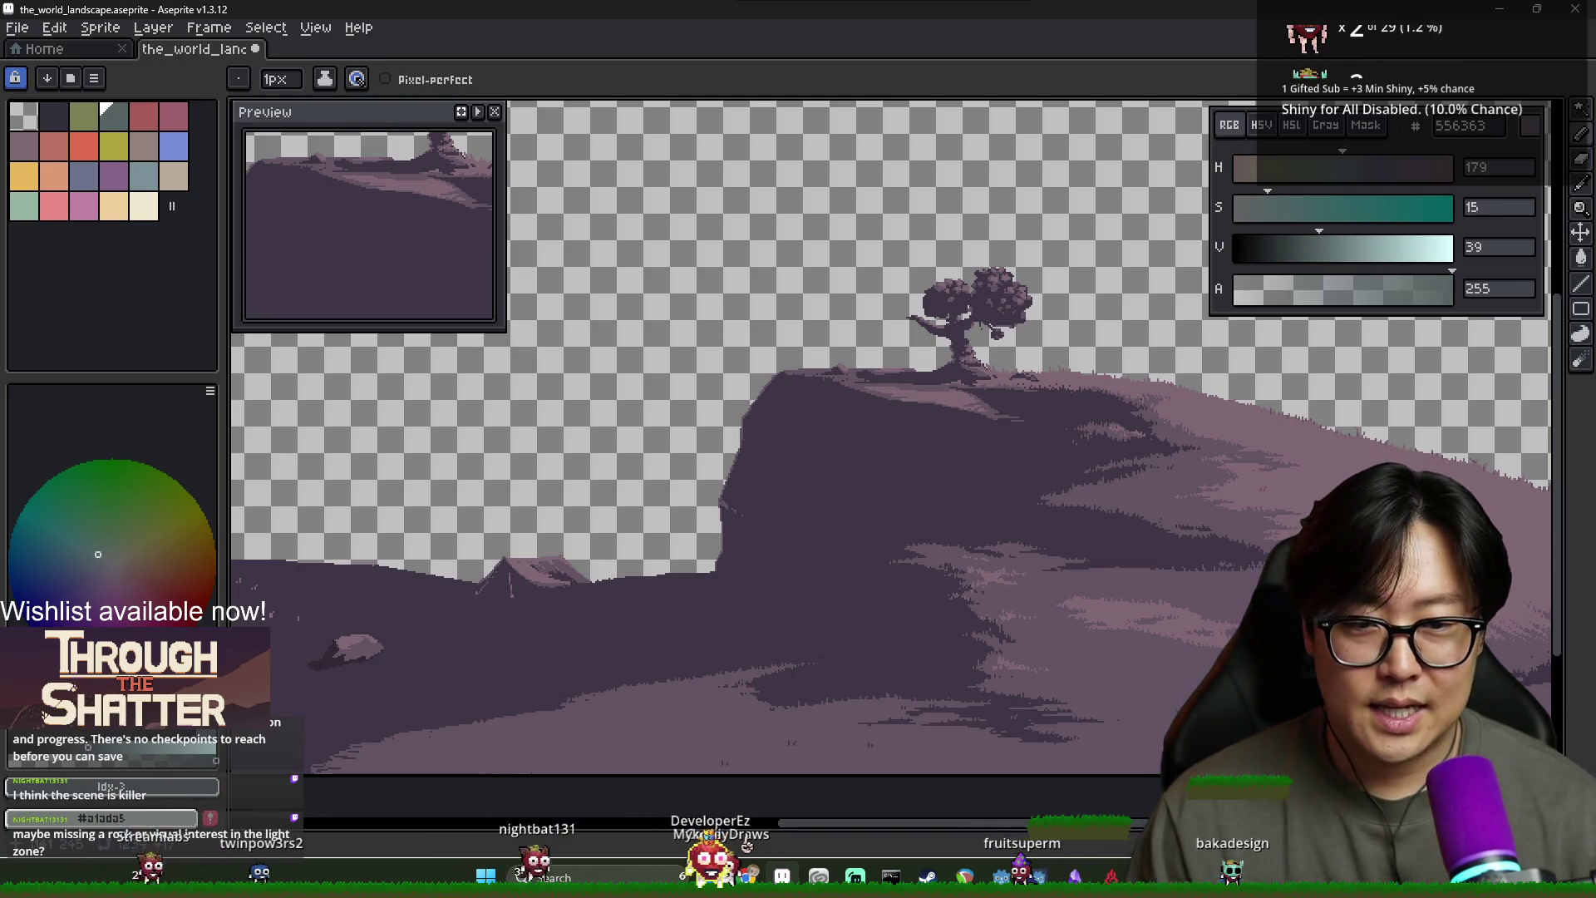
Pan the canvas to bring the cliff and tree back into view
mouse_move(1307, 460)
mouse_down()
mouse_move(1261, 484)
mouse_move(1090, 496)
mouse_move(1234, 502)
mouse_move(1218, 532)
mouse_up()
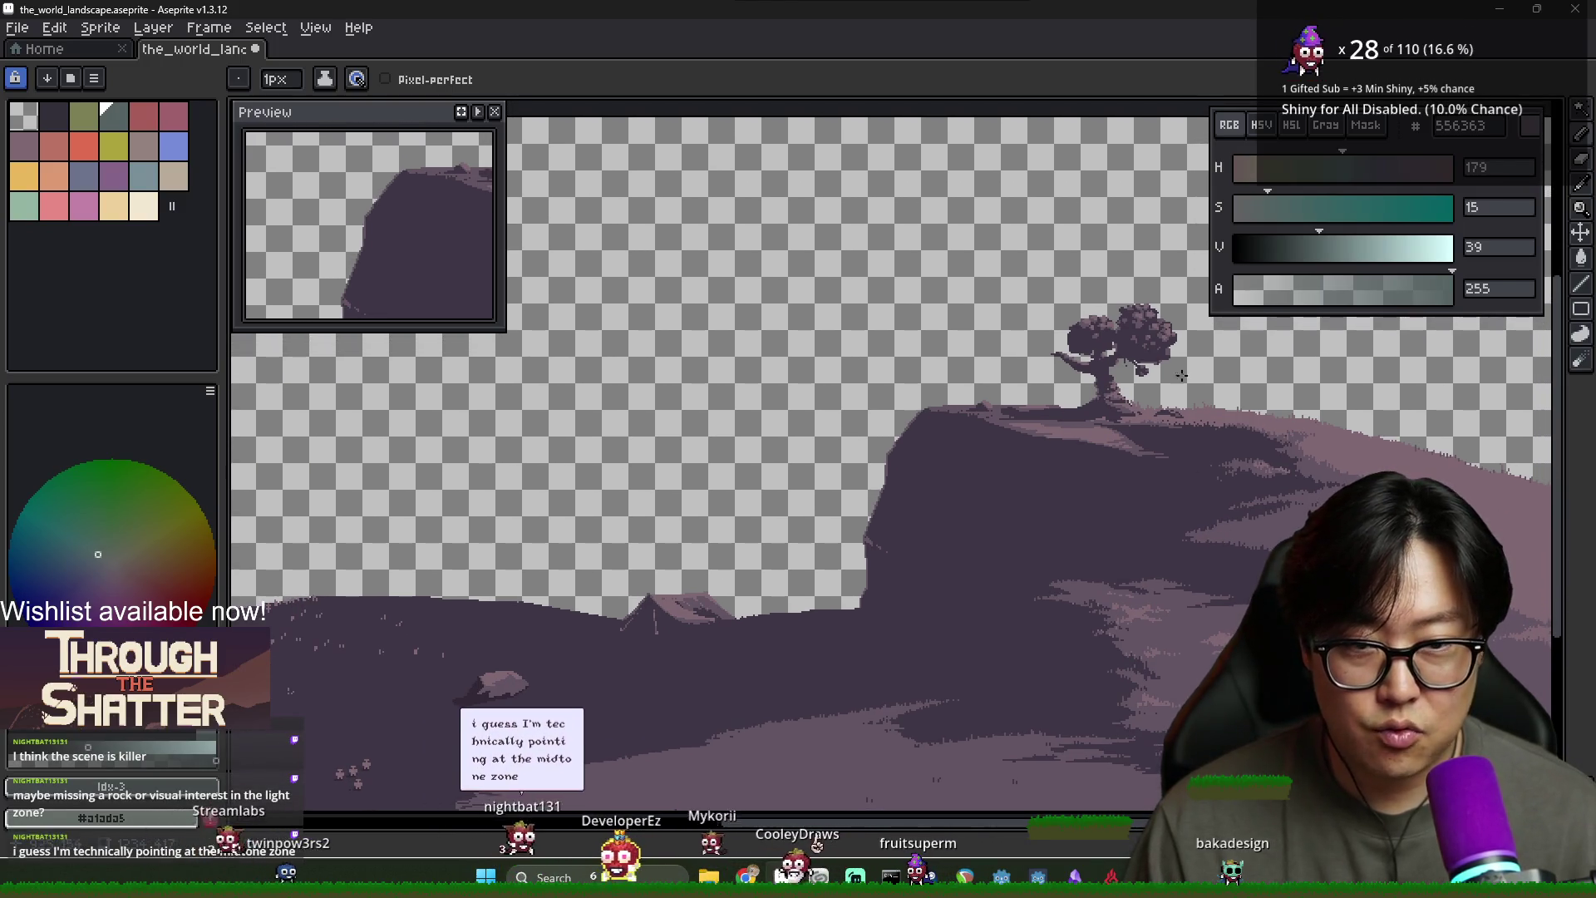
drag(1133, 362, 1114, 367)
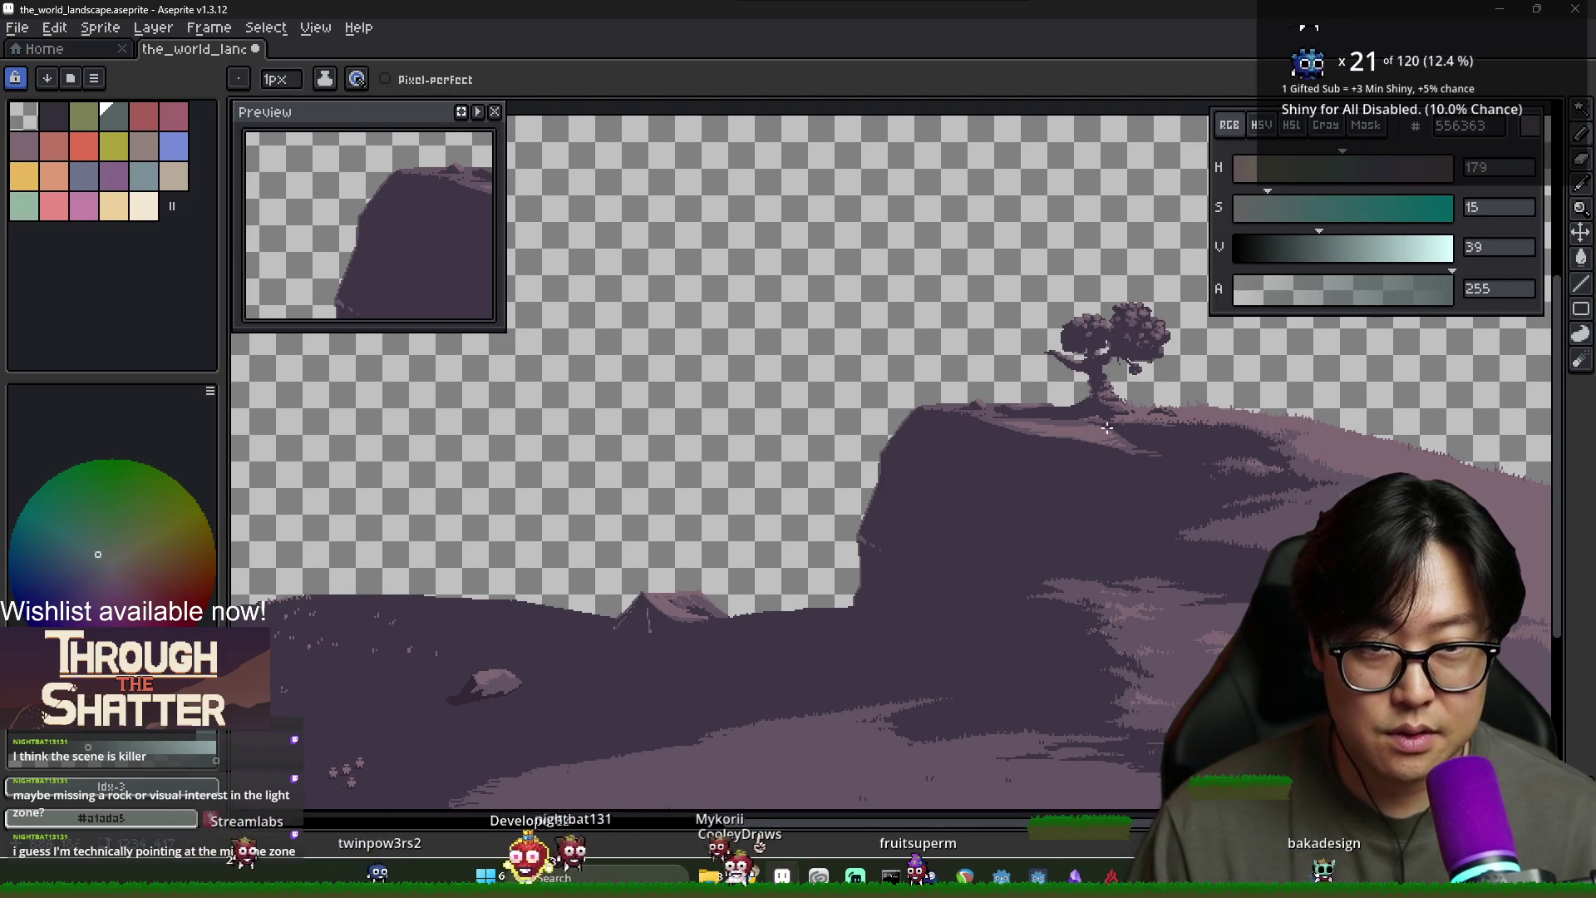
mouse_move(1092, 463)
mouse_down()
mouse_move(1072, 460)
mouse_move(1086, 439)
mouse_move(1088, 458)
mouse_up()
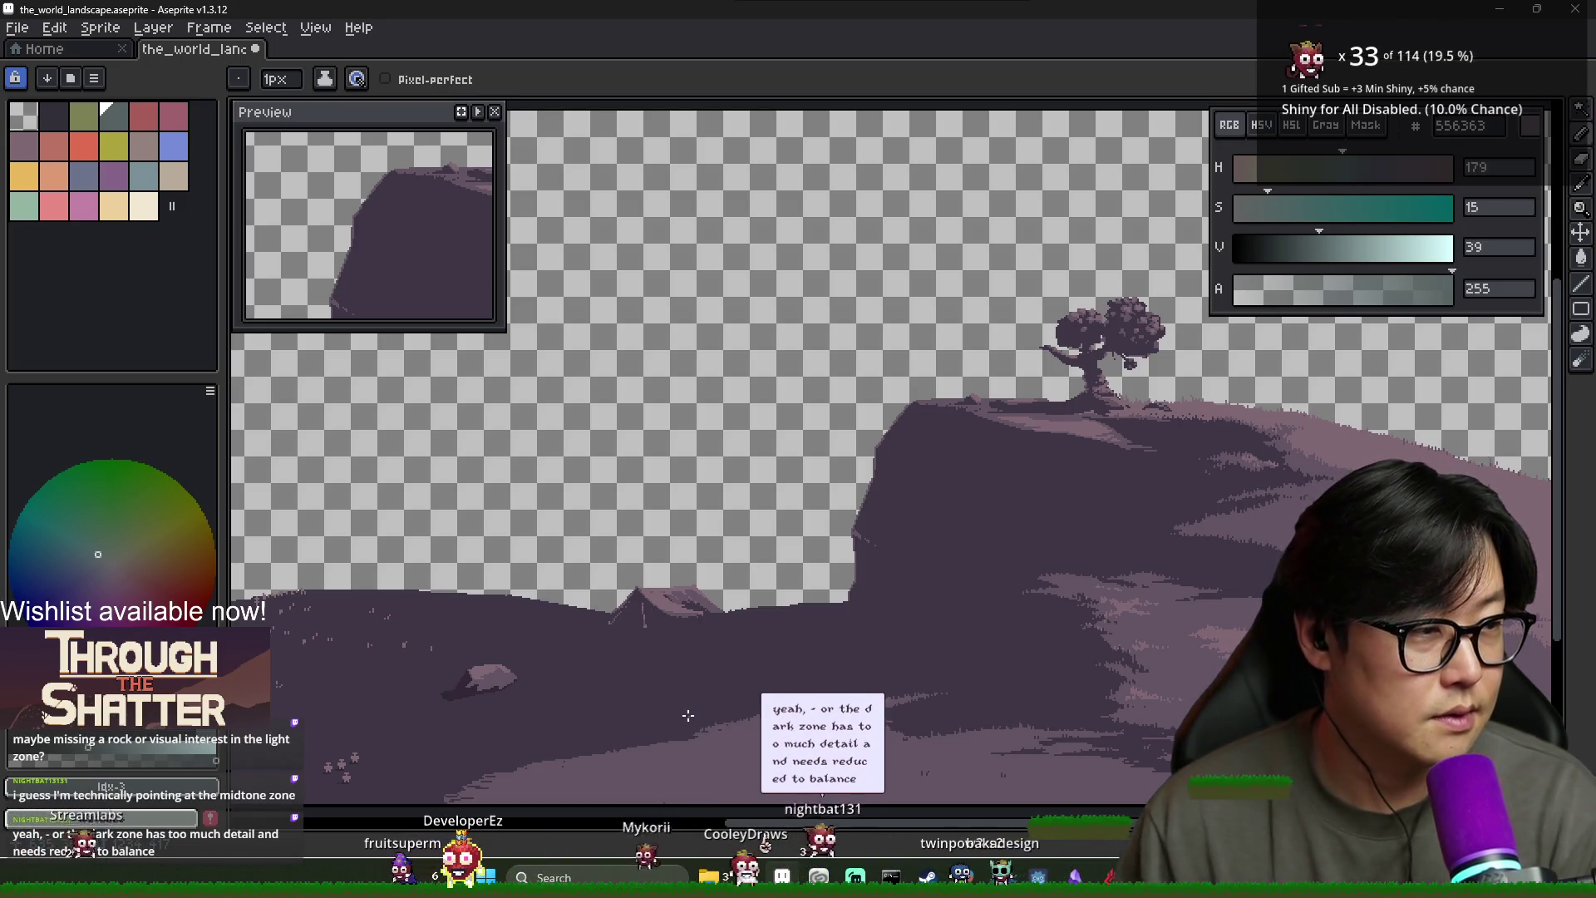
alt+click(526, 705)
Frame the rock and sample the ground colour surrounding it
scroll(499, 690, up, 2)
scroll(516, 676, down, 2)
scroll(491, 704, up, 1)
scroll(492, 704, down, 2)
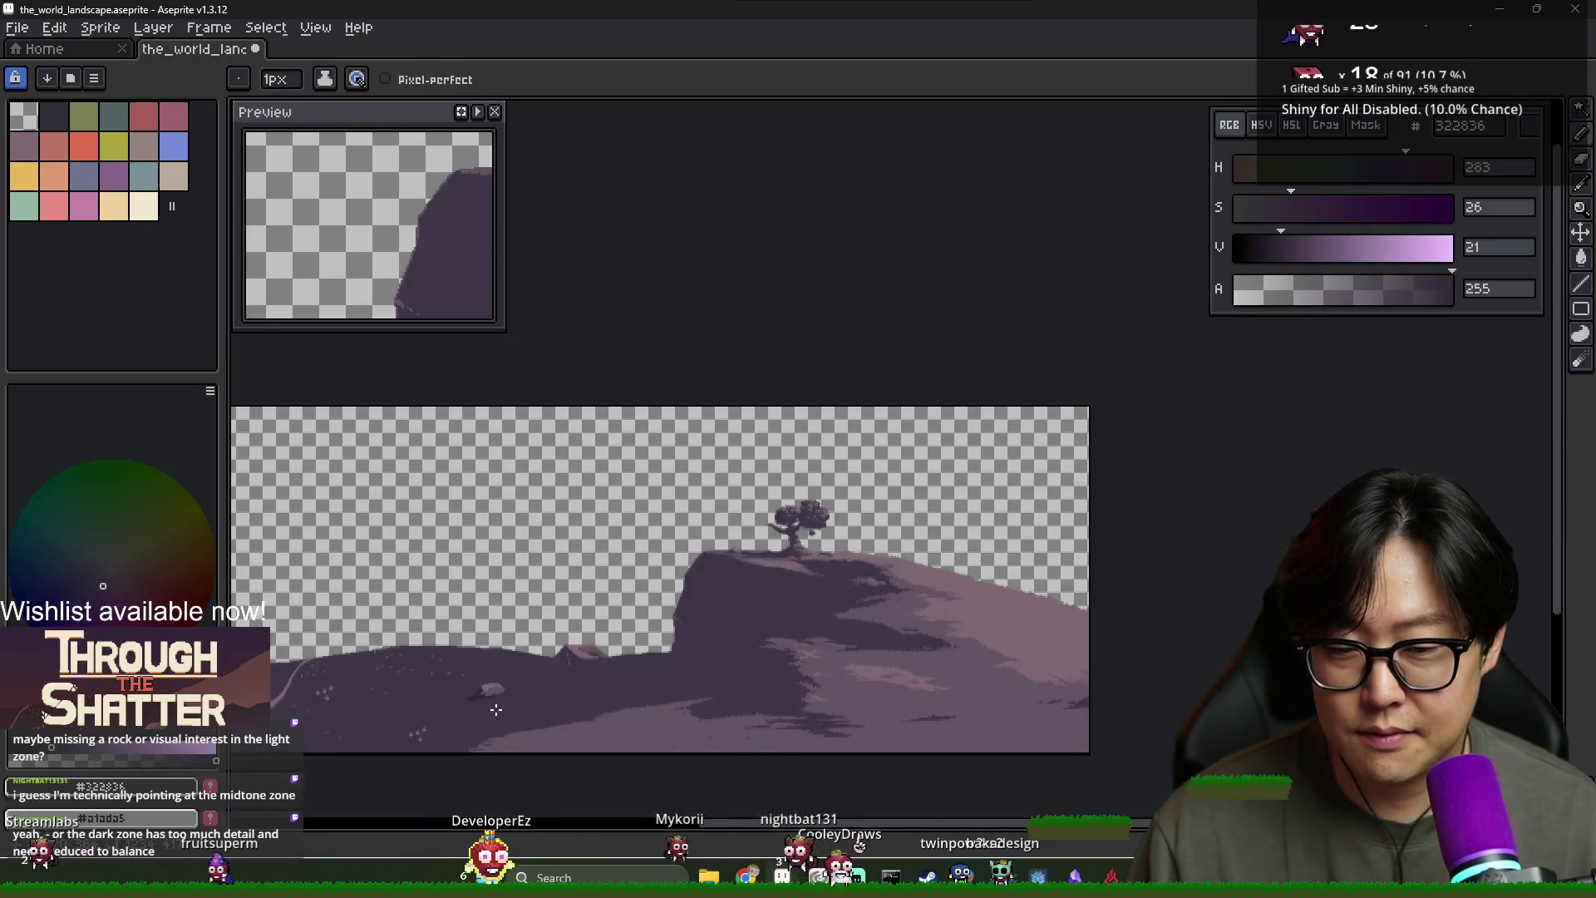
scroll(496, 709, up, 1)
drag(498, 709, 504, 706)
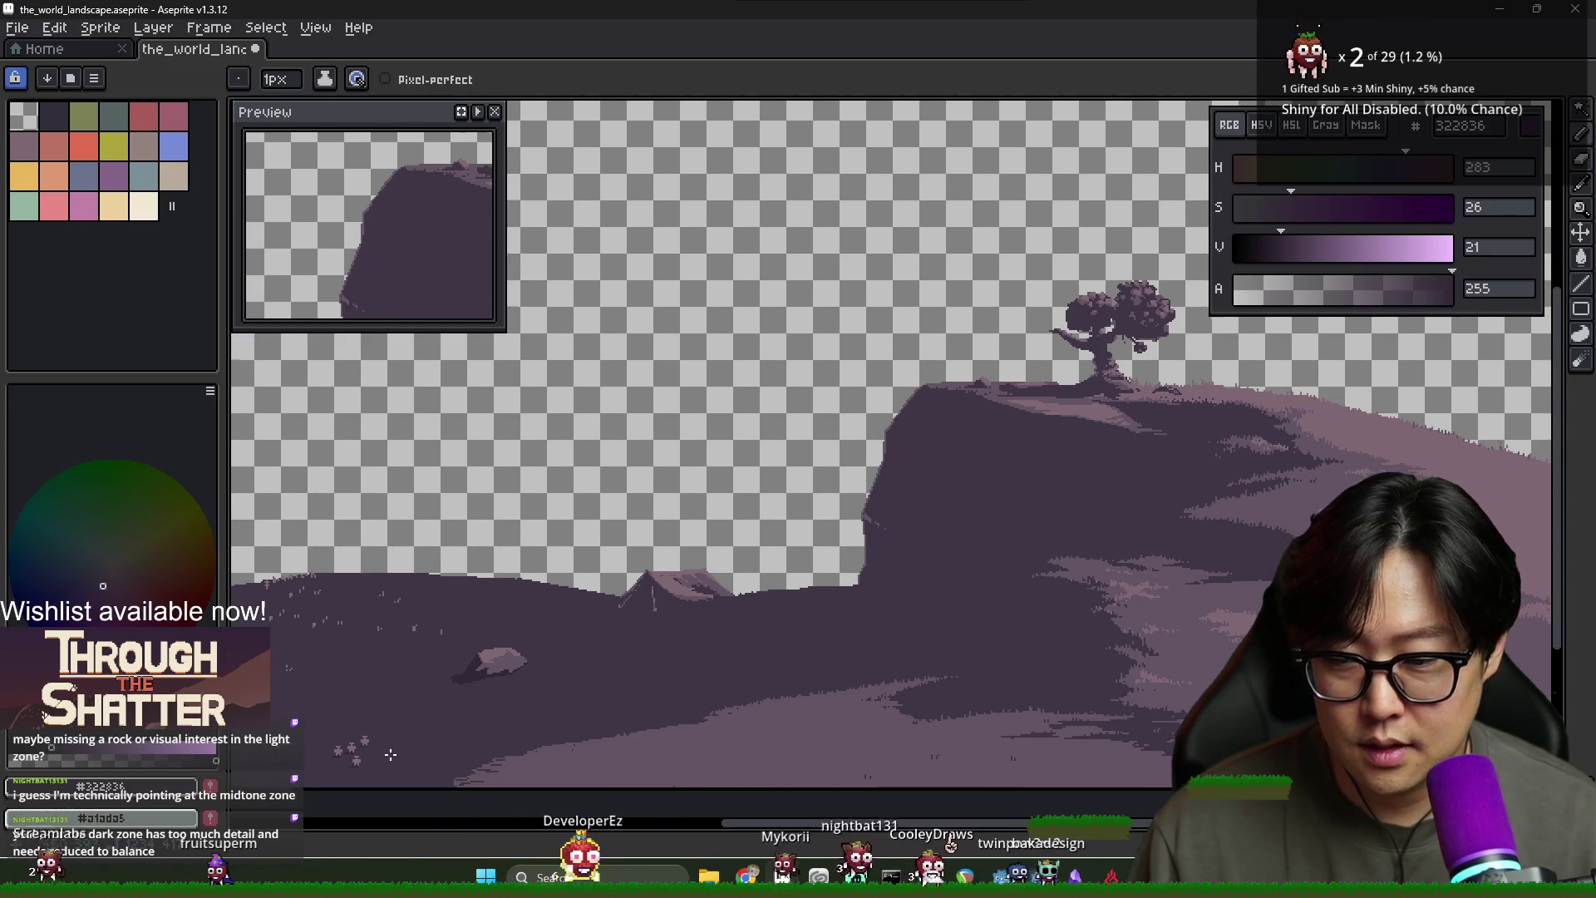
scroll(391, 753, up, 2)
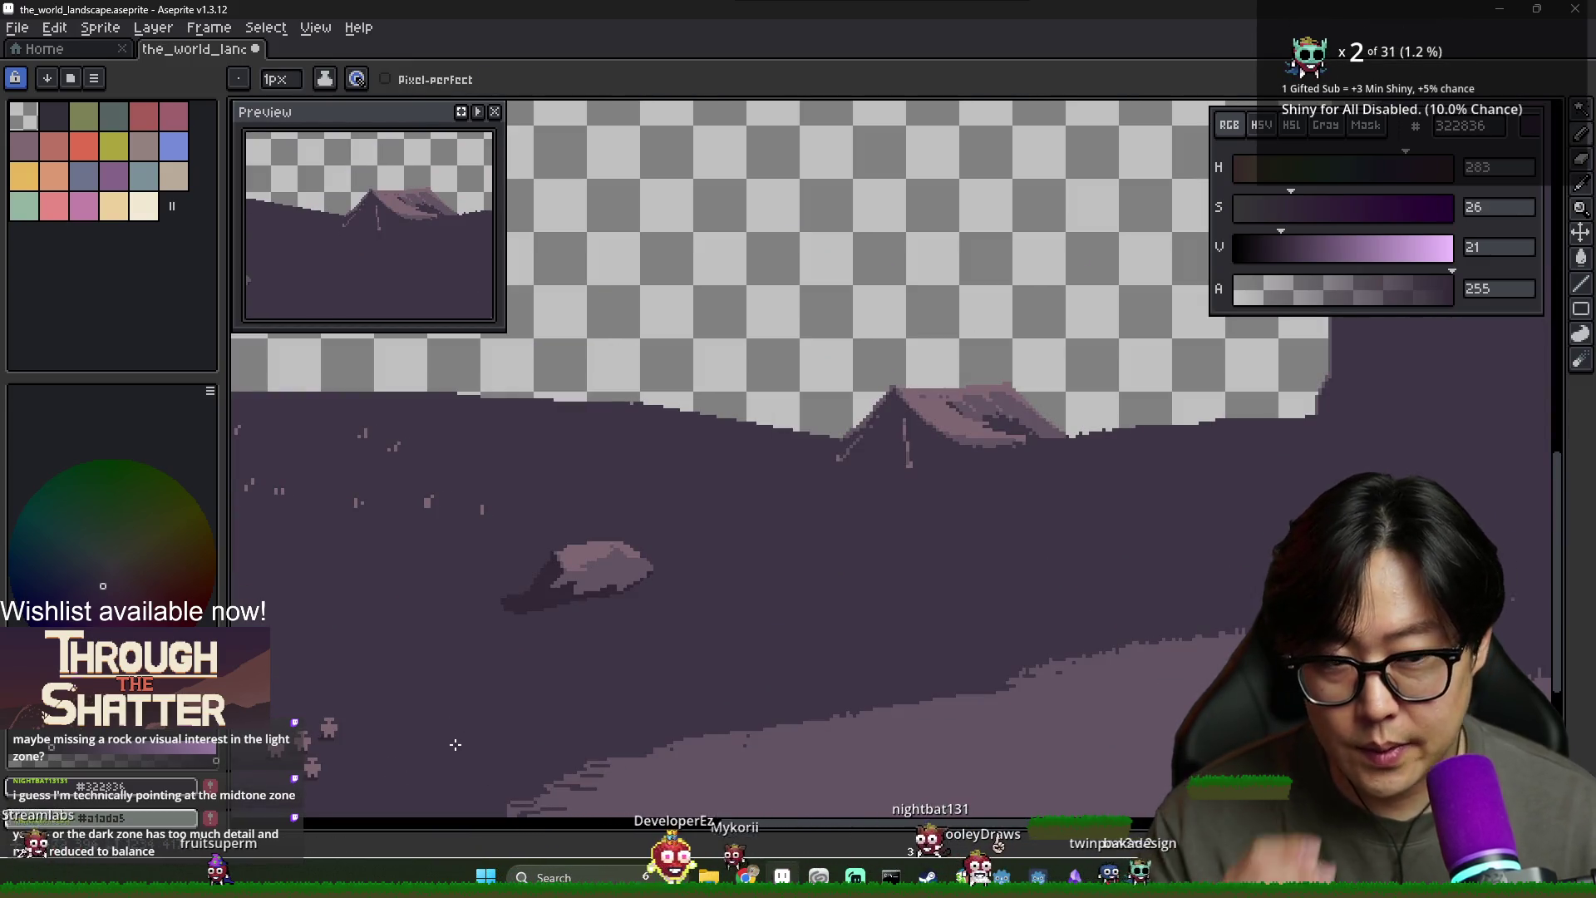
scroll(524, 748, down, 2)
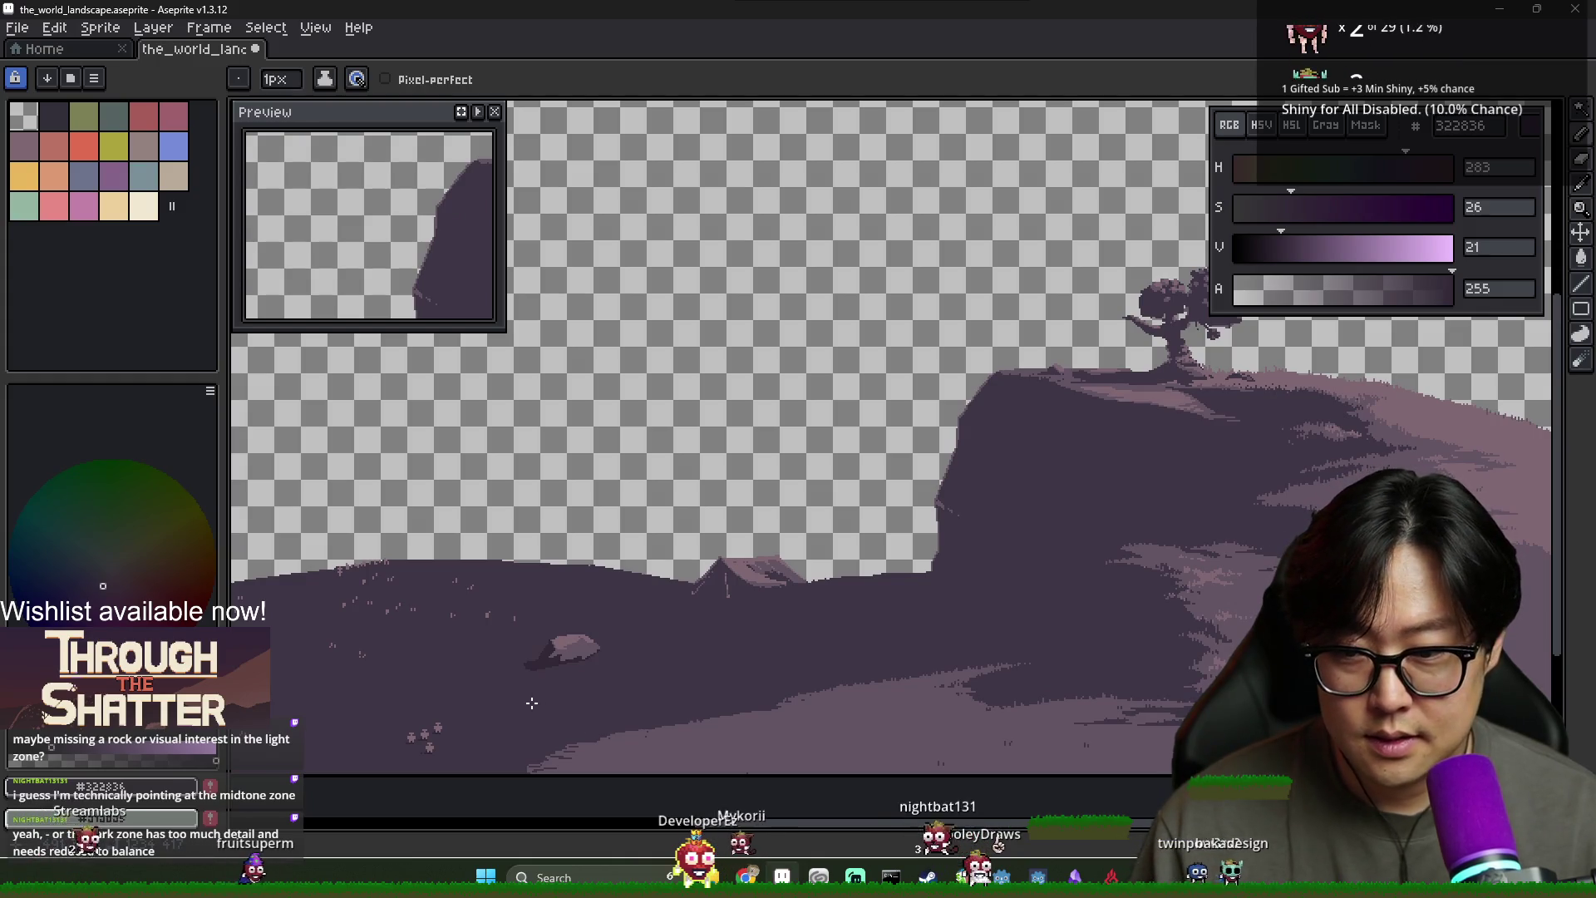
drag(533, 700, 582, 726)
scroll(541, 705, down, 2)
scroll(549, 702, up, 2)
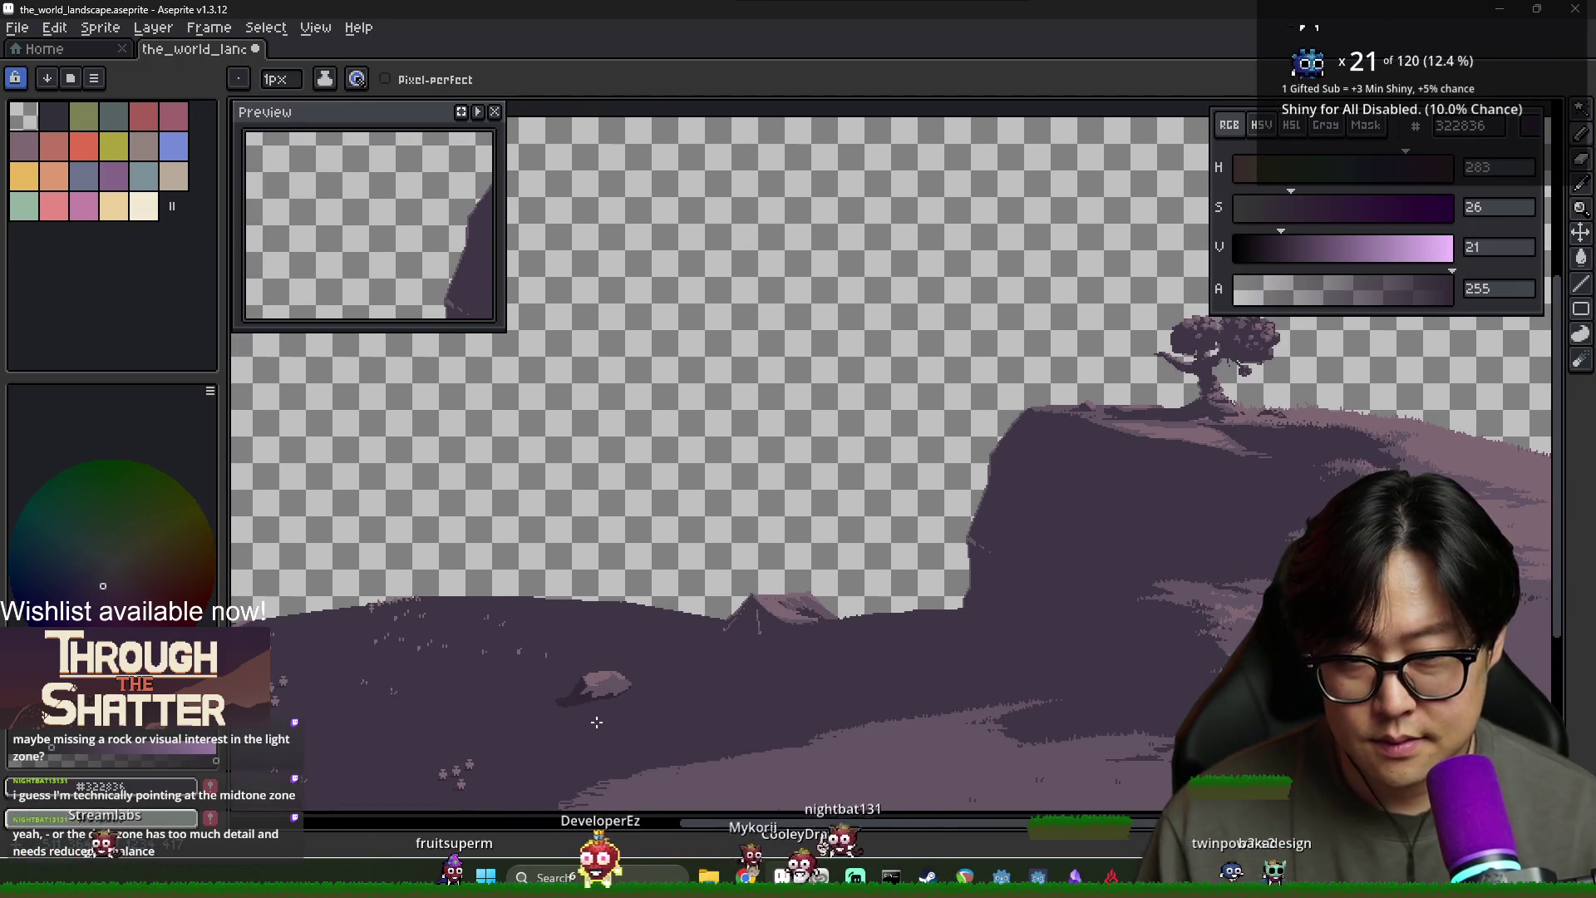
key(i)
key(b)
scroll(611, 698, up, 3)
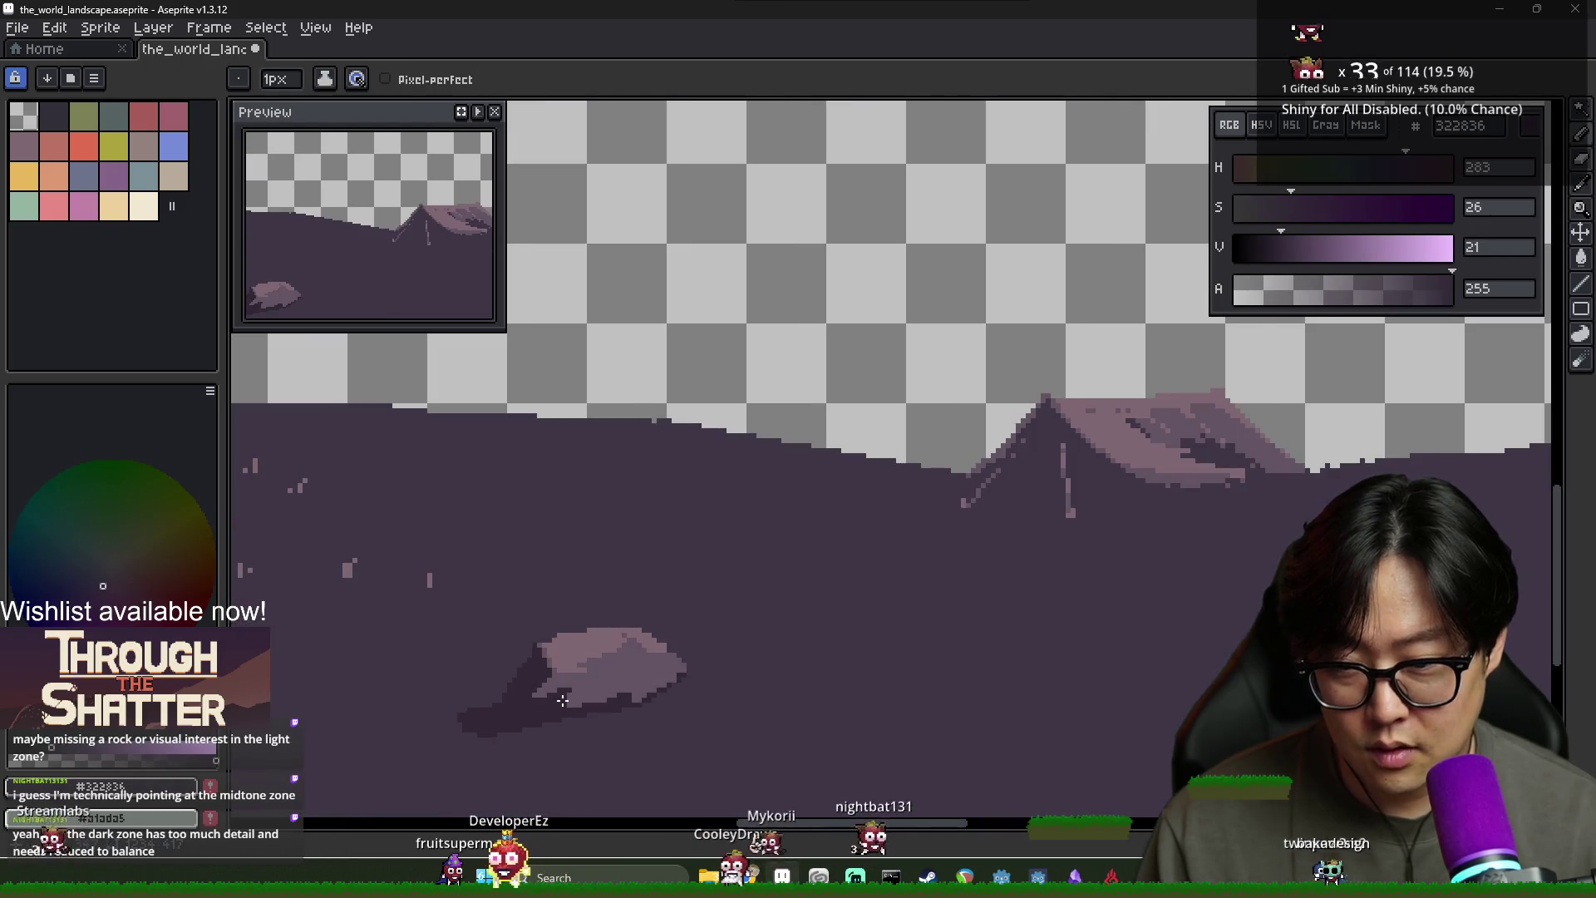
alt+click(589, 719)
Flood-fill the rock's light, shadow and mid-tone areas with the ground colour
scroll(578, 714, down, 3)
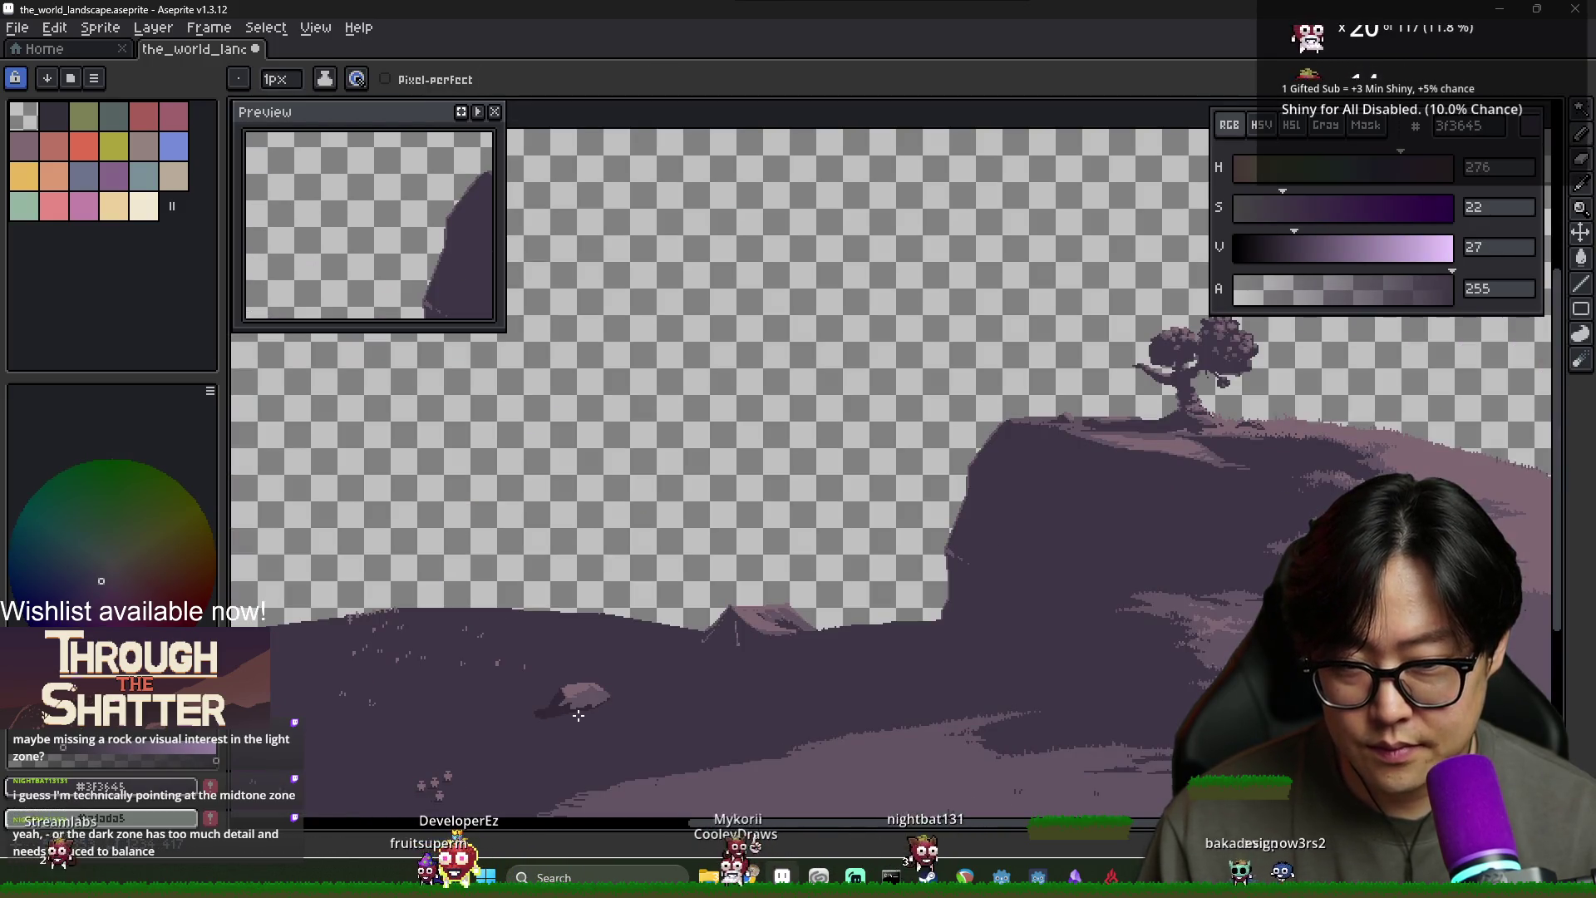
scroll(579, 715, up, 3)
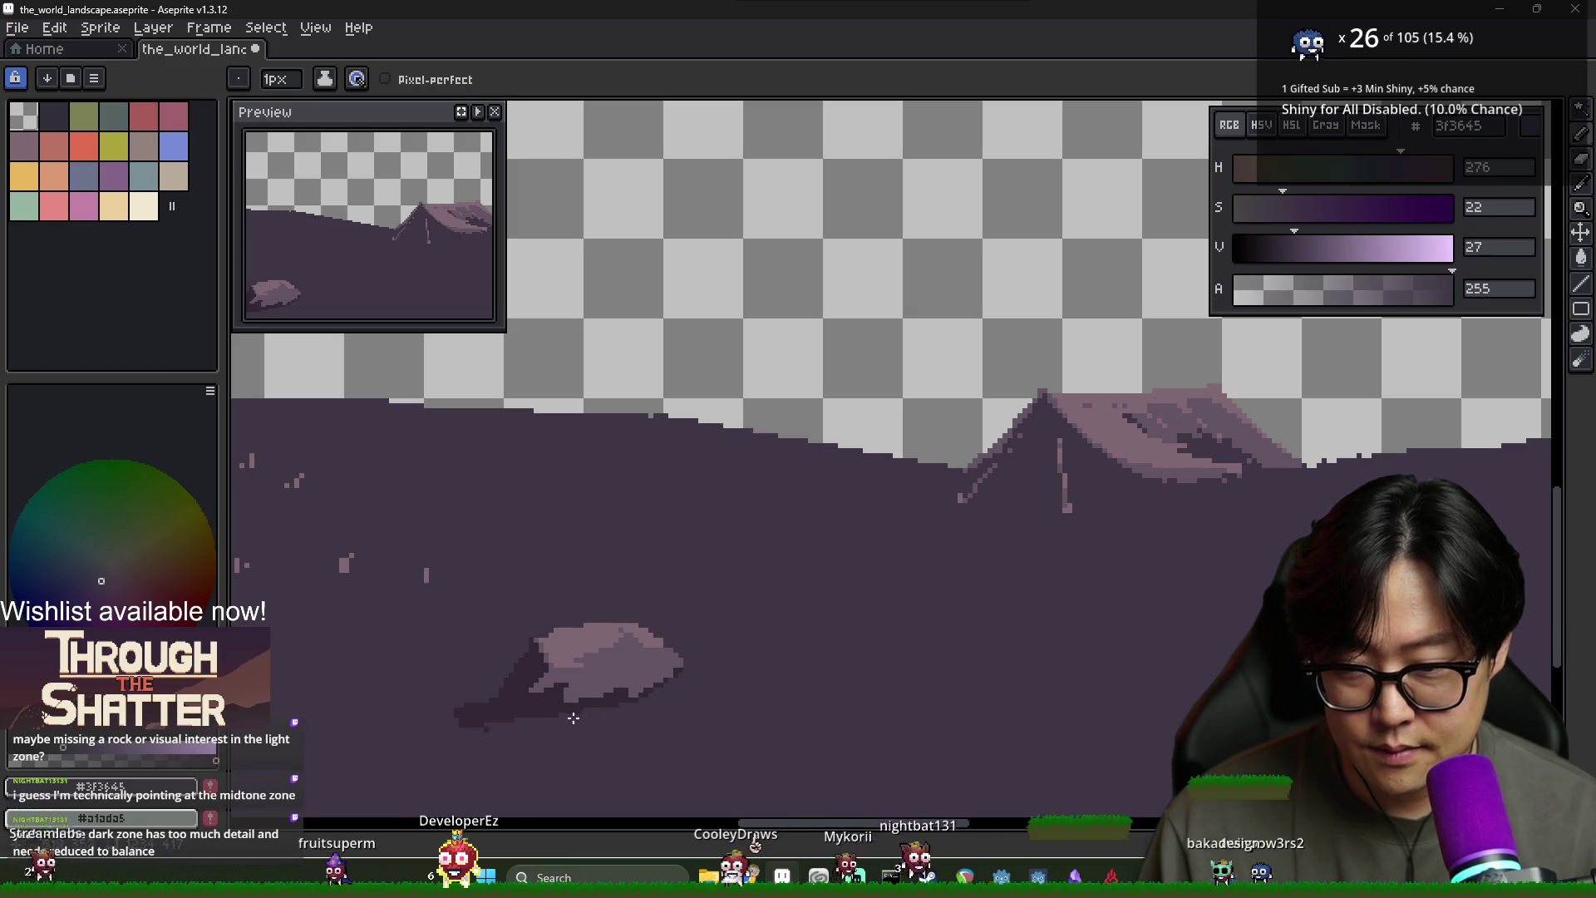
key(g)
click(607, 657)
click(516, 706)
click(583, 649)
Pencil over the stray light pixel, diagonal stroke and dot on the dark ground
key(b)
scroll(656, 677, up, 1)
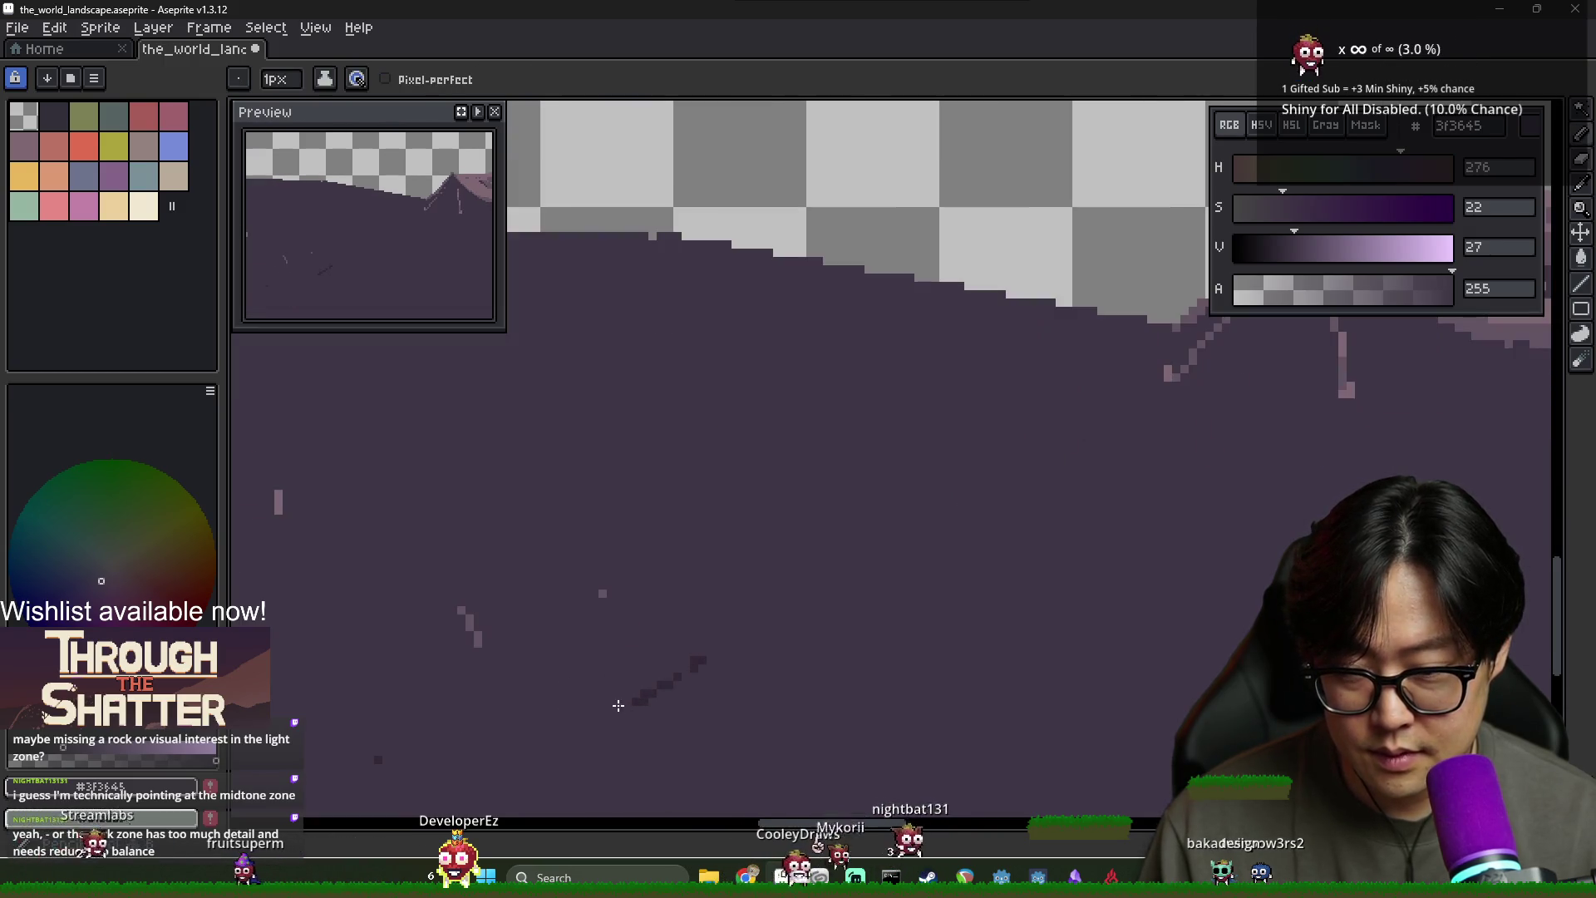
click(425, 748)
drag(492, 632, 505, 657)
click(605, 615)
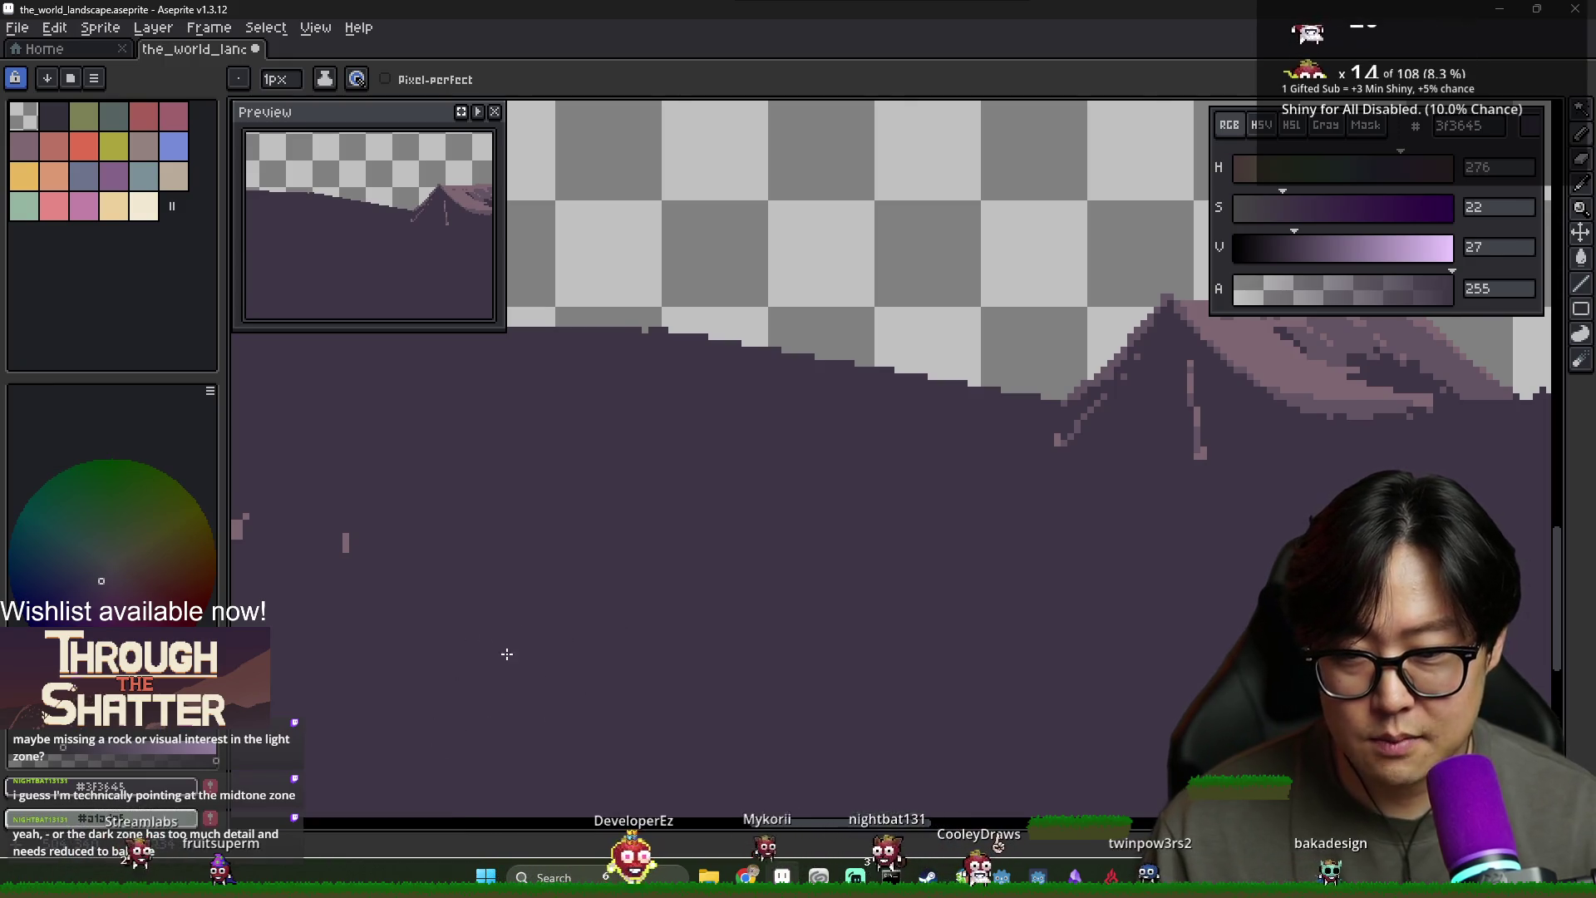
Save the landscape file and sample the lighter purple from the canvas
scroll(582, 632, down, 2)
key(ctrl+s)
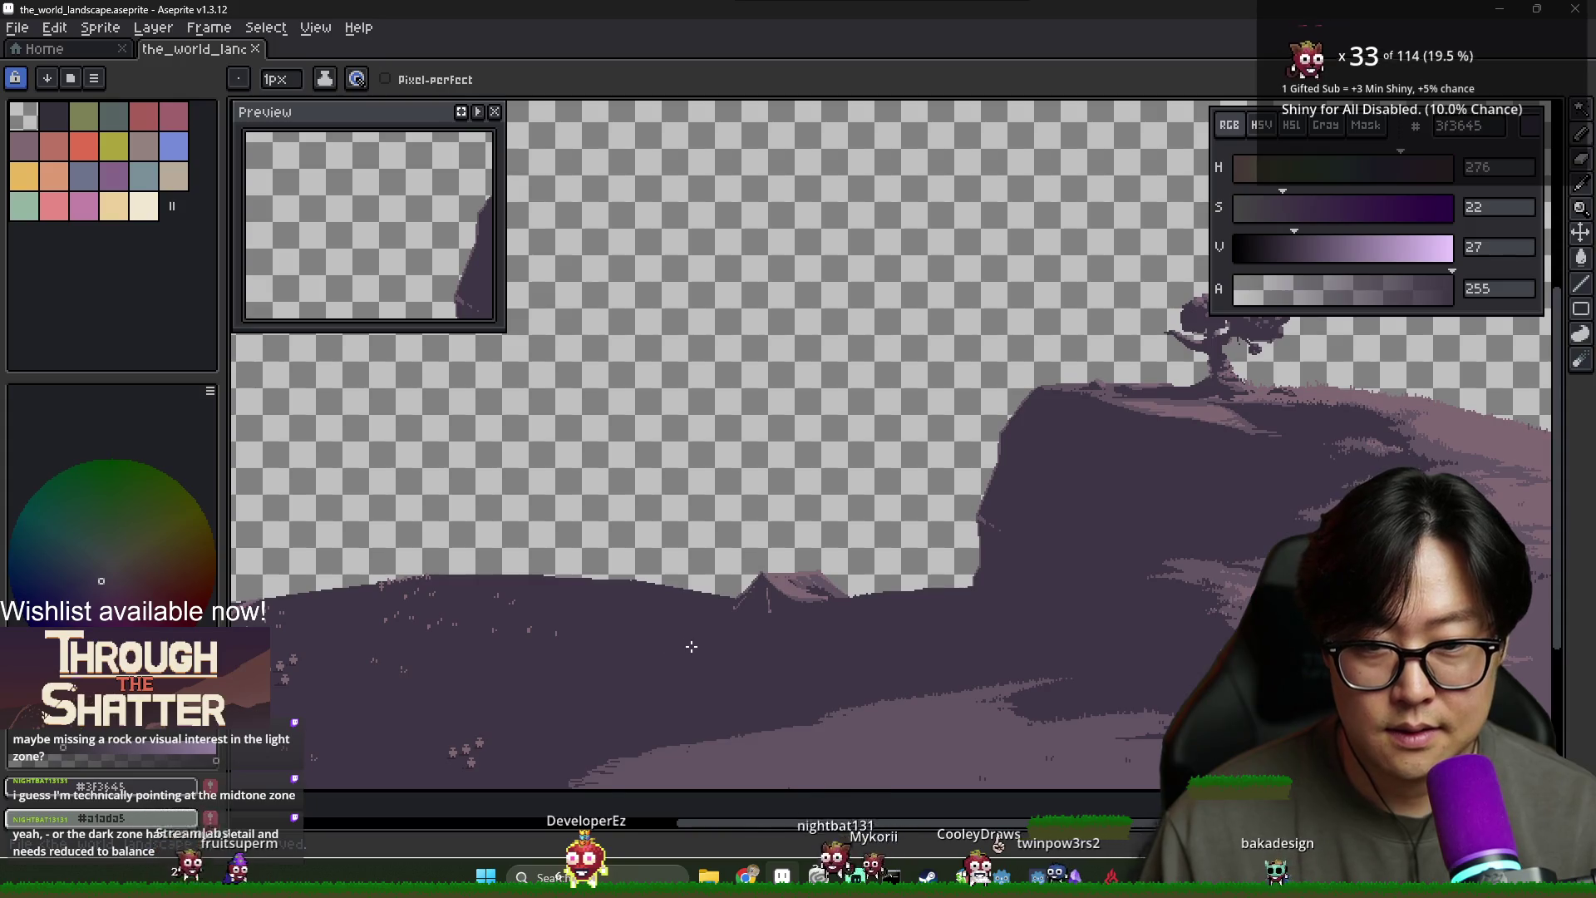
scroll(582, 707, up, 1)
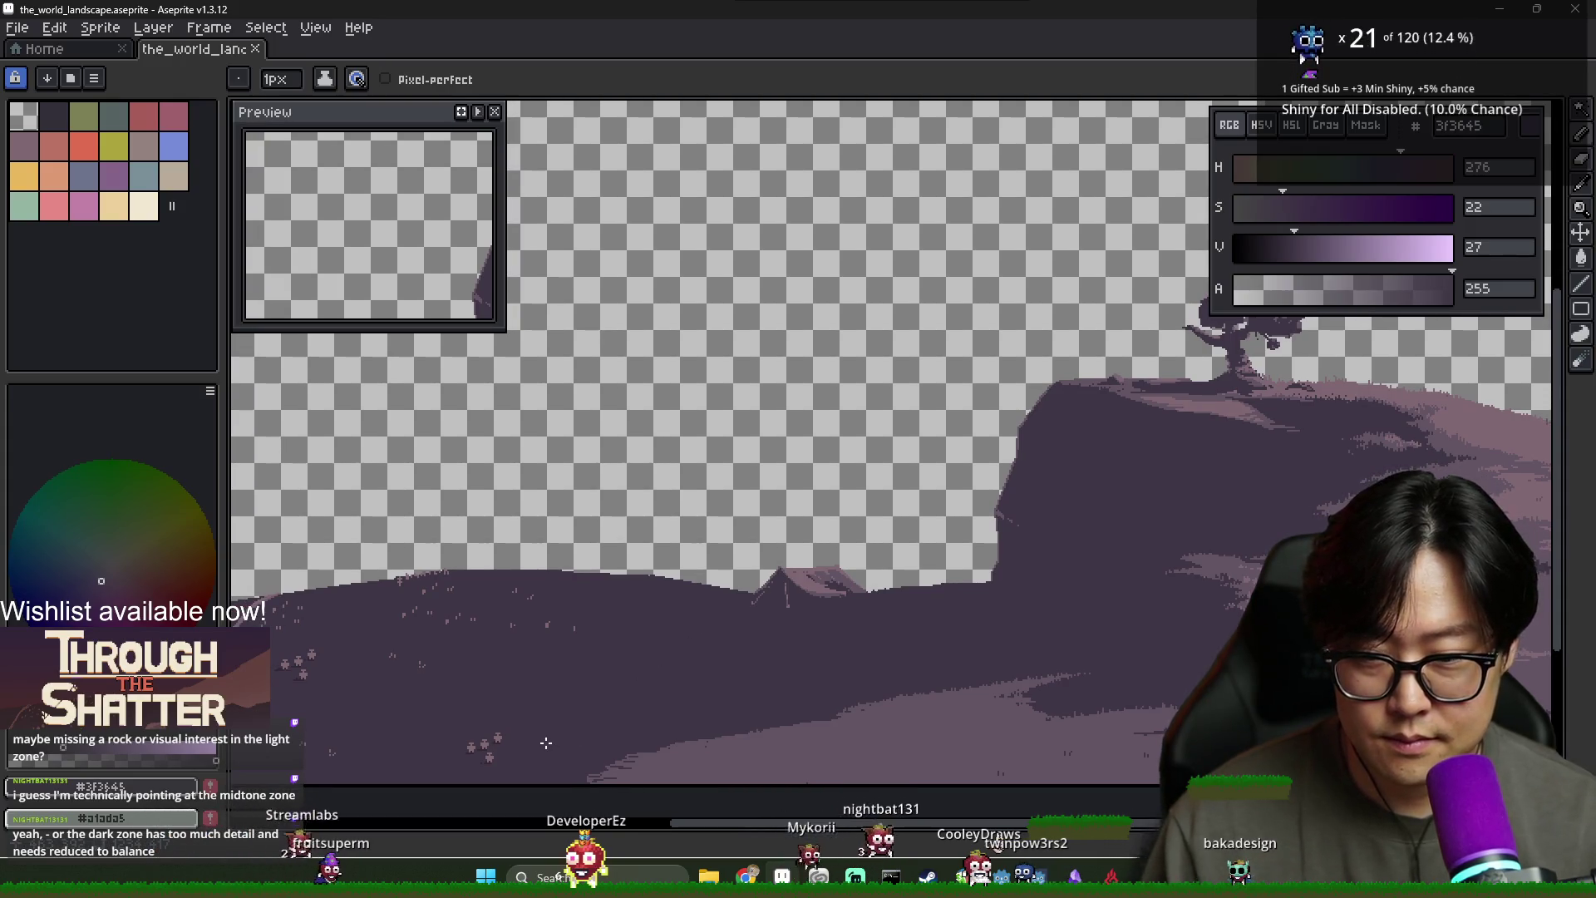
alt+click(737, 752)
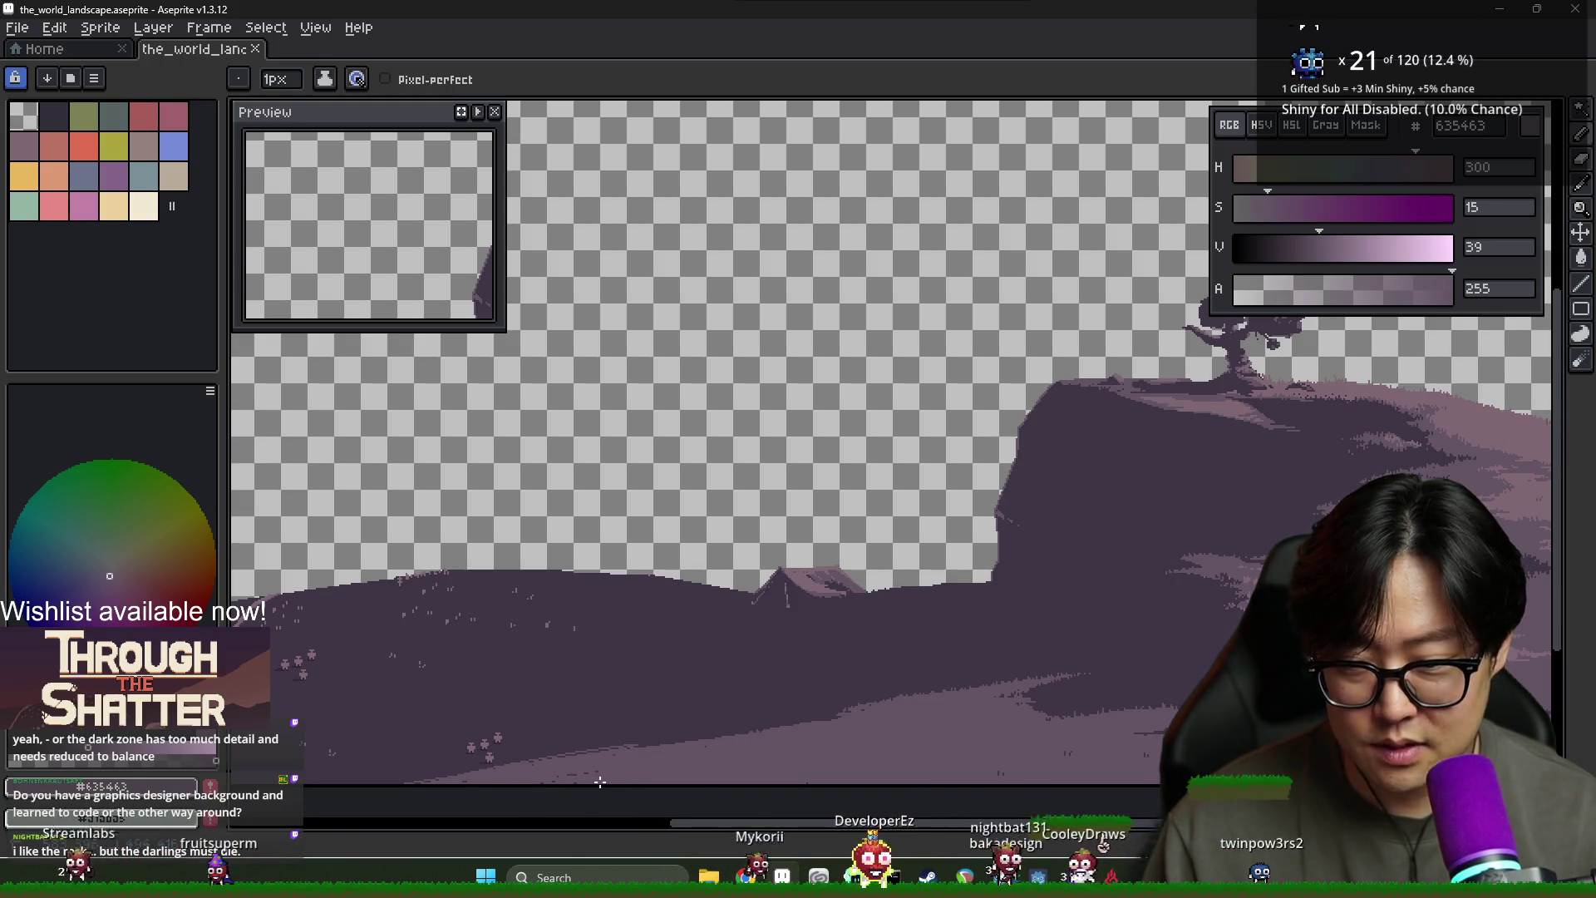
Zoom and pan the view to show the cliff, tree and dark ground below
scroll(571, 774, up, 2)
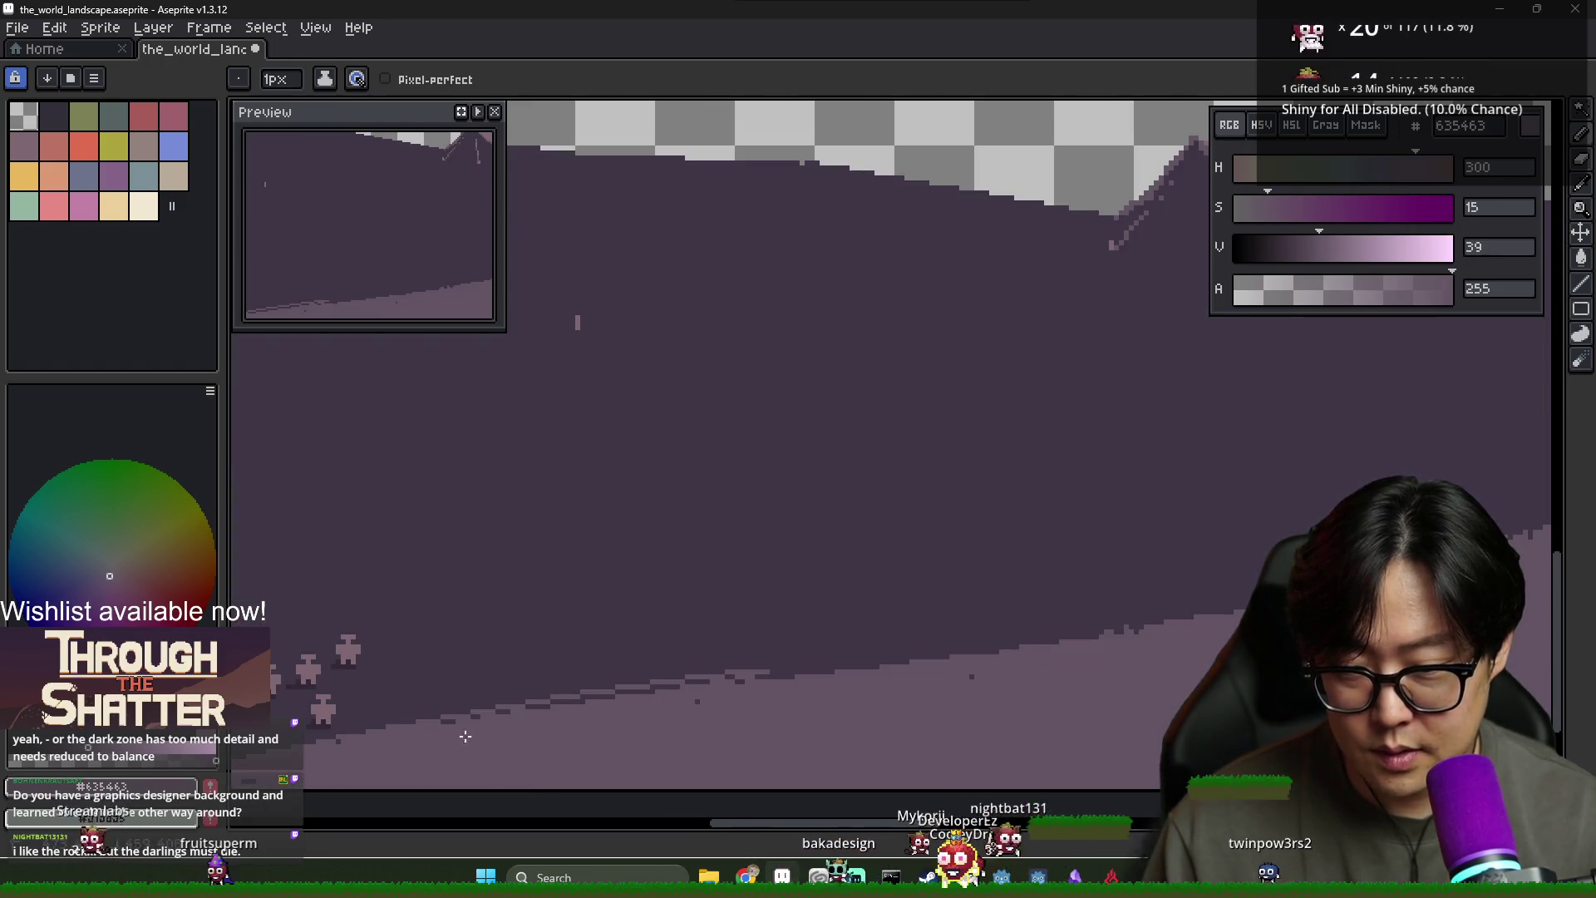
scroll(931, 684, down, 2)
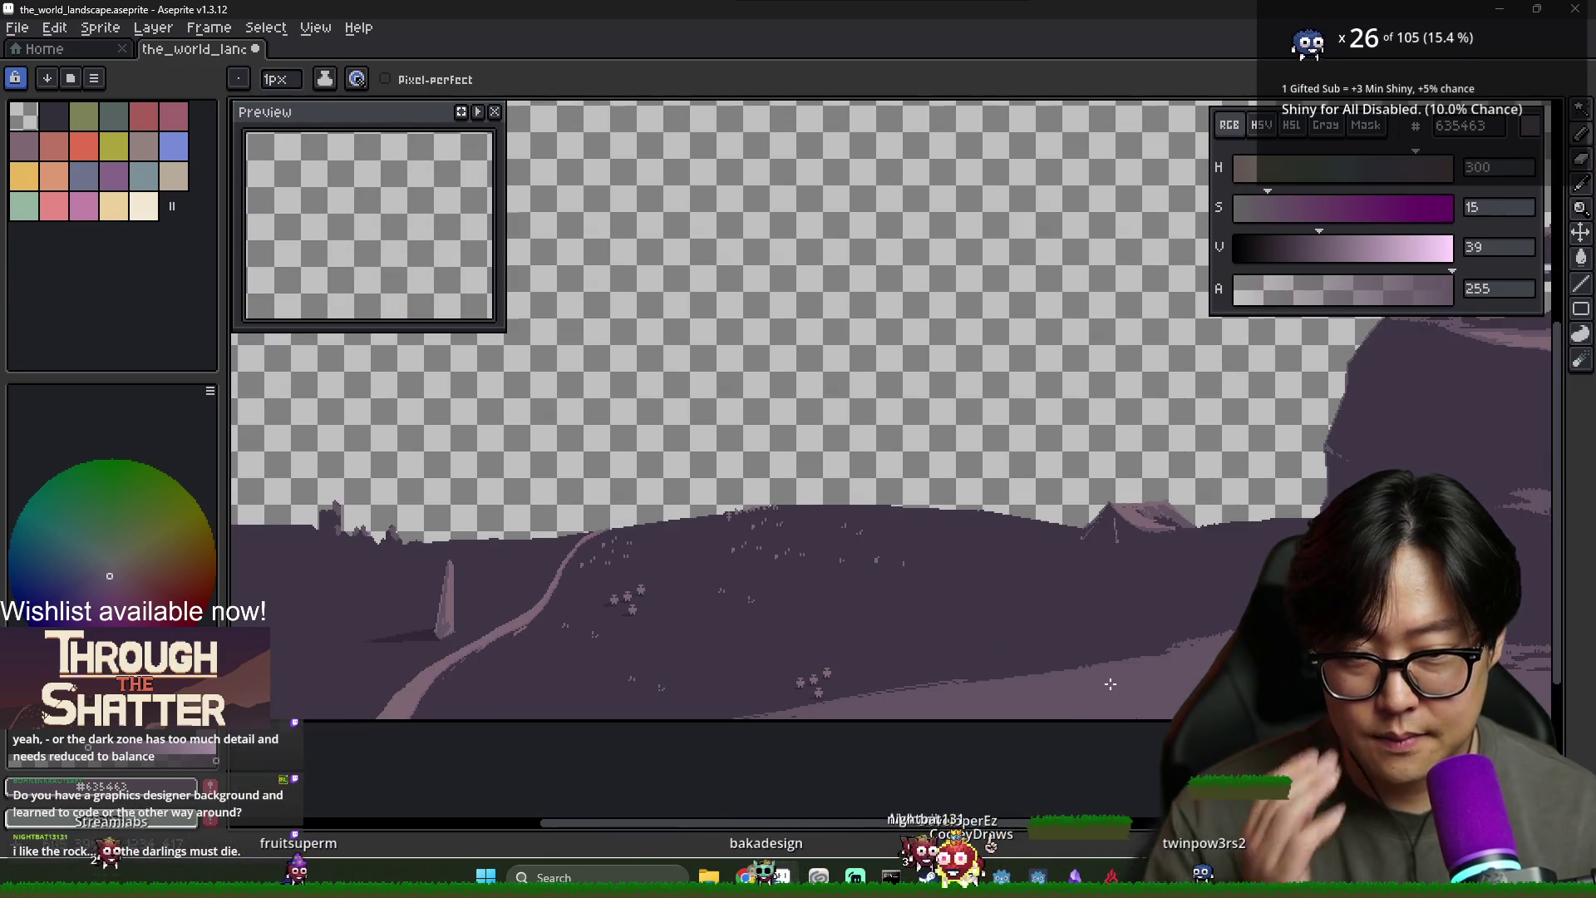
drag(1025, 664, 691, 679)
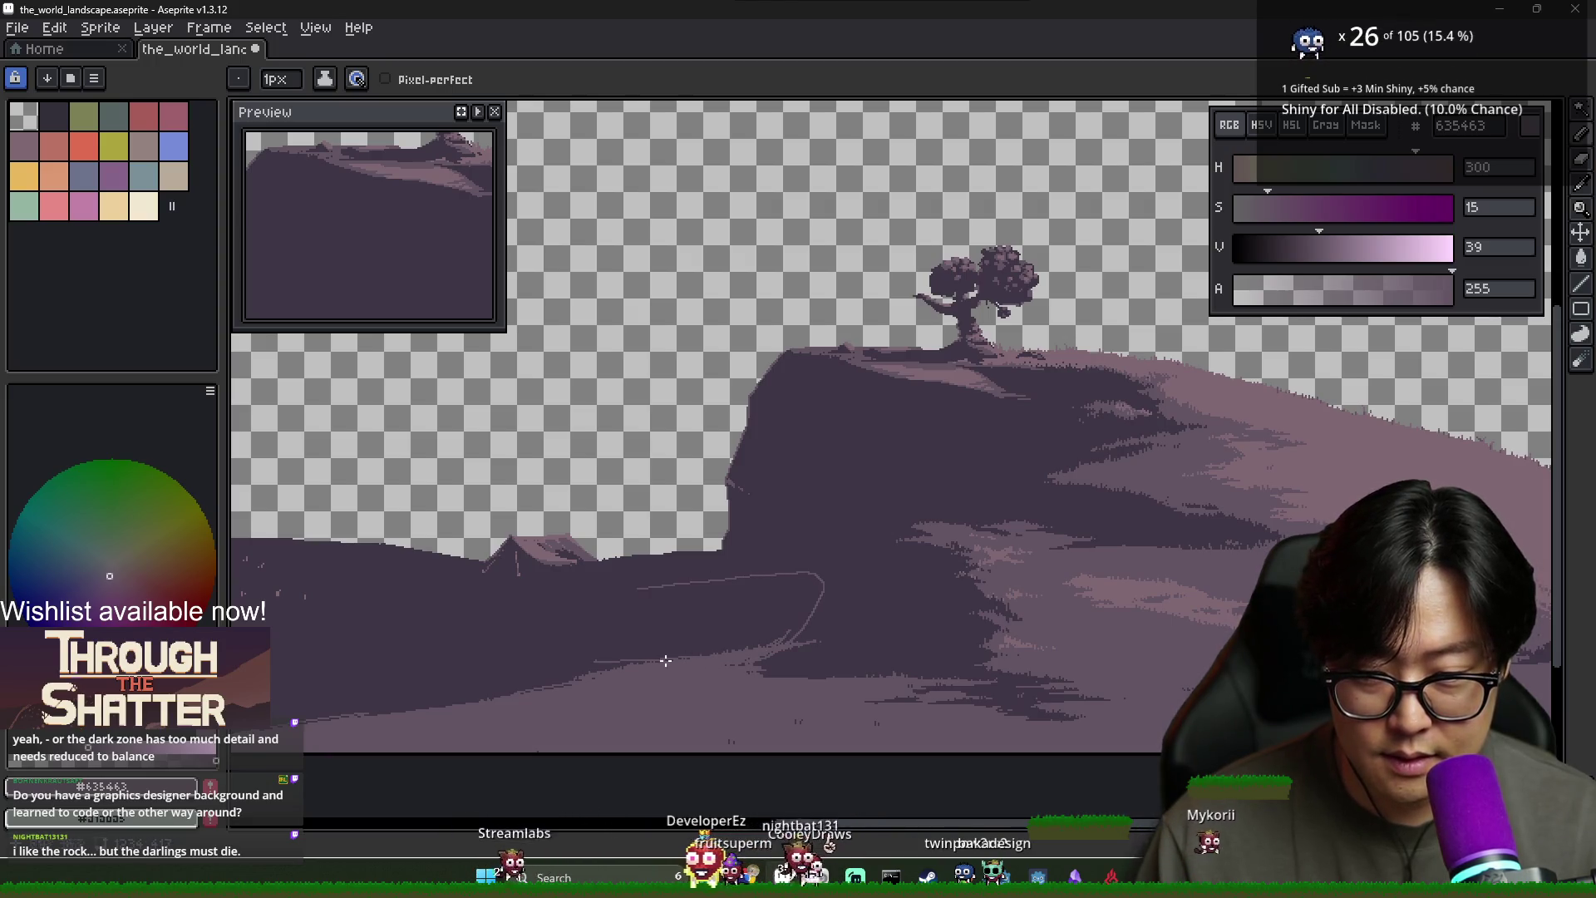
Close the lit patch outline and flood-fill it with the lighter purple
drag(638, 586, 319, 669)
key(g)
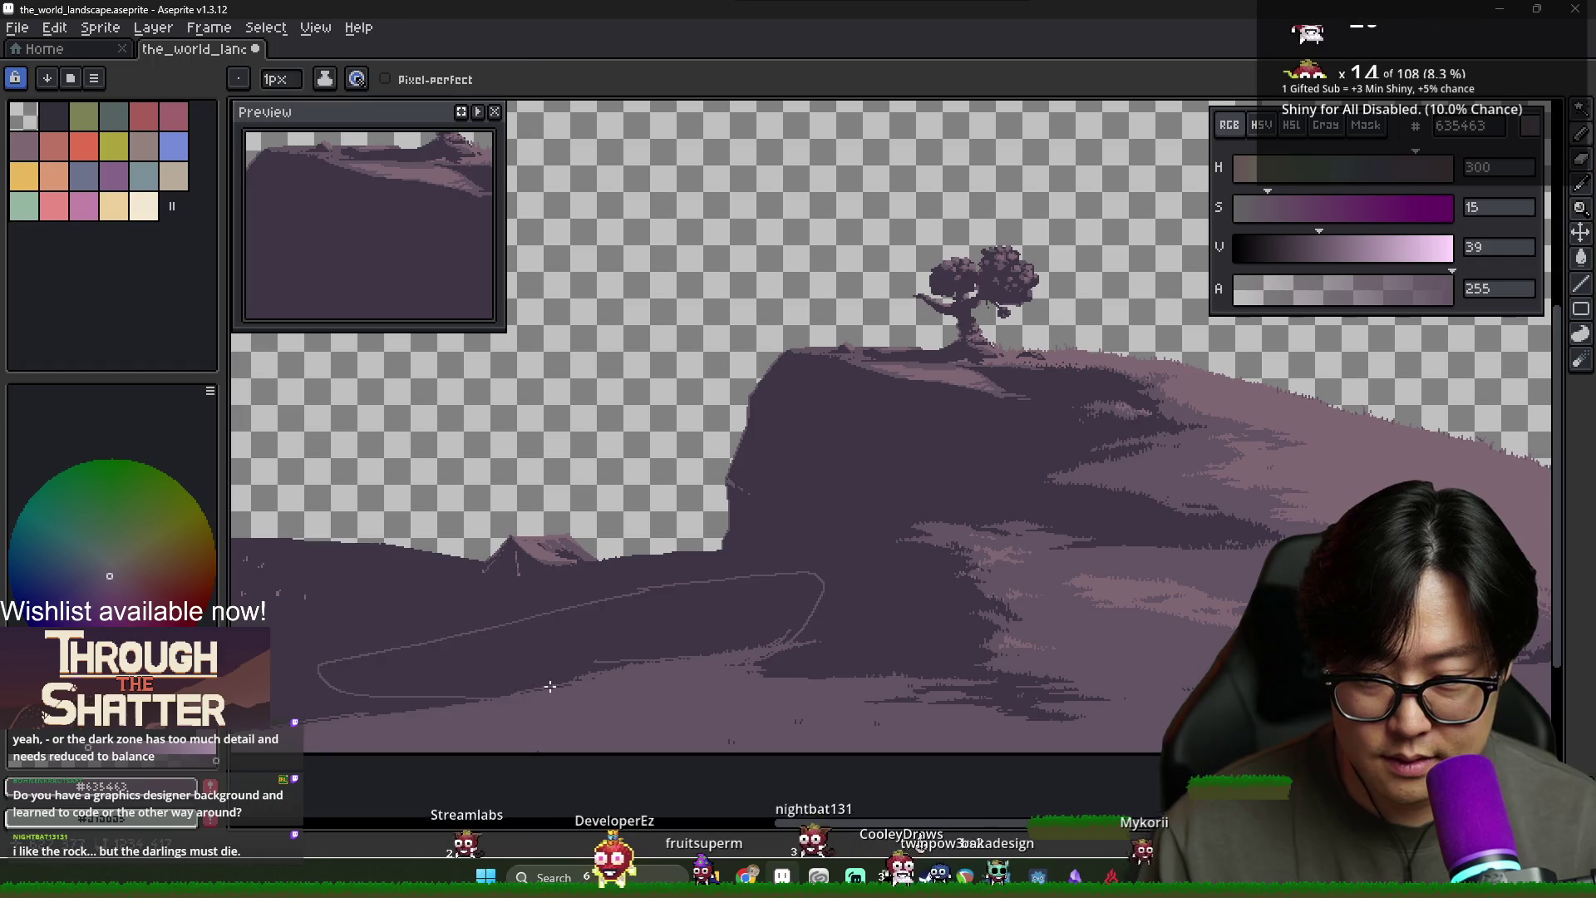
click(565, 681)
scroll(794, 634, down, 2)
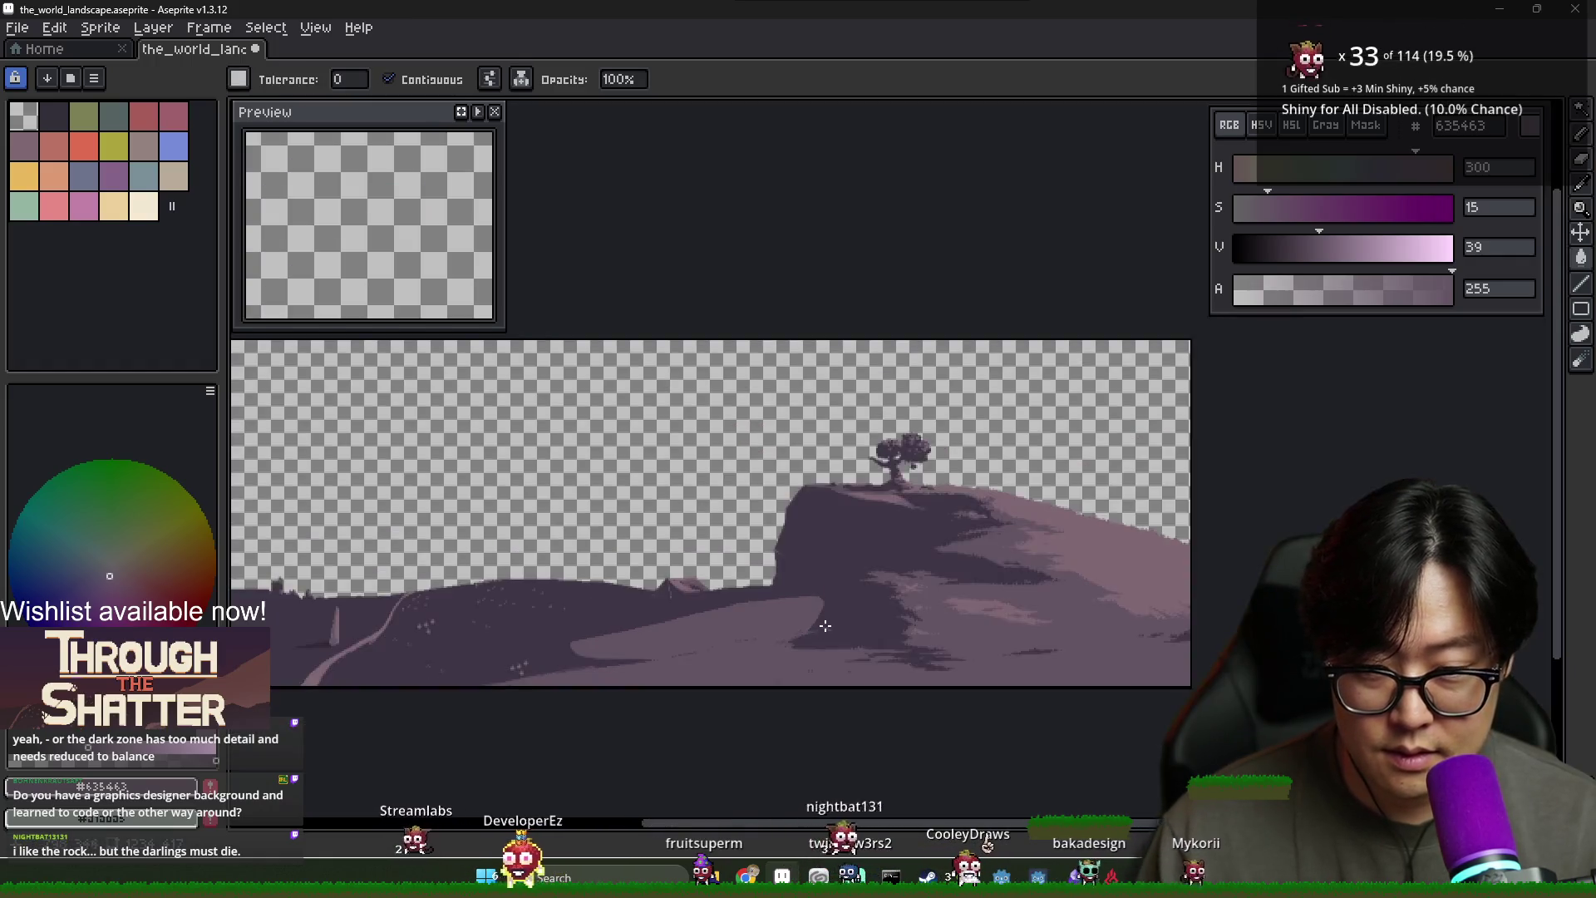
scroll(748, 623, up, 4)
scroll(665, 607, down, 2)
Re-sample the dark ground colour, then the lighter purple from the lit patch
alt+click(522, 591)
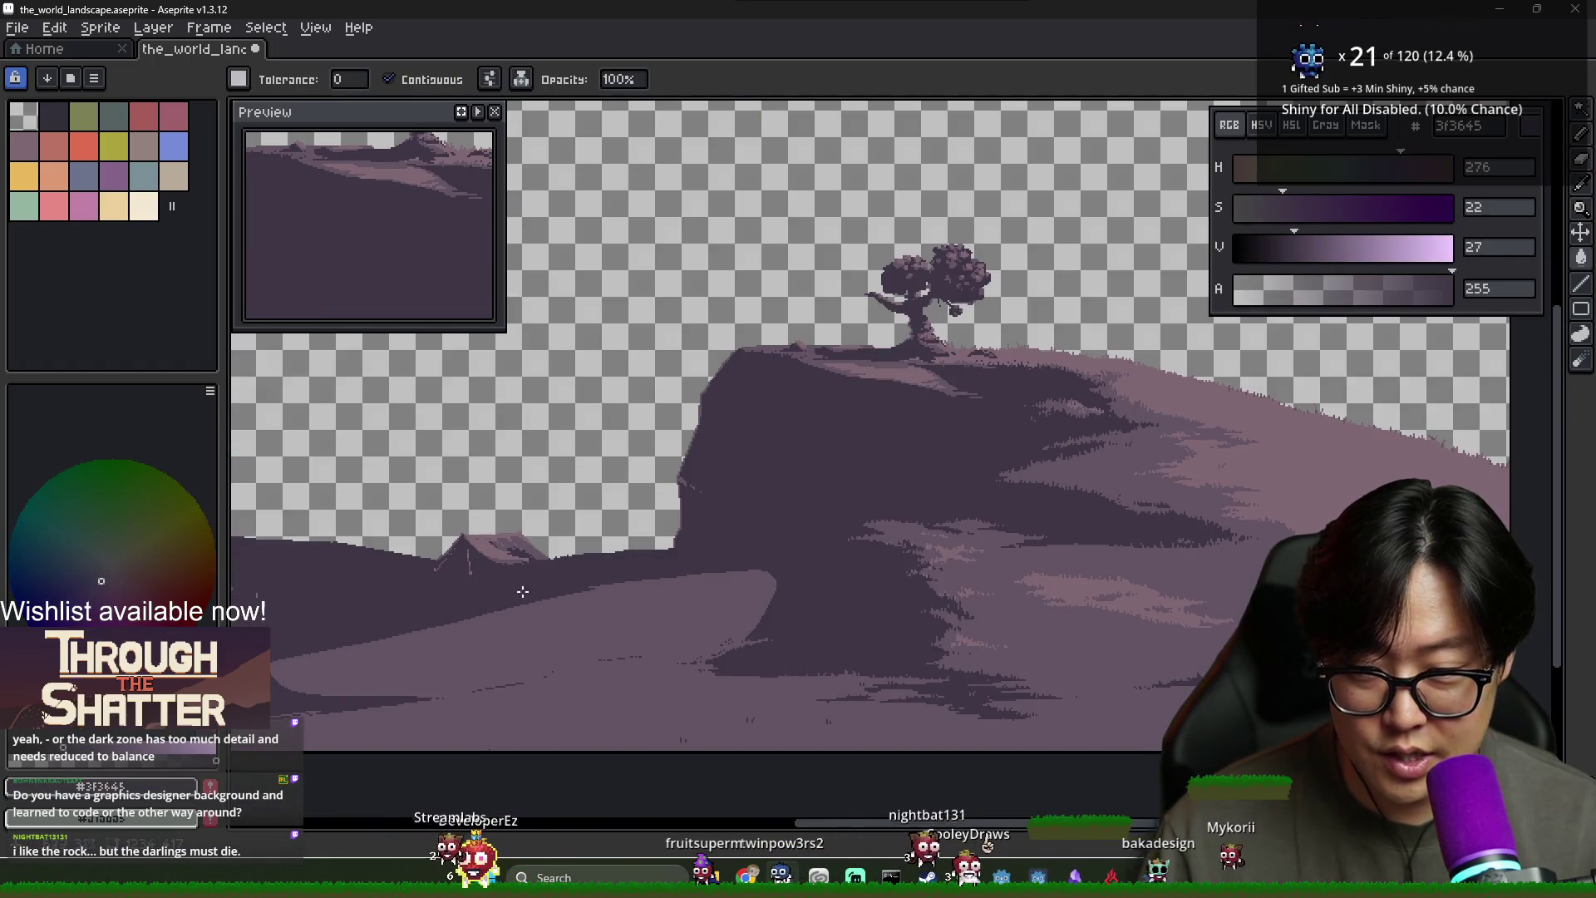
alt+click(604, 592)
key(b)
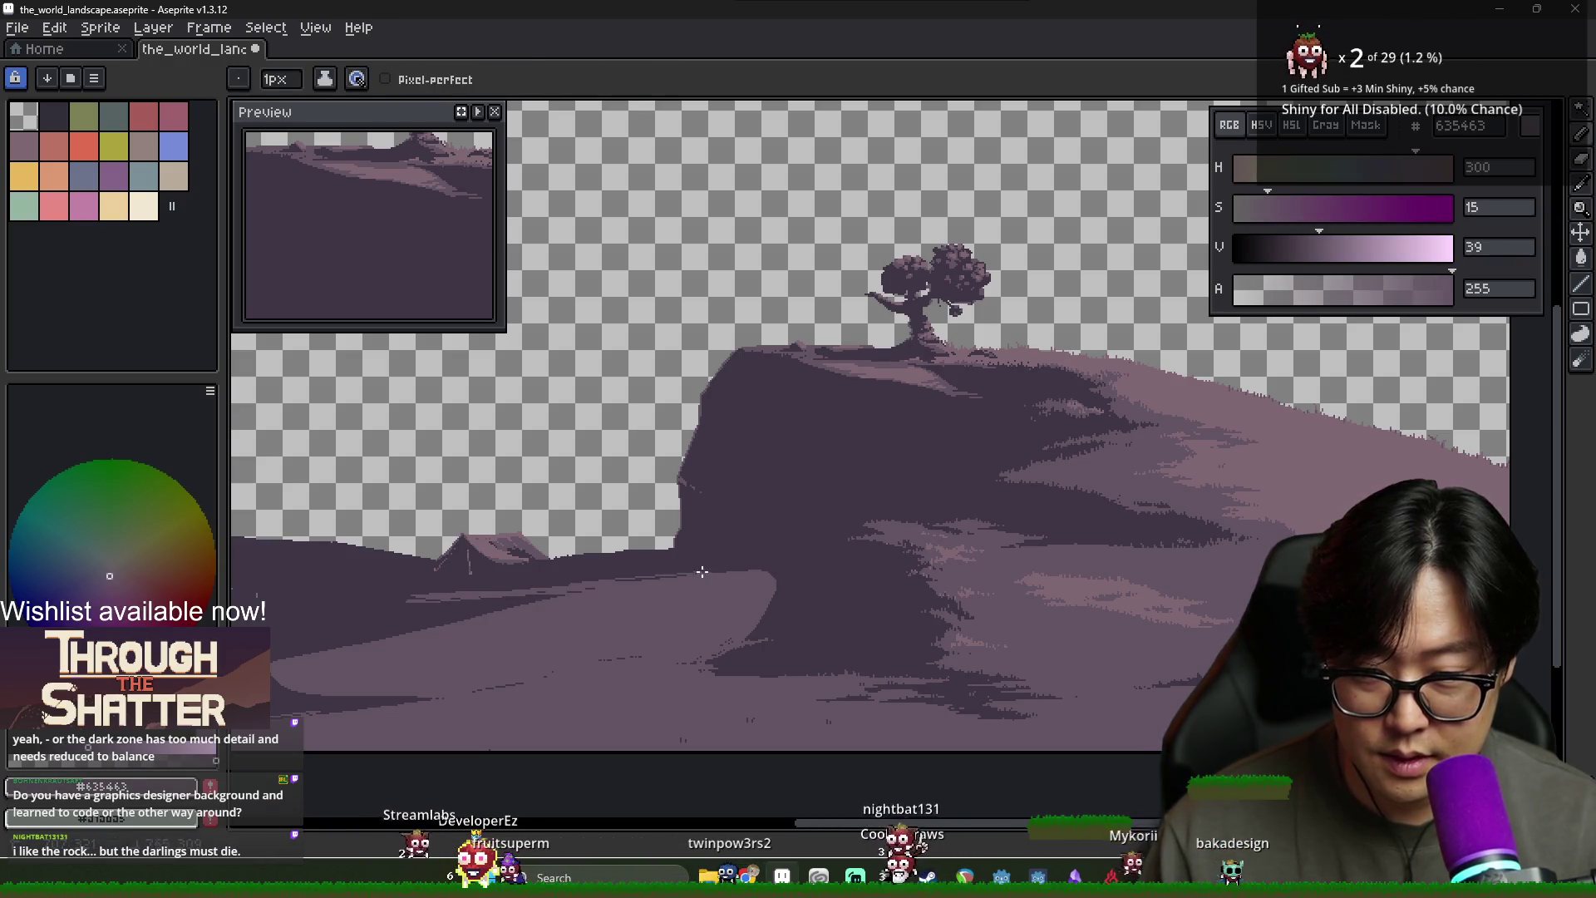
alt+click(748, 565)
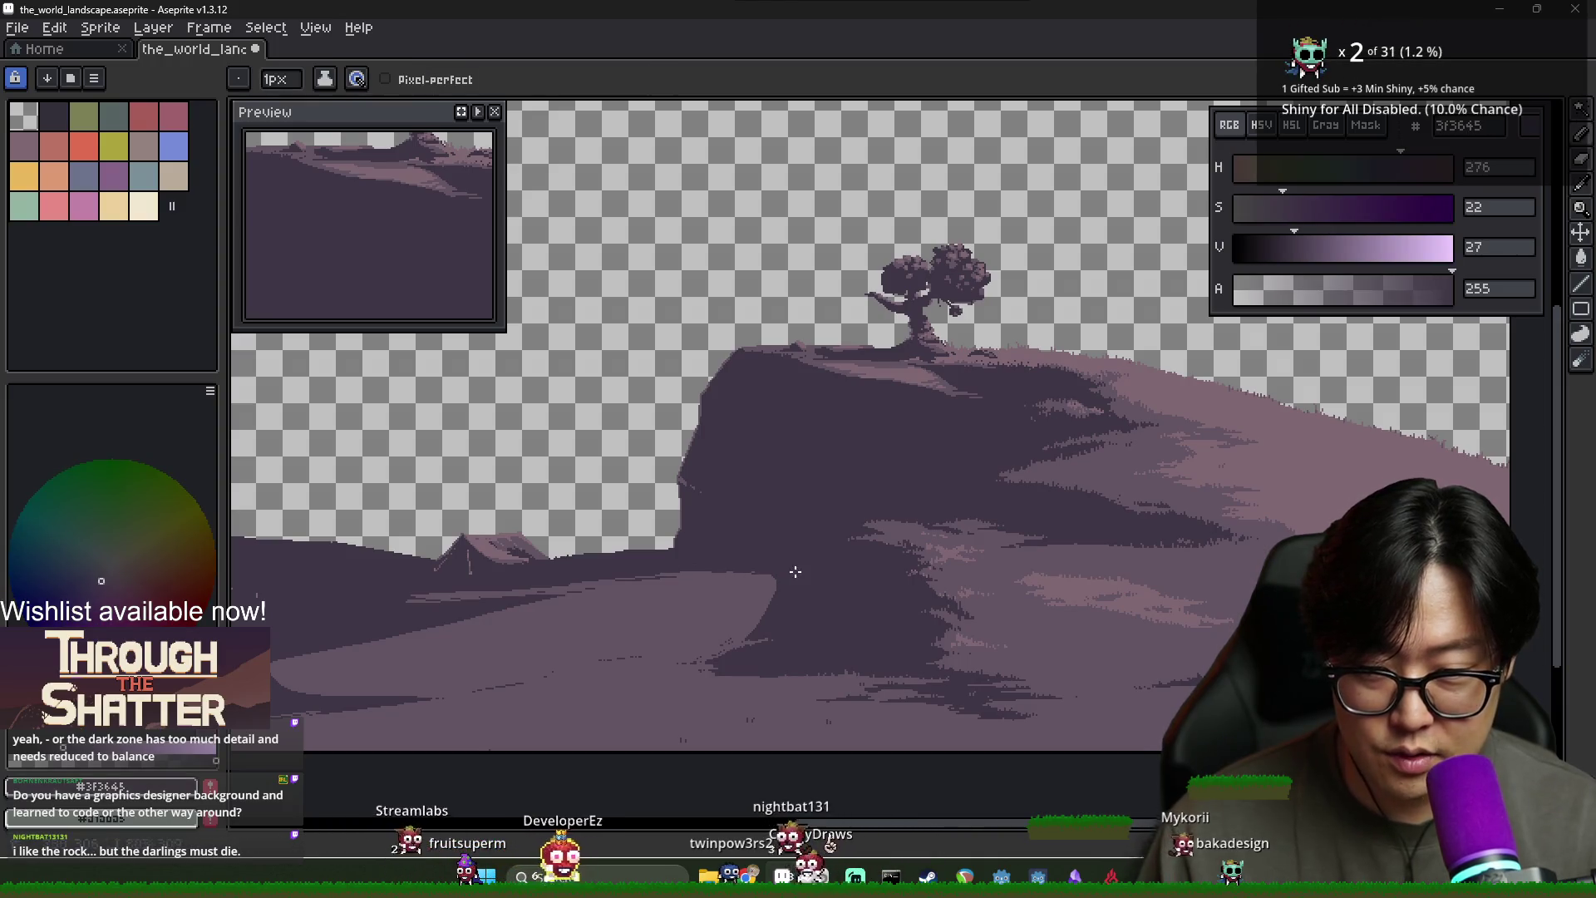
key(alt)
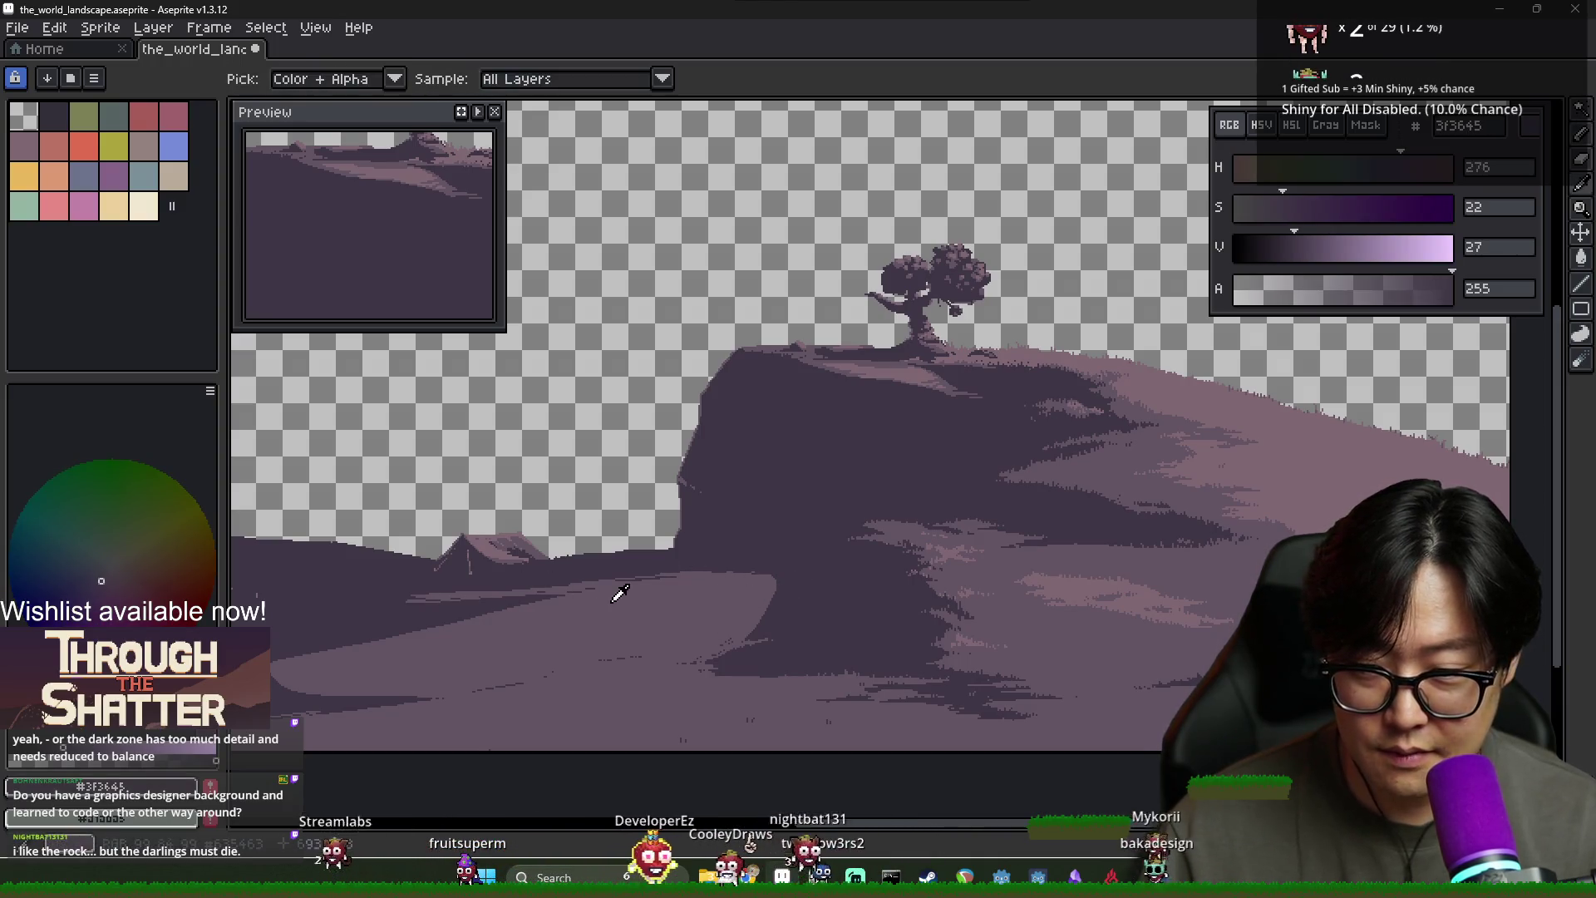
alt+click(619, 593)
Fill the lower-left road area with the lighter purple too
drag(449, 614, 582, 597)
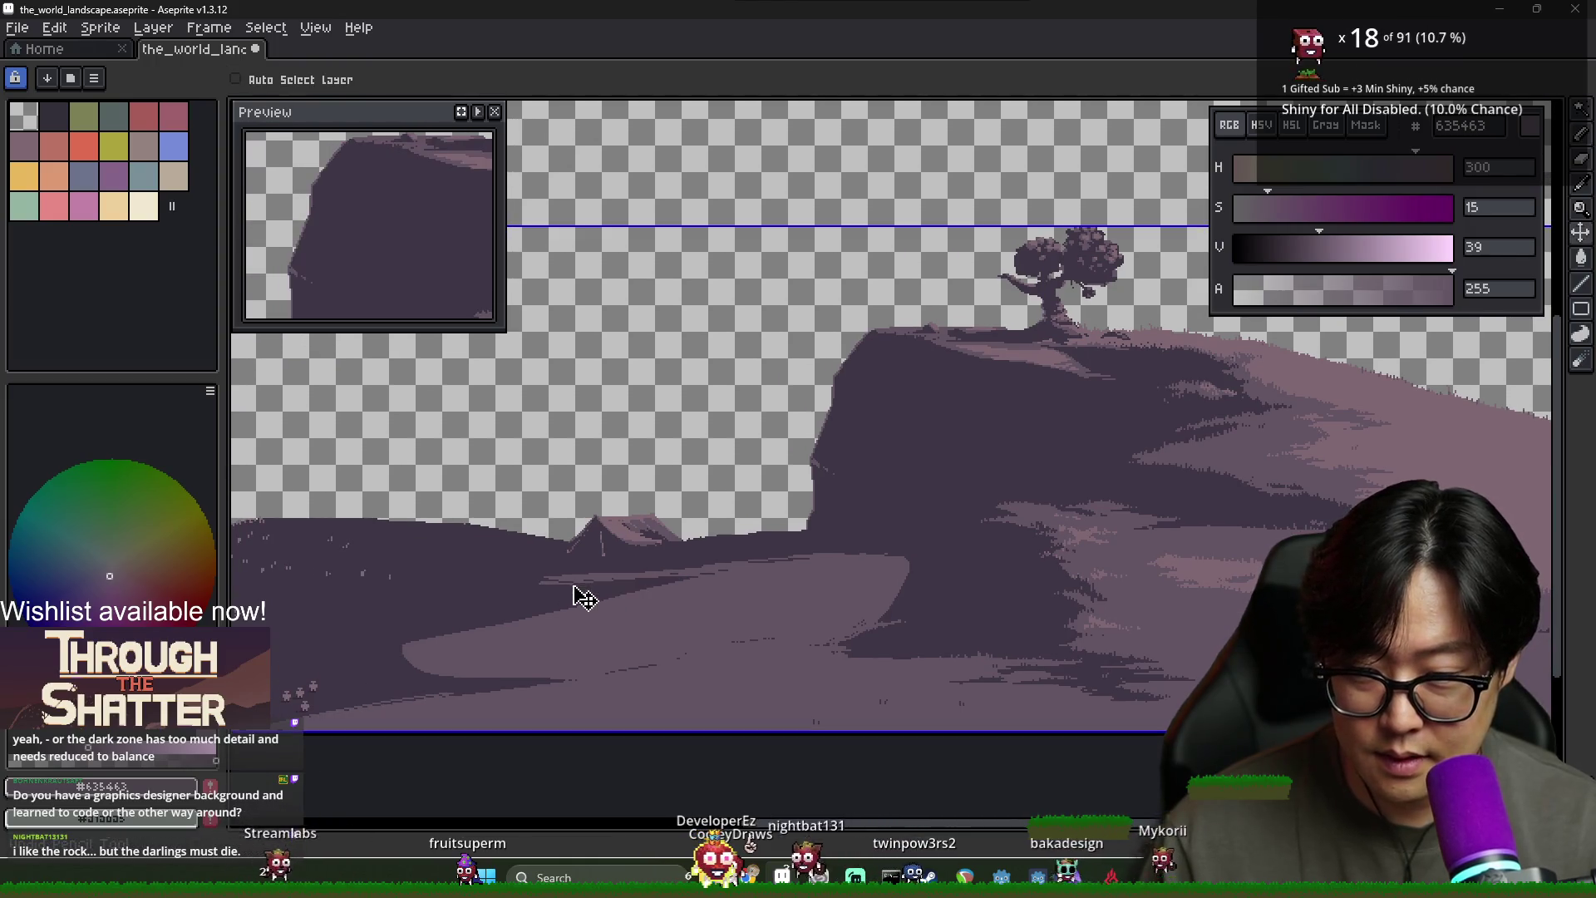
click(698, 604)
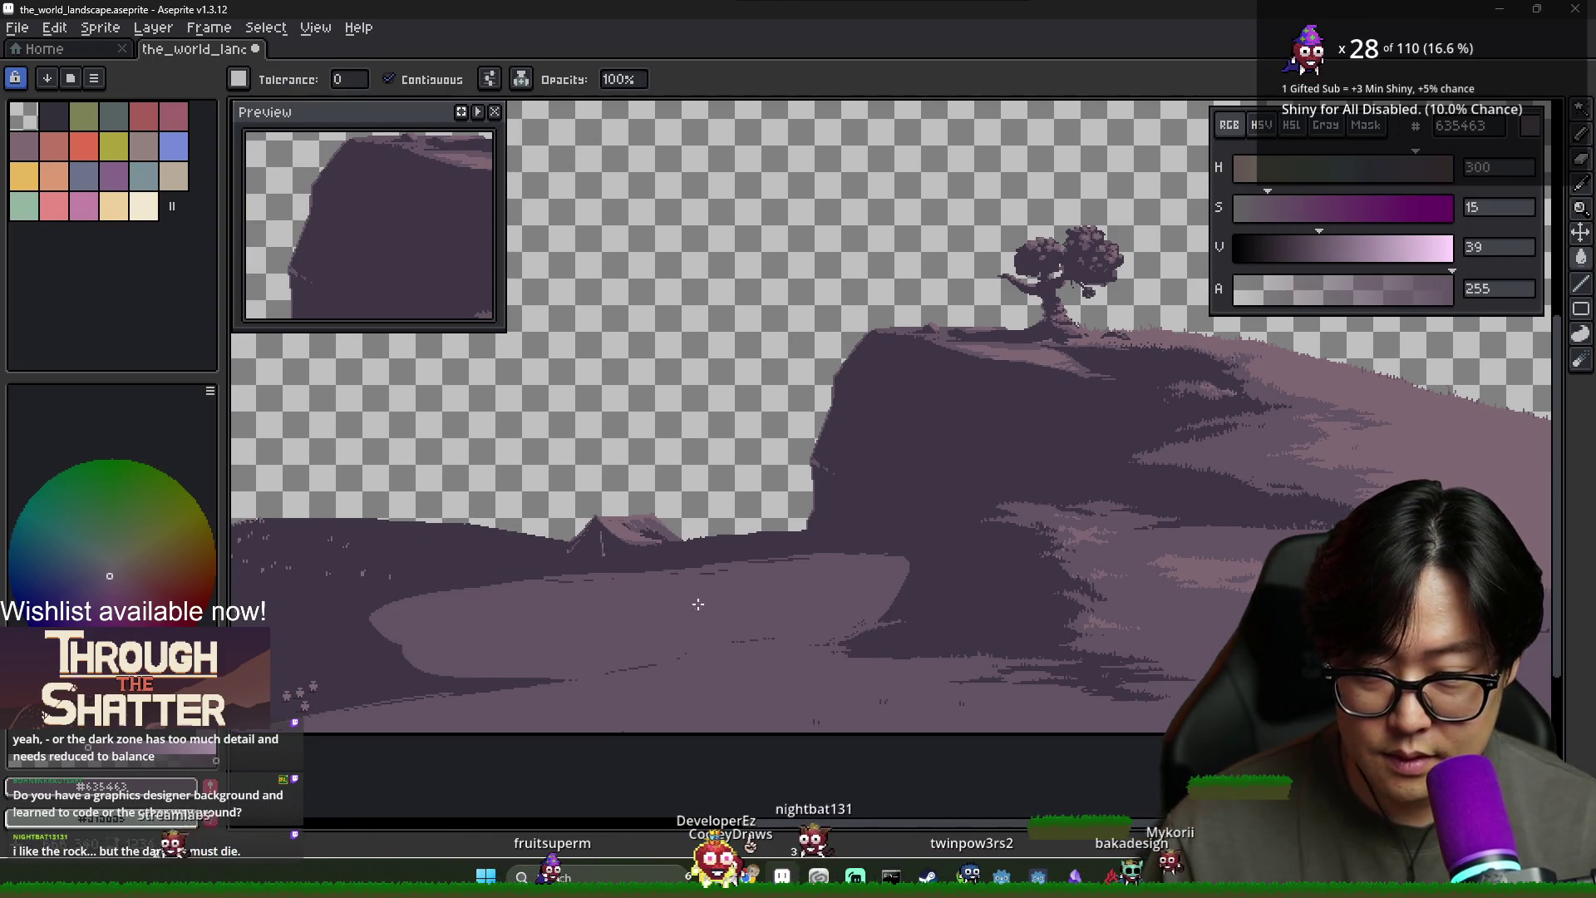
scroll(746, 607, up, 2)
scroll(687, 599, down, 2)
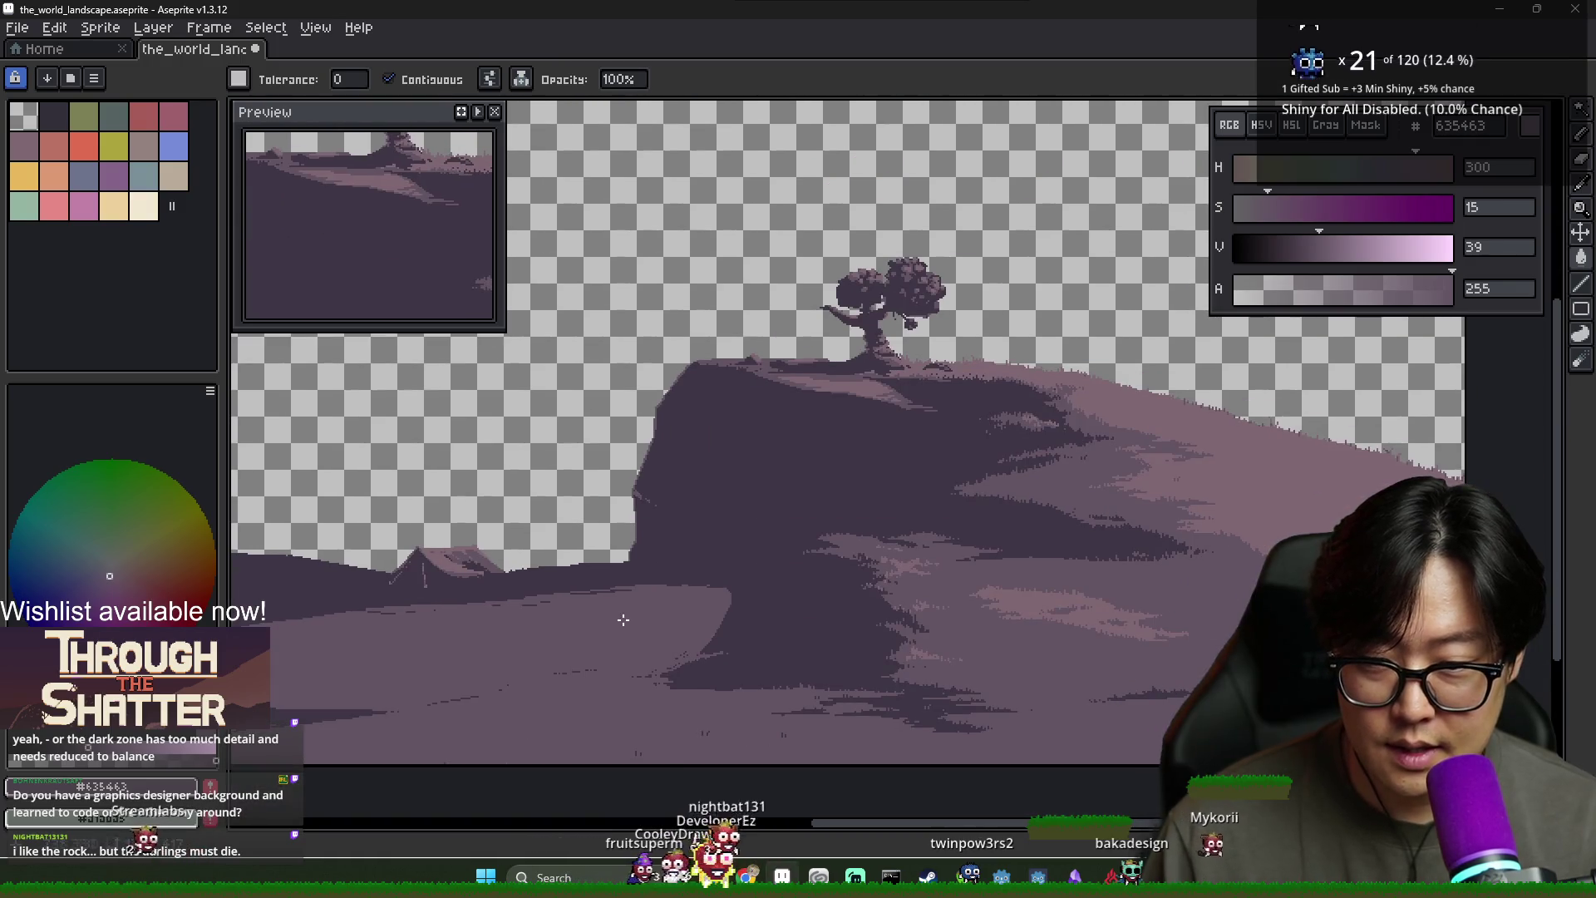
scroll(571, 609, up, 1)
scroll(570, 609, down, 1)
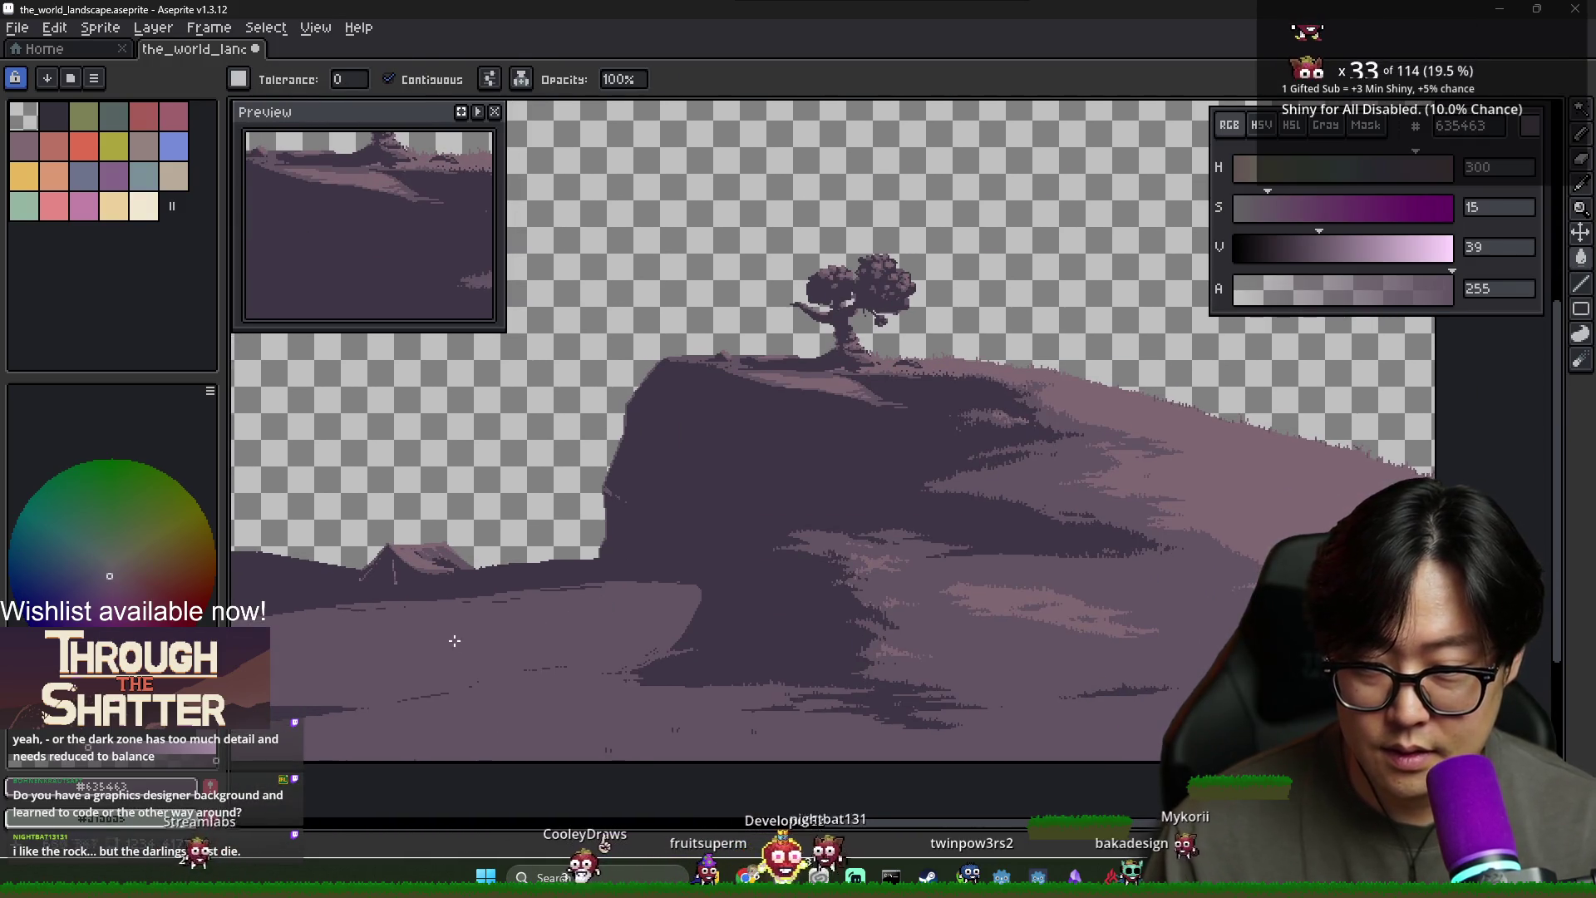
key(b)
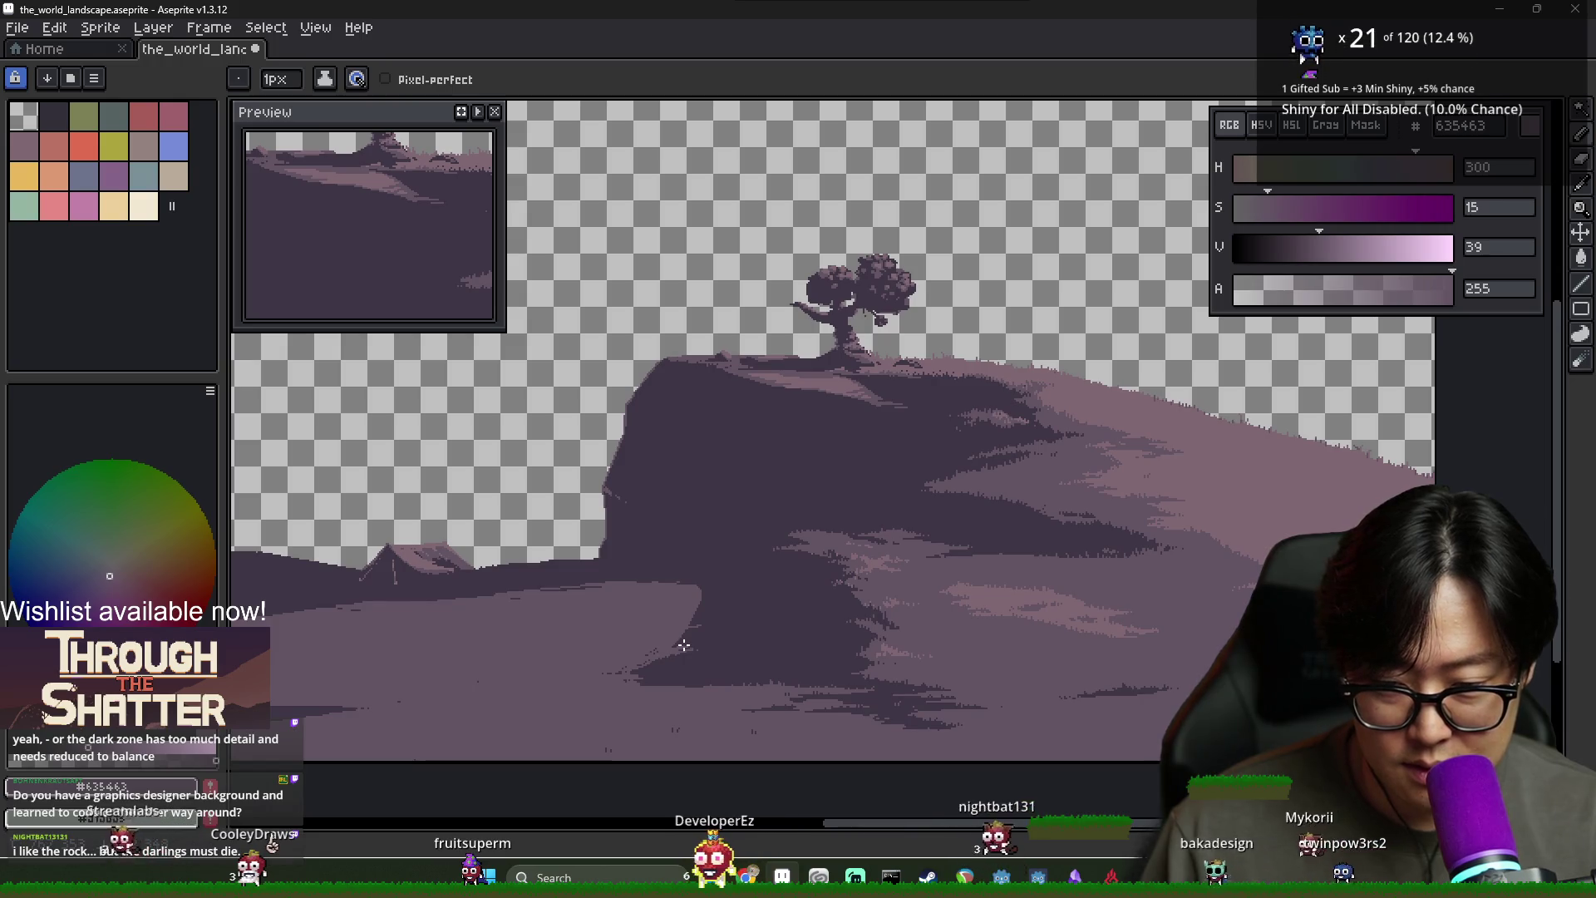
Eyedrop the light purple #635463 and draw a short diagonal stroke on the dark slope
alt+click(640, 668)
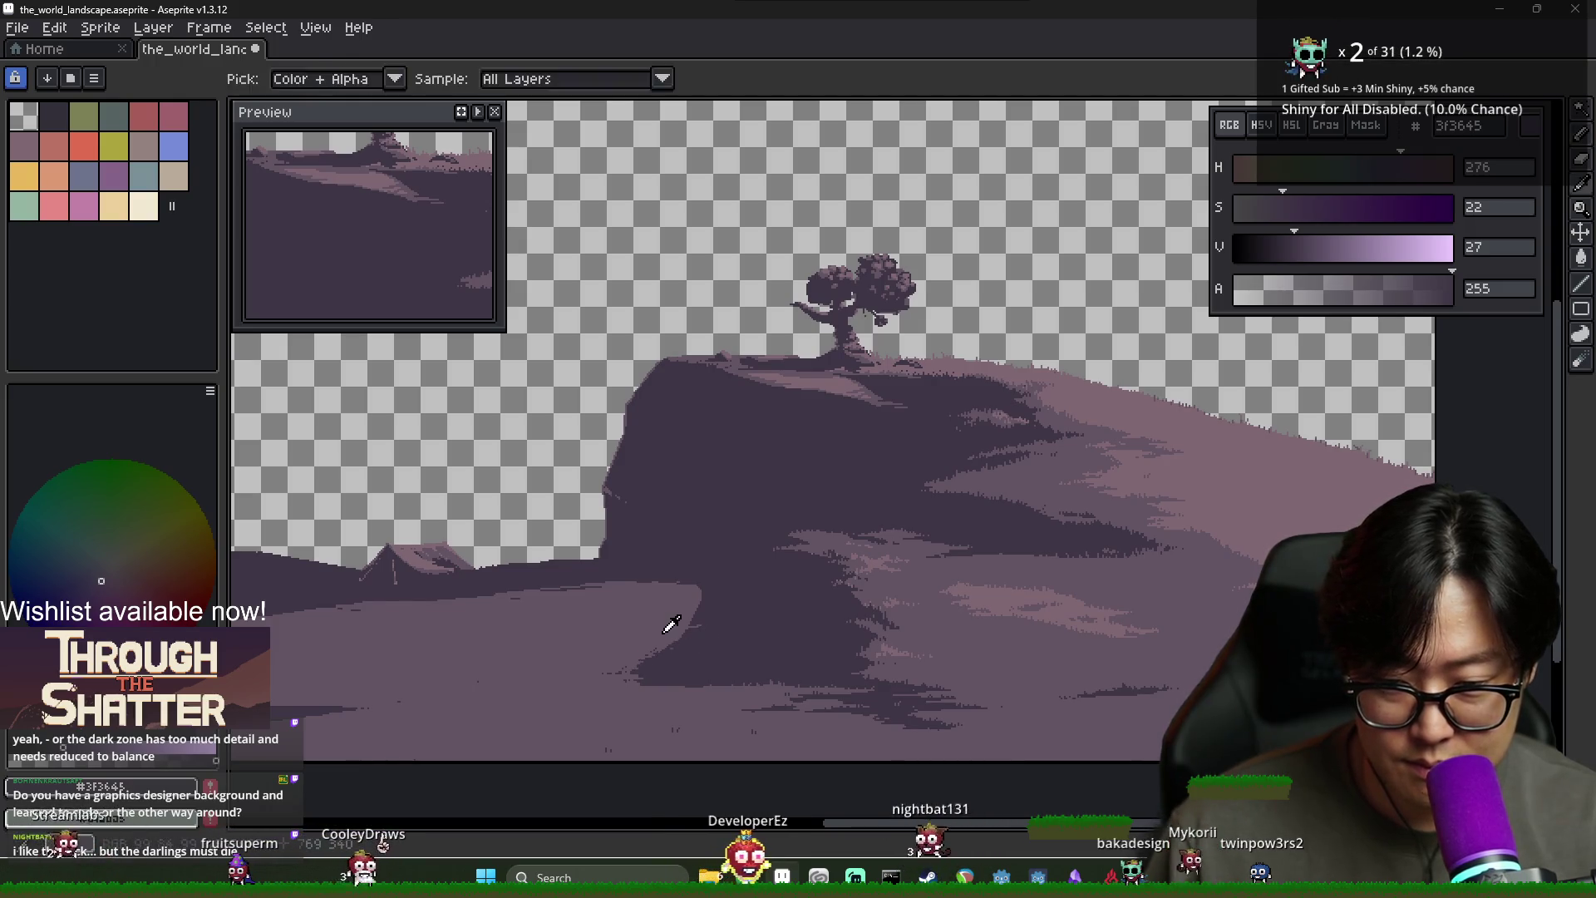
alt+click(673, 636)
drag(729, 619, 720, 634)
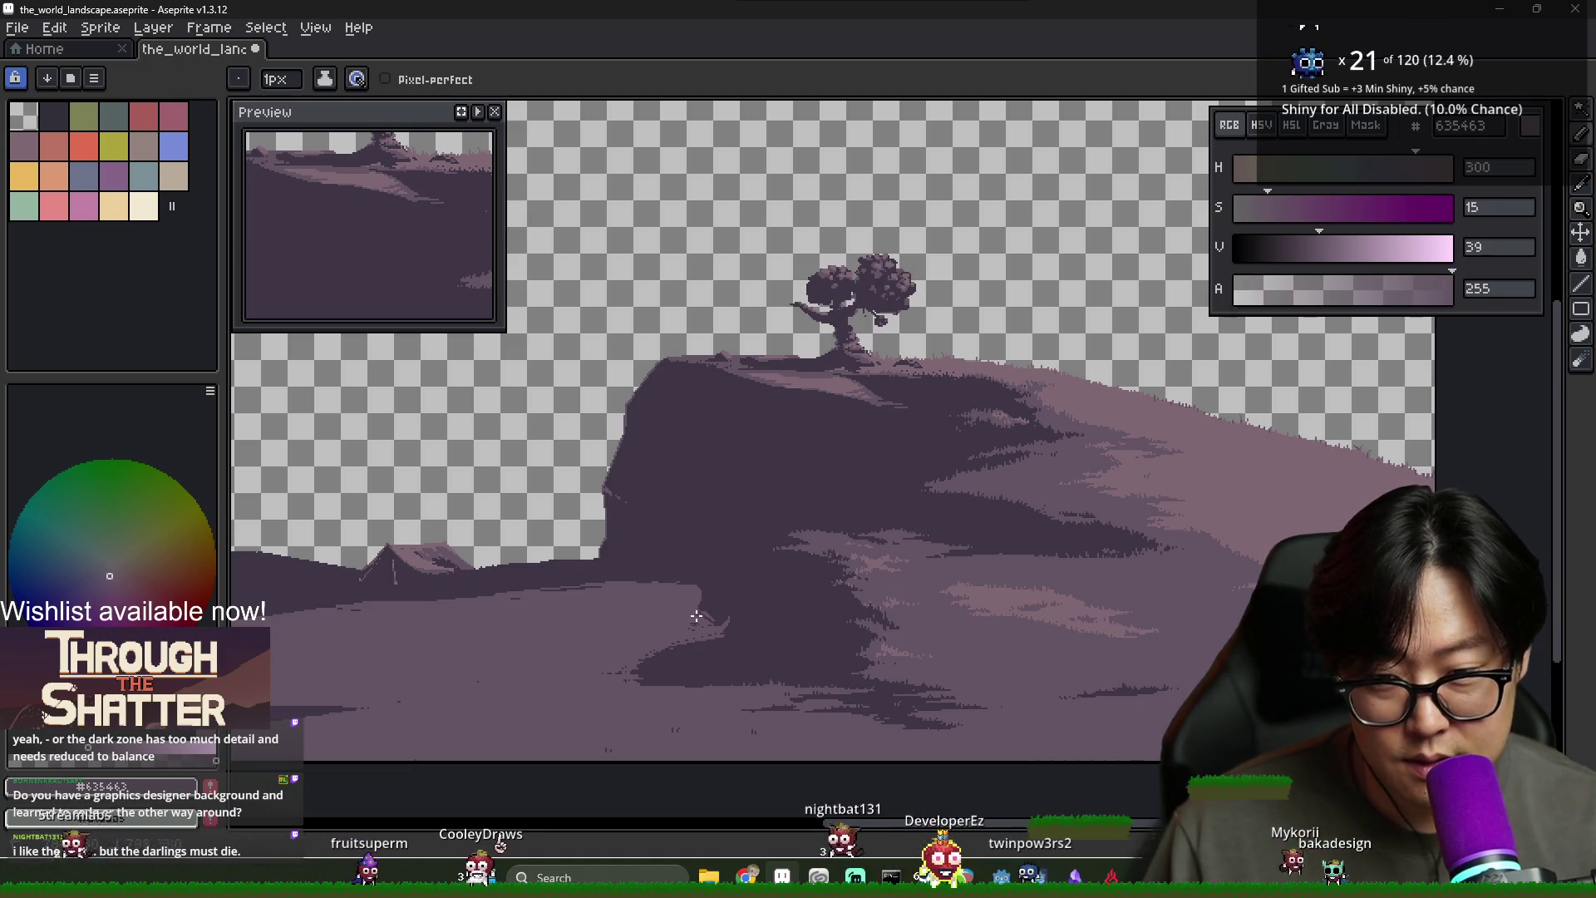
scroll(770, 633, down, 2)
scroll(769, 634, up, 1)
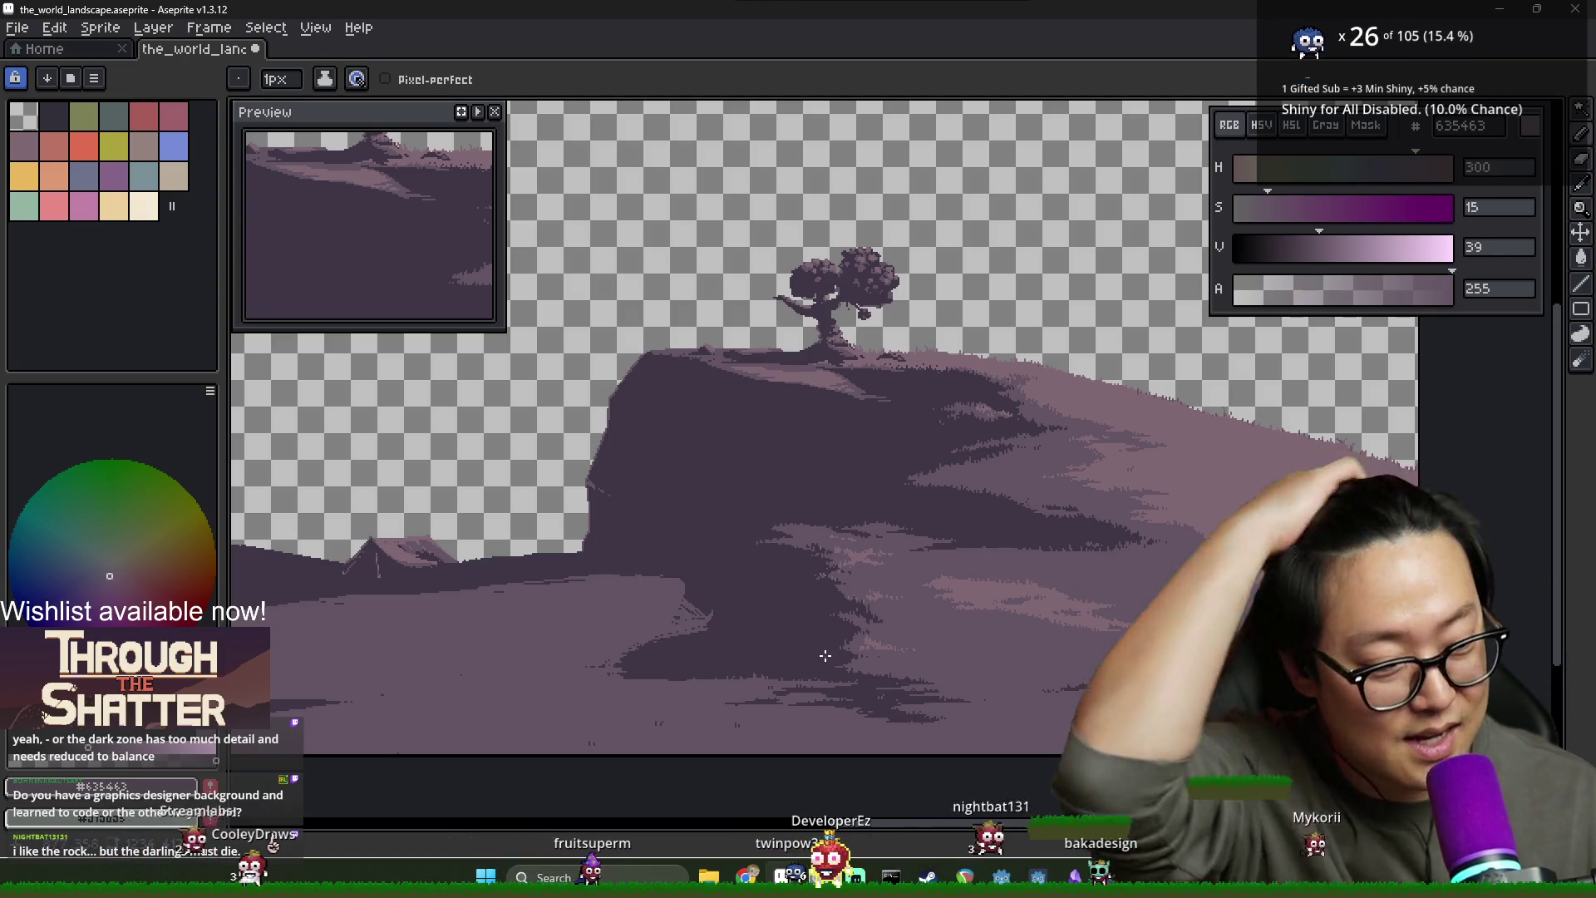
scroll(624, 650, up, 1)
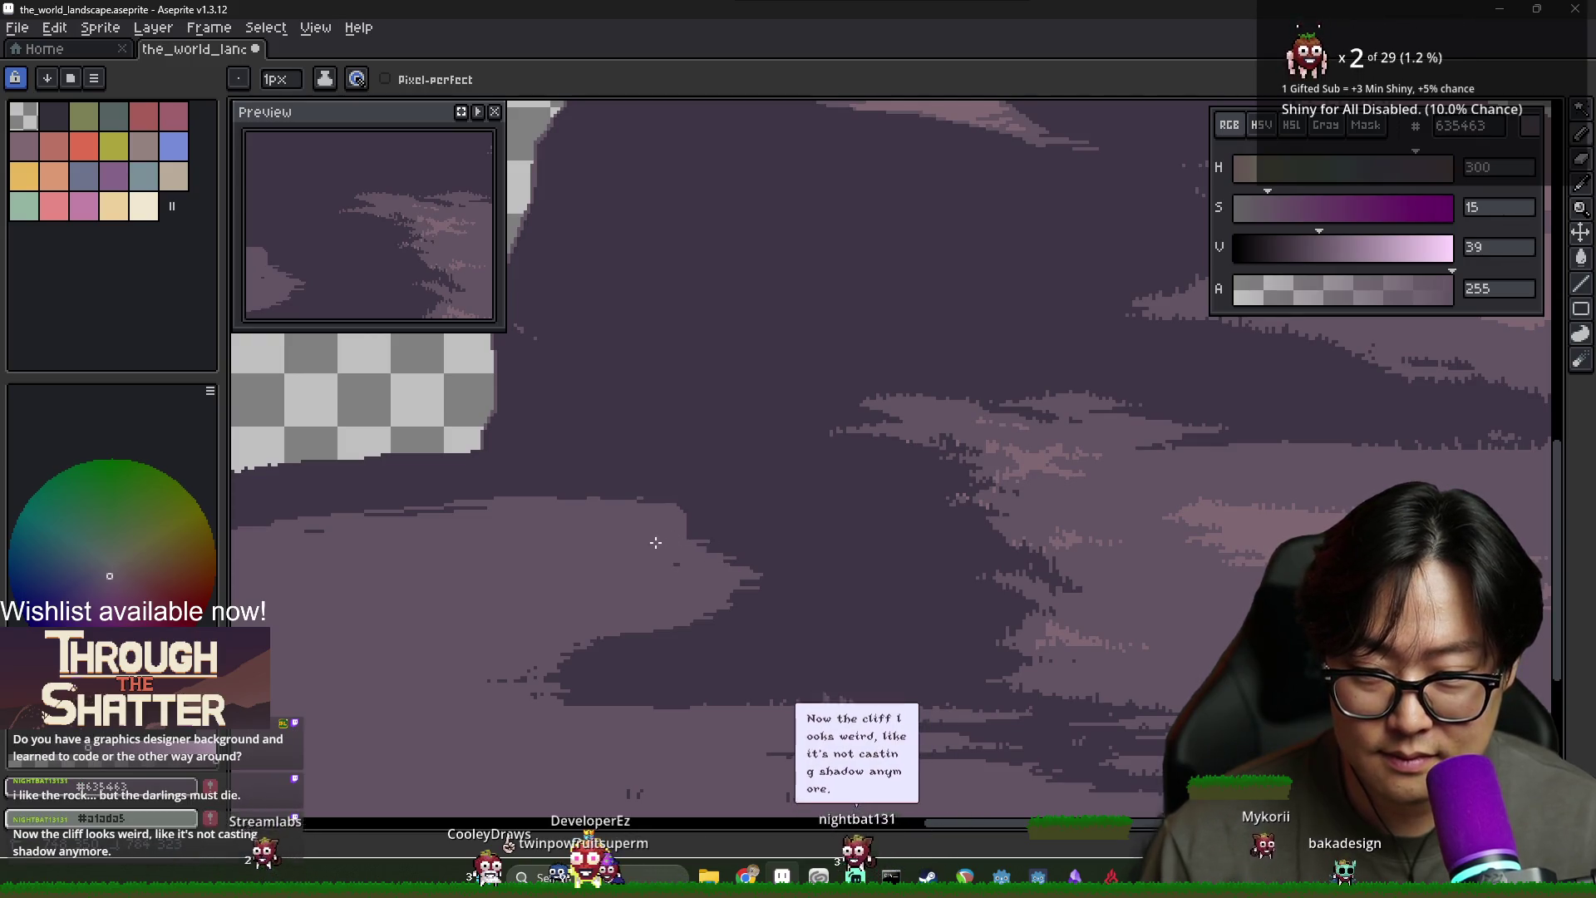
Paint over the thin light streaks with the dark shadow purple #3f3645
alt+click(447, 496)
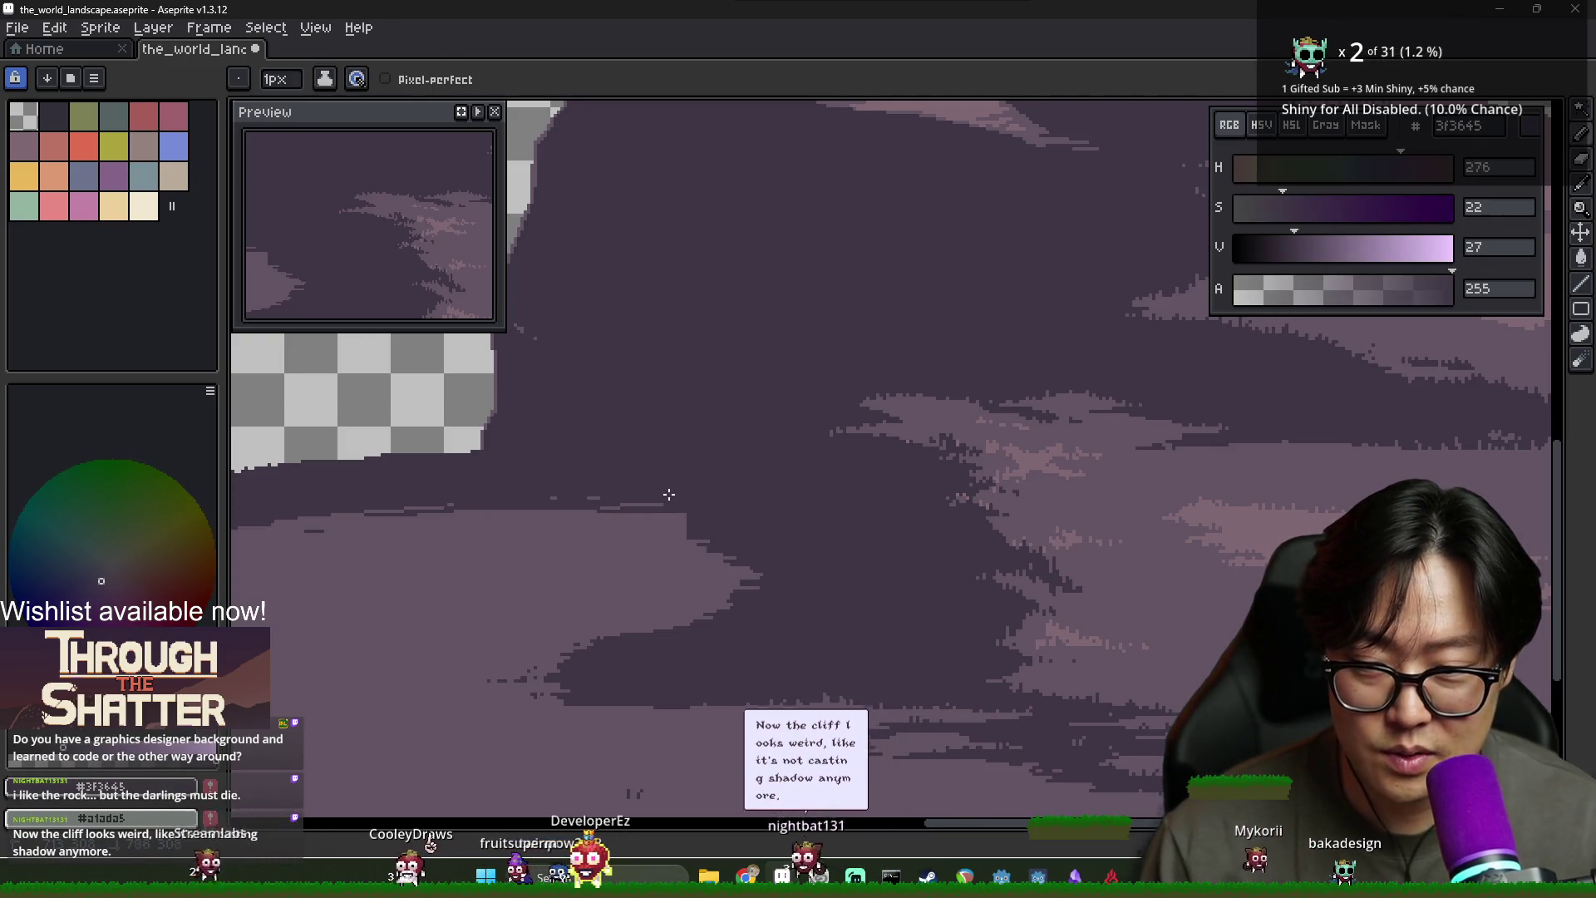
mouse_move(679, 506)
mouse_down()
mouse_move(385, 502)
mouse_move(516, 503)
mouse_up()
scroll(516, 503, down, 2)
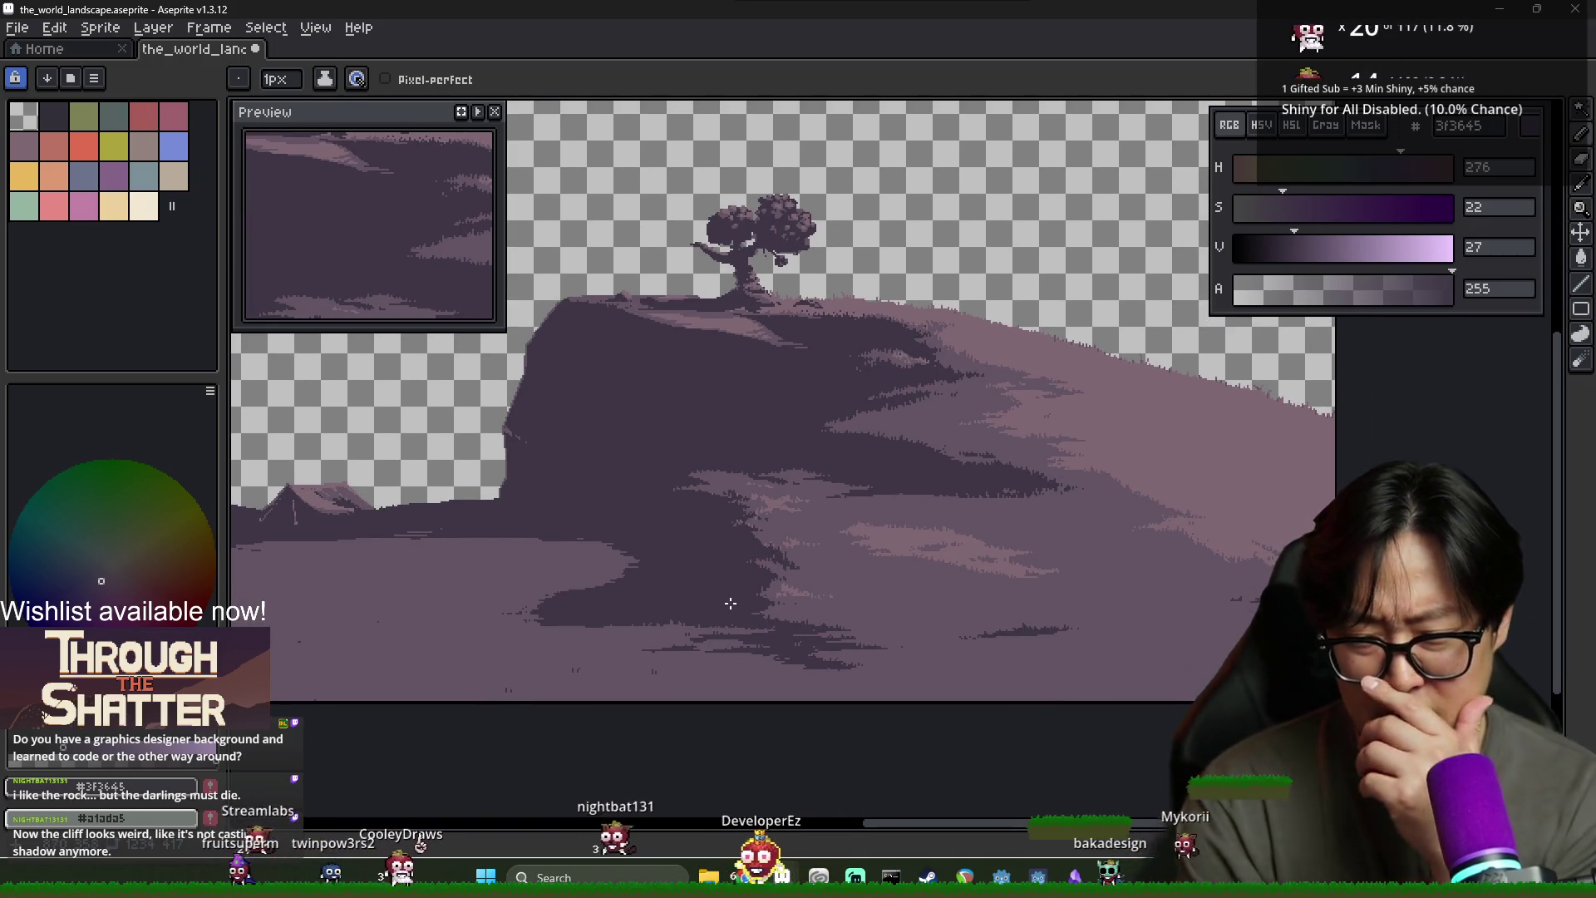
scroll(731, 602, up, 2)
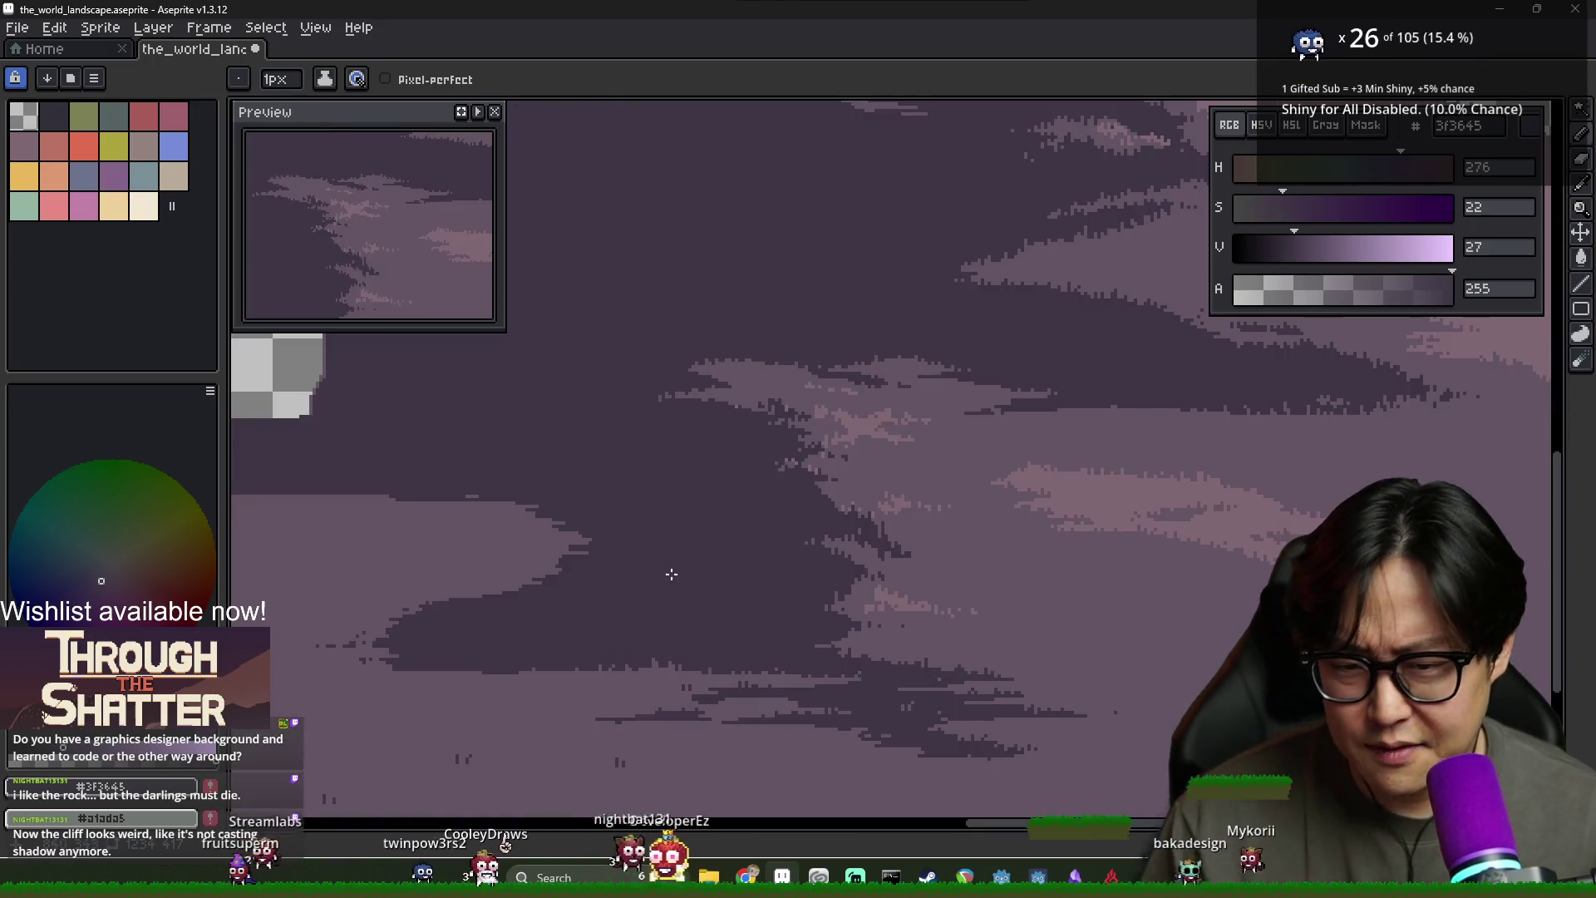
Draw a short light #635463 stroke along the shadow edge
alt+click(582, 534)
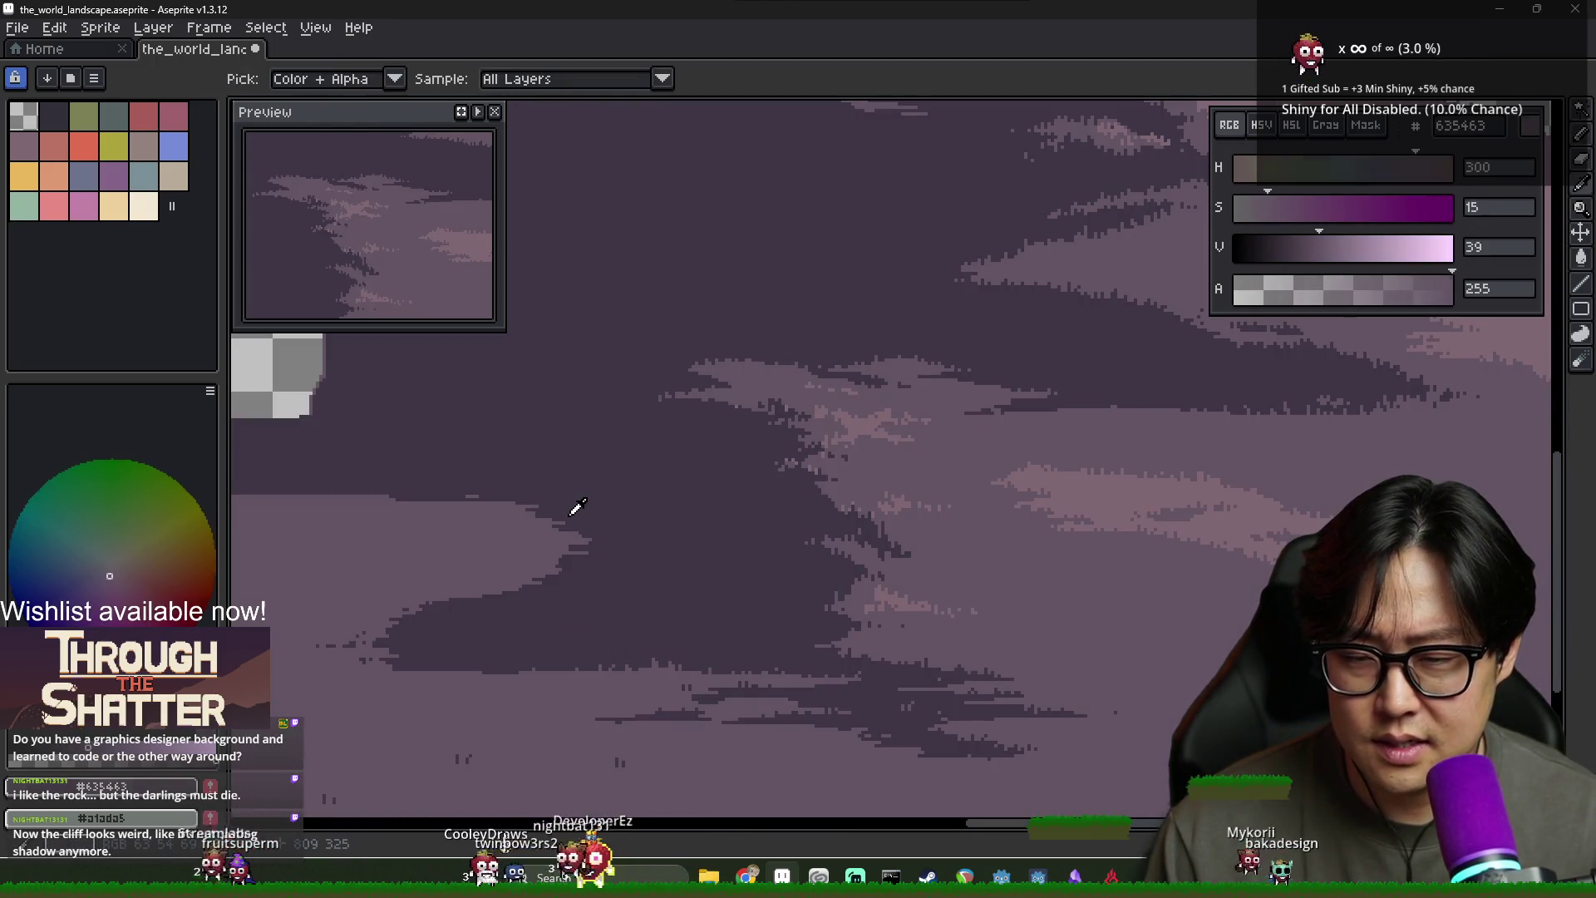
alt+click(577, 507)
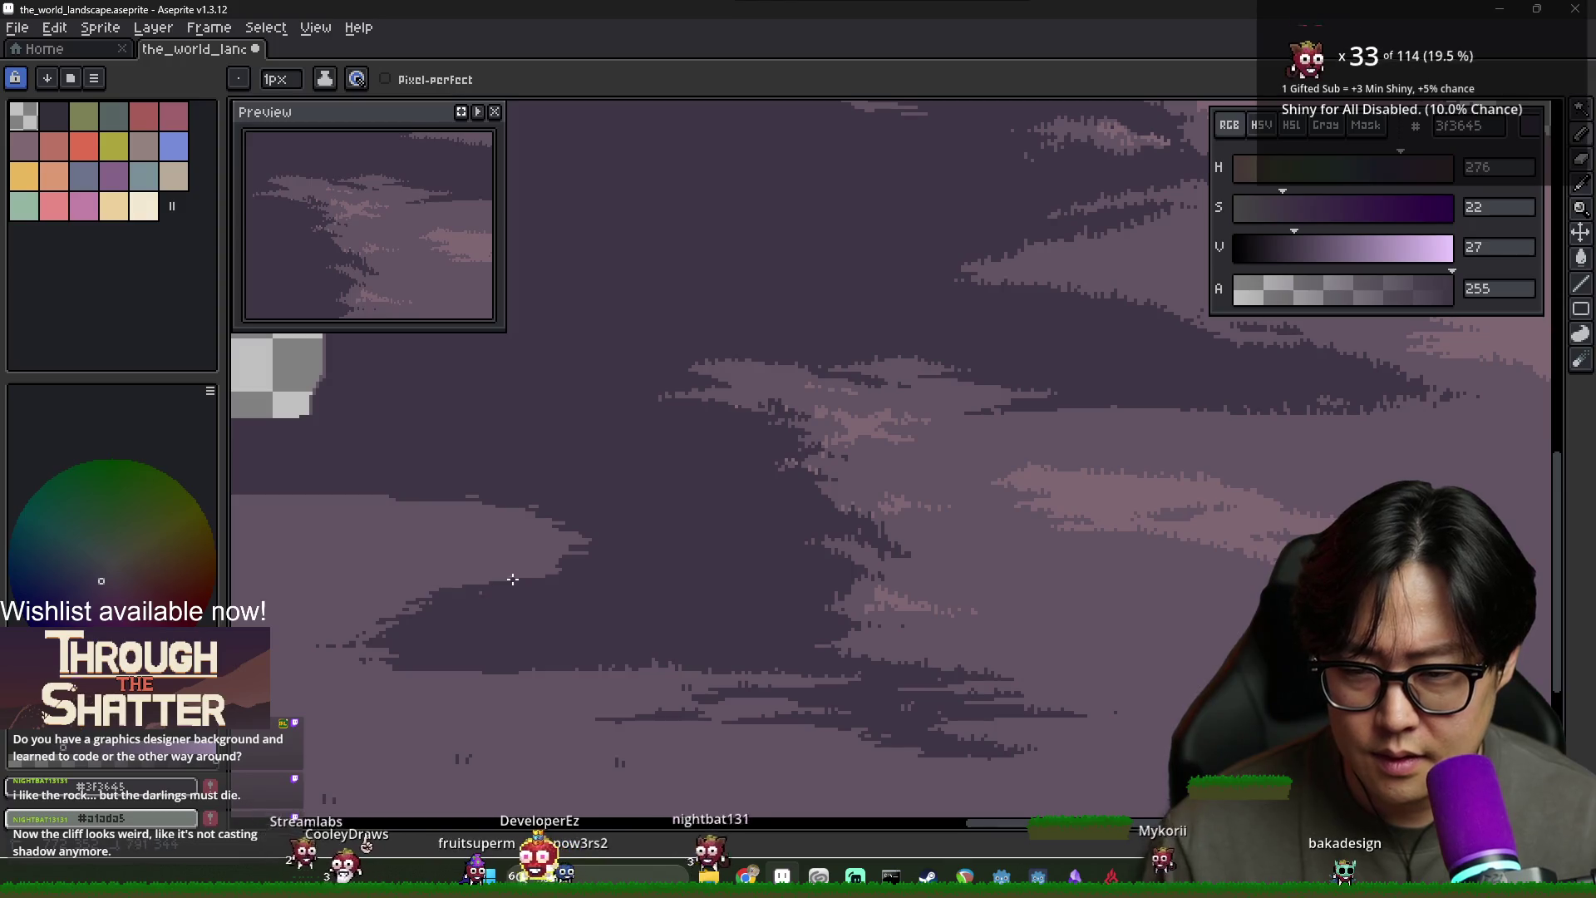
alt+click(592, 549)
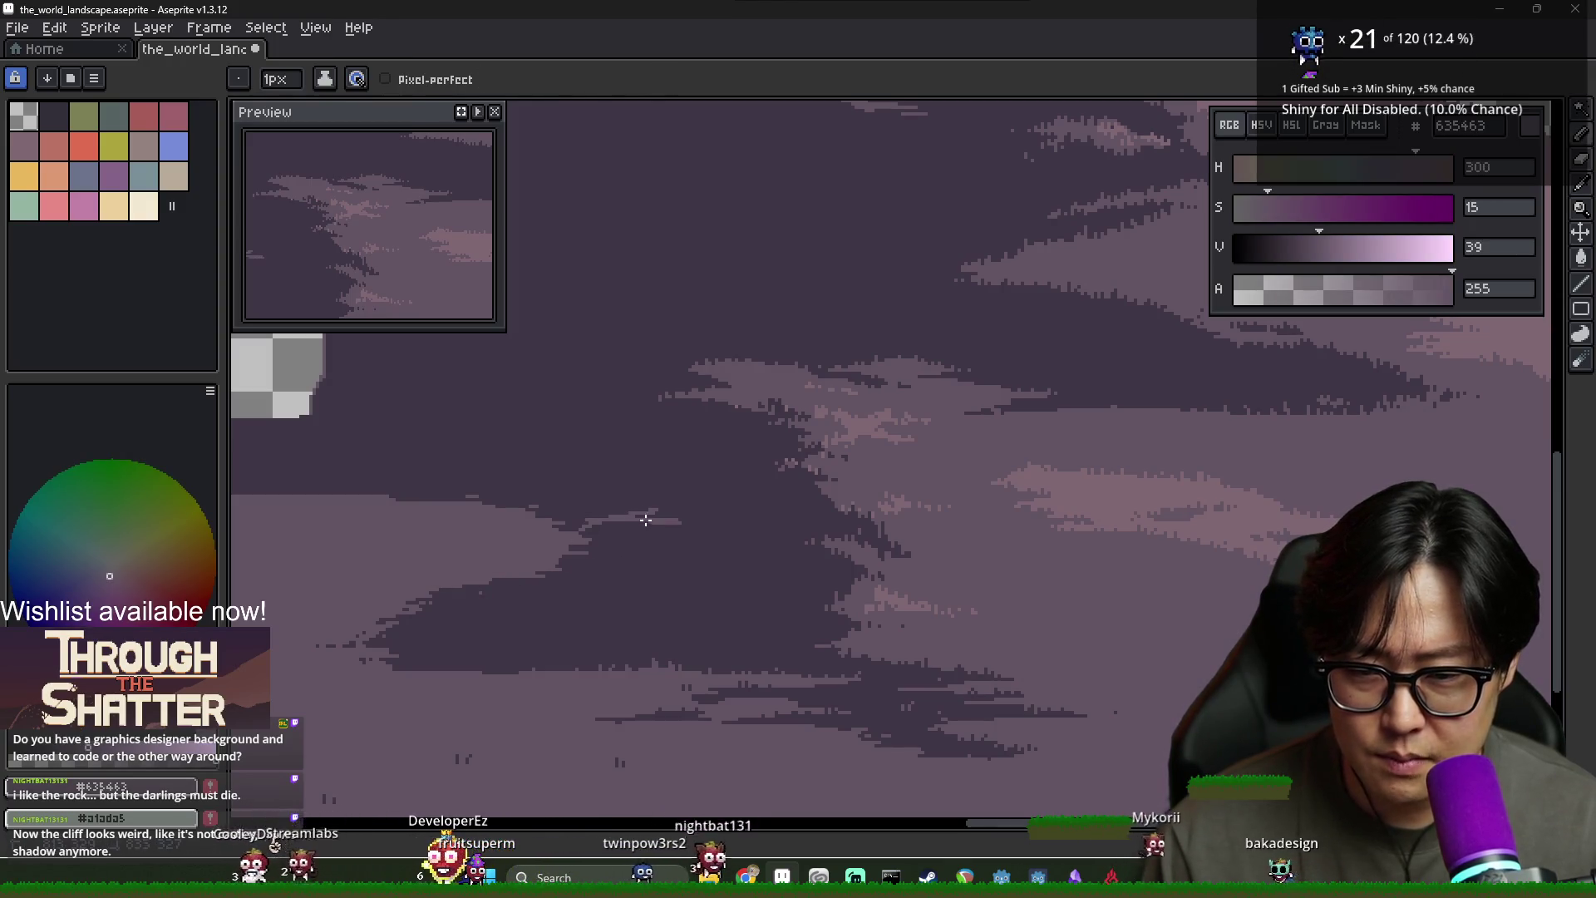
scroll(701, 532, down, 2)
drag(639, 532, 692, 529)
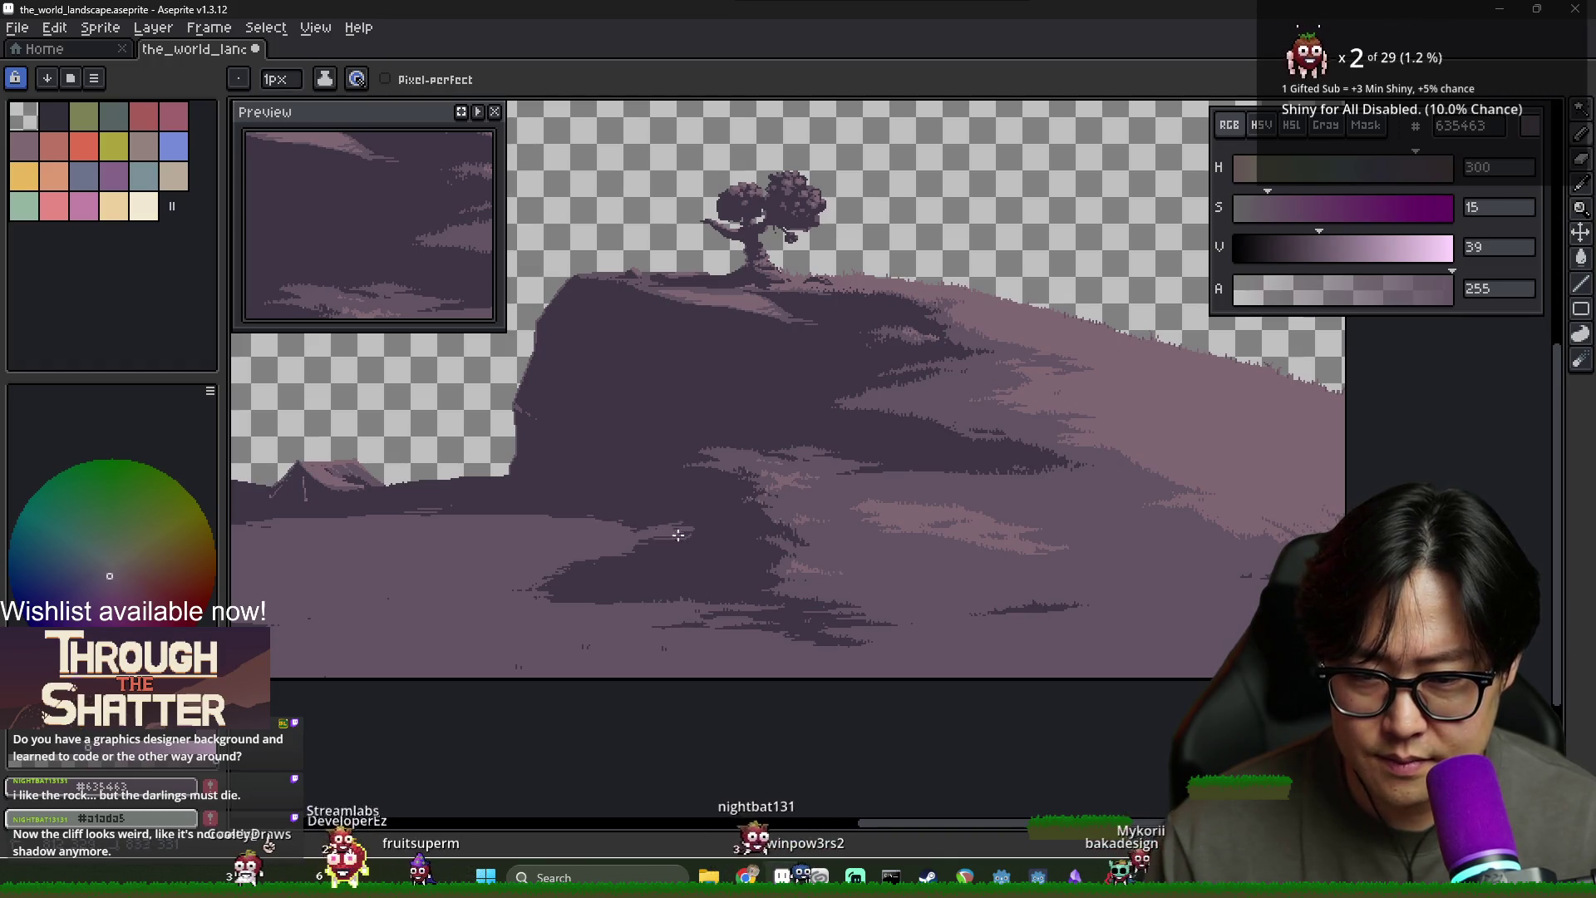
scroll(678, 535, up, 2)
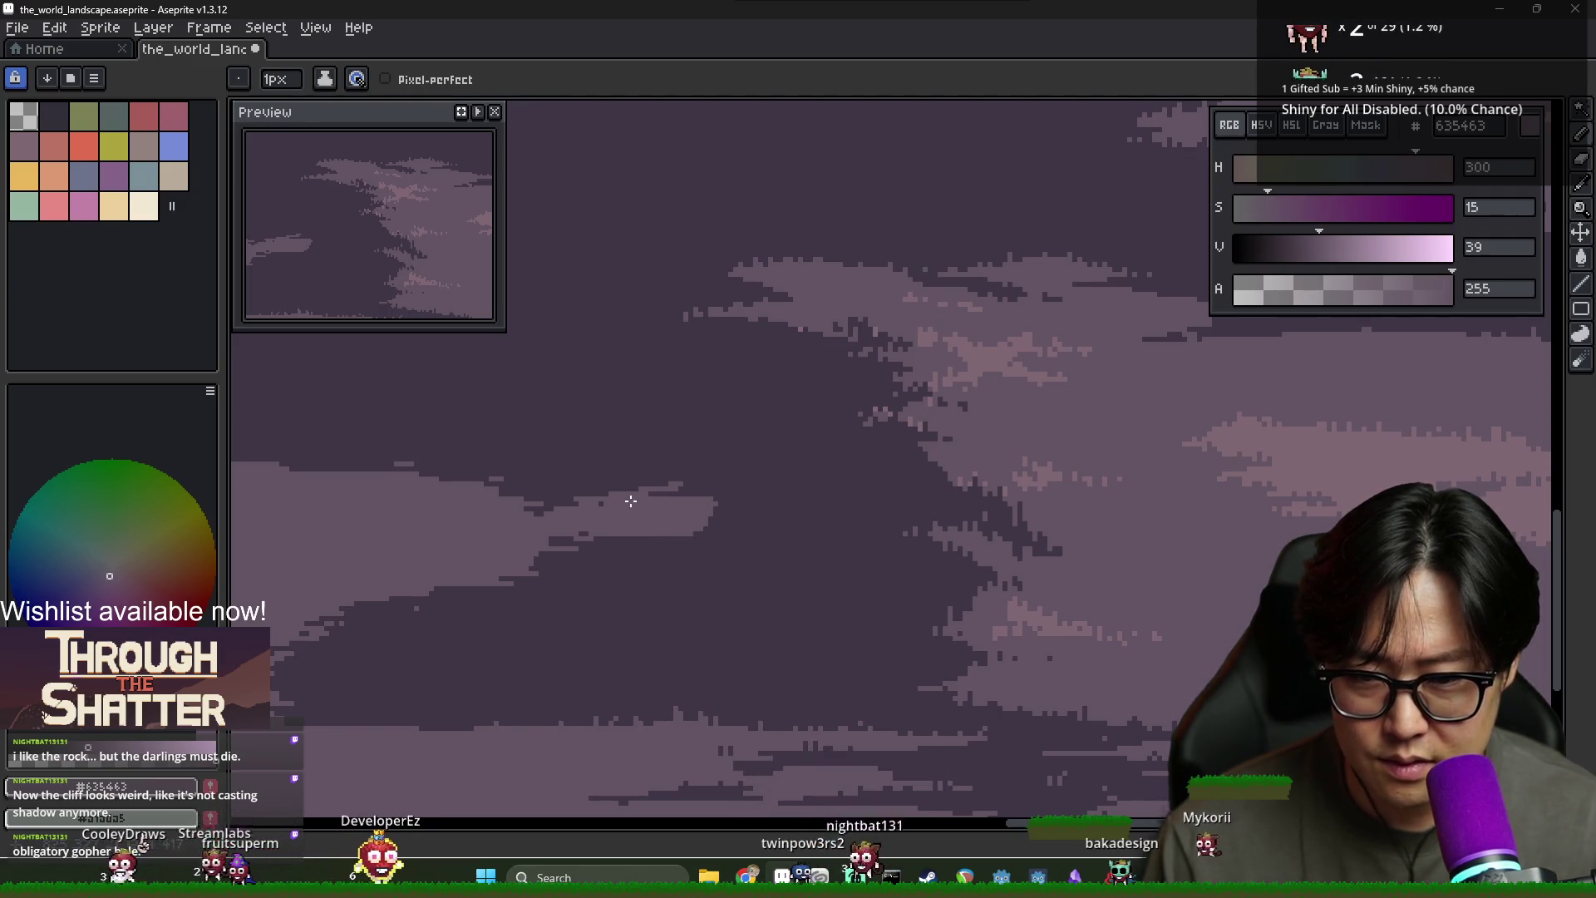
Swap back to the dark shadow purple #3f3645 with the Pencil active
key(x)
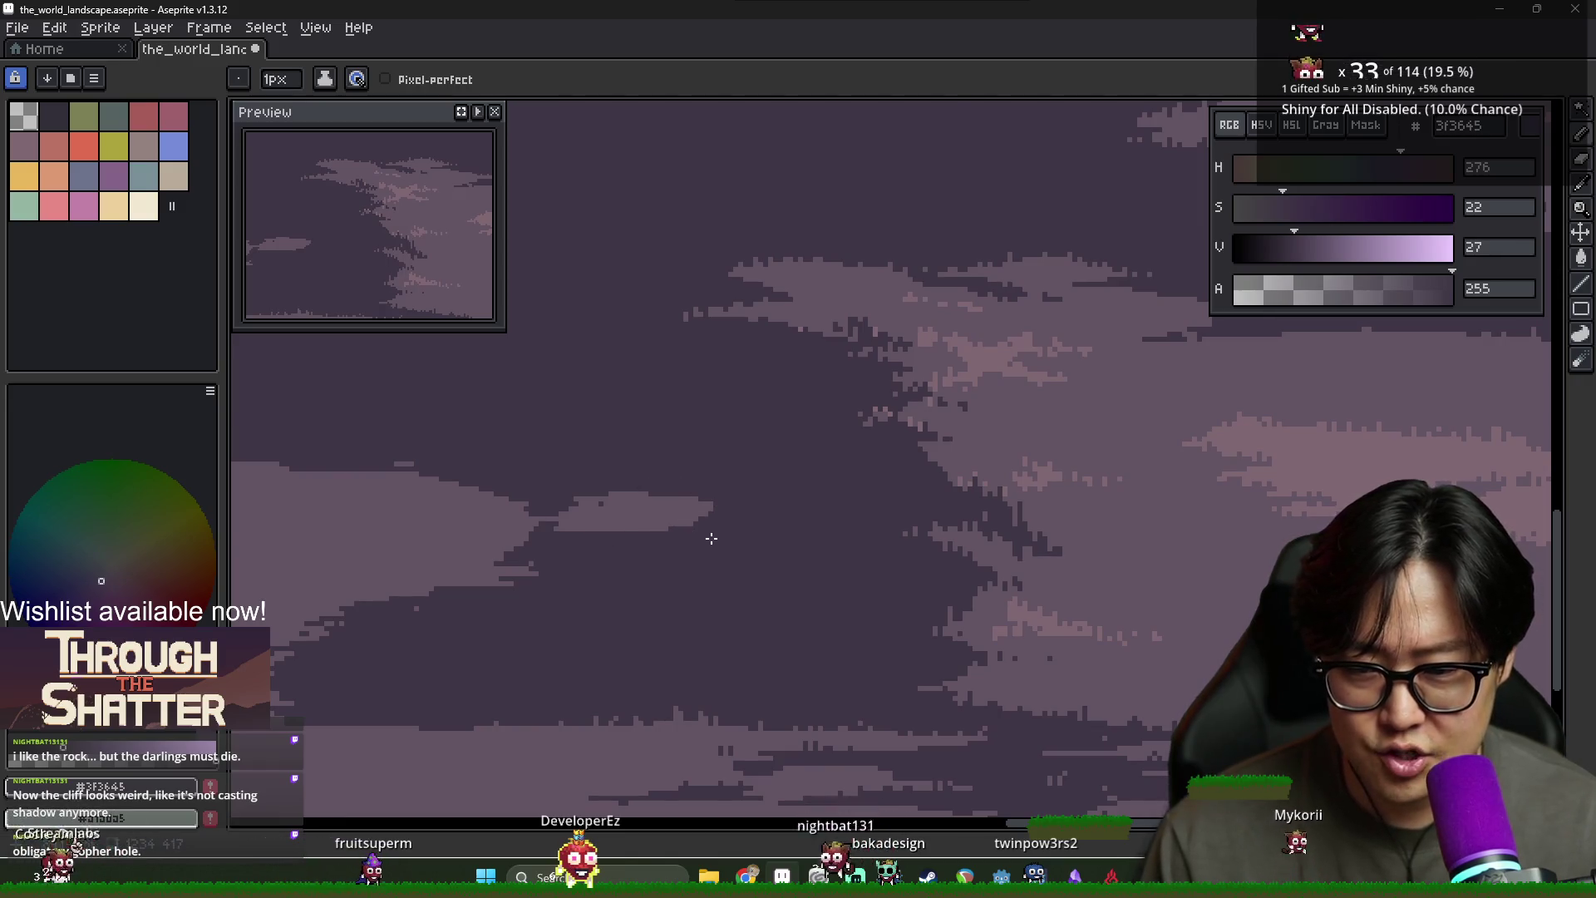
scroll(712, 539, down, 3)
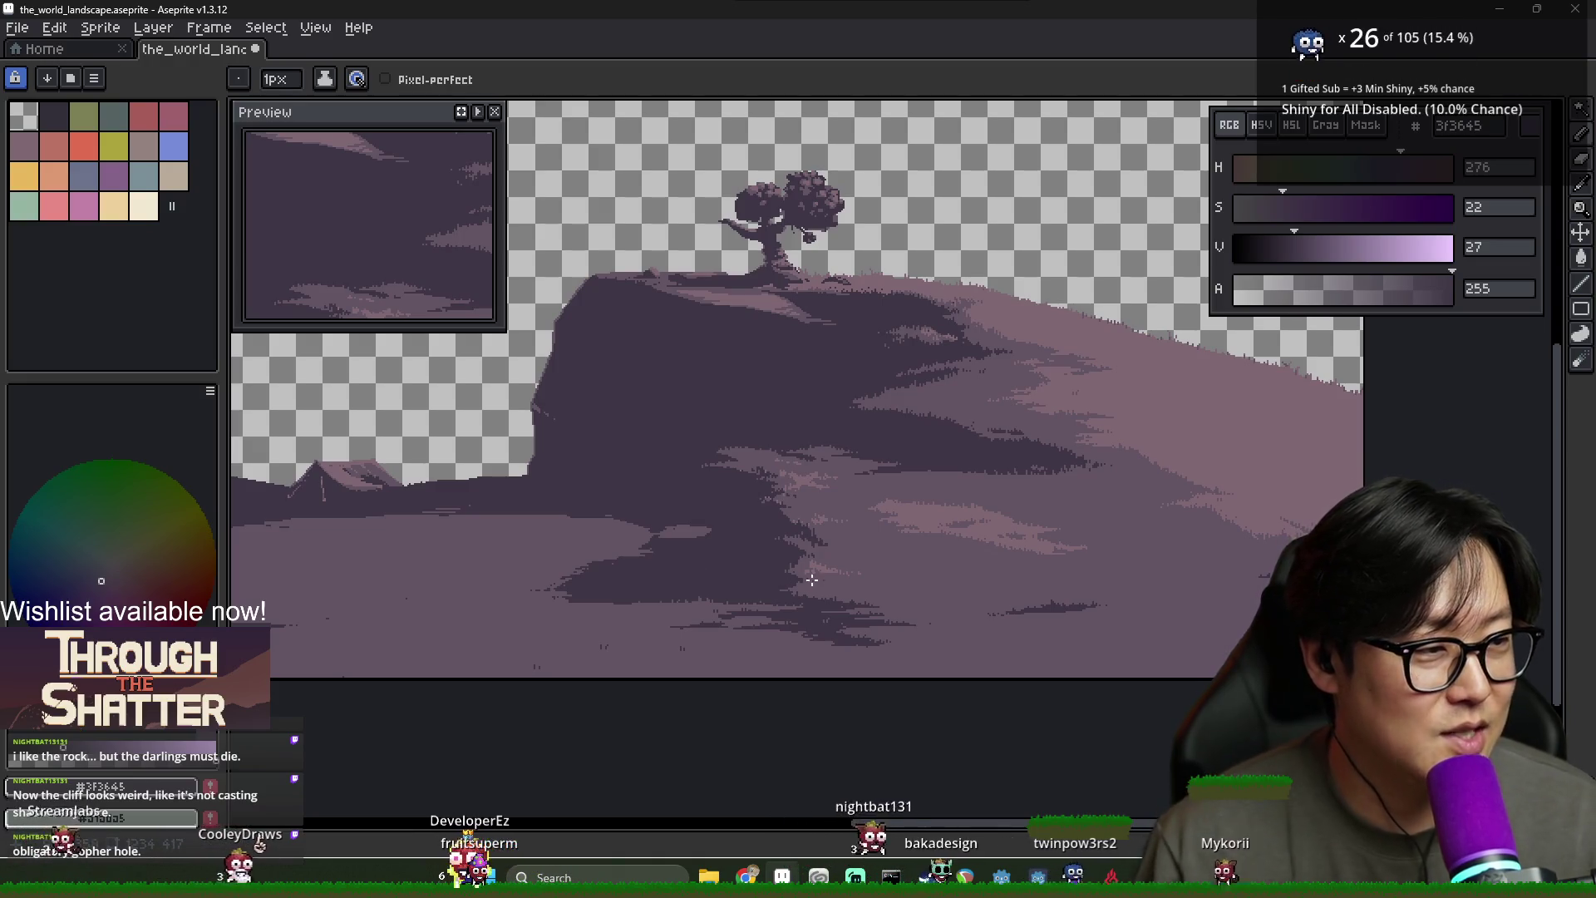
scroll(752, 570, up, 4)
key(i)
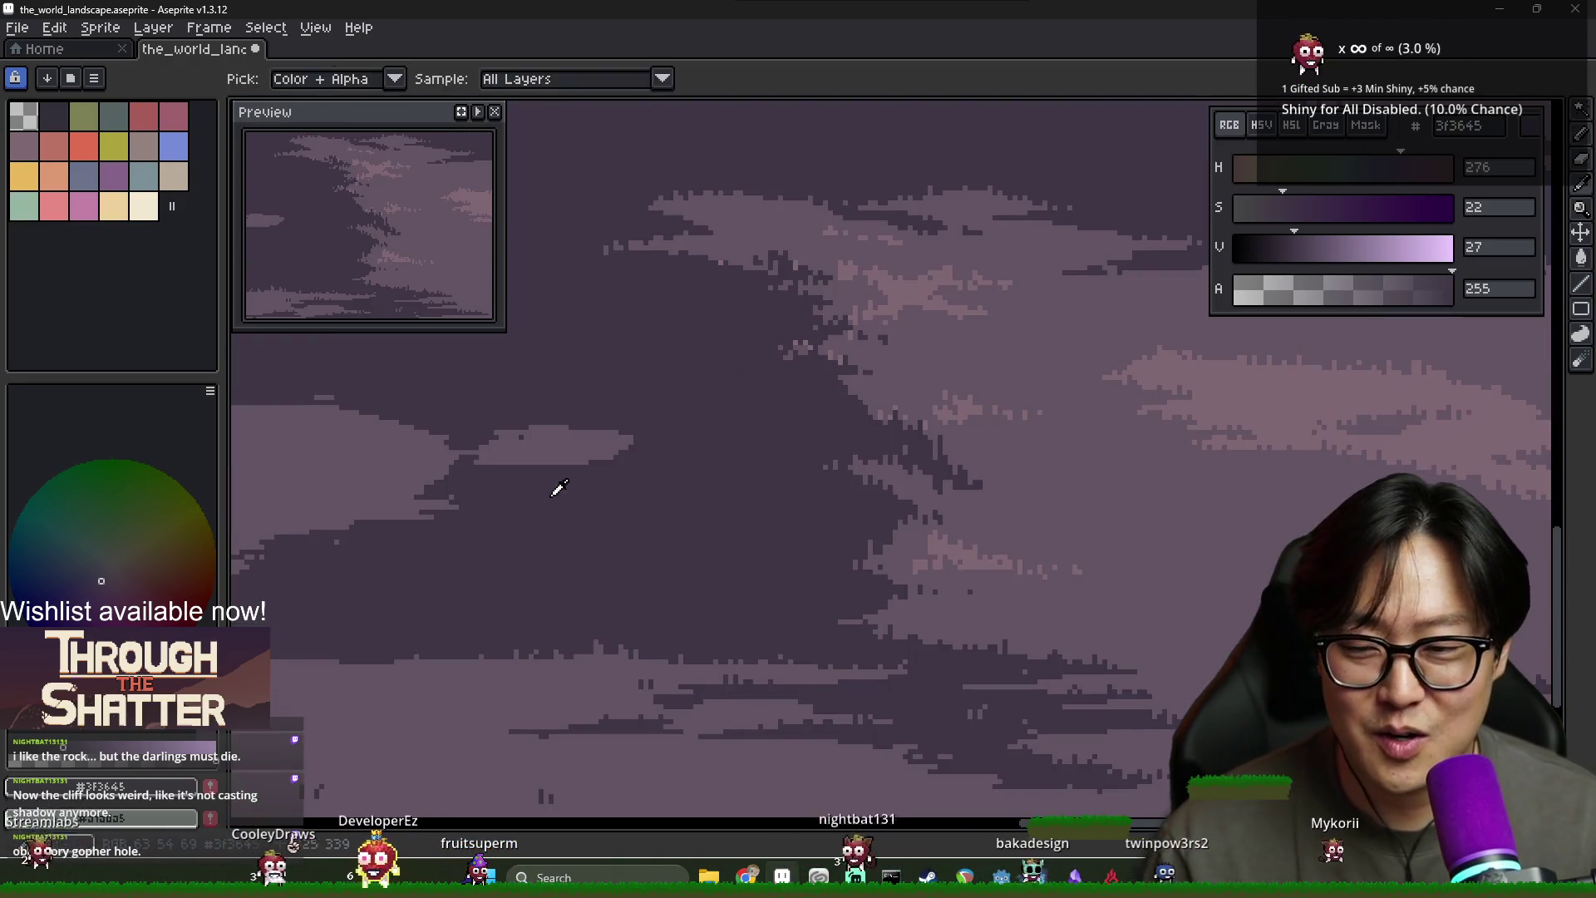
key(b)
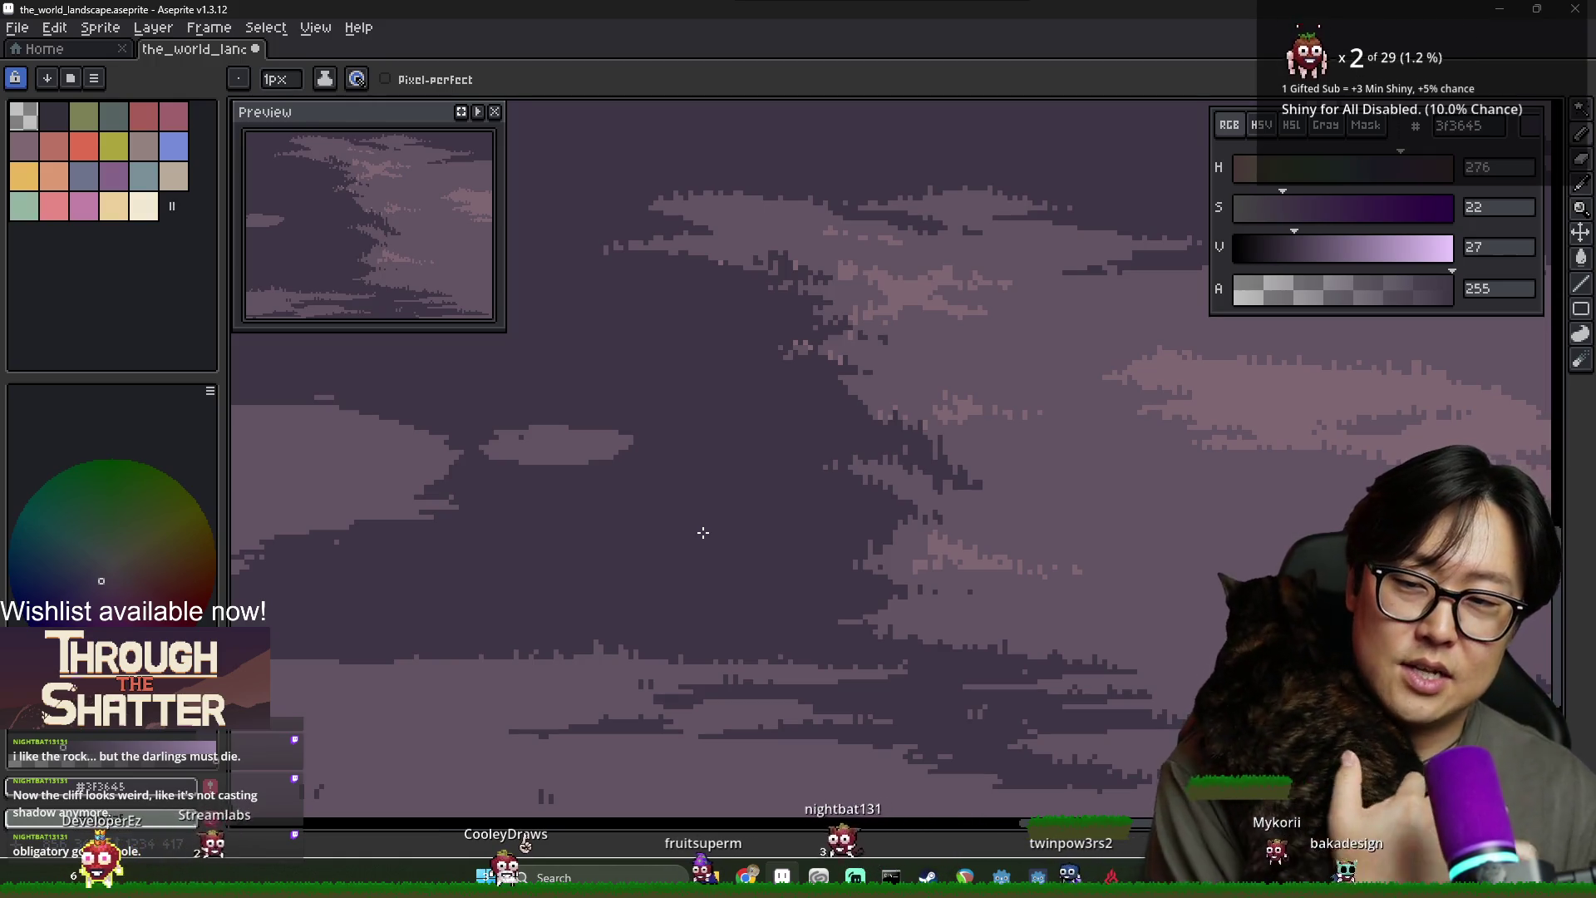
scroll(702, 532, down, 3)
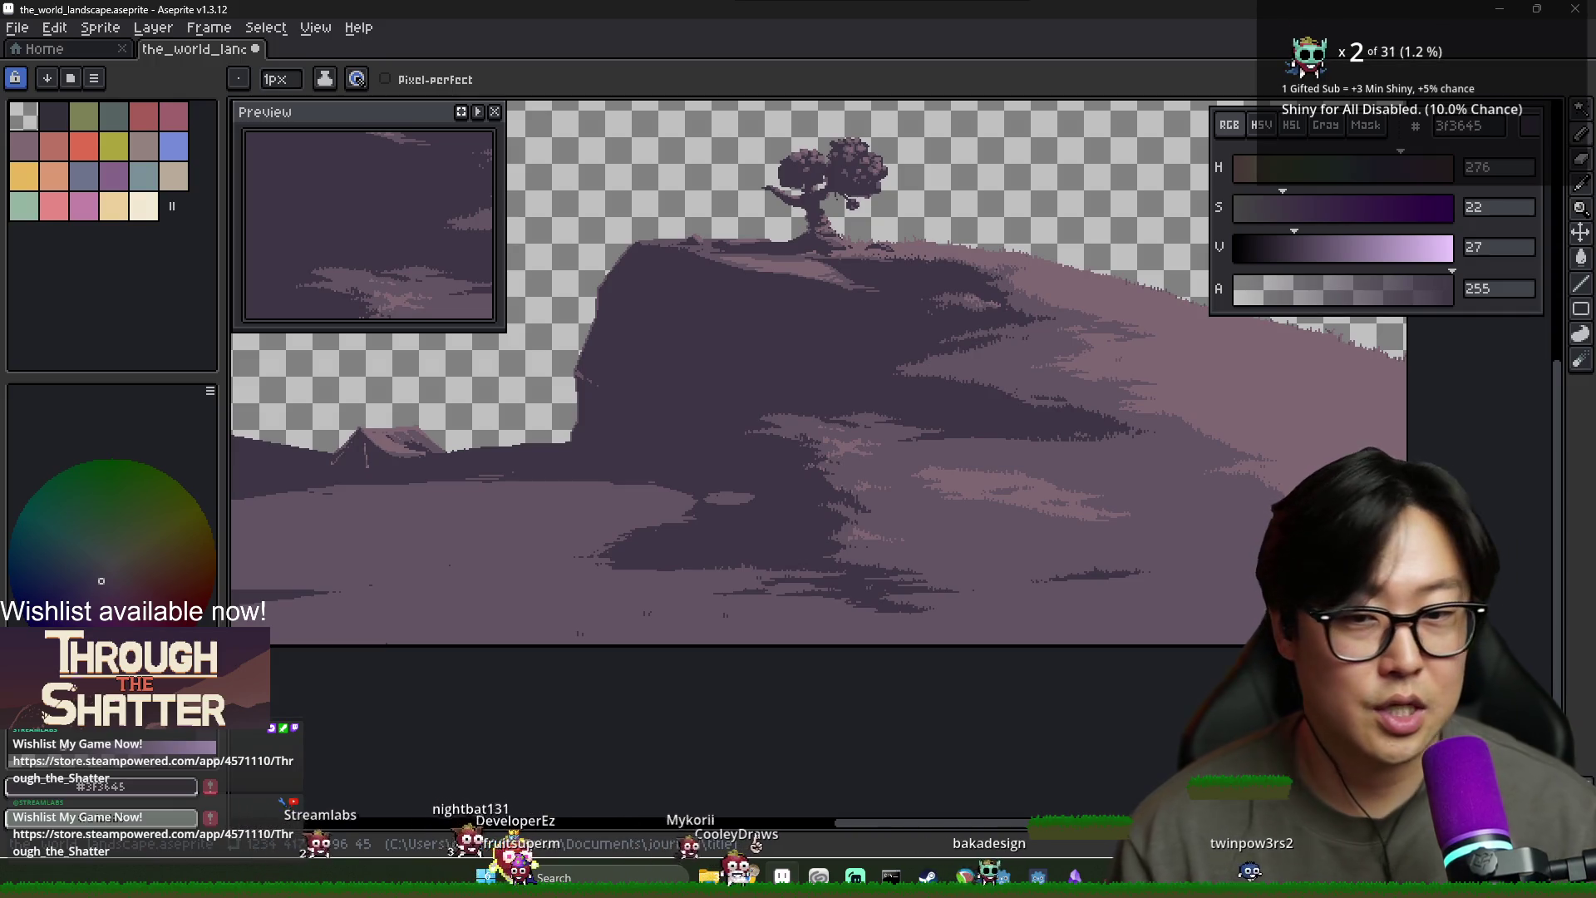
Zoom in on the shadow edge and eyedrop the lighter ground purple #635463
scroll(763, 507, up, 2)
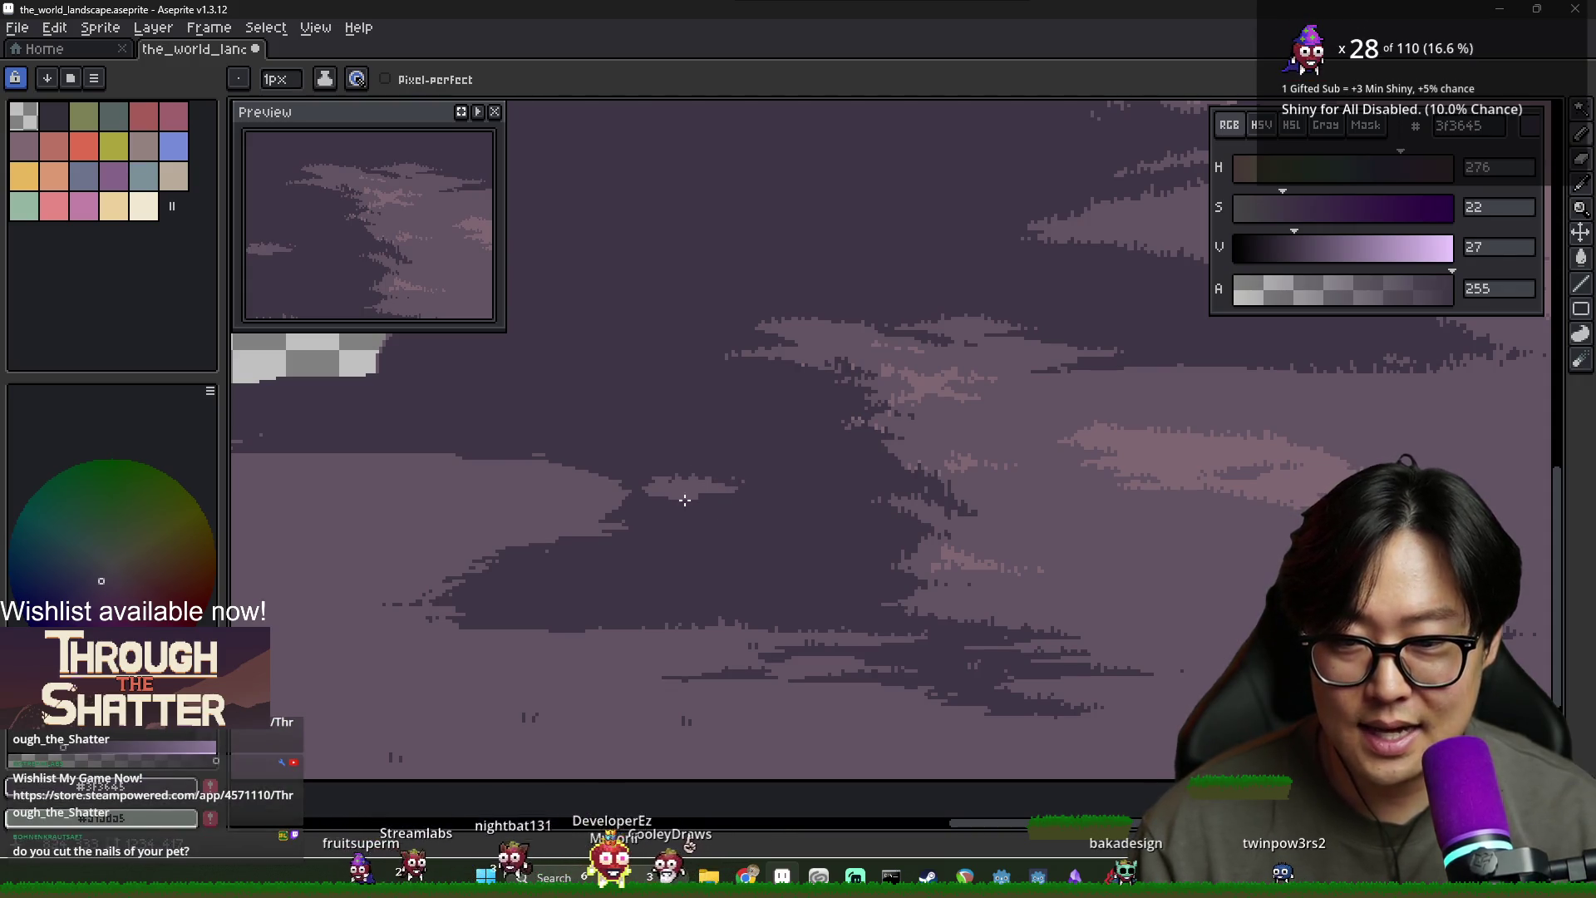
scroll(687, 518, down, 3)
scroll(665, 478, up, 3)
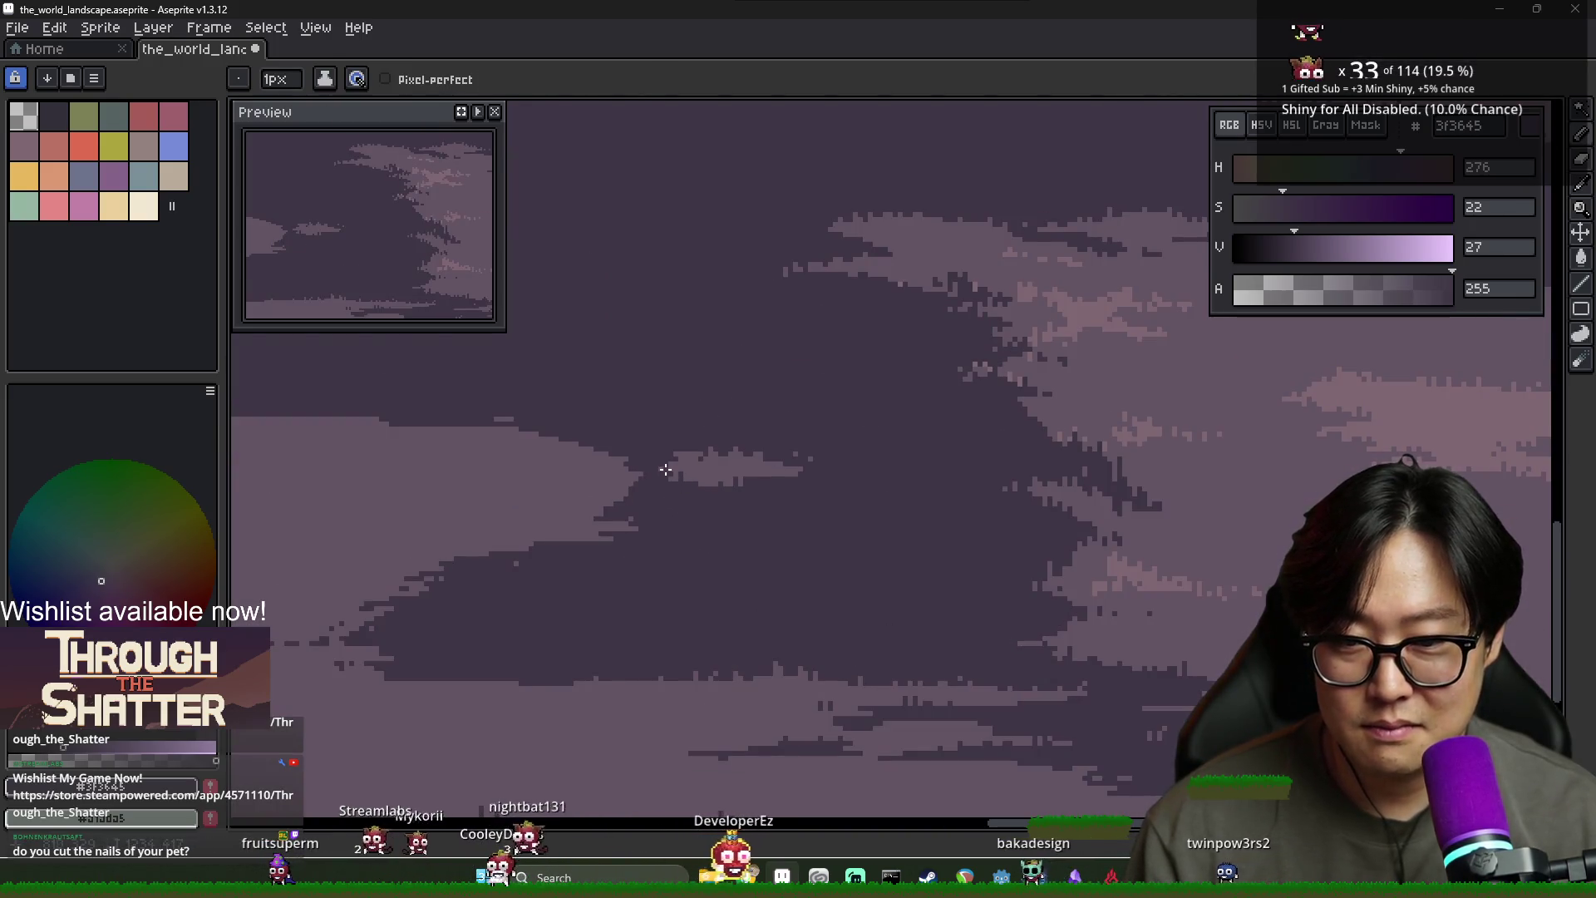
alt+click(699, 467)
scroll(732, 457, down, 2)
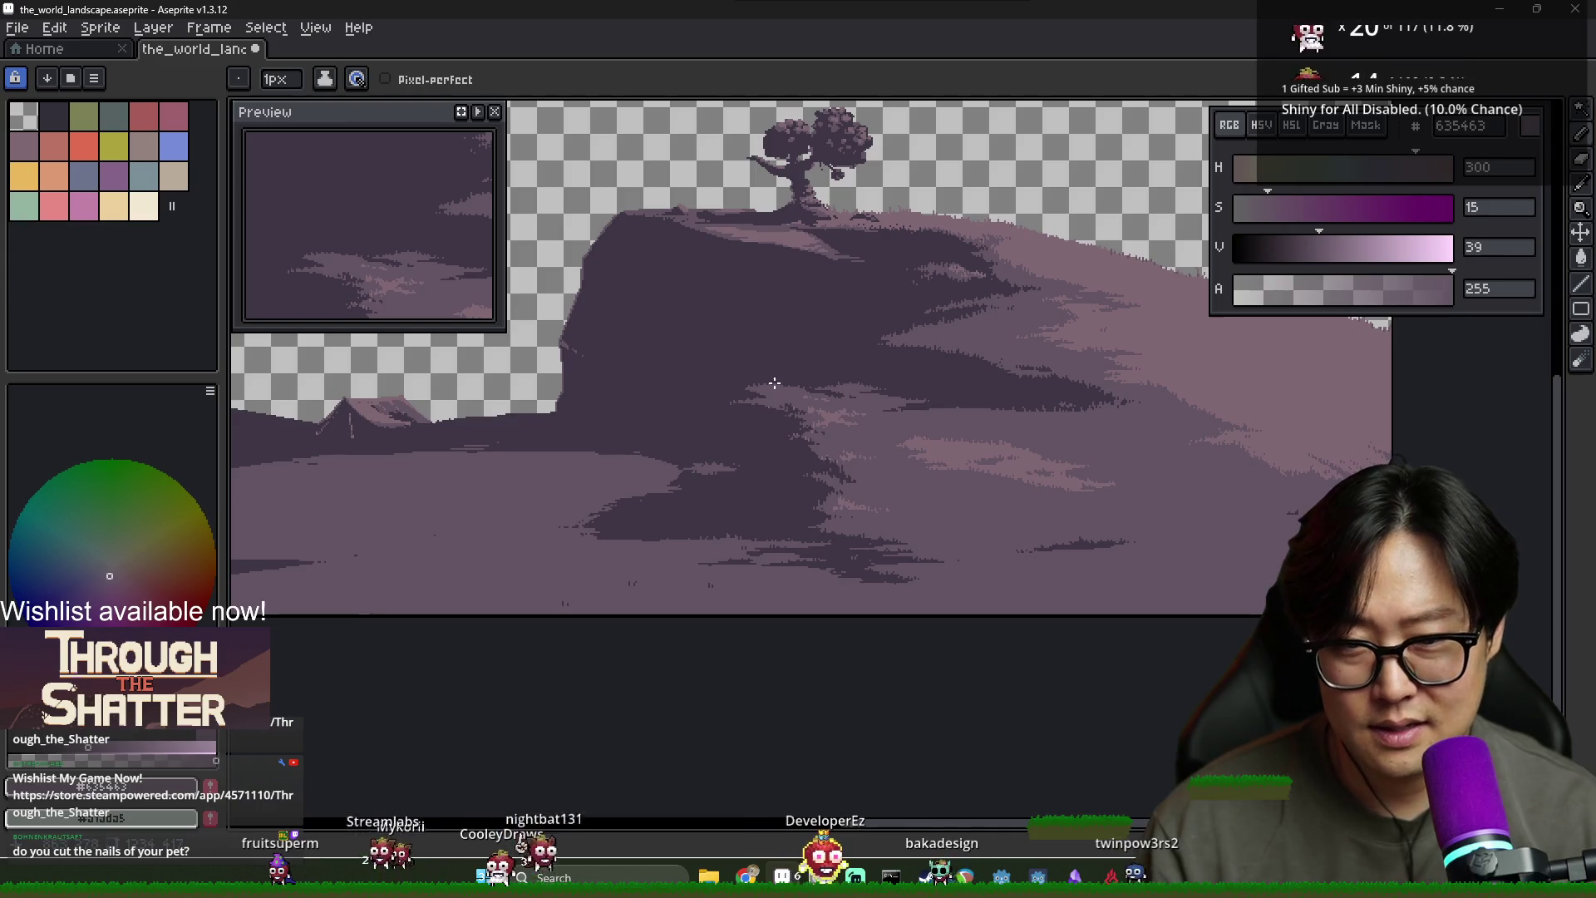
scroll(779, 389, up, 3)
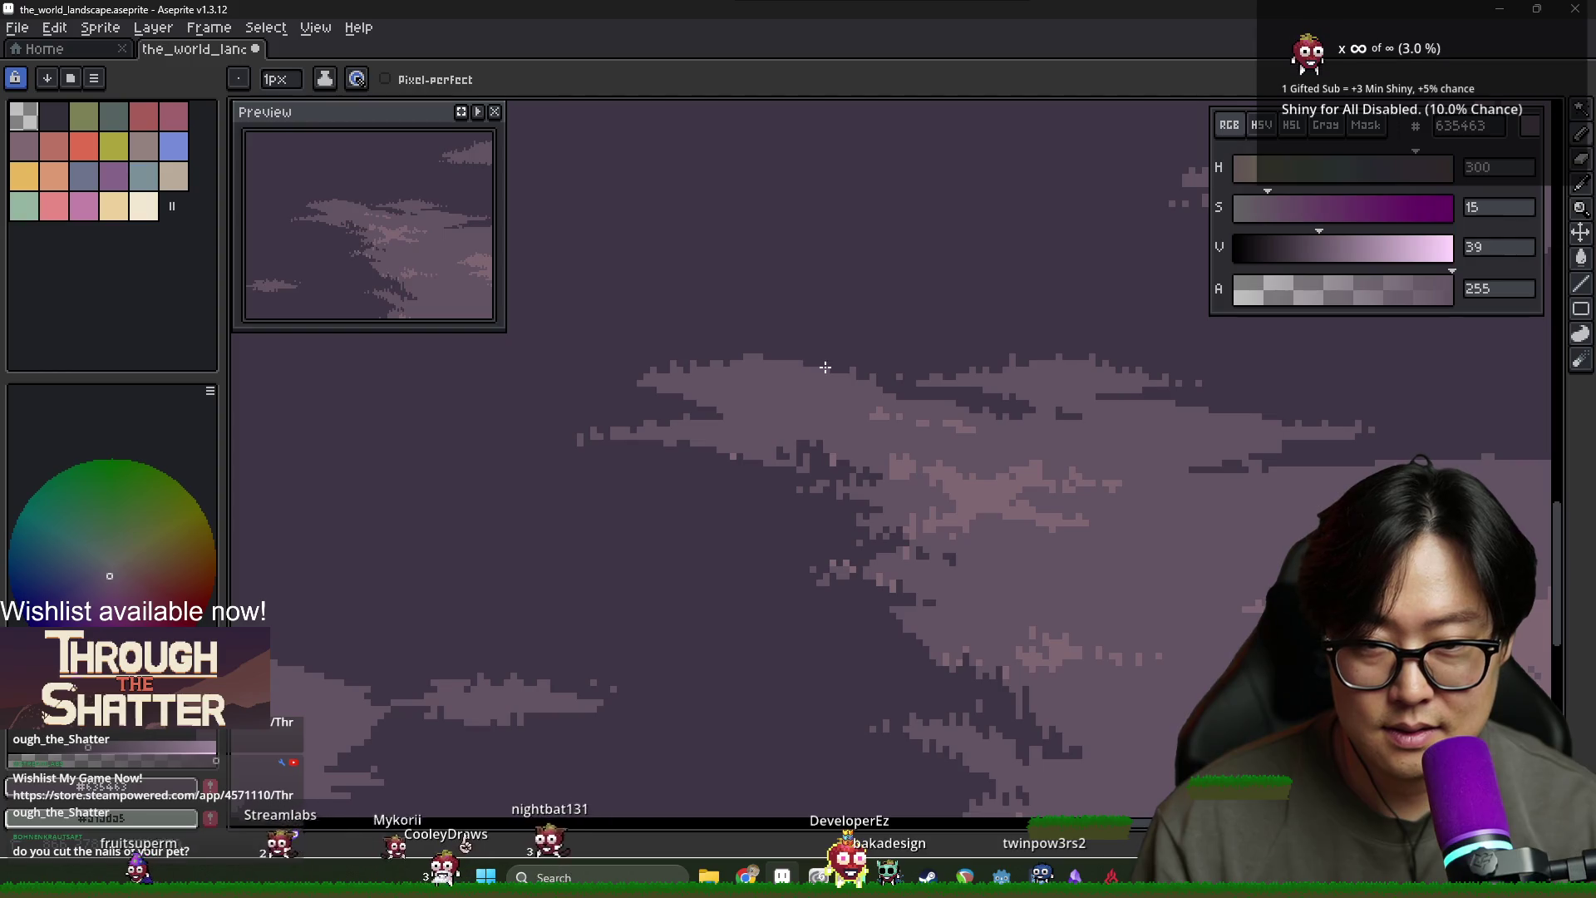
scroll(825, 367, down, 2)
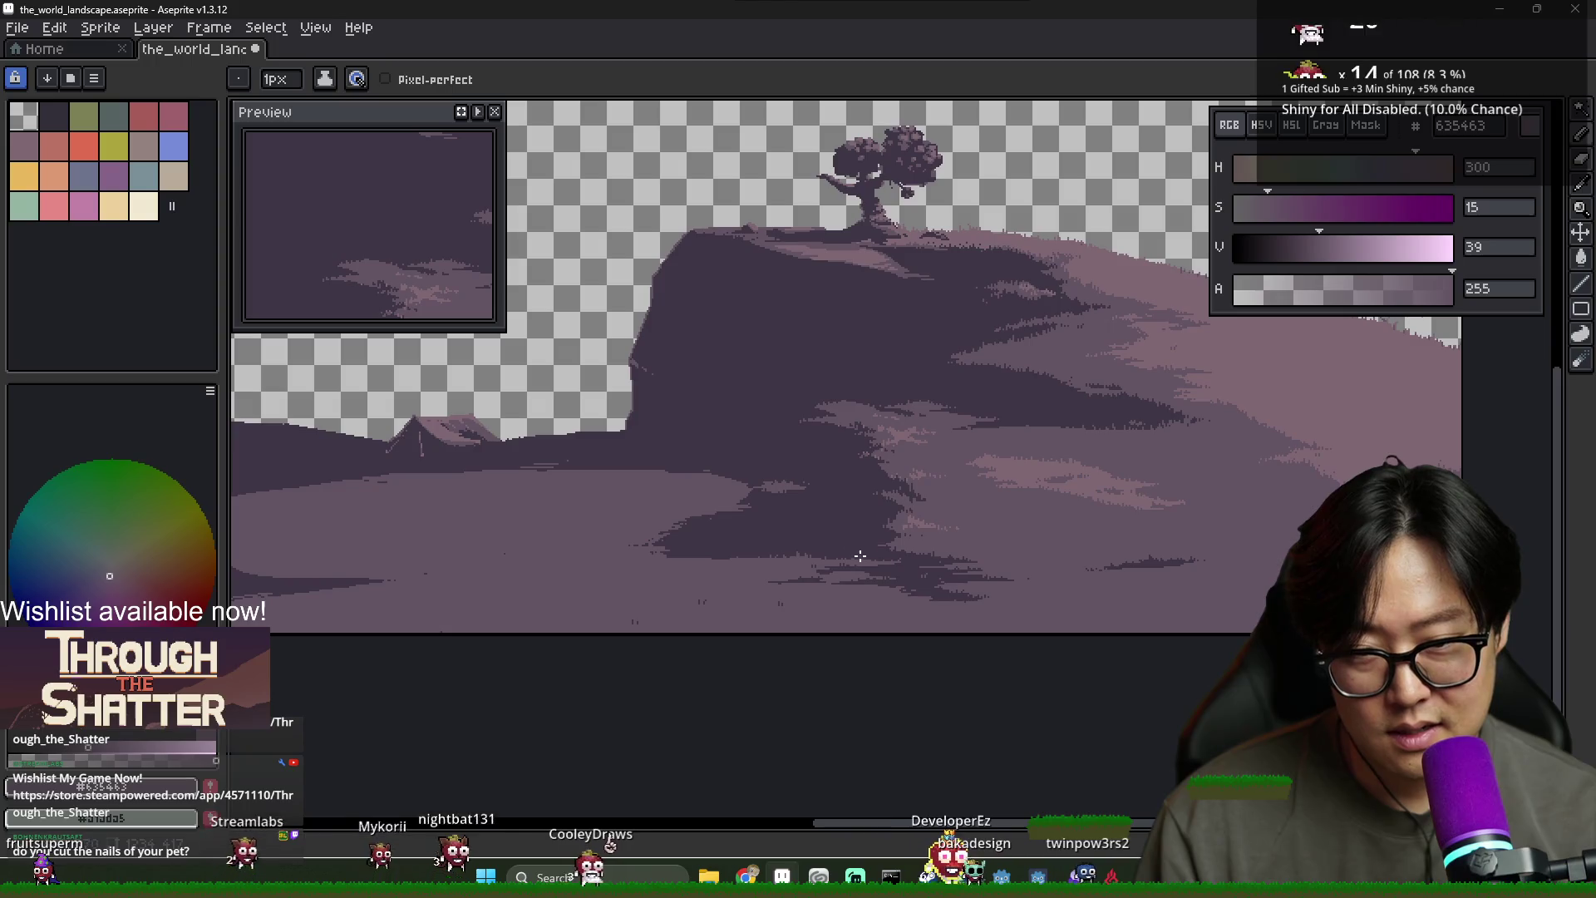
scroll(827, 544, down, 1)
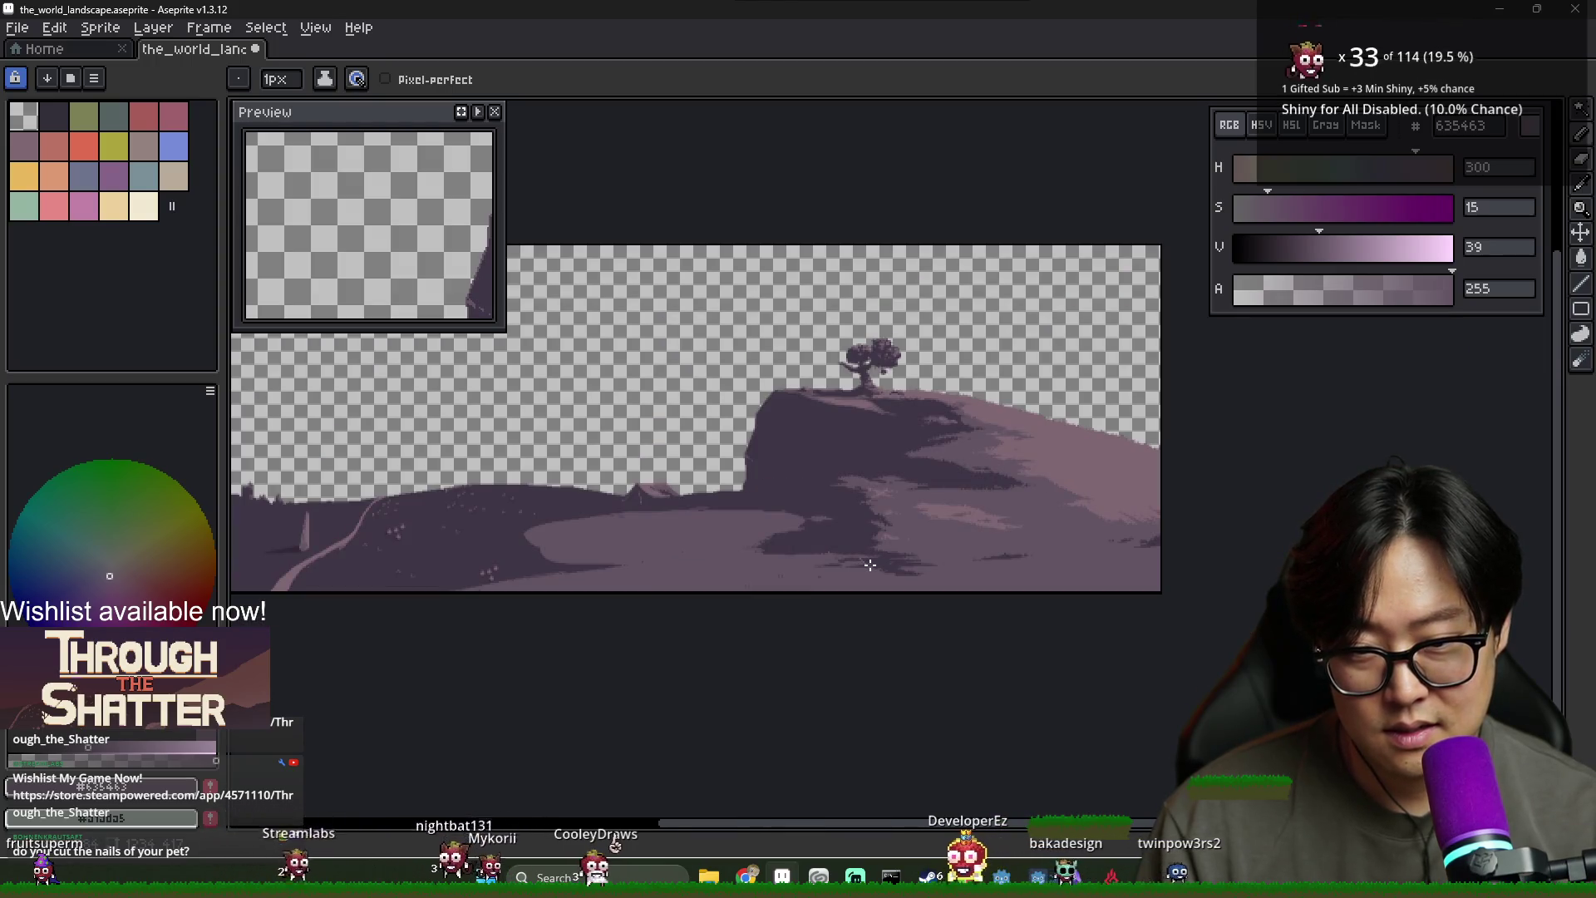
scroll(867, 562, up, 1)
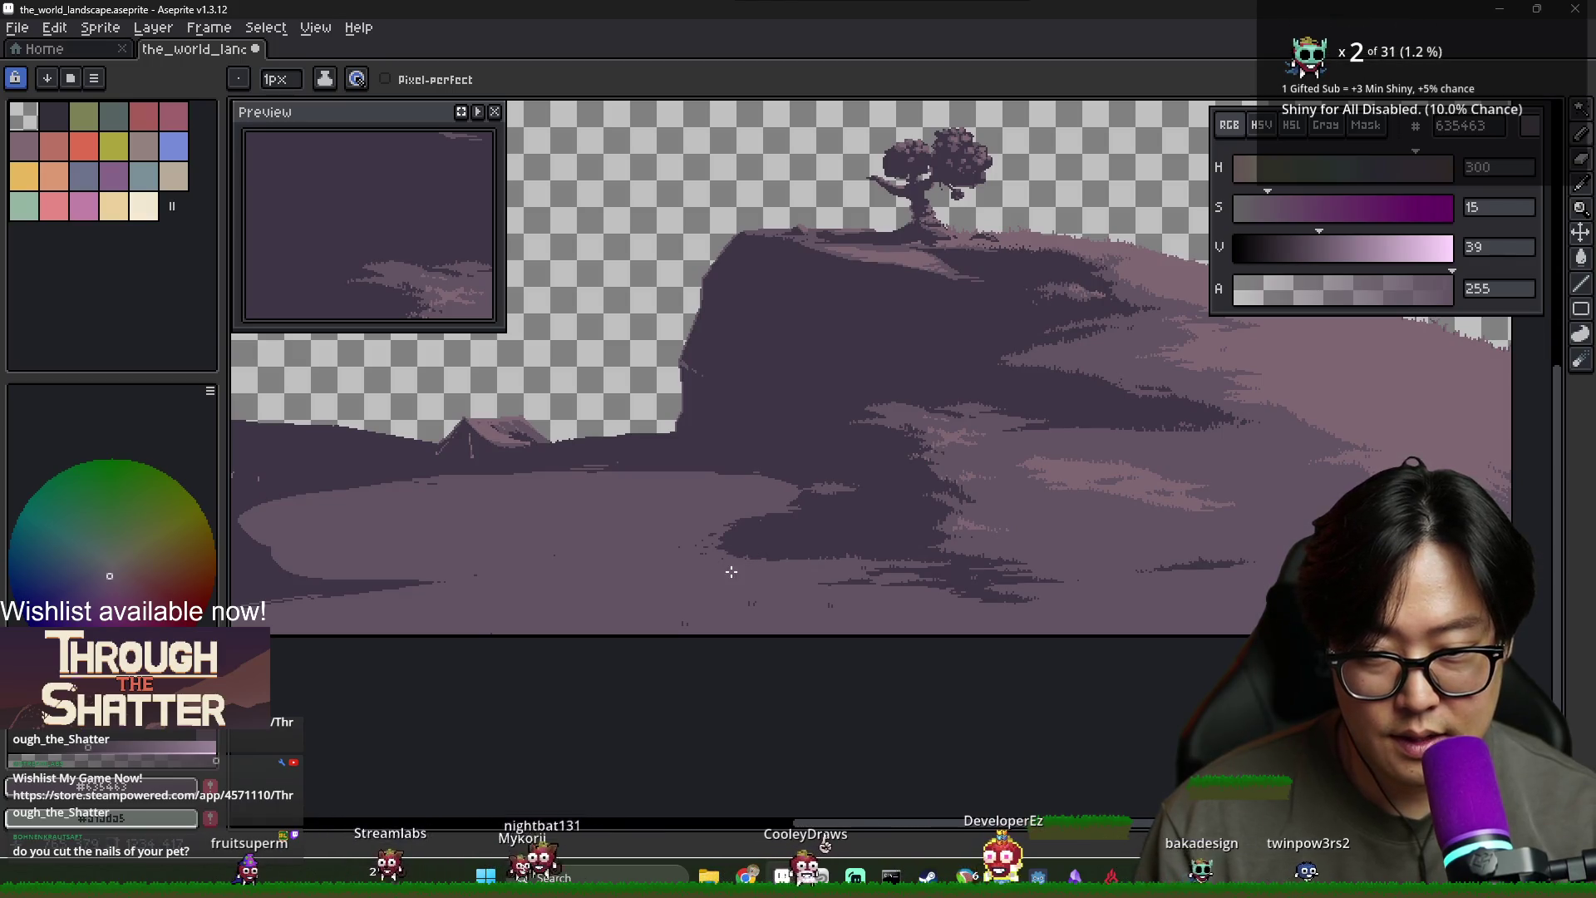
scroll(730, 572, up, 1)
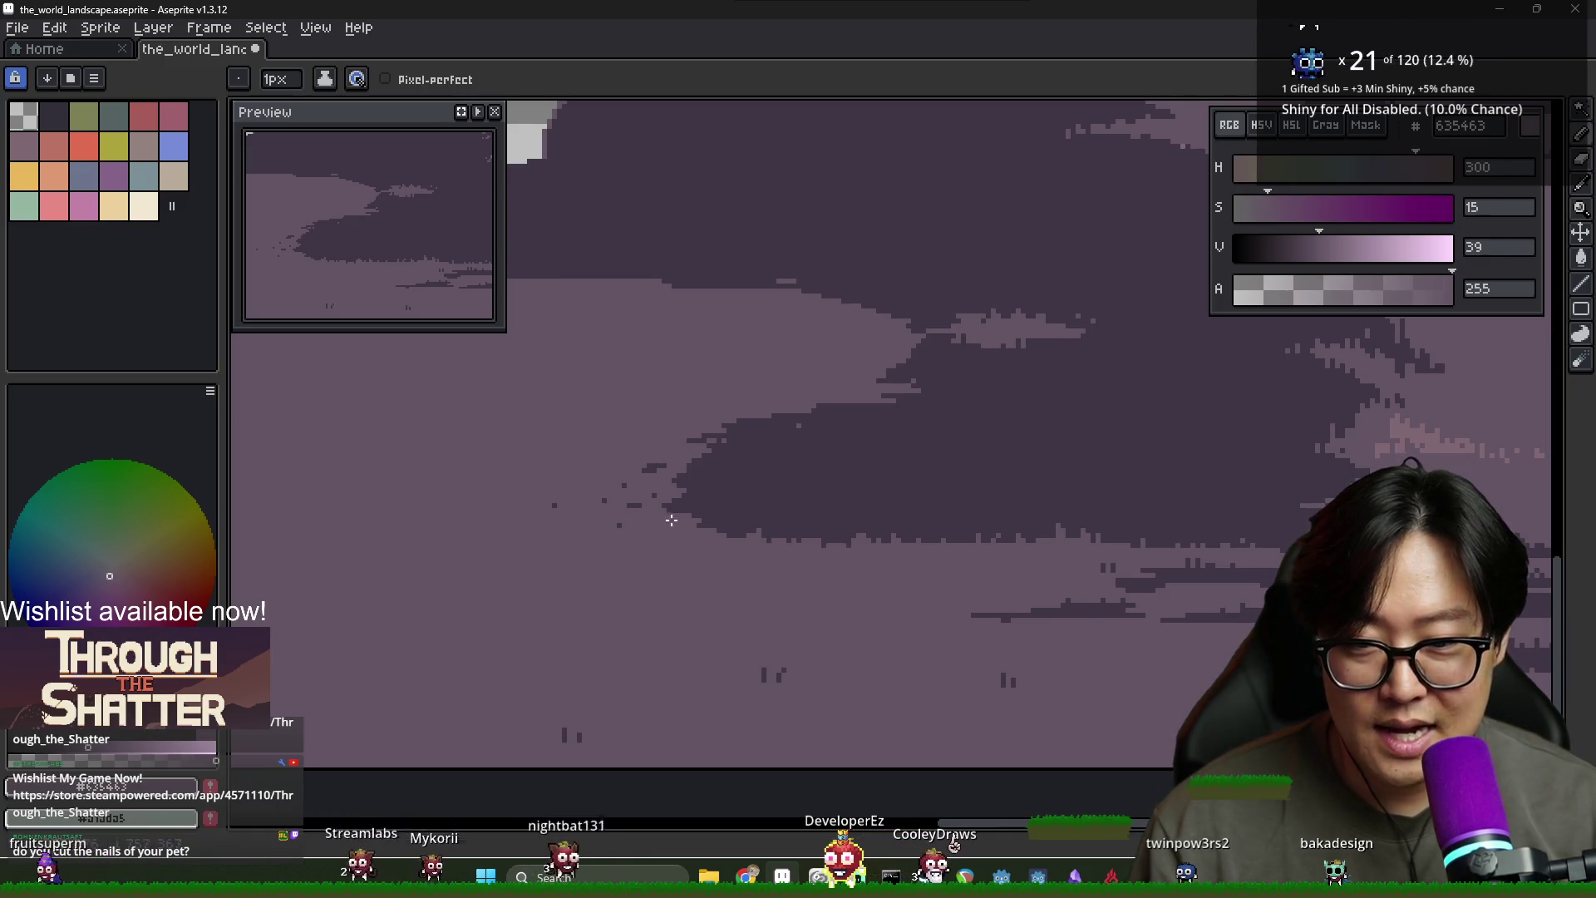
Cover stray dark specks with ground colour and extend the dark shadow edge leftward
drag(604, 501, 655, 467)
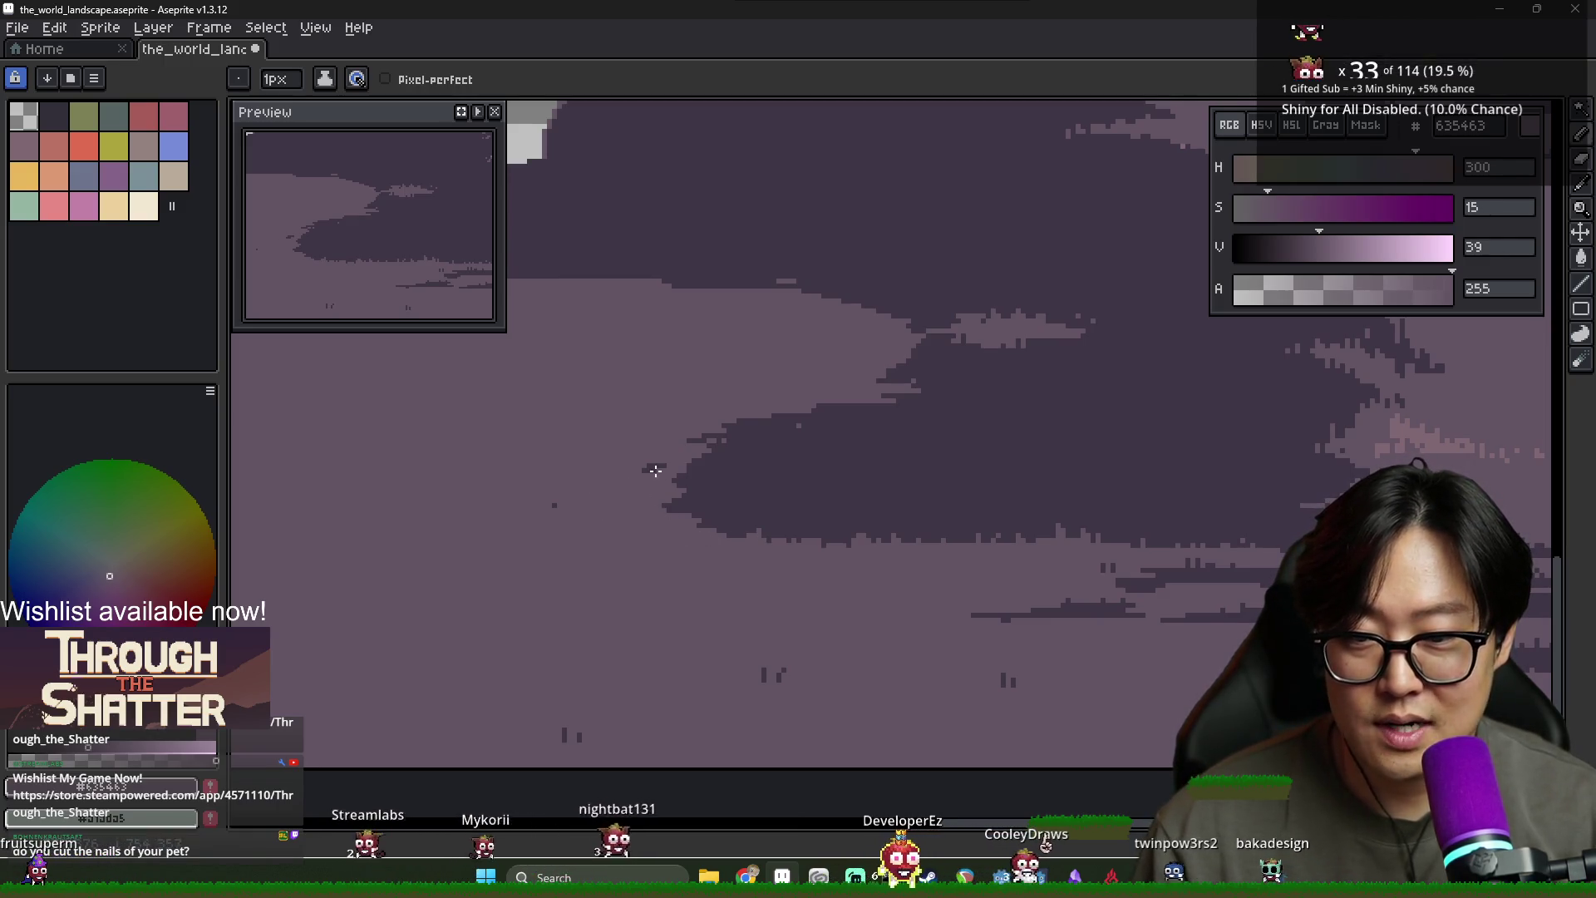
click(553, 504)
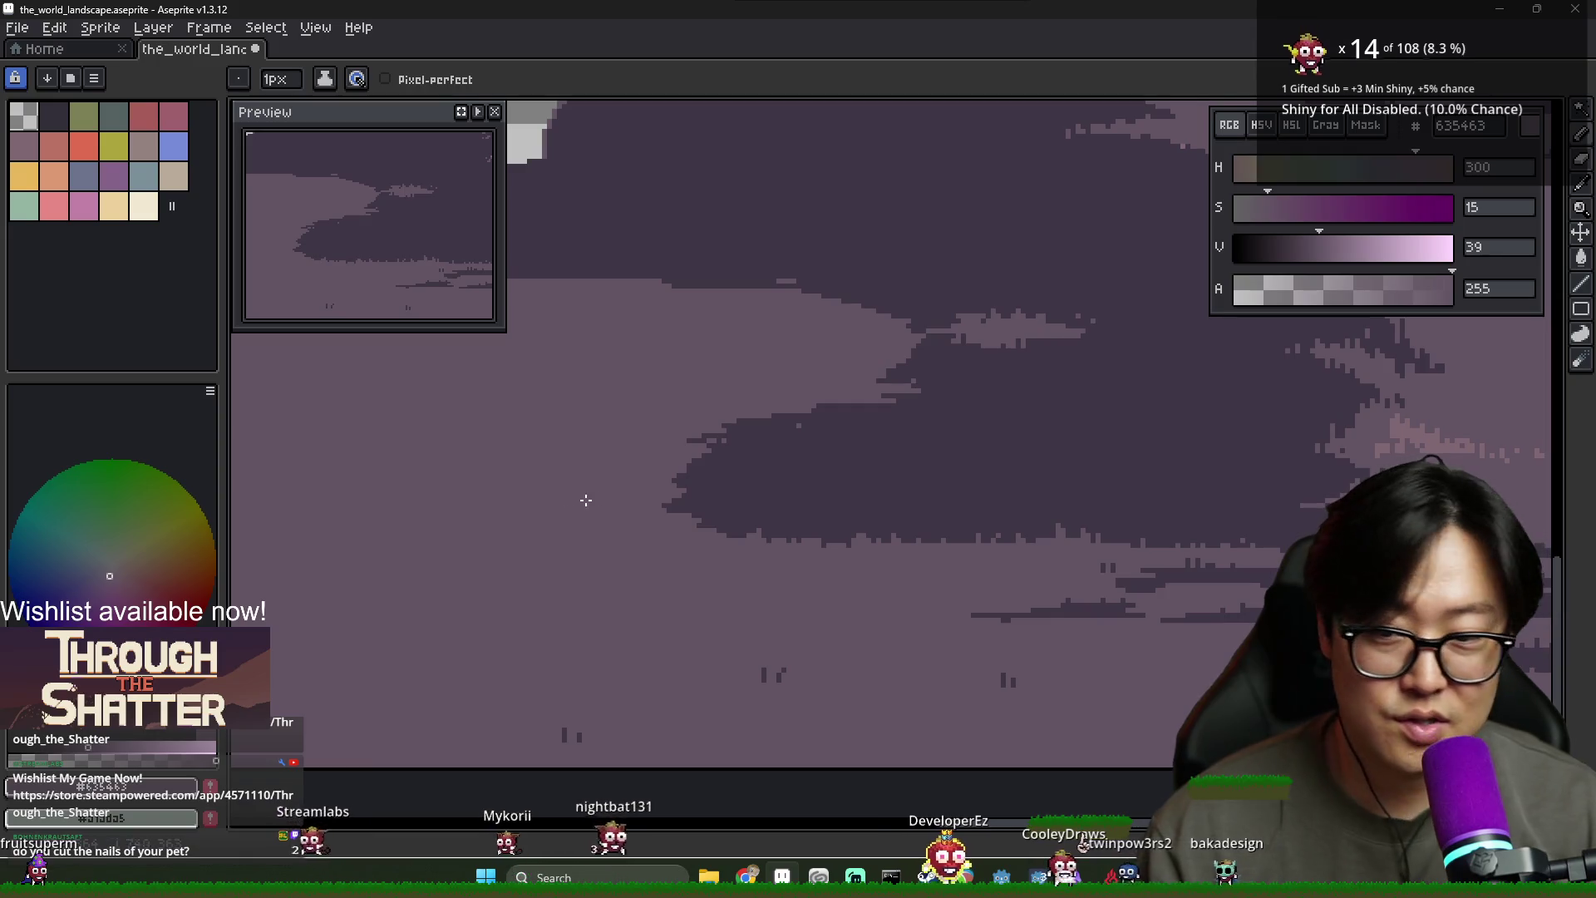
alt+click(688, 472)
drag(648, 485, 680, 485)
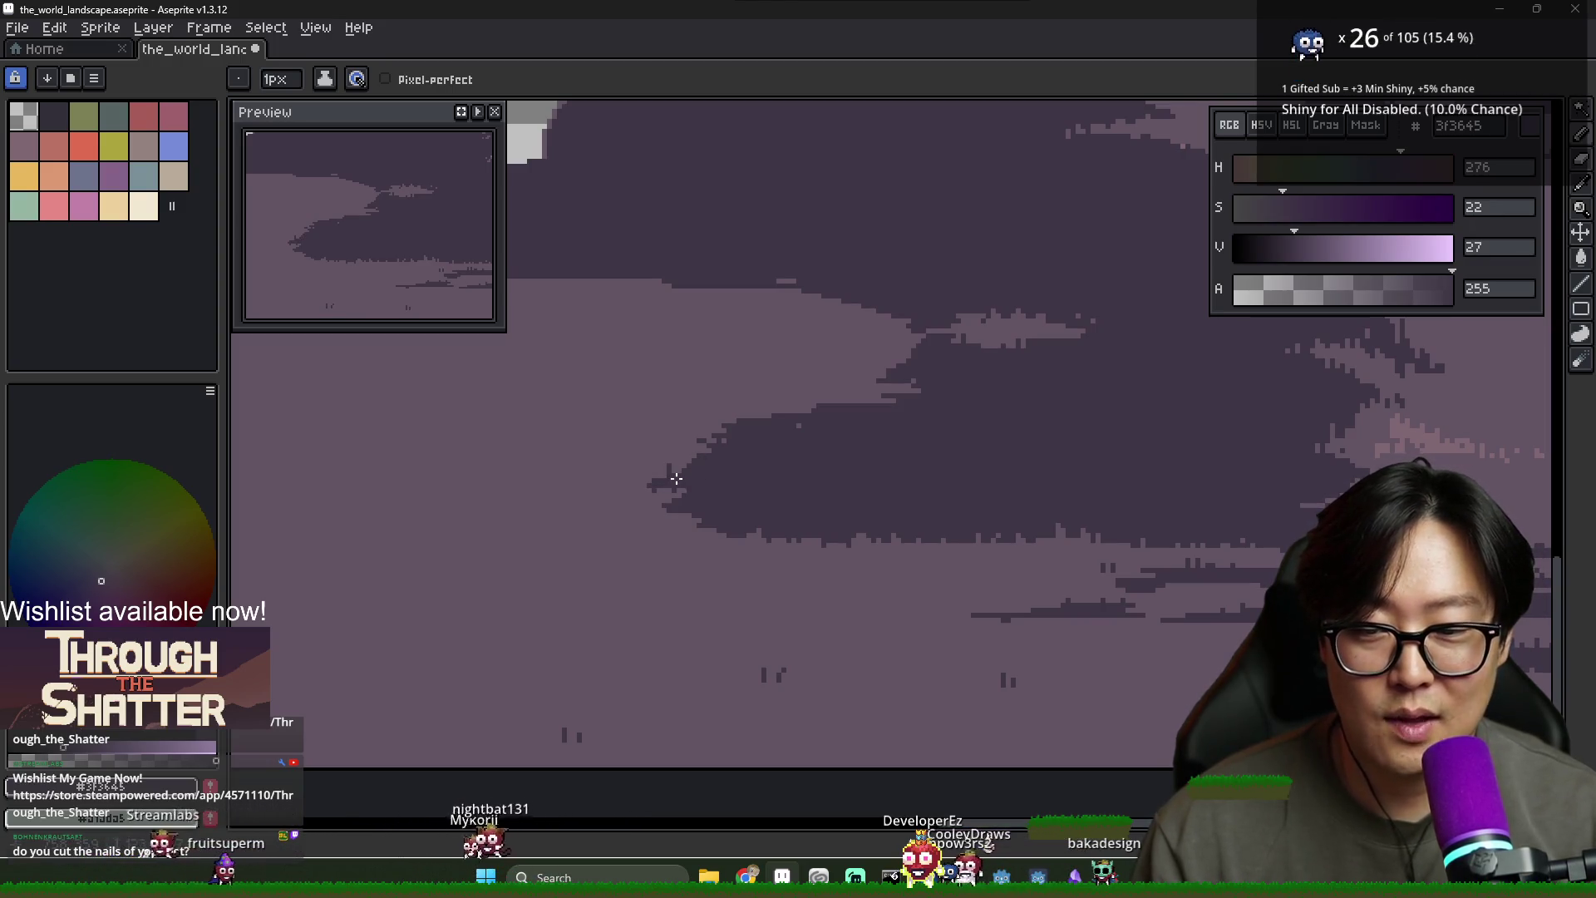
drag(632, 480, 656, 485)
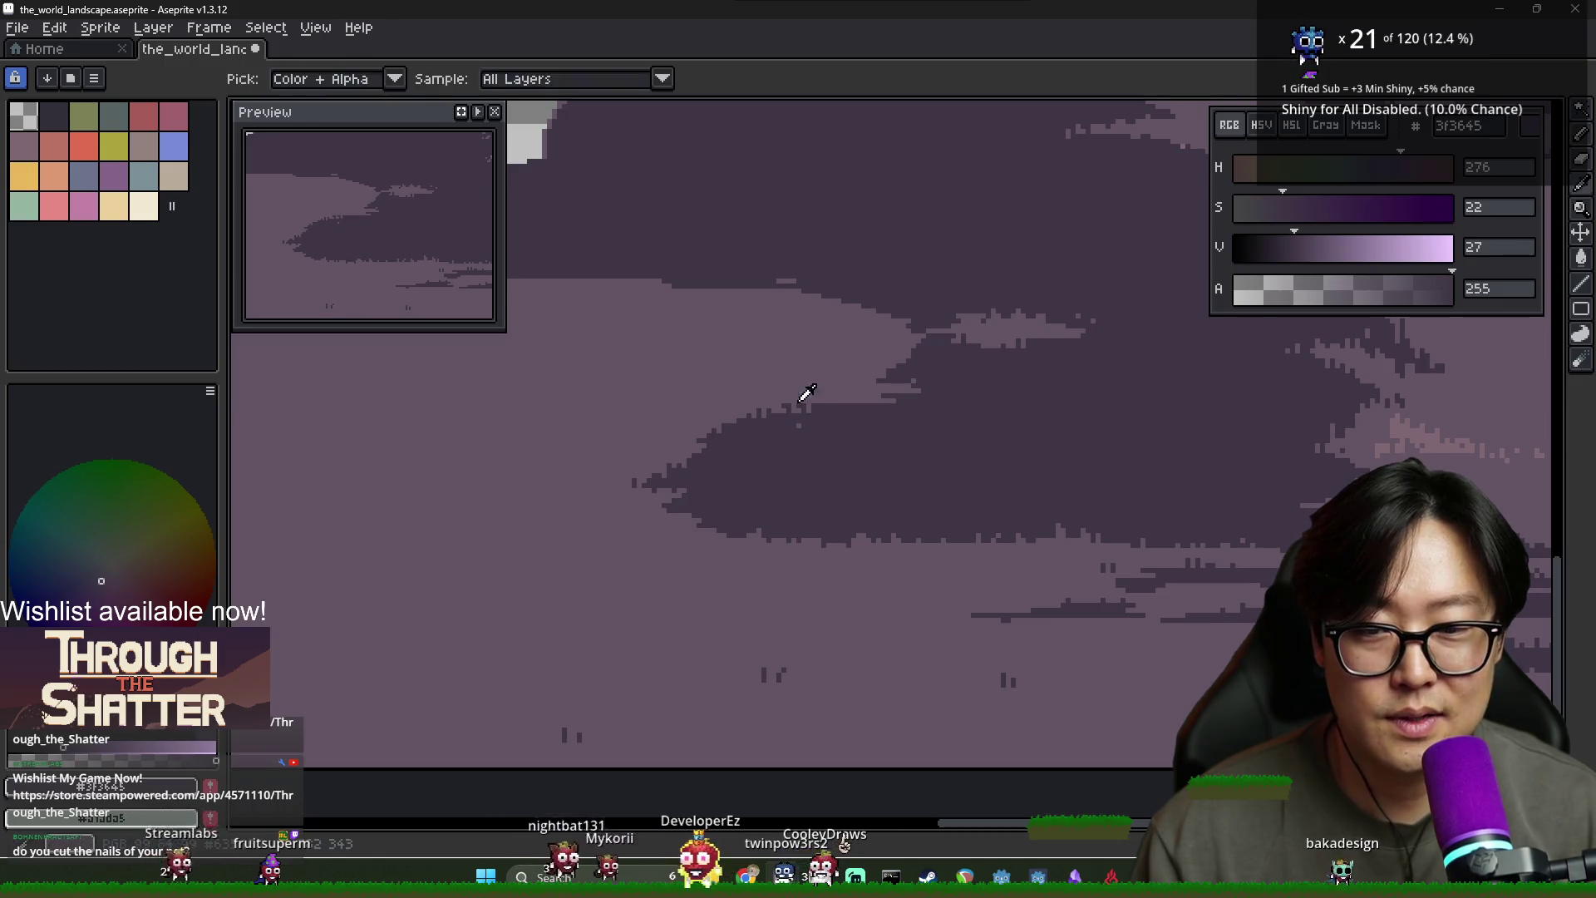
Eyedrop the lighter ground colour #635463 from the canvas
alt+click(738, 413)
scroll(924, 400, down, 1)
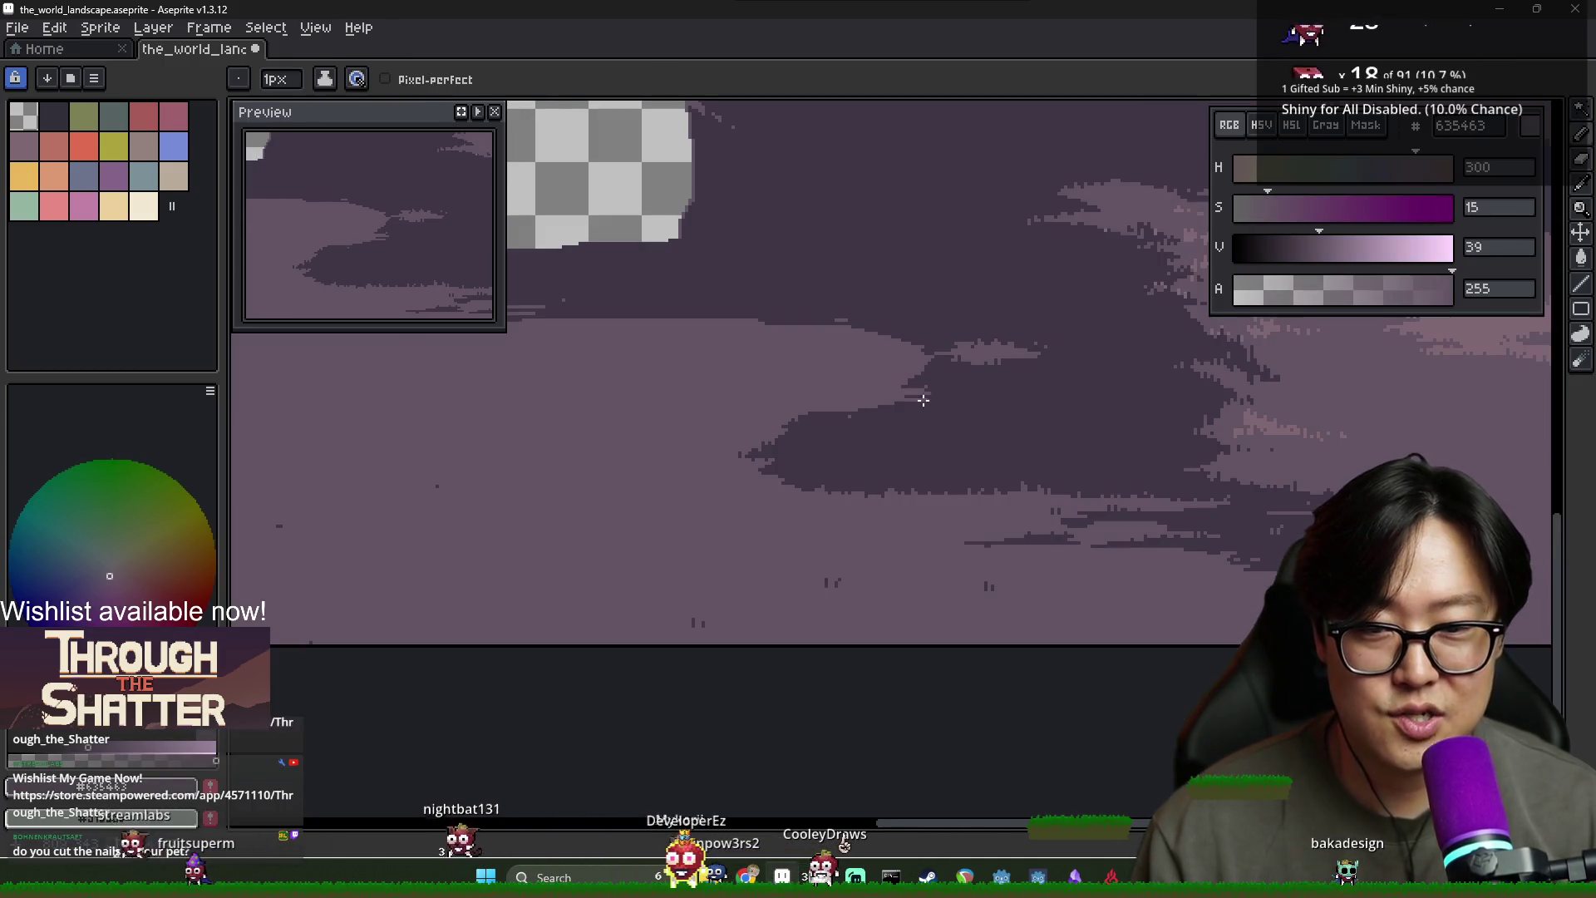
scroll(919, 393, up, 1)
scroll(925, 388, down, 1)
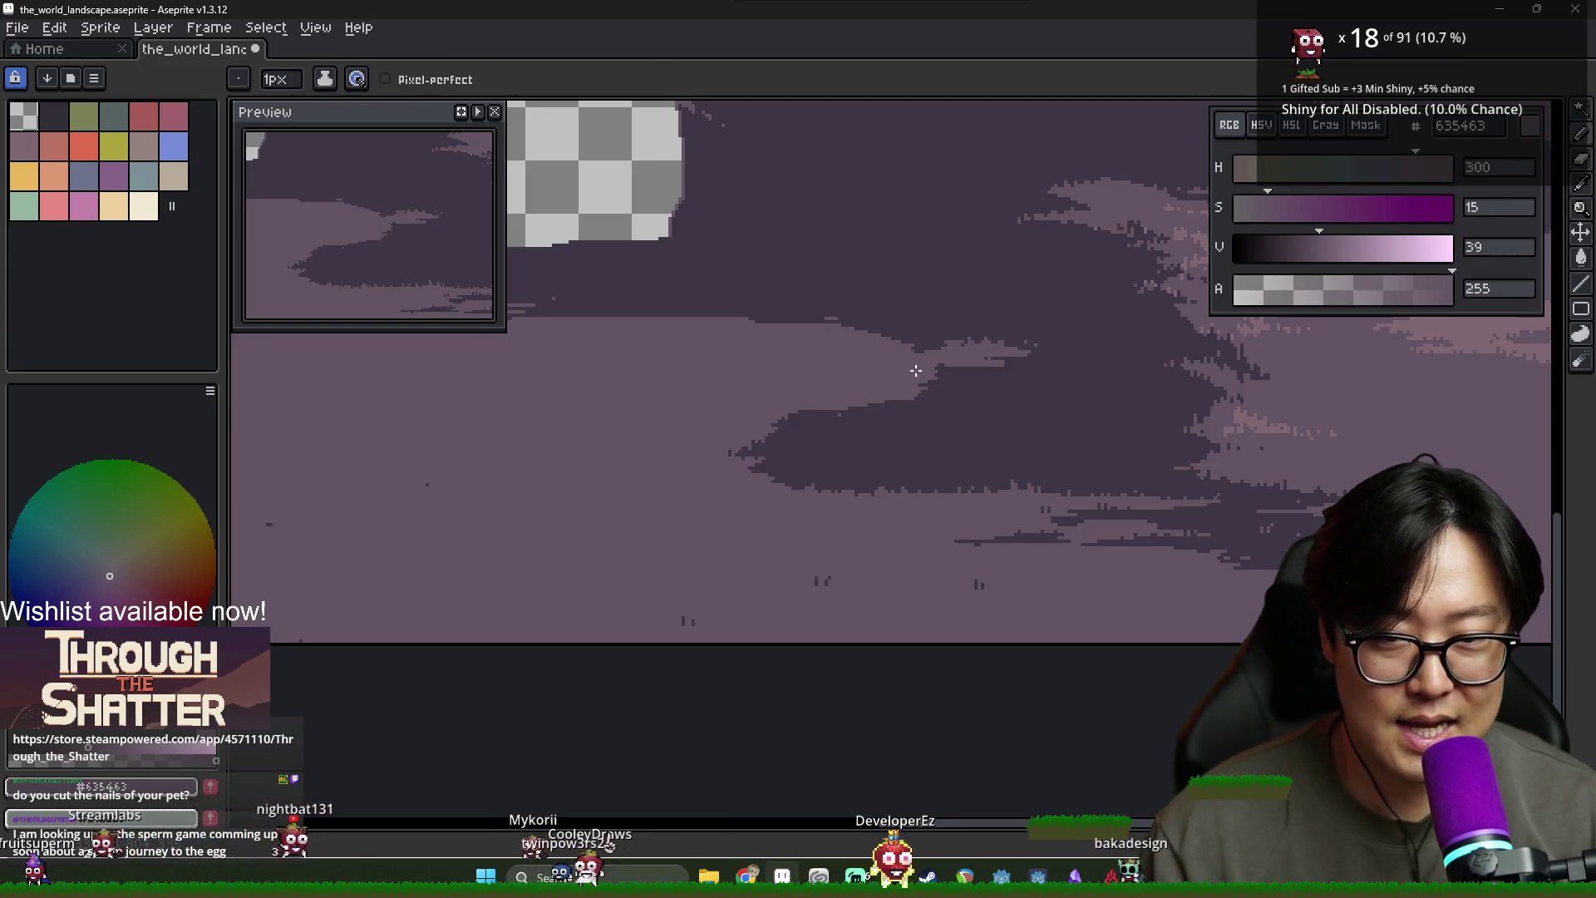
scroll(1016, 380, down, 2)
scroll(1016, 380, up, 2)
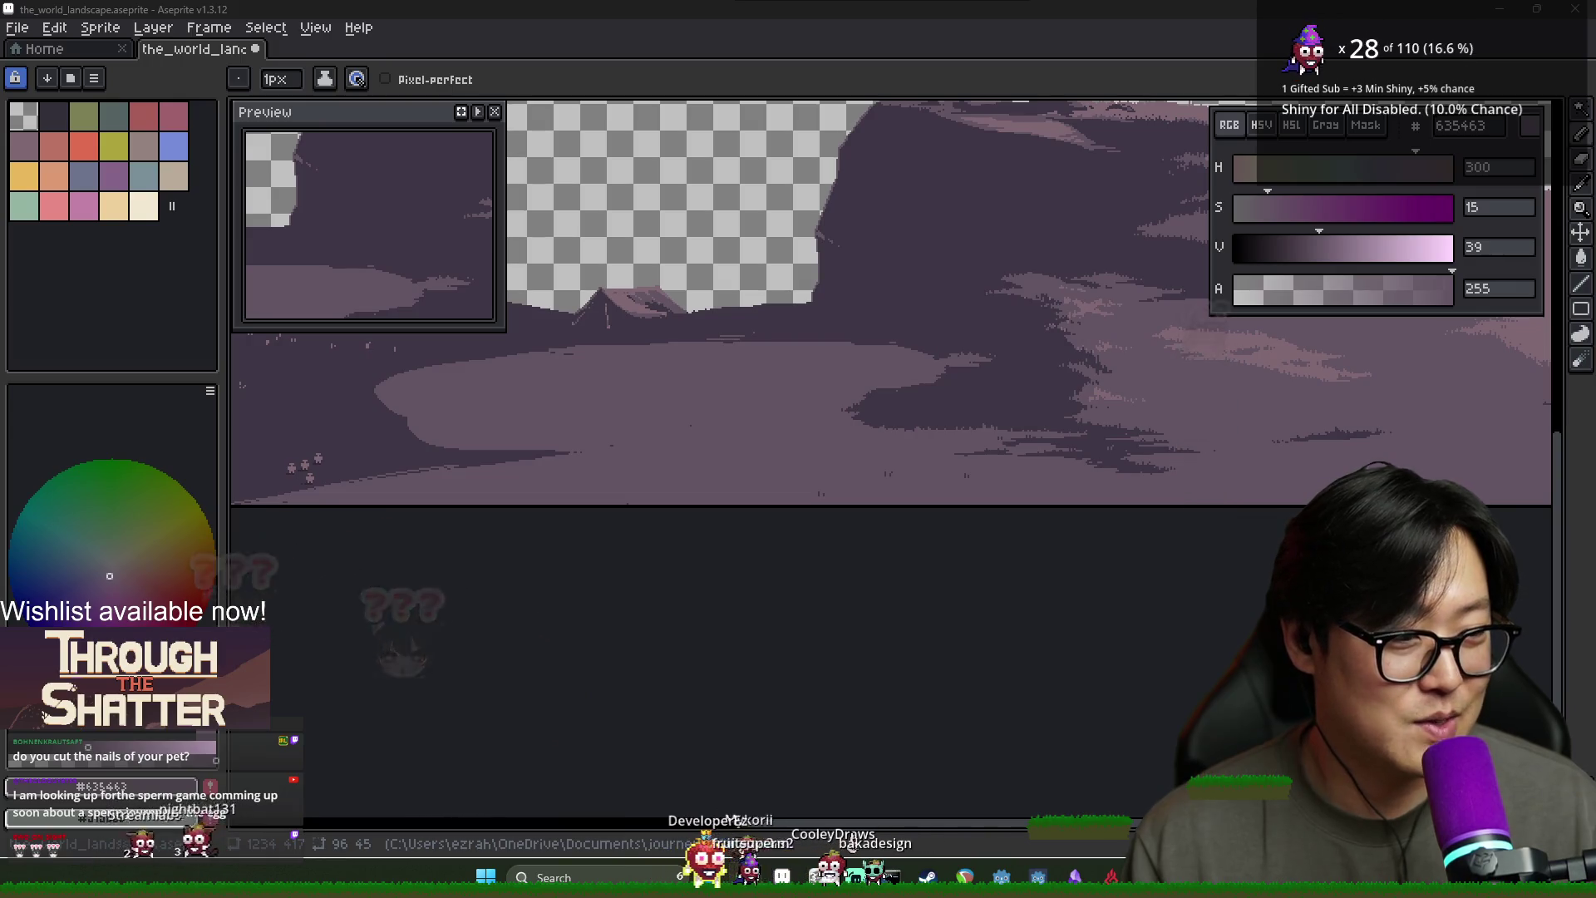
key(alt+Tab)
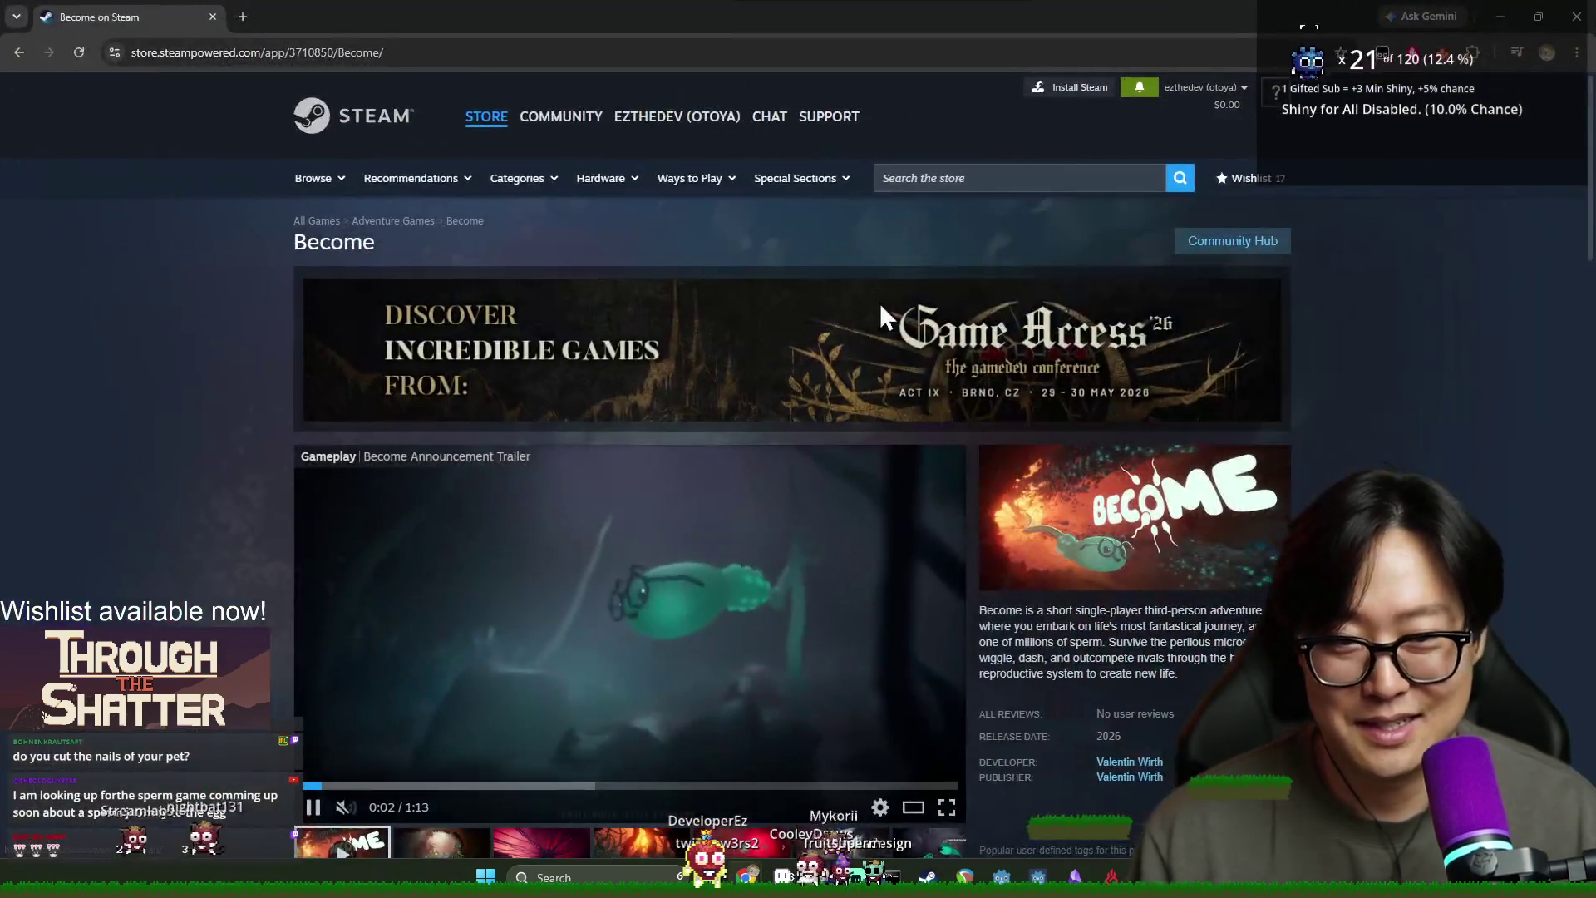
scroll(966, 381, down, 2)
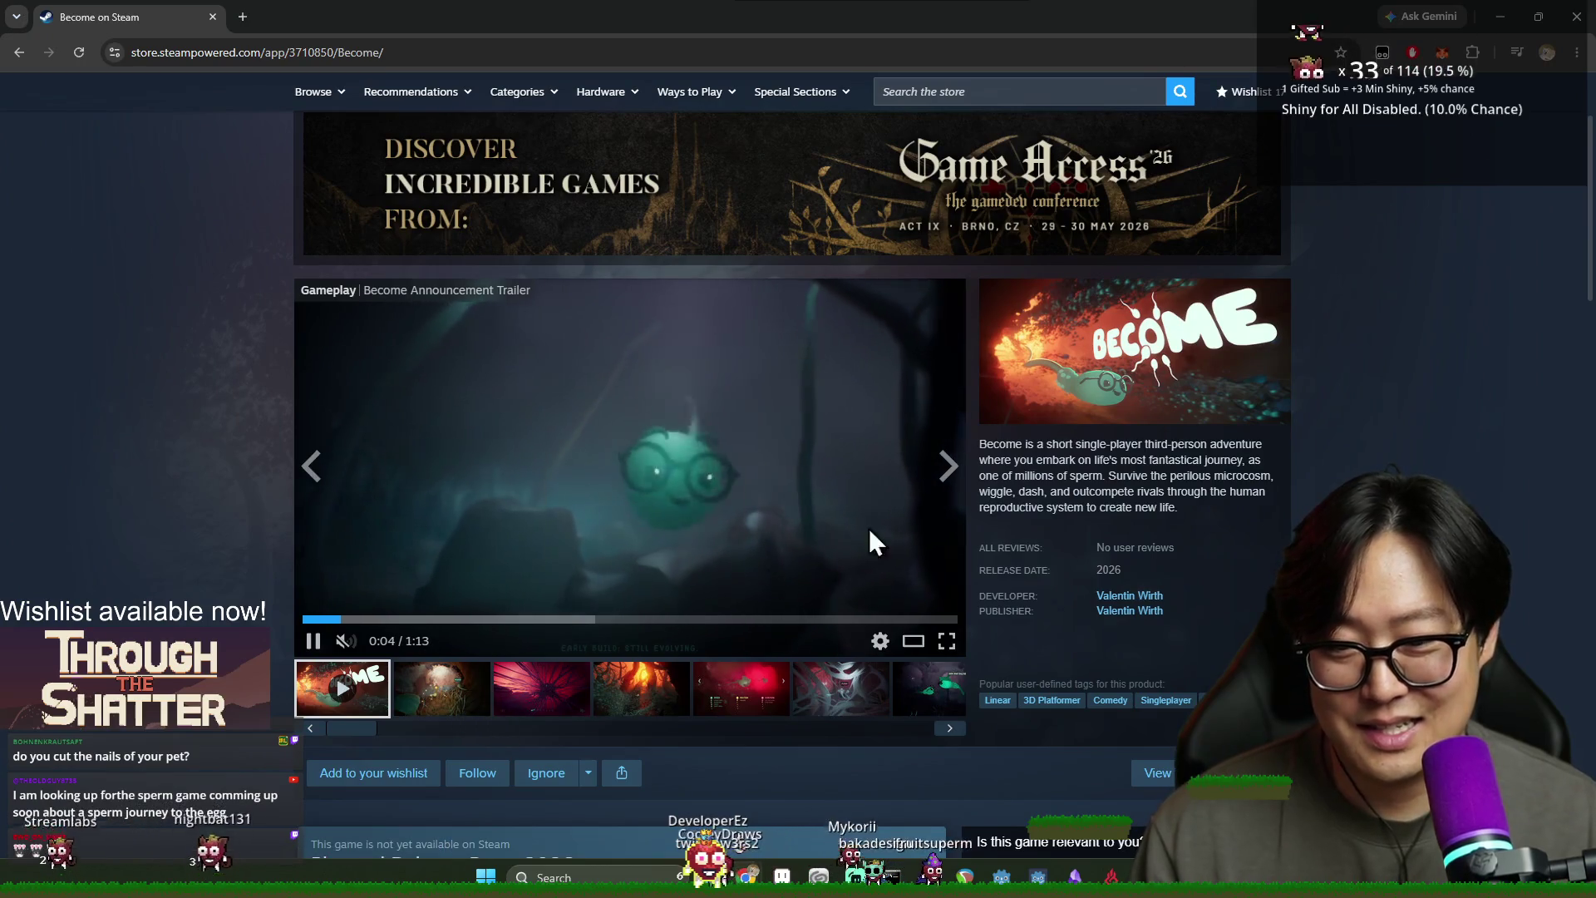
click(944, 485)
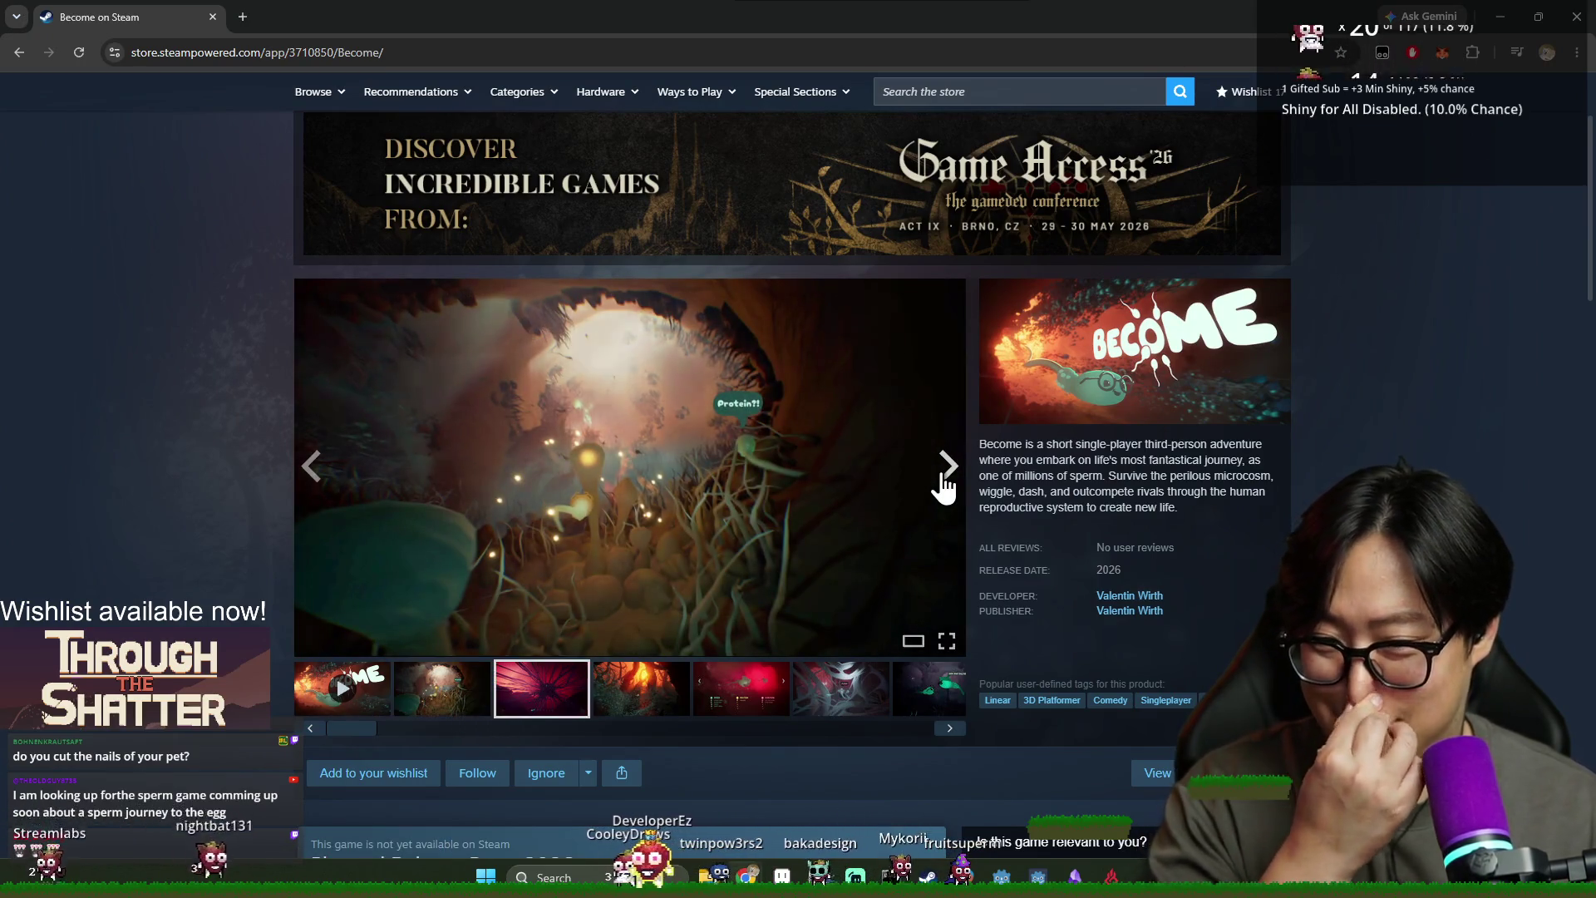
click(944, 485)
click(943, 484)
click(944, 485)
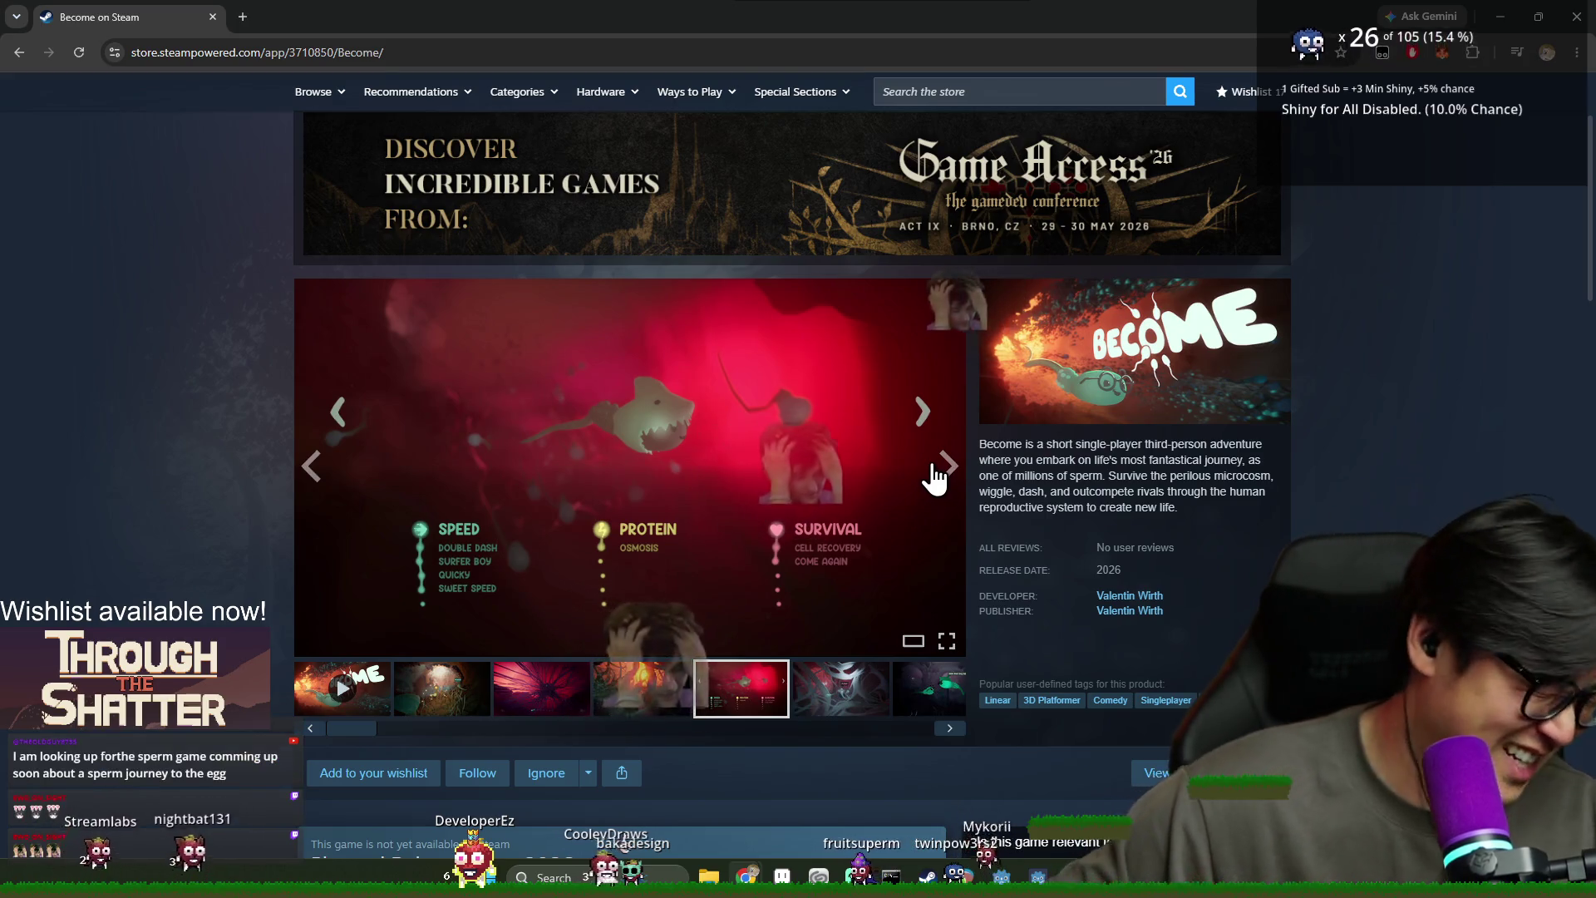
click(940, 490)
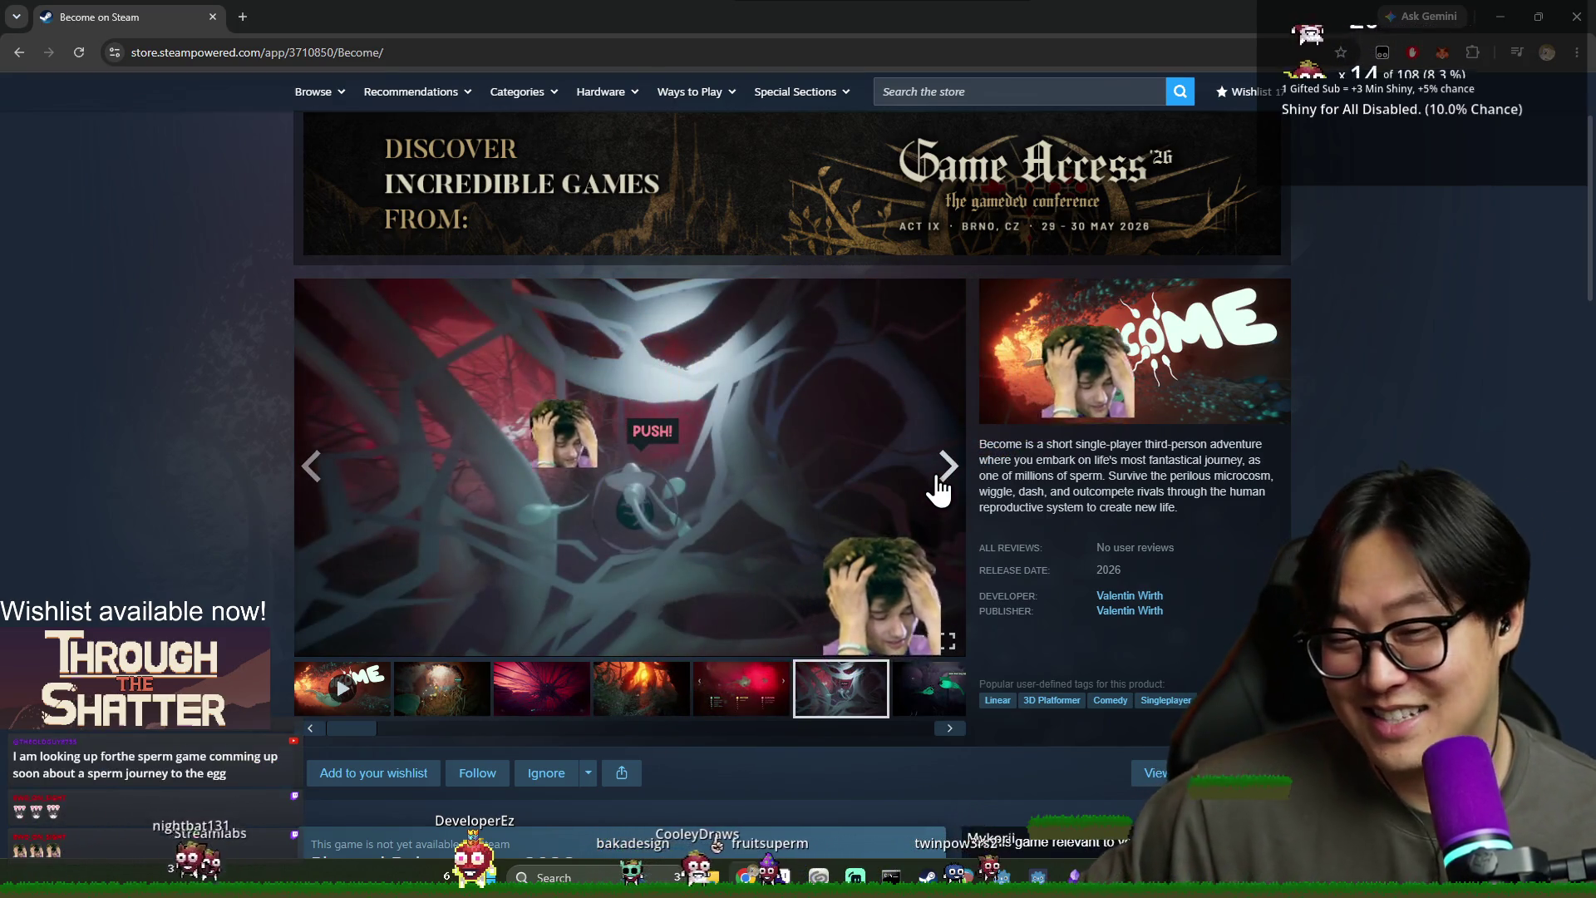
click(949, 485)
click(951, 472)
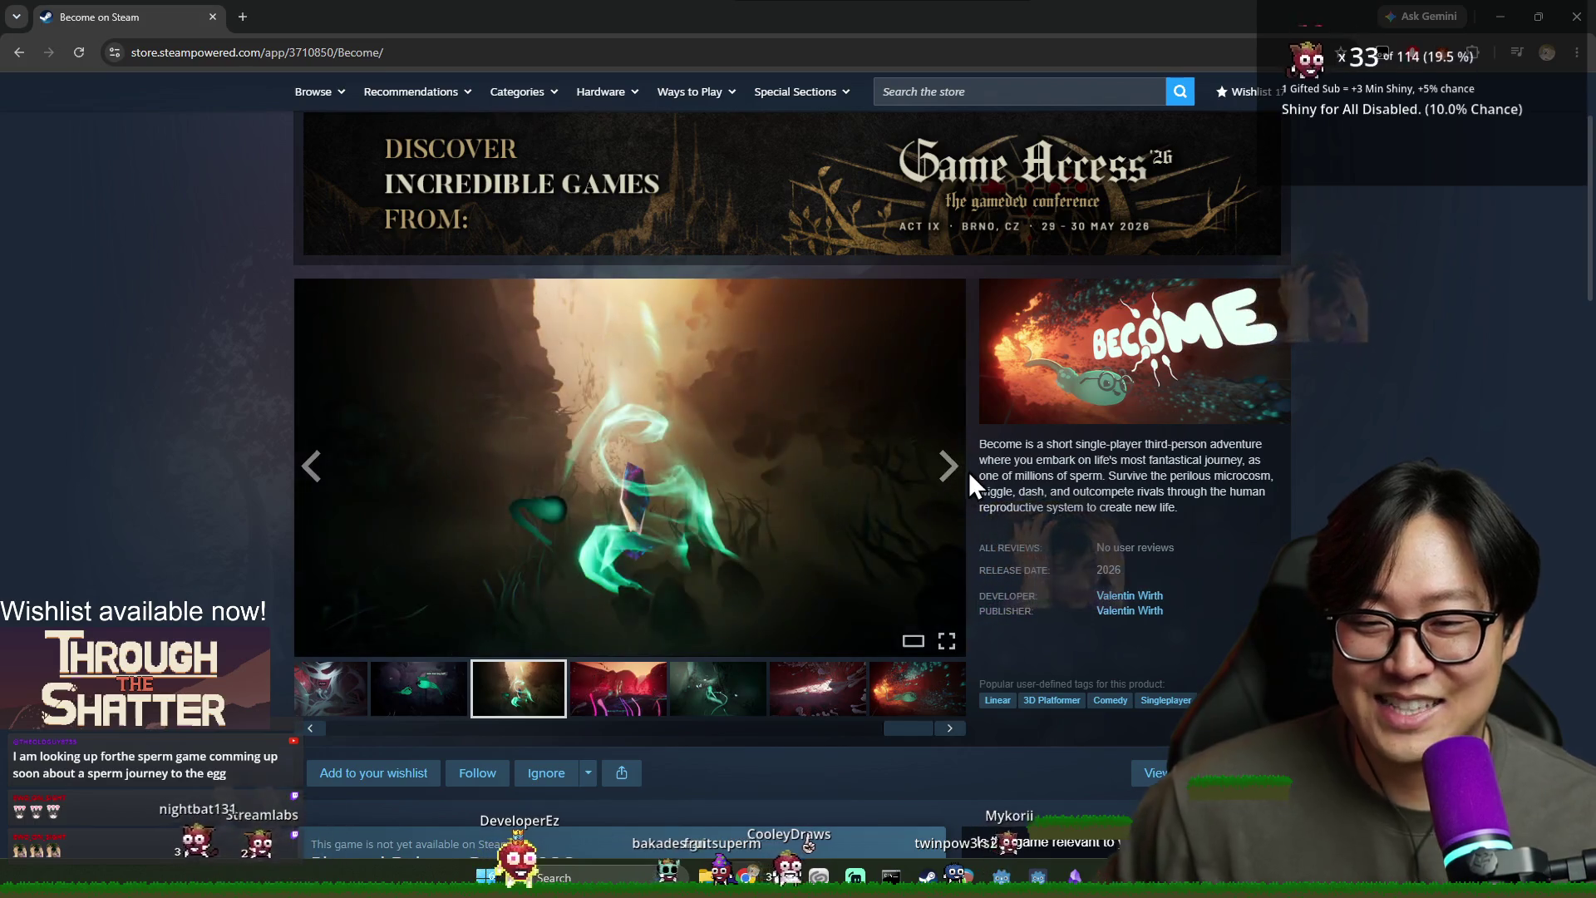
click(945, 471)
click(941, 476)
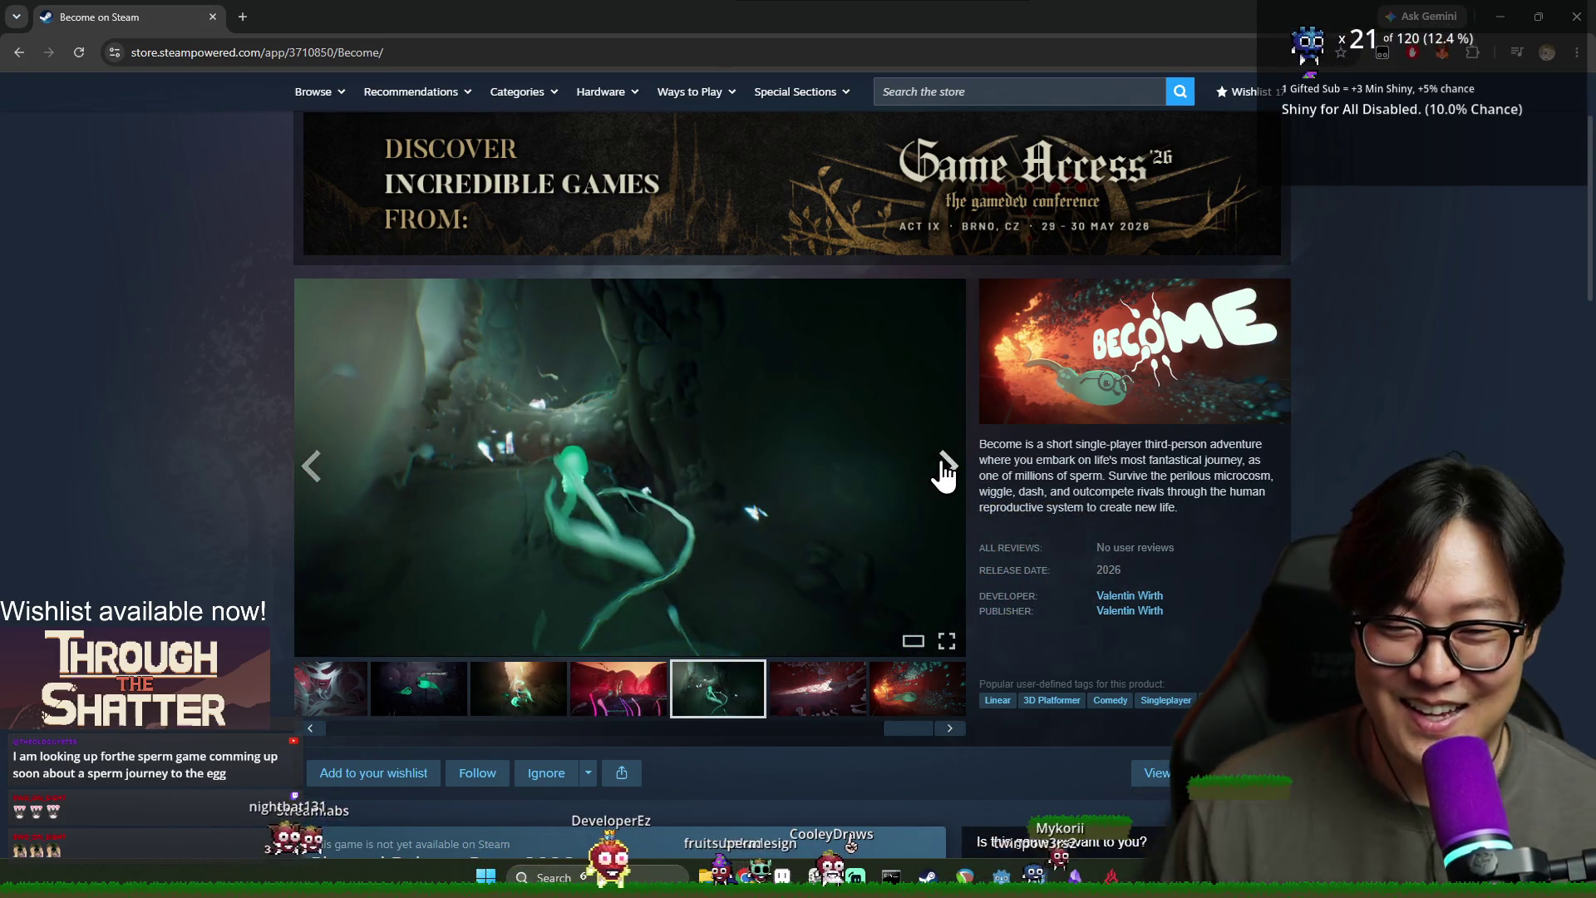
click(944, 473)
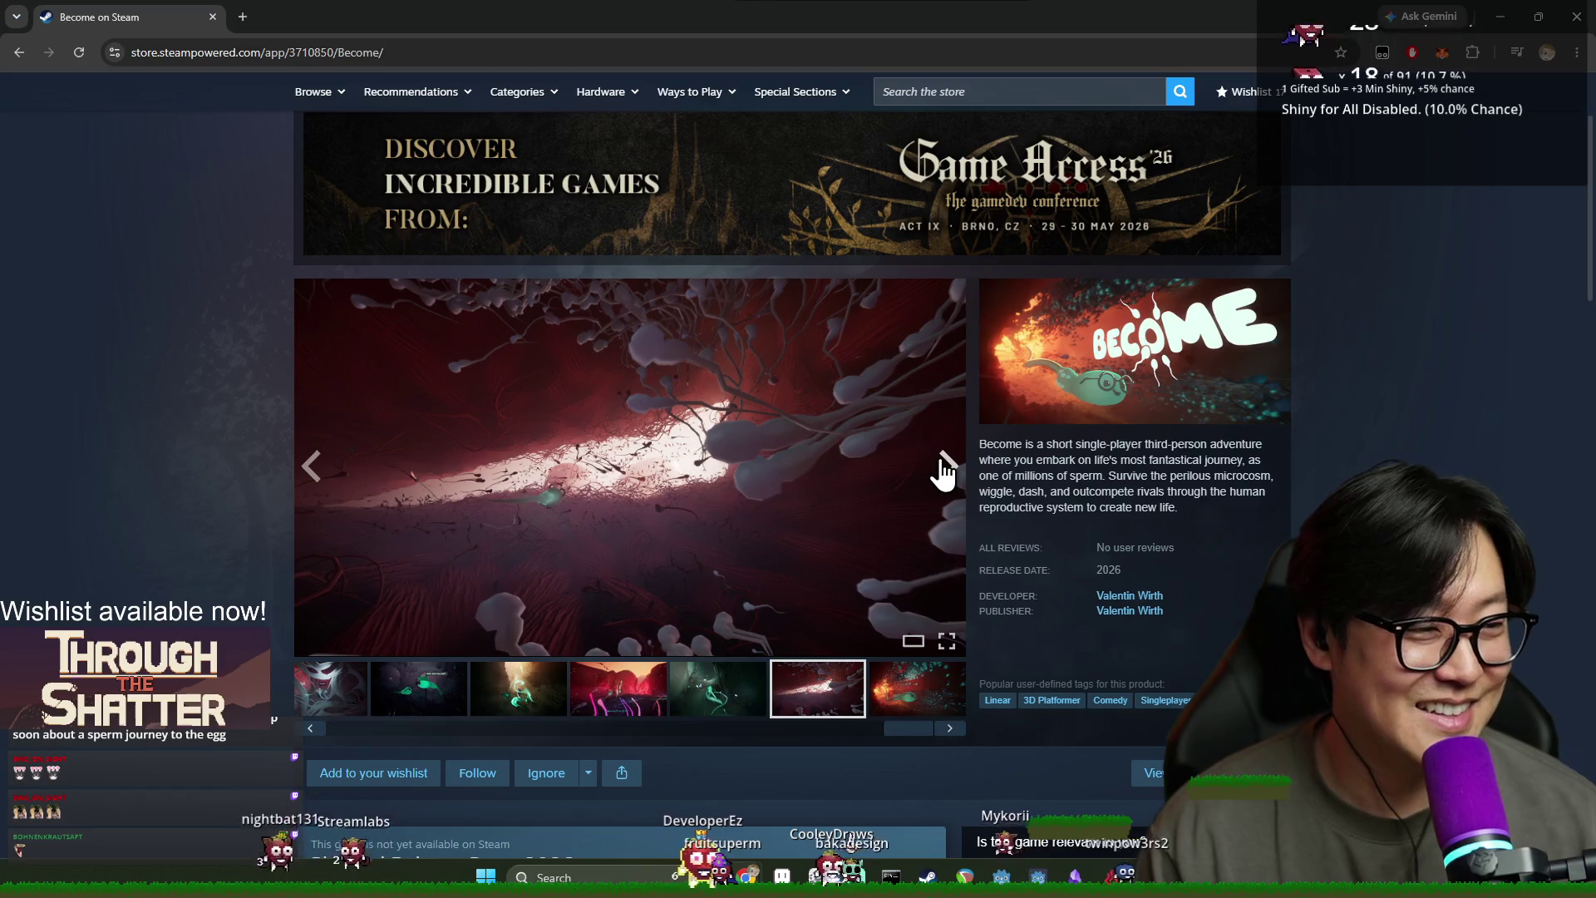
click(940, 466)
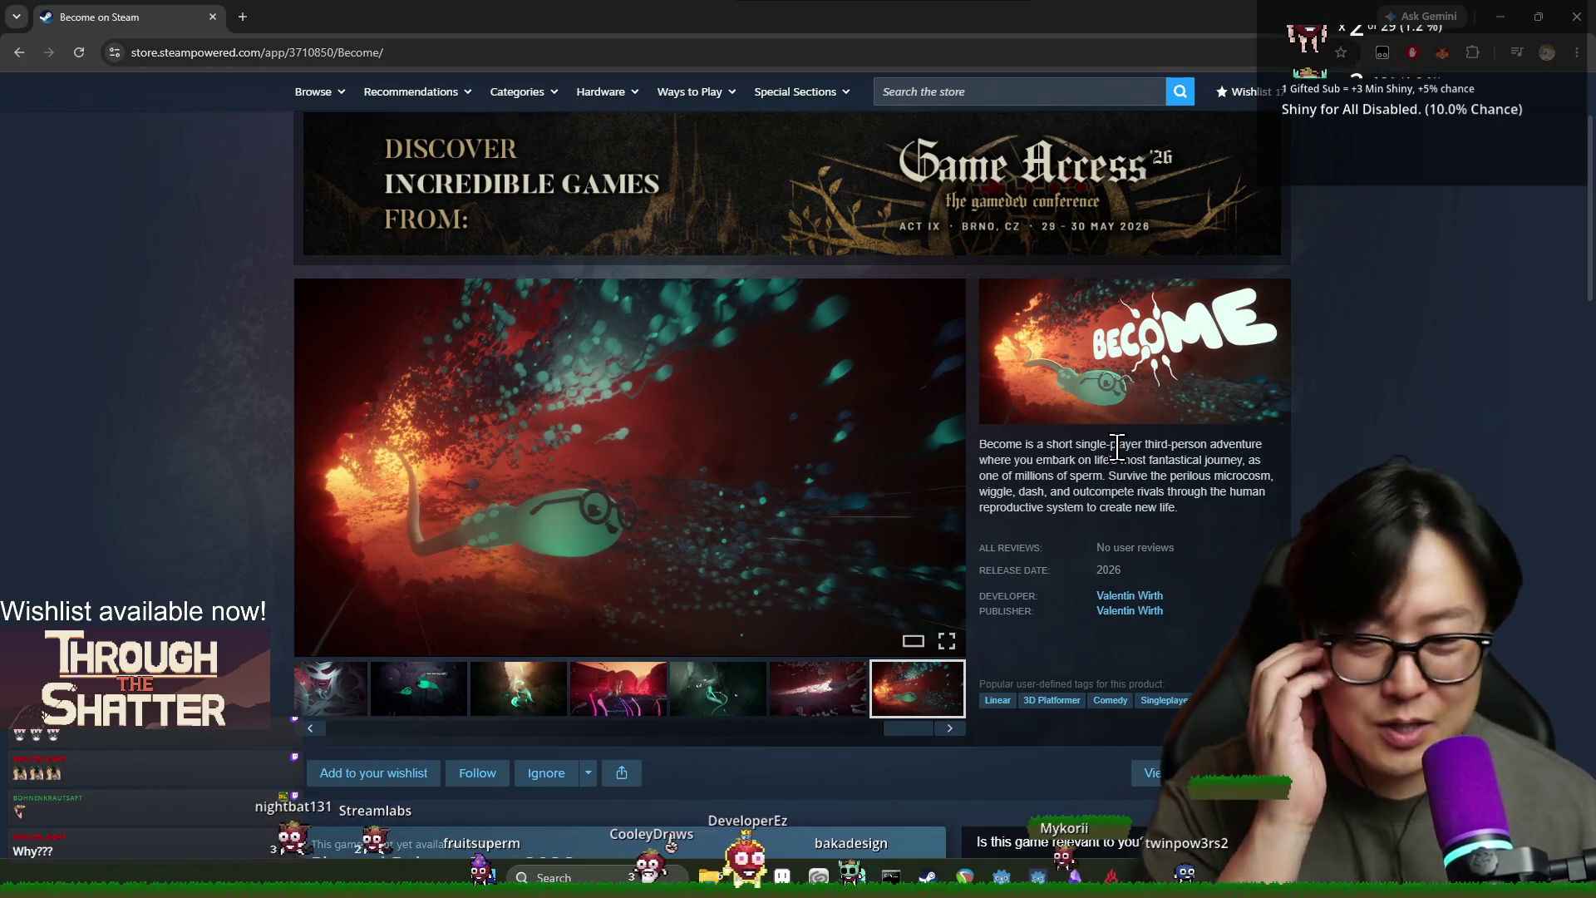
scroll(925, 550, down, 5)
scroll(921, 552, down, 9)
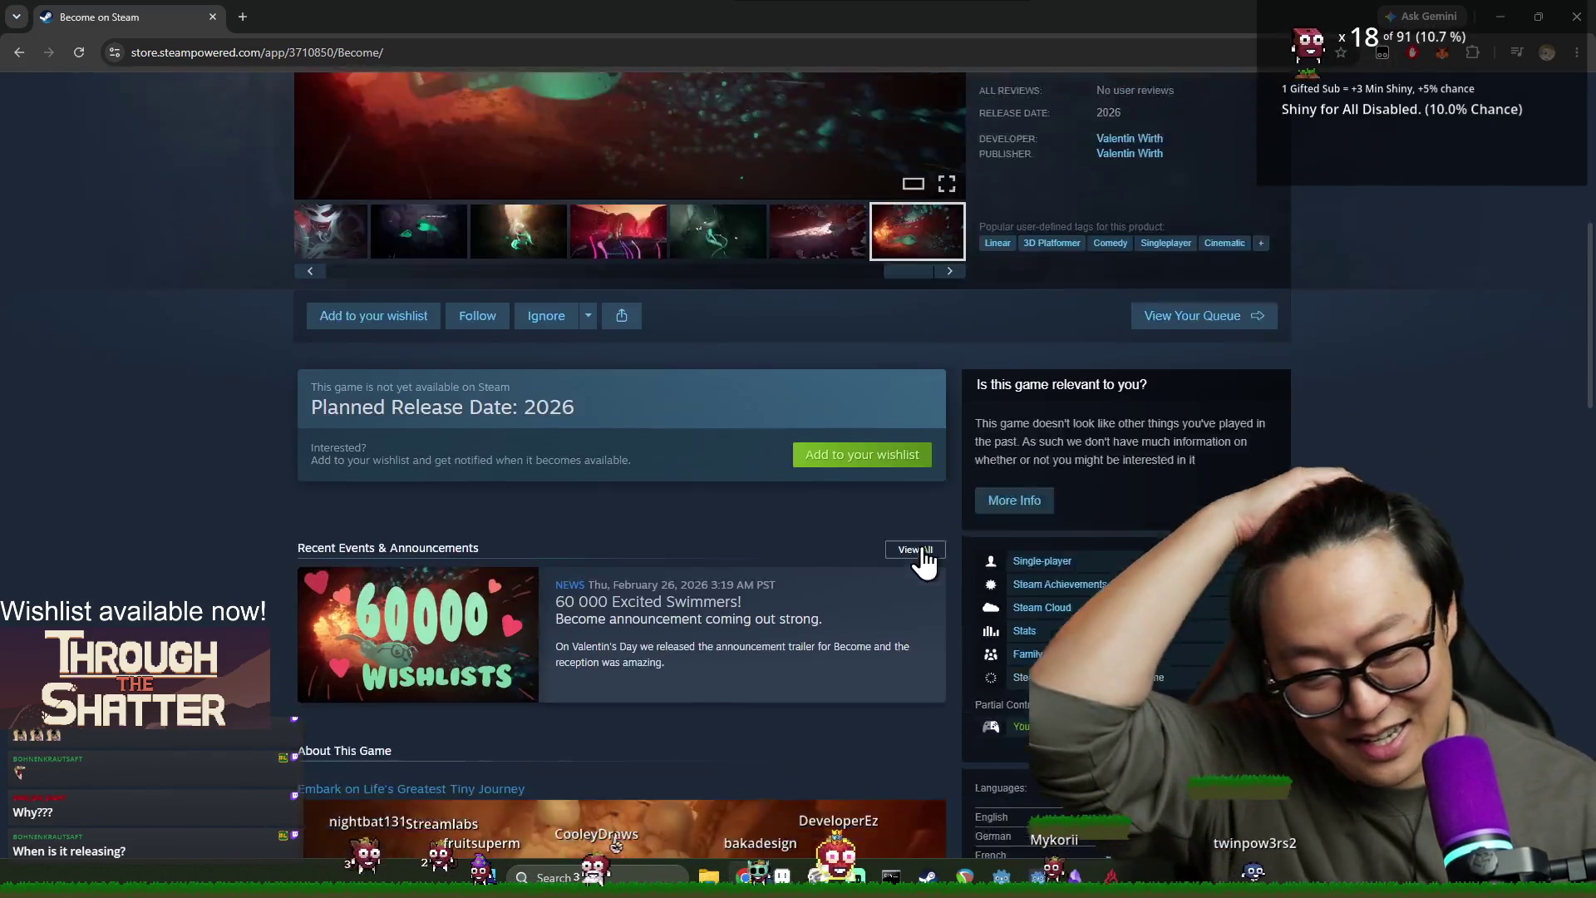
scroll(922, 556, down, 4)
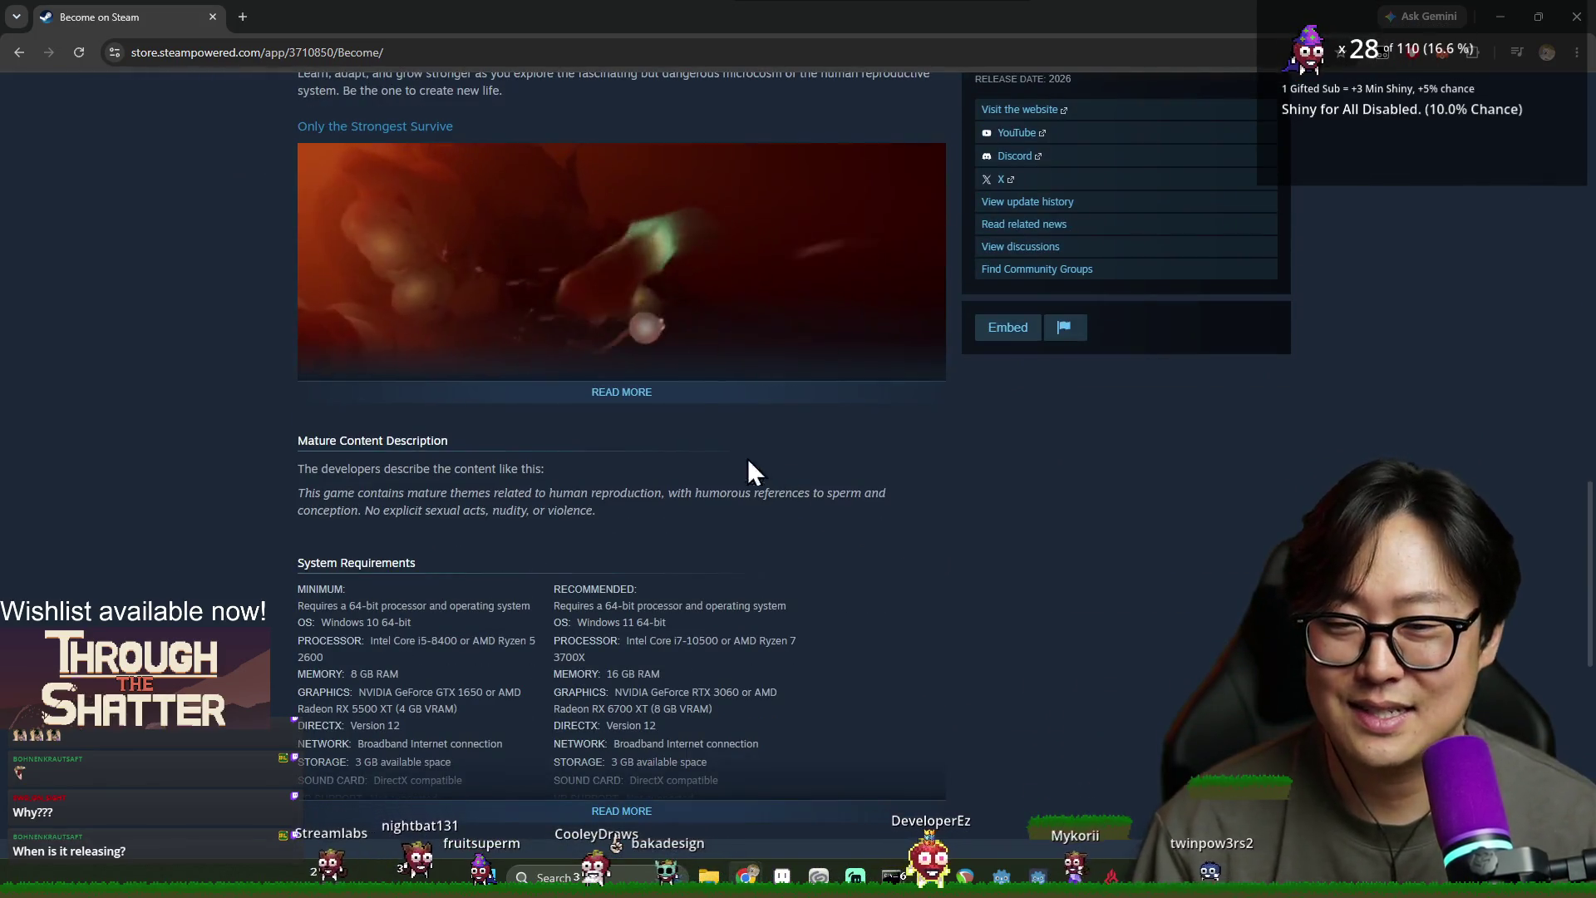
click(798, 388)
scroll(877, 452, down, 5)
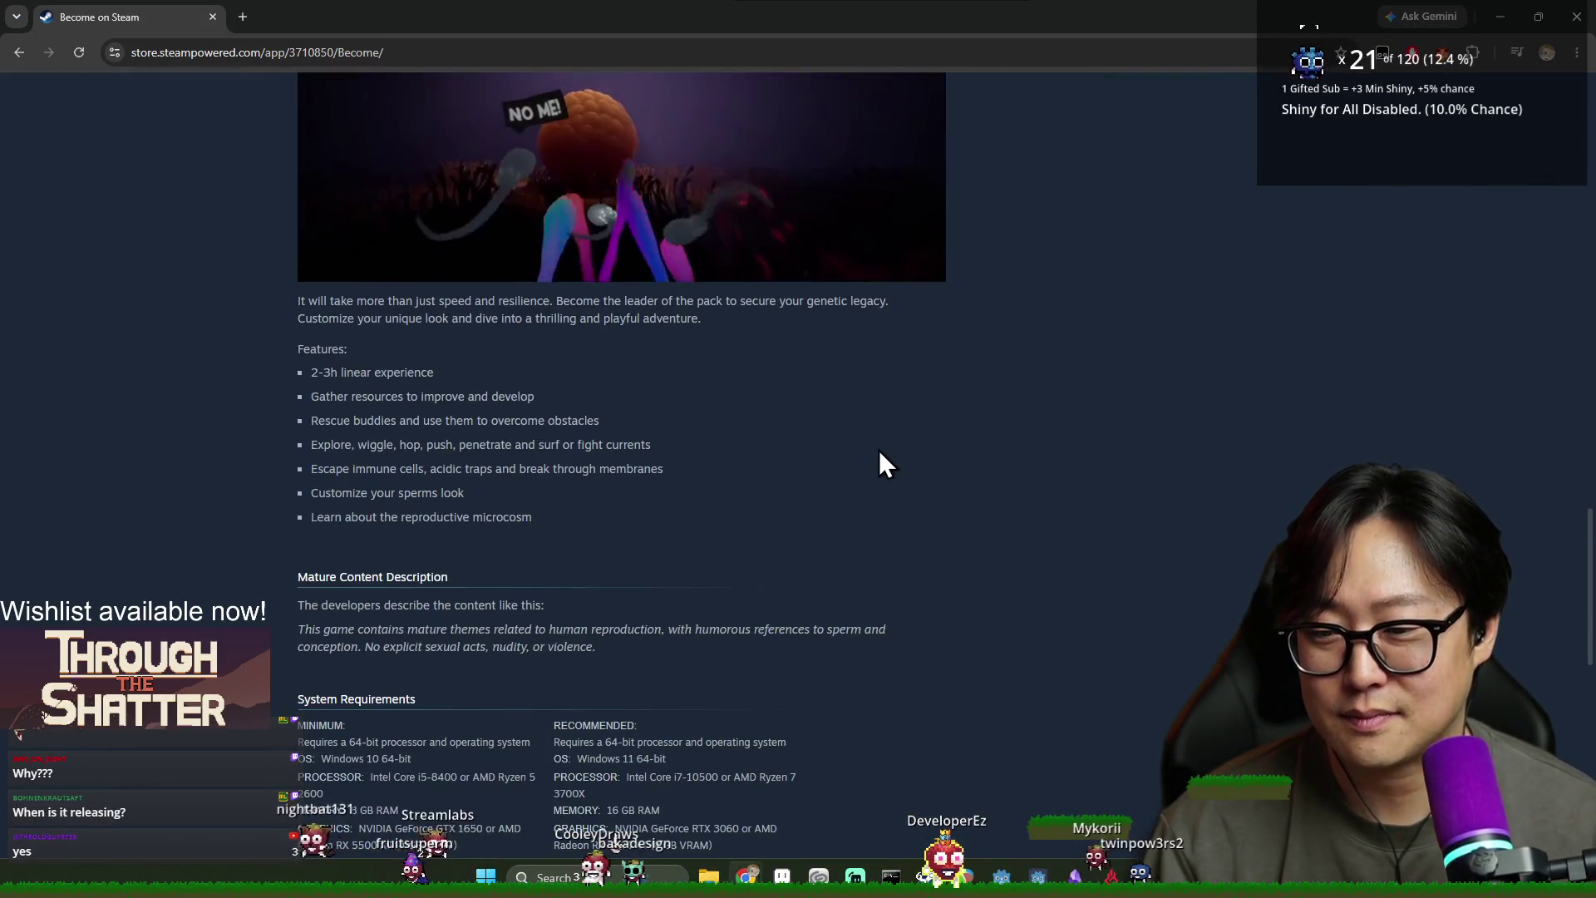
scroll(891, 433, up, 1)
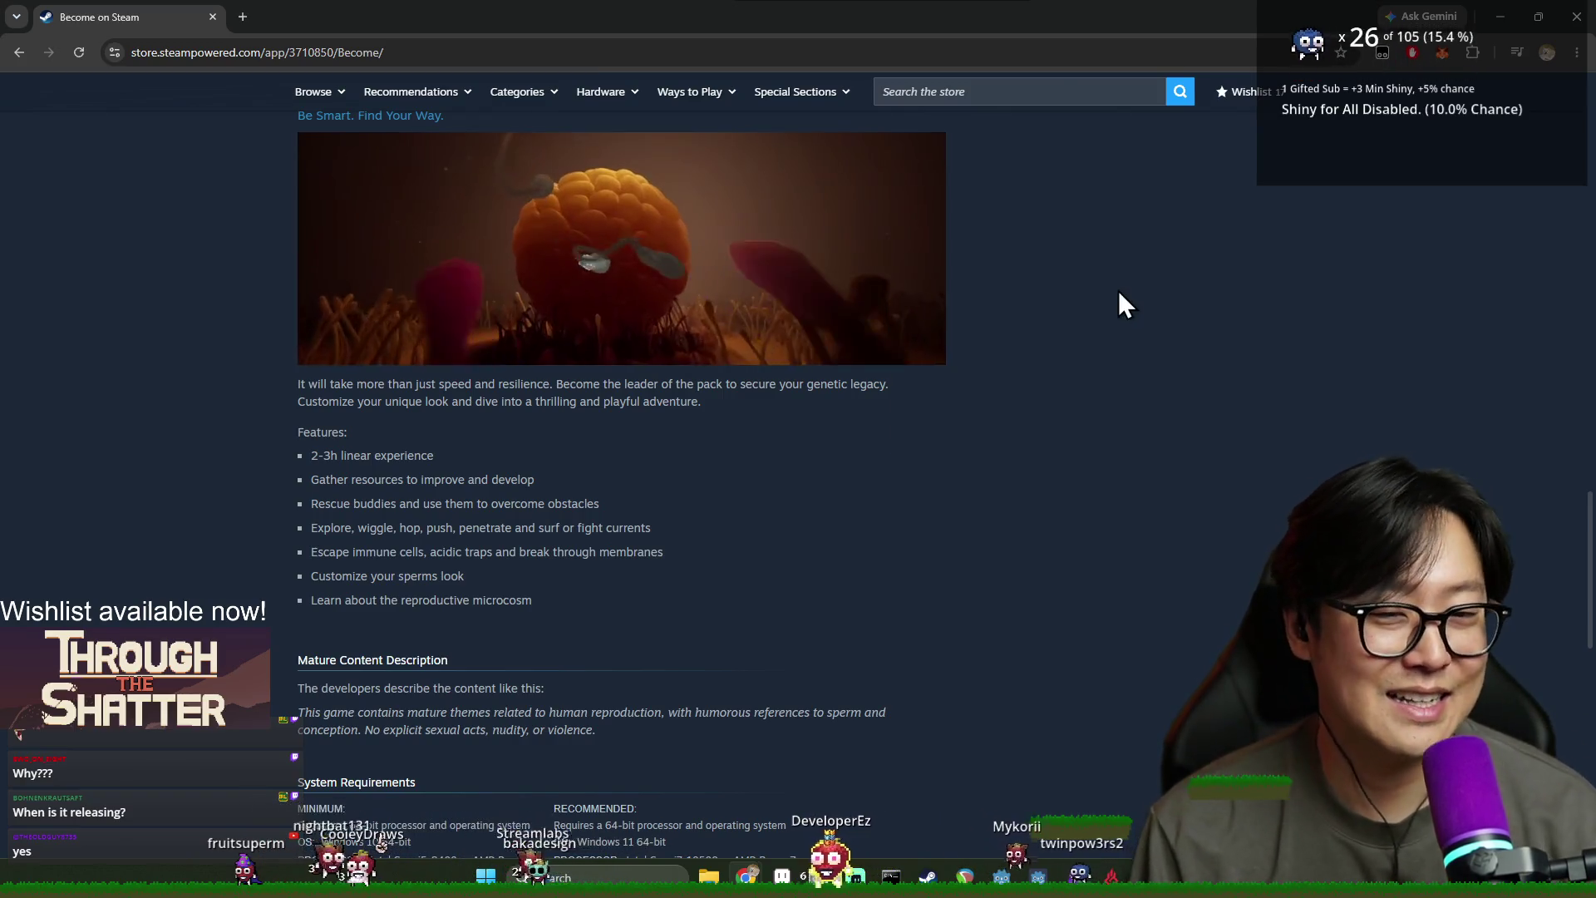
click(1500, 17)
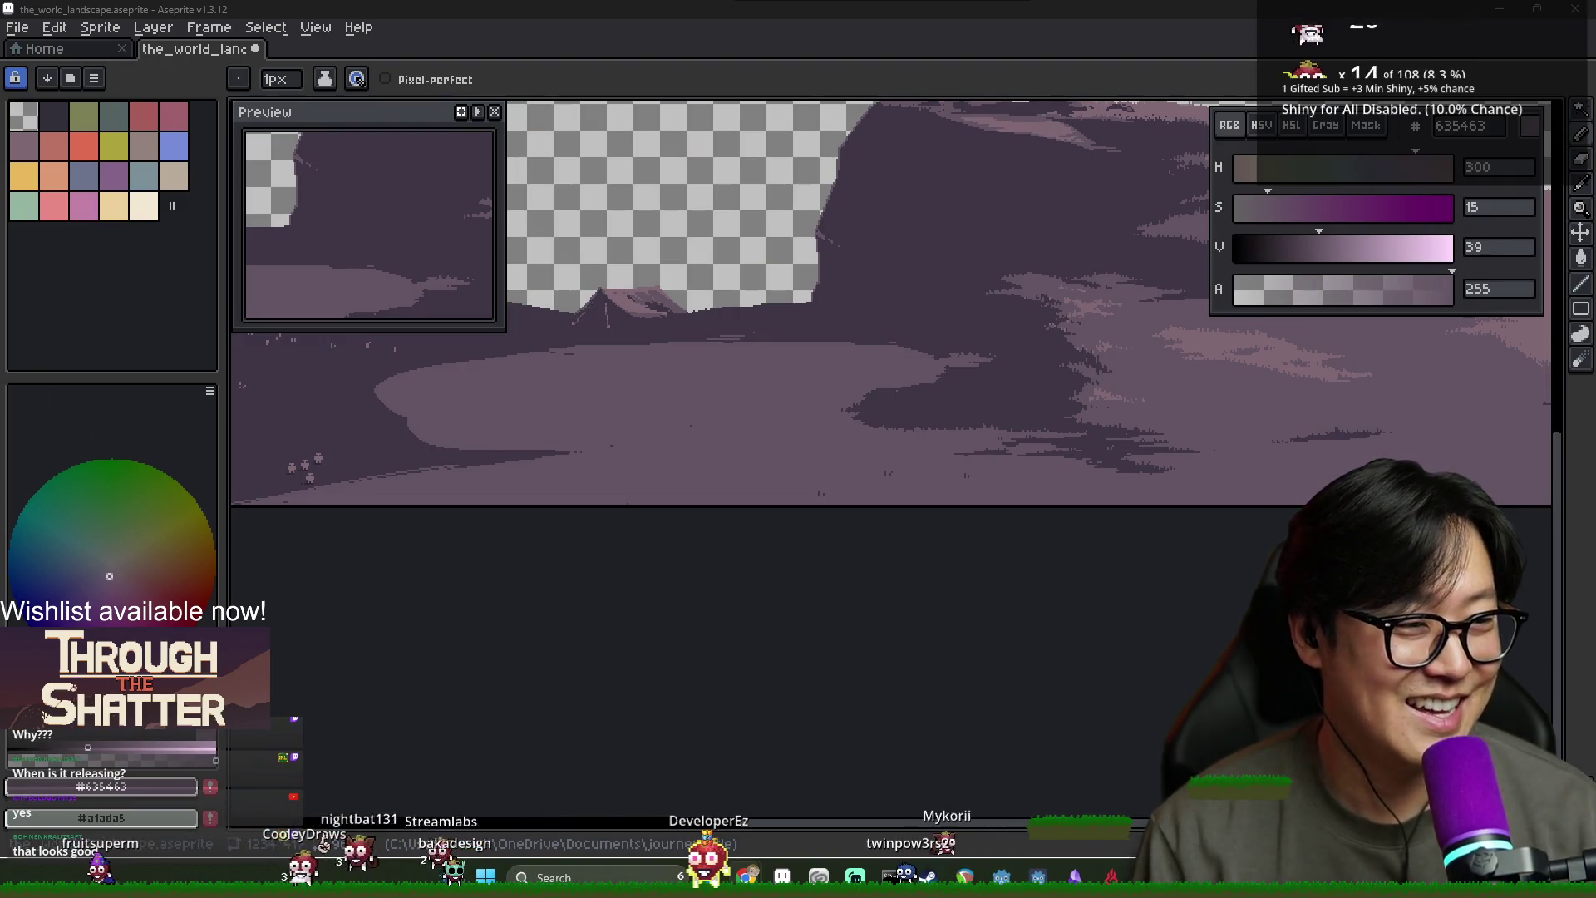
mouse_move(885, 607)
mouse_down()
mouse_move(881, 399)
mouse_move(777, 349)
mouse_move(887, 397)
mouse_up()
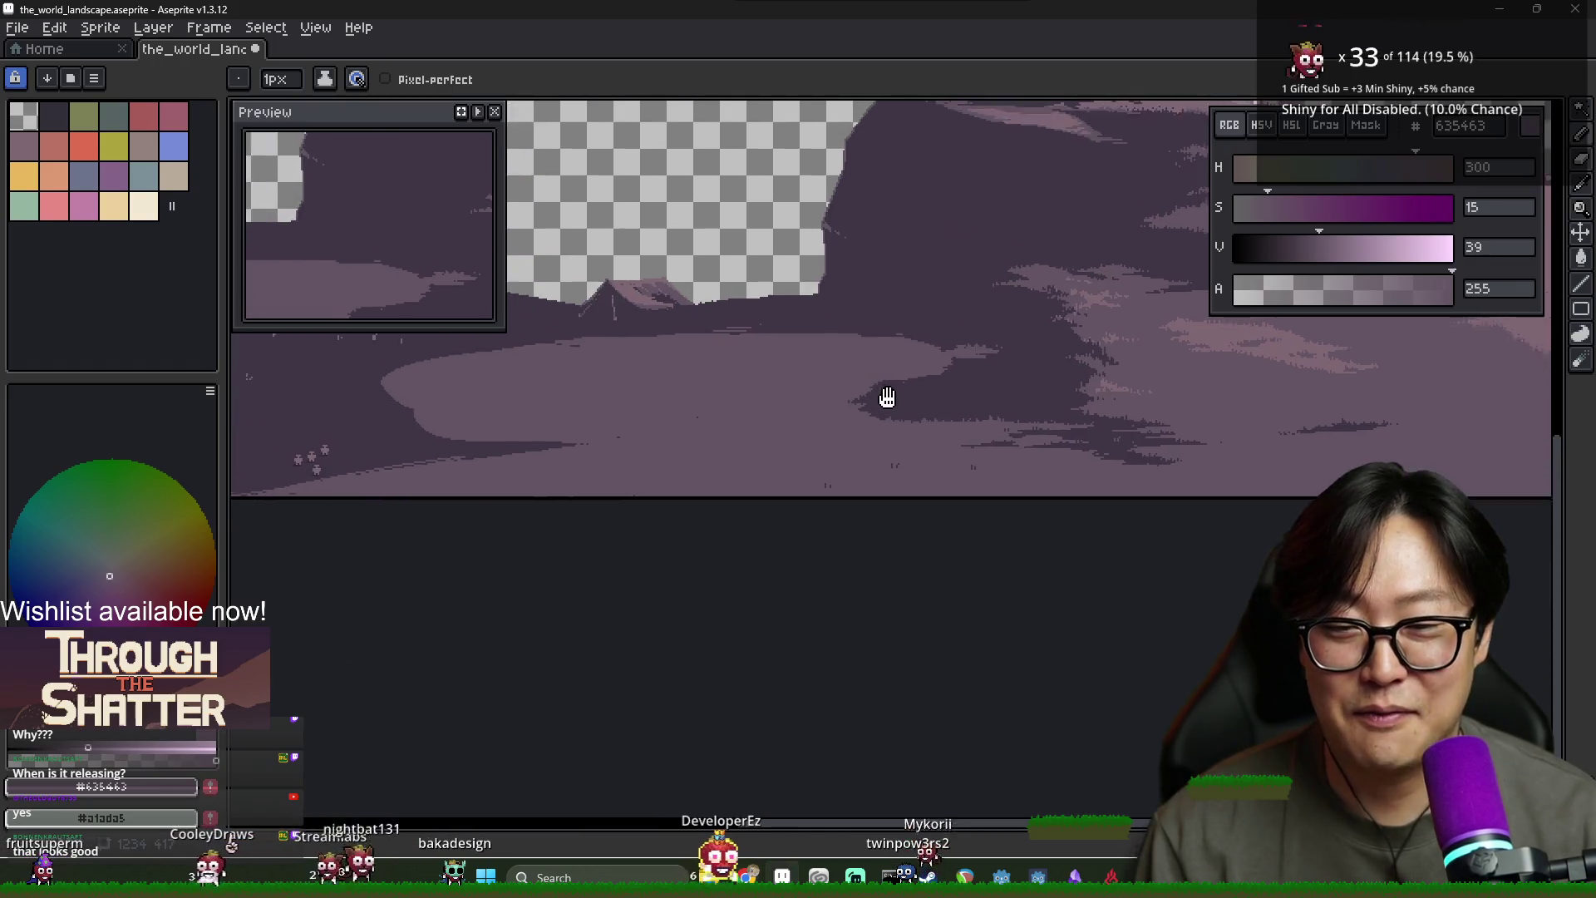
scroll(886, 397, up, 3)
alt+click(873, 385)
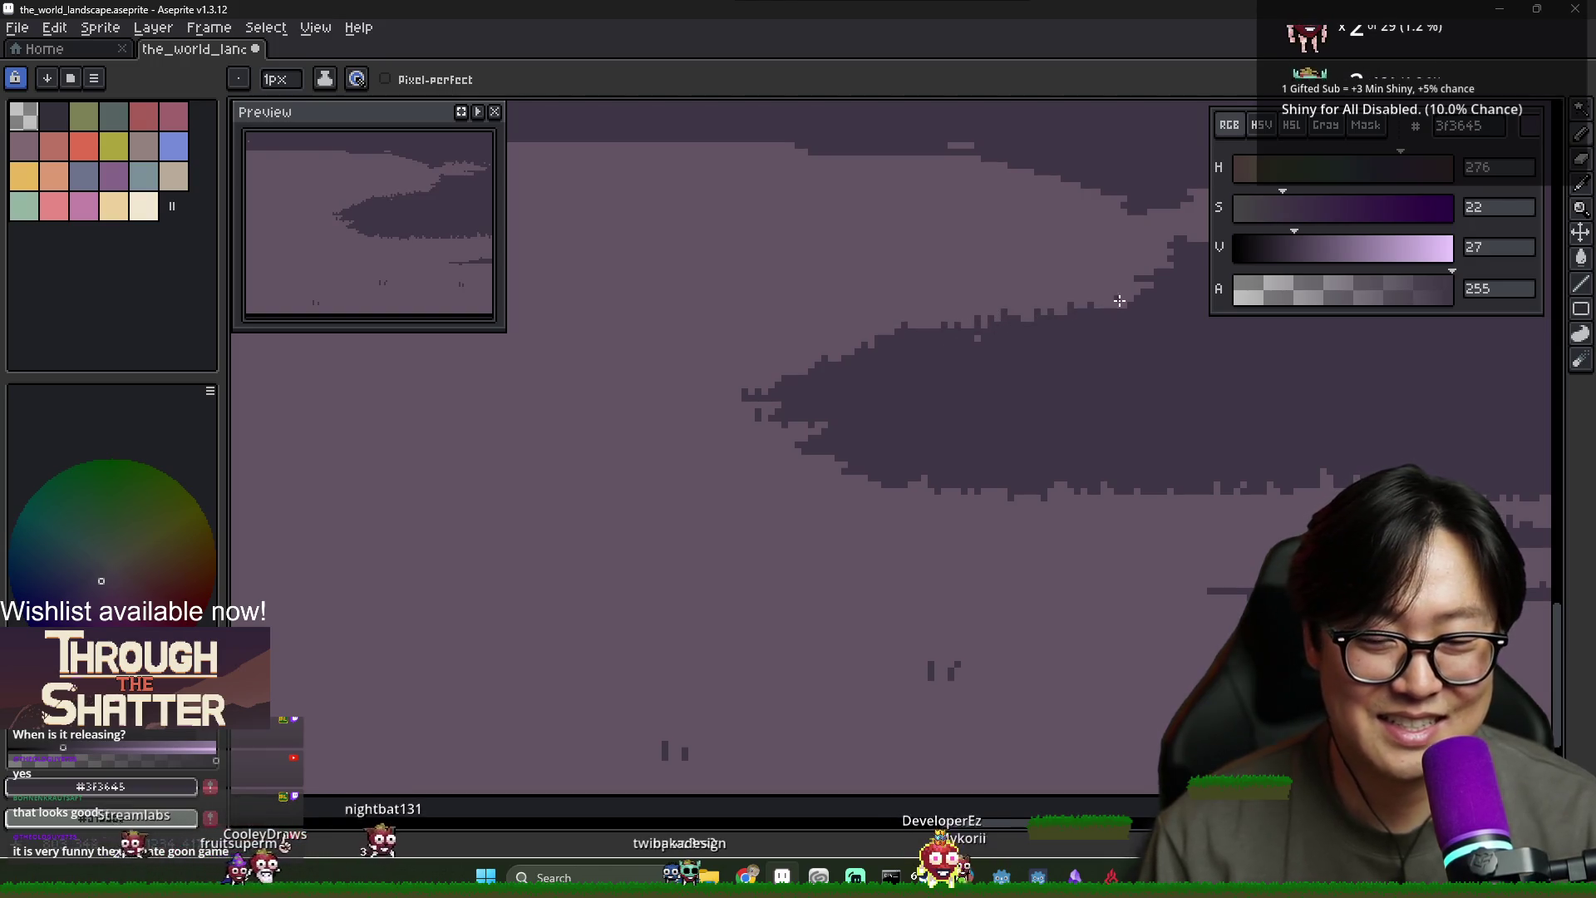
scroll(1122, 356, down, 5)
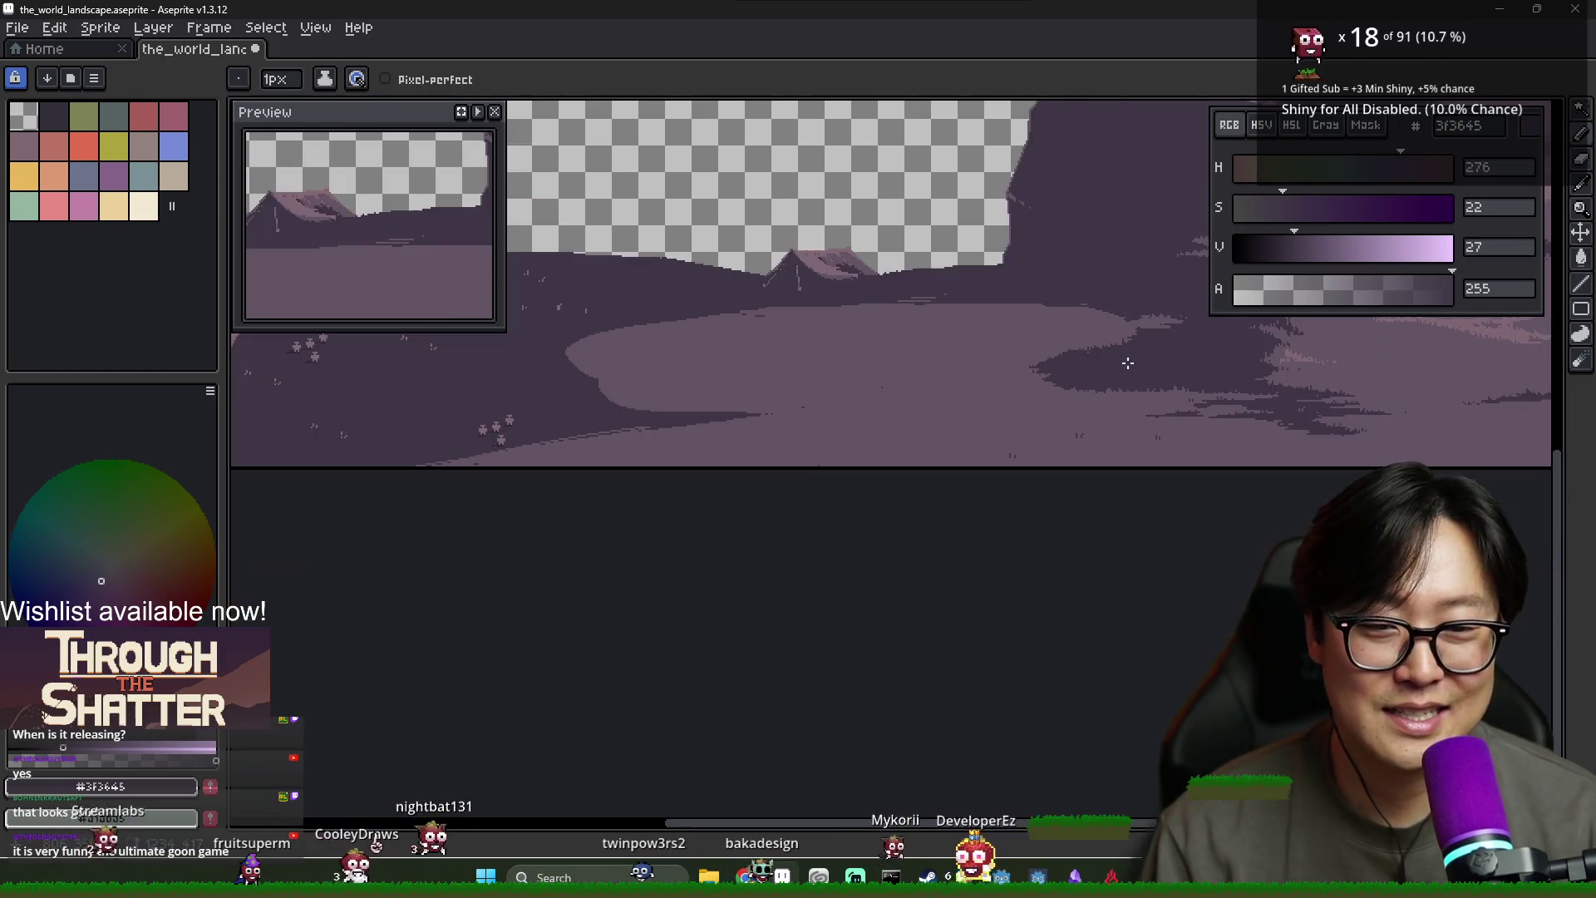
scroll(955, 336, up, 2)
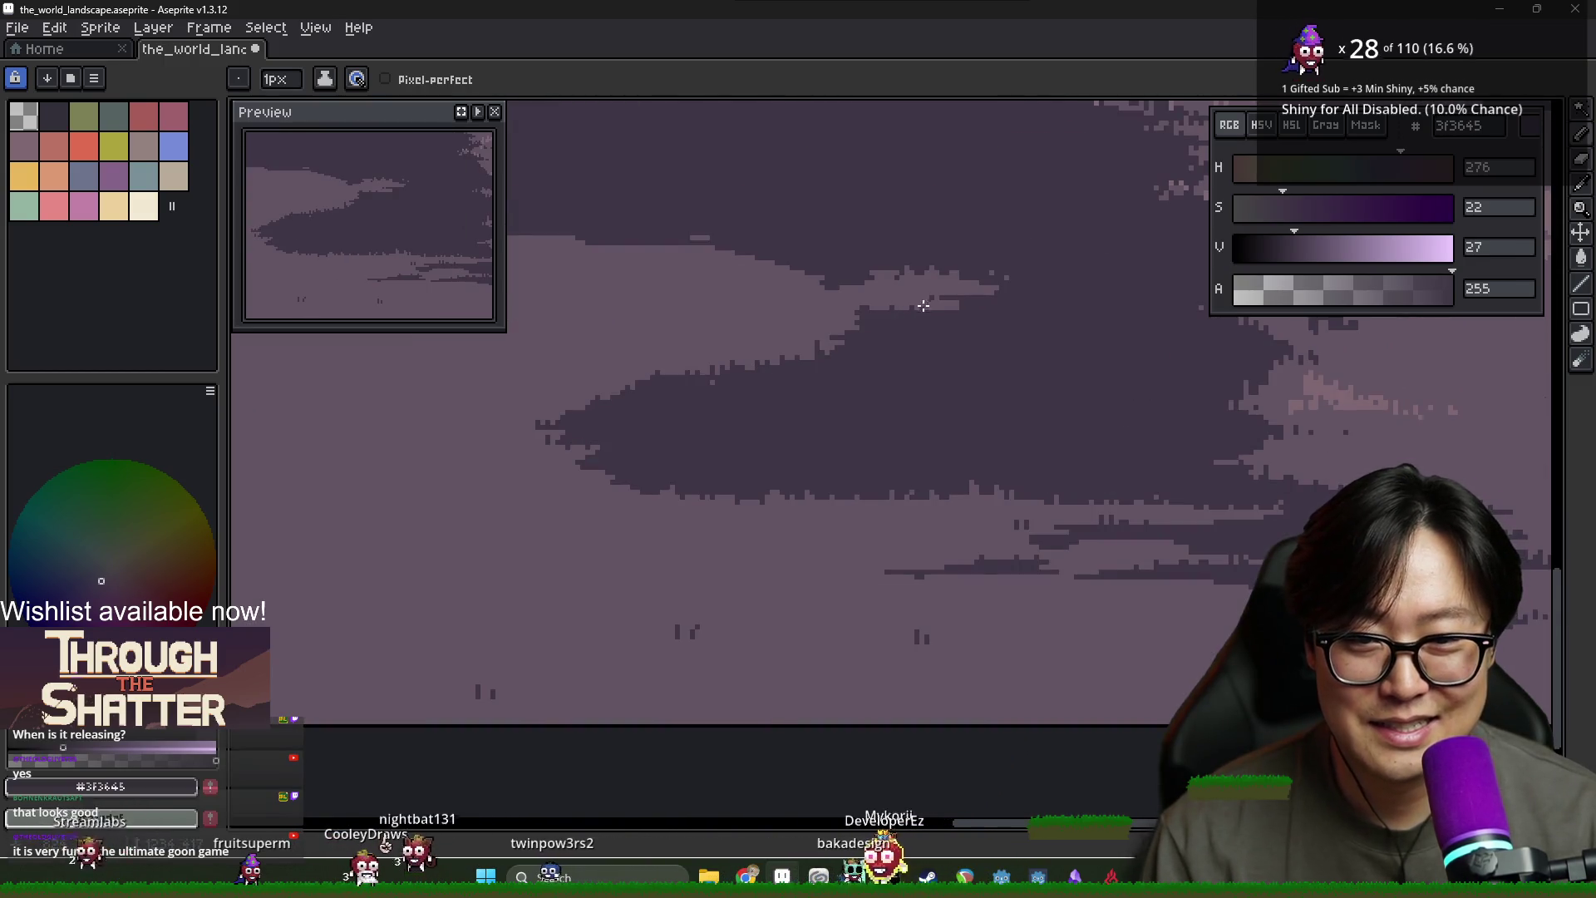
scroll(850, 338, down, 2)
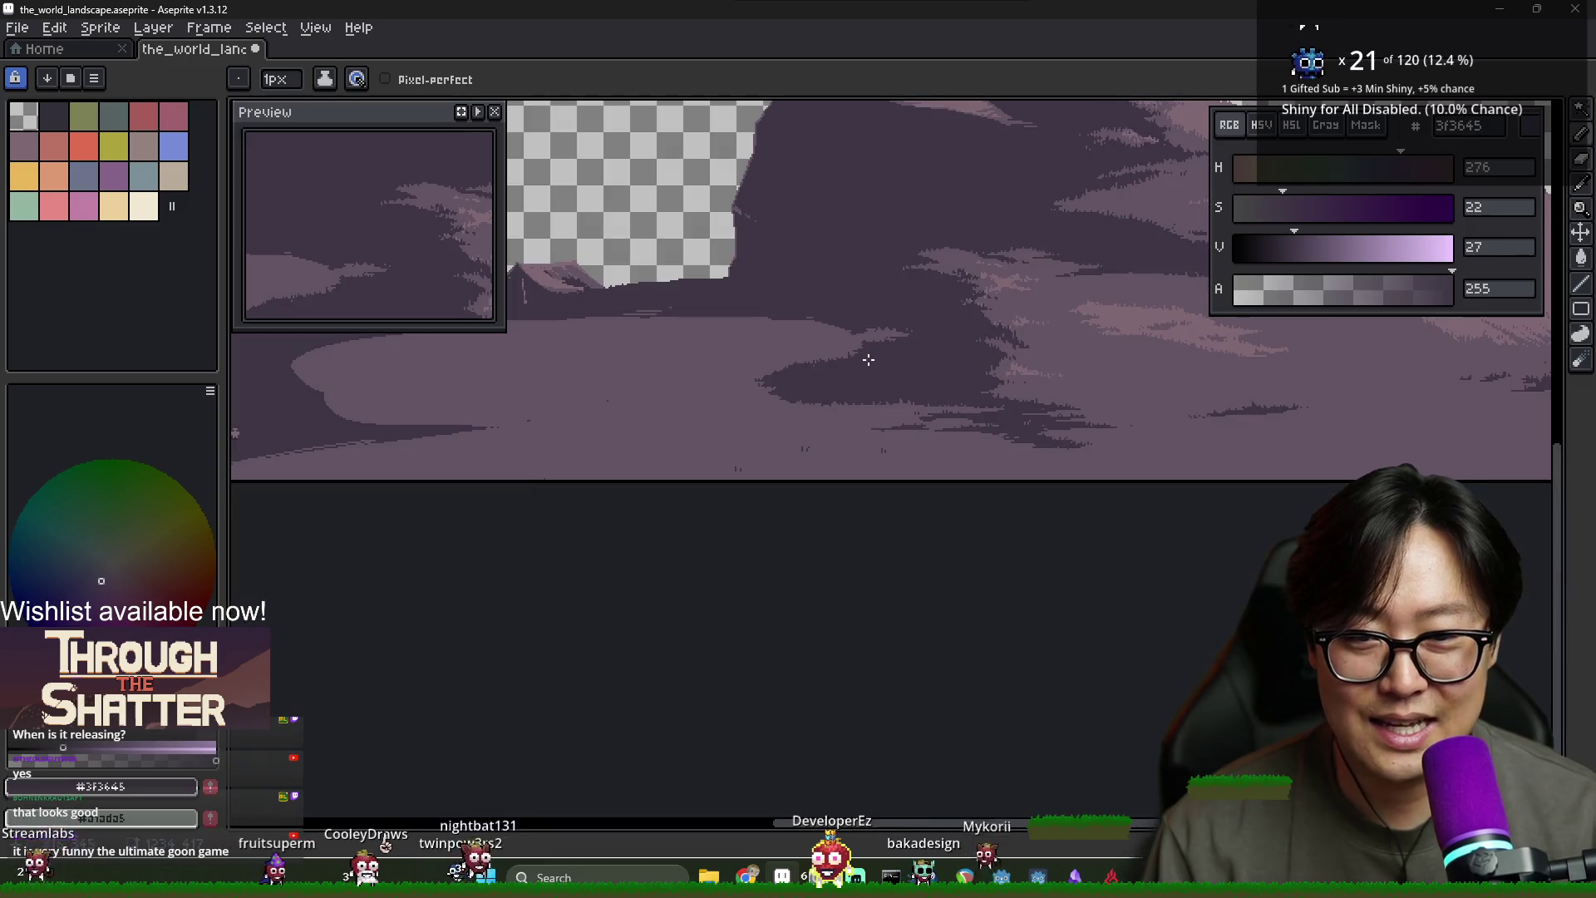
scroll(835, 325, up, 2)
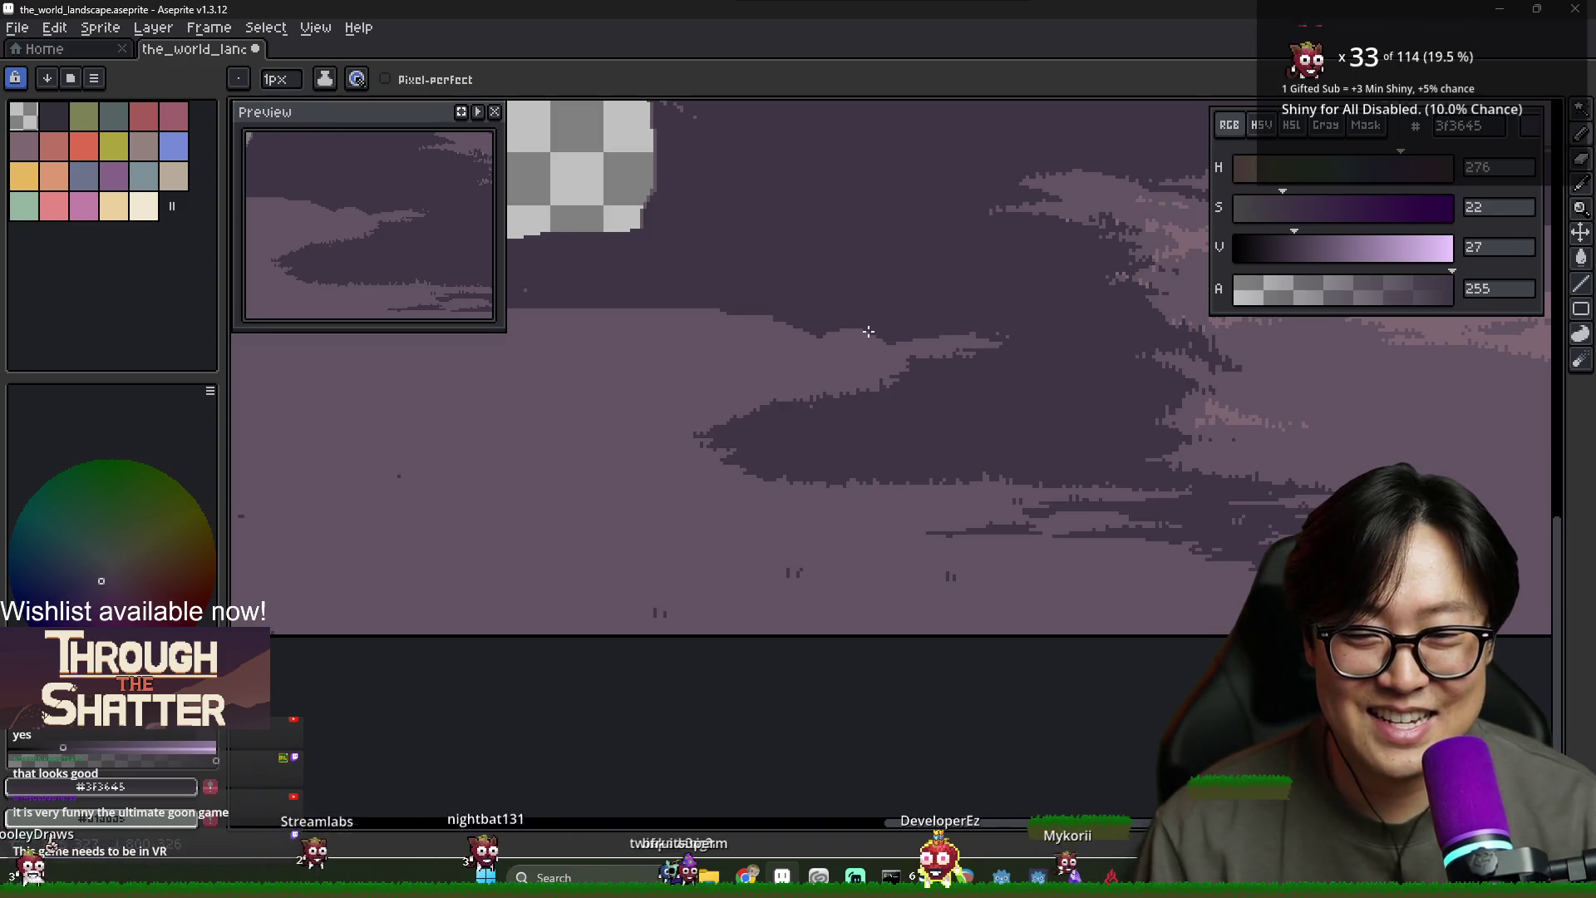
alt+click(831, 340)
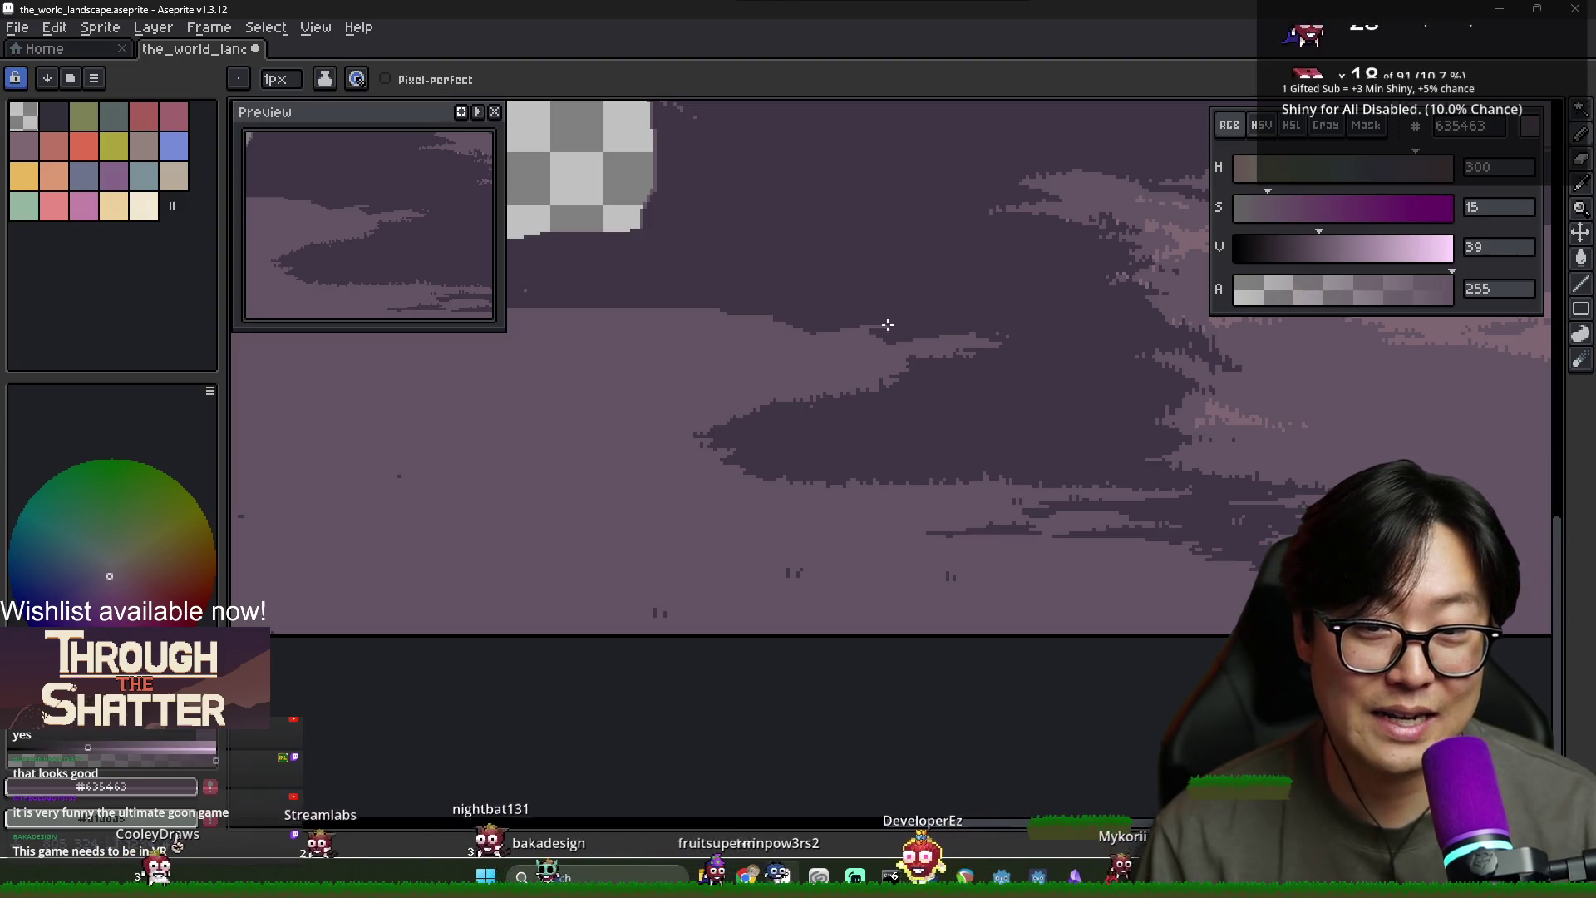
scroll(887, 325, down, 3)
scroll(897, 395, up, 1)
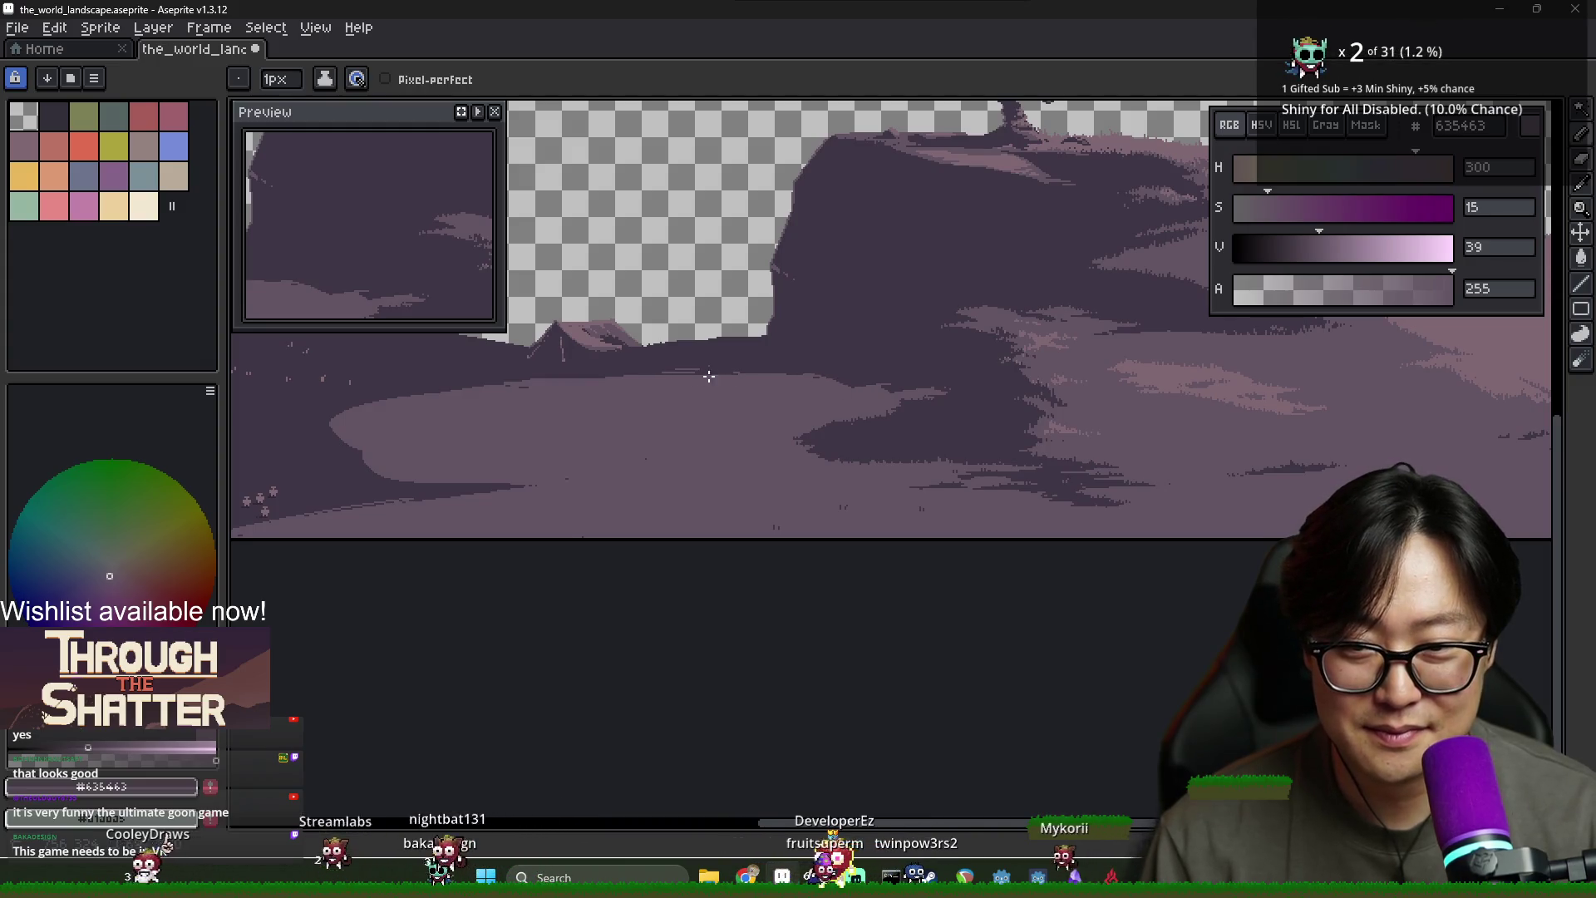
scroll(698, 385, left, 3)
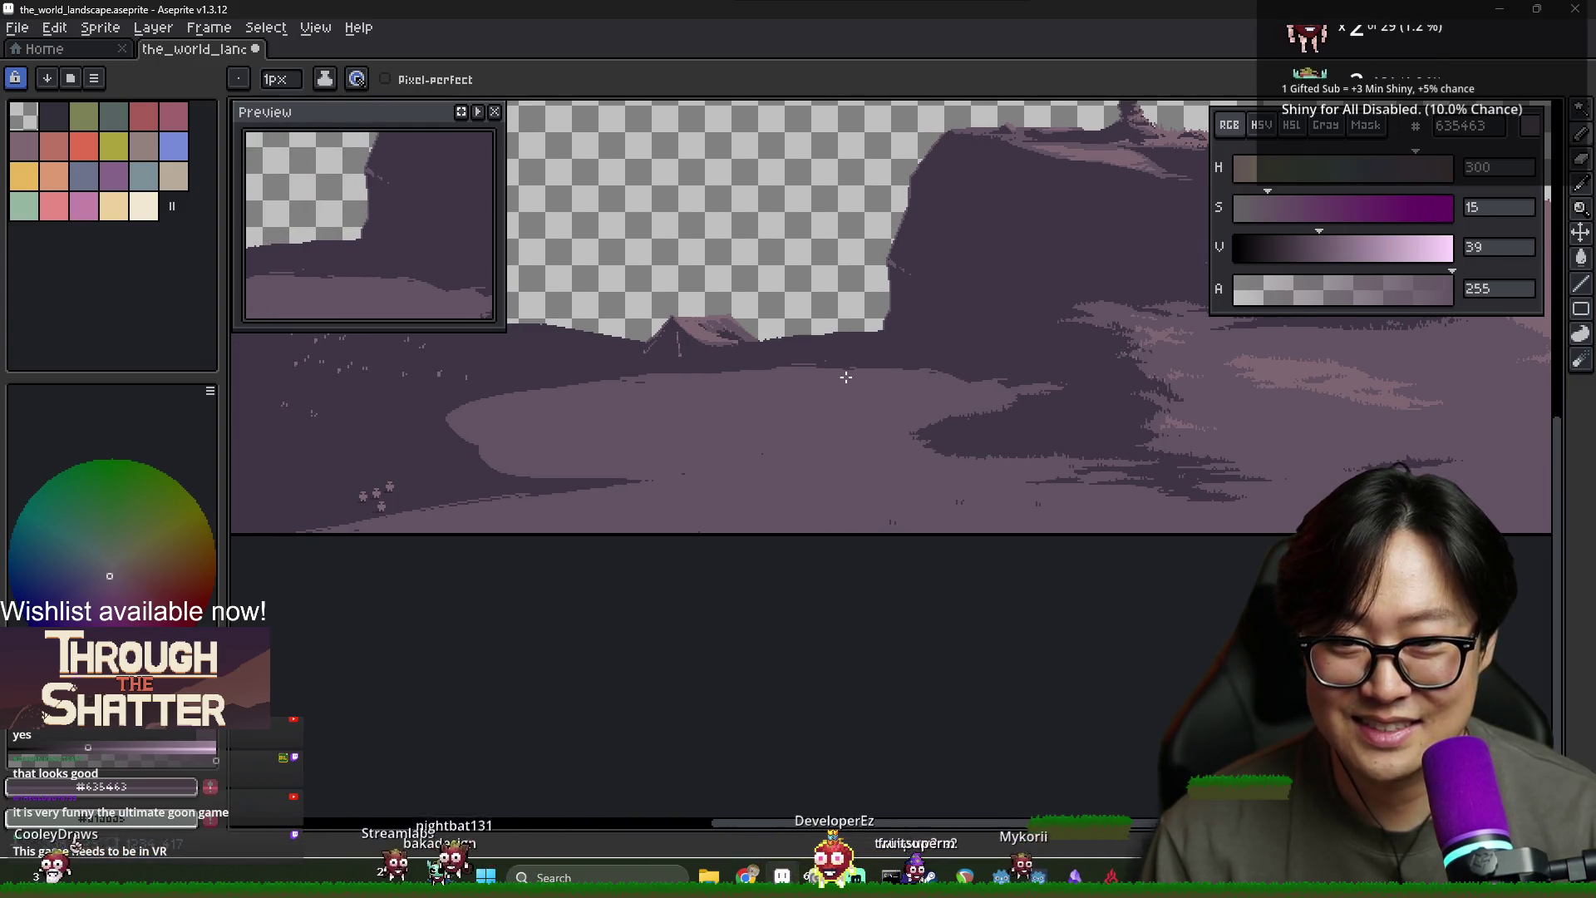
alt+click(762, 358)
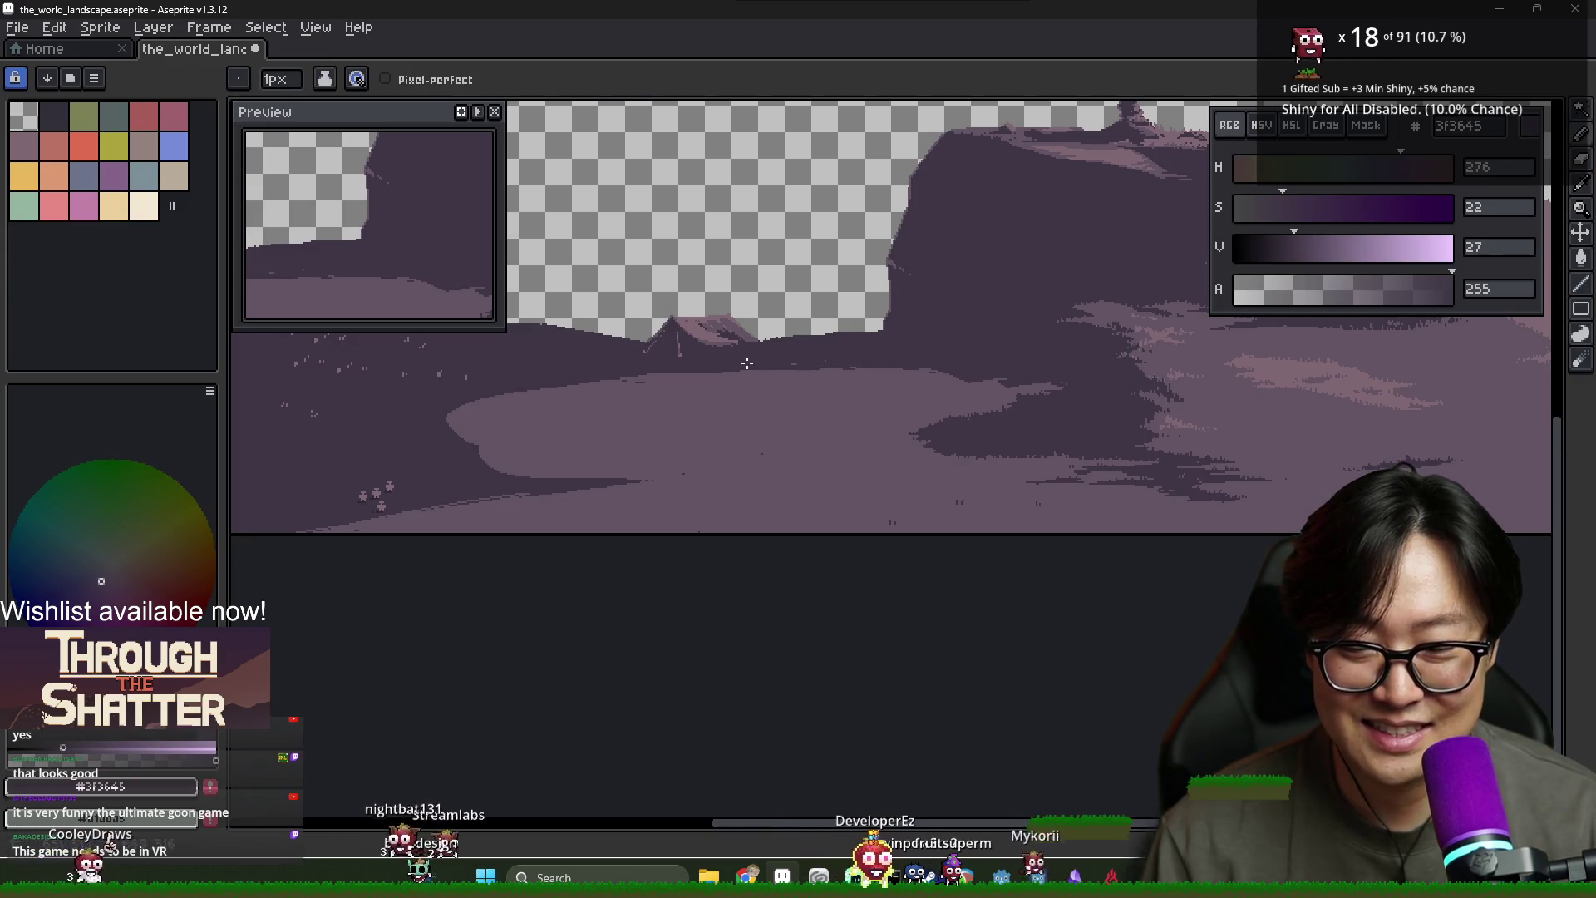
scroll(658, 373, left, 3)
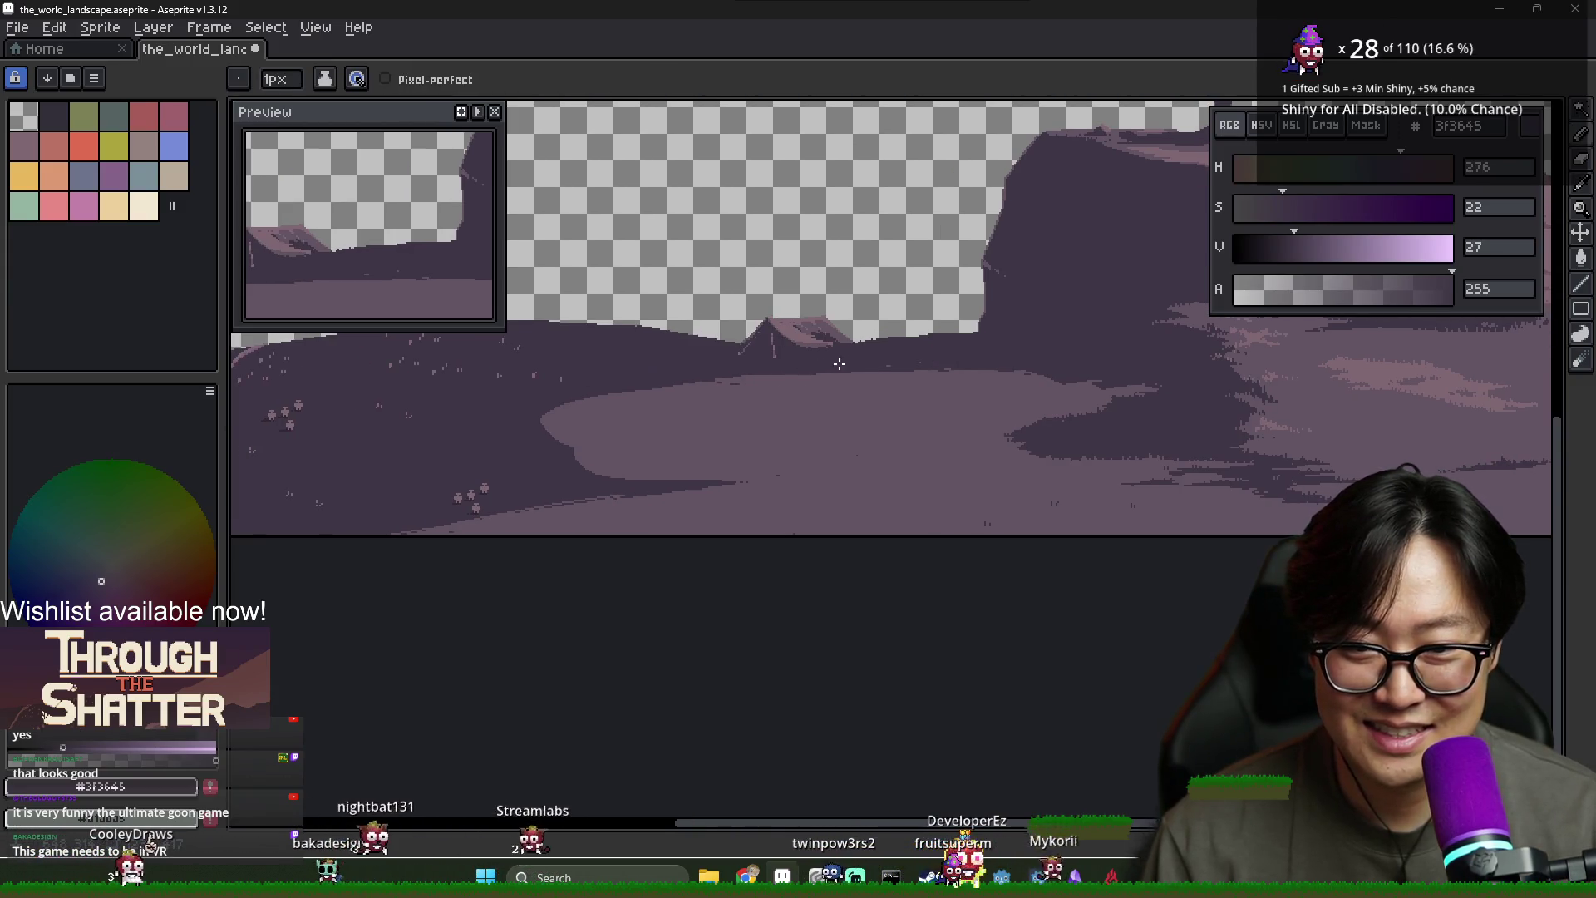
scroll(840, 364, up, 2)
alt+click(716, 386)
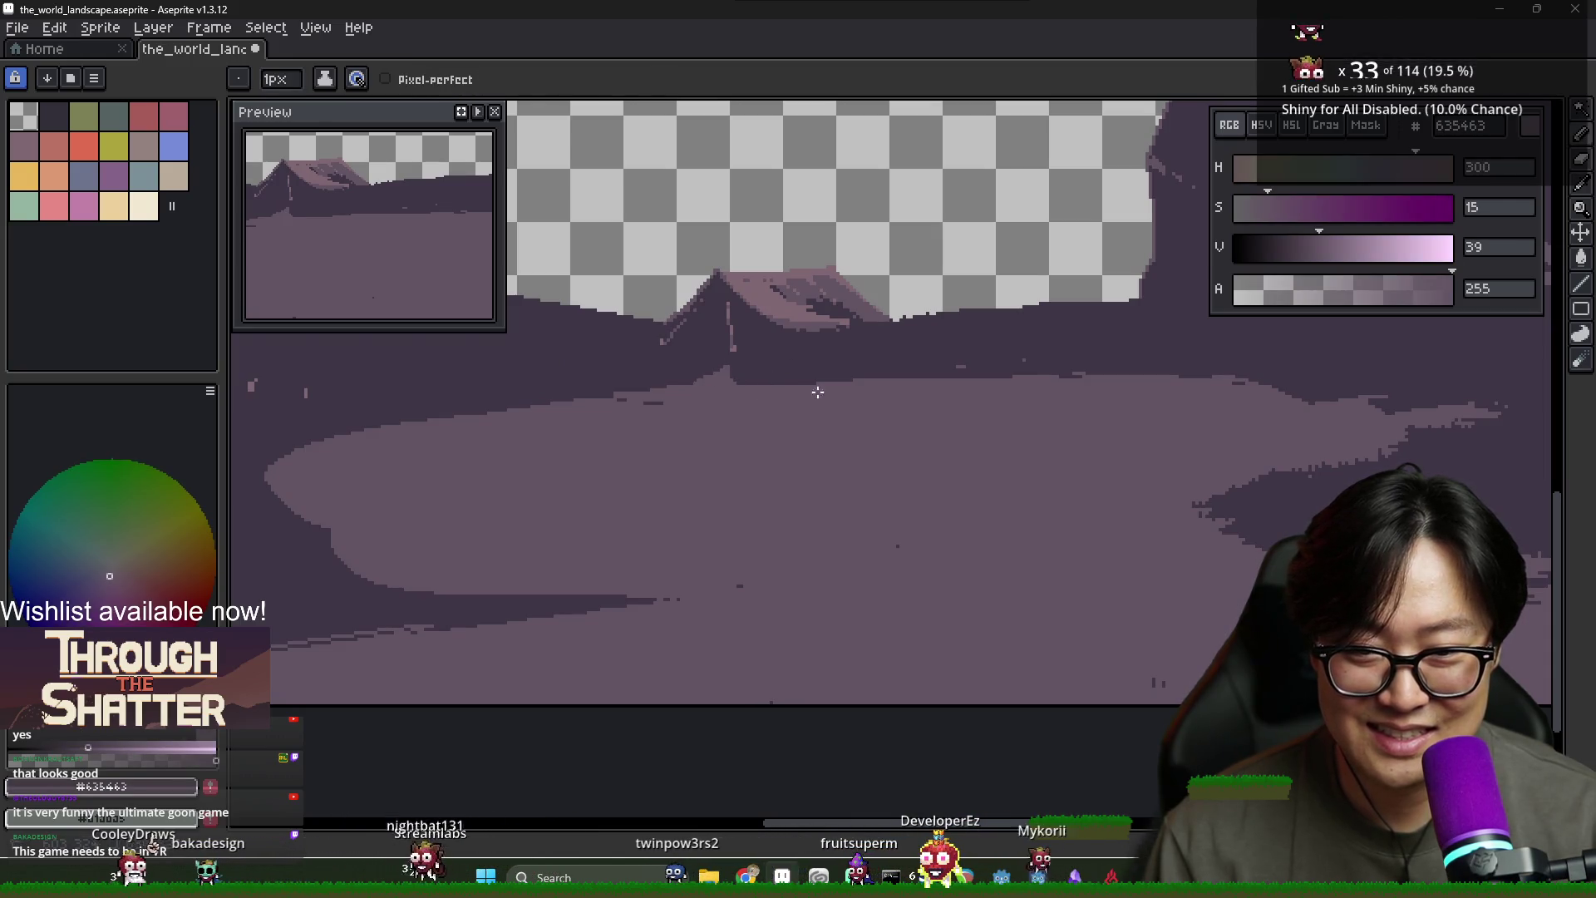
scroll(856, 409, down, 2)
drag(907, 423, 776, 416)
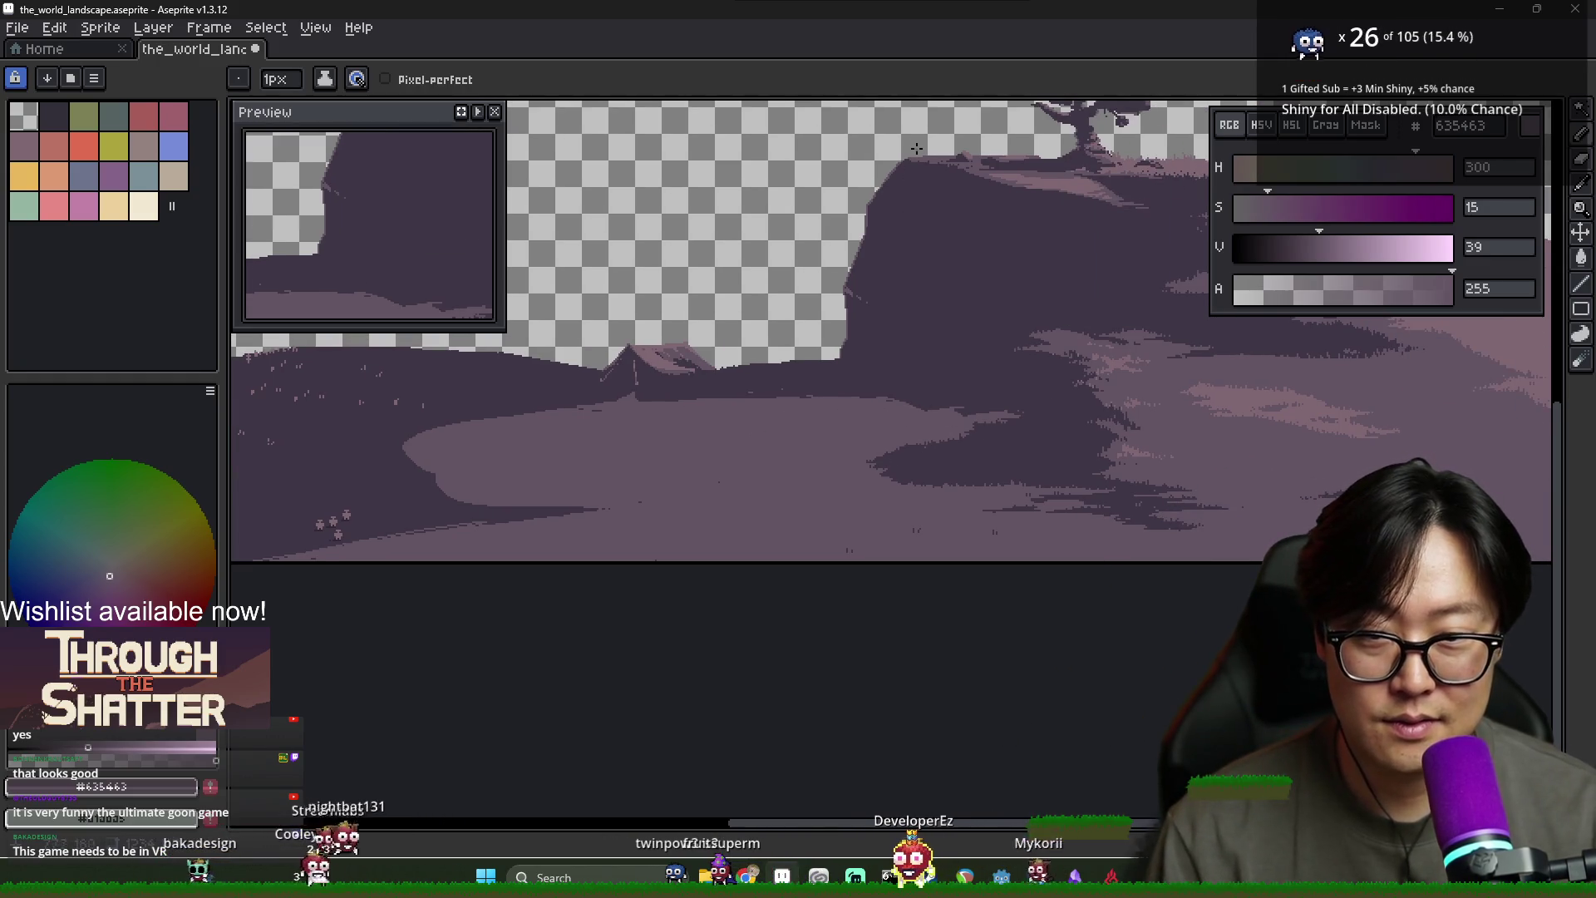
key(alt)
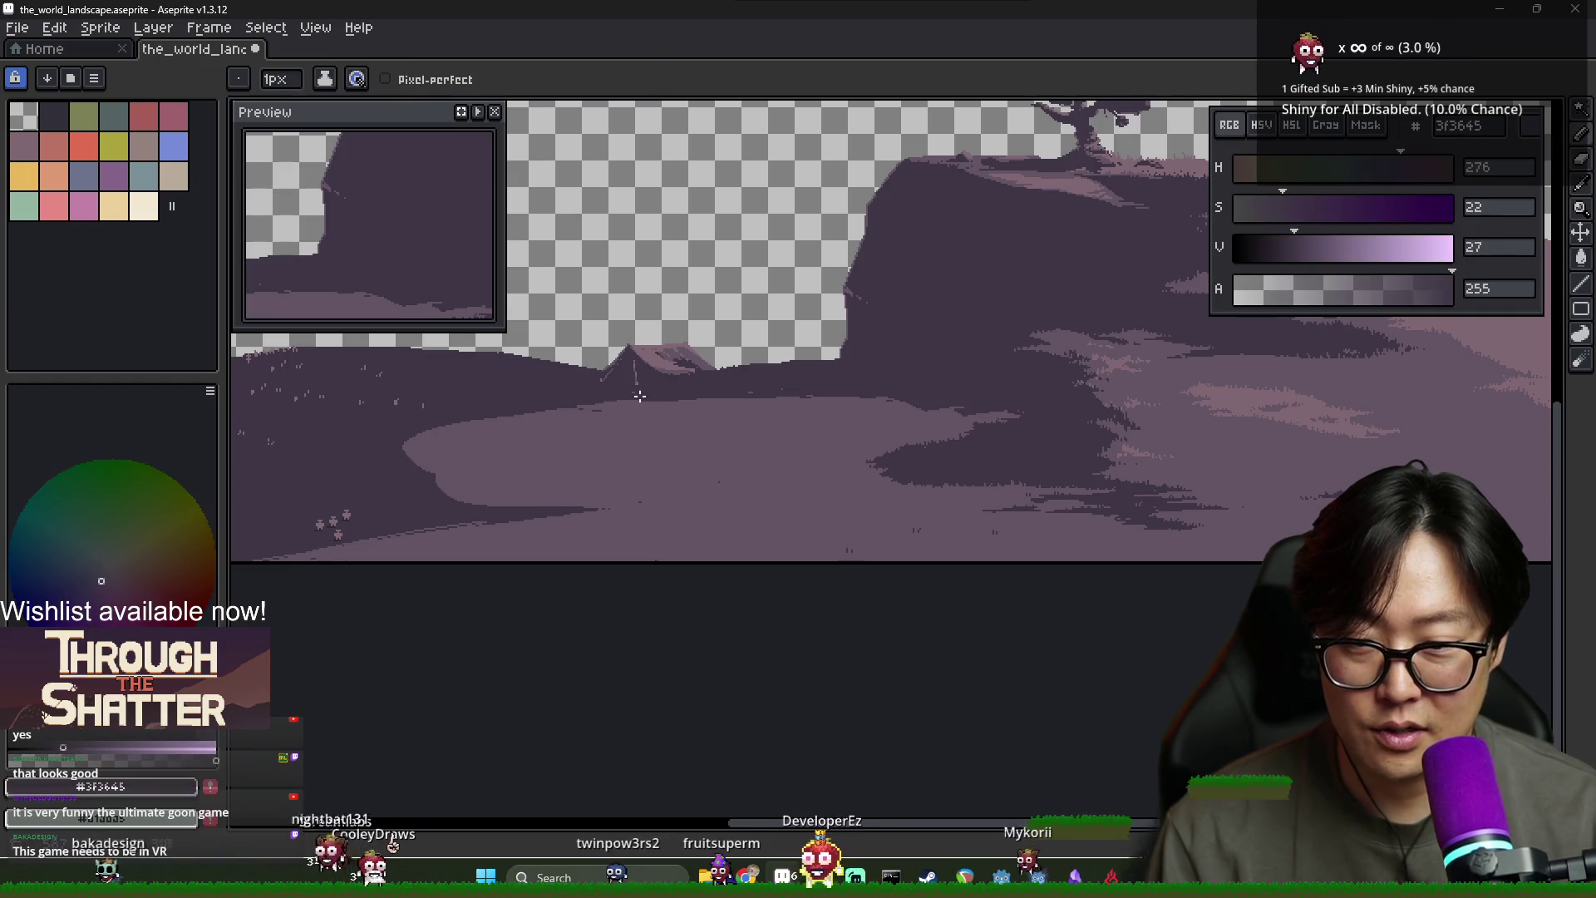
alt+click(564, 400)
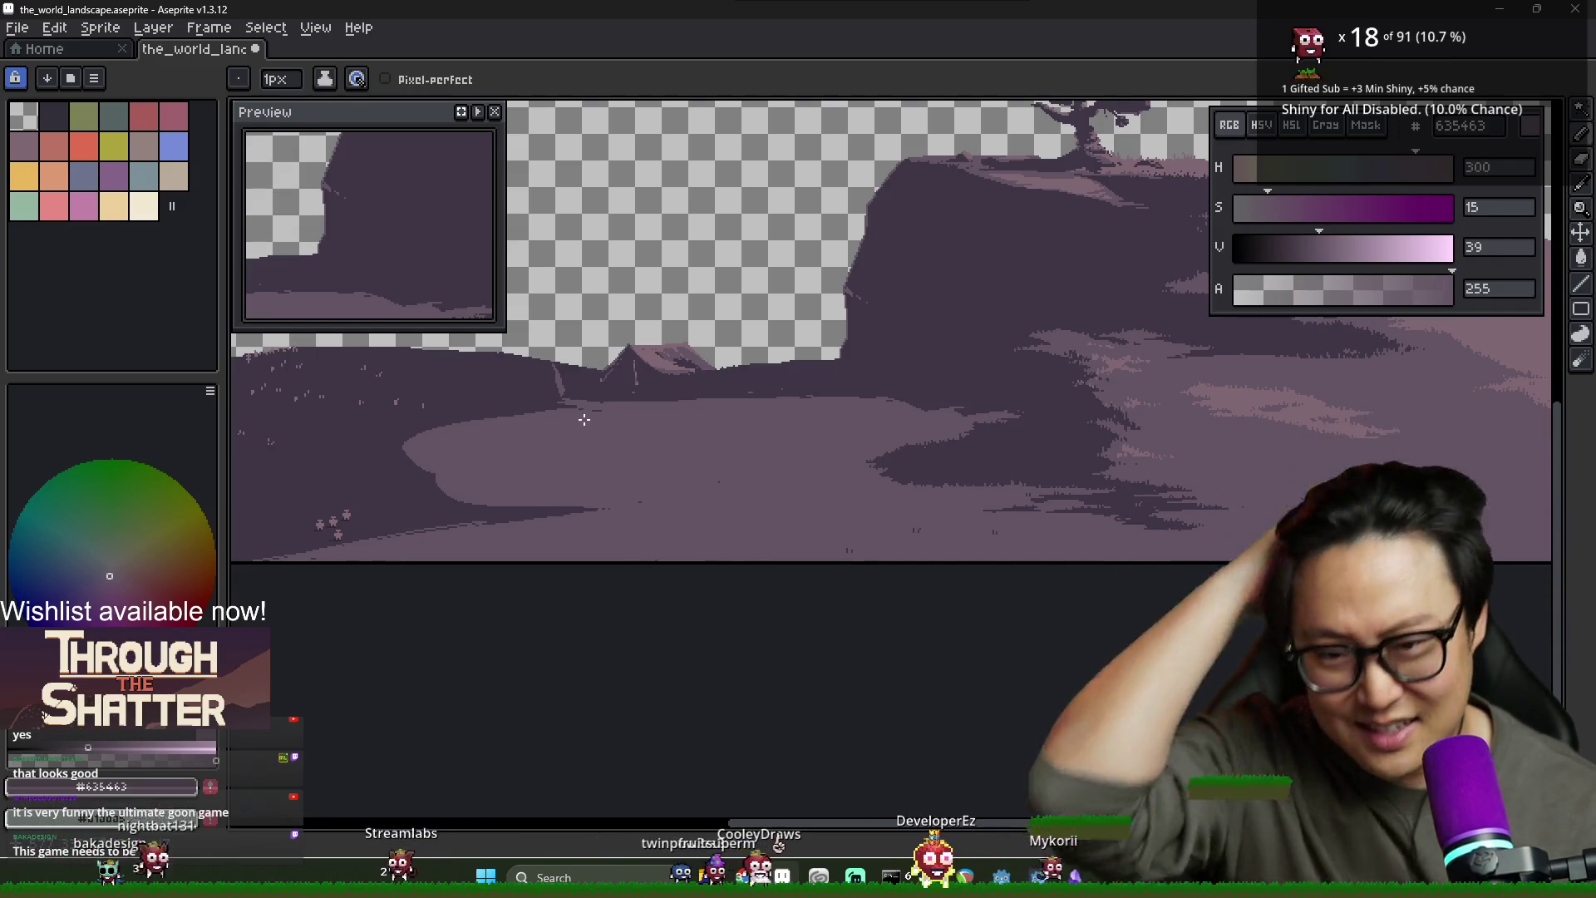
scroll(586, 399, up, 2)
alt+click(571, 355)
scroll(571, 355, down, 1)
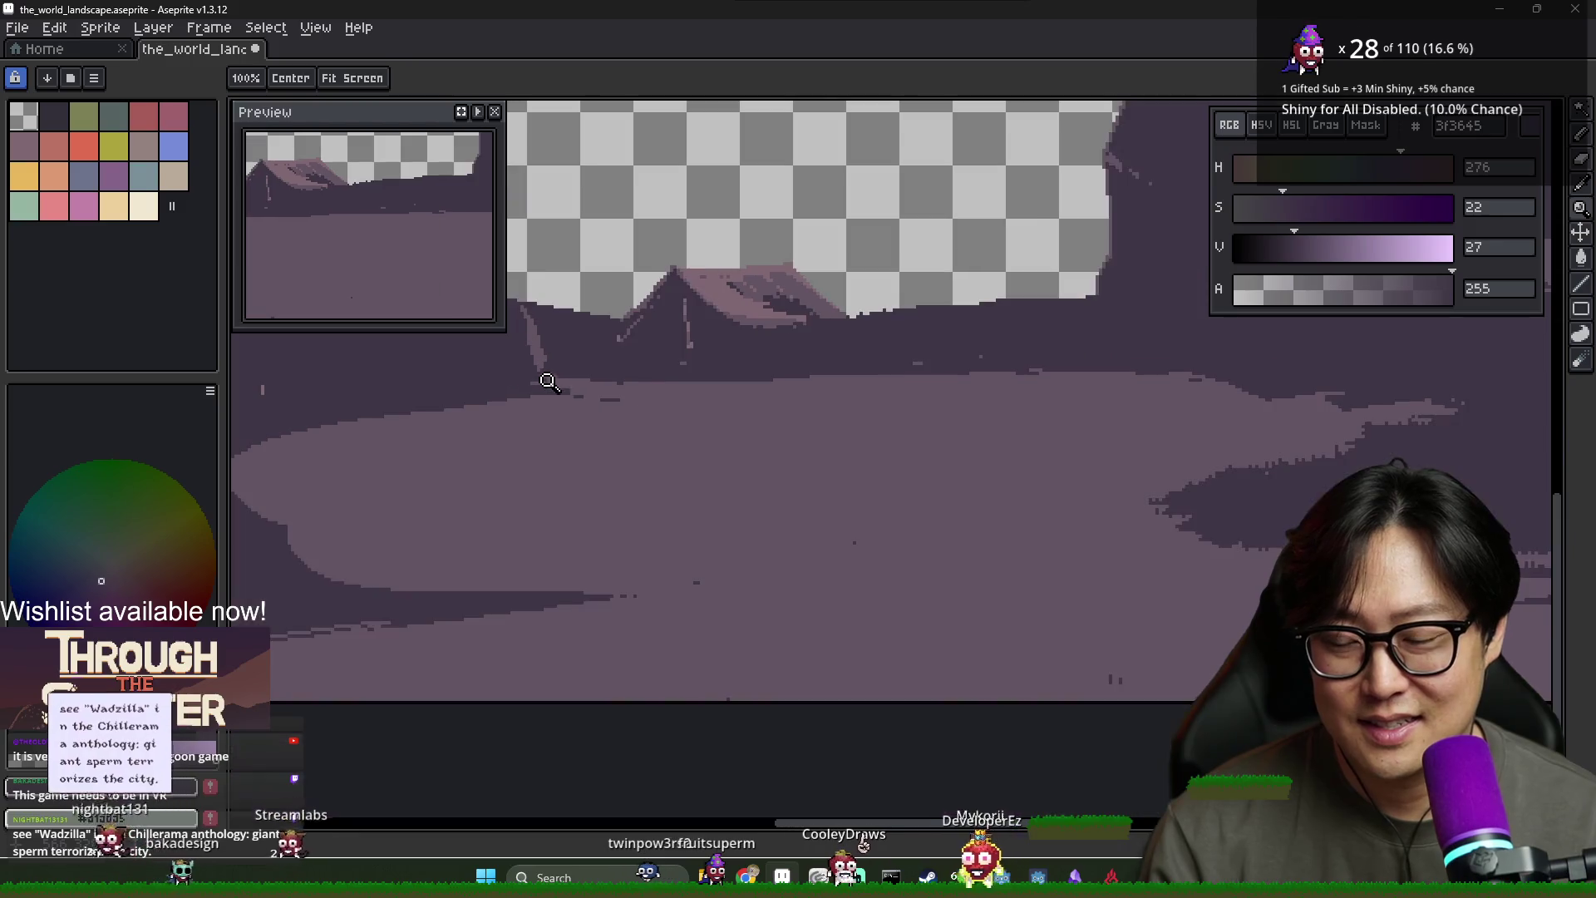
scroll(645, 409, up, 1)
alt+click(645, 410)
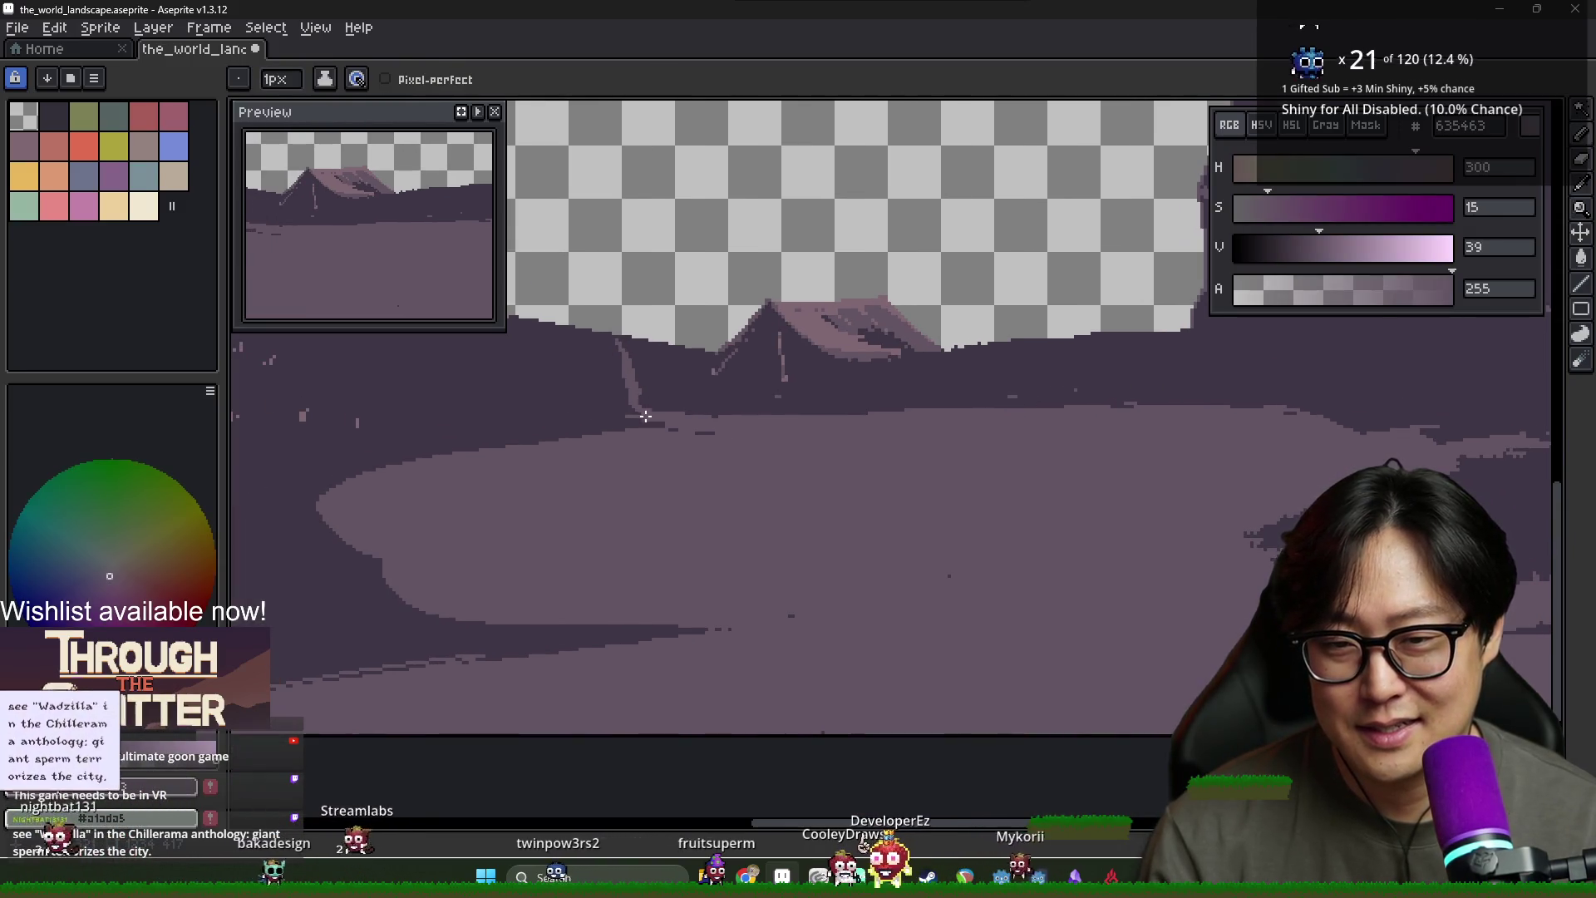
scroll(678, 426, down, 2)
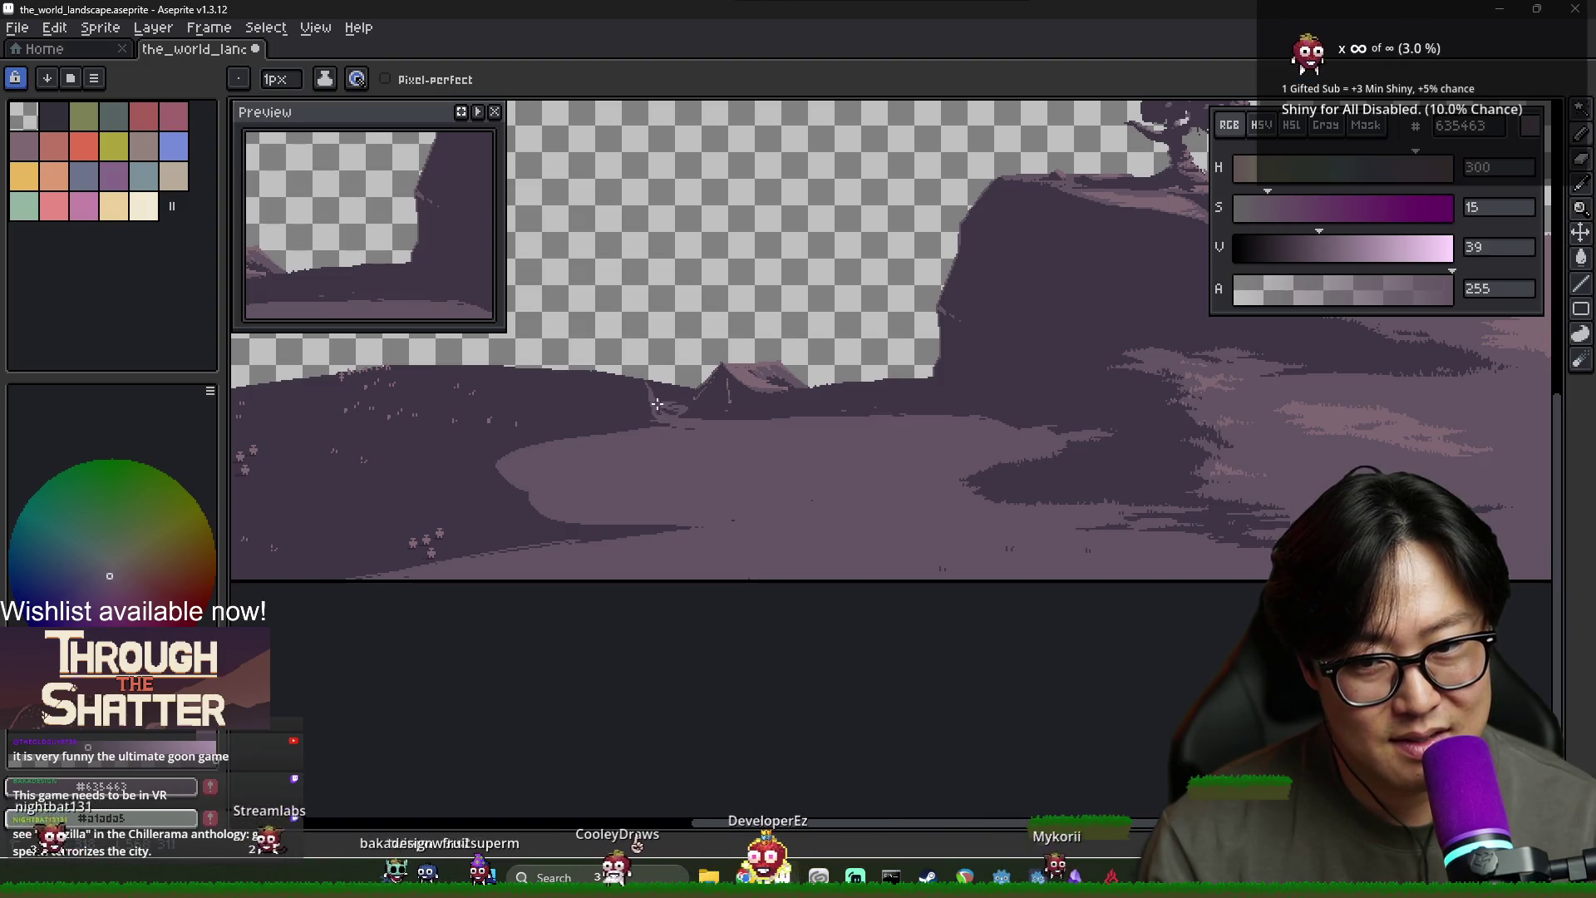
scroll(665, 408, up, 2)
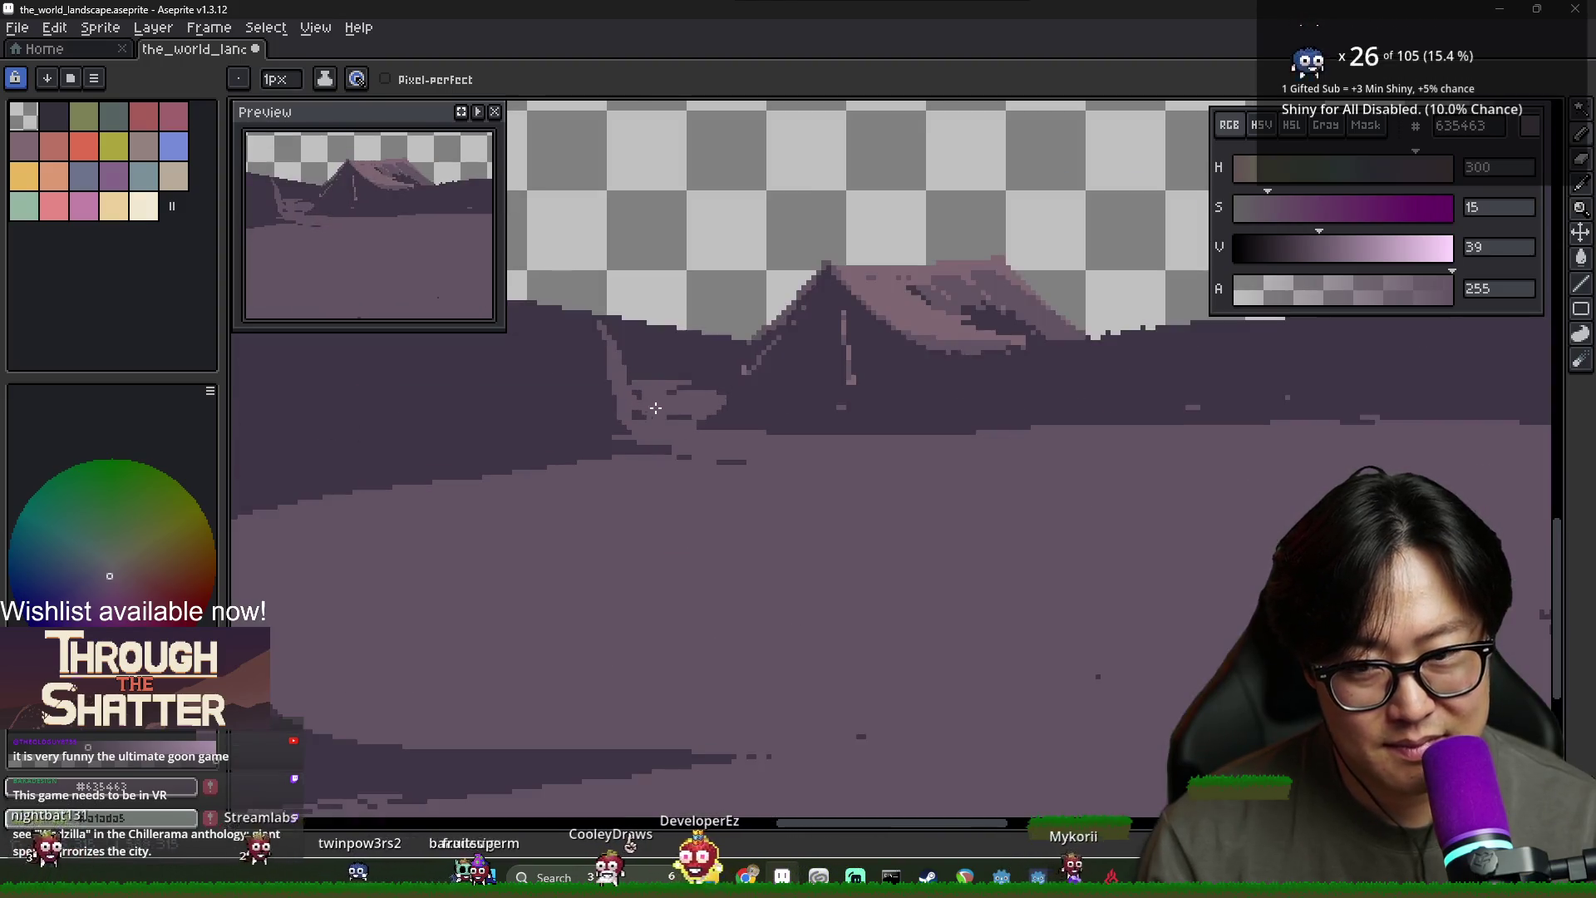
alt+click(717, 384)
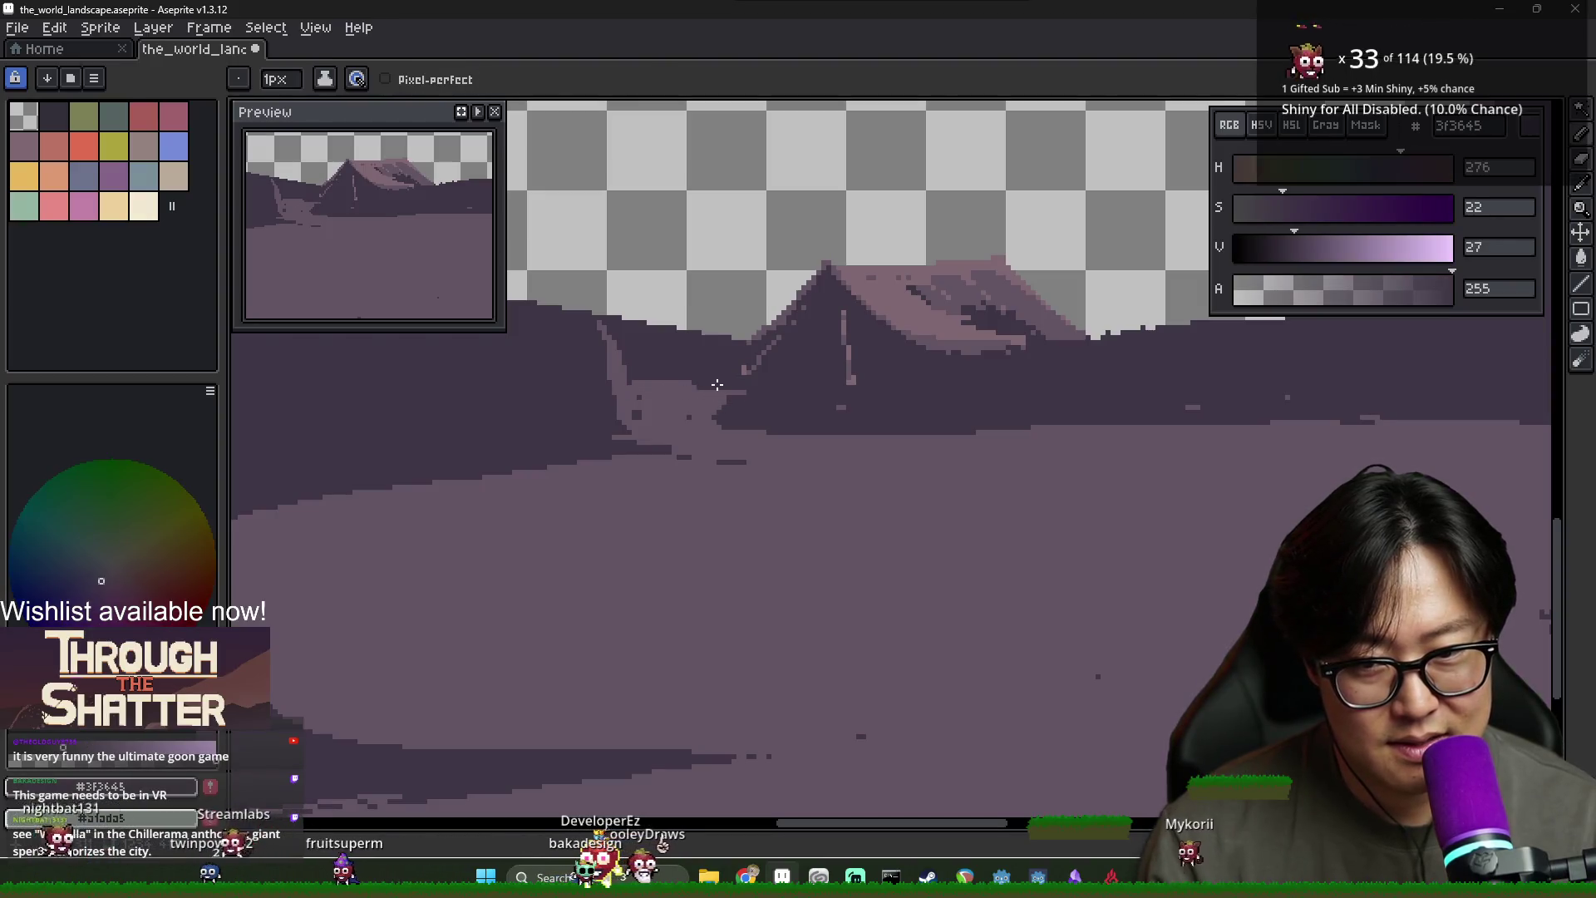
alt+click(665, 379)
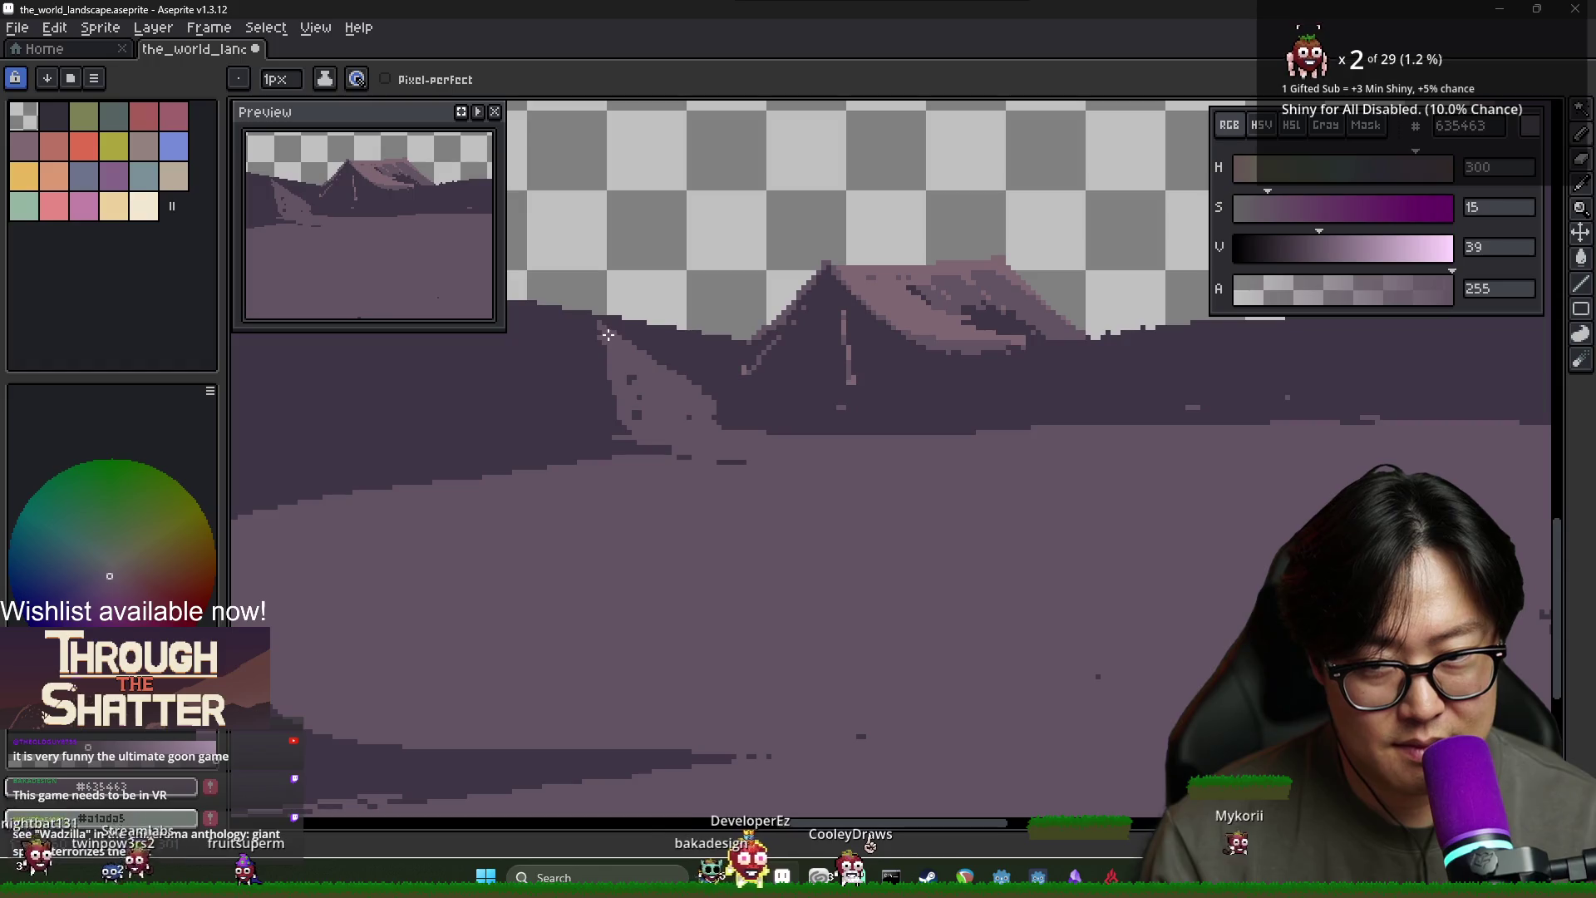
scroll(731, 449, down, 2)
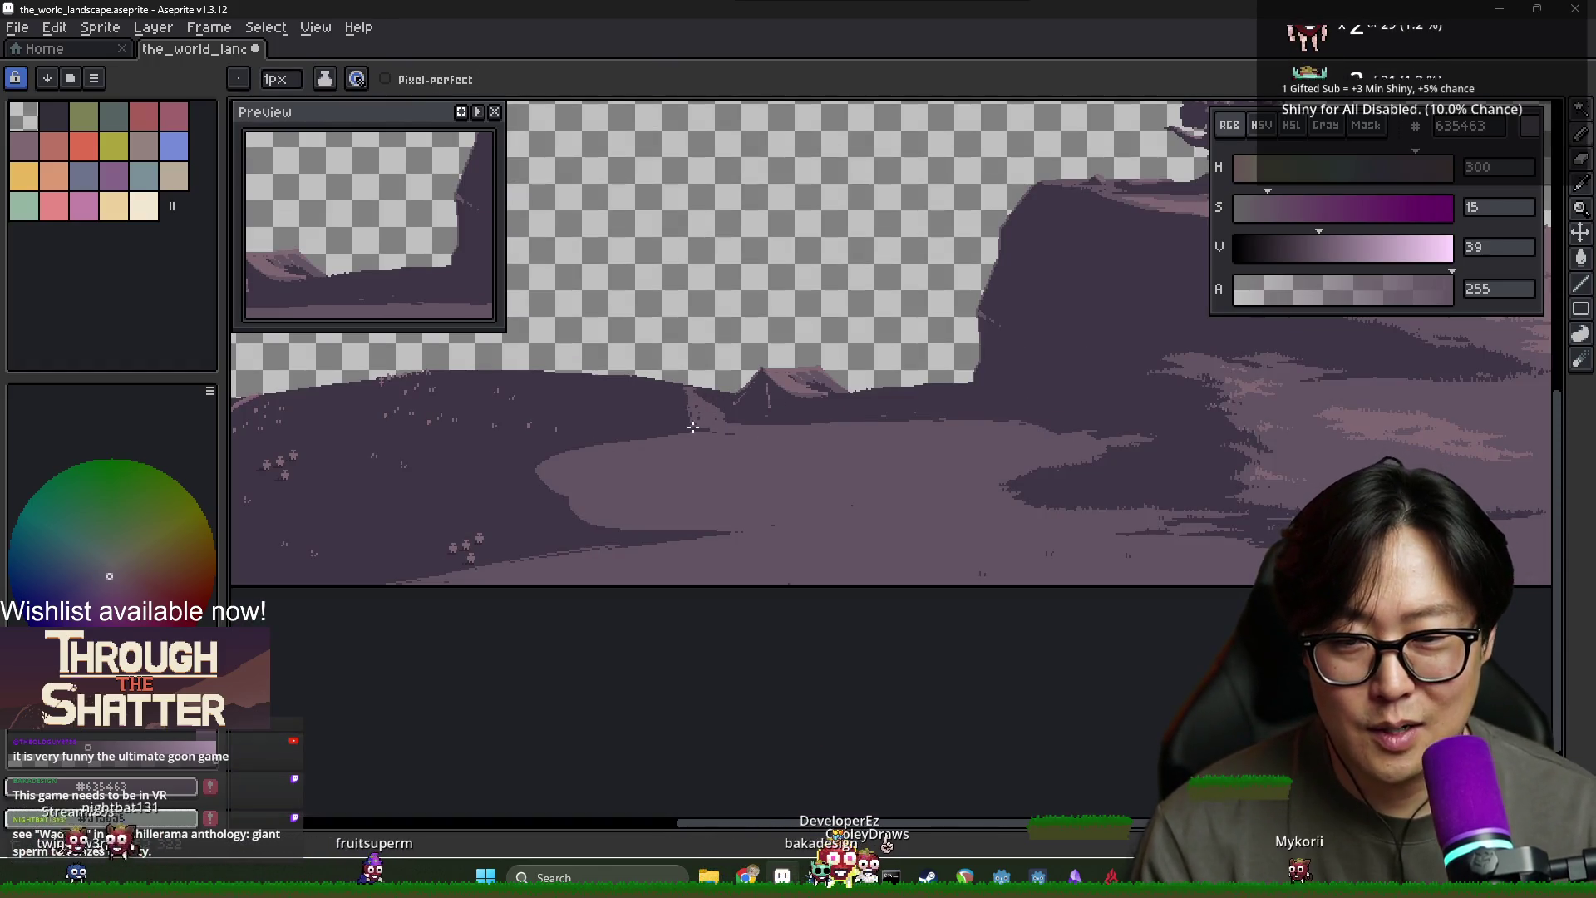
scroll(698, 419, up, 3)
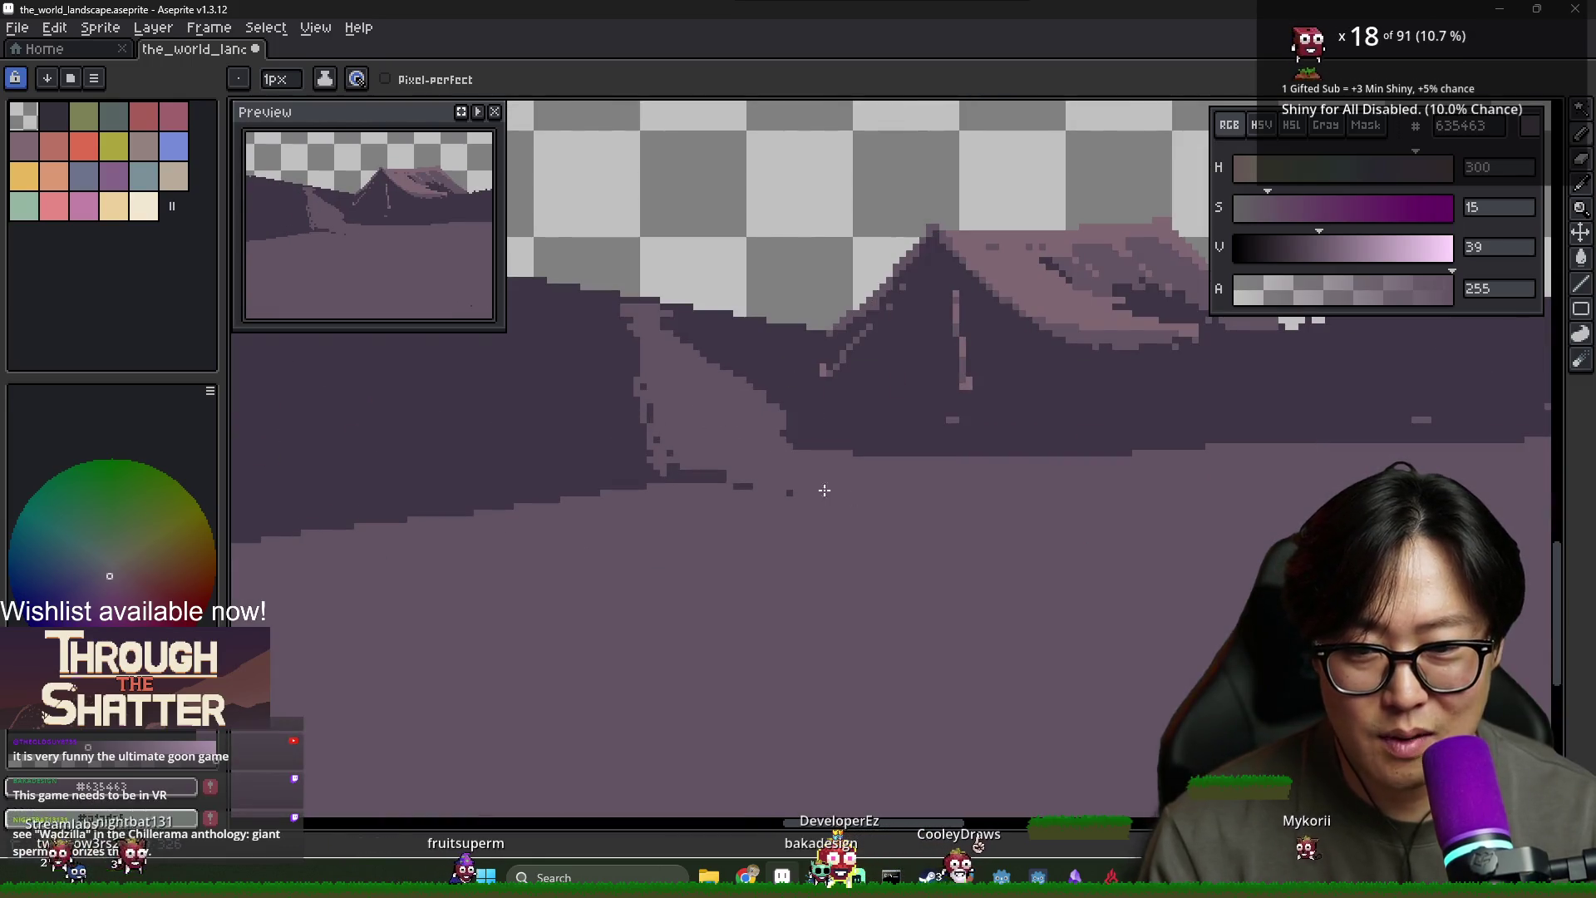
scroll(763, 496, down, 3)
mouse_move(981, 534)
mouse_down()
mouse_move(748, 534)
mouse_move(848, 587)
mouse_move(826, 634)
mouse_up()
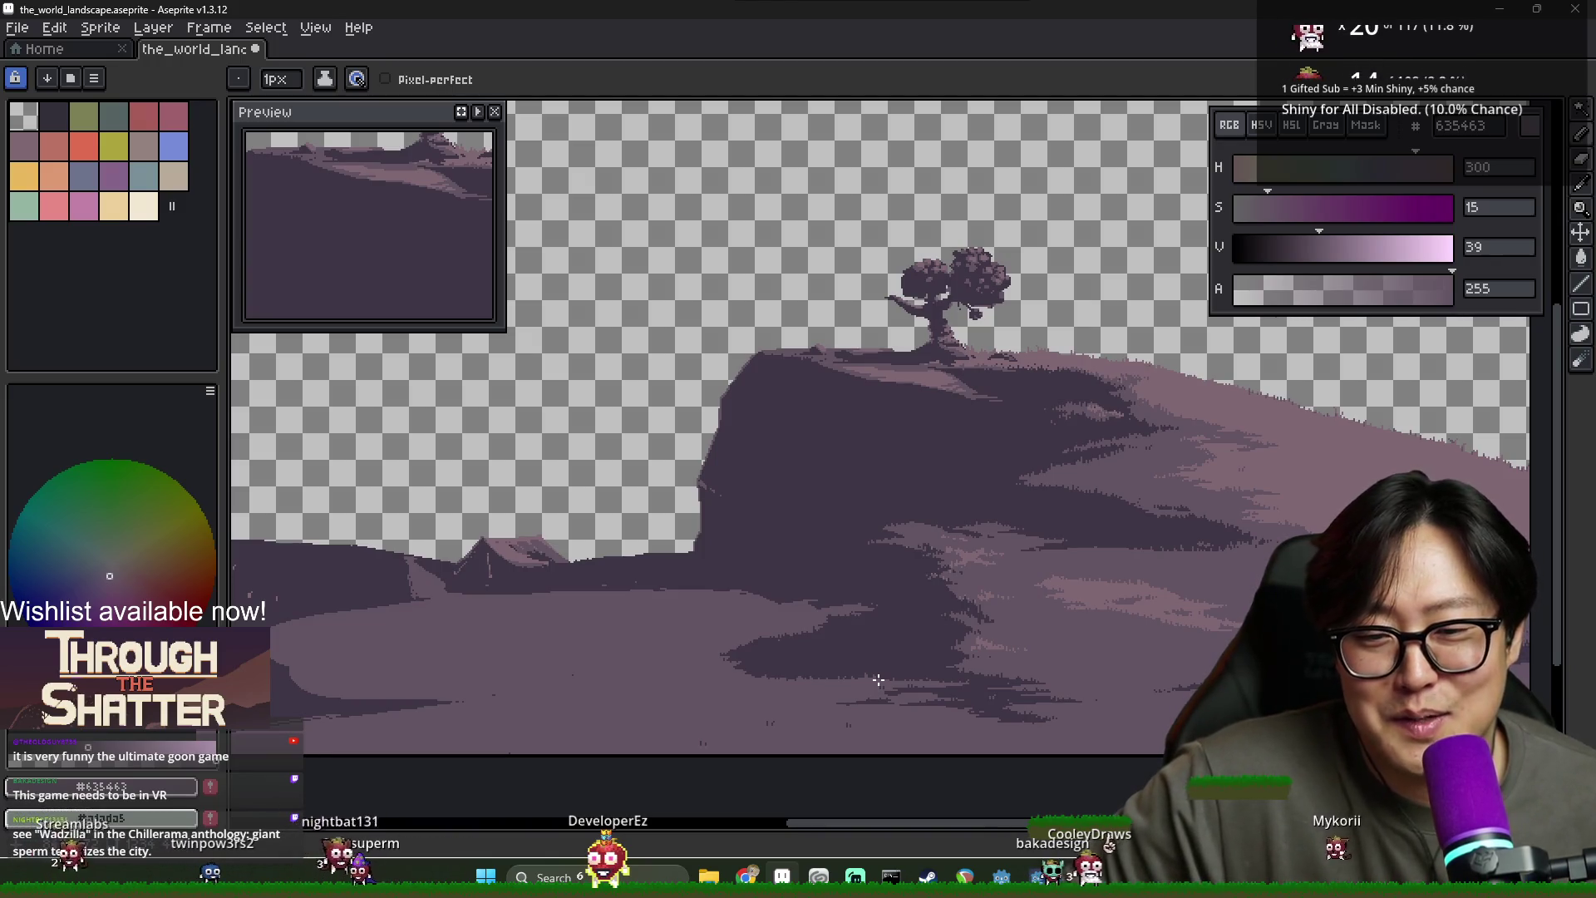
Sample the light mauve #806873 from the tree trunk, replacing the ground purple 635463
scroll(987, 320, up, 3)
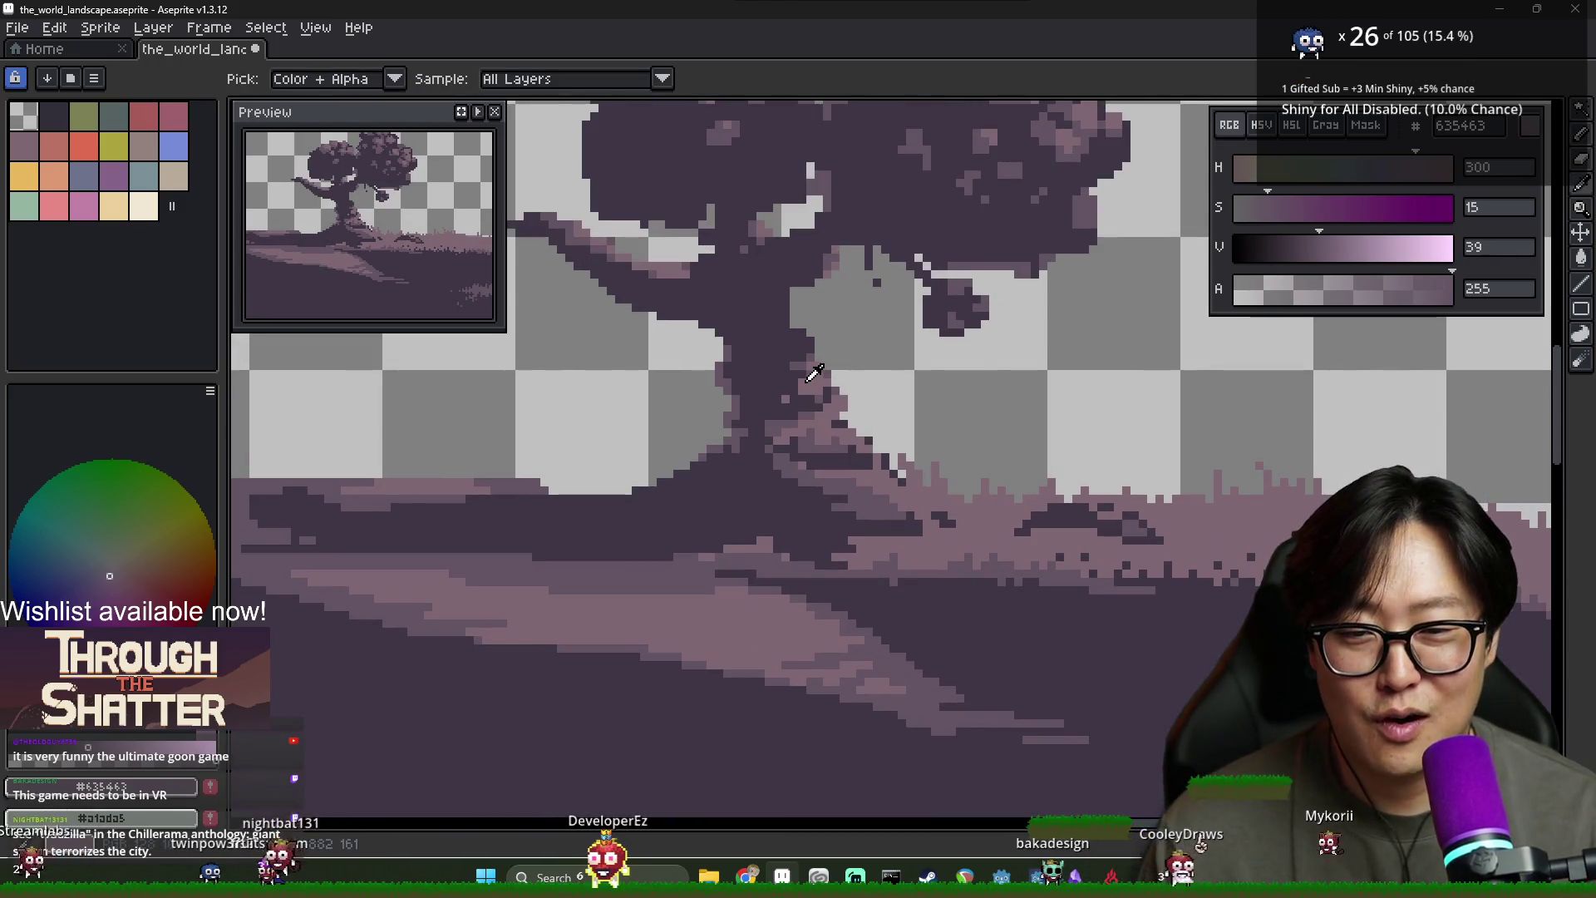
alt+click(796, 392)
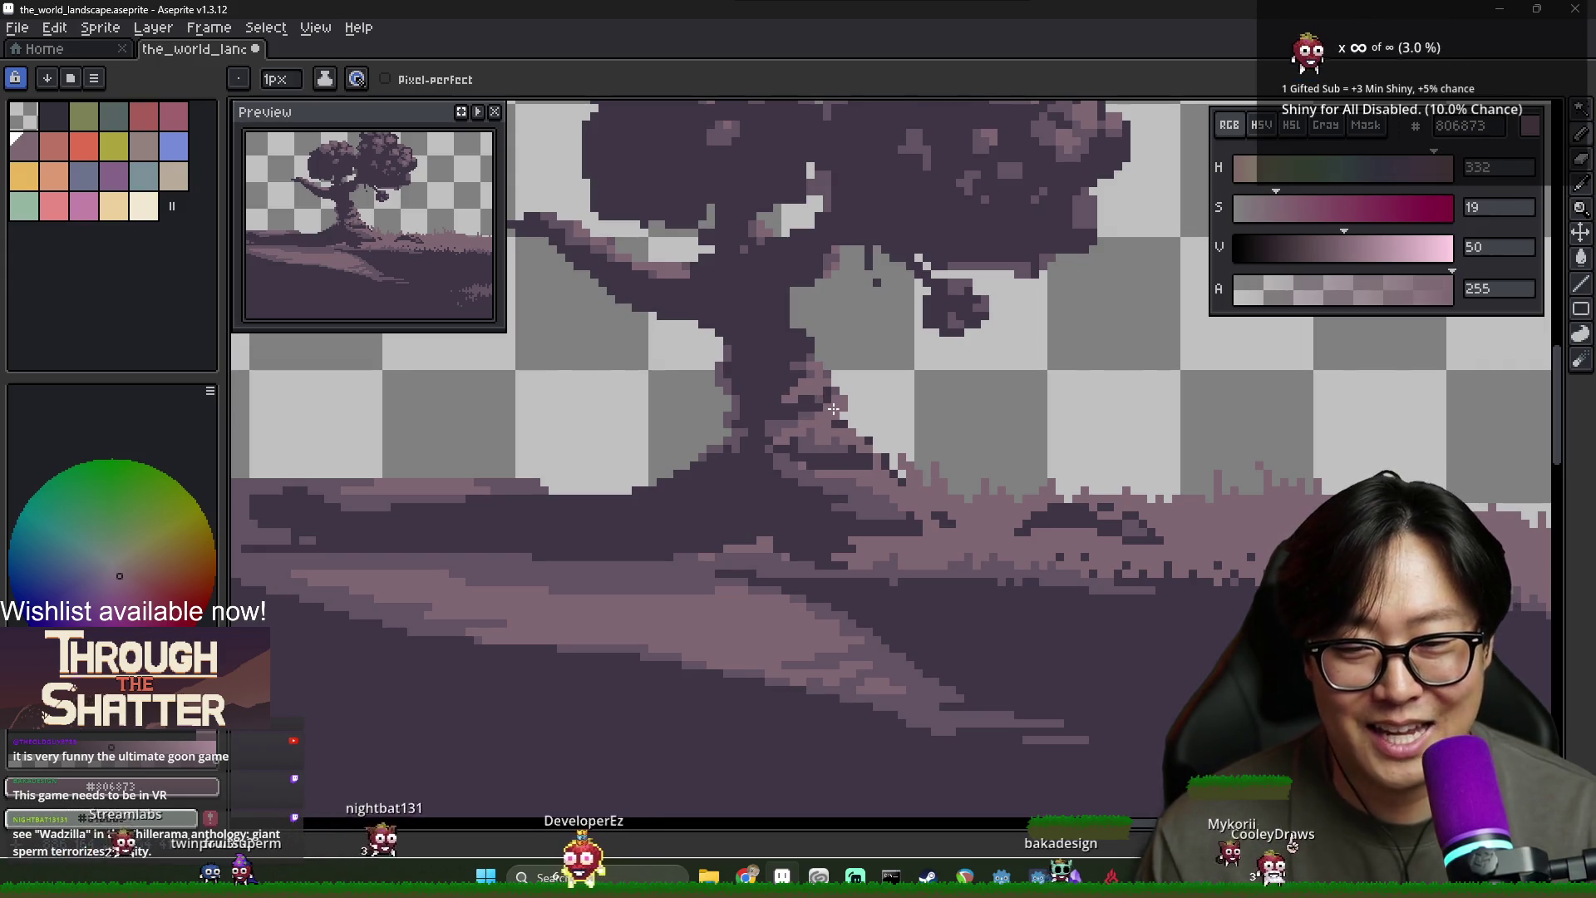
scroll(821, 403, down, 4)
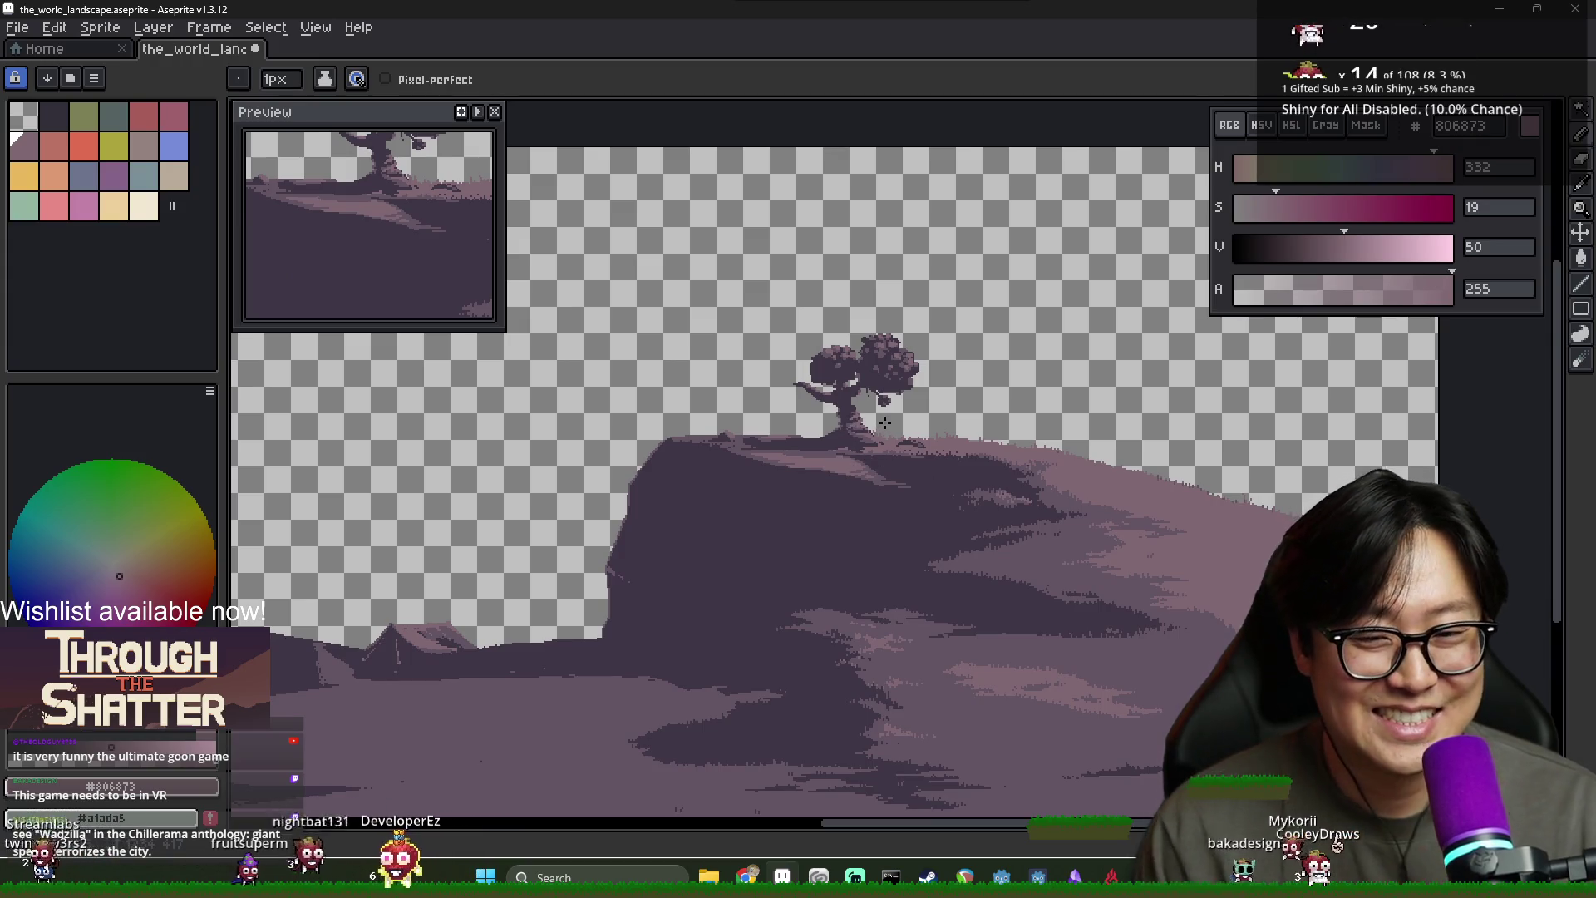
scroll(886, 424, up, 5)
scroll(999, 426, down, 3)
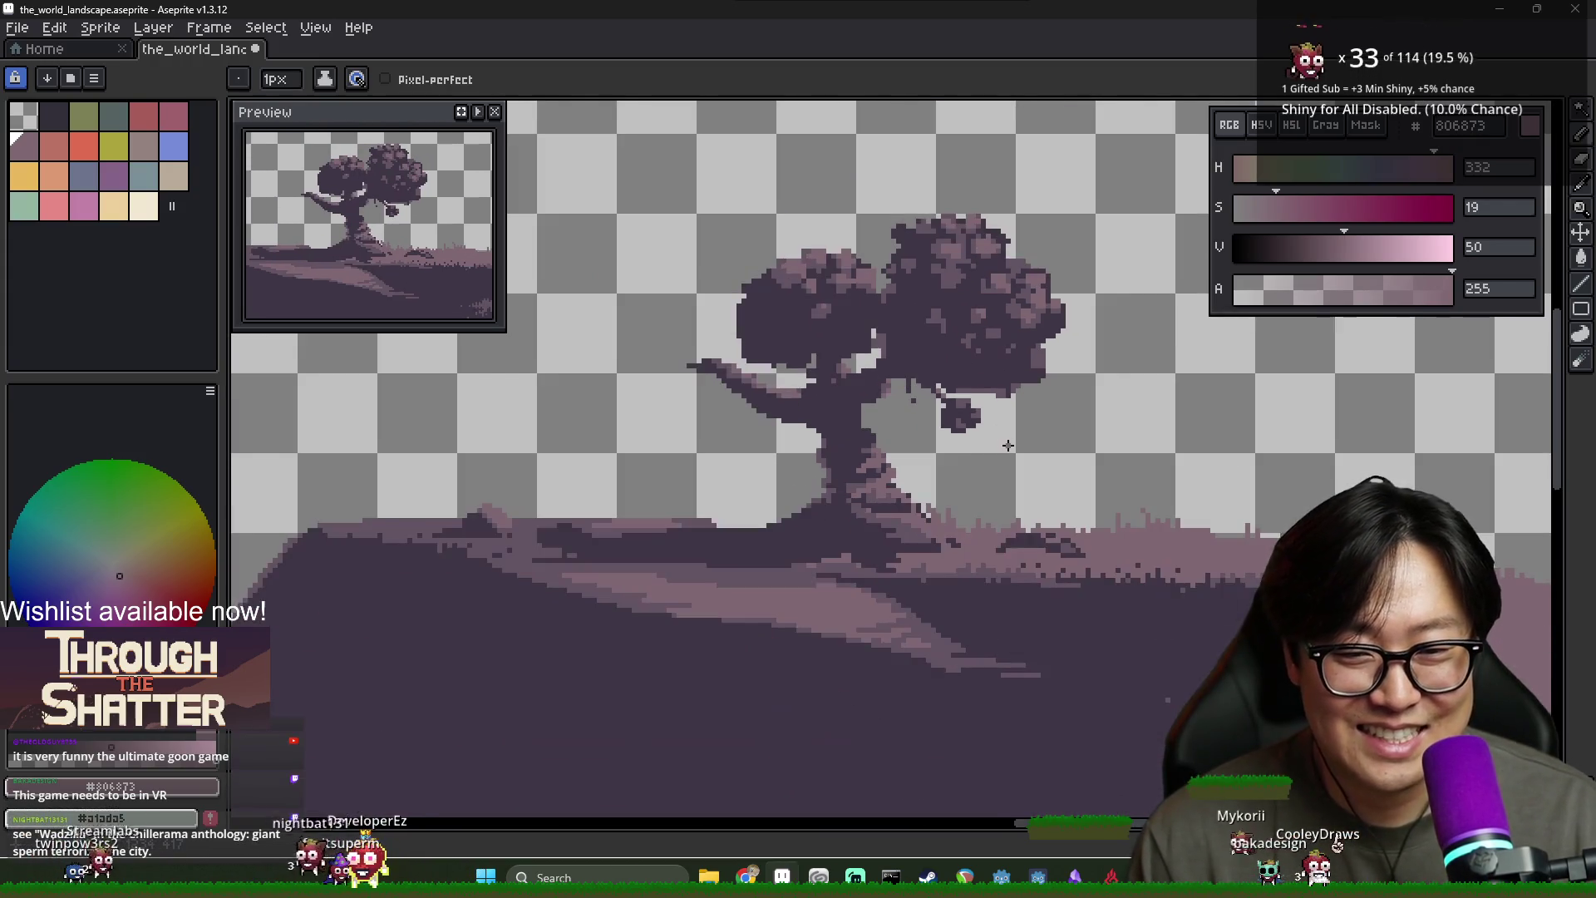
scroll(1006, 415, up, 2)
alt+click(979, 402)
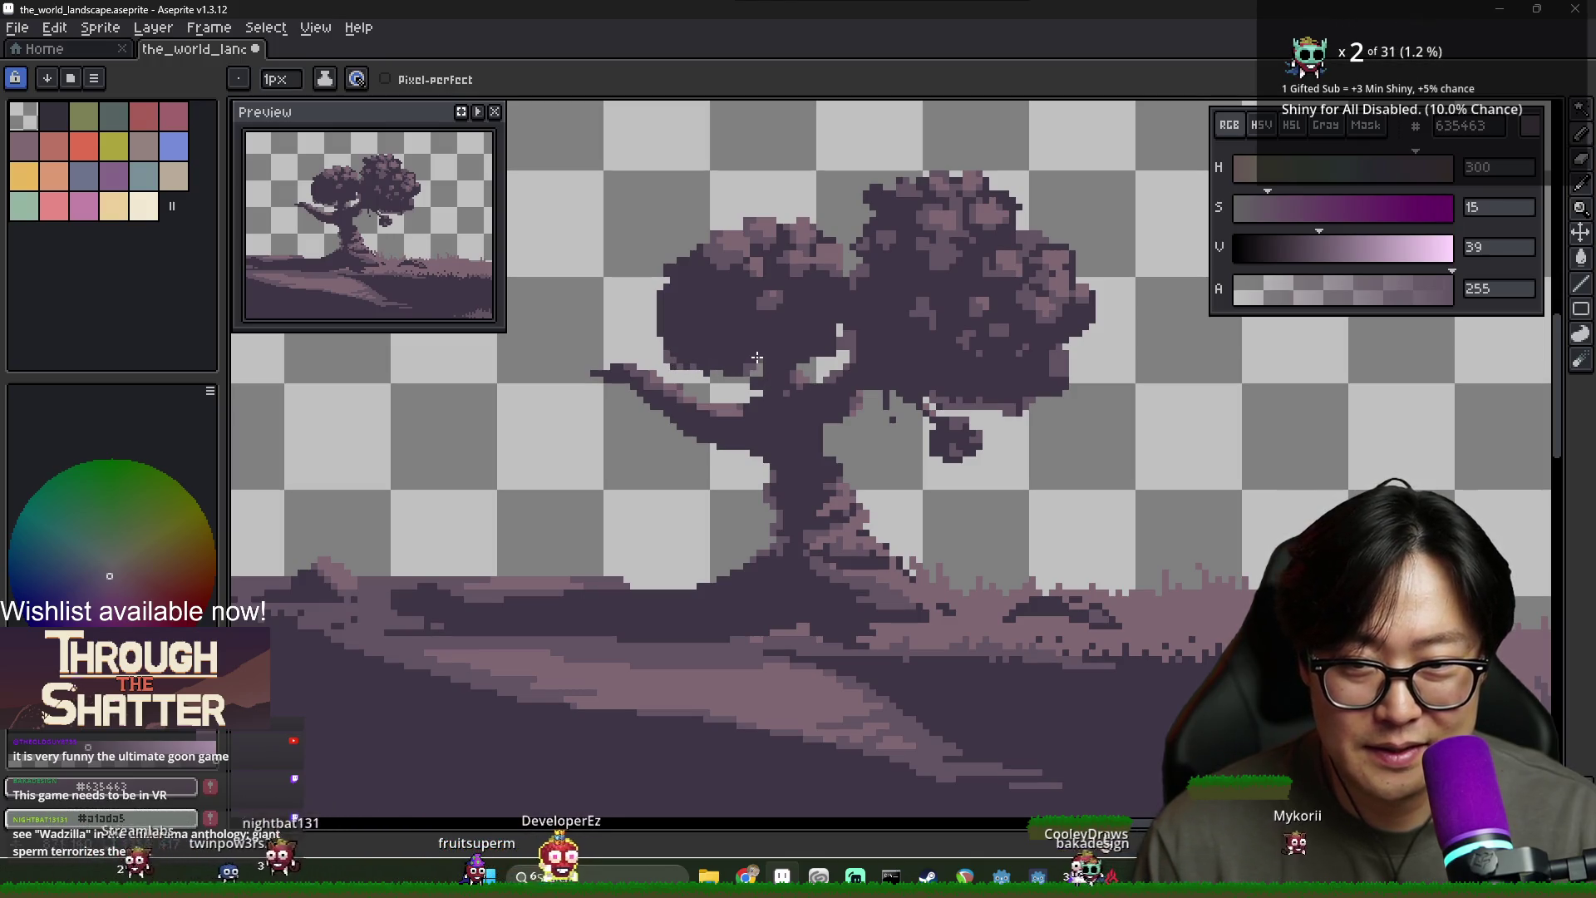
alt+click(749, 358)
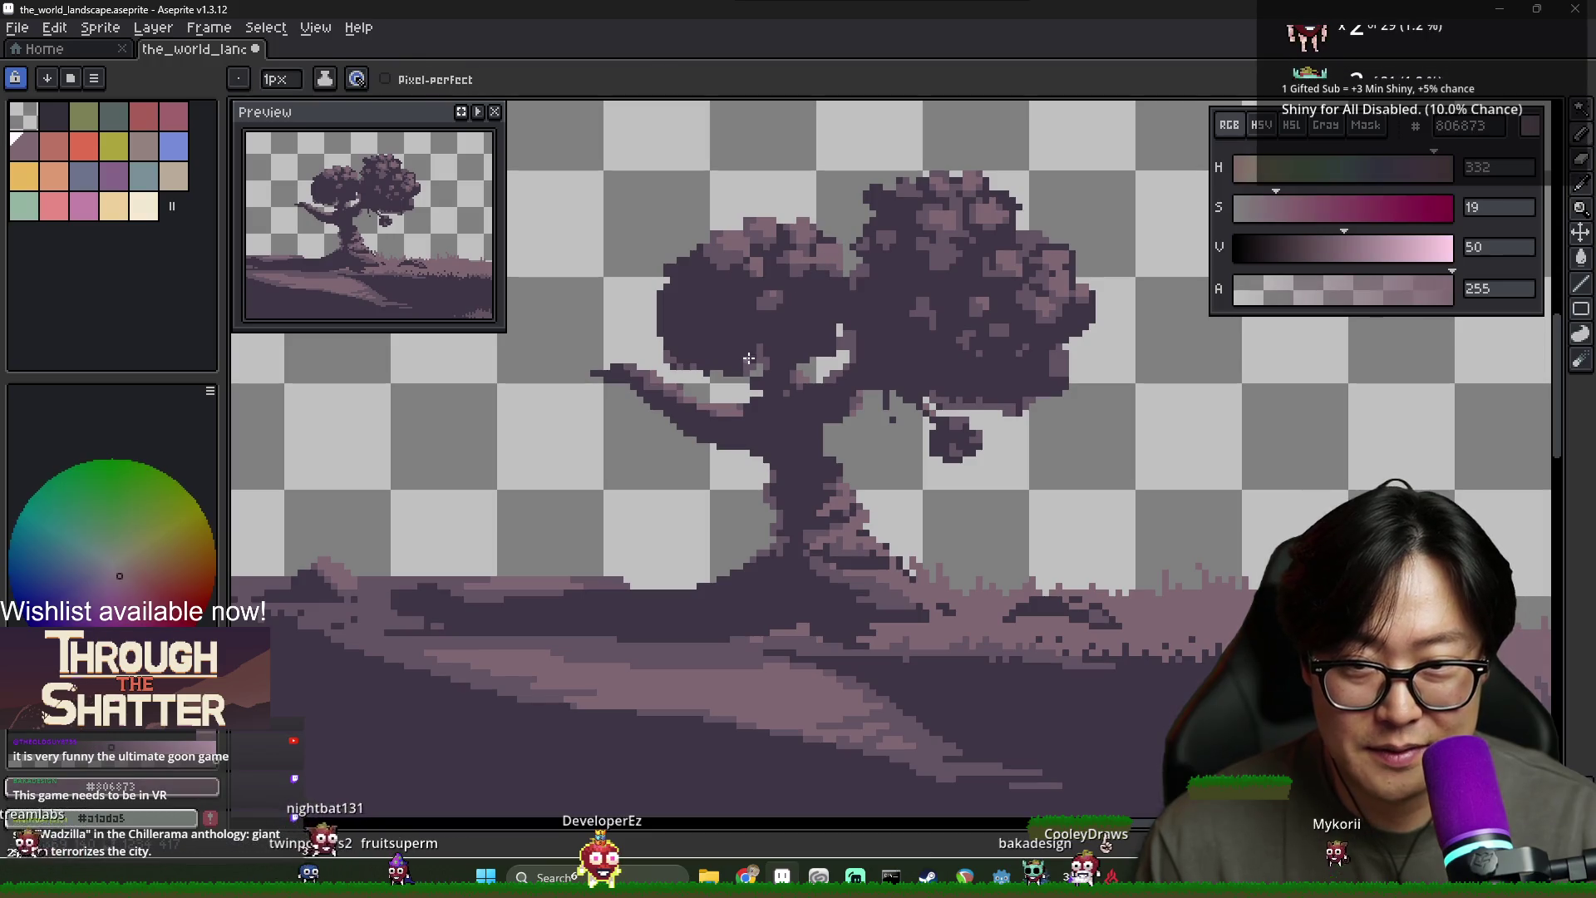
scroll(864, 421, down, 3)
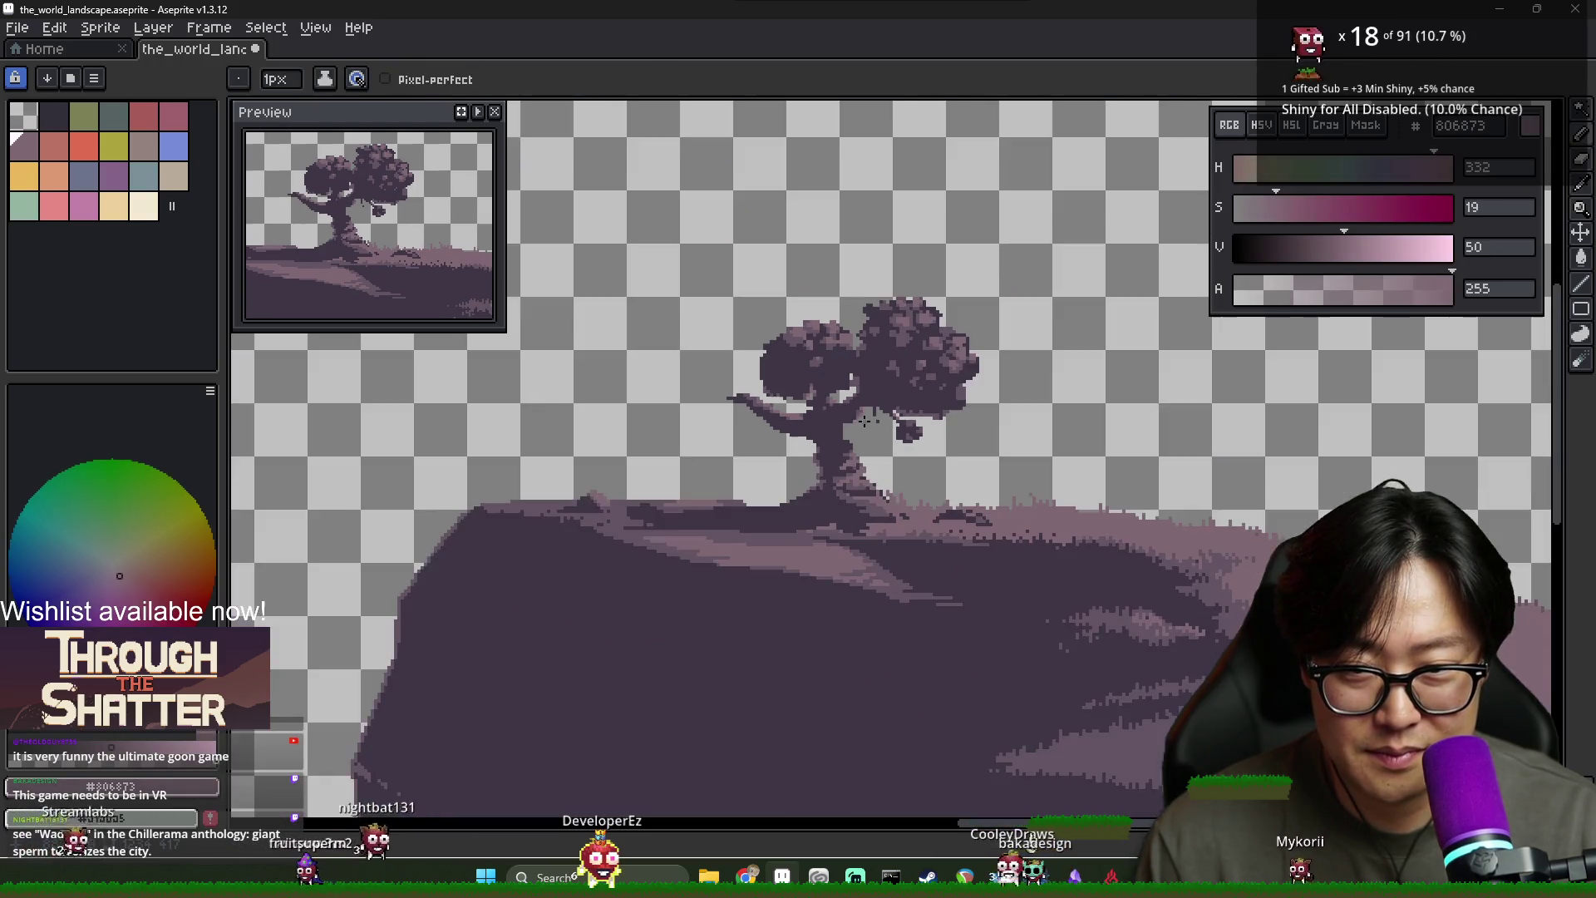
scroll(870, 448, down, 1)
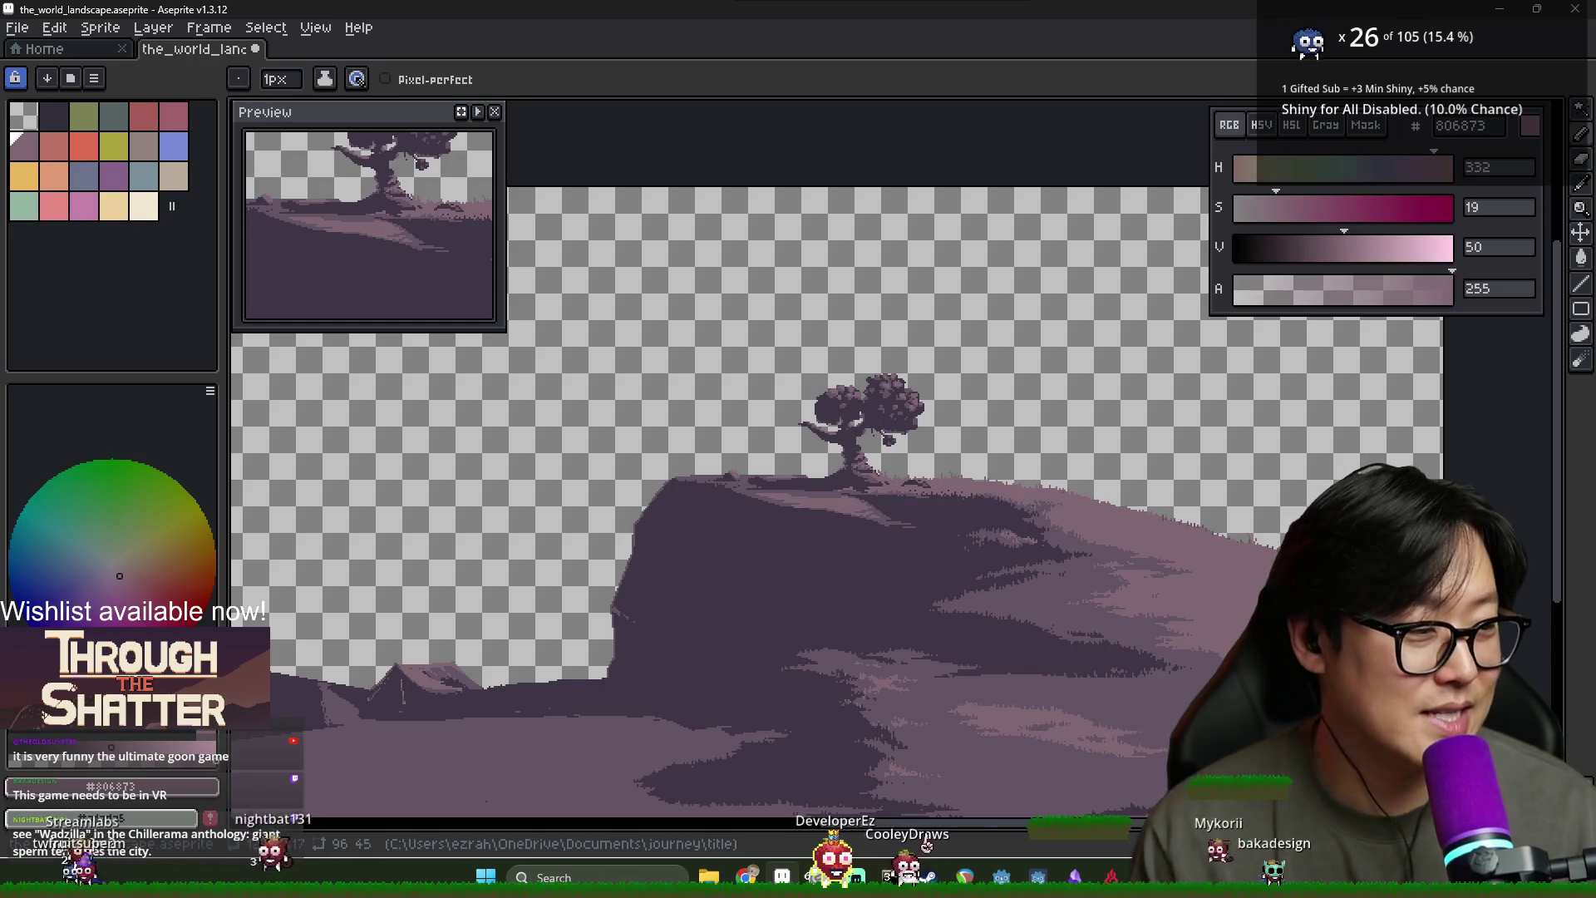
key(alt+Tab)
key(Tab)
key(Tab)
key(Tab)
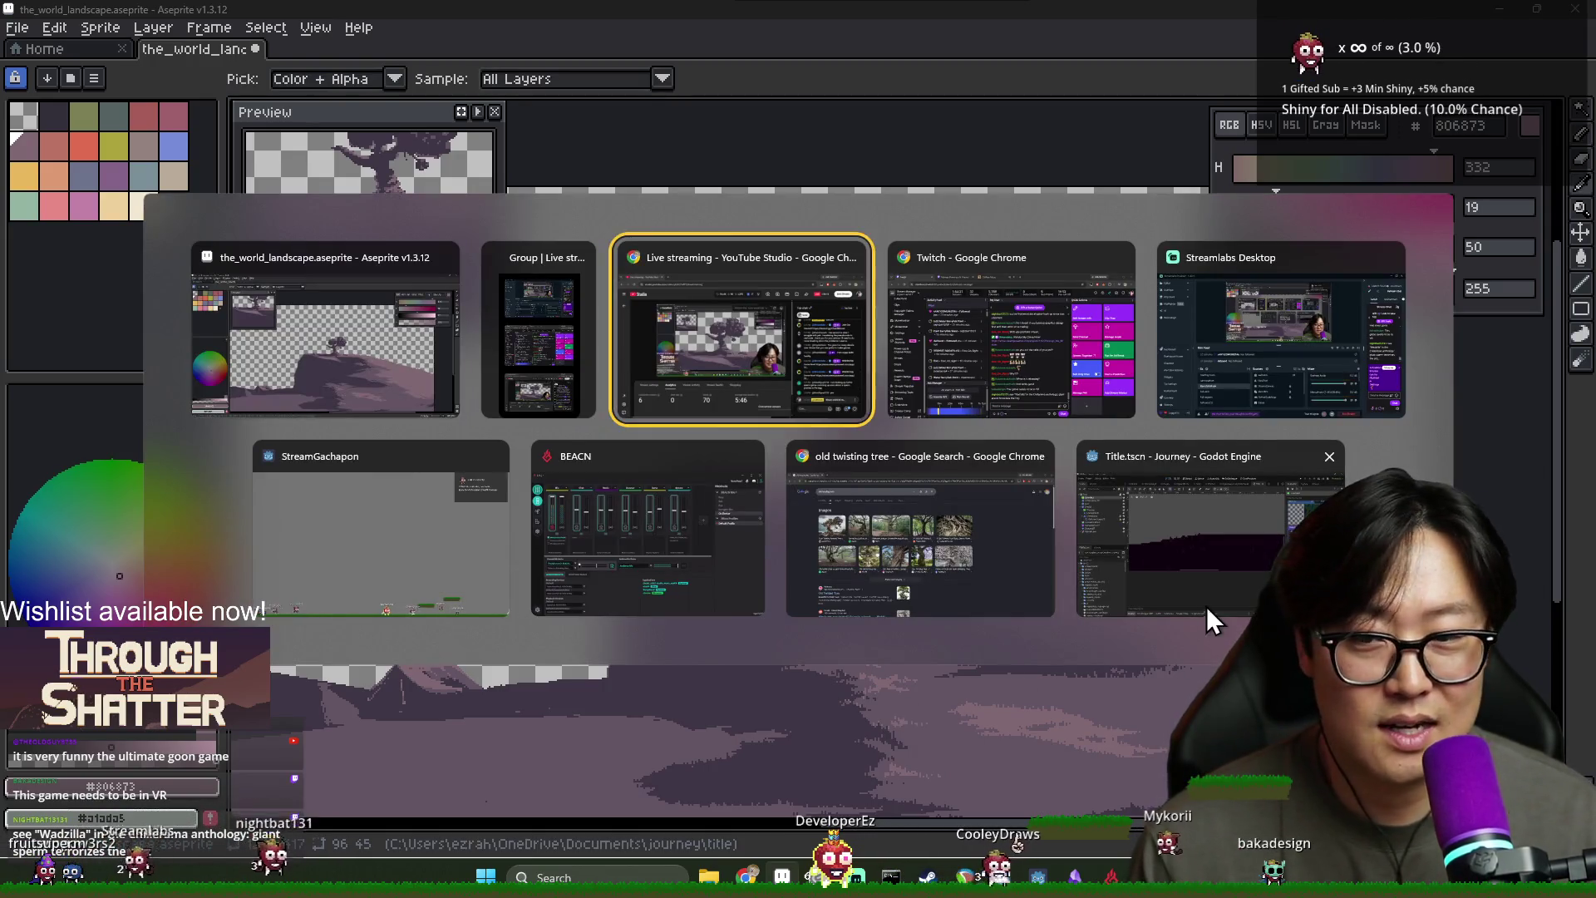
key(Tab)
key(Tab)
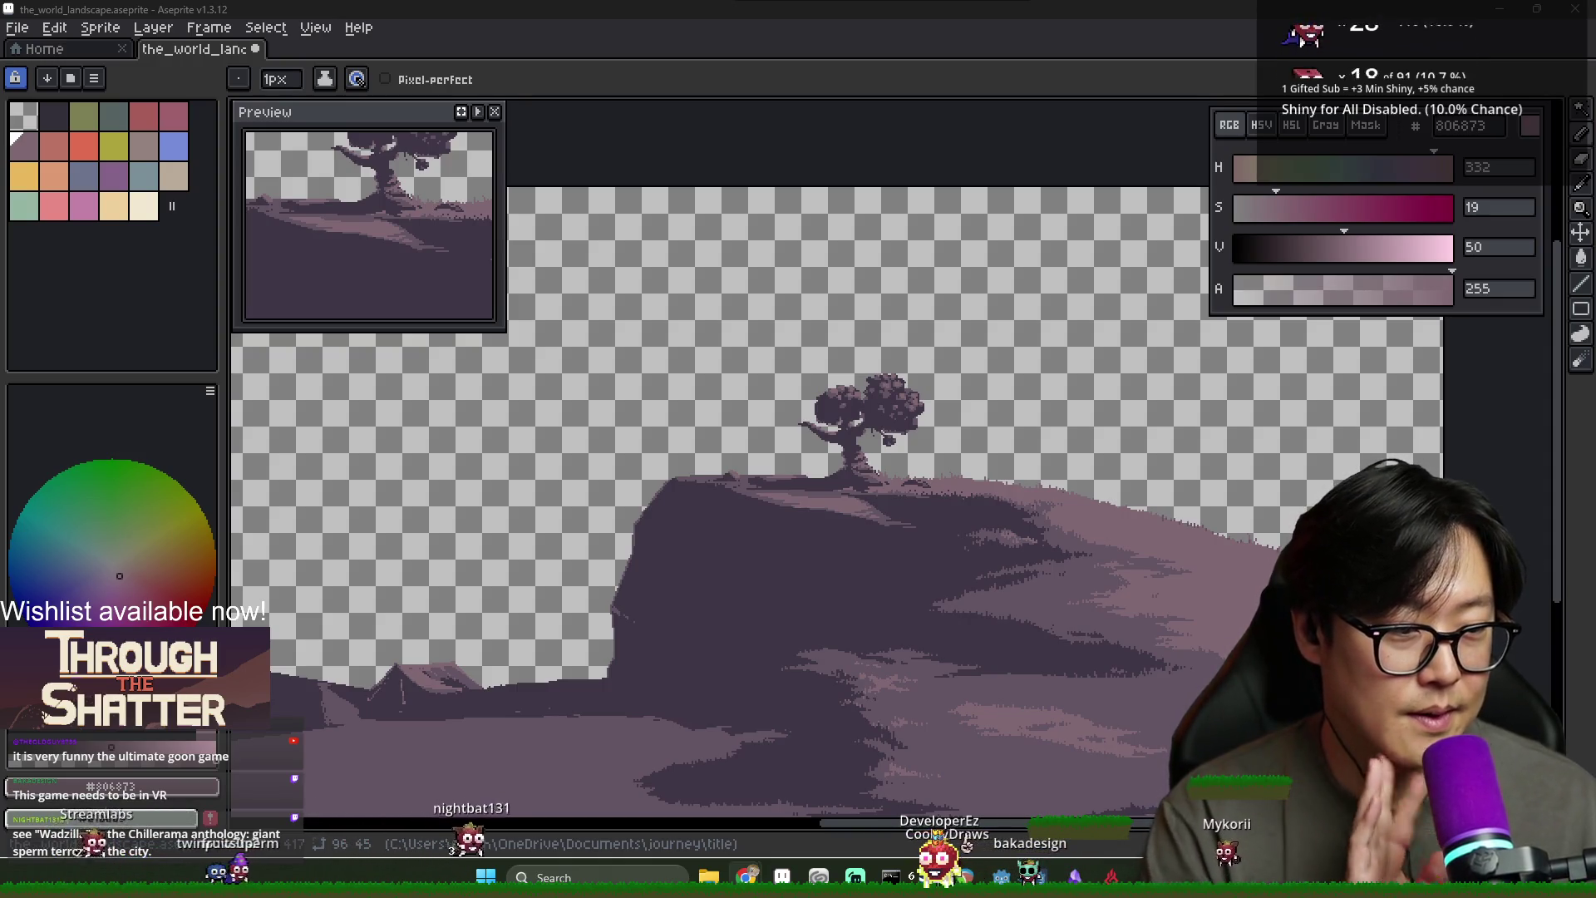
key(alt+Tab)
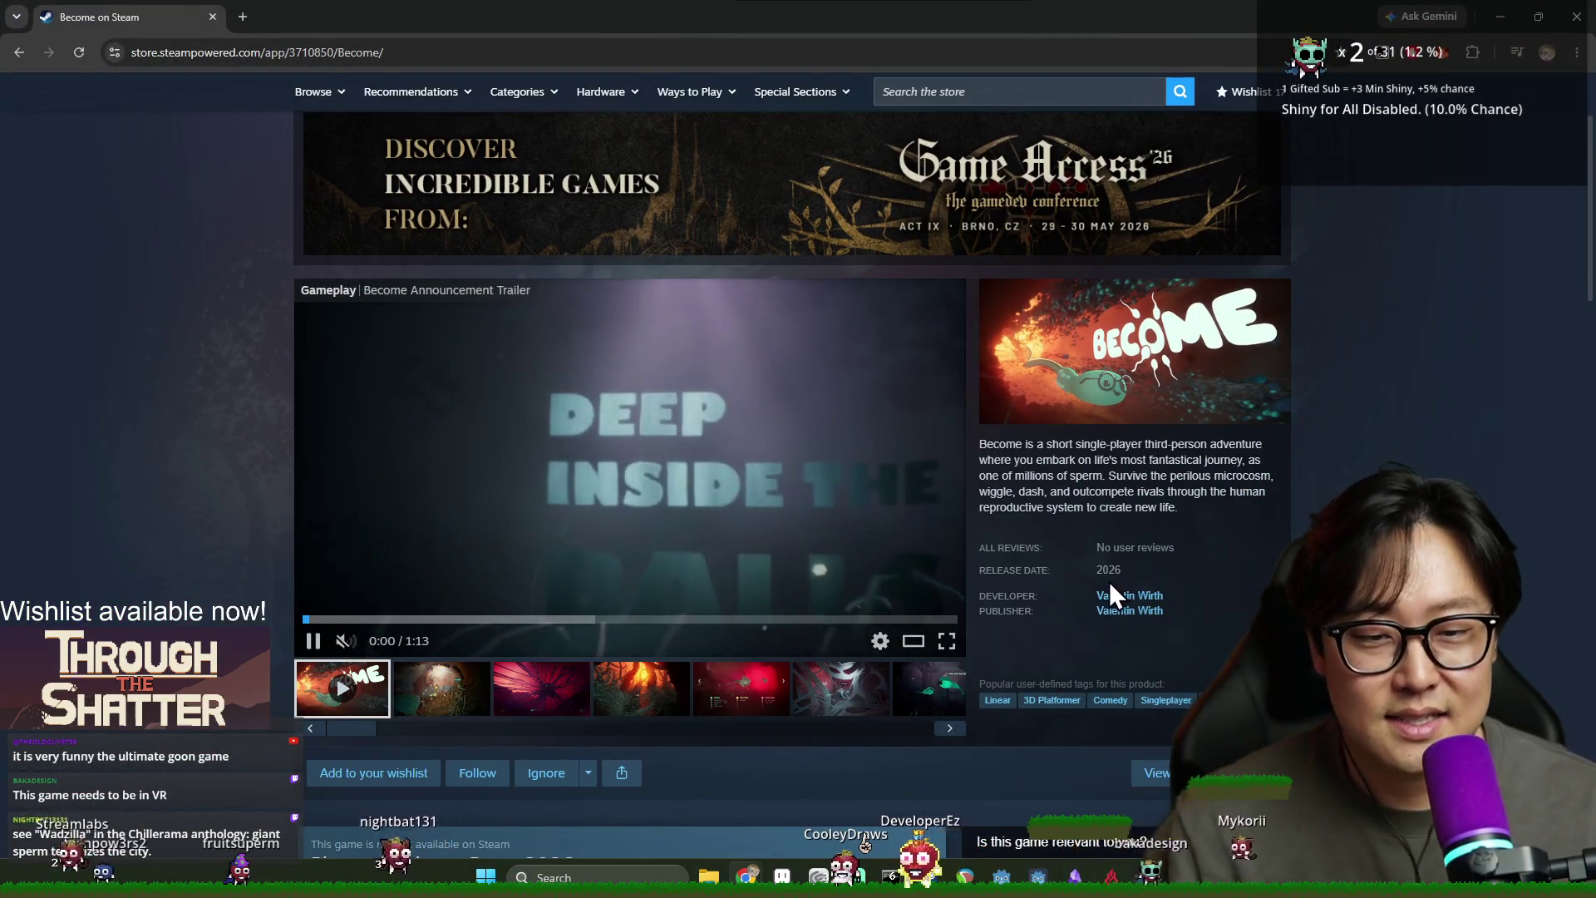
Select the 2026 release year on the Become page and scroll to the 60,000-wishlists news
double_click(1109, 571)
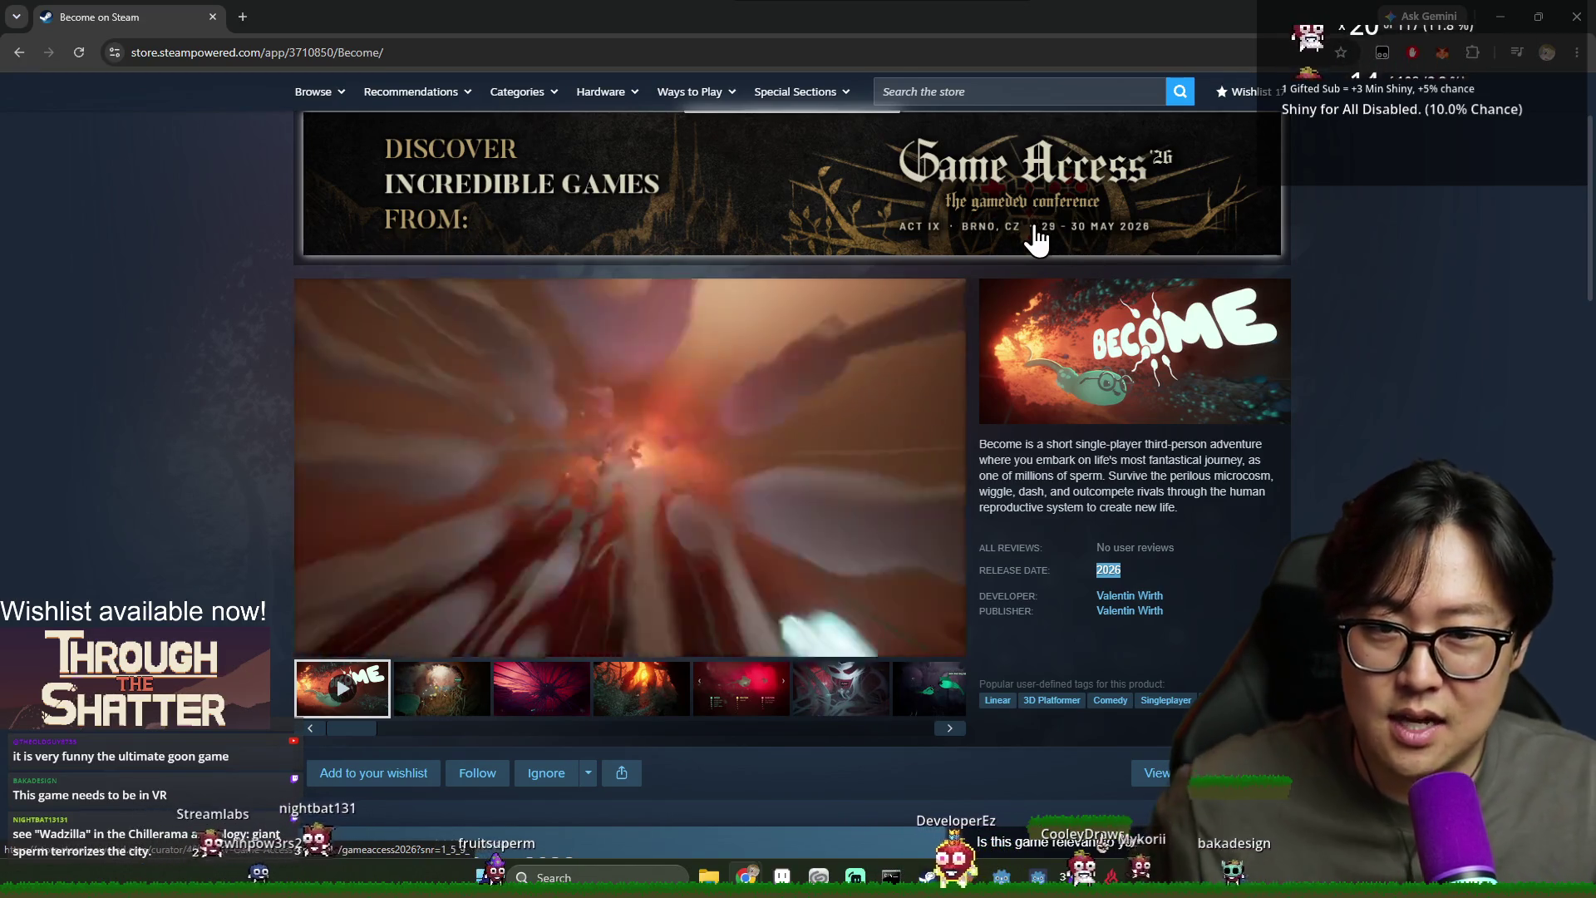
scroll(731, 275, down, 5)
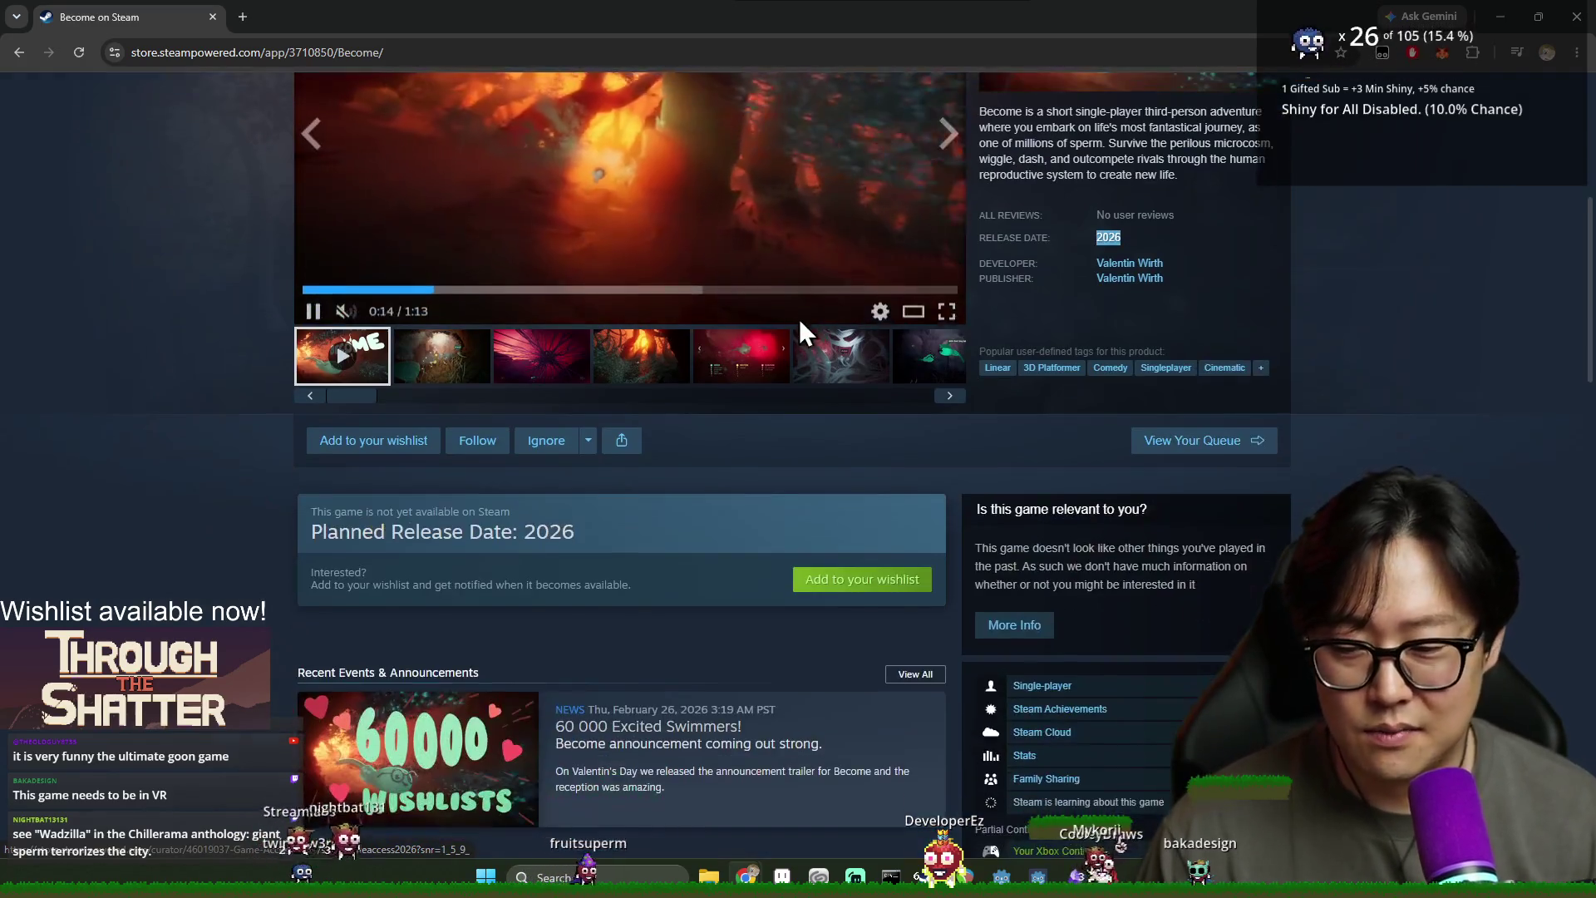
scroll(877, 600, down, 1)
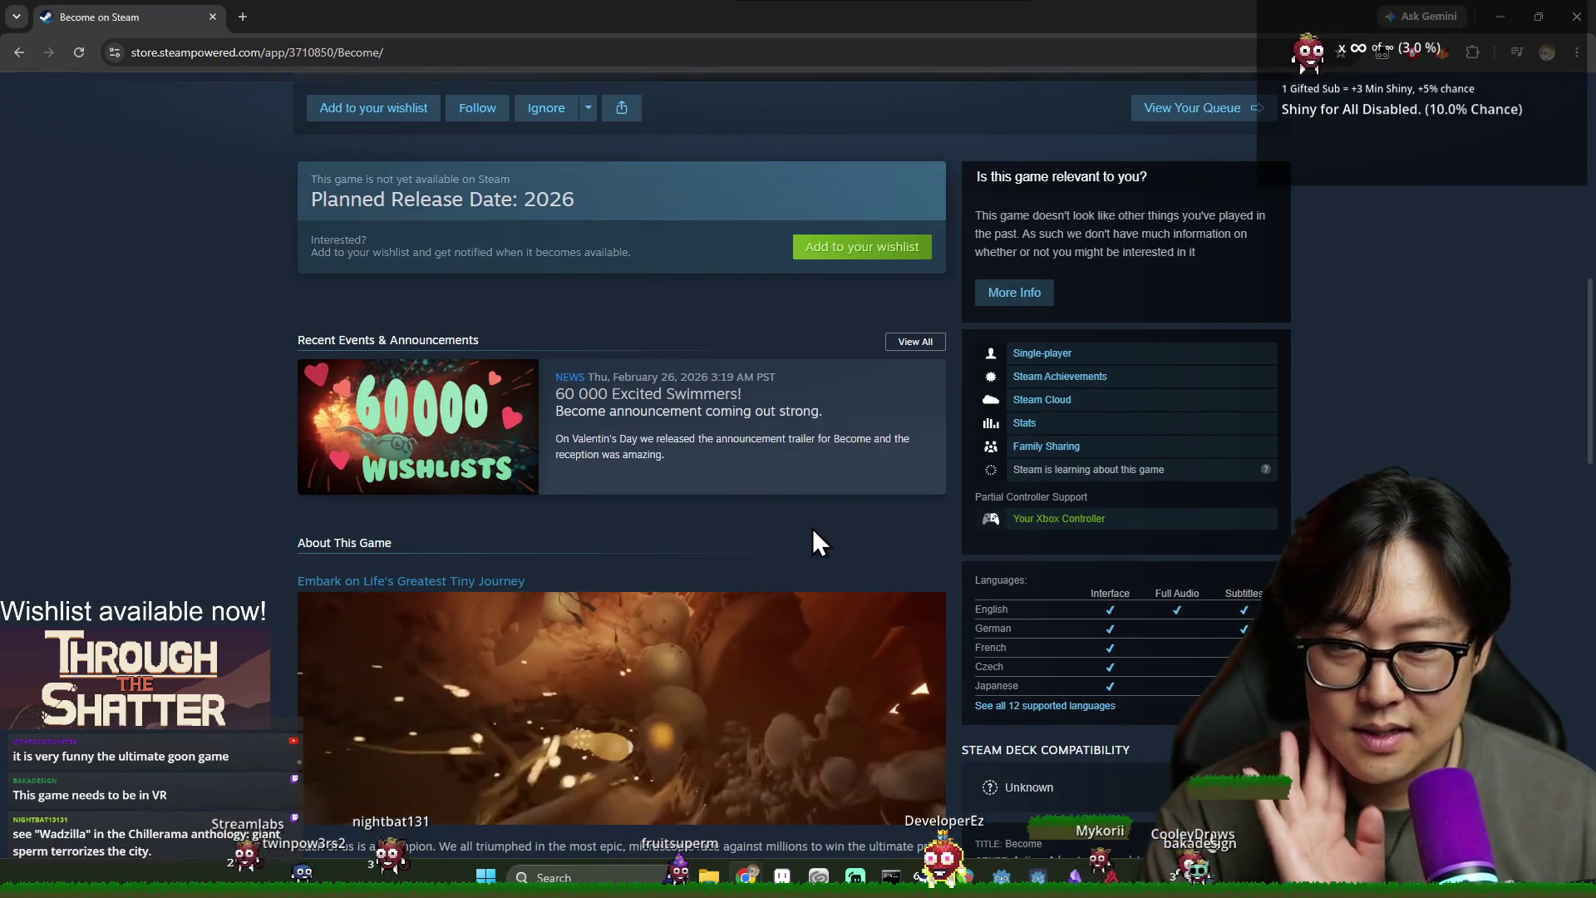
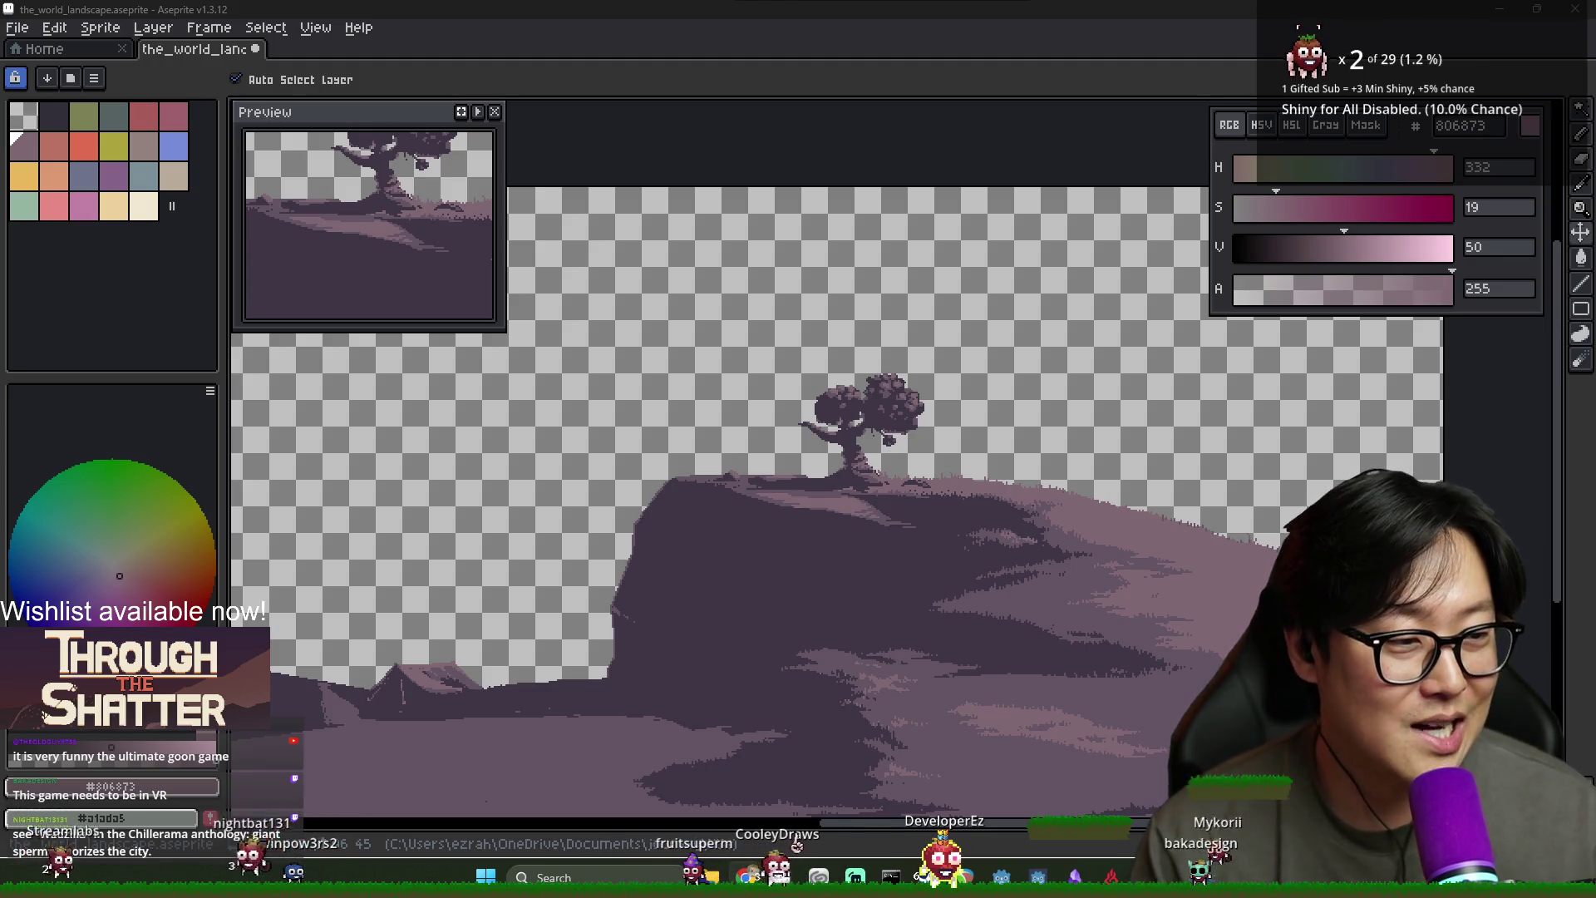
Switch to the Chrome window with the Google results for wadzilla
key(alt+Tab)
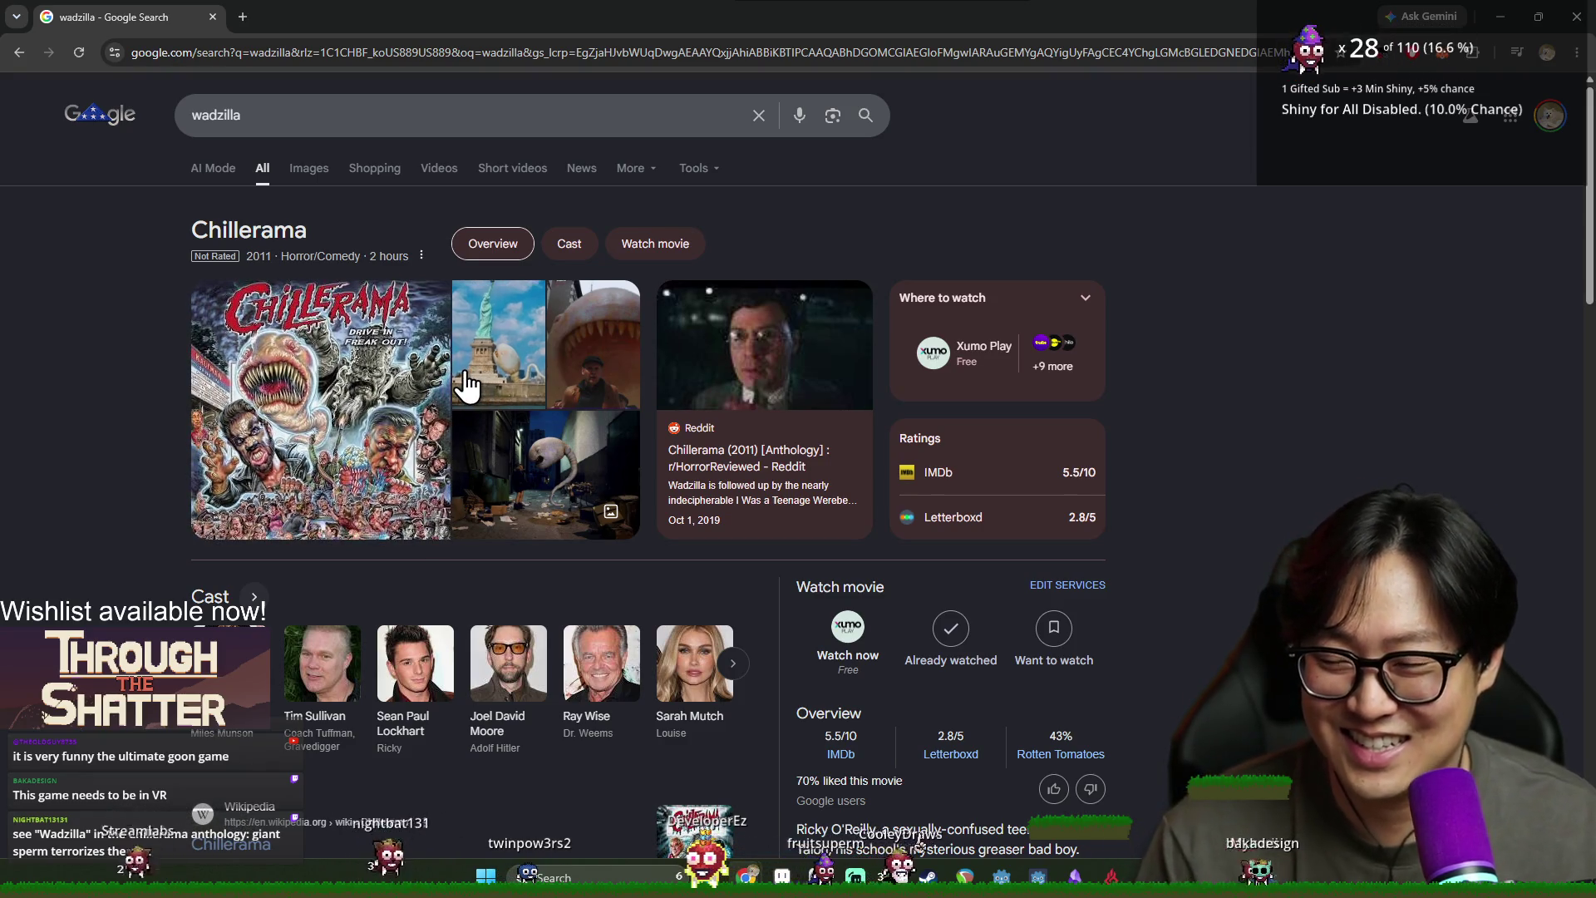
Scroll the wadzilla results and go to the Wikipedia article on Chillerama
scroll(468, 397, down, 1)
scroll(468, 397, down, 4)
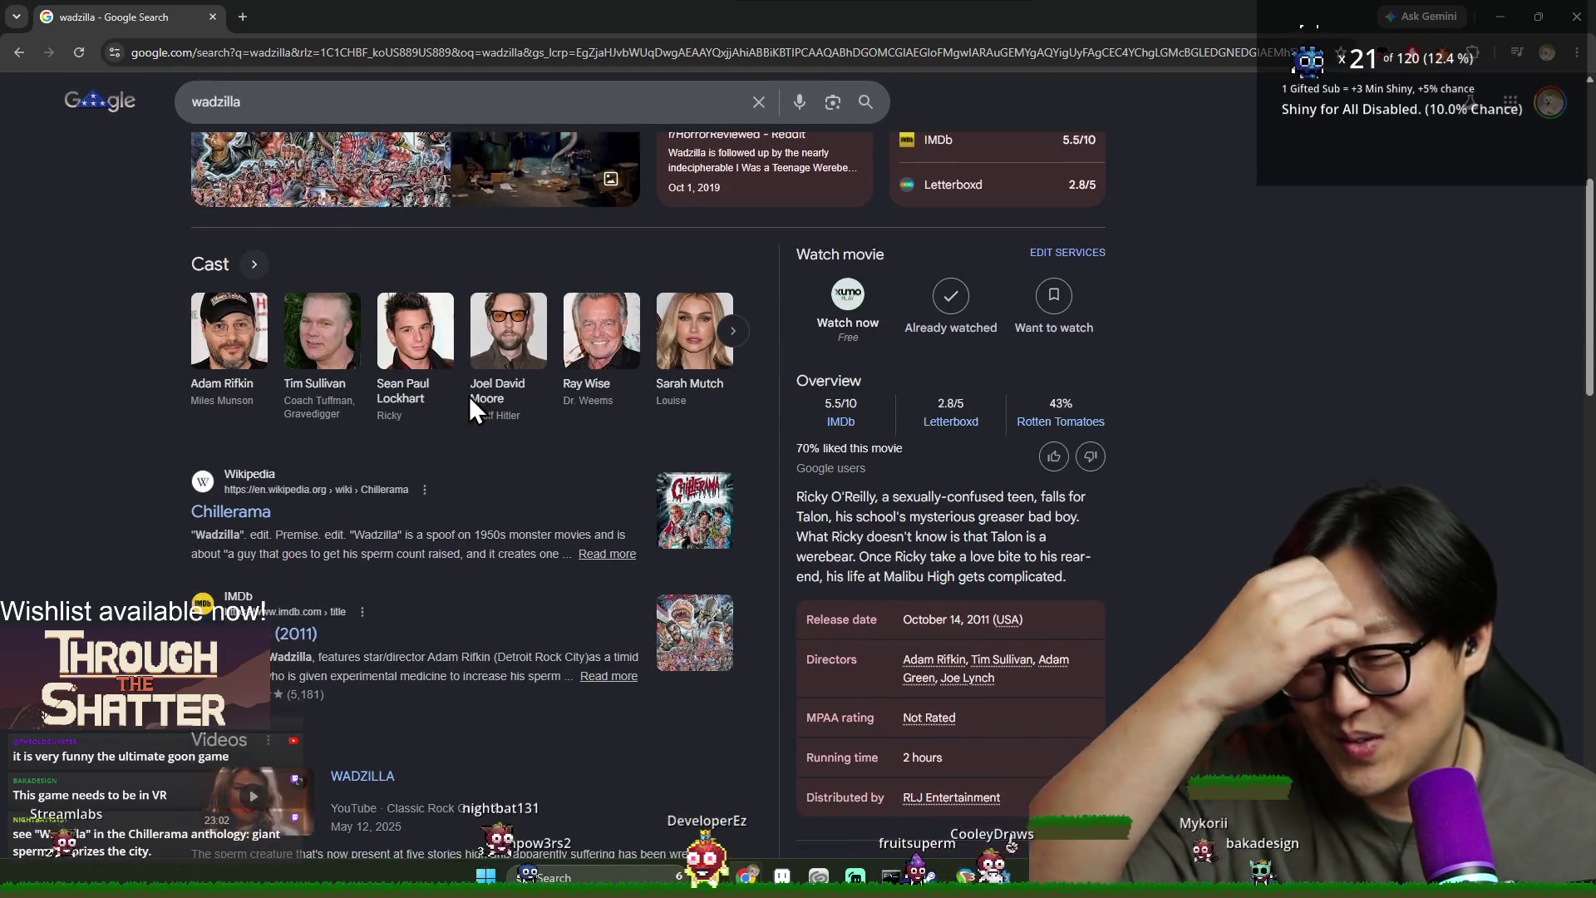
click(245, 514)
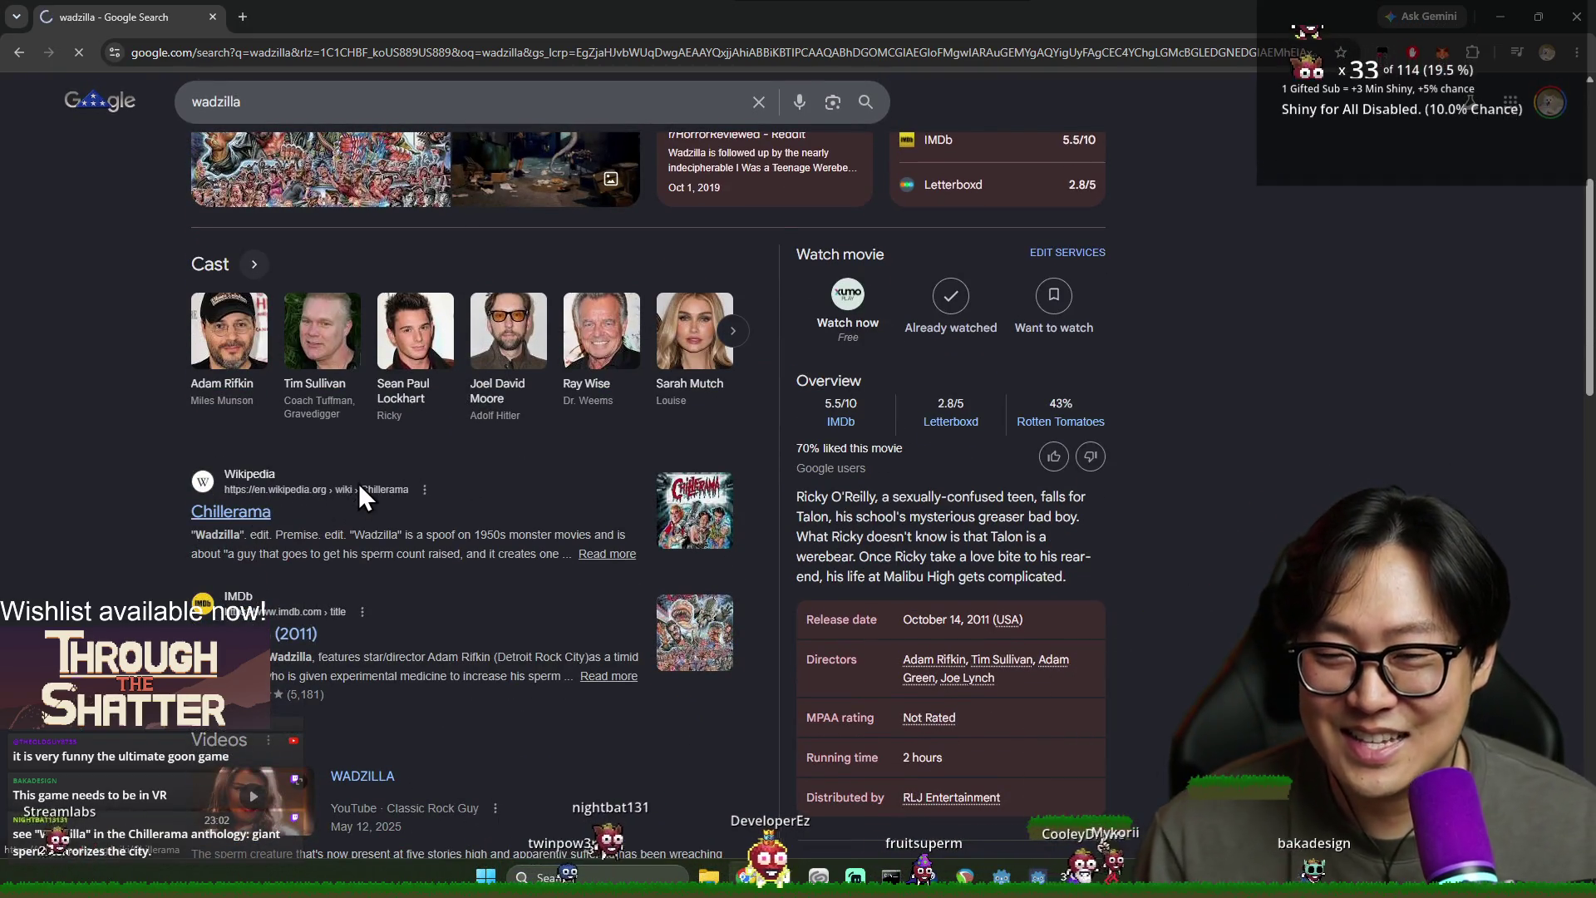
Skim the Chillerama article and return to its top, then close the browser
scroll(690, 503, down, 20)
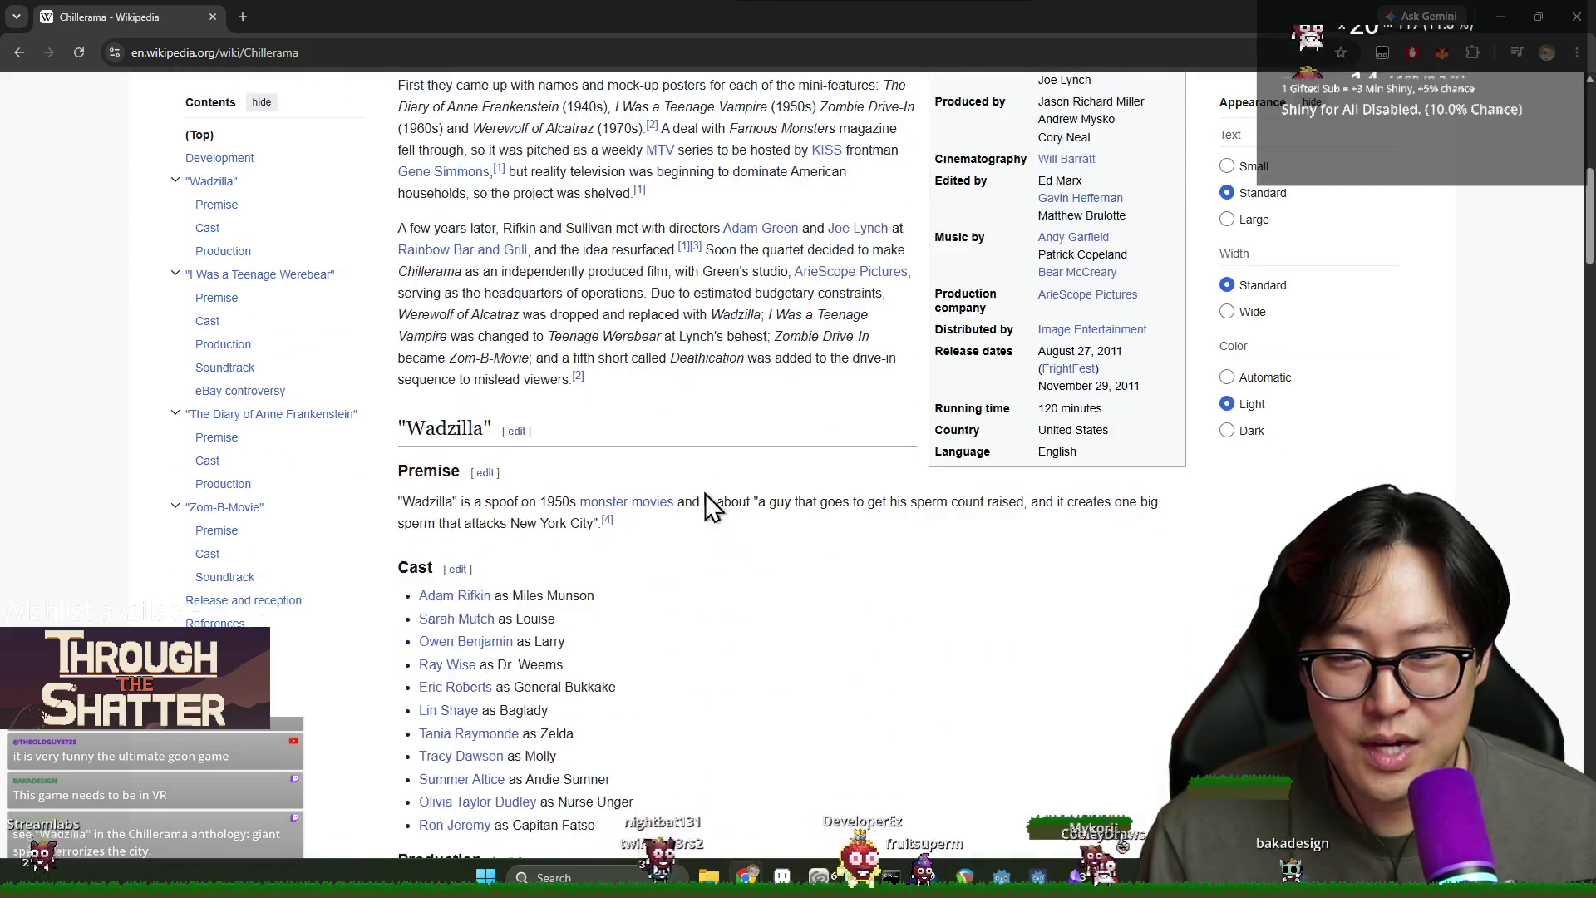
scroll(700, 522, up, 12)
scroll(695, 509, up, 12)
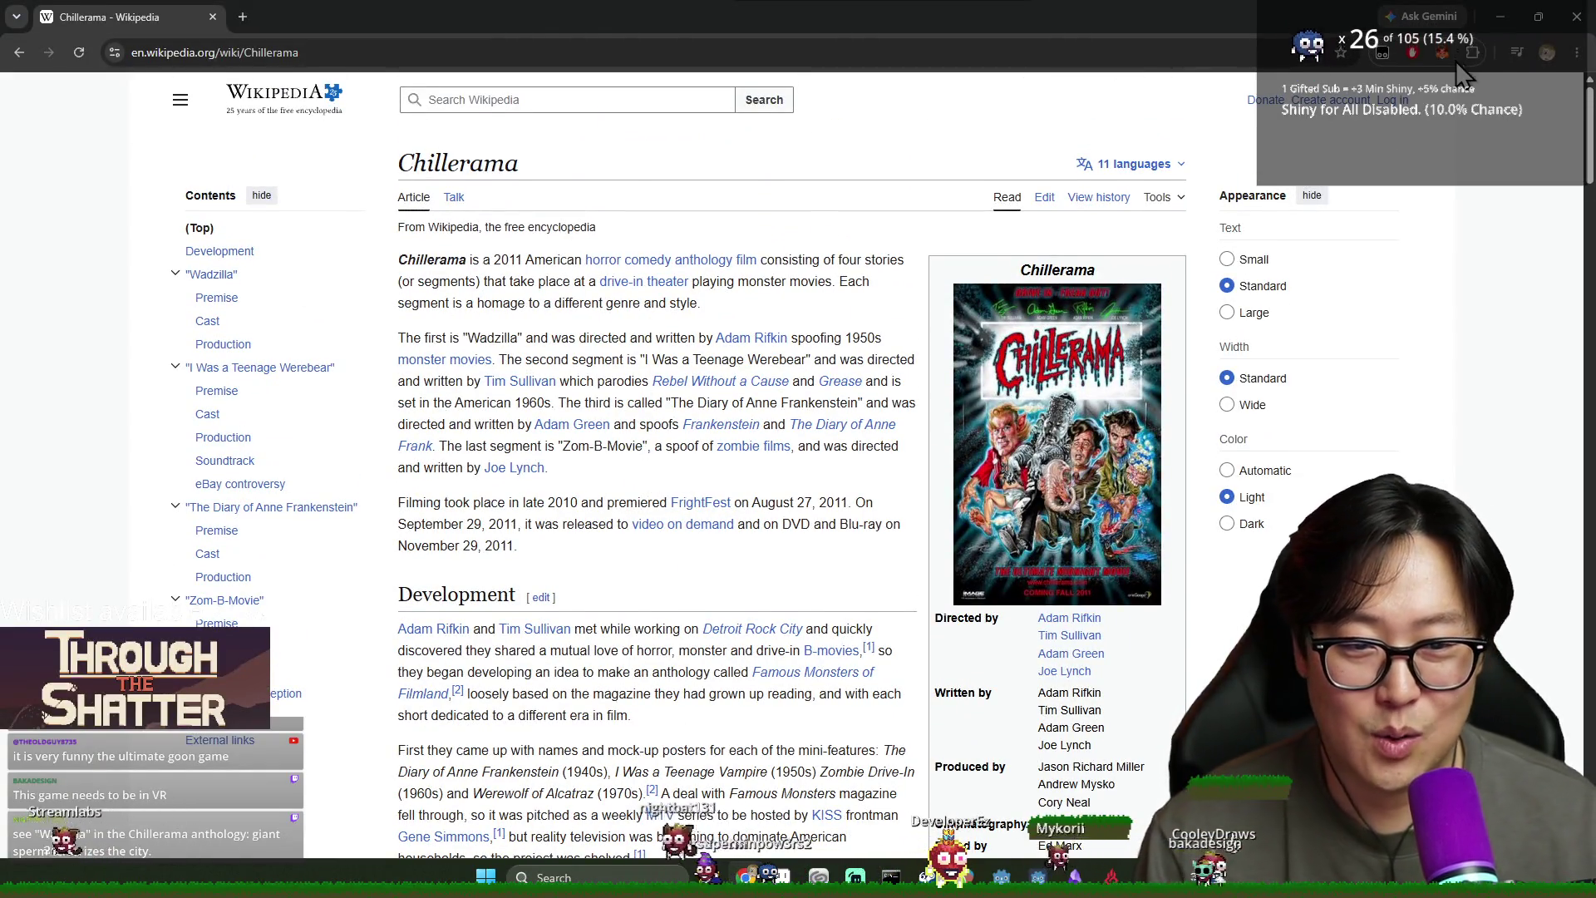
click(1577, 17)
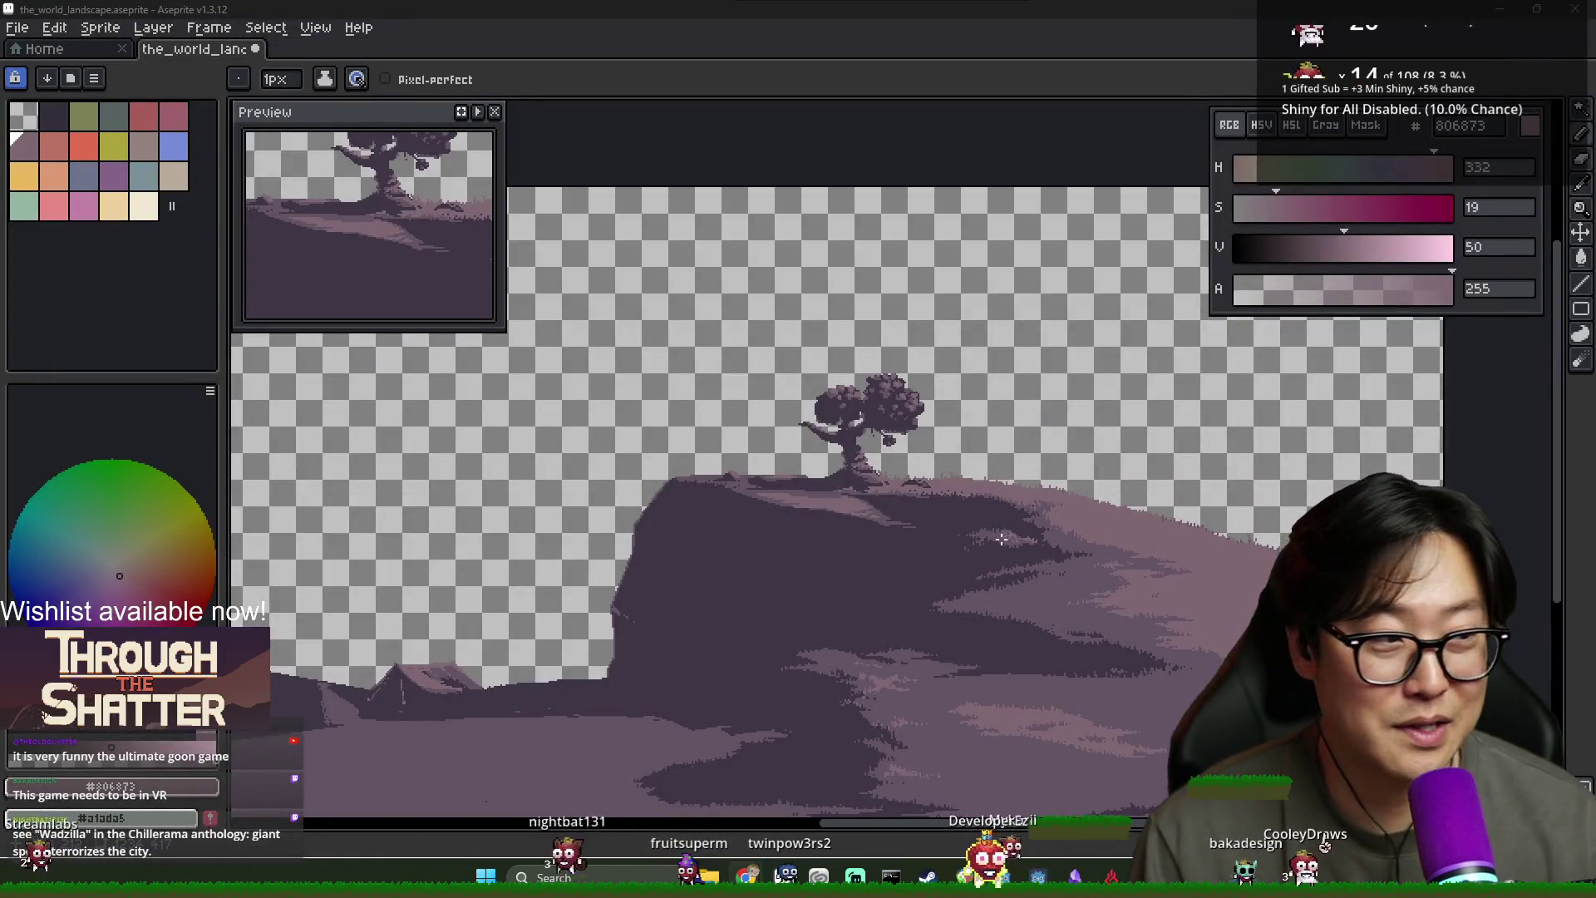
Zoom in on the tent and sample the dark purple #3F3645 from the scene
scroll(926, 535, up, 5)
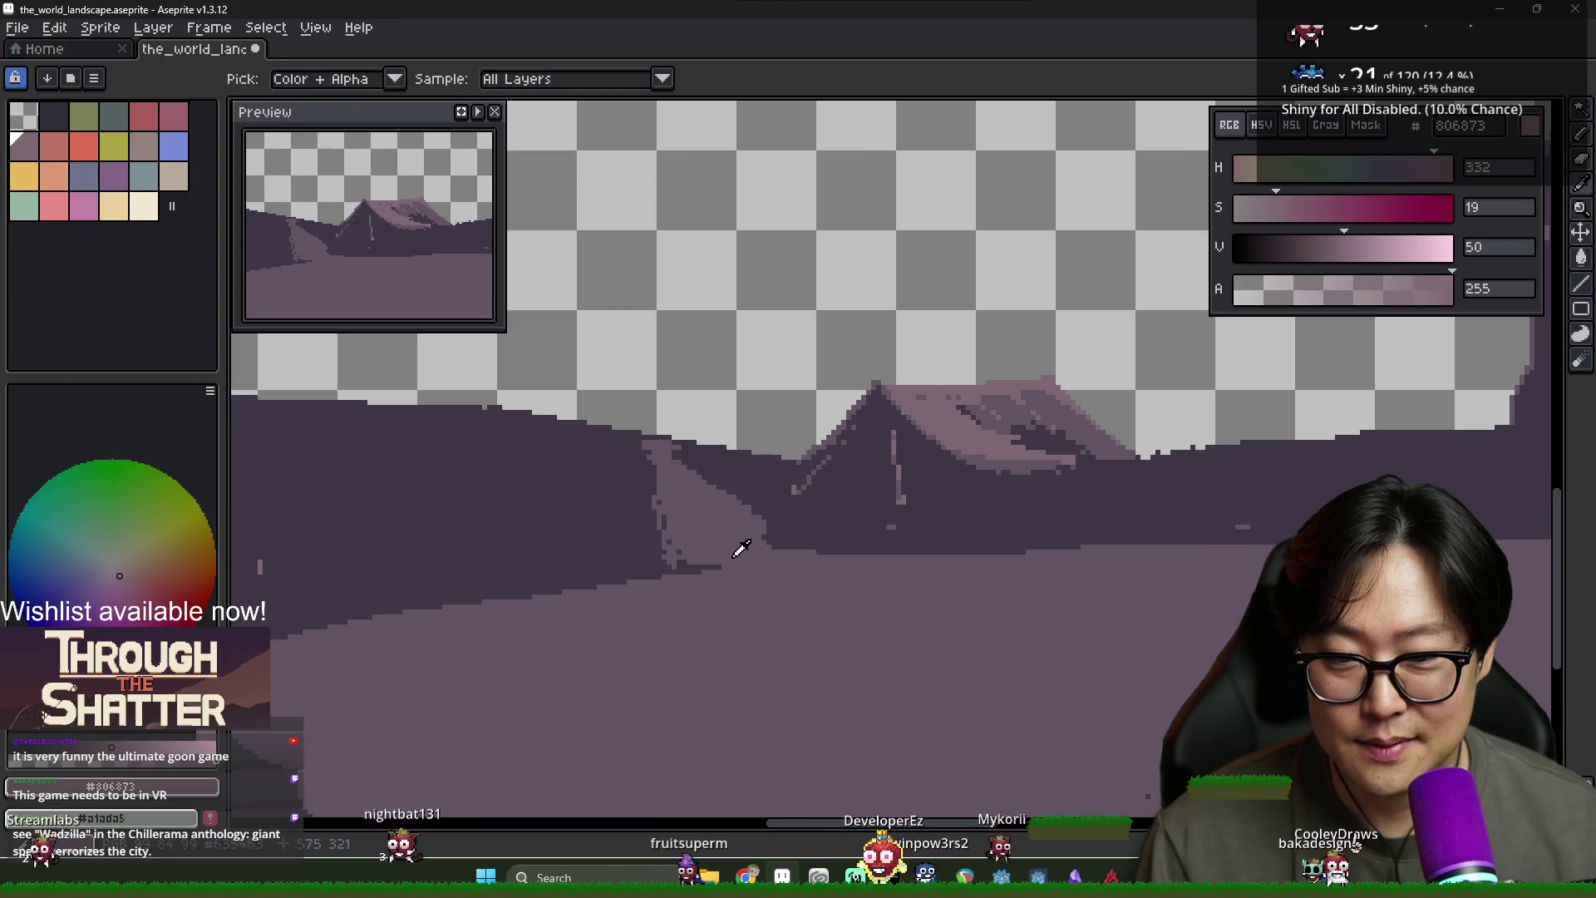
alt+click(738, 544)
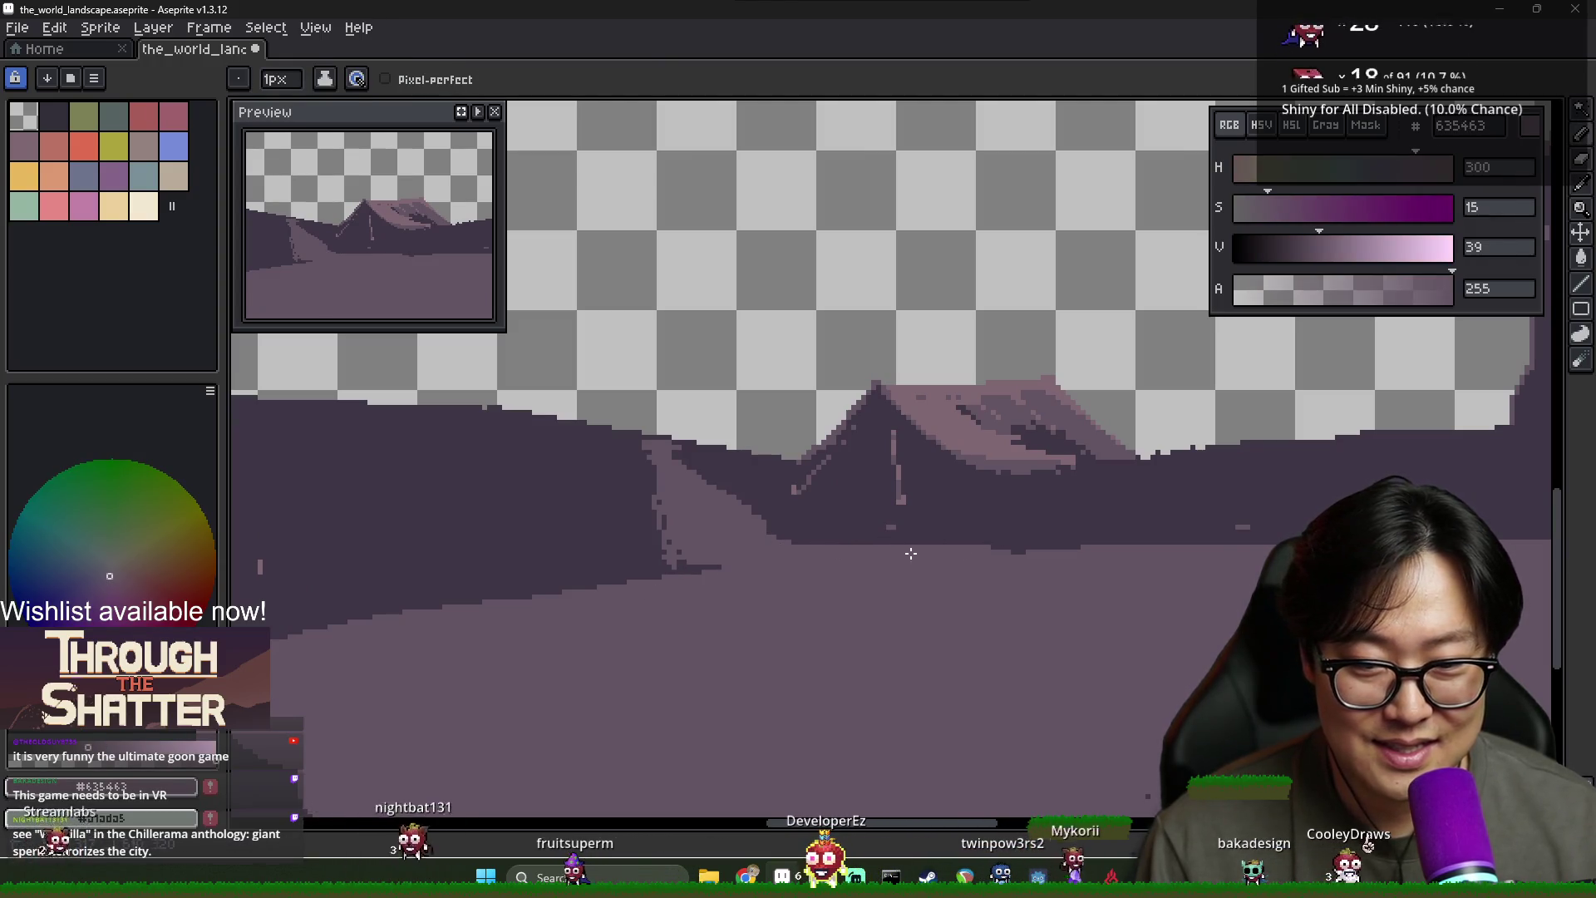
scroll(911, 553, down, 3)
scroll(911, 553, up, 2)
key(alt)
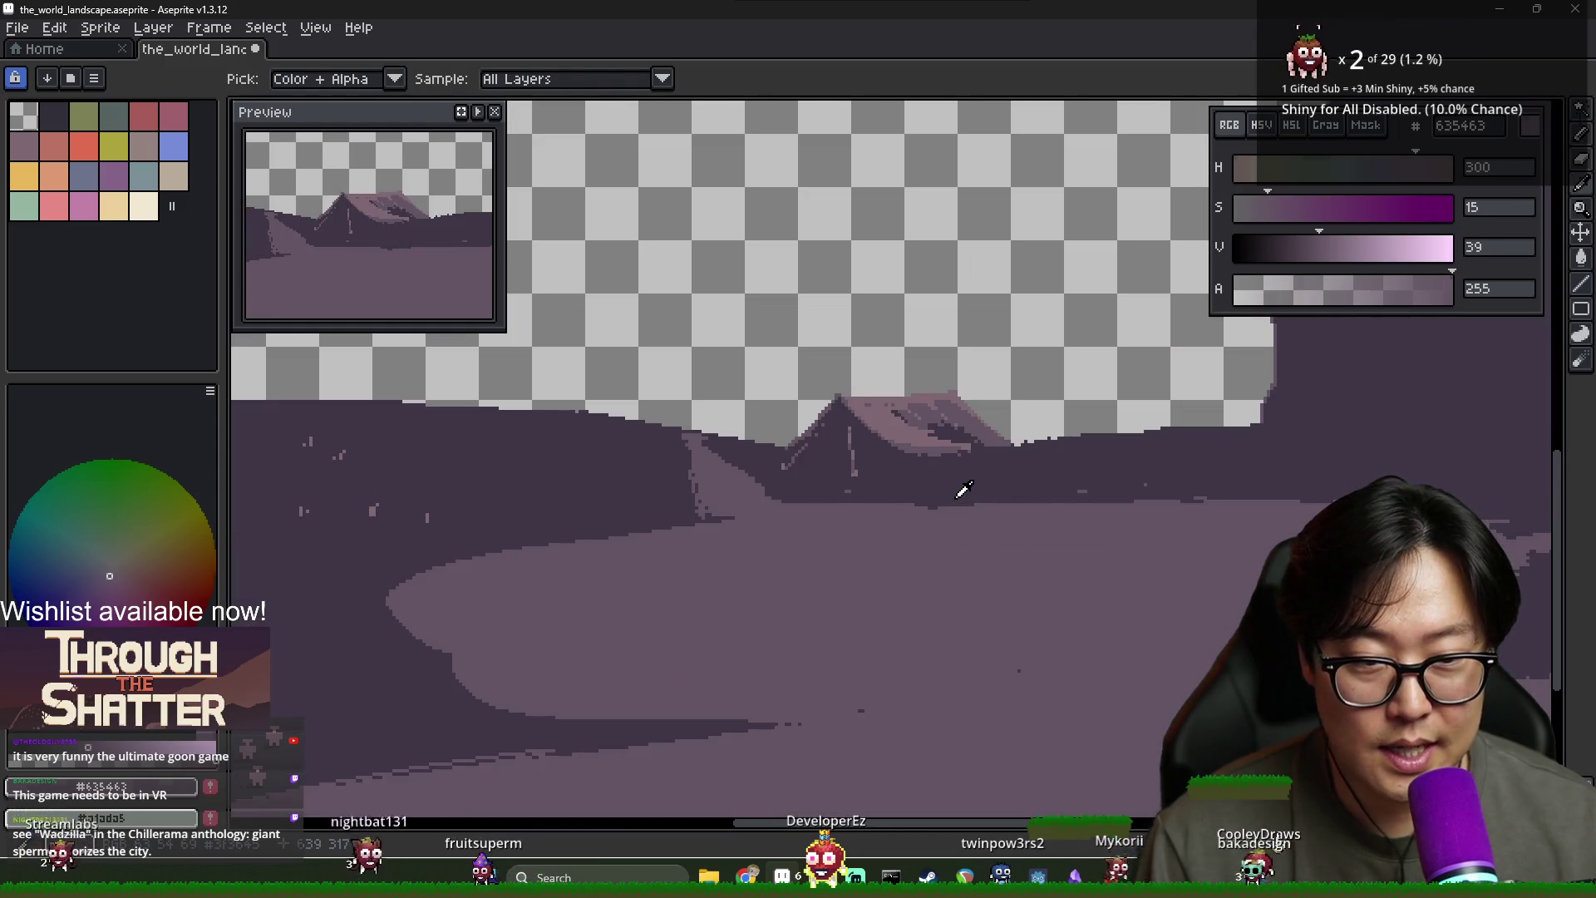
alt+click(962, 507)
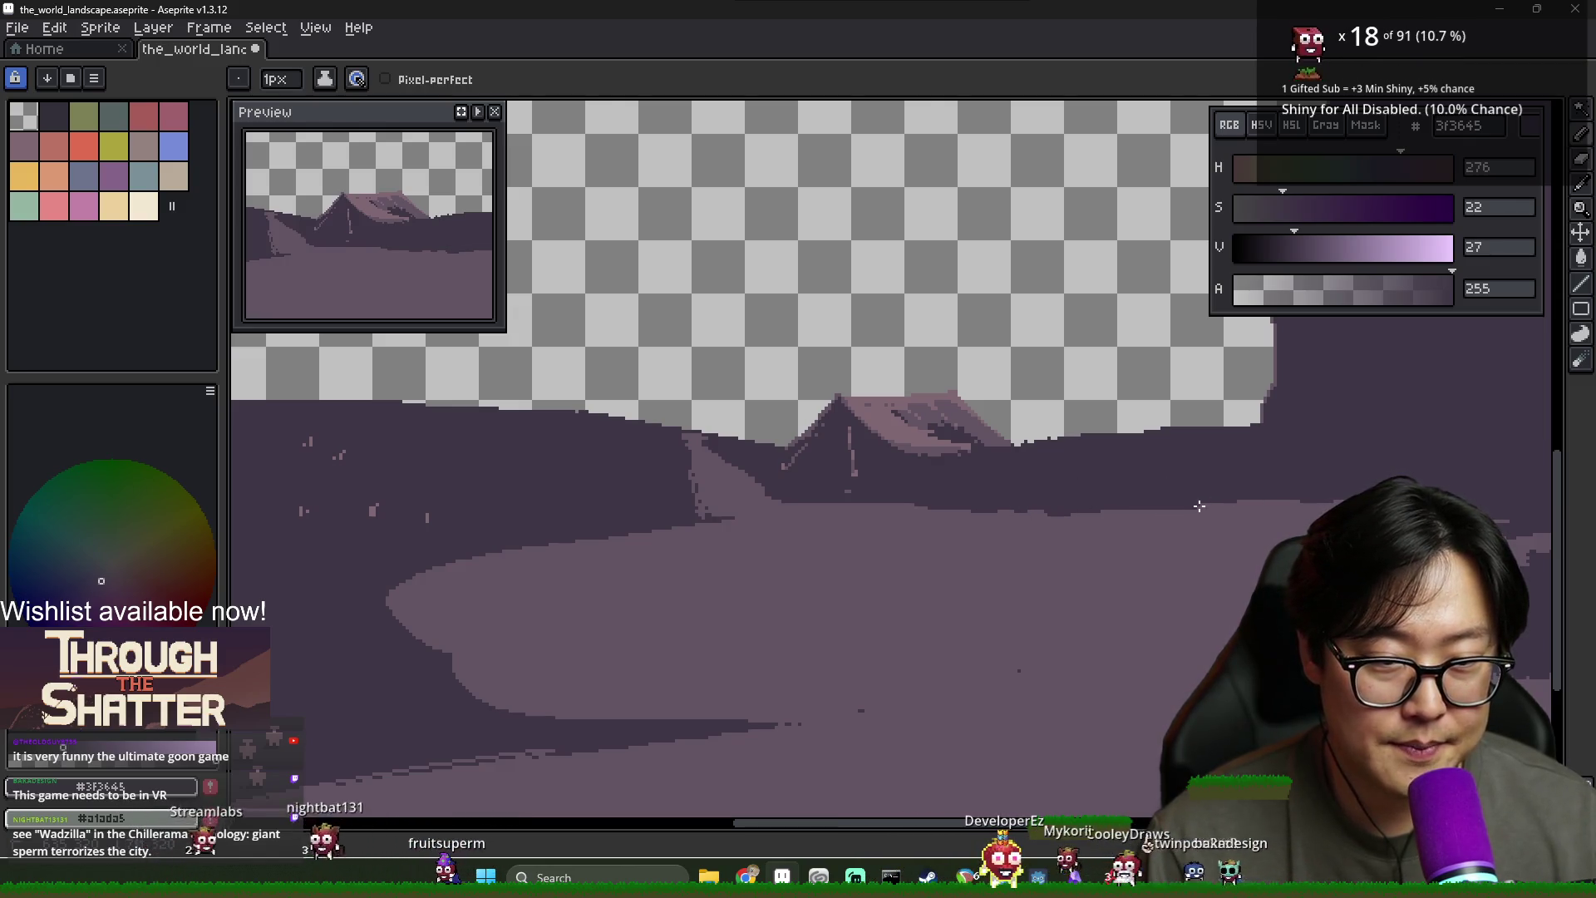
Sample the mauve #806873 from the canvas as the drawing colour
scroll(871, 548, down, 2)
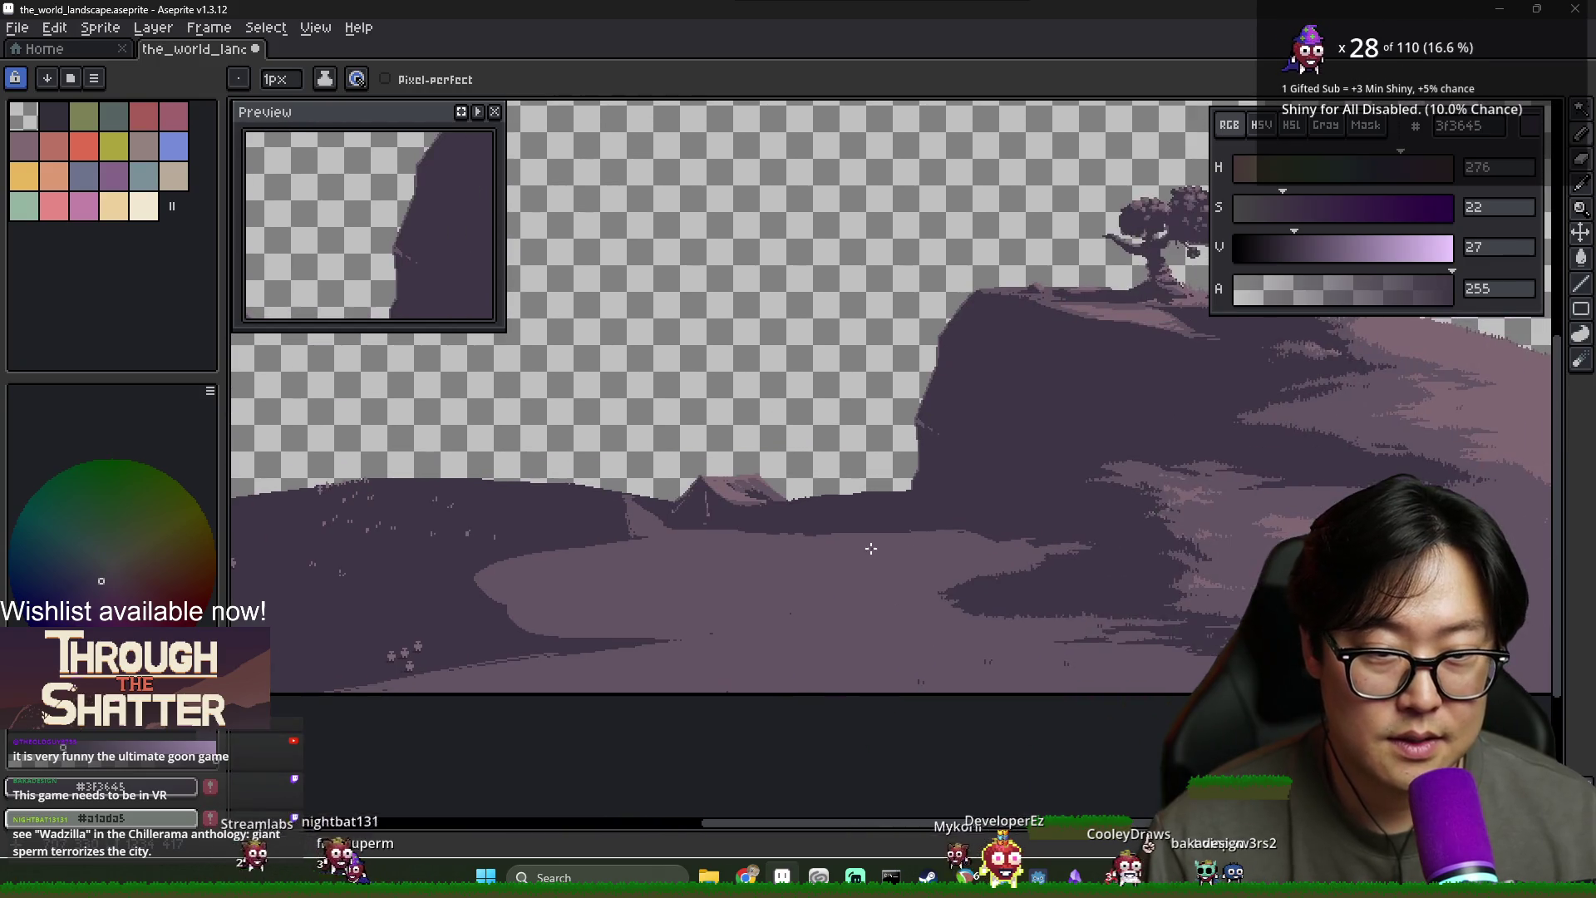
scroll(980, 532, down, 1)
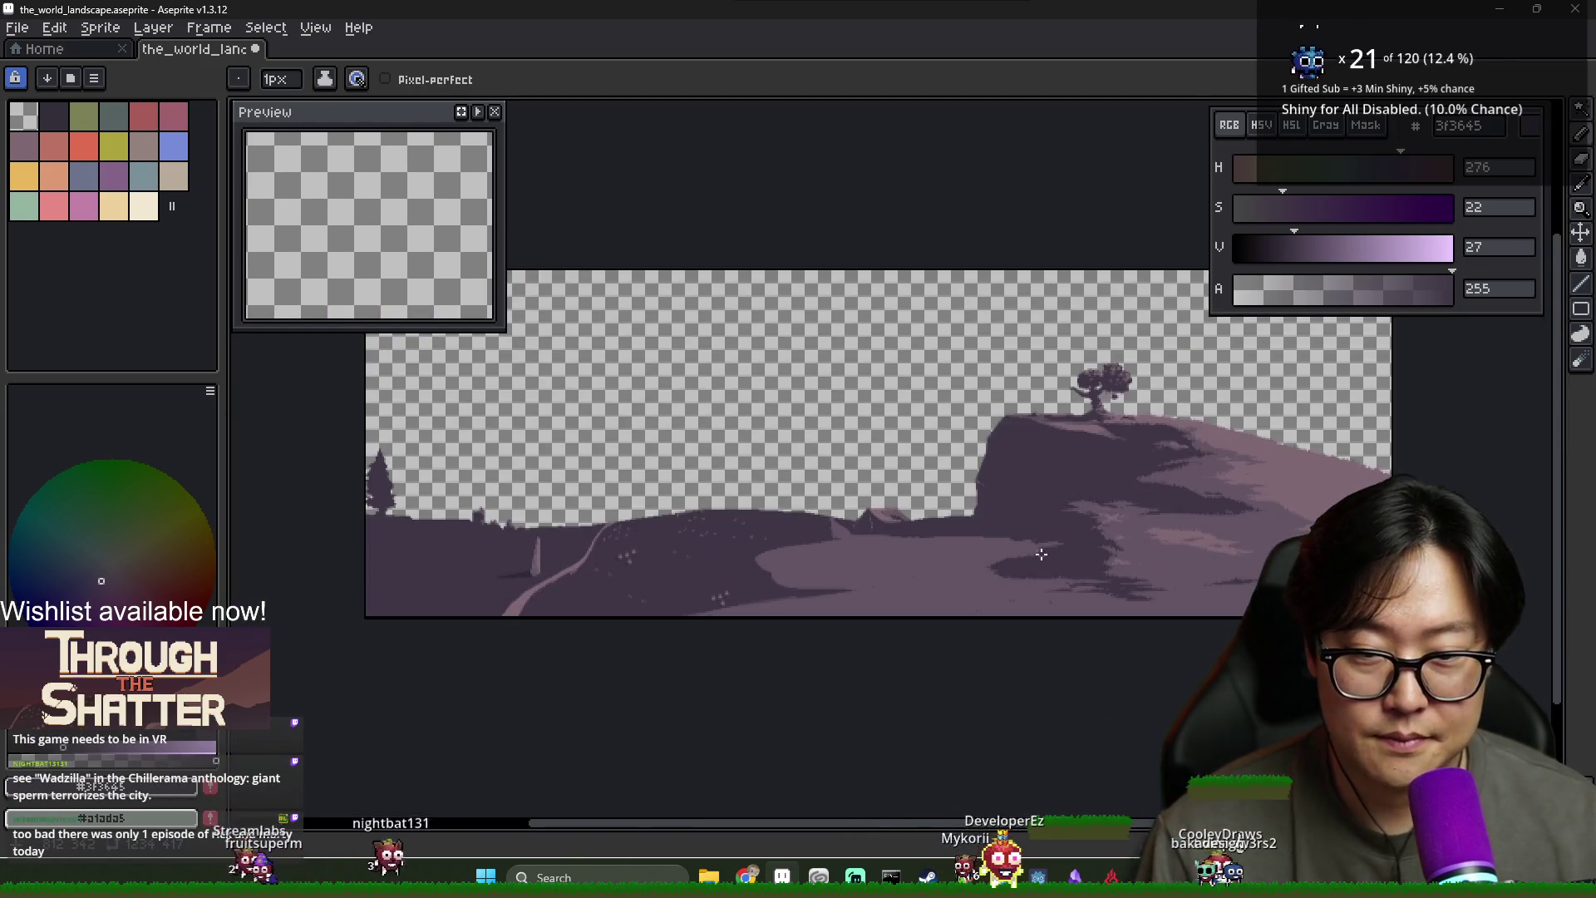
scroll(1028, 554, up, 1)
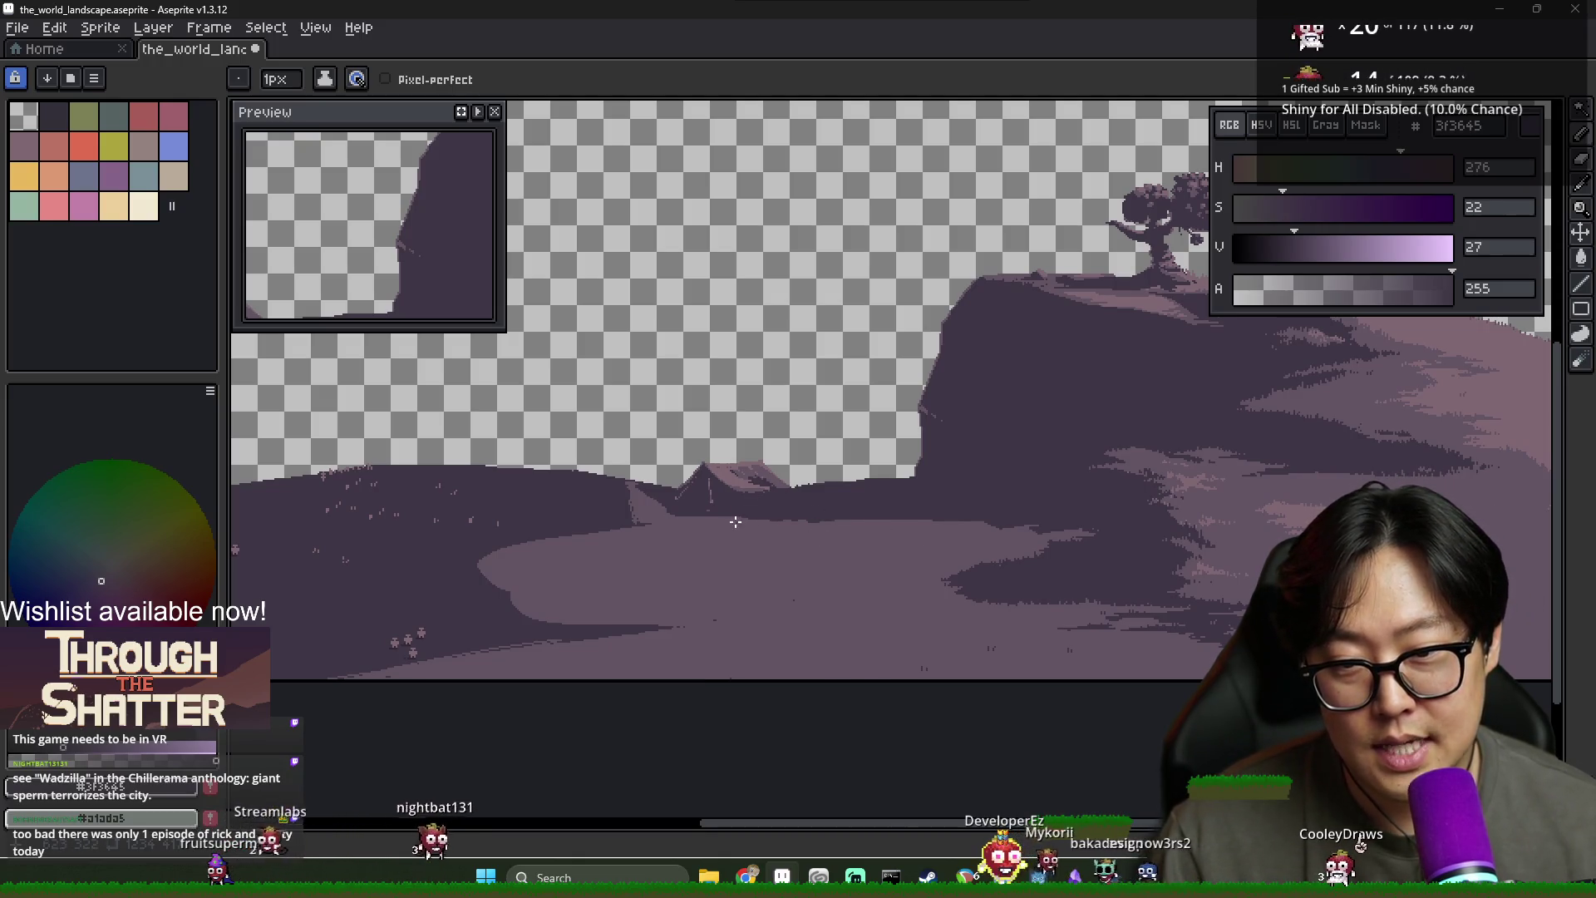
scroll(773, 544, up, 1)
scroll(711, 532, down, 1)
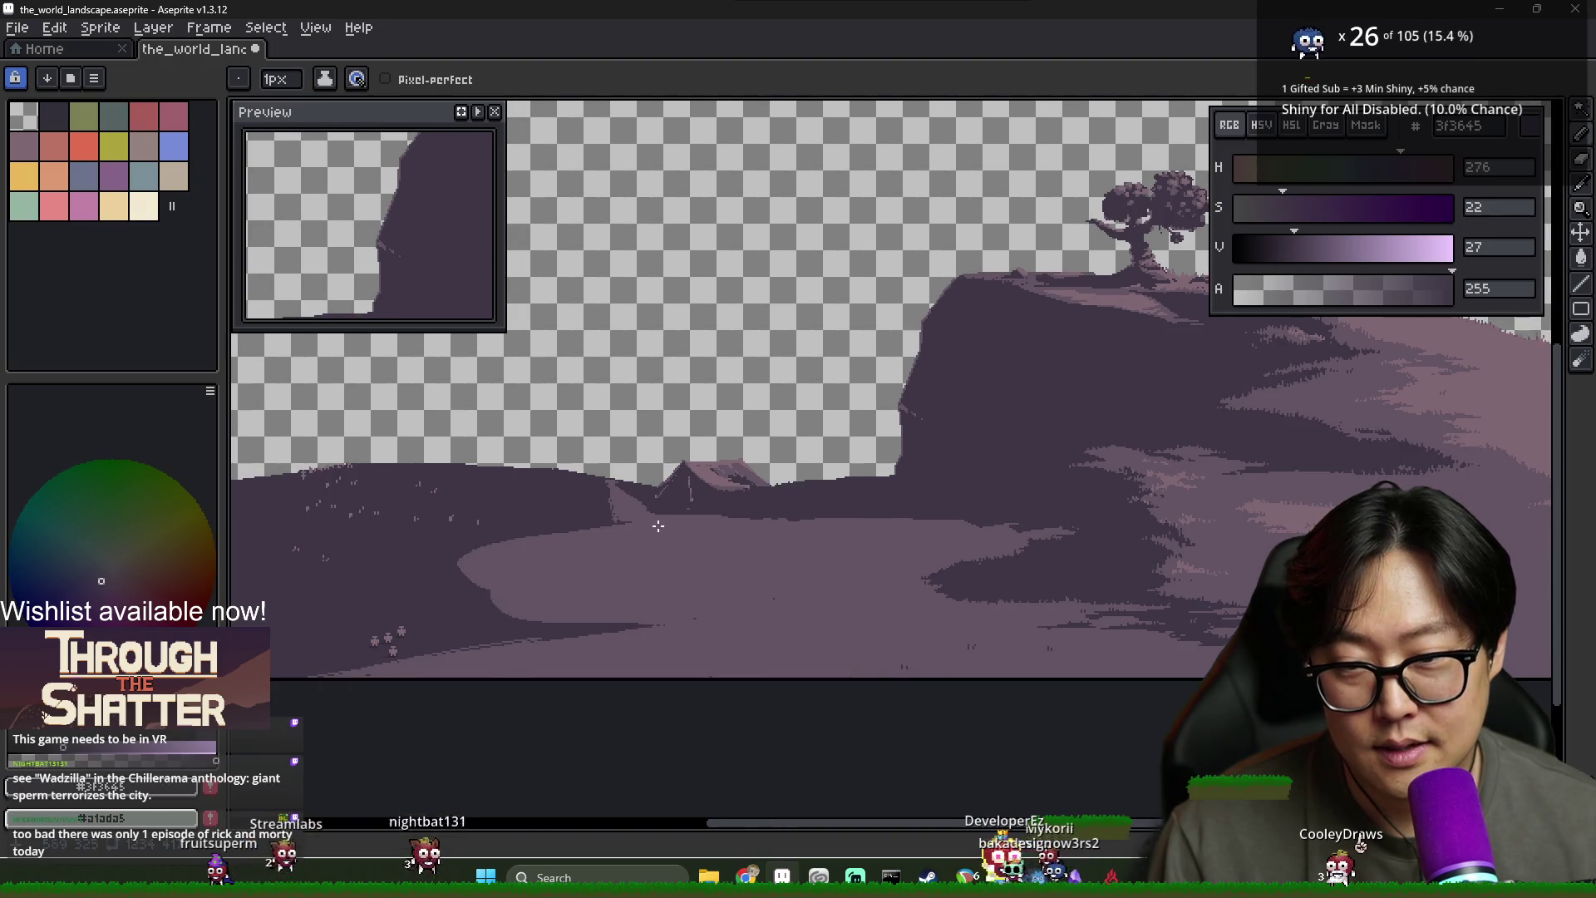
scroll(659, 525, up, 1)
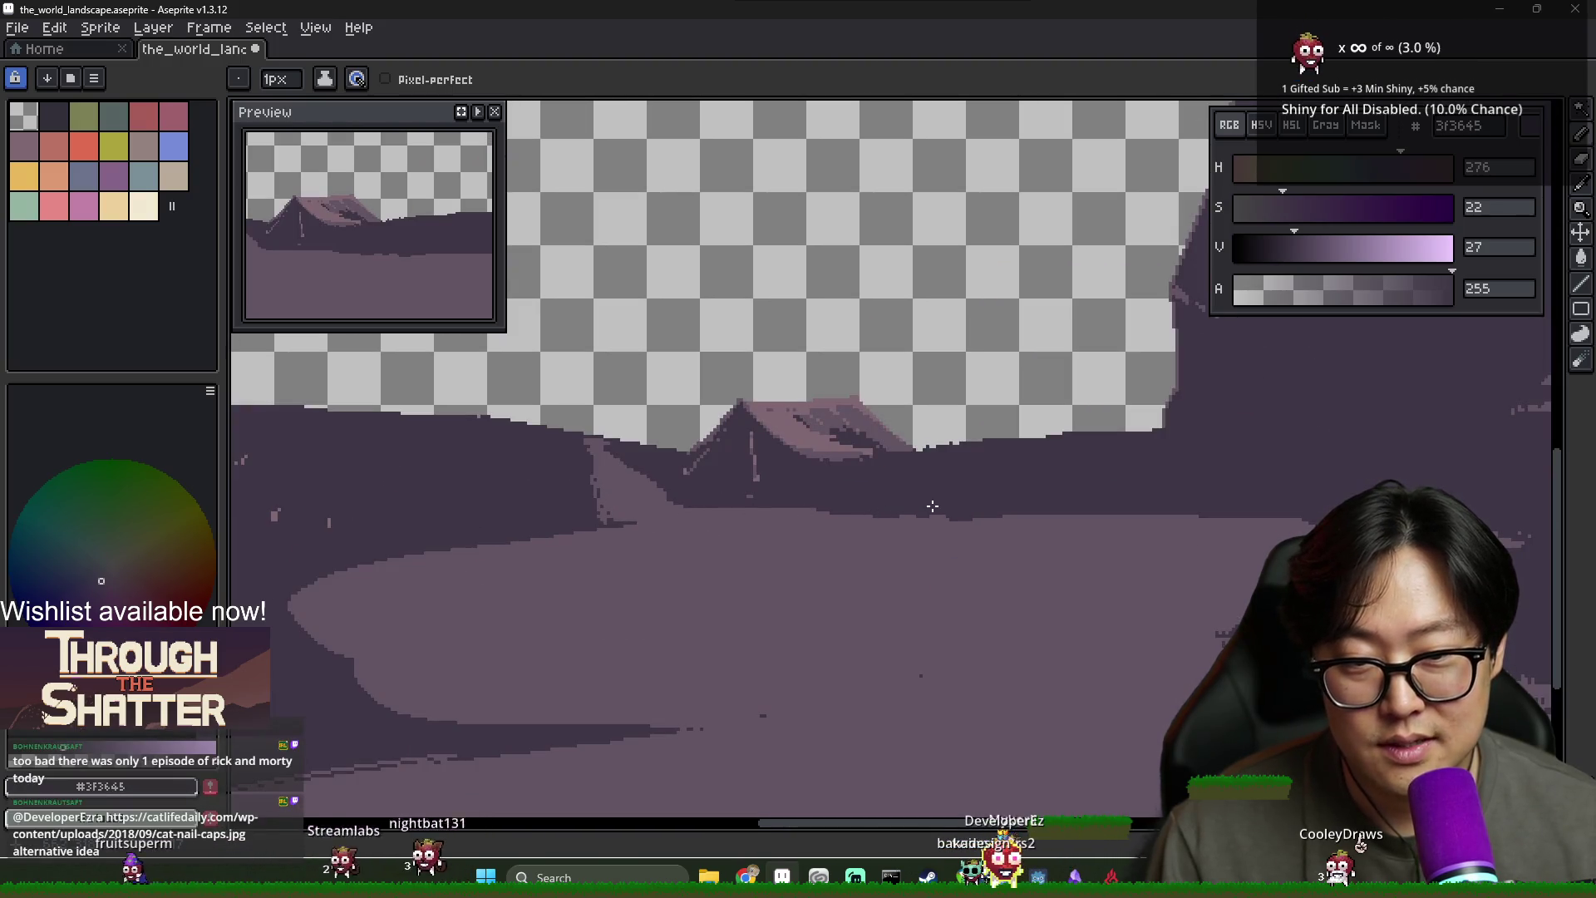
key(i)
click(763, 426)
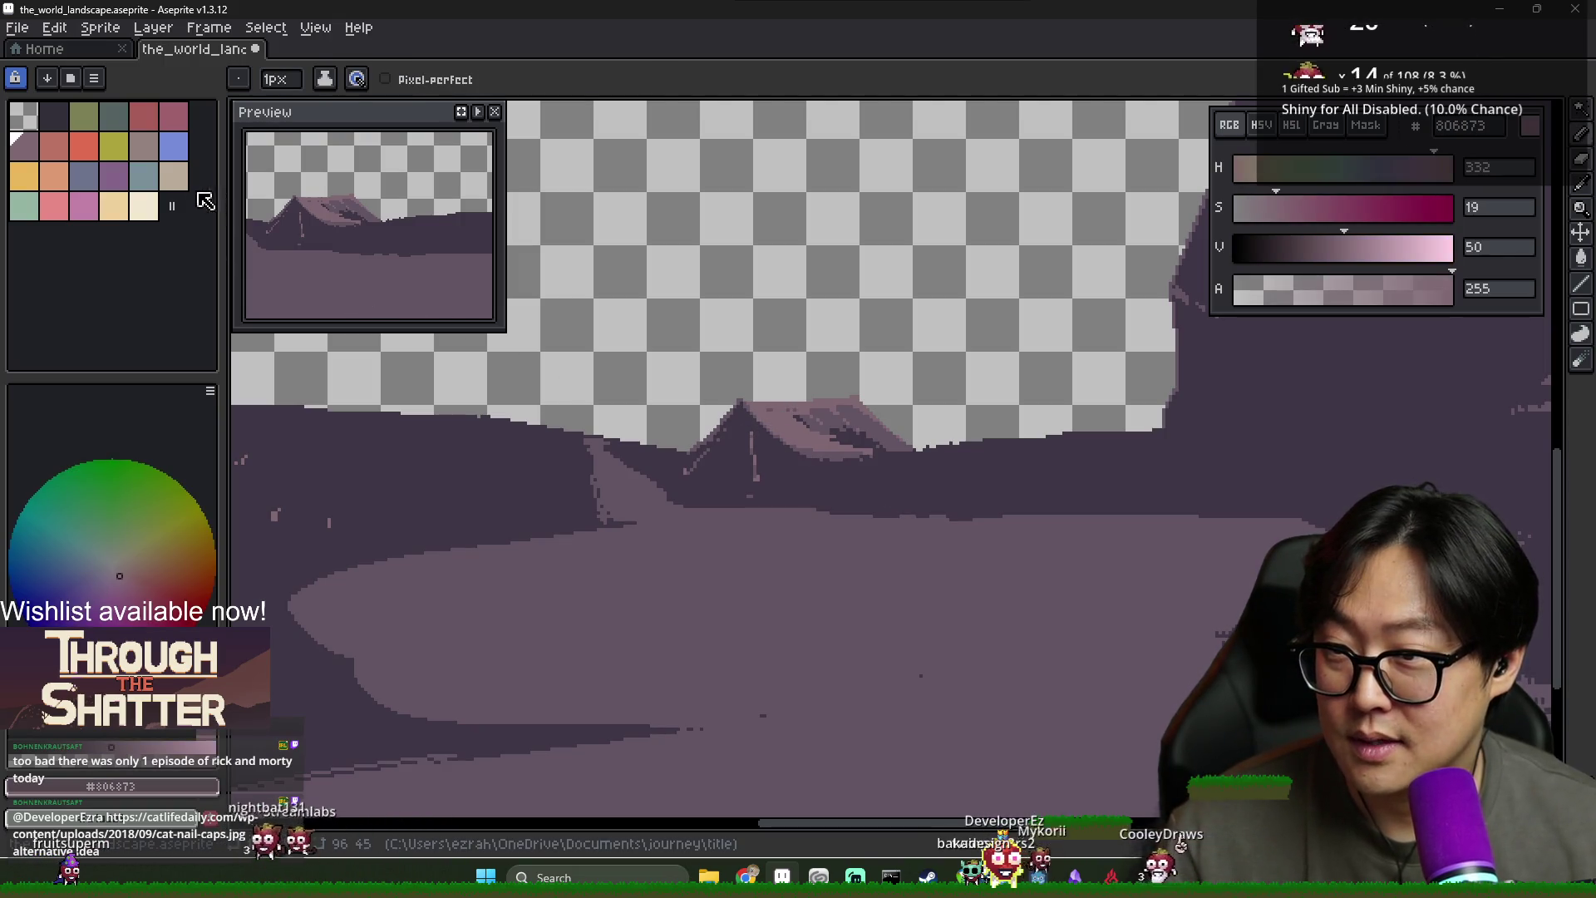
With light beige #baab99, pencil a small figure on the ground beside the tent
click(174, 176)
scroll(1039, 473, up, 2)
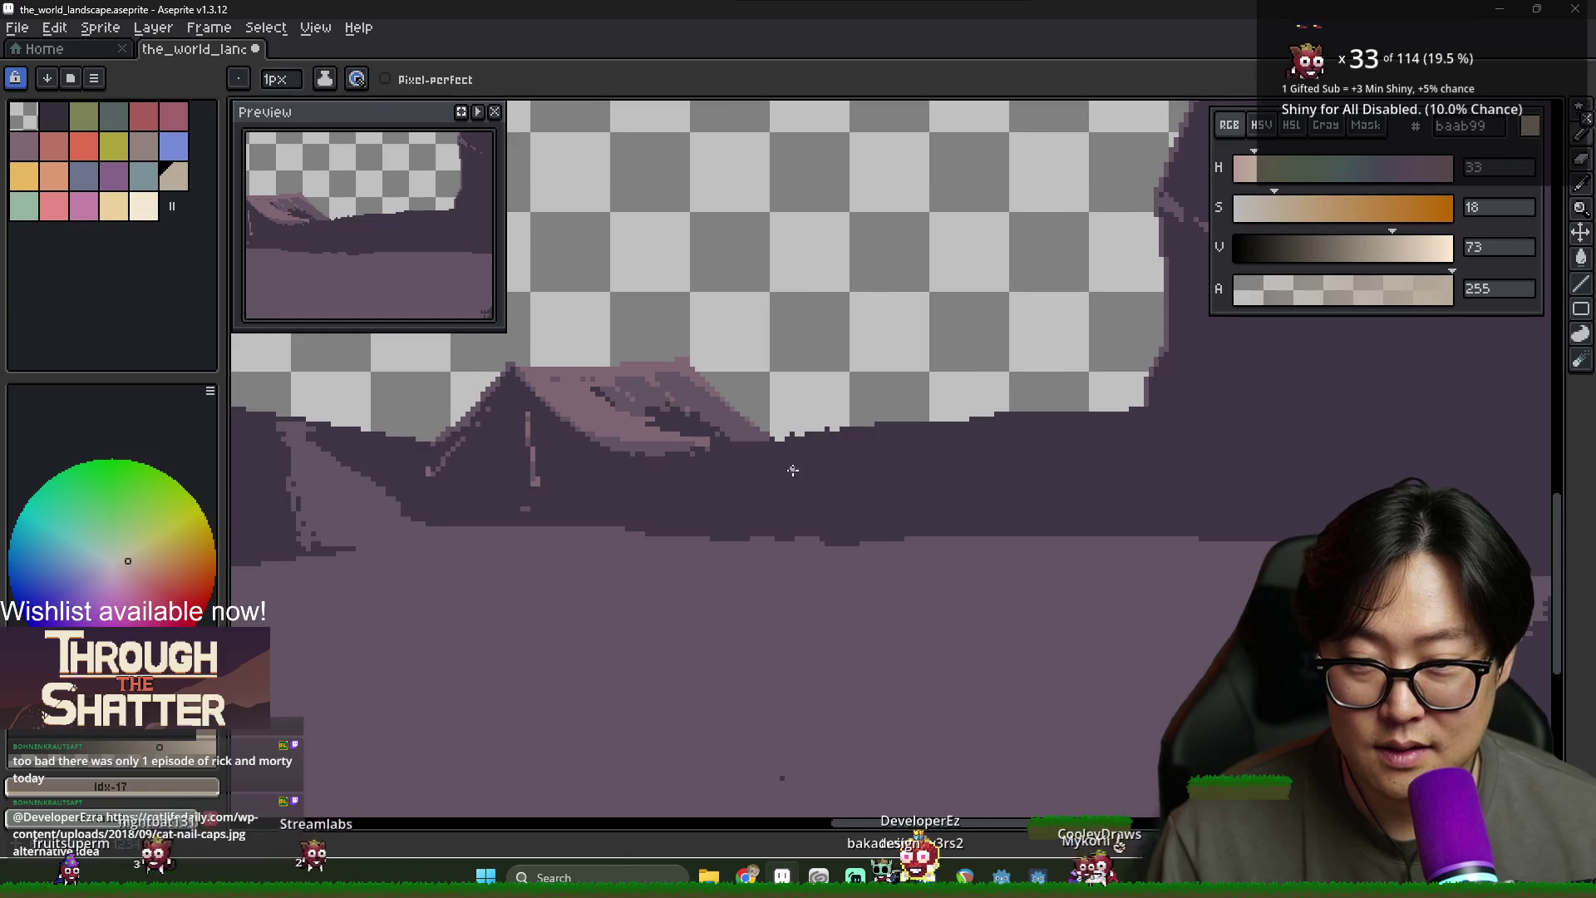
drag(869, 434, 884, 414)
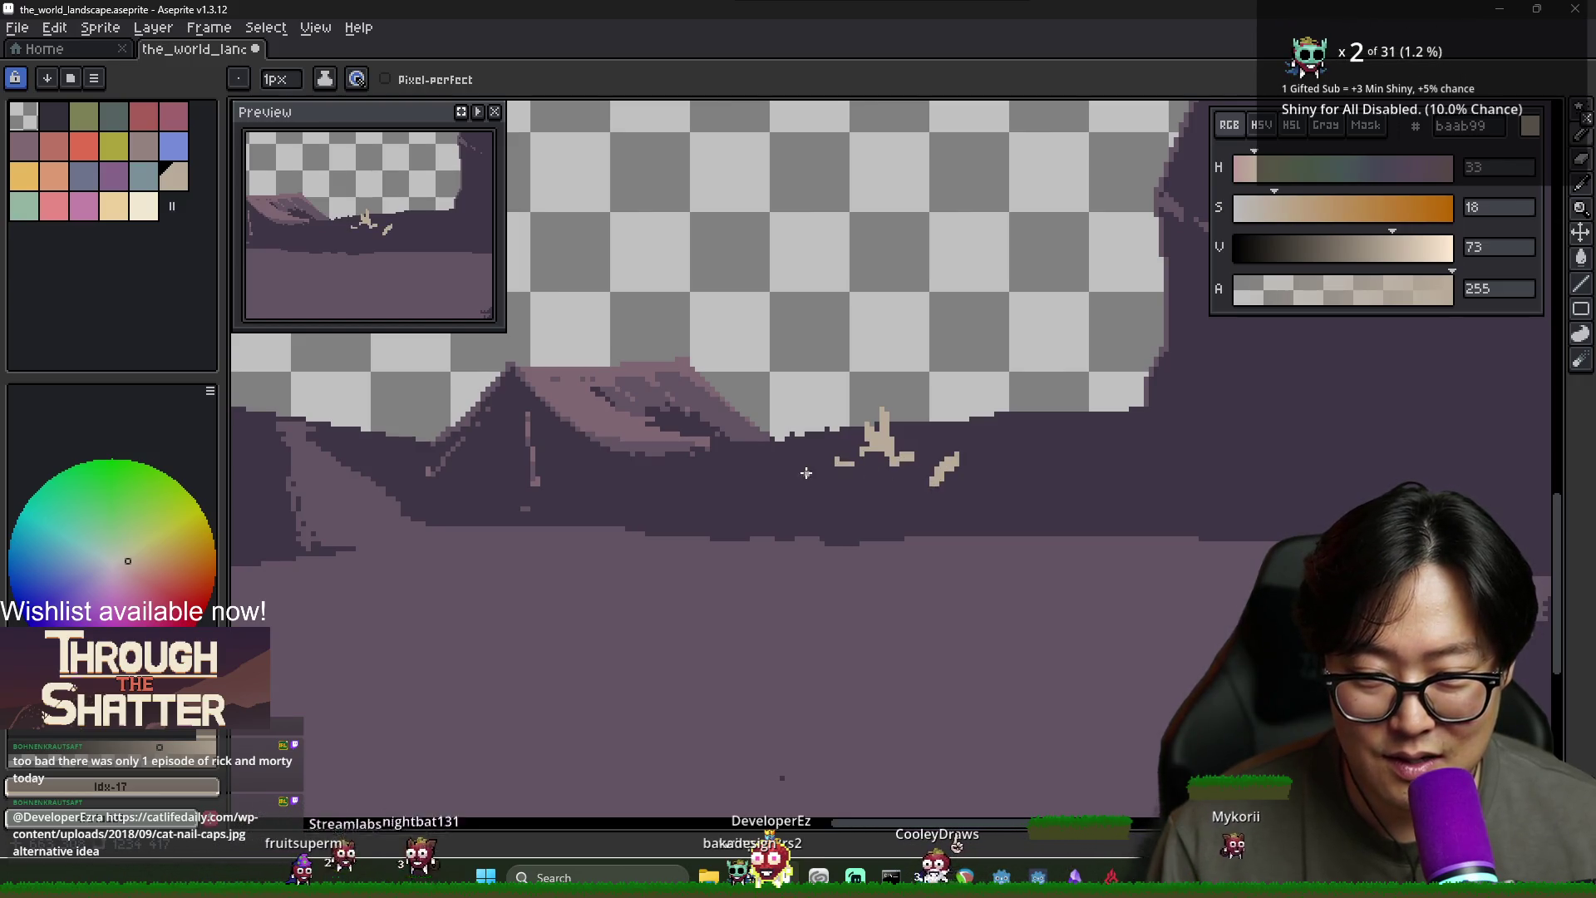
Draw a tall beige line rising from the figure, then undo it
scroll(806, 472, down, 3)
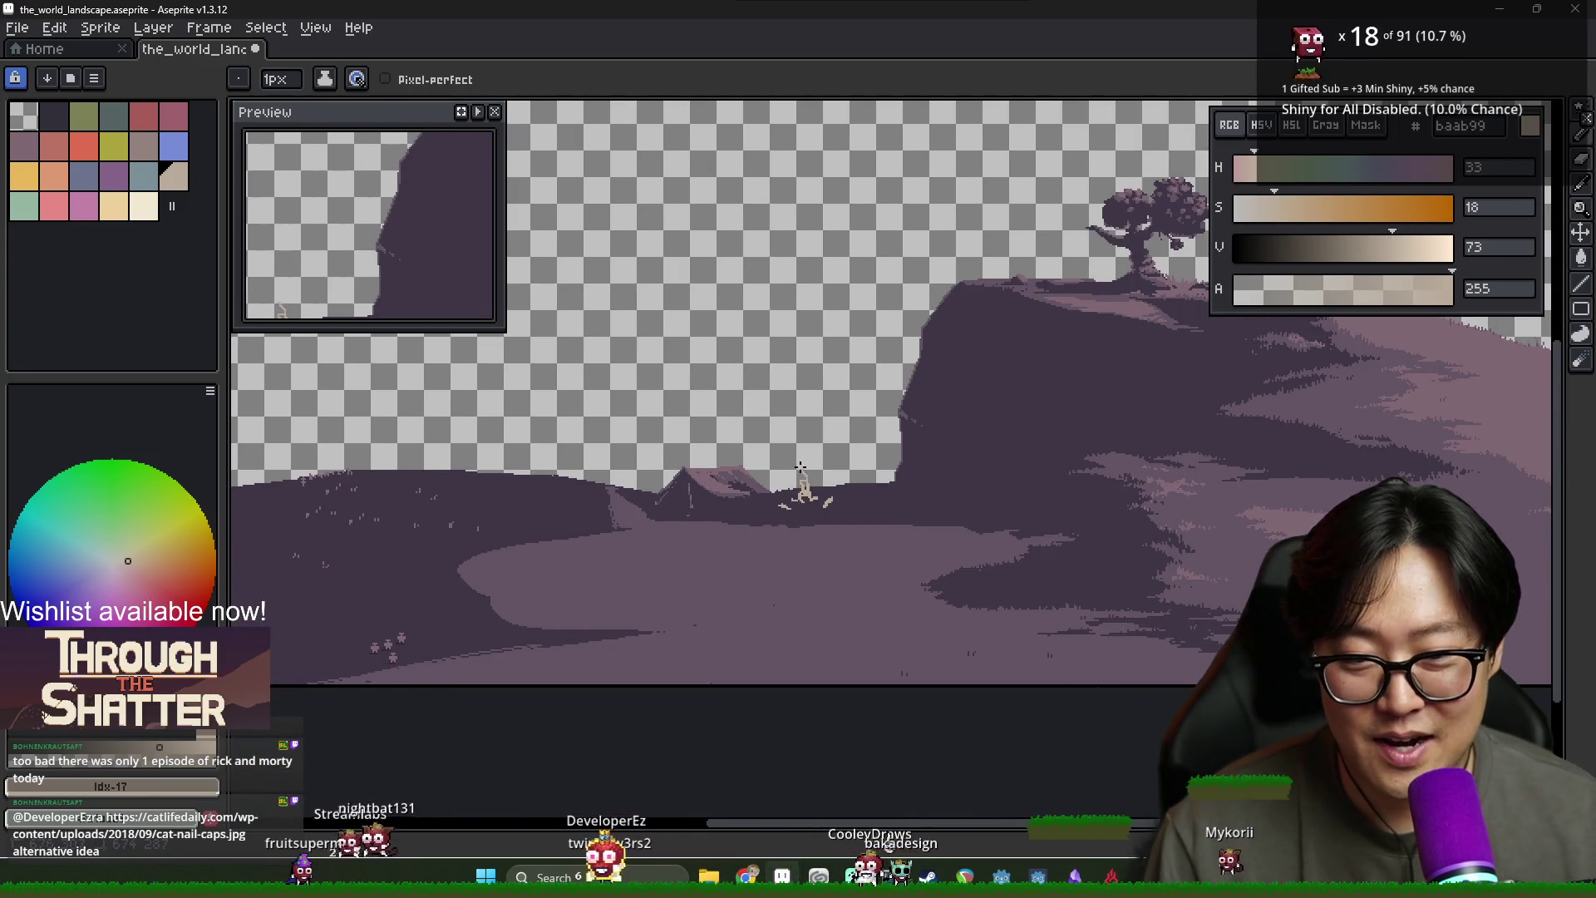
drag(804, 489, 776, 374)
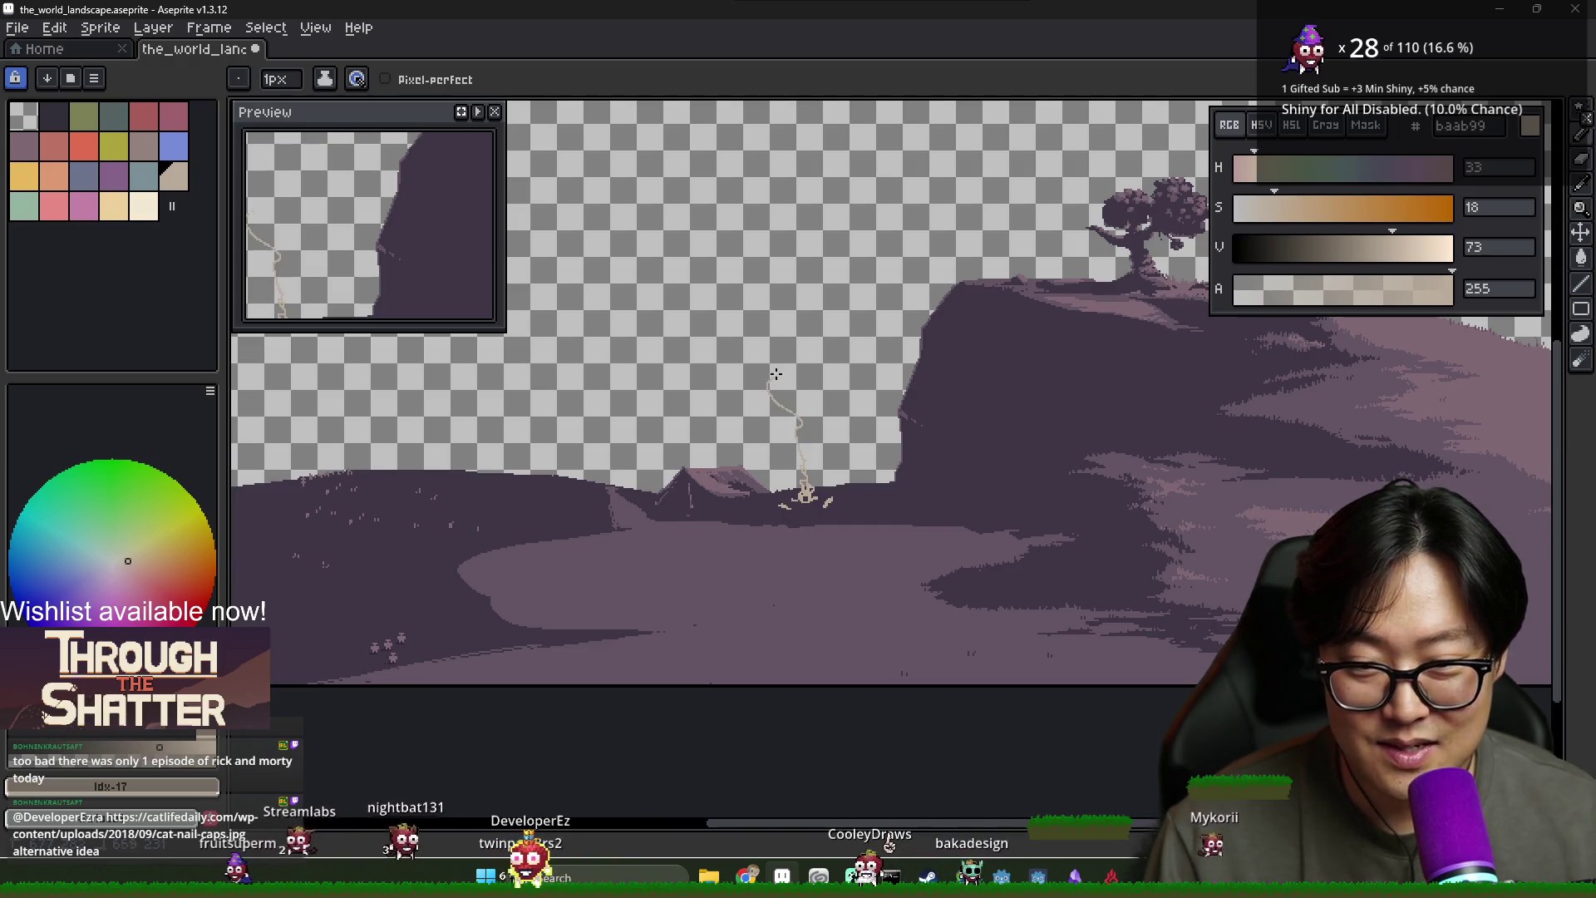
drag(779, 214, 765, 179)
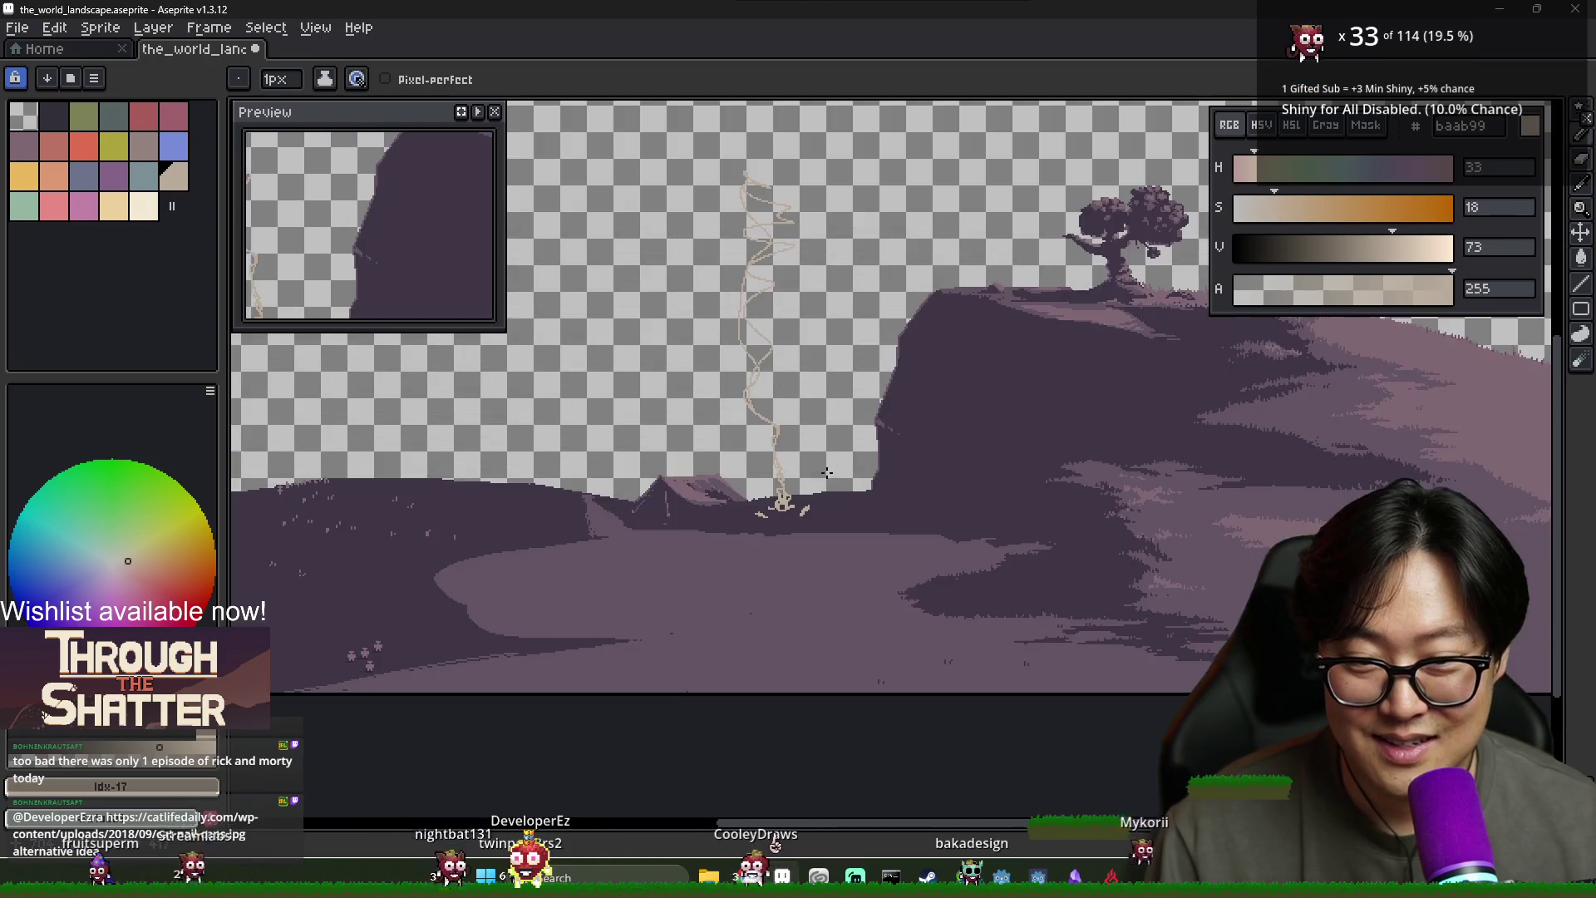
drag(805, 491, 921, 733)
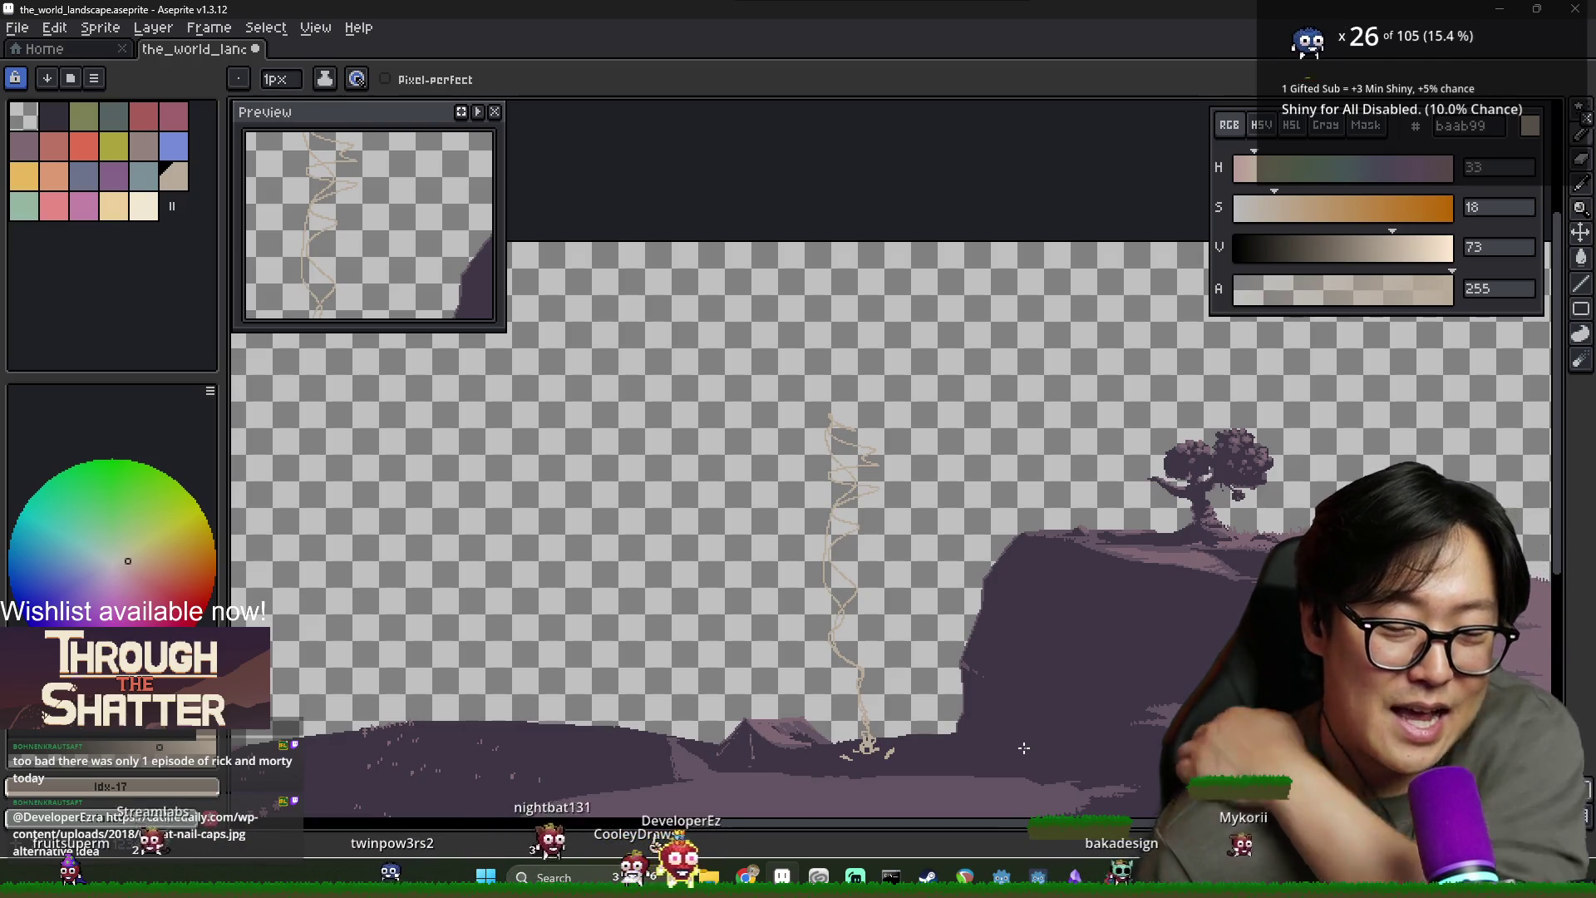
key(ctrl+z)
key(ctrl+z)
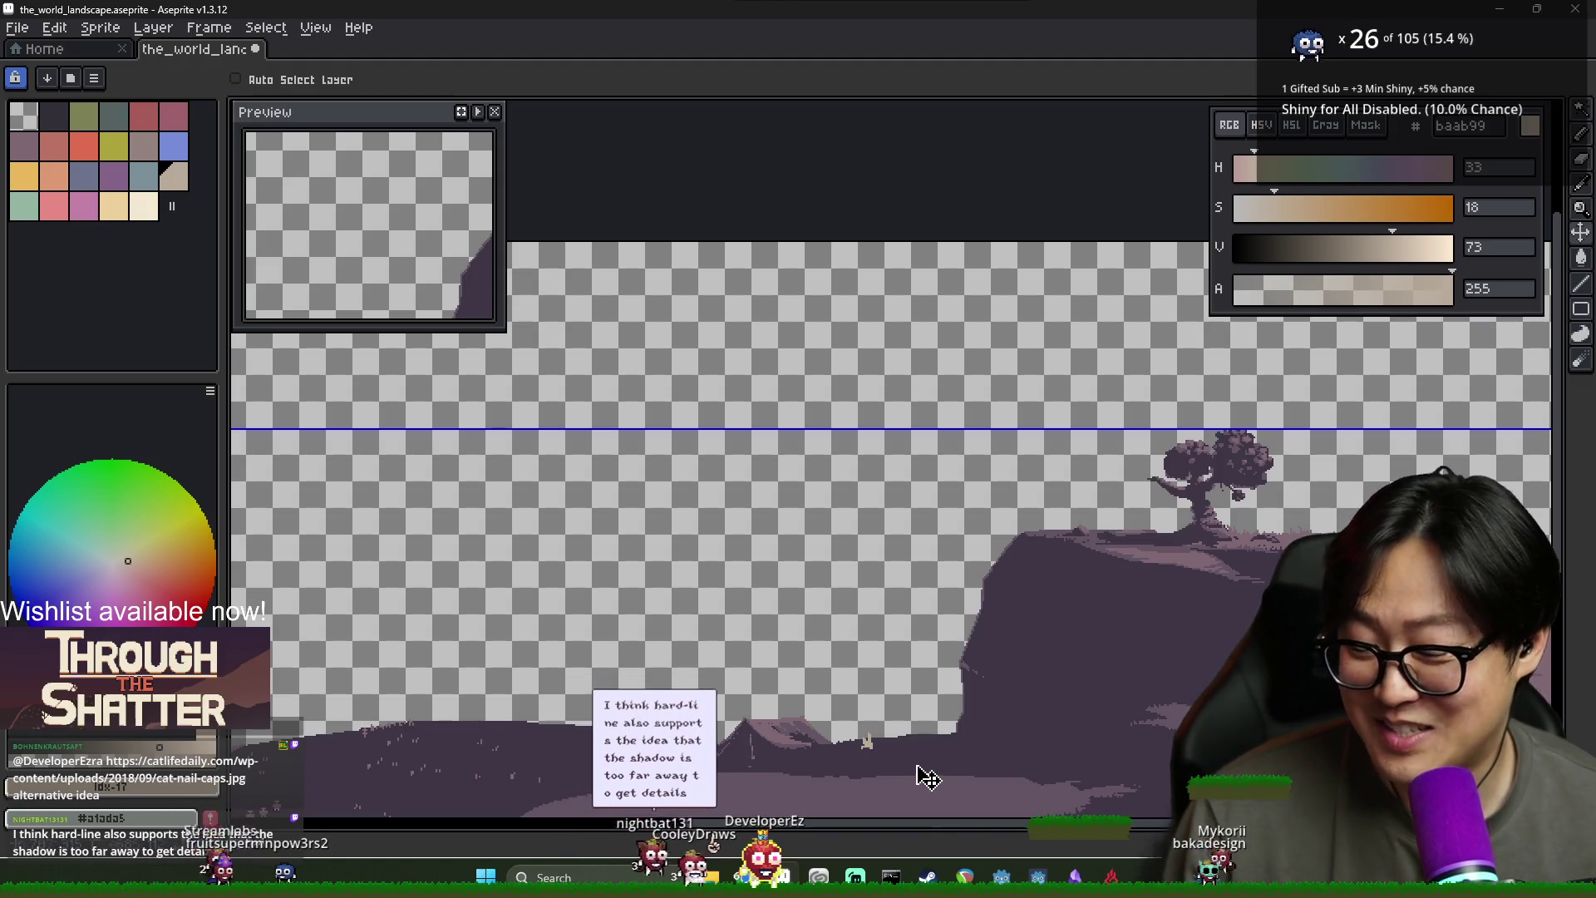
Undo the beige figure beside the tent, then close the browser's cat photo window
key(ctrl+z)
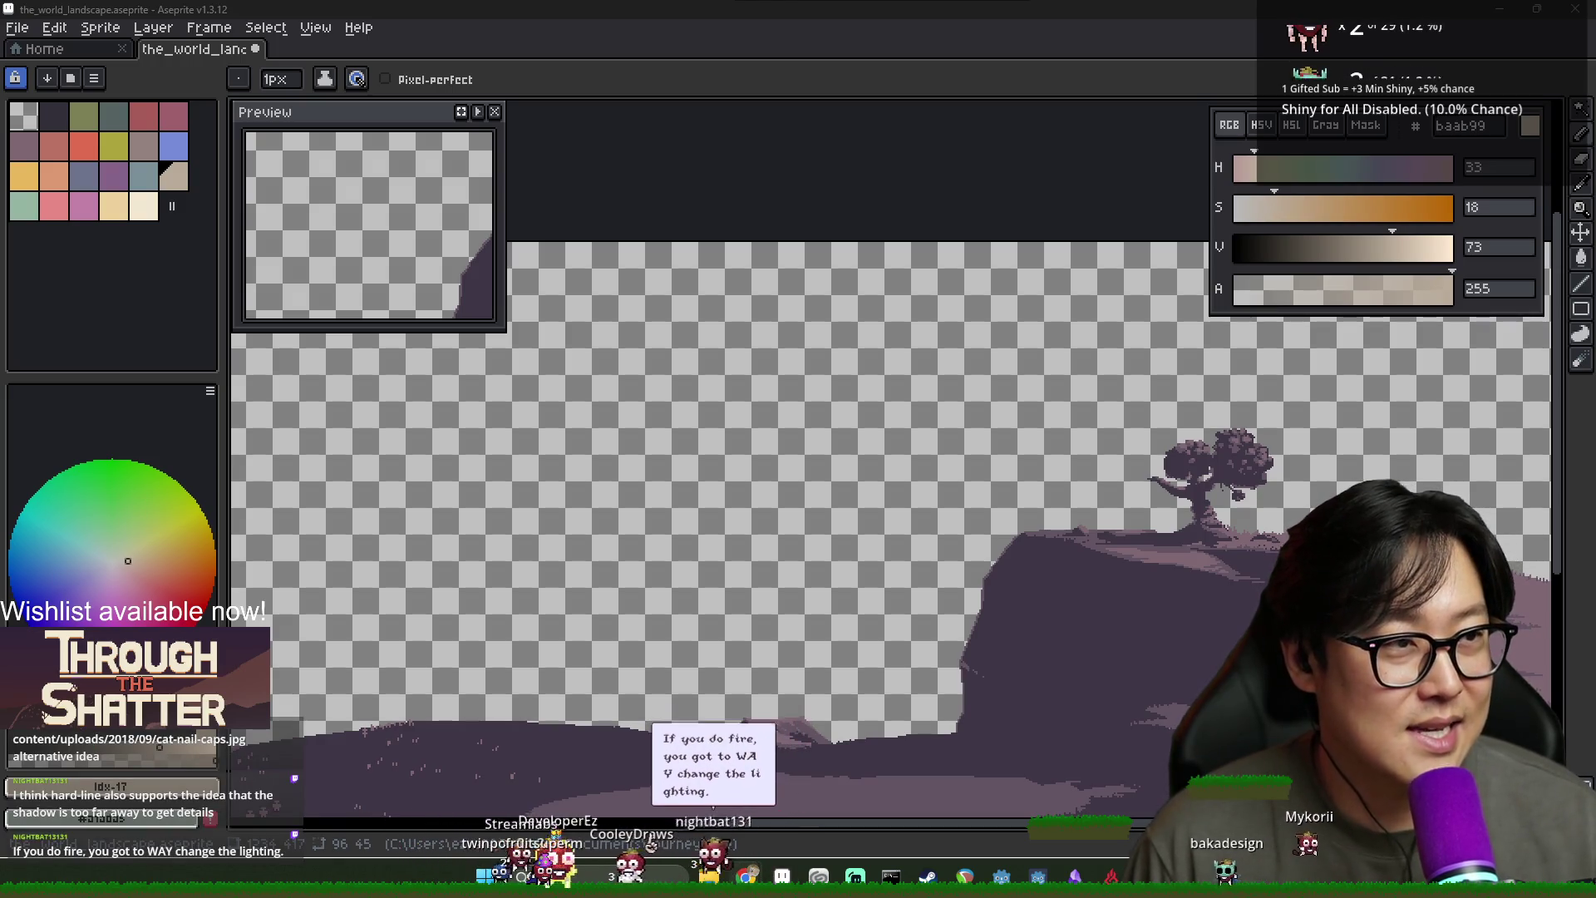
key(alt+Tab)
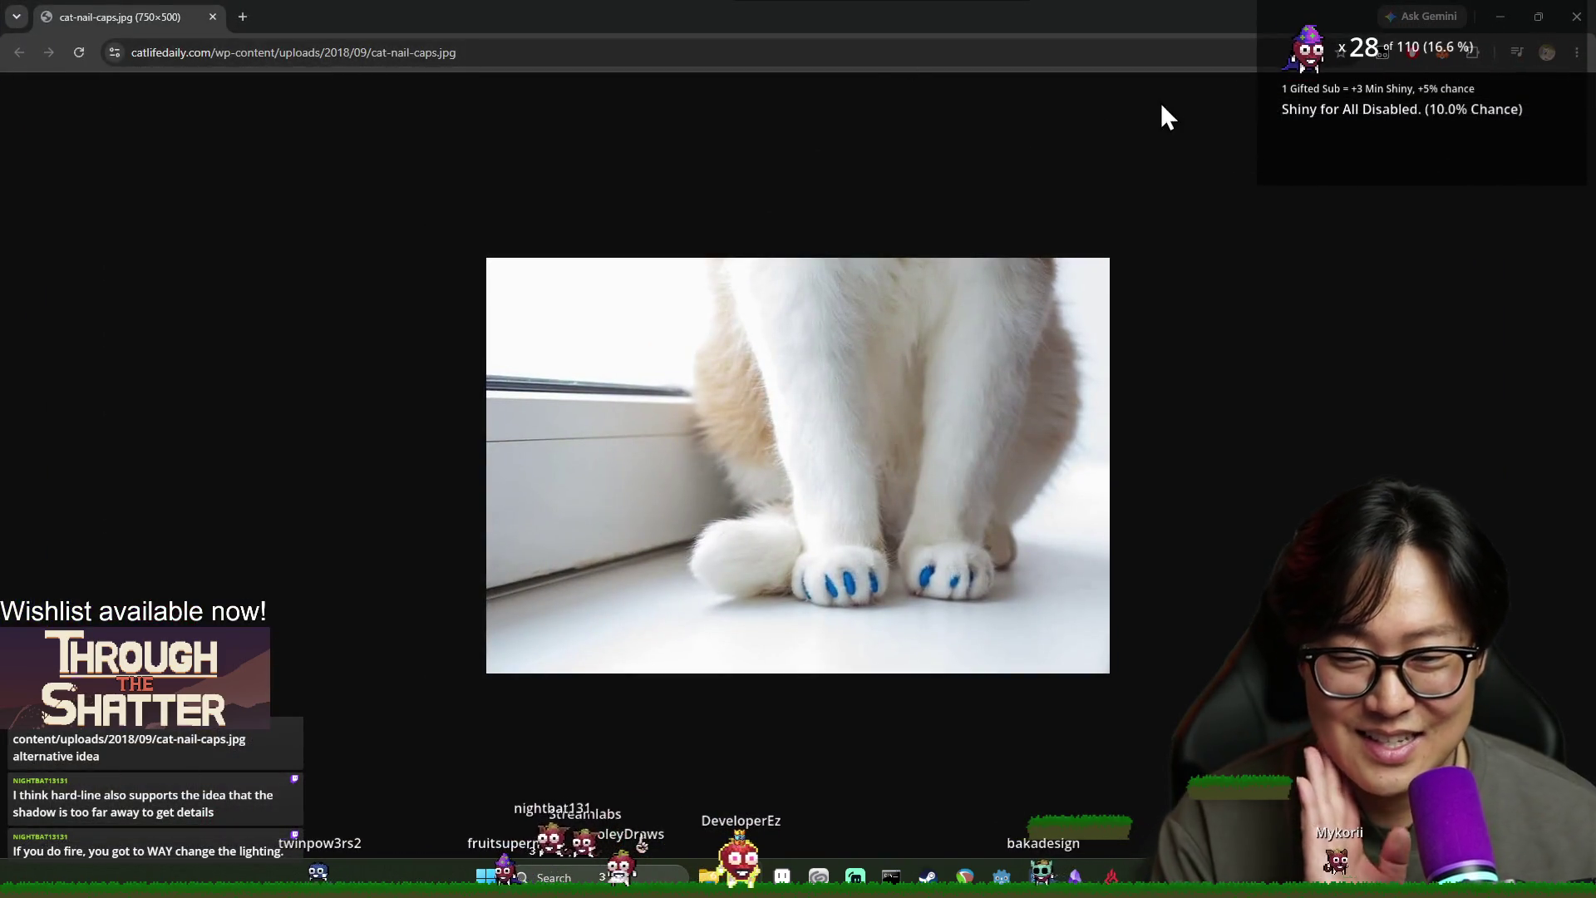
click(1576, 17)
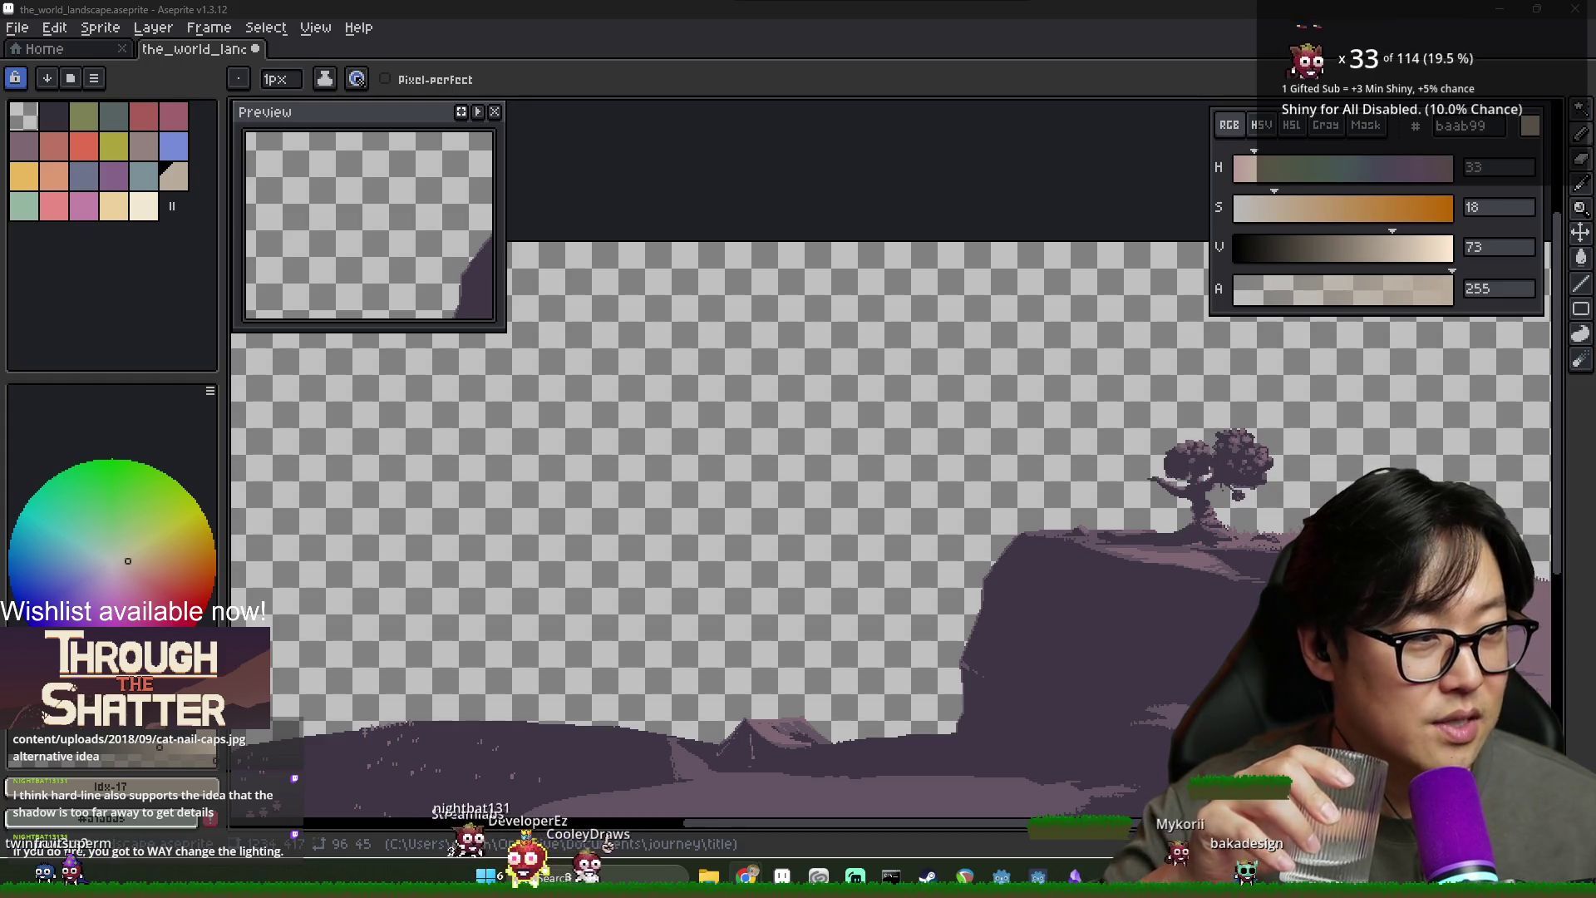
Zoom in on the cliff's left edge and tent, and sample the tent's lighter purple
drag(1236, 592, 1186, 435)
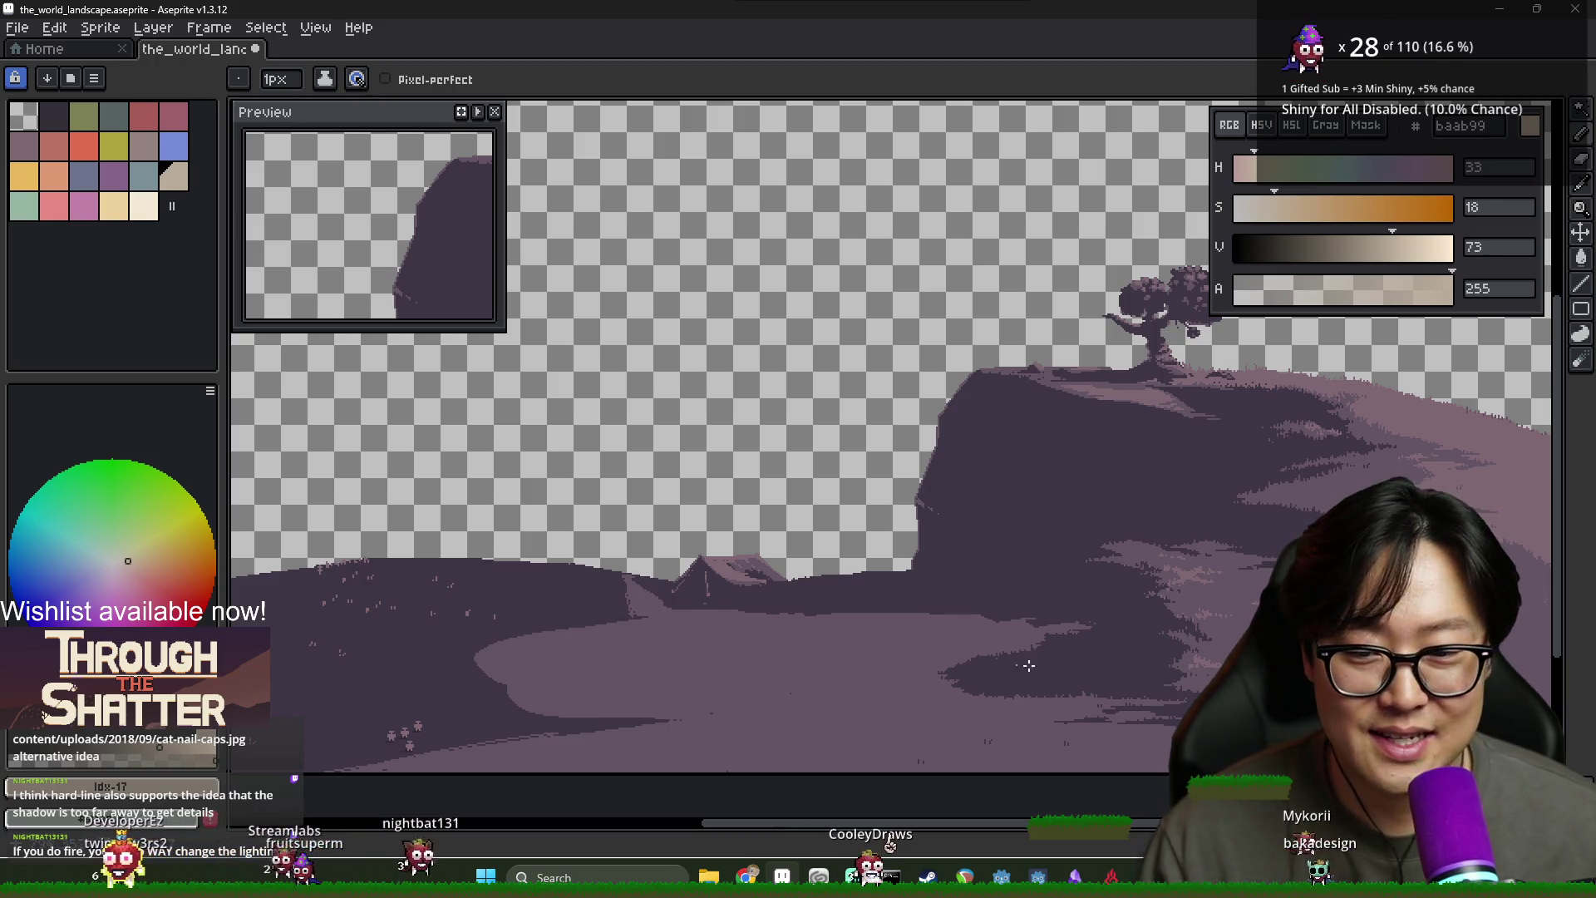
scroll(841, 605, up, 2)
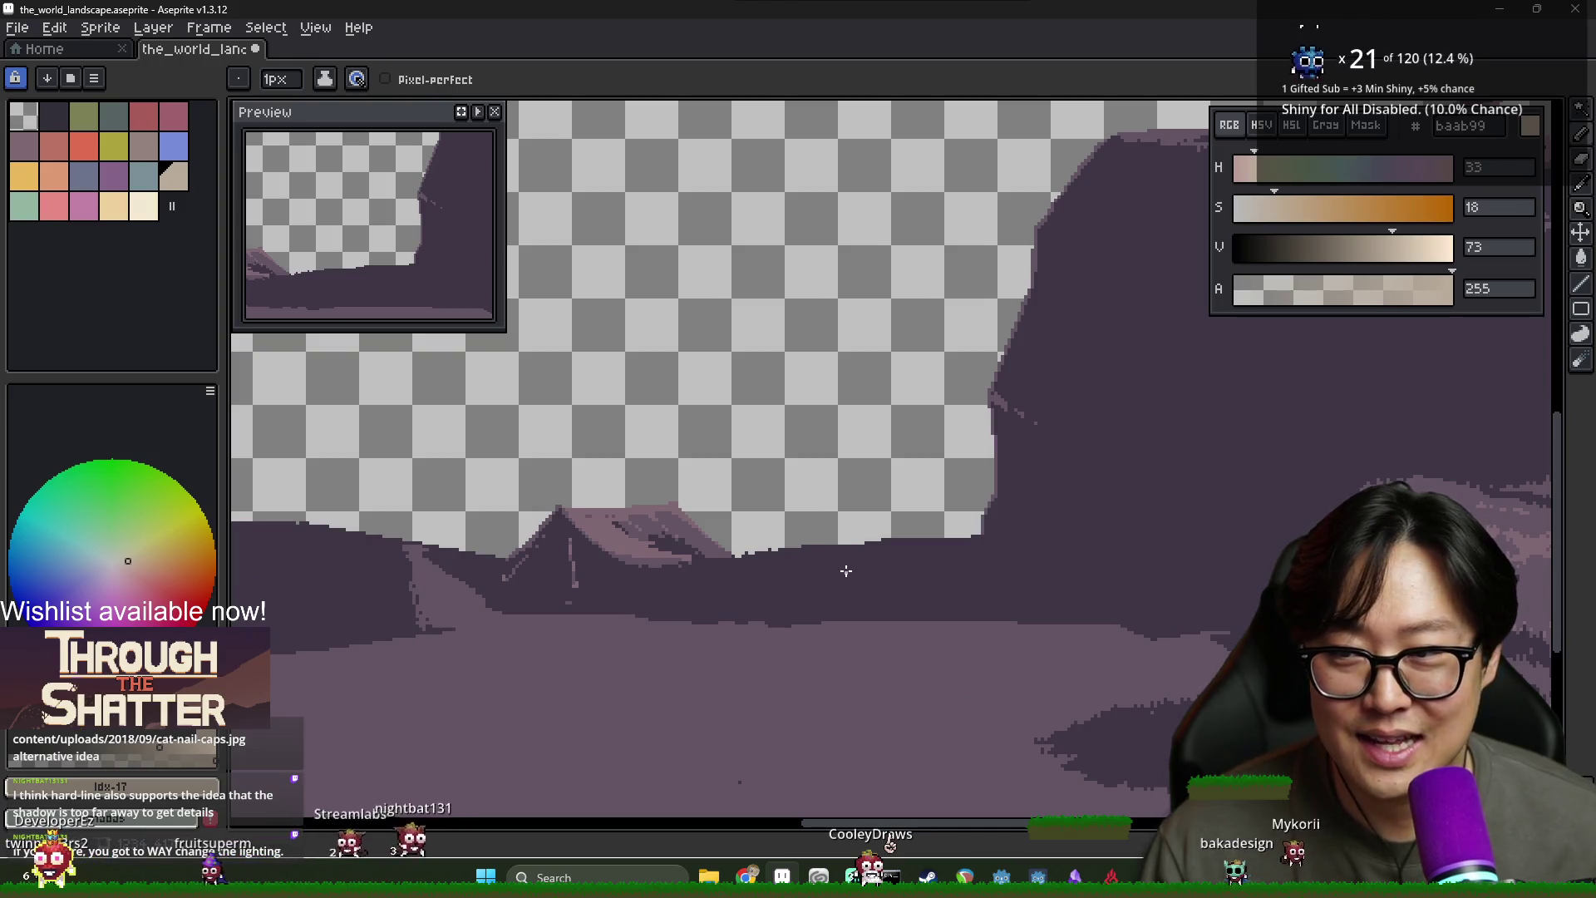
scroll(845, 571, down, 2)
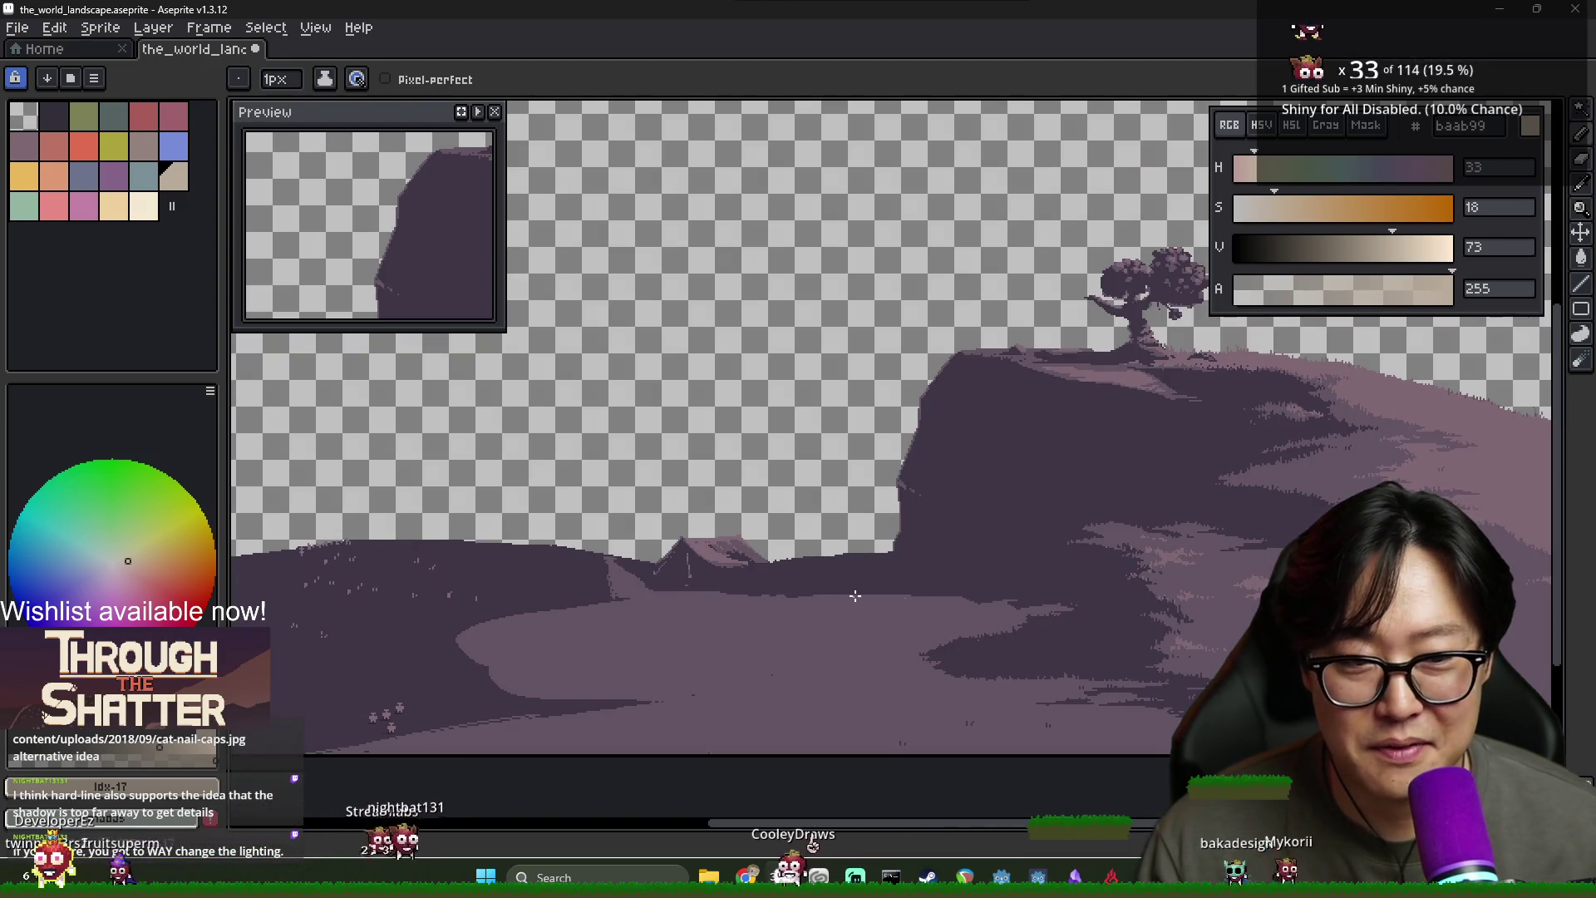
scroll(908, 514, up, 2)
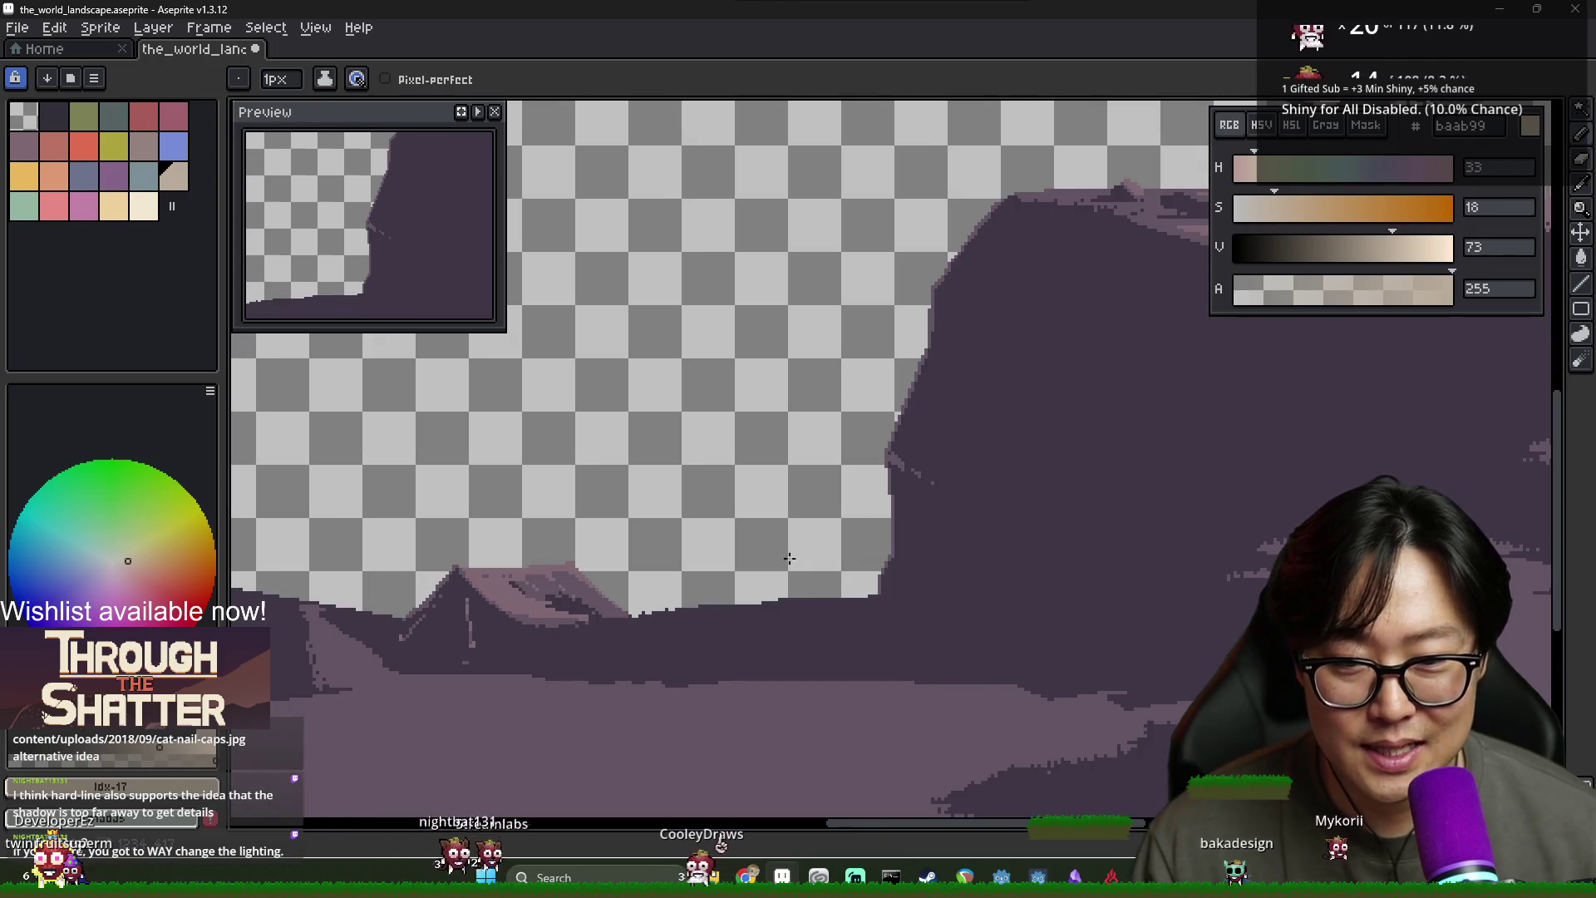
alt+click(534, 588)
Try a light stroke on the cliff edge, undo it, and sample the mid purple
drag(917, 571, 912, 502)
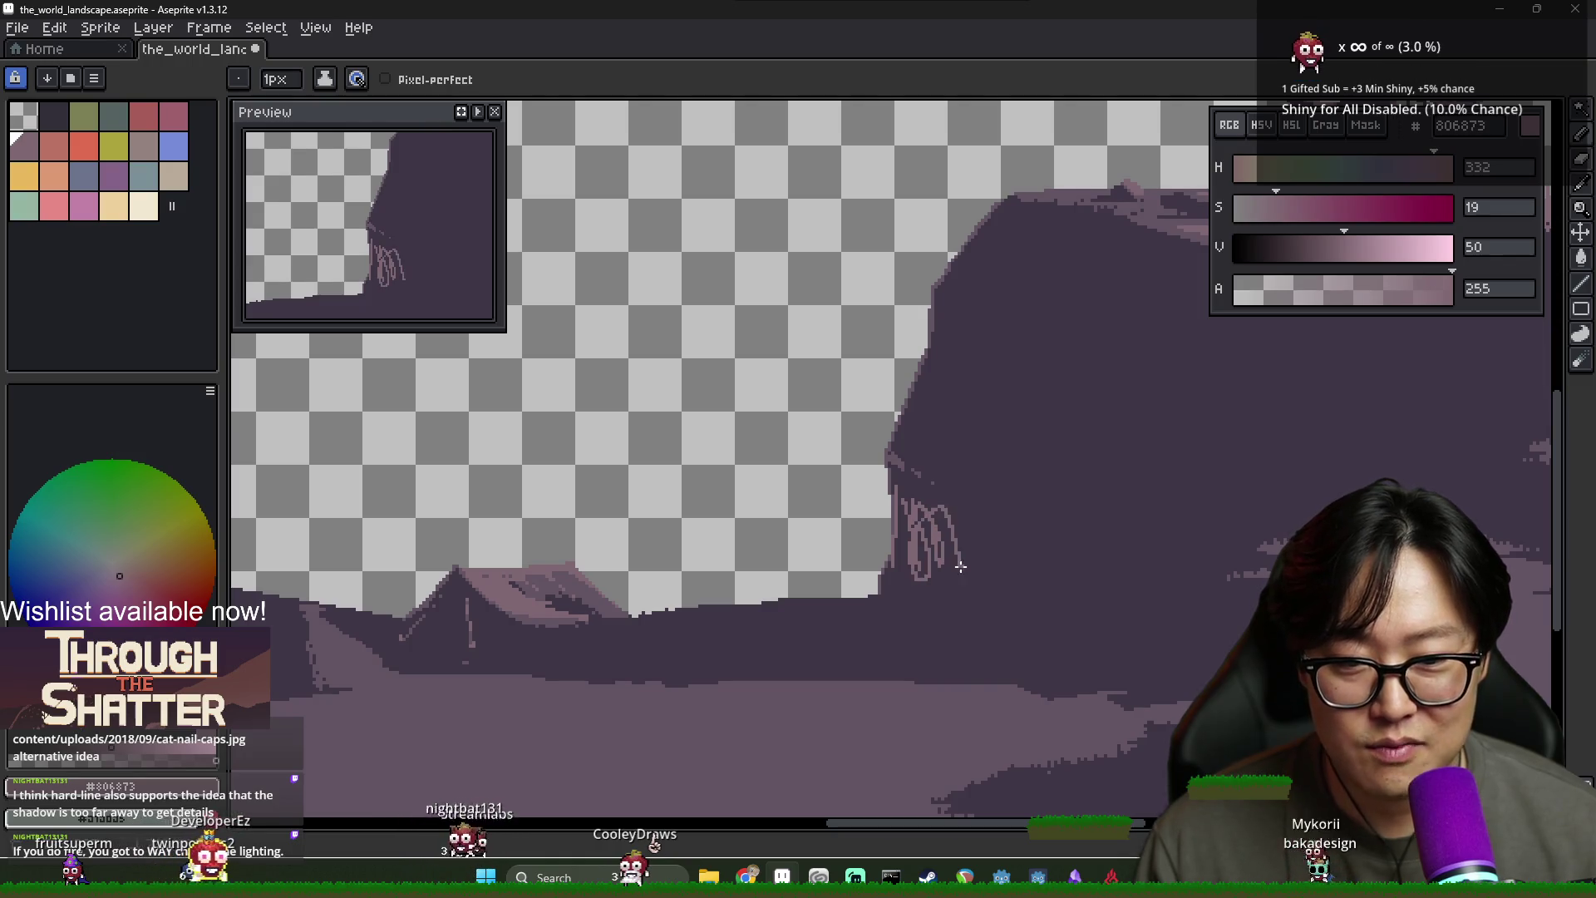
key(ctrl+z)
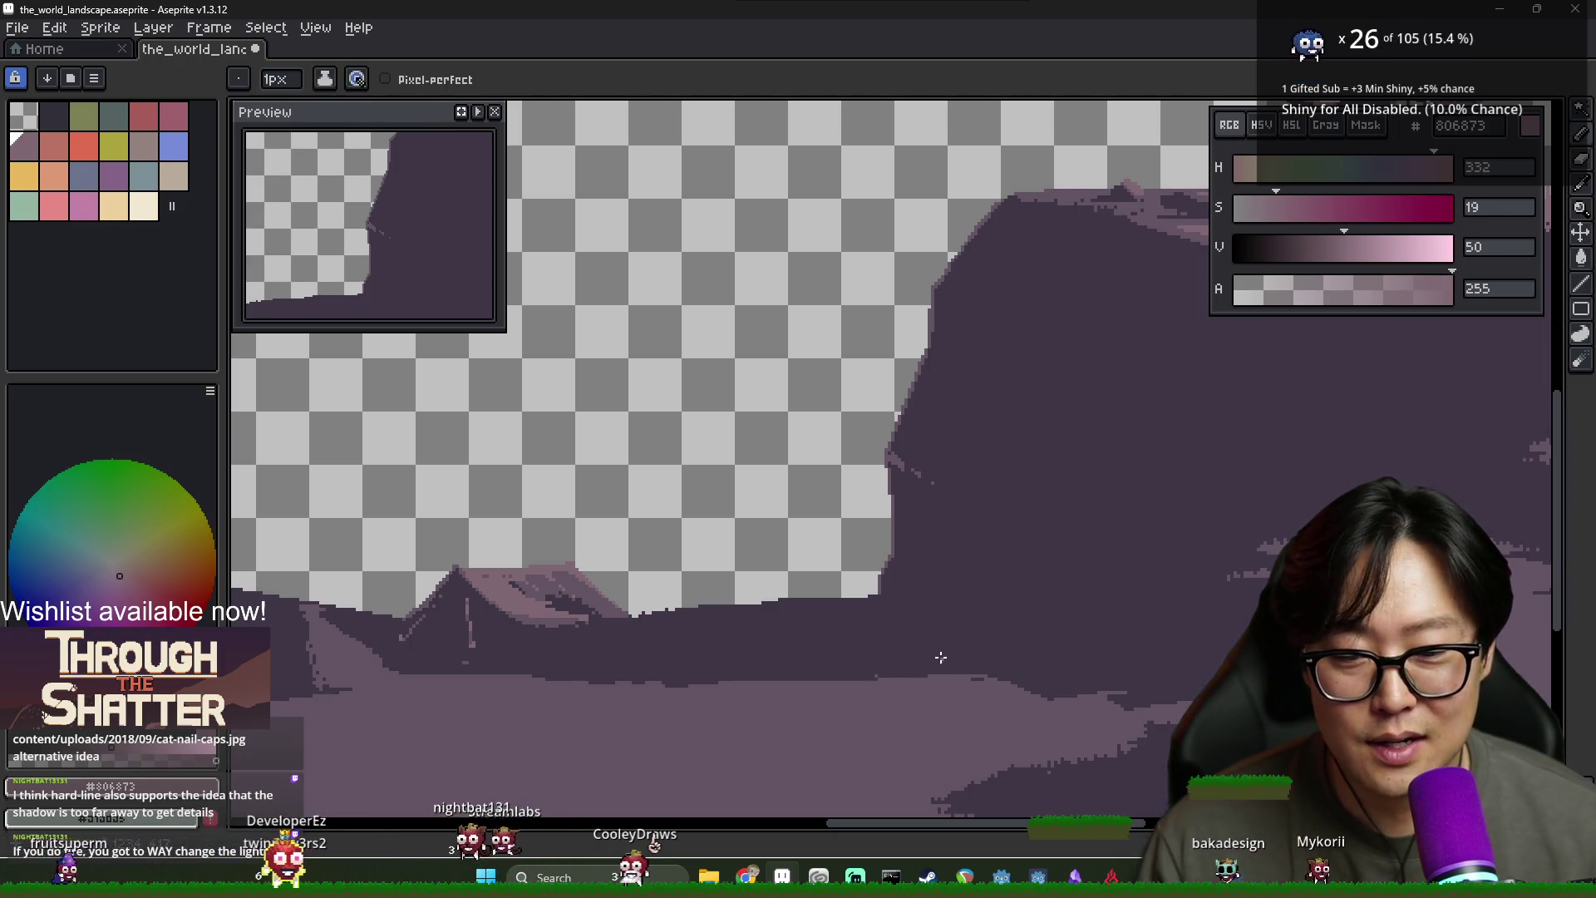
scroll(1046, 657, down, 2)
scroll(923, 685, down, 1)
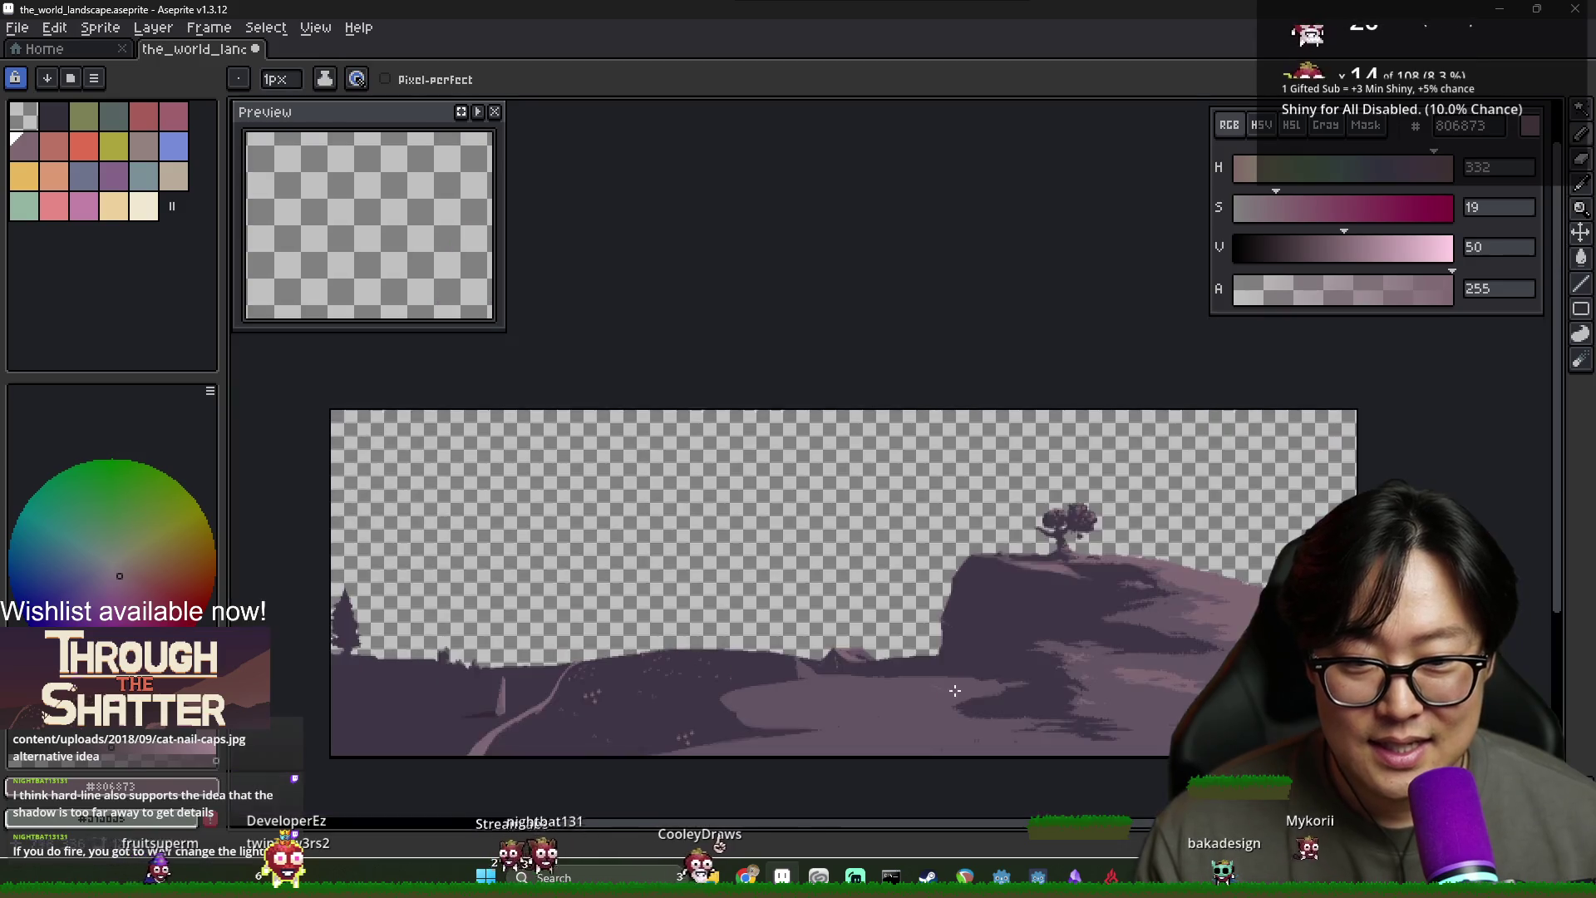
scroll(969, 681, up, 1)
alt+click(683, 766)
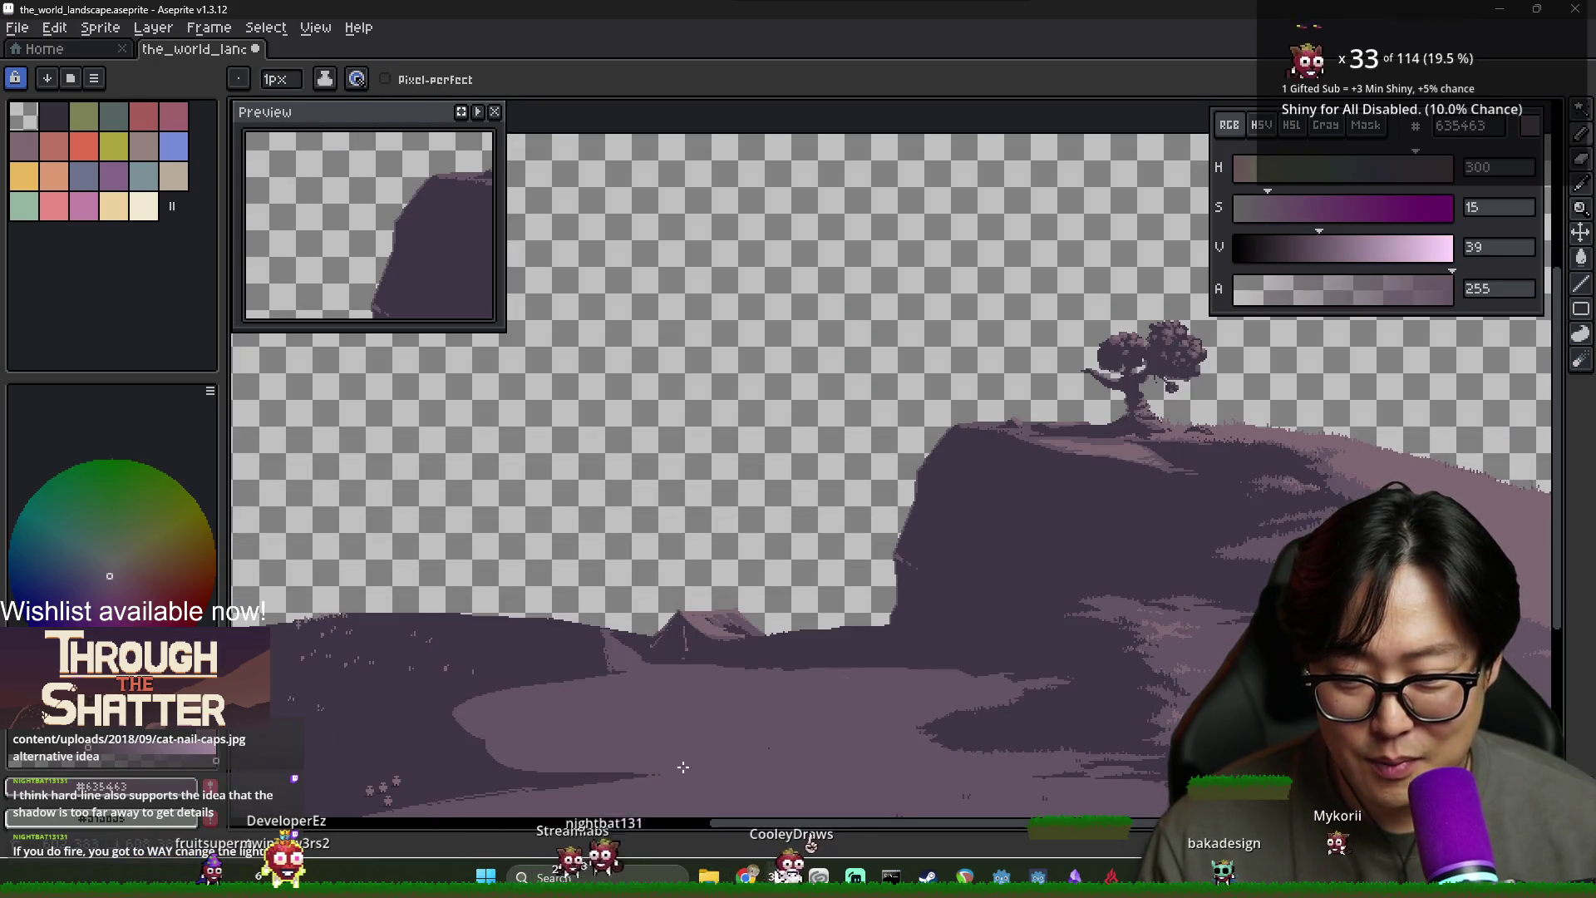
Sample the dark purple #3F3645 from the ground near the tent
scroll(649, 773, up, 2)
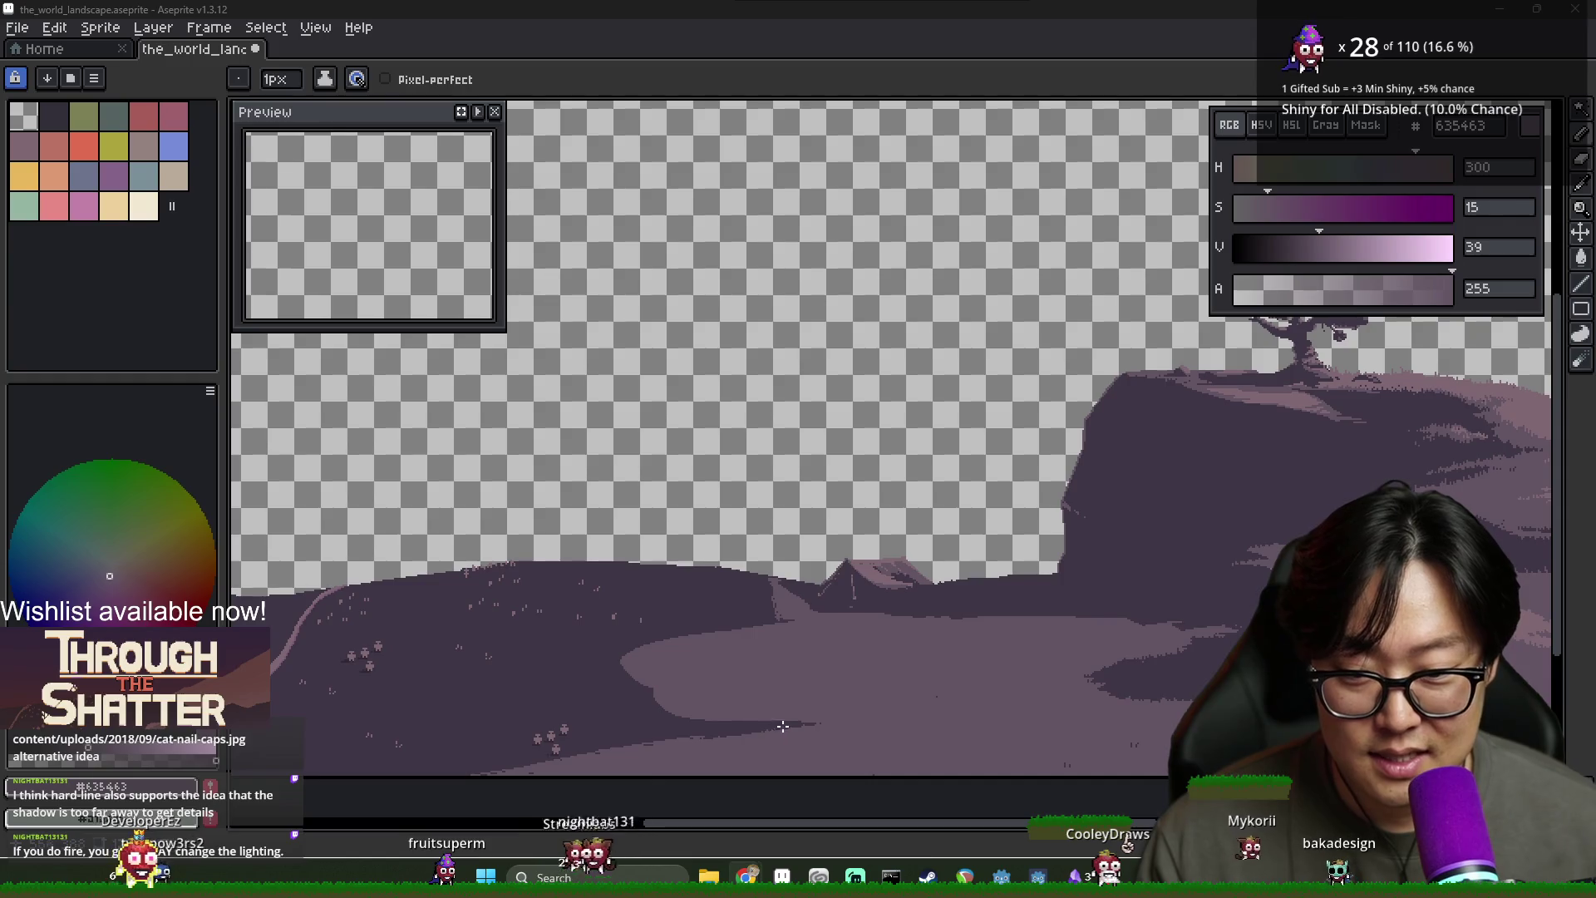
scroll(873, 715, up, 2)
alt+click(881, 712)
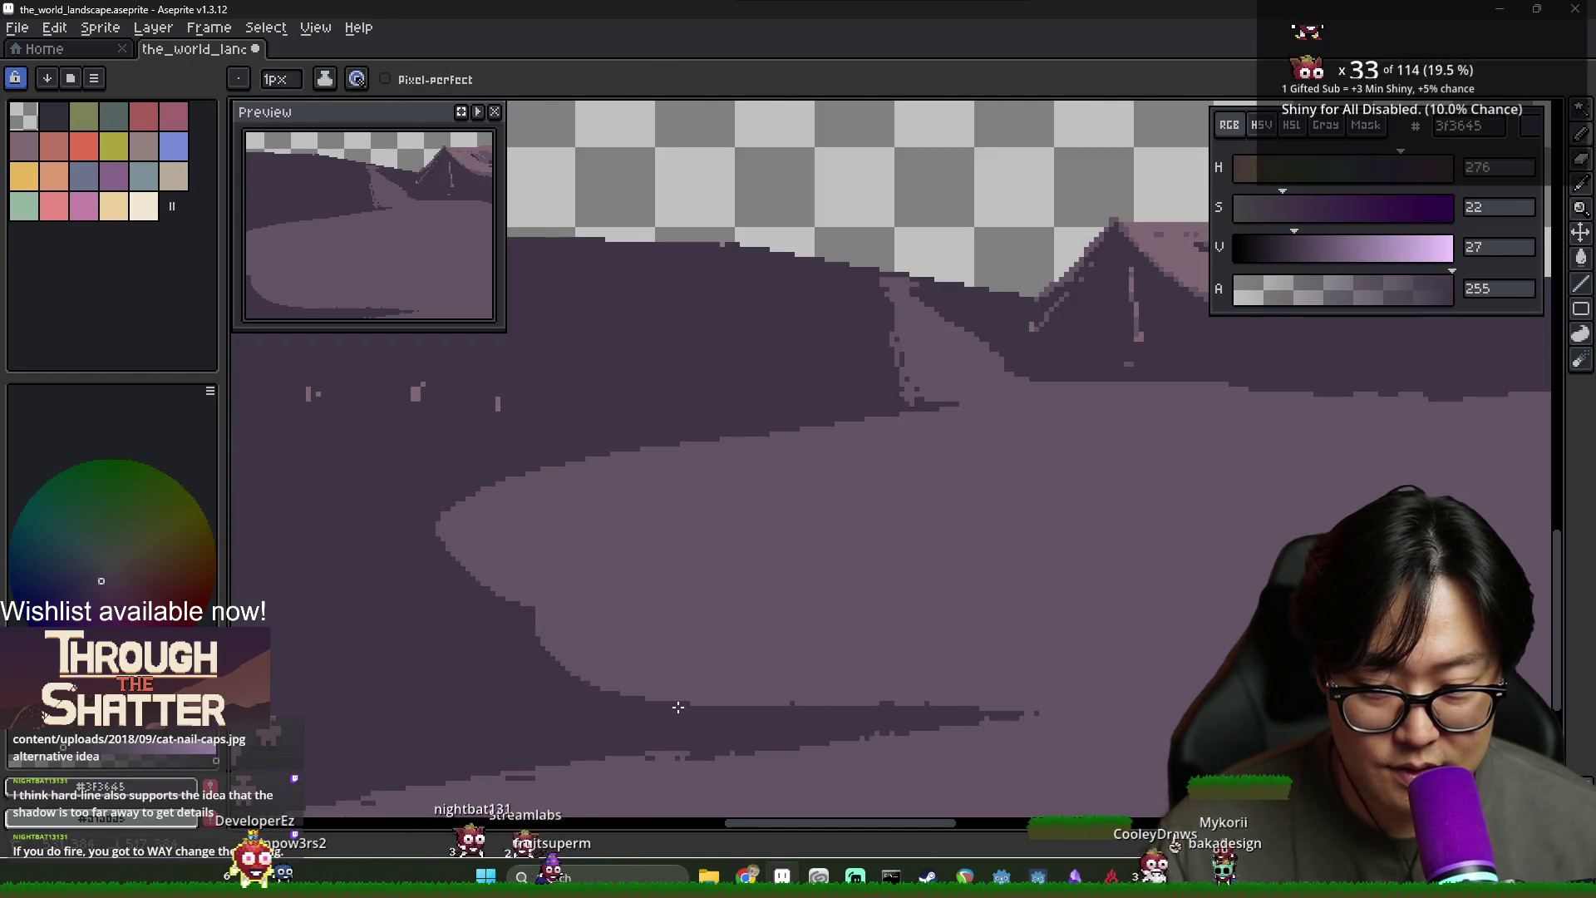
Pan across the cliff and tree and sample the mid purple beside the road
scroll(612, 699, down, 2)
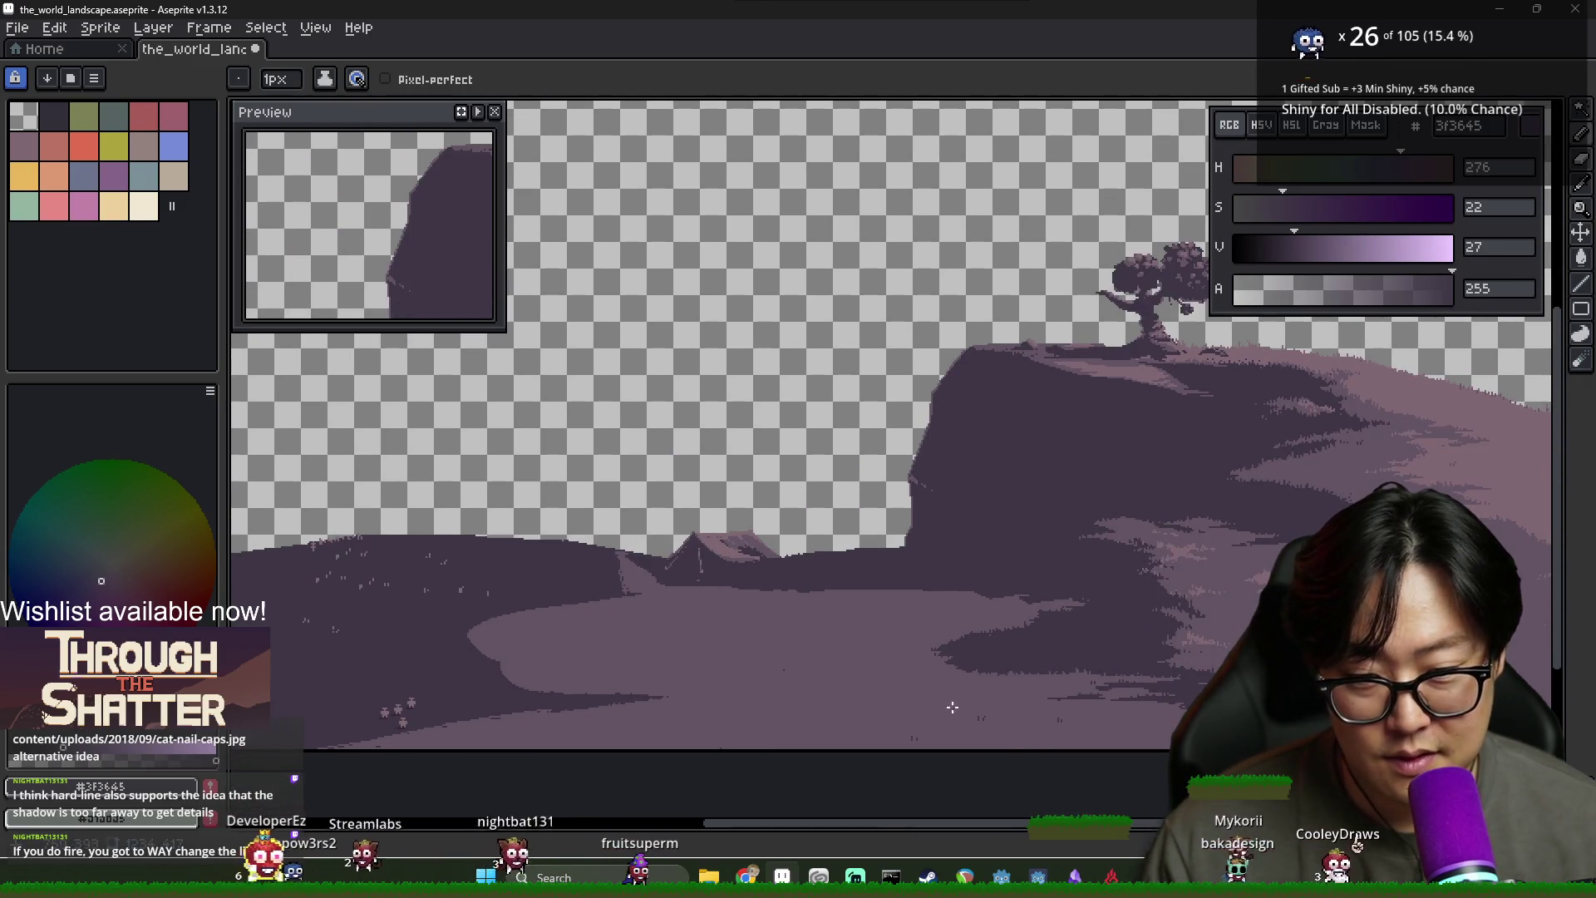
scroll(967, 655, up, 3)
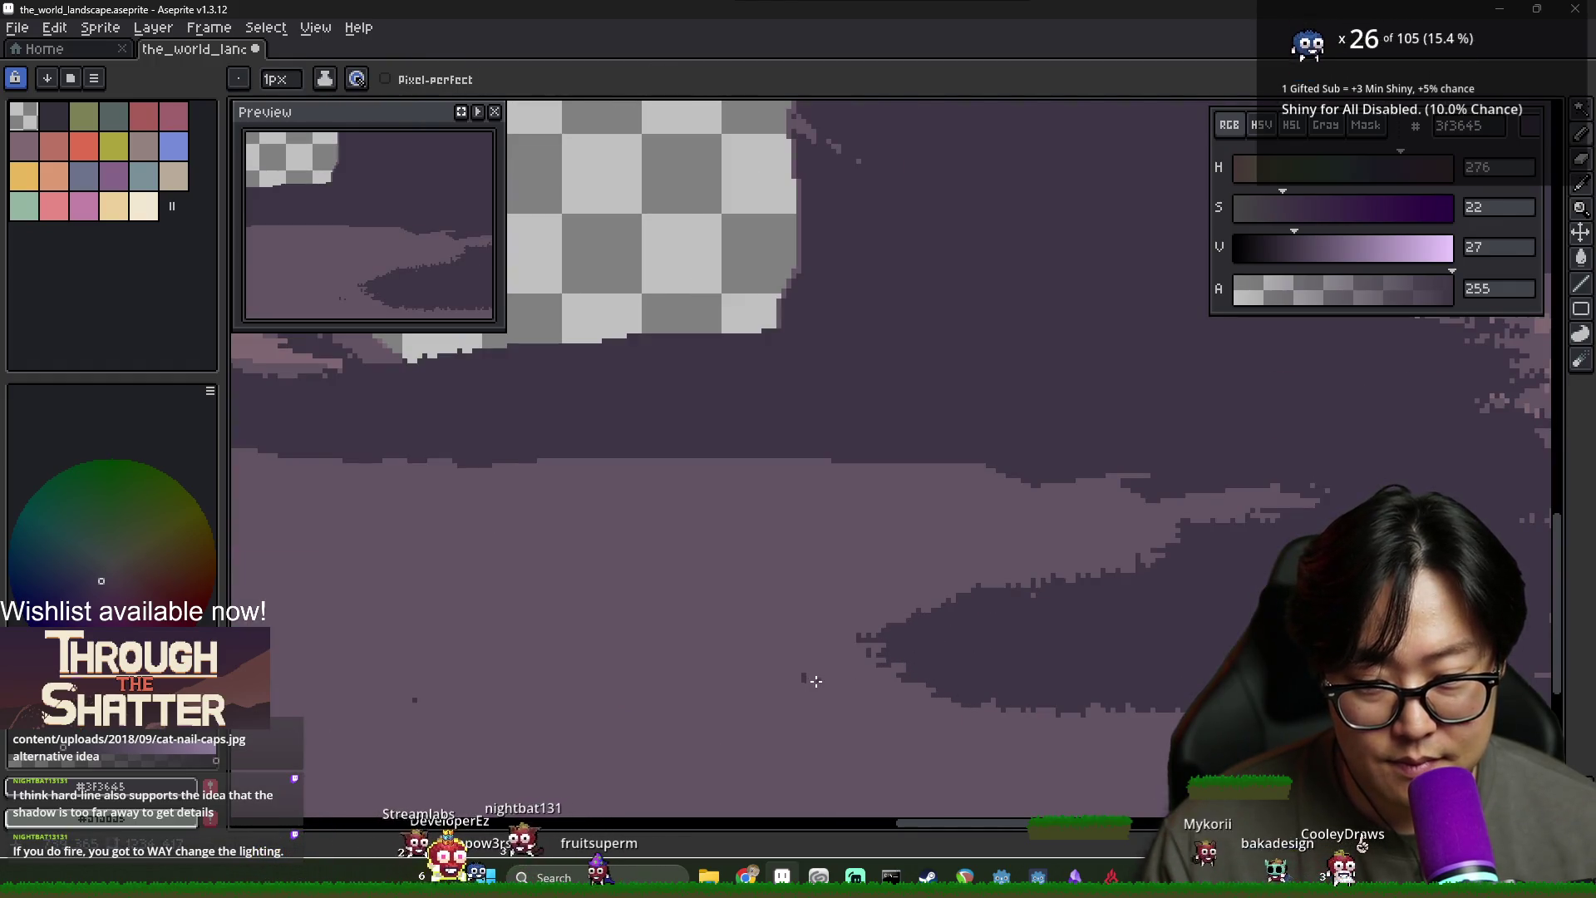
scroll(815, 681, down, 2)
mouse_move(1070, 794)
mouse_down()
mouse_move(881, 751)
mouse_move(906, 770)
mouse_up()
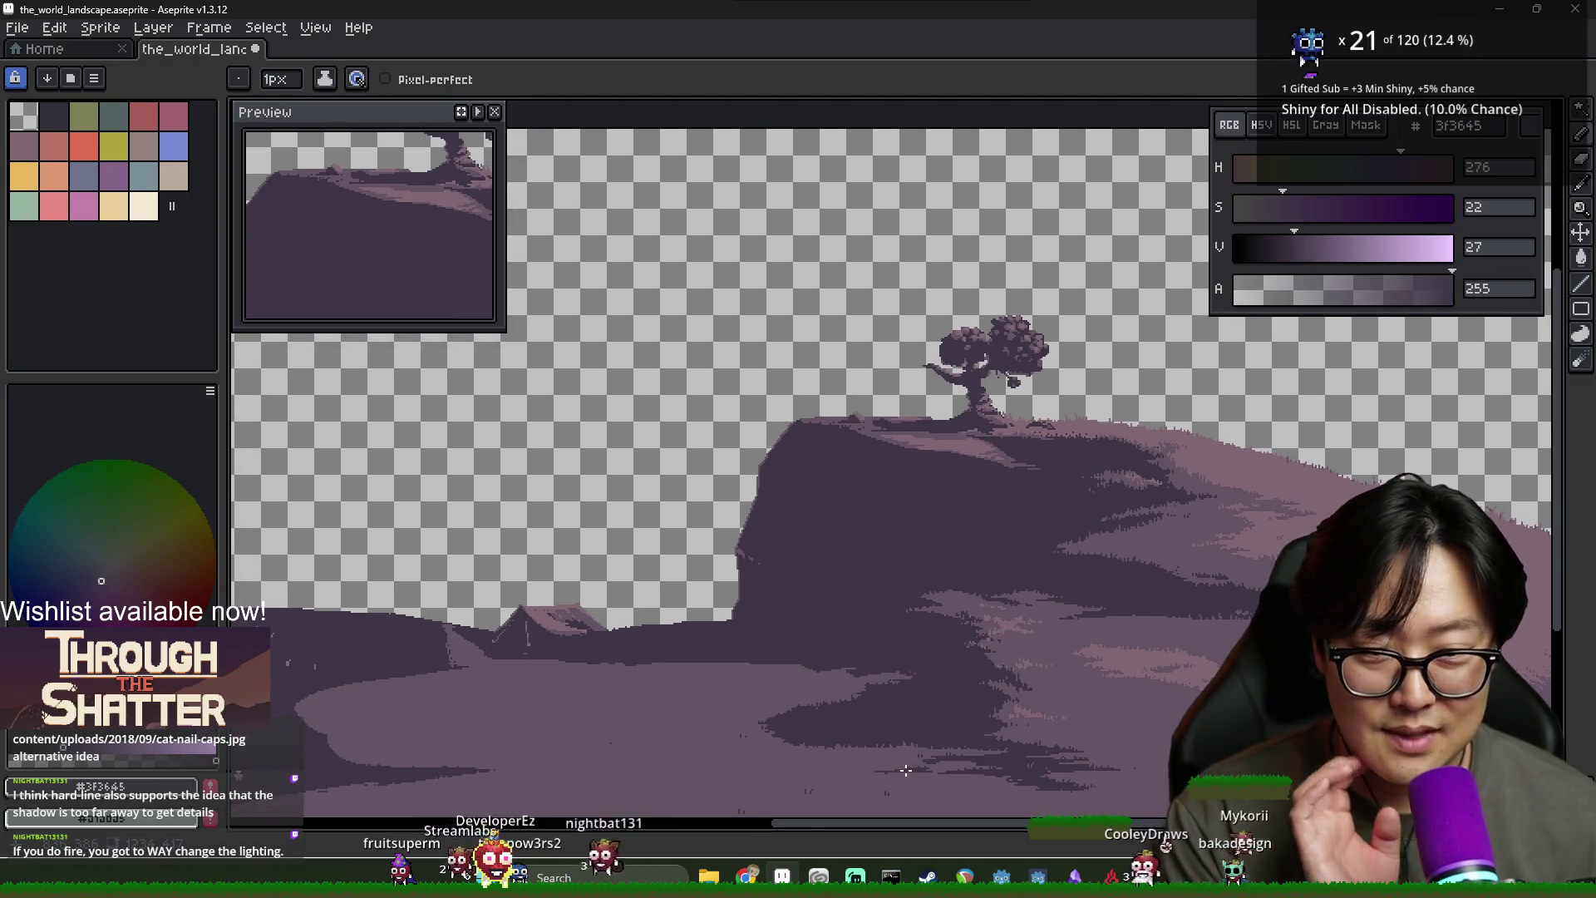
scroll(676, 712, up, 4)
key(i)
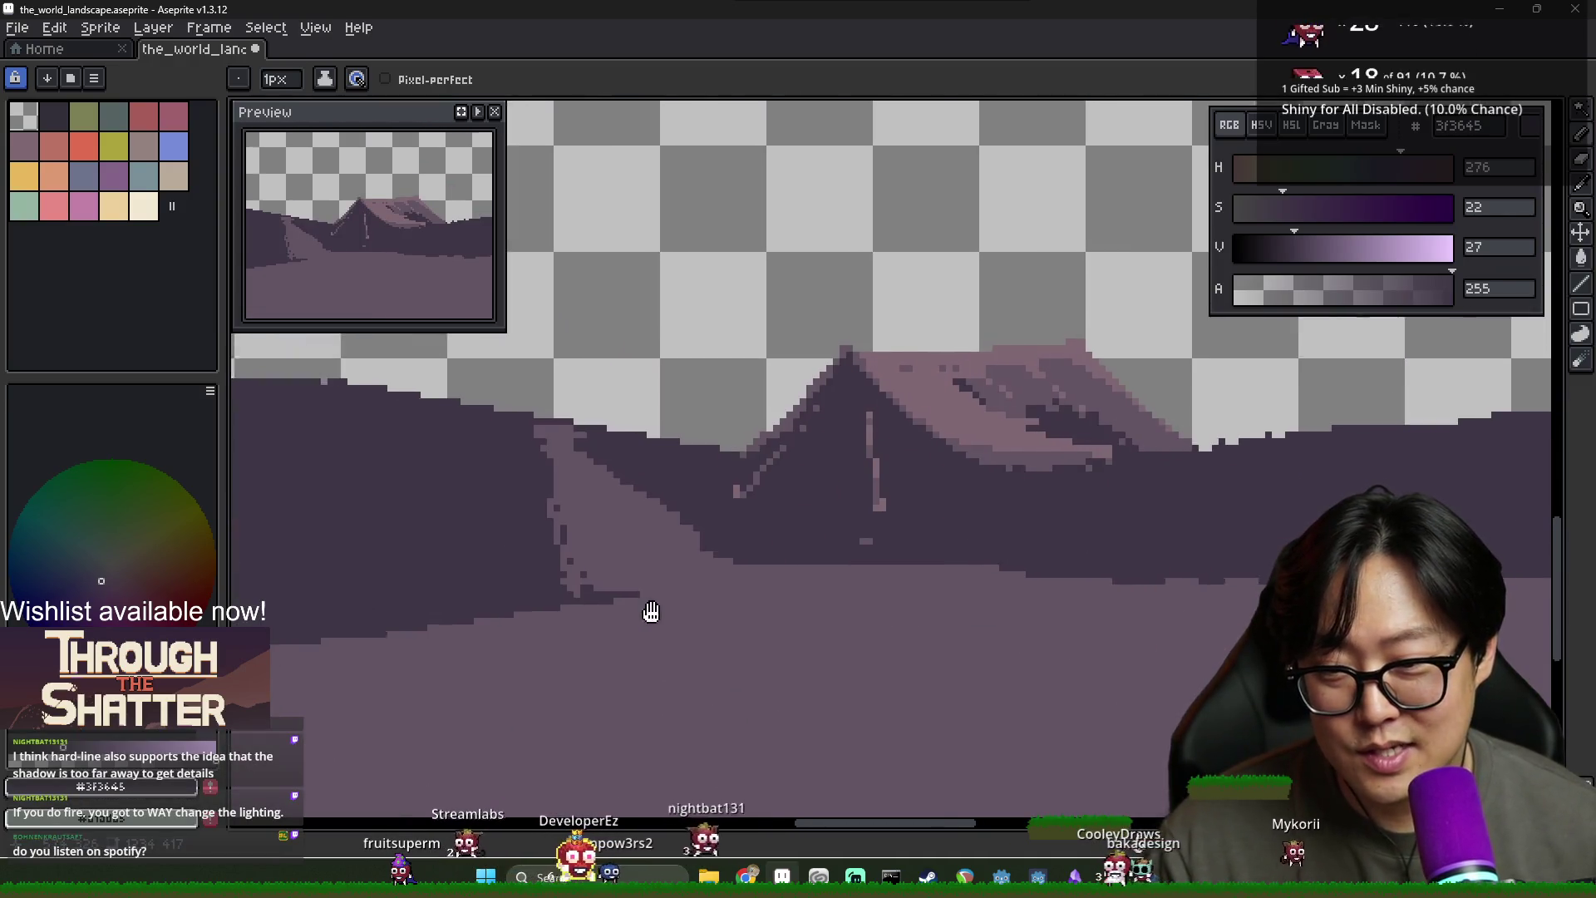
key(b)
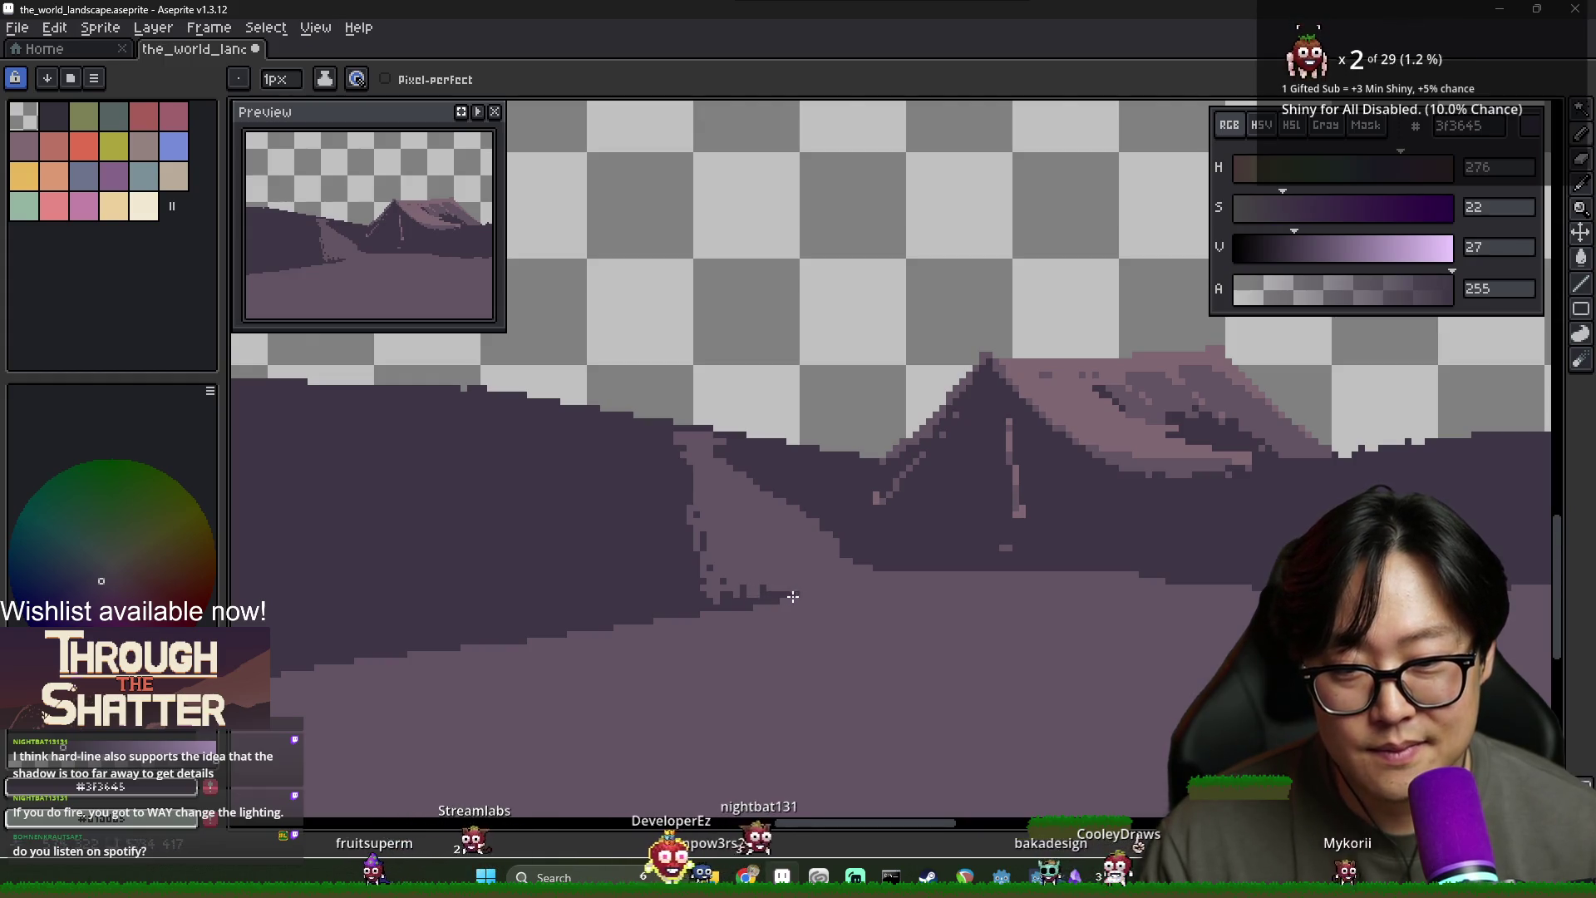
scroll(717, 609, down, 2)
scroll(719, 582, up, 1)
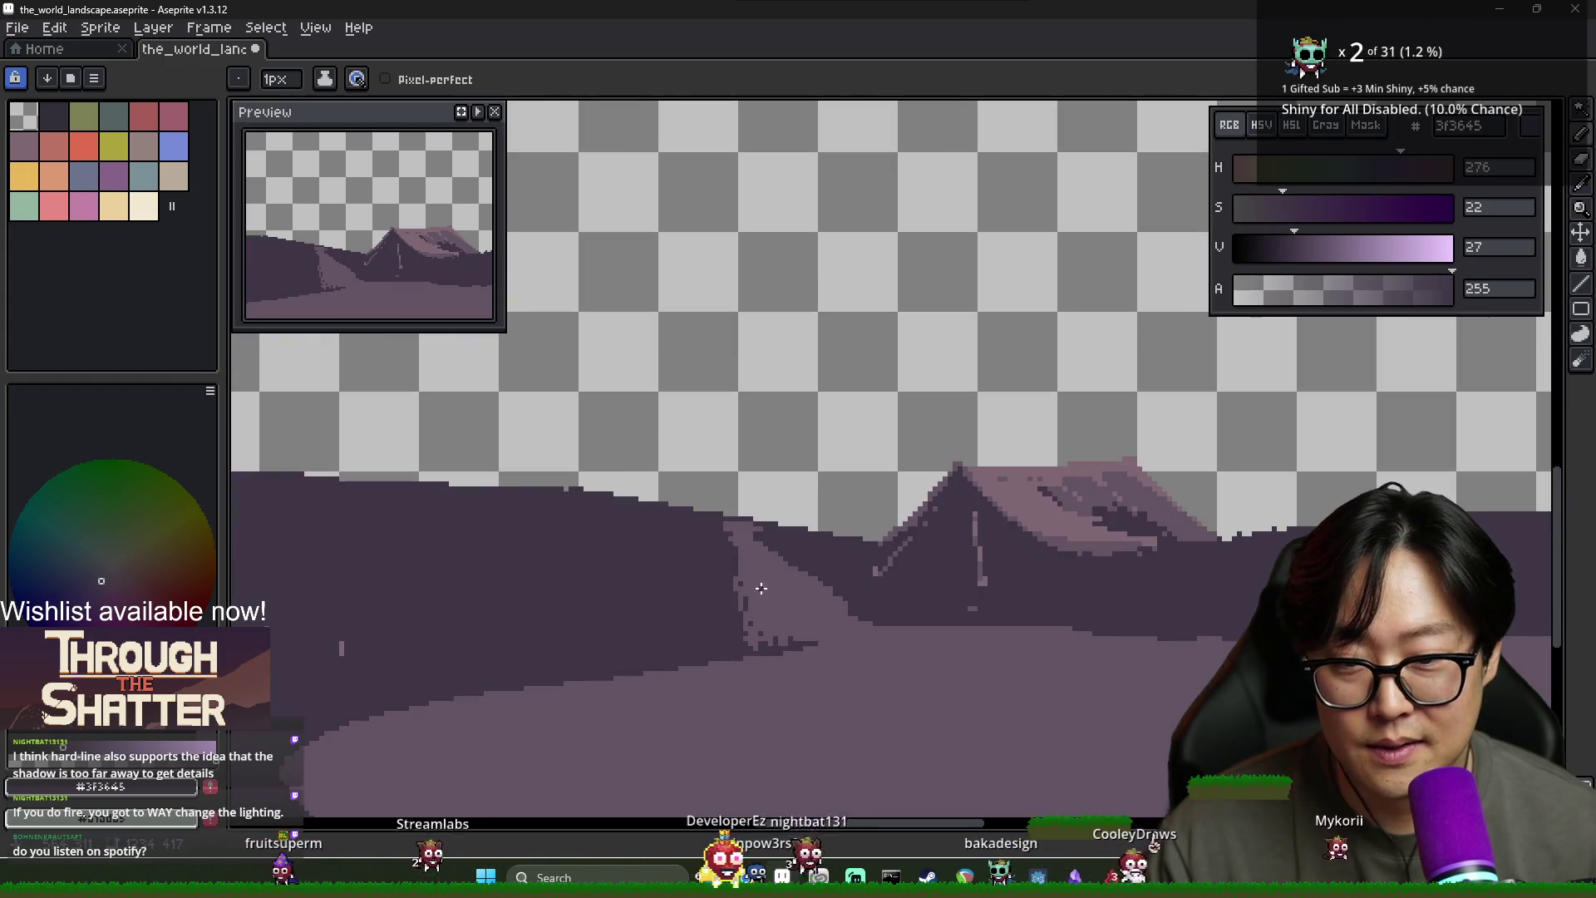
alt+click(721, 544)
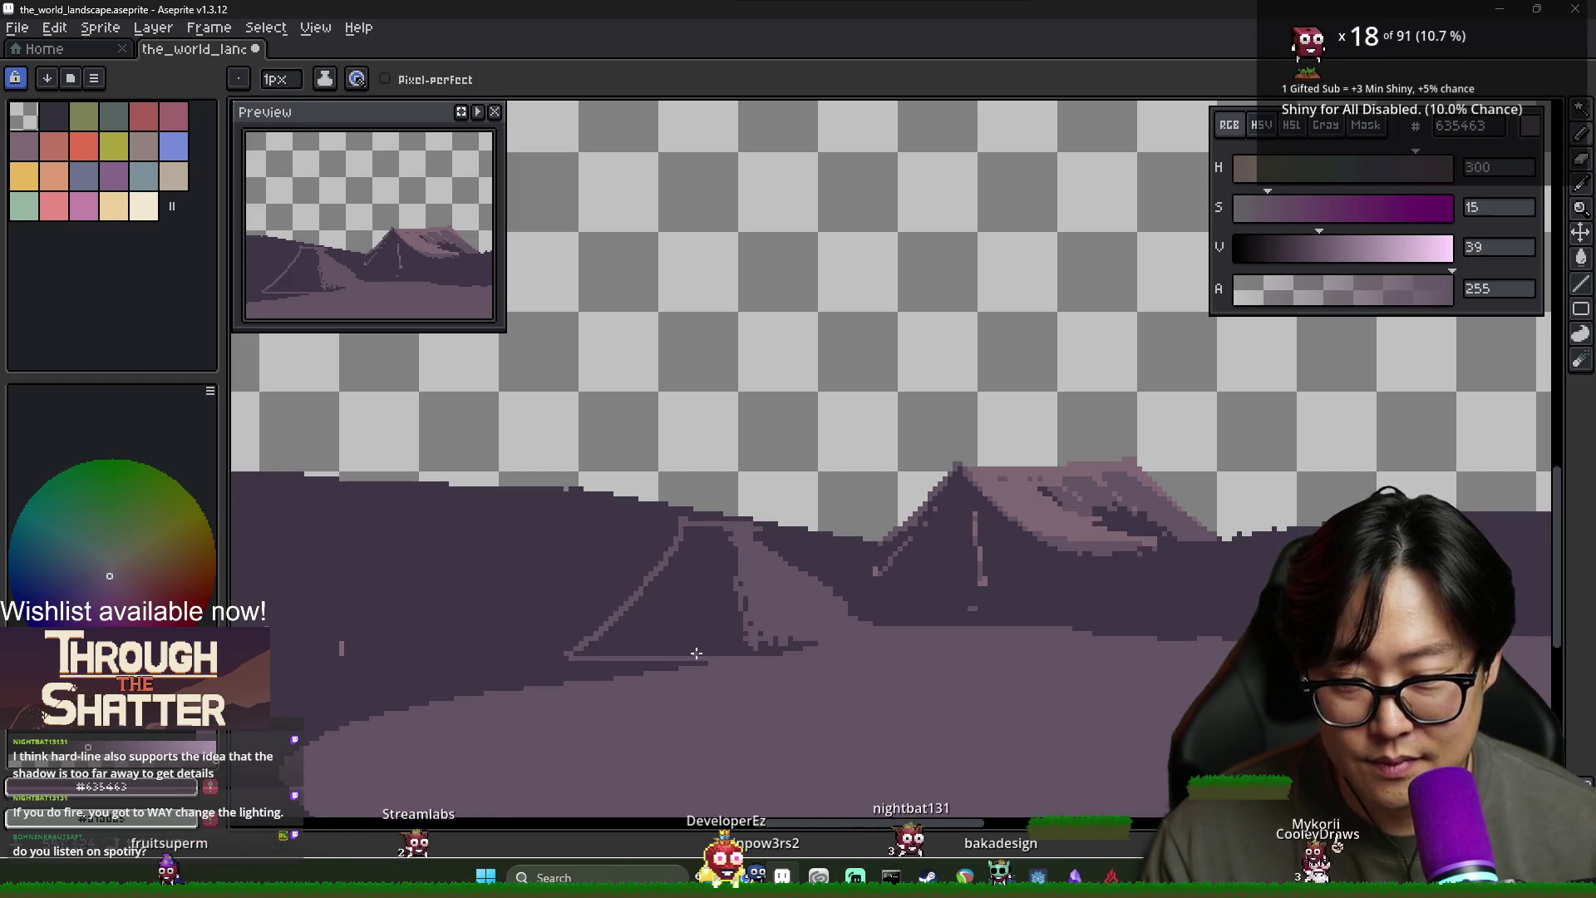
Touch up the pixels along the road's top edge in mid purple
key(g)
scroll(748, 673, down, 3)
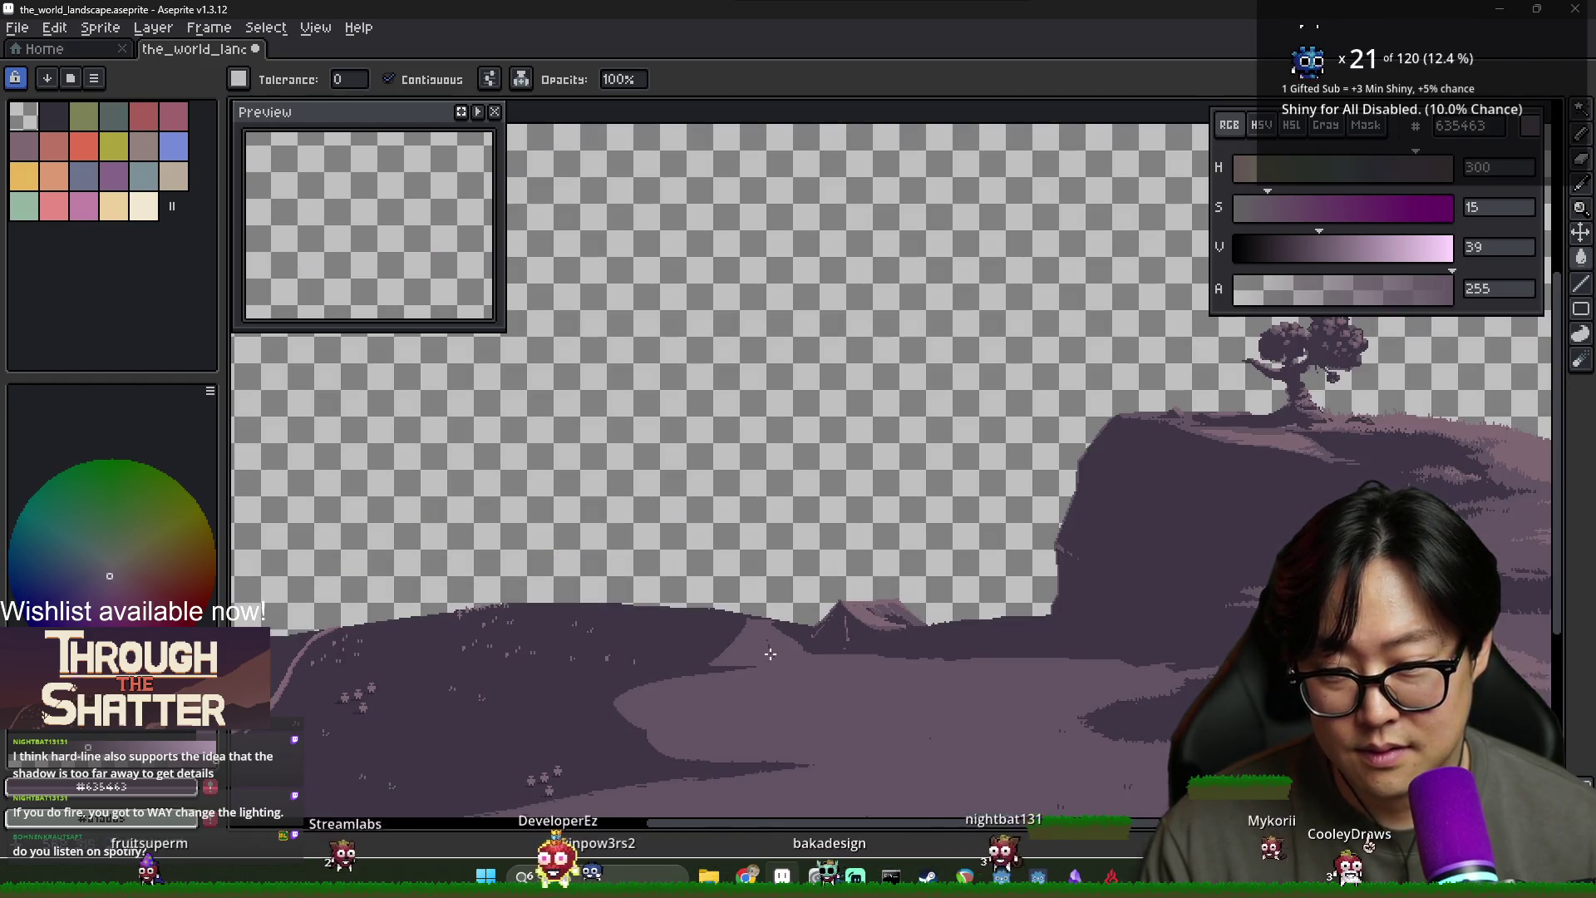
scroll(735, 666, up, 3)
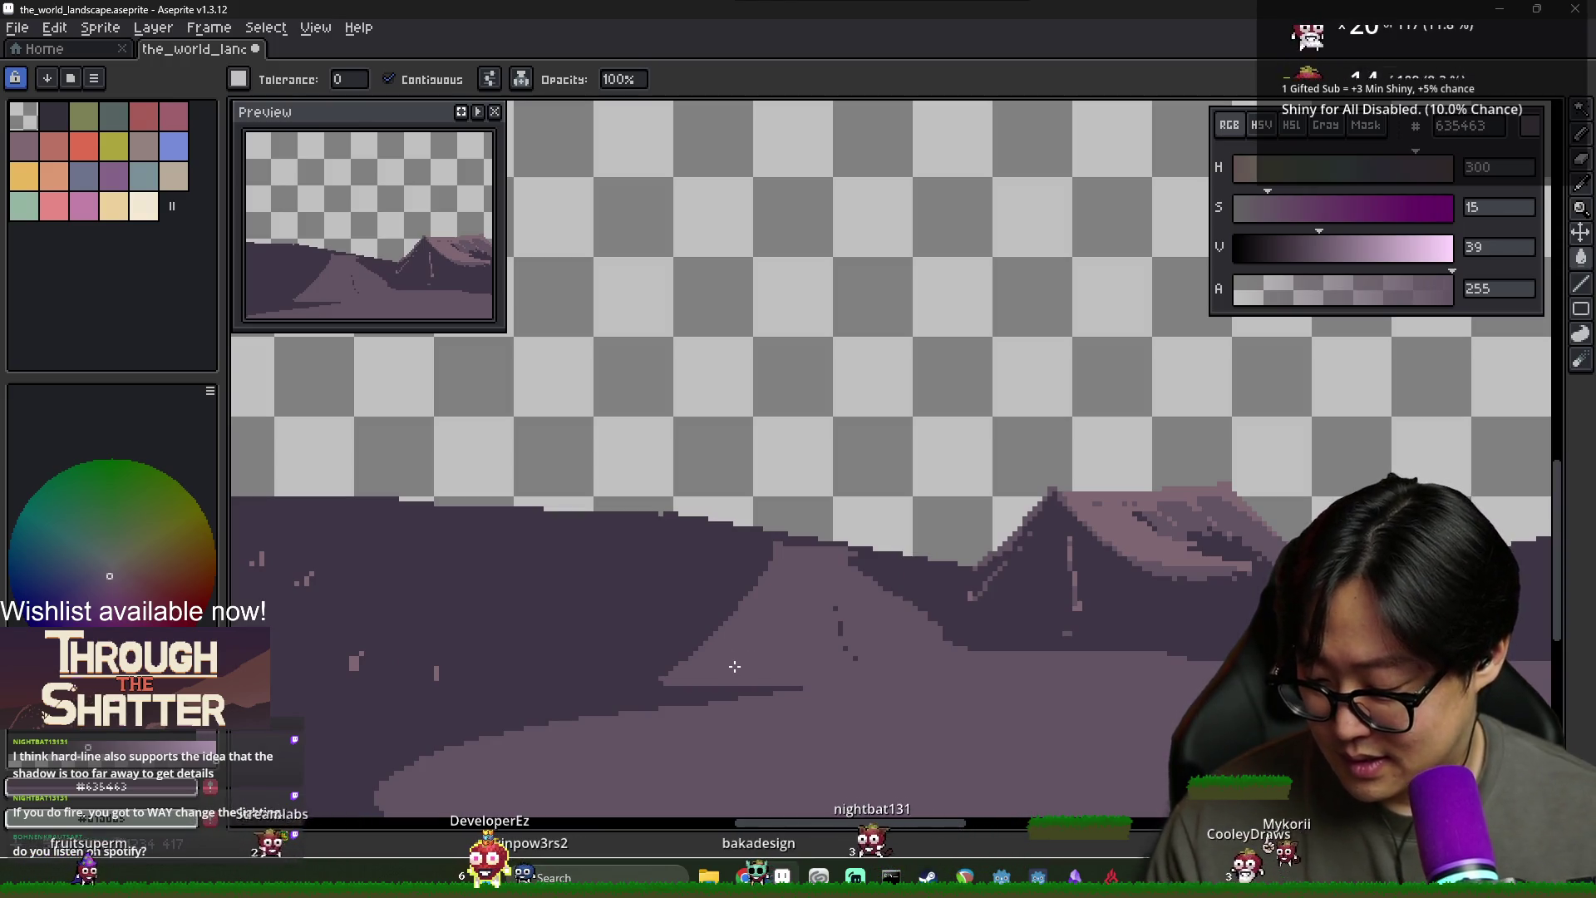
key(alt)
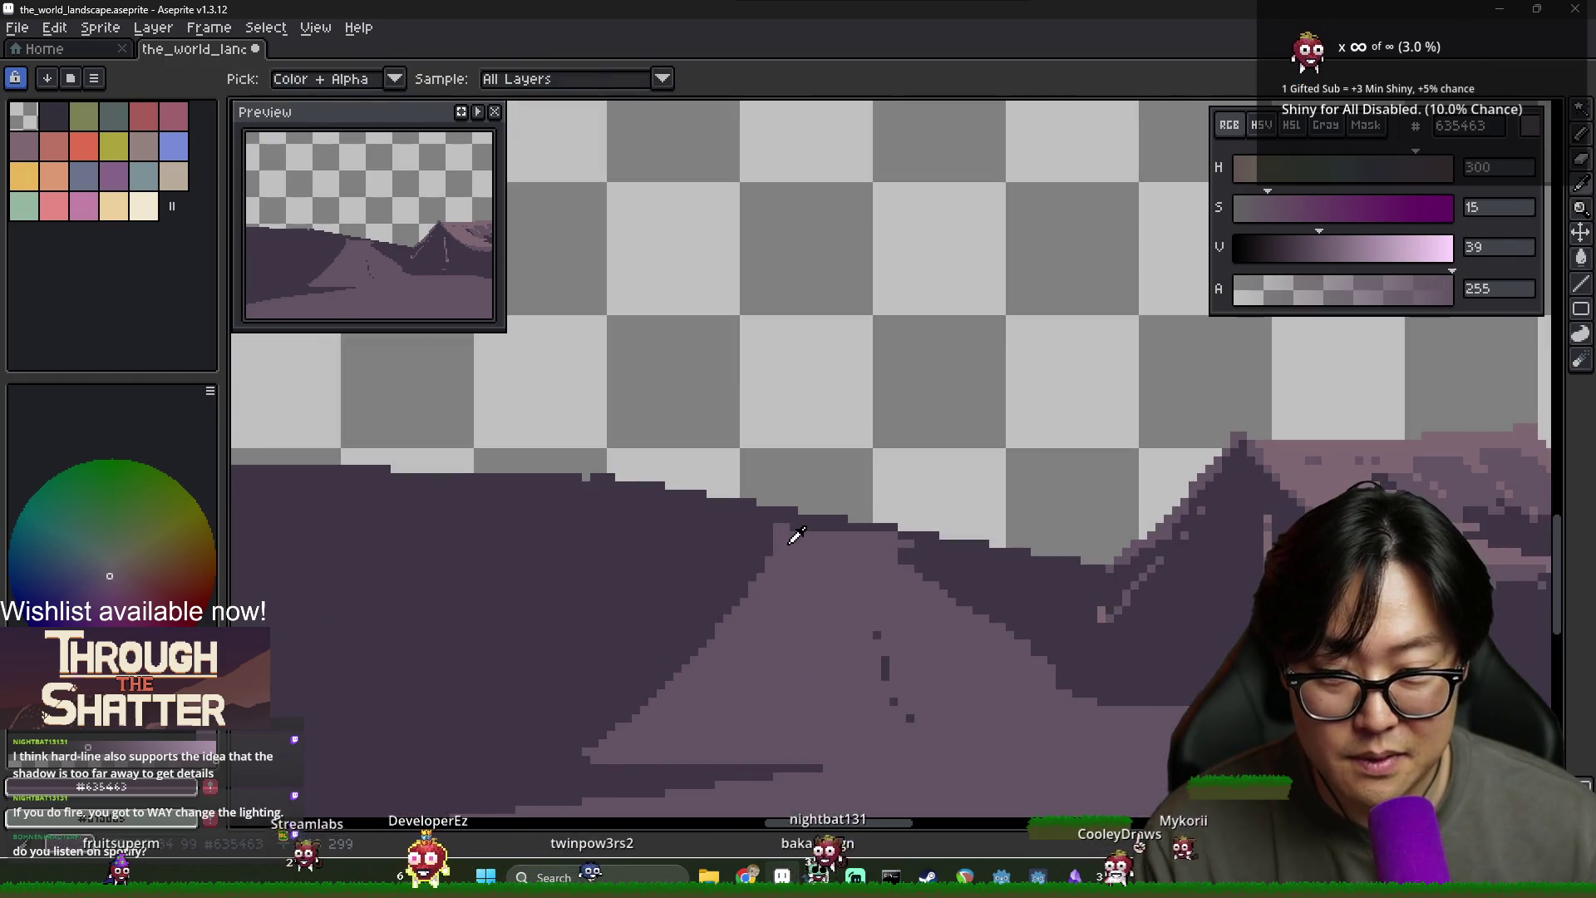
scroll(777, 548, up, 2)
key(b)
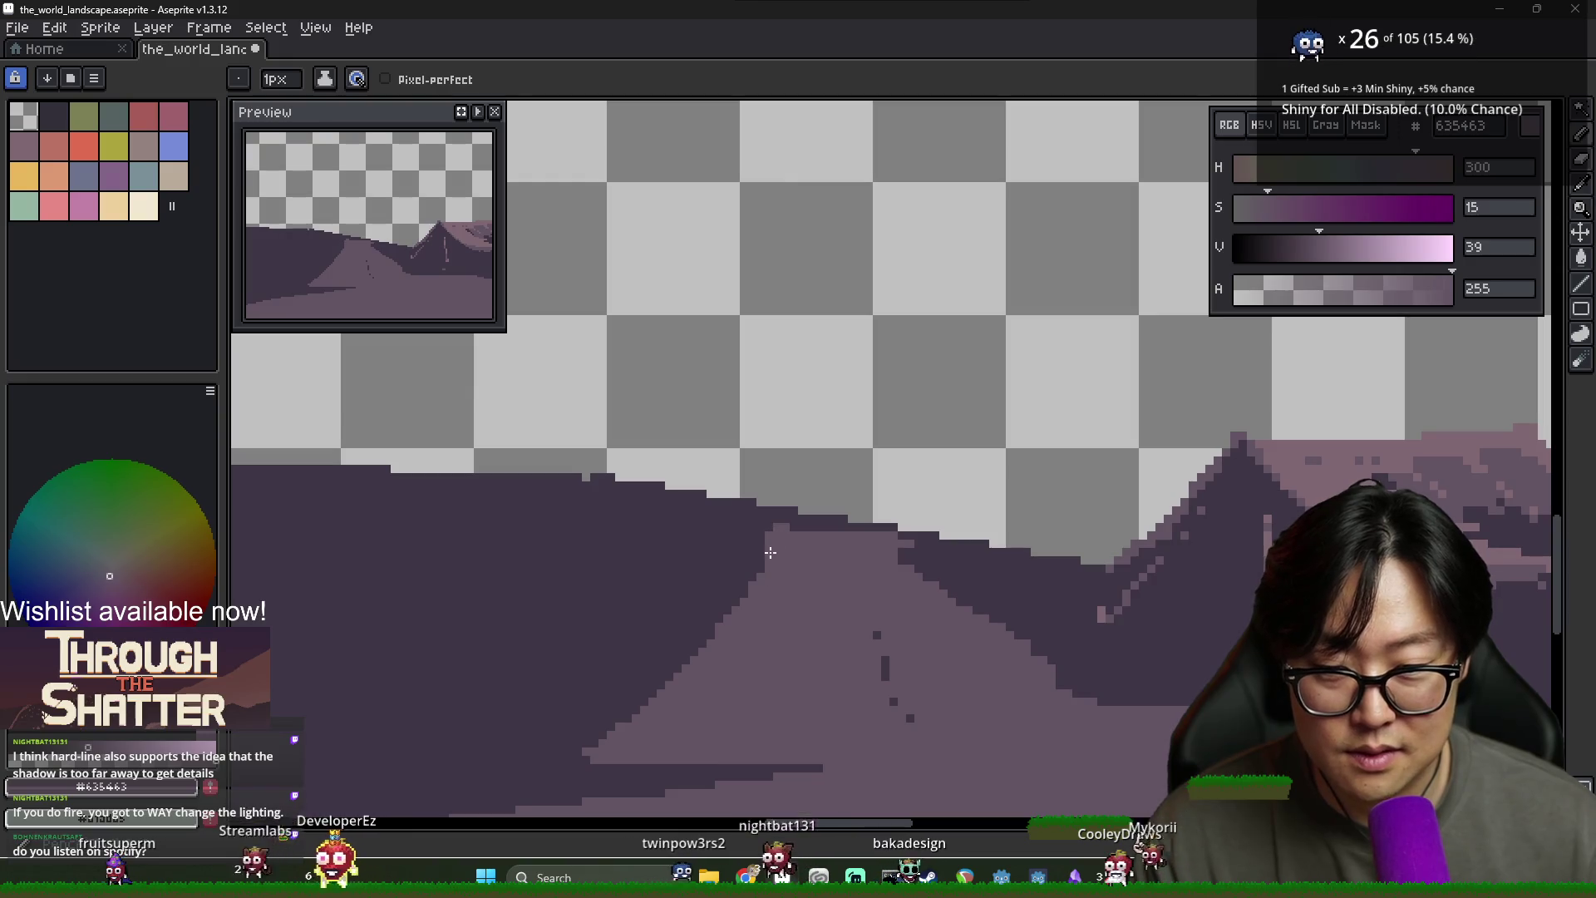
drag(780, 539, 874, 532)
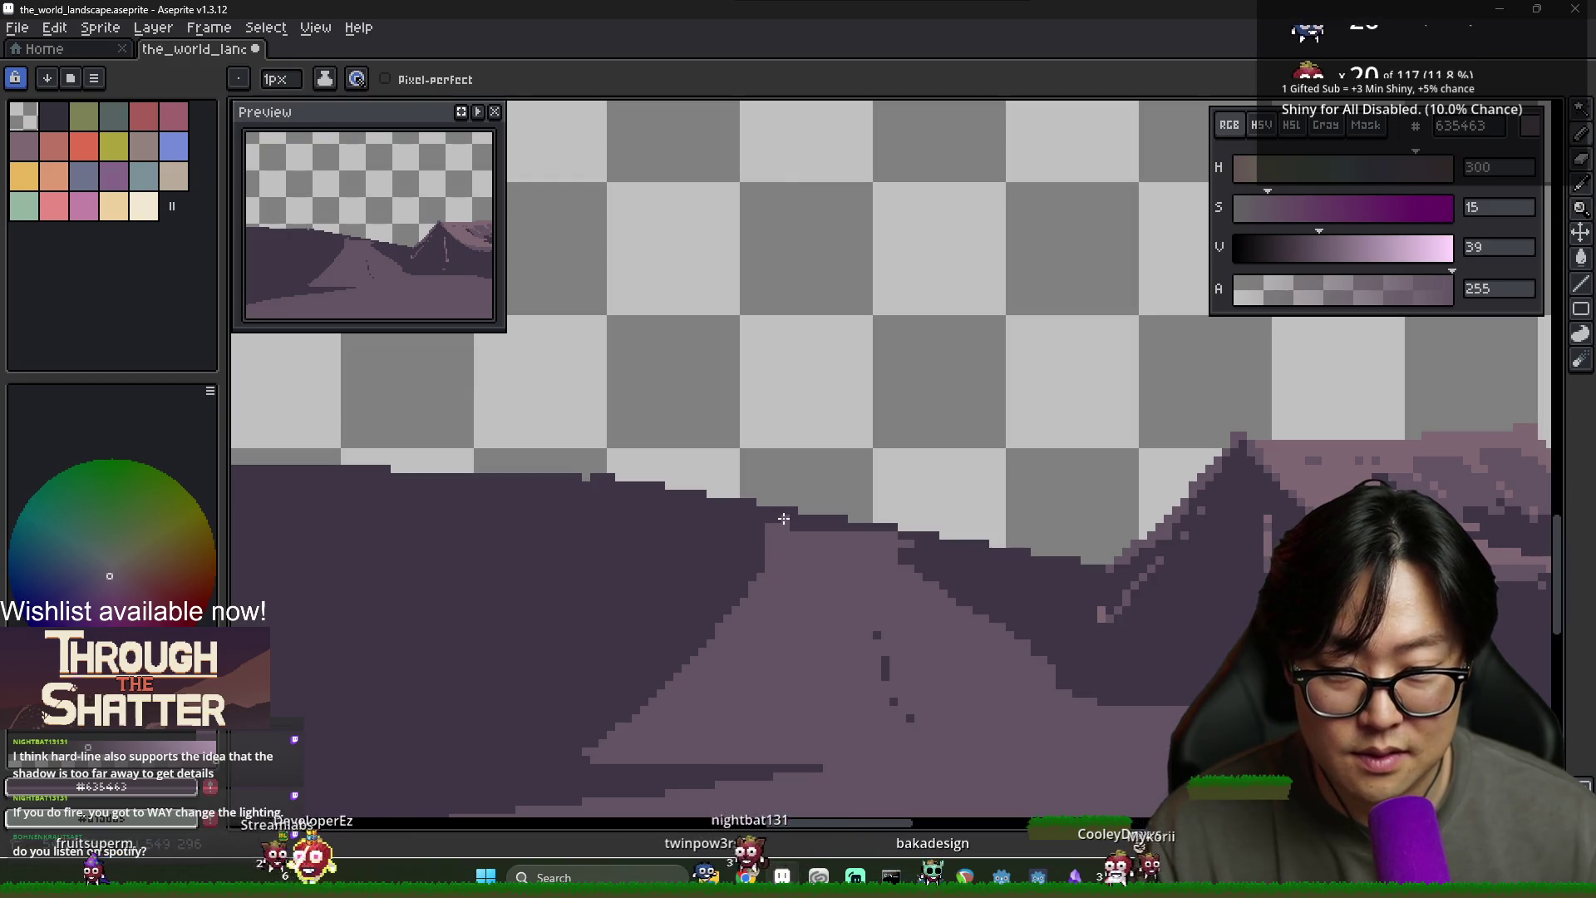
Paint light purple lines along the road's edges and fill the outlined strip
alt+click(844, 518)
drag(786, 516, 925, 532)
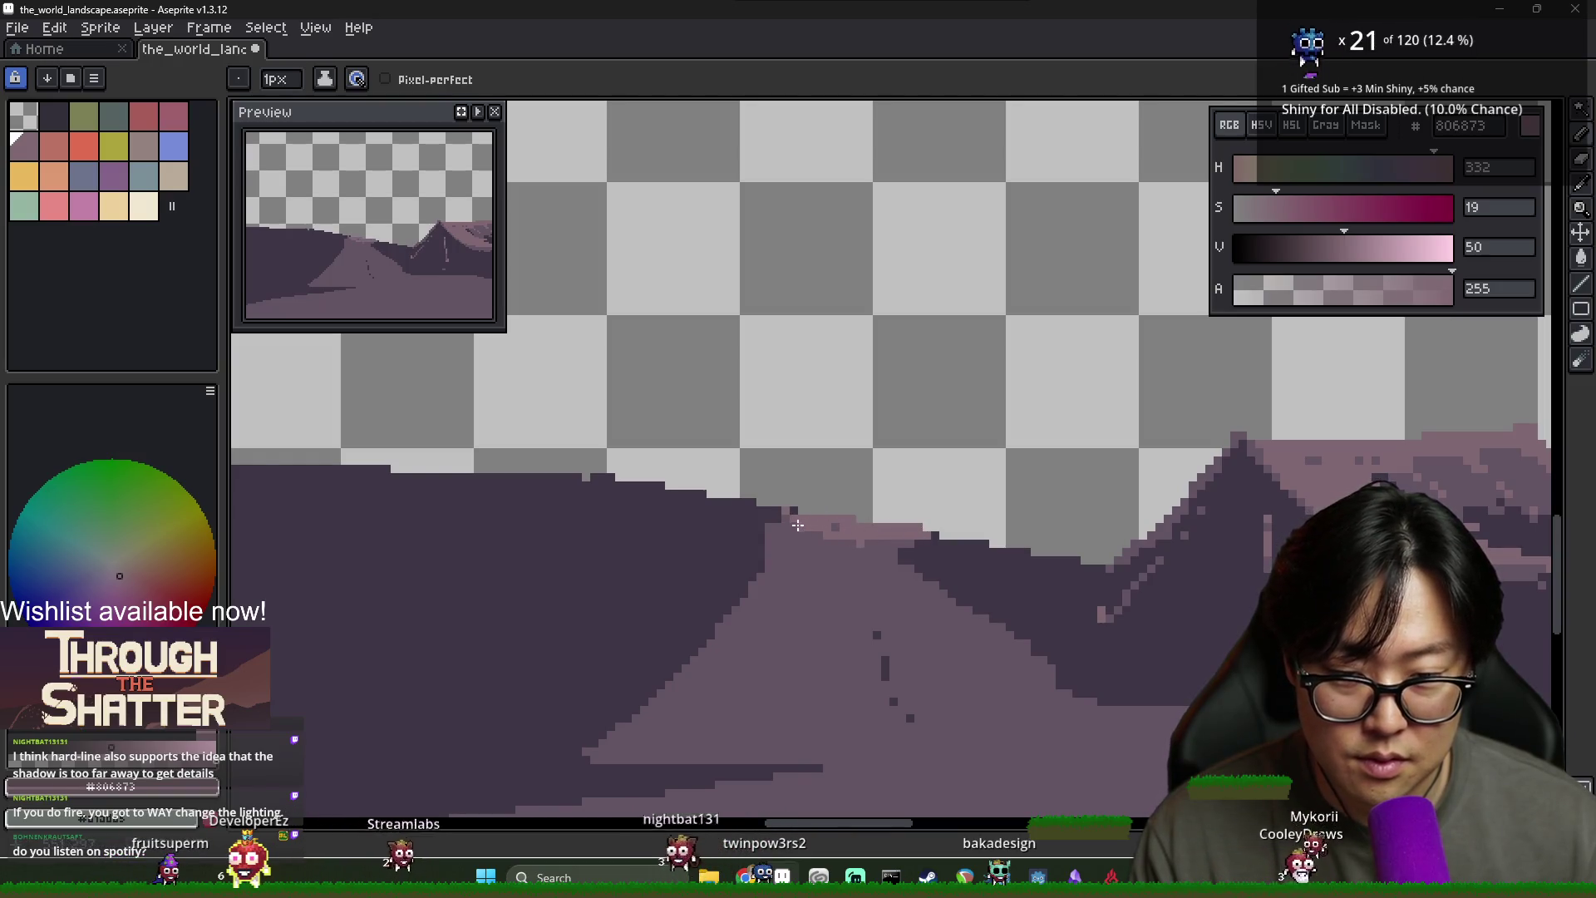
drag(913, 613, 877, 580)
drag(834, 517, 970, 666)
drag(819, 548, 789, 677)
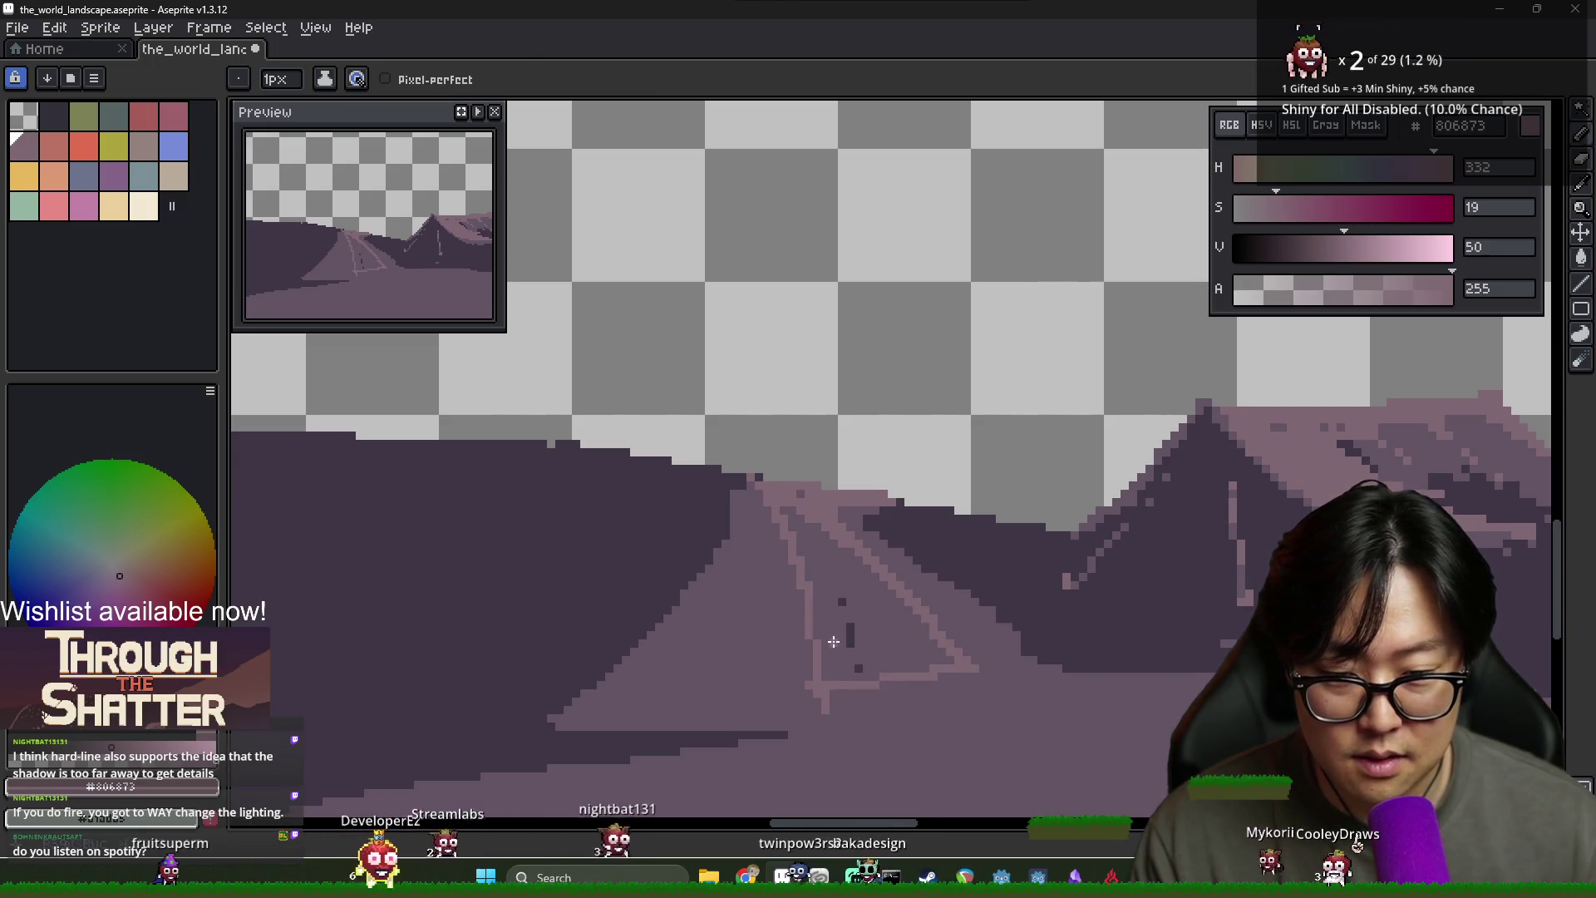
key(g)
click(885, 665)
Sample the darker hillside purple, then the lighter road colour again
scroll(888, 680, down, 1)
scroll(888, 680, down, 2)
scroll(848, 615, up, 2)
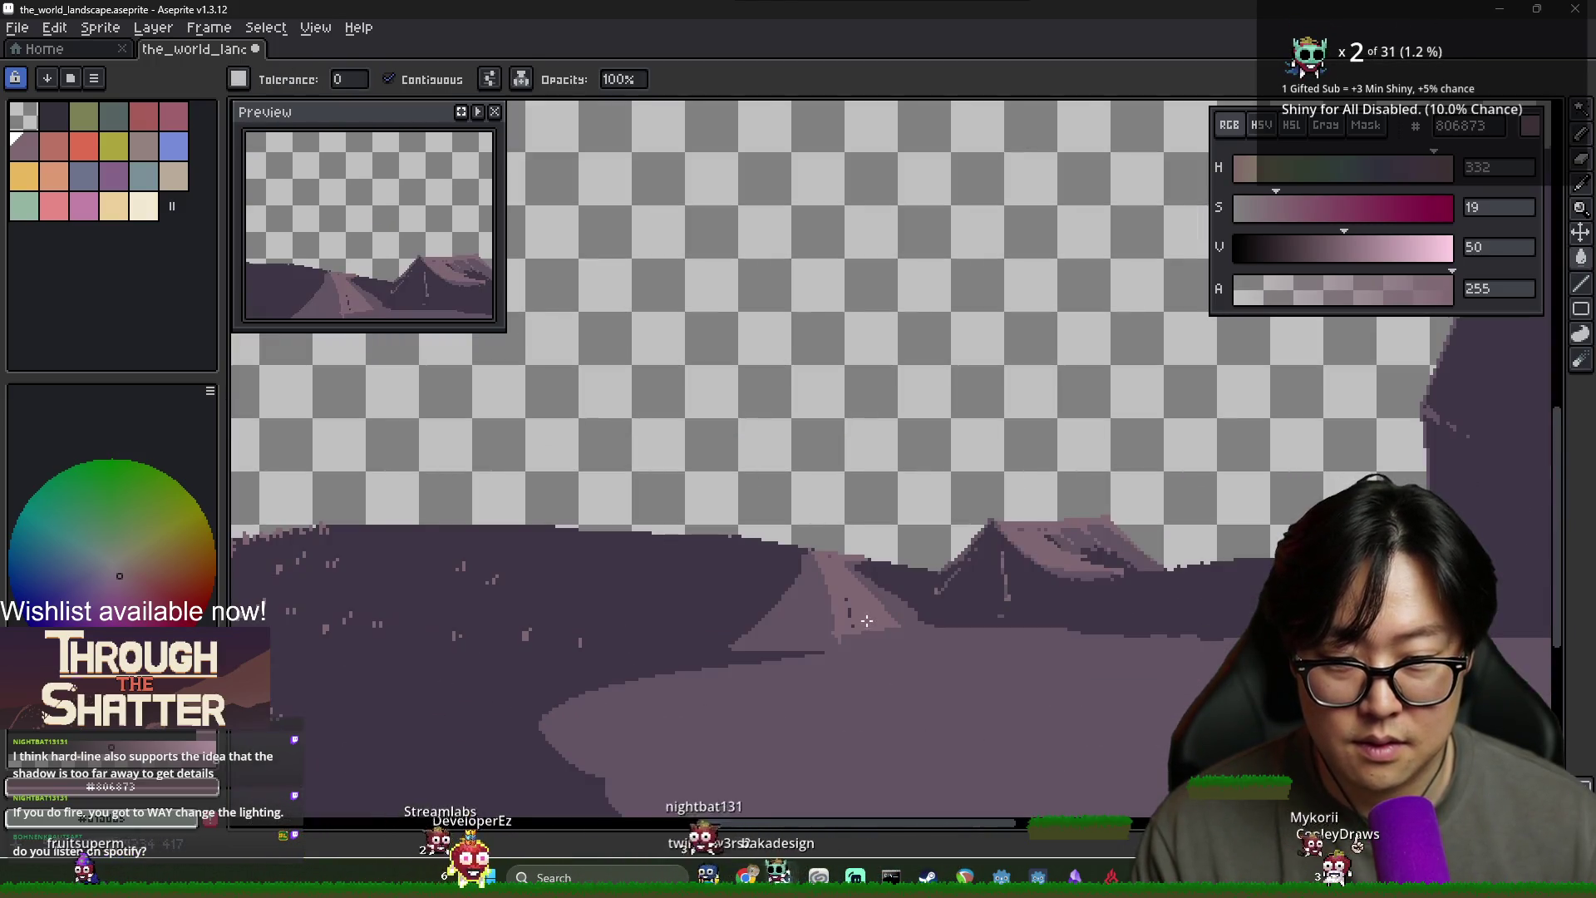
key(i)
key(b)
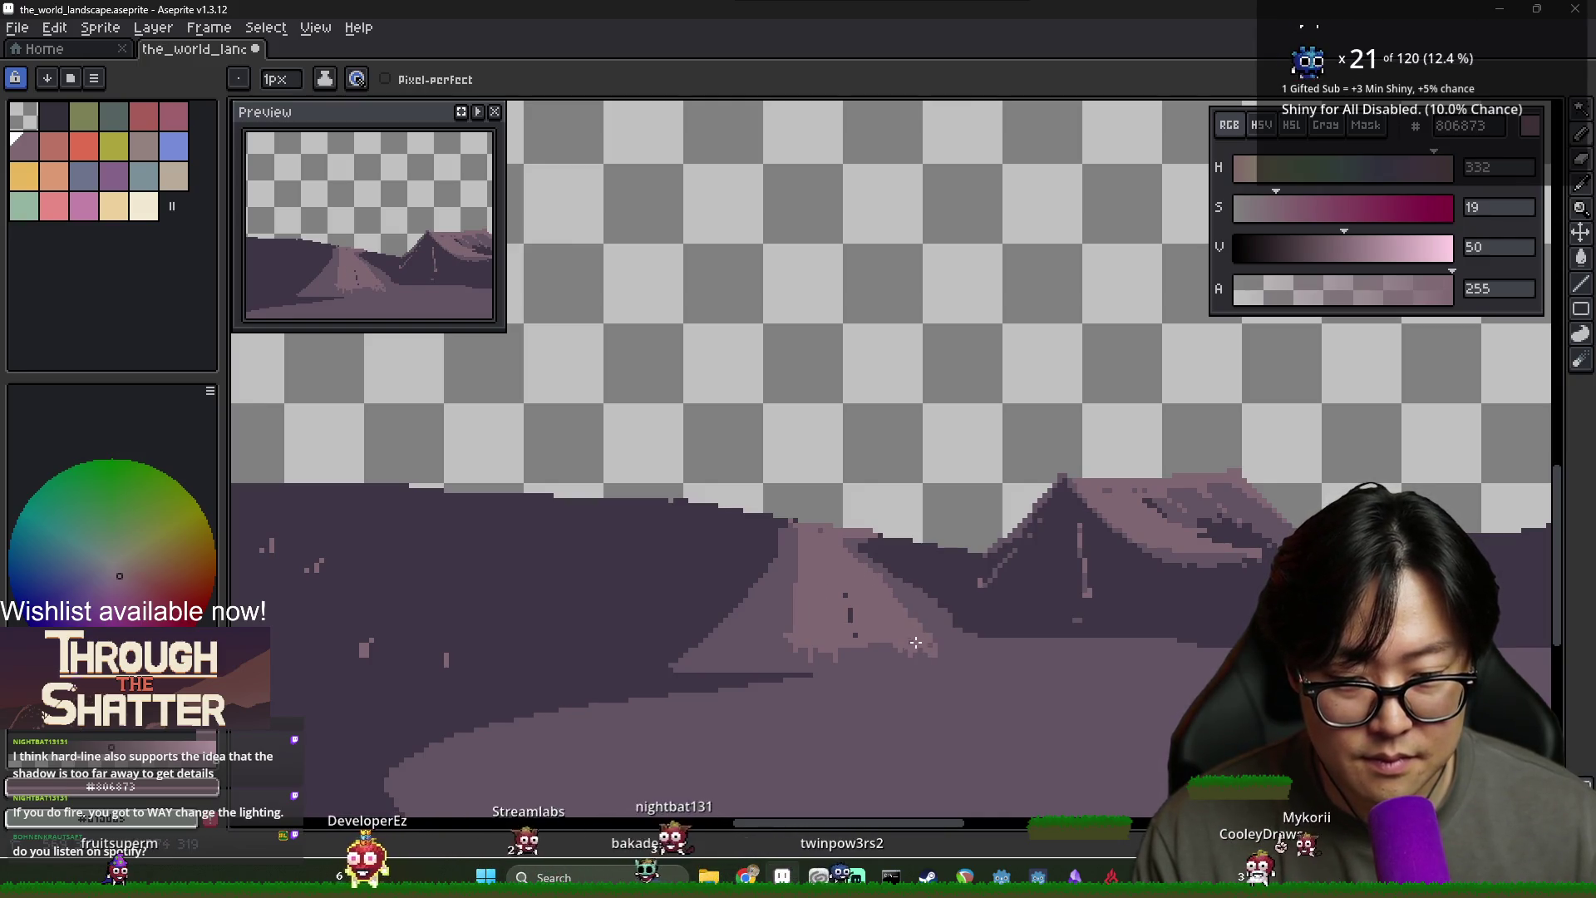
scroll(1039, 659, down, 1)
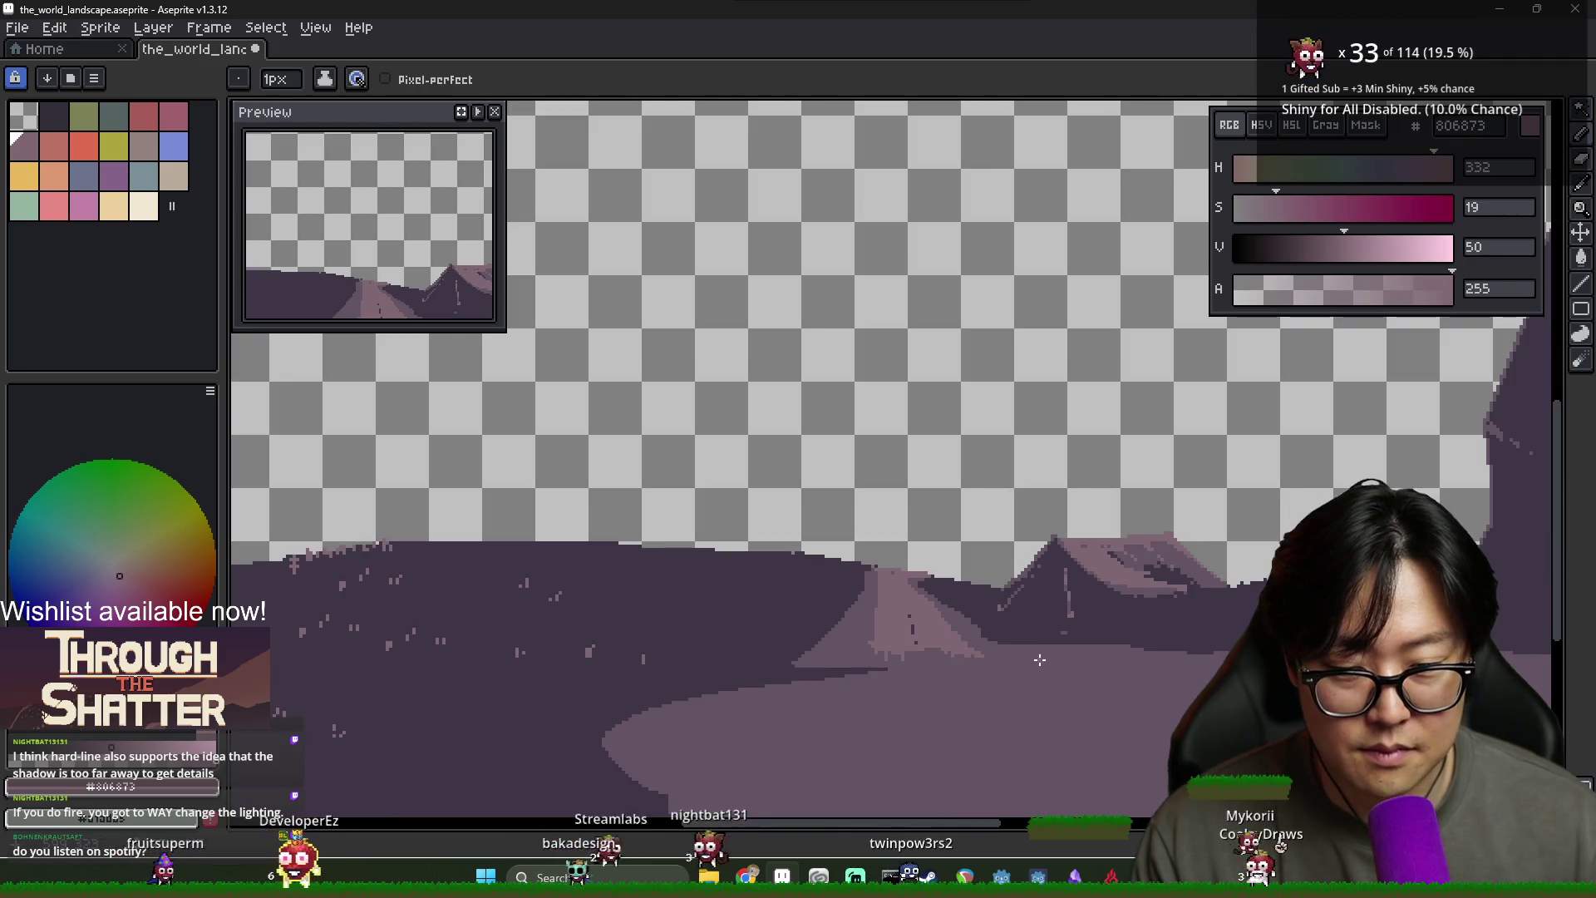
alt+click(947, 653)
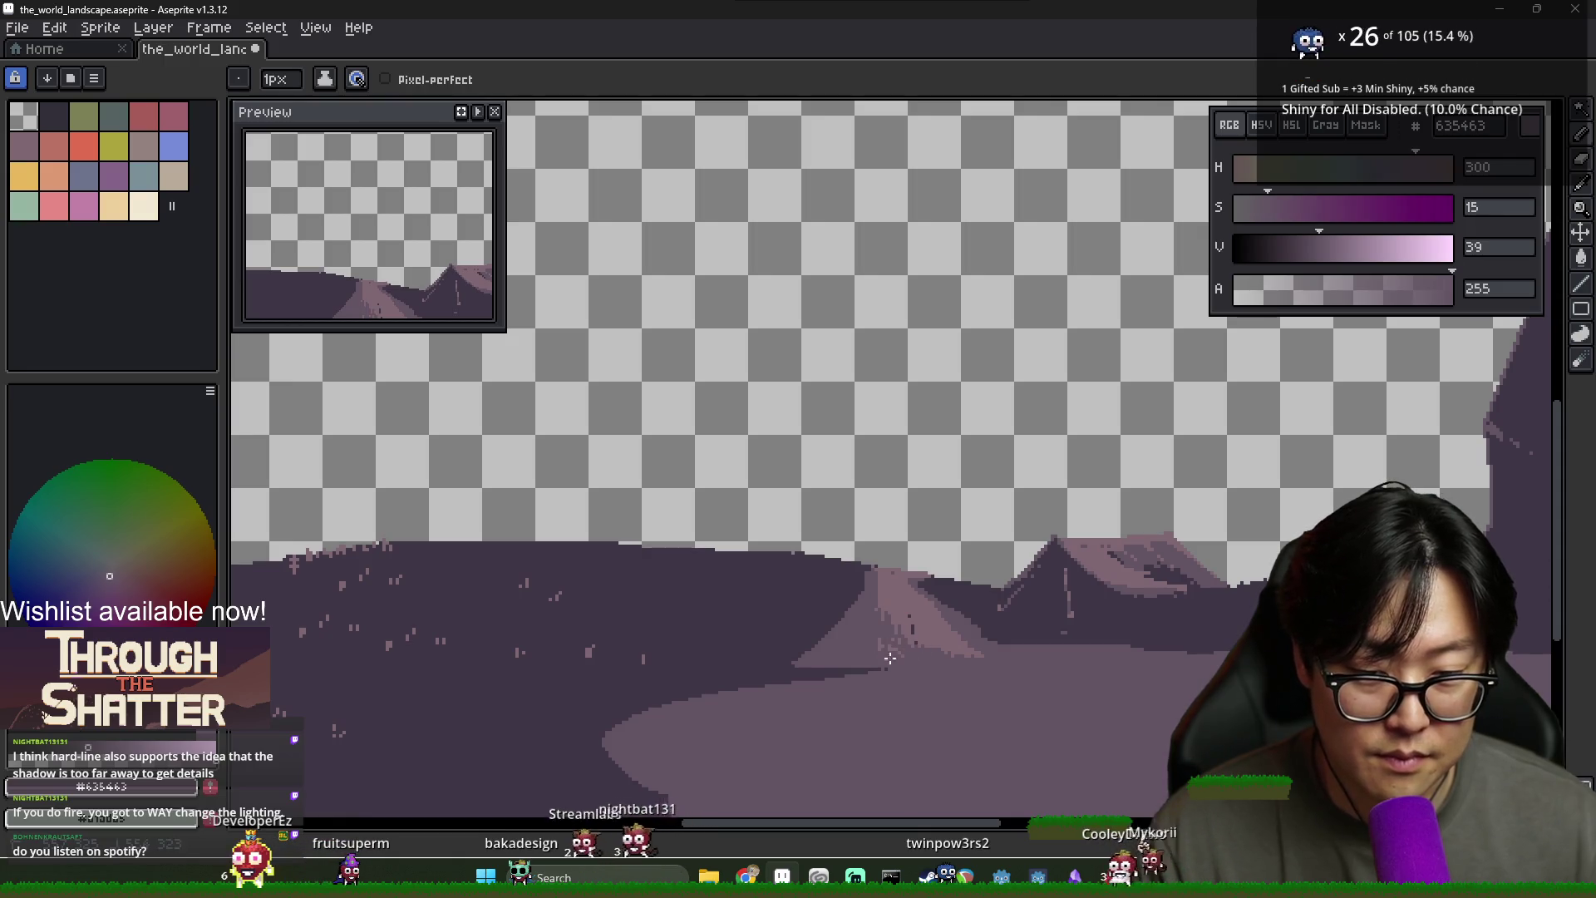
scroll(923, 655, up, 1)
alt+click(890, 591)
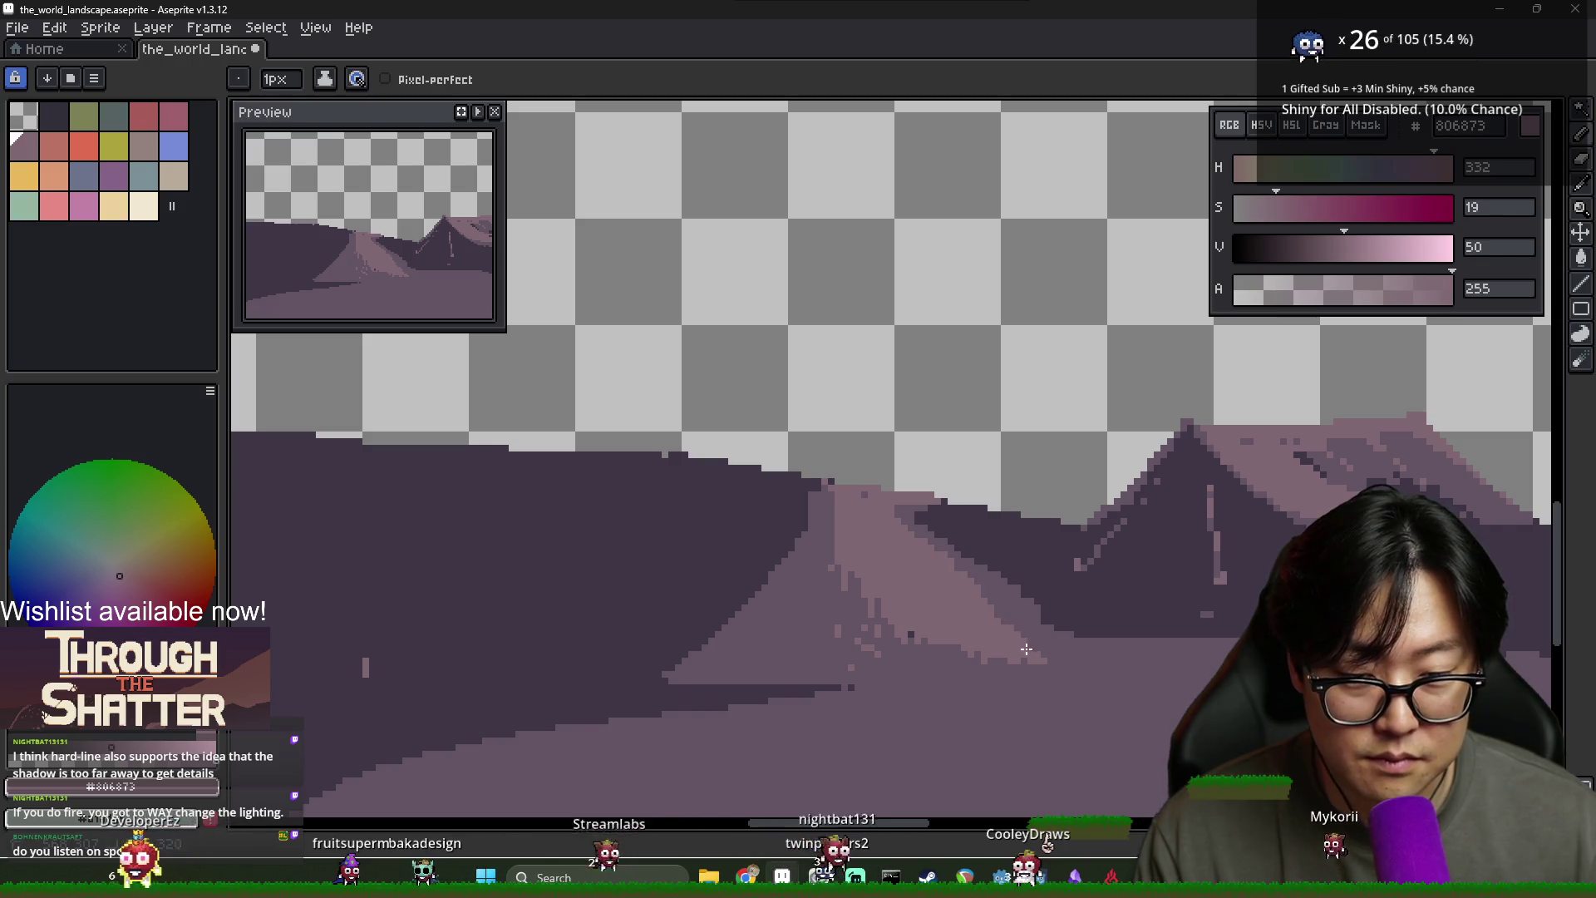
scroll(1072, 681, down, 5)
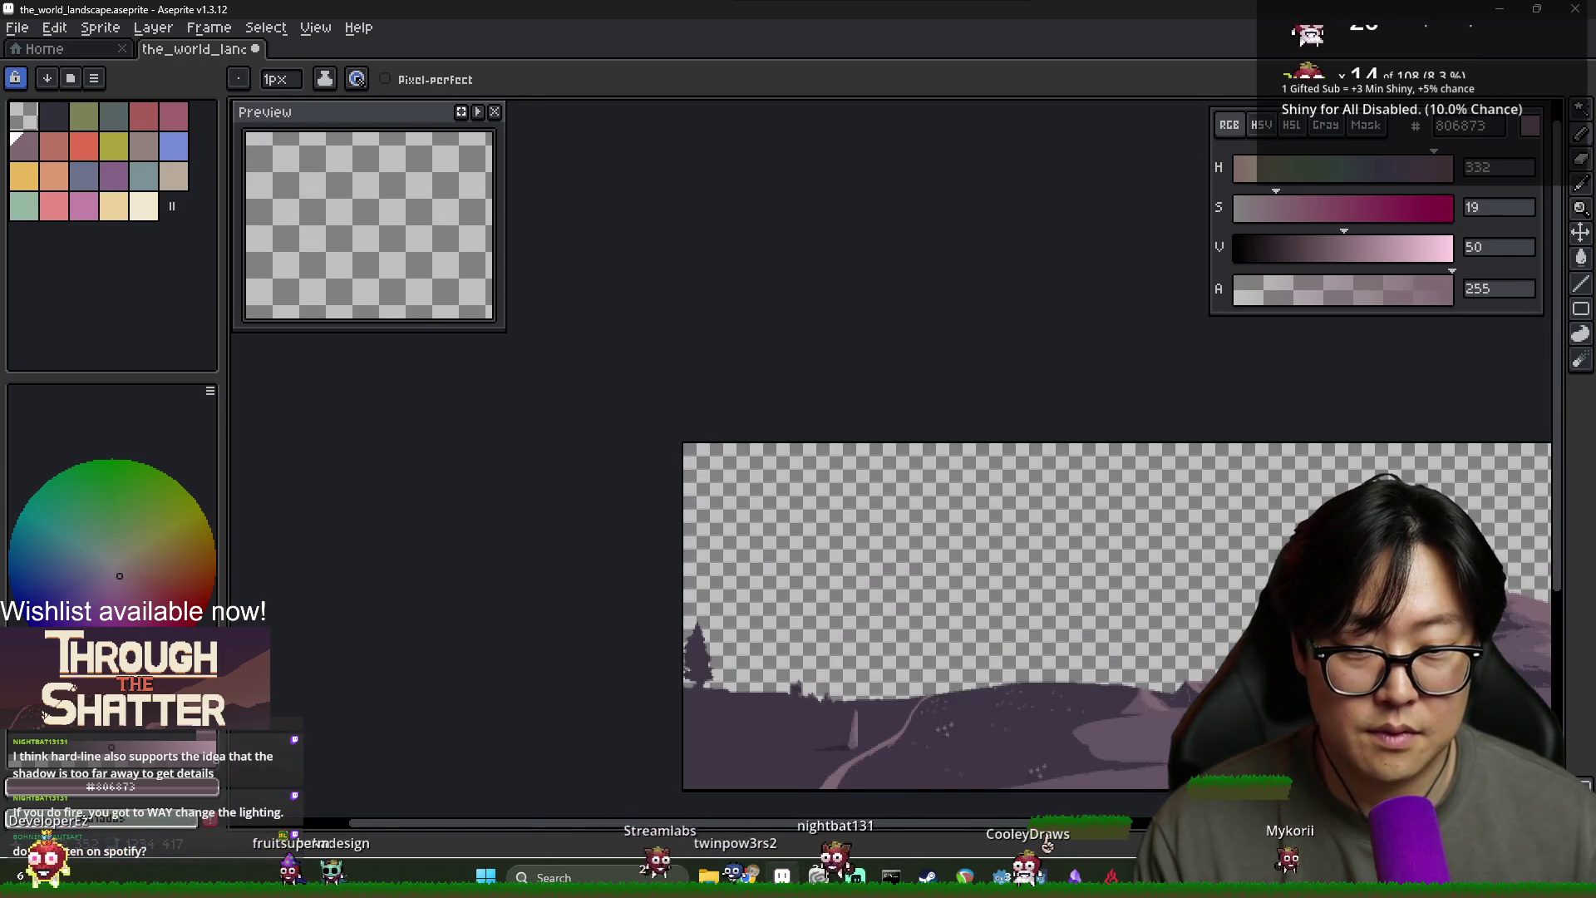
scroll(1108, 719, up, 3)
Bring the tent back into view and pick the darker purple #635463 to draw with
drag(1108, 719, 1107, 627)
scroll(990, 548, up, 3)
alt+click(799, 563)
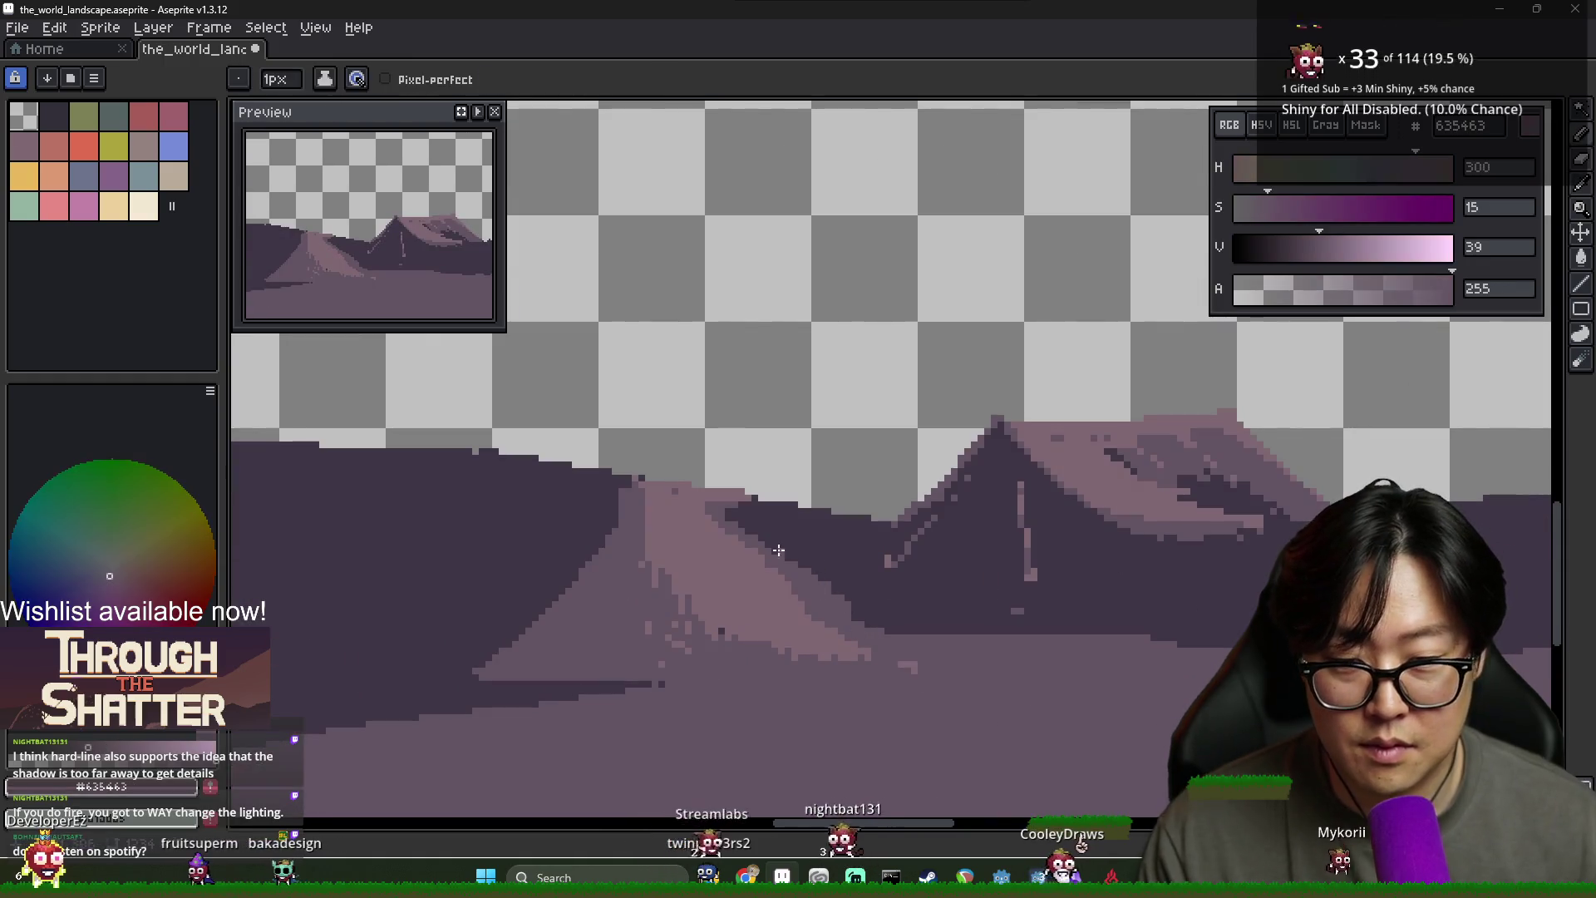
alt+click(782, 591)
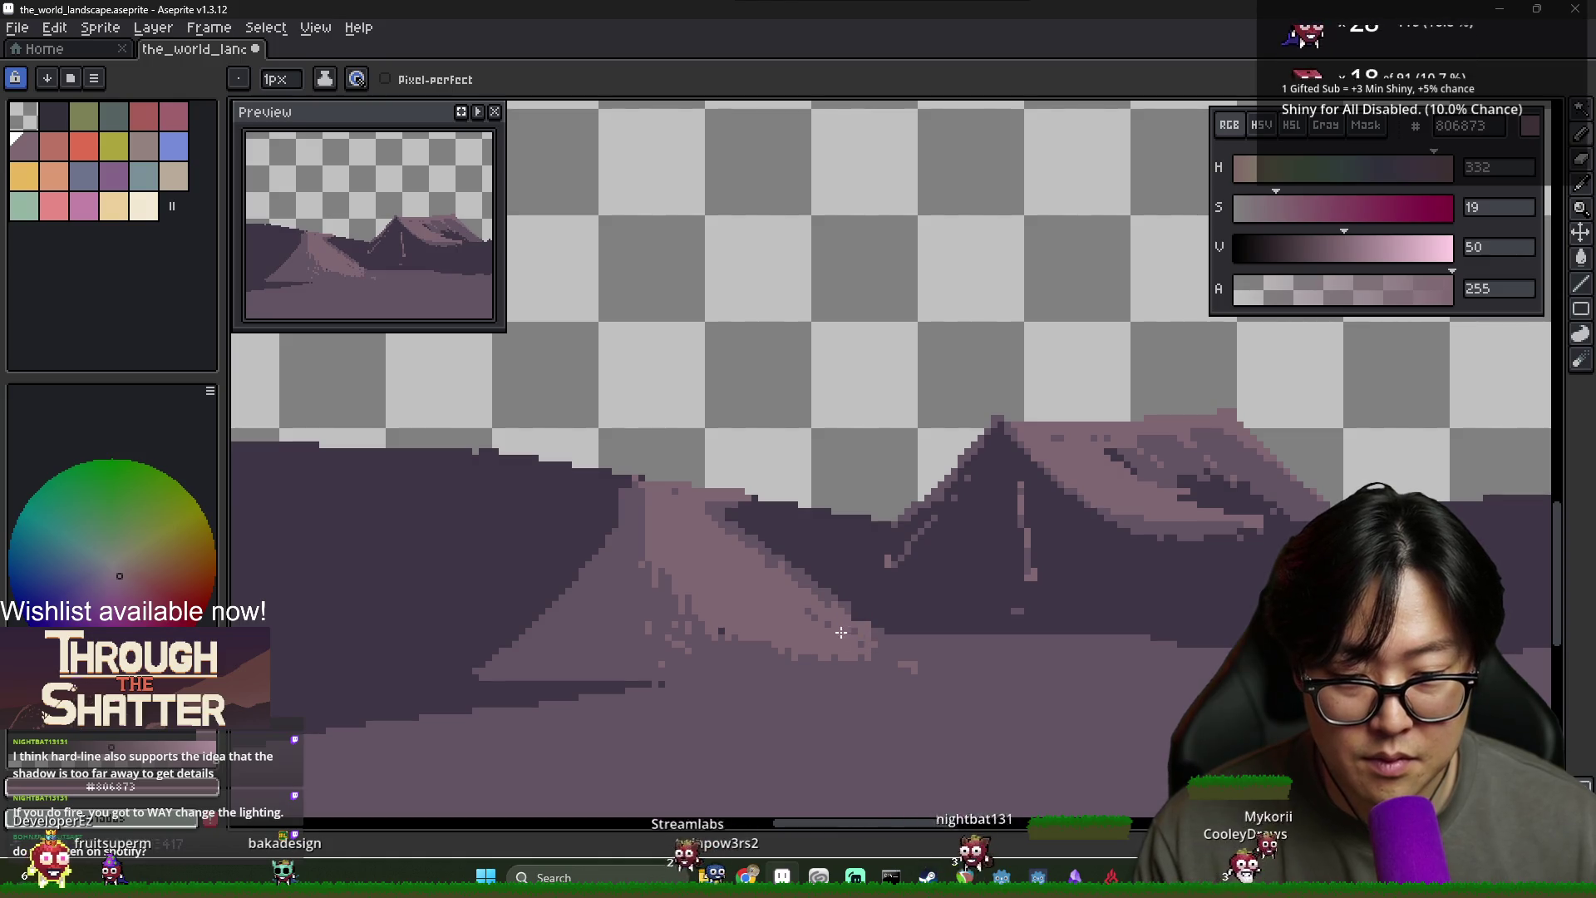
alt+click(917, 656)
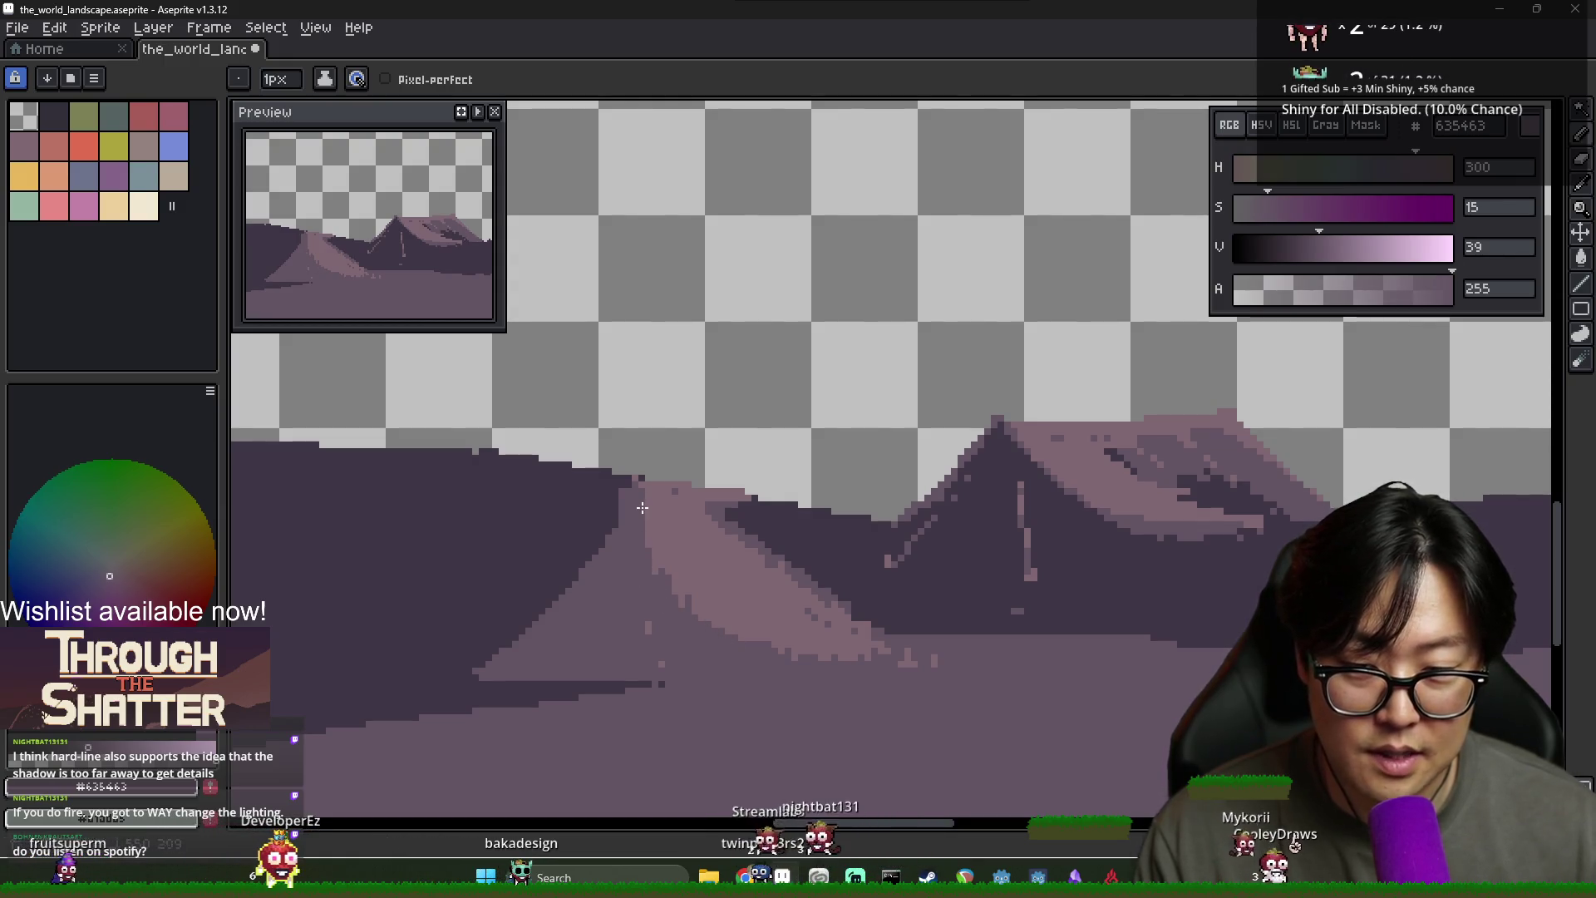
scroll(690, 626, down, 2)
scroll(749, 653, down, 1)
Zoom around the cliff and tree, then switch to the Chillhop Creators page in Chrome
scroll(748, 653, up, 1)
scroll(876, 666, up, 1)
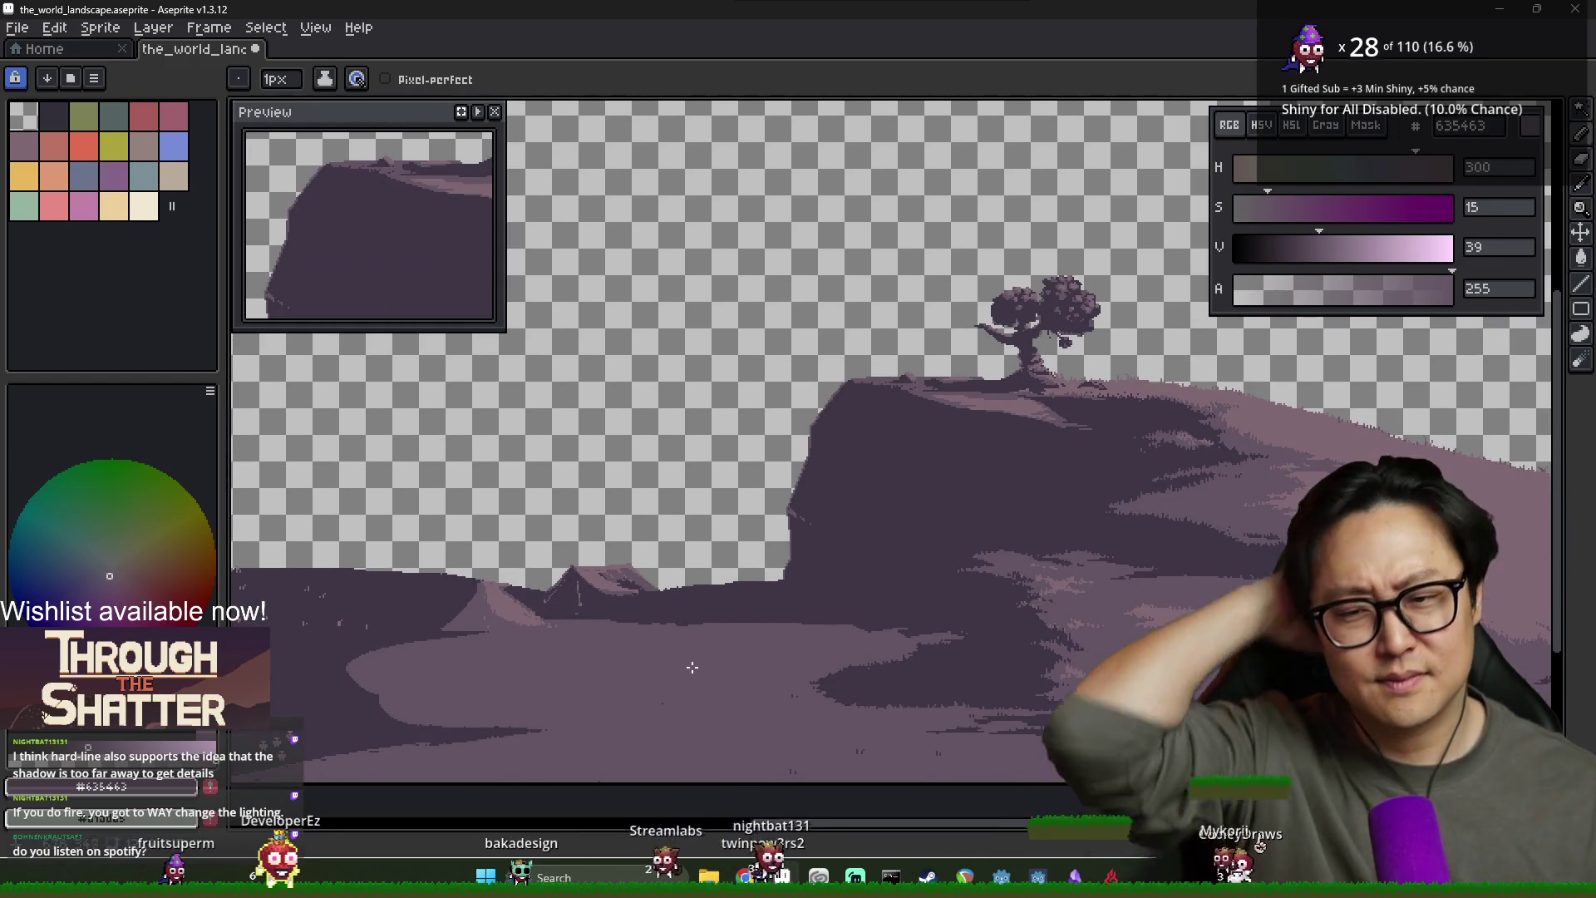
scroll(672, 667, down, 1)
scroll(673, 666, down, 1)
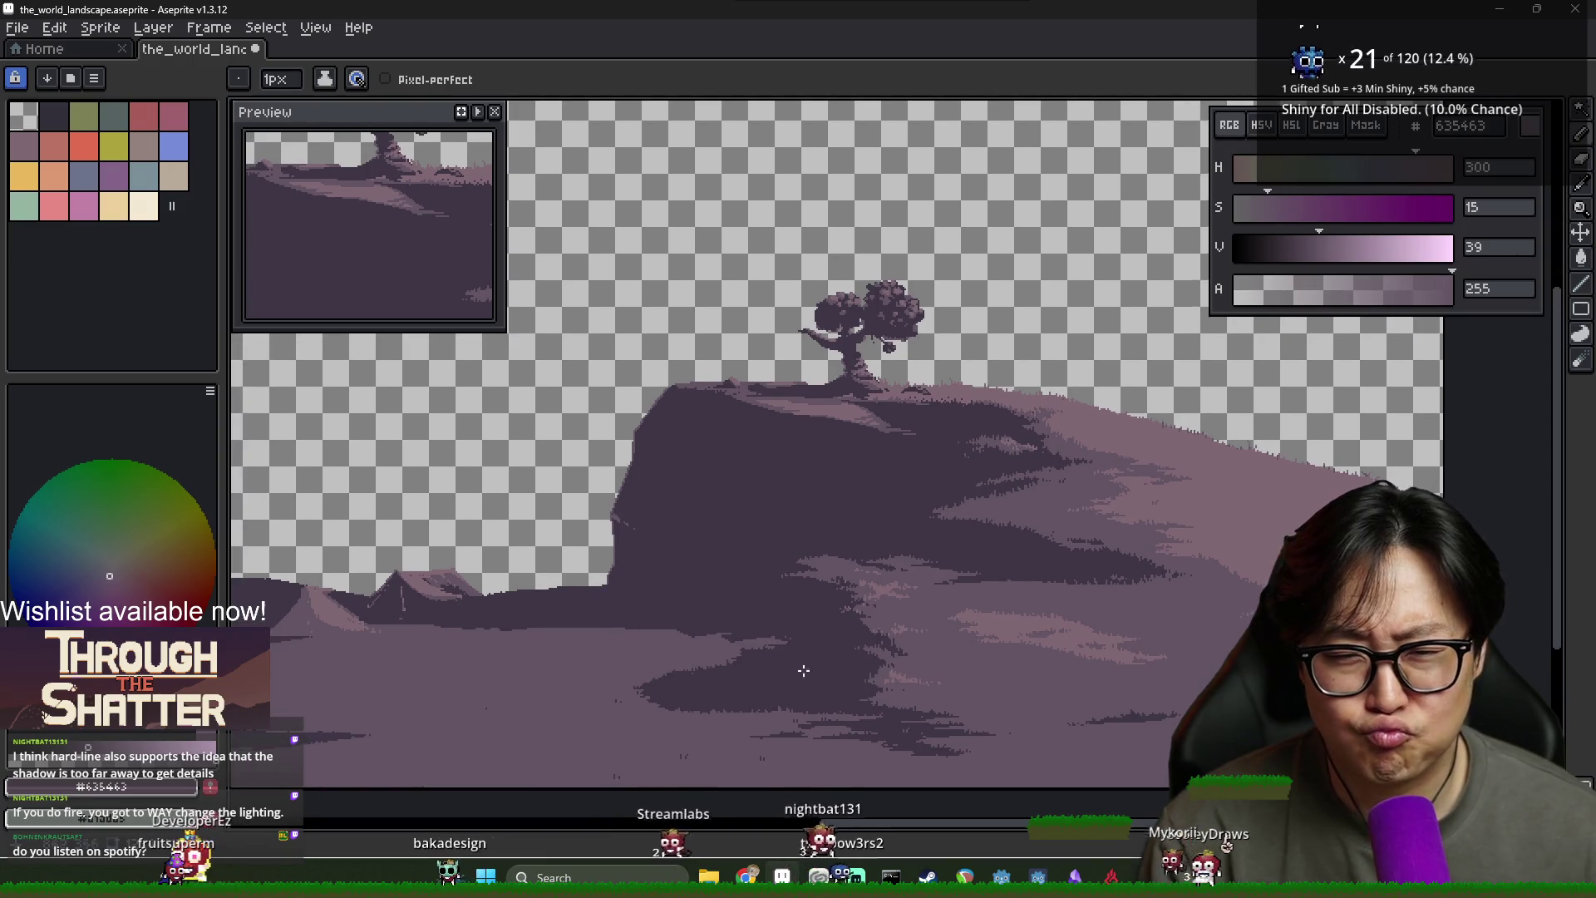
scroll(798, 666, up, 1)
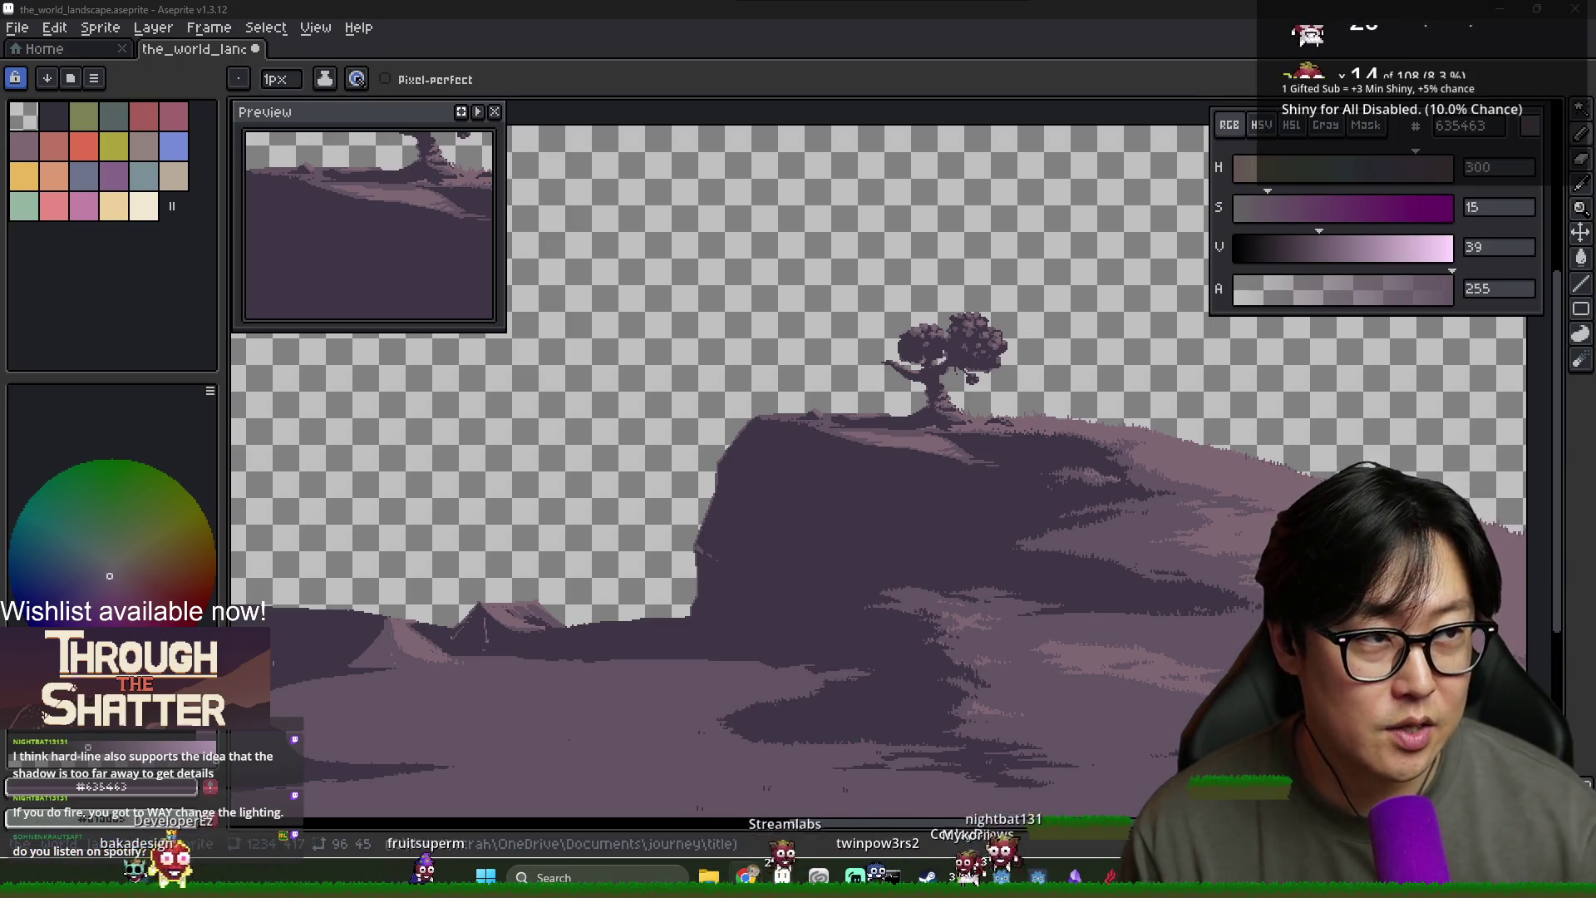
key(alt+Tab)
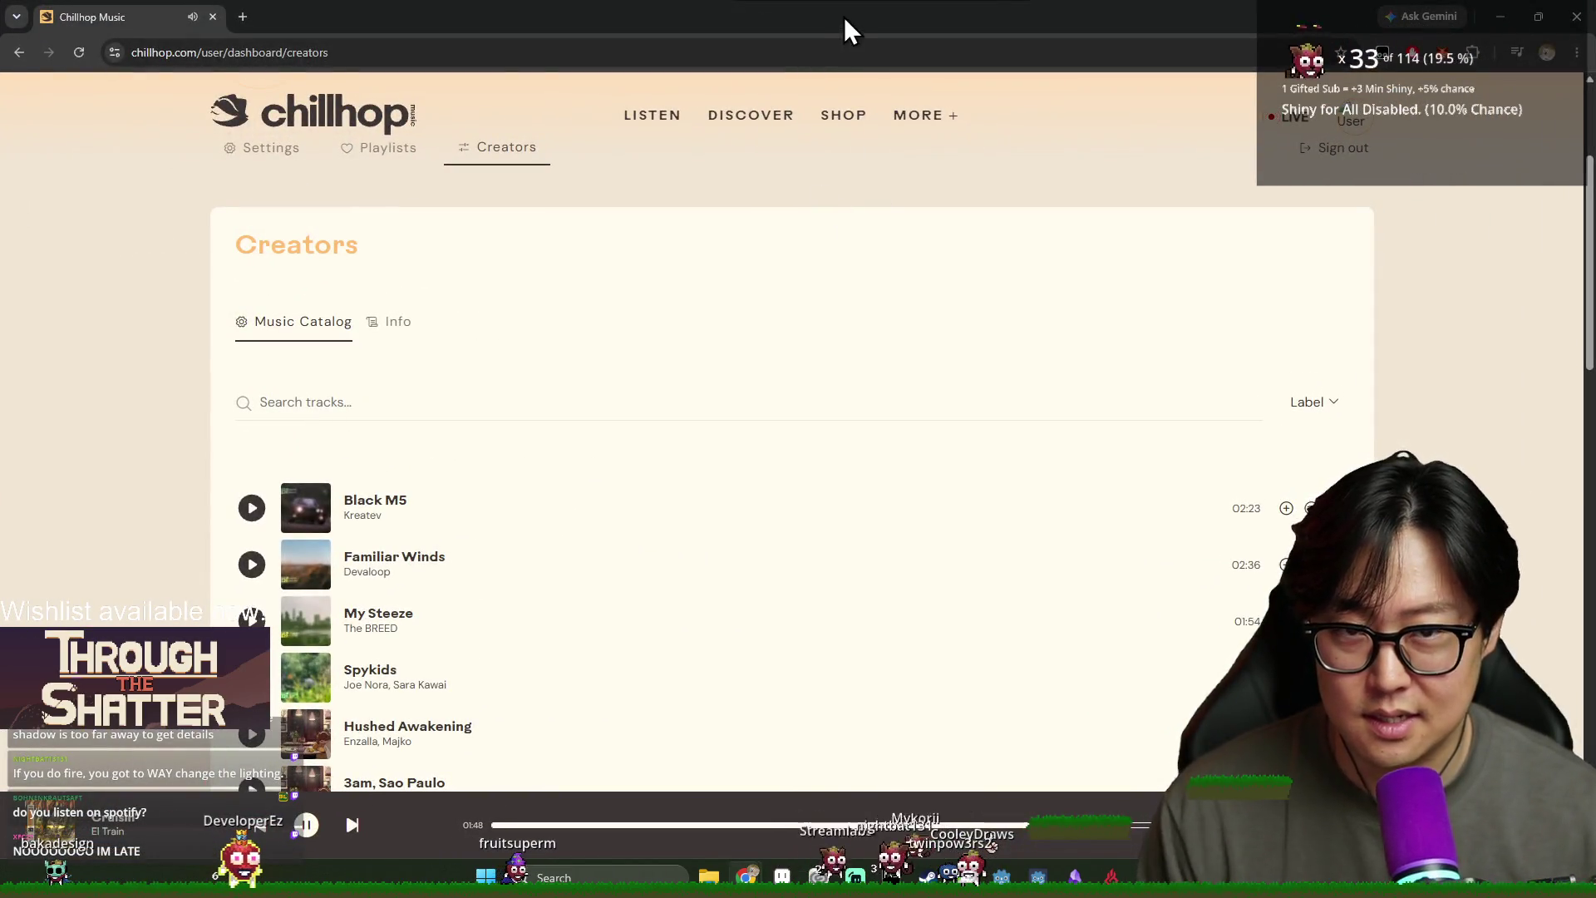
Switch from the Chillhop page back to the Aseprite landscape
key(alt+Tab)
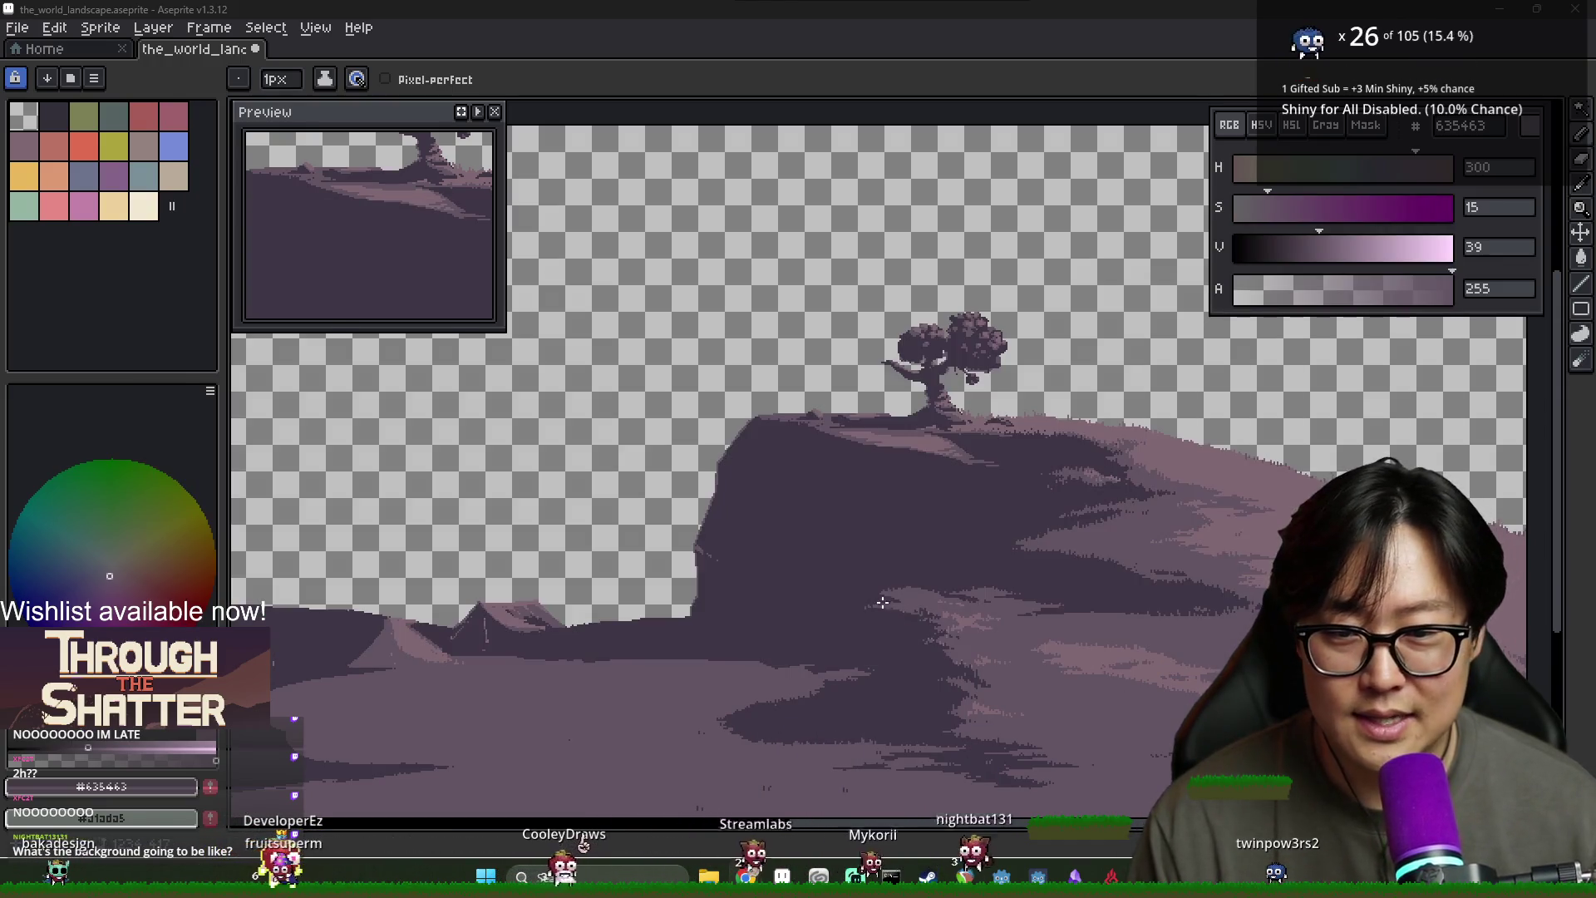
Export the landscape to the_world_landscape.png with Export As, overwriting the existing file
key(alt+Tab)
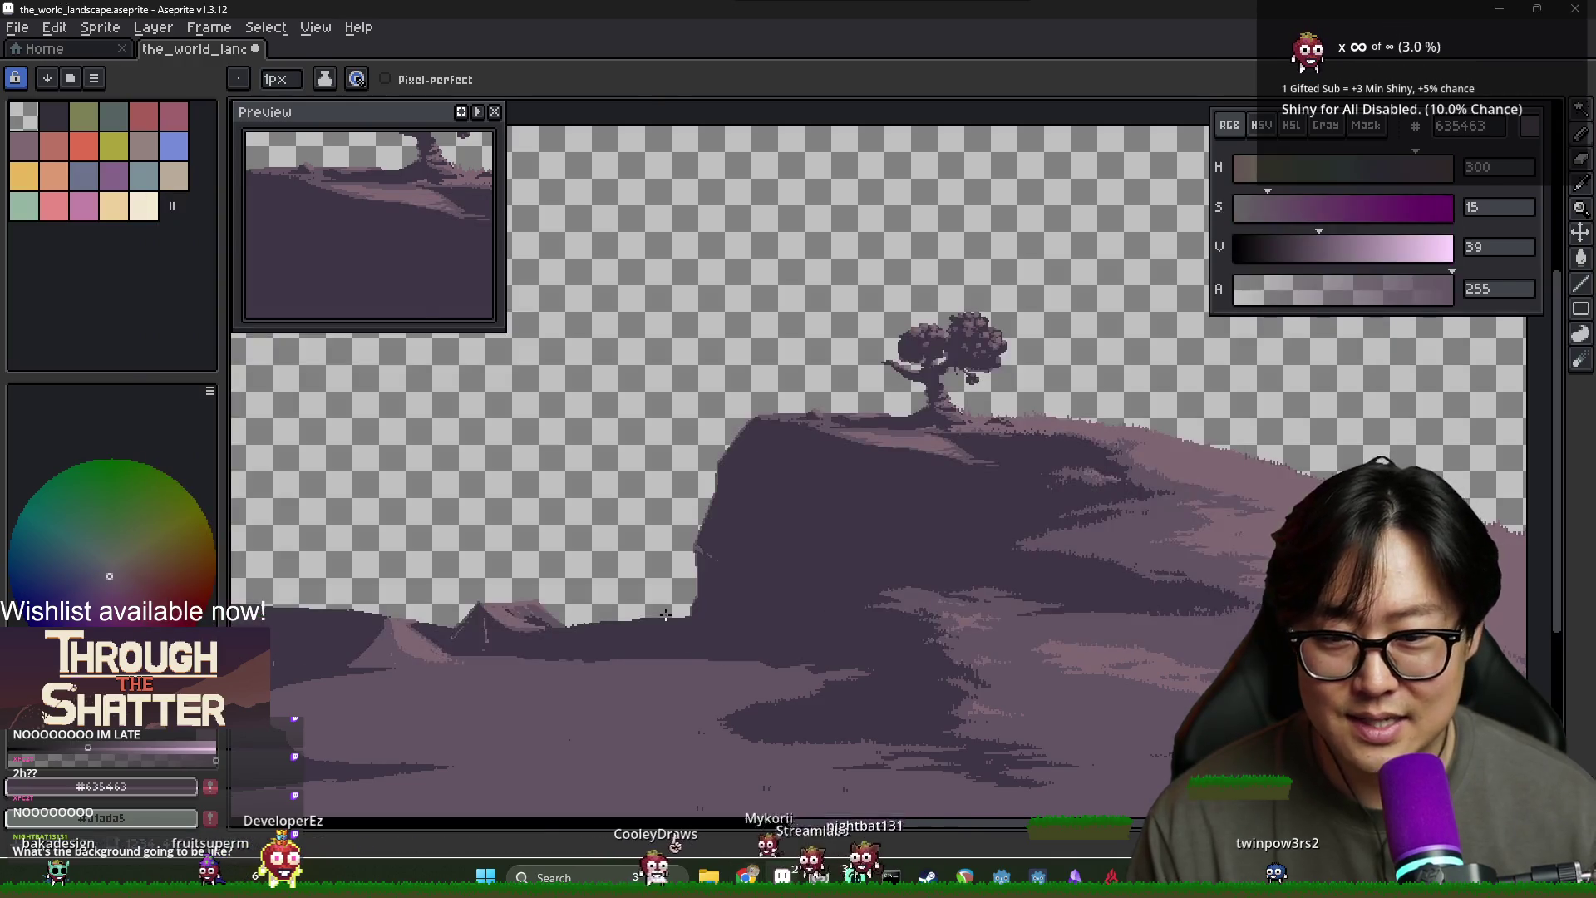
scroll(665, 614, left, 2)
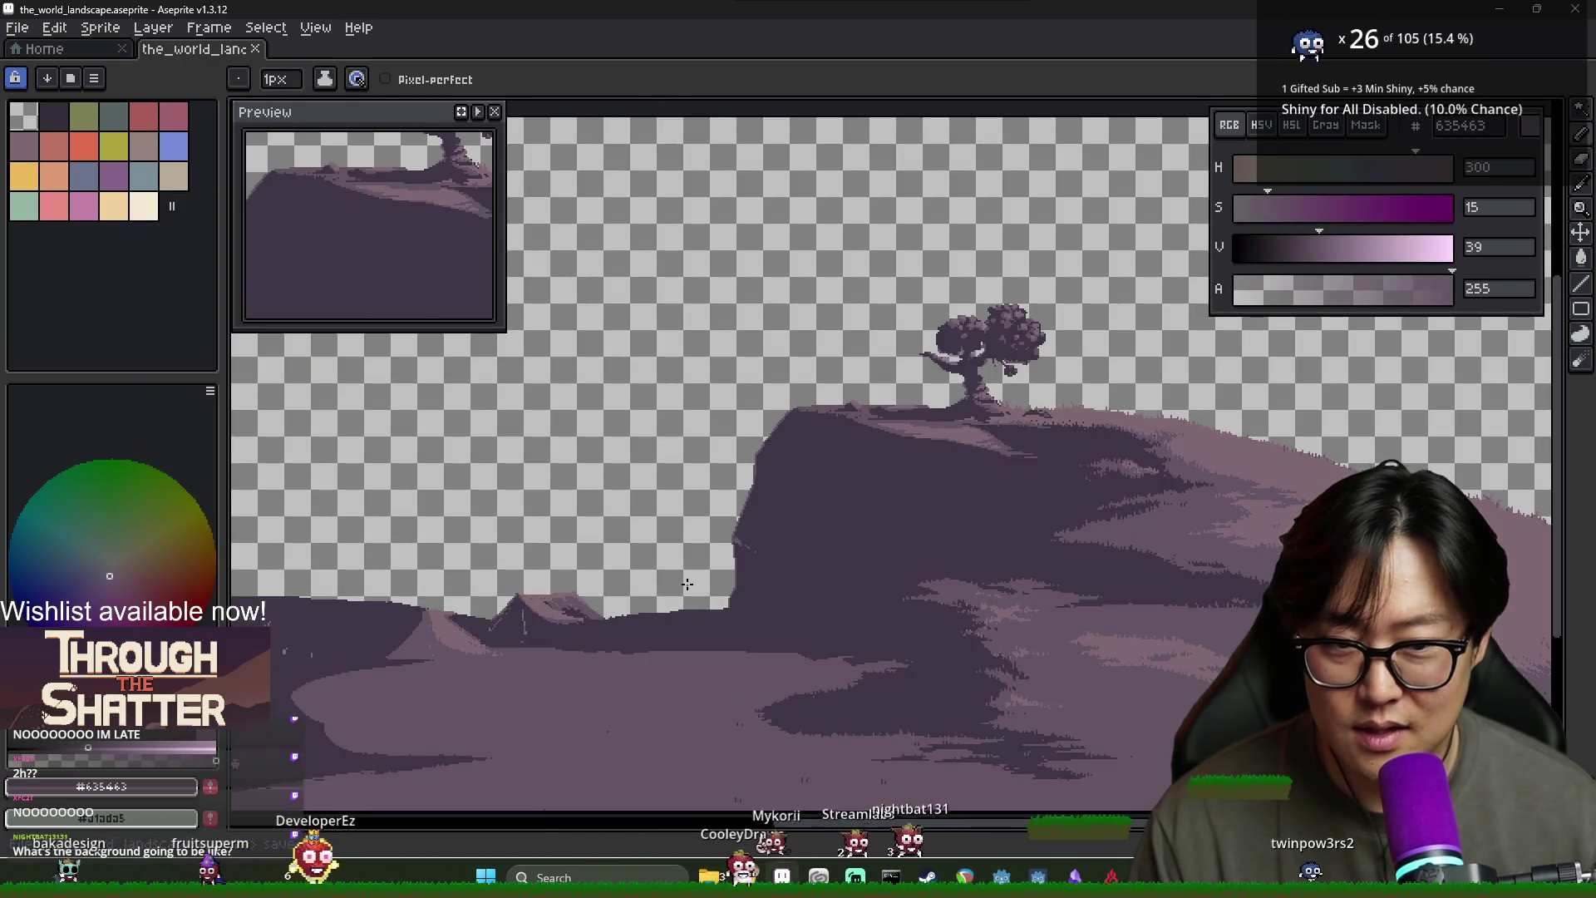
scroll(611, 625, up, 2)
key(alt+Tab)
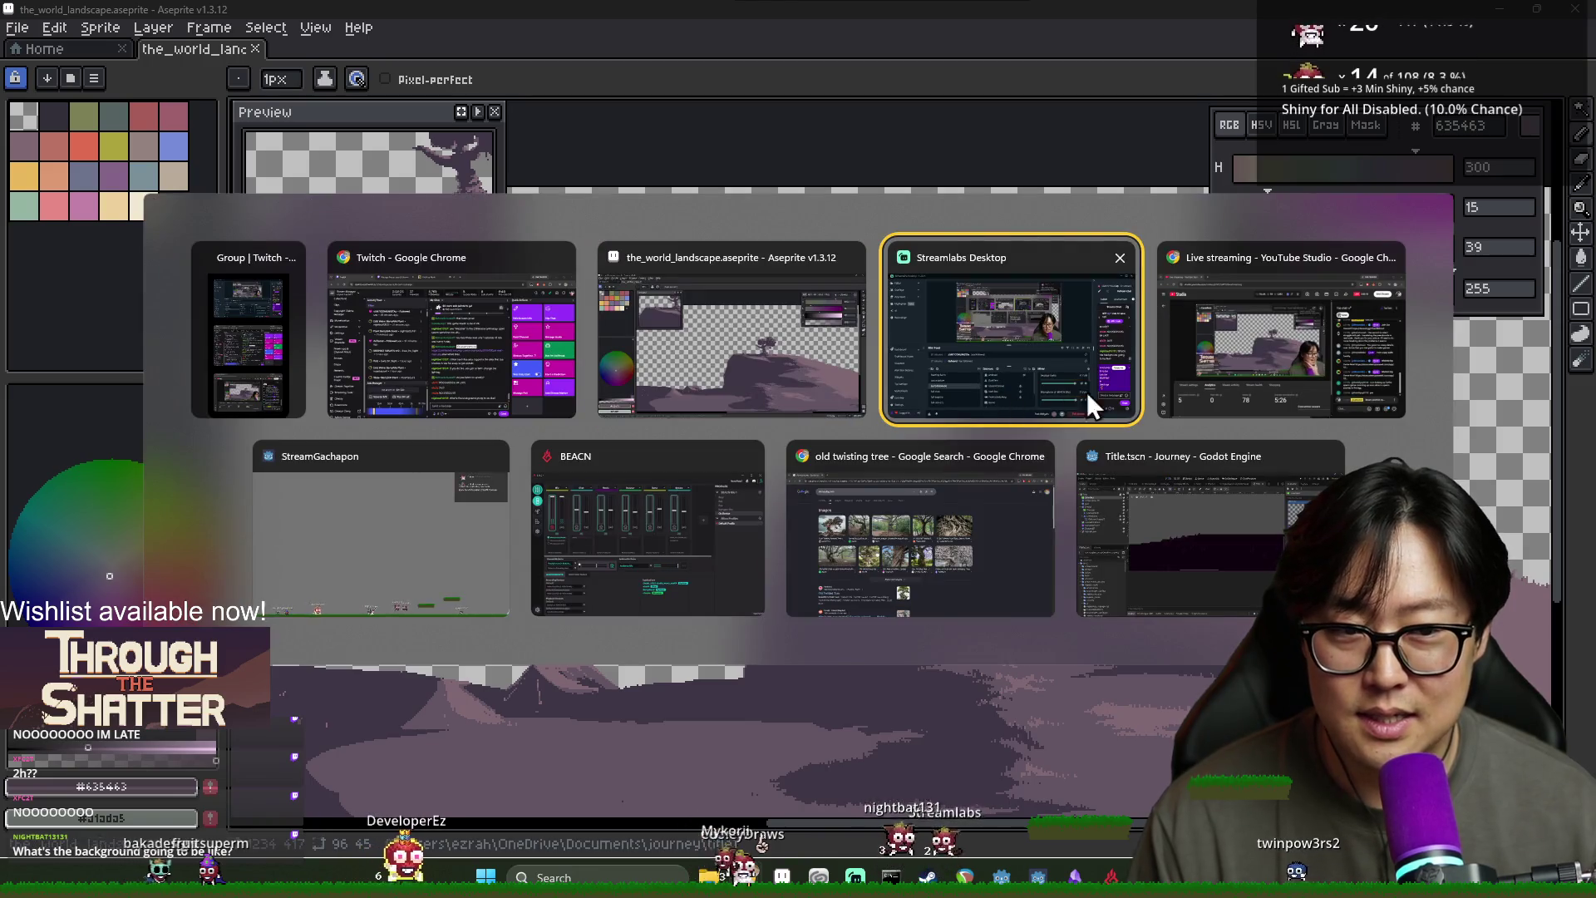
click(776, 407)
click(17, 27)
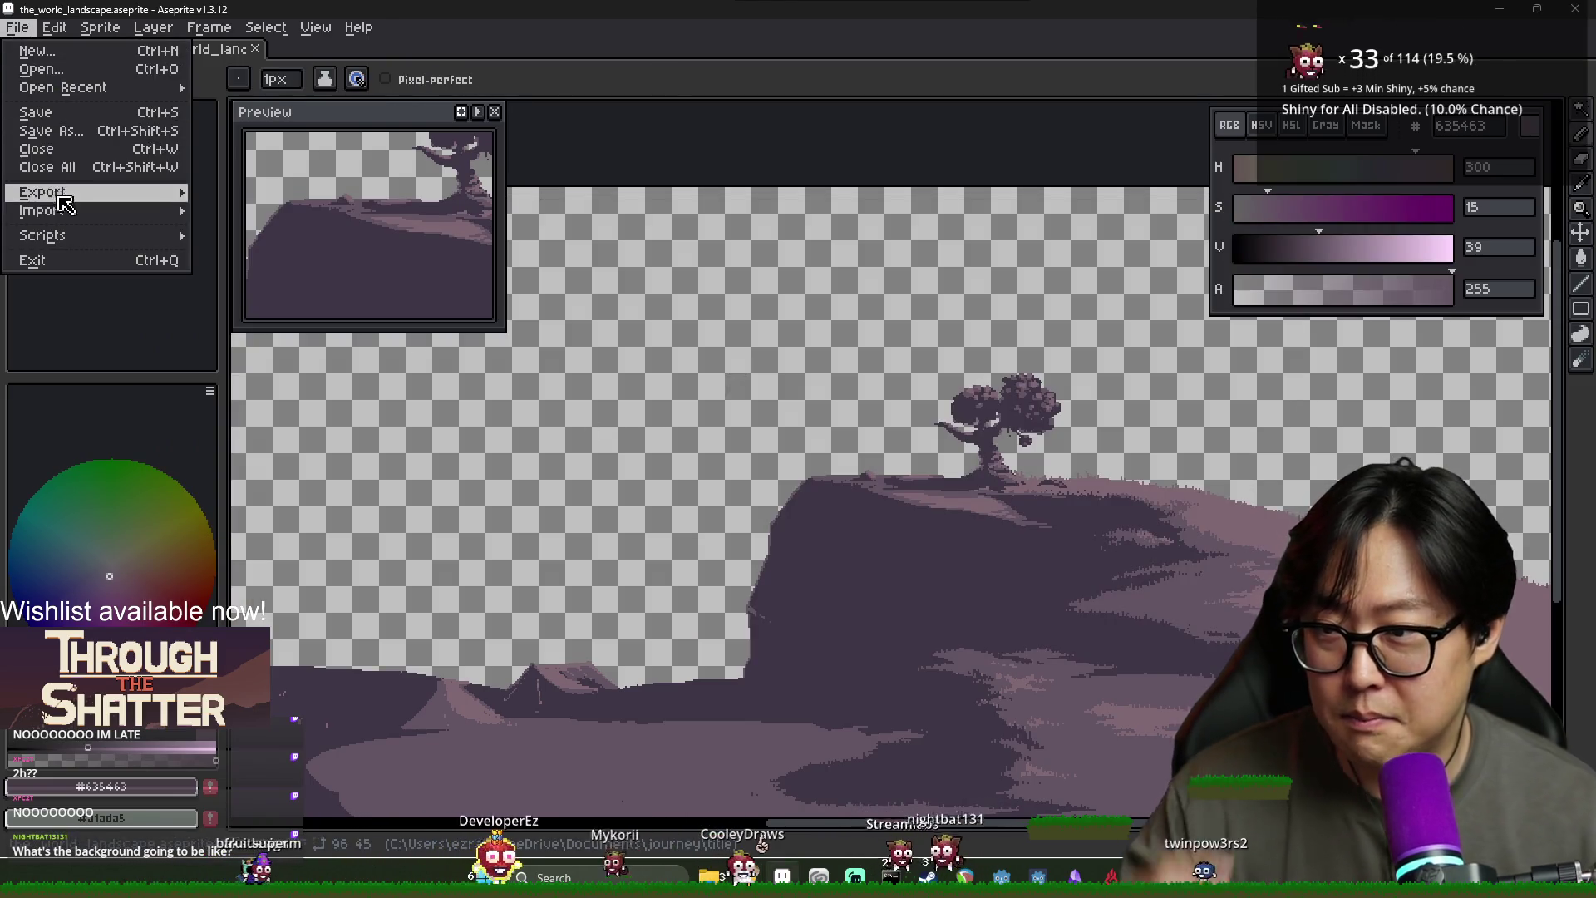
mouse_move(100, 192)
click(250, 192)
click(905, 249)
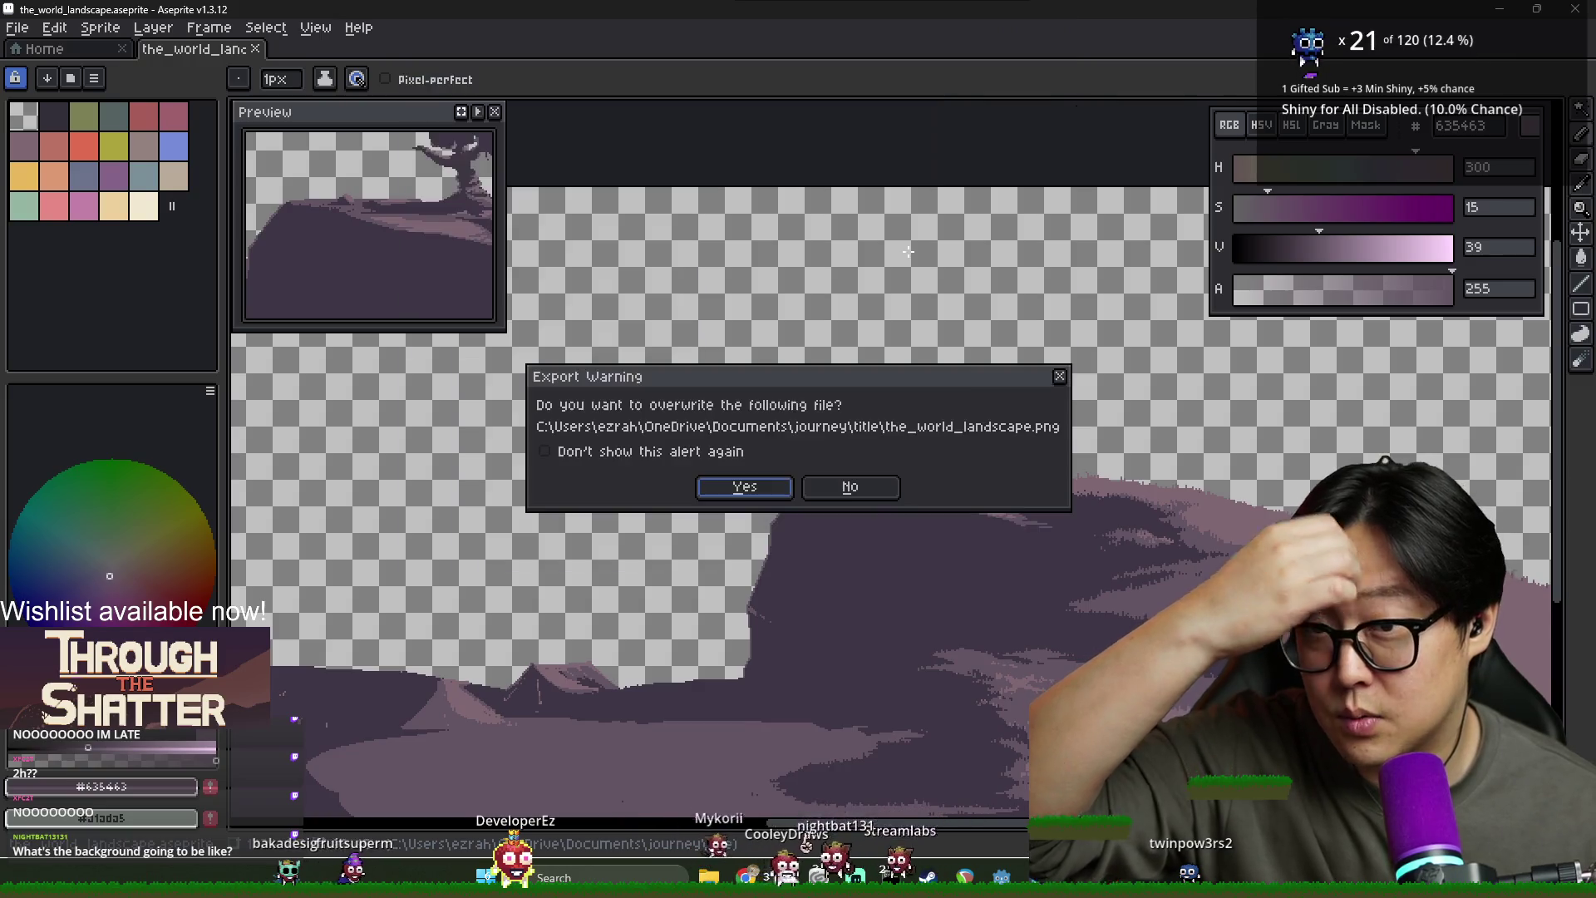
key(Return)
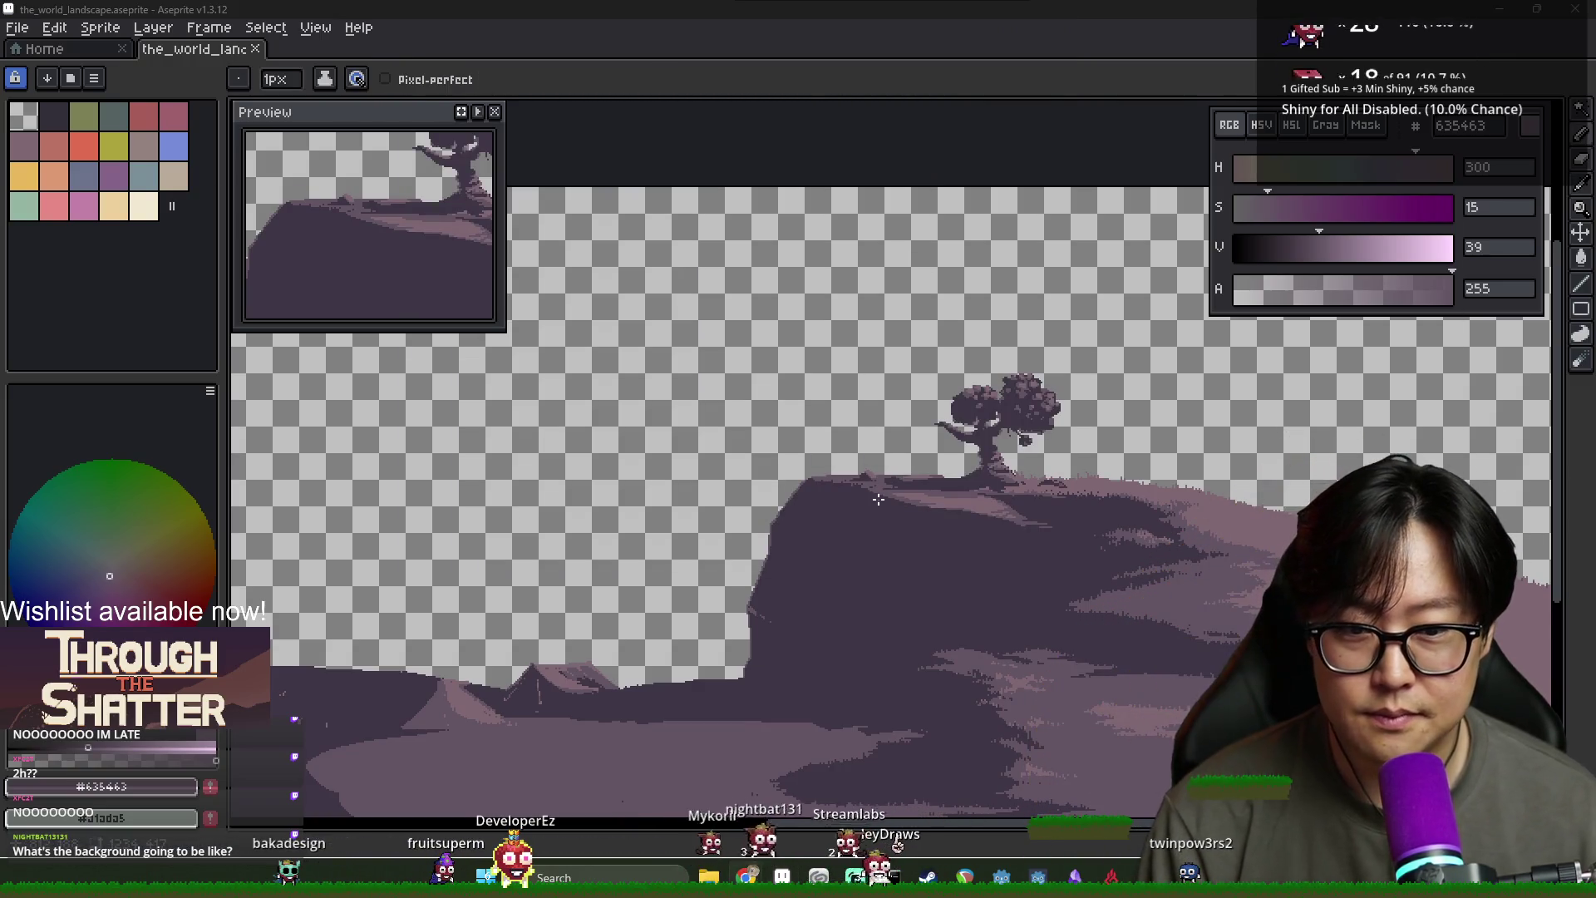
key(alt+Tab)
Bring Godot forward and run the game to preview the title scene
click(1214, 562)
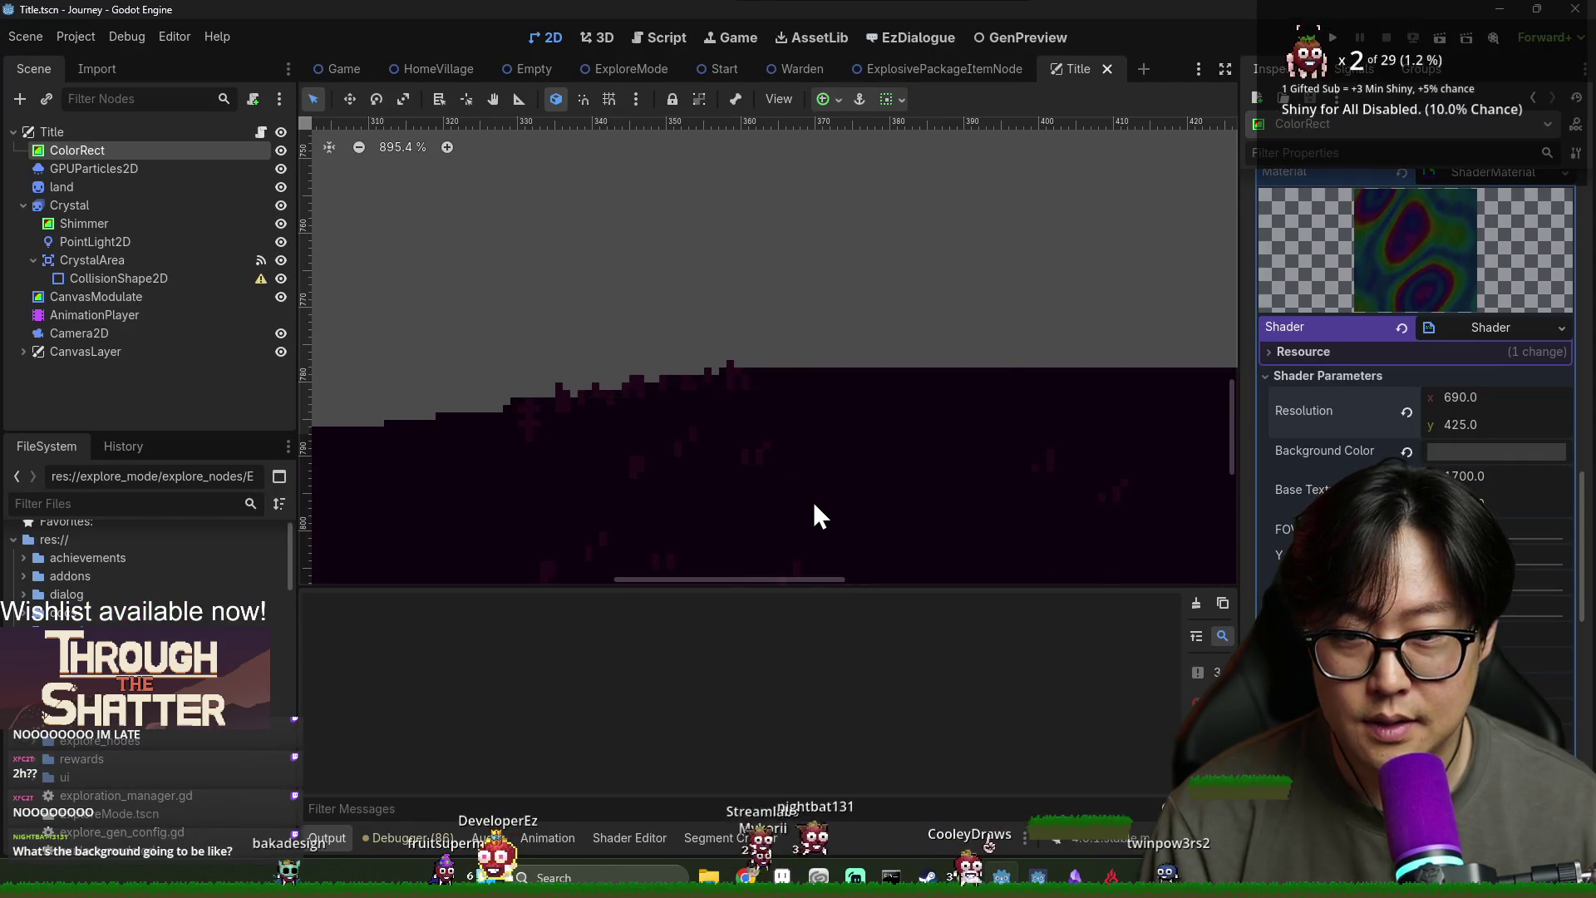
scroll(929, 501, down, 10)
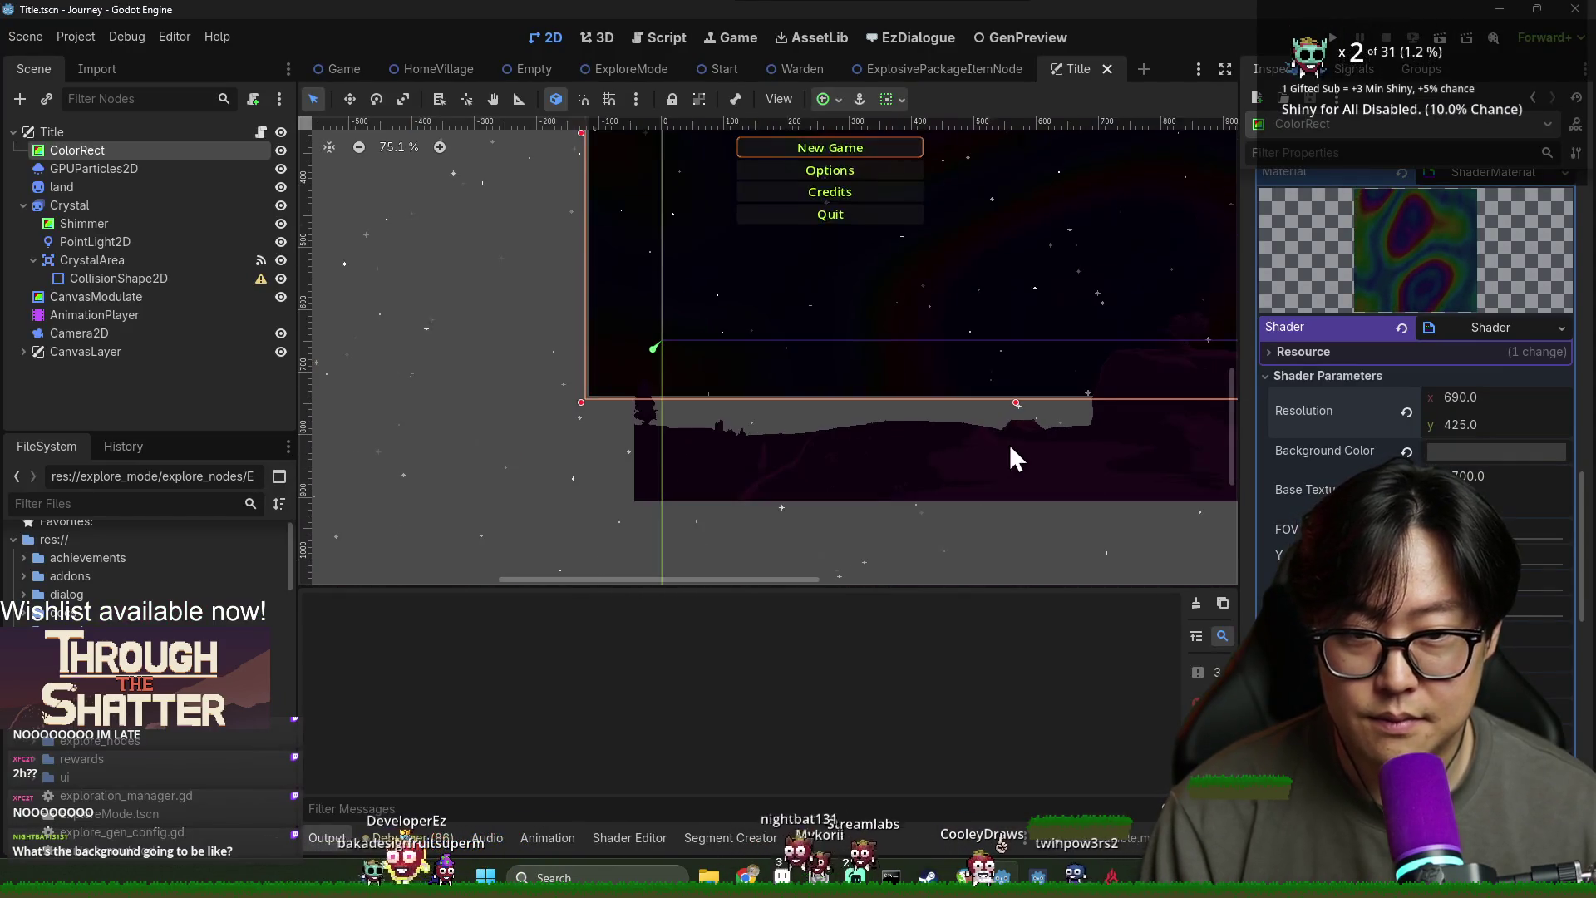
scroll(804, 440, up, 3)
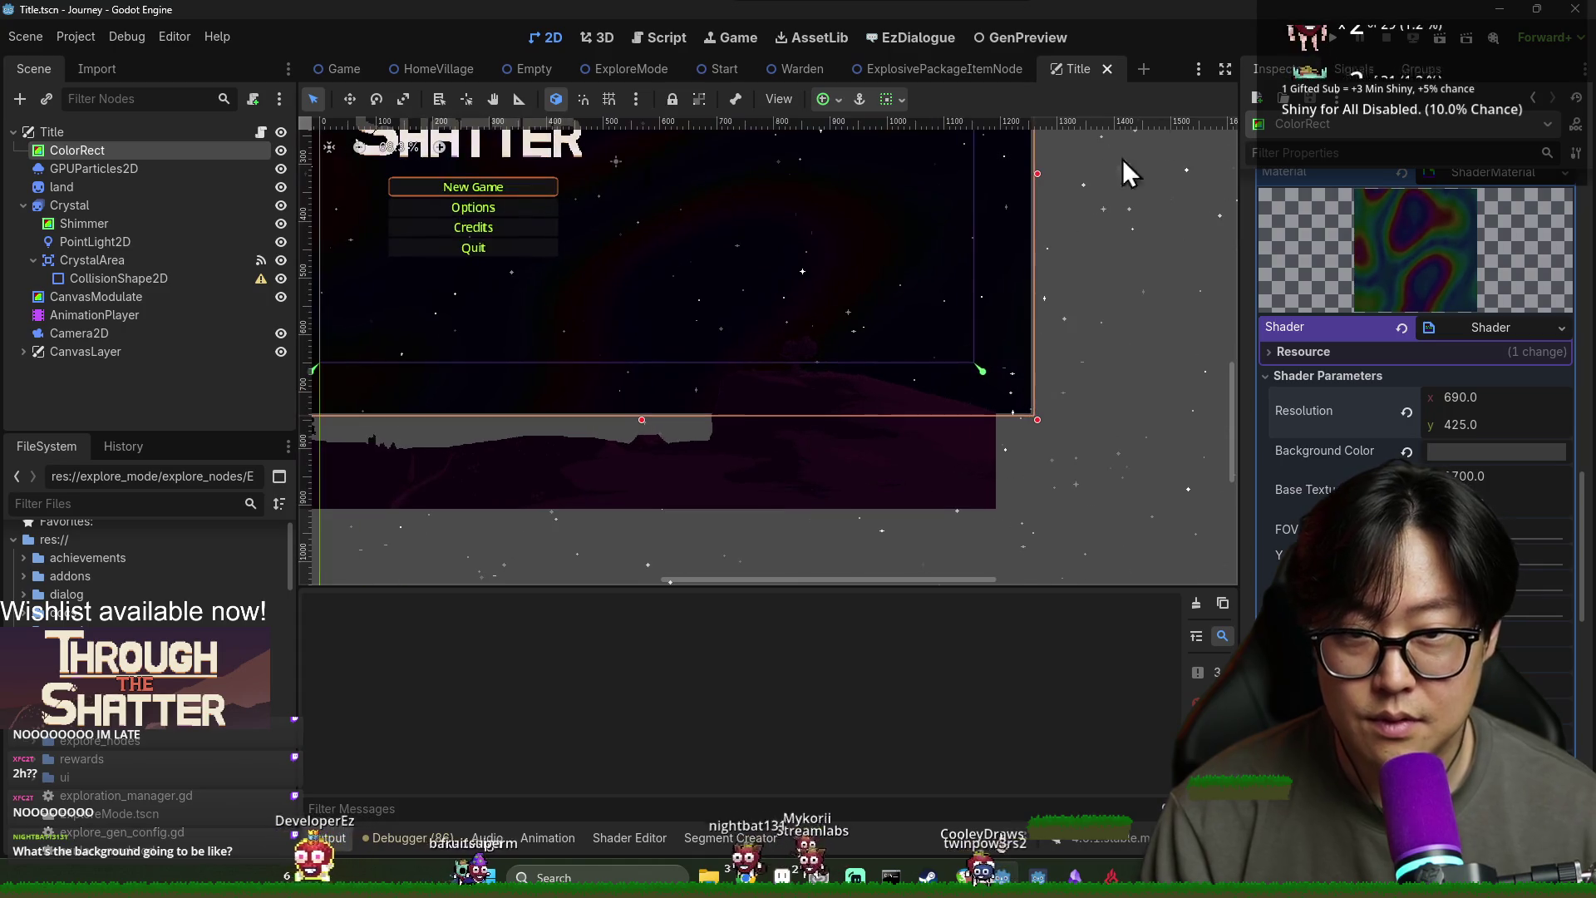
click(1334, 38)
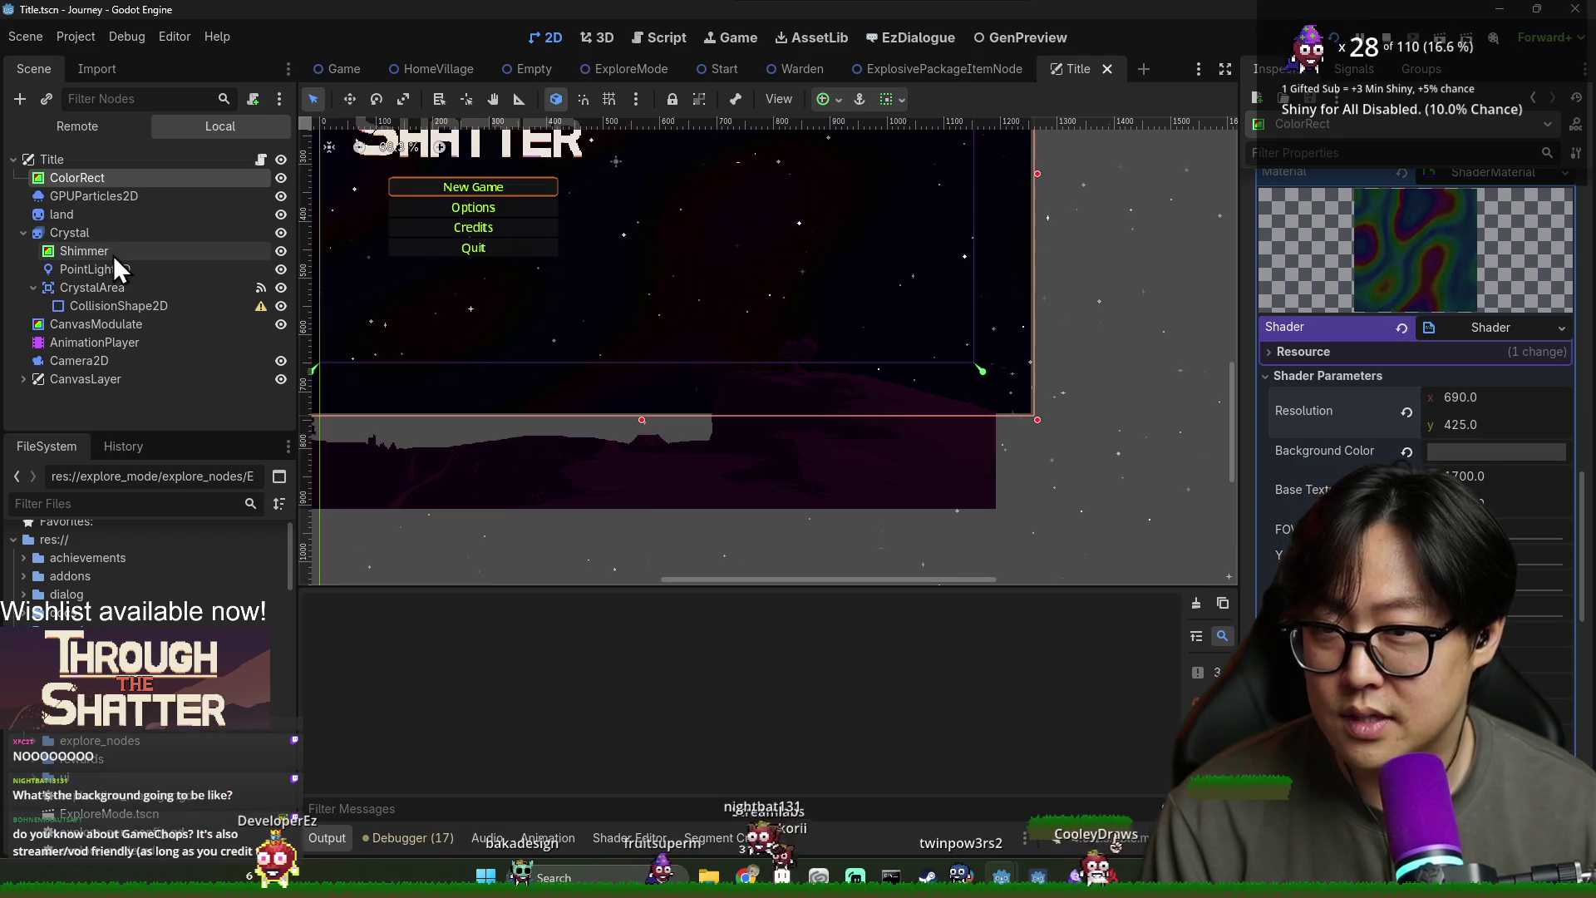
Lower the saturation of the CanvasModulate tint colour, then view the running game
click(23, 233)
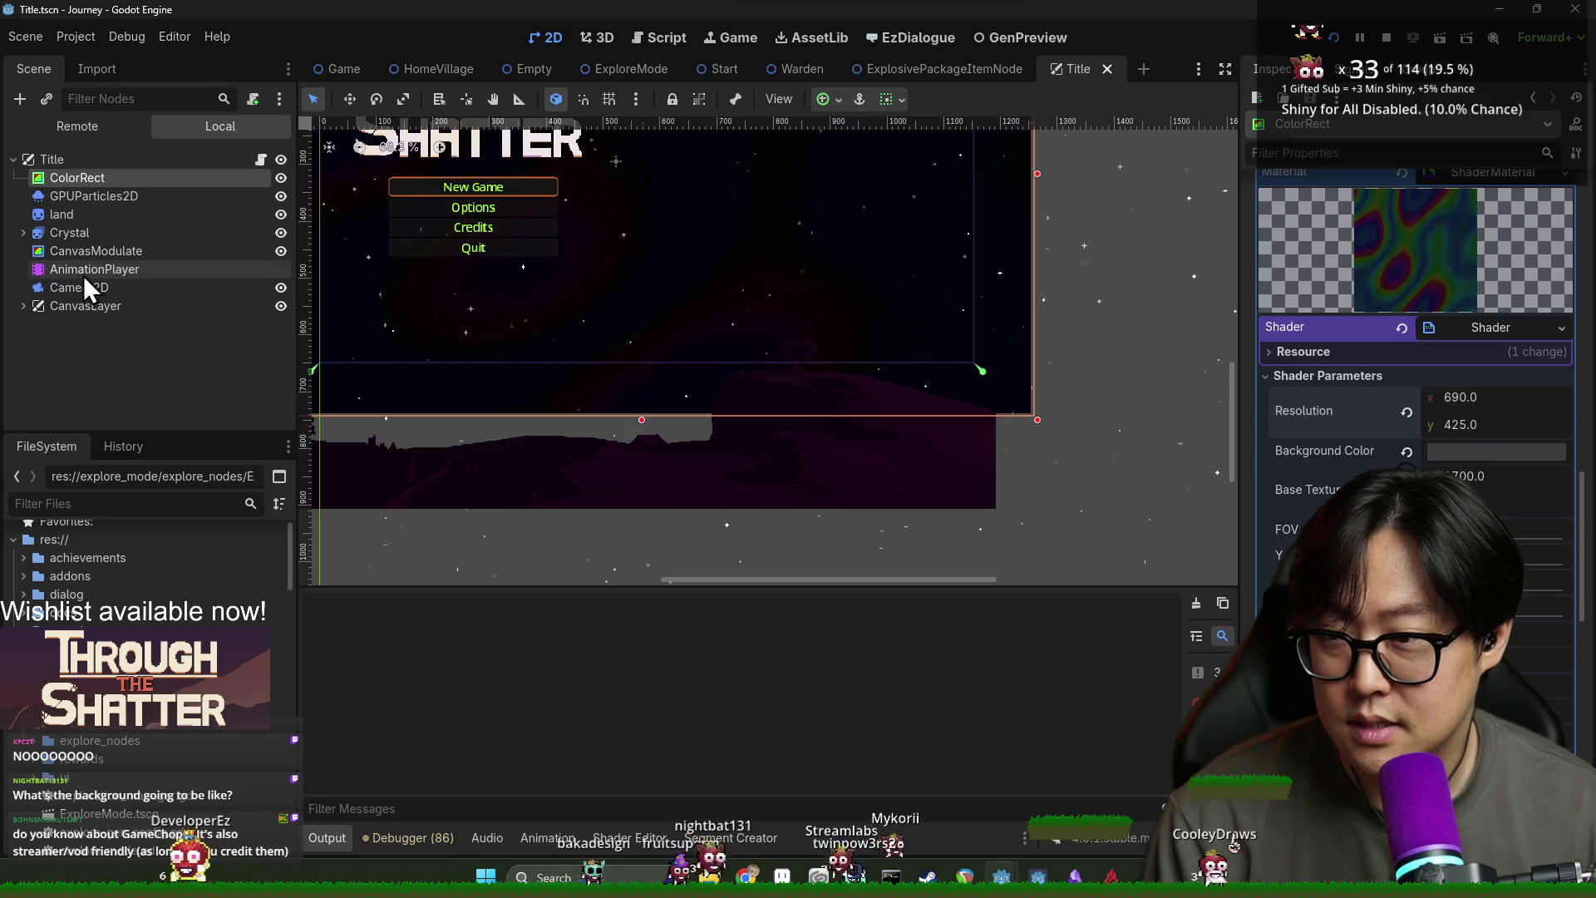
click(84, 250)
click(1511, 216)
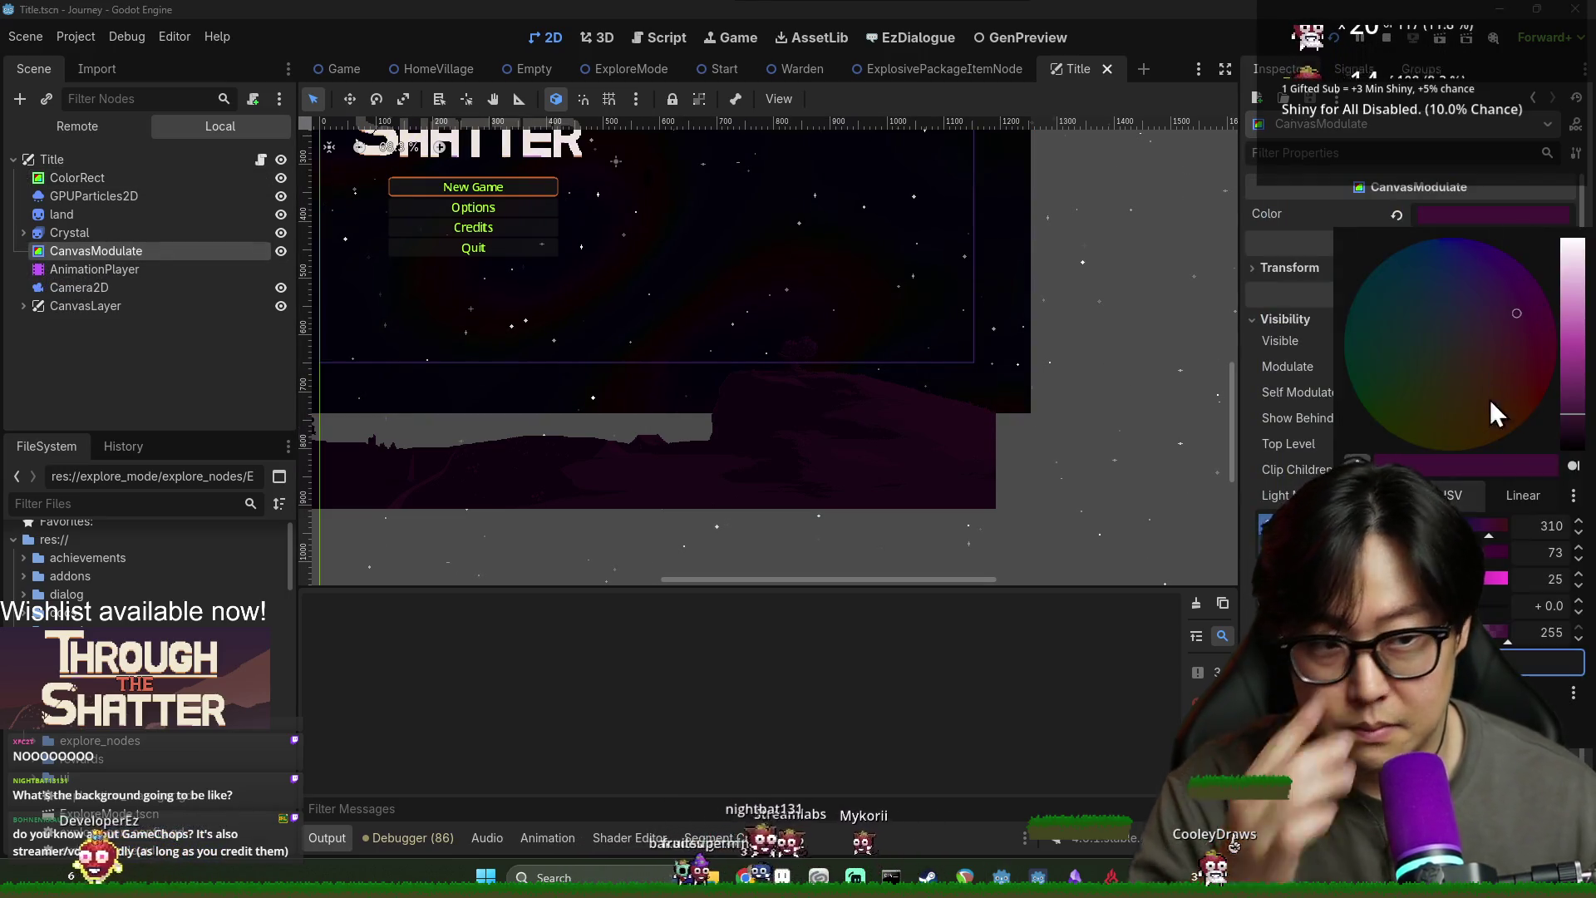
drag(1457, 552, 1408, 578)
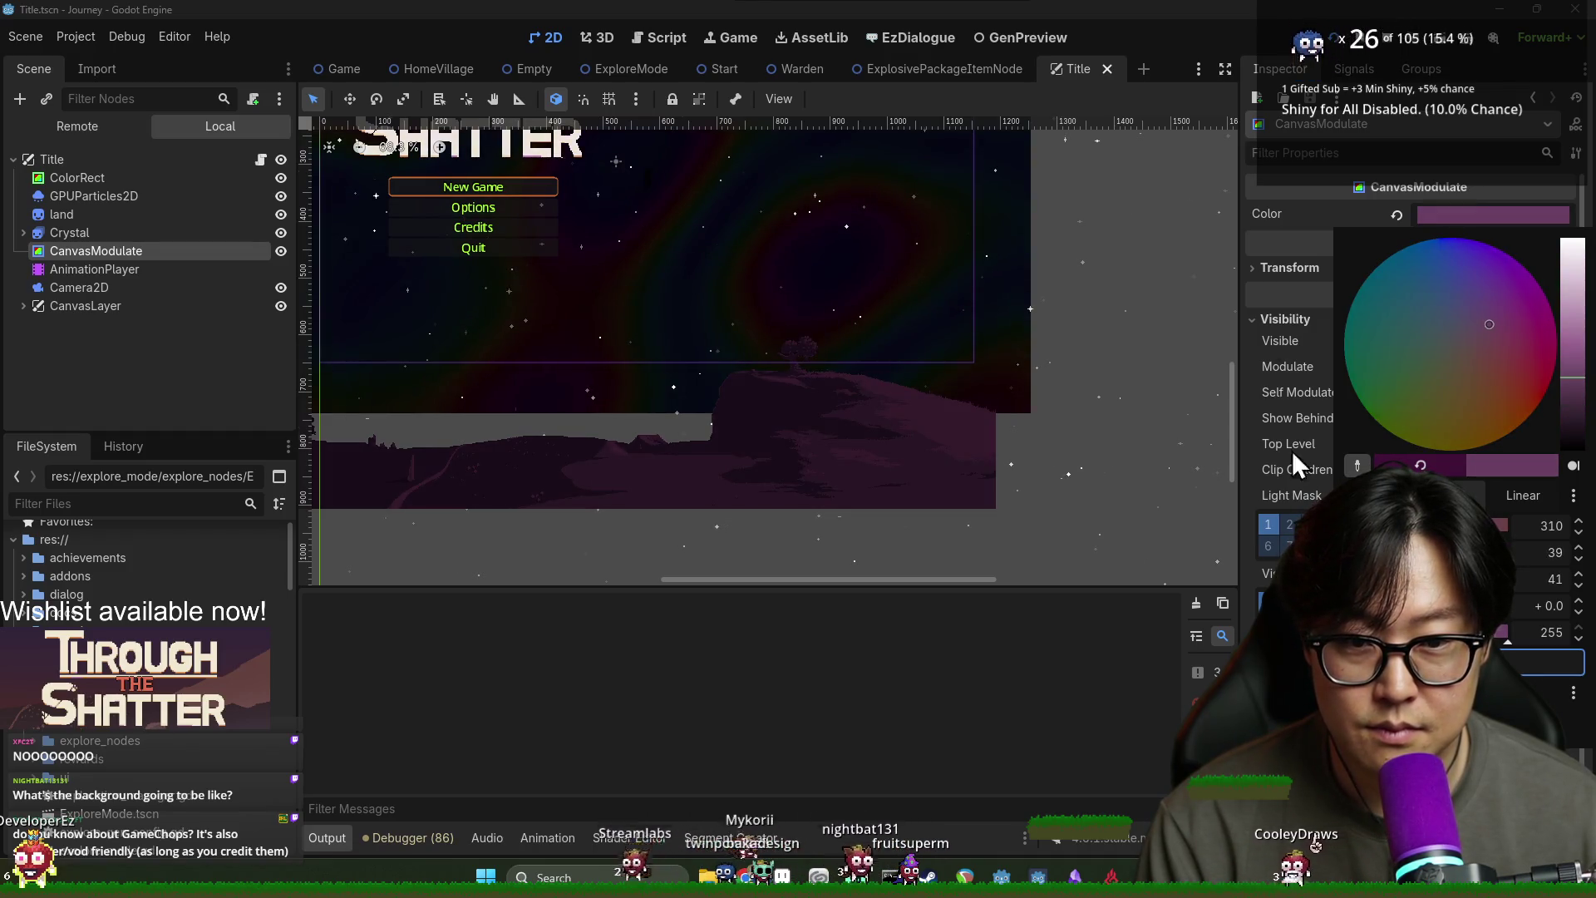
key(alt+Tab)
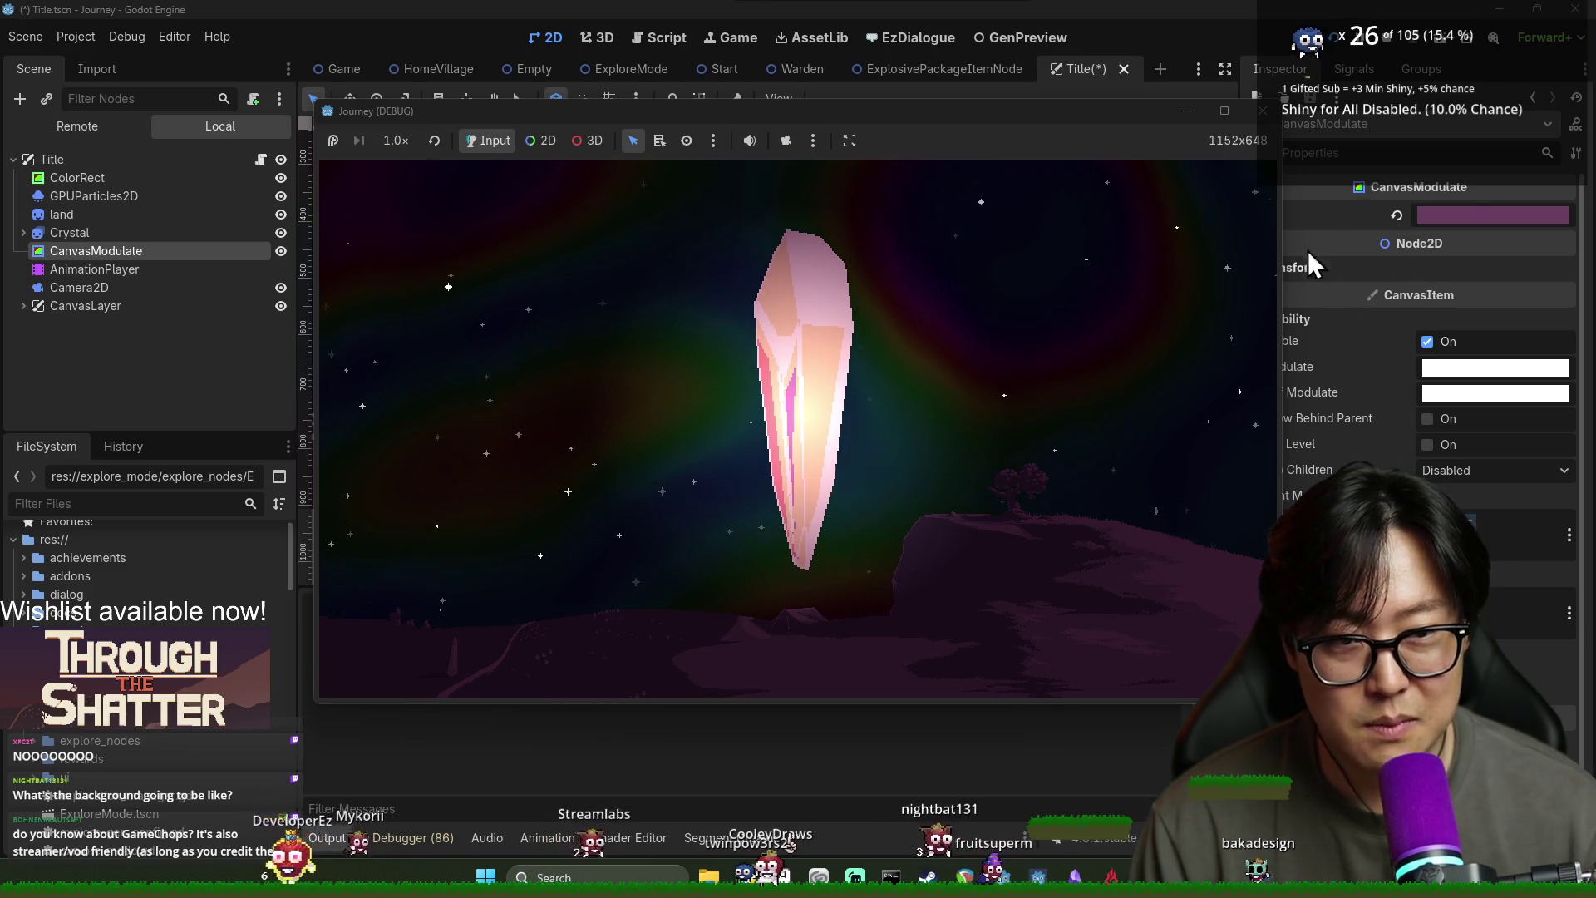
Shatter the crystal in the running game, stop it, and return to the Aseprite landscape
click(811, 365)
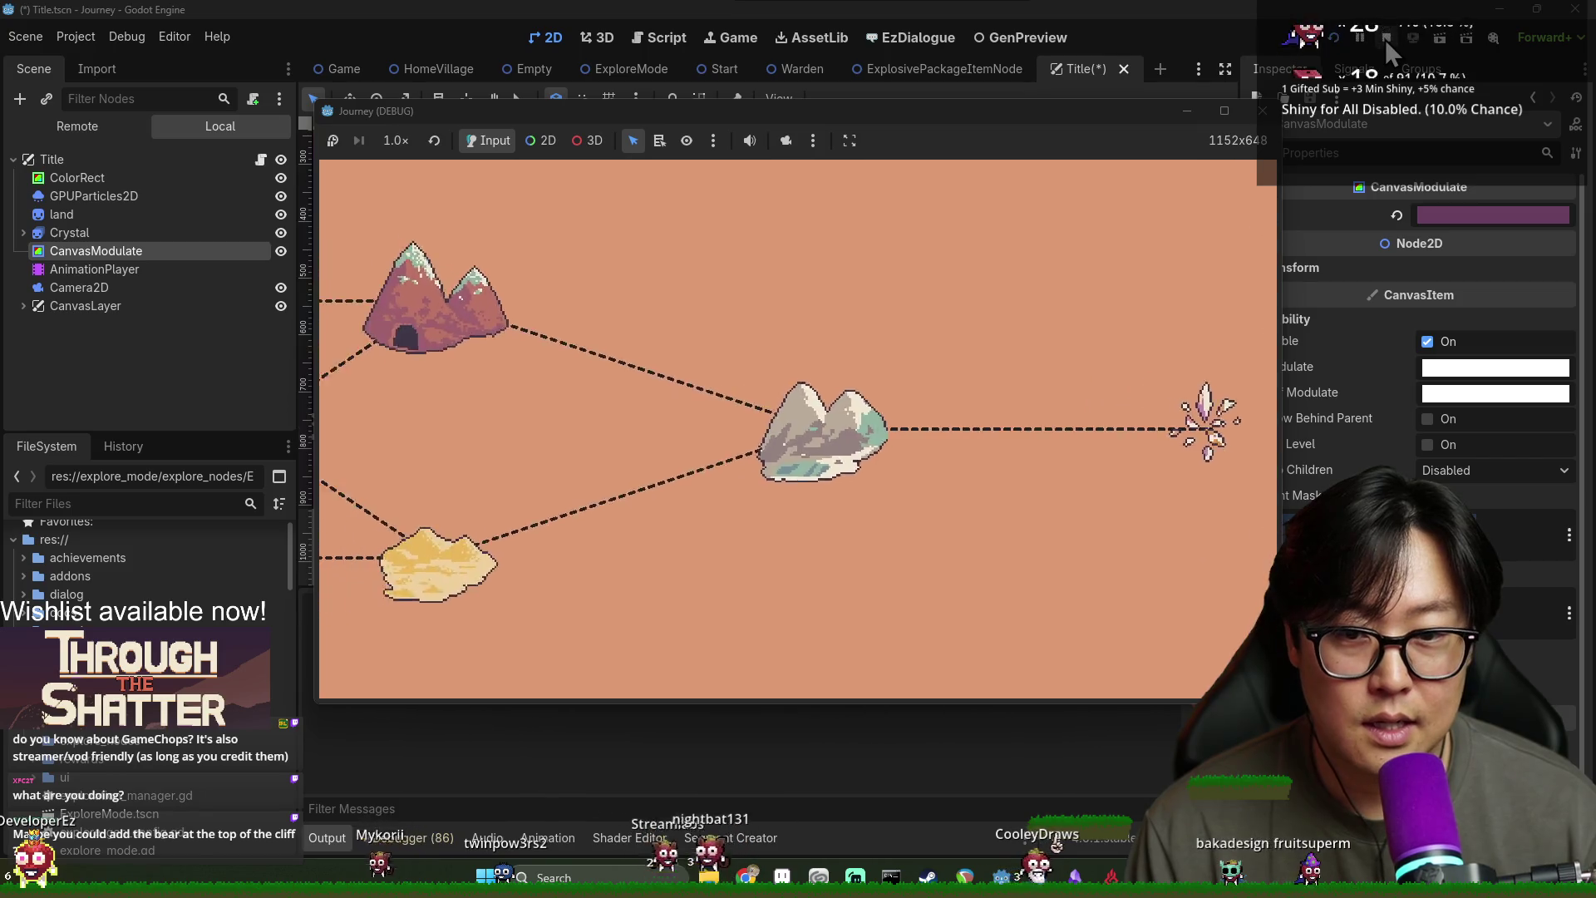
click(1384, 38)
key(alt+Tab)
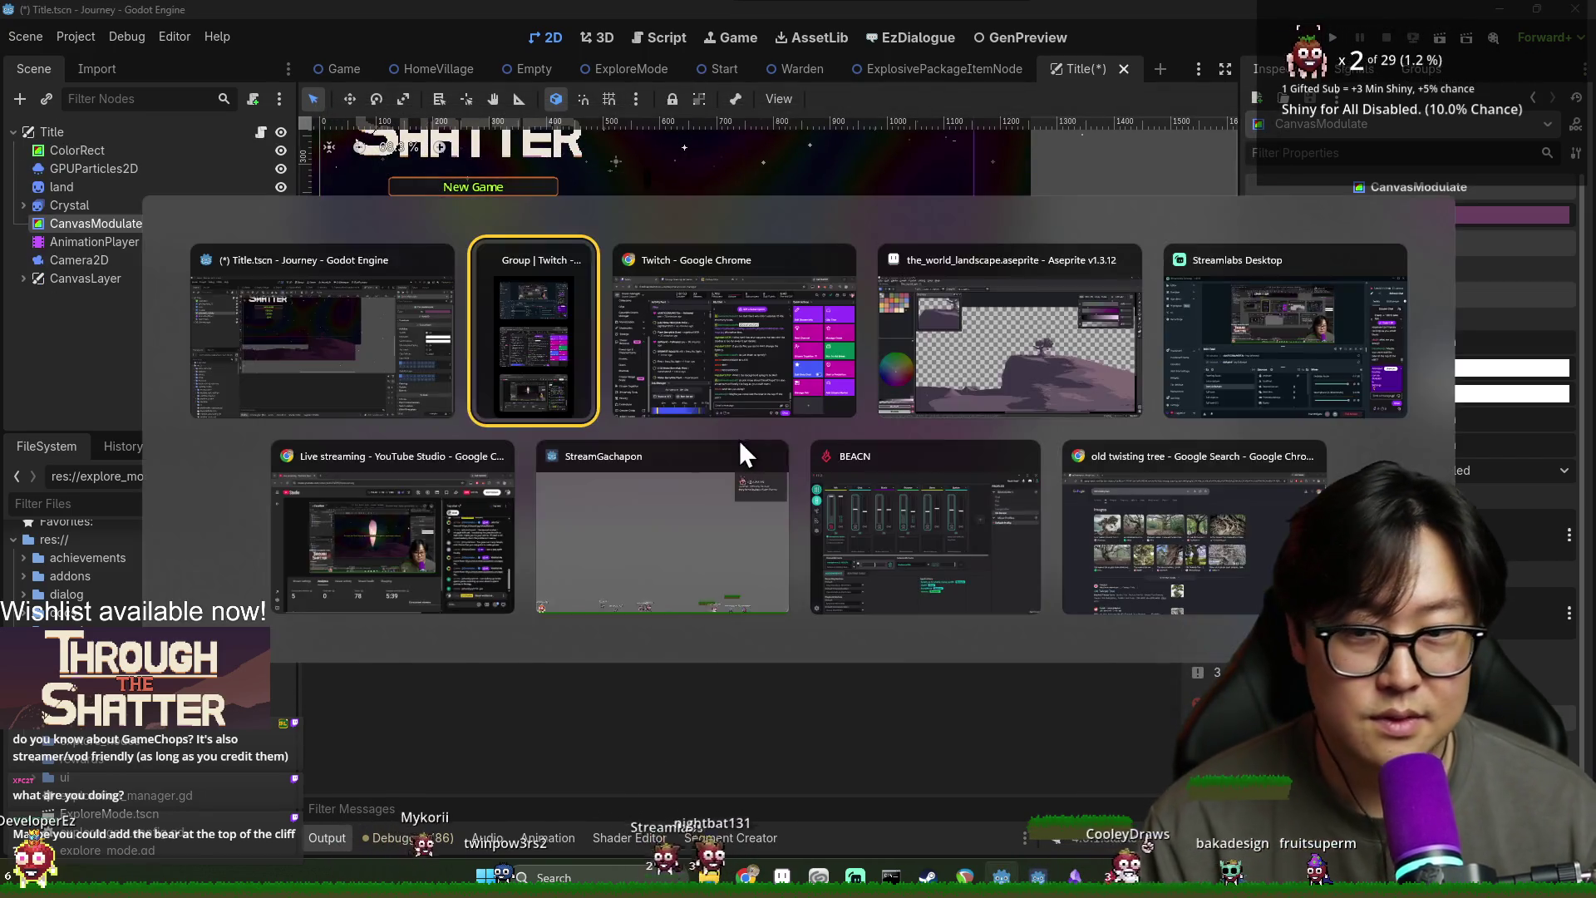
click(926, 376)
Sample the lighter pink #806873 from the tree crown as the pencil colour
scroll(988, 433, up, 5)
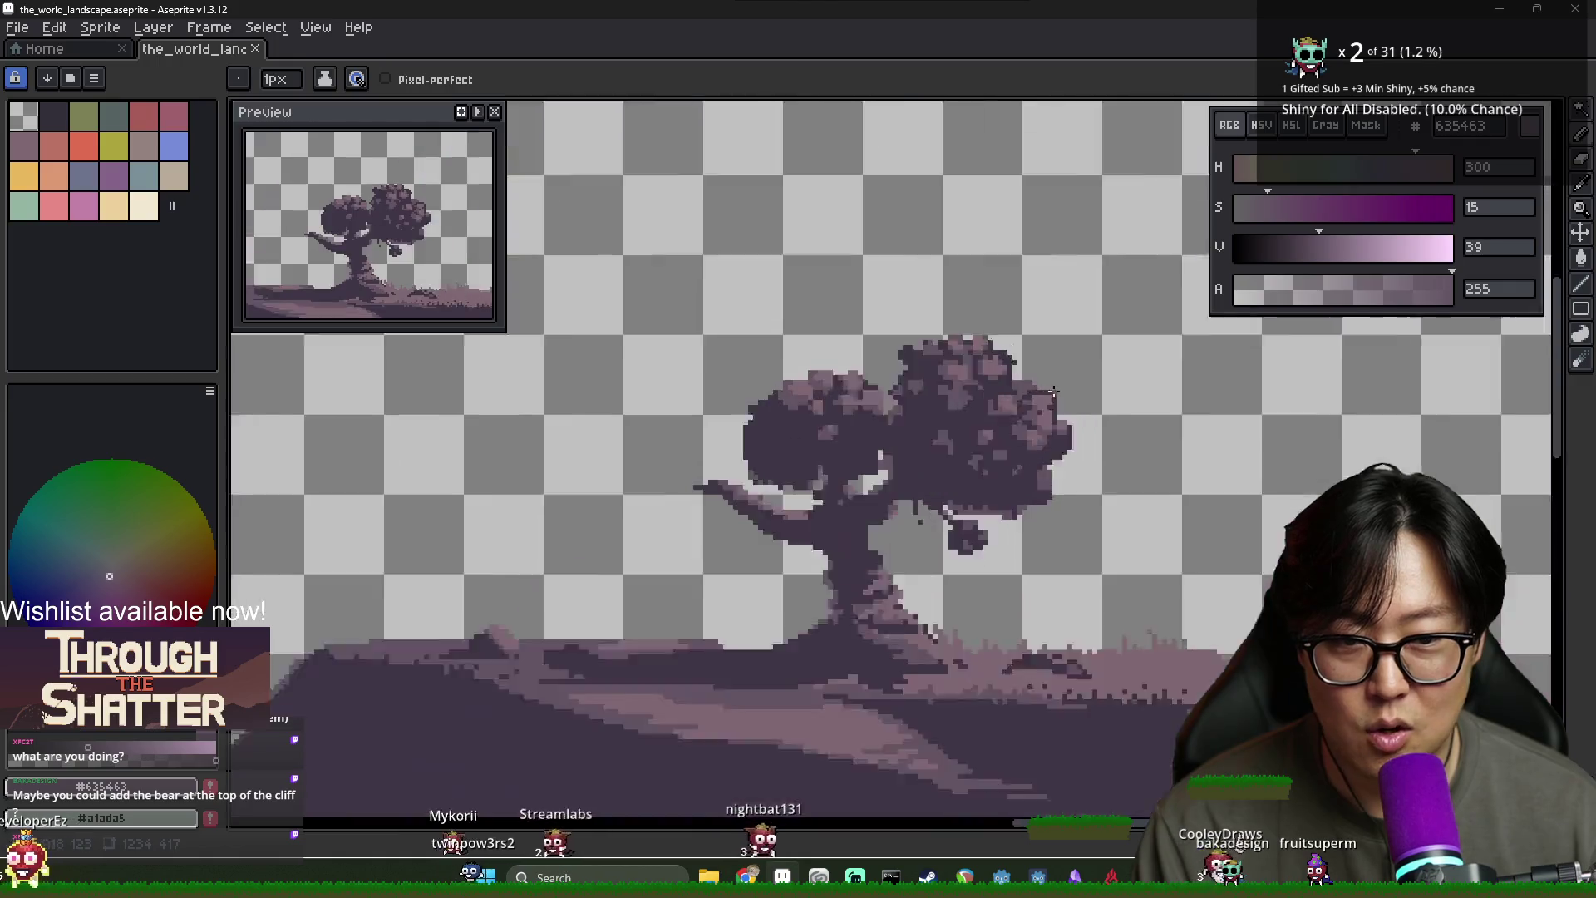
alt+click(1023, 391)
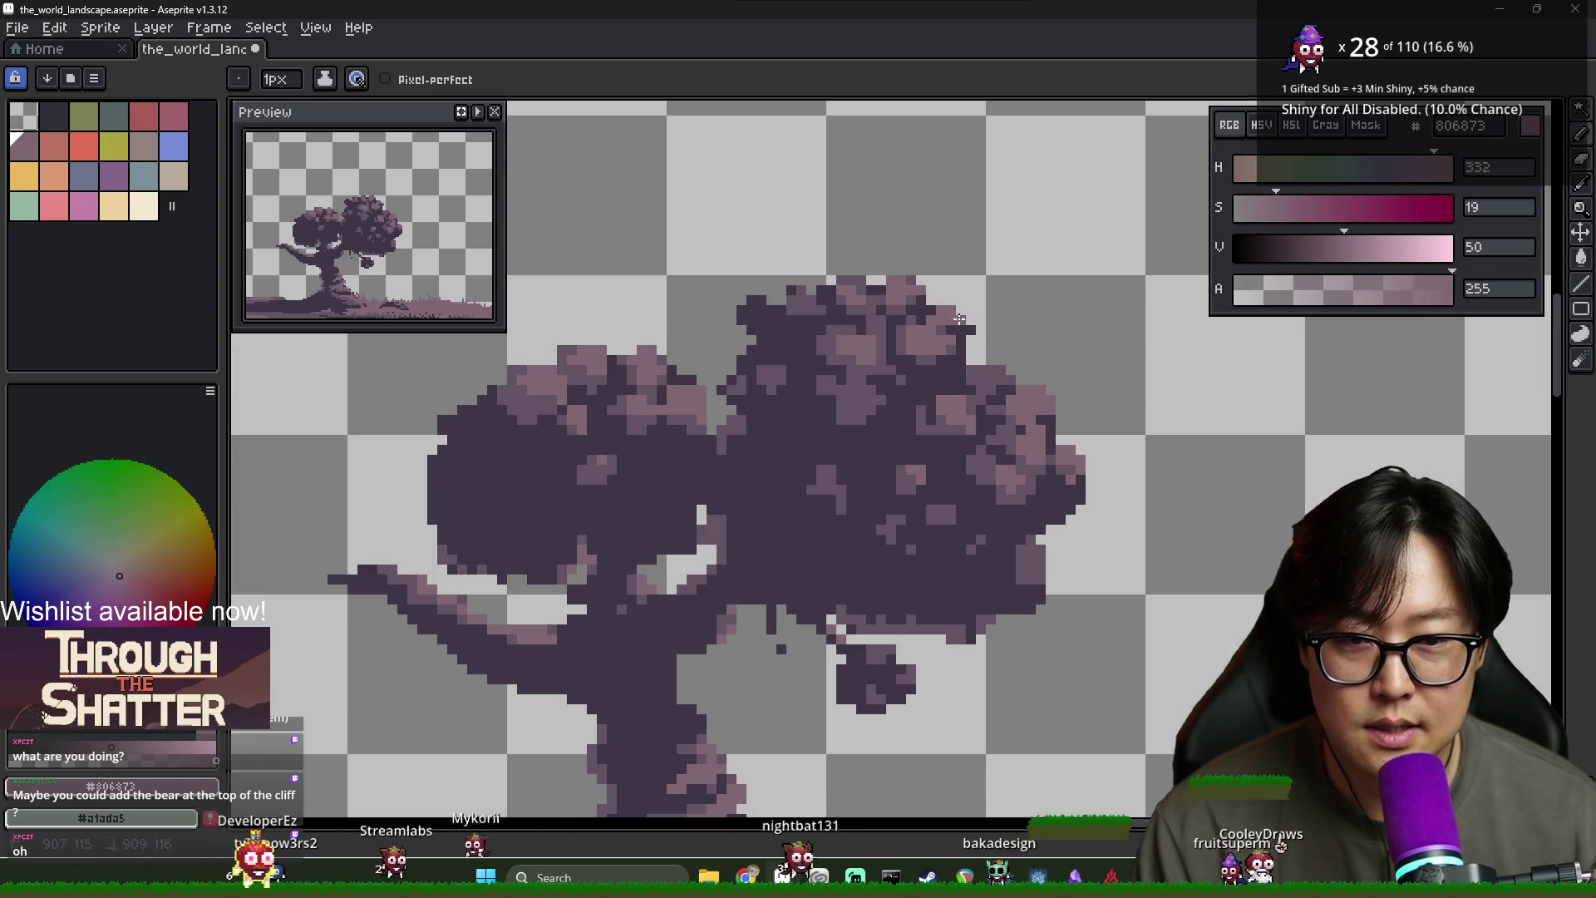
alt+click(947, 331)
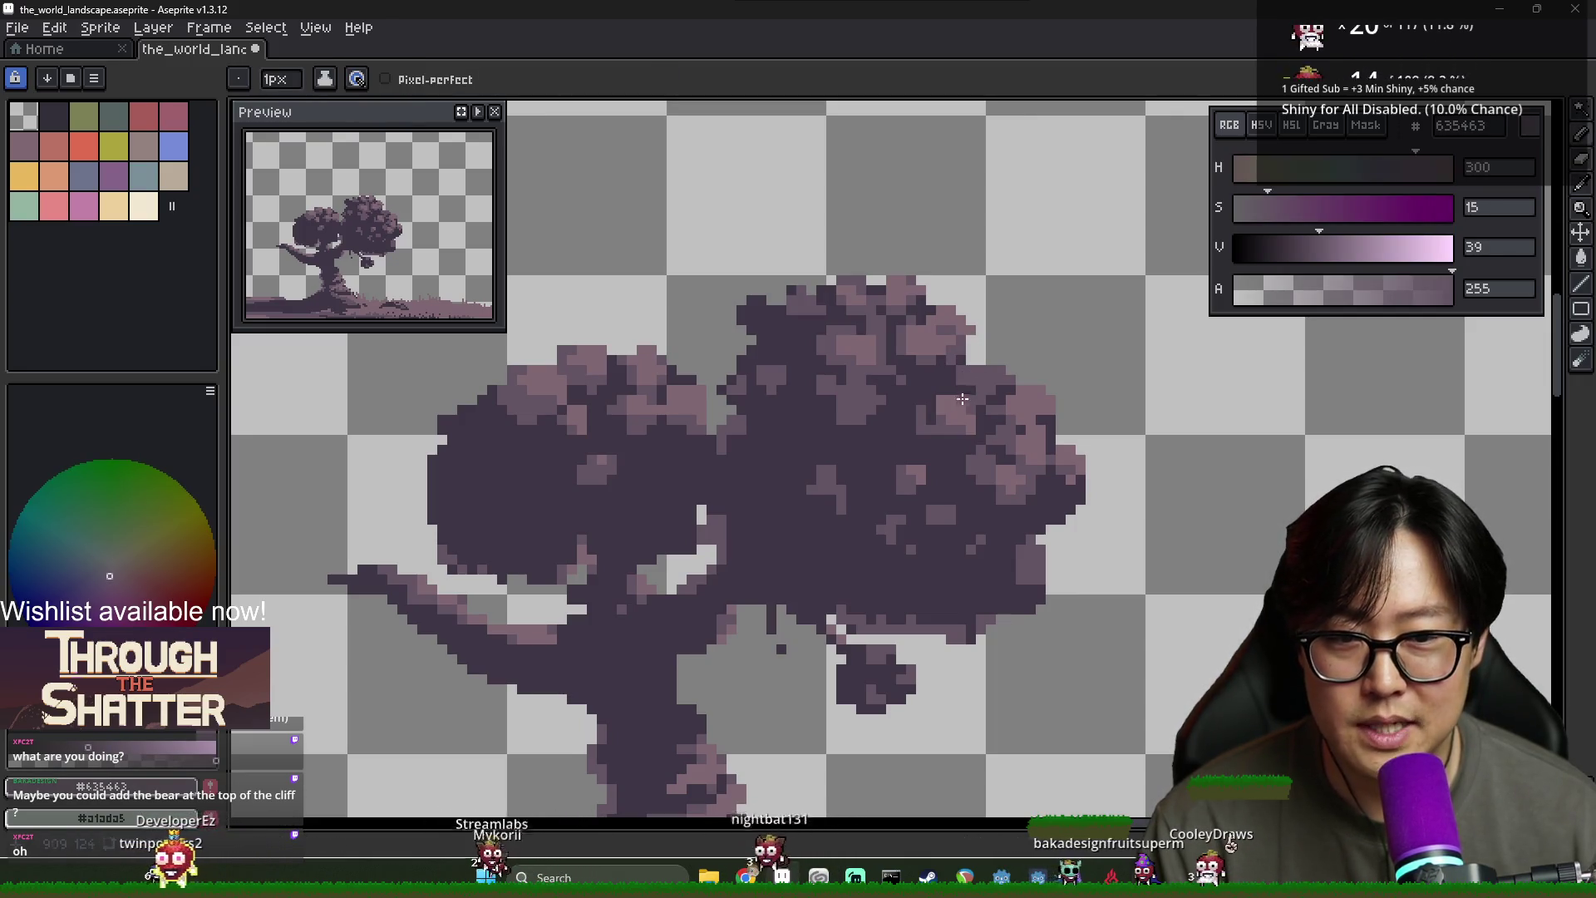
scroll(936, 414, down, 3)
scroll(767, 406, up, 2)
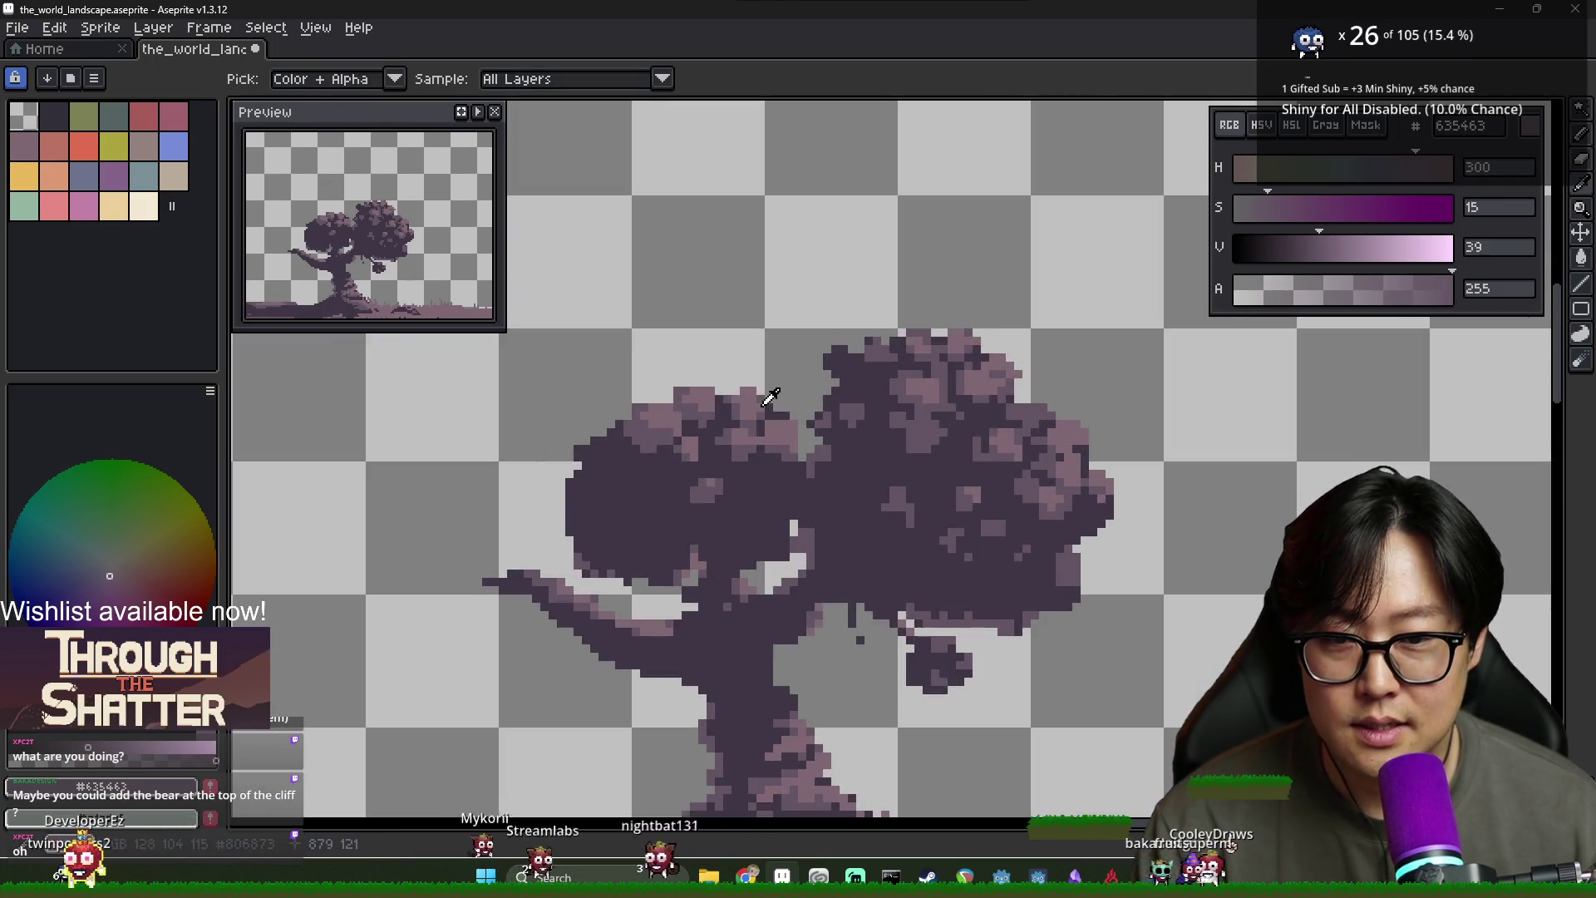
scroll(806, 447, up, 1)
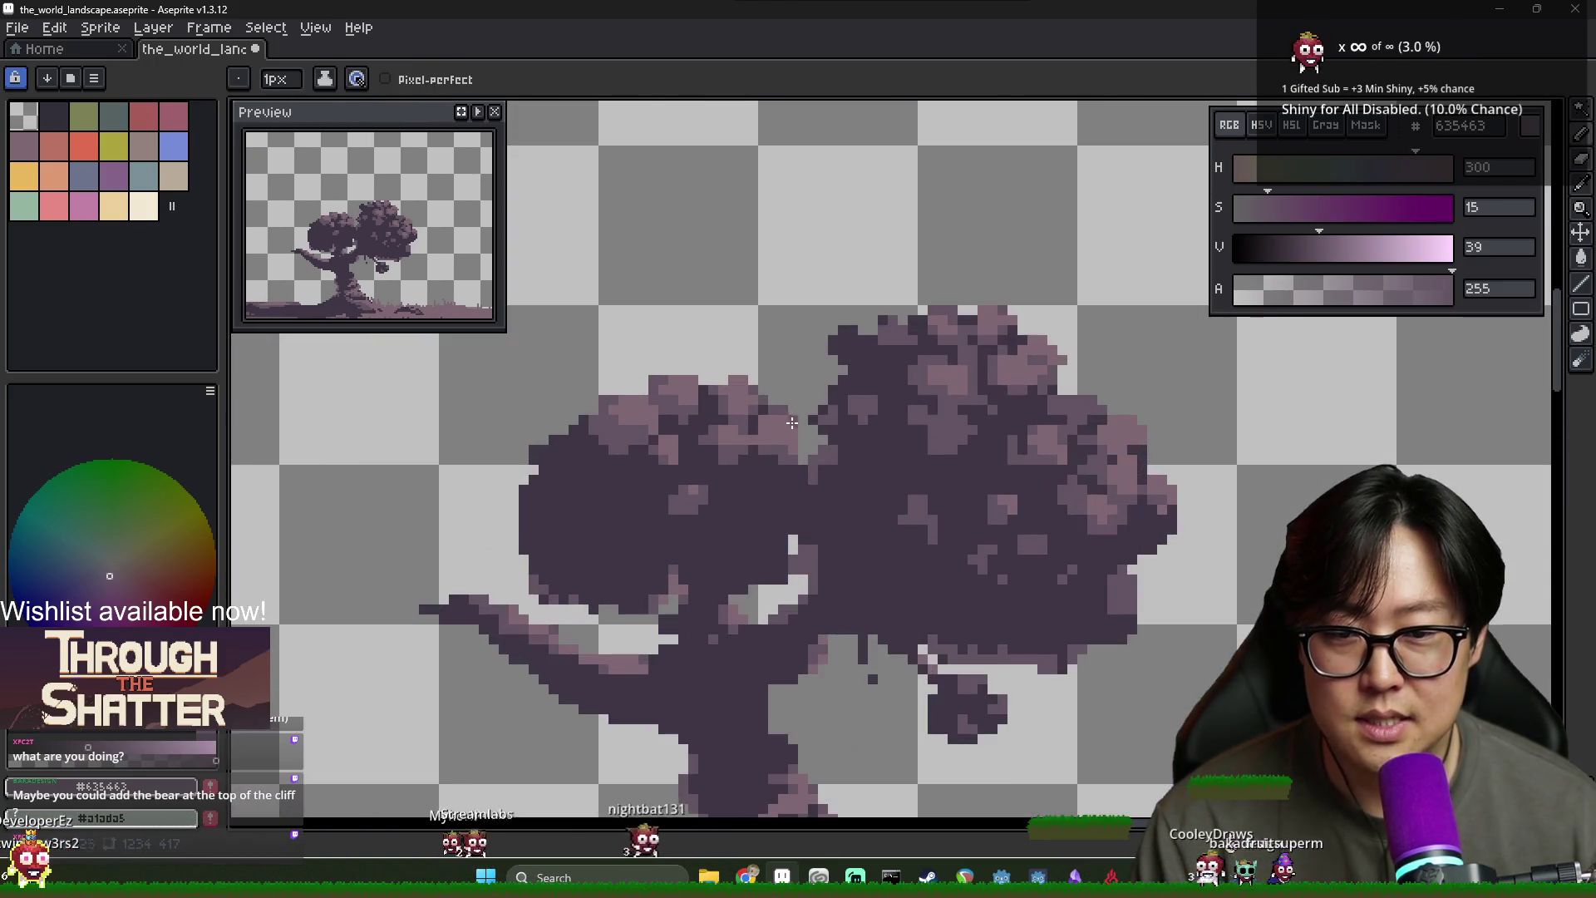
alt+click(769, 411)
alt+click(771, 424)
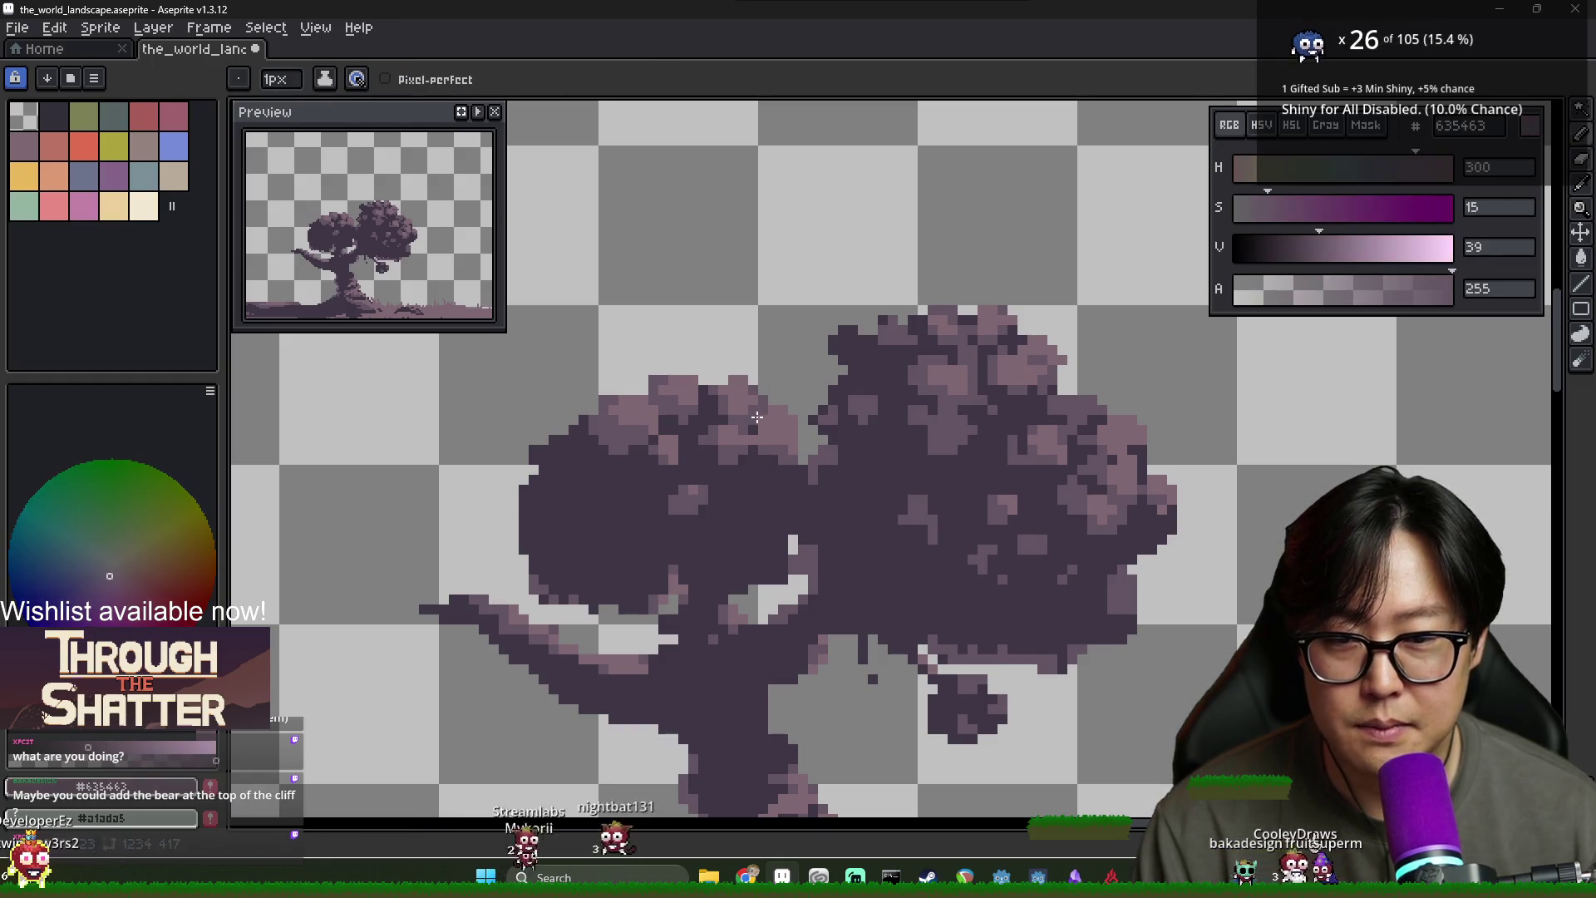
scroll(785, 444, down, 2)
scroll(790, 457, down, 2)
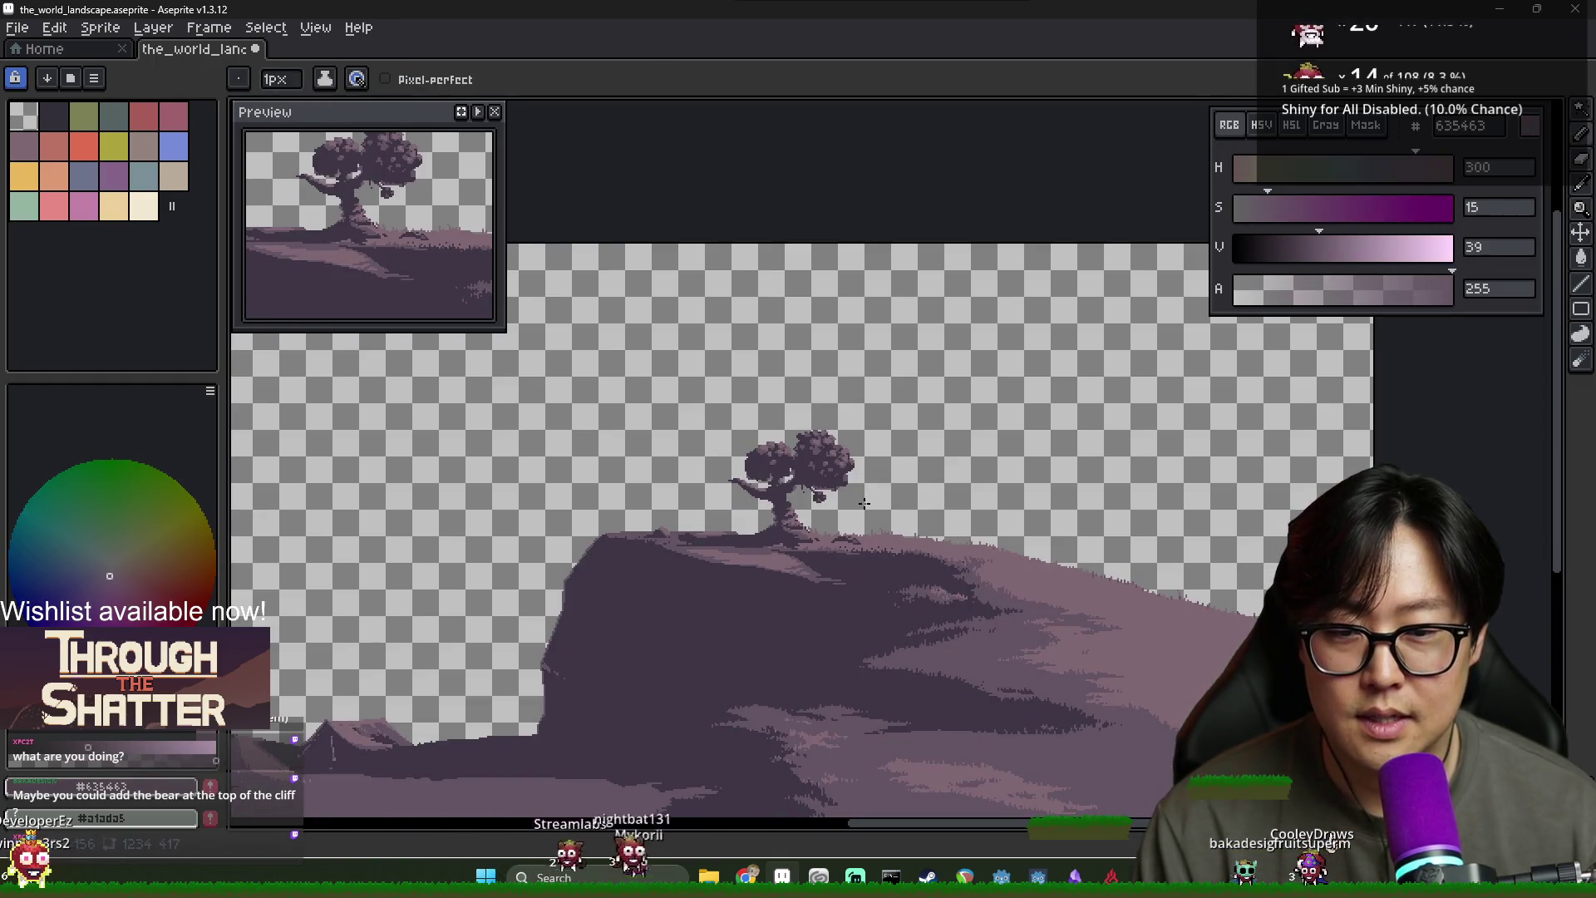
scroll(862, 499, up, 3)
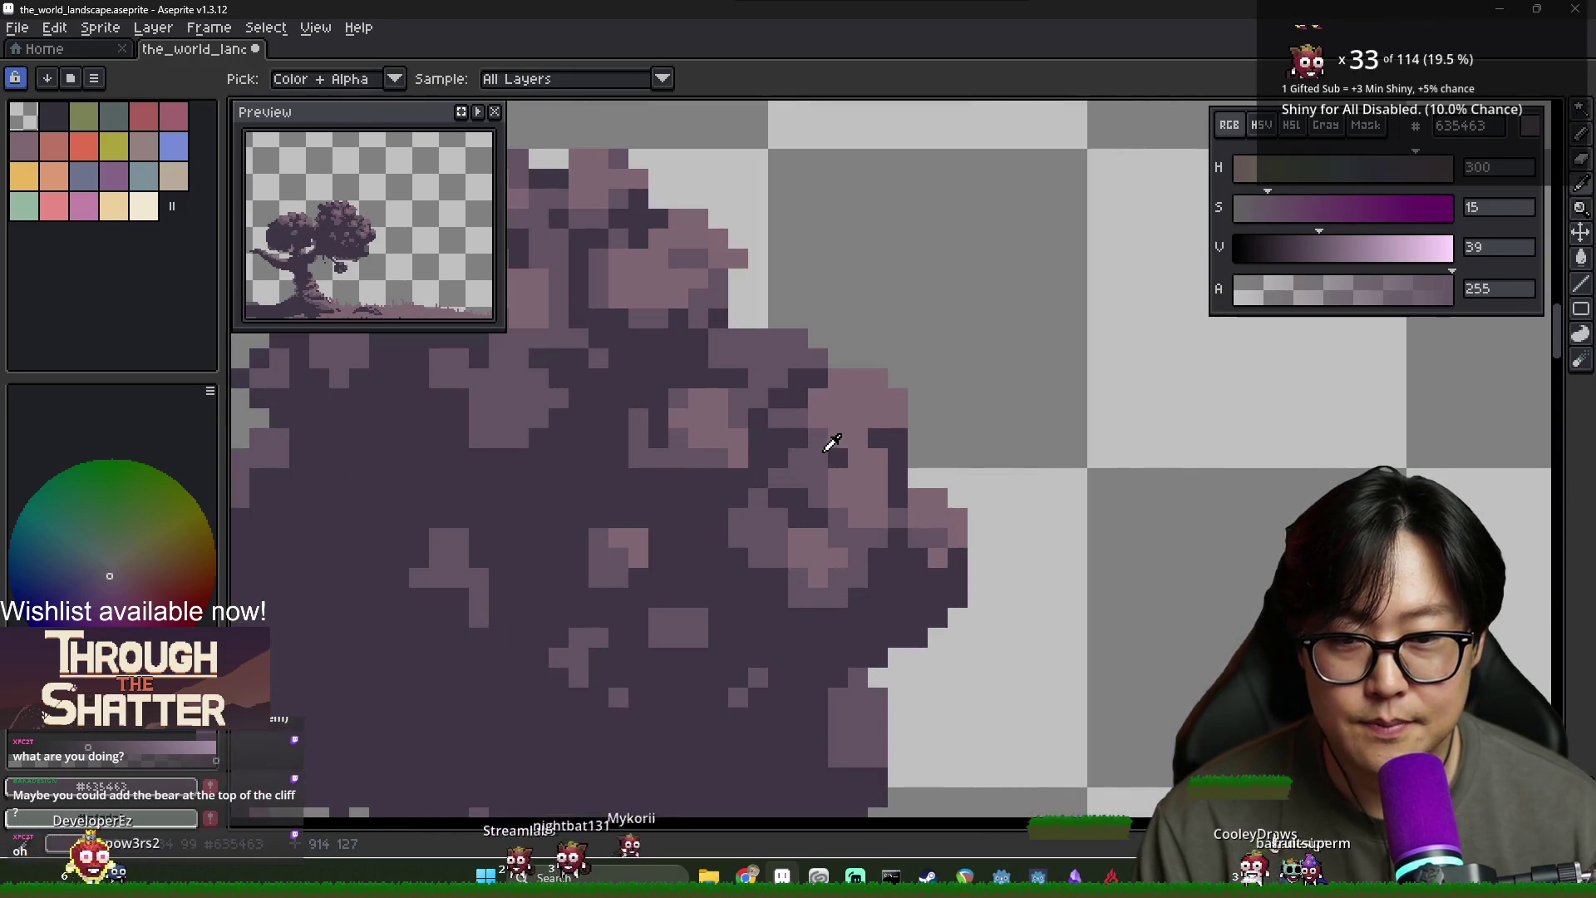
key(b)
alt+click(899, 408)
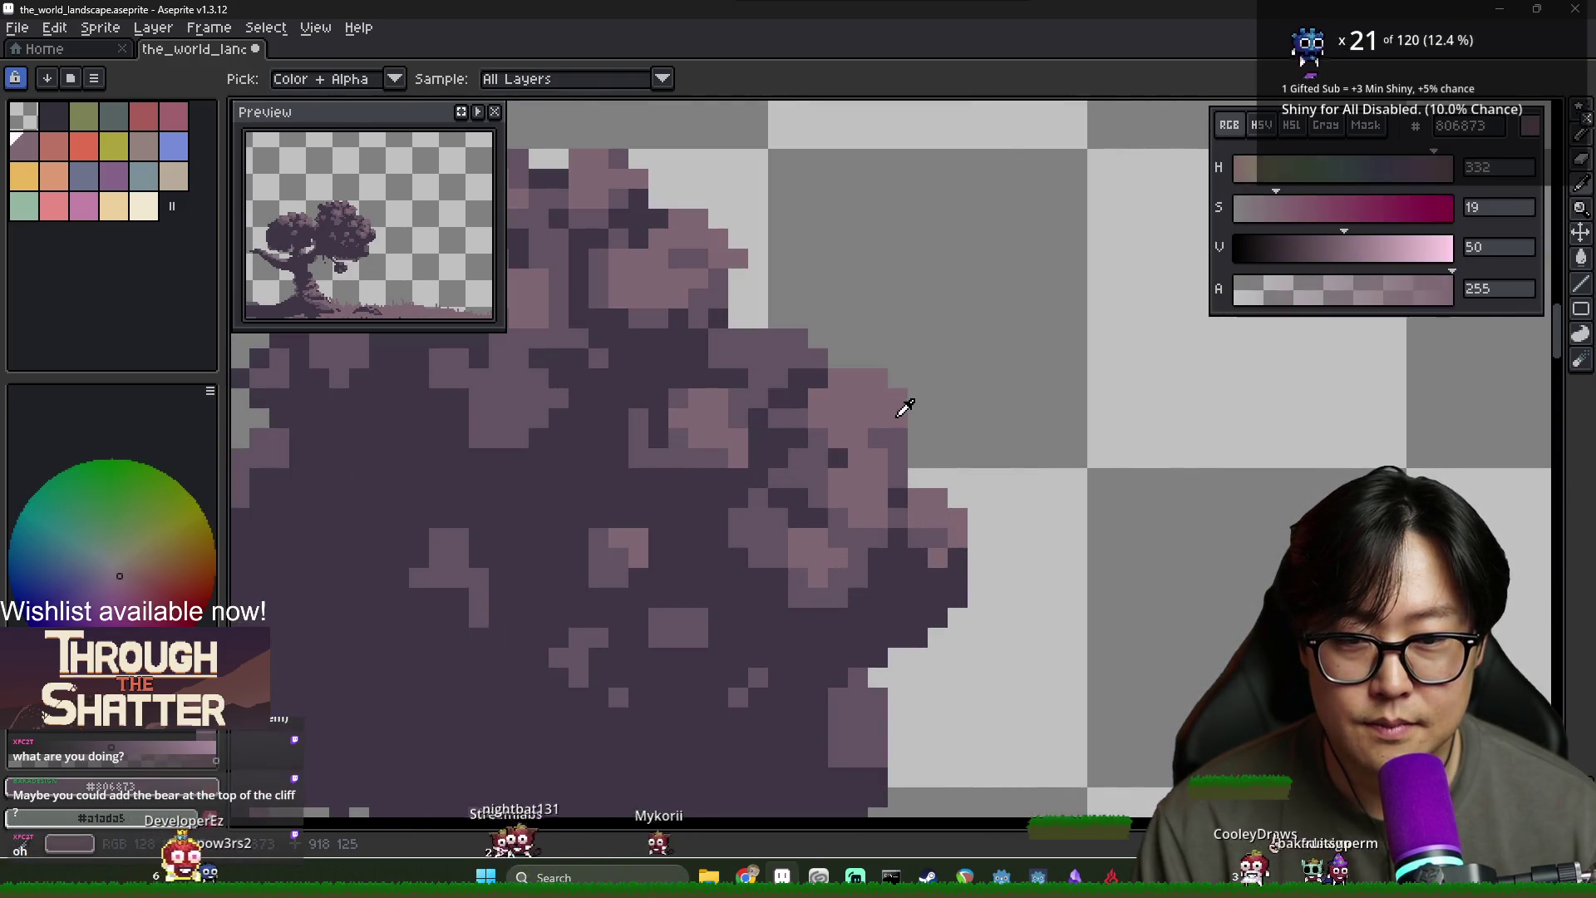
scroll(956, 465, down, 3)
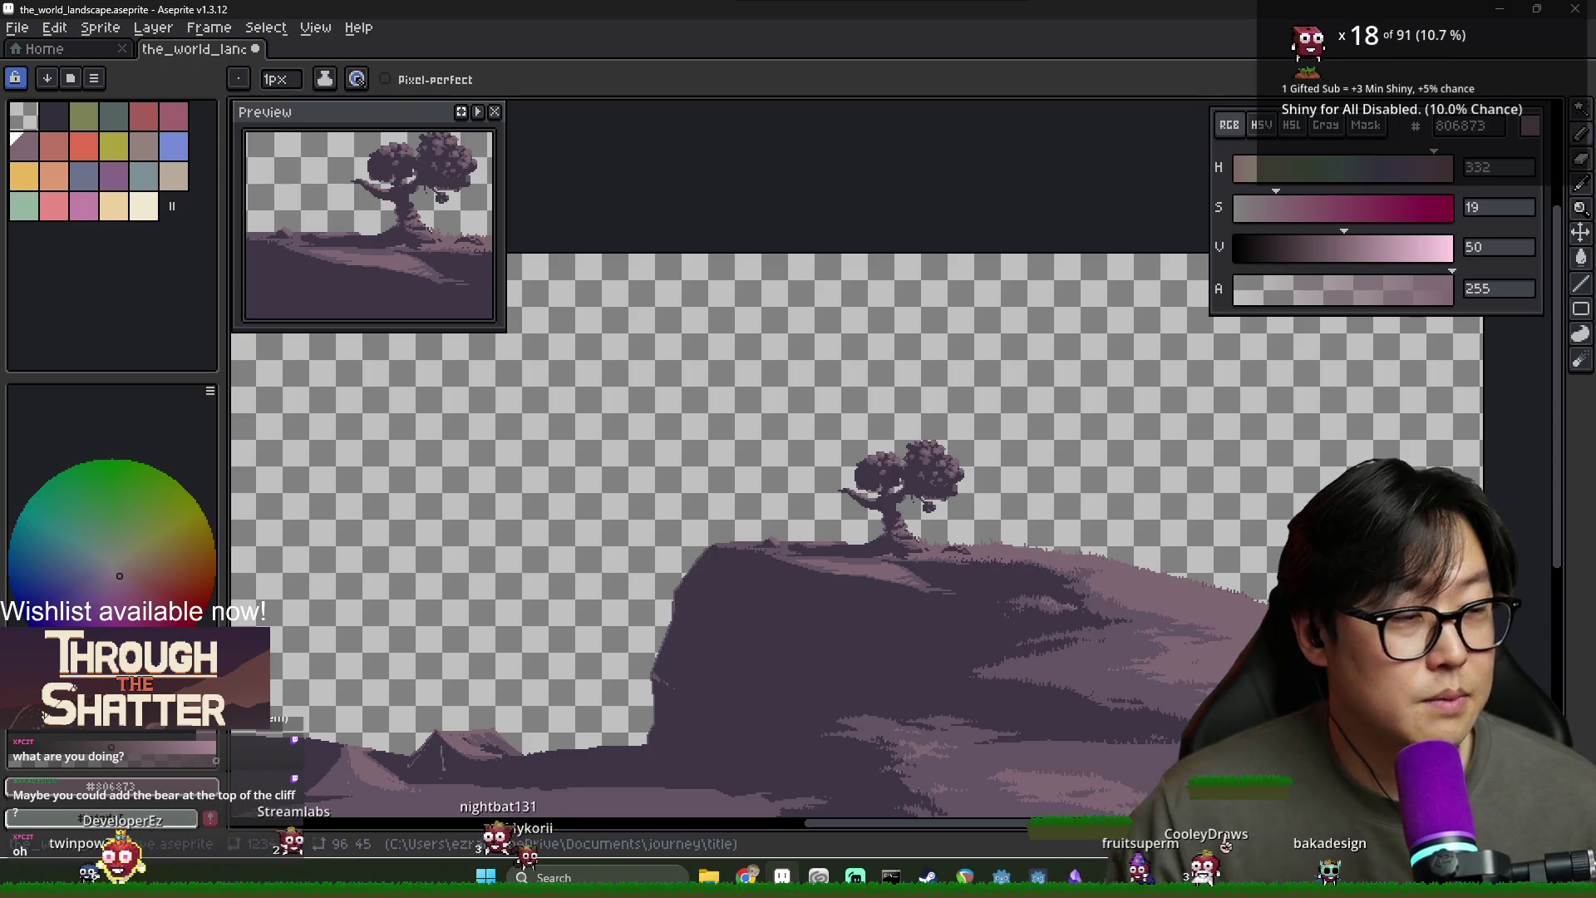
Switch to Godot and save and run the game with F5
key(alt+Tab)
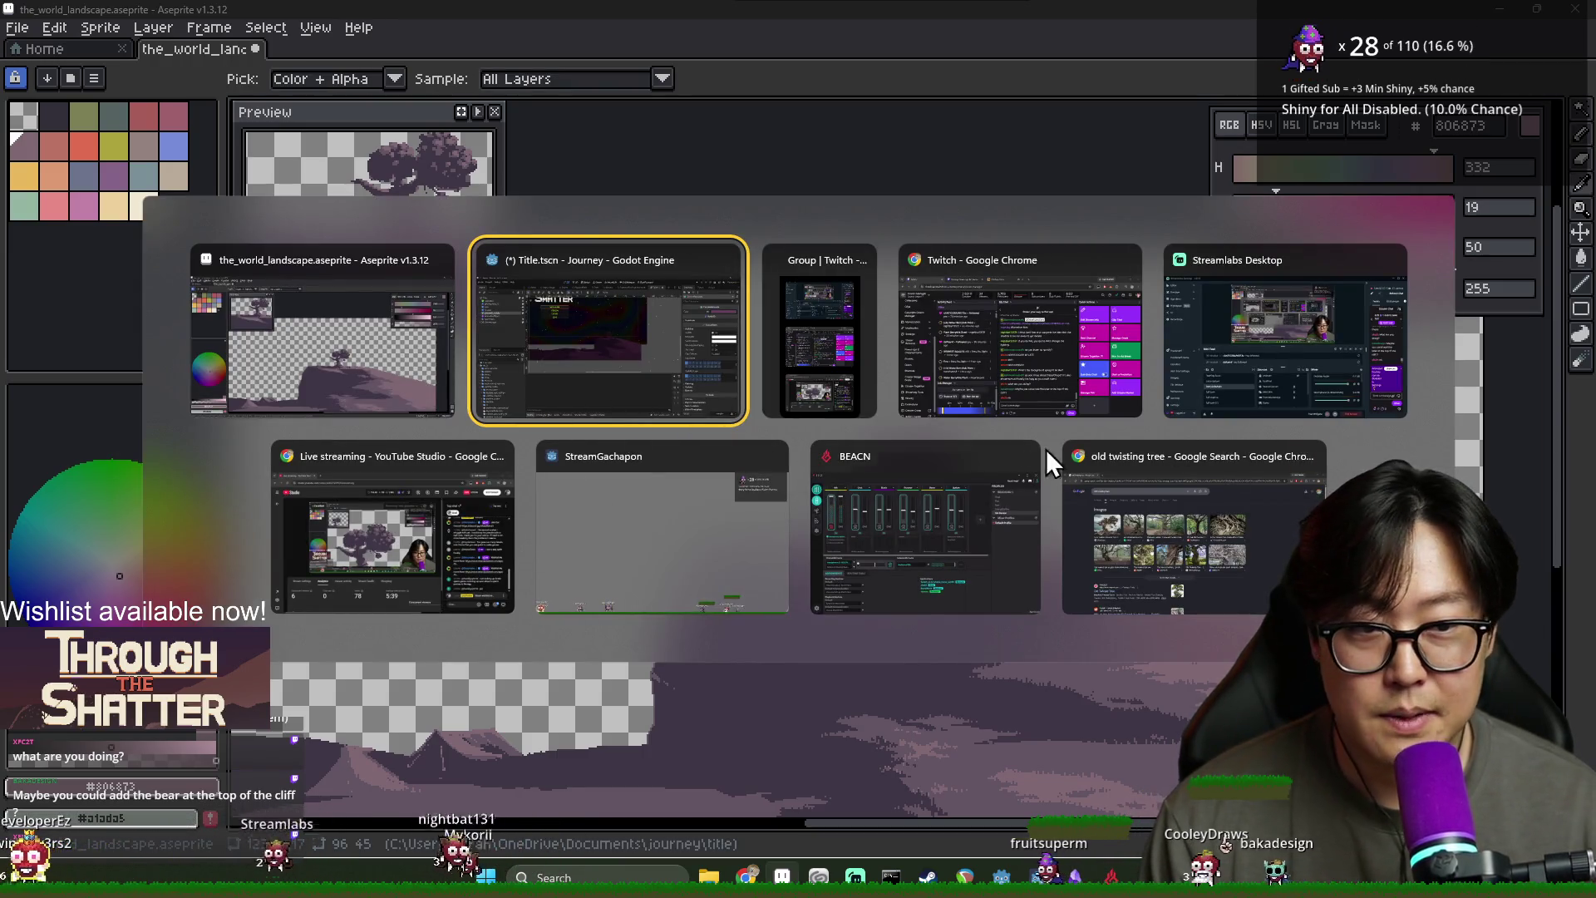
click(635, 395)
key(F5)
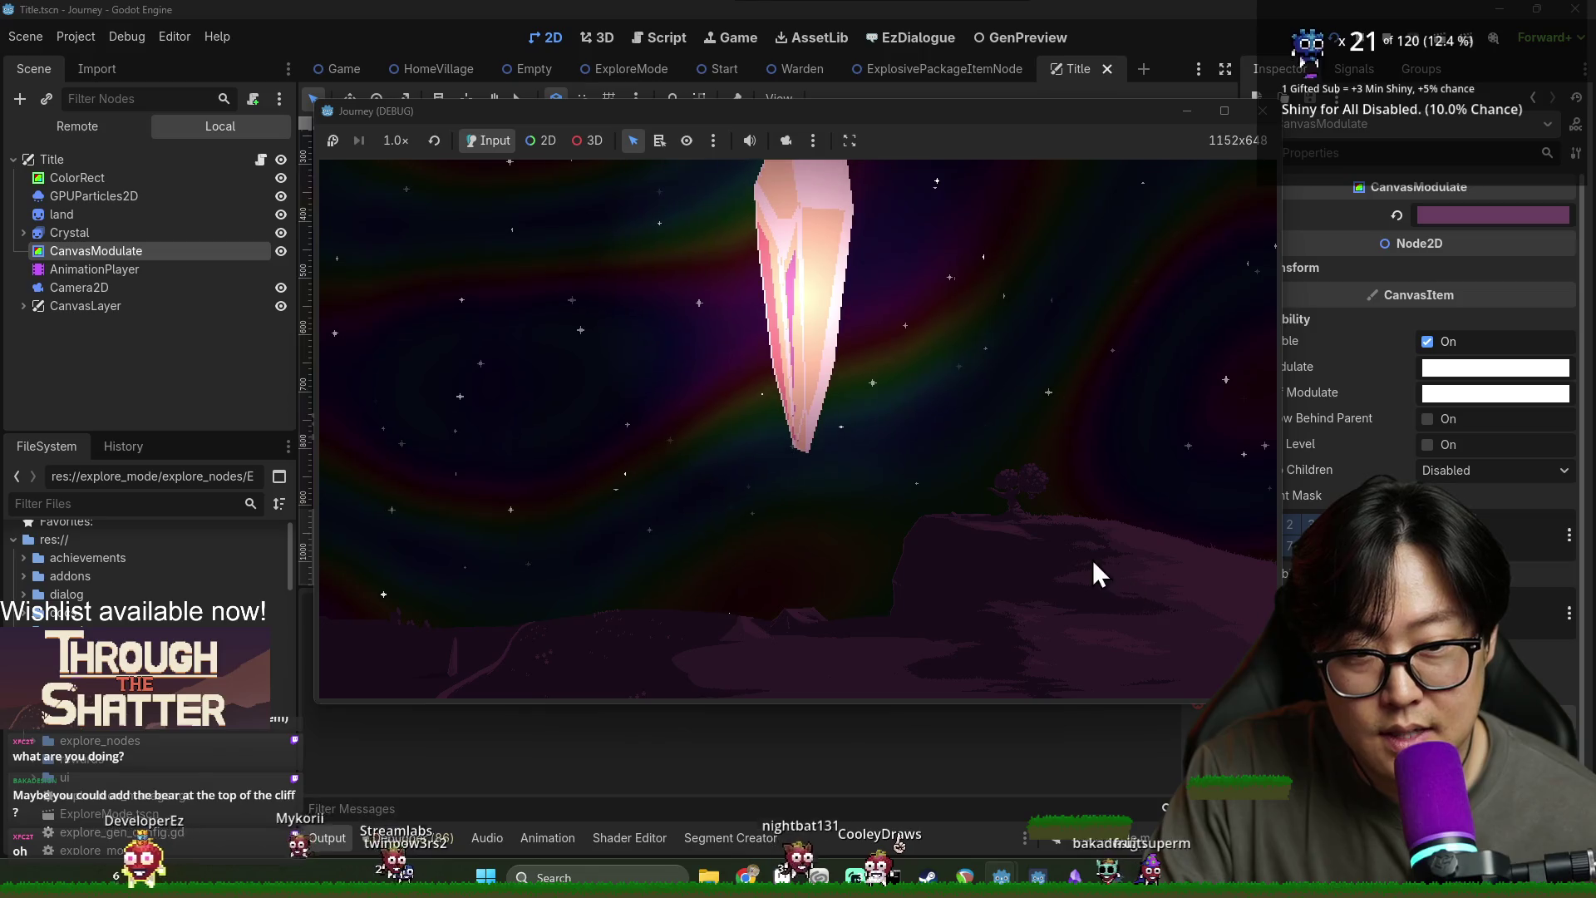
Darken the CanvasModulate tint and shift its hue toward purple, checking the running game
click(1353, 211)
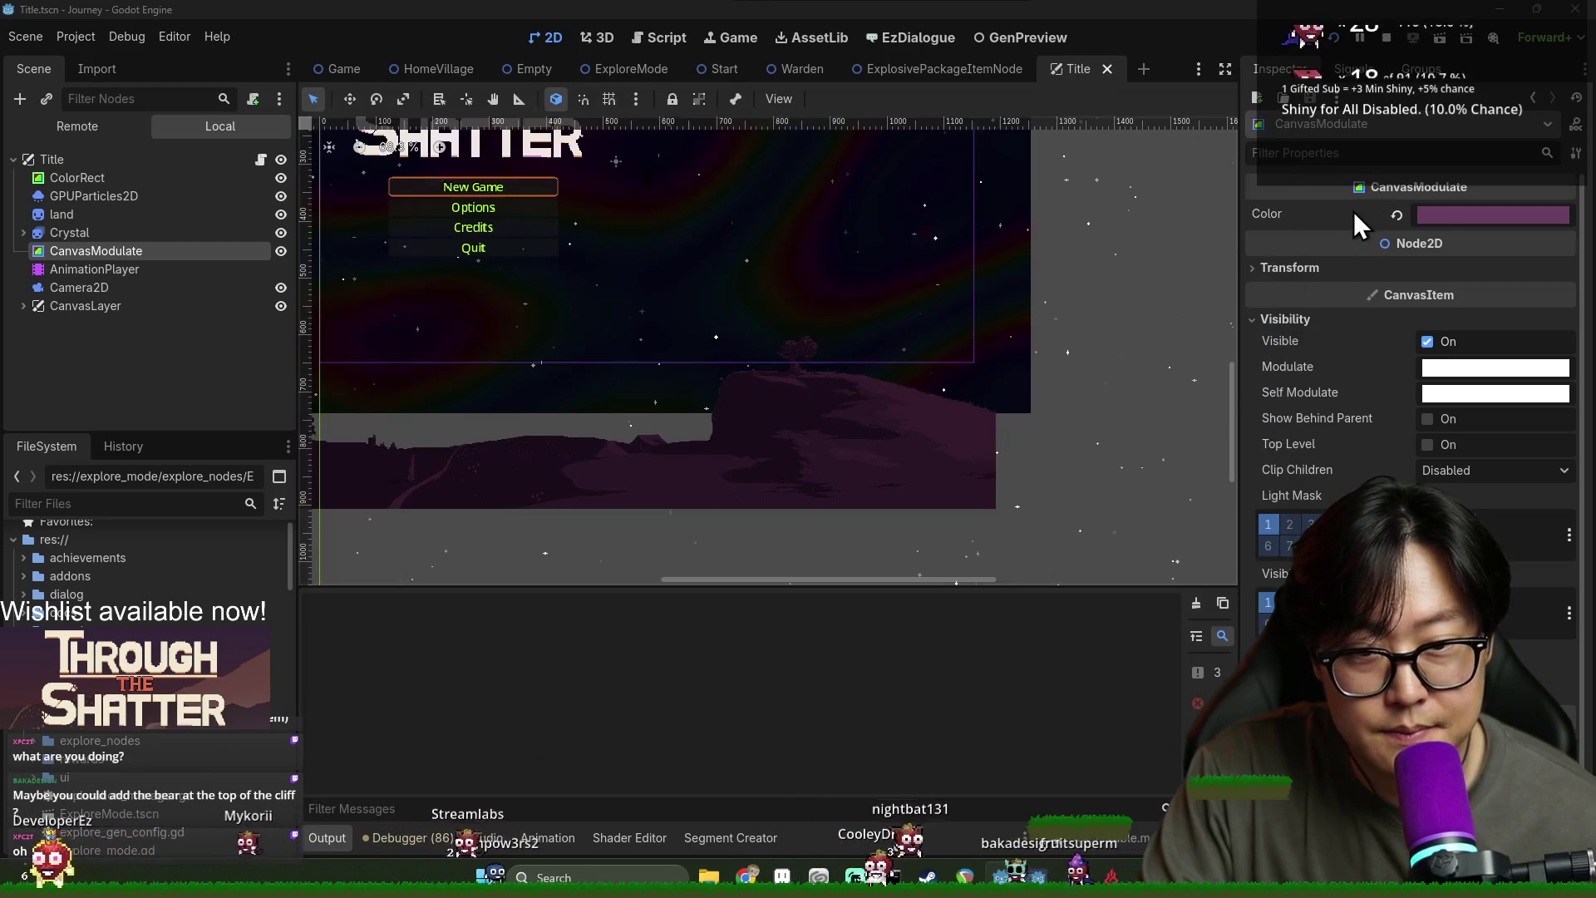
click(1443, 216)
drag(1573, 378, 1573, 398)
mouse_move(1486, 326)
mouse_down()
mouse_move(1494, 302)
mouse_move(1476, 290)
mouse_up()
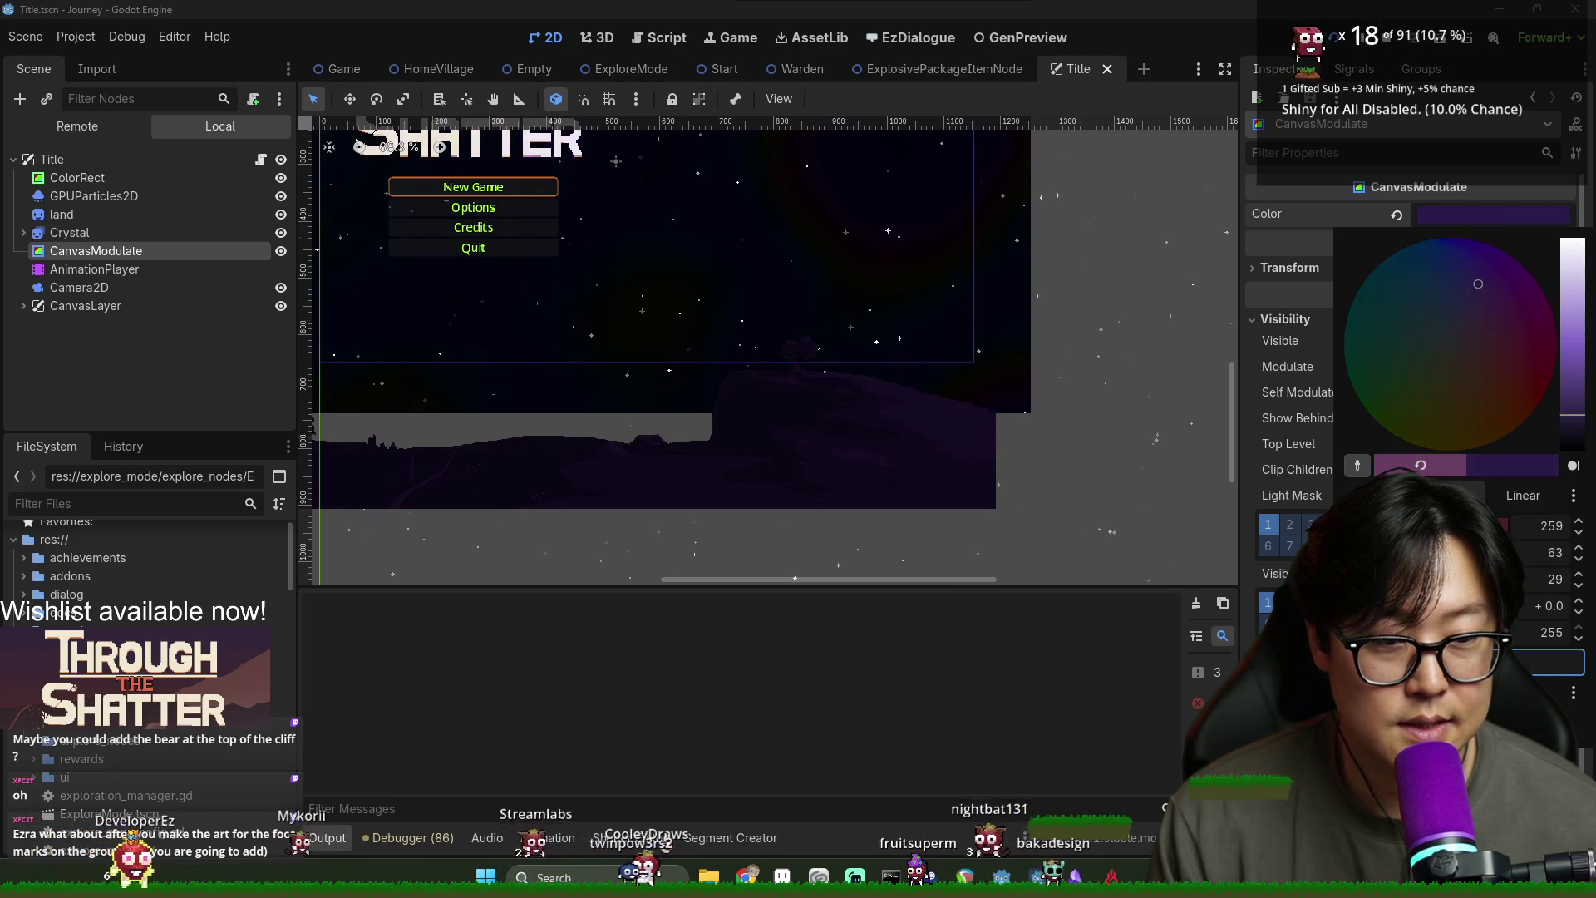
key(alt+Tab)
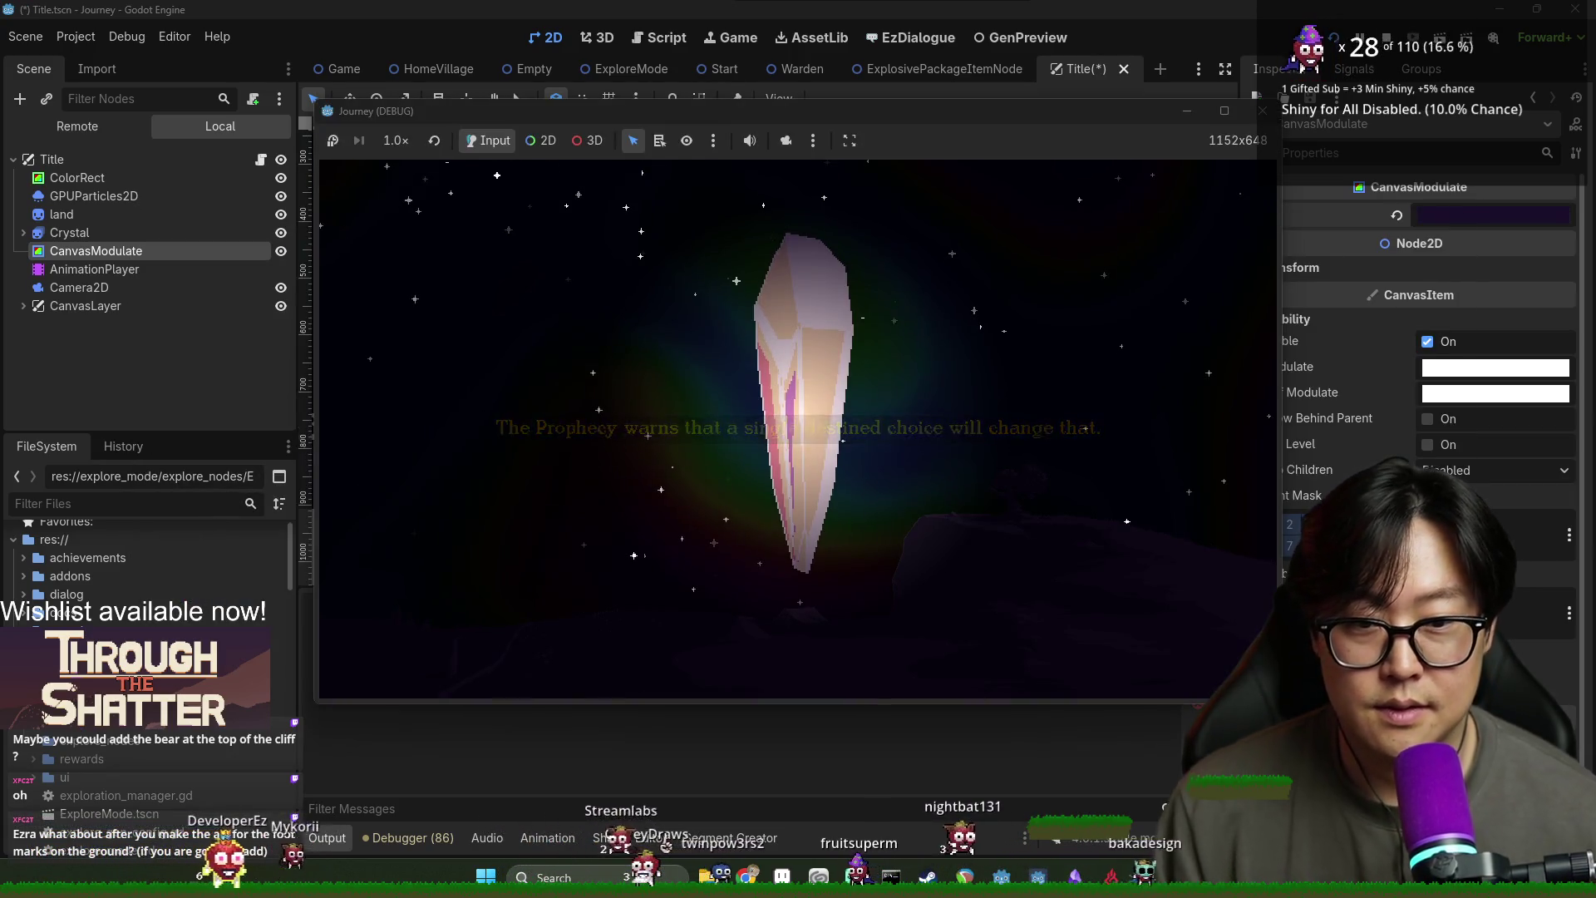
Brighten the tint slightly to R 0.19, G 0.11, B 0.37 and preview it in-game
click(1494, 215)
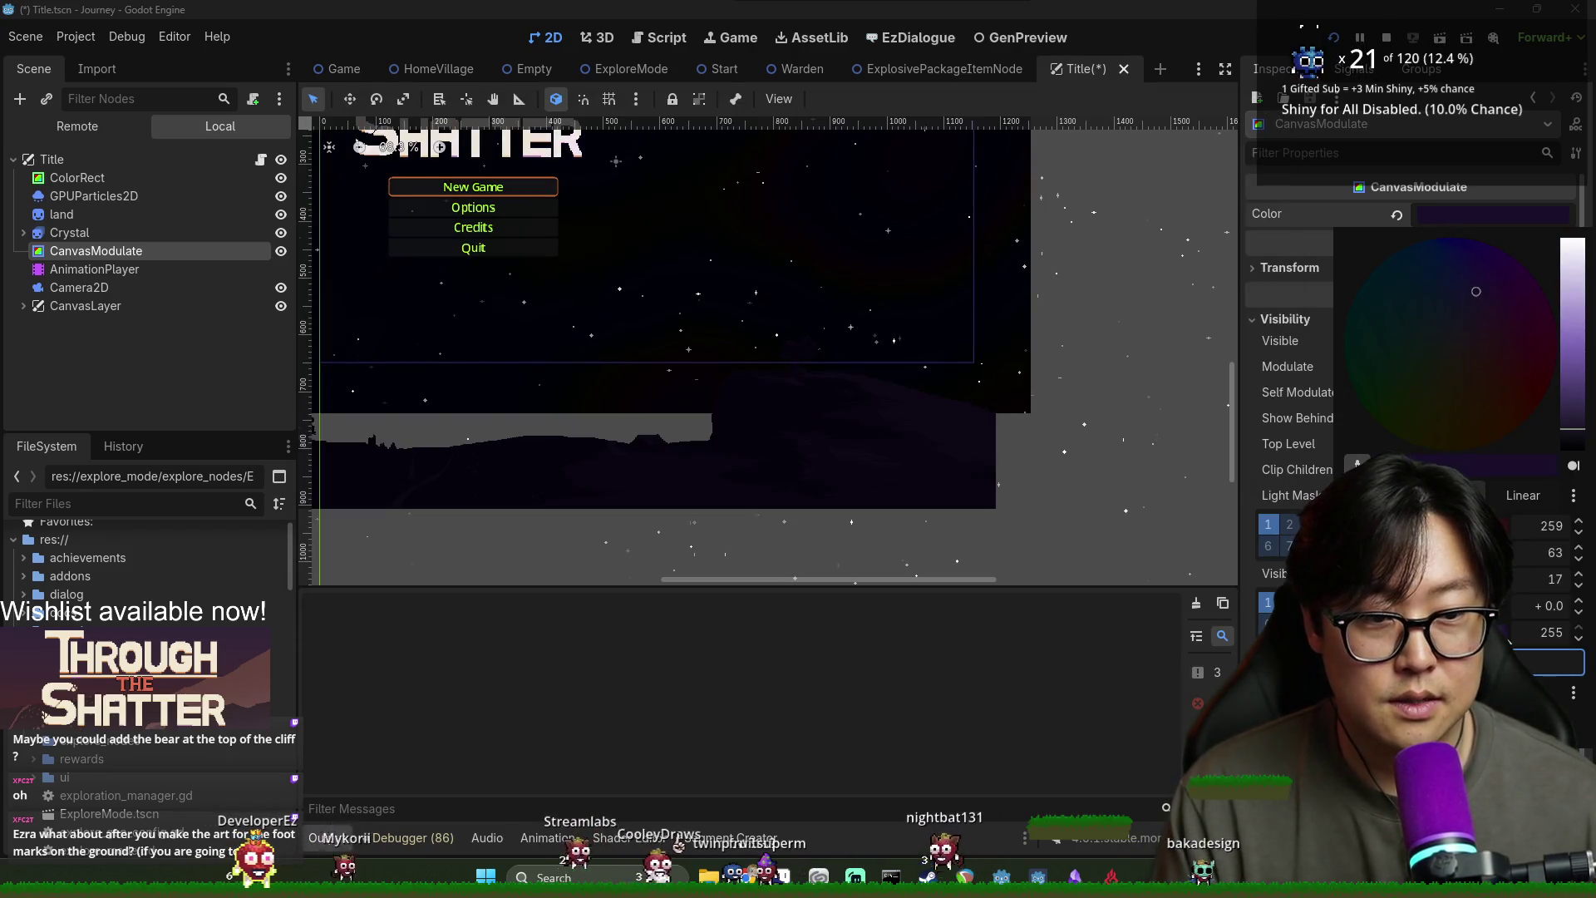
drag(1571, 428, 1571, 410)
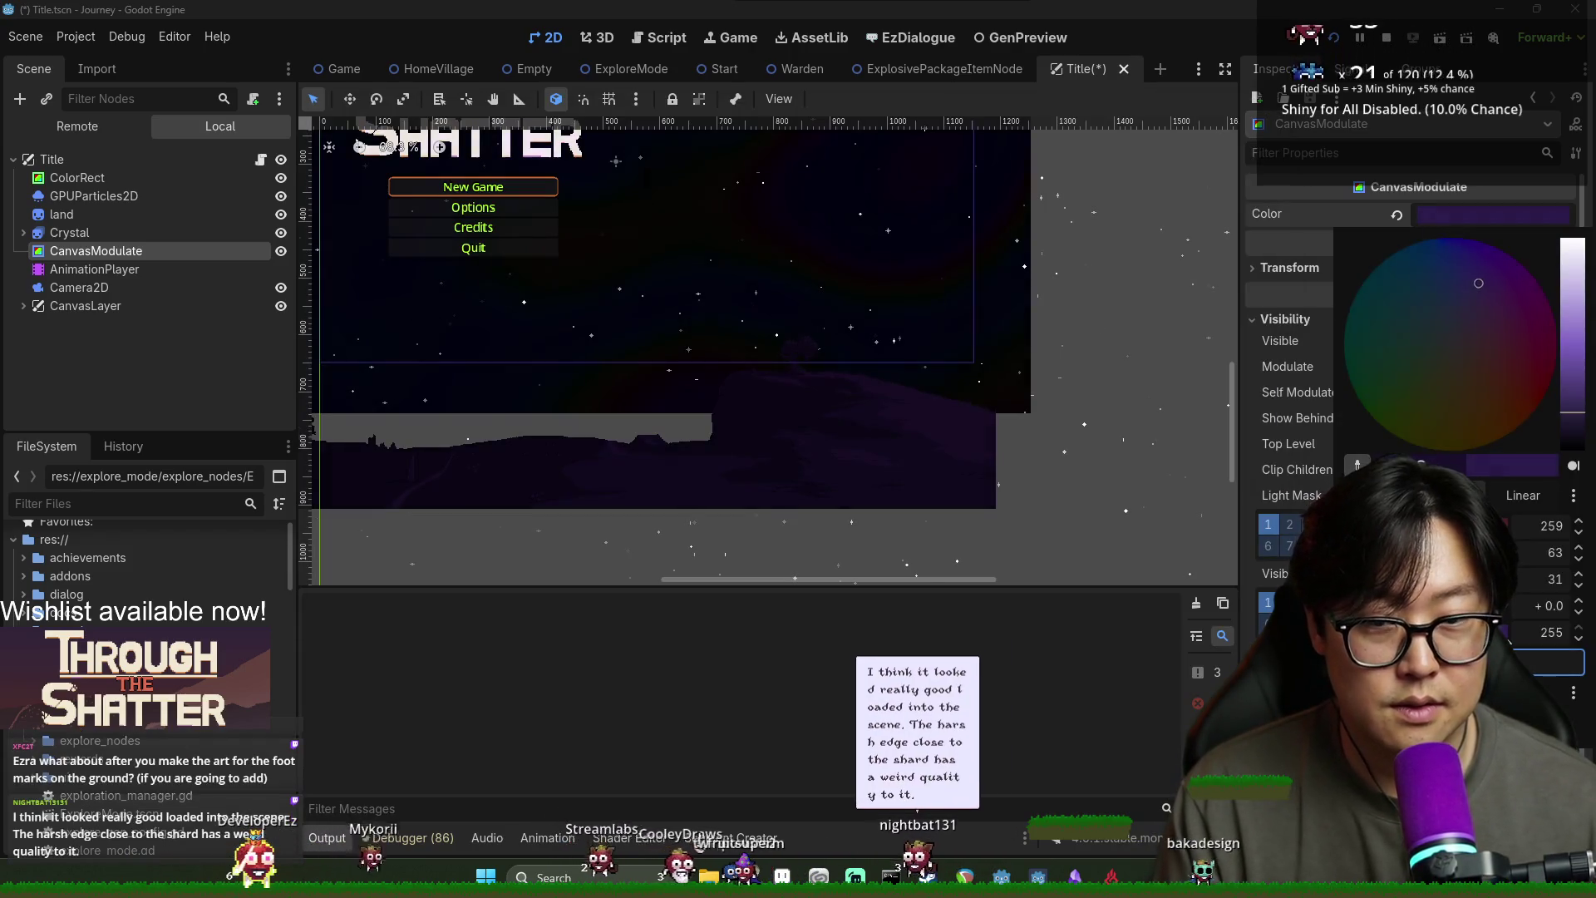
click(1160, 735)
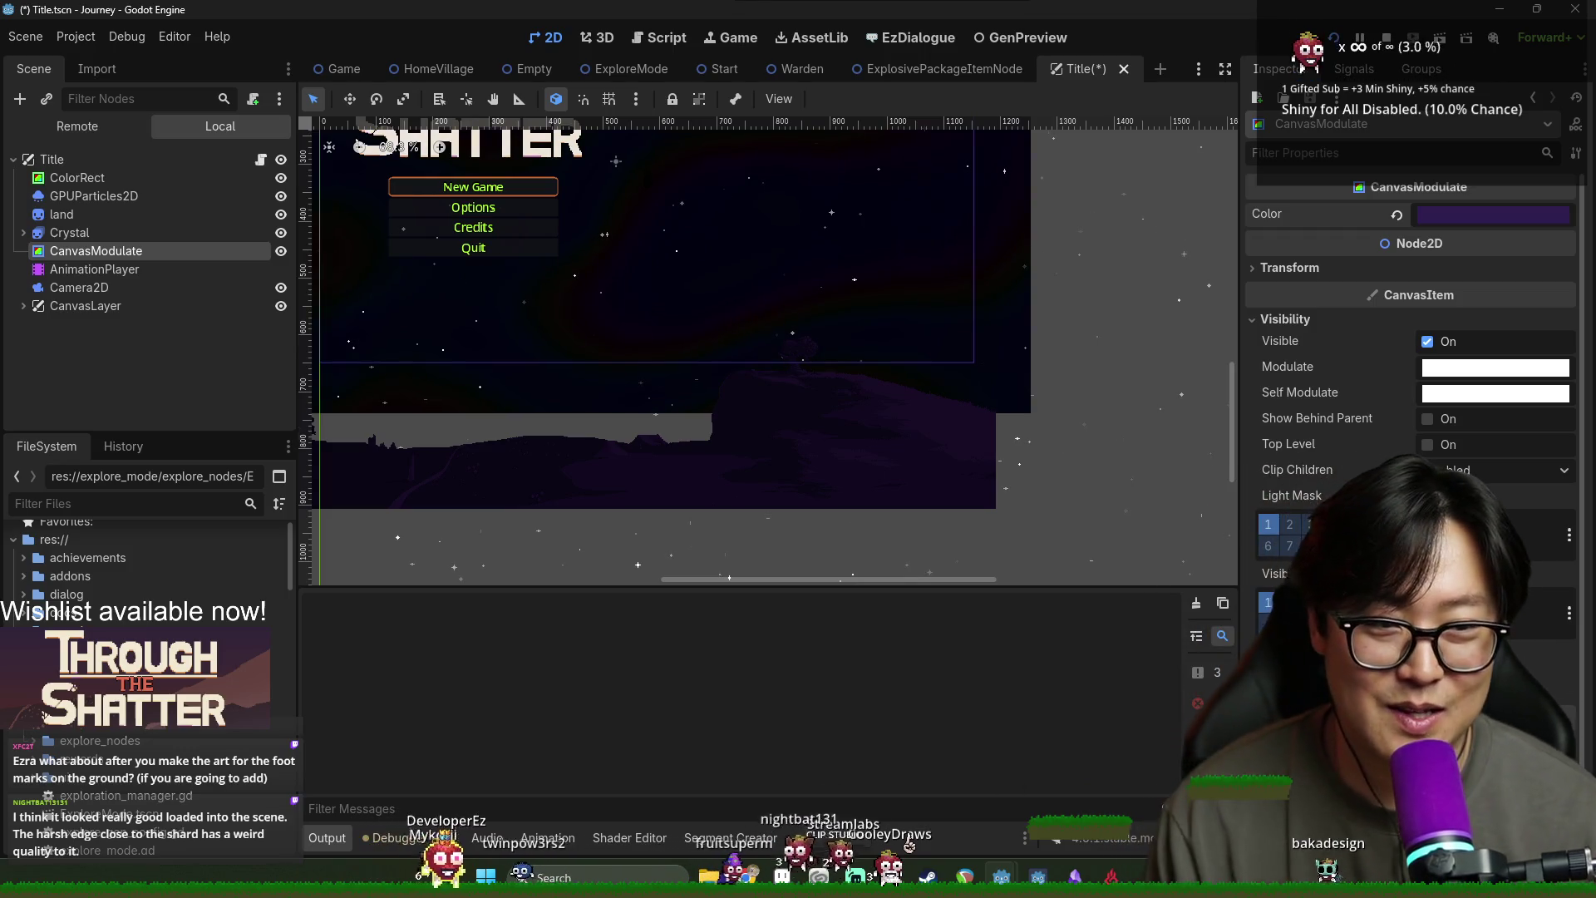
key(alt+Tab)
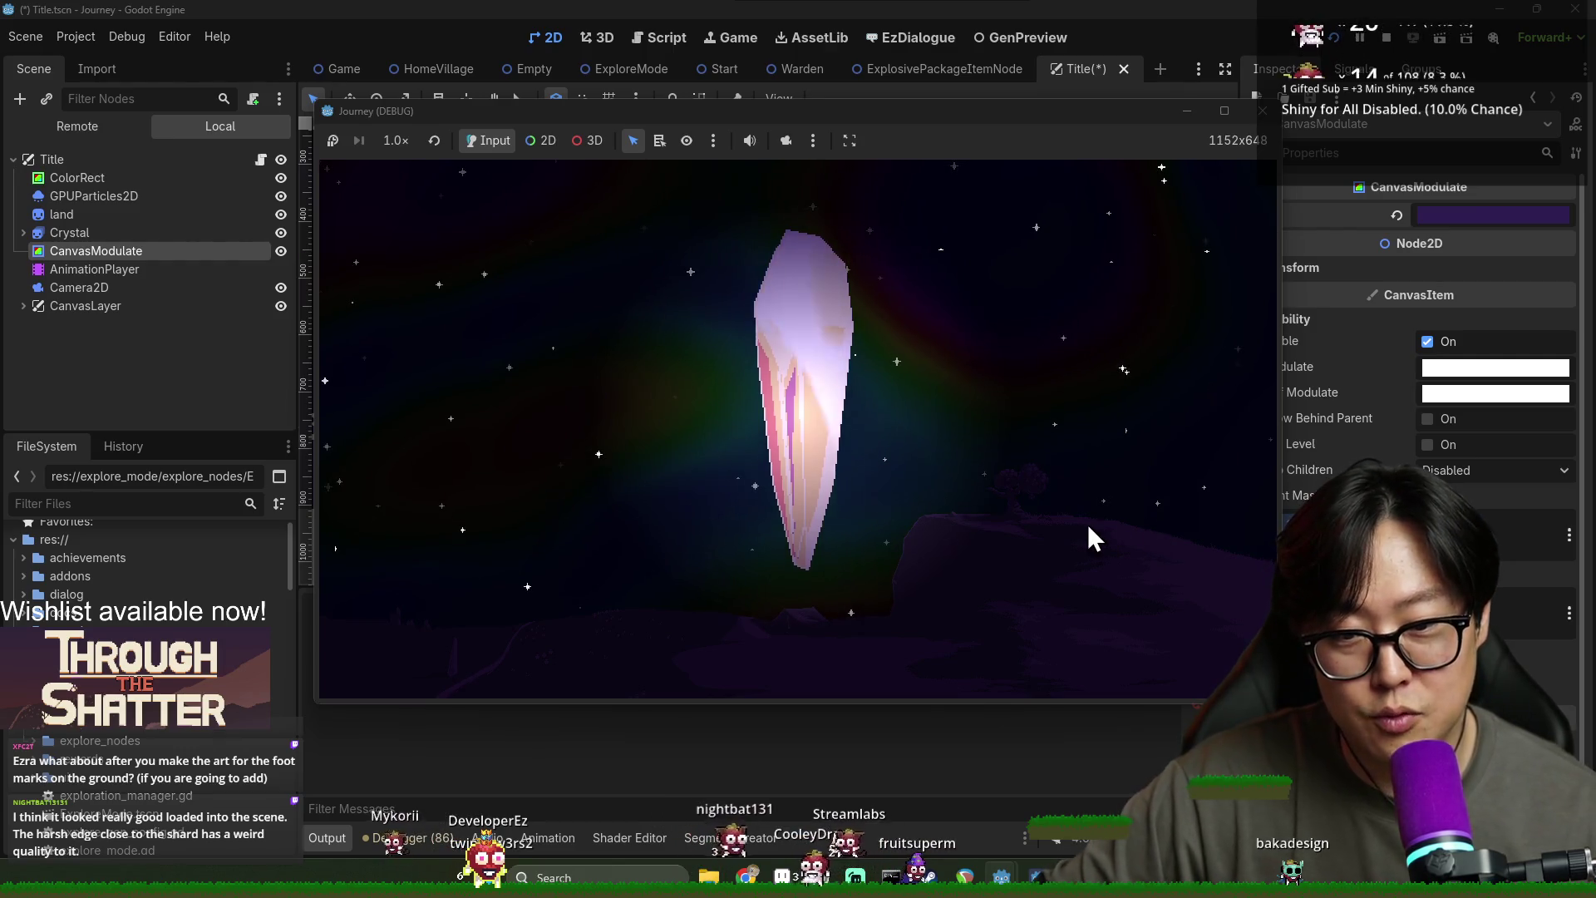
click(1463, 217)
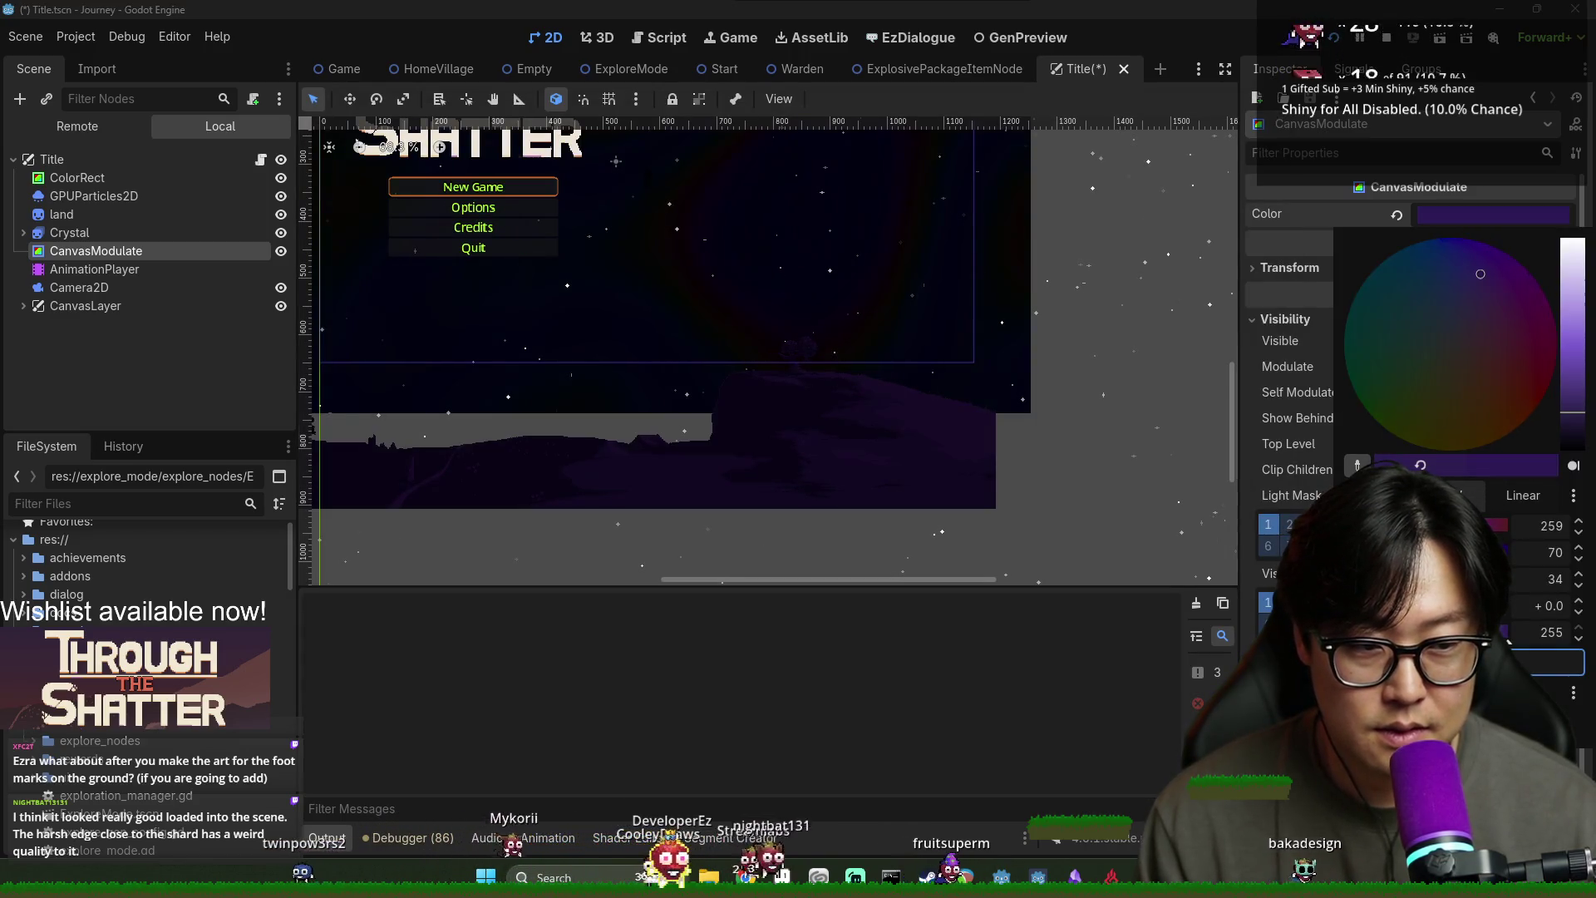
key(alt+Tab)
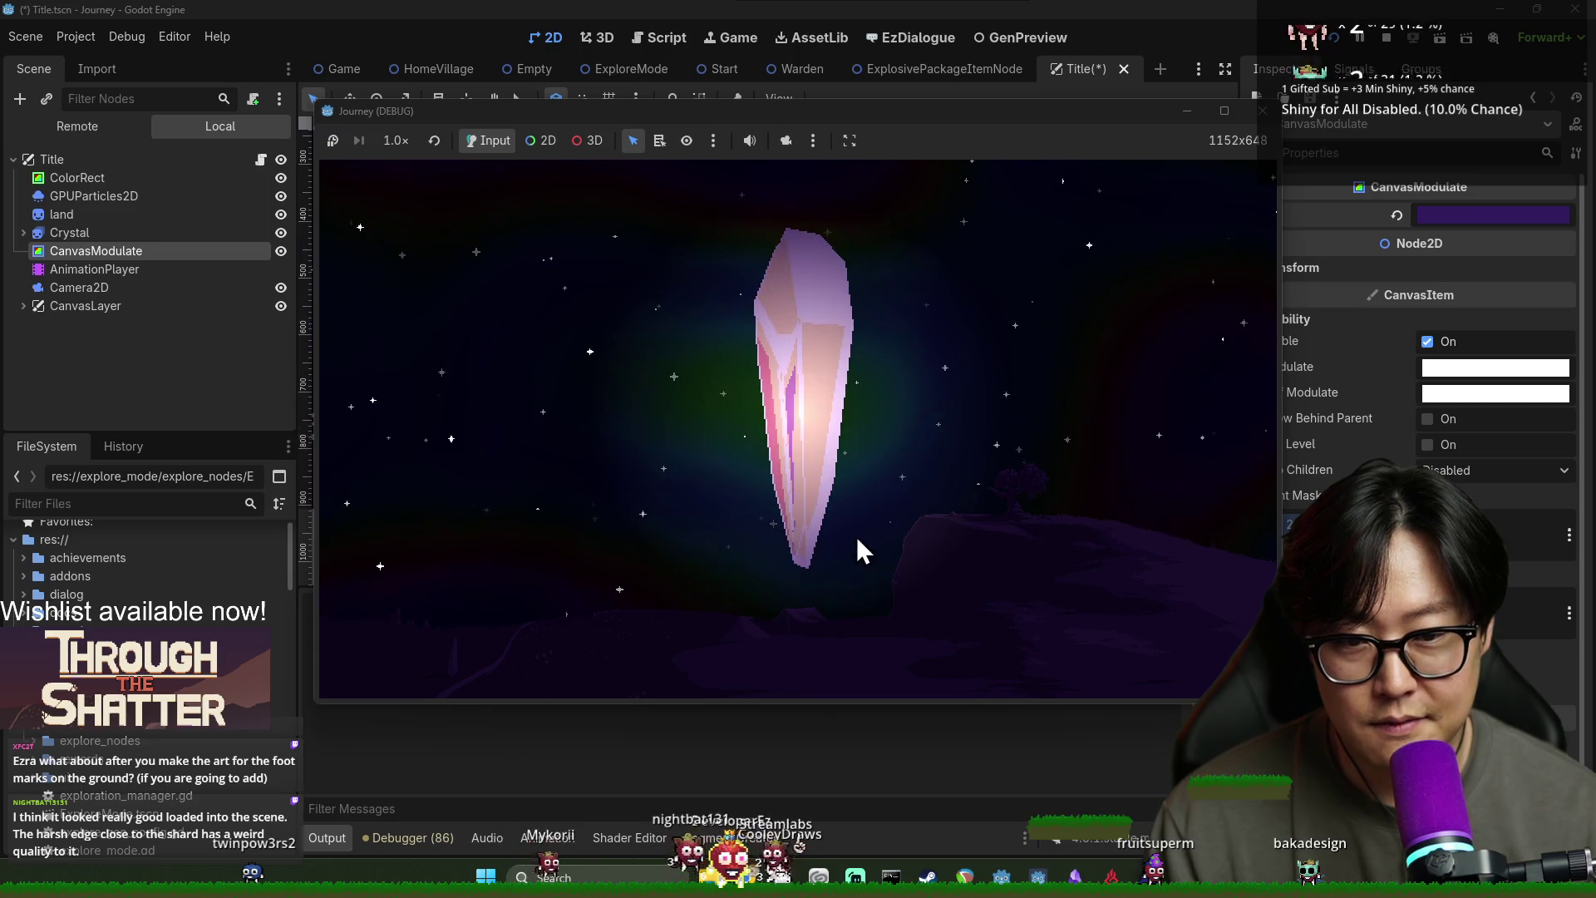
Leave the Godot game and switch to the Through the Shatter Steam page in Chrome
mouse_move(1454, 212)
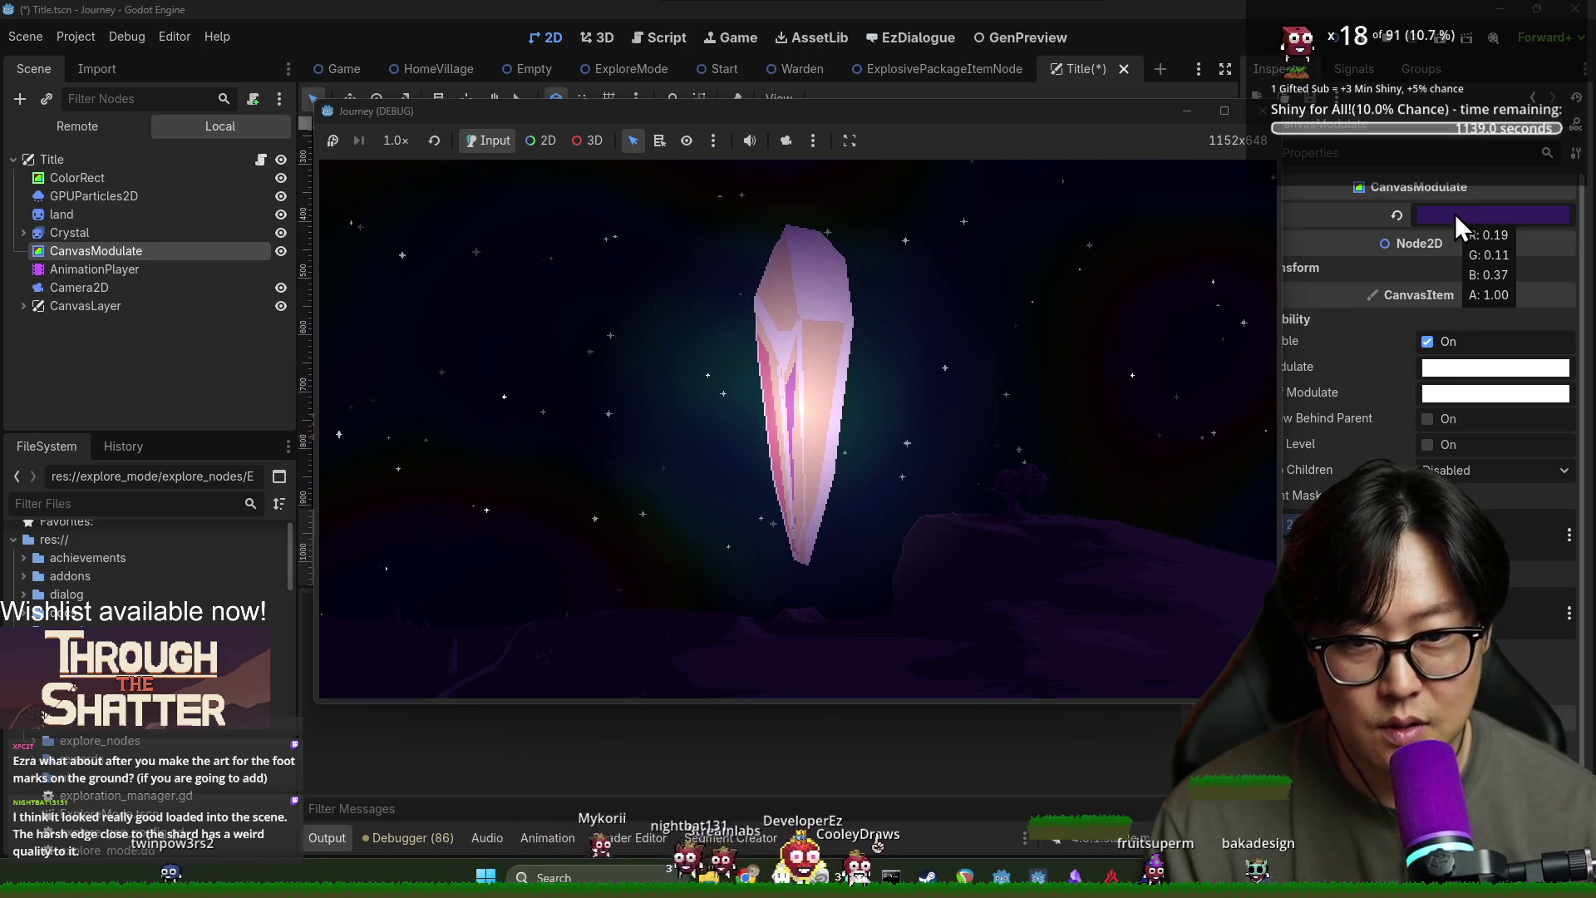
mouse_move(1478, 240)
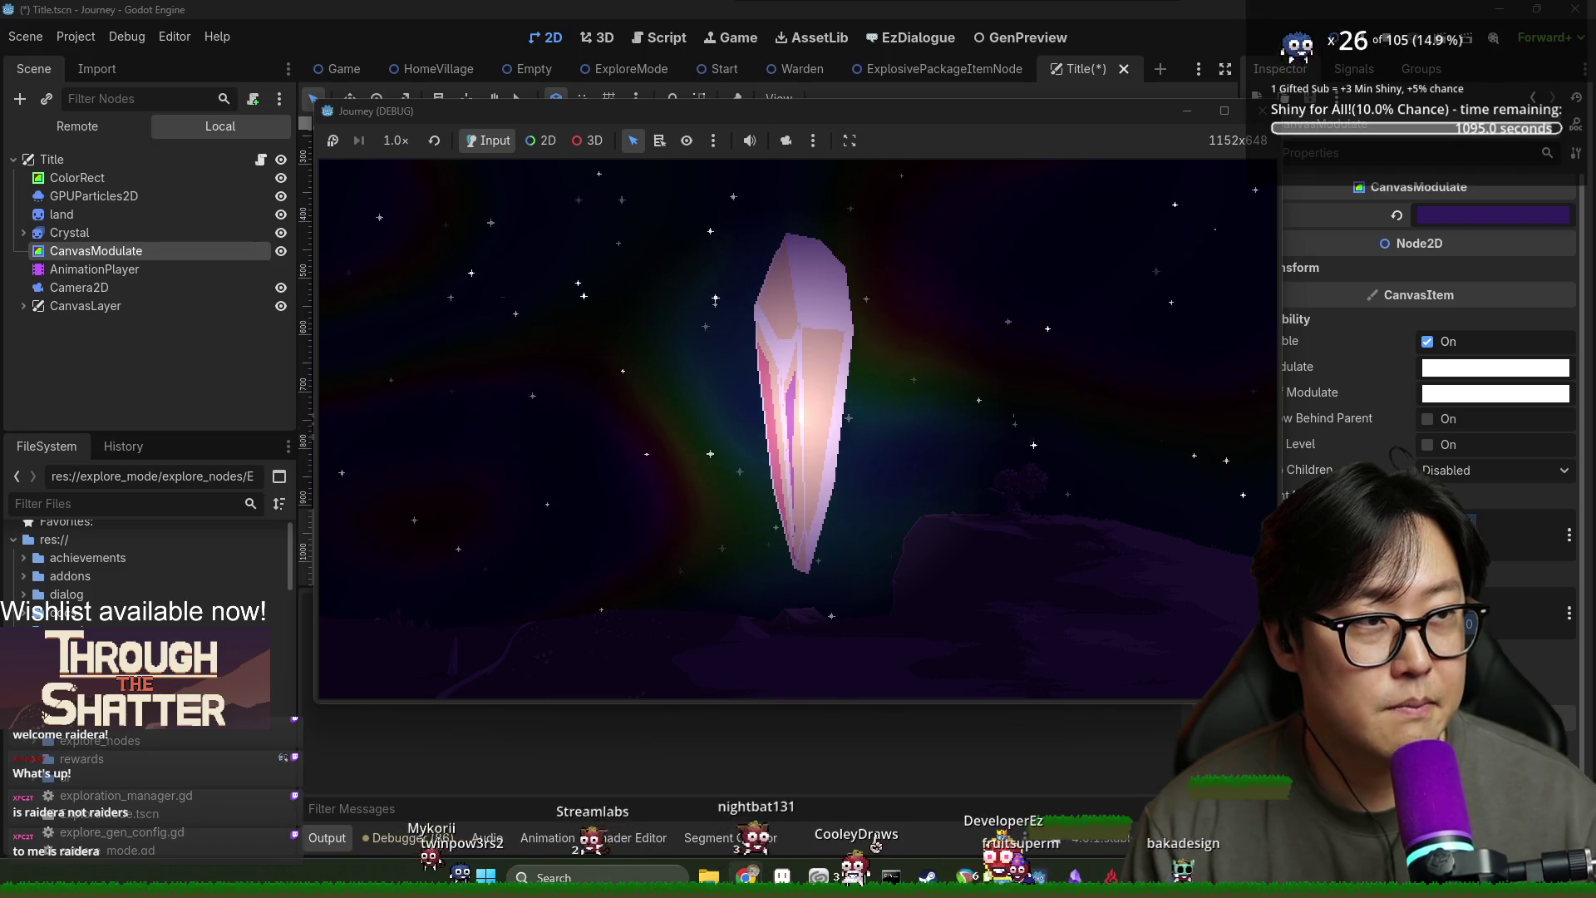
key(alt+Tab)
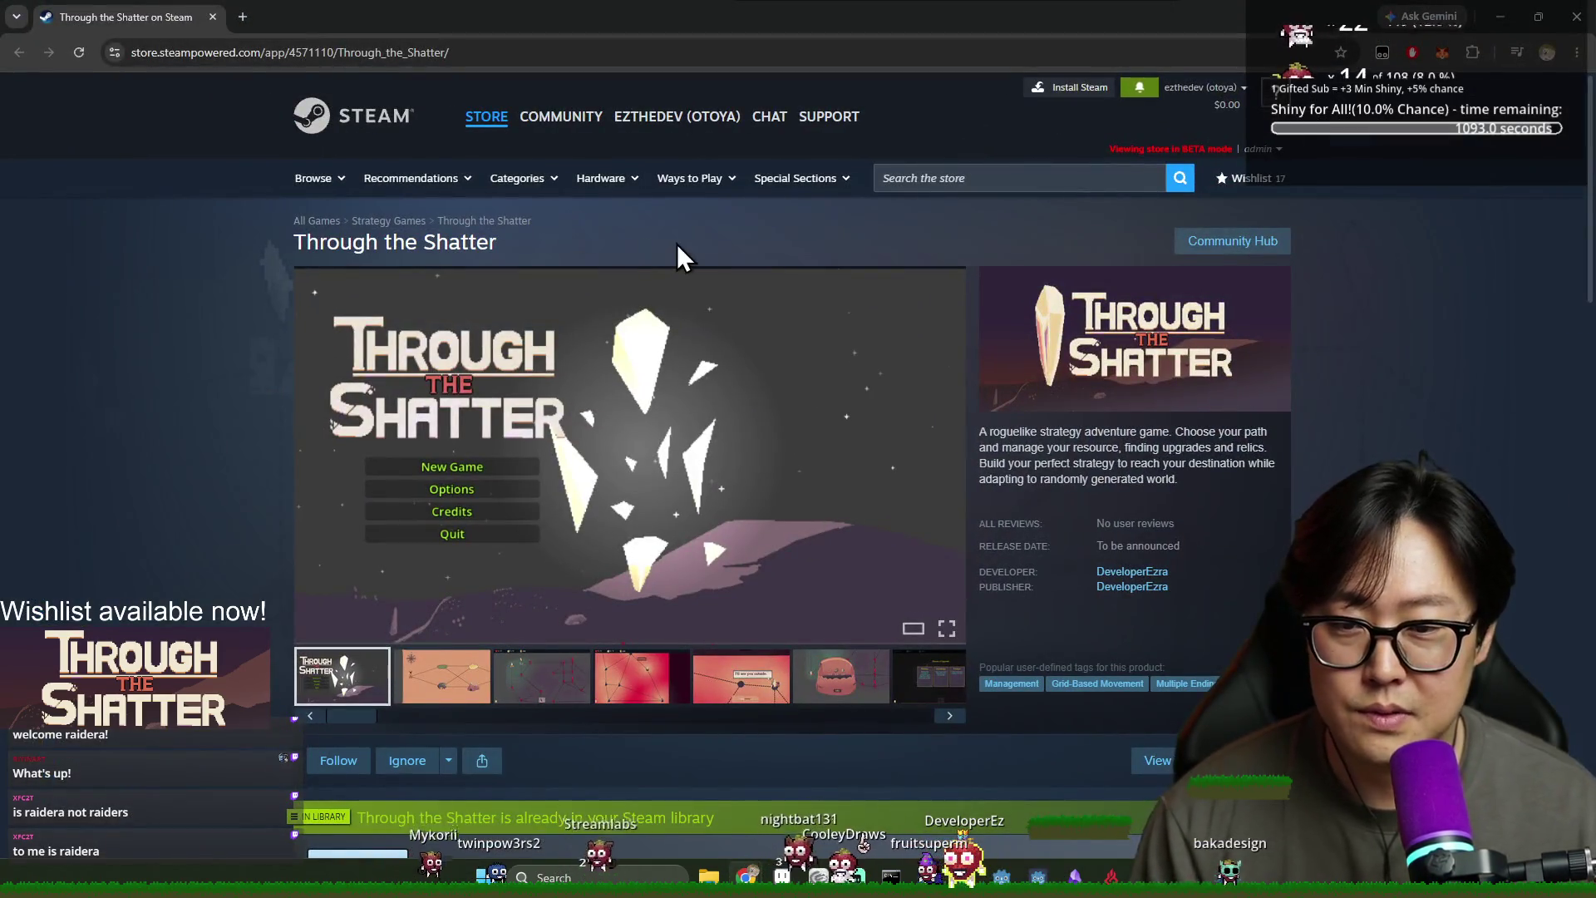
Browse the store screenshots to the pink map image, then return to the Godot game
click(467, 688)
click(579, 686)
click(636, 674)
click(748, 685)
click(832, 684)
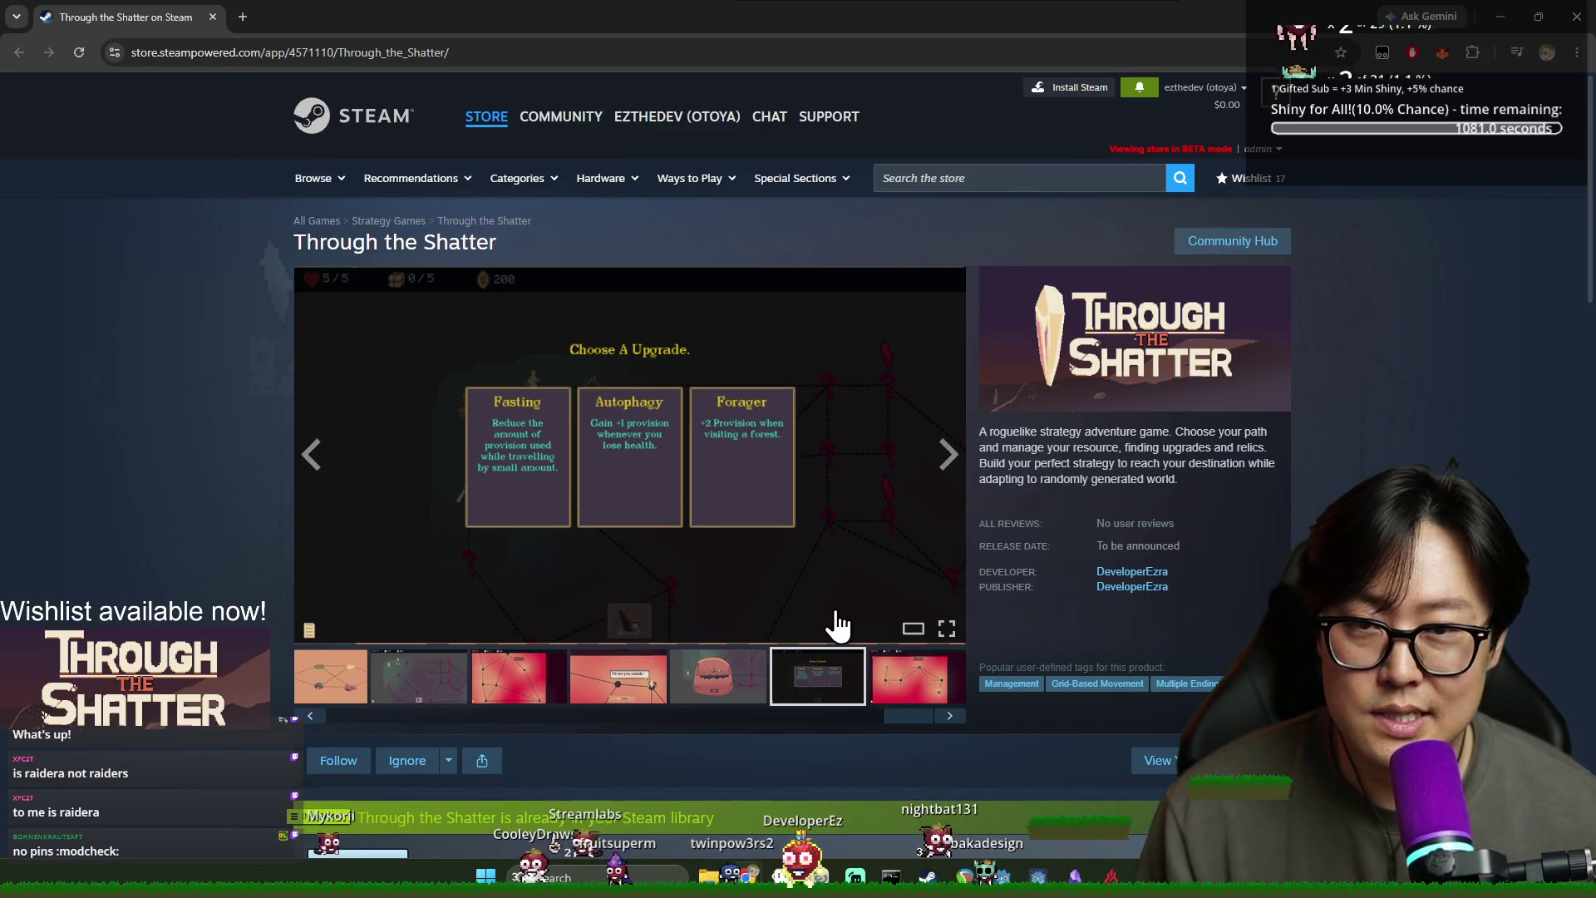
click(891, 697)
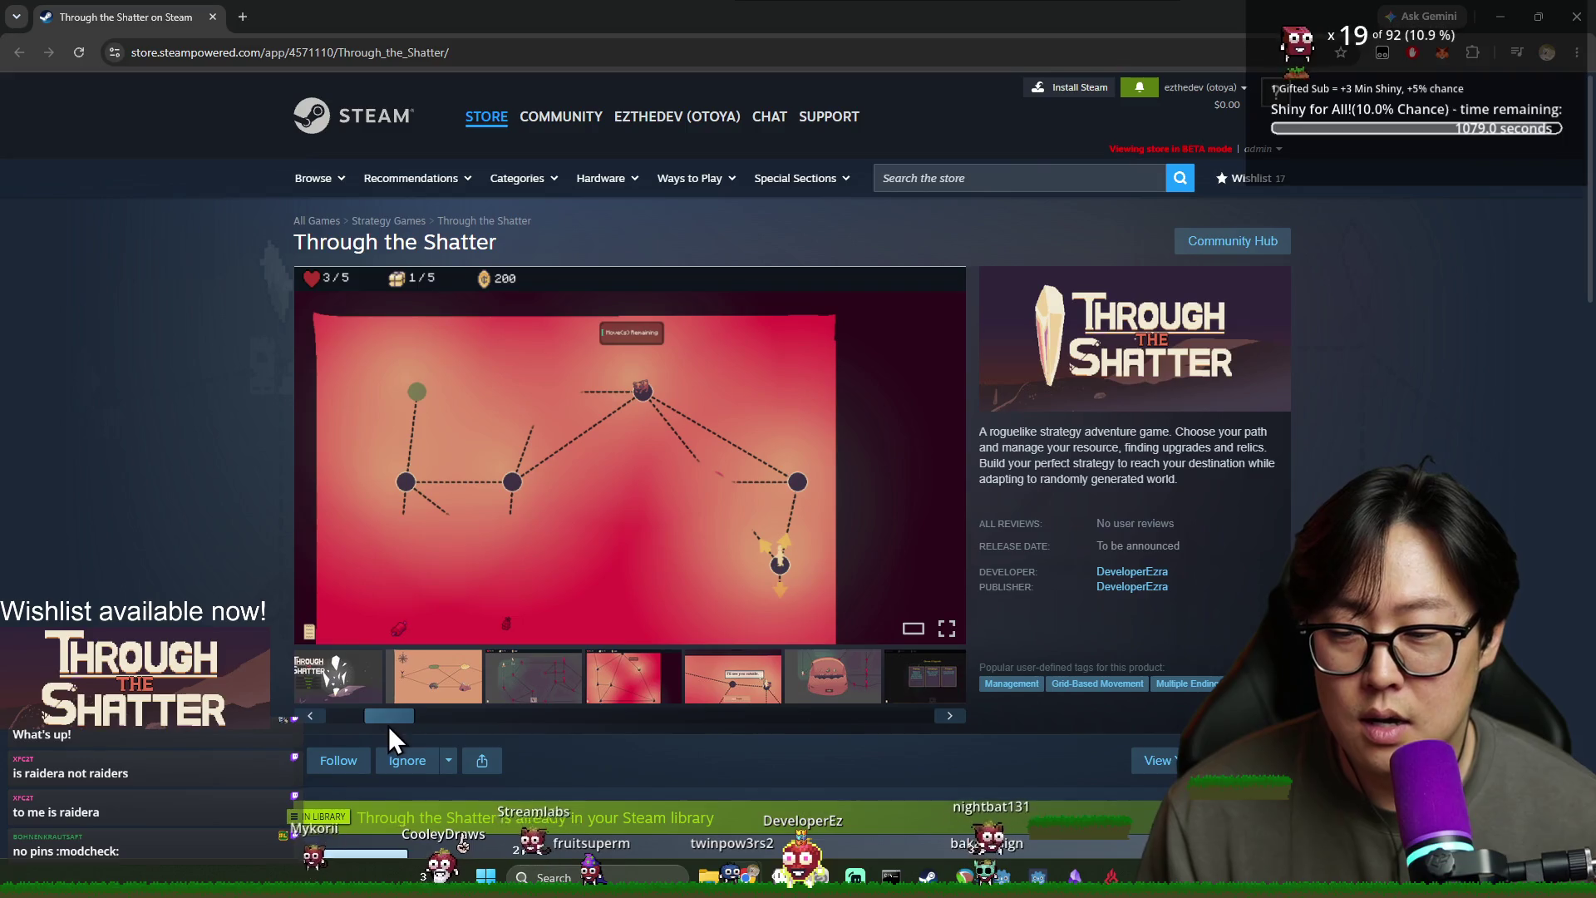
mouse_move(907, 717)
mouse_down()
mouse_move(648, 731)
mouse_move(934, 731)
mouse_up()
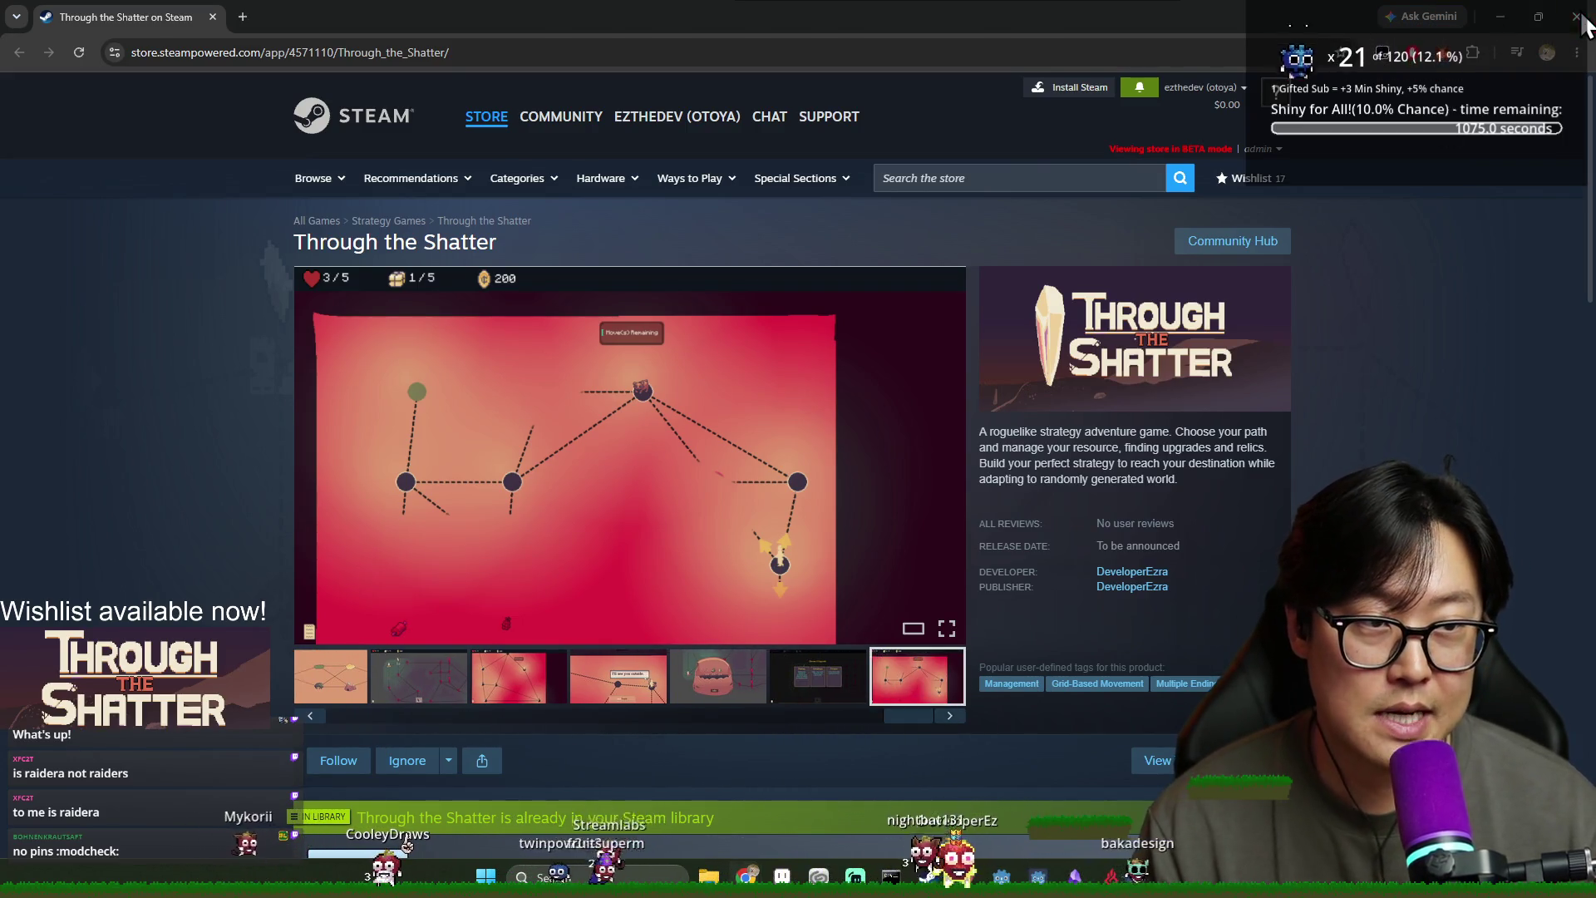
key(alt+Tab)
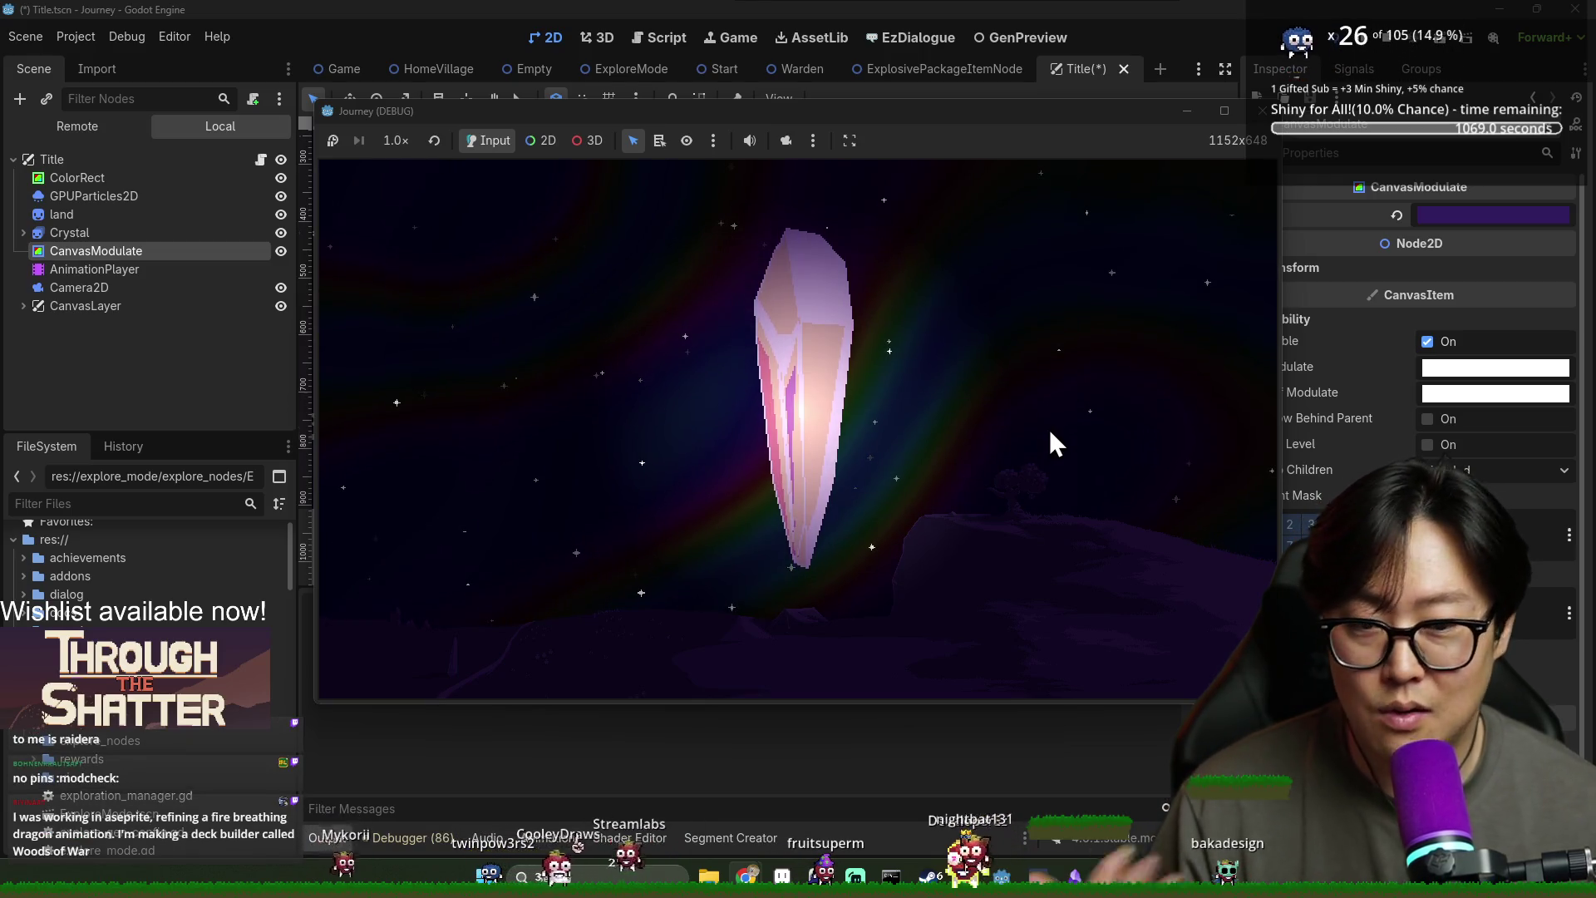
Shatter the title crystal to start the game and take the provision from the opening dialogue
click(806, 437)
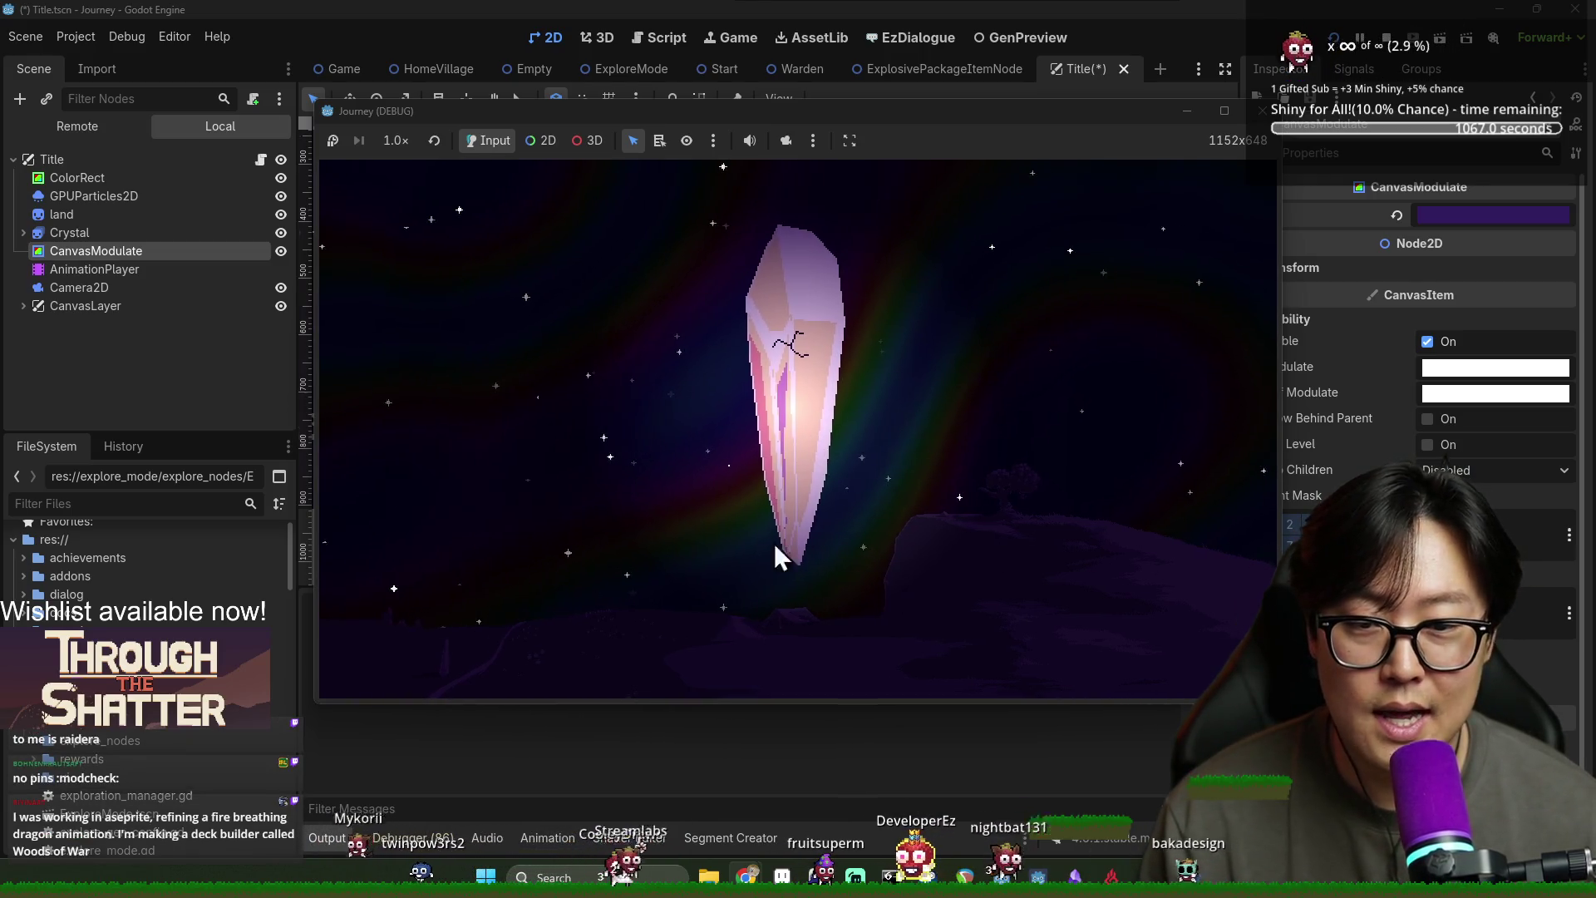
click(814, 518)
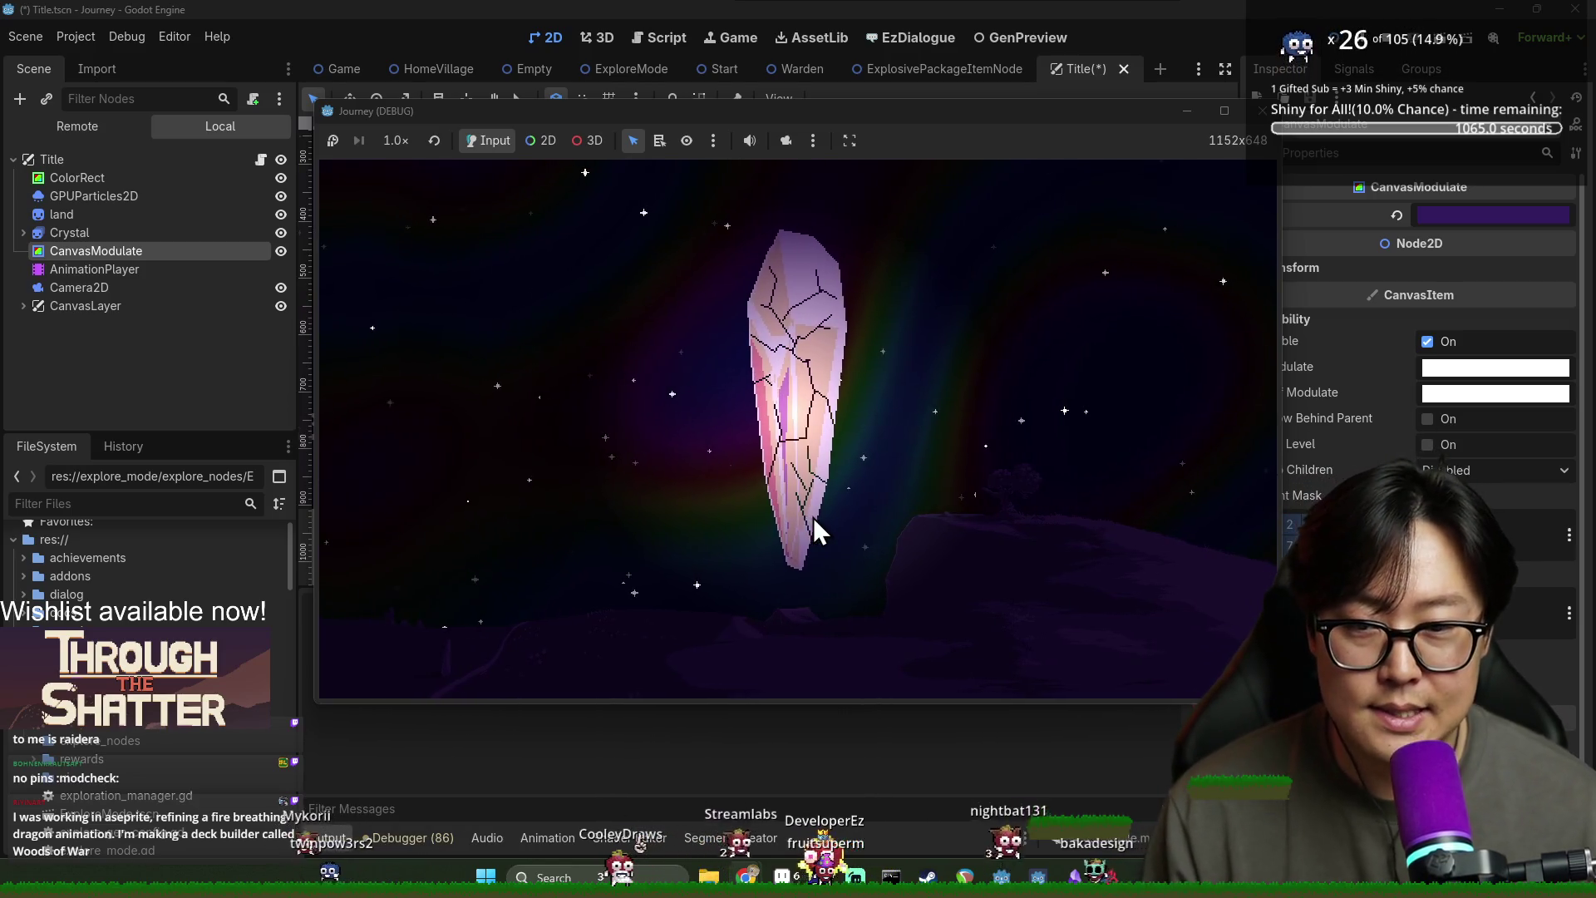
click(813, 517)
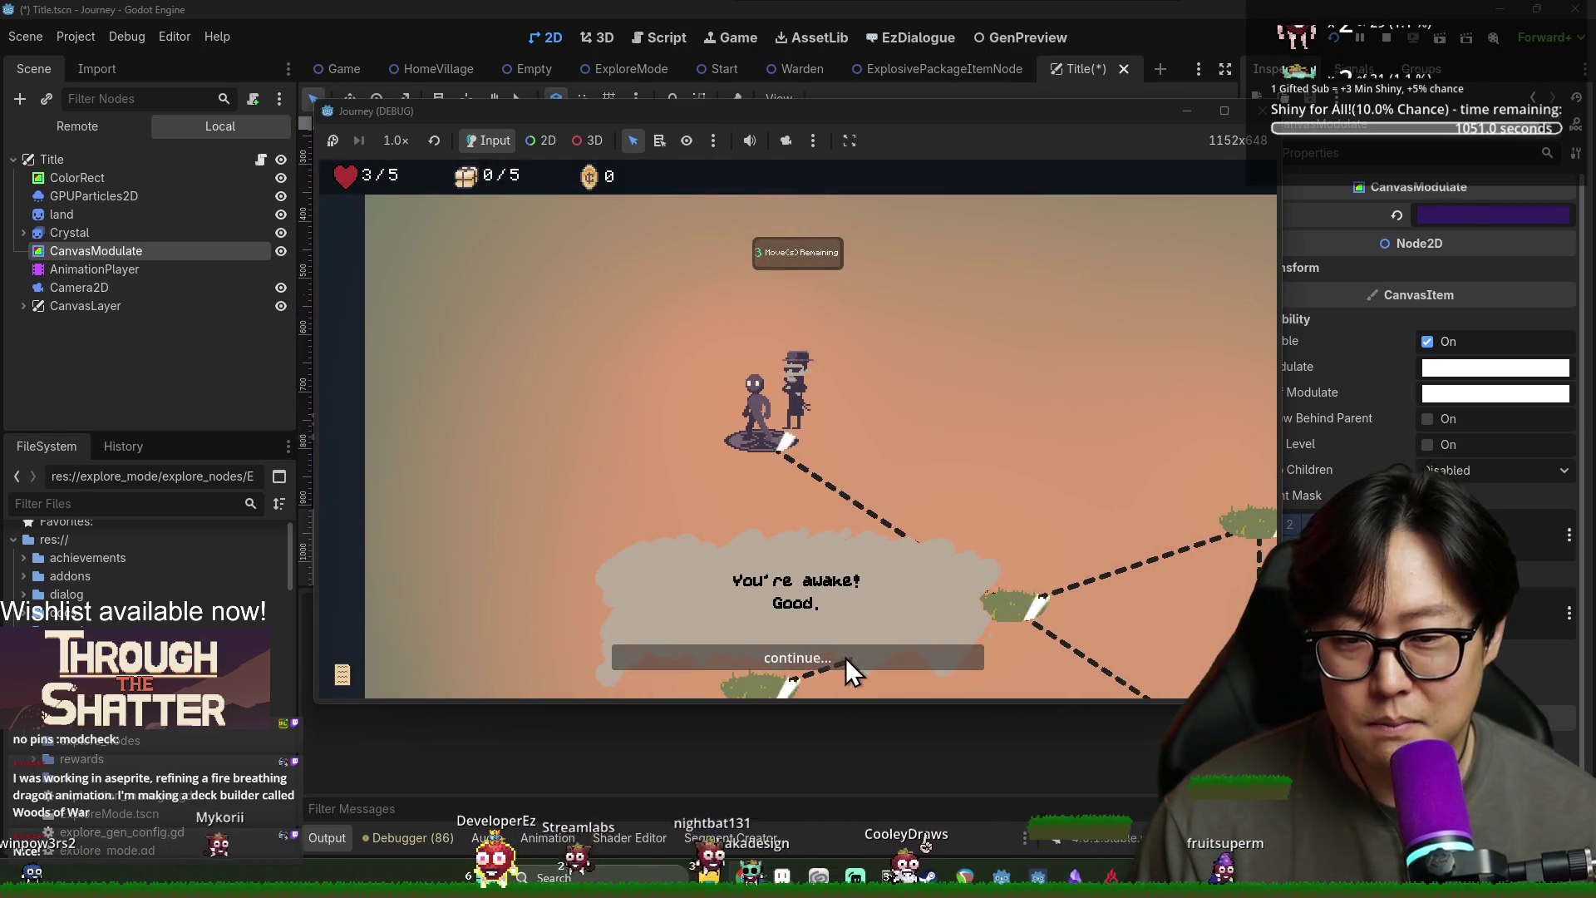
click(879, 661)
click(882, 661)
click(875, 661)
click(873, 665)
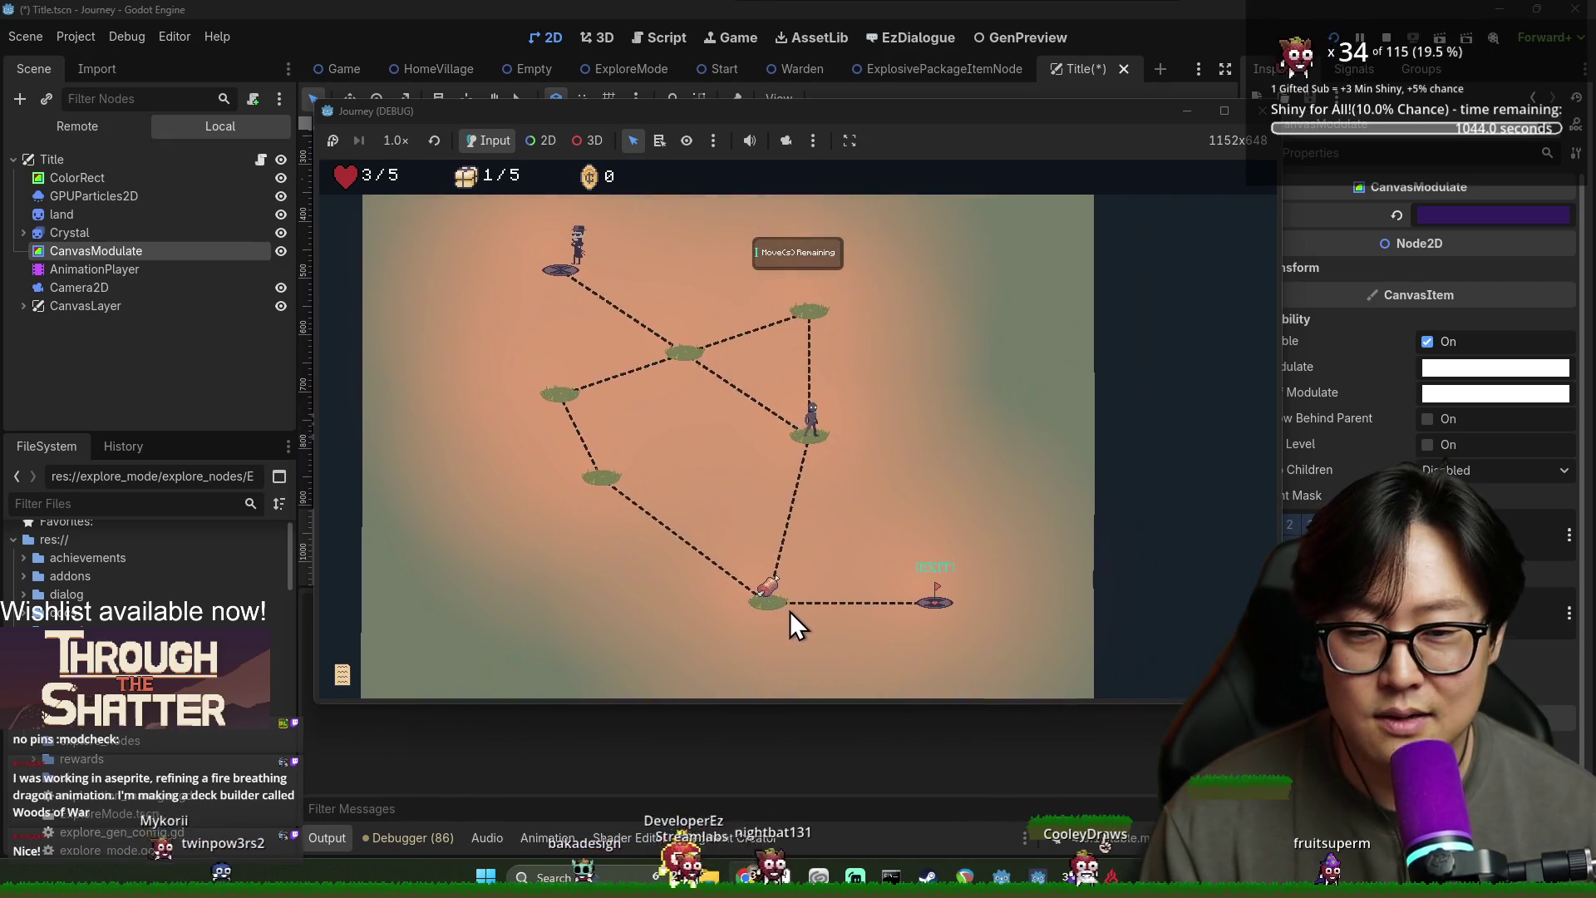
Walk to the EXIT node, finish the warden conversation for an explosive charge, and stop the game
click(768, 588)
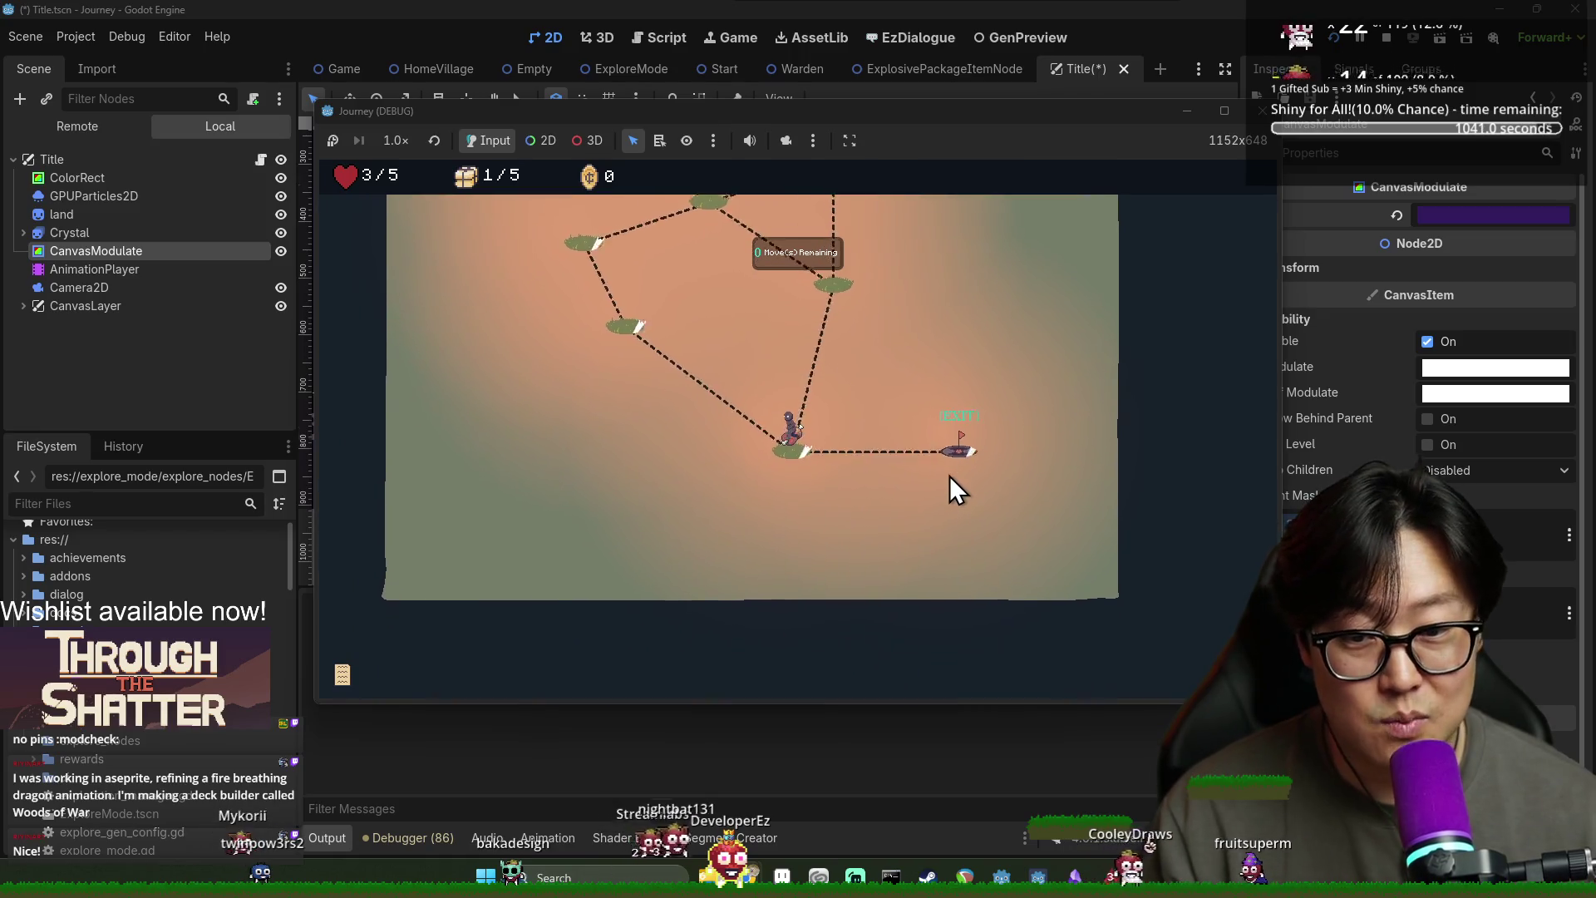
click(961, 436)
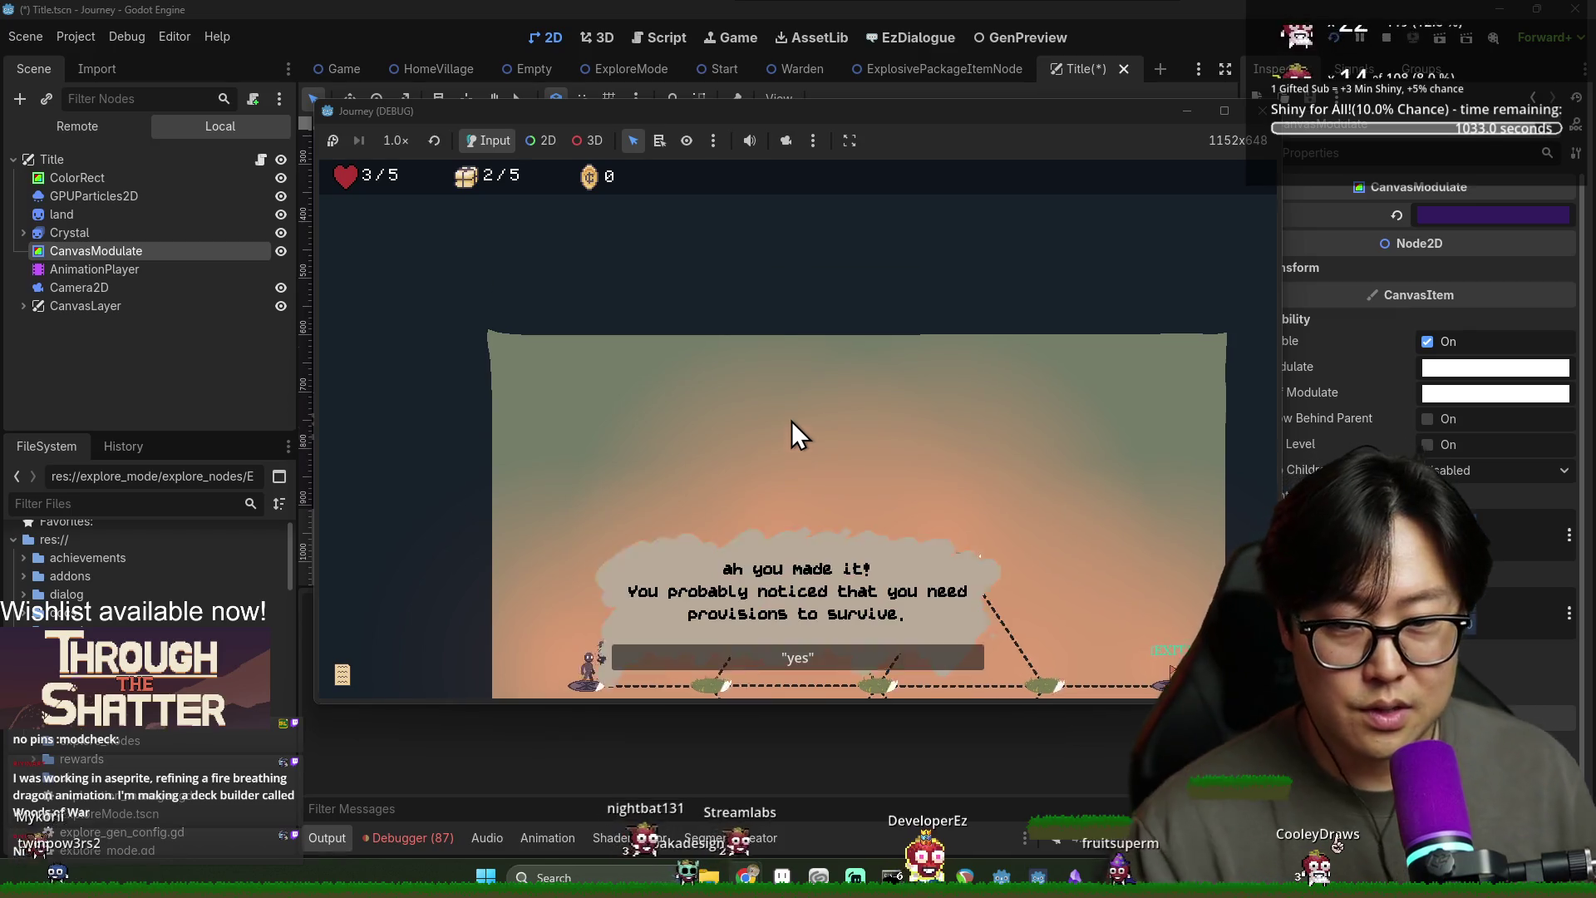
click(840, 661)
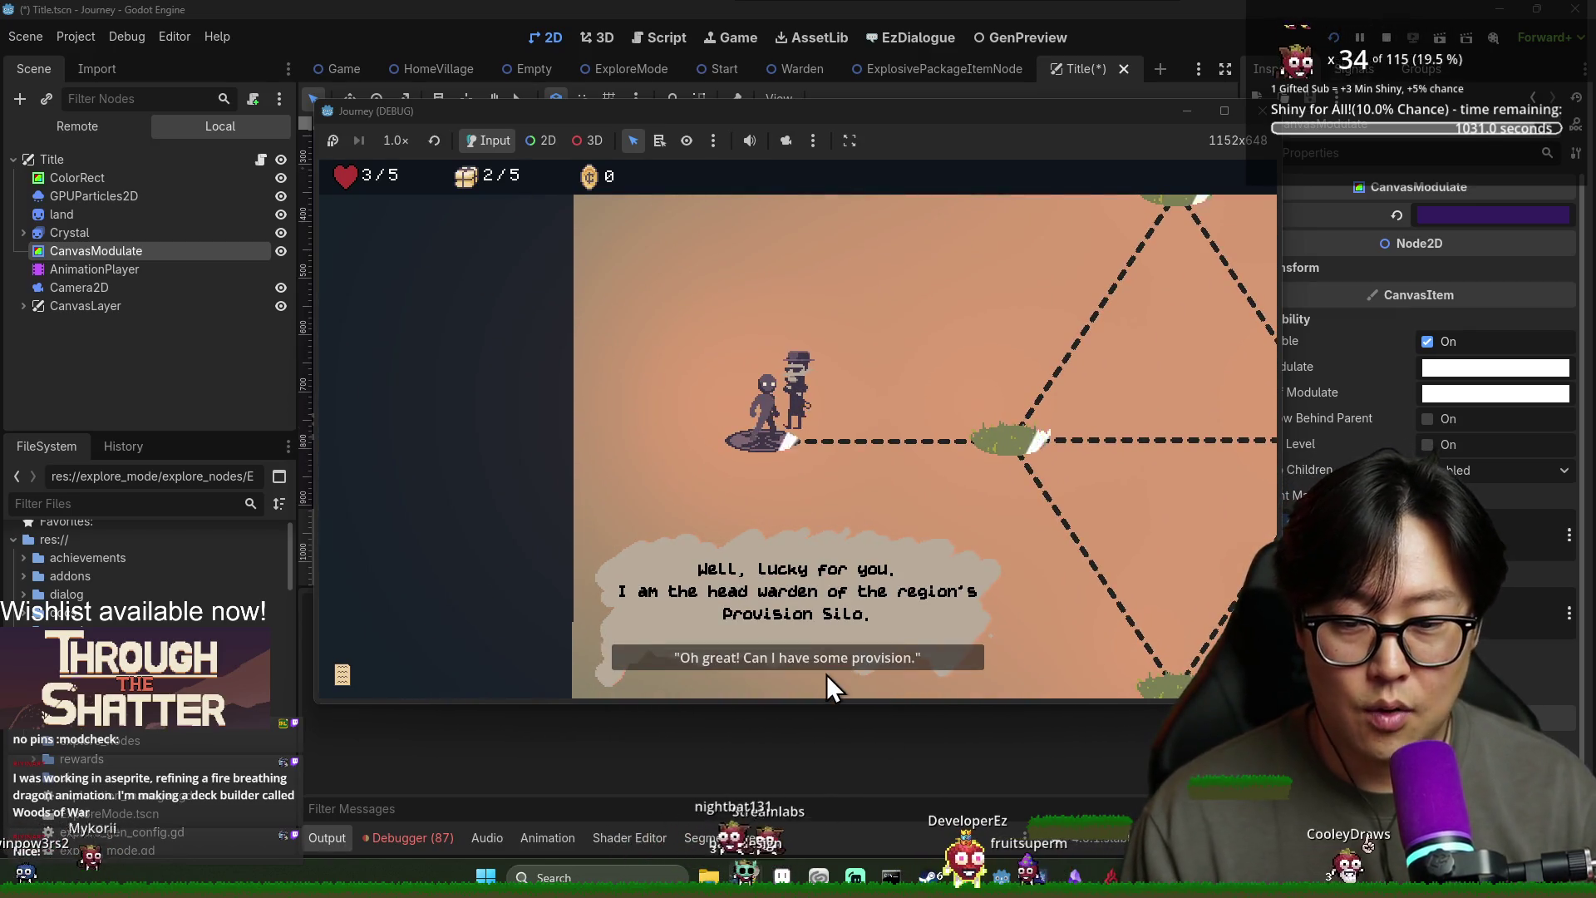
click(825, 661)
click(825, 657)
click(813, 660)
click(810, 660)
click(809, 658)
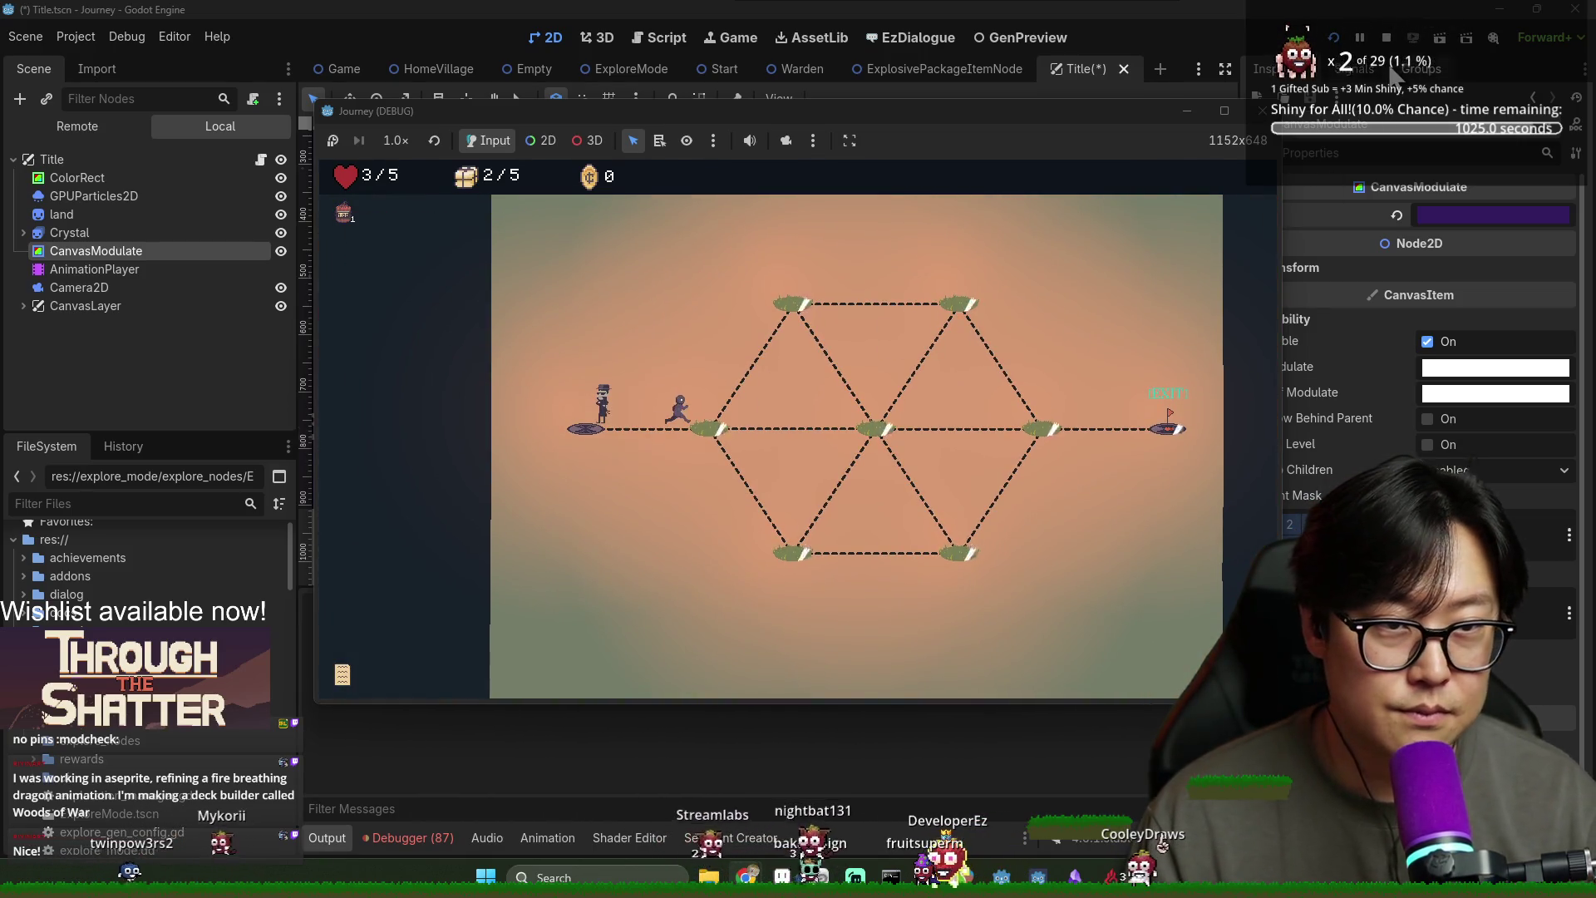
click(1386, 38)
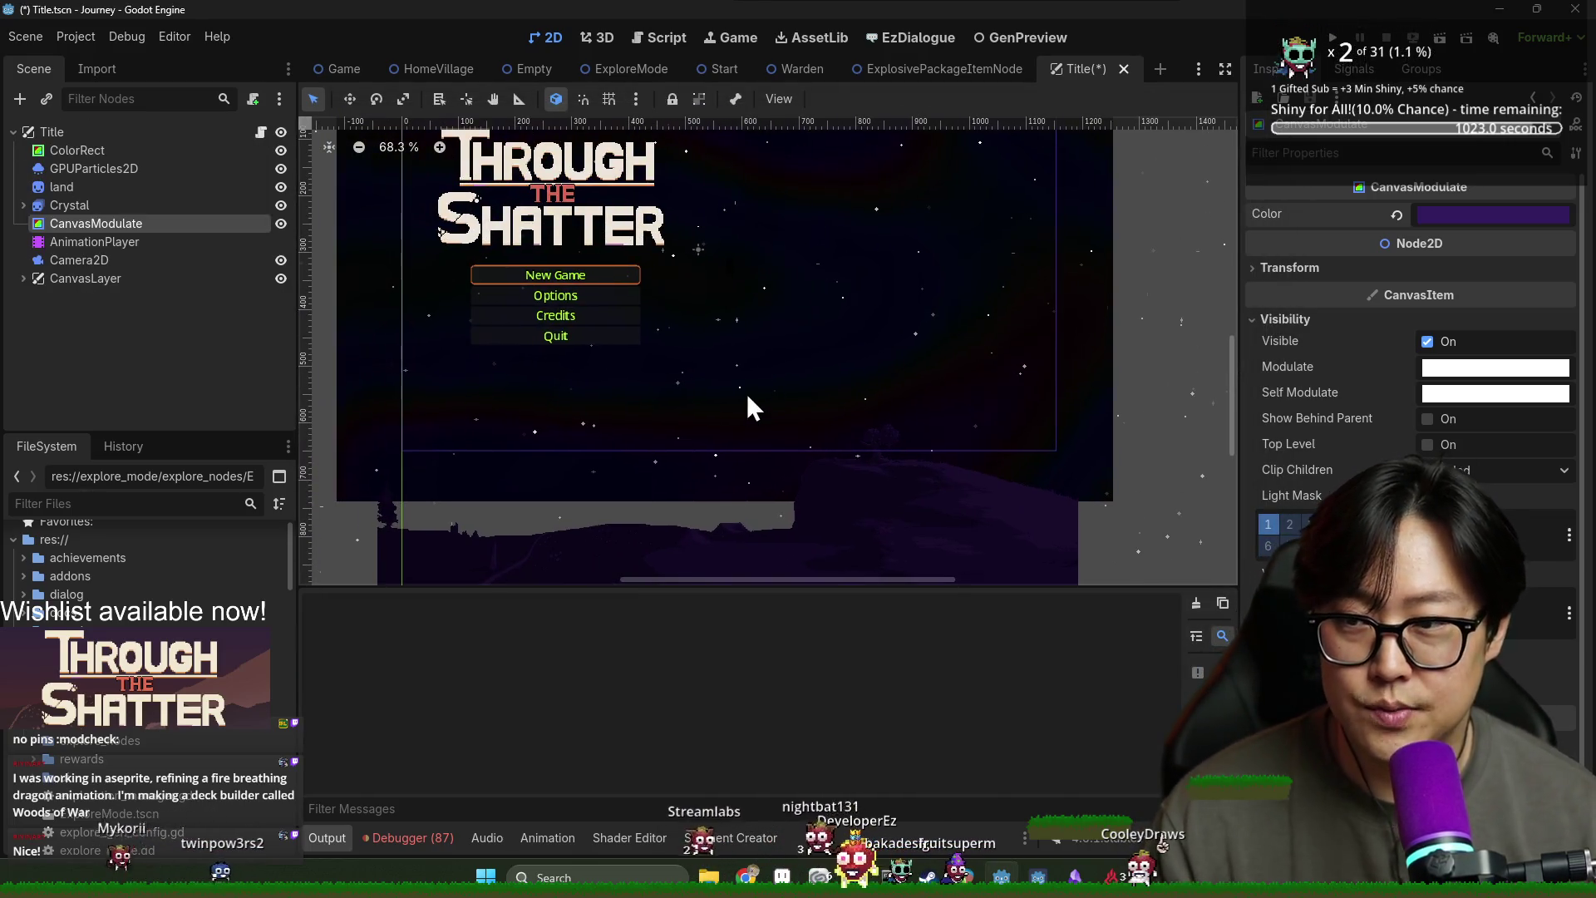
key(alt+Tab)
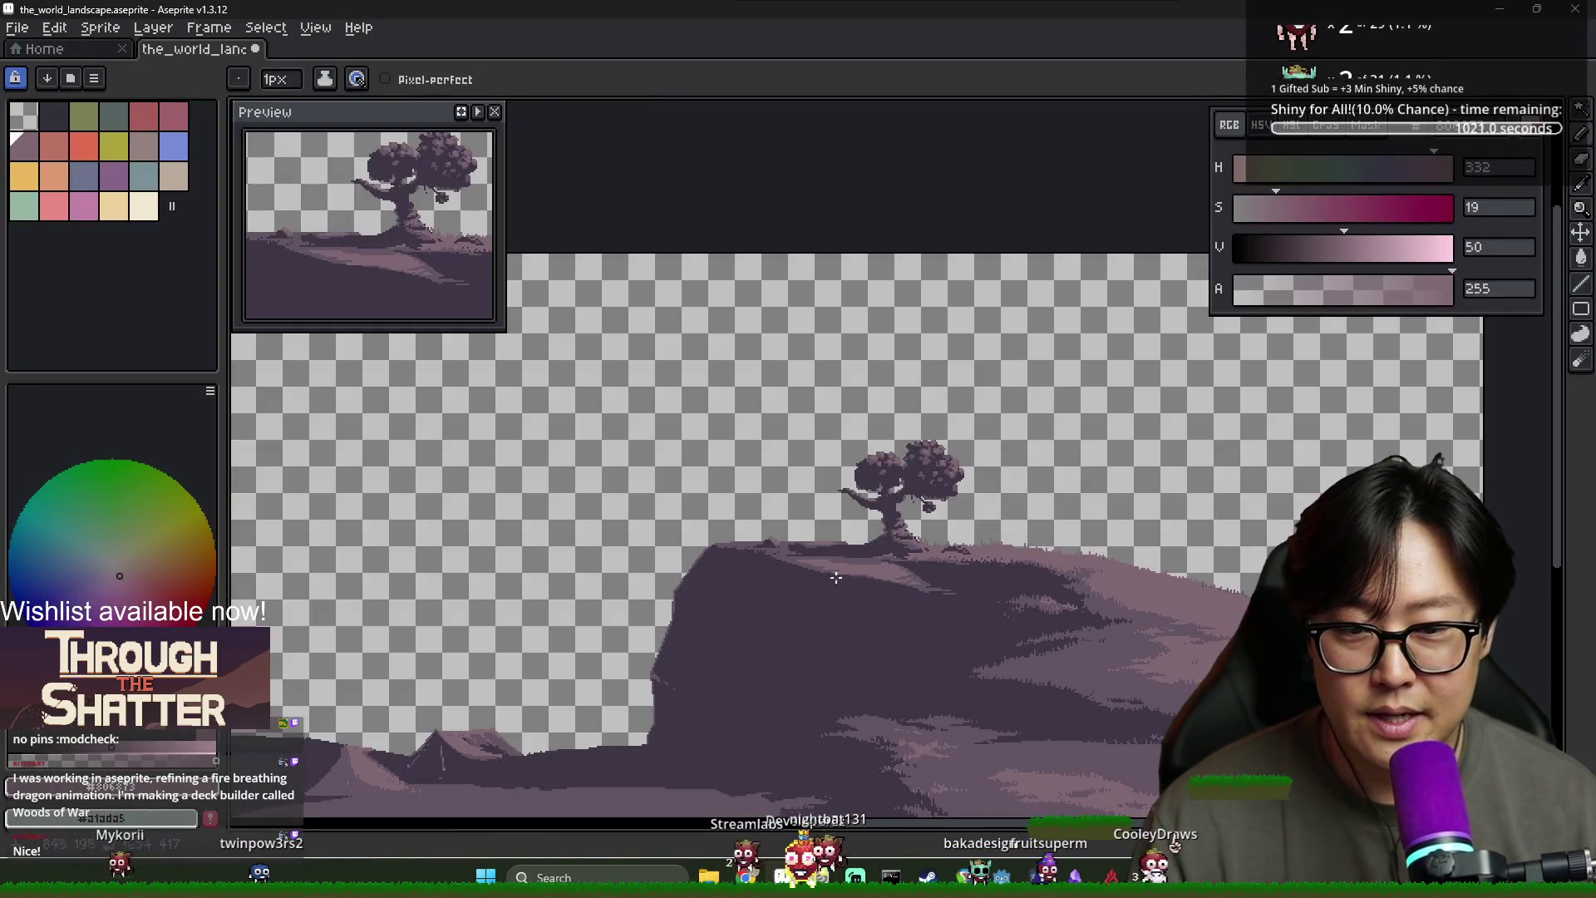
Switch to Godot and relaunch the game with F5 for a quick check
scroll(833, 529, up, 2)
scroll(828, 546, down, 2)
scroll(828, 546, up, 3)
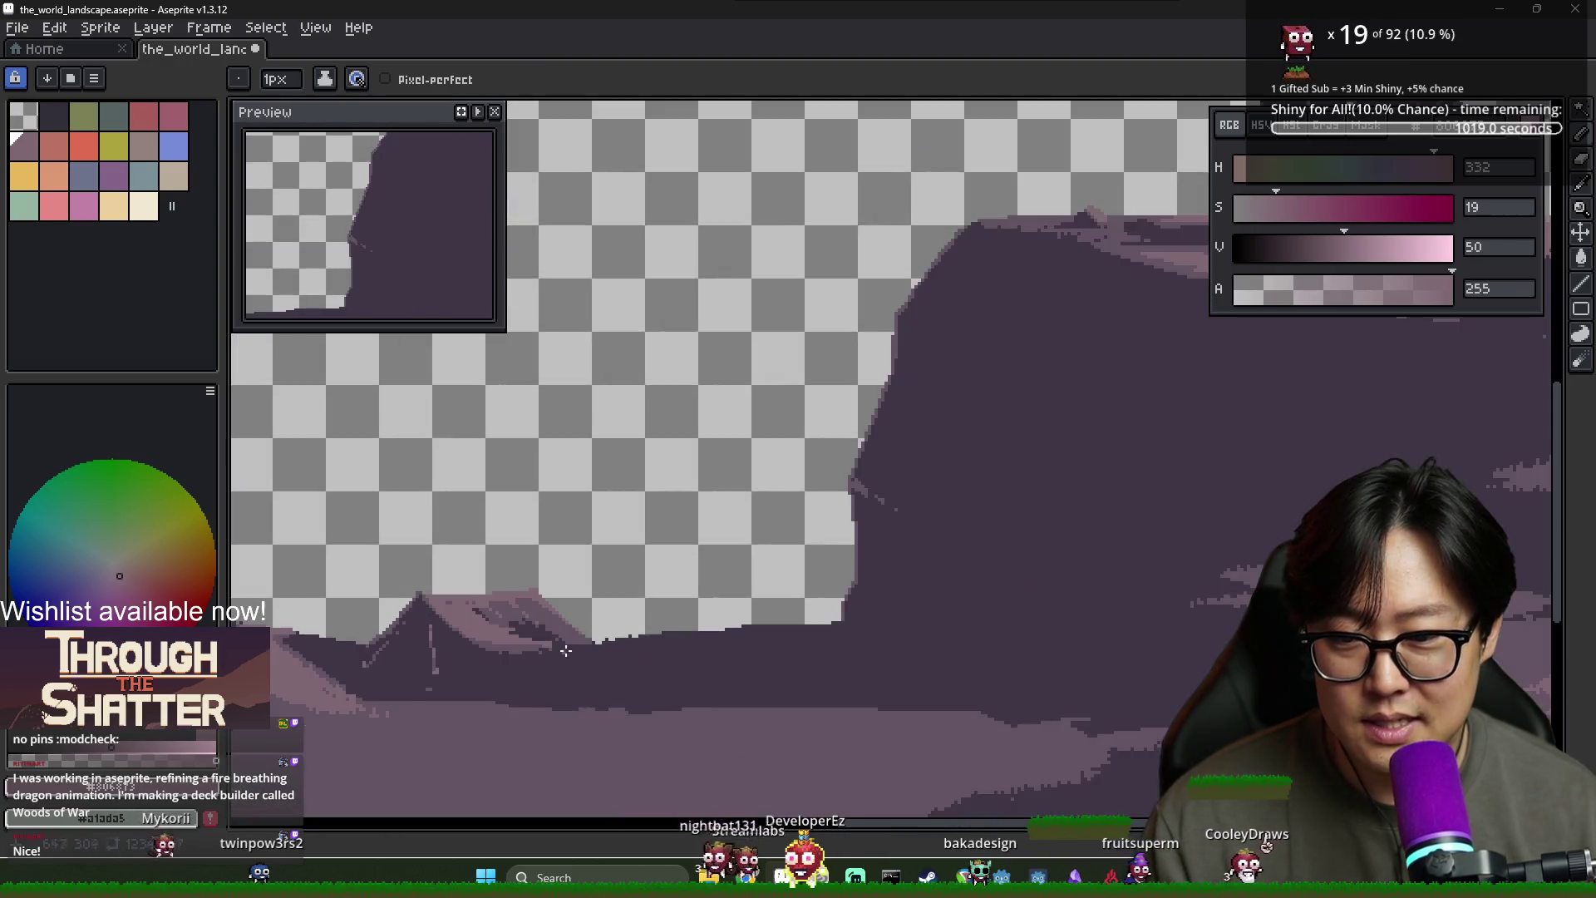
scroll(691, 626, down, 1)
scroll(690, 626, down, 1)
key(alt+Tab)
key(F5)
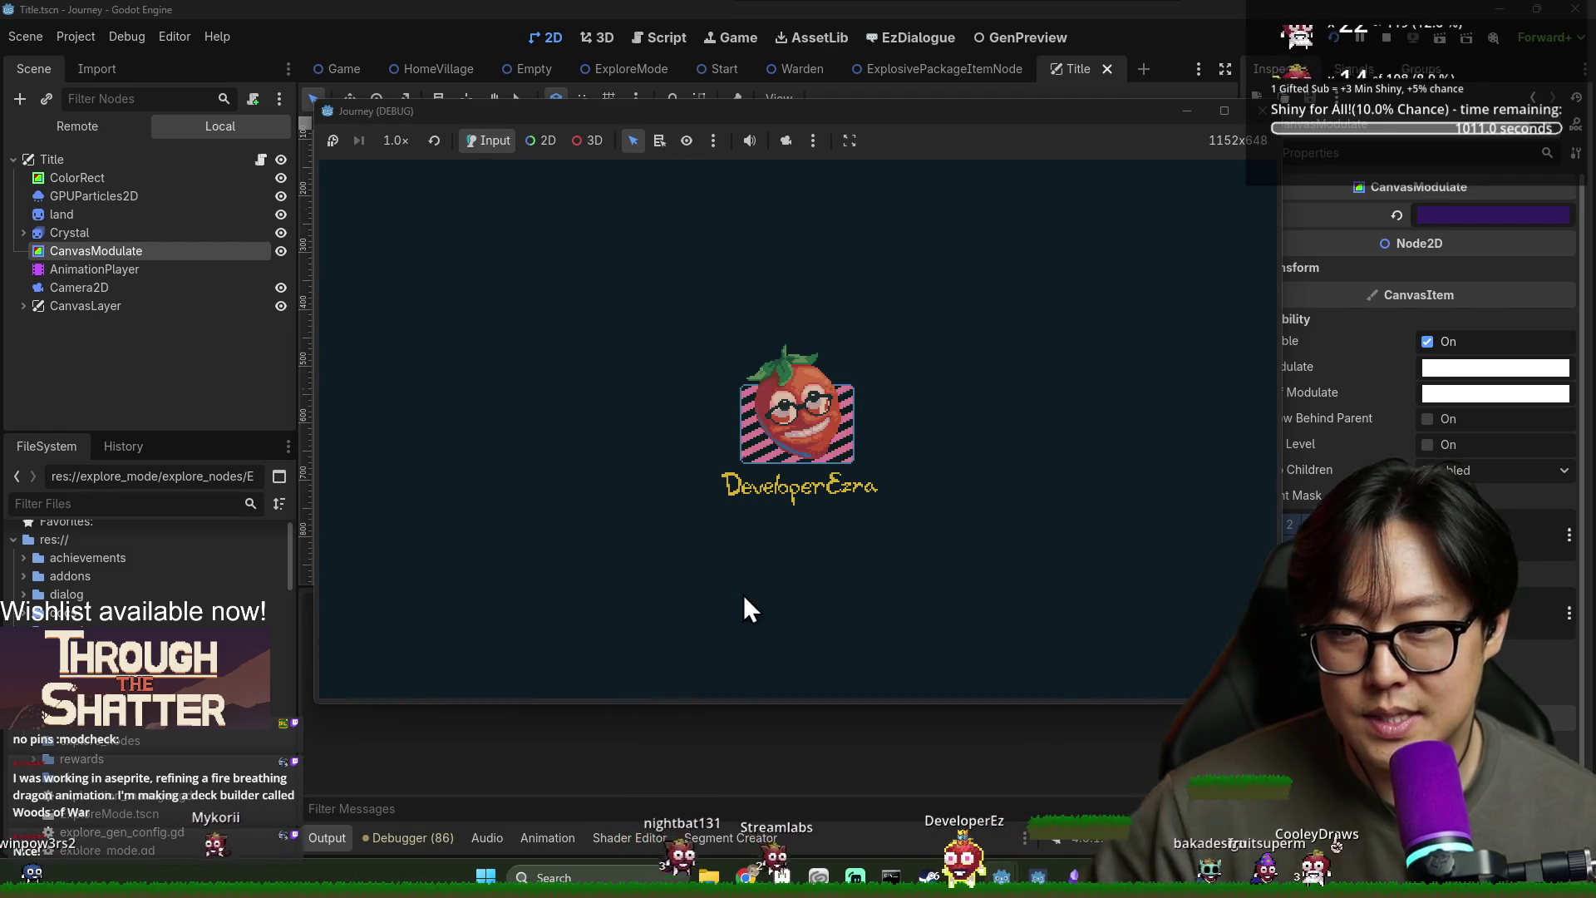
Back in Aseprite, sample the muted mountain purple #635463 as the drawing colour
key(alt+Tab)
click(811, 377)
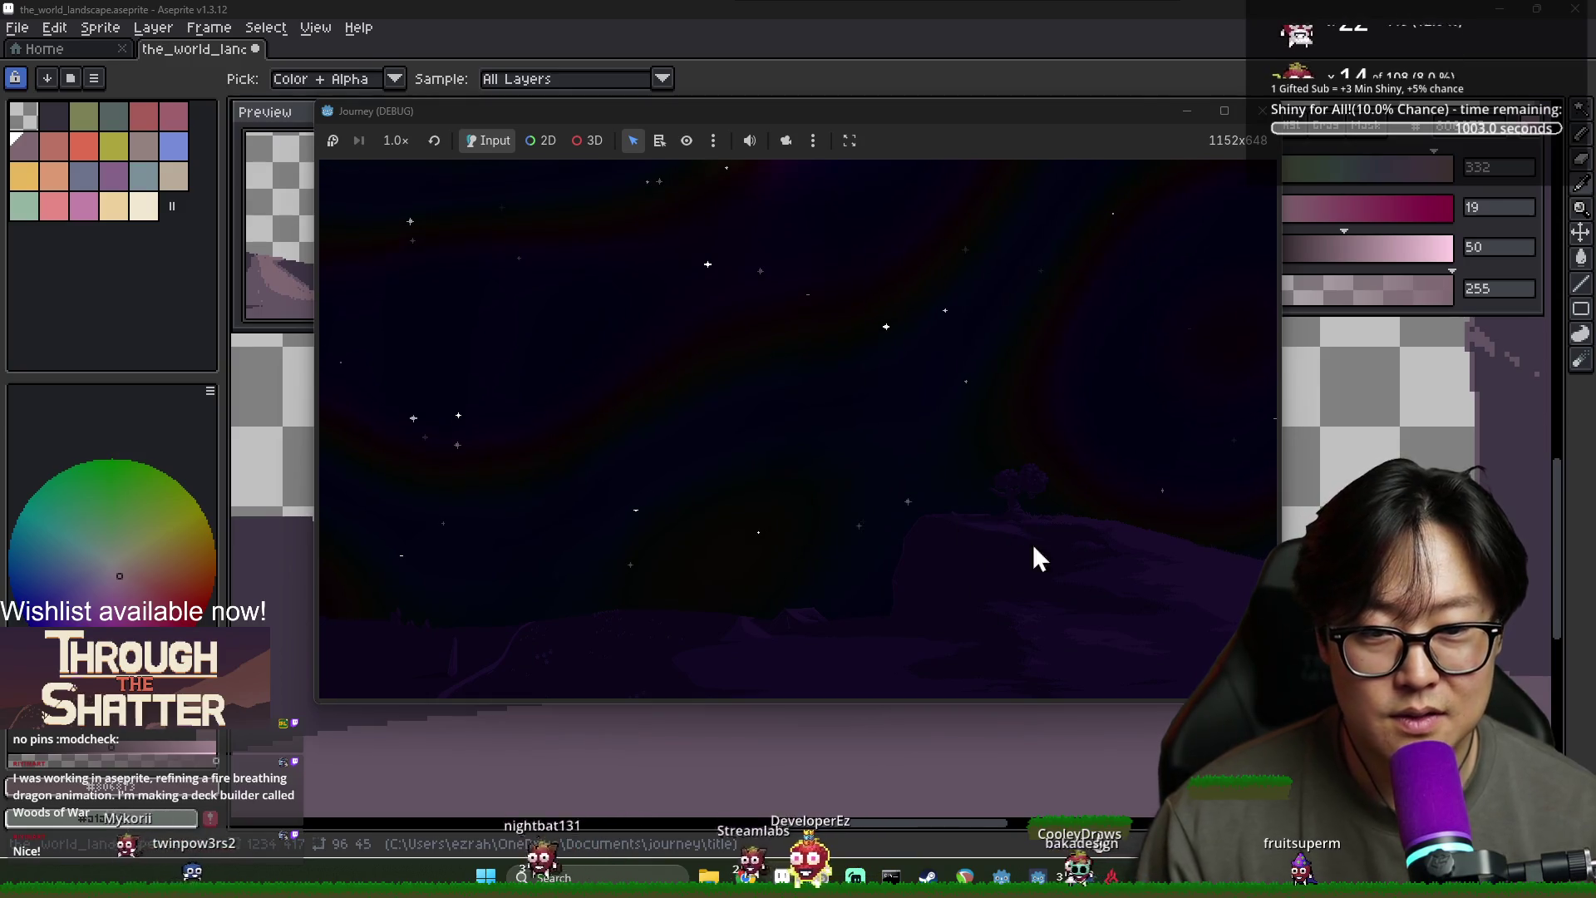
key(alt+Tab)
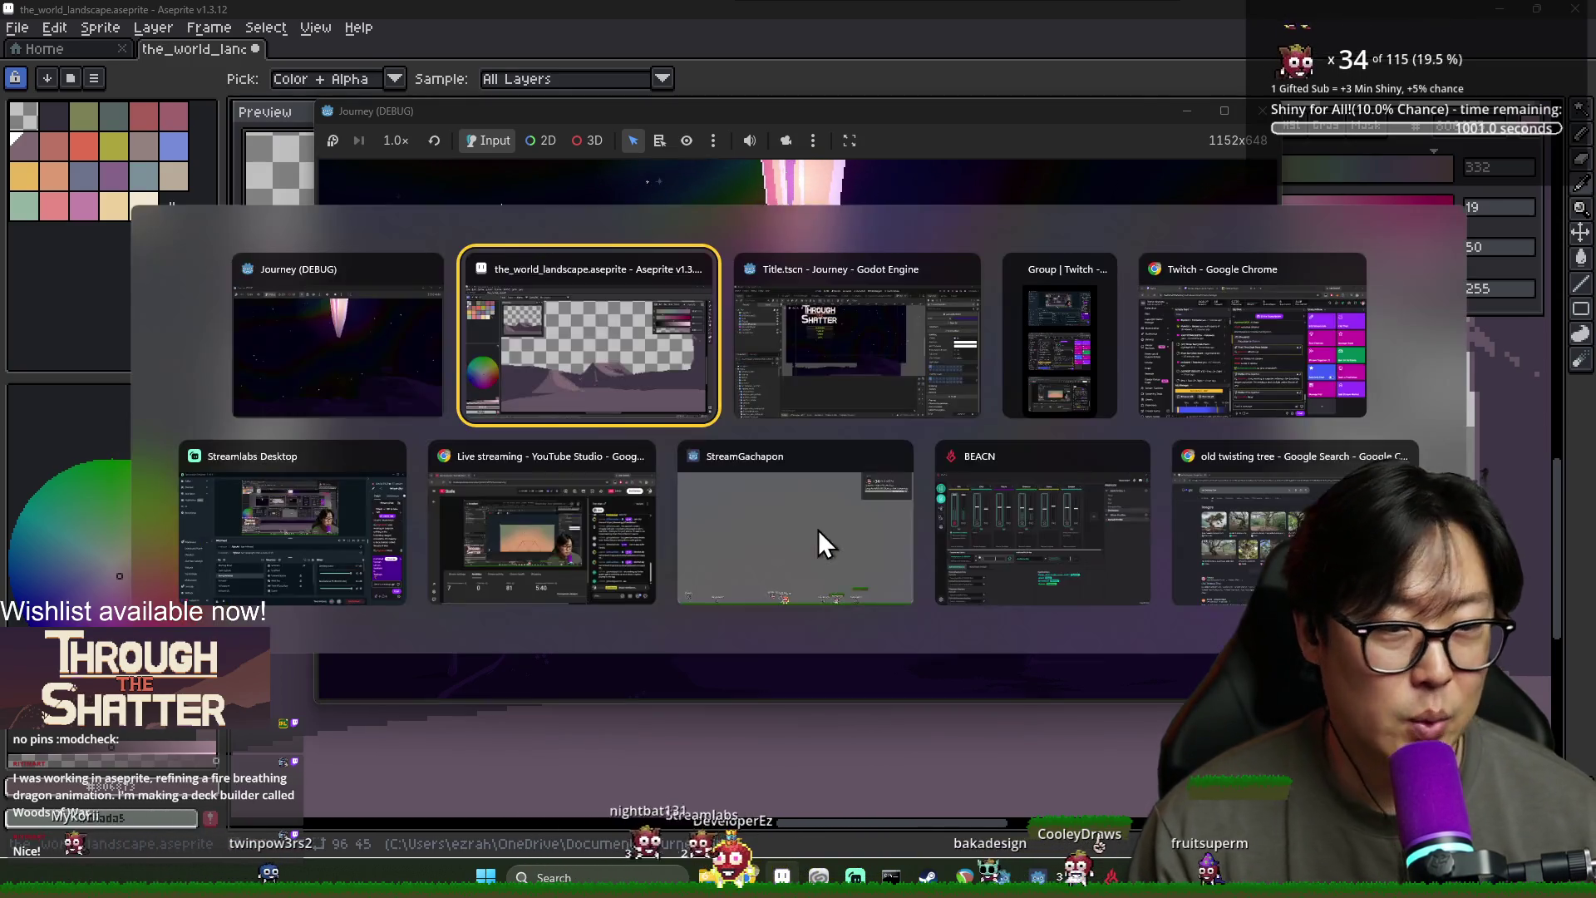
click(522, 395)
alt+click(583, 636)
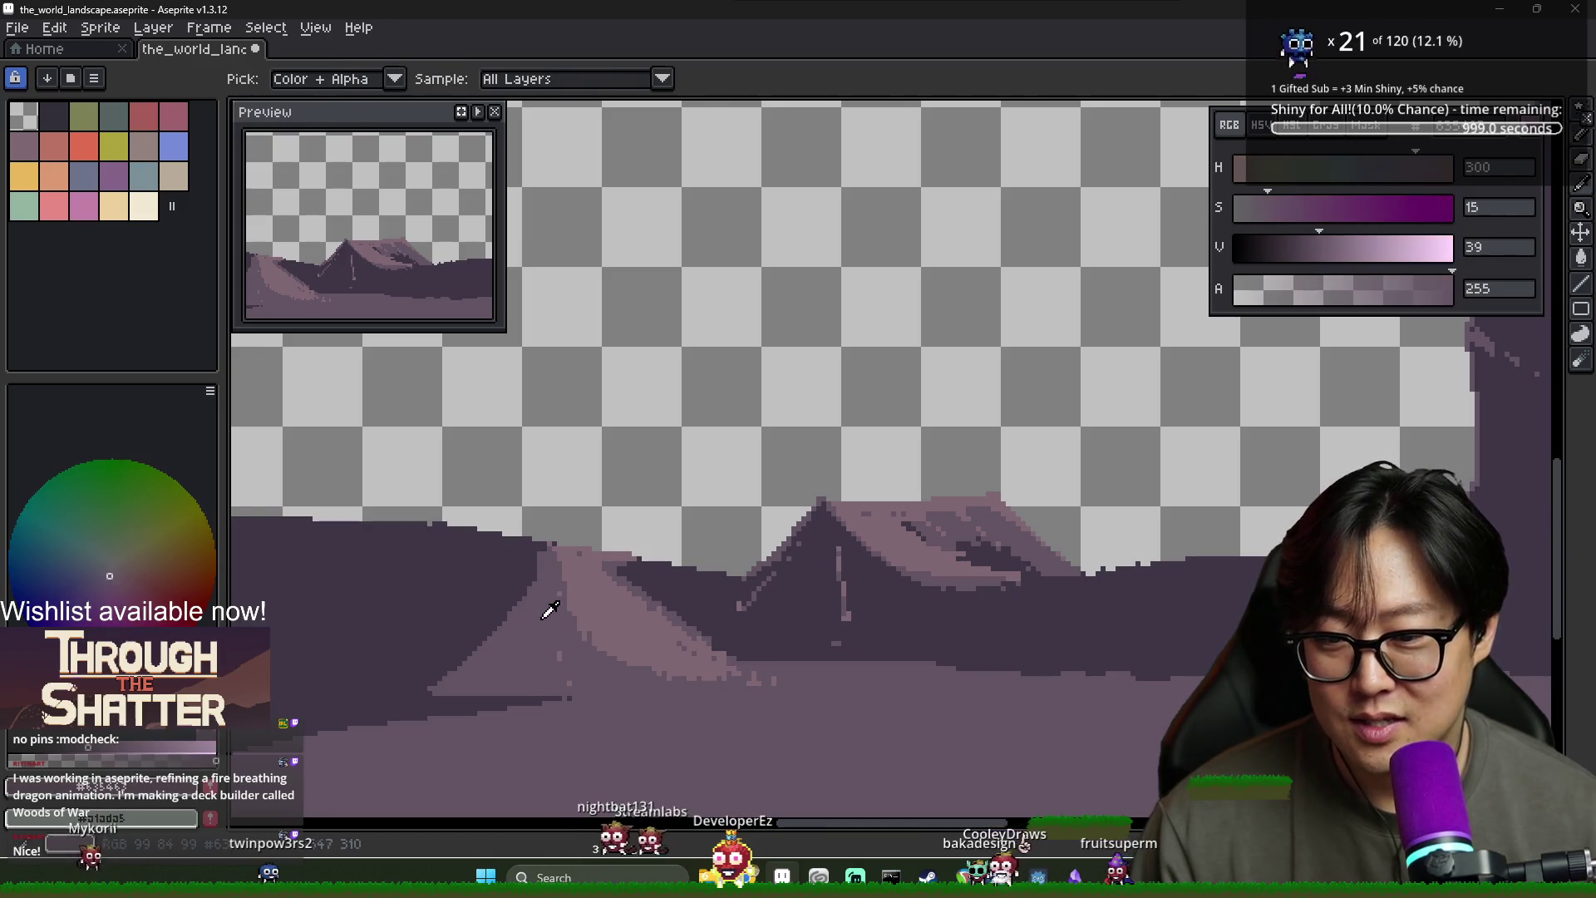
Zoom around the landscape canvas and glance at the running game
scroll(547, 600, down, 2)
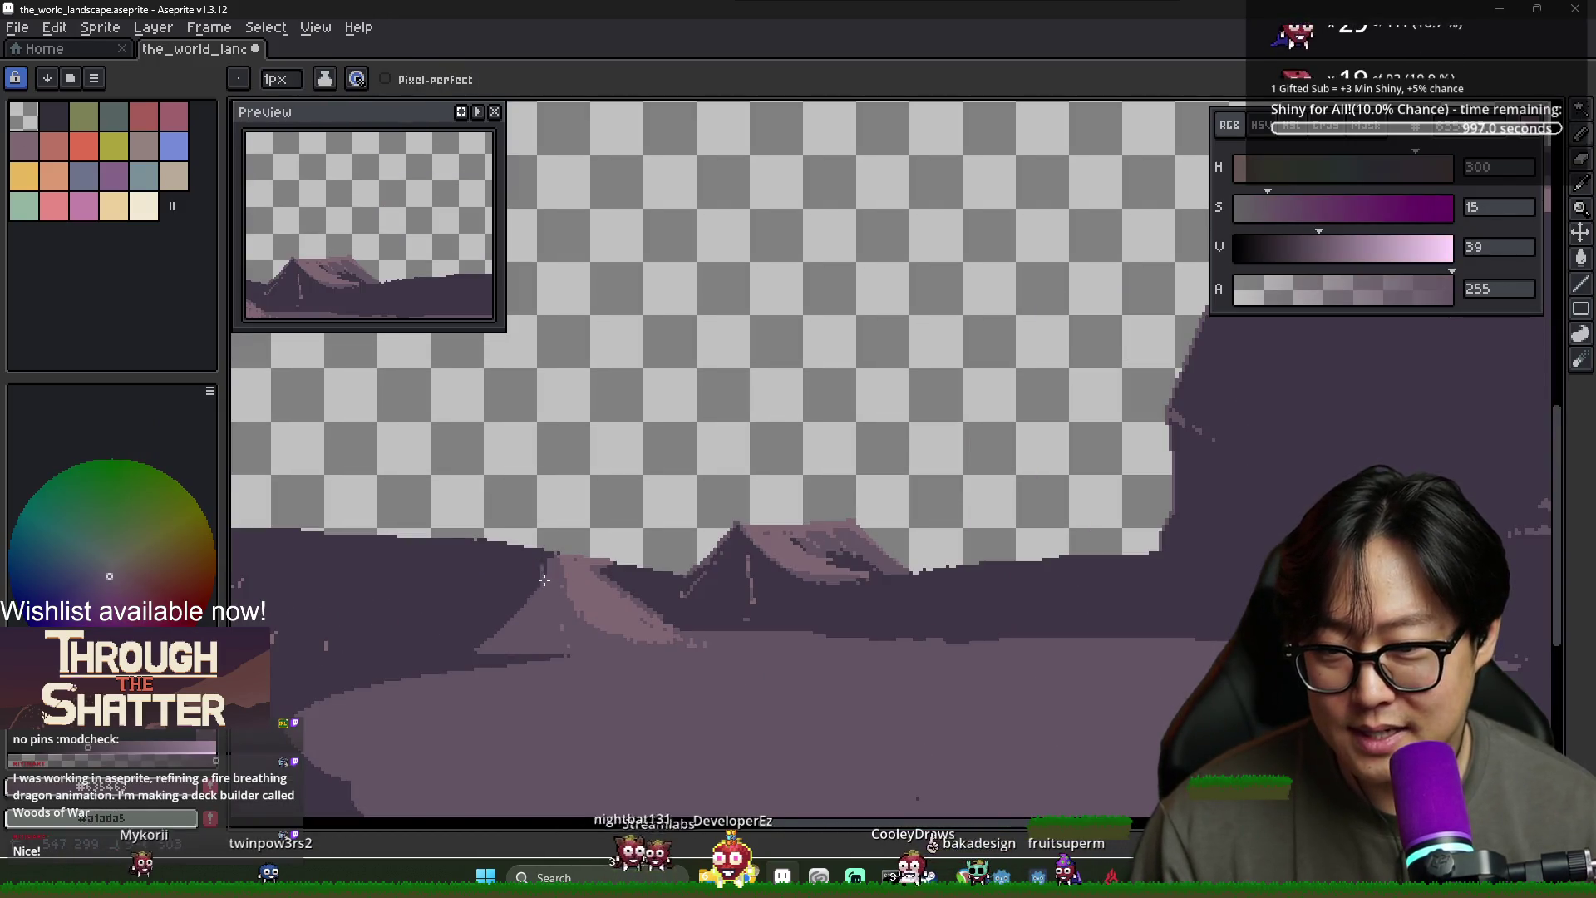
scroll(491, 545, up, 2)
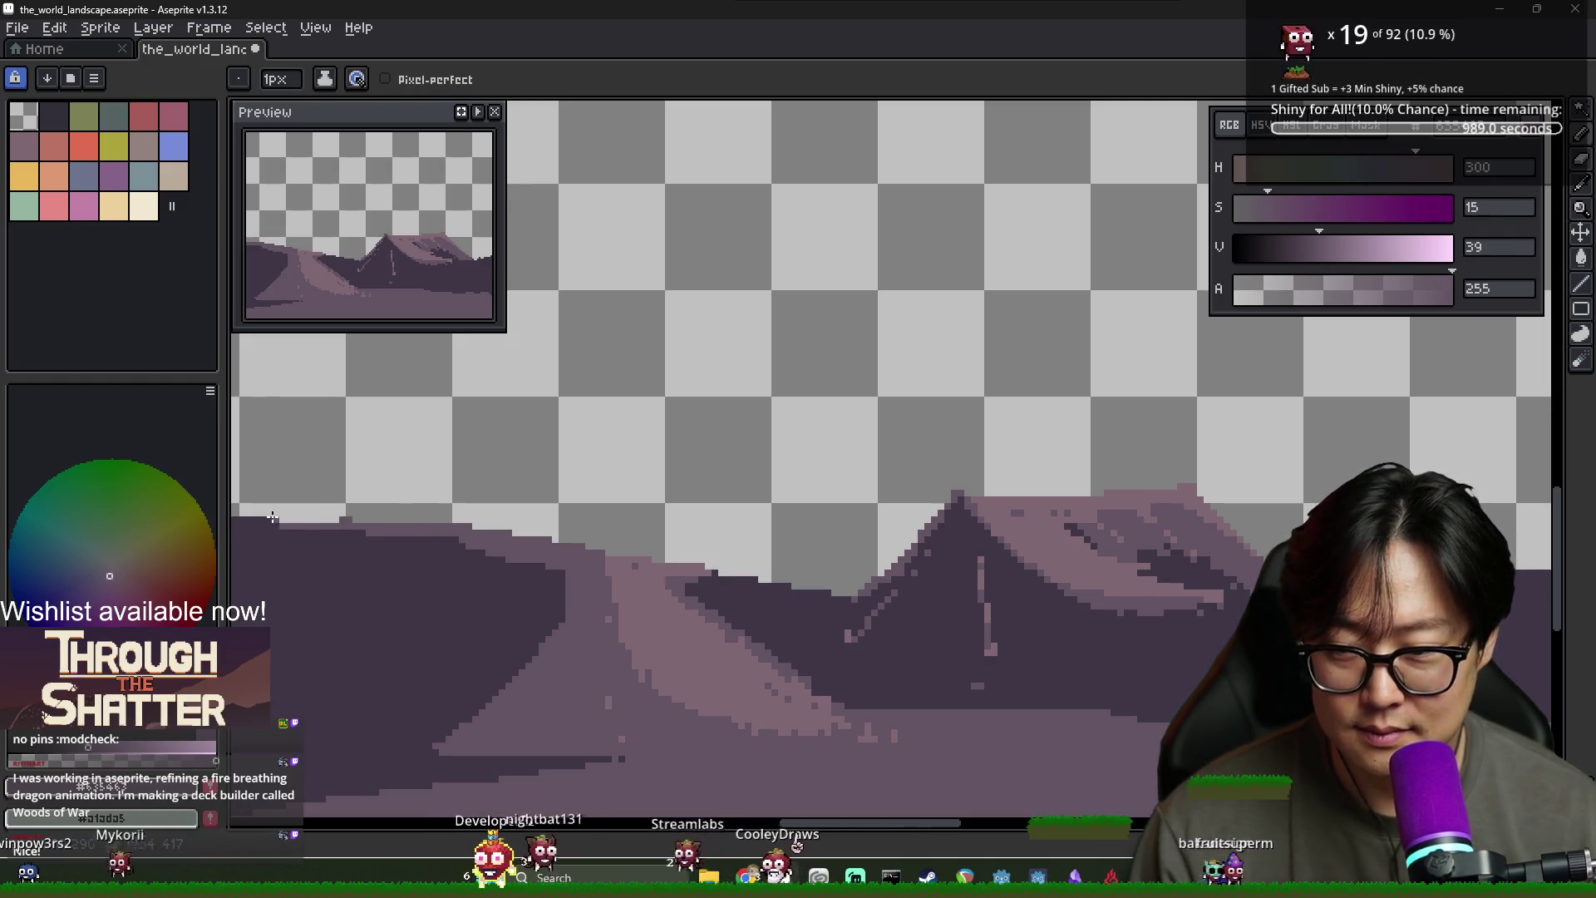
scroll(748, 615, down, 4)
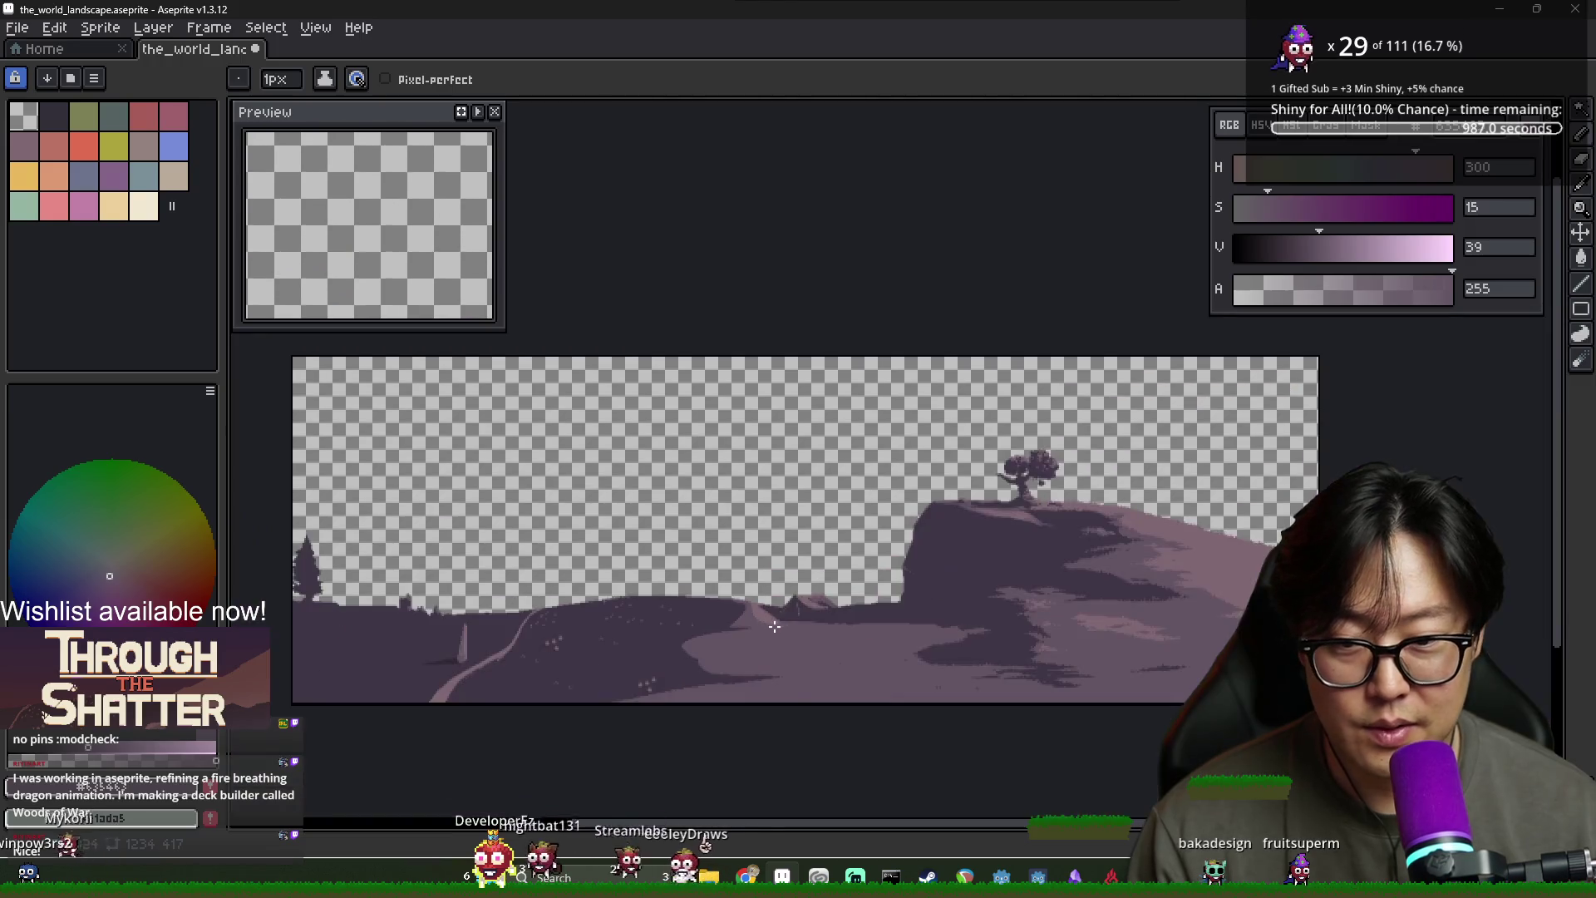
scroll(922, 636, up, 2)
scroll(892, 648, down, 2)
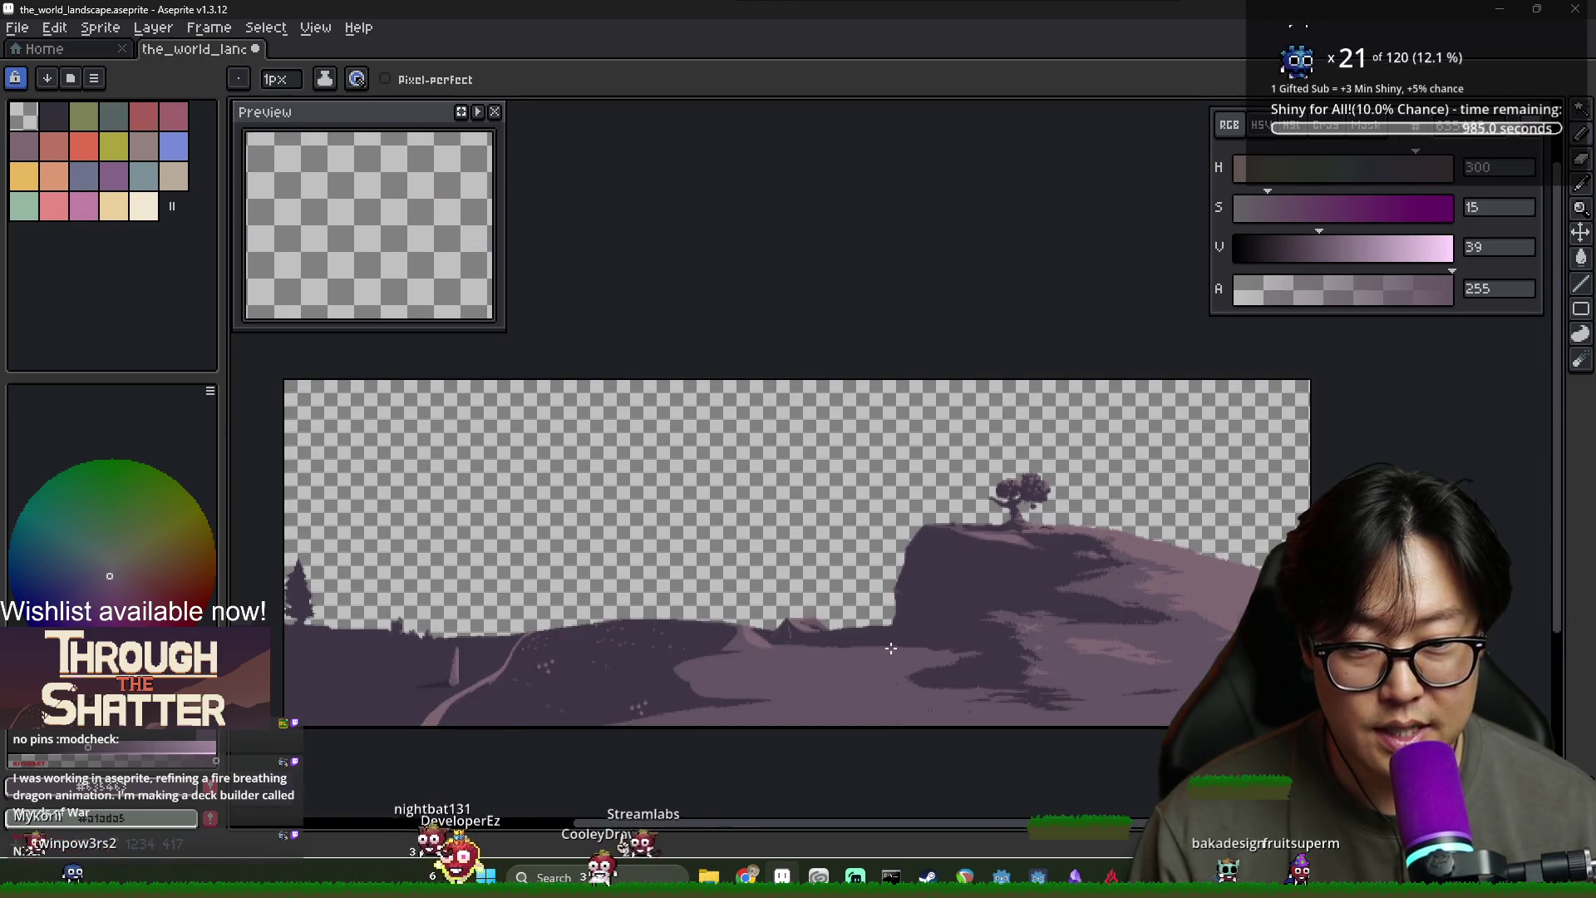
scroll(891, 648, up, 2)
scroll(915, 577, down, 2)
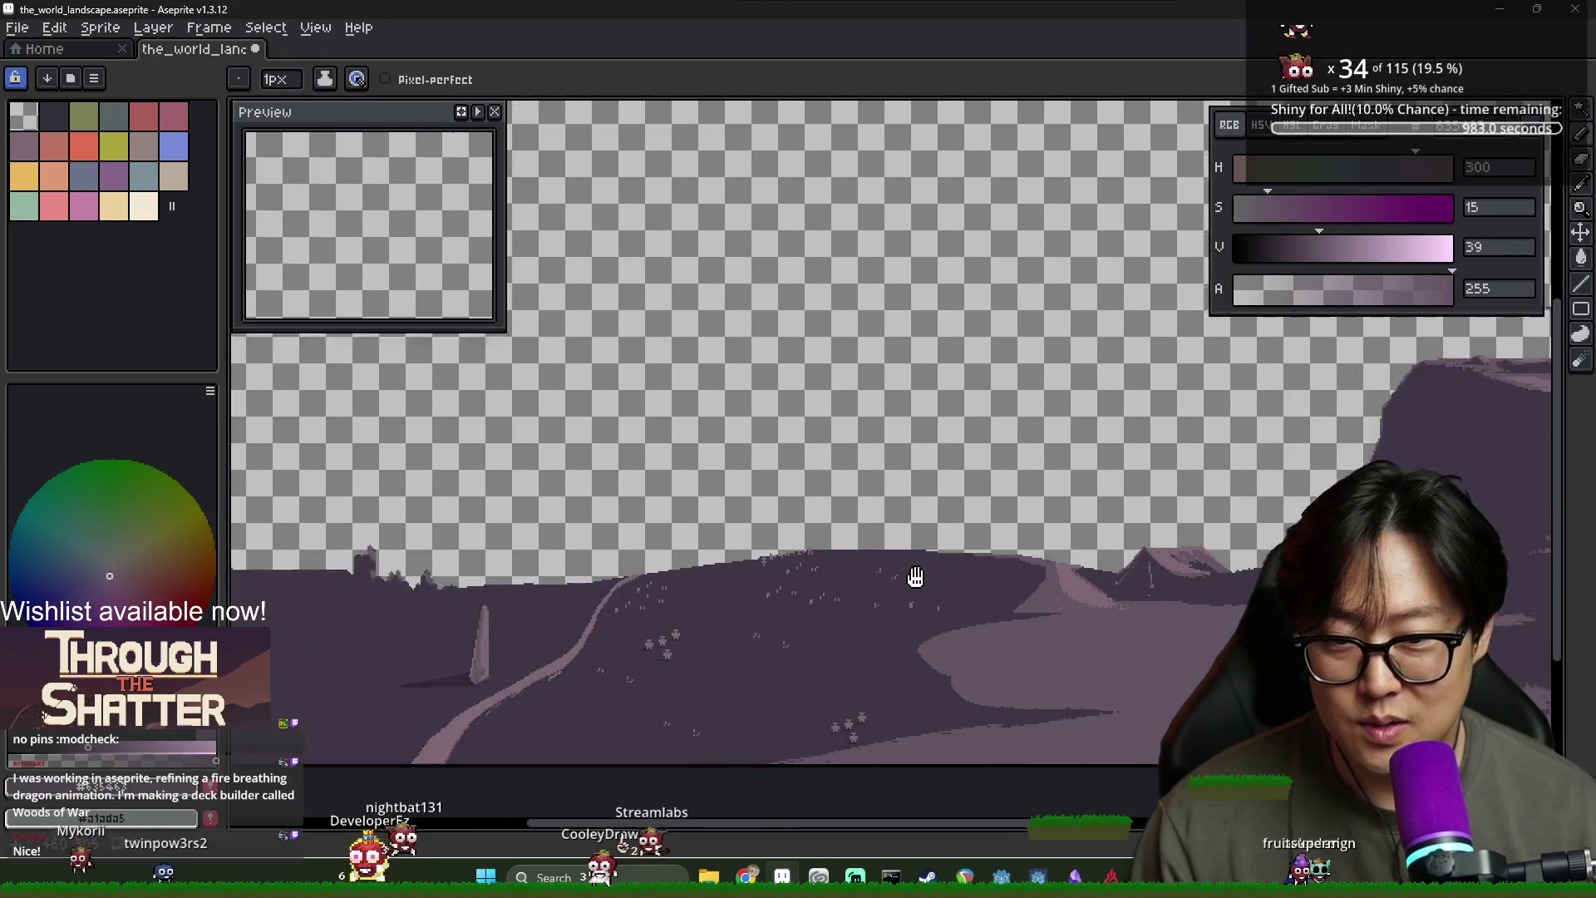
scroll(906, 582, left, 3)
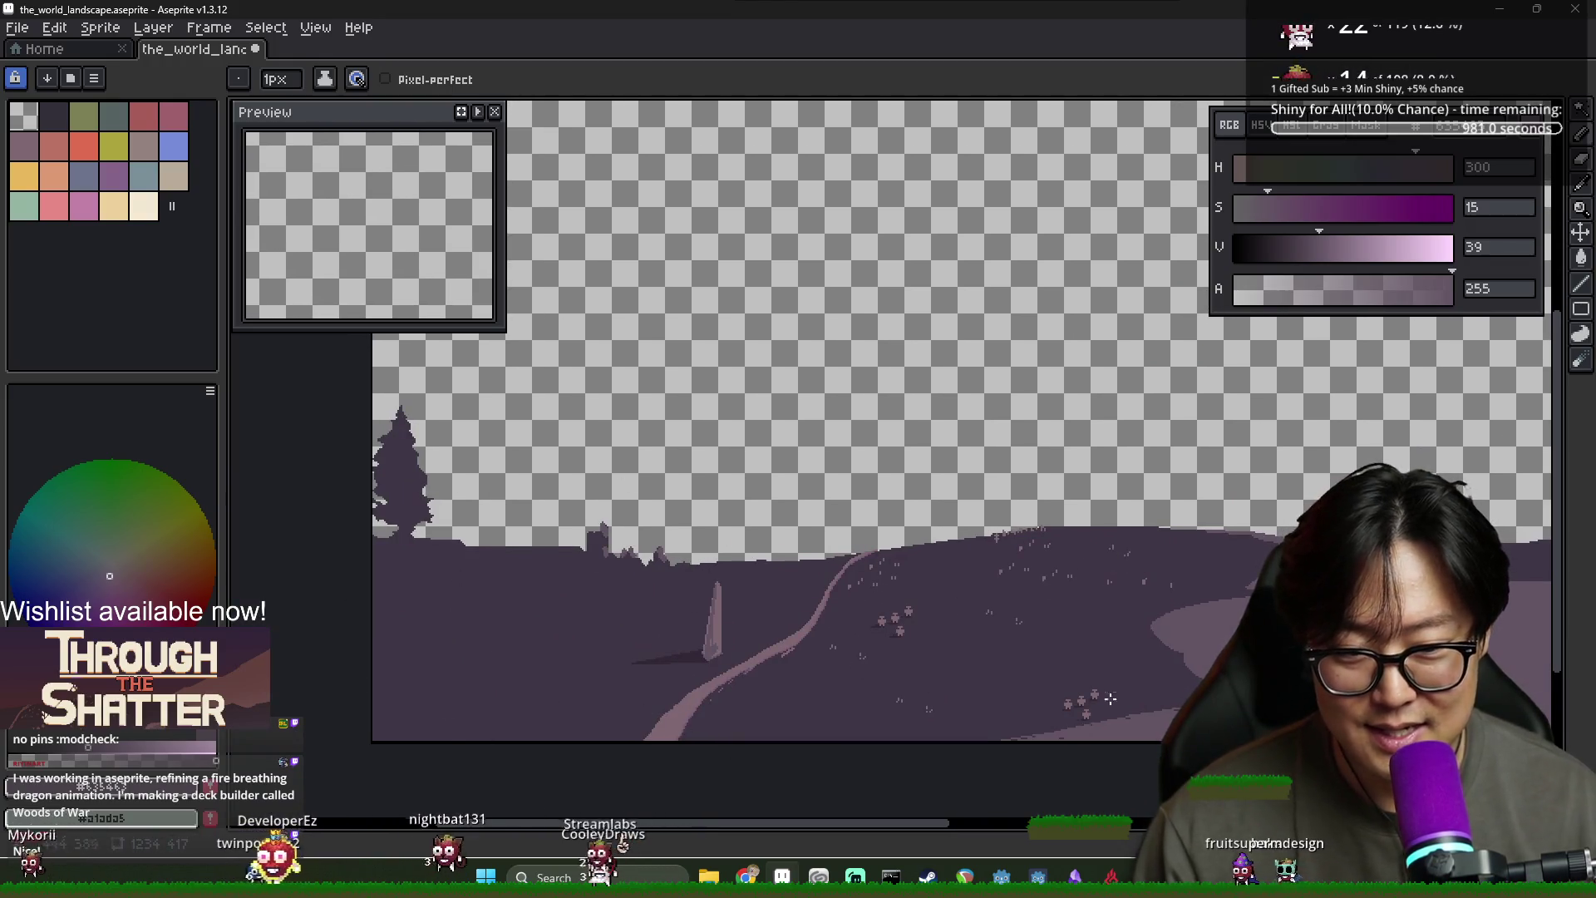
scroll(997, 665, right, 3)
scroll(748, 598, down, 2)
scroll(665, 581, up, 1)
scroll(645, 579, down, 1)
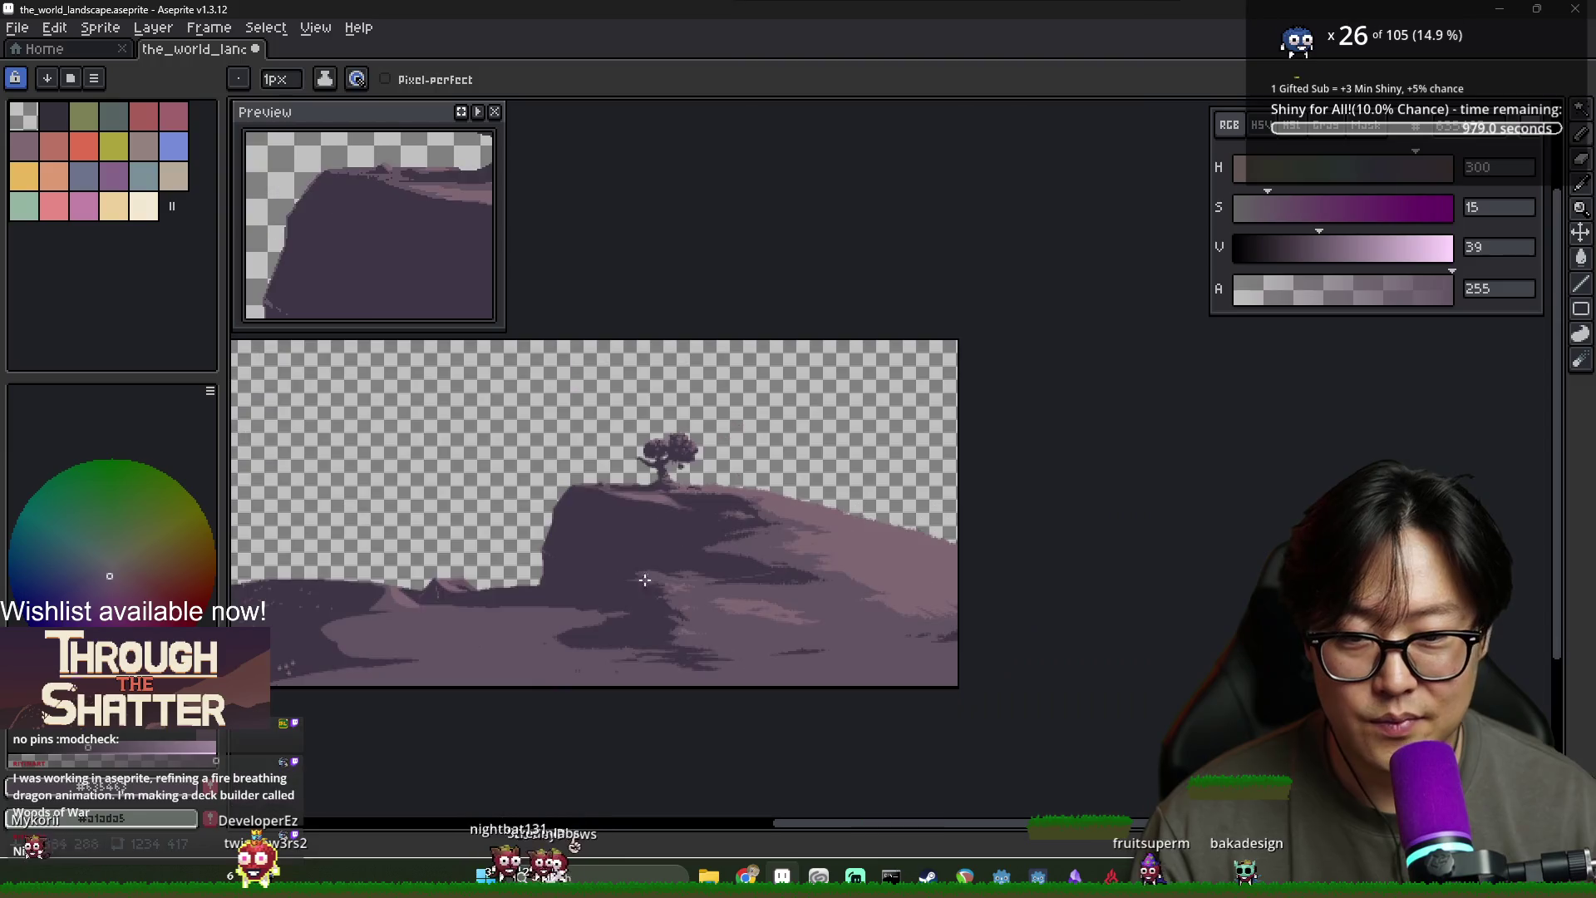
key(alt+Tab)
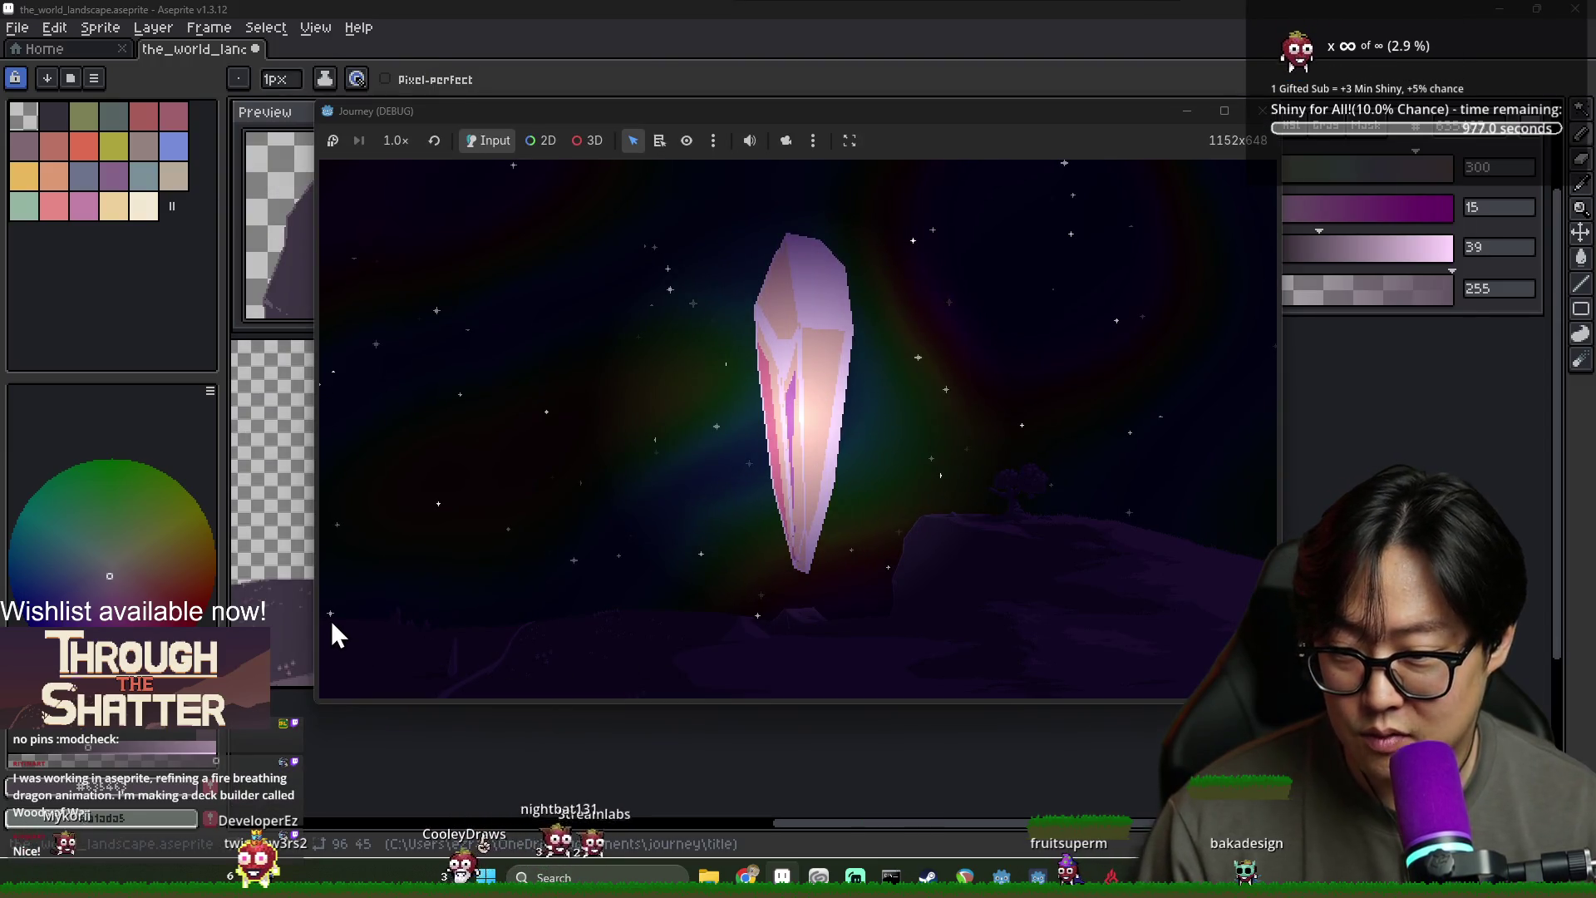
key(alt+Tab)
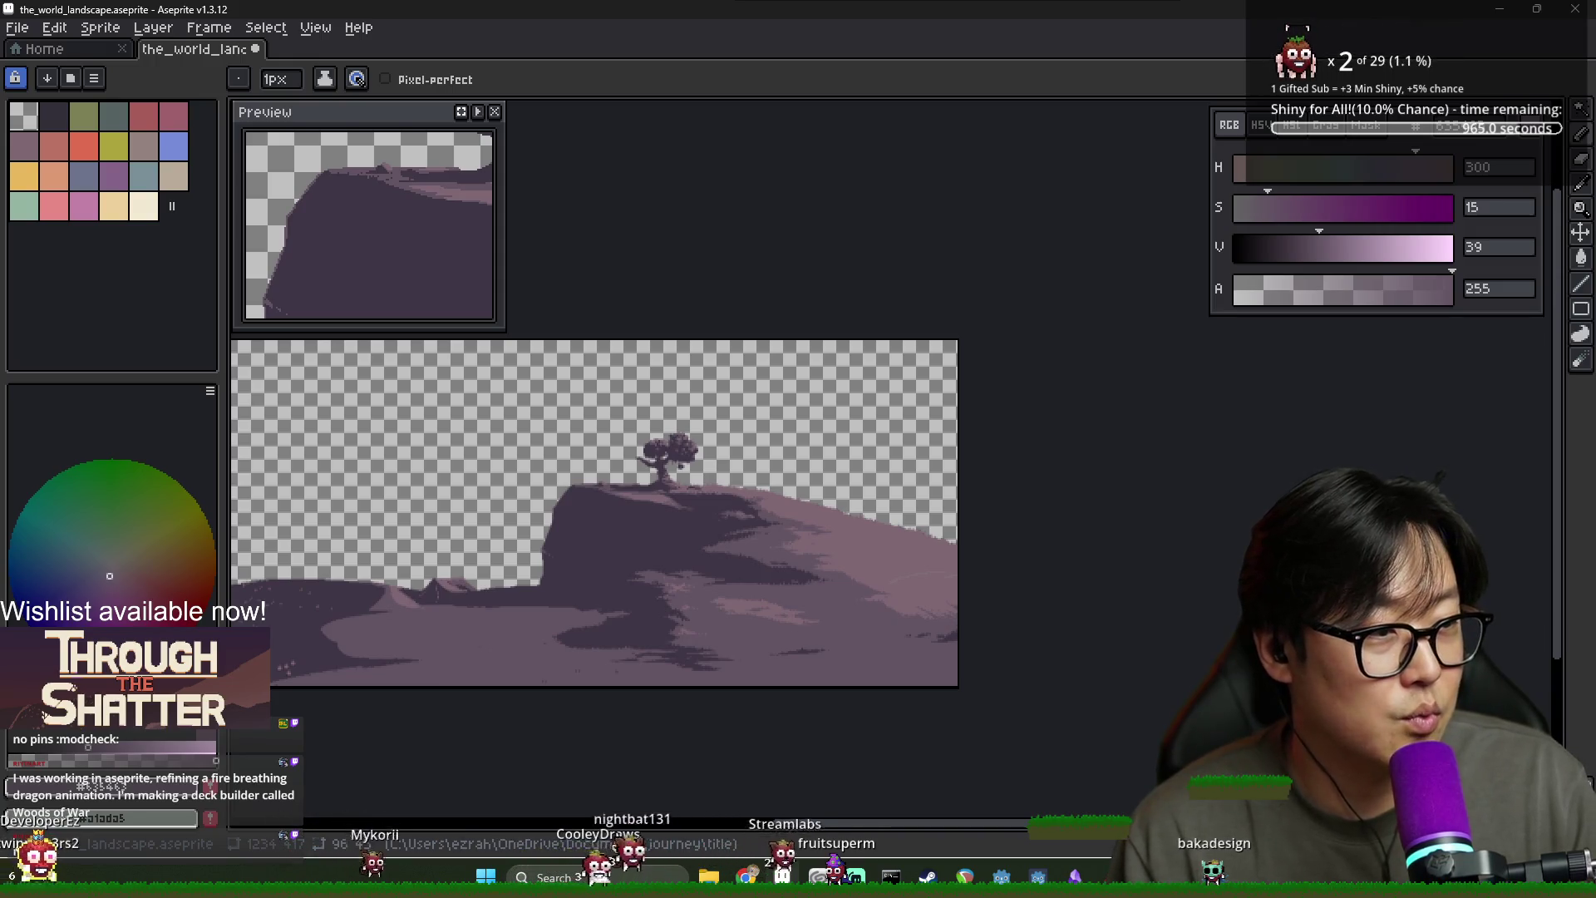
Sample the dark and light ground purples near the shore below the tents
scroll(458, 628, up, 4)
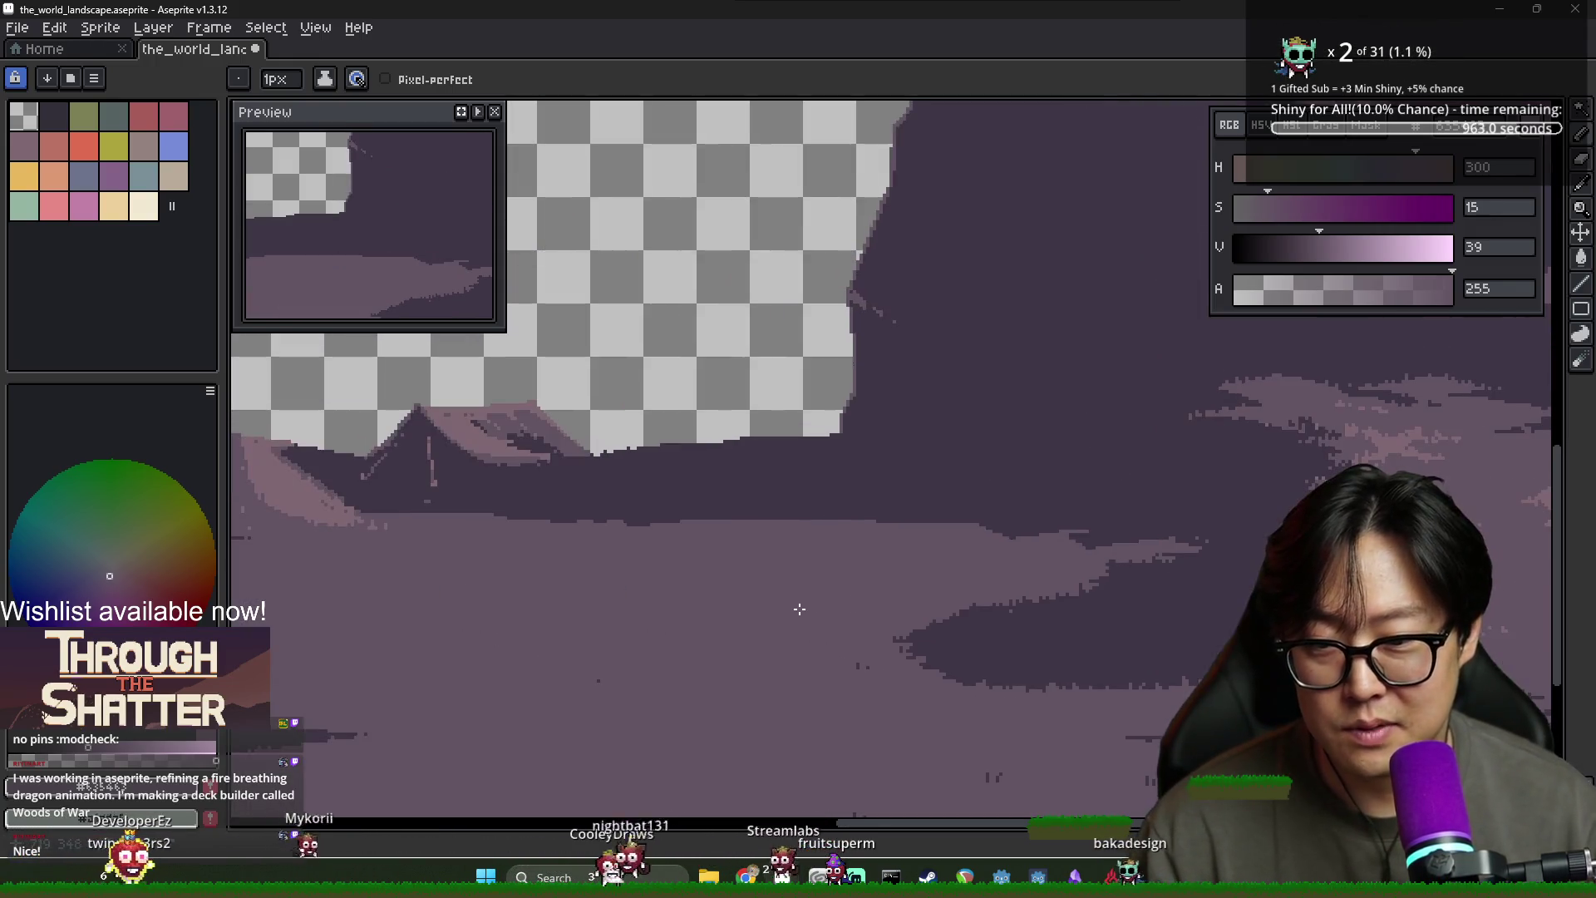
alt+click(766, 466)
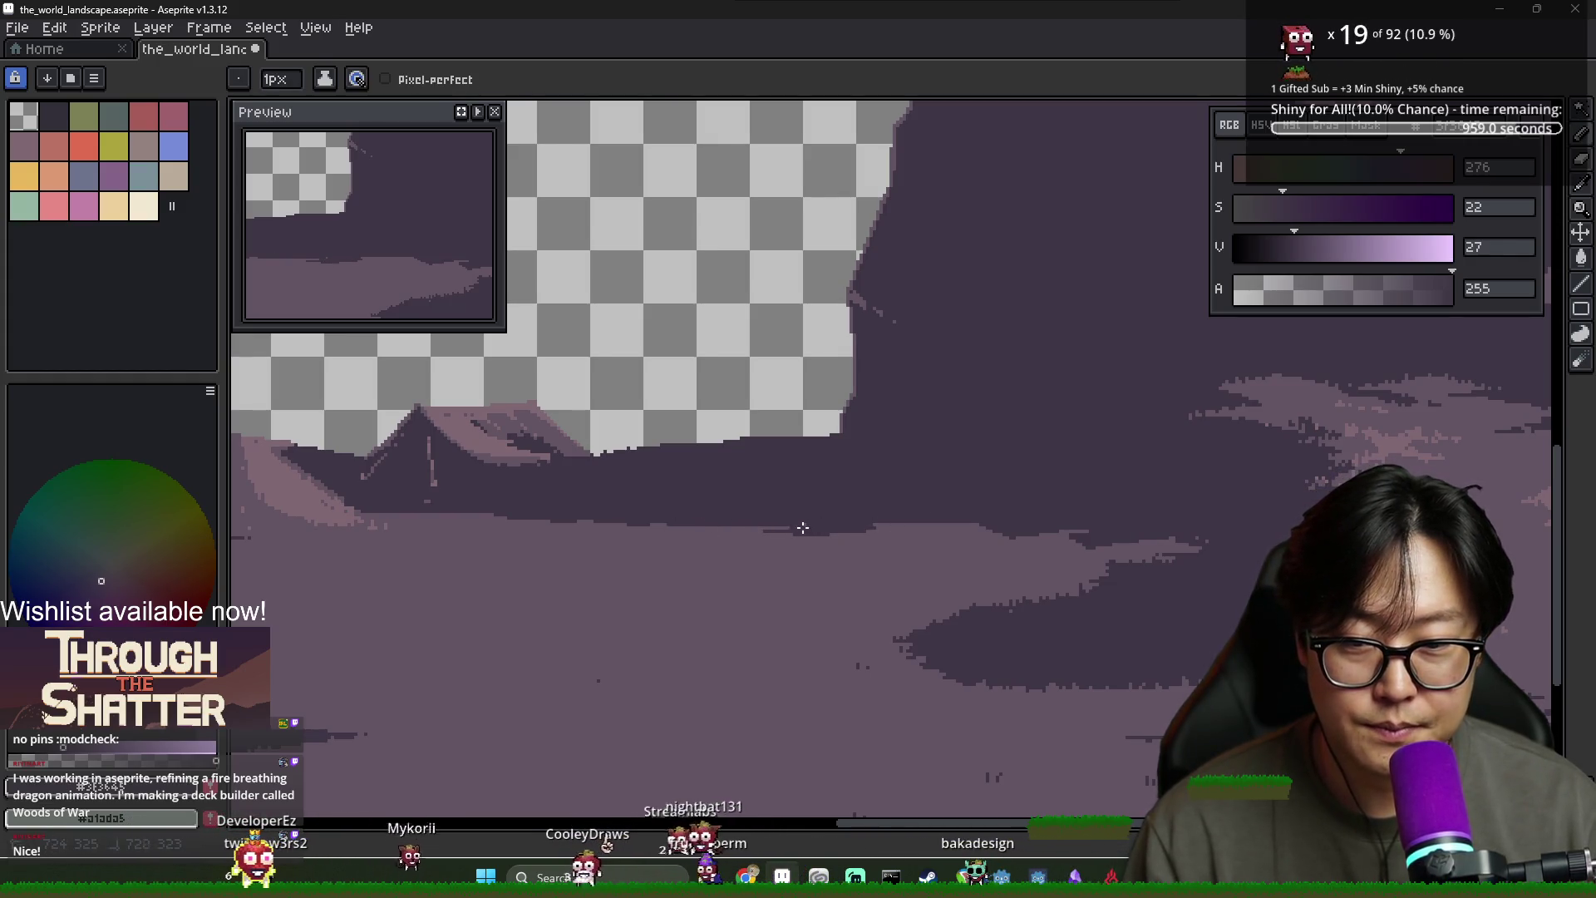
scroll(915, 531, down, 3)
scroll(782, 541, up, 3)
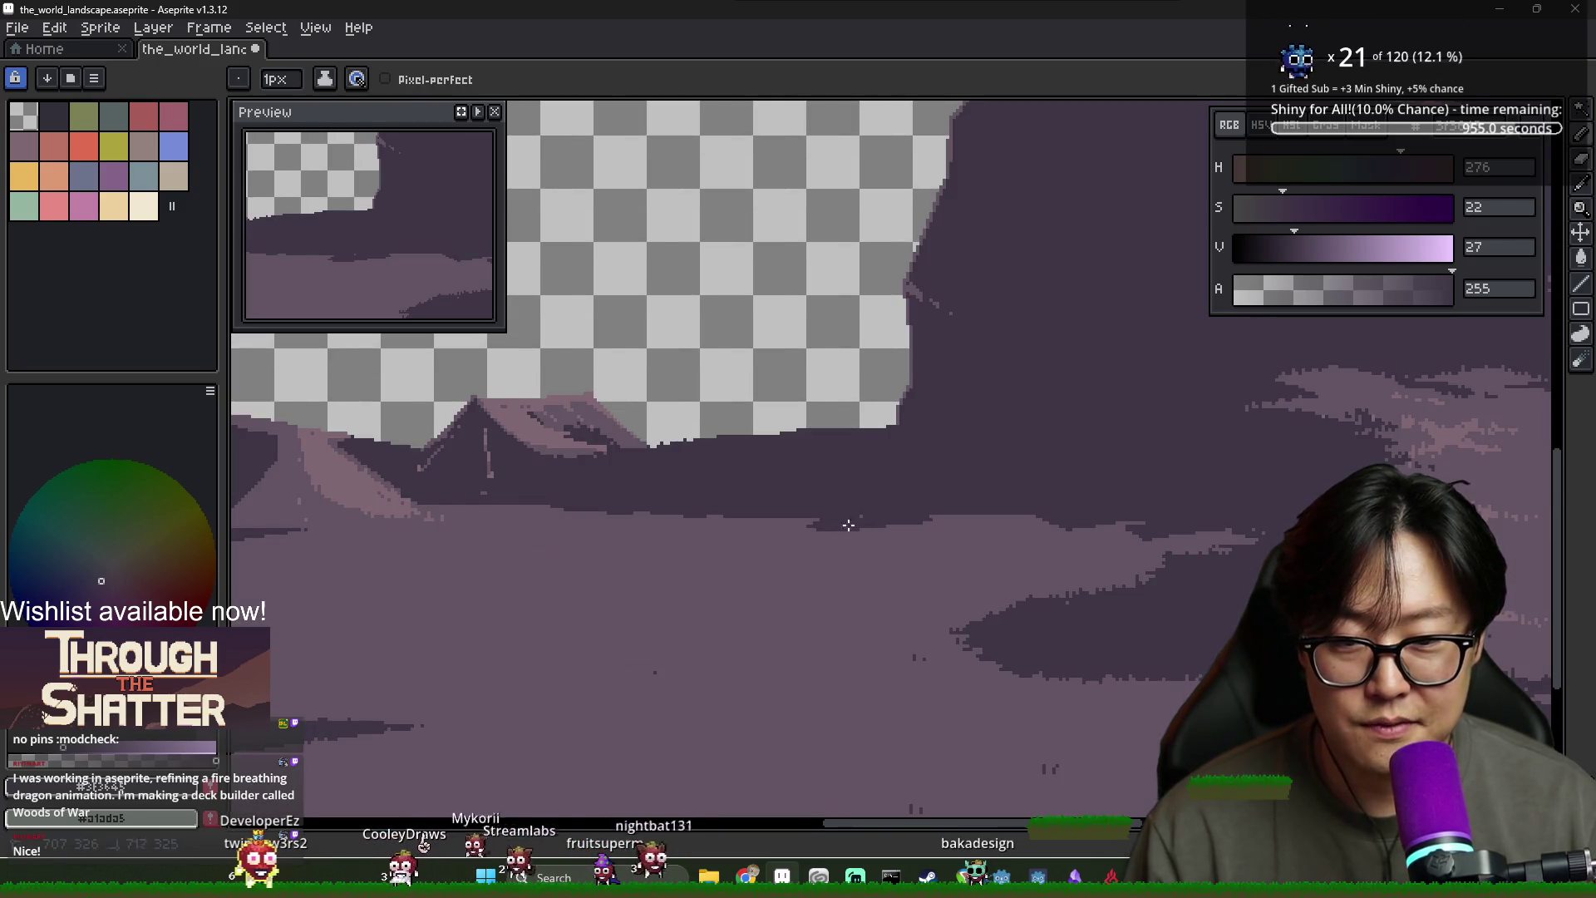
scroll(927, 529, left, 1)
alt+click(812, 509)
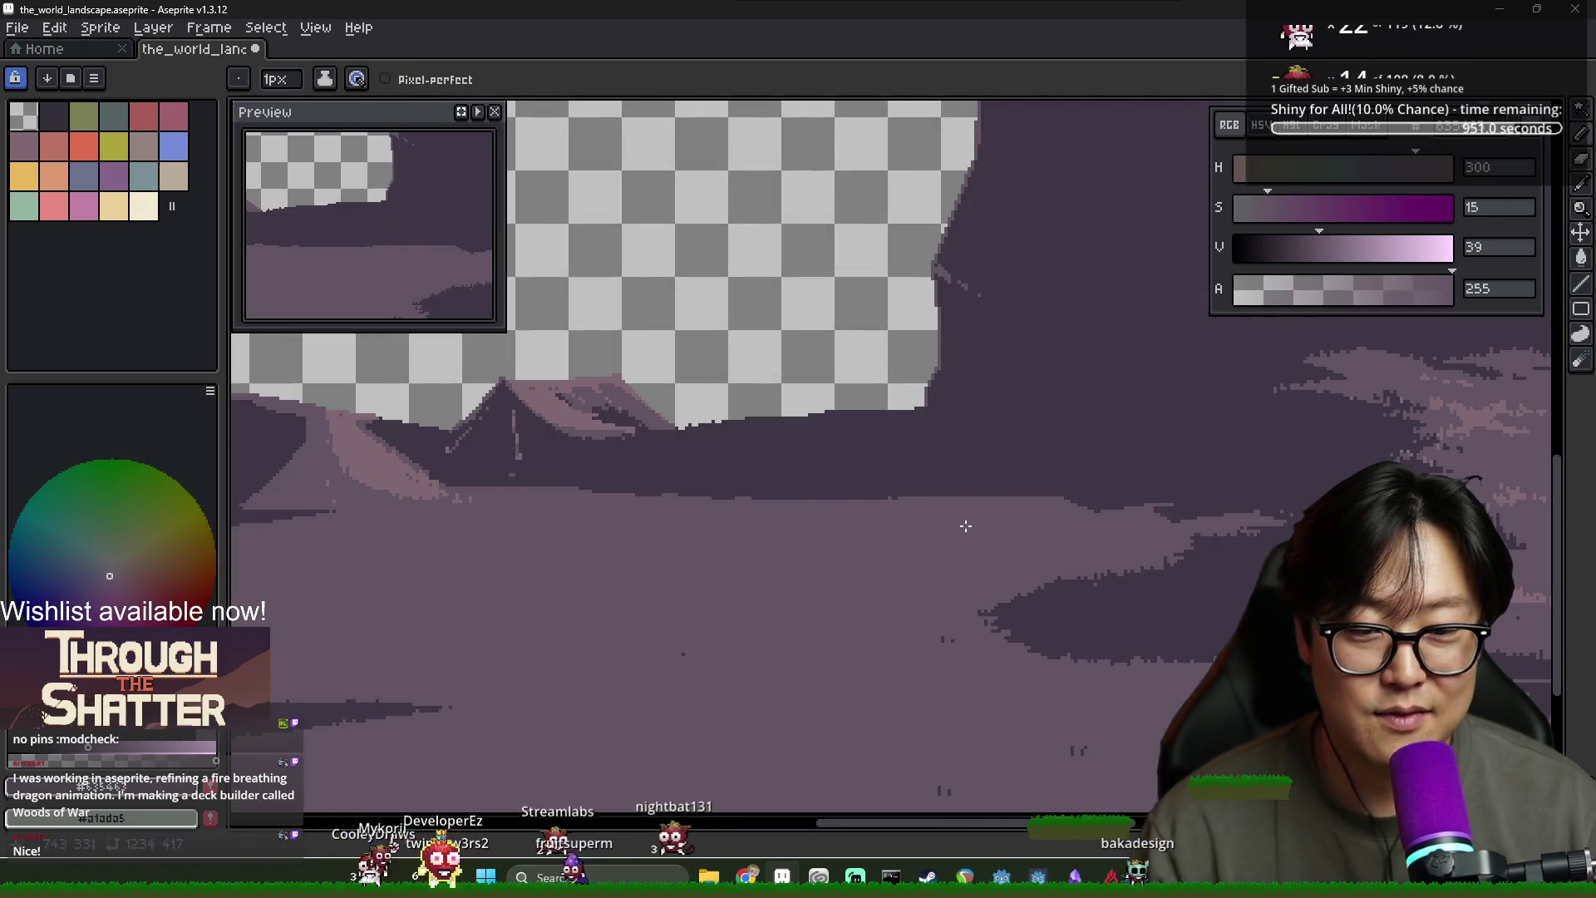
scroll(965, 526, down, 2)
alt+click(955, 495)
Paint a light purple stroke along the ground's edge below the tents
scroll(762, 571, left, 2)
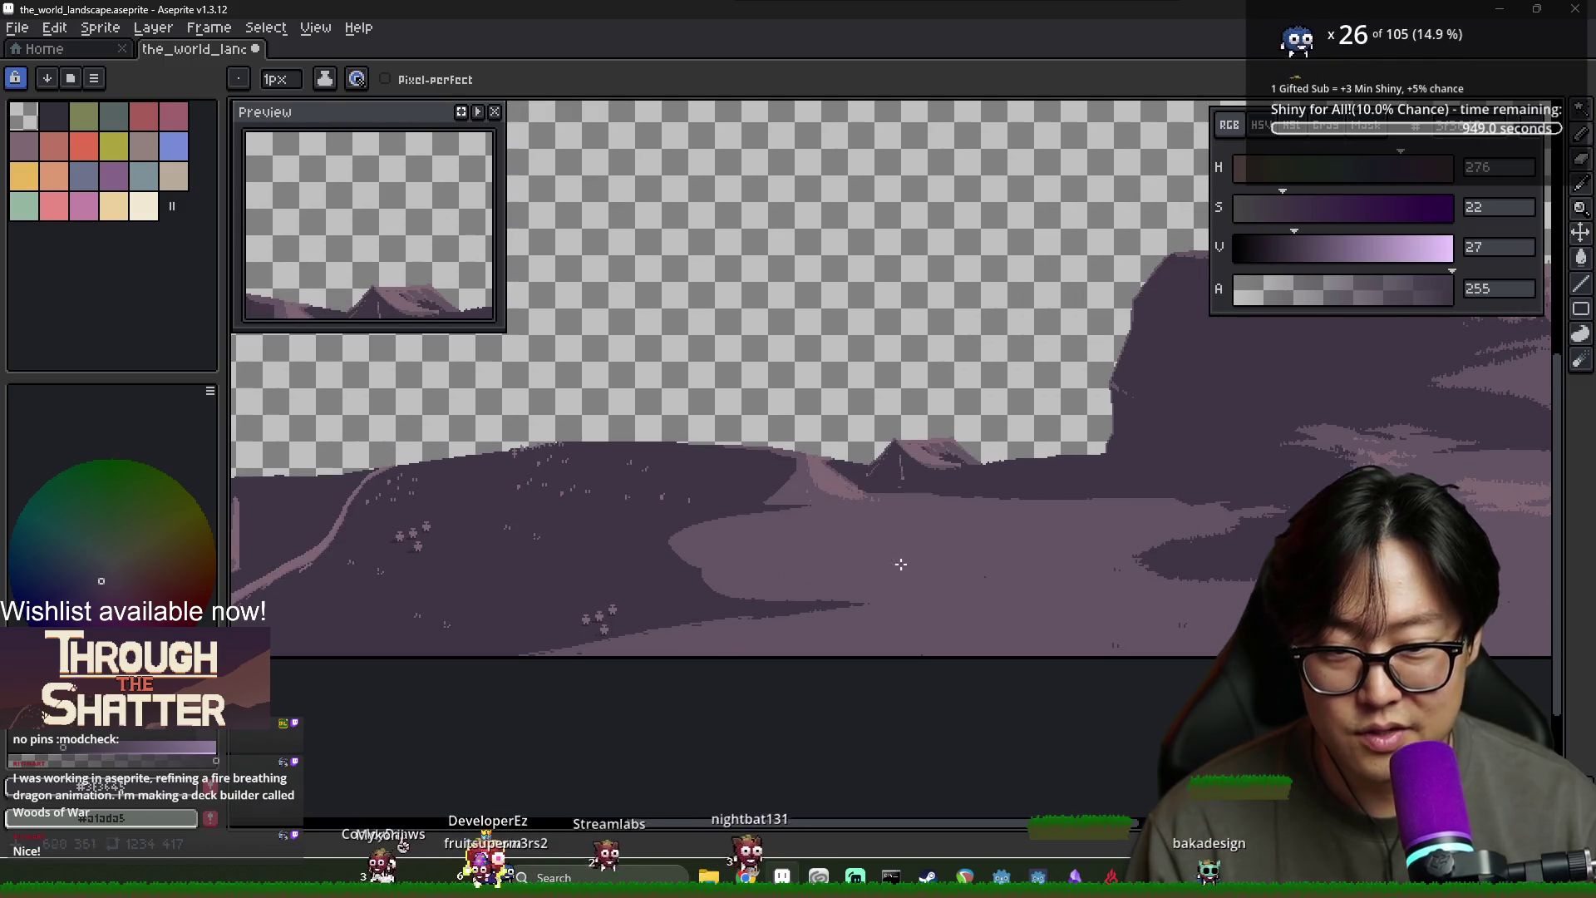
alt+click(687, 541)
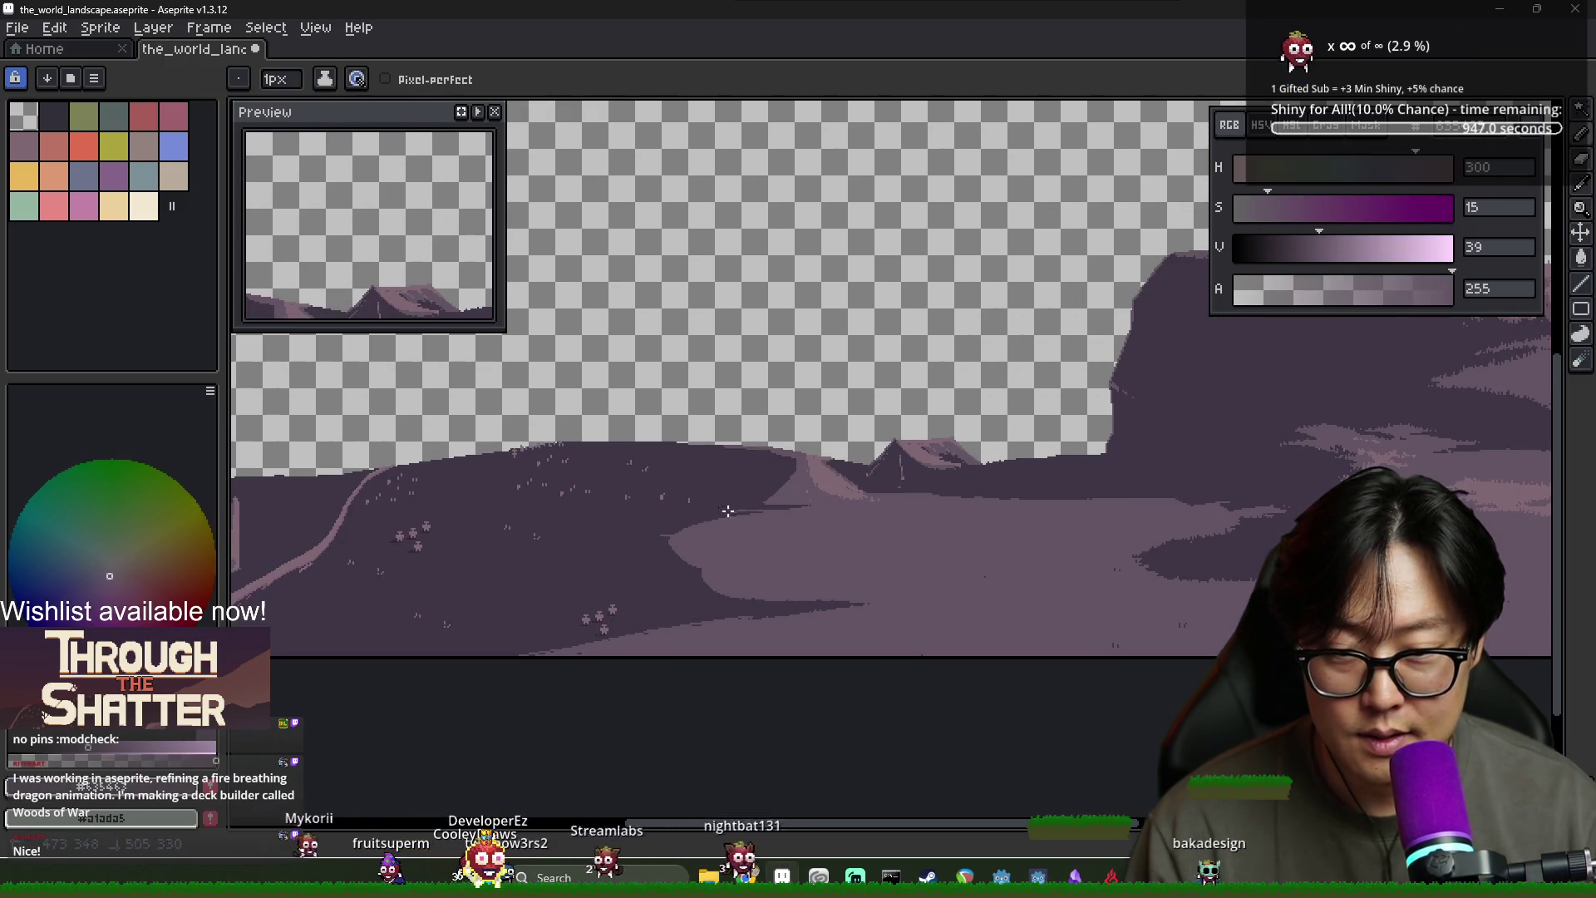
scroll(727, 511, up, 3)
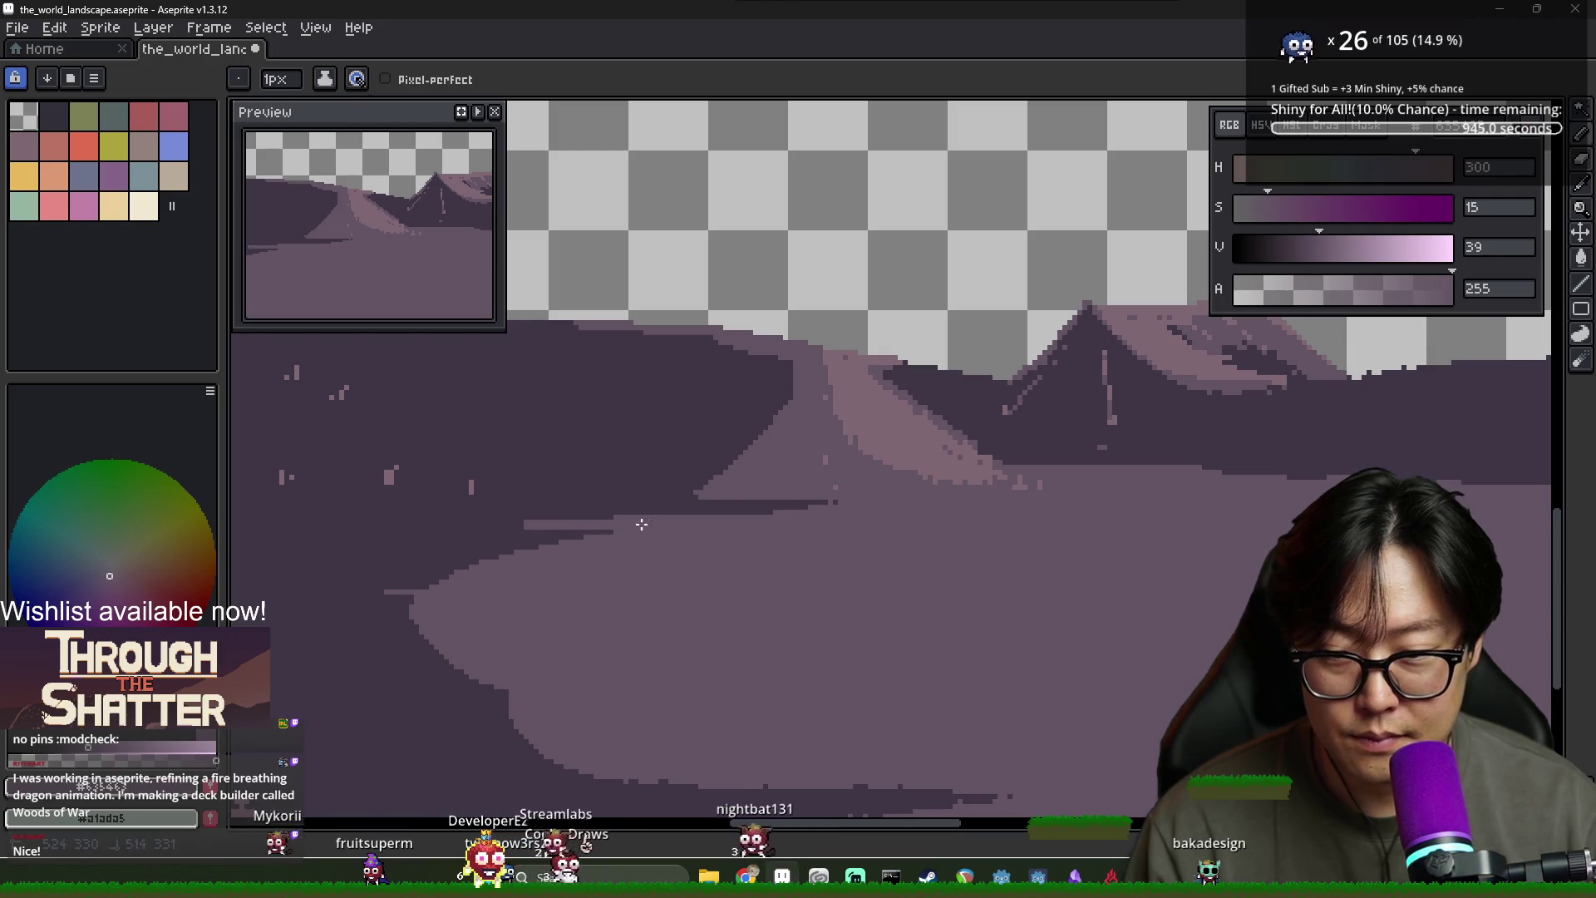
drag(641, 524, 488, 532)
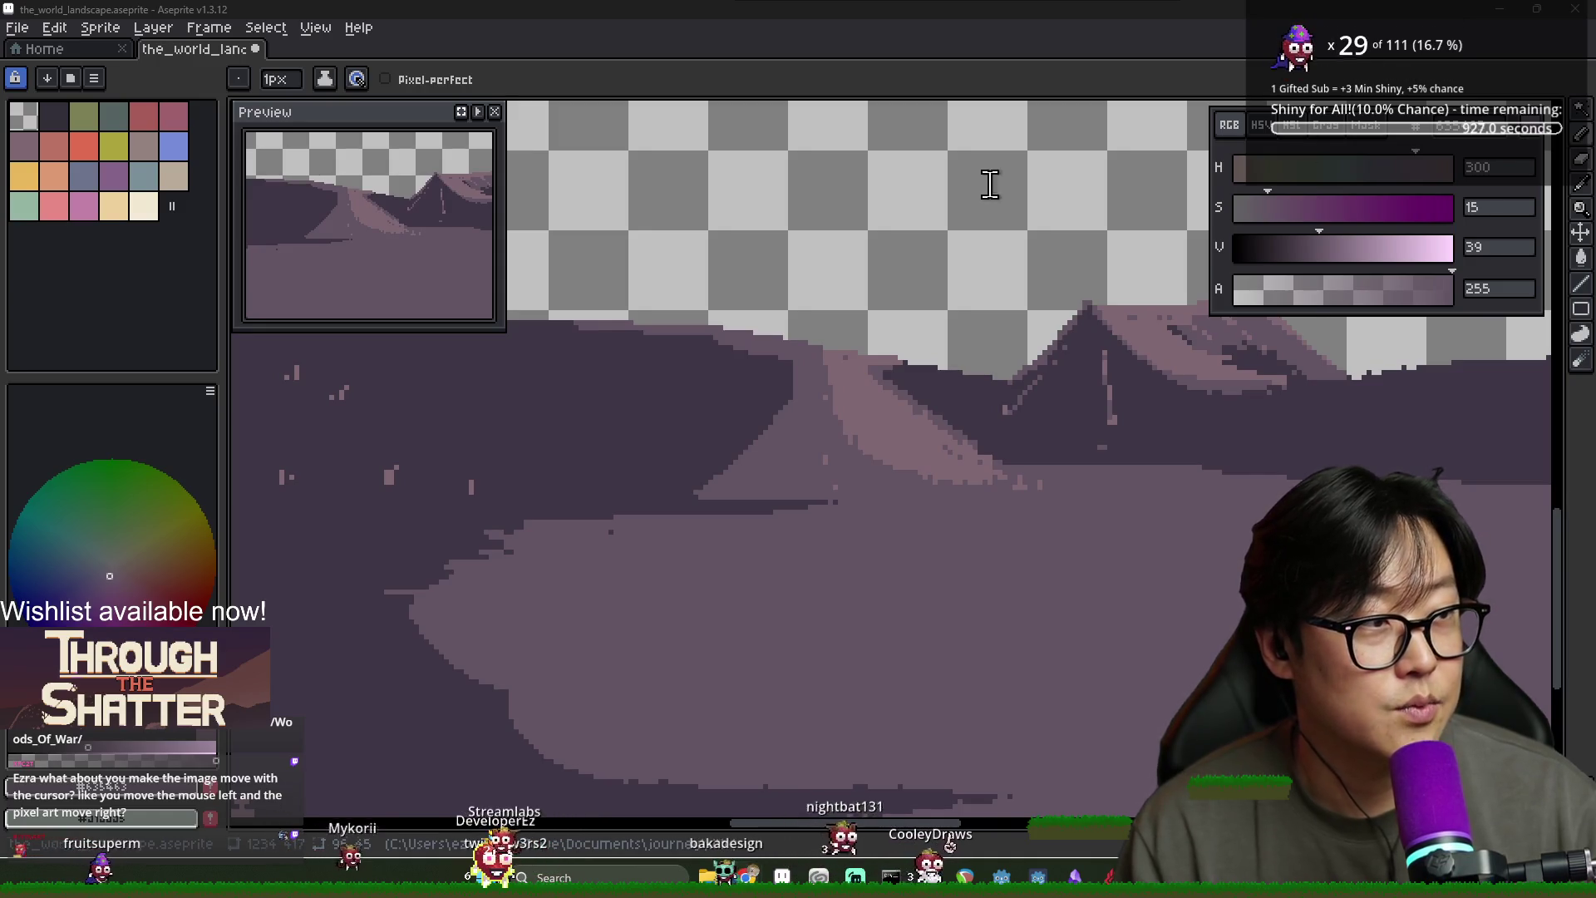
key(alt+Tab)
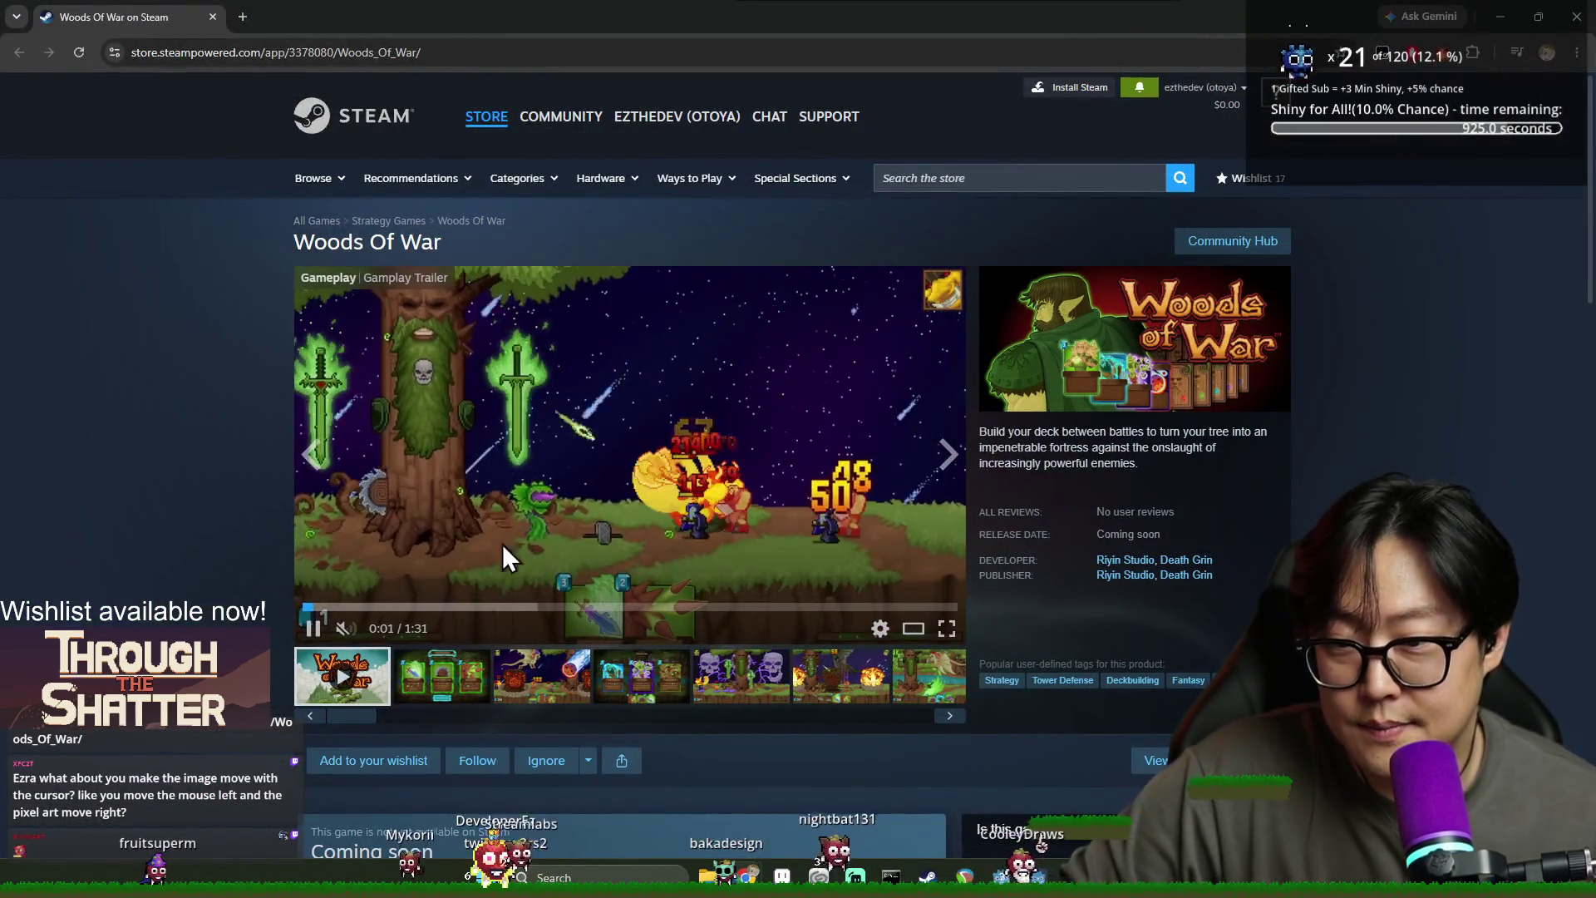
Browse the Woods Of War screenshots: Starting Hand, dragon battle, card choice, forest, explosion and Spike Shot
click(439, 675)
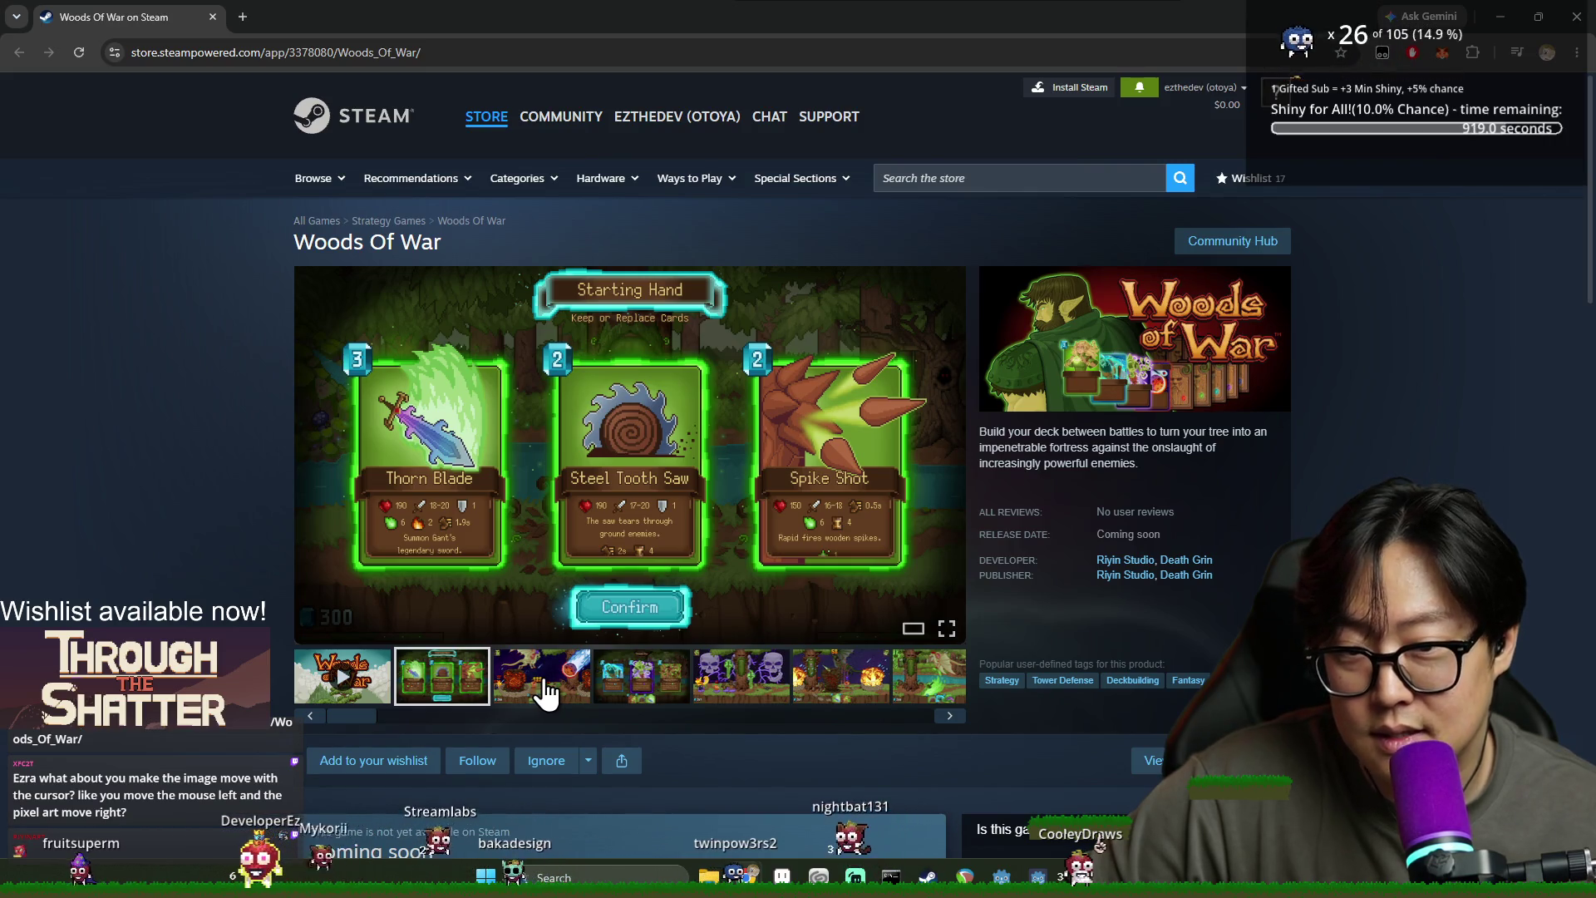
right_click(636, 683)
click(670, 717)
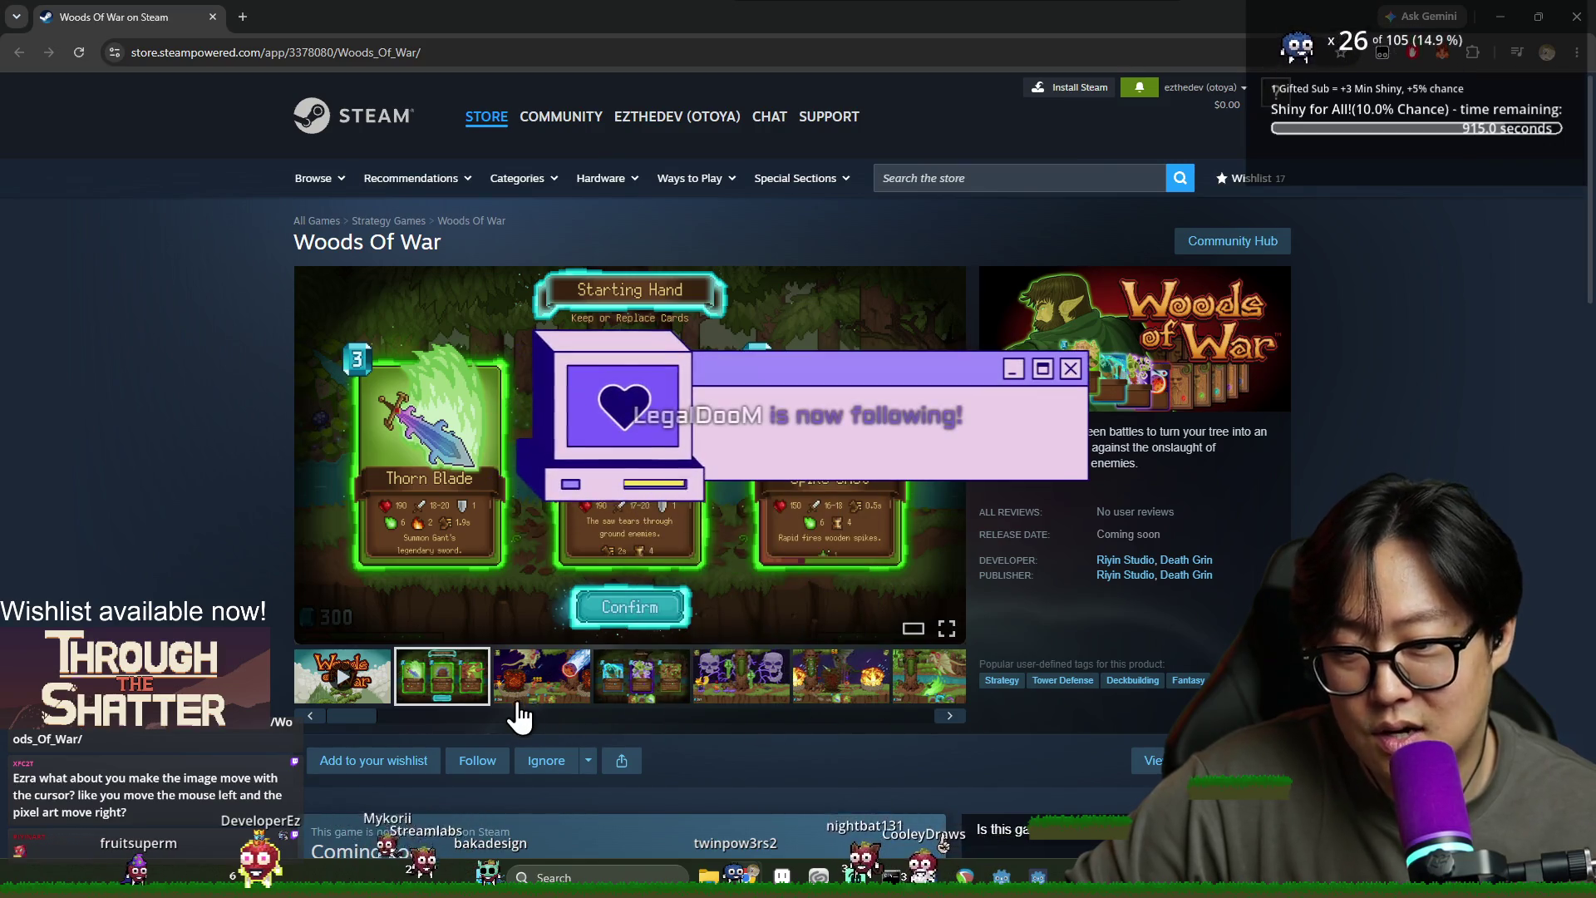
click(445, 683)
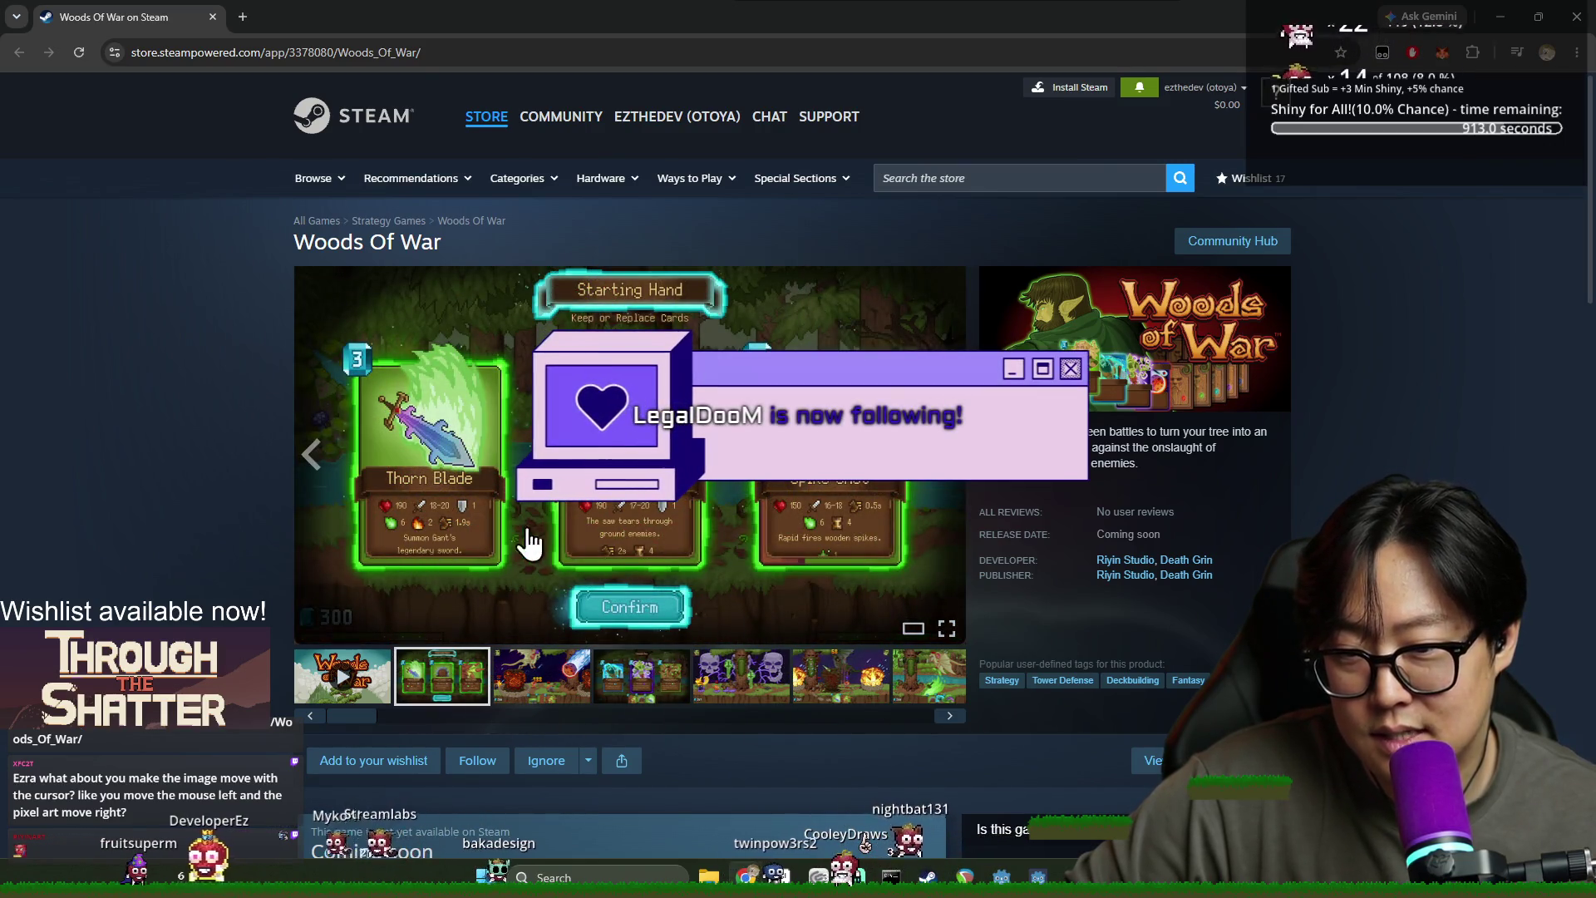
click(583, 690)
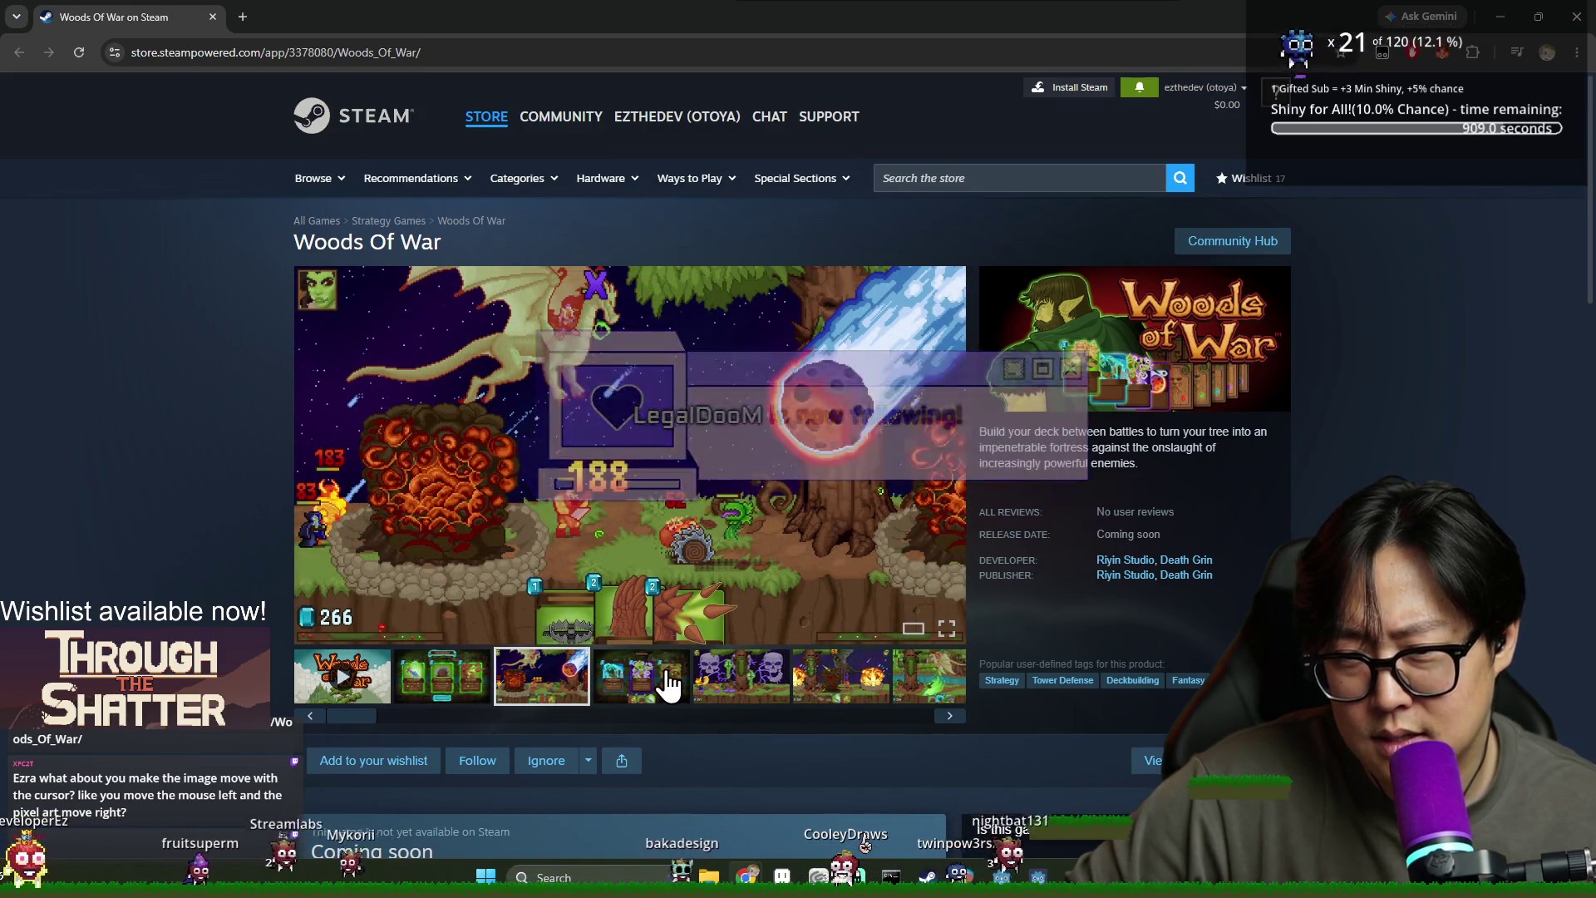
click(668, 686)
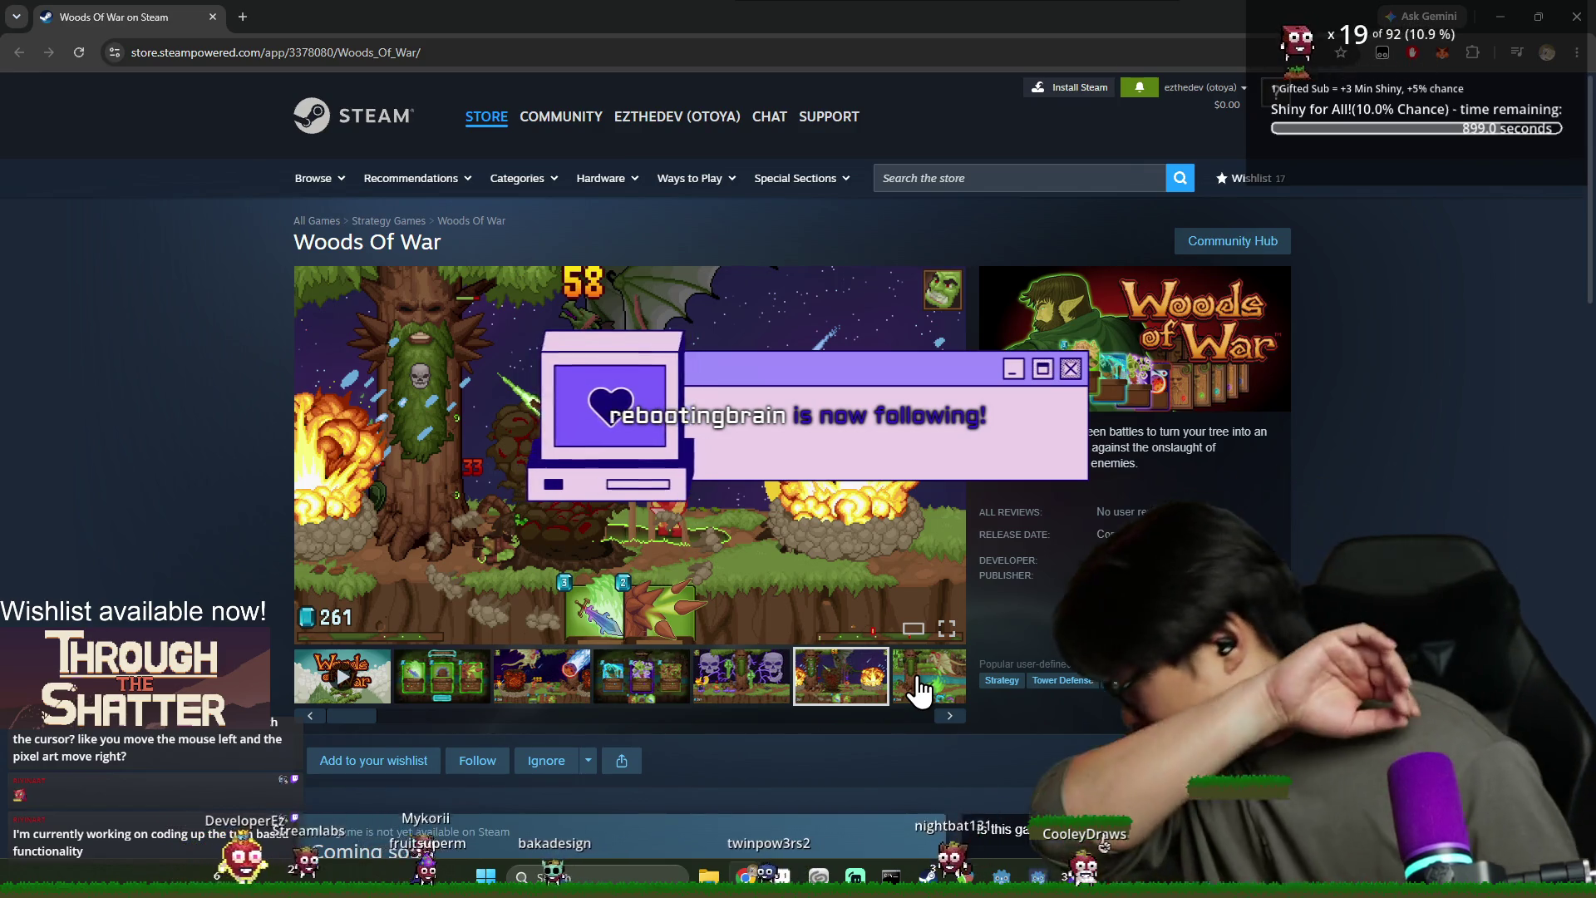
click(921, 690)
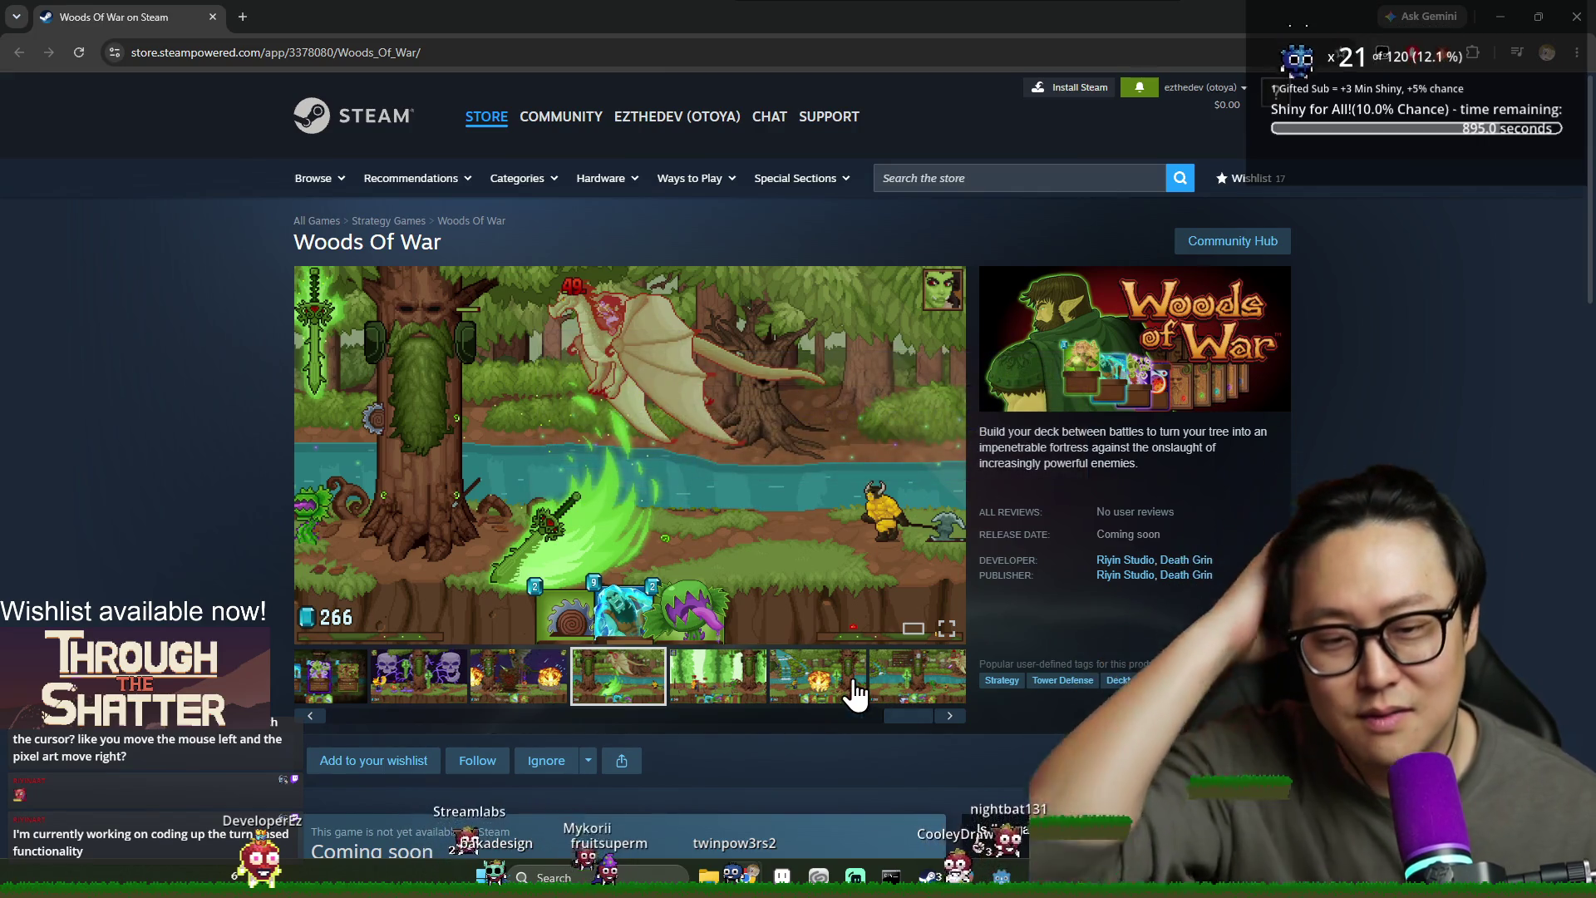
click(810, 690)
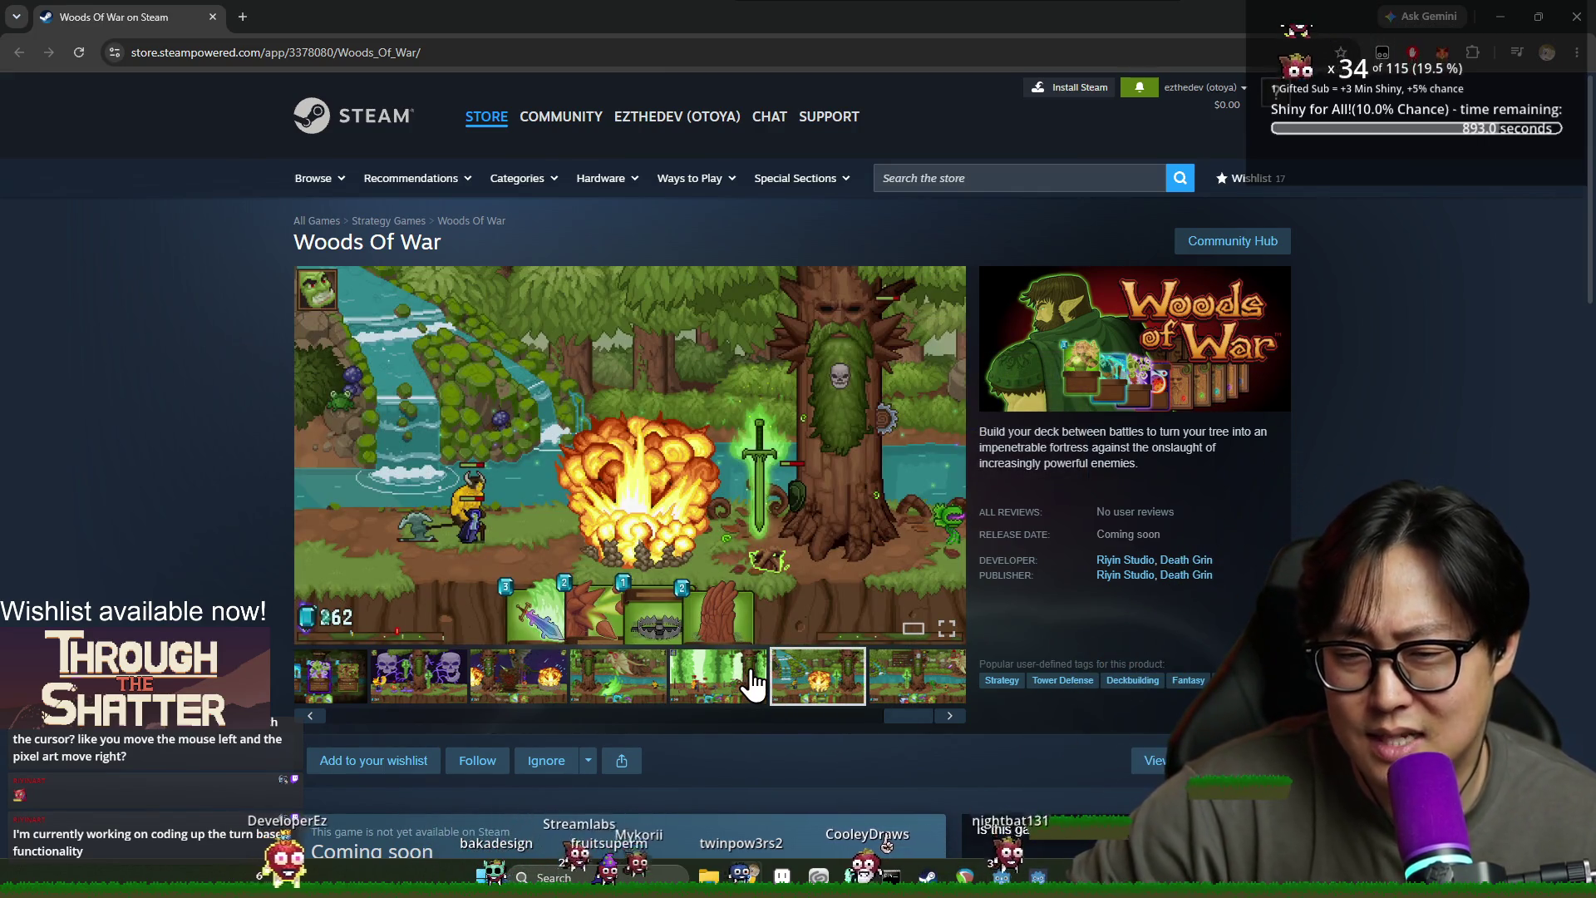
click(752, 686)
click(915, 677)
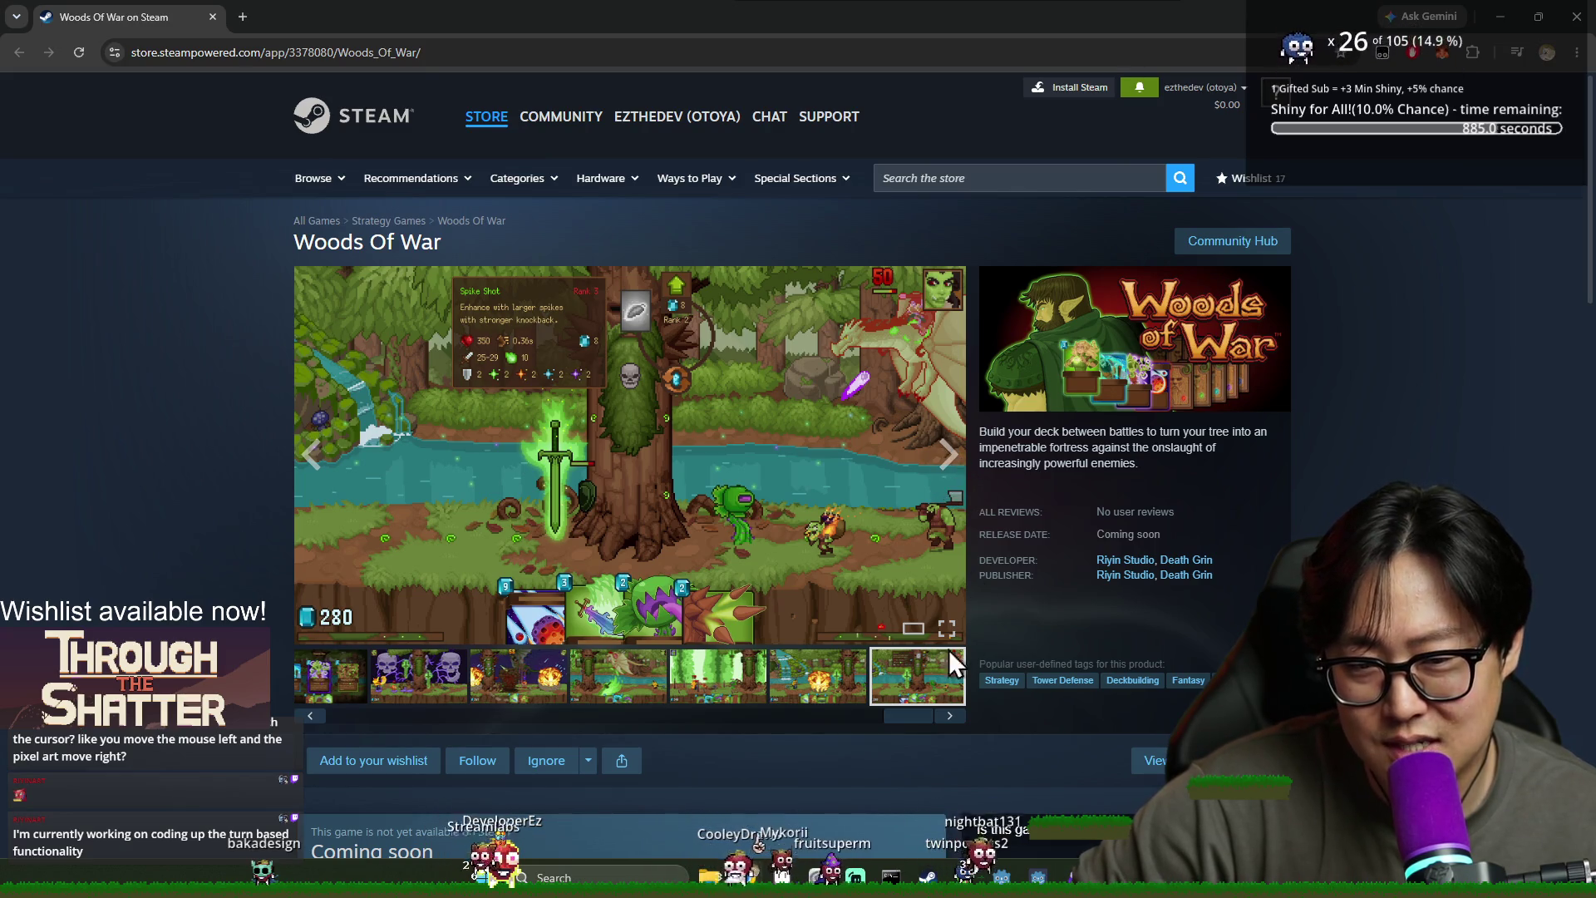
Play the gameplay trailer, then add Woods Of War to the Steam wishlist
click(947, 717)
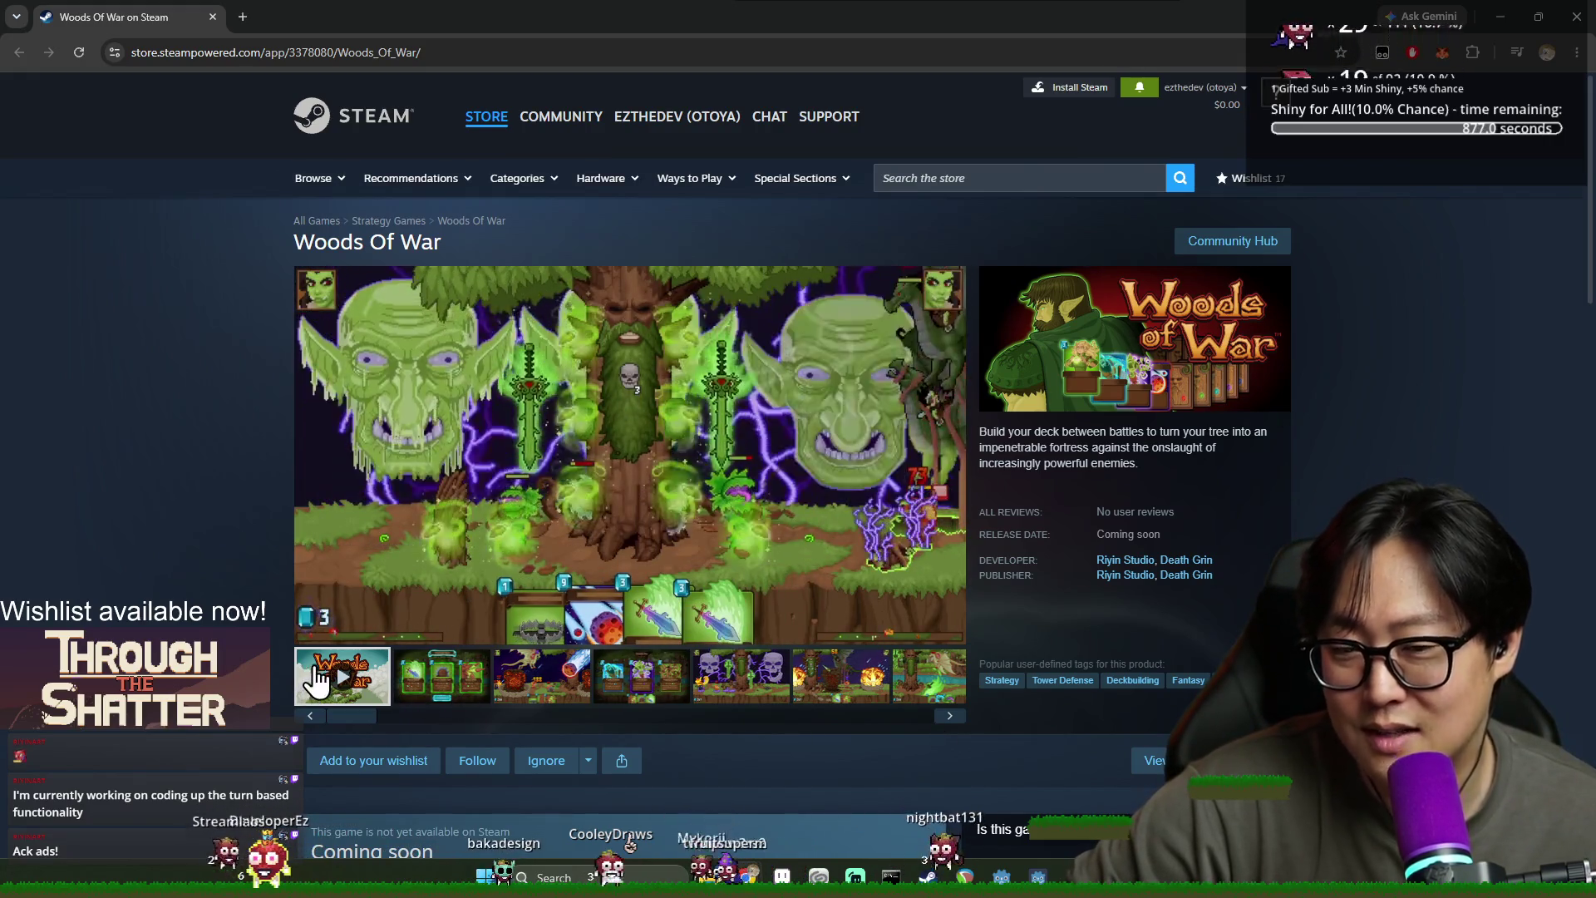
mouse_move(436, 456)
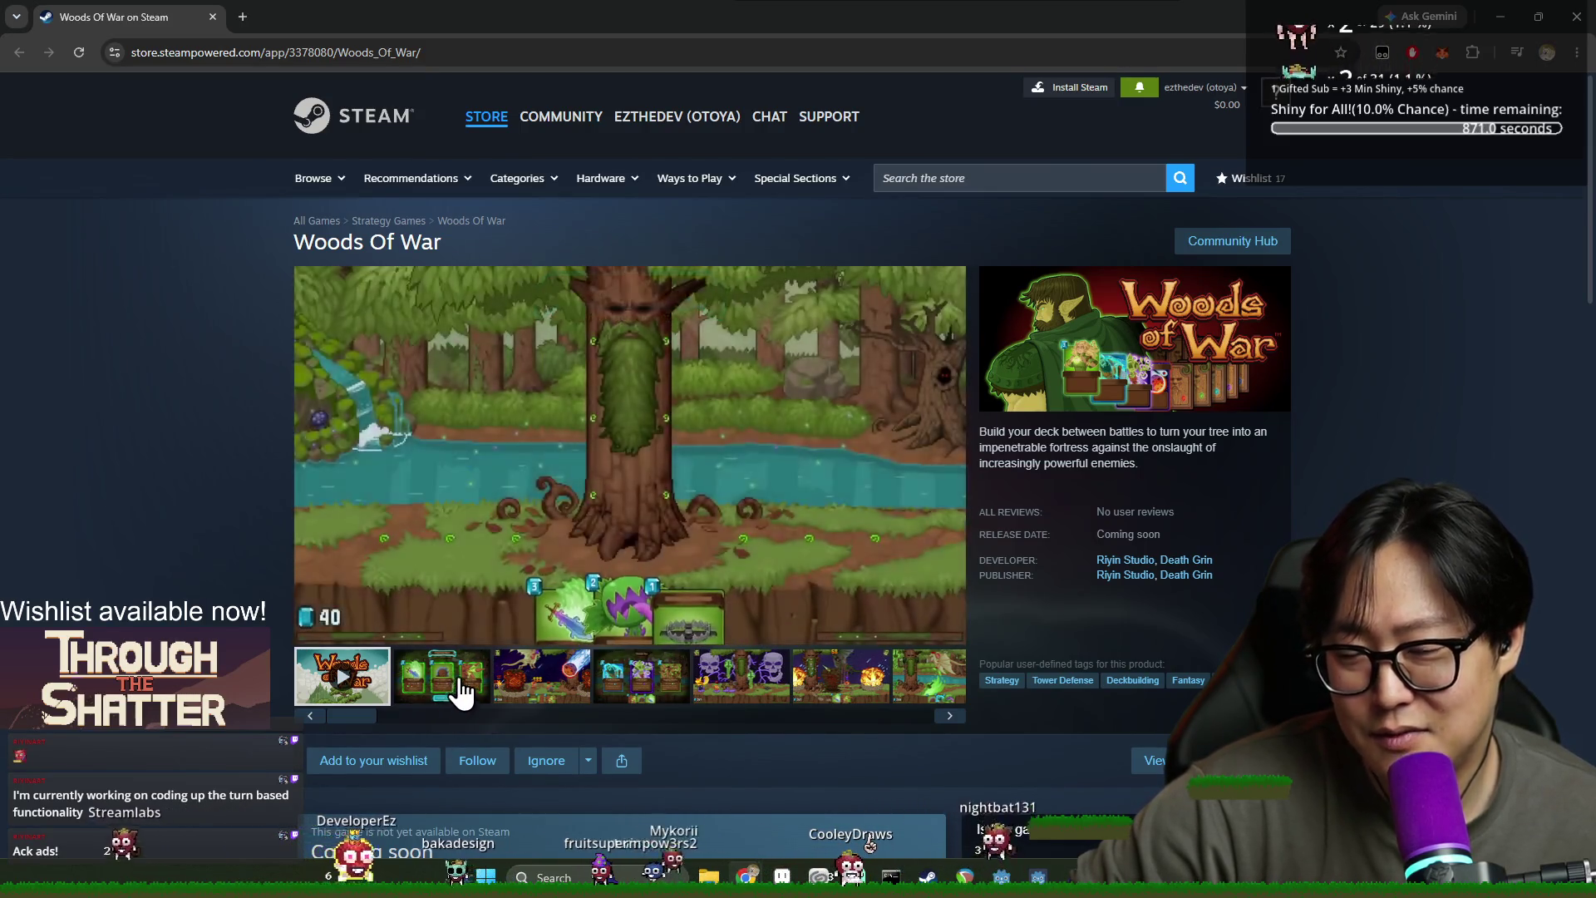
mouse_move(492, 645)
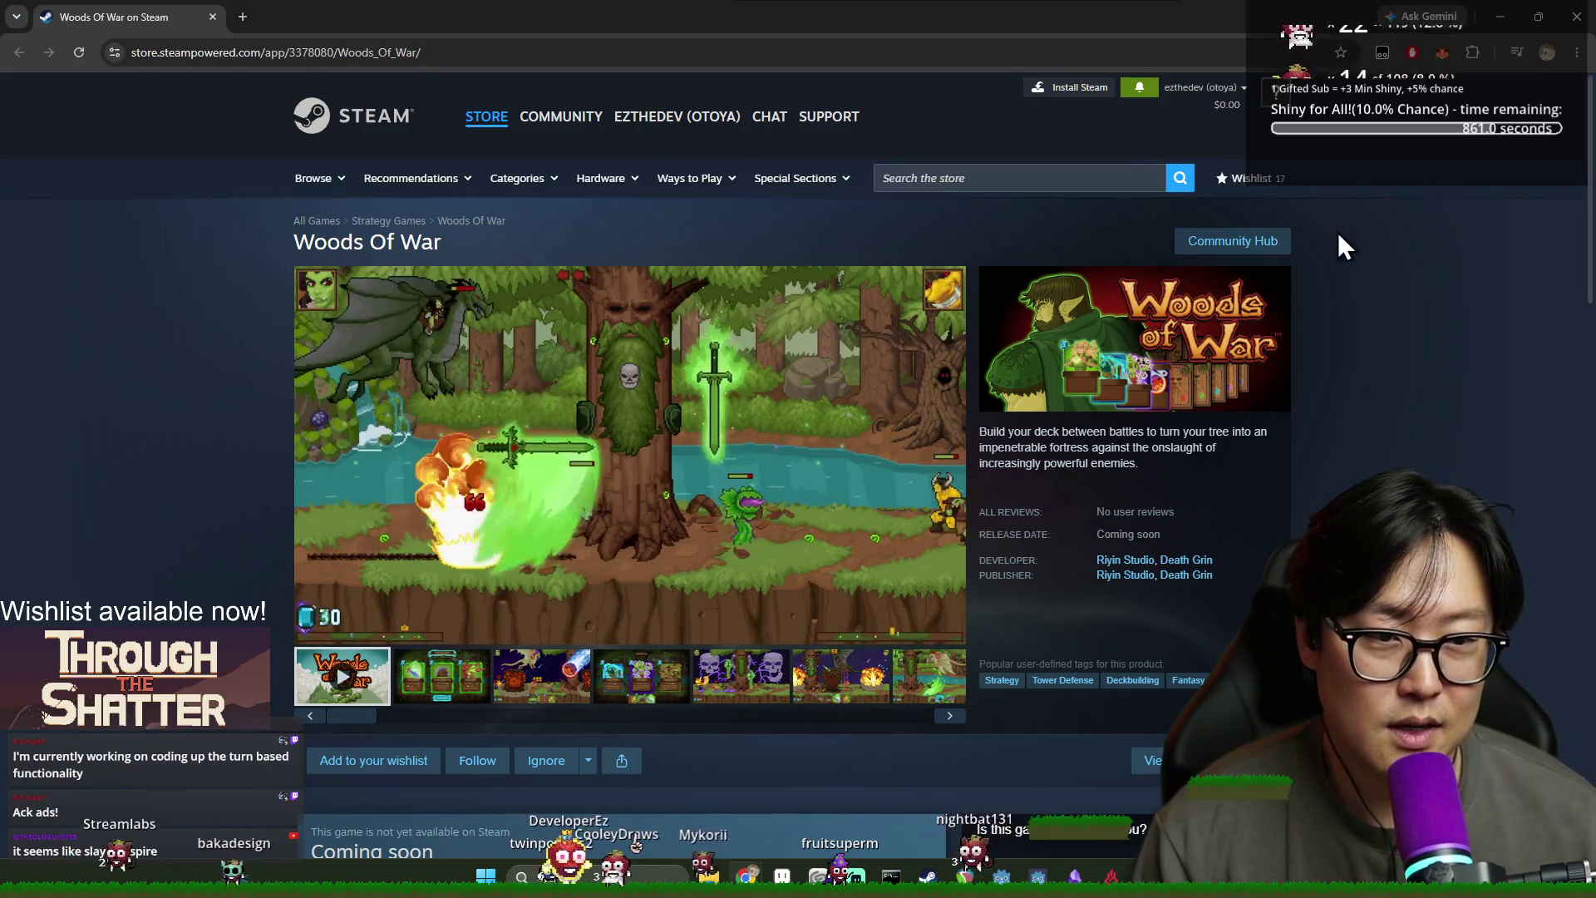
scroll(1032, 195, down, 5)
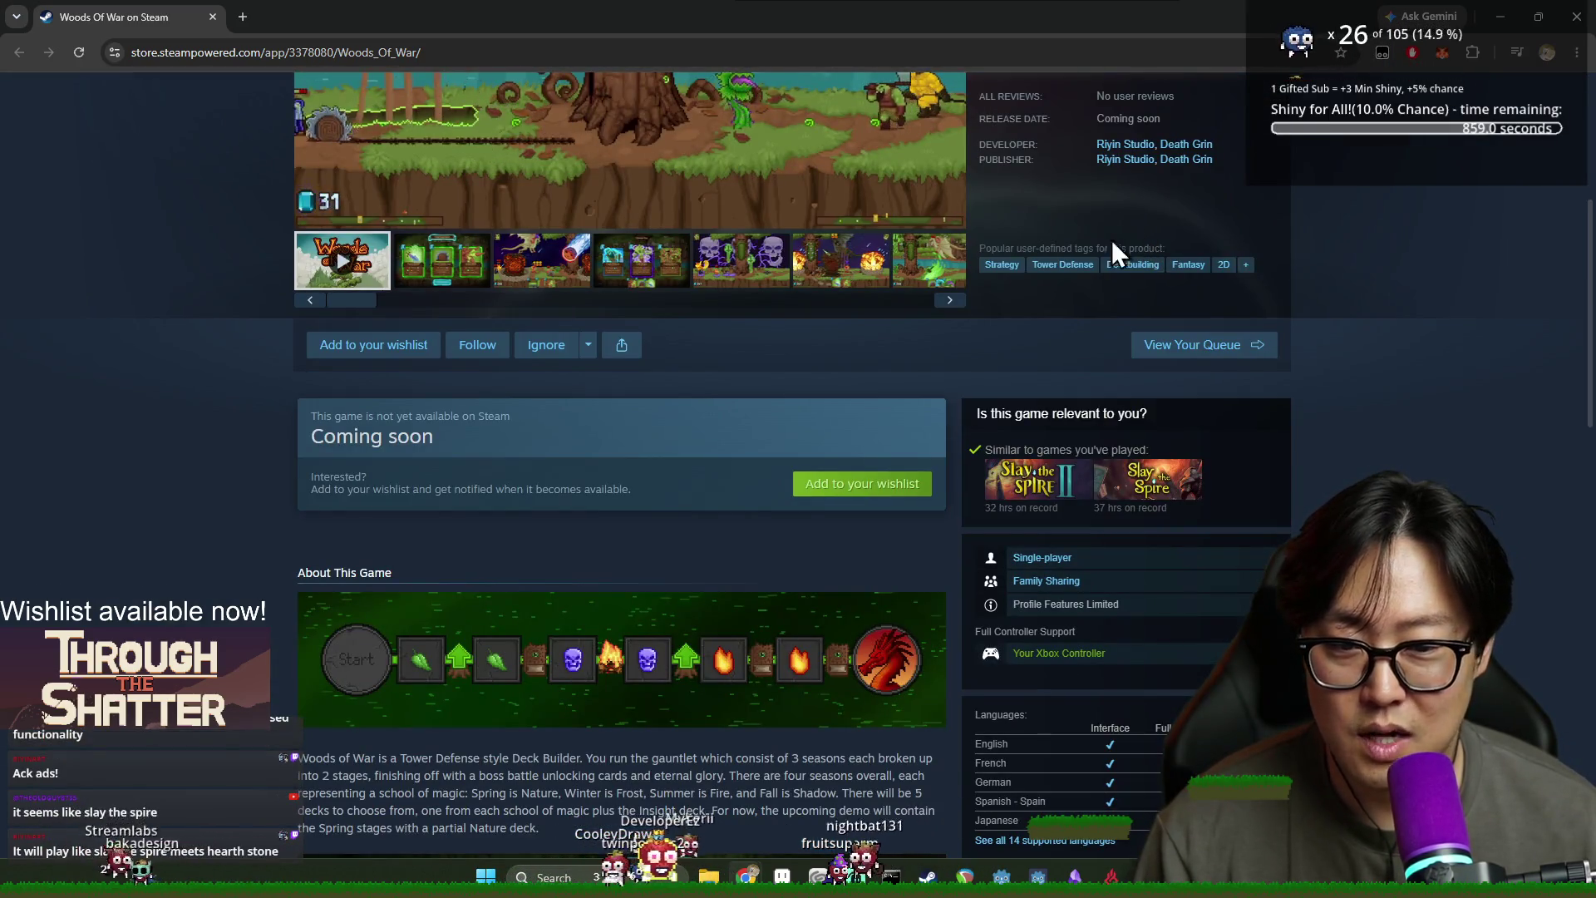
click(828, 485)
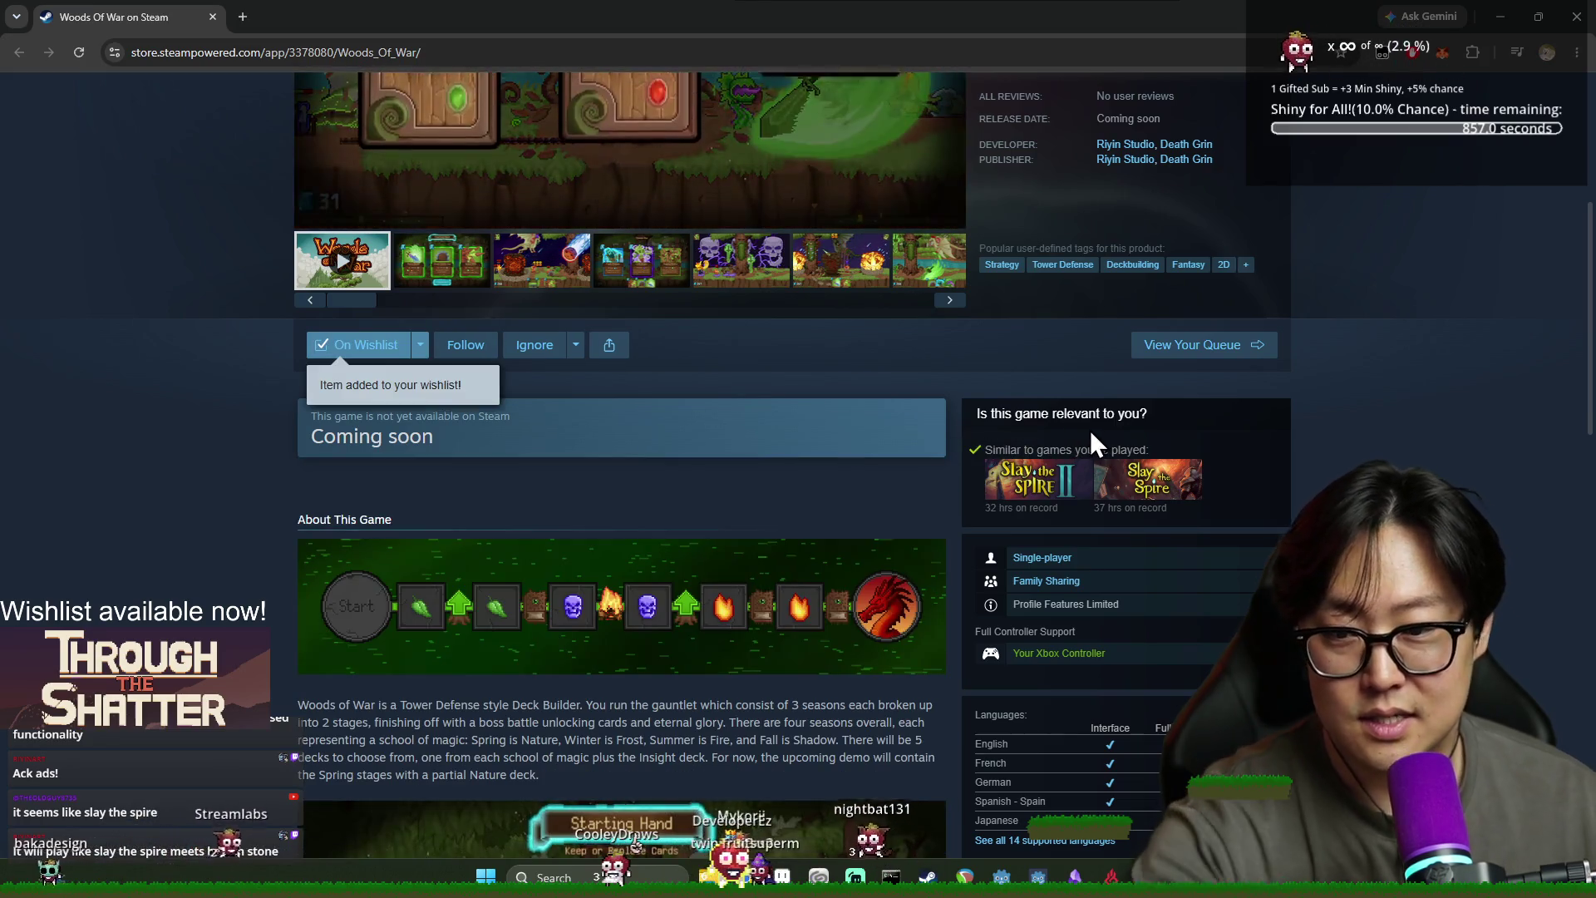
key(alt+Tab)
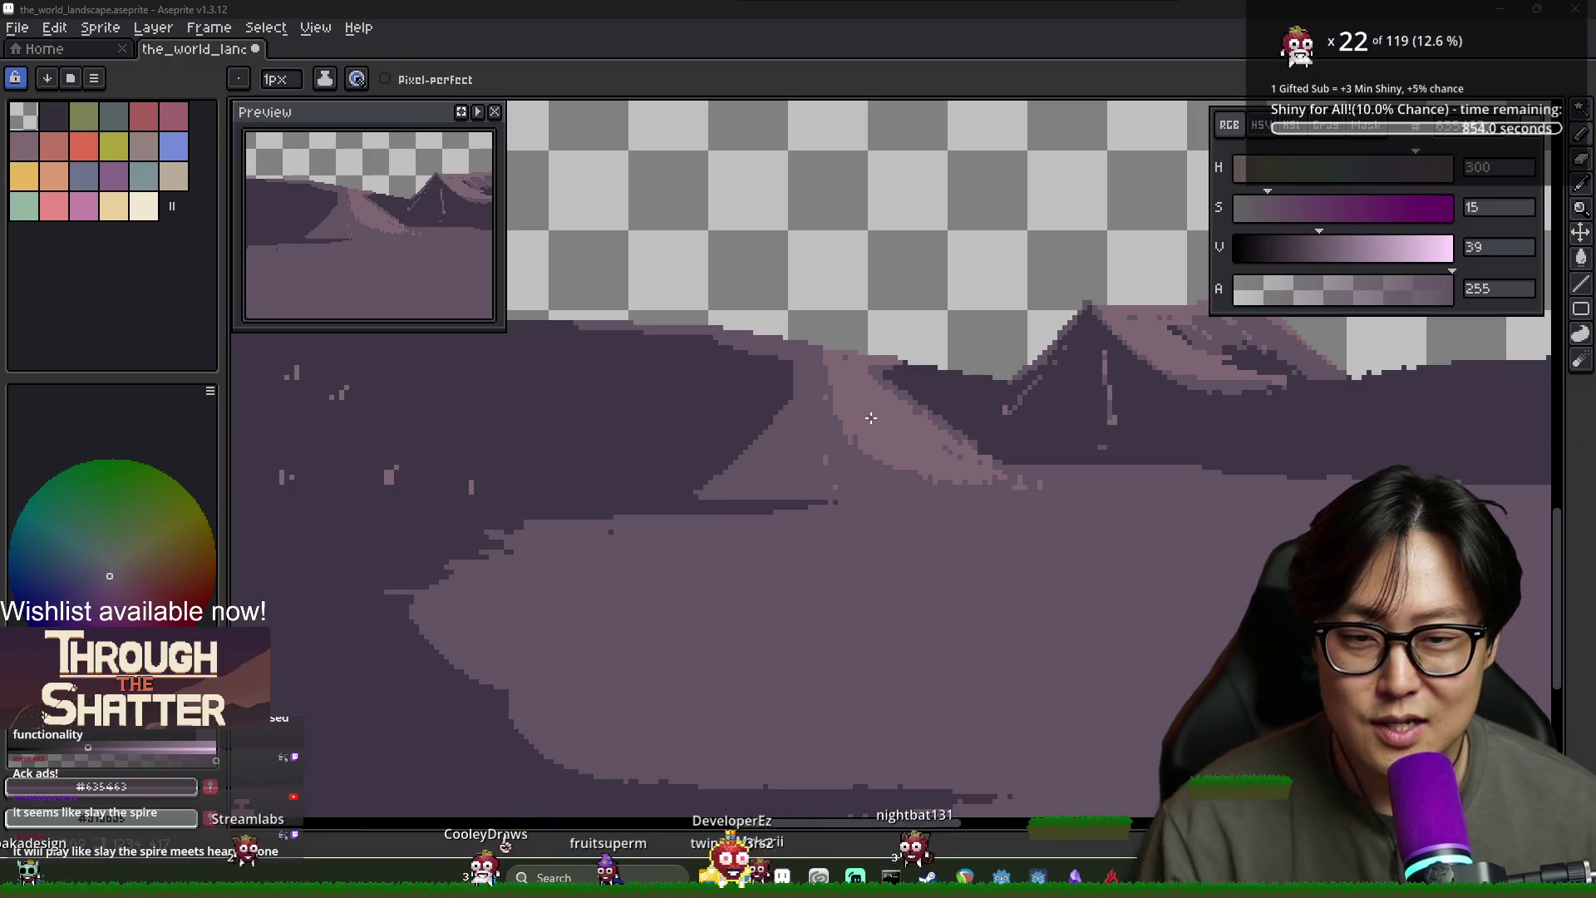
Eyedrop alternately between the mid and dark purples at the shadow edge beside the path, ending on #635463
alt+click(850, 424)
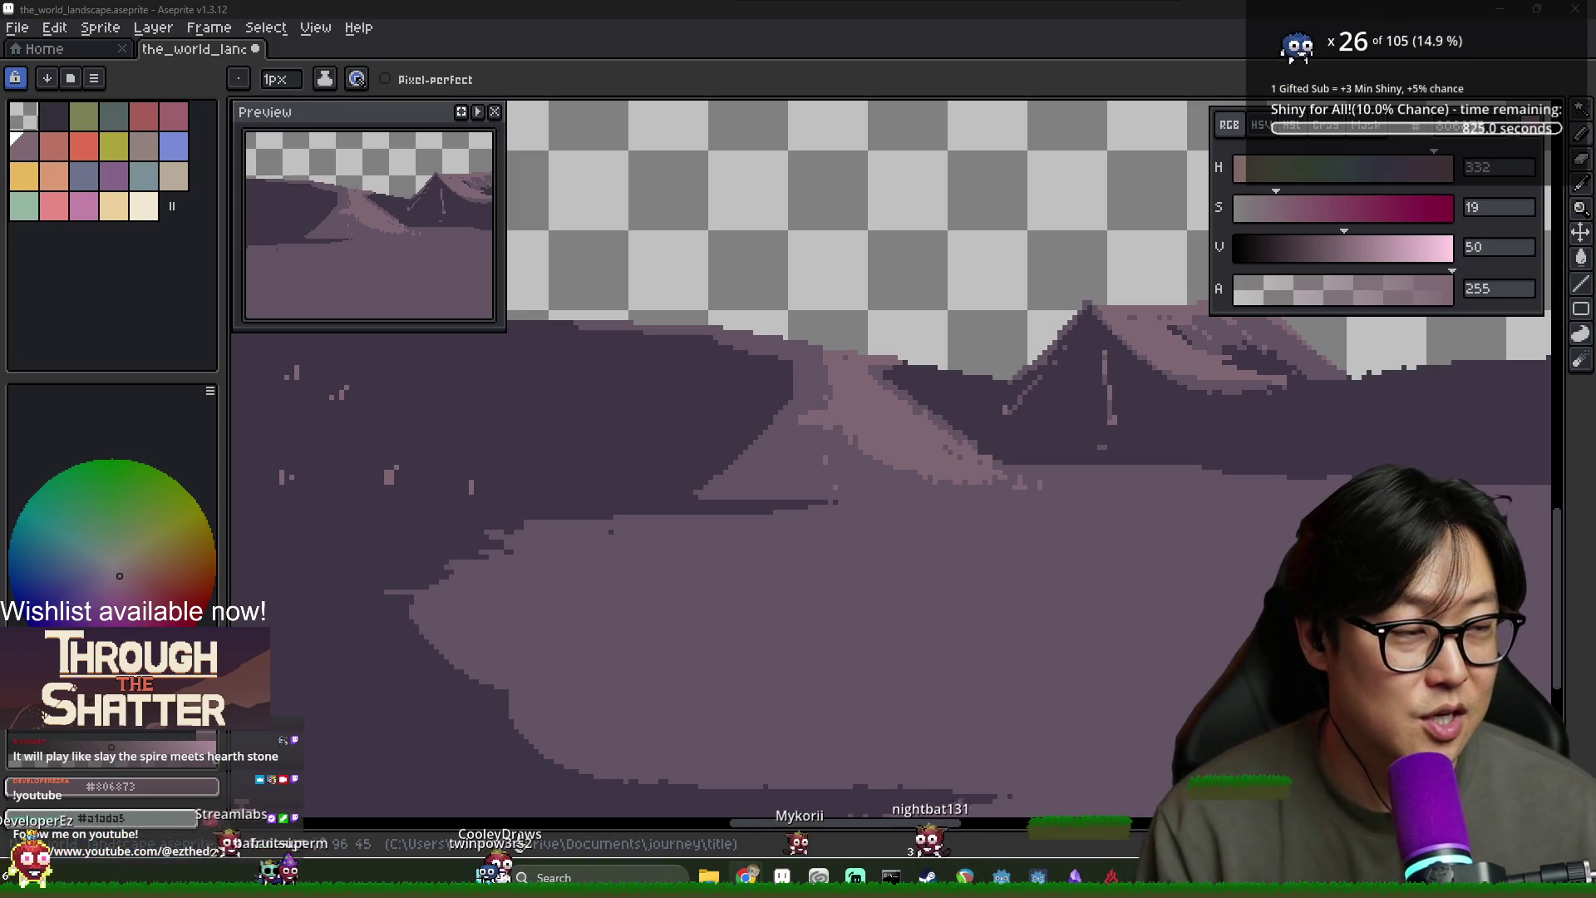
drag(919, 418, 910, 414)
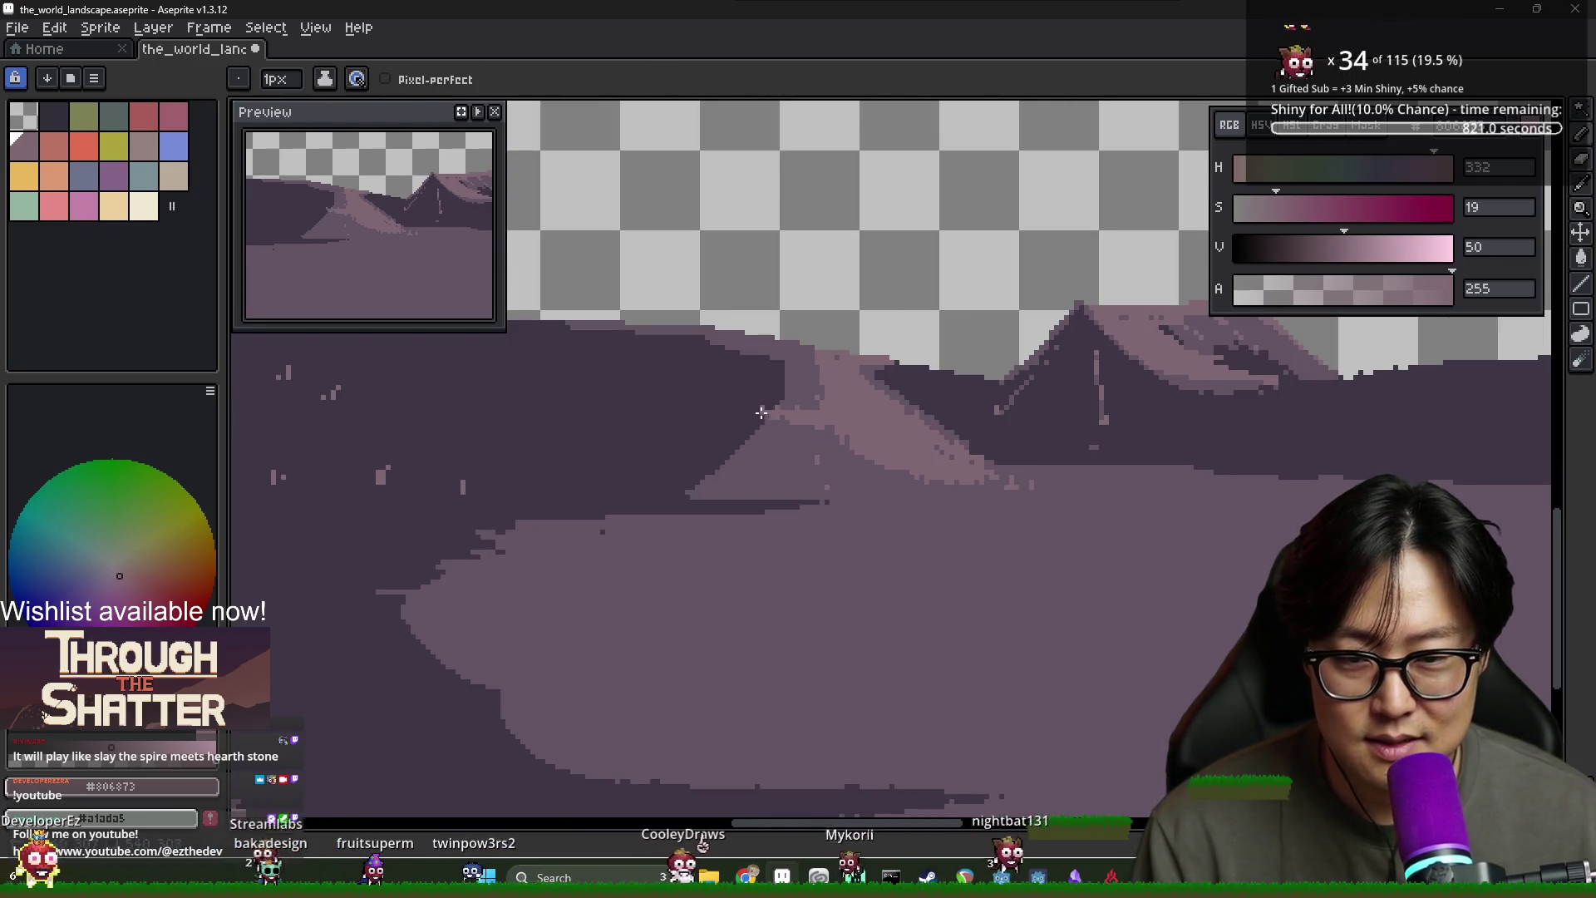
alt+click(749, 415)
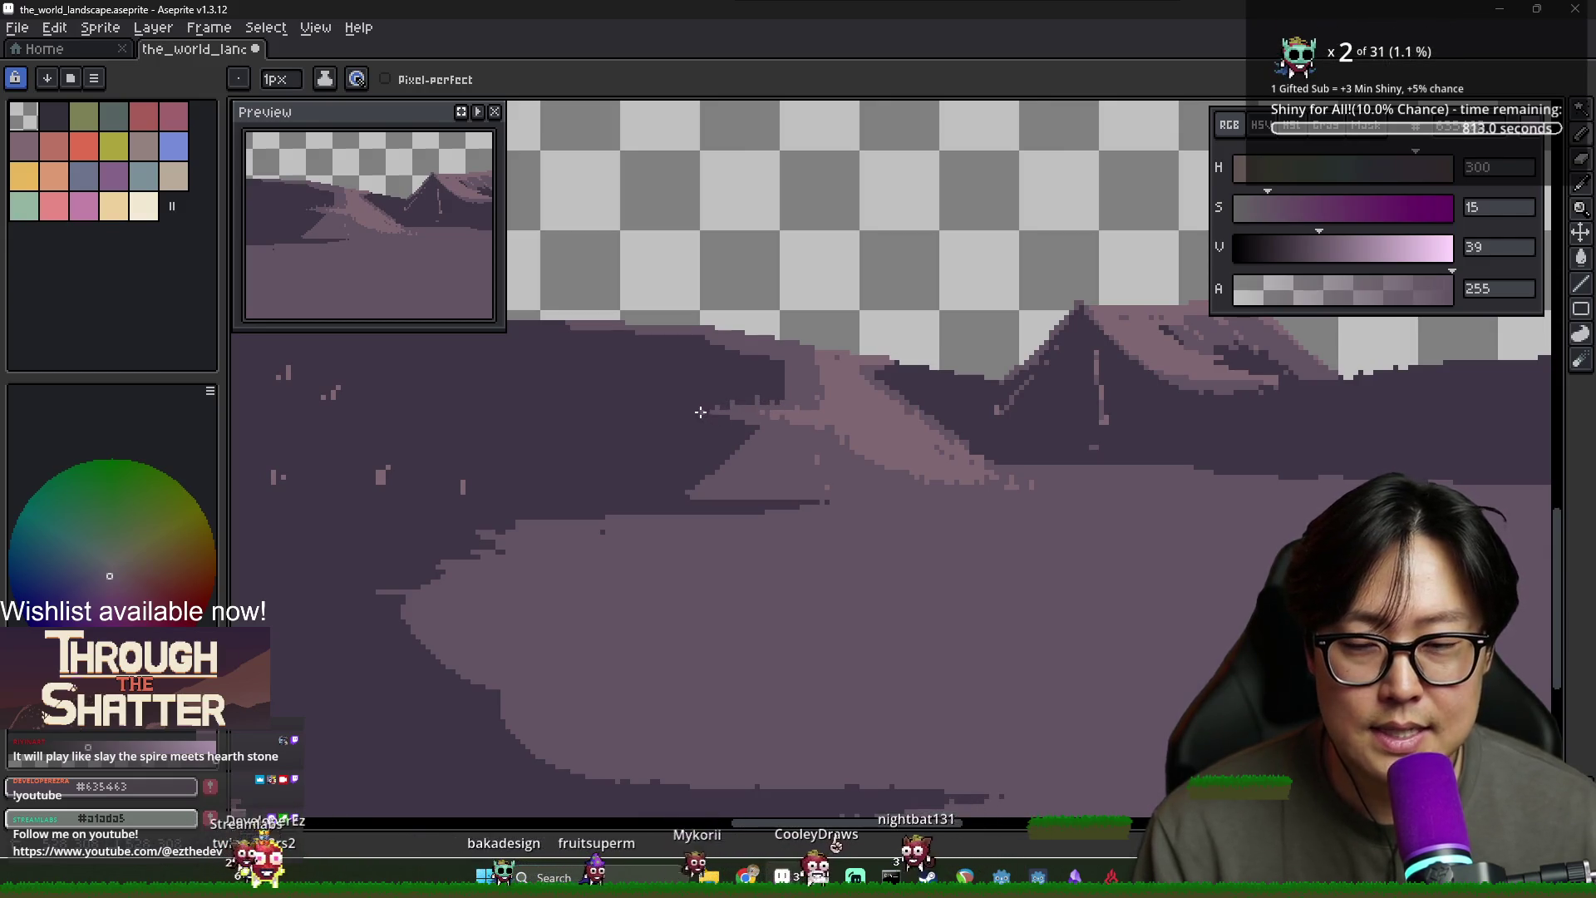
alt+click(740, 432)
alt+click(755, 430)
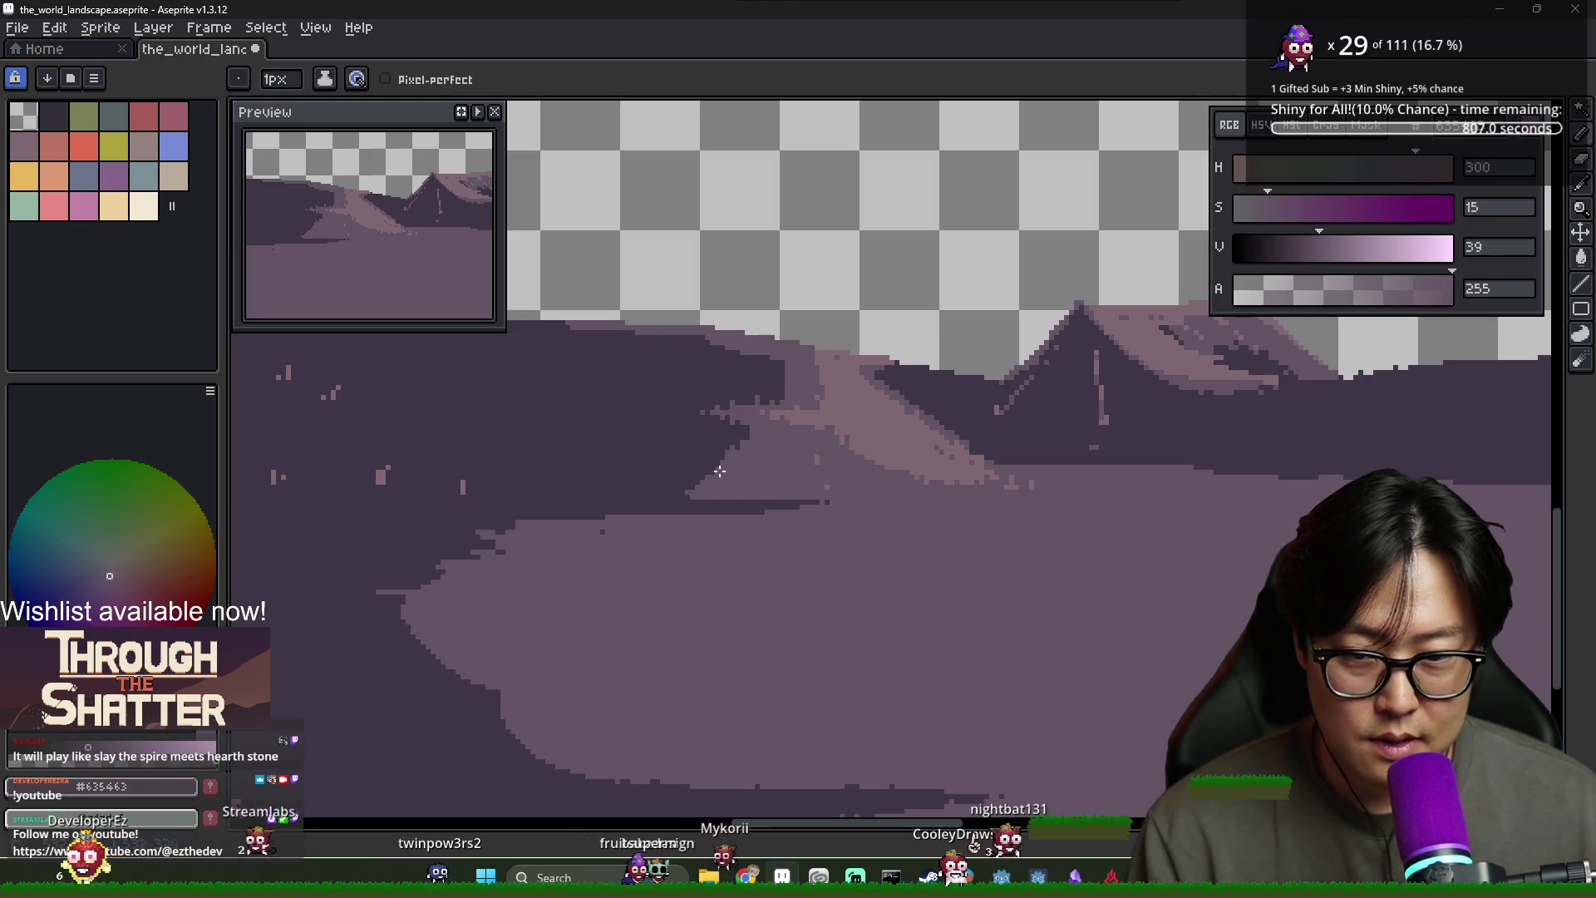
alt+click(740, 445)
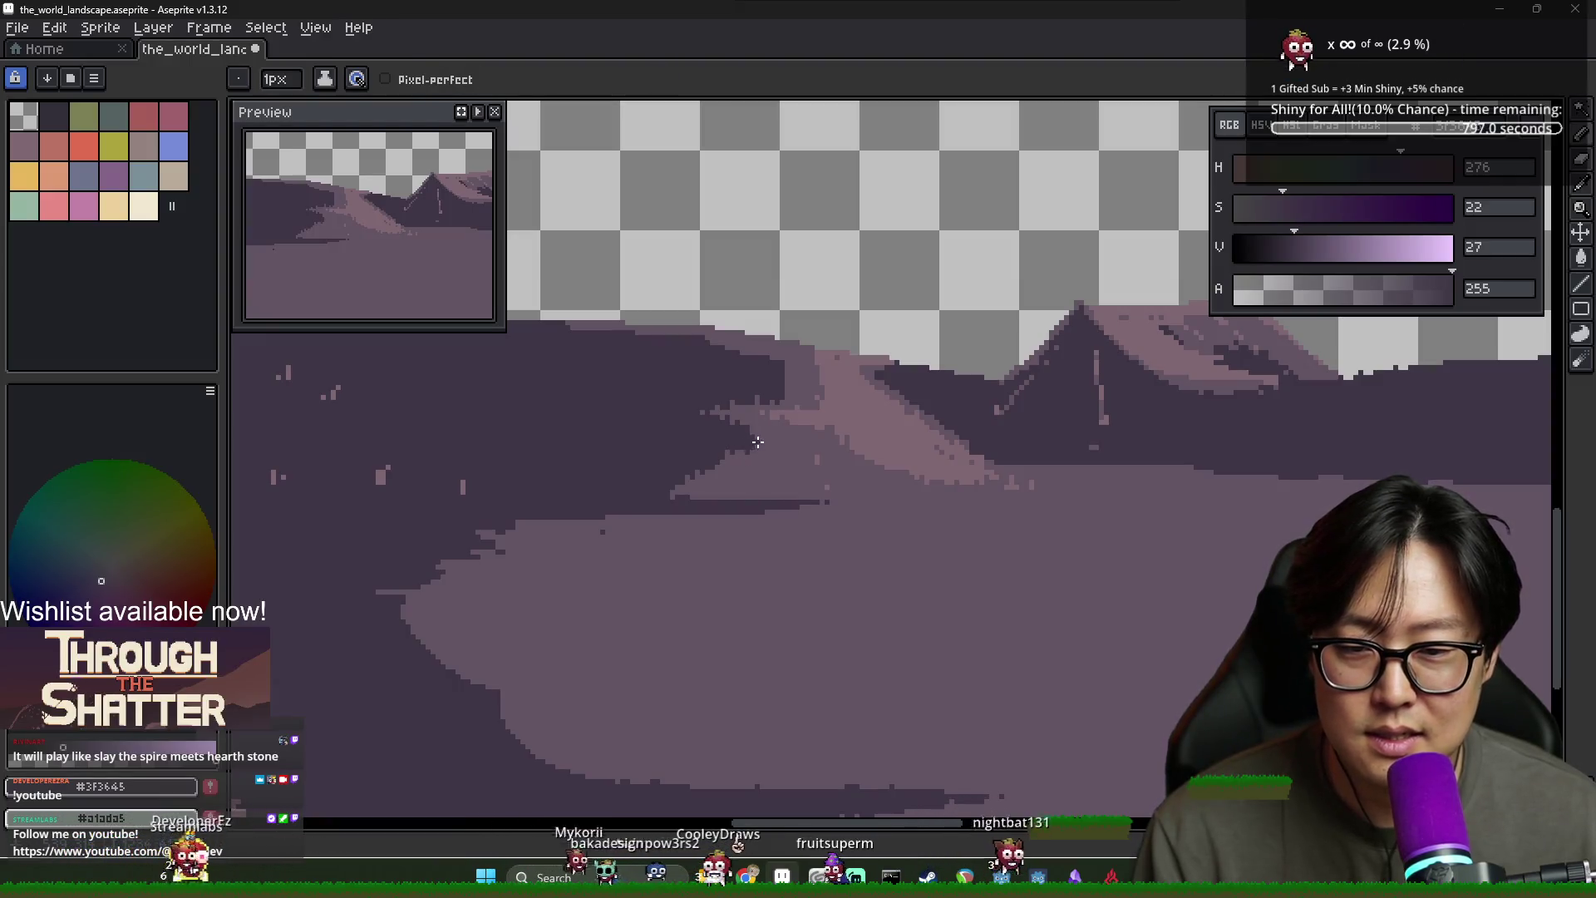
alt+click(753, 425)
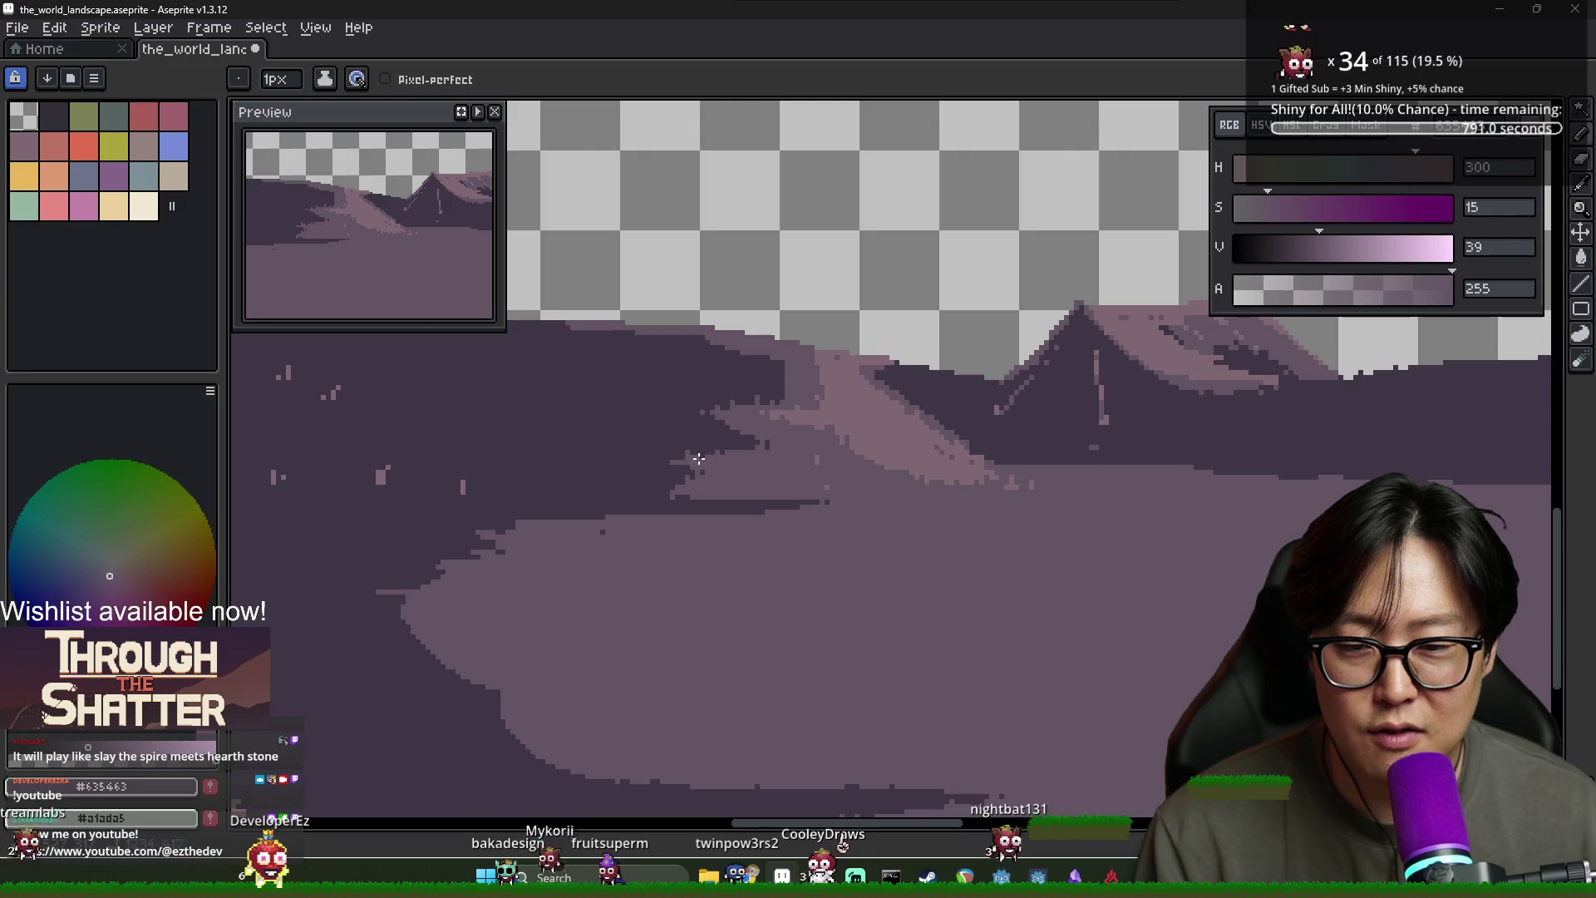
scroll(772, 480, down, 2)
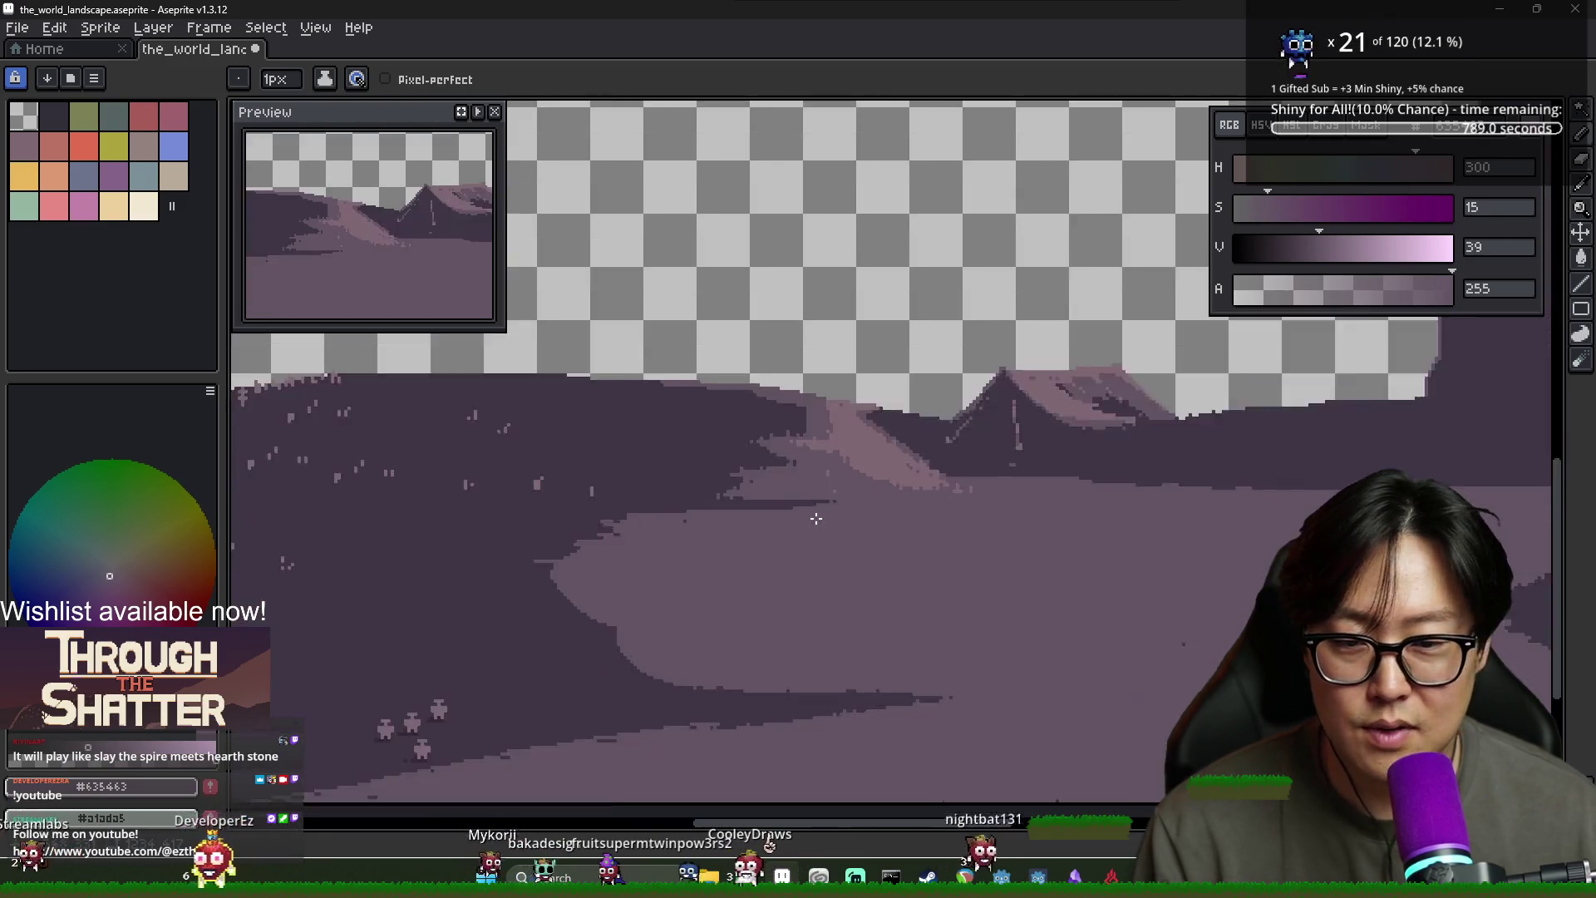
Extend the dark purple shadow band rightward along the edge of the mid-purple ground
alt+click(731, 489)
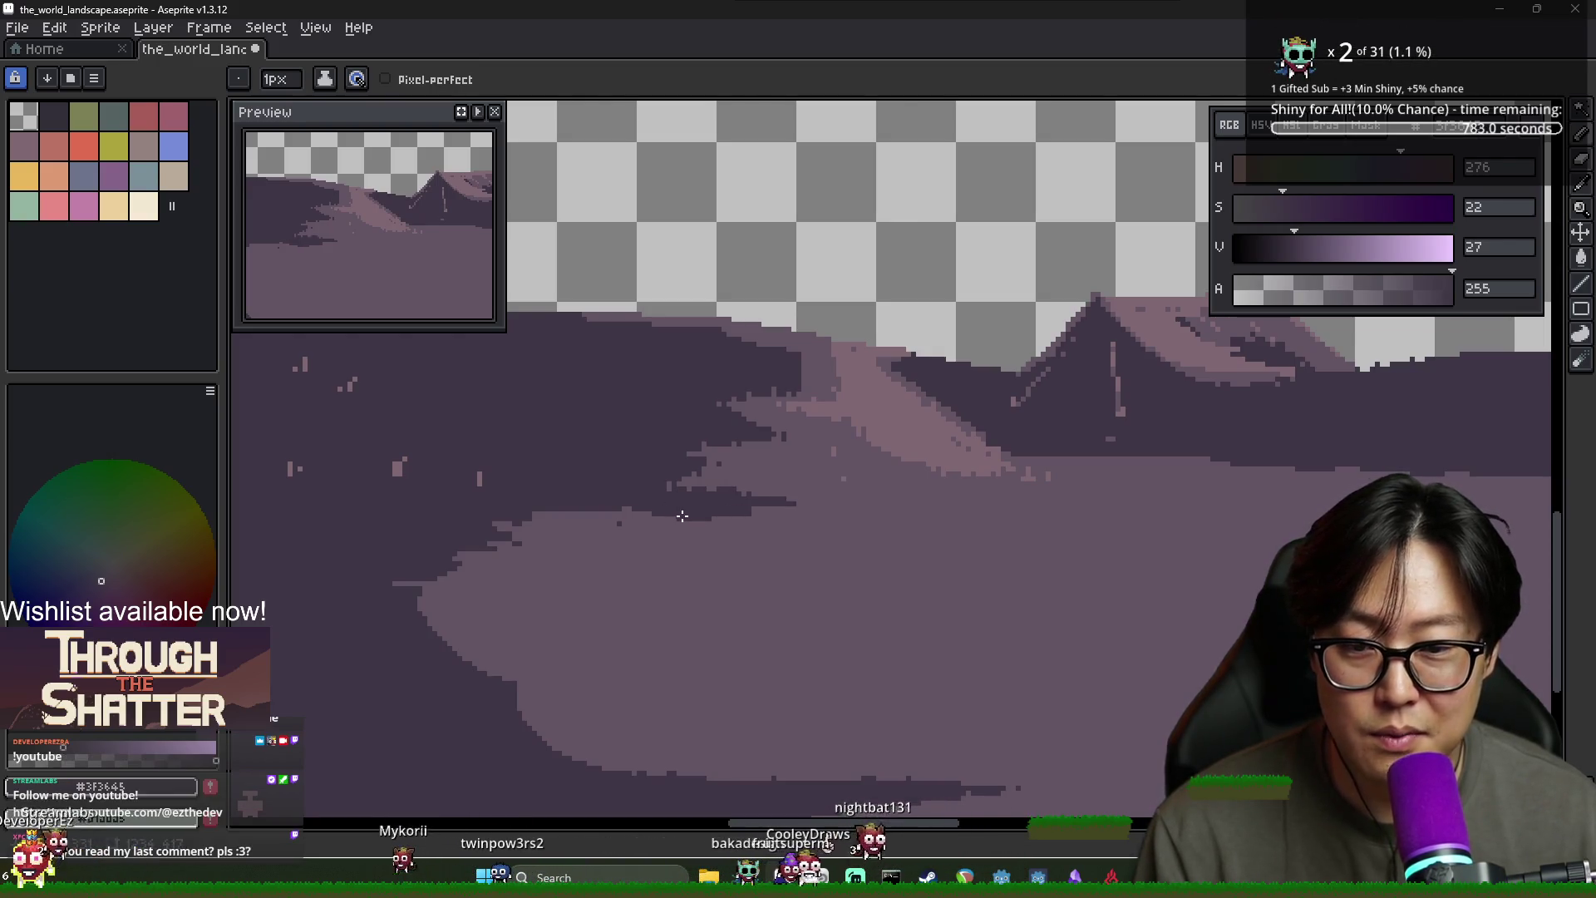
drag(744, 513, 825, 508)
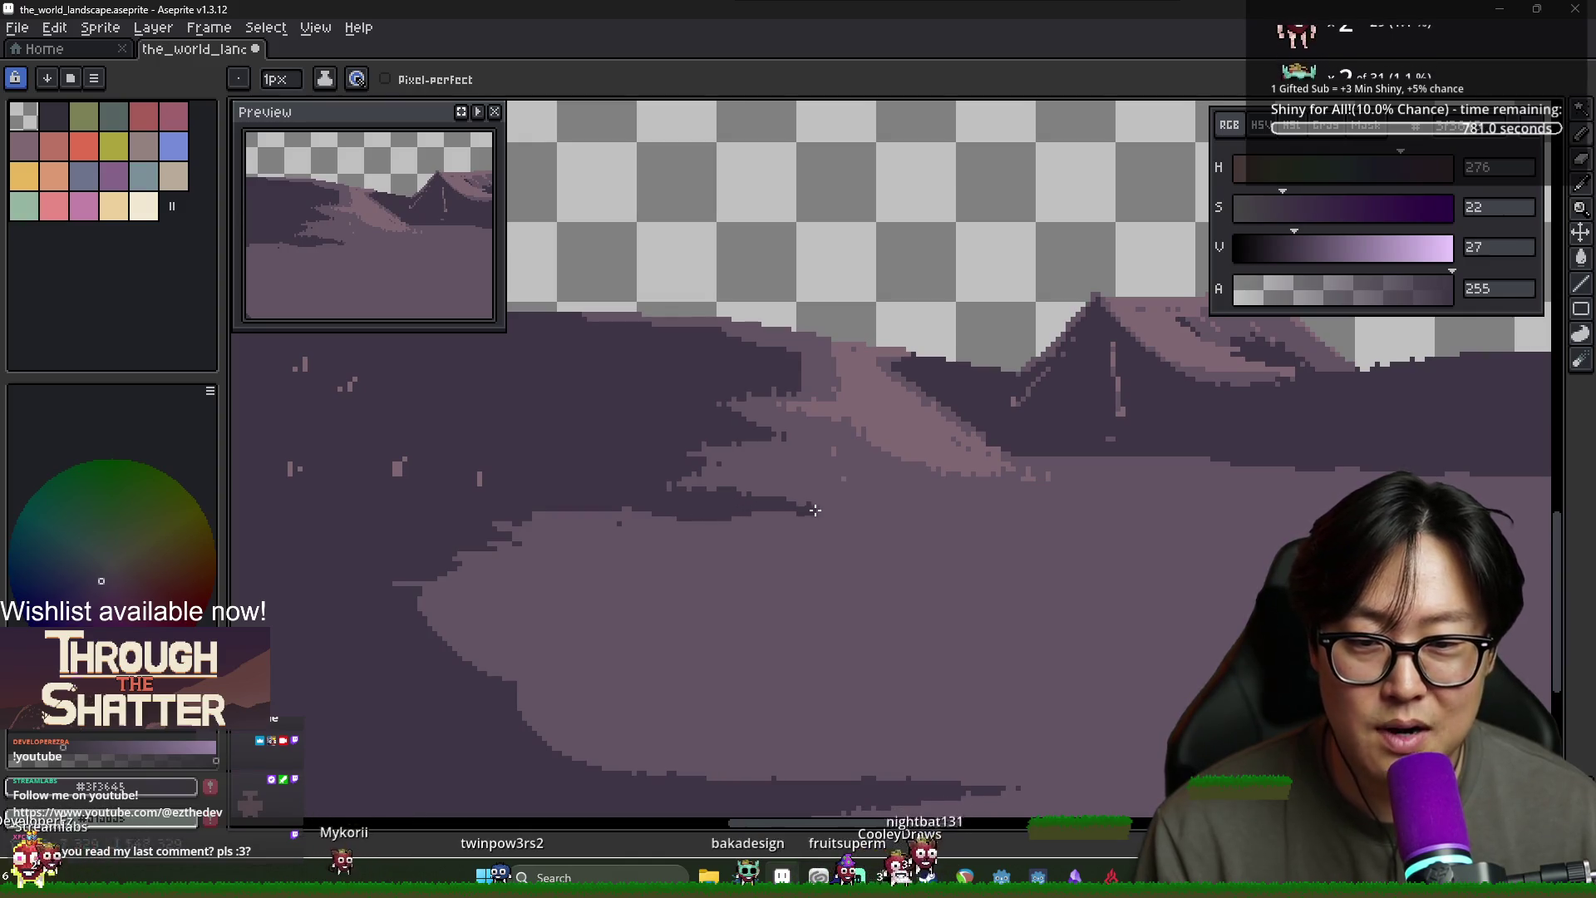
alt+click(881, 515)
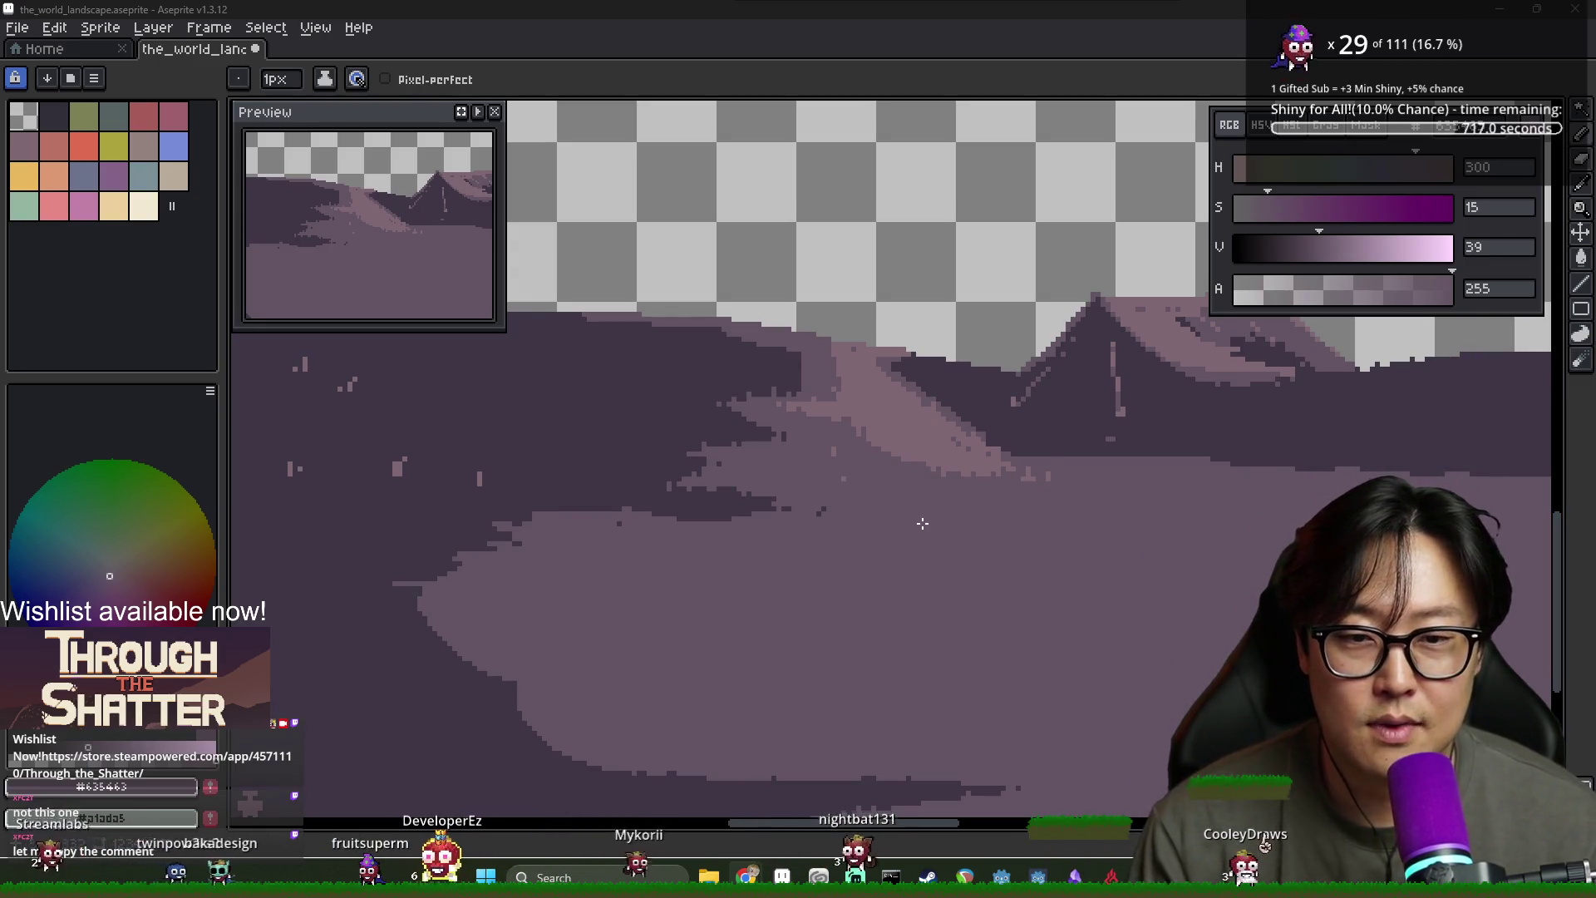
alt+click(808, 508)
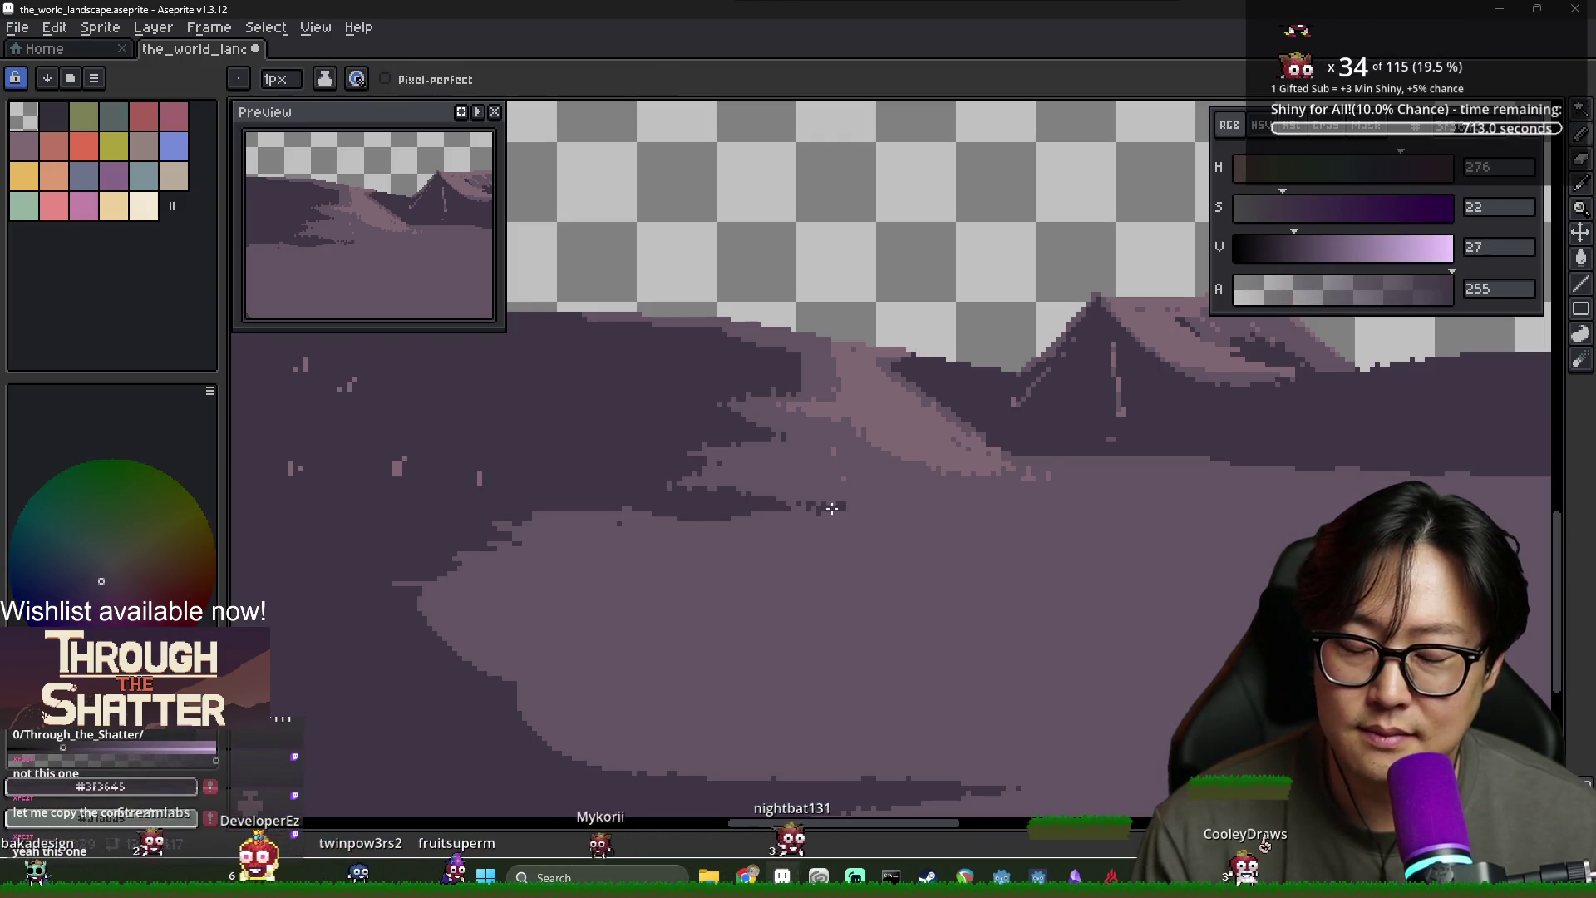
alt+click(865, 506)
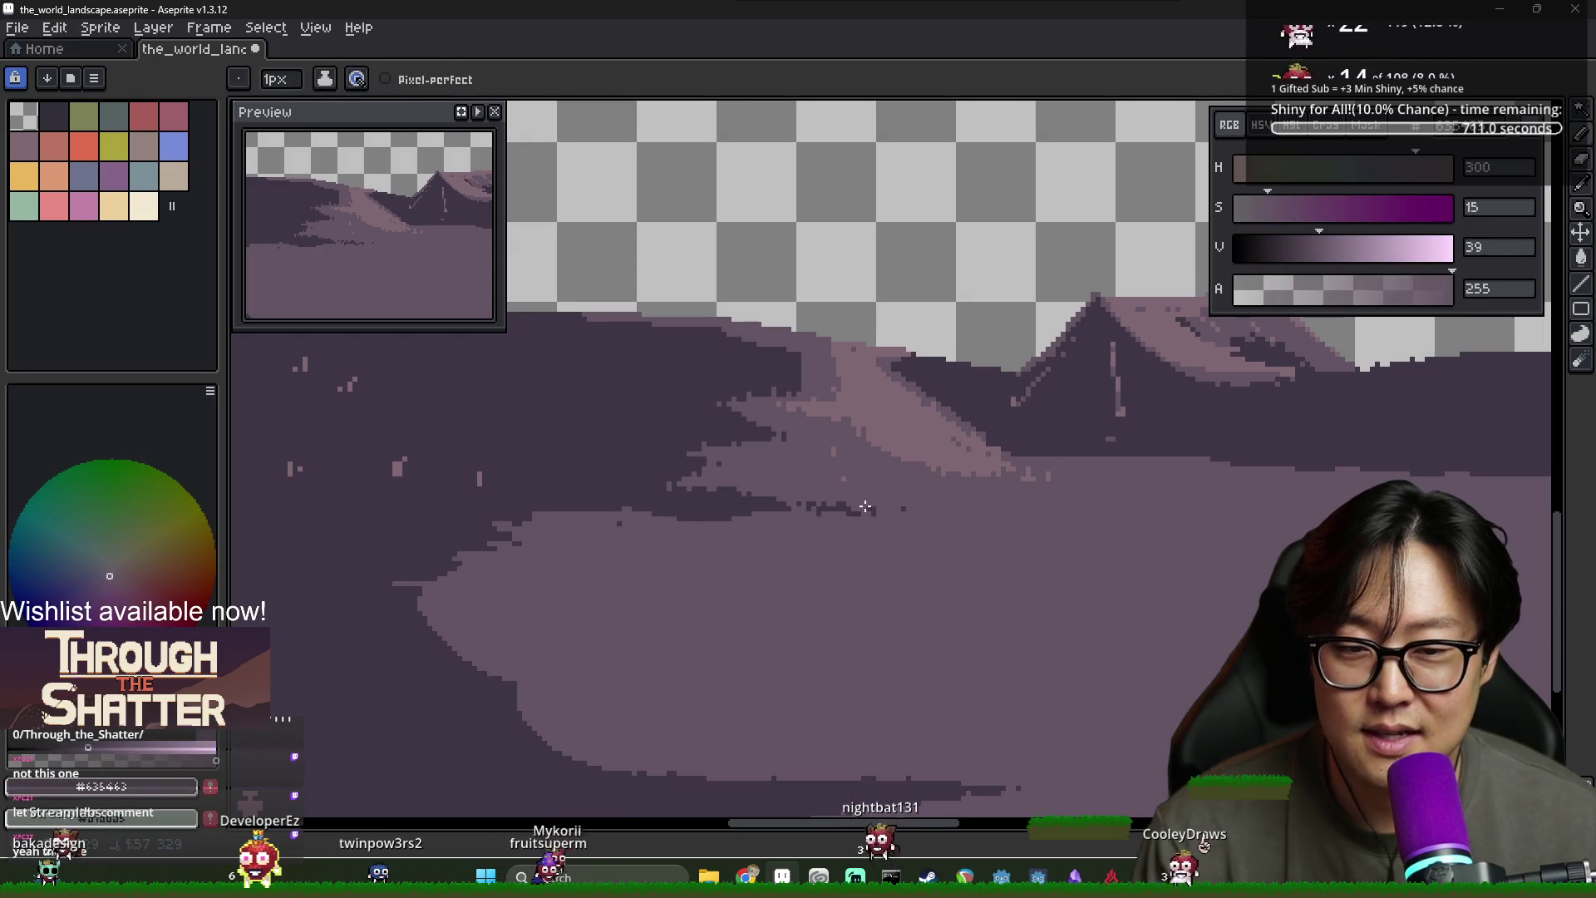
alt+click(831, 511)
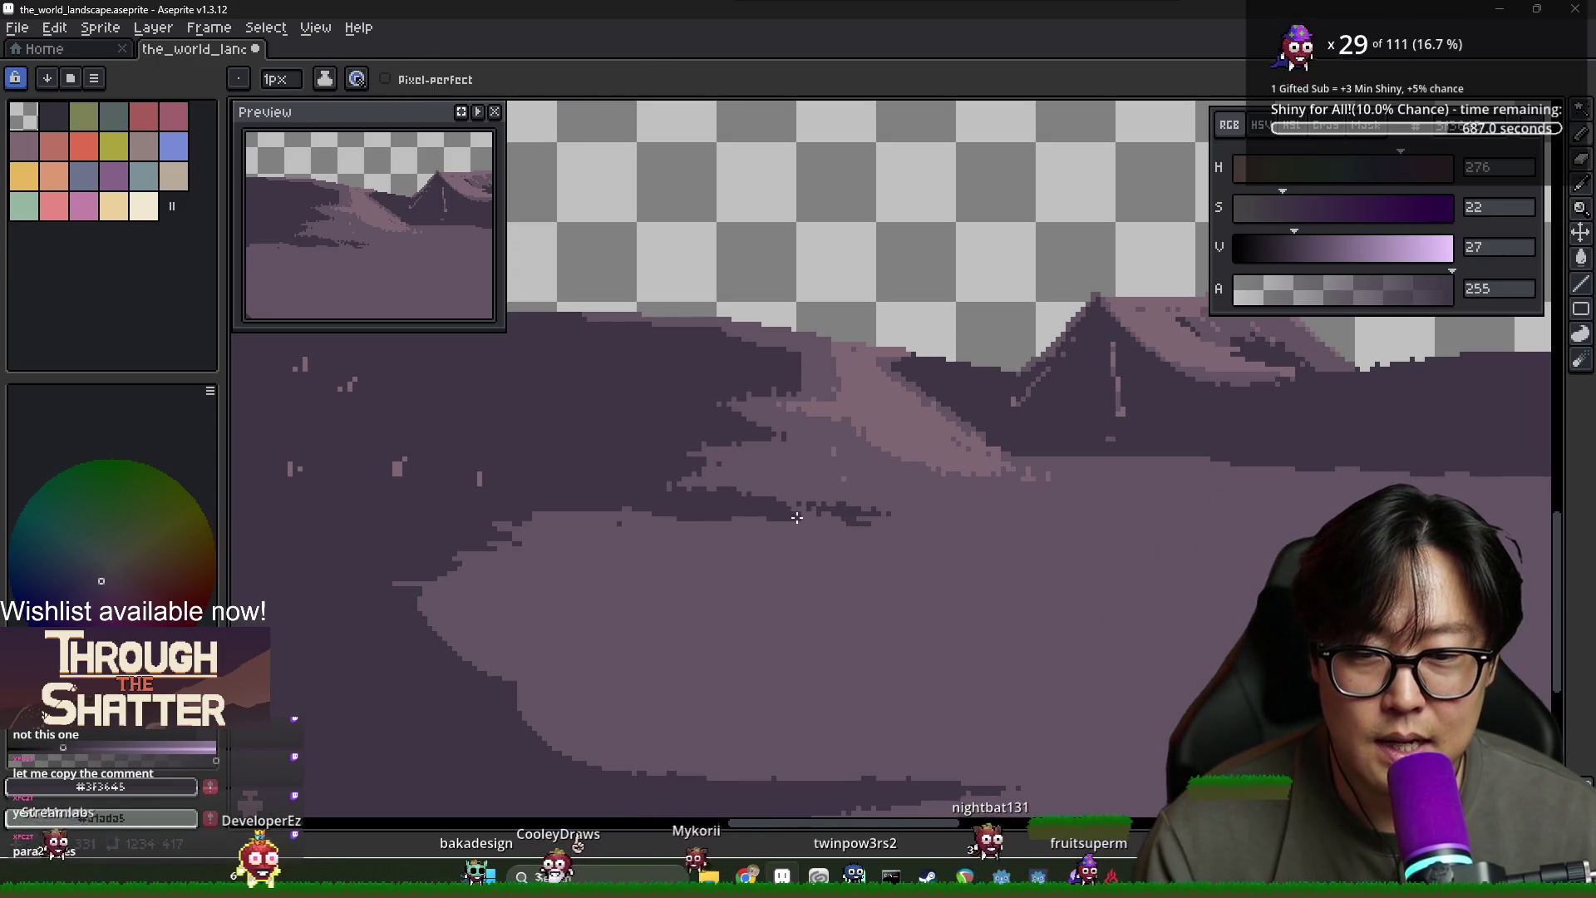
Sample the mid purple ground colour and return to the 1px pencil
scroll(773, 516, down, 1)
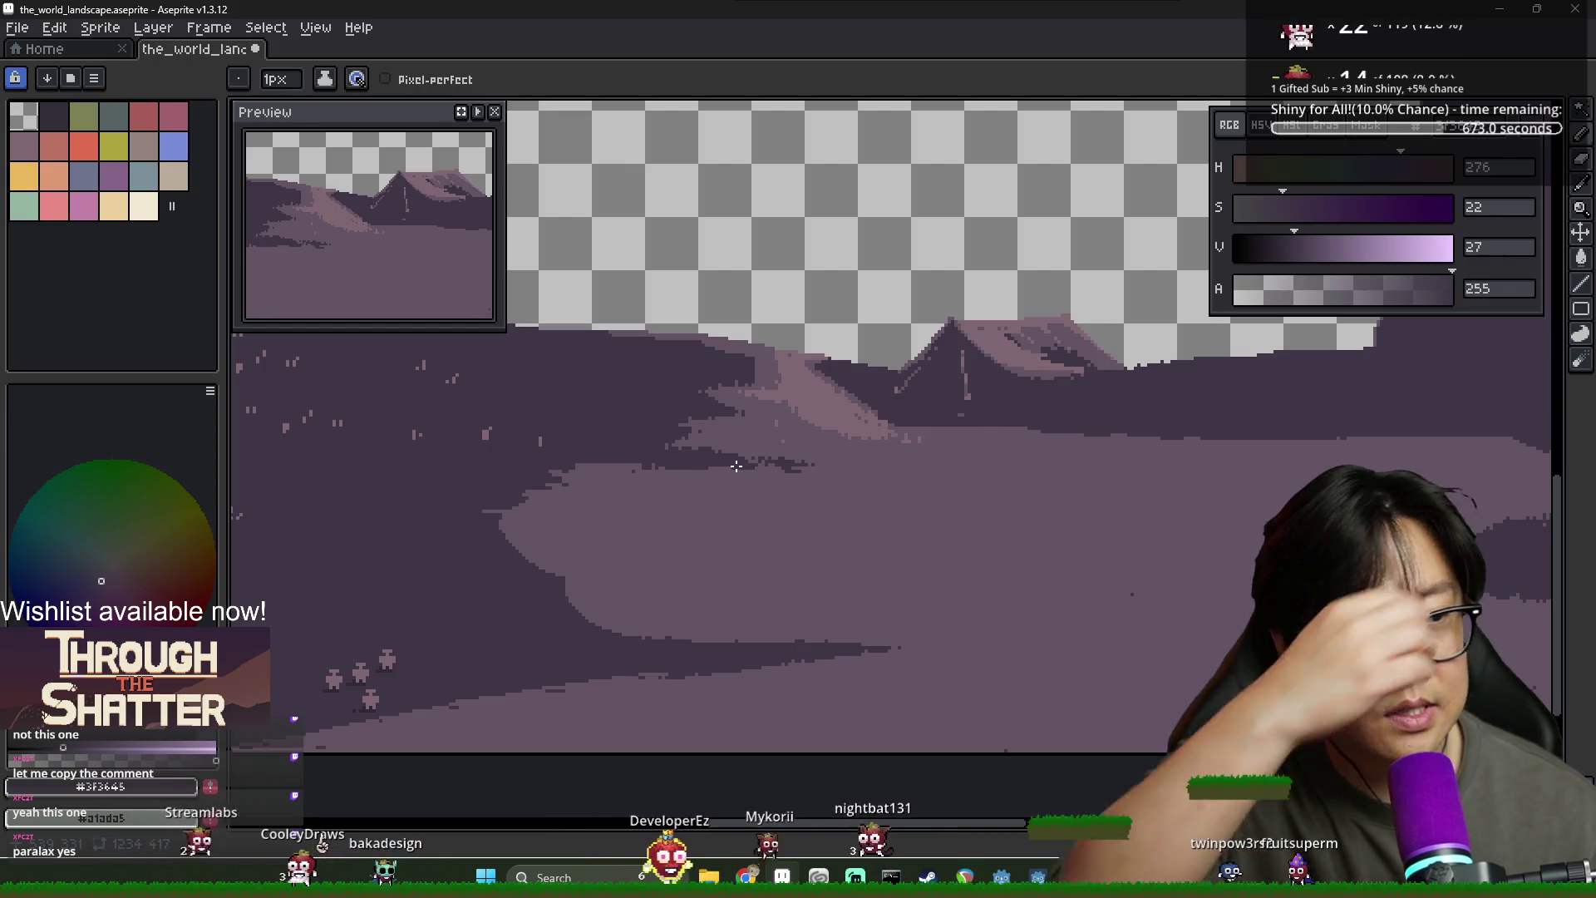
key(i)
key(b)
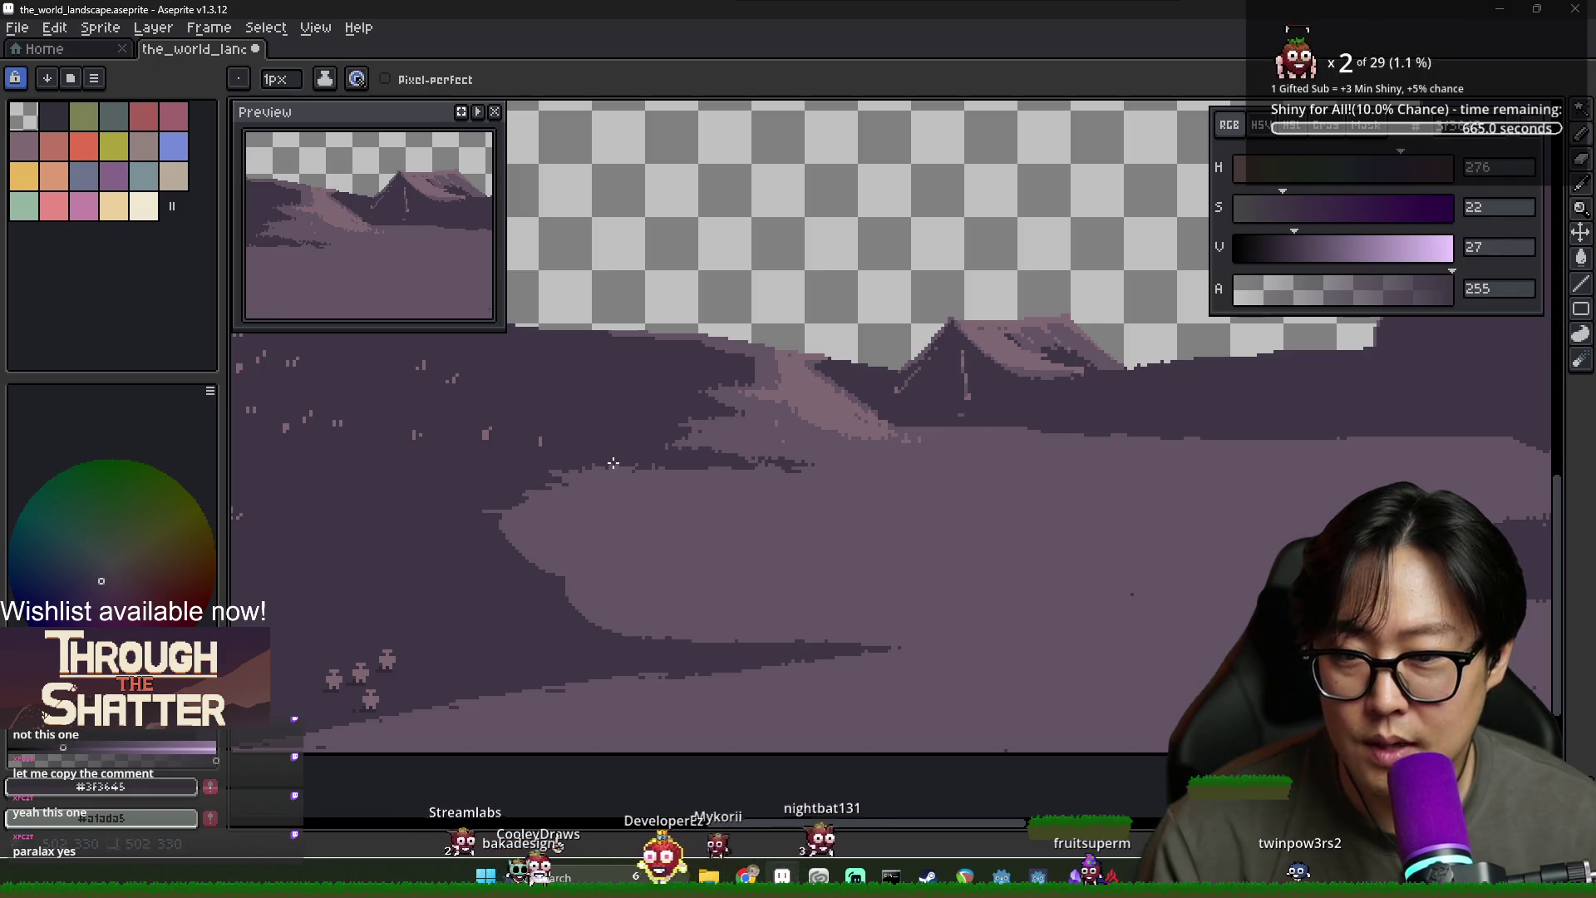
scroll(744, 473, up, 2)
scroll(773, 474, down, 2)
key(i)
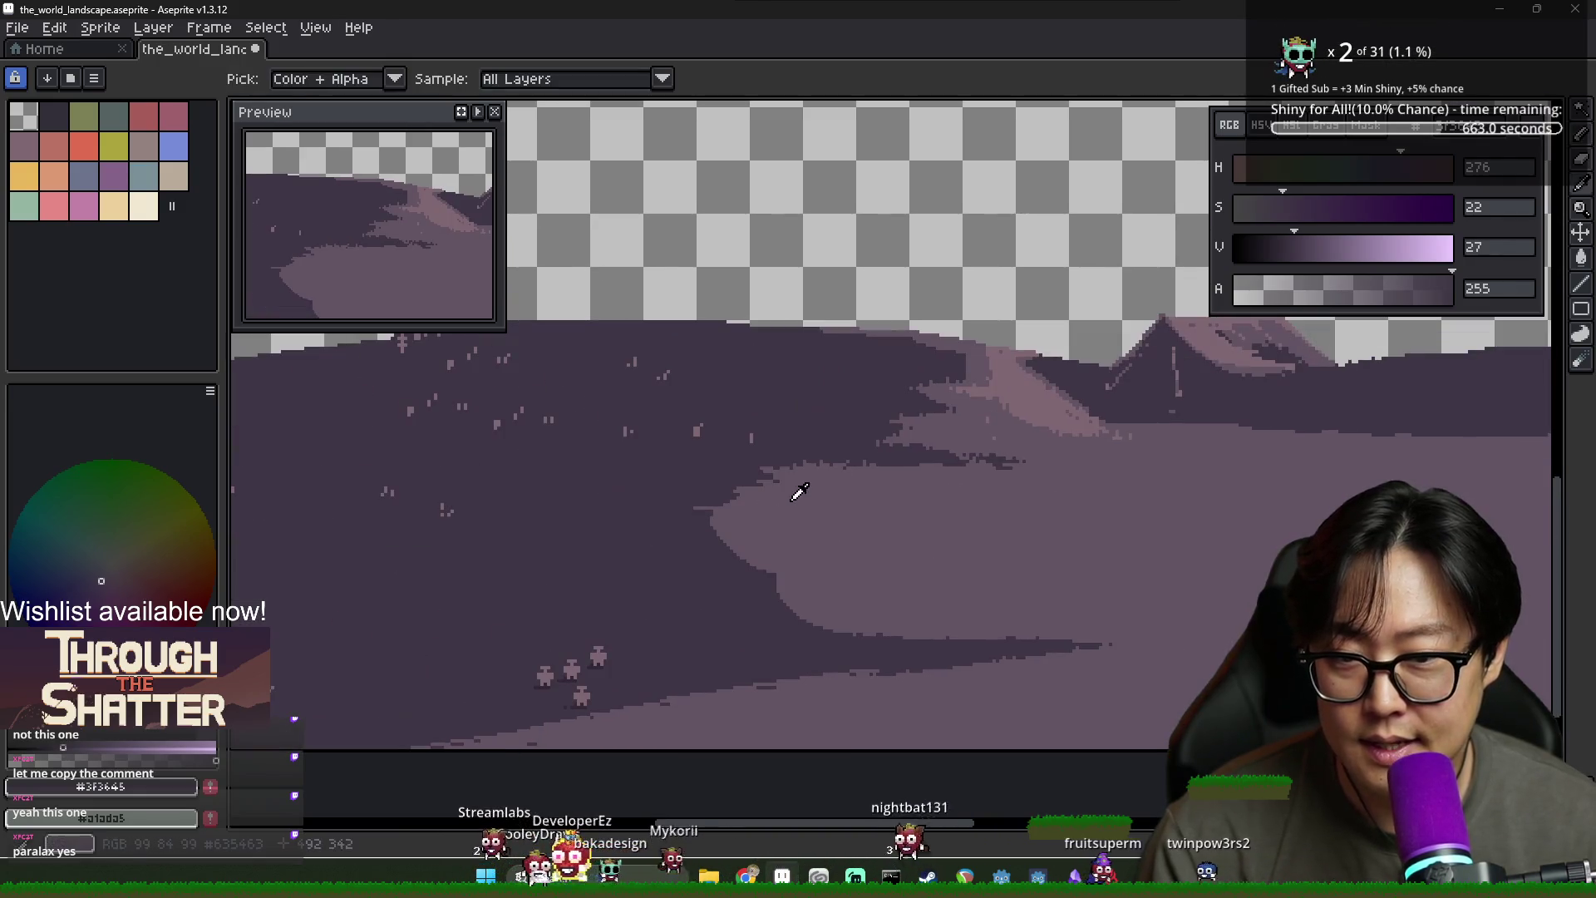
click(802, 474)
key(b)
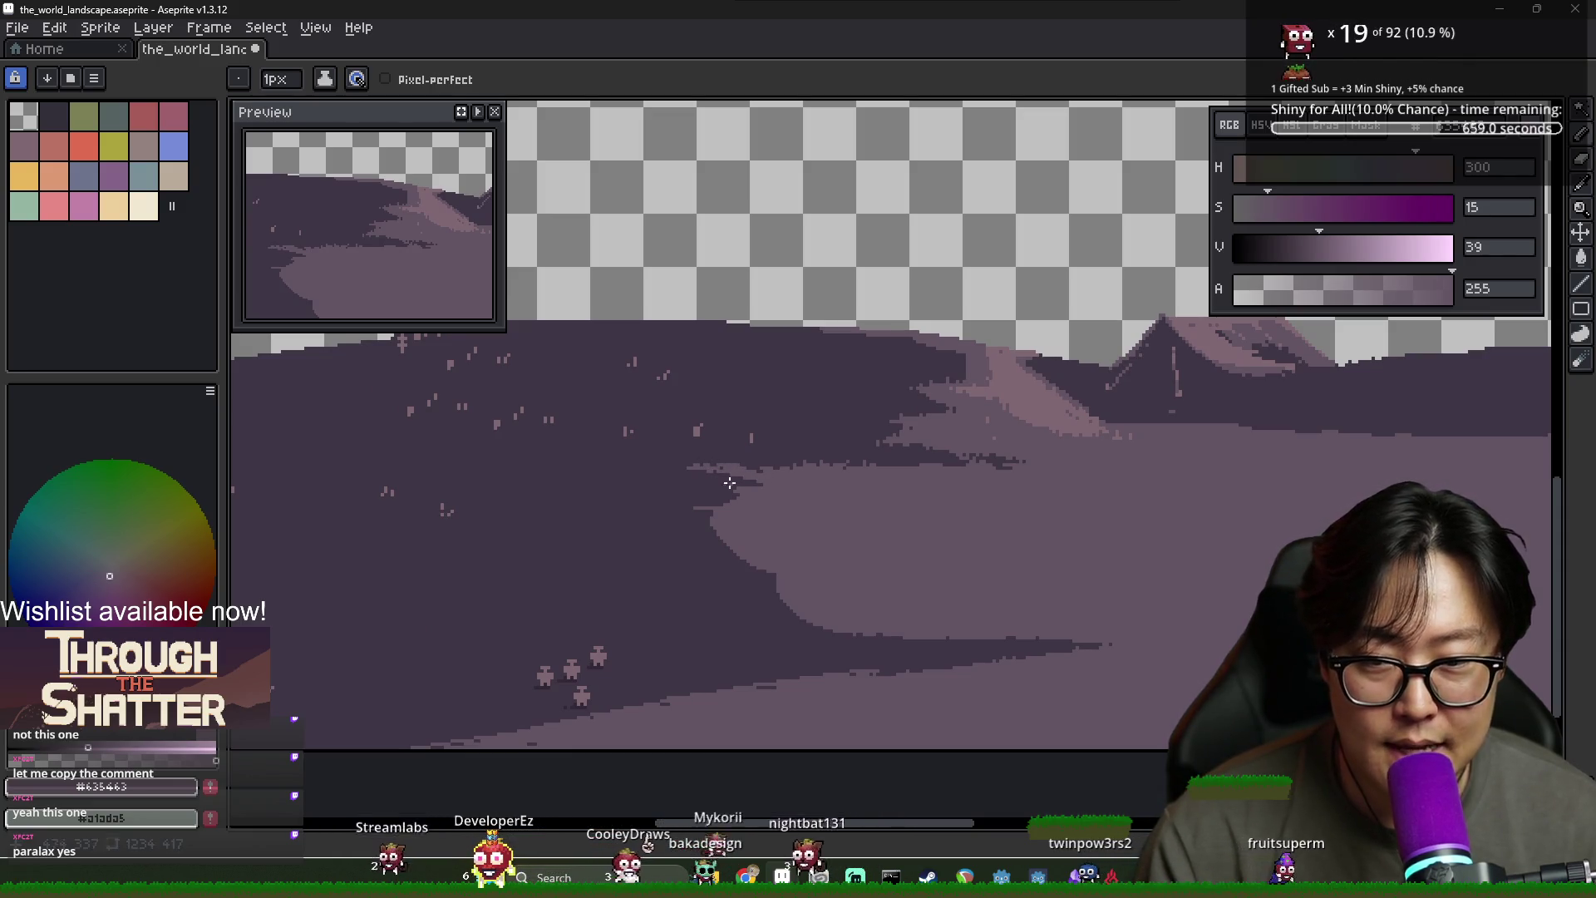
scroll(769, 471, down, 2)
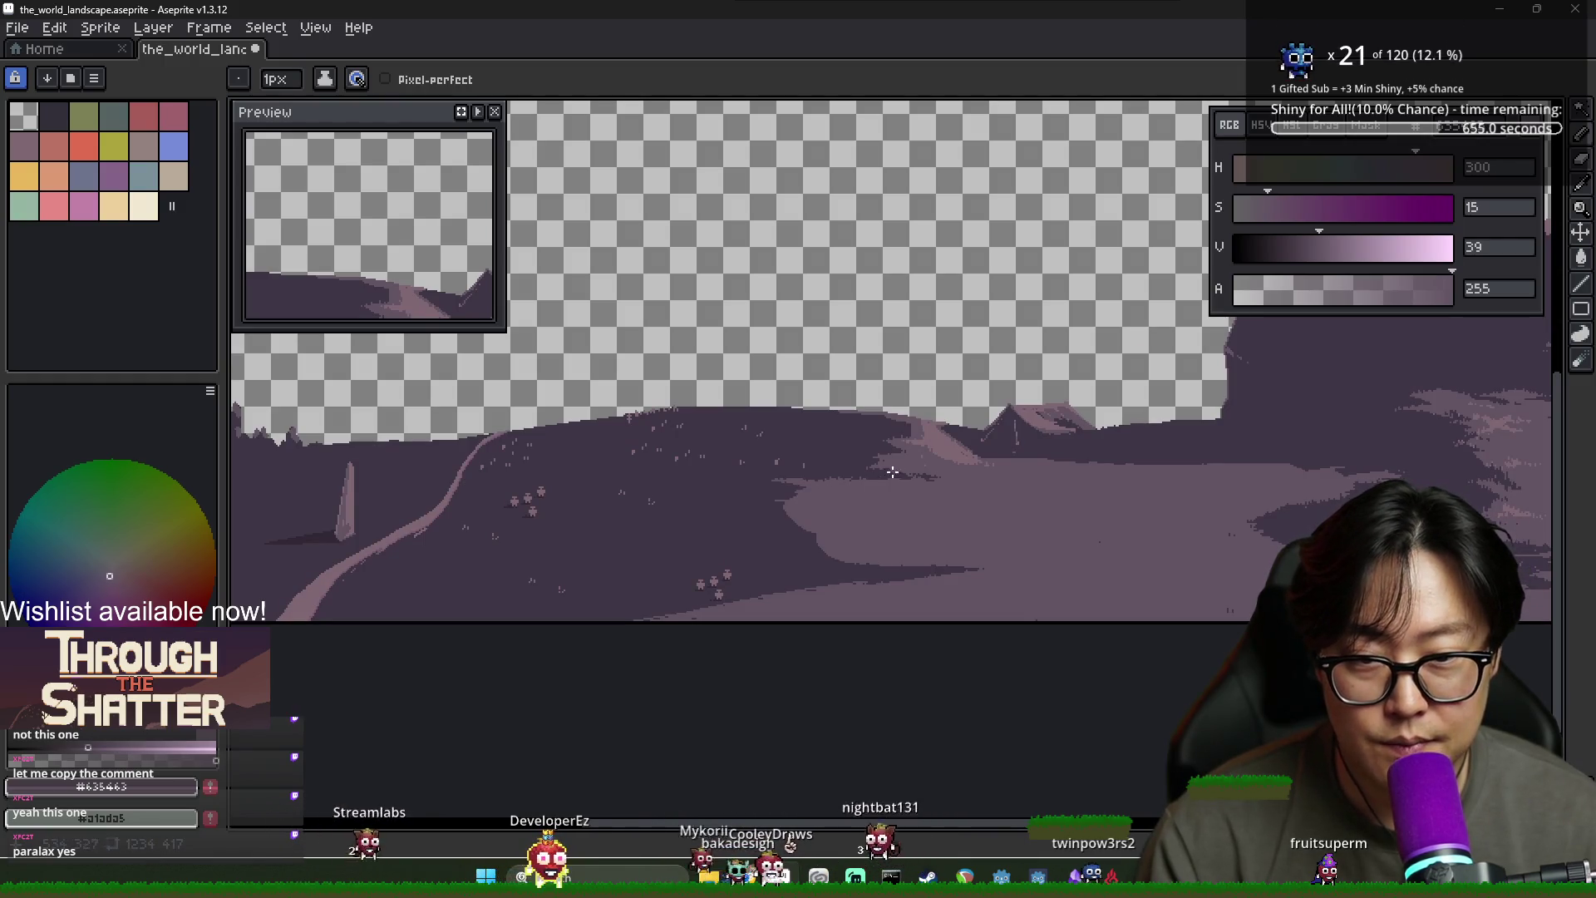
Sample the pinkish hill-edge, dark purple and mid purple landscape tones, returning to the pencil
scroll(892, 471, up, 2)
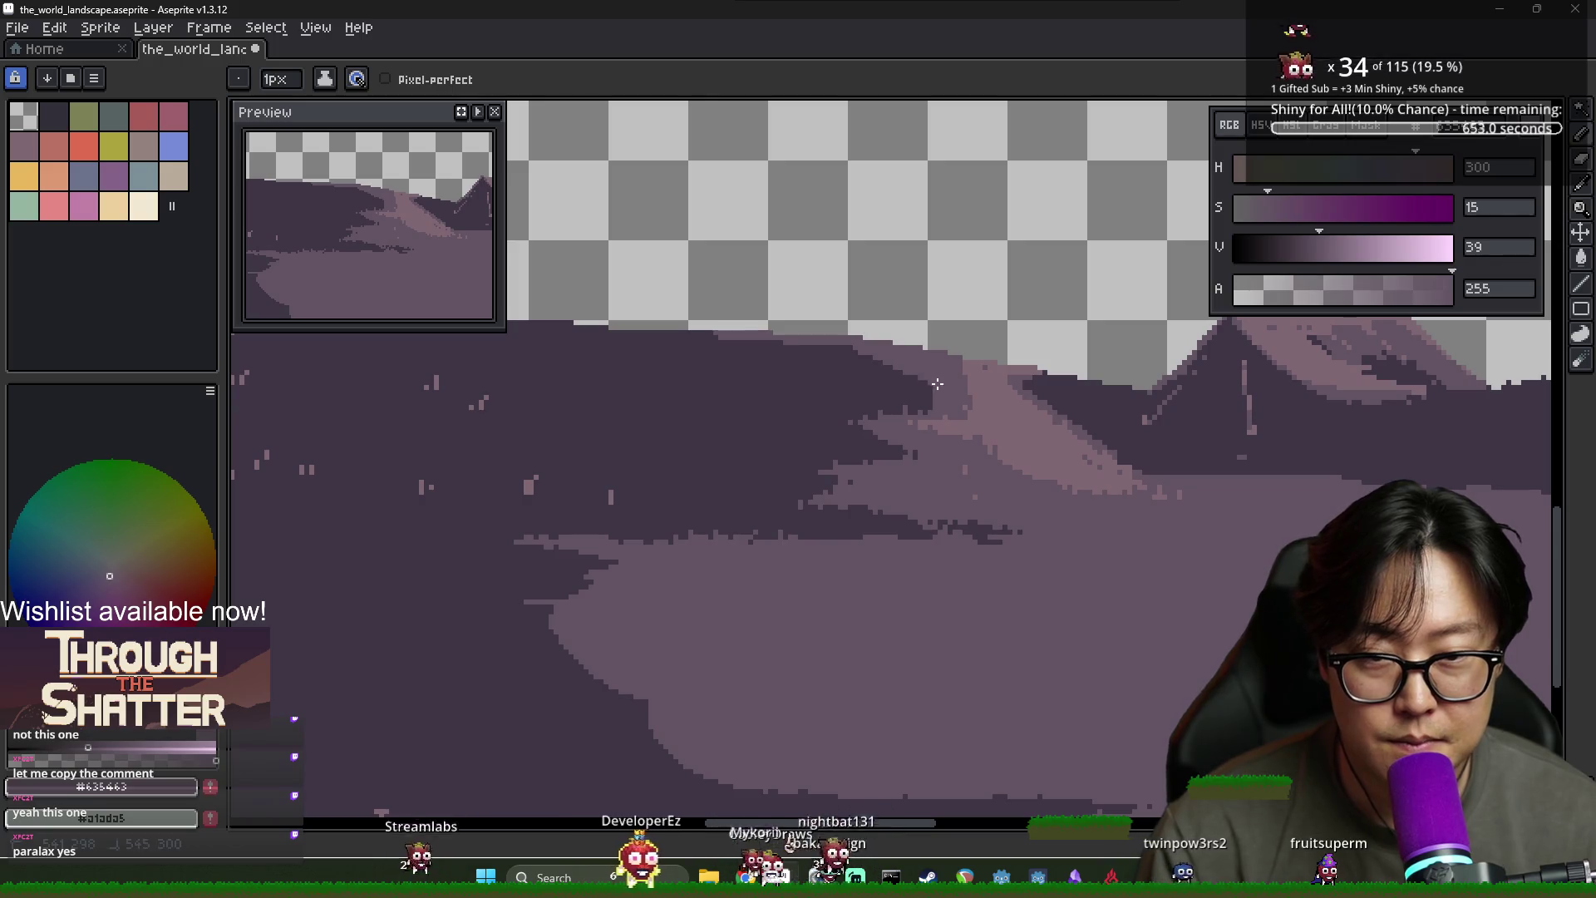
alt+click(971, 378)
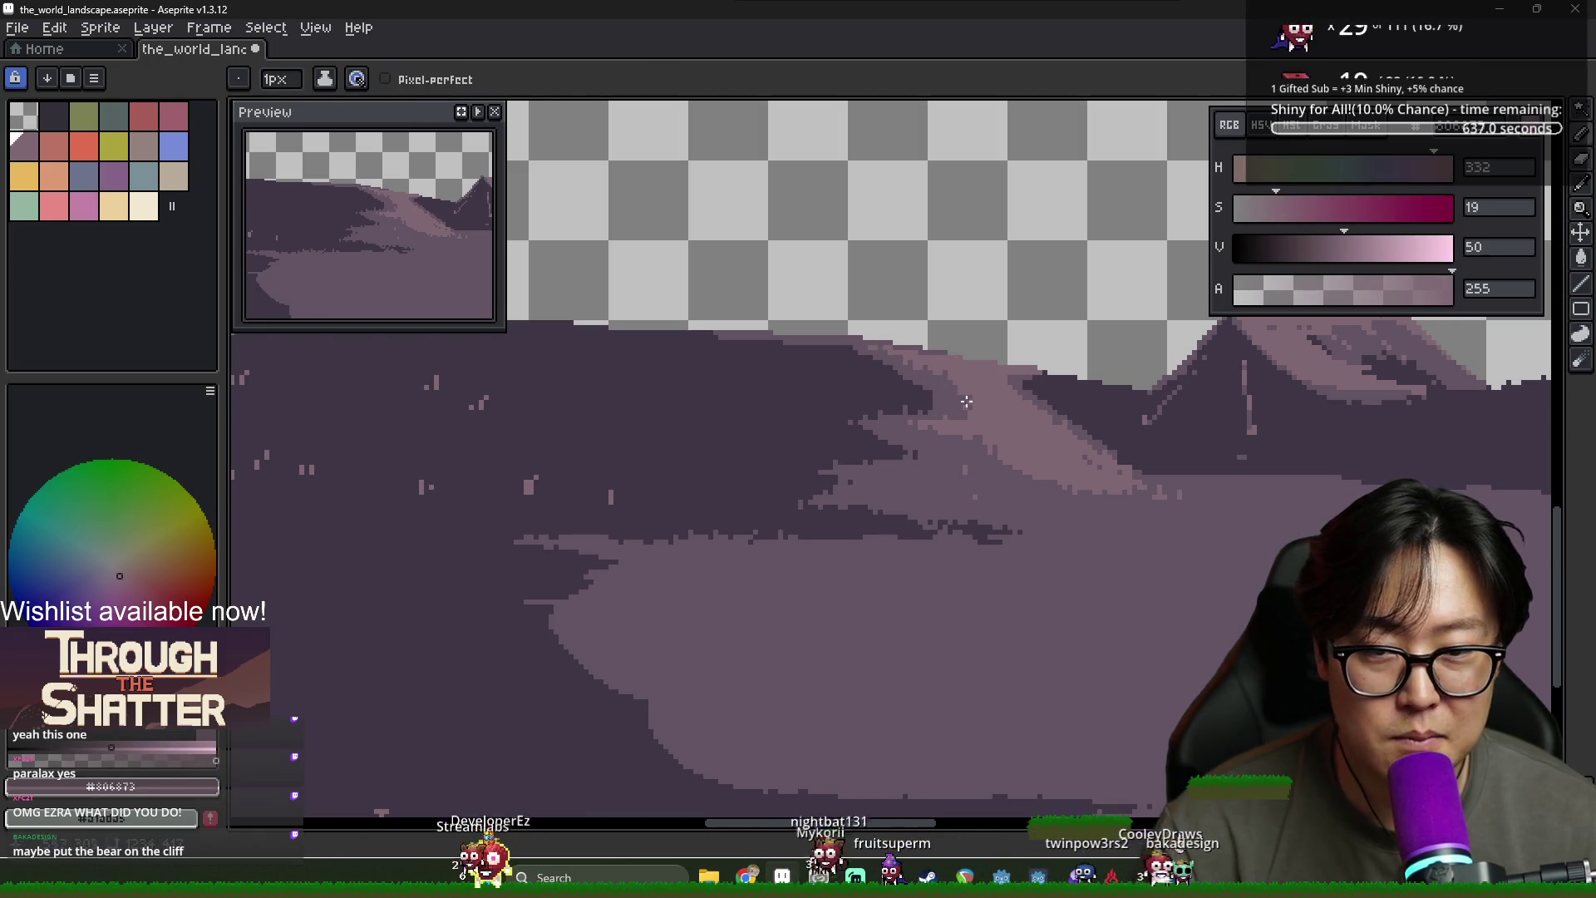
alt+click(935, 394)
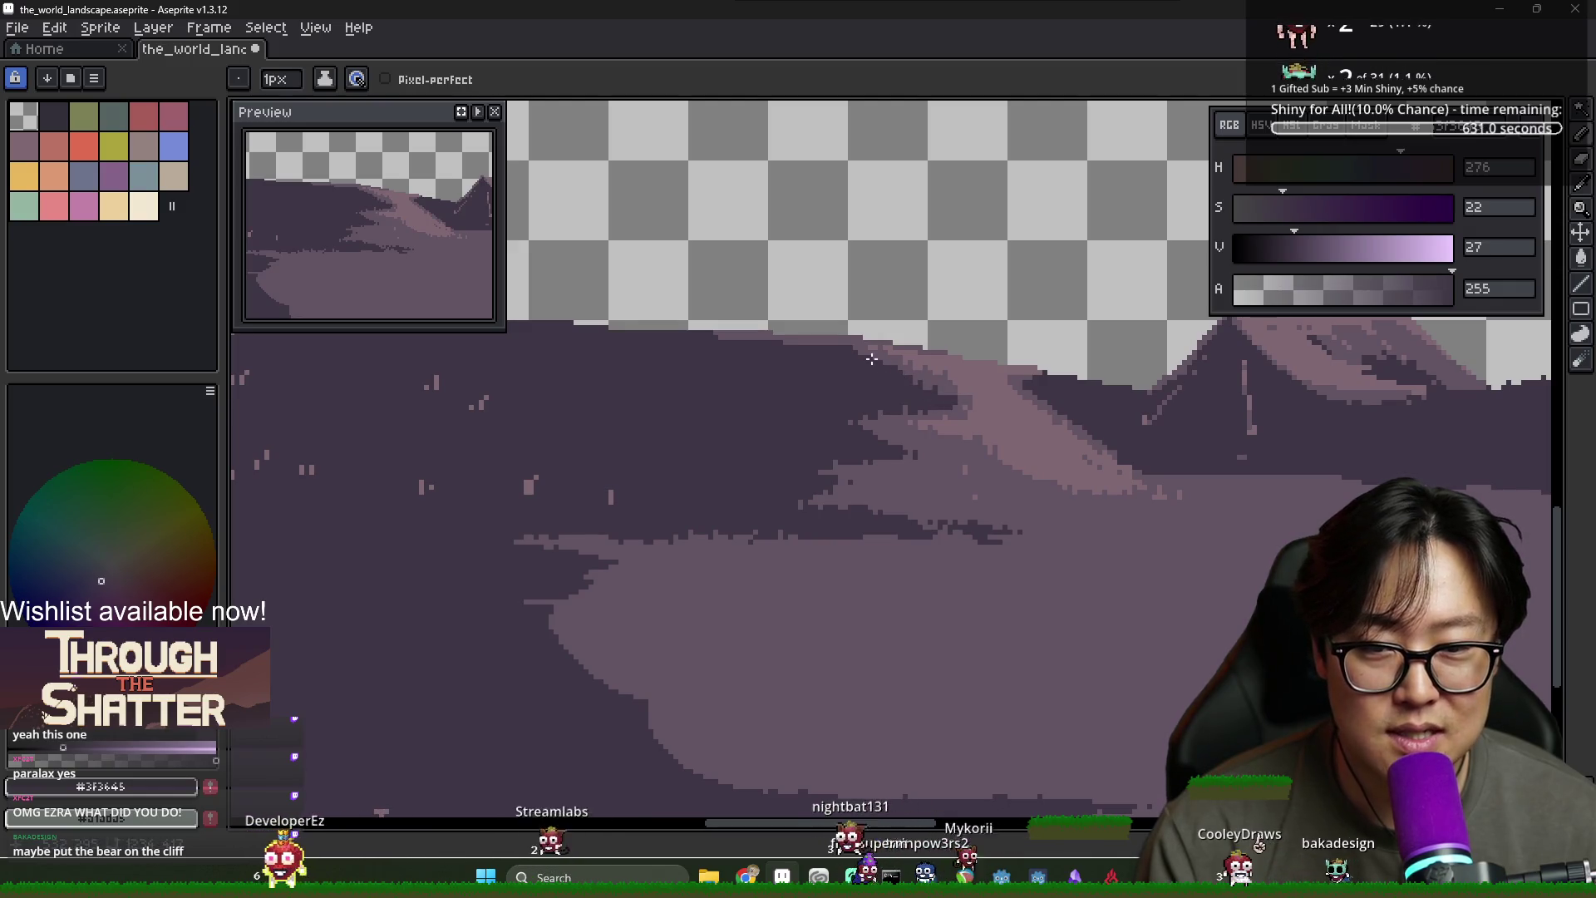
alt+click(753, 327)
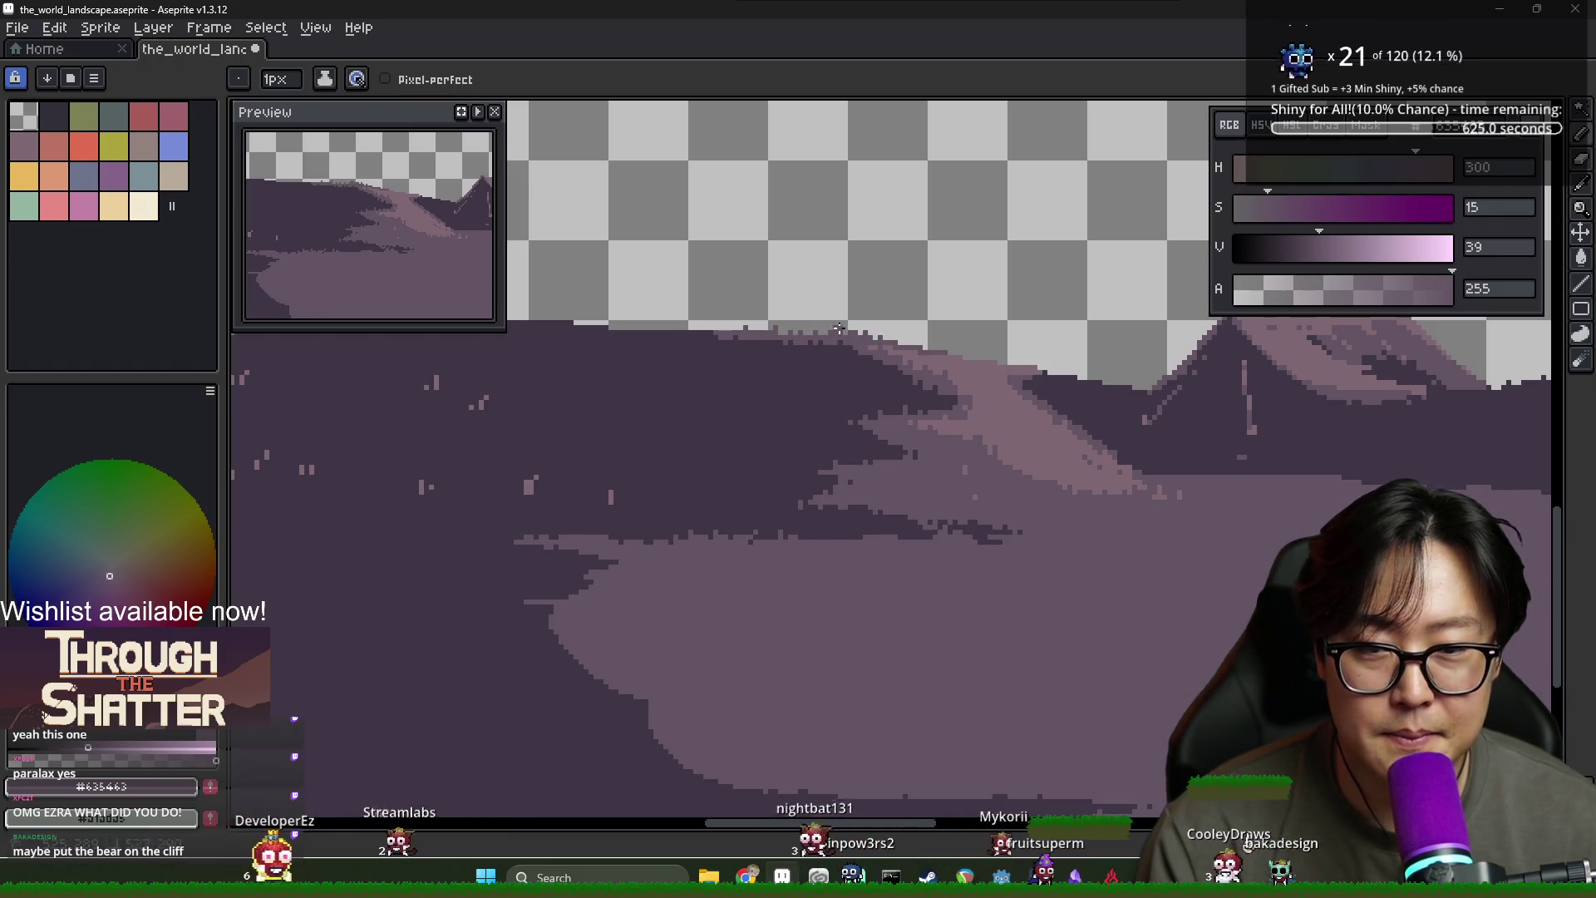
alt+click(898, 346)
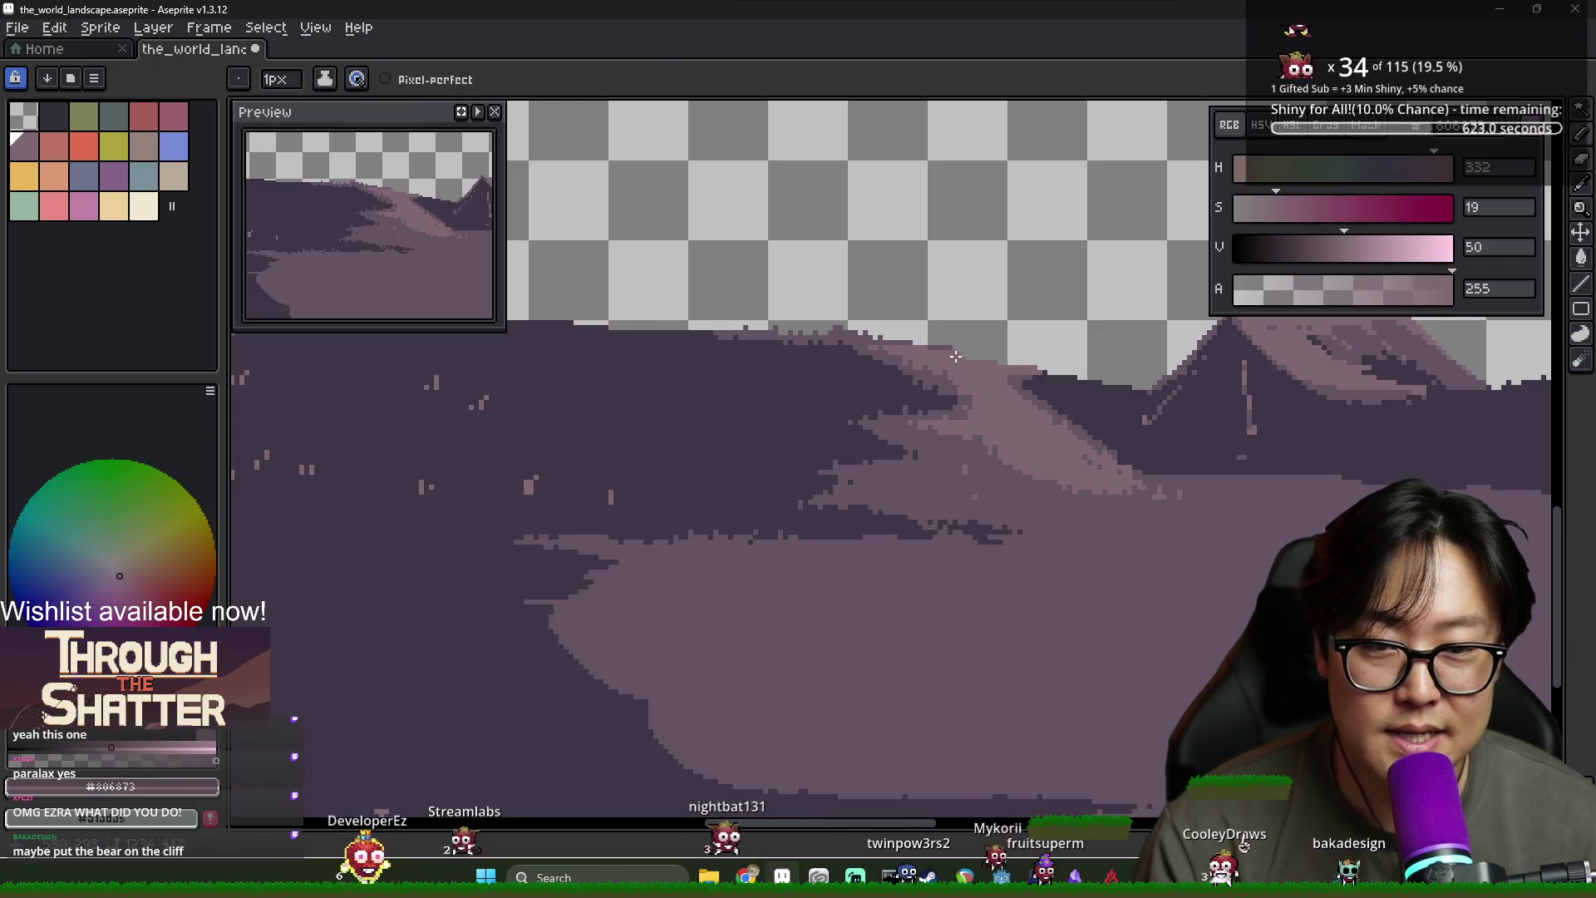
key(b)
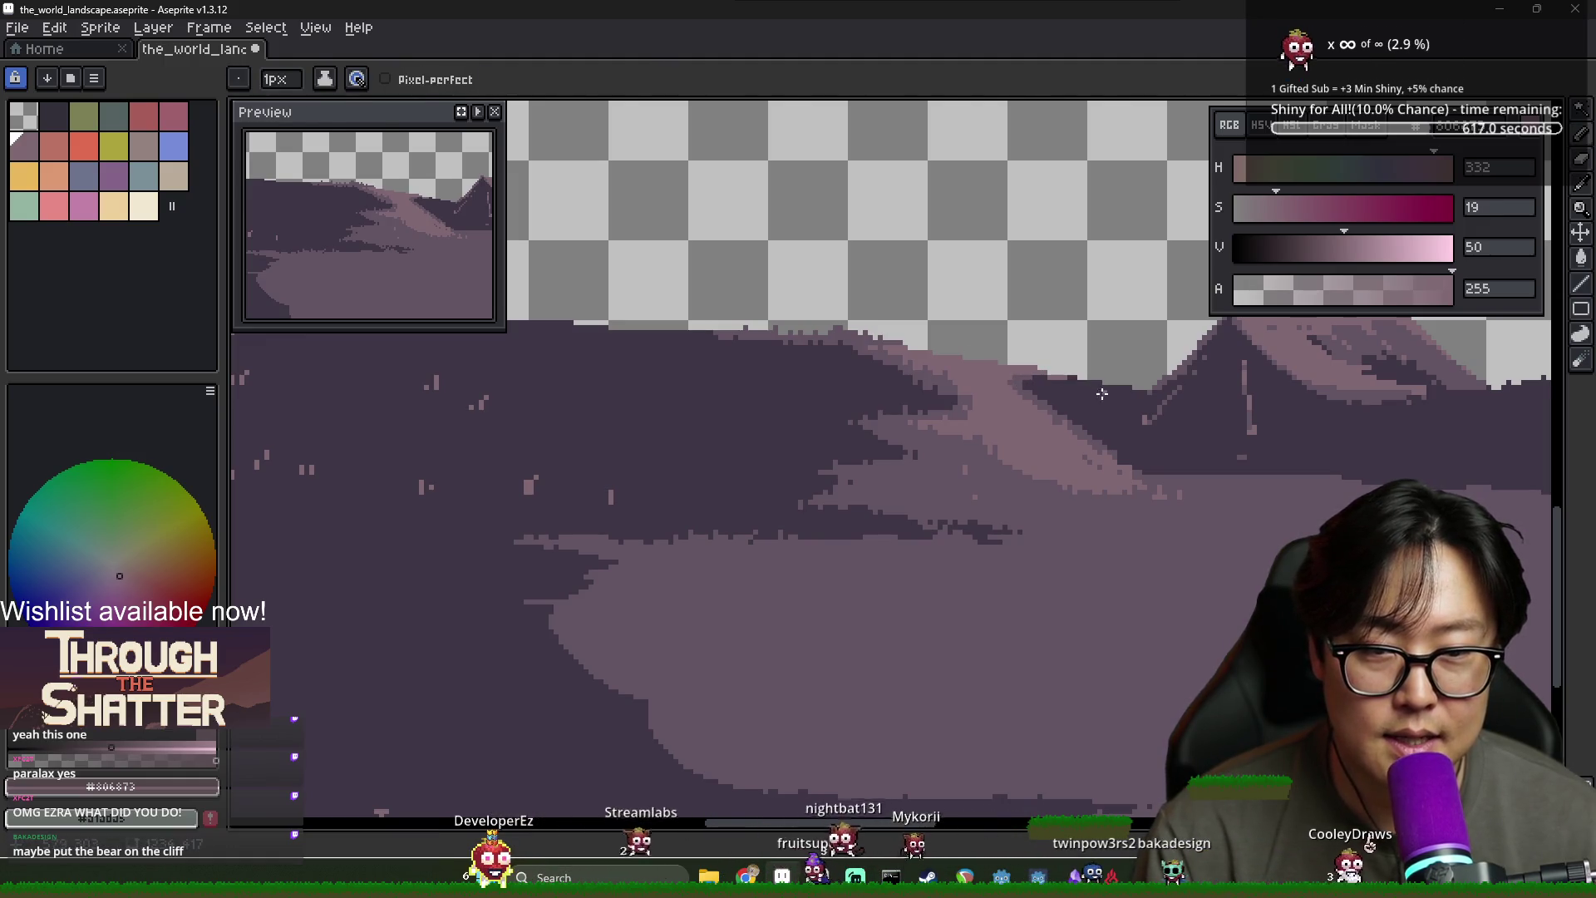
Pick the dark purple #3F3645 (HSV 276/22/27) from the canvas as the drawing colour
scroll(1101, 393, down, 3)
scroll(1110, 432, up, 3)
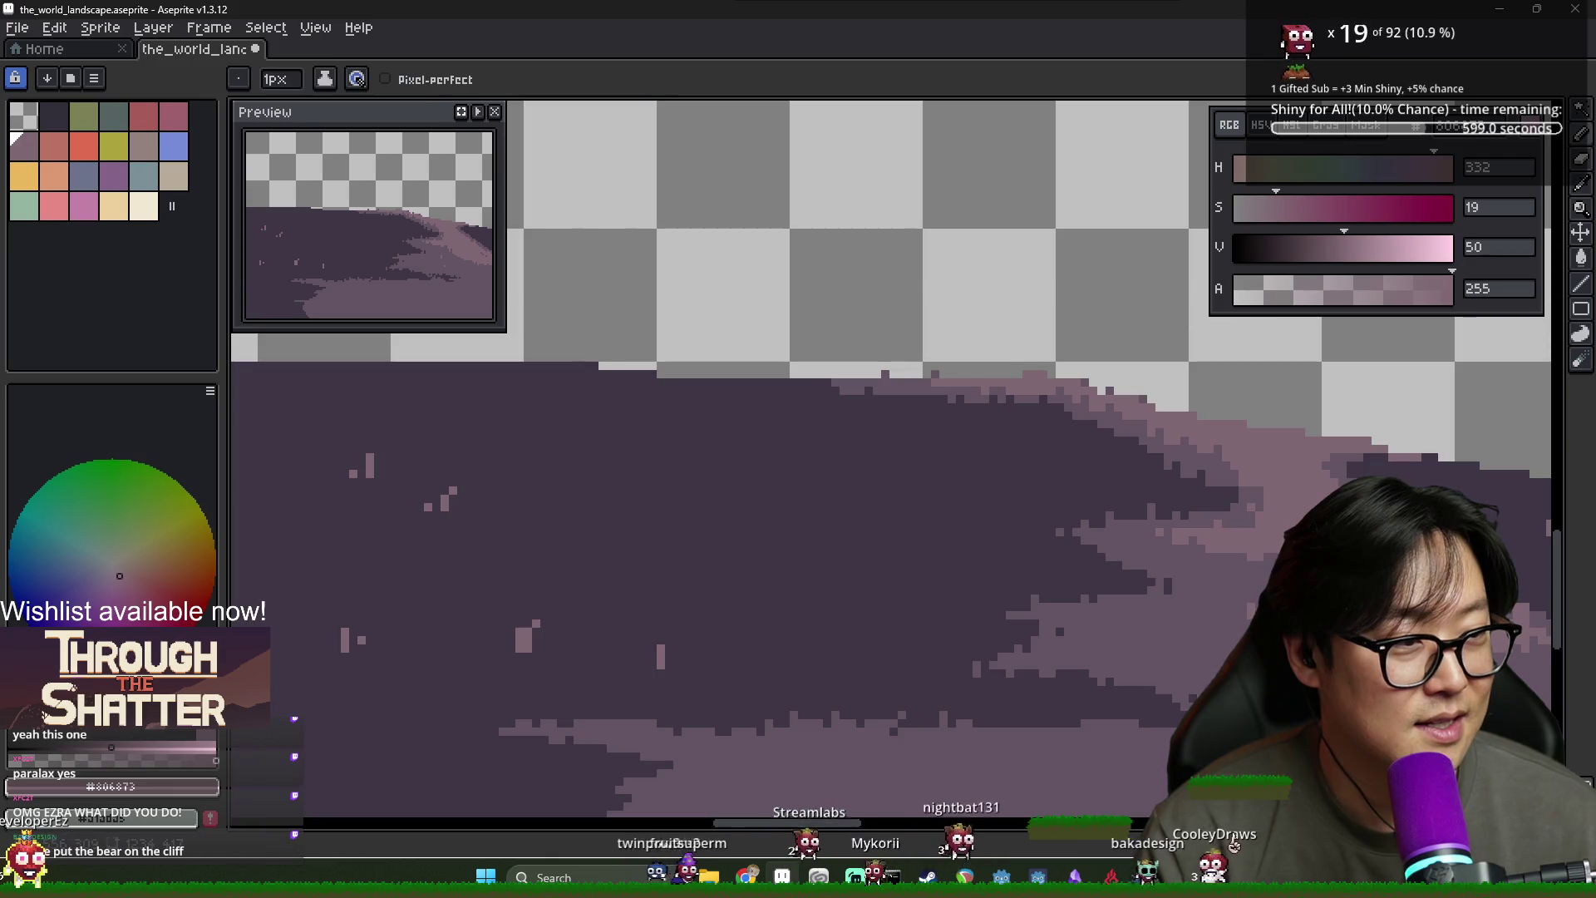
scroll(1160, 521, down, 3)
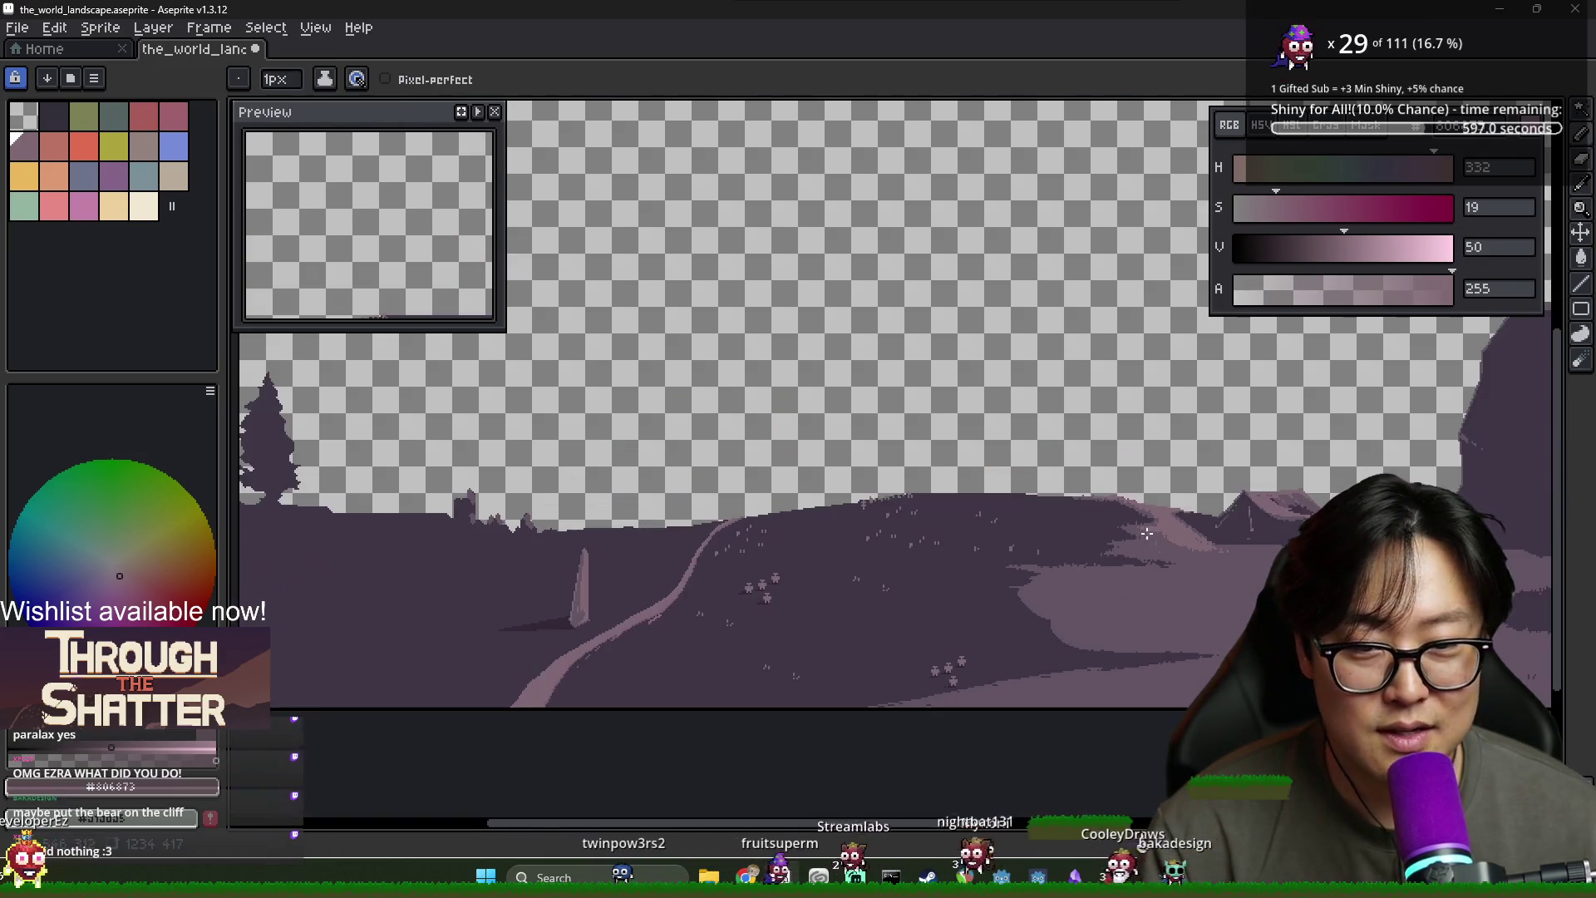
scroll(769, 456, up, 3)
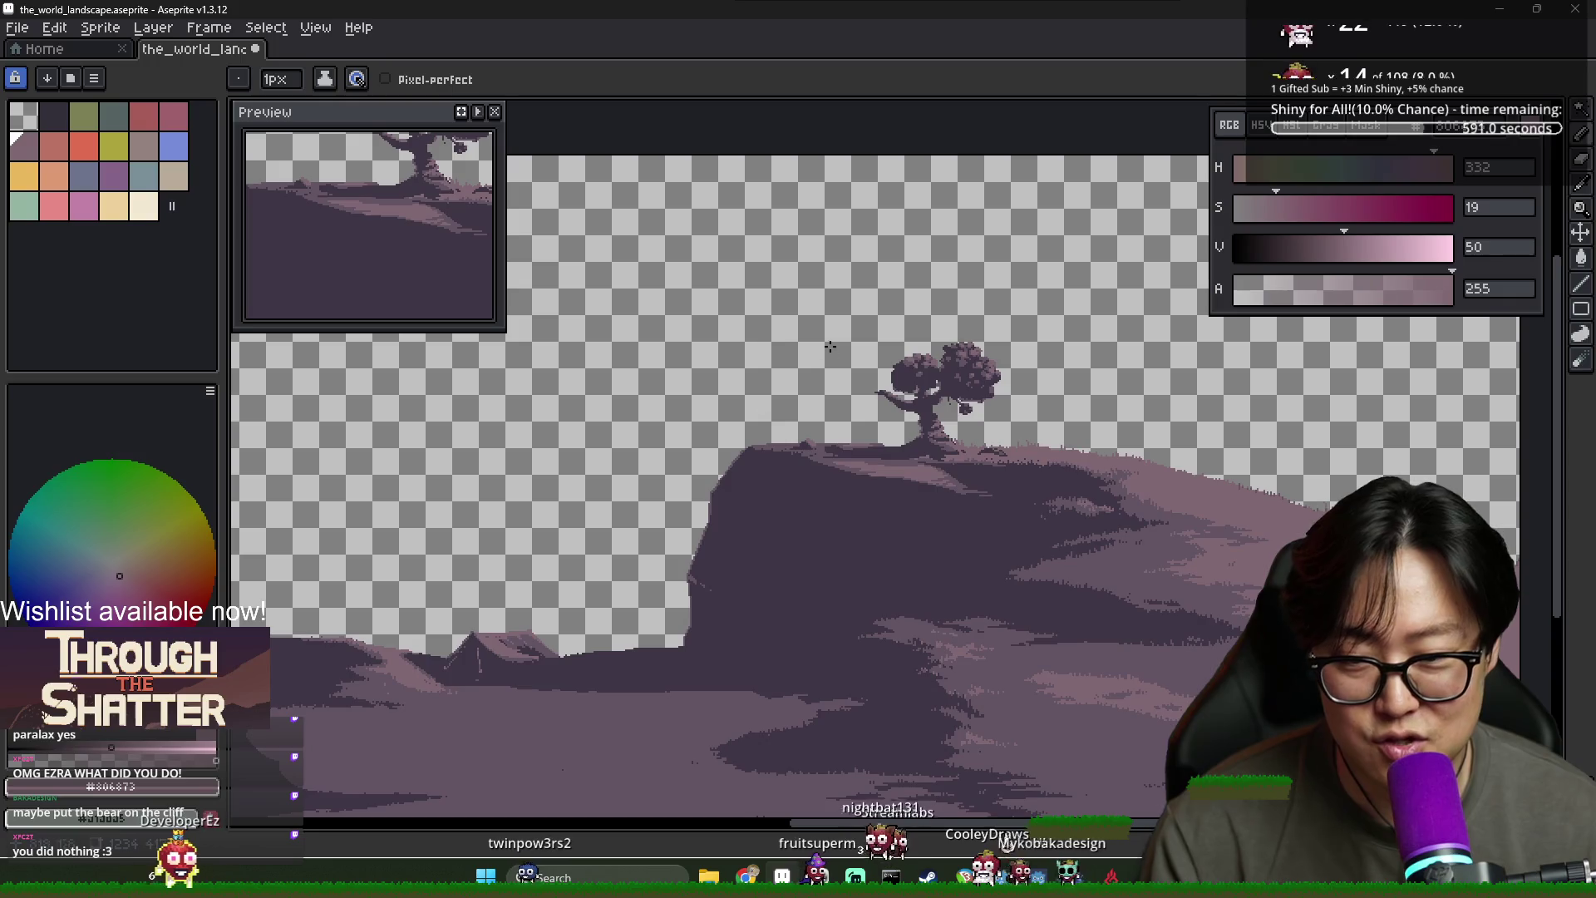
scroll(831, 598, down, 3)
scroll(709, 644, up, 3)
scroll(708, 644, down, 1)
scroll(637, 646, up, 1)
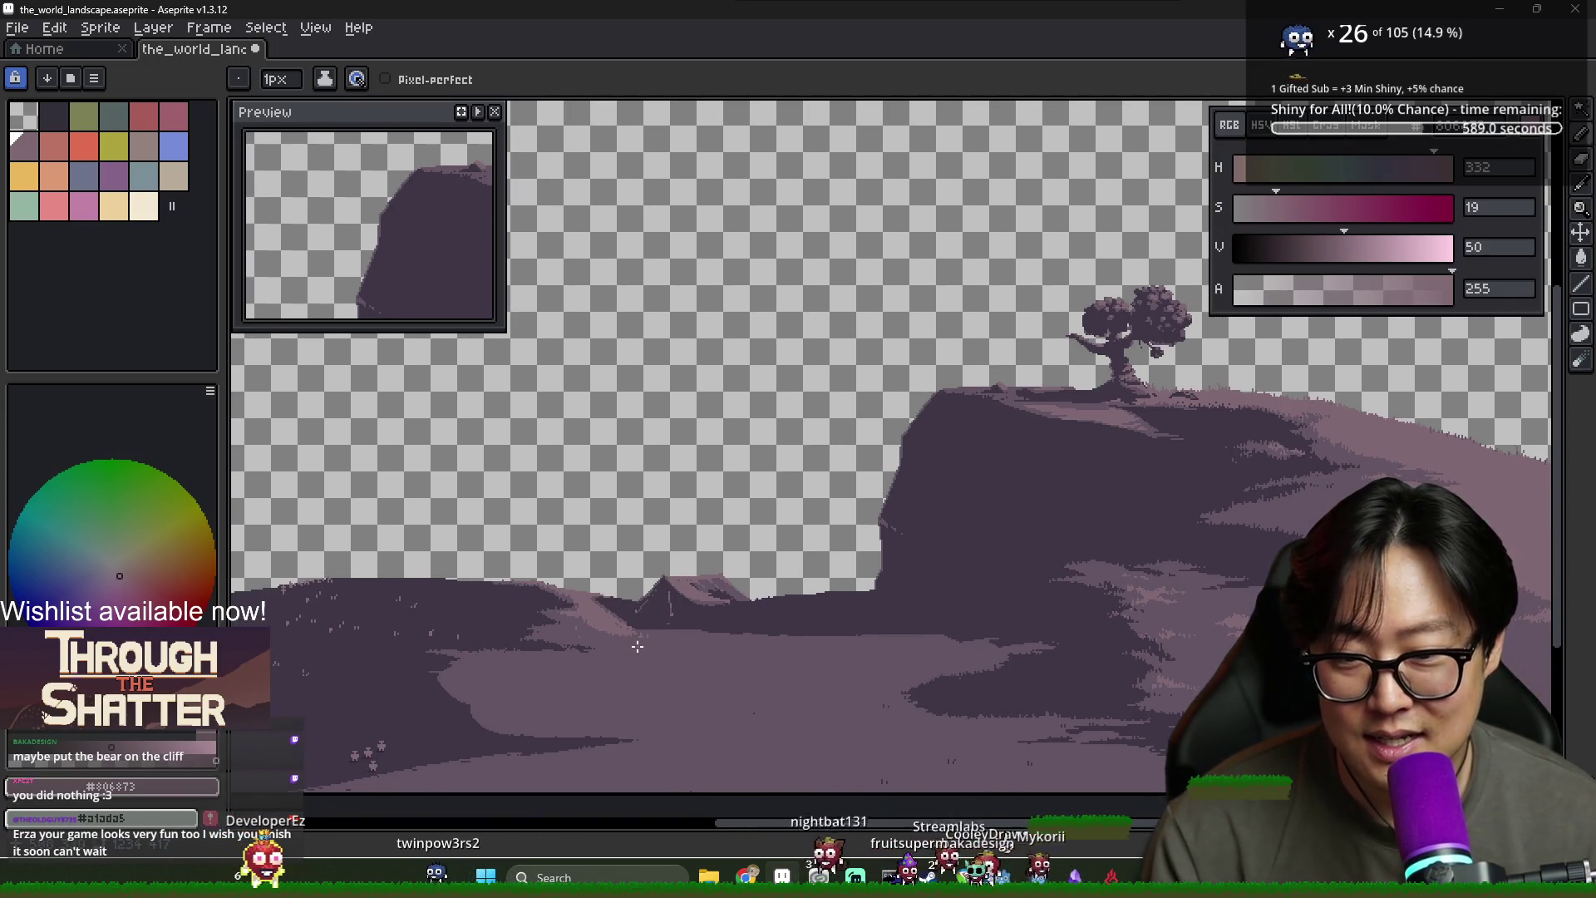
scroll(649, 706, up, 2)
alt+click(707, 531)
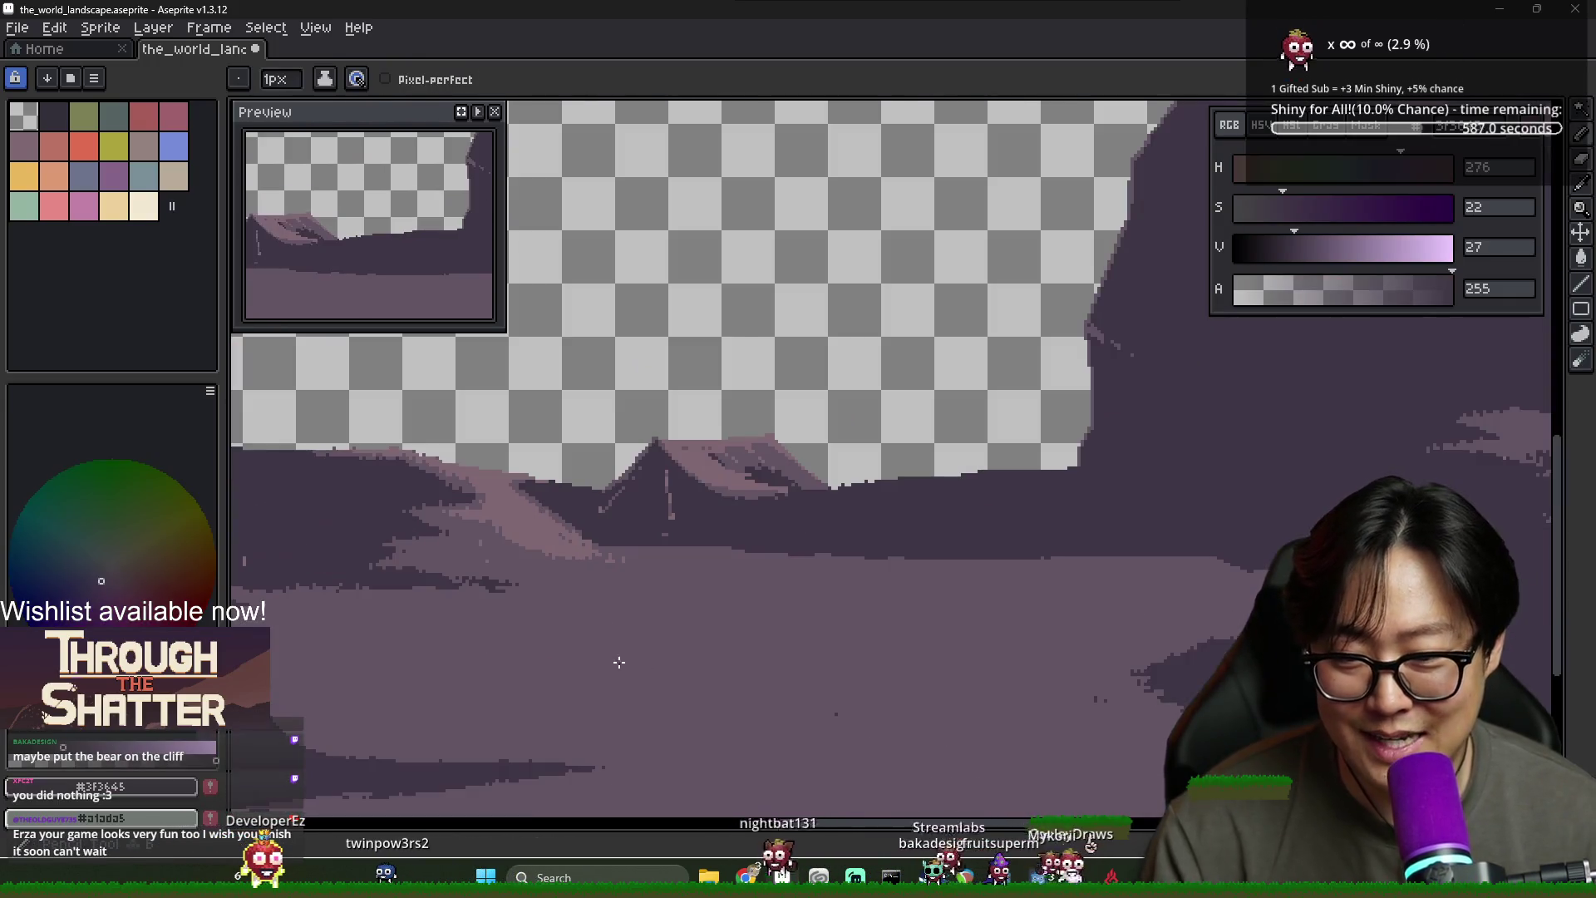
Draw a dark purple blob outline on the ground below the tent
drag(608, 638, 630, 646)
key(ctrl+z)
drag(657, 649, 731, 642)
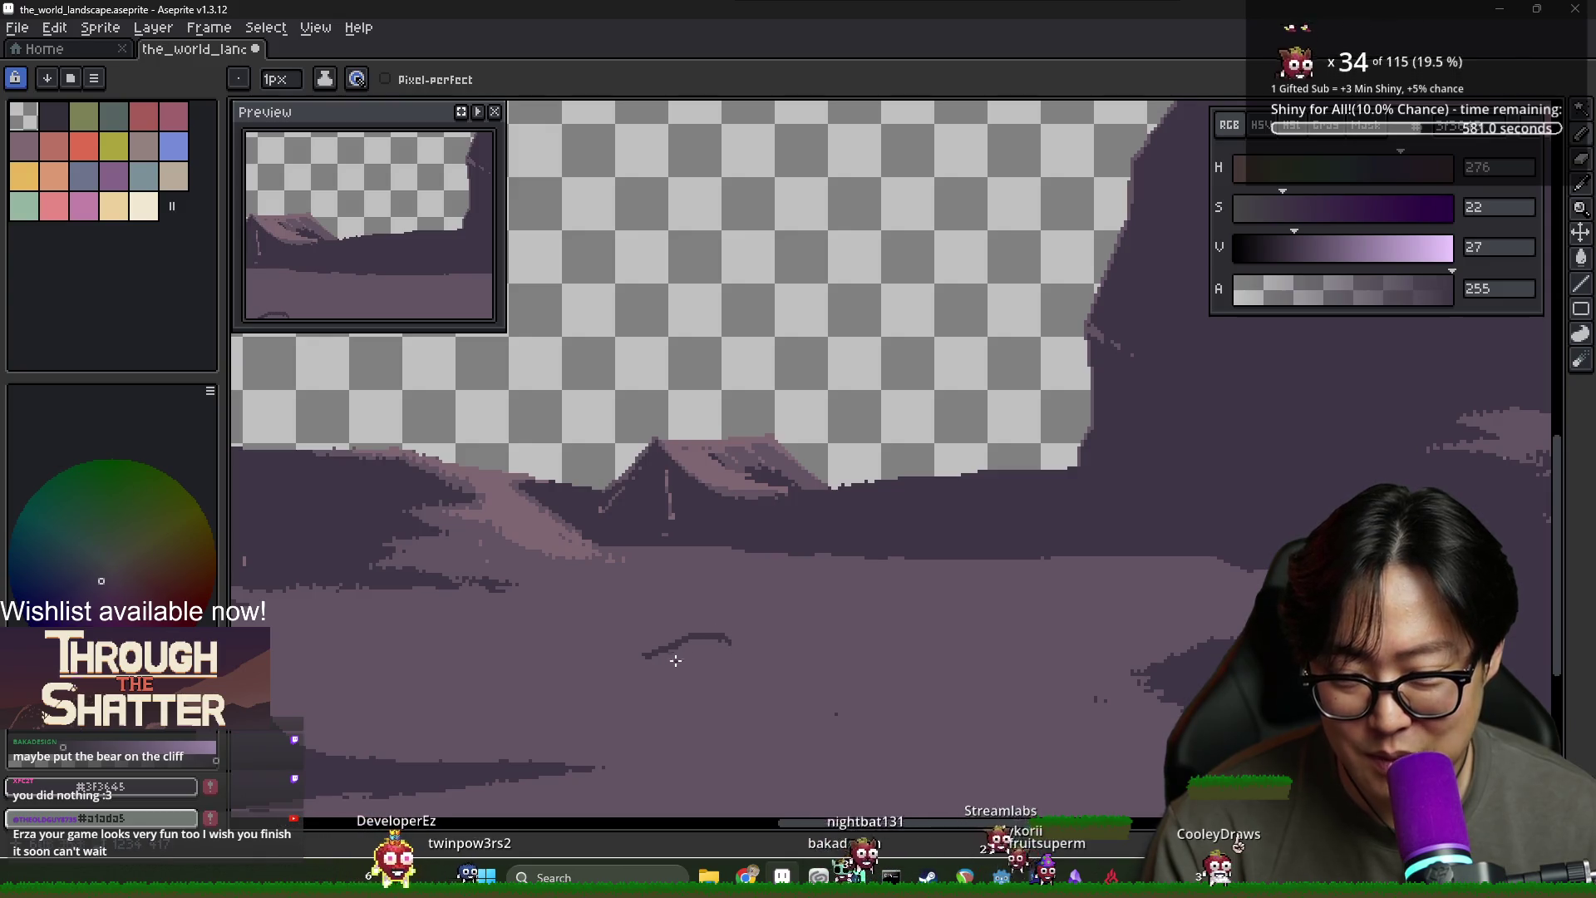
mouse_move(646, 656)
mouse_down()
mouse_move(619, 694)
mouse_move(653, 692)
mouse_up()
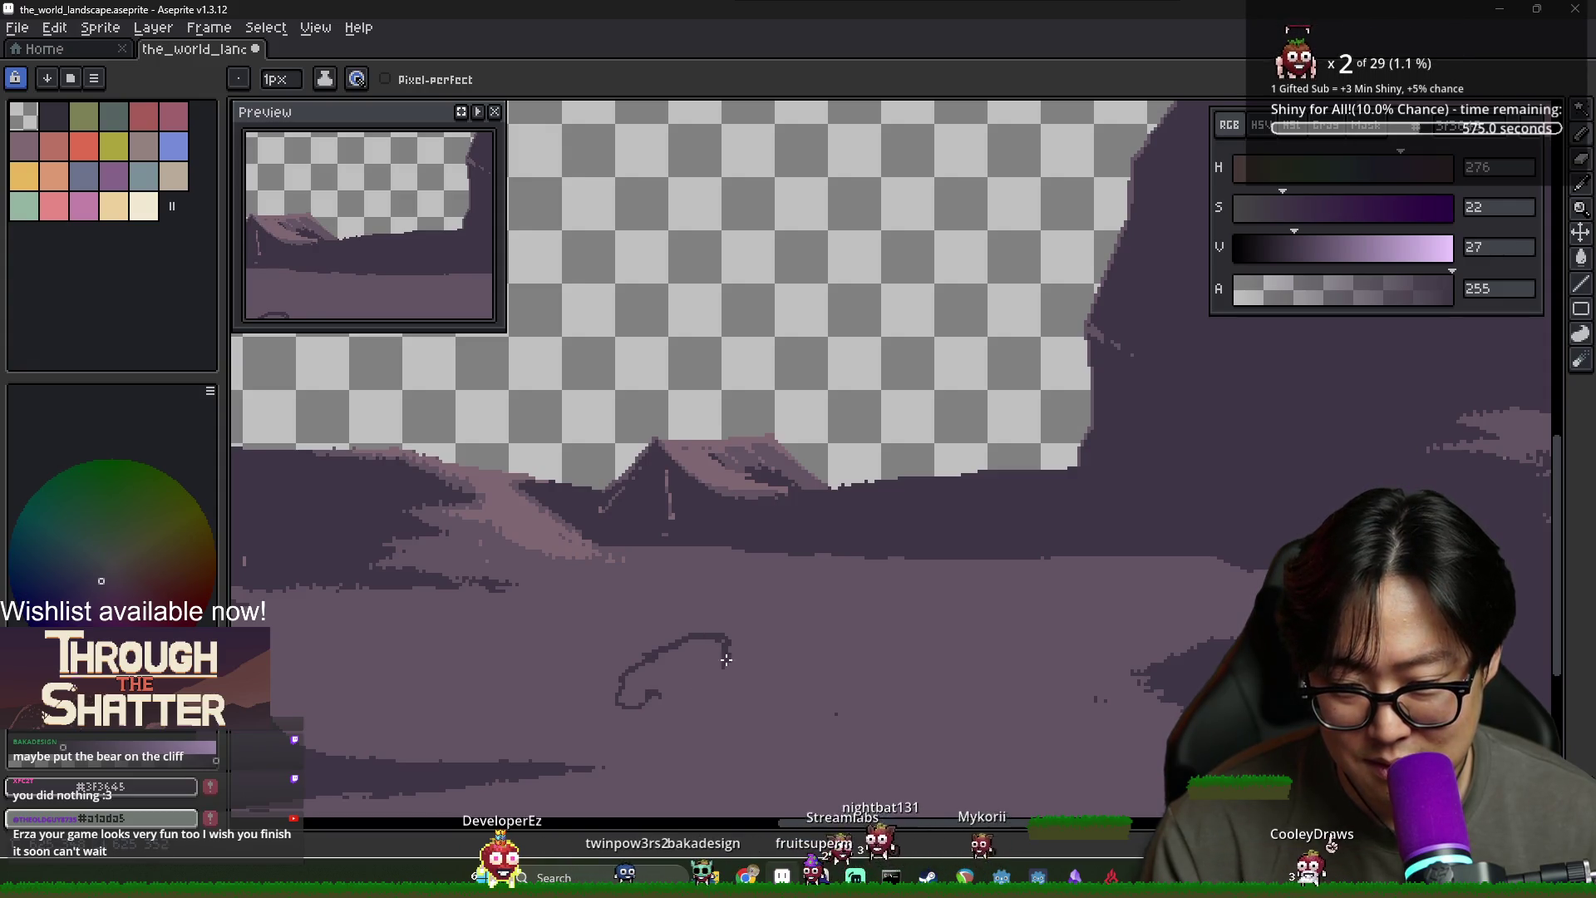
Fill the inside of the blob outline with dark purple using the Paint Bucket
key(g)
click(663, 690)
key(ctrl+z)
scroll(665, 690, up, 1)
click(670, 675)
scroll(836, 705, up, 1)
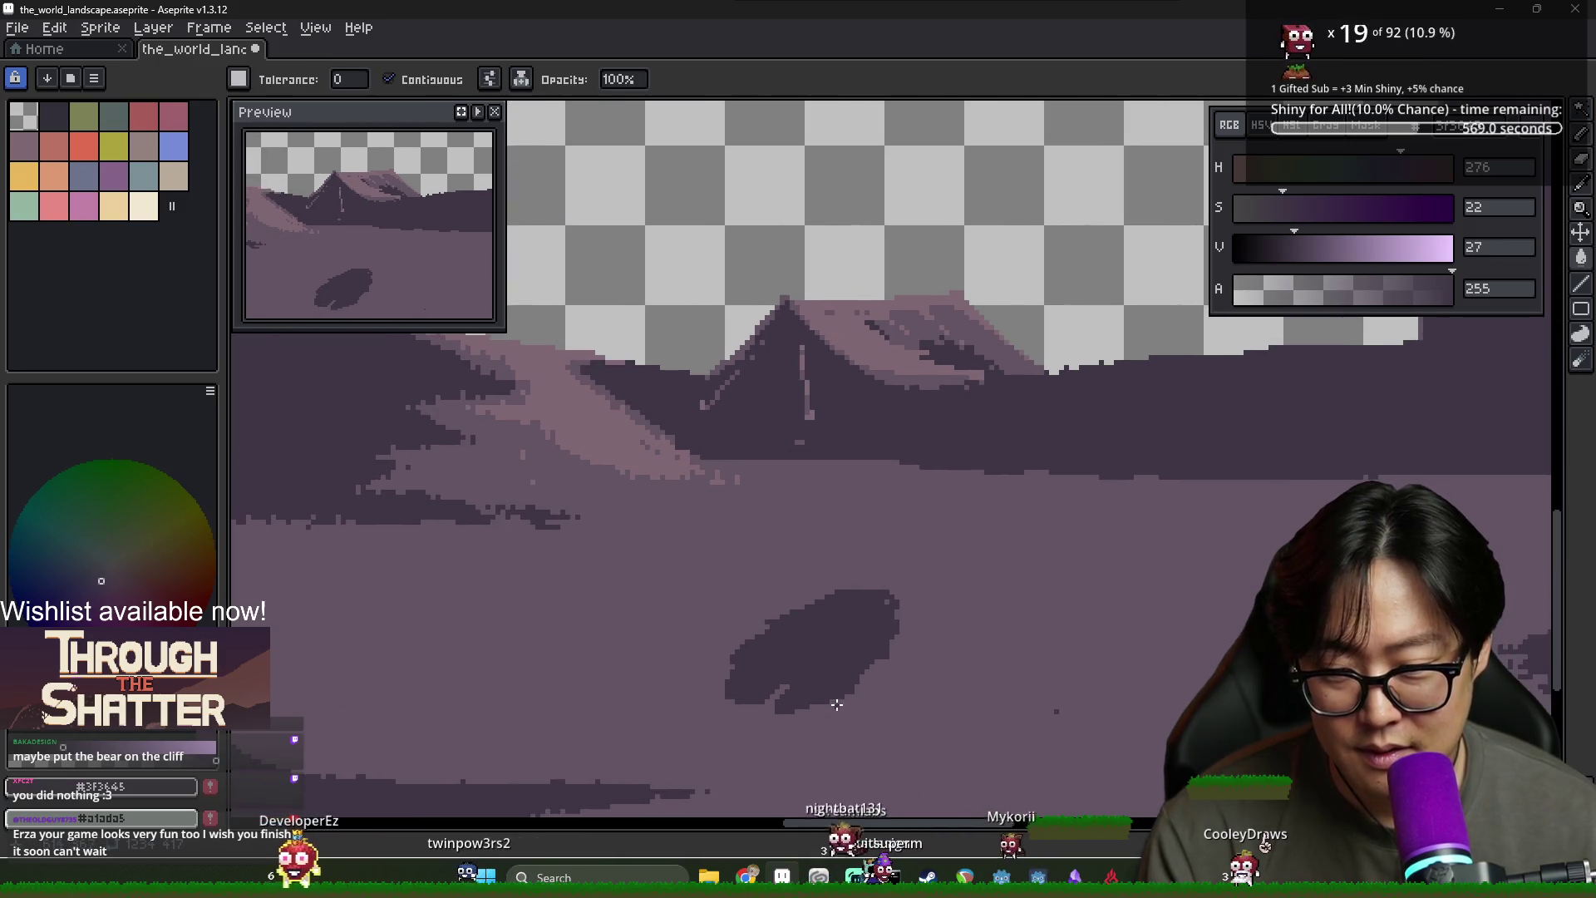
scroll(786, 668, up, 1)
key(b)
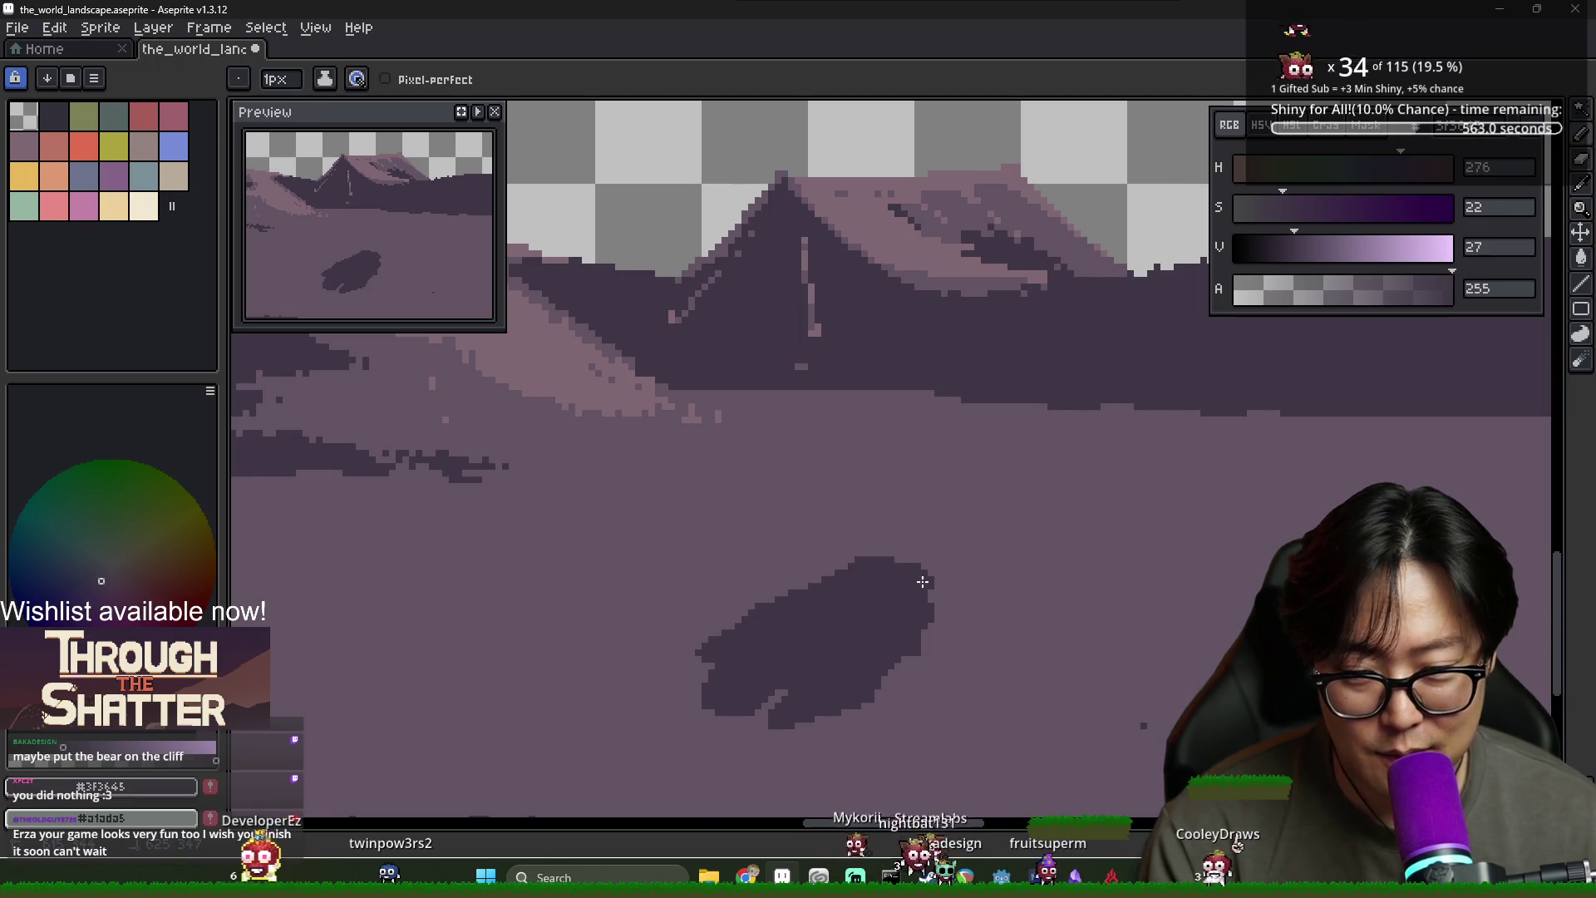
Sample the lighter ground and pinkish highlight colours from the canvas
scroll(905, 554, down, 3)
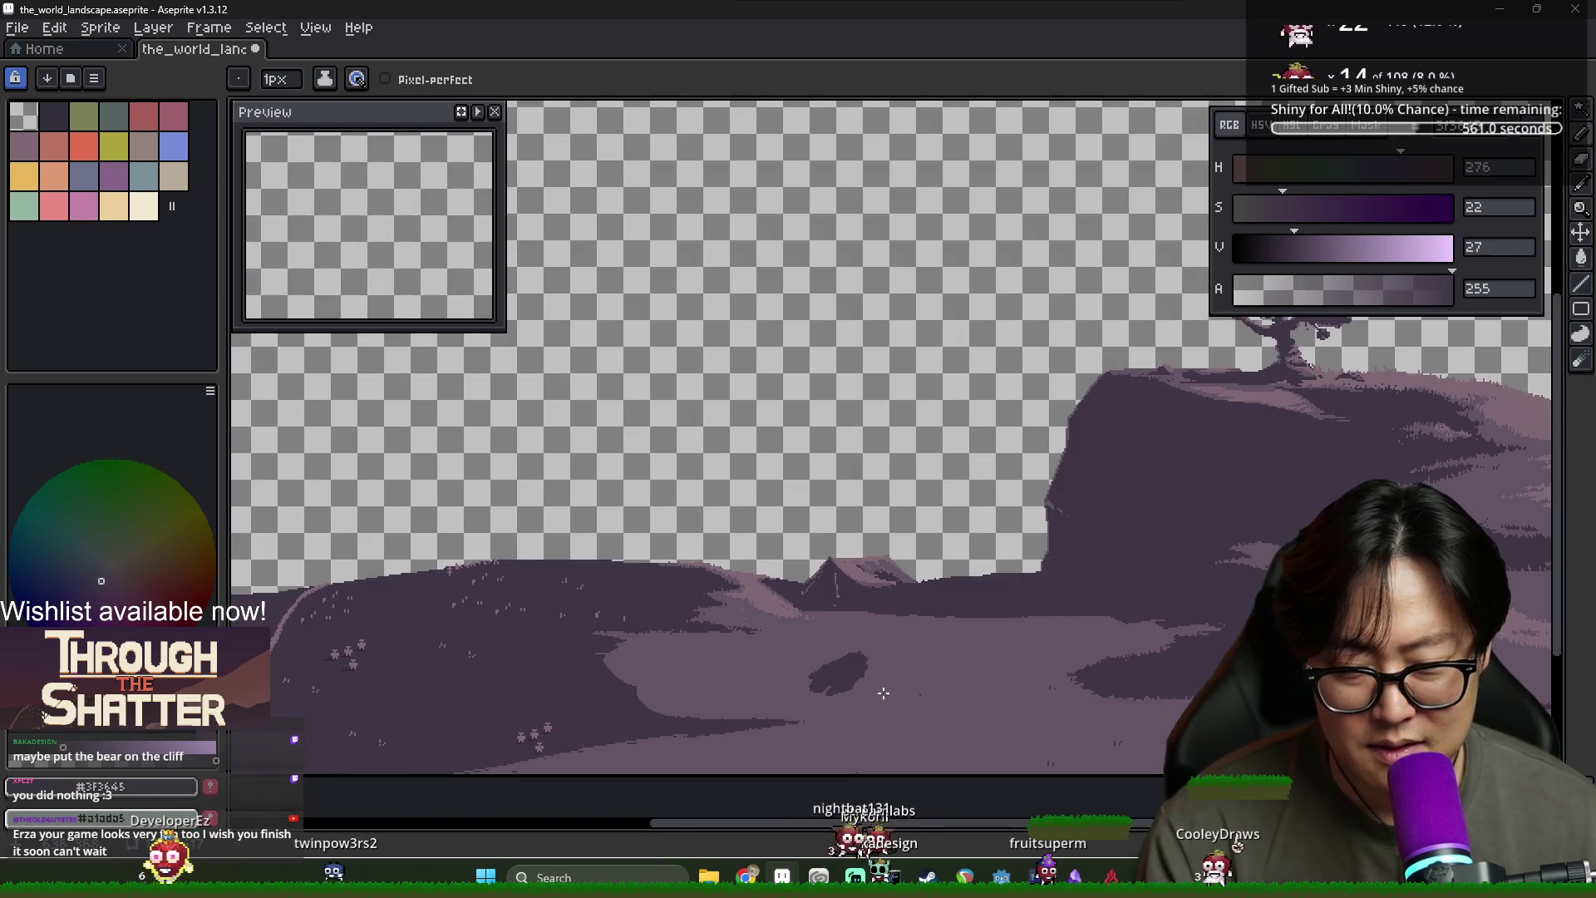
scroll(883, 692, up, 2)
scroll(843, 645, down, 1)
scroll(854, 640, up, 3)
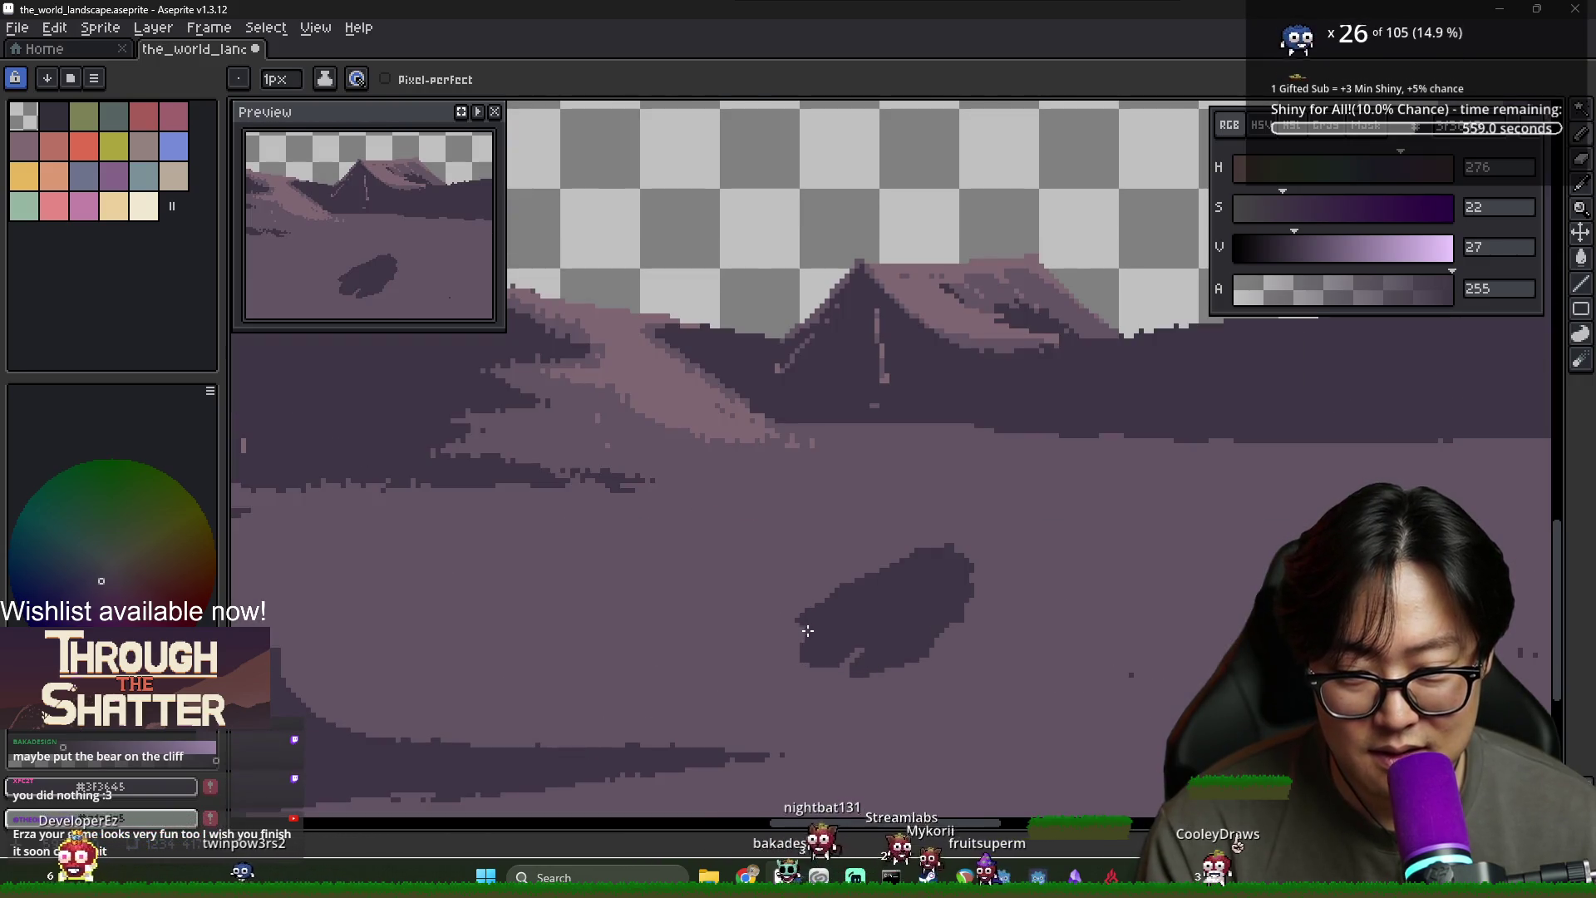
alt+click(796, 623)
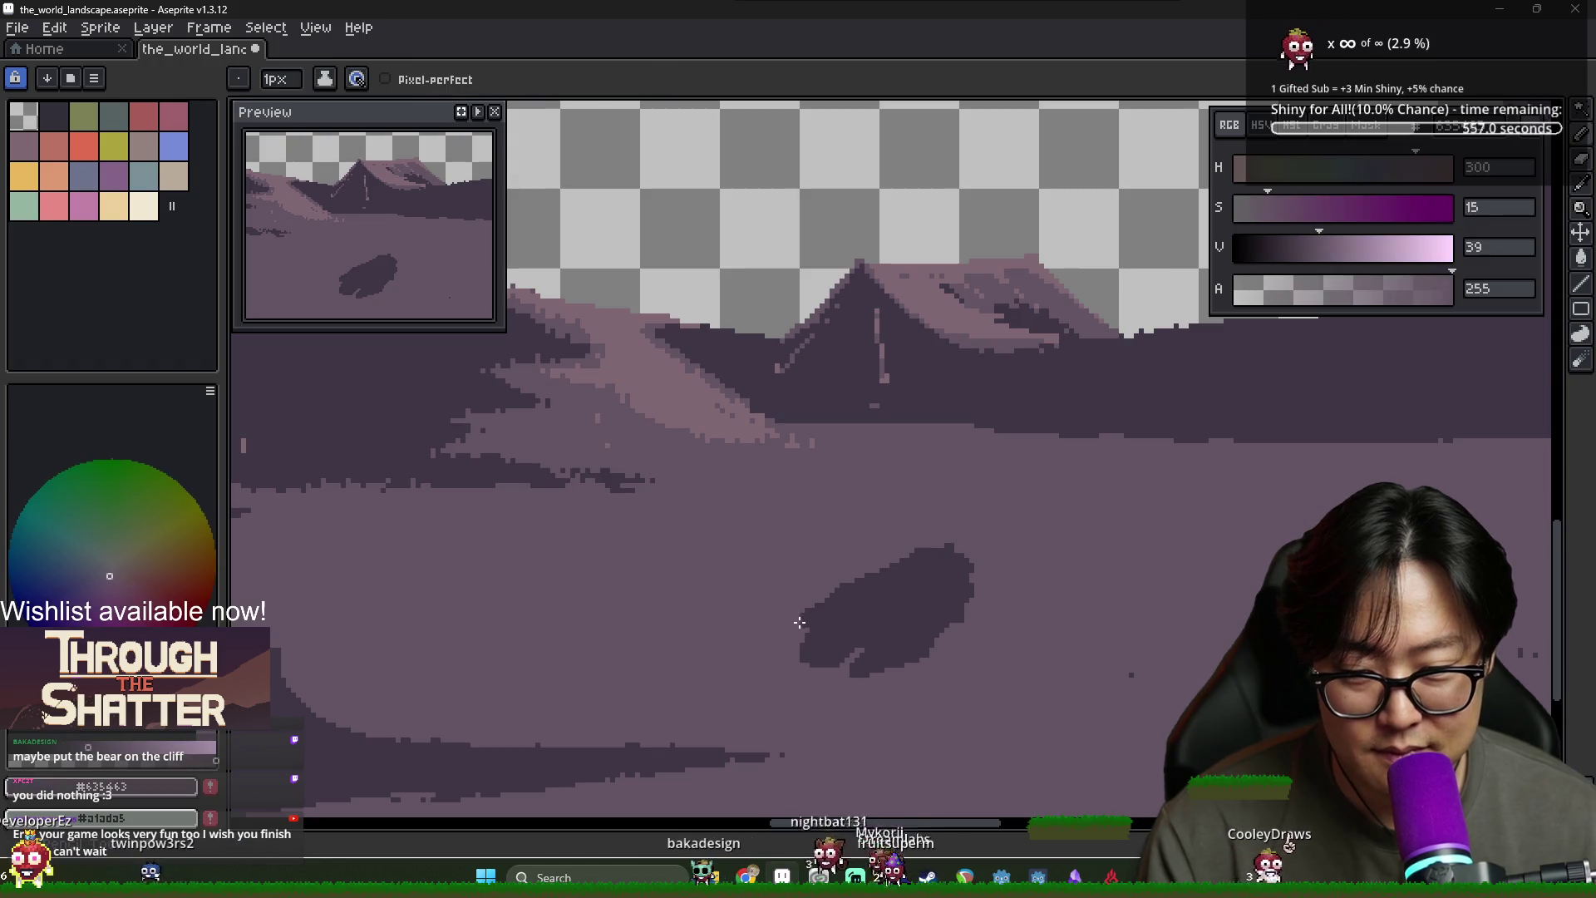
scroll(877, 625, down, 1)
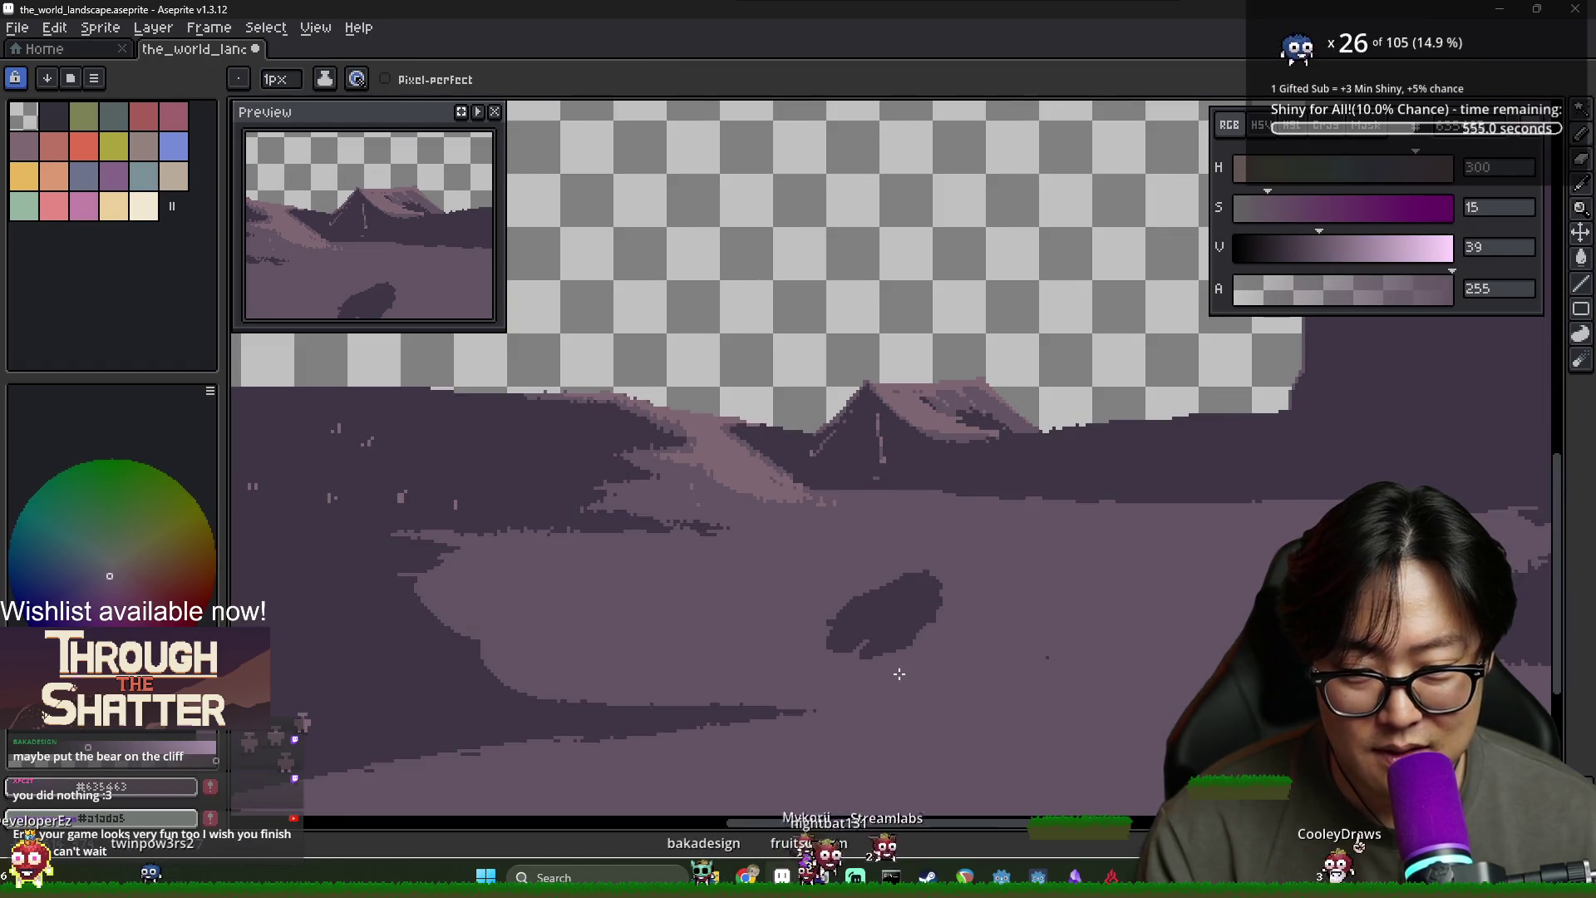
scroll(898, 674, up, 1)
key(alt)
alt+click(989, 241)
alt+click(915, 432)
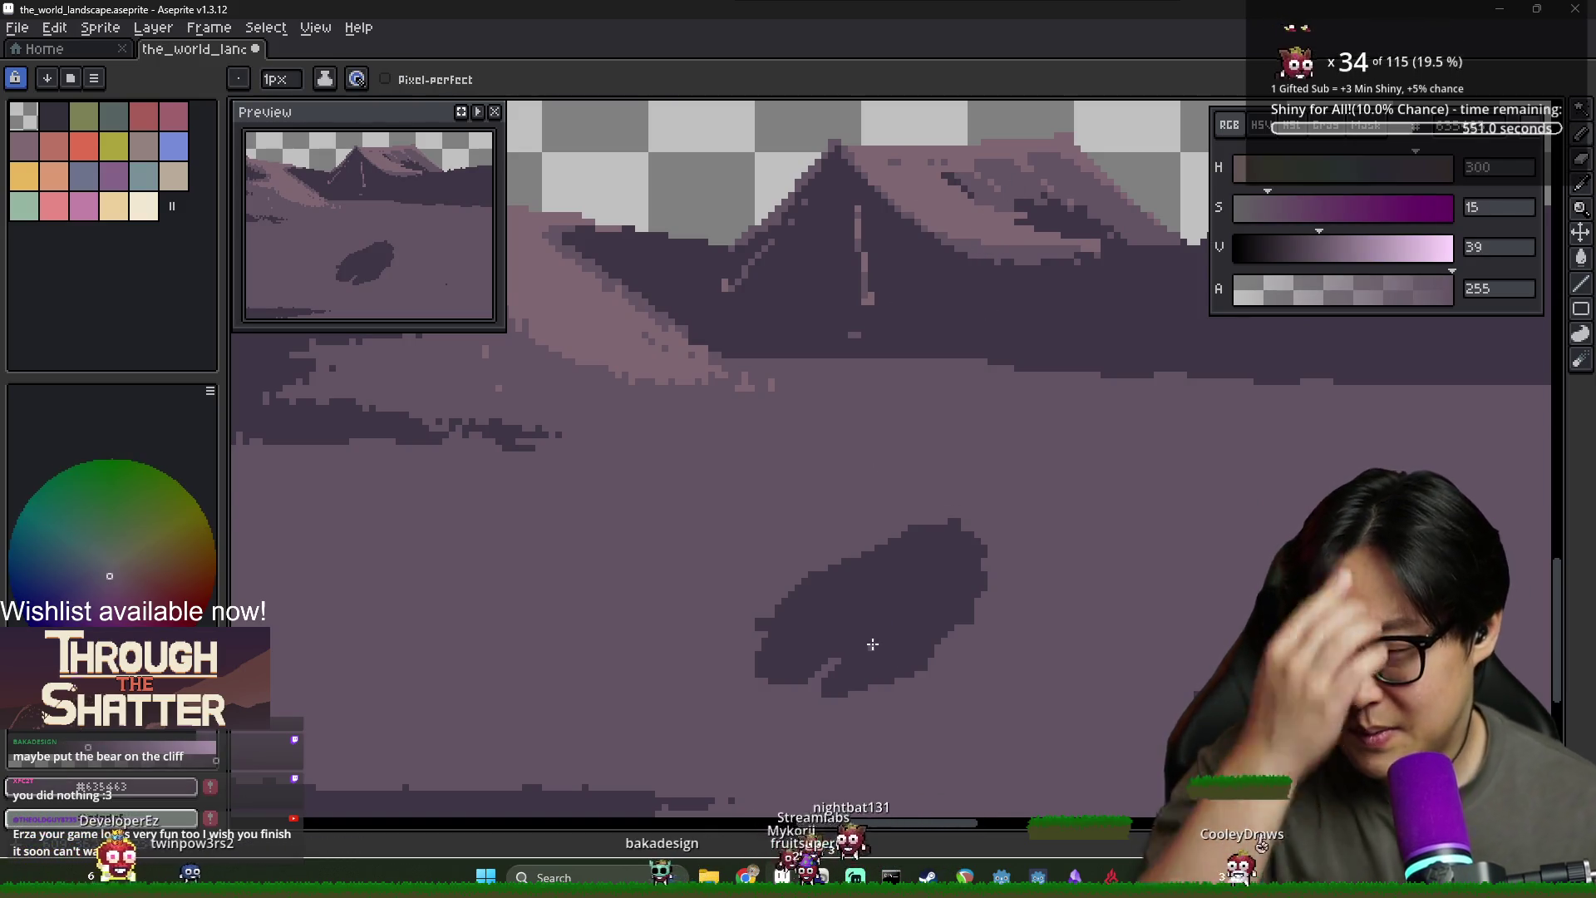
scroll(858, 628, down, 2)
alt+click(873, 465)
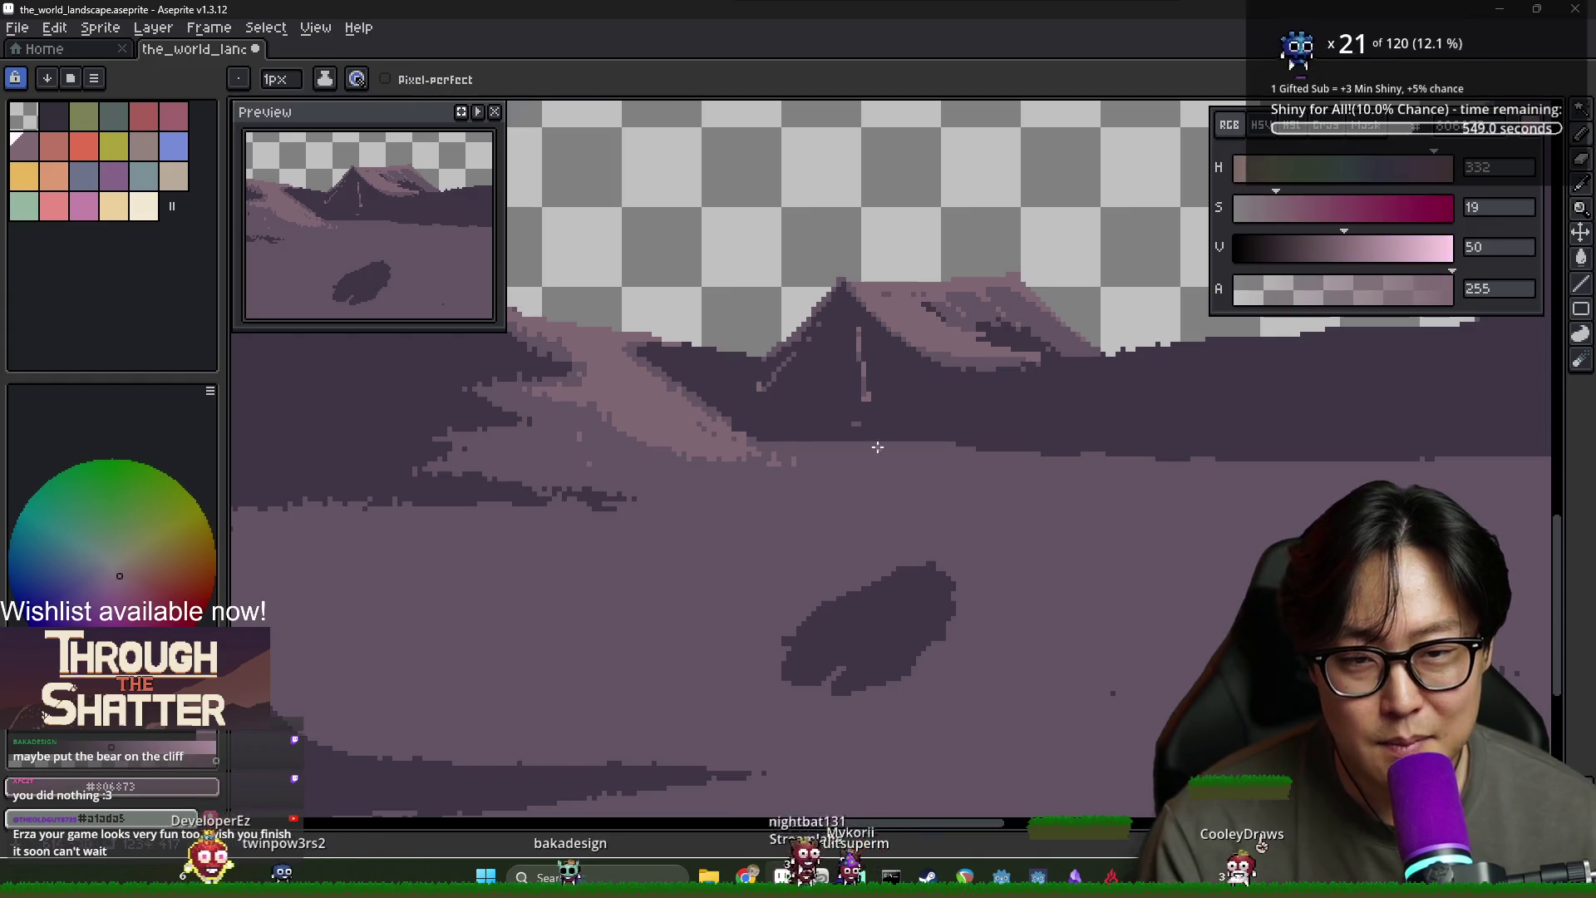
key(v)
key(b)
Draw a light pink highlight across the top of the dark bear, extending it upward on the right
drag(824, 613, 871, 613)
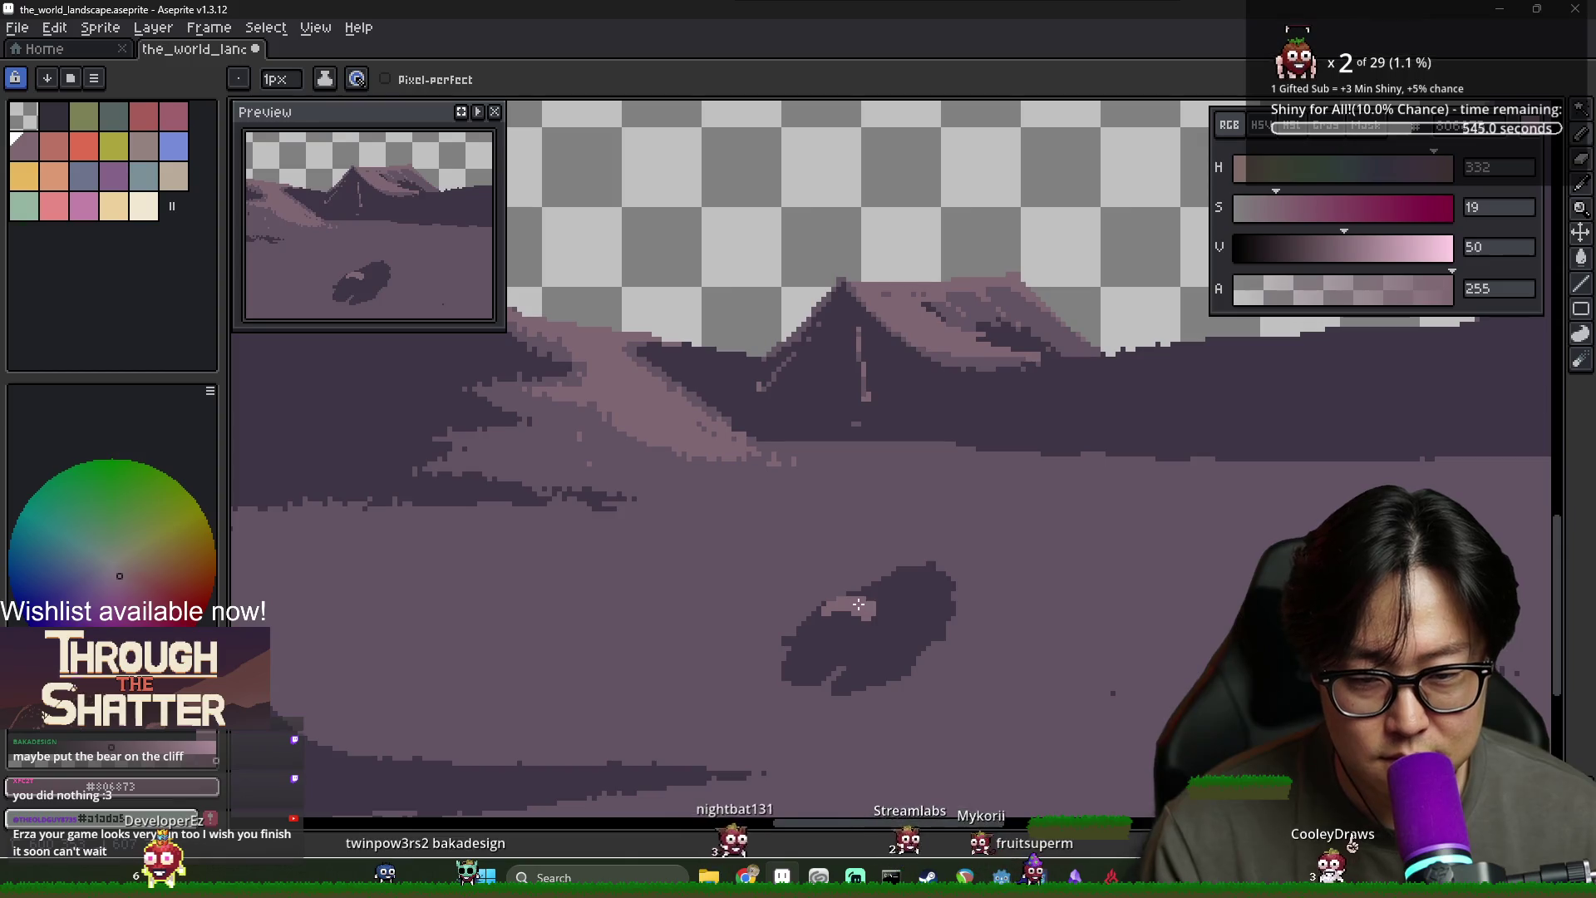
mouse_move(897, 606)
mouse_down()
mouse_move(911, 581)
mouse_move(895, 573)
mouse_up()
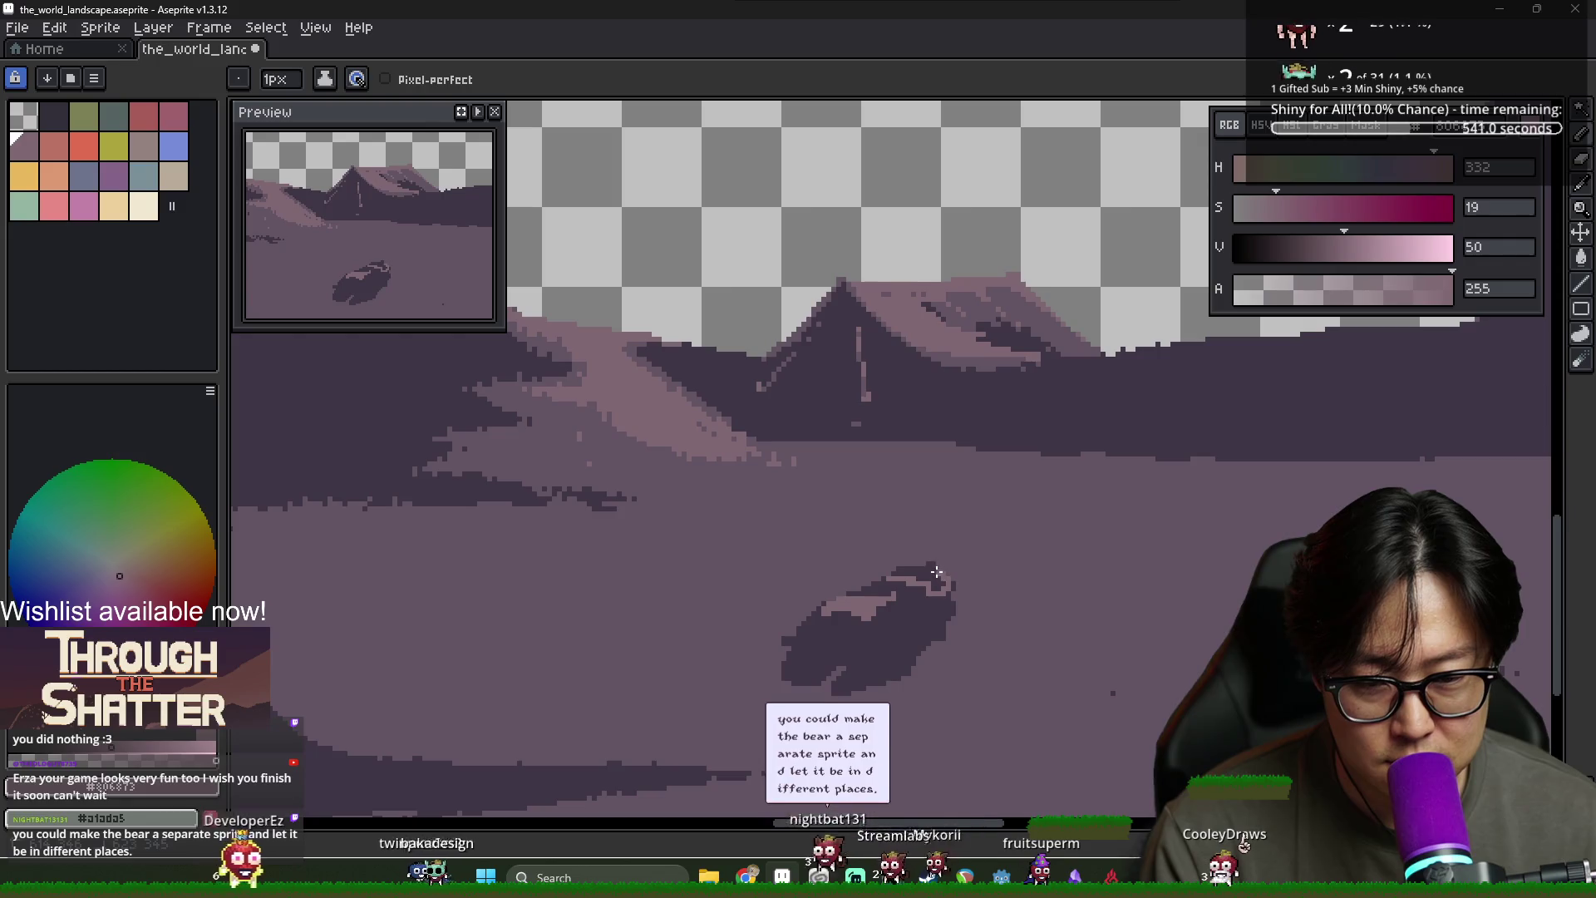
key(g)
scroll(895, 573, down, 1)
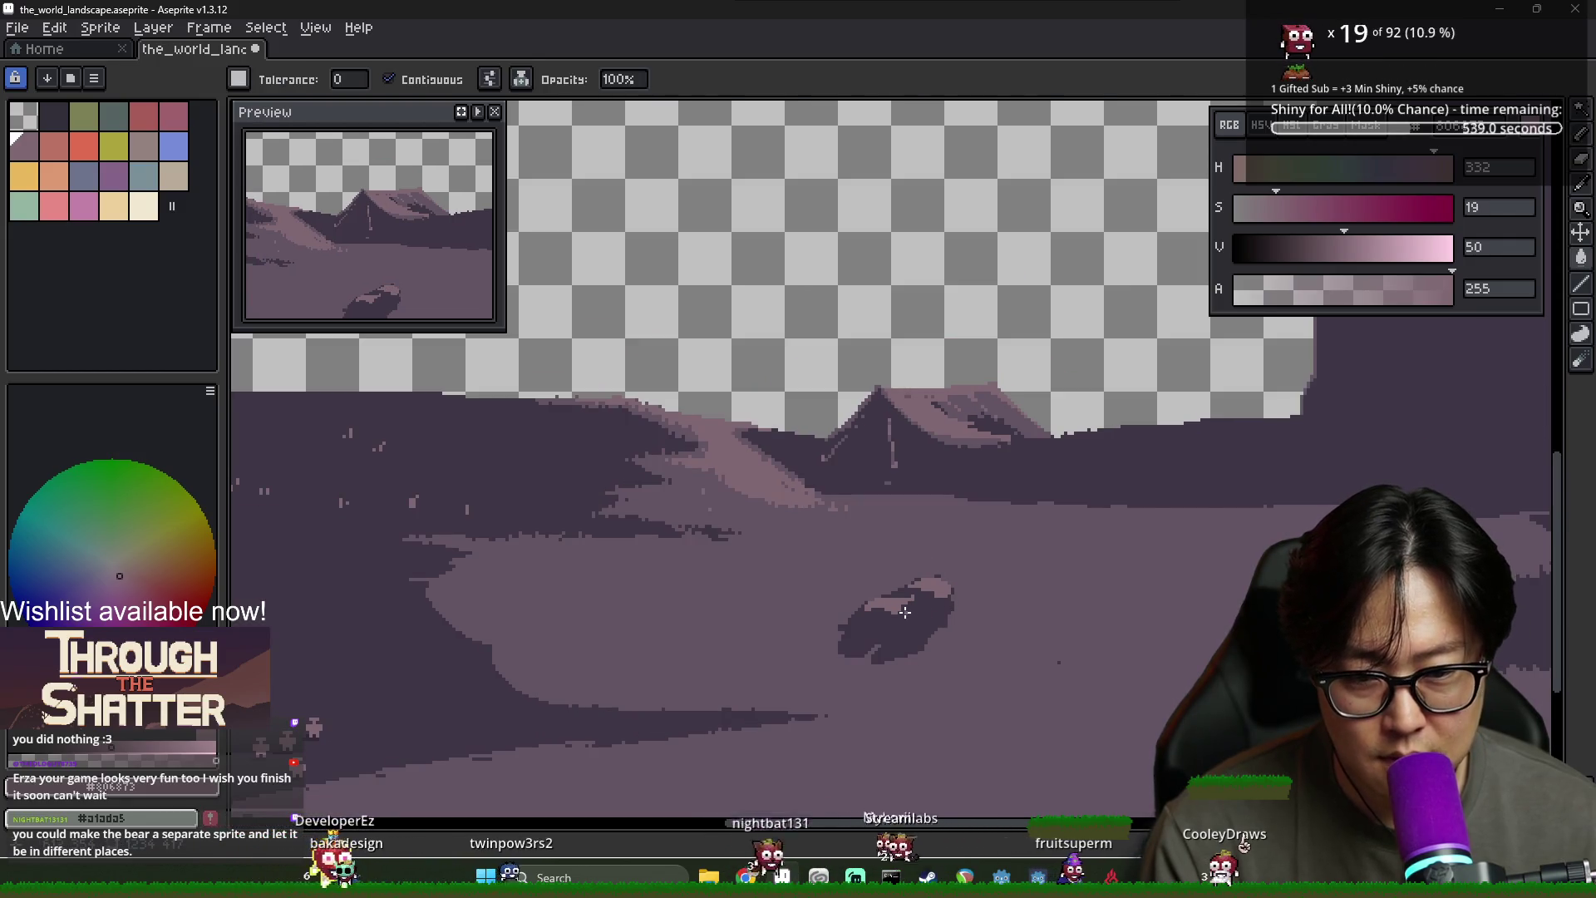
key(b)
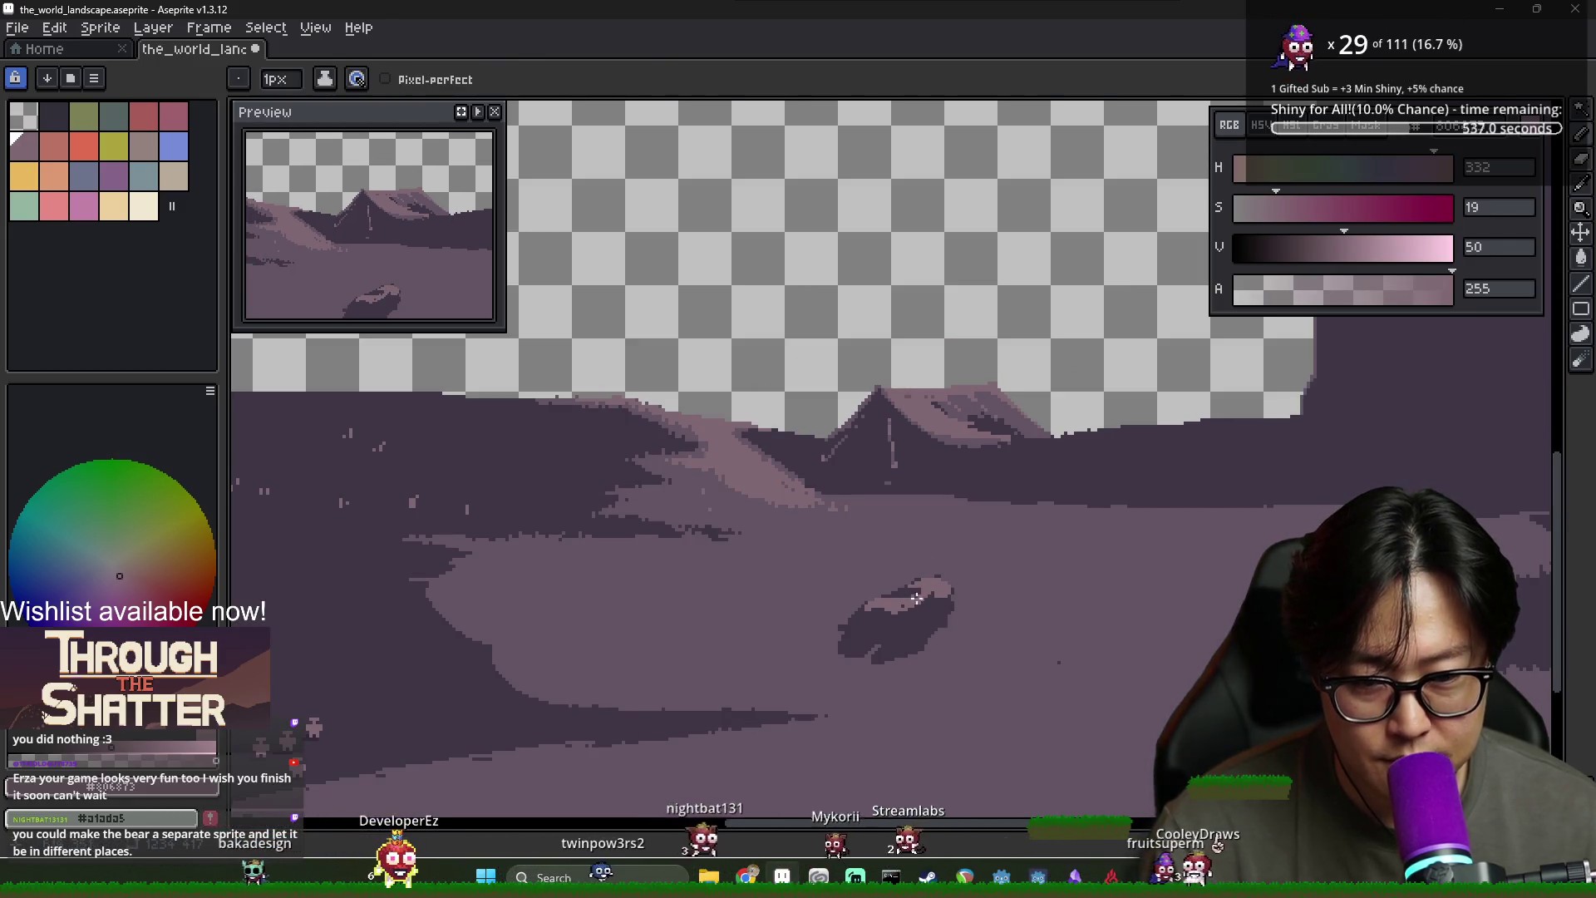
key(g)
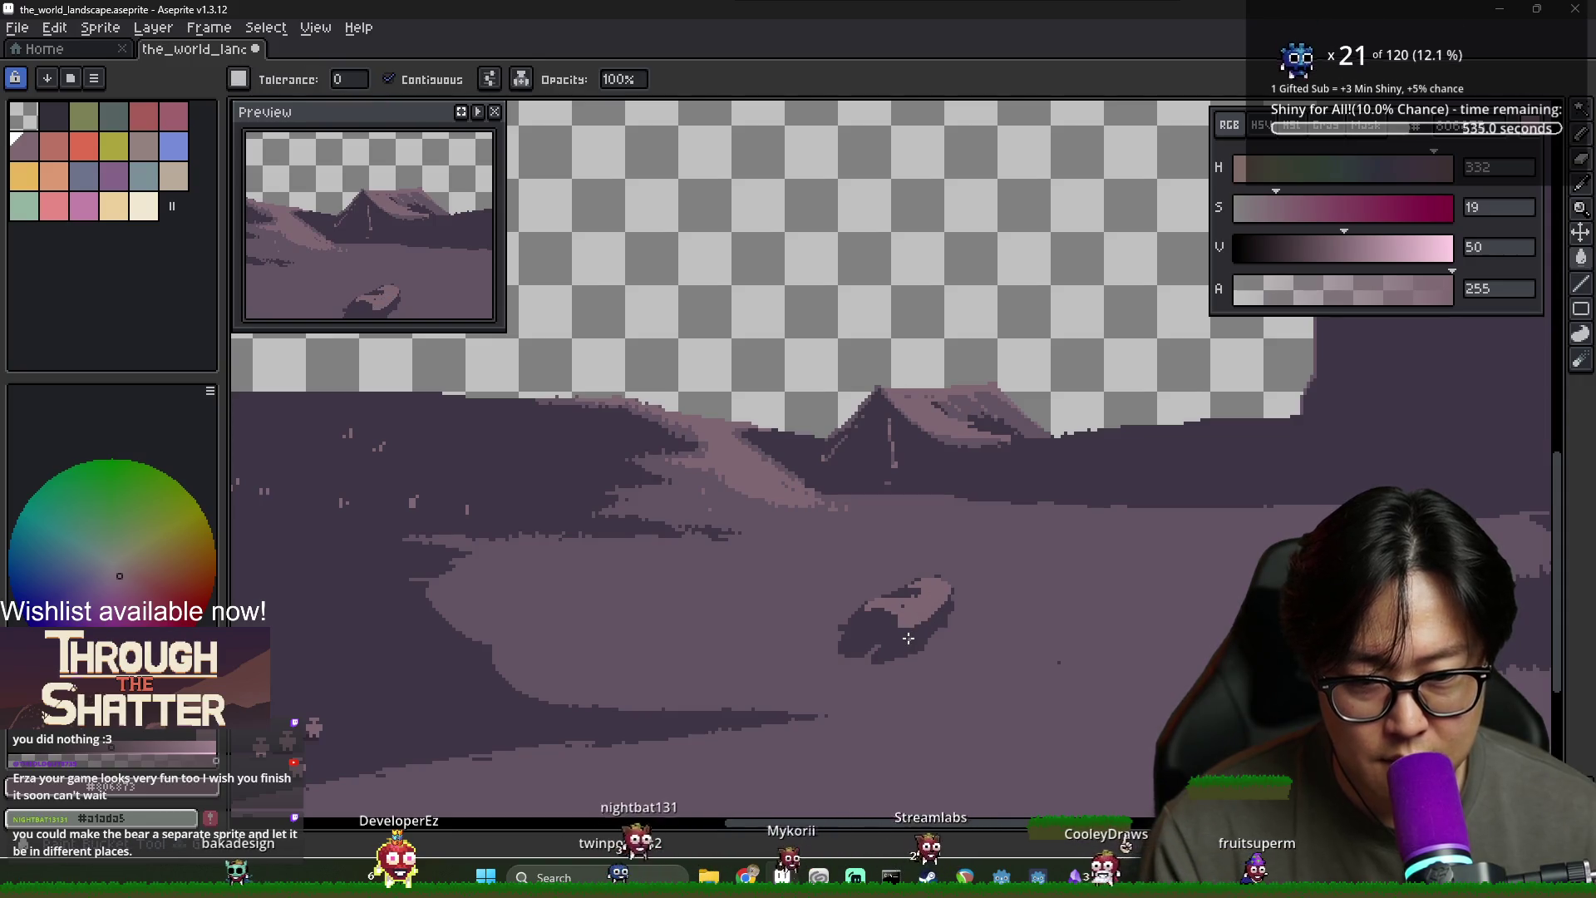
scroll(905, 636, down, 2)
scroll(905, 636, up, 2)
key(b)
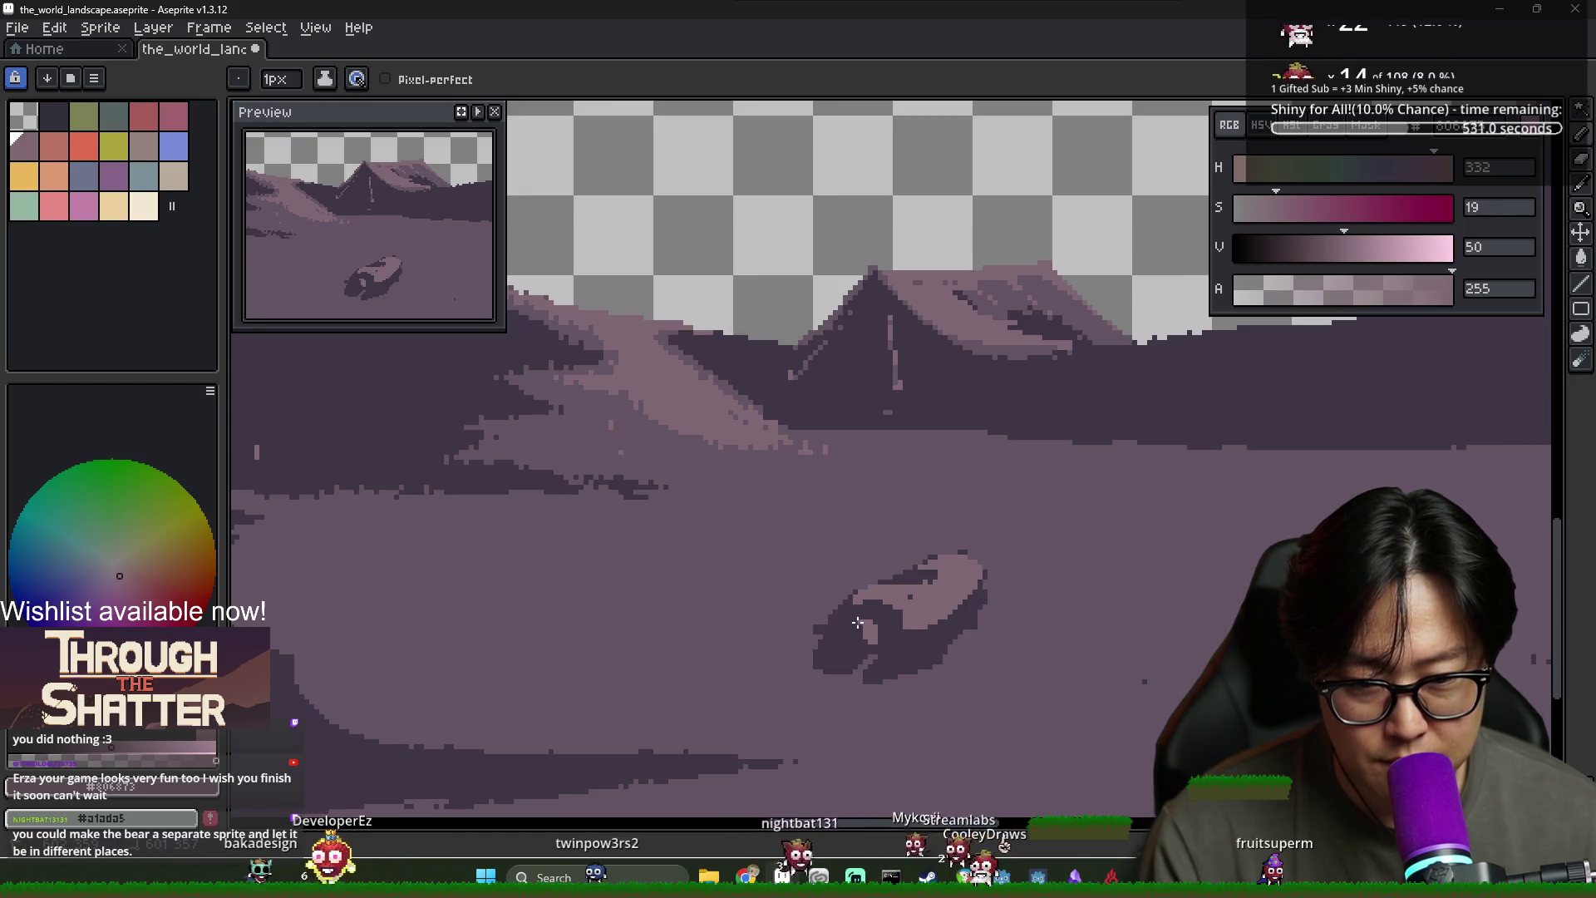
Alternate eyedropping the bear's dark purple and light pink shades while touching up its shading
alt+click(881, 639)
scroll(885, 639, down, 3)
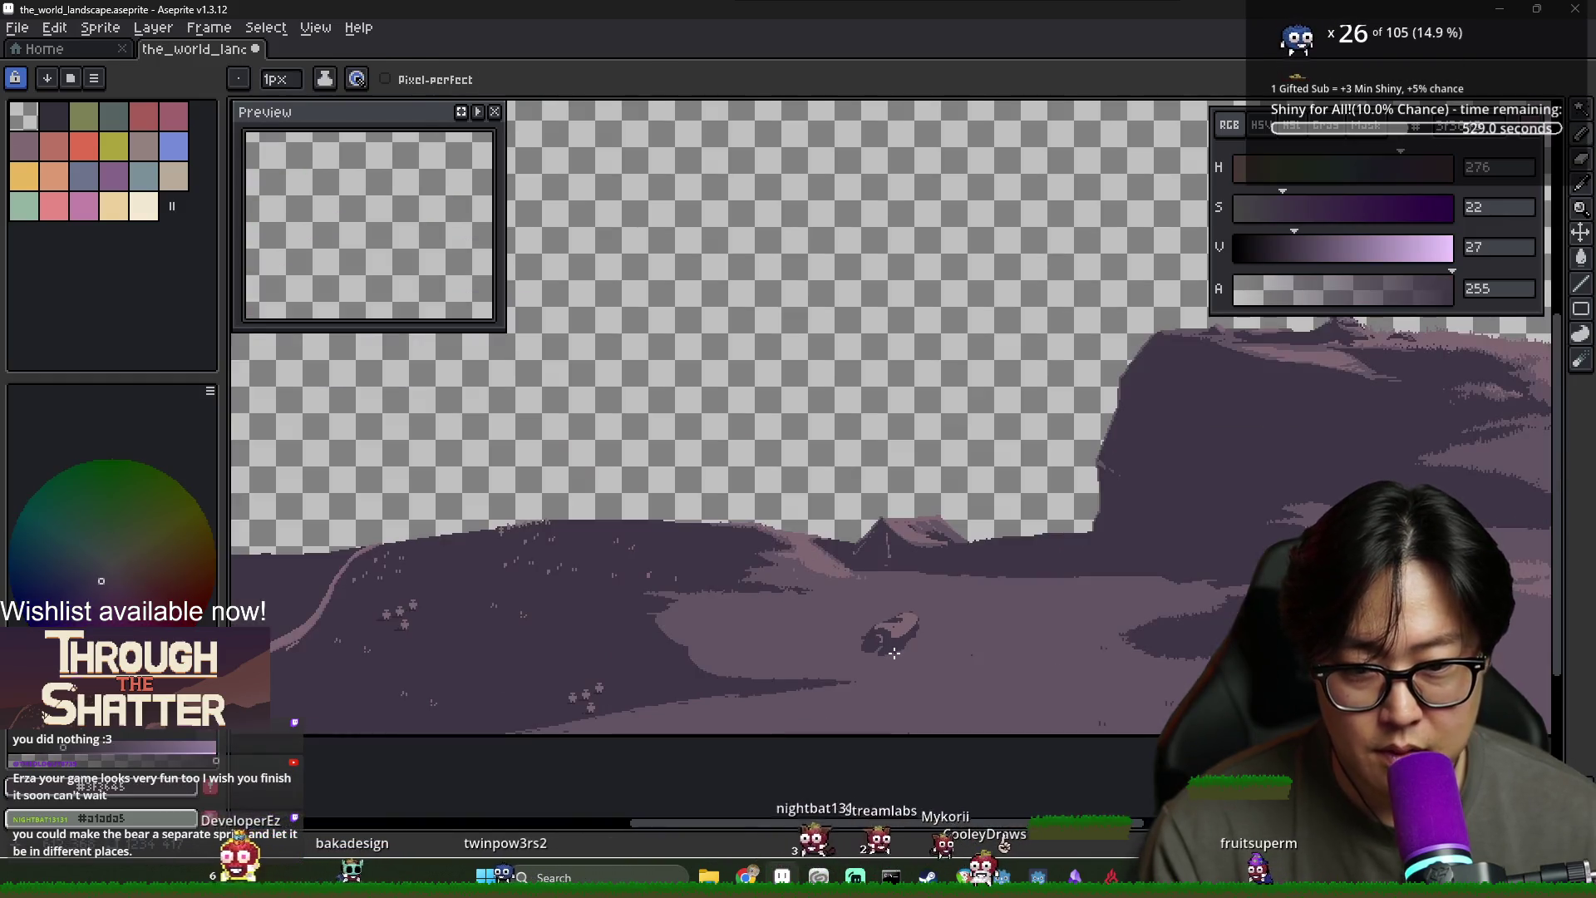
scroll(865, 615, up, 4)
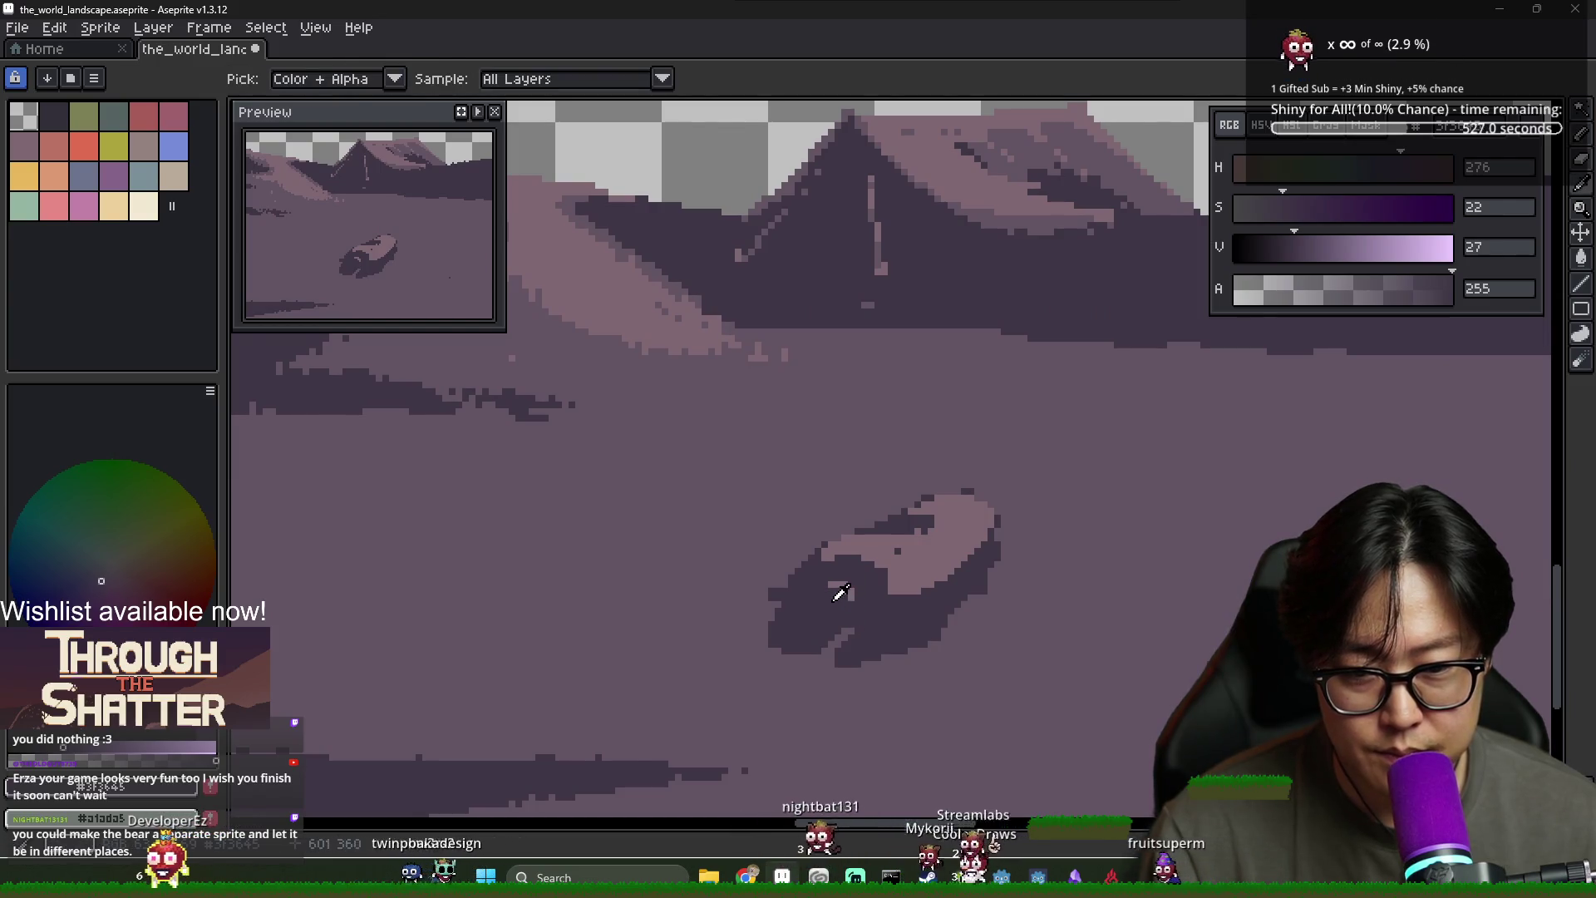
alt+click(825, 587)
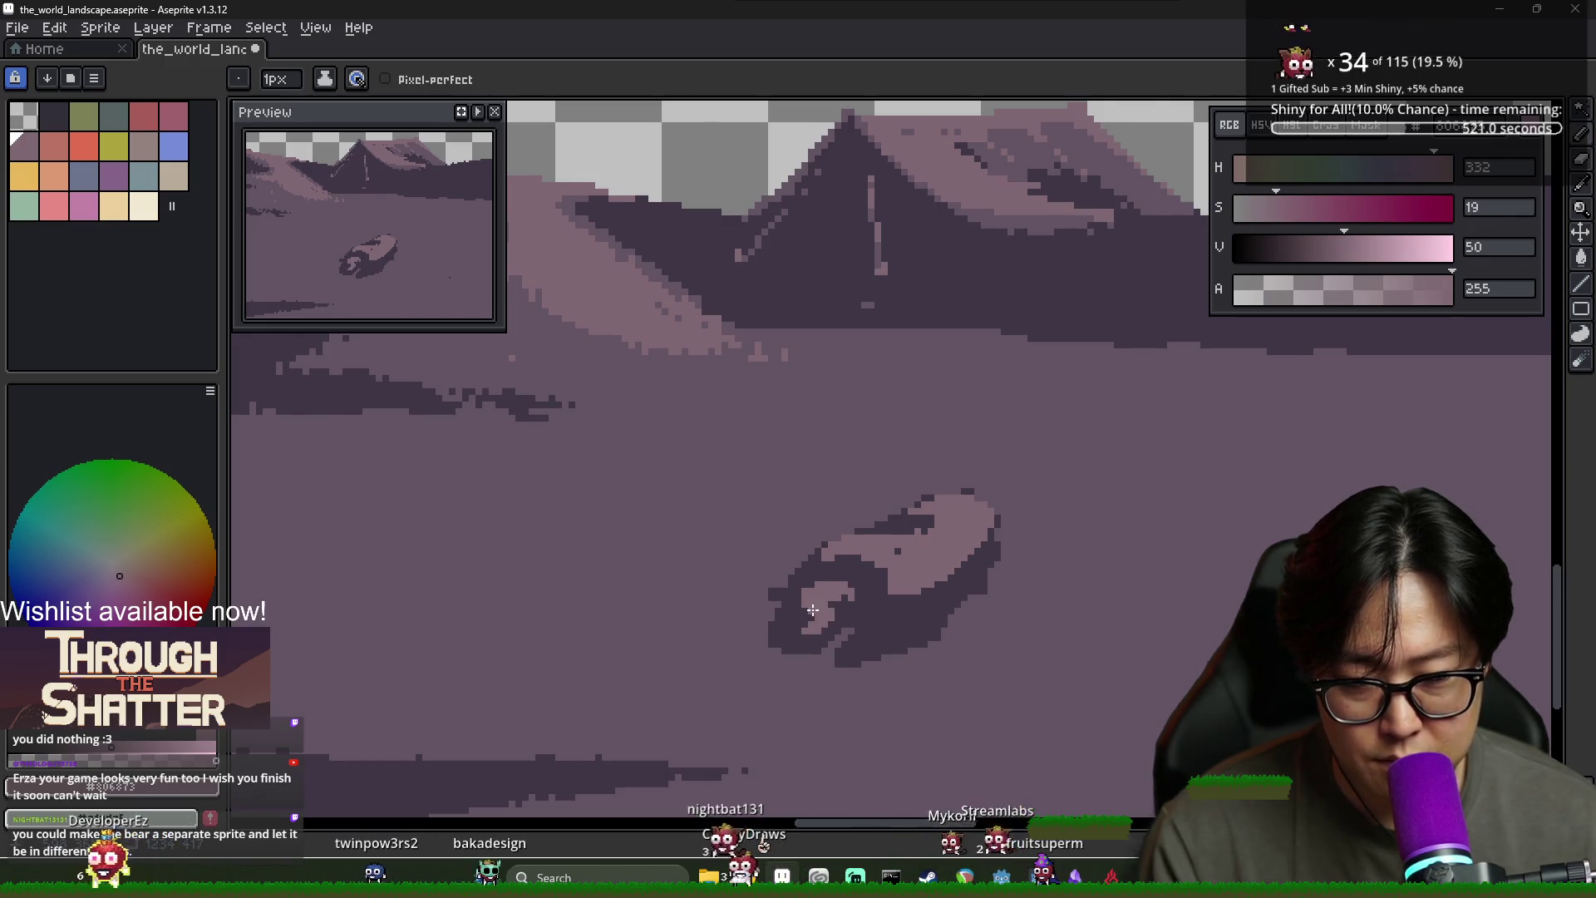
alt+click(809, 610)
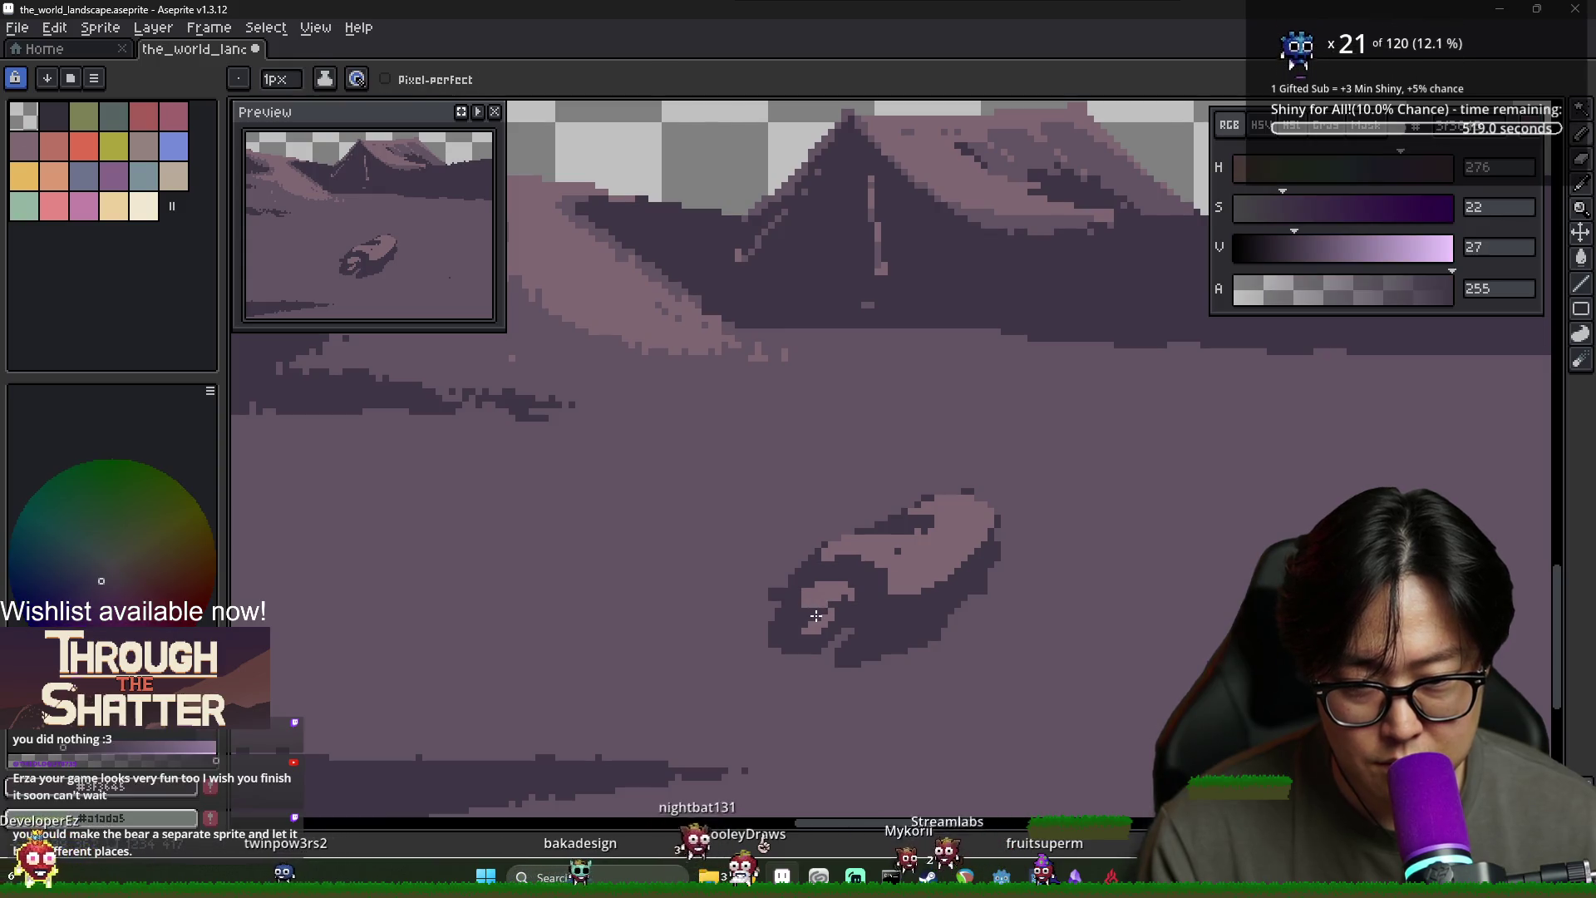
alt+click(812, 597)
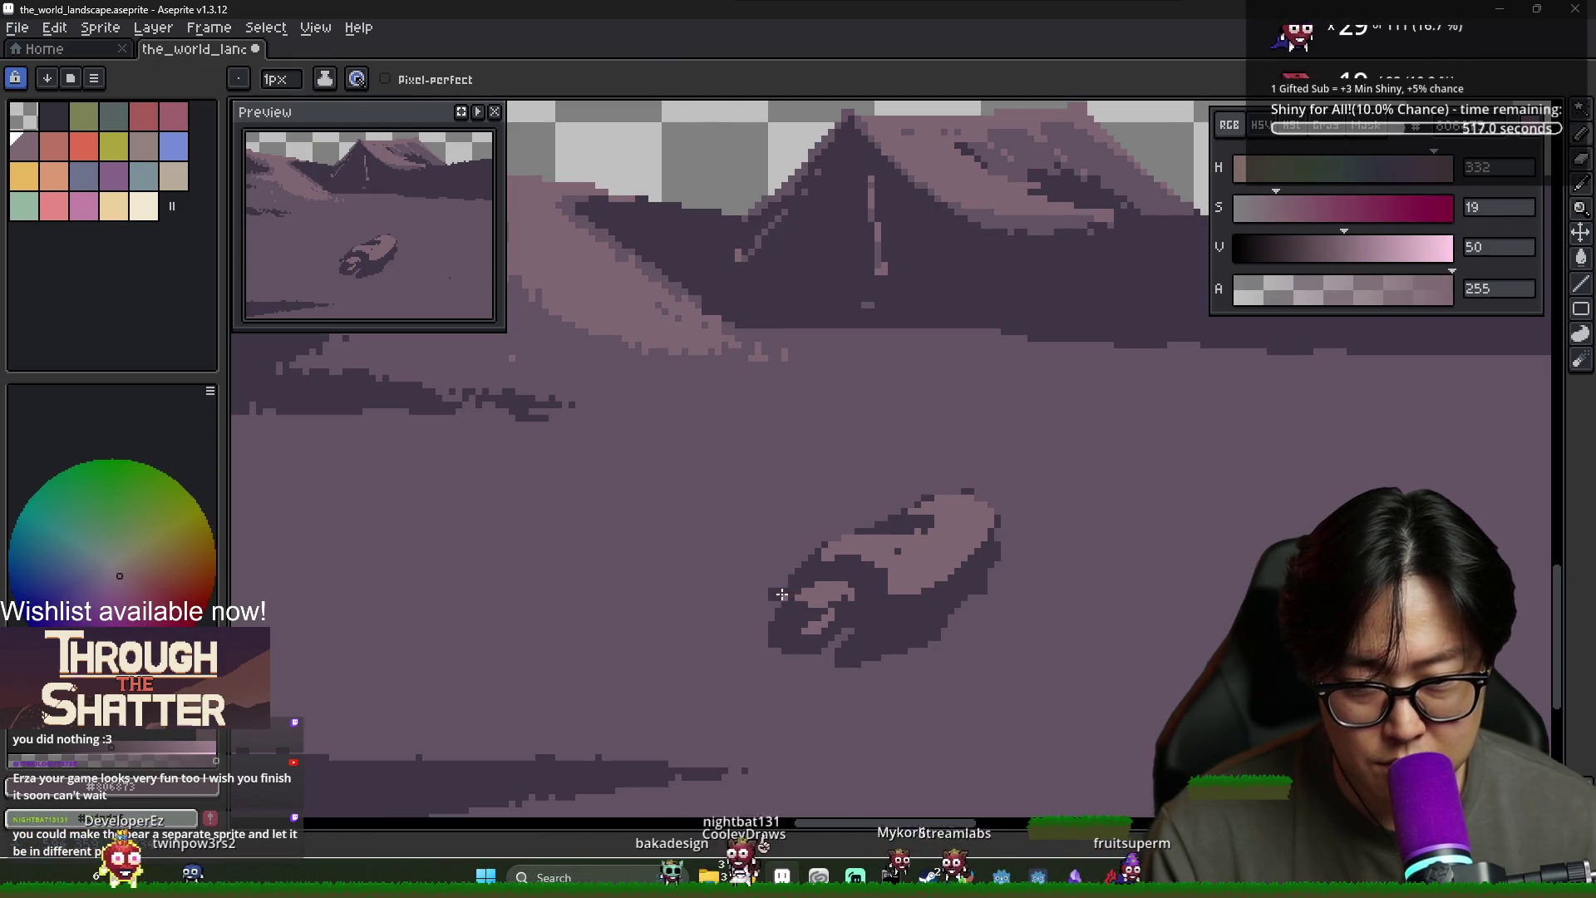
alt+click(808, 593)
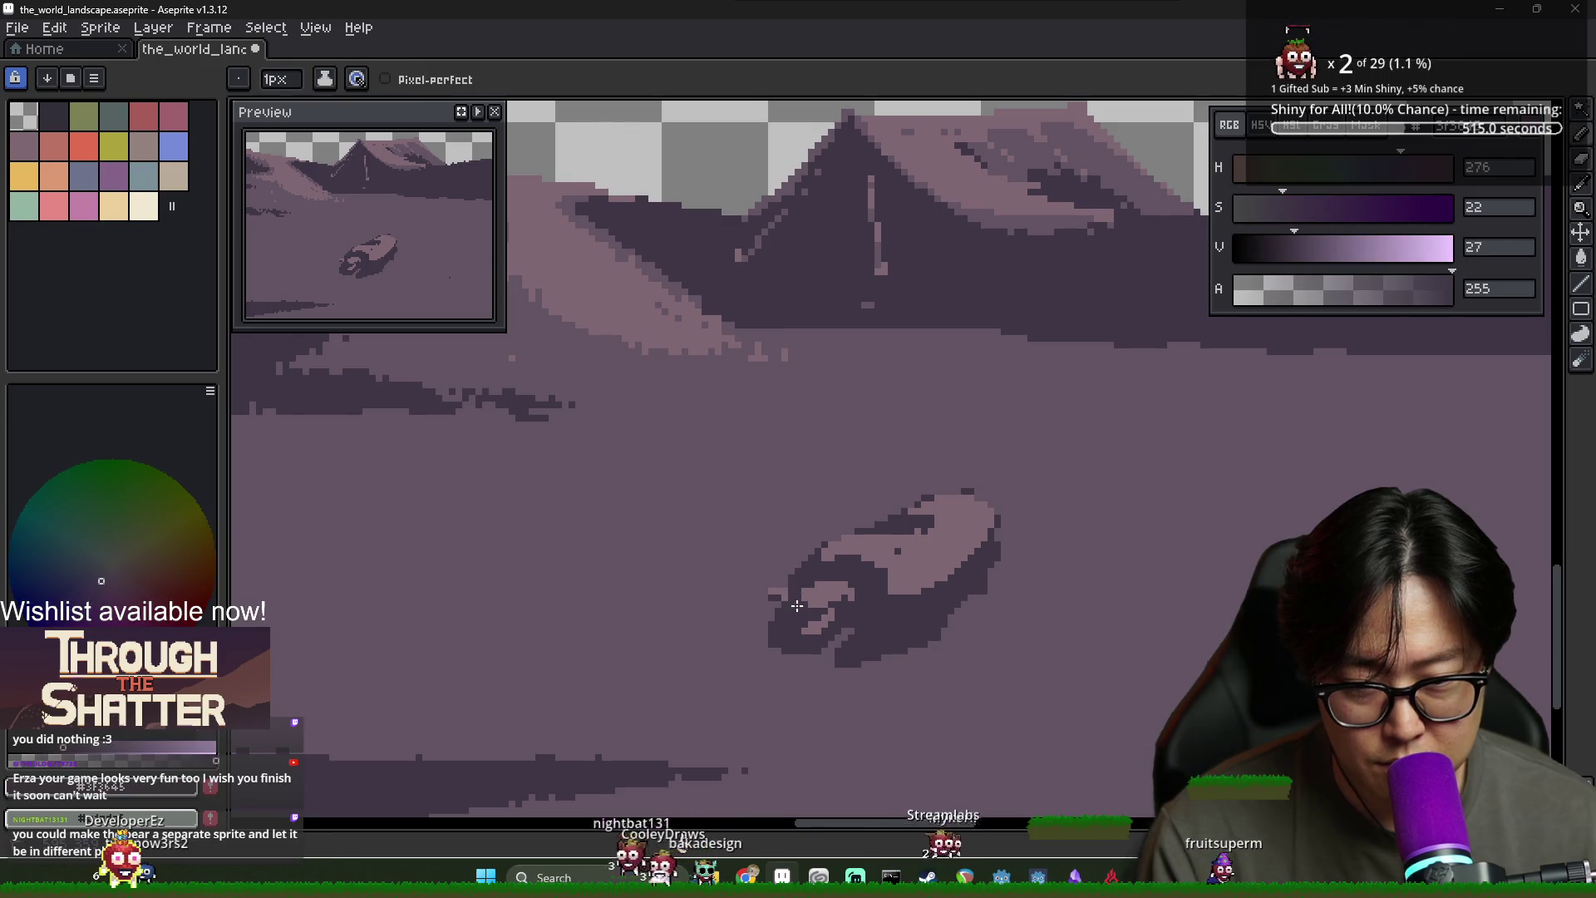
scroll(841, 621, down, 2)
scroll(841, 621, up, 3)
alt+click(819, 588)
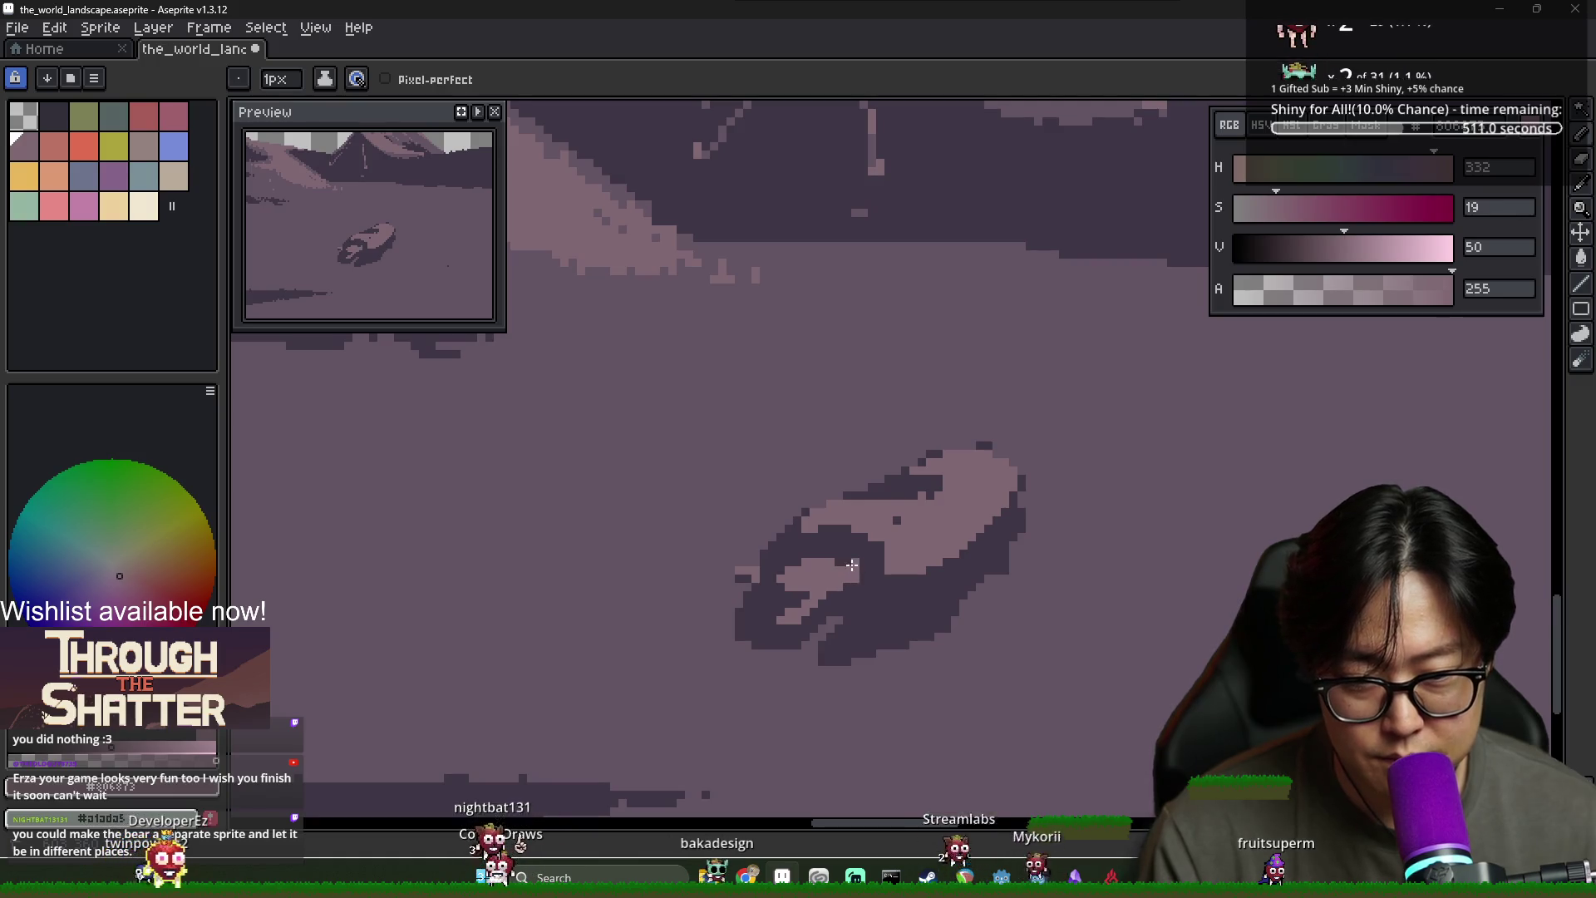
Add light pink pixels above the bear's top-right edge
alt+click(826, 555)
alt+click(836, 566)
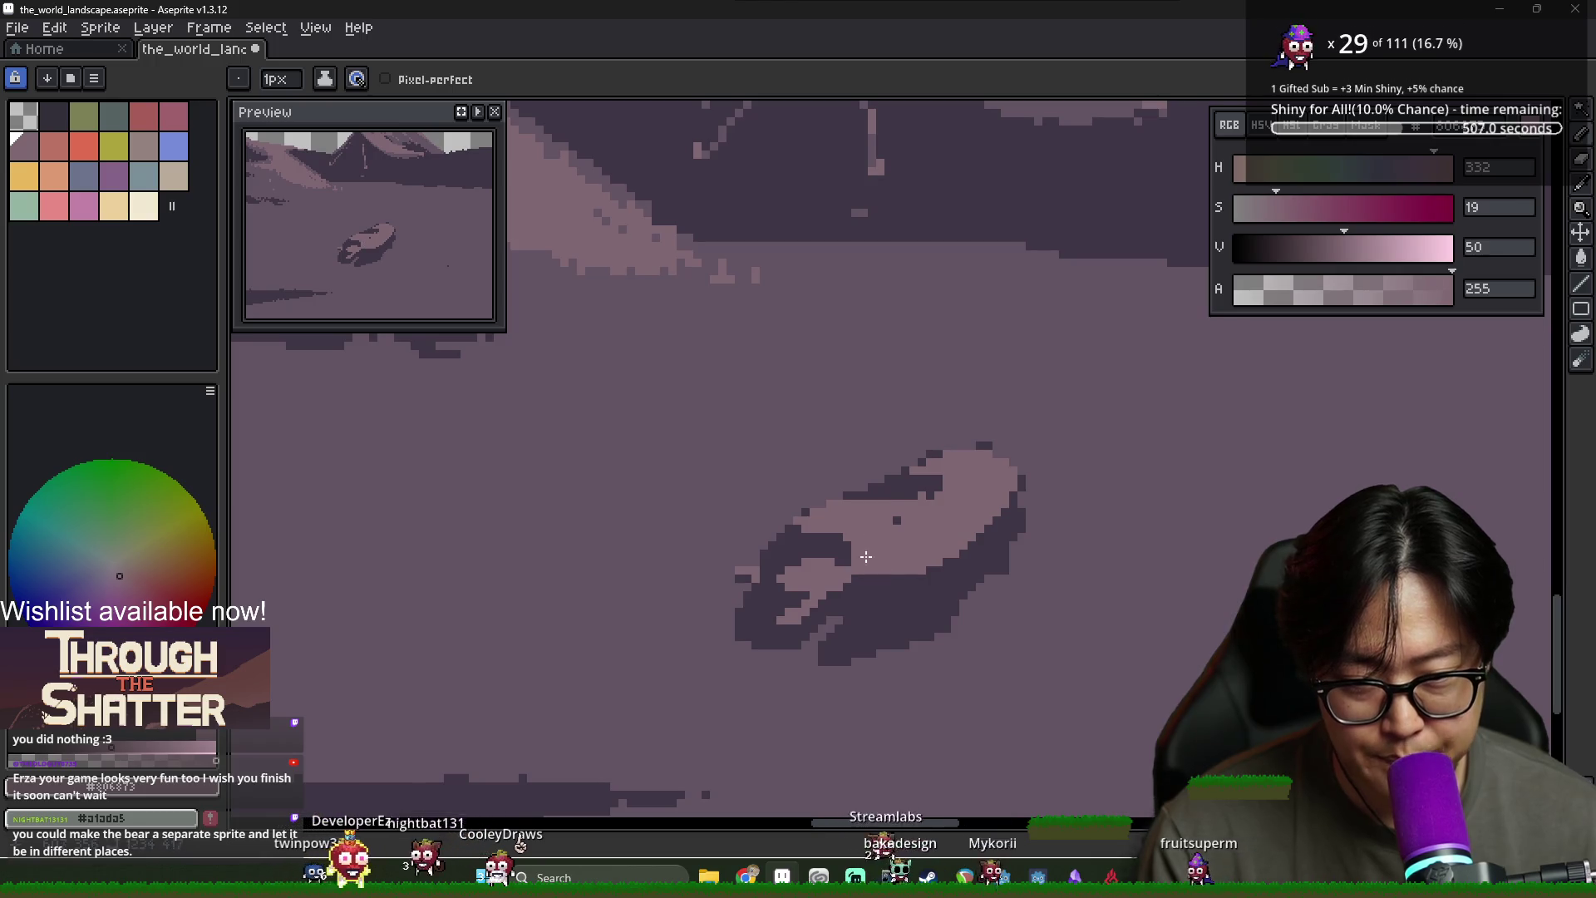
alt+click(813, 529)
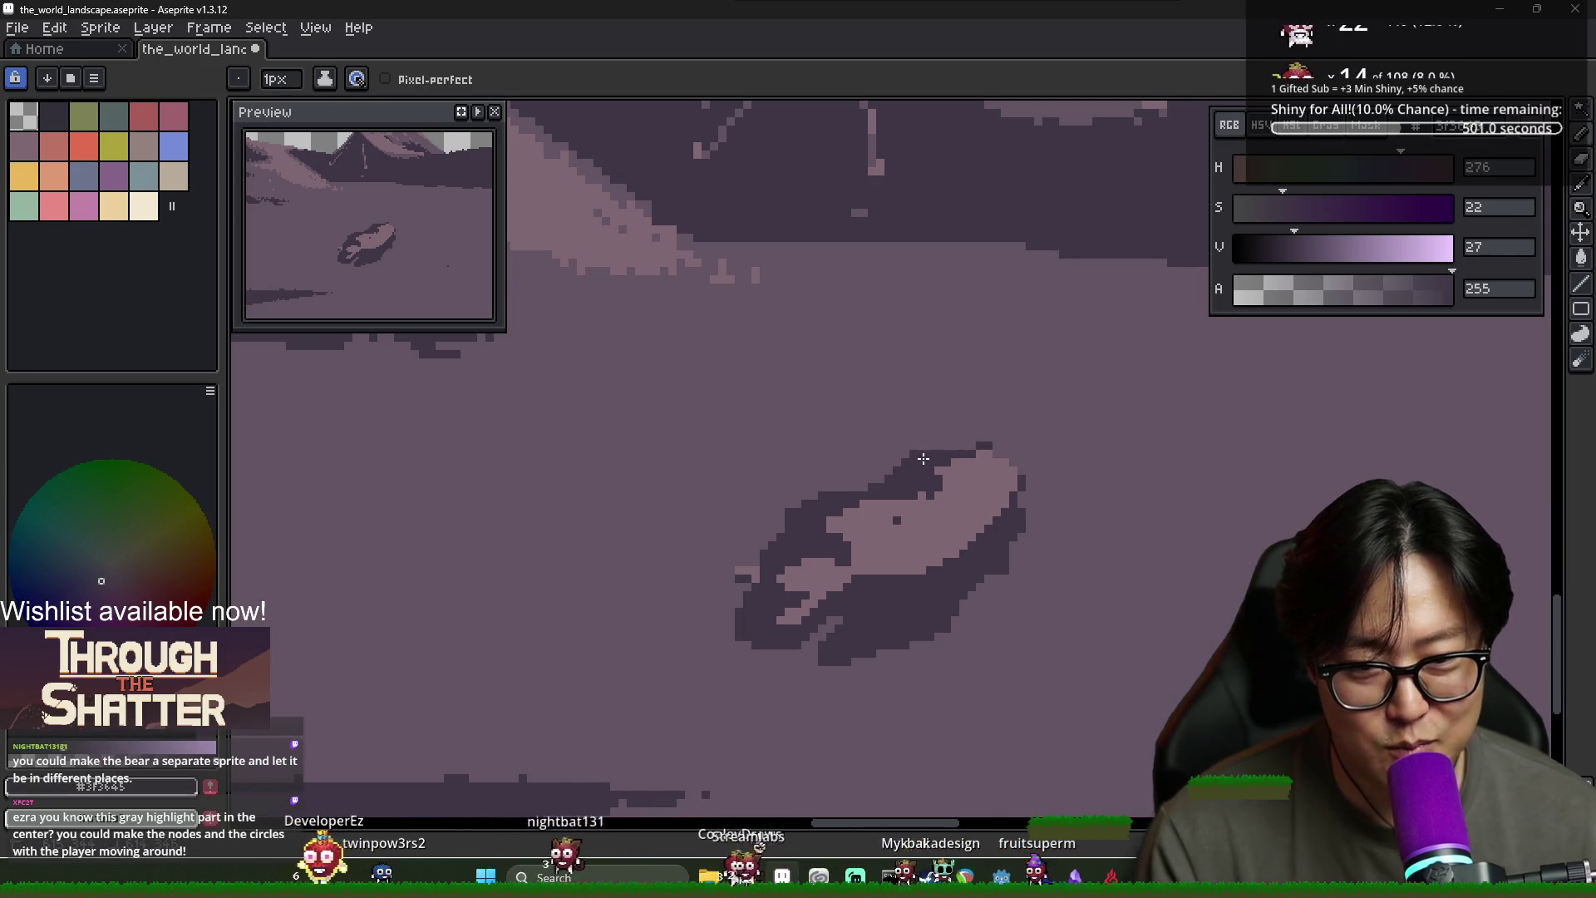
alt+click(964, 468)
click(980, 437)
click(1005, 447)
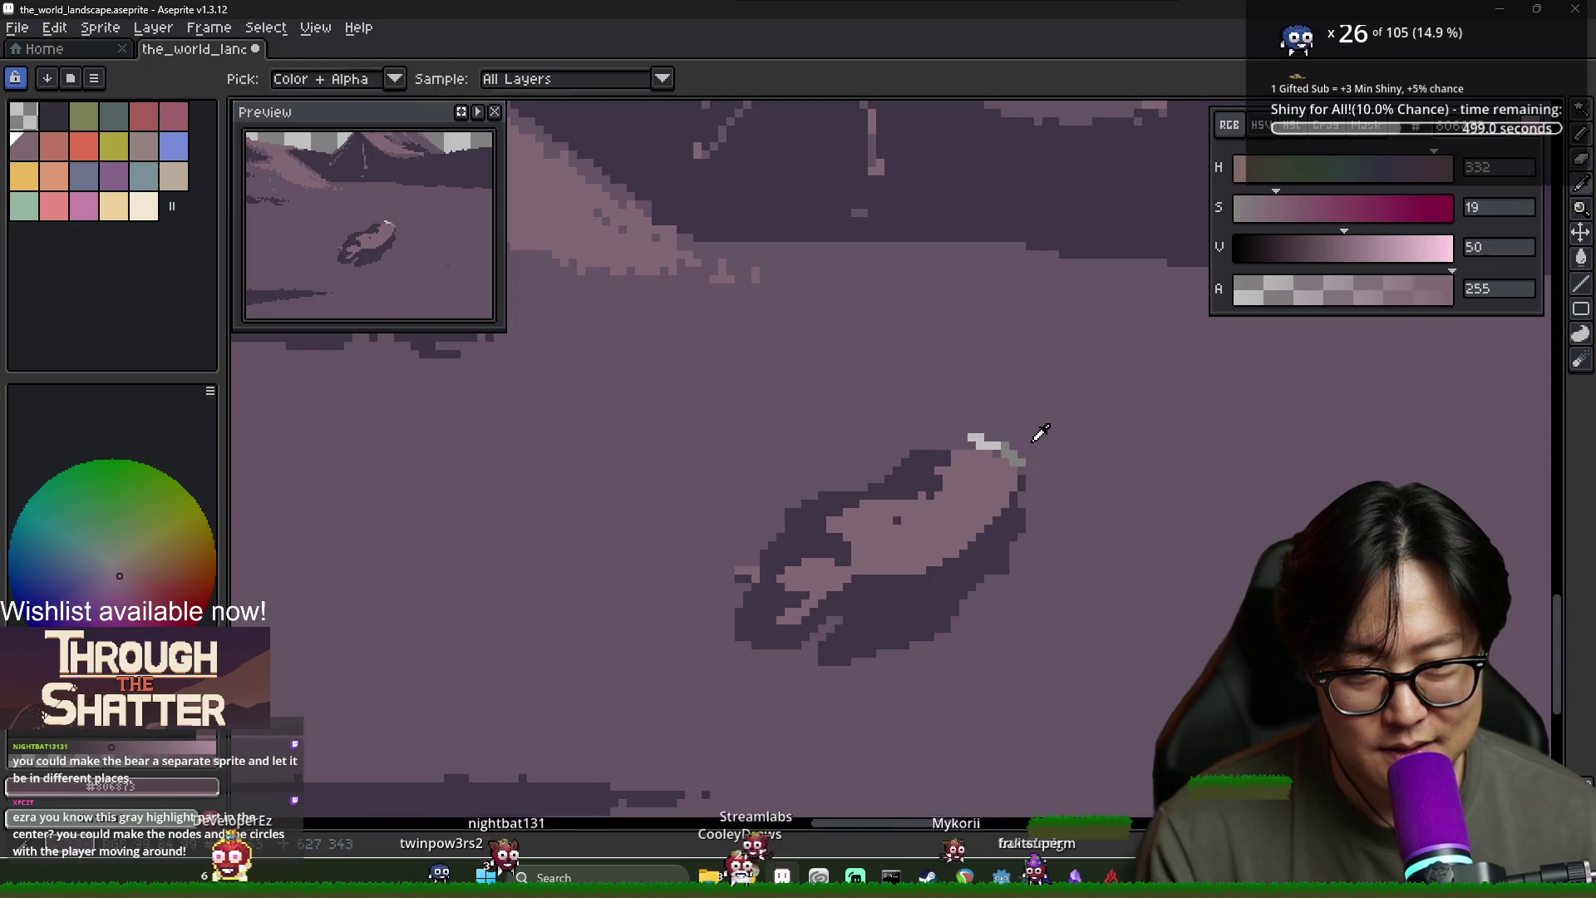
Draw a short light line beside the bear and pick the lighter mauve HSV 300/15/39
alt+click(1012, 458)
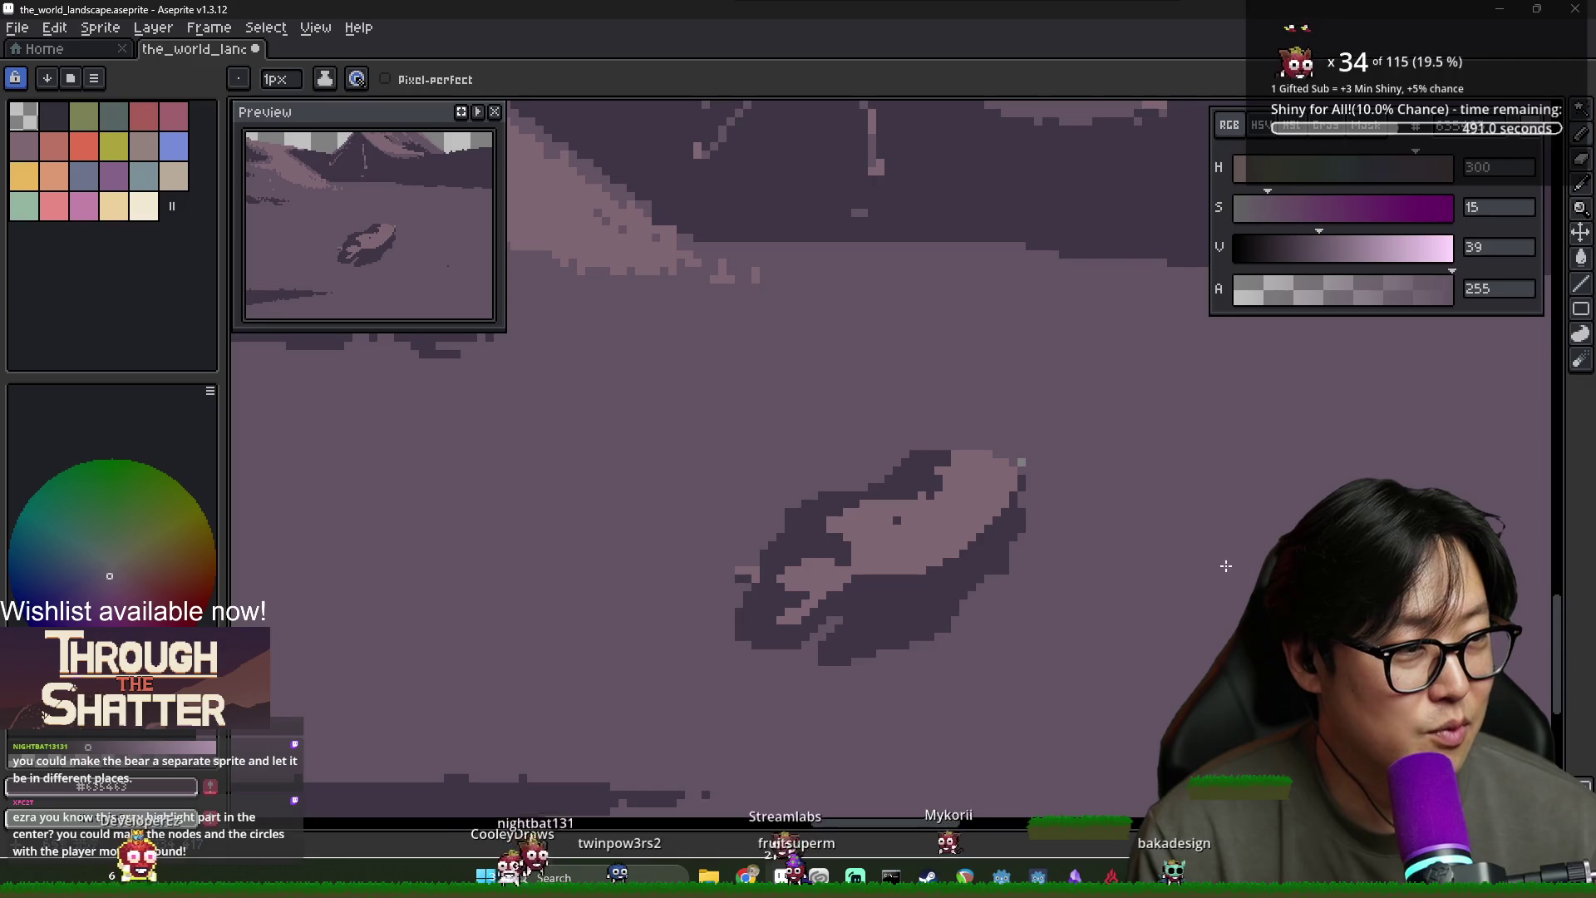
scroll(1164, 566, down, 2)
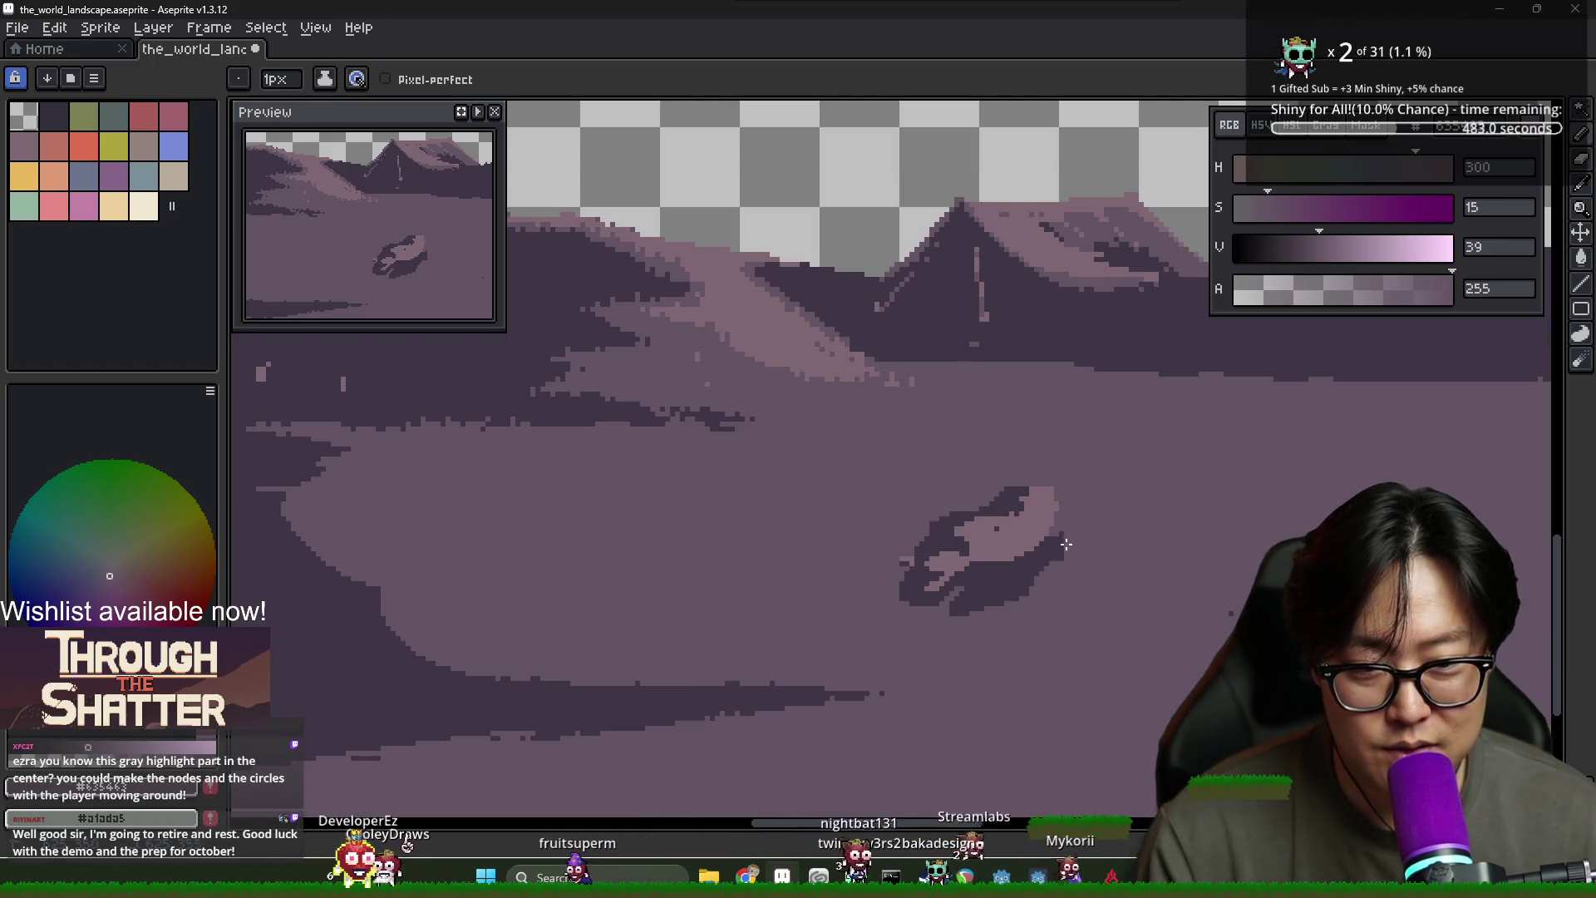
alt+click(1054, 527)
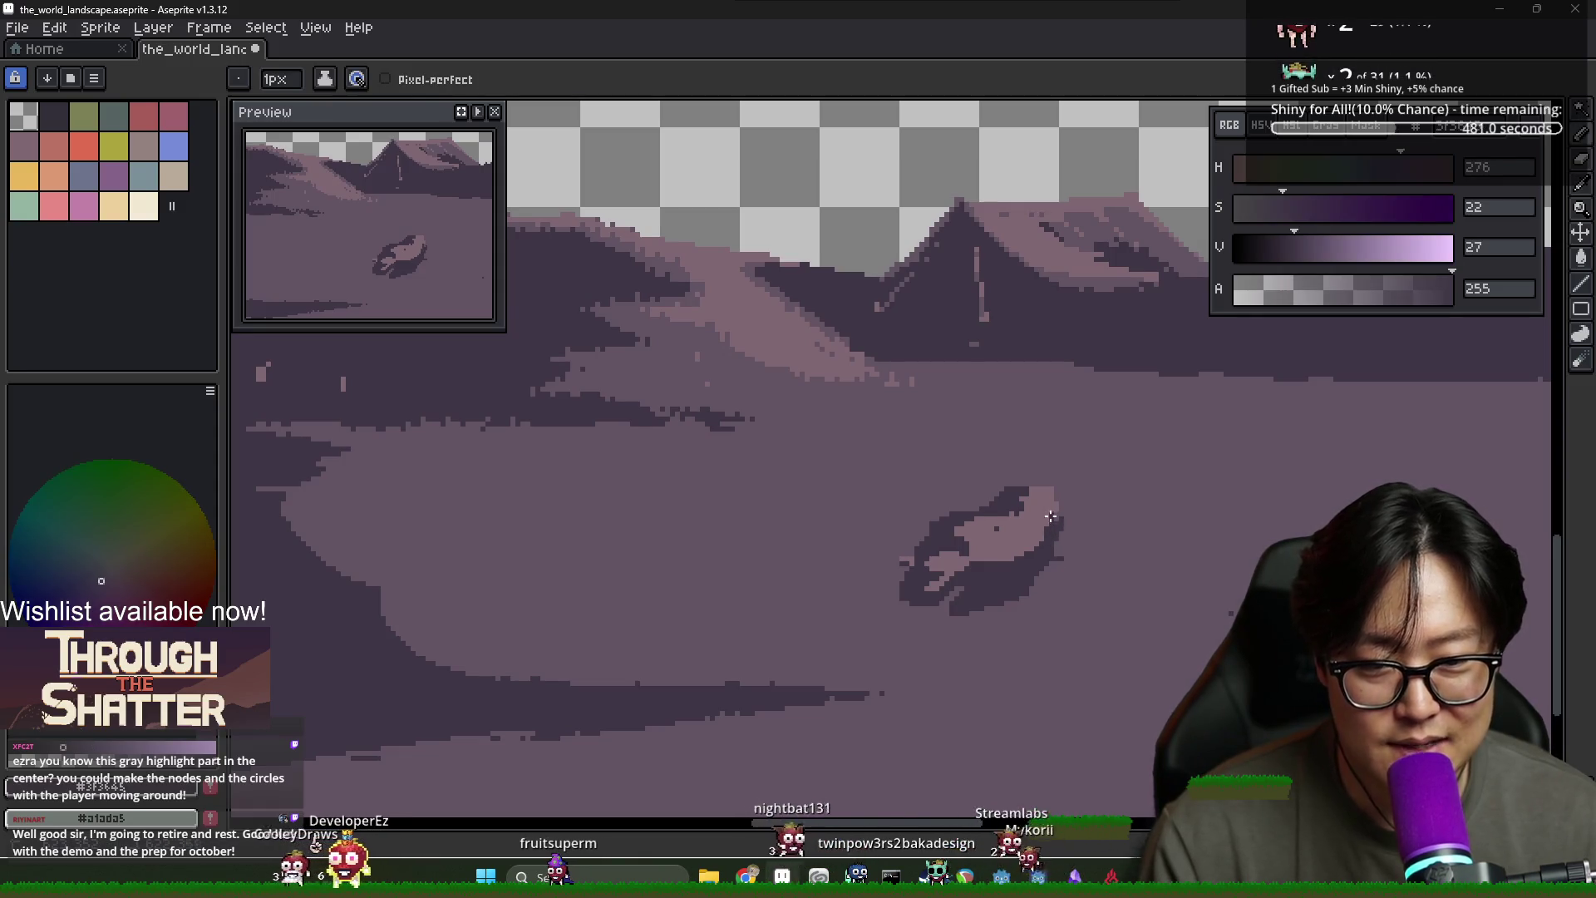
drag(1065, 513, 1065, 549)
alt+click(1065, 553)
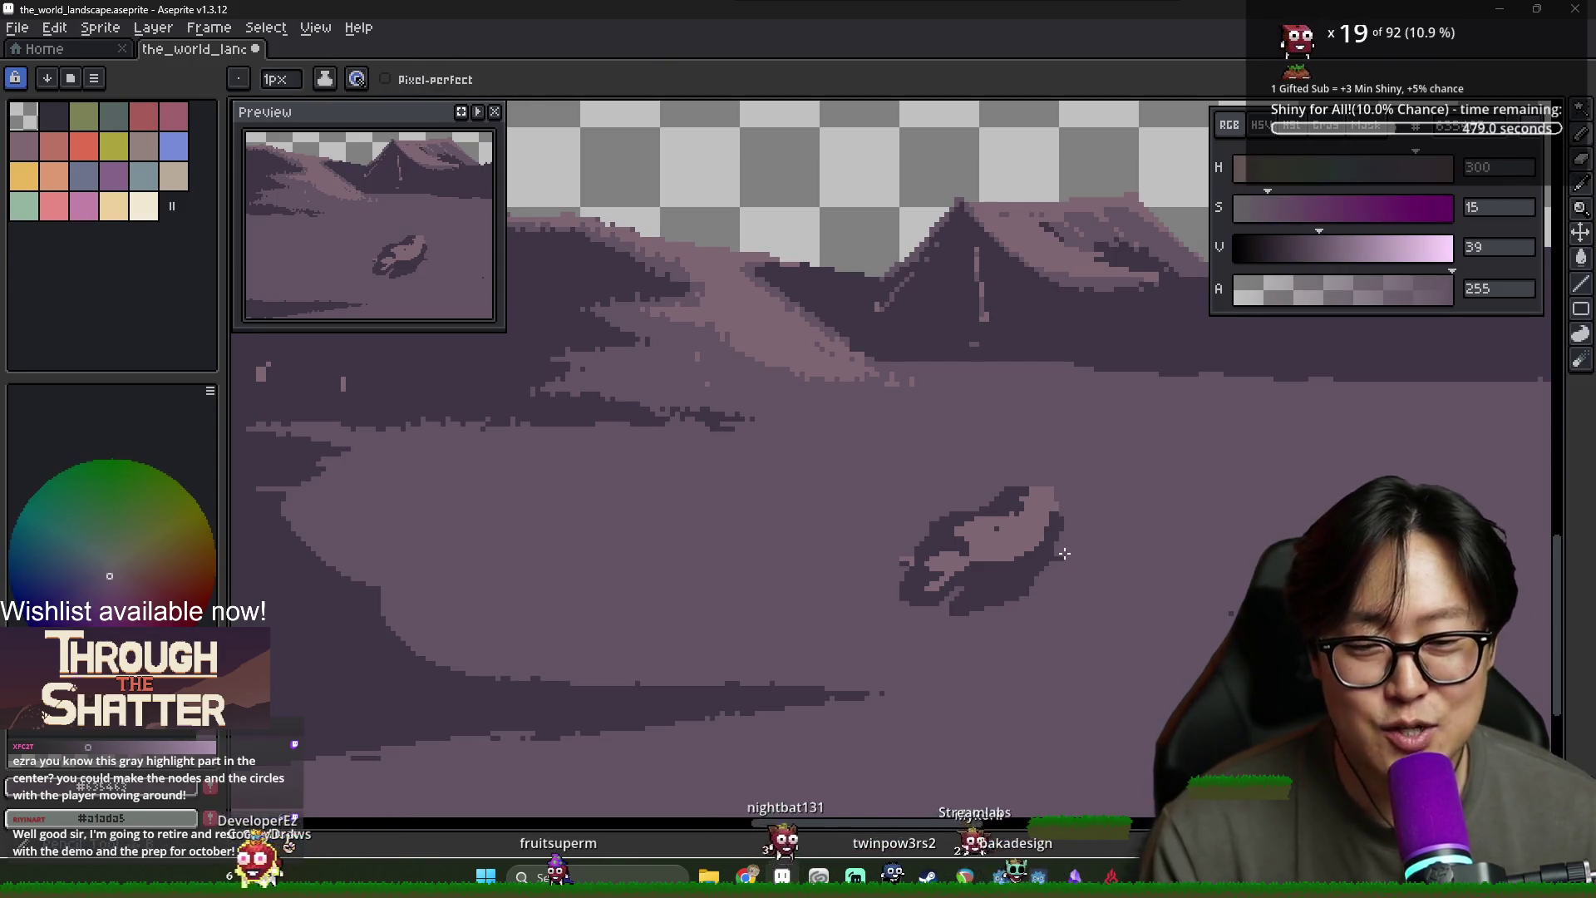
scroll(1022, 563, down, 4)
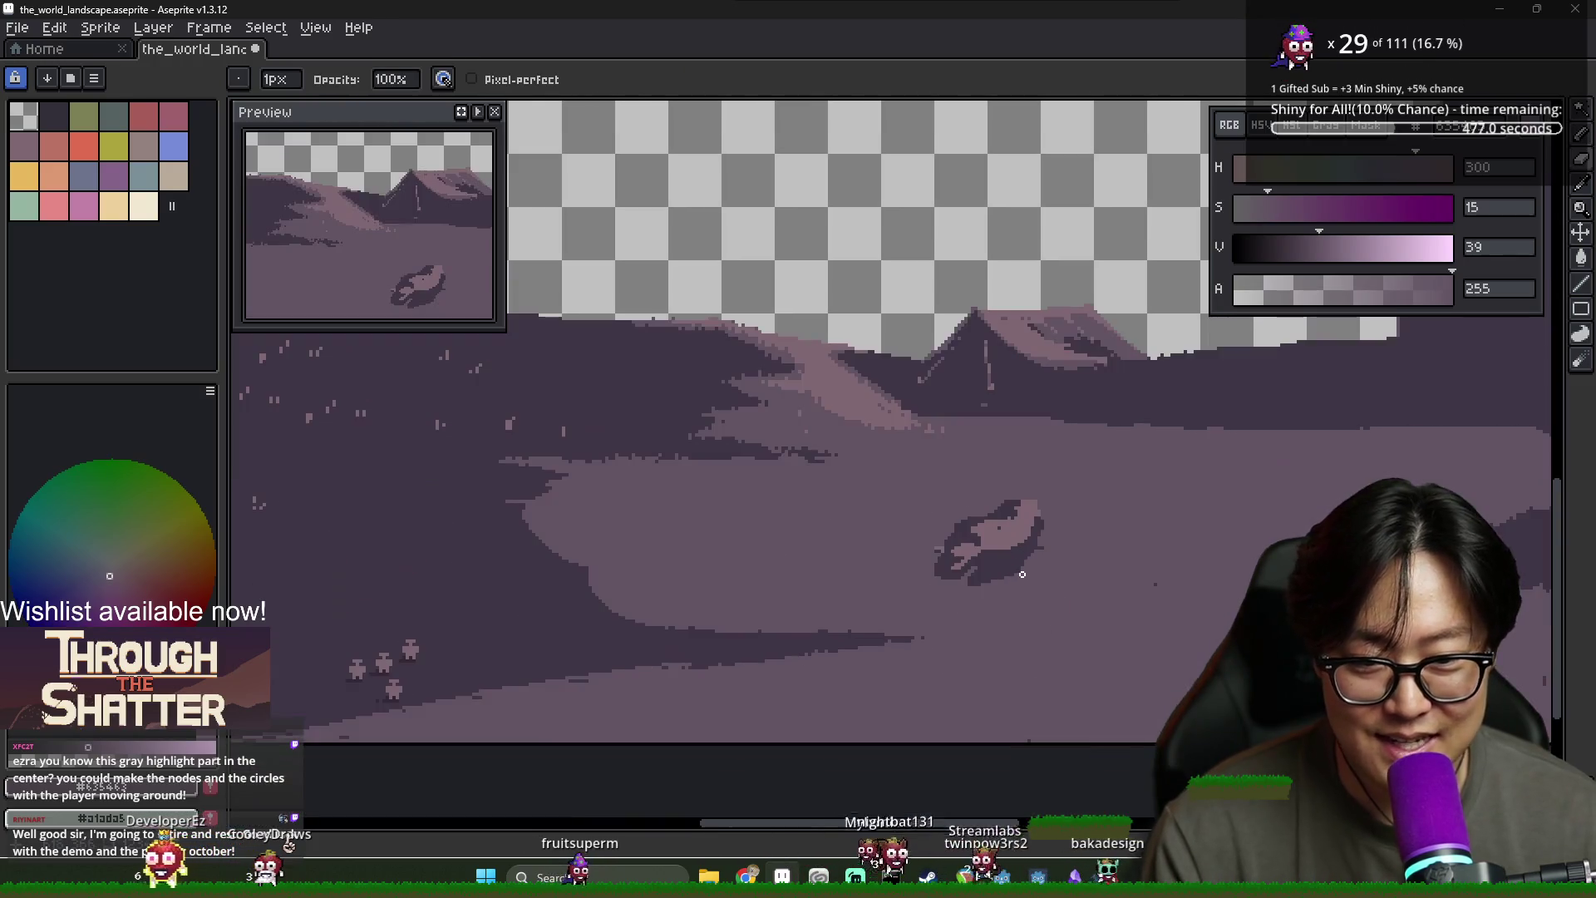
Add a new Layer 3 above Layer 2
key(Tab)
scroll(635, 549, up, 2)
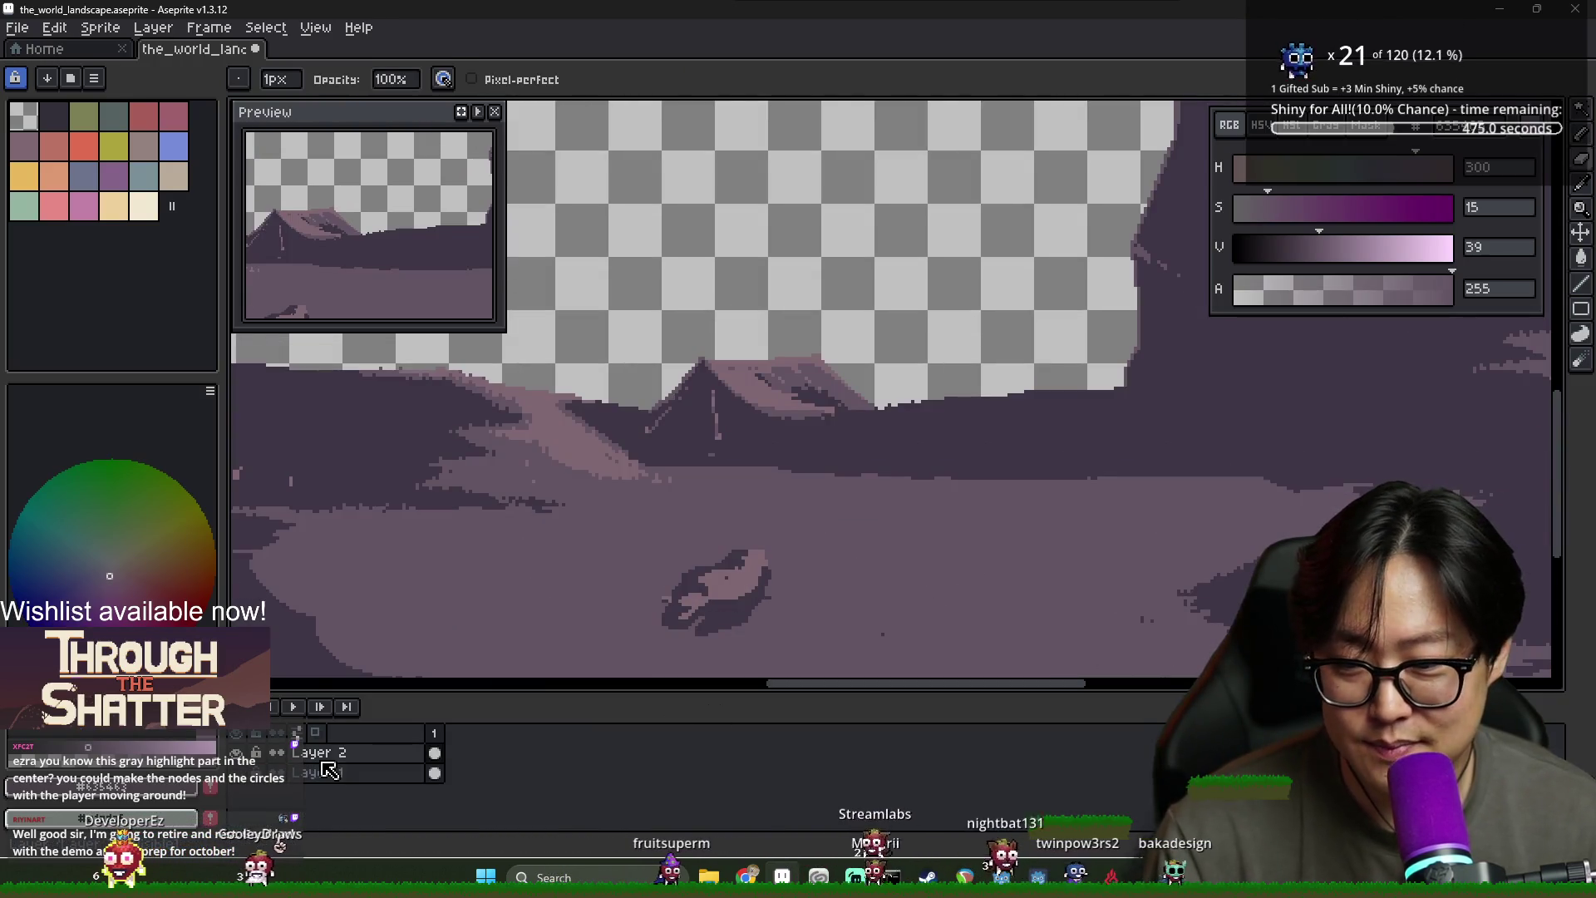
right_click(328, 752)
mouse_move(357, 723)
click(532, 724)
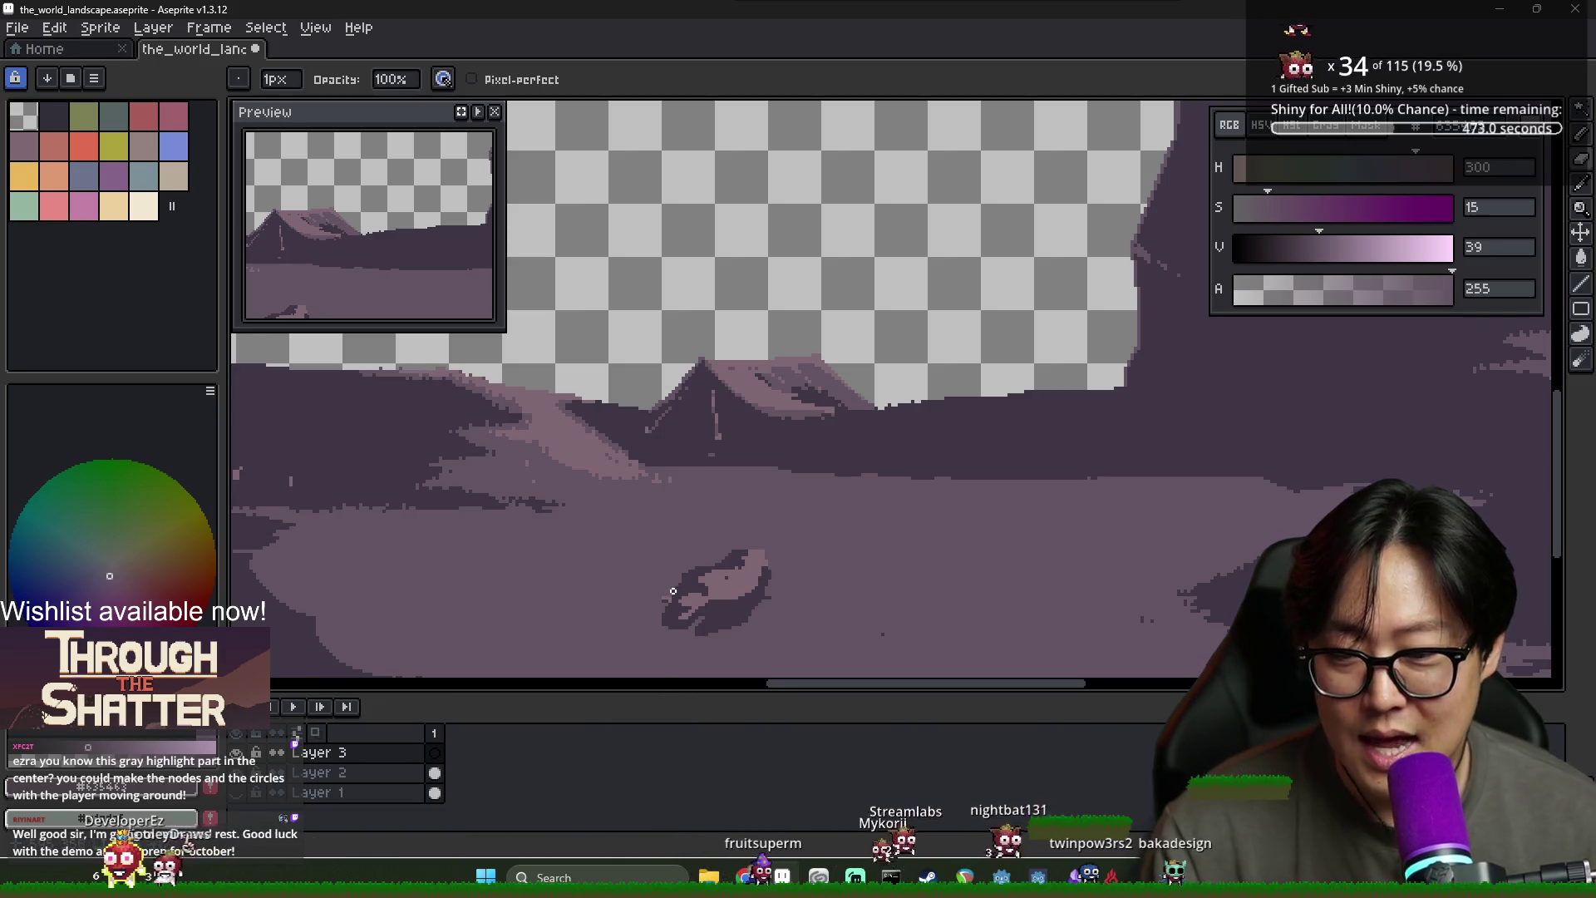
scroll(691, 563, up, 2)
scroll(691, 563, down, 2)
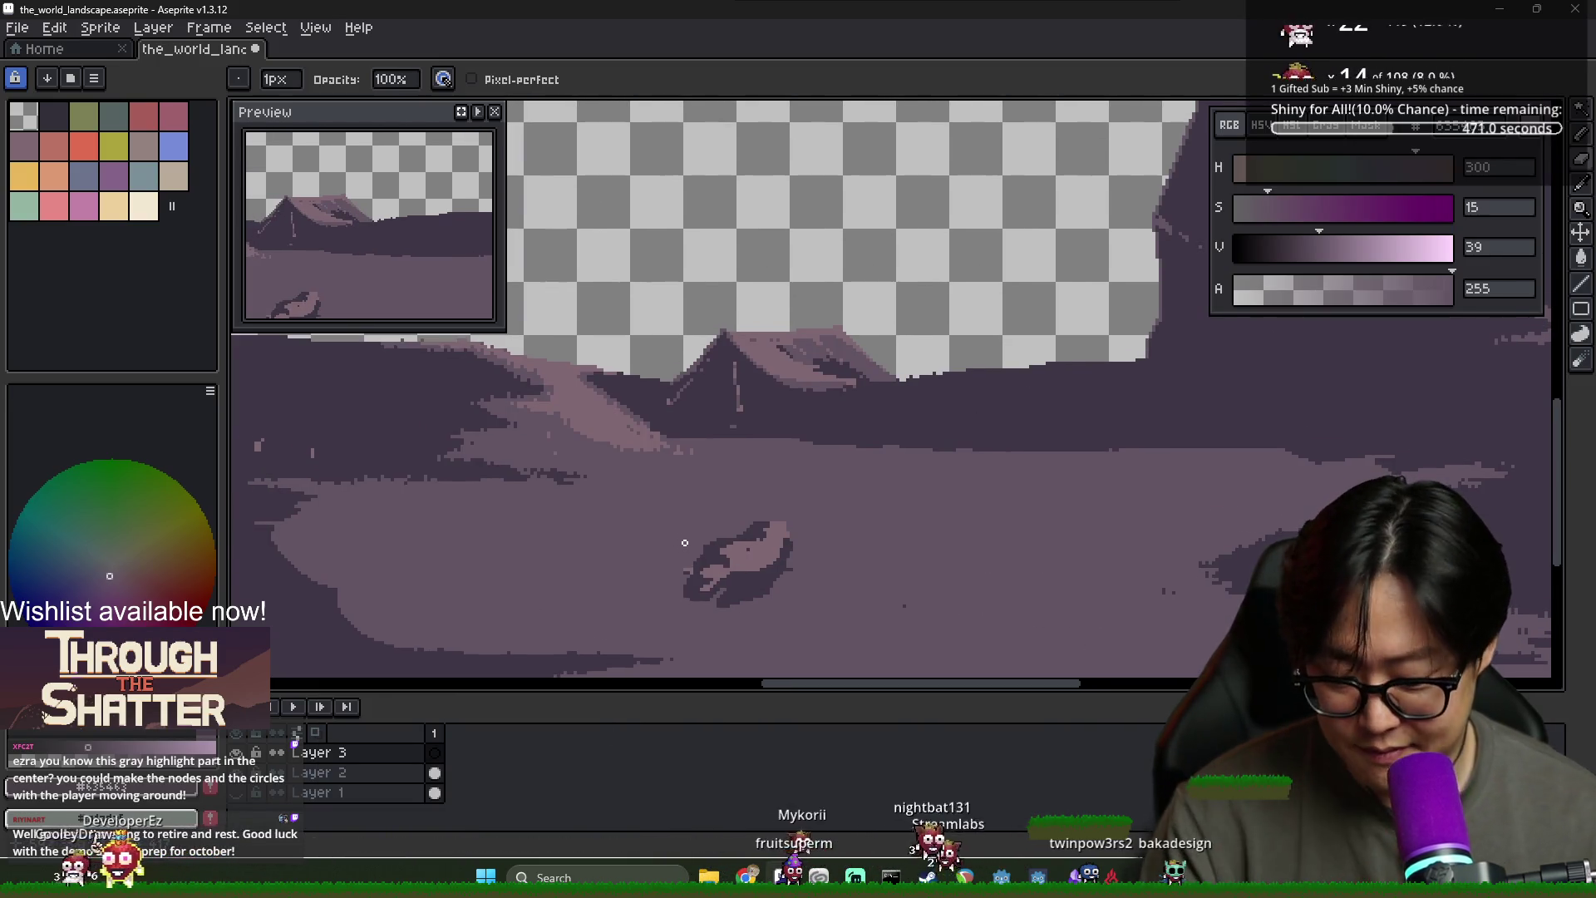
Erase the bear from Layer 2 by magic-wand selecting it and filling with the ground colour
key(w)
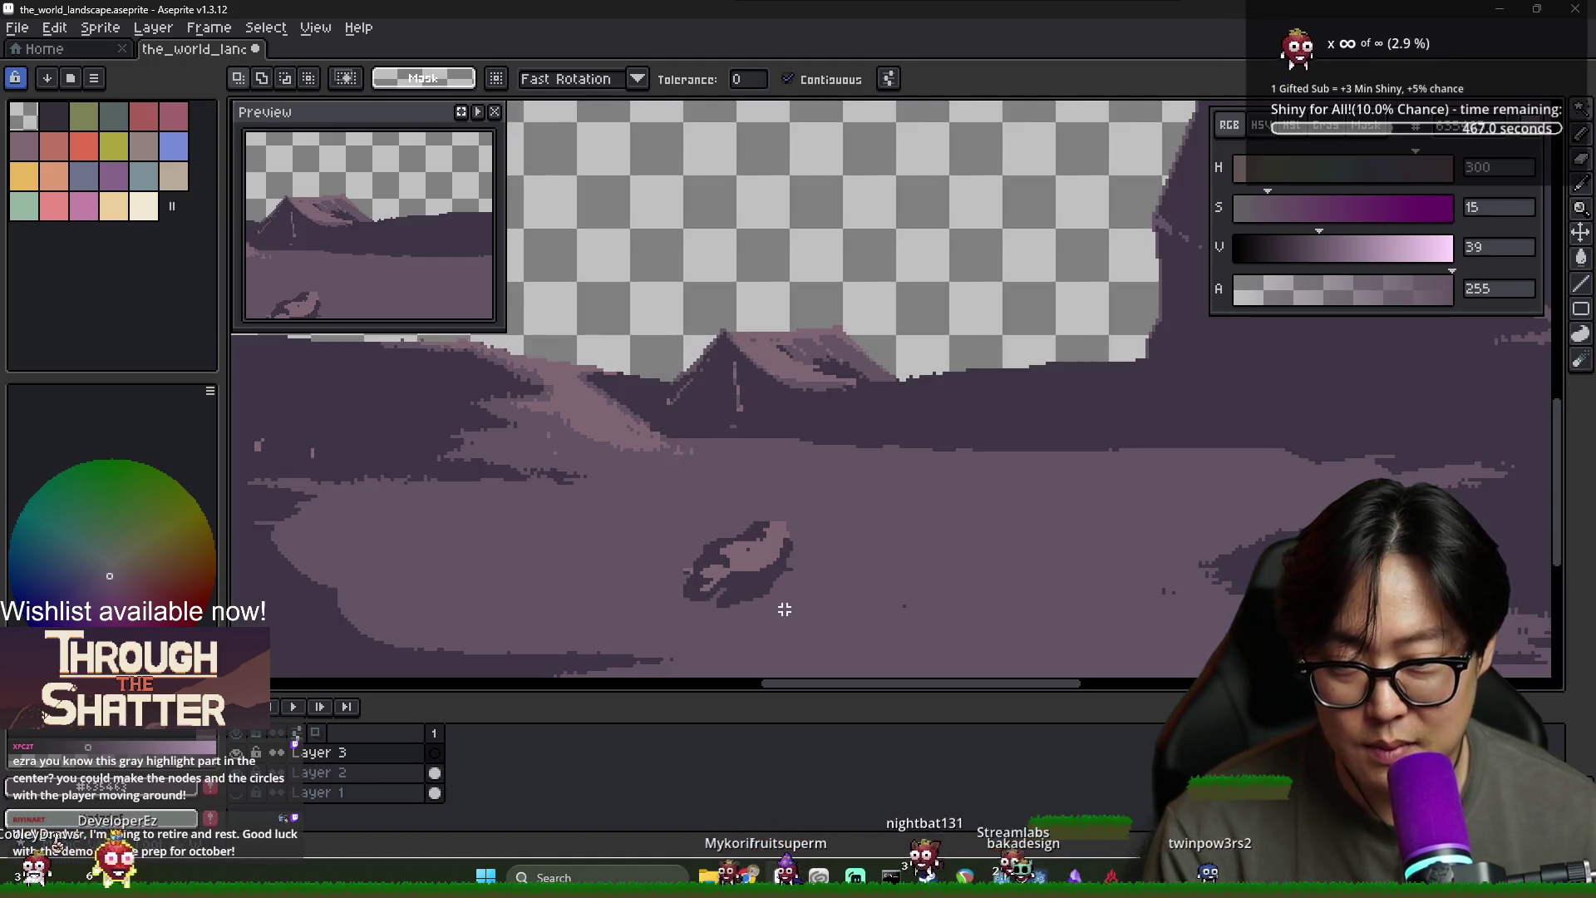
click(404, 772)
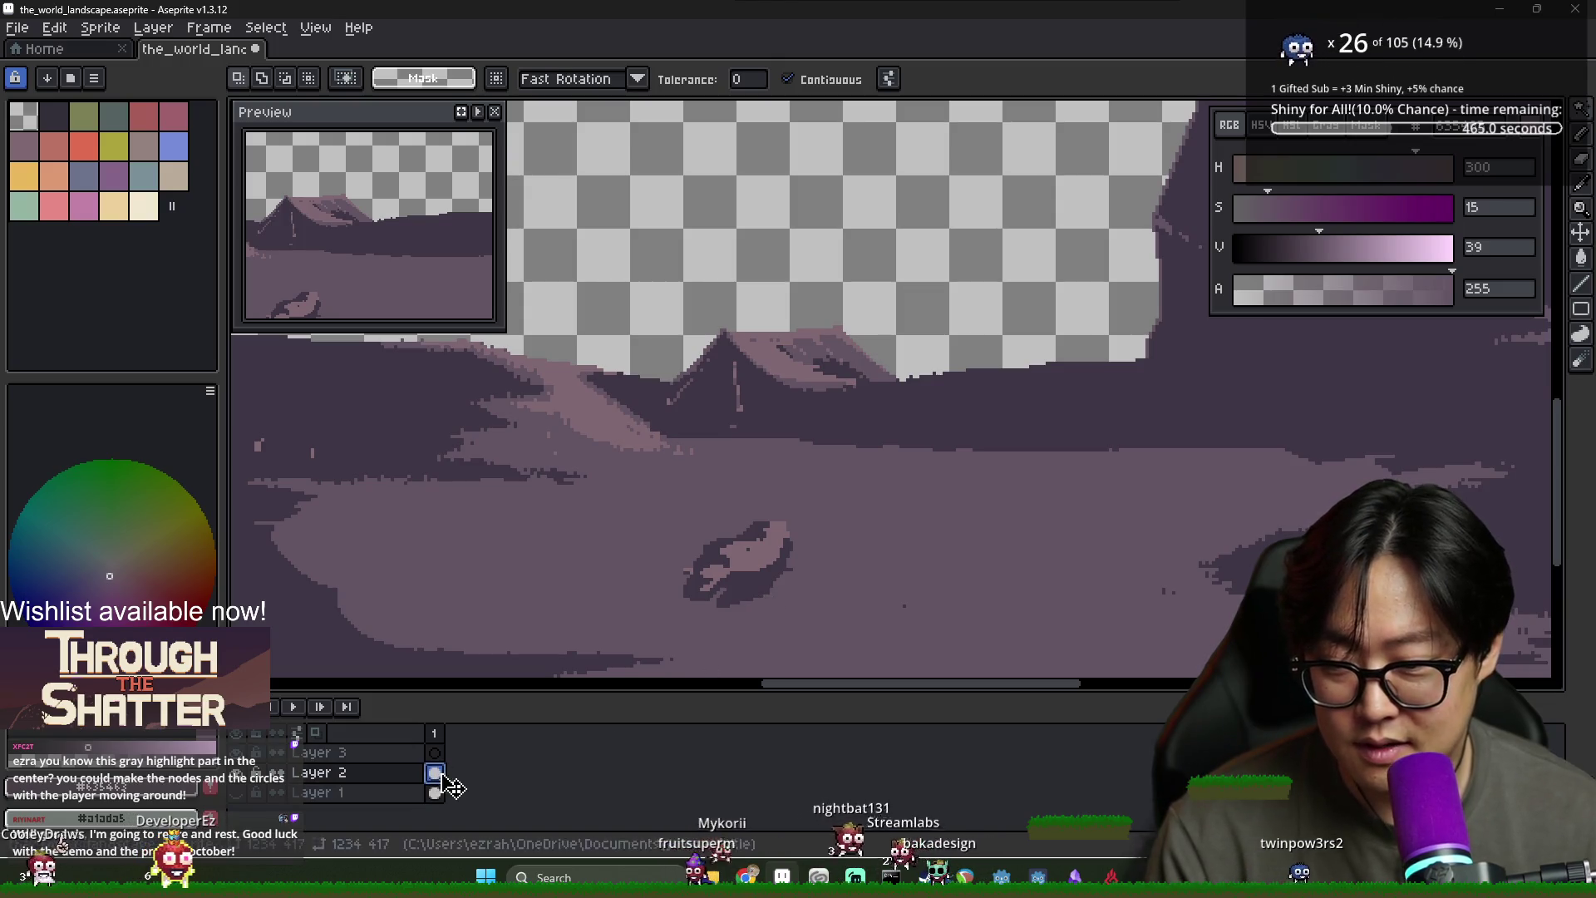
click(740, 575)
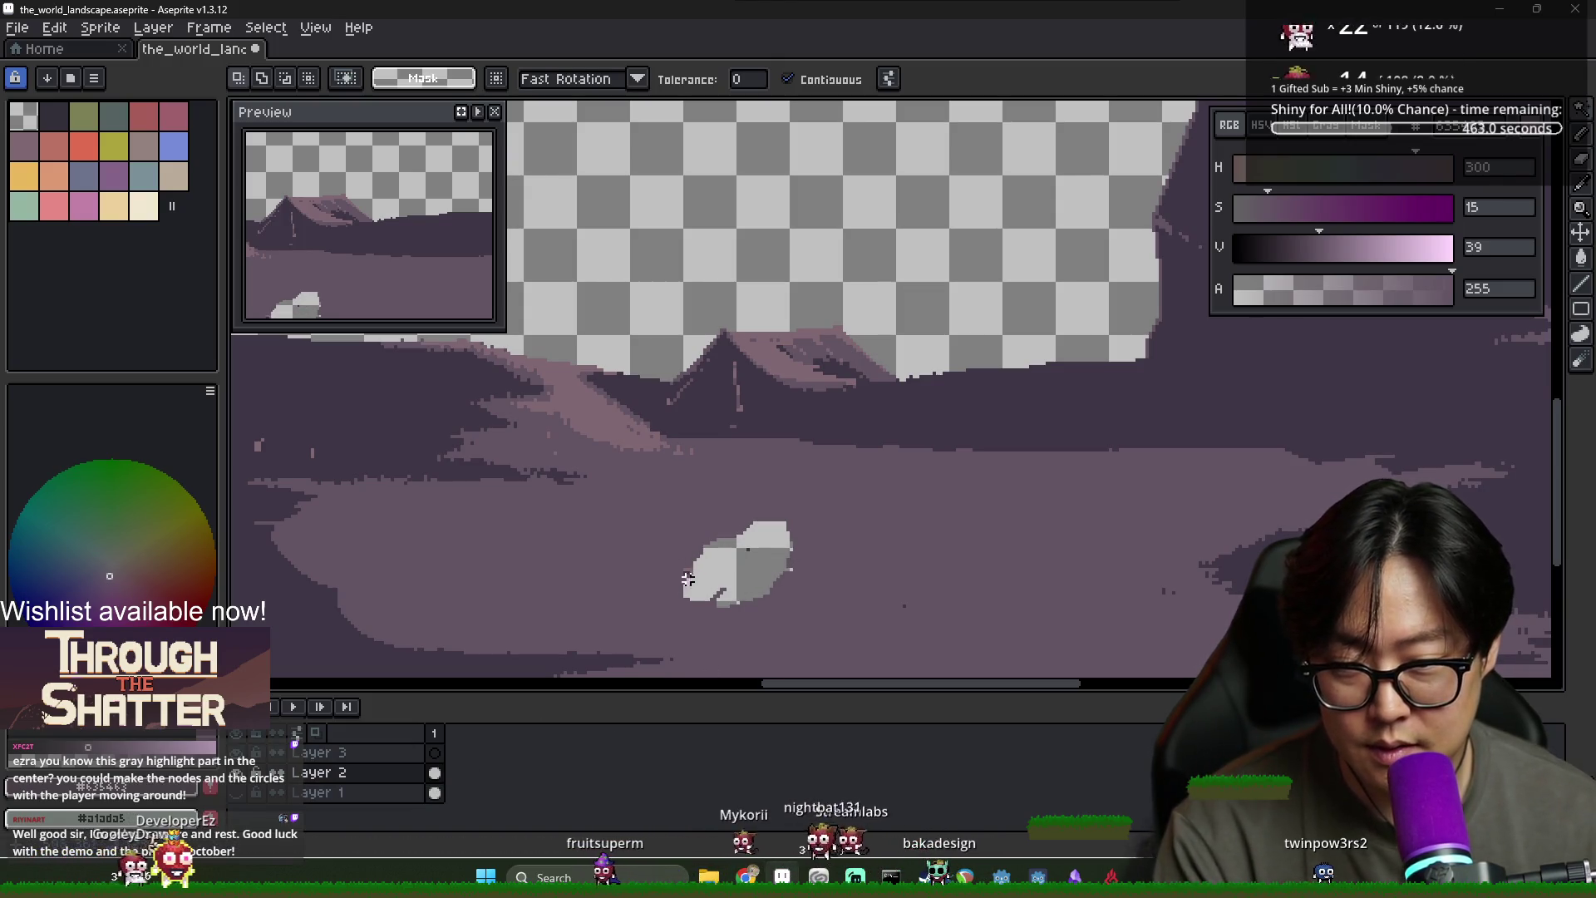
scroll(687, 579, up, 4)
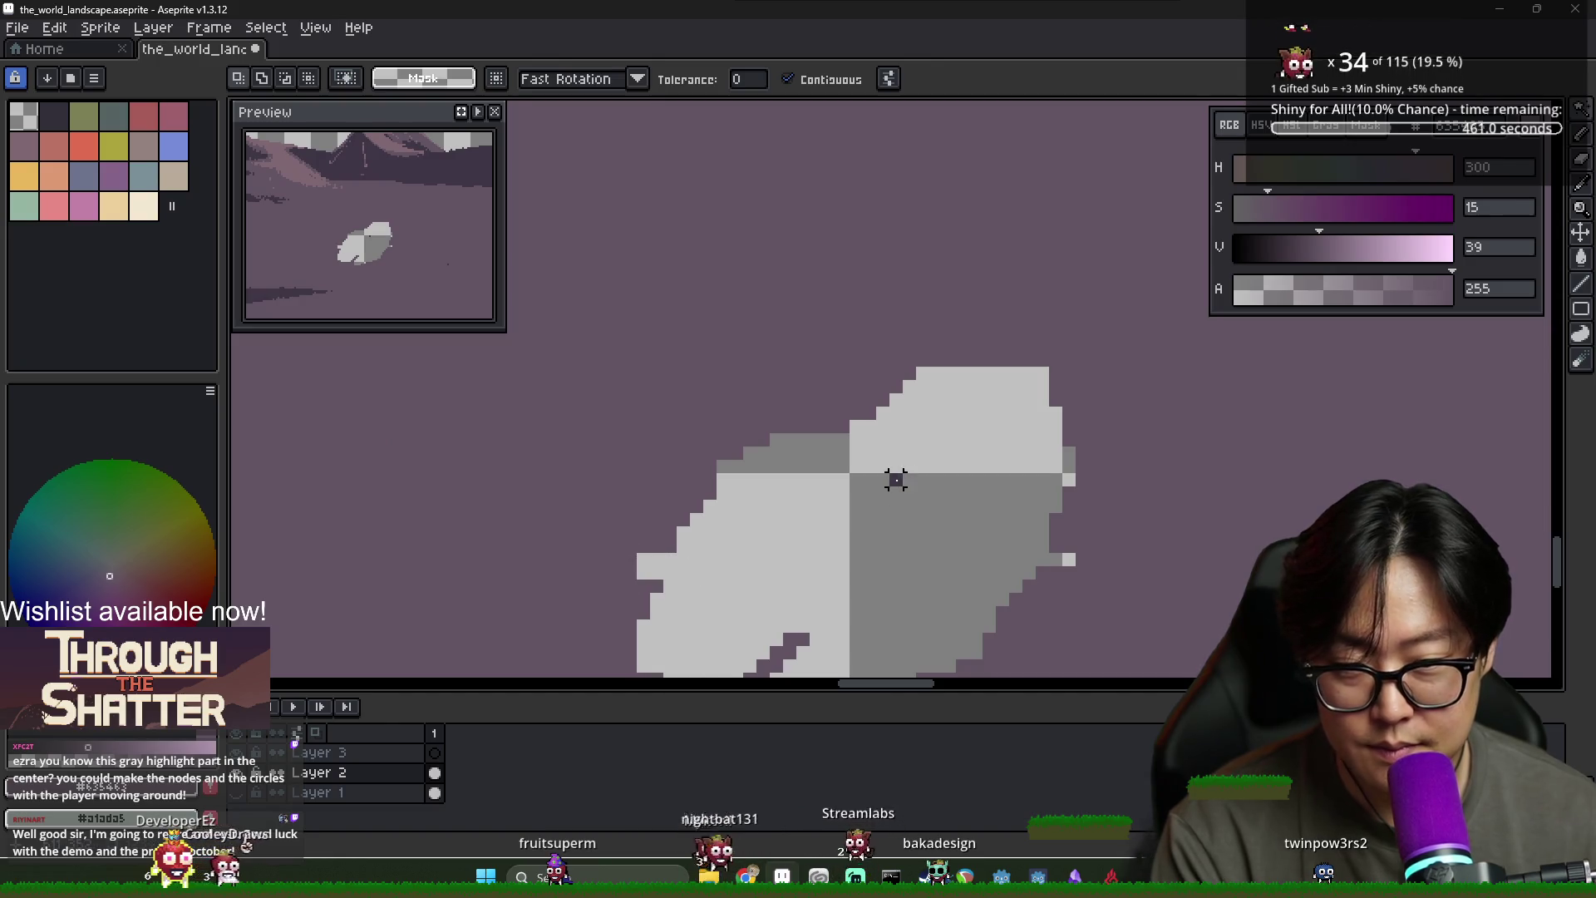
key(g)
click(926, 510)
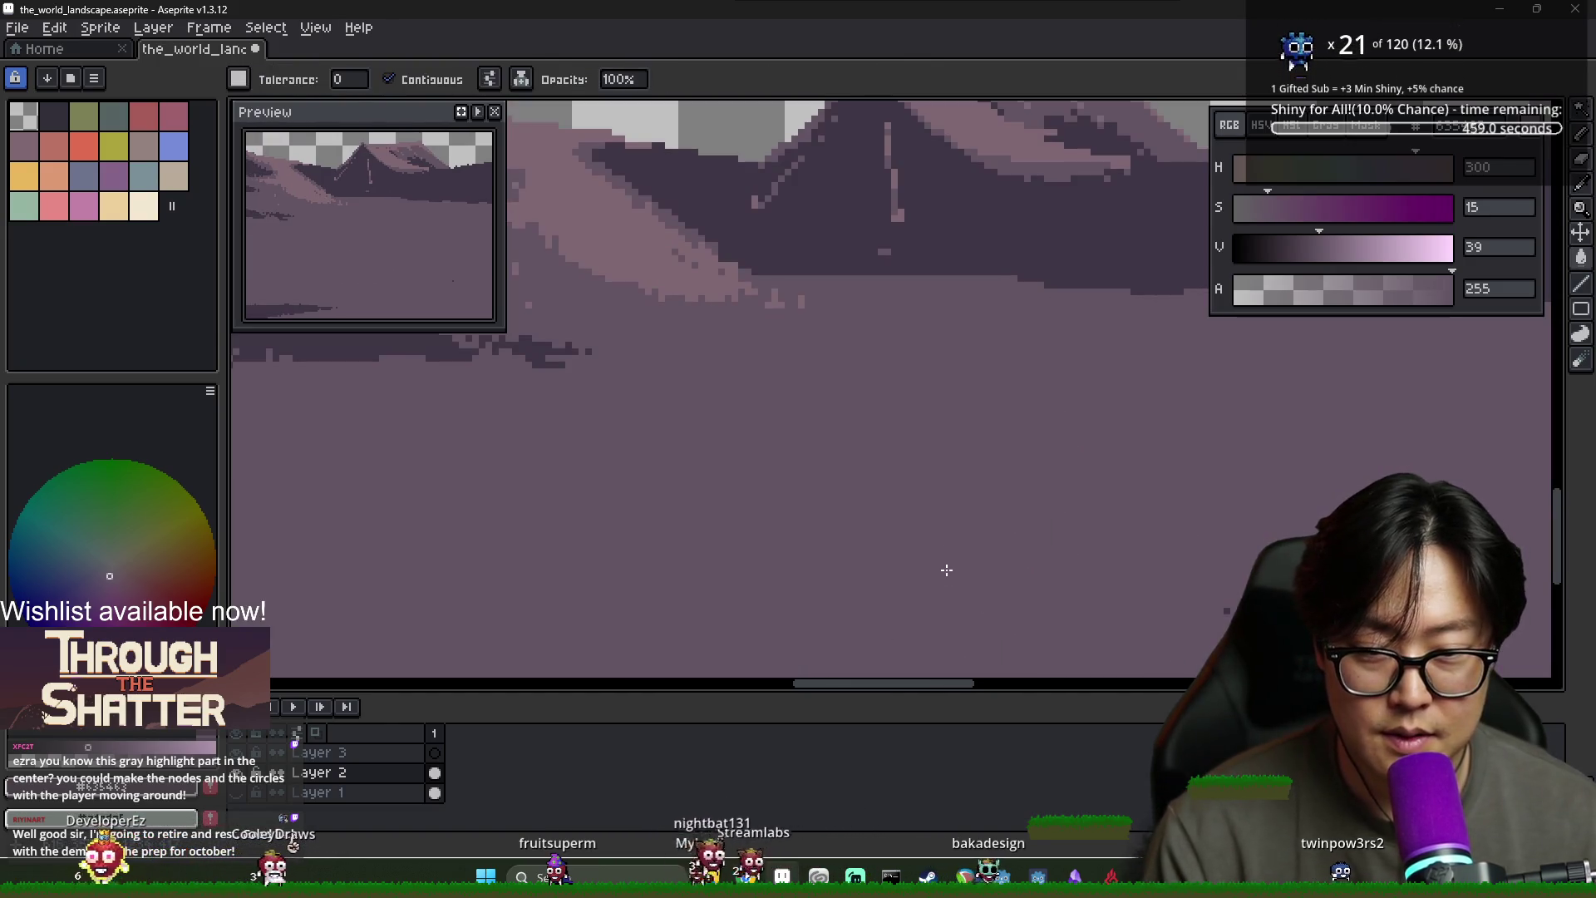
scroll(976, 555, down, 1)
key(b)
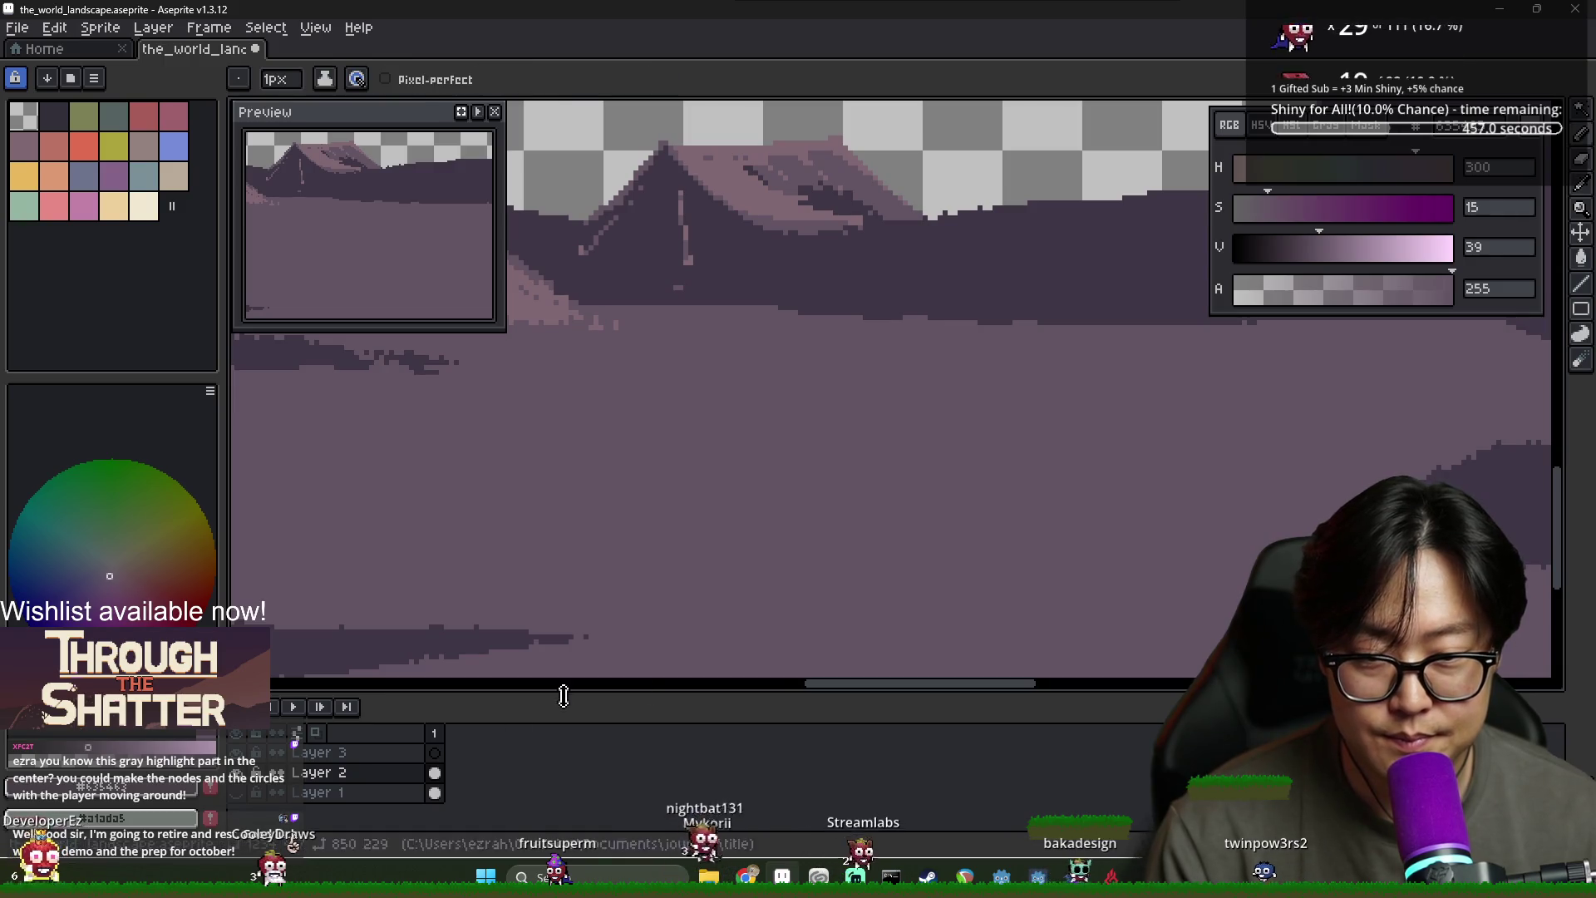
Make Layer 3 active and pick the dark purple from the ground
click(434, 752)
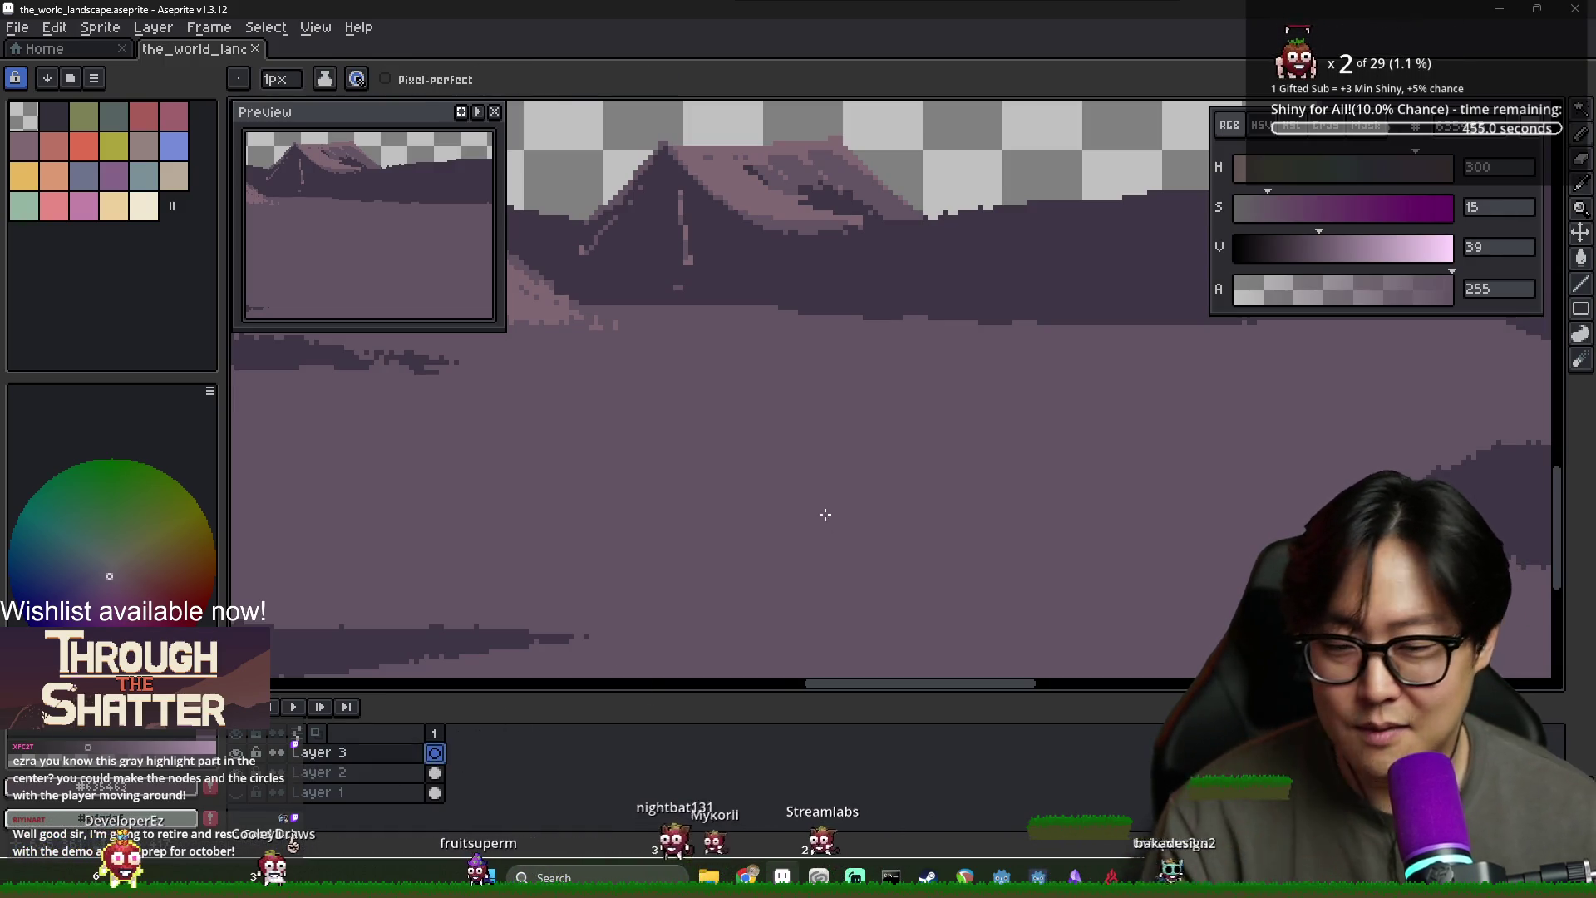
key(i)
click(420, 646)
drag(990, 560, 781, 524)
key(b)
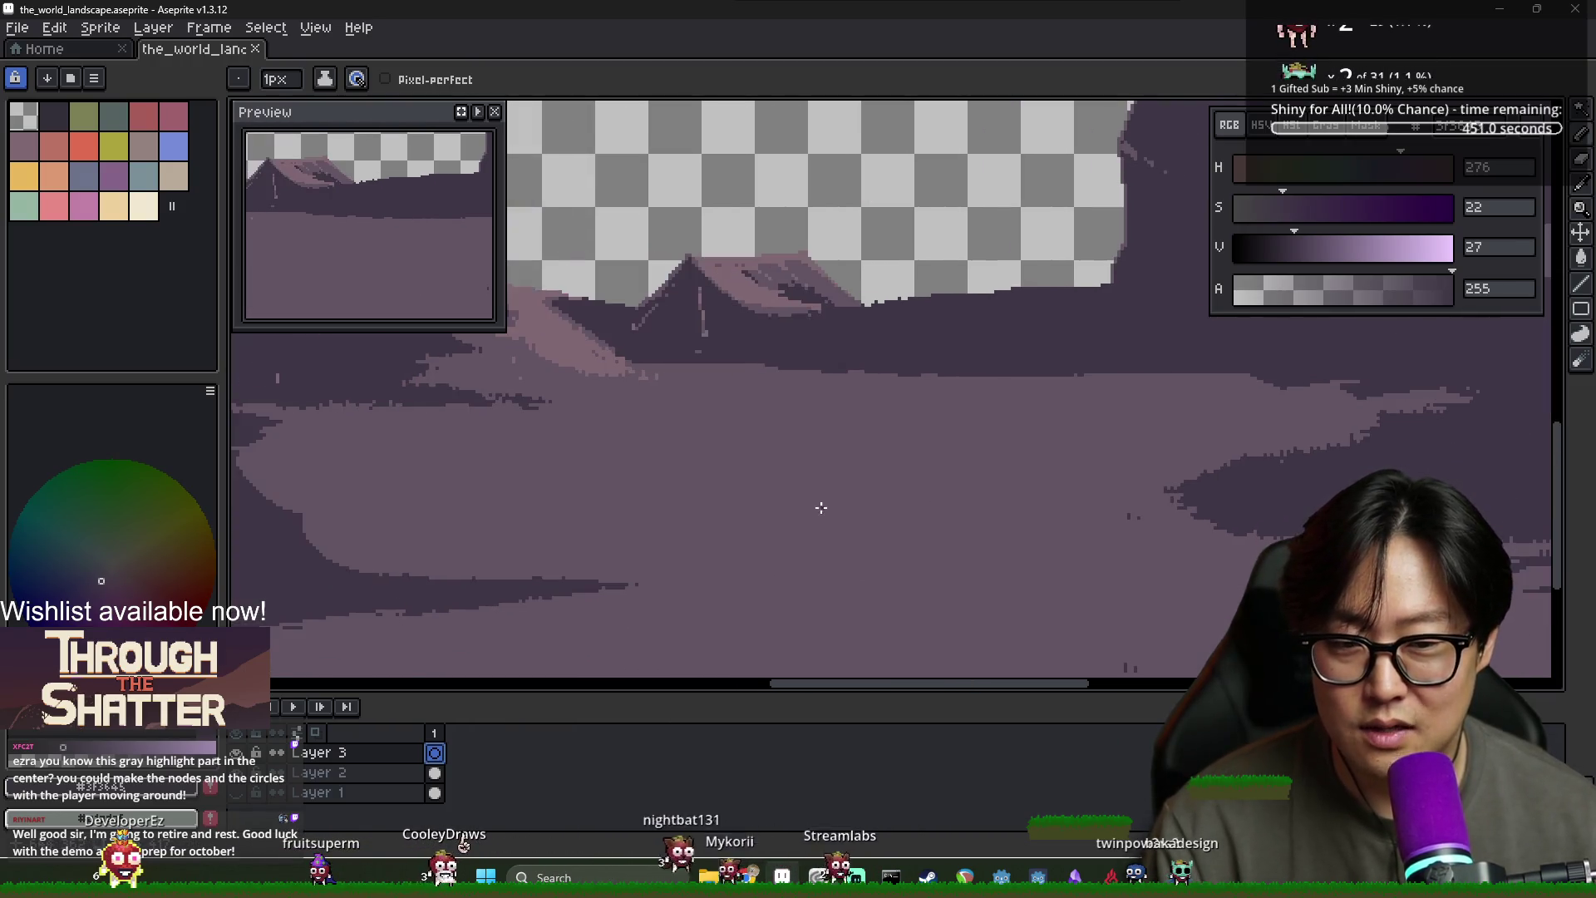
scroll(713, 460, up, 2)
Sketch the bear's first dark pixels on Layer 3, then preview a running-deer frames reference image
mouse_move(761, 439)
mouse_down()
mouse_move(748, 428)
mouse_move(796, 432)
mouse_up()
click(966, 460)
key(ctrl+z)
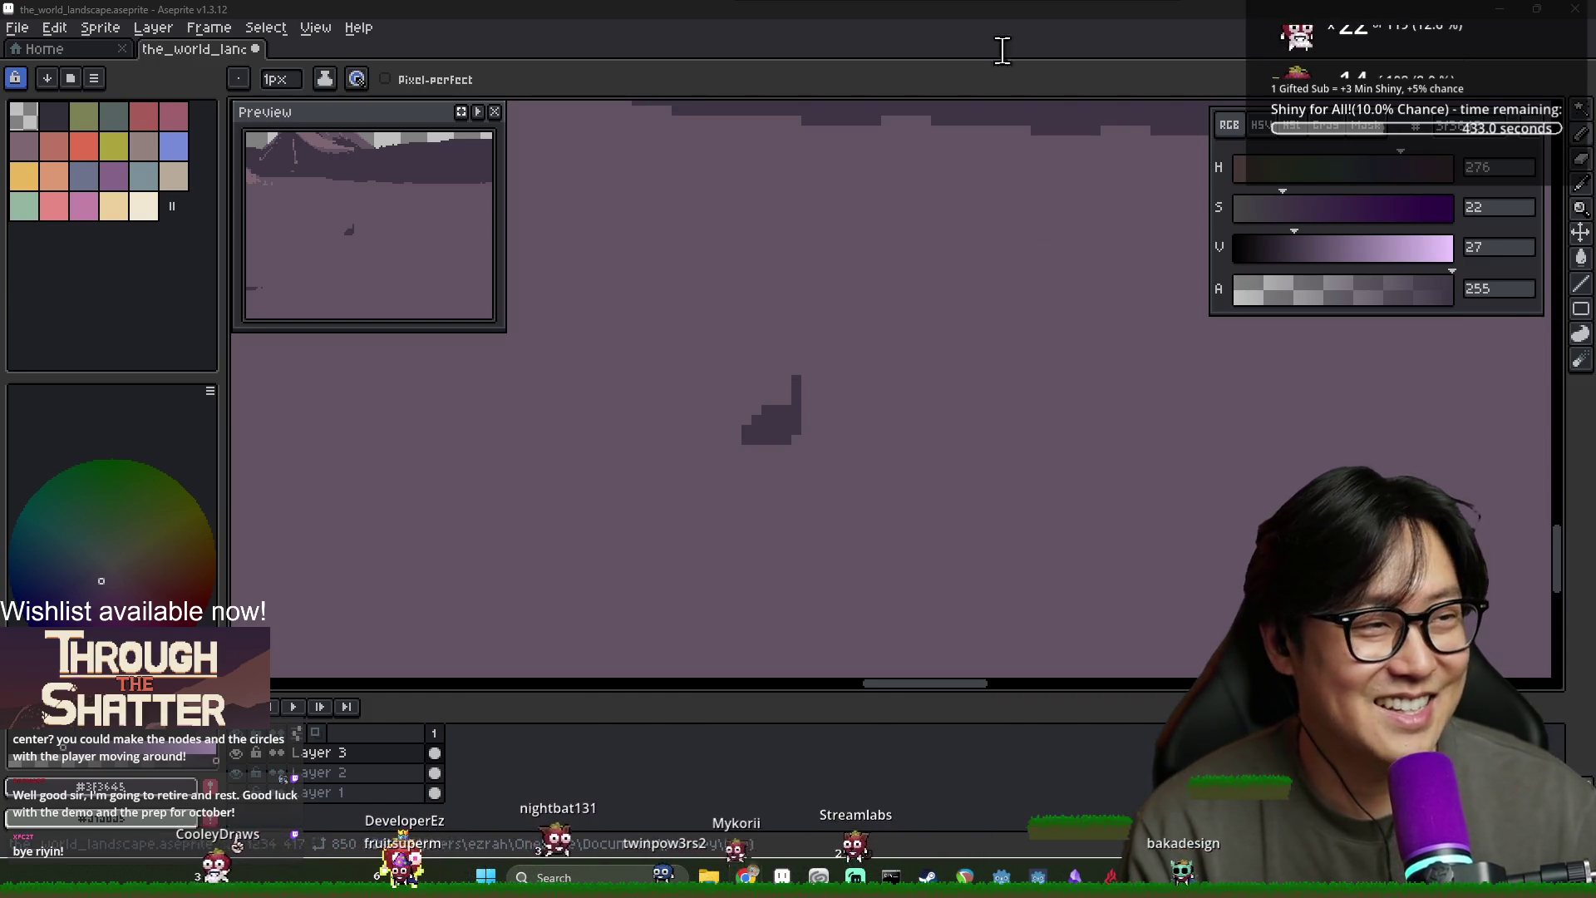
key(alt+Tab)
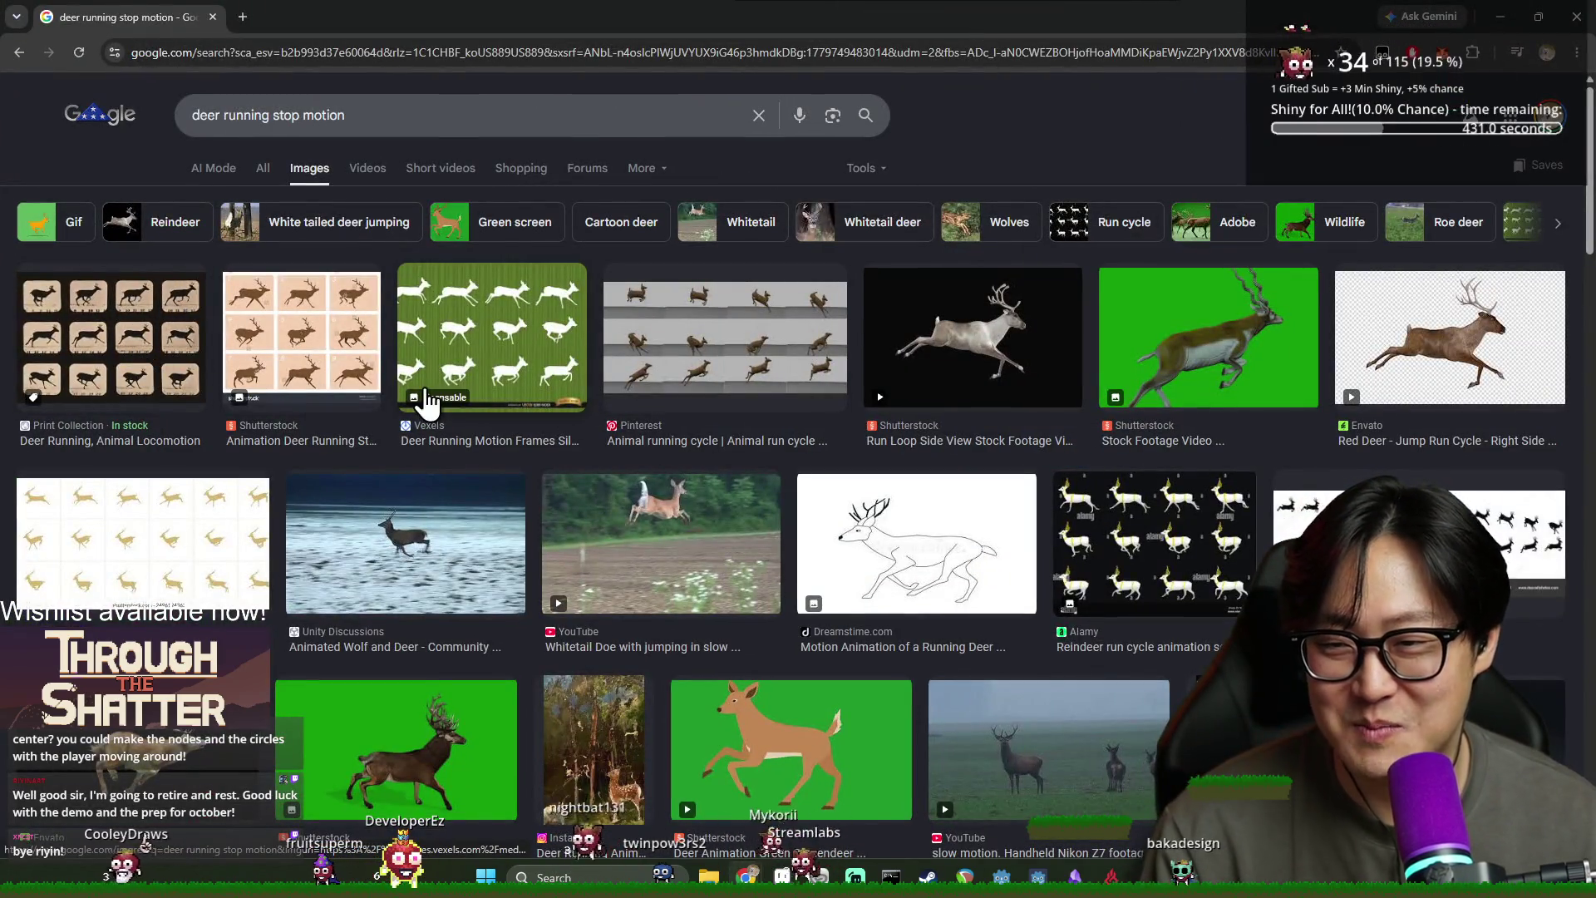
click(329, 361)
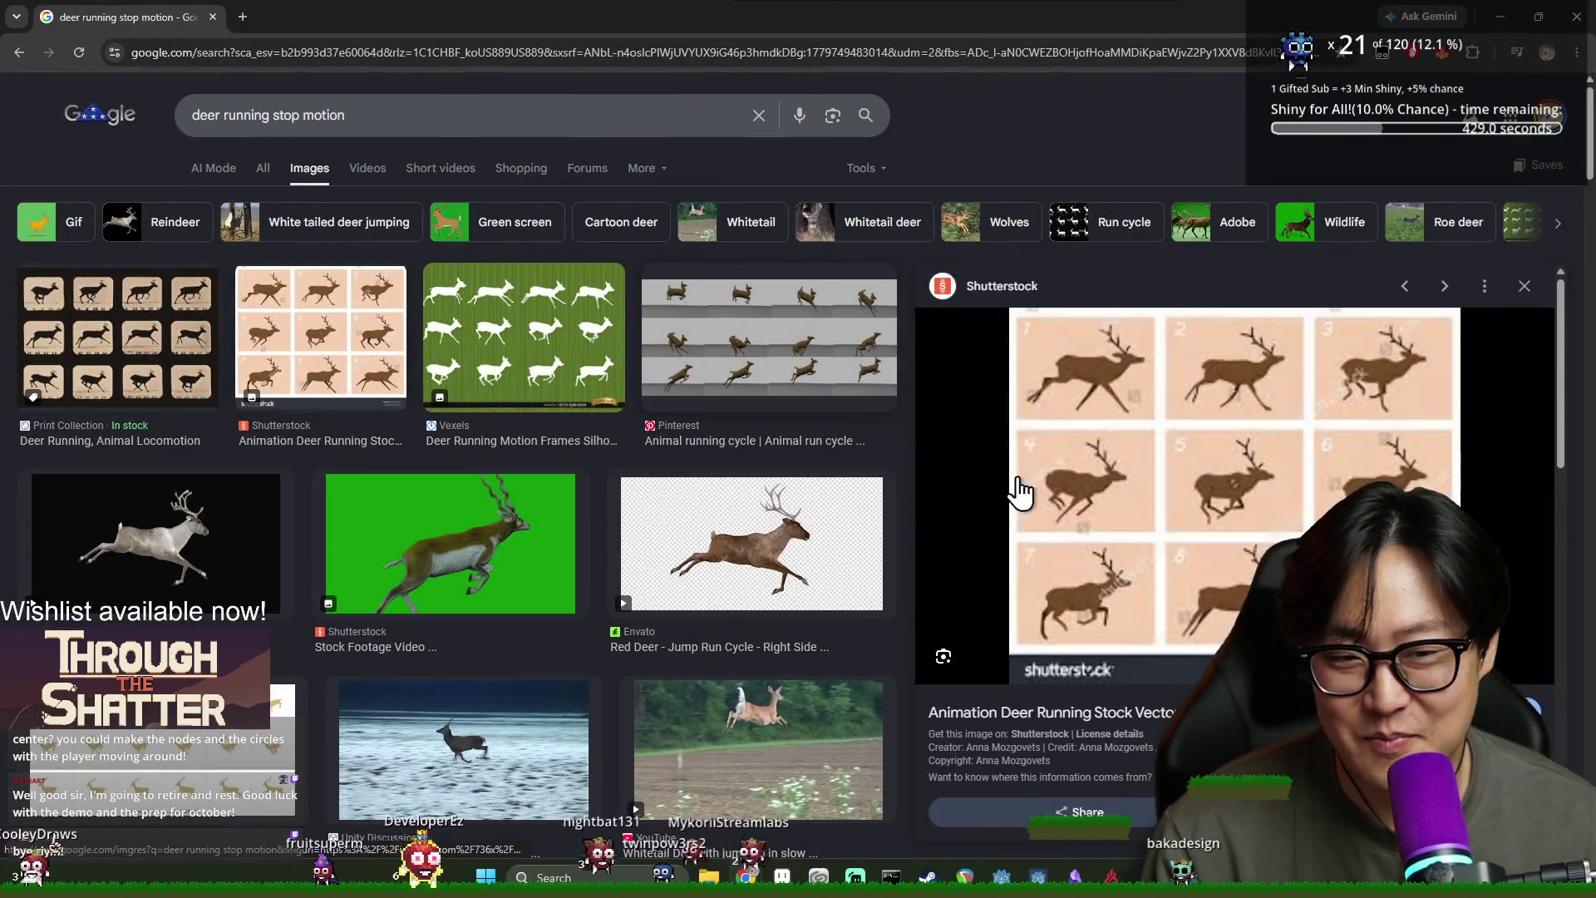
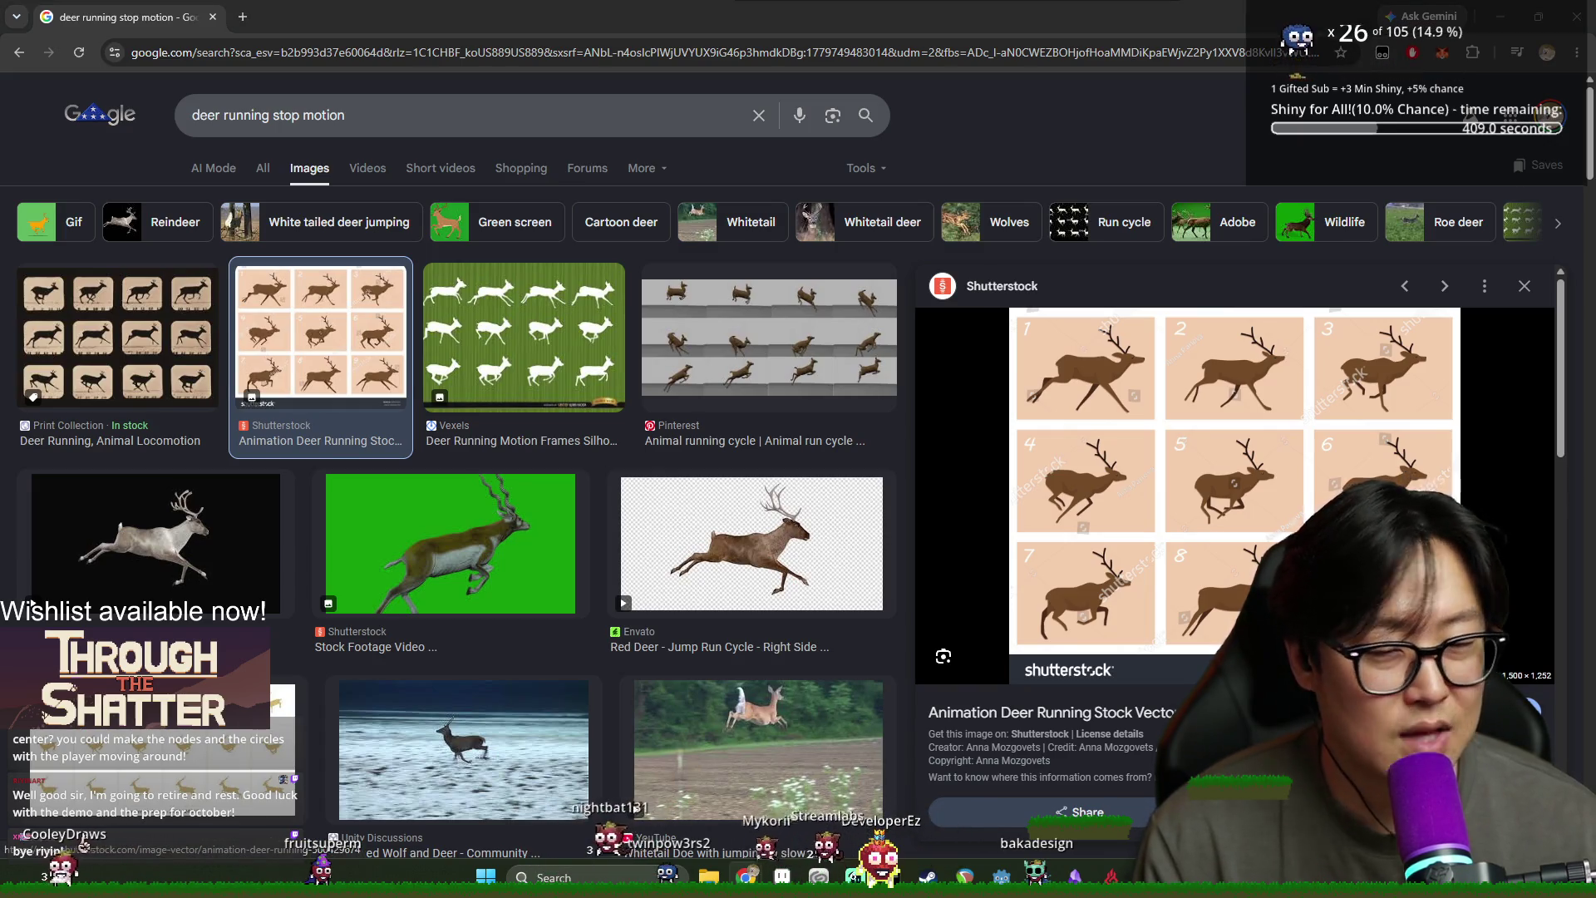
Leave Chrome and bring the landscape artwork in Aseprite back to the front, zoomed out
key(alt+Tab)
click(765, 486)
scroll(773, 495, down, 3)
scroll(740, 455, up, 3)
scroll(676, 466, down, 3)
scroll(601, 482, up, 1)
On Layer 2, sample the mid-purple ground colour #635463 and return to the Pencil
click(434, 772)
key(i)
scroll(695, 449, up, 2)
click(695, 450)
key(b)
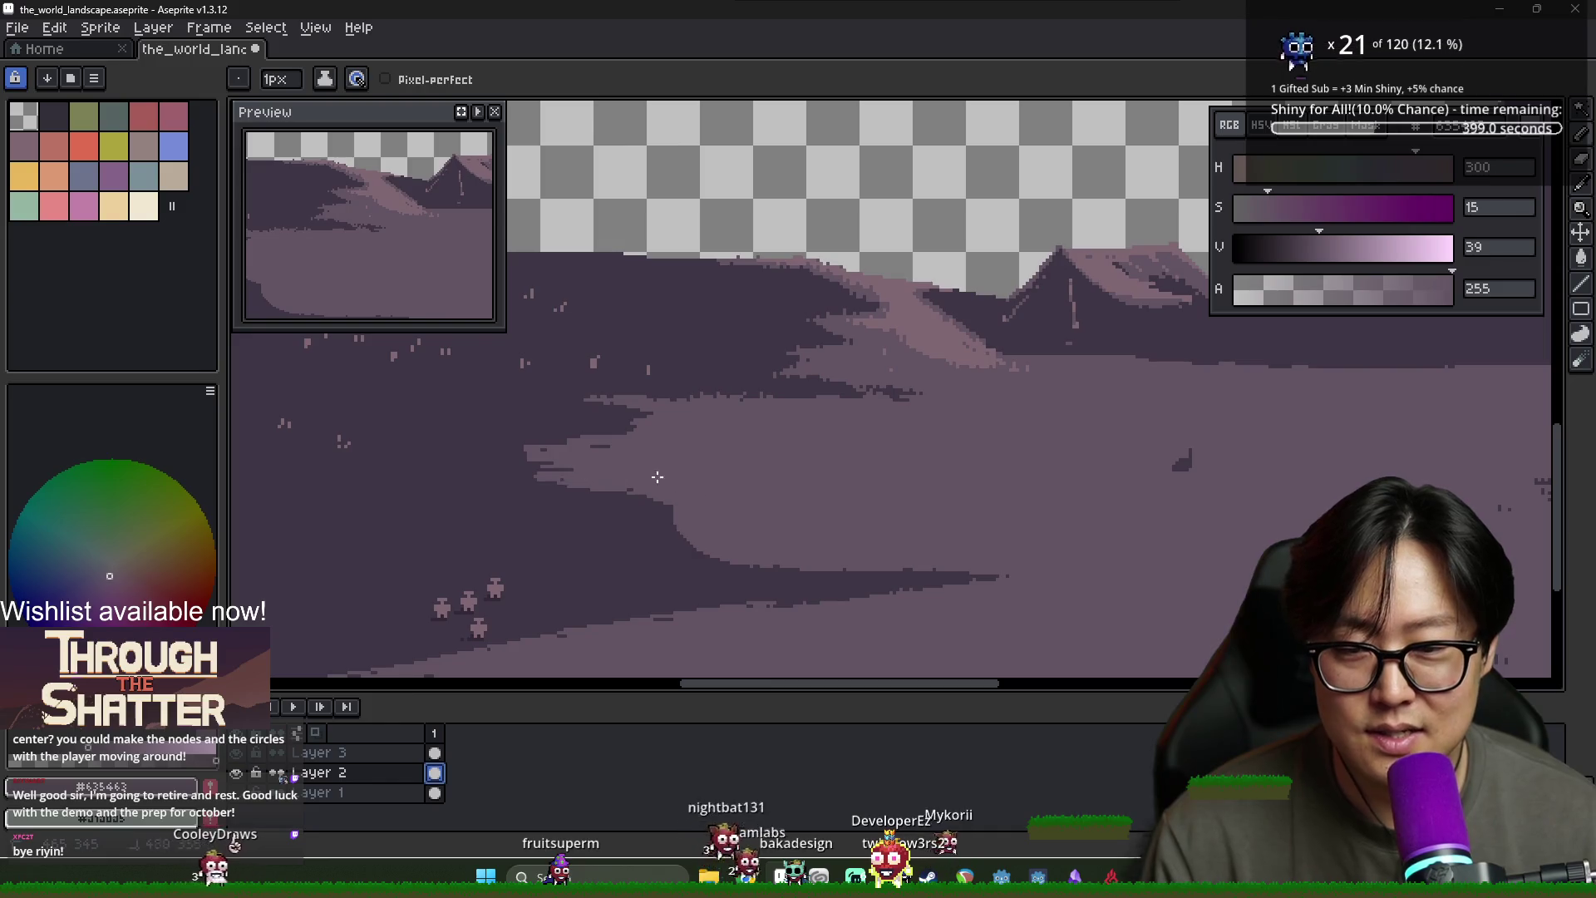
scroll(811, 570, down, 1)
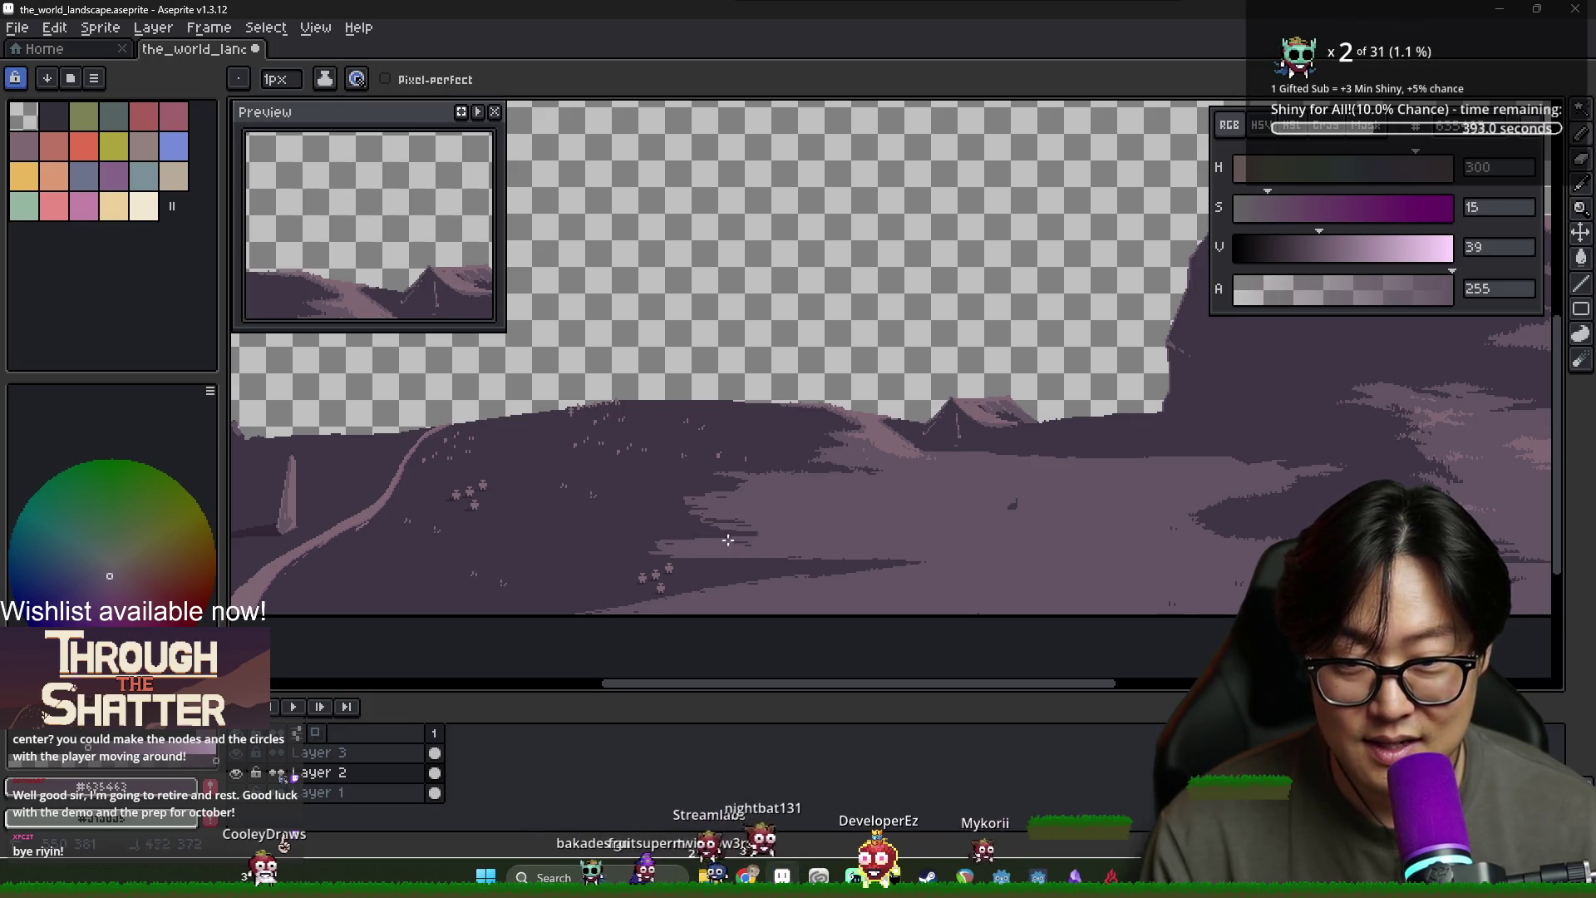
scroll(706, 567, up, 2)
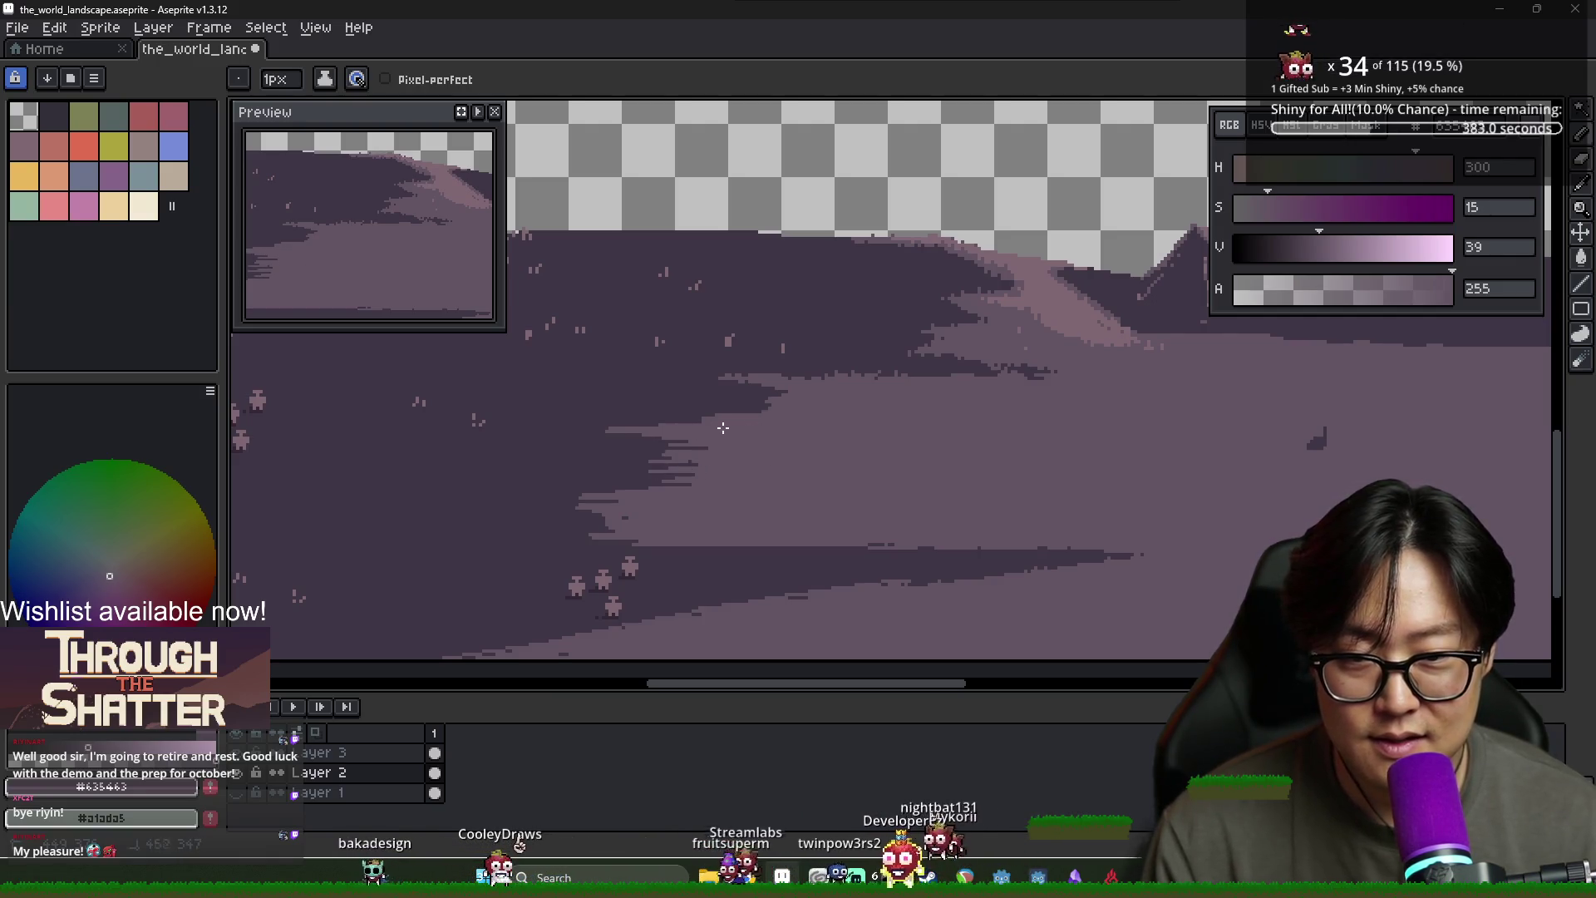
scroll(723, 427, down, 2)
scroll(749, 456, up, 1)
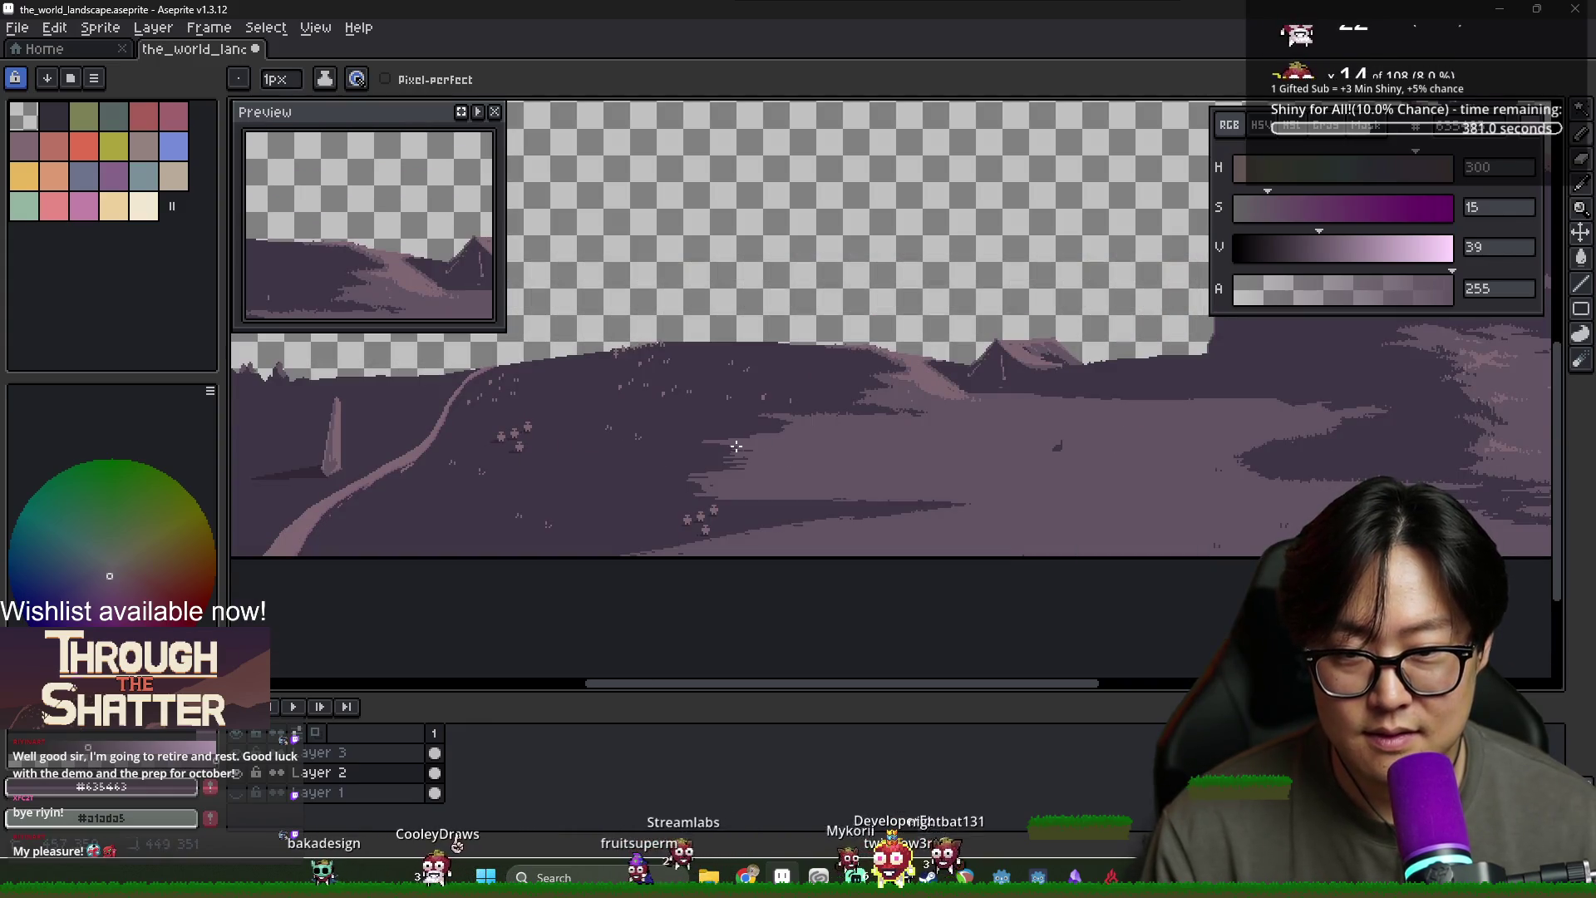
scroll(724, 444, up, 1)
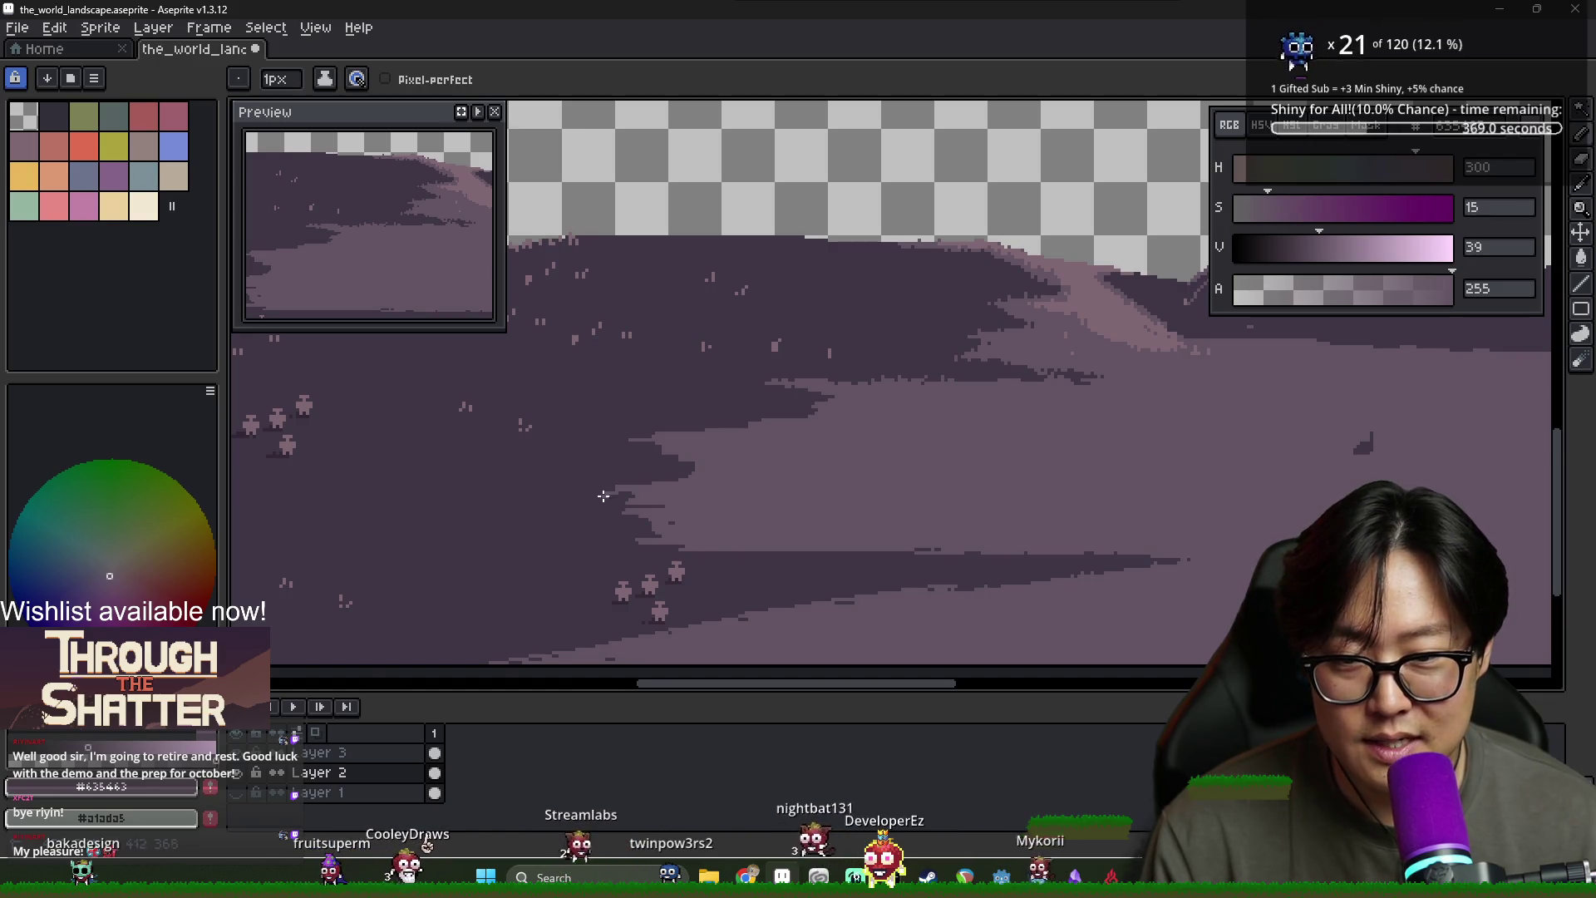
scroll(773, 532, down, 2)
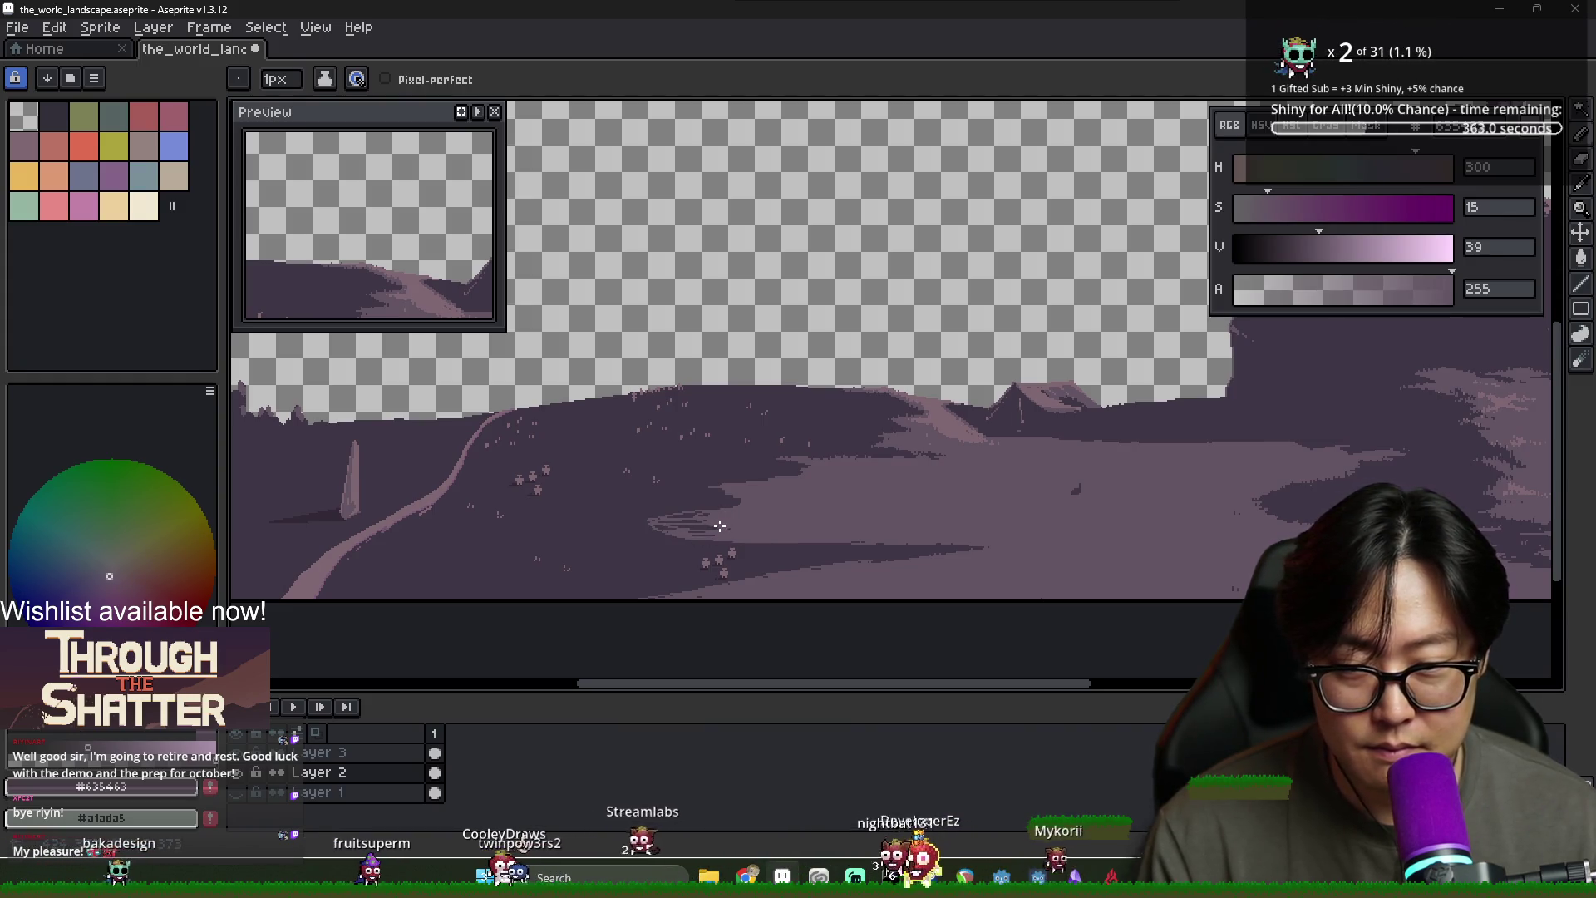
scroll(706, 532, up, 3)
key(g)
key(b)
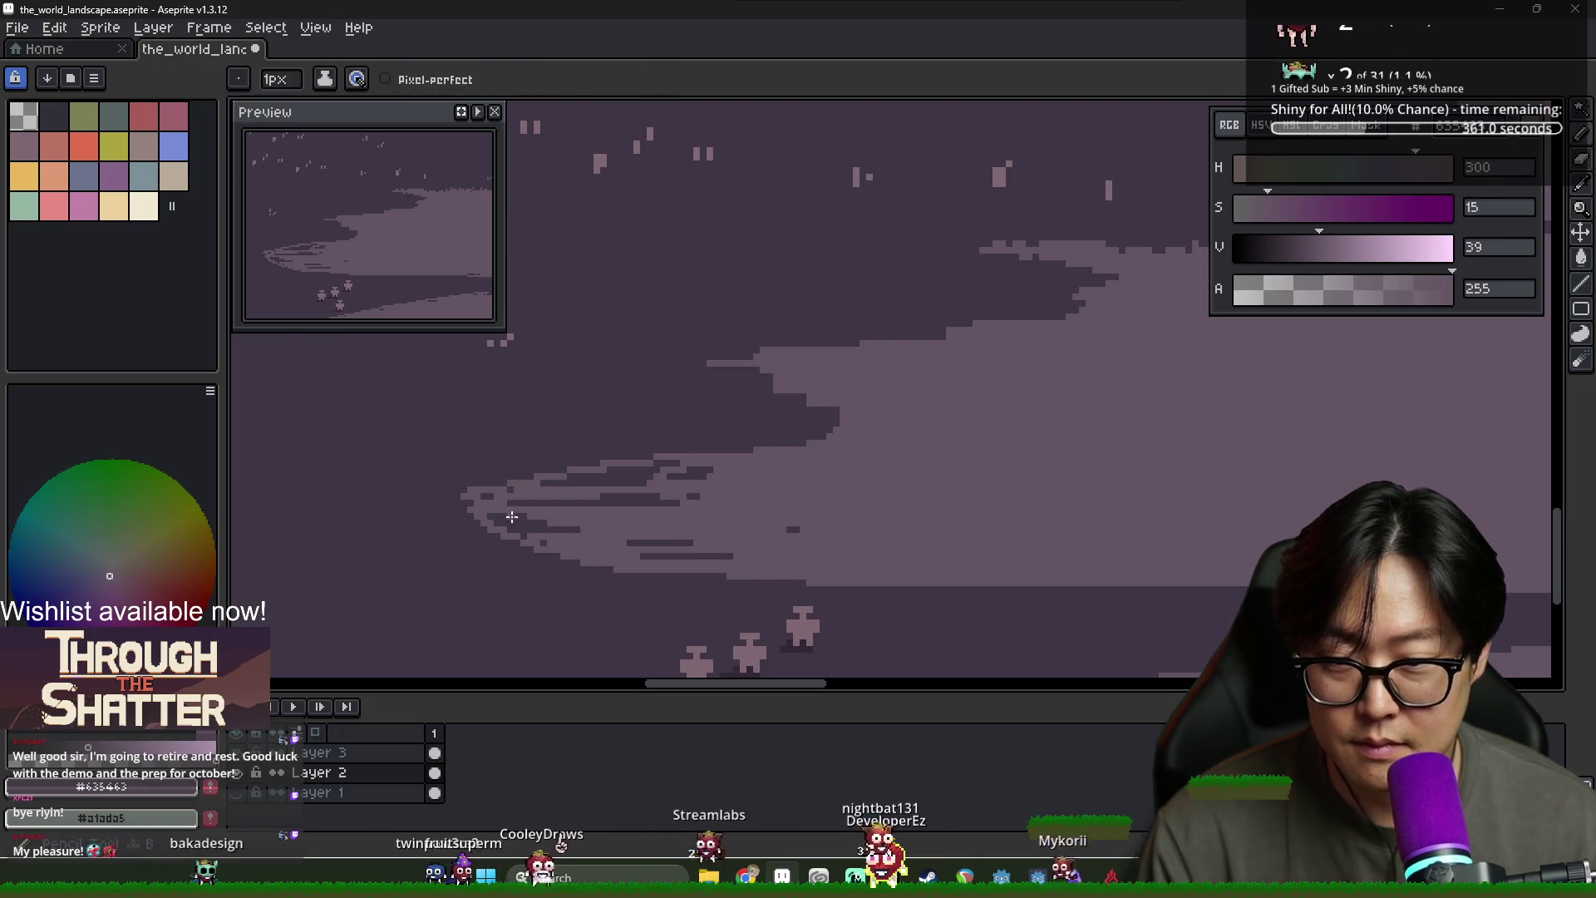
Extend the light ground's edge further left after undoing the stray shoreline strokes
drag(665, 555, 733, 555)
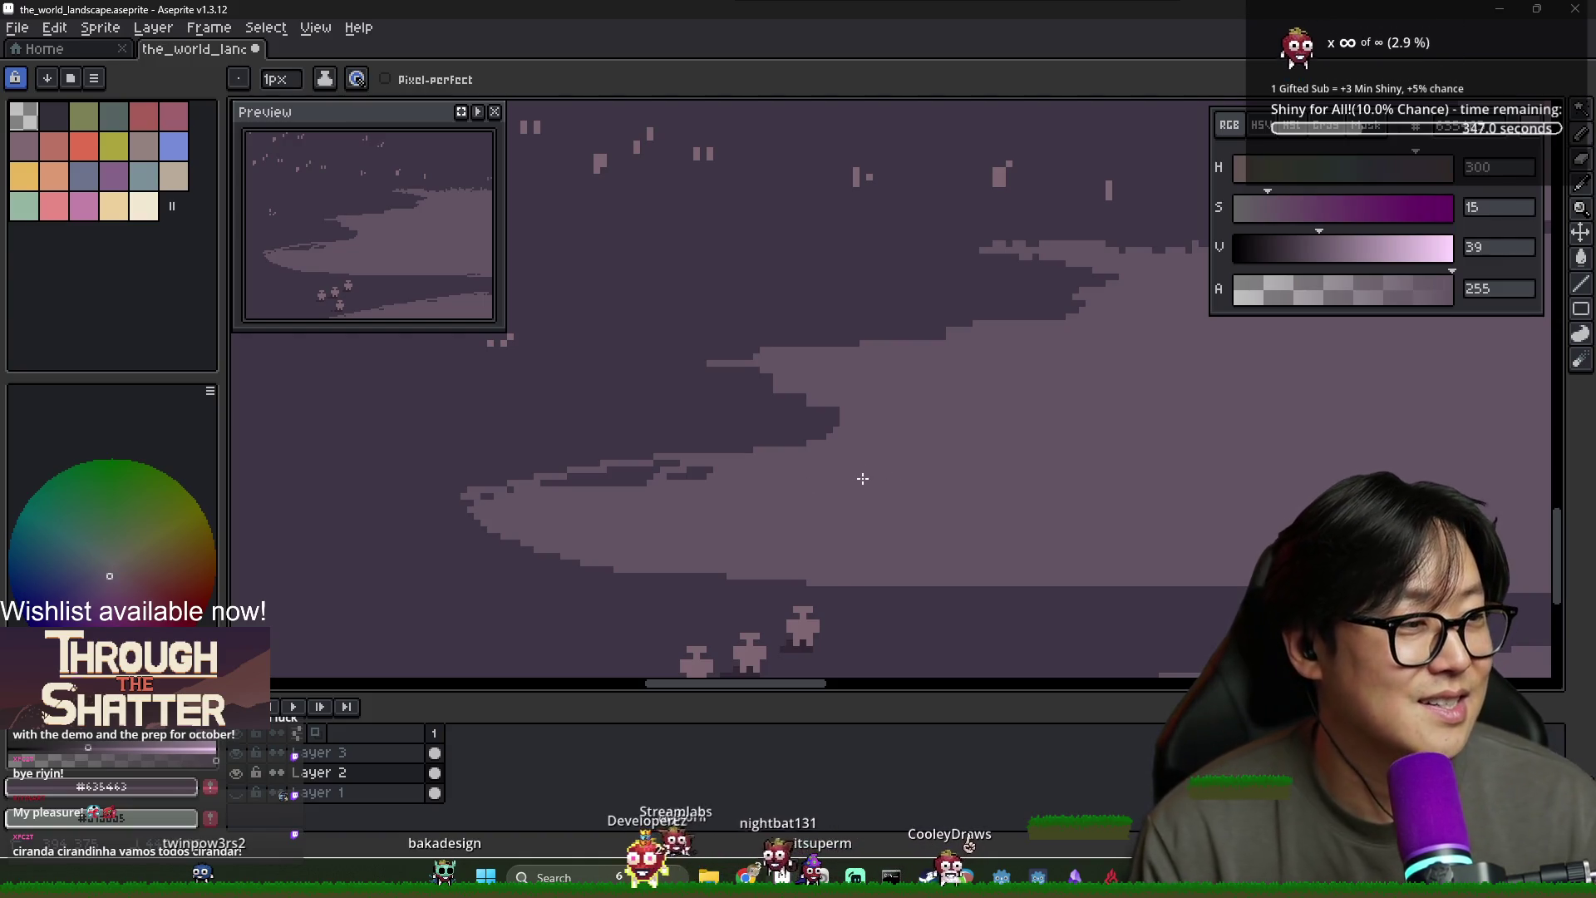
key(ctrl+z)
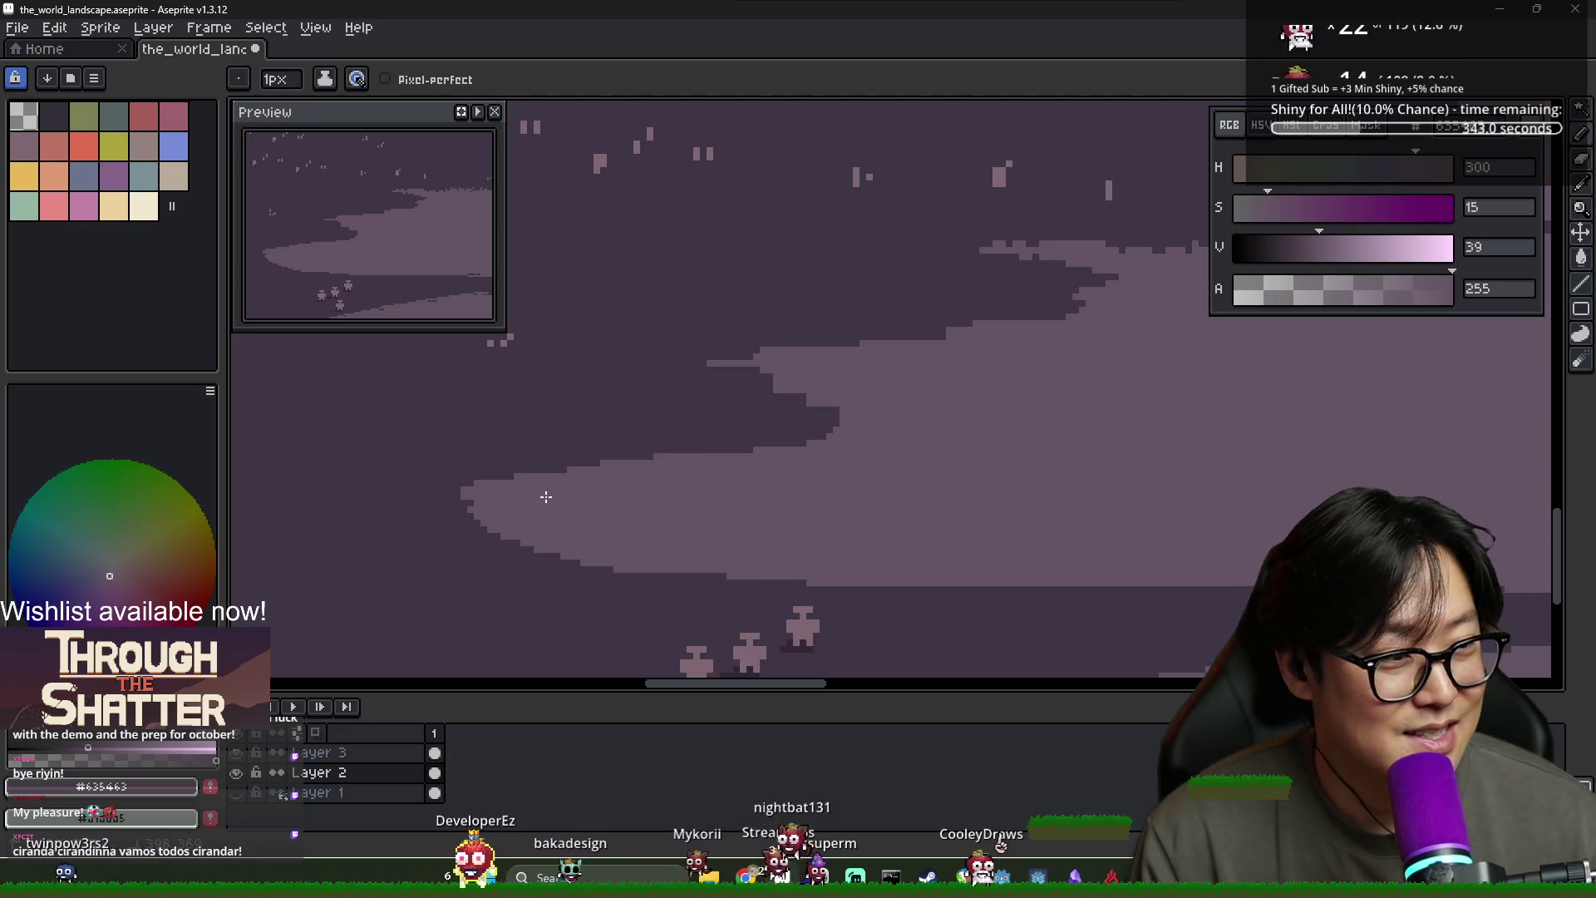
drag(418, 519, 462, 504)
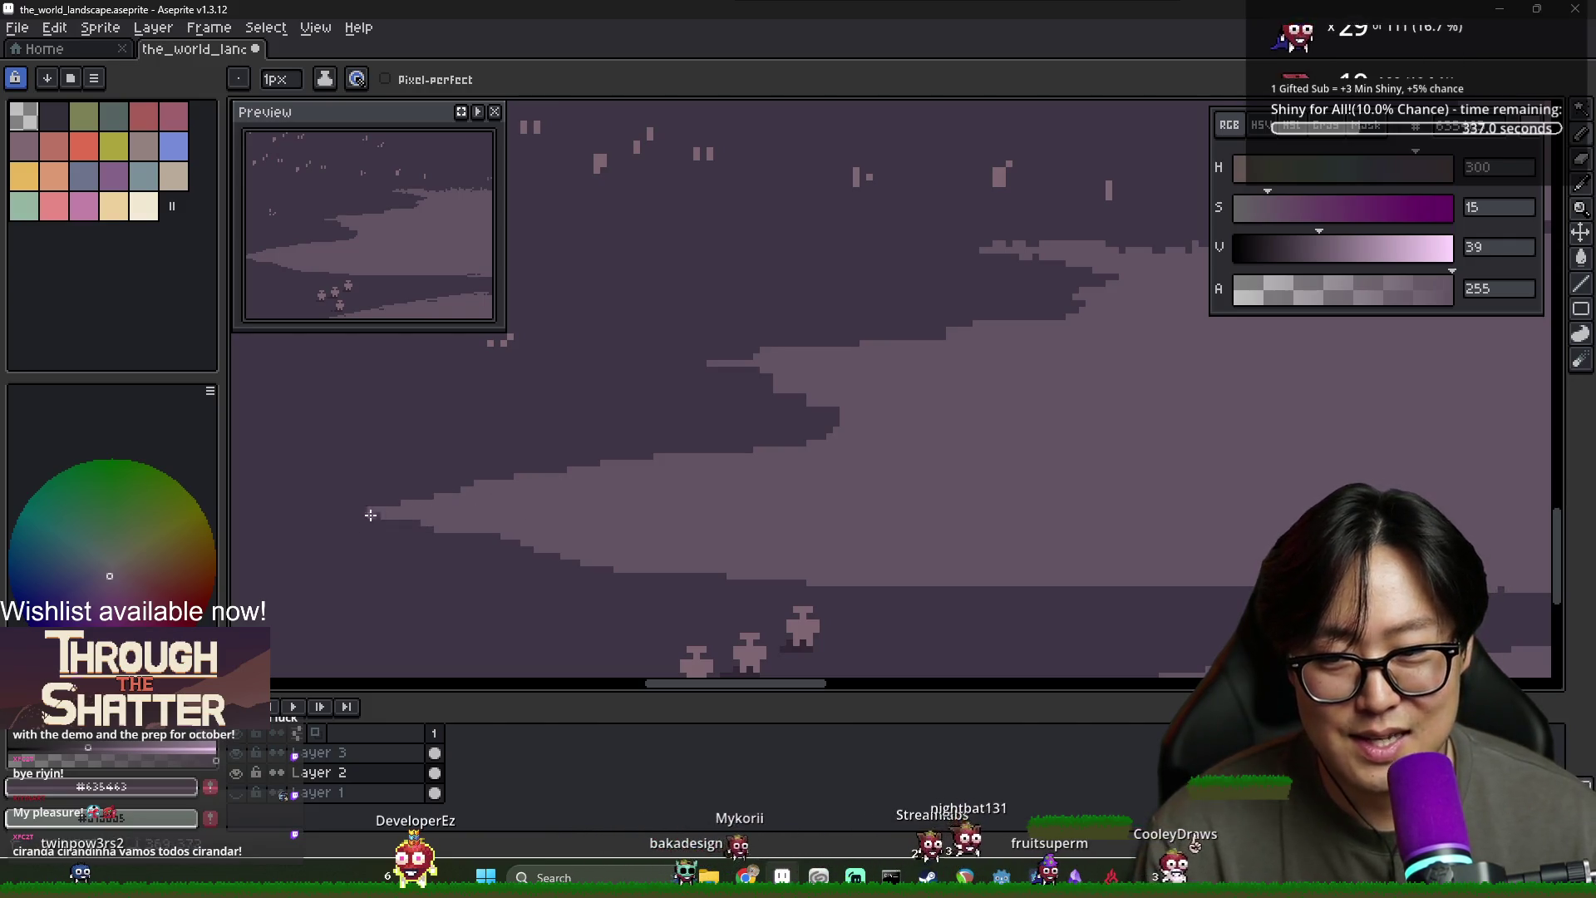
Sample the darker purple and cut dark notches and strips into the light shoreline
alt+click(496, 563)
drag(375, 526, 405, 511)
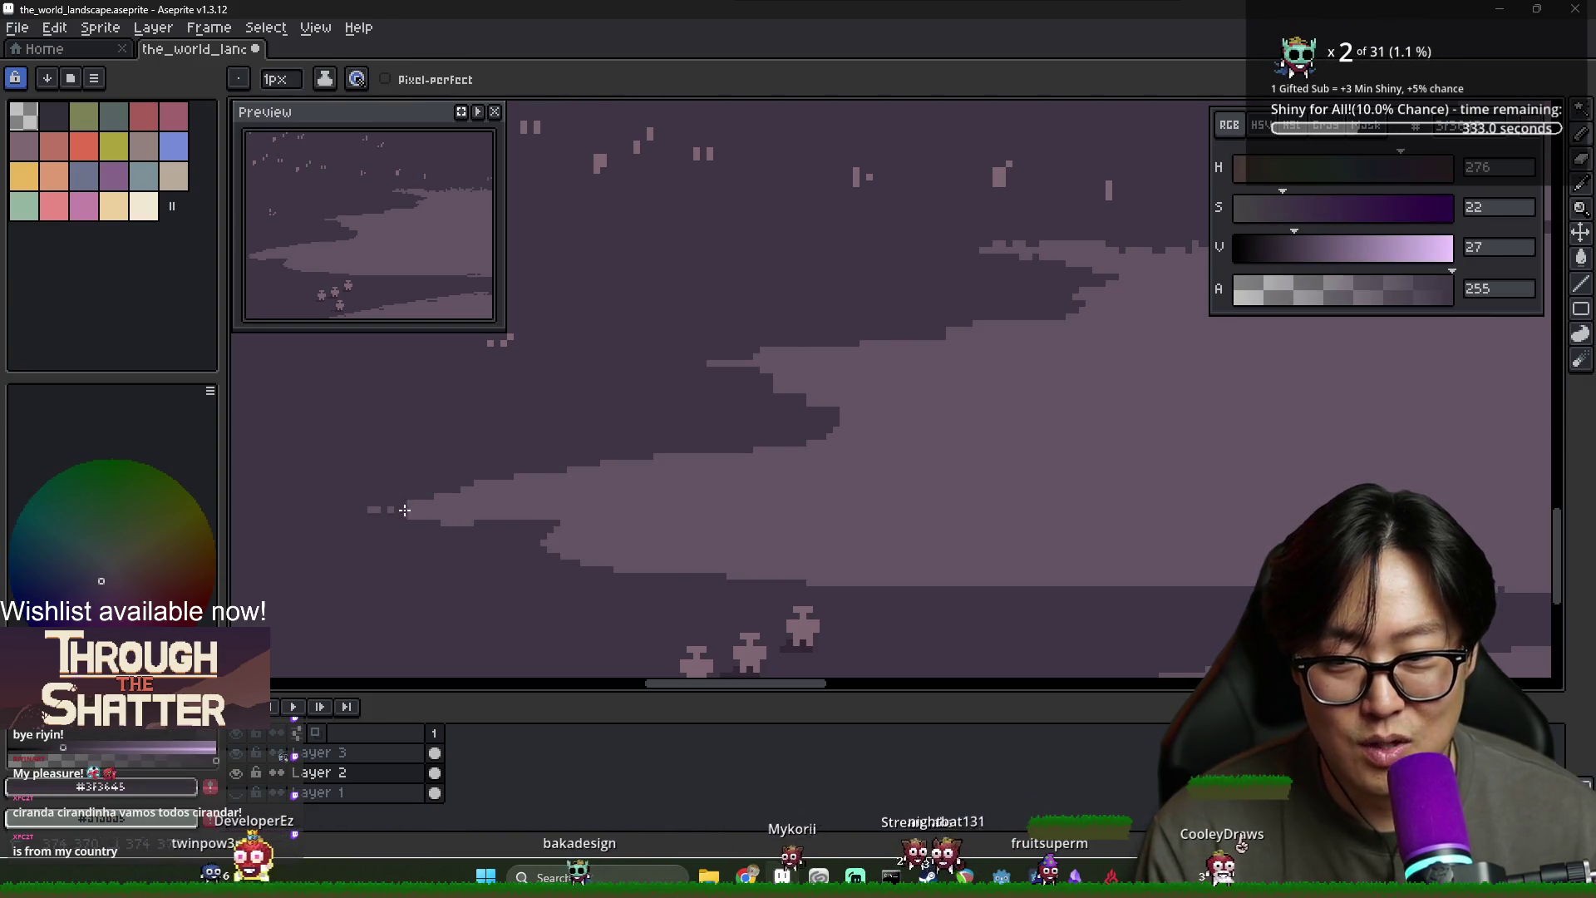
click(552, 546)
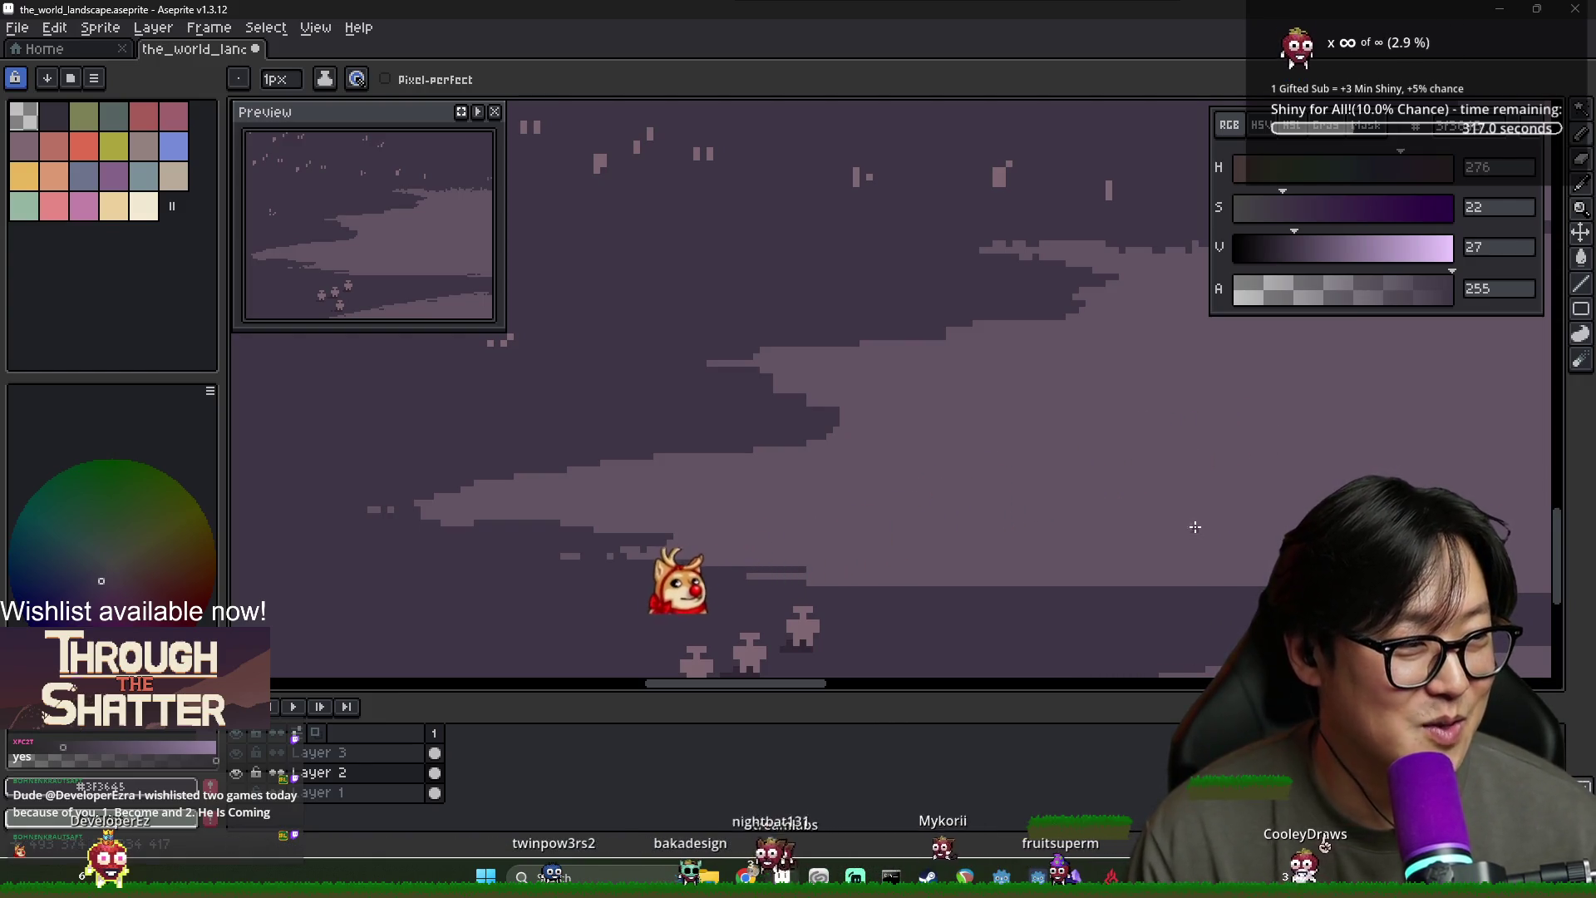
mouse_move(903, 572)
mouse_down()
mouse_move(786, 576)
mouse_move(969, 591)
mouse_up()
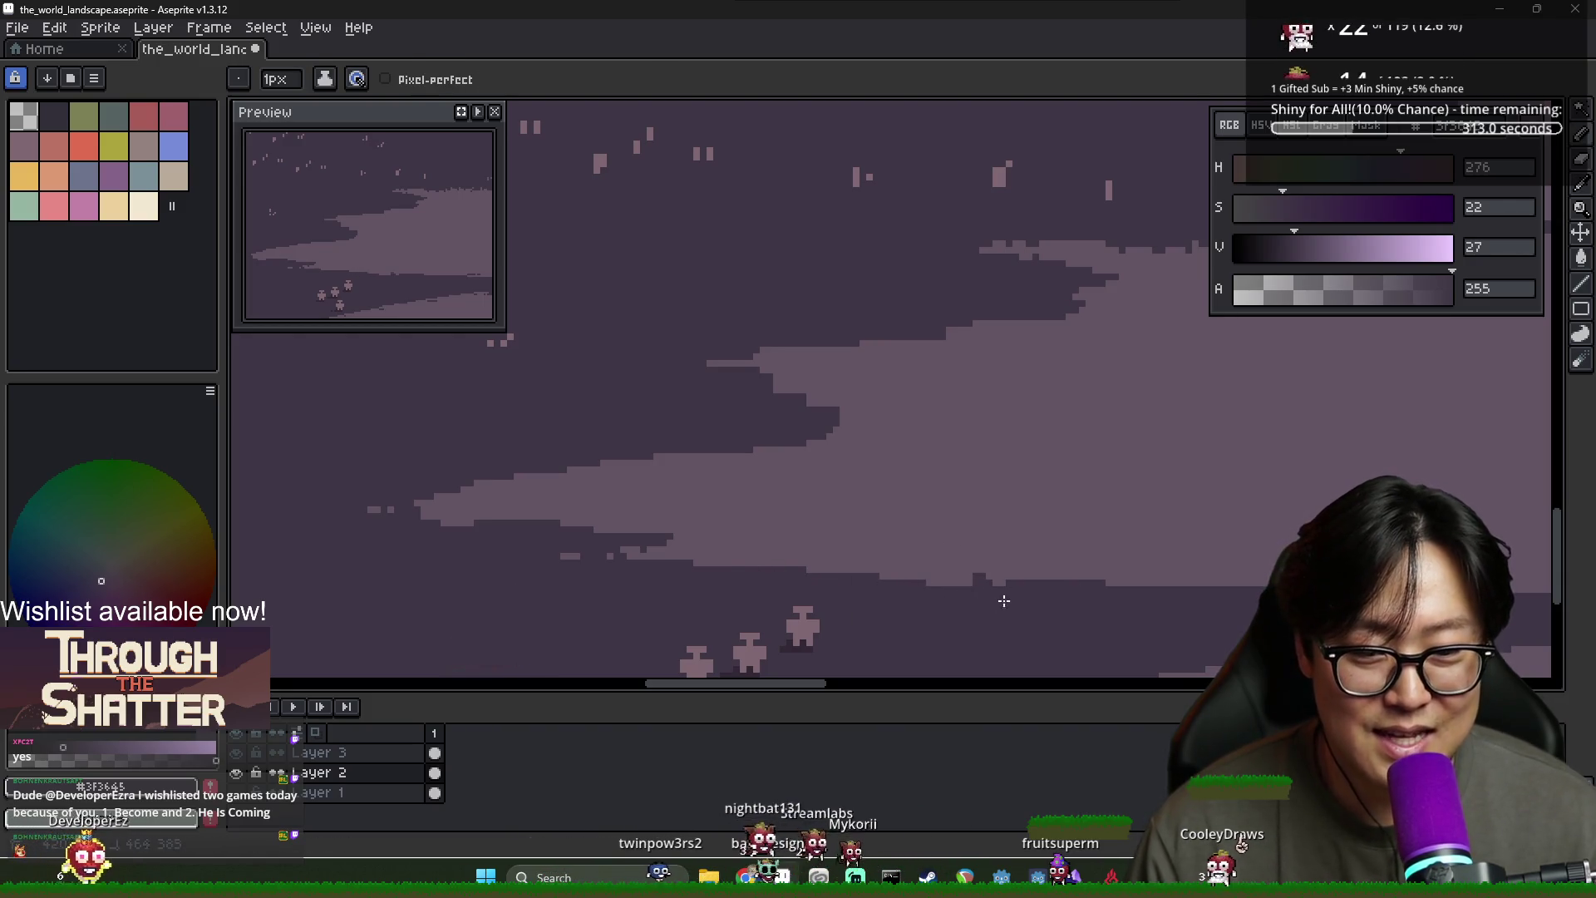
drag(1242, 598, 1054, 586)
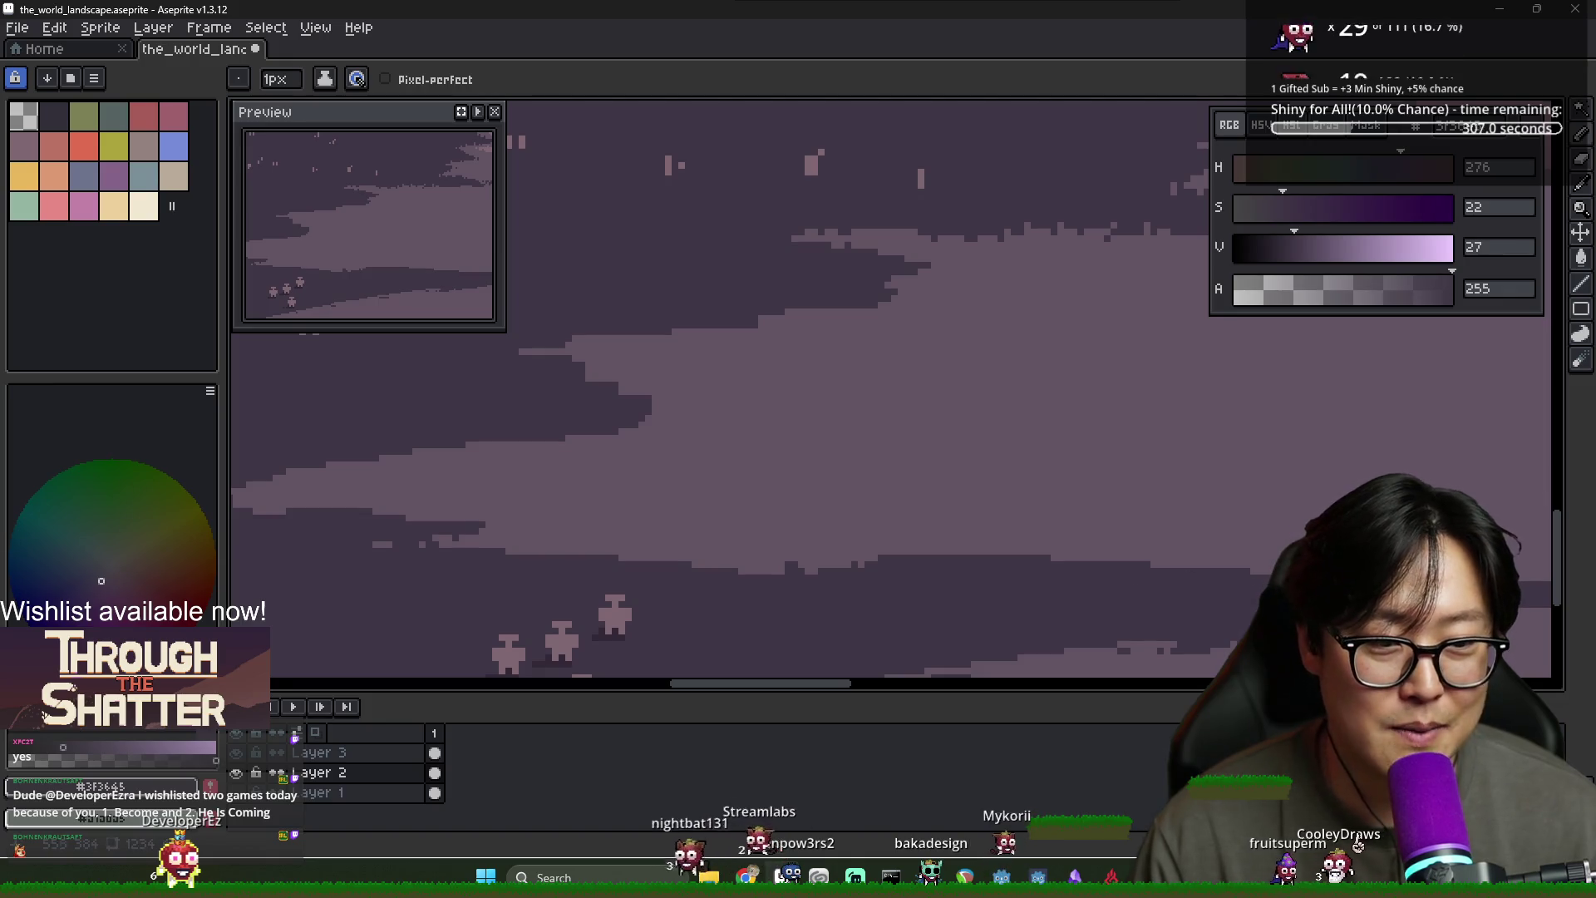
drag(1492, 592, 1199, 588)
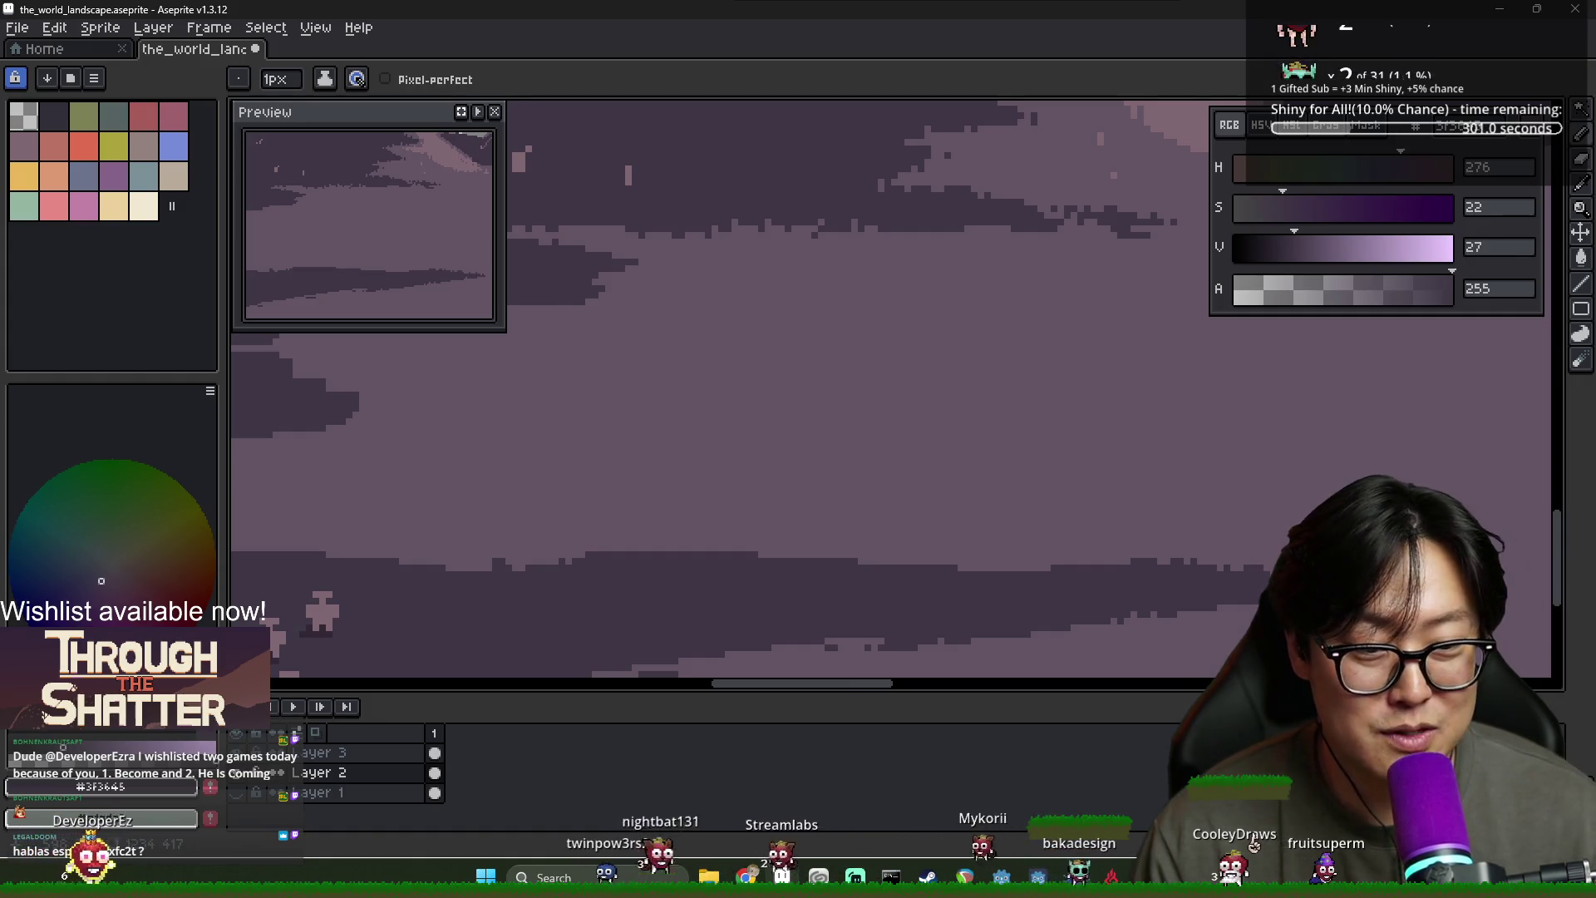
scroll(1186, 568, down, 2)
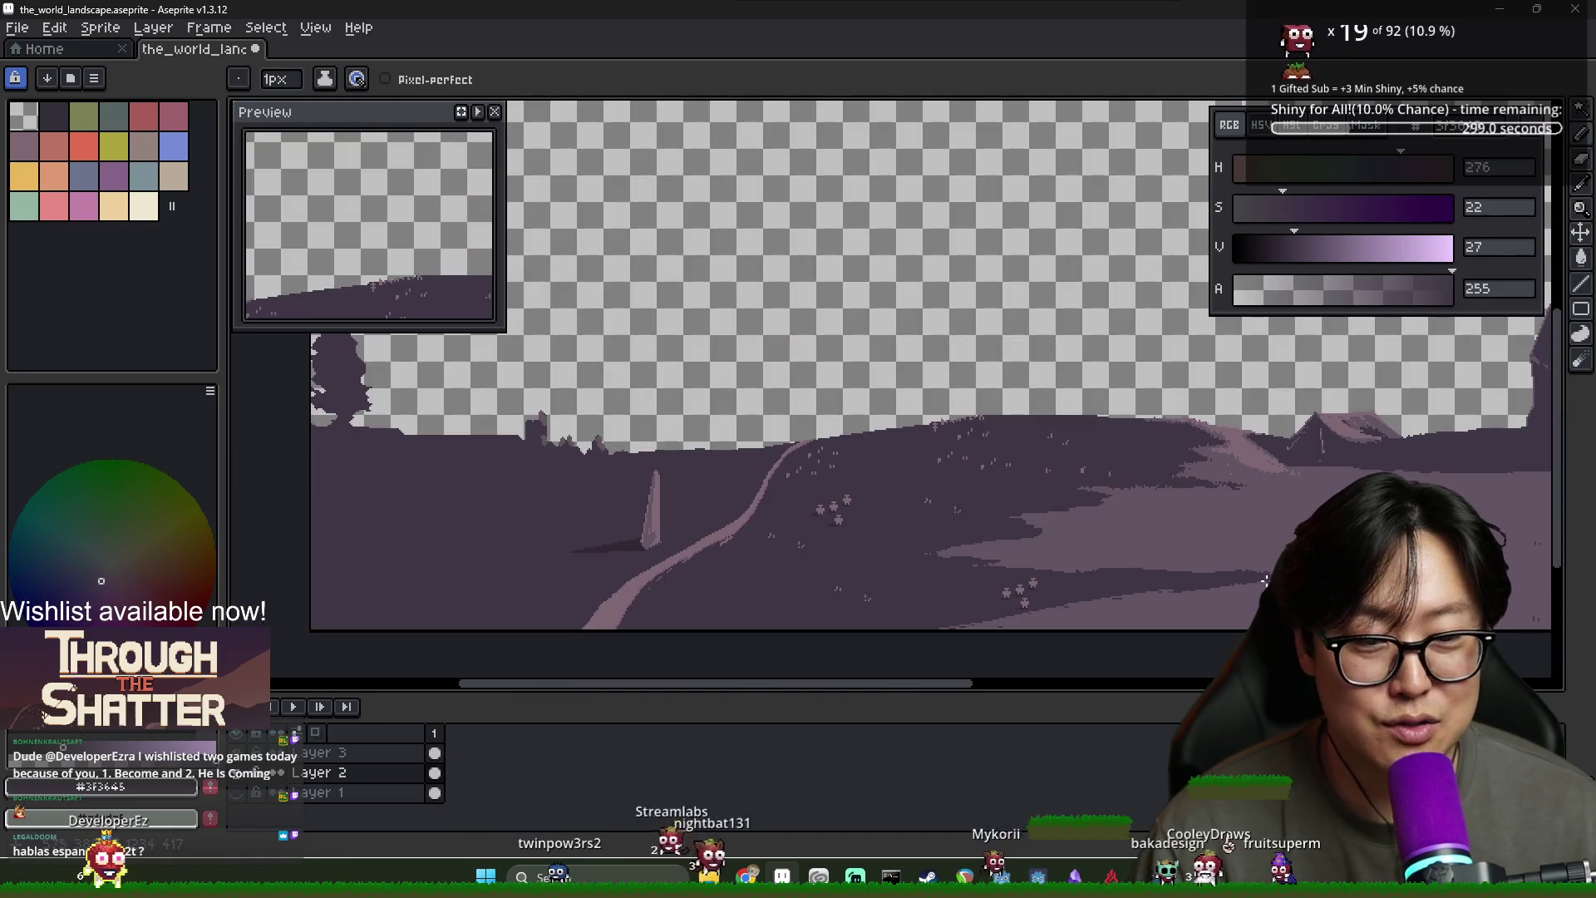
Sample the lighter and darker ground purples from the canvas
scroll(1186, 573, up, 3)
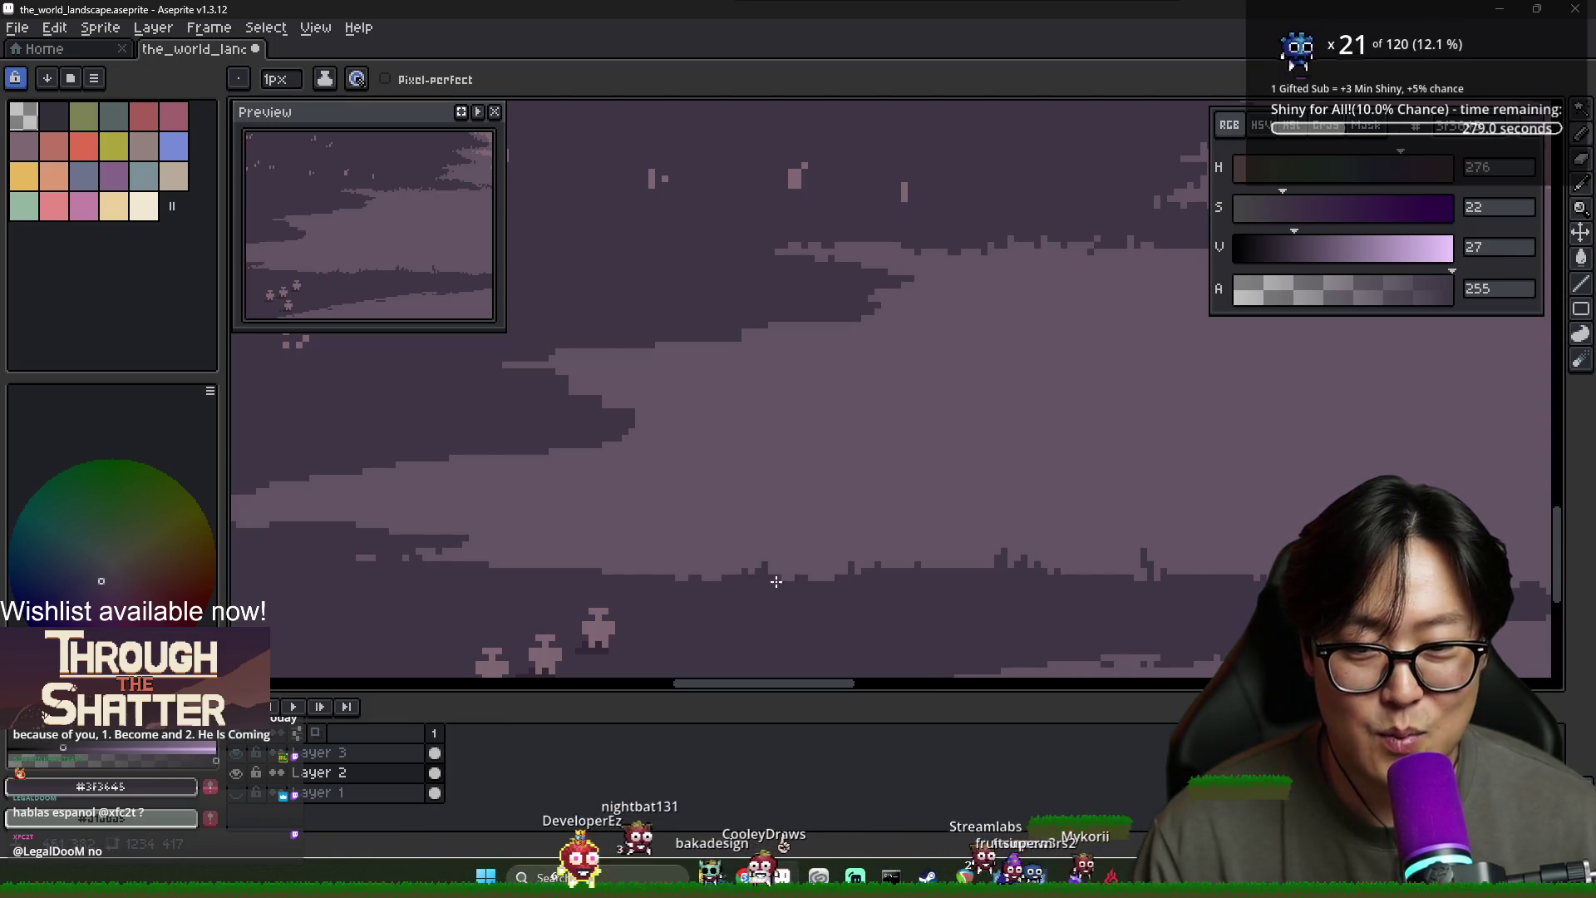
scroll(775, 581, down, 2)
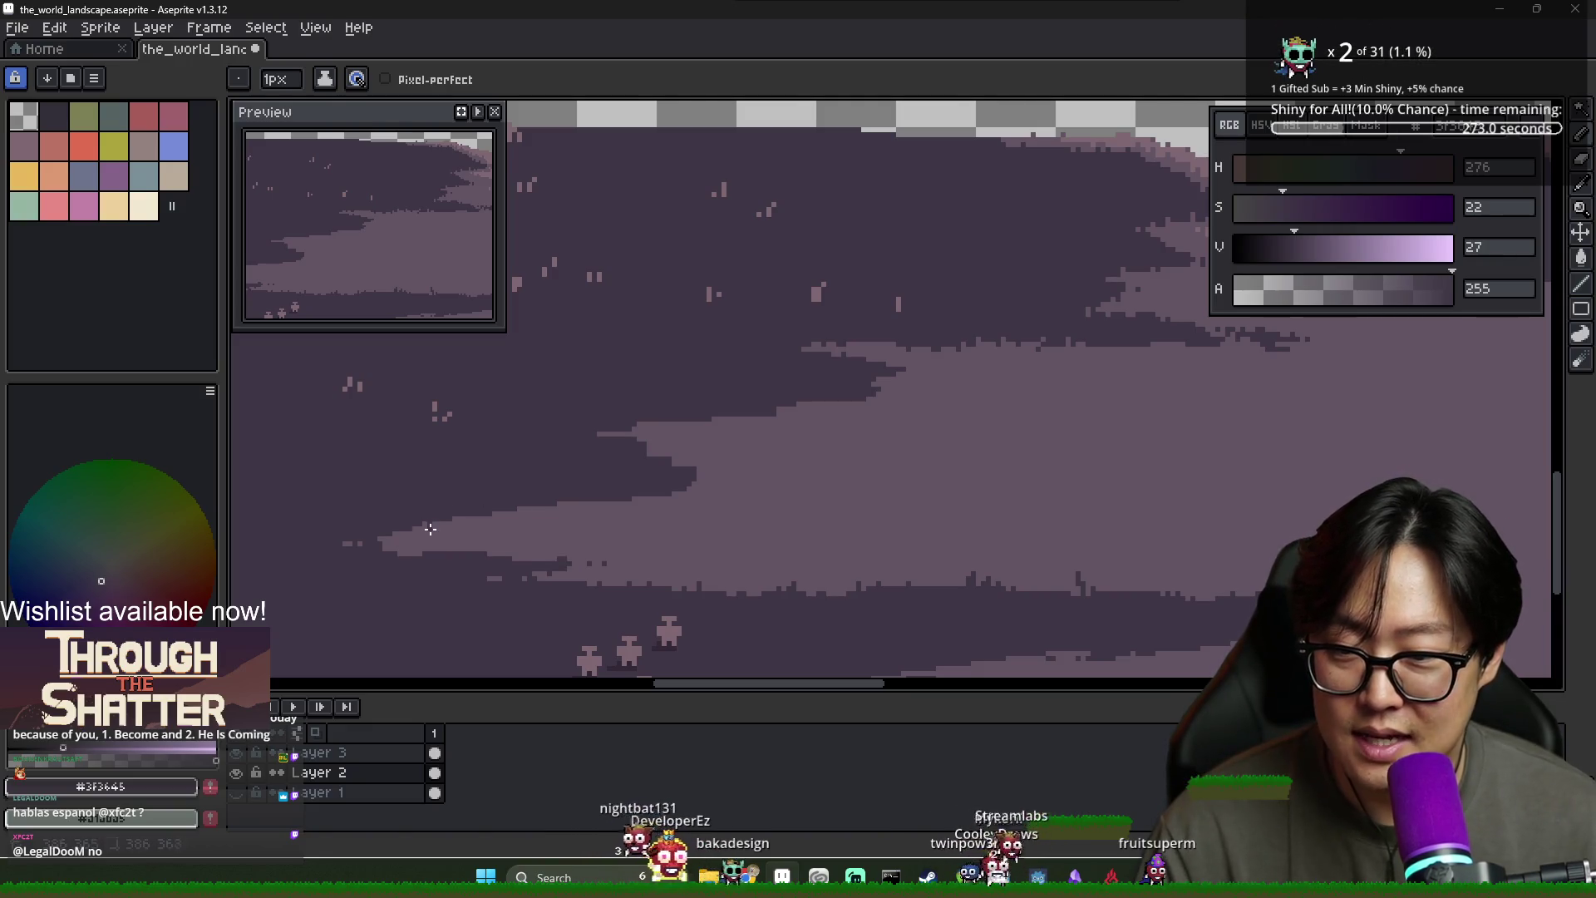
alt+click(460, 526)
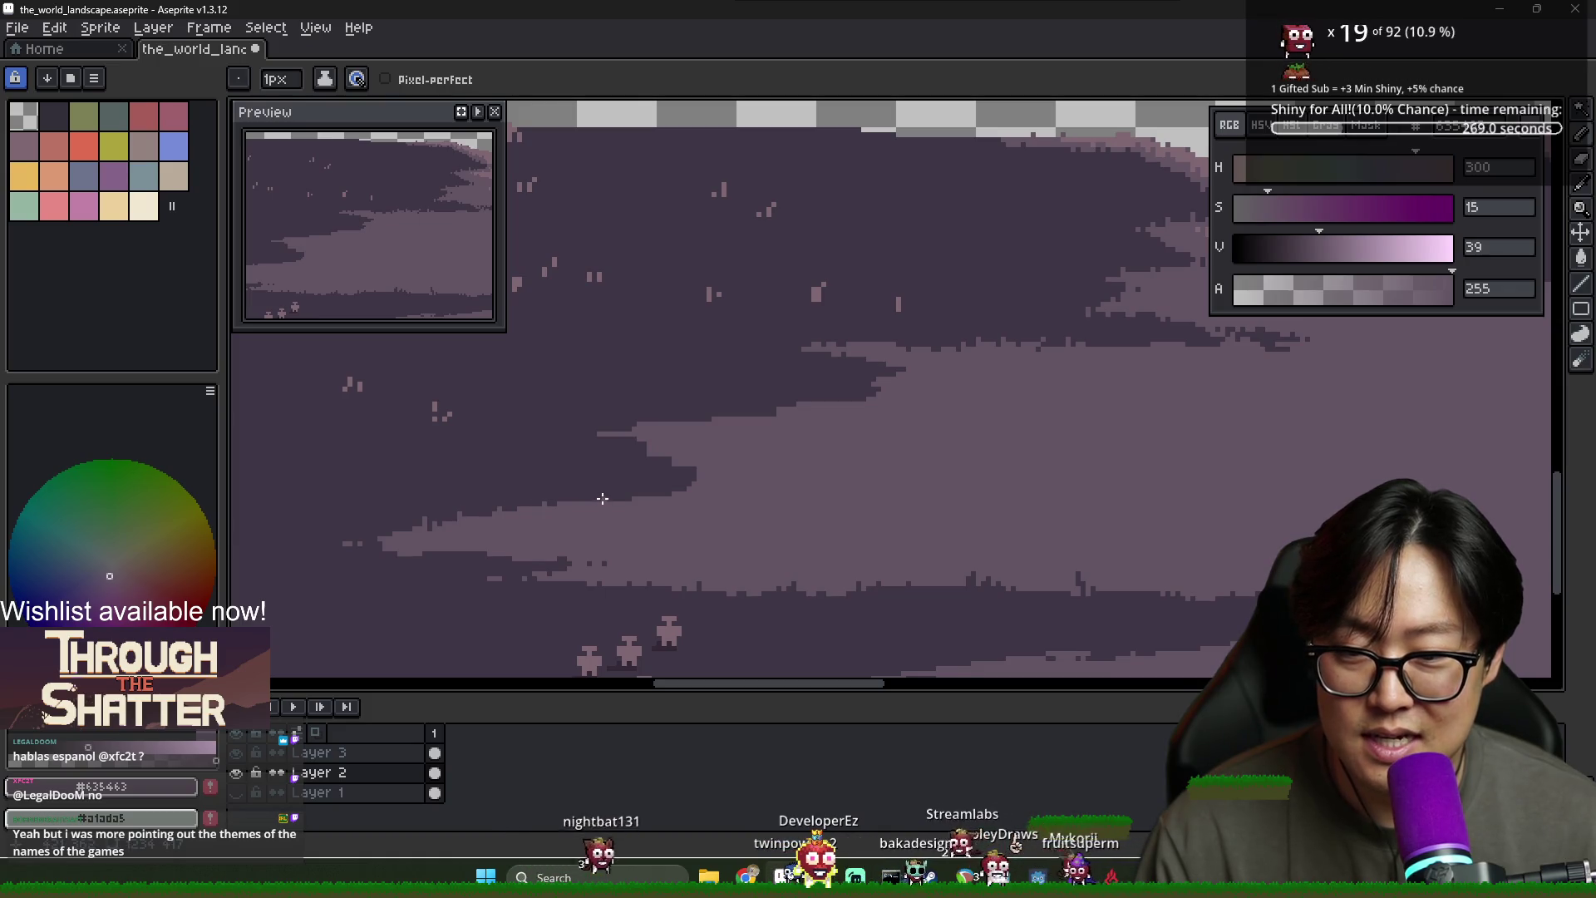
alt+click(698, 460)
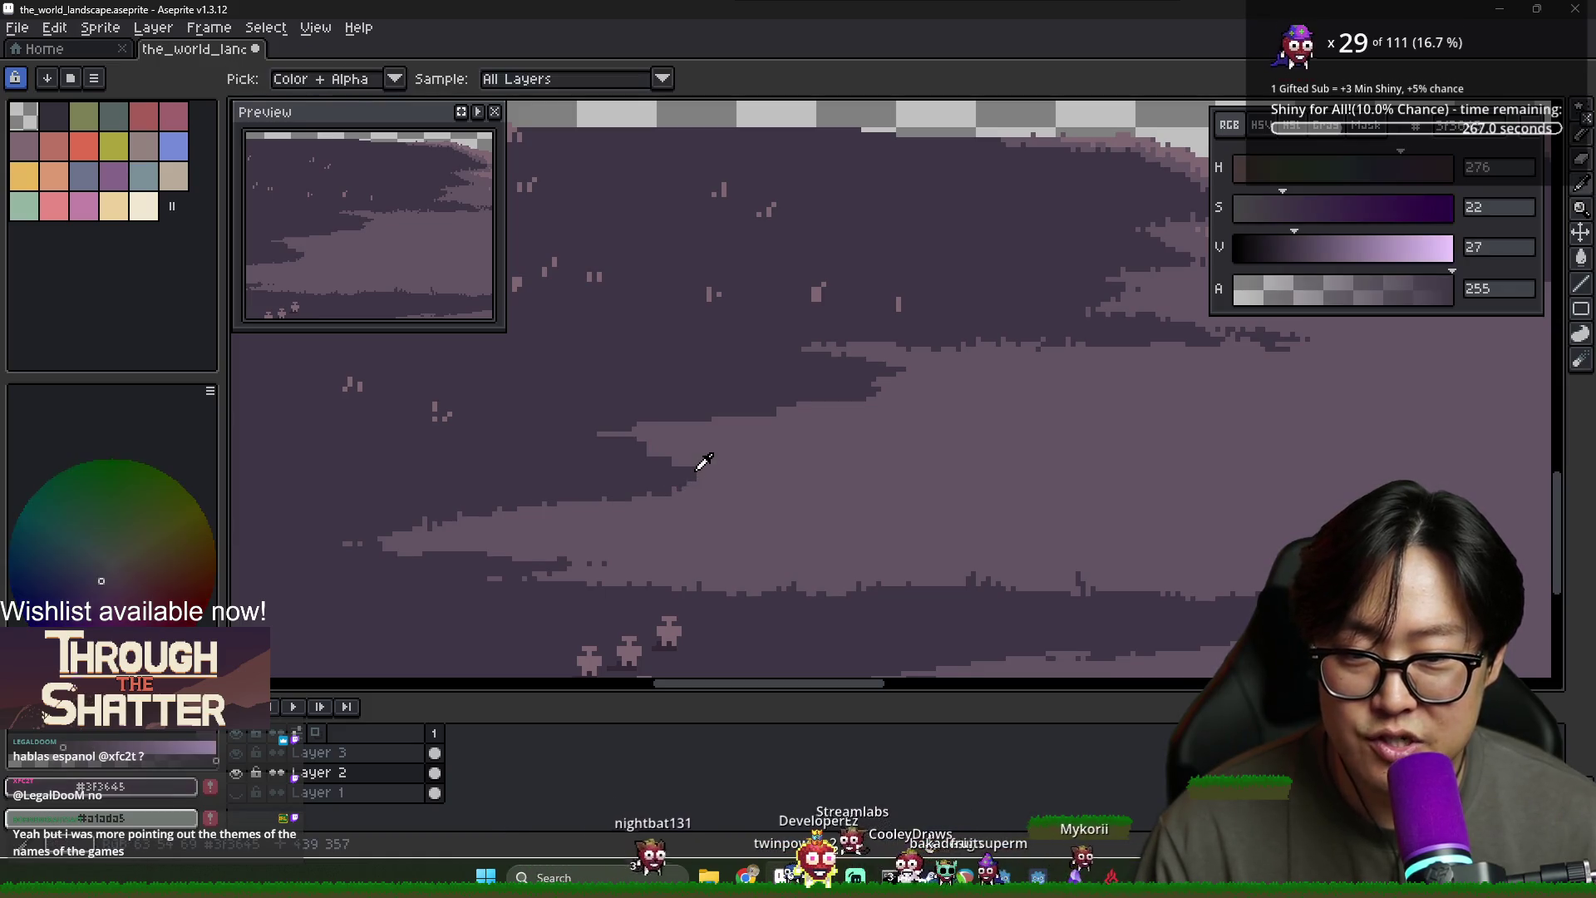
alt+click(689, 463)
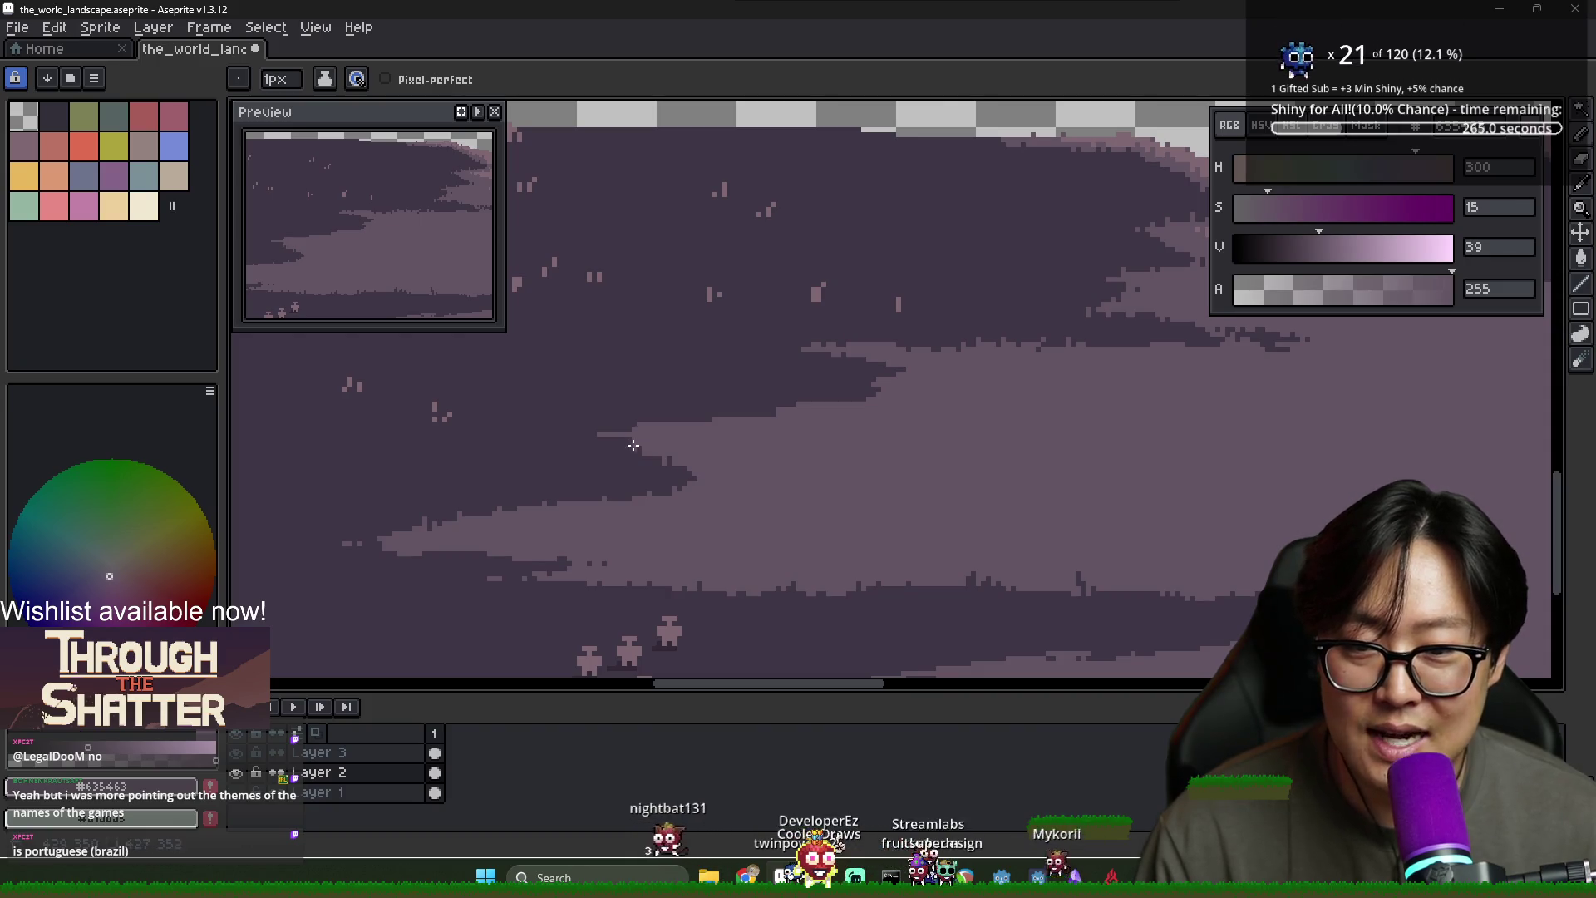
alt+click(582, 432)
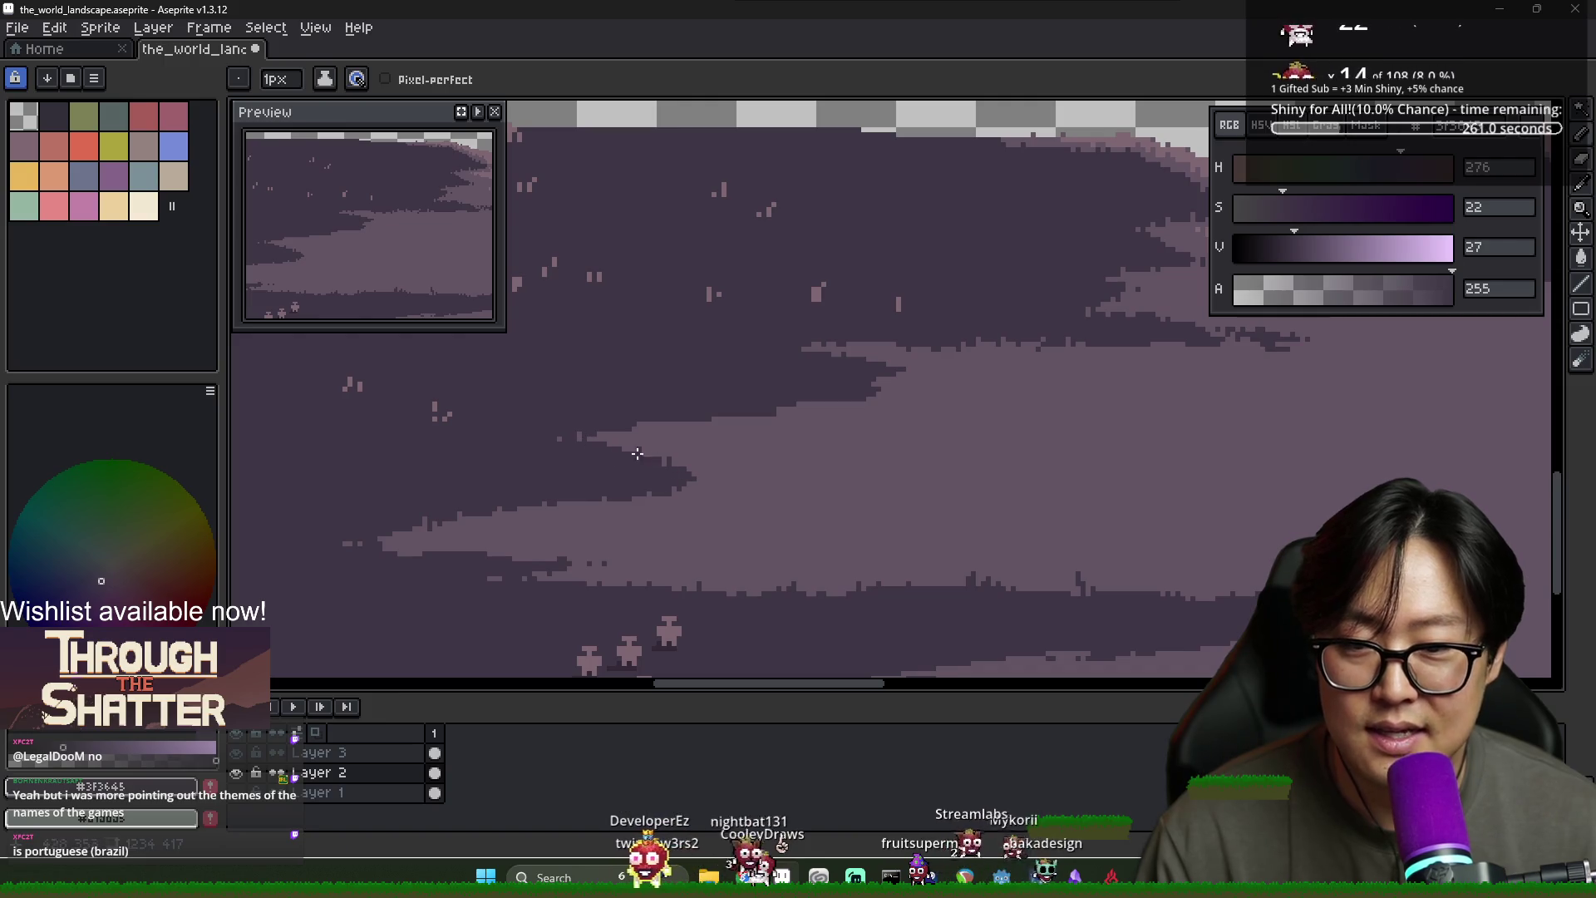
alt+click(711, 476)
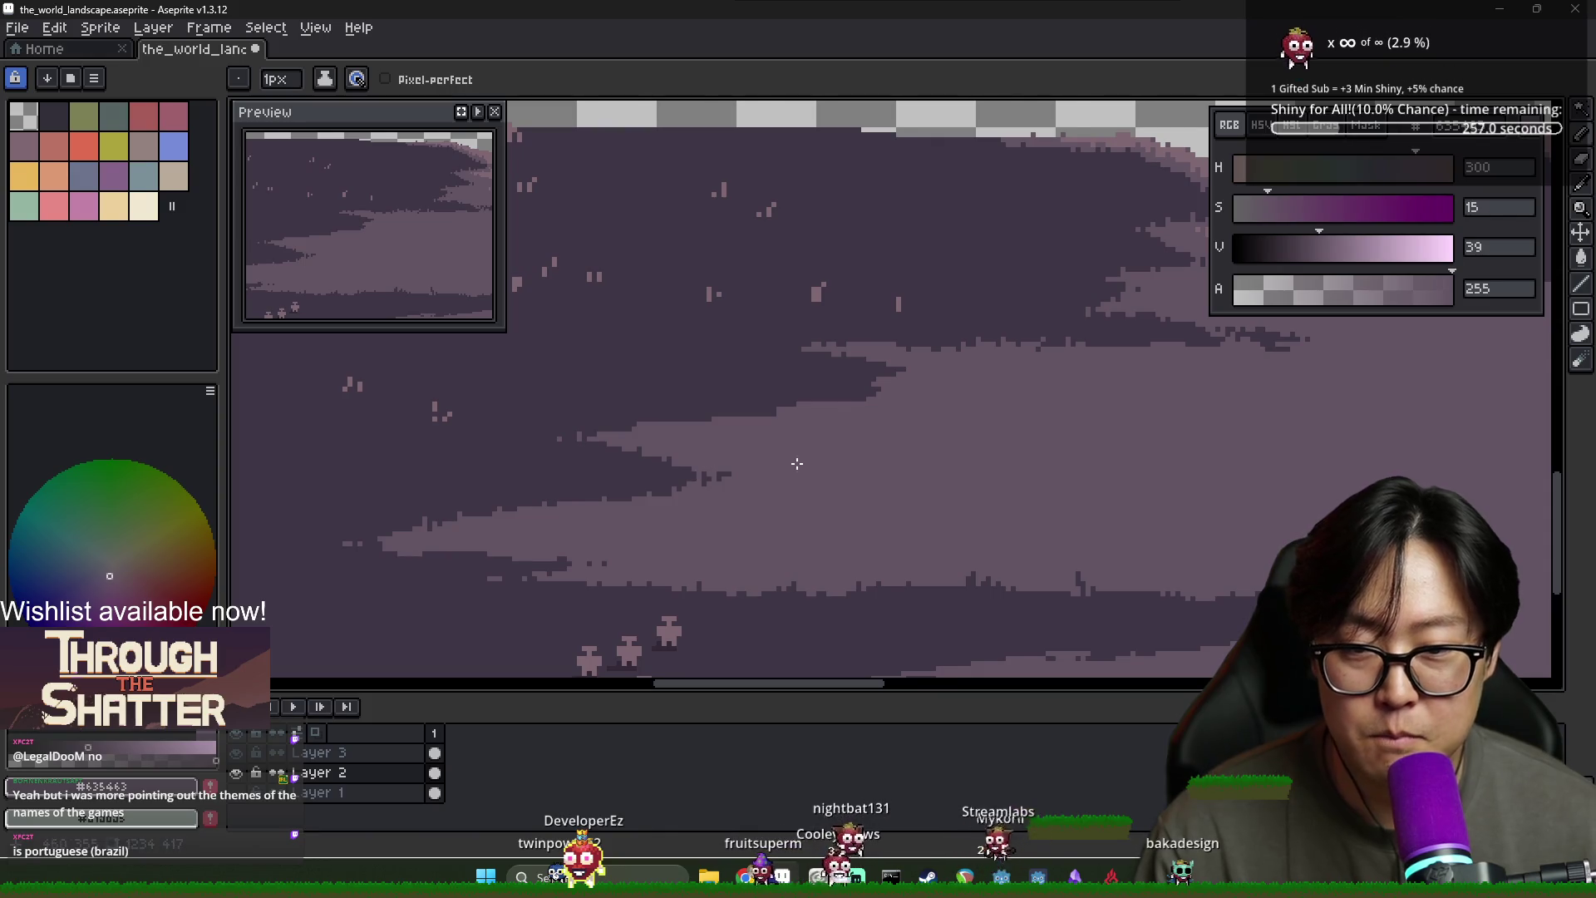
Add loose dark dots trailing past the shoreline tip, then reselect the lighter purple
scroll(706, 474, up, 1)
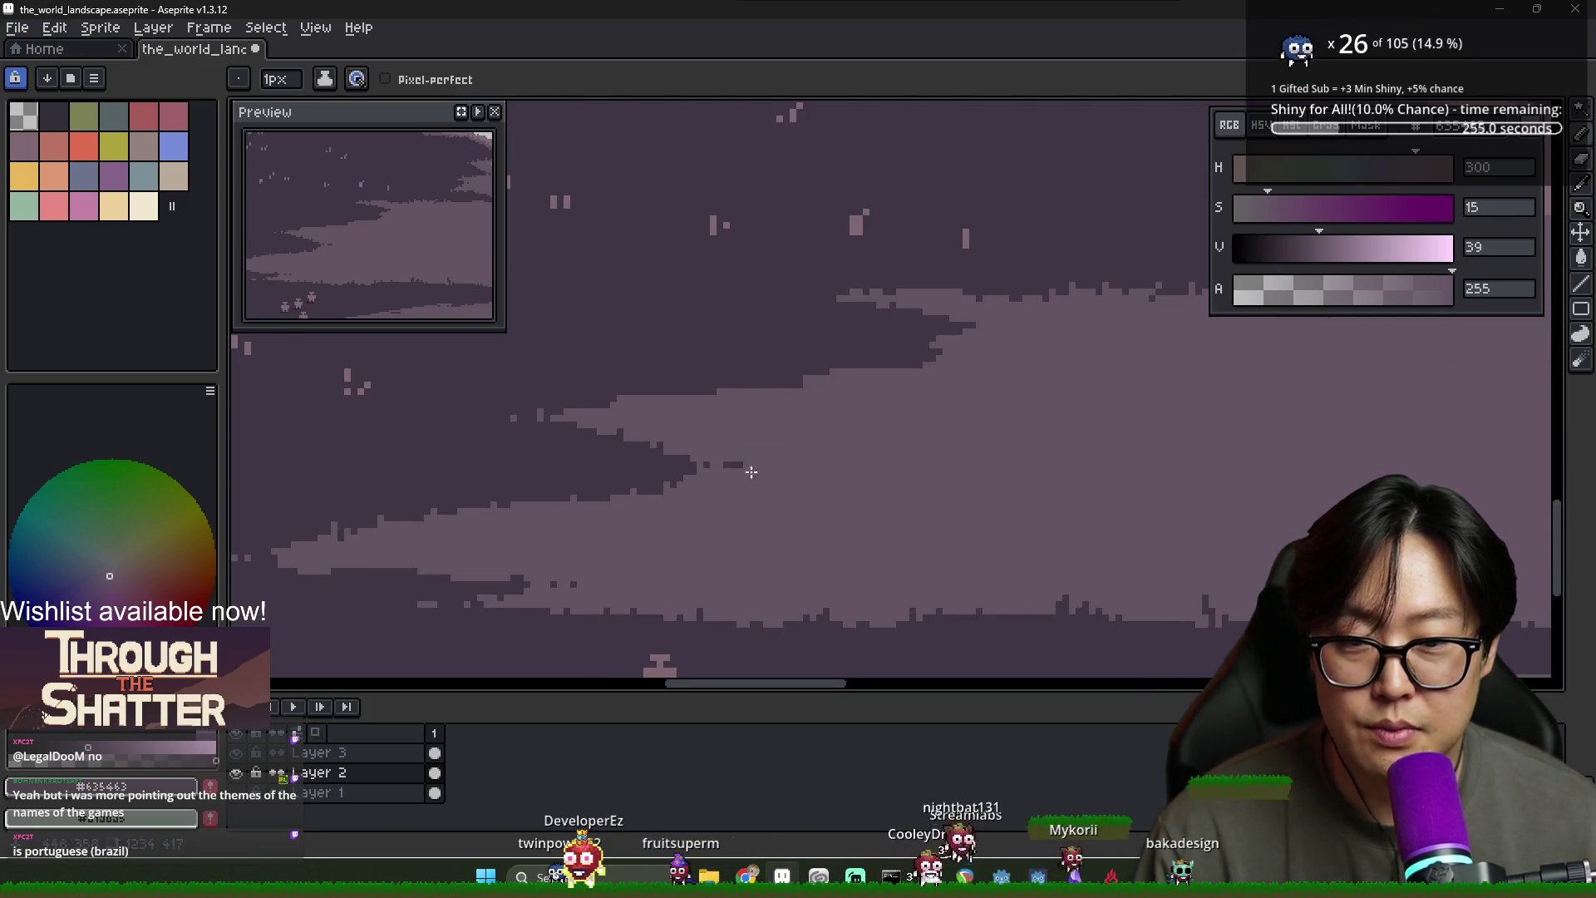
alt+click(704, 469)
click(723, 462)
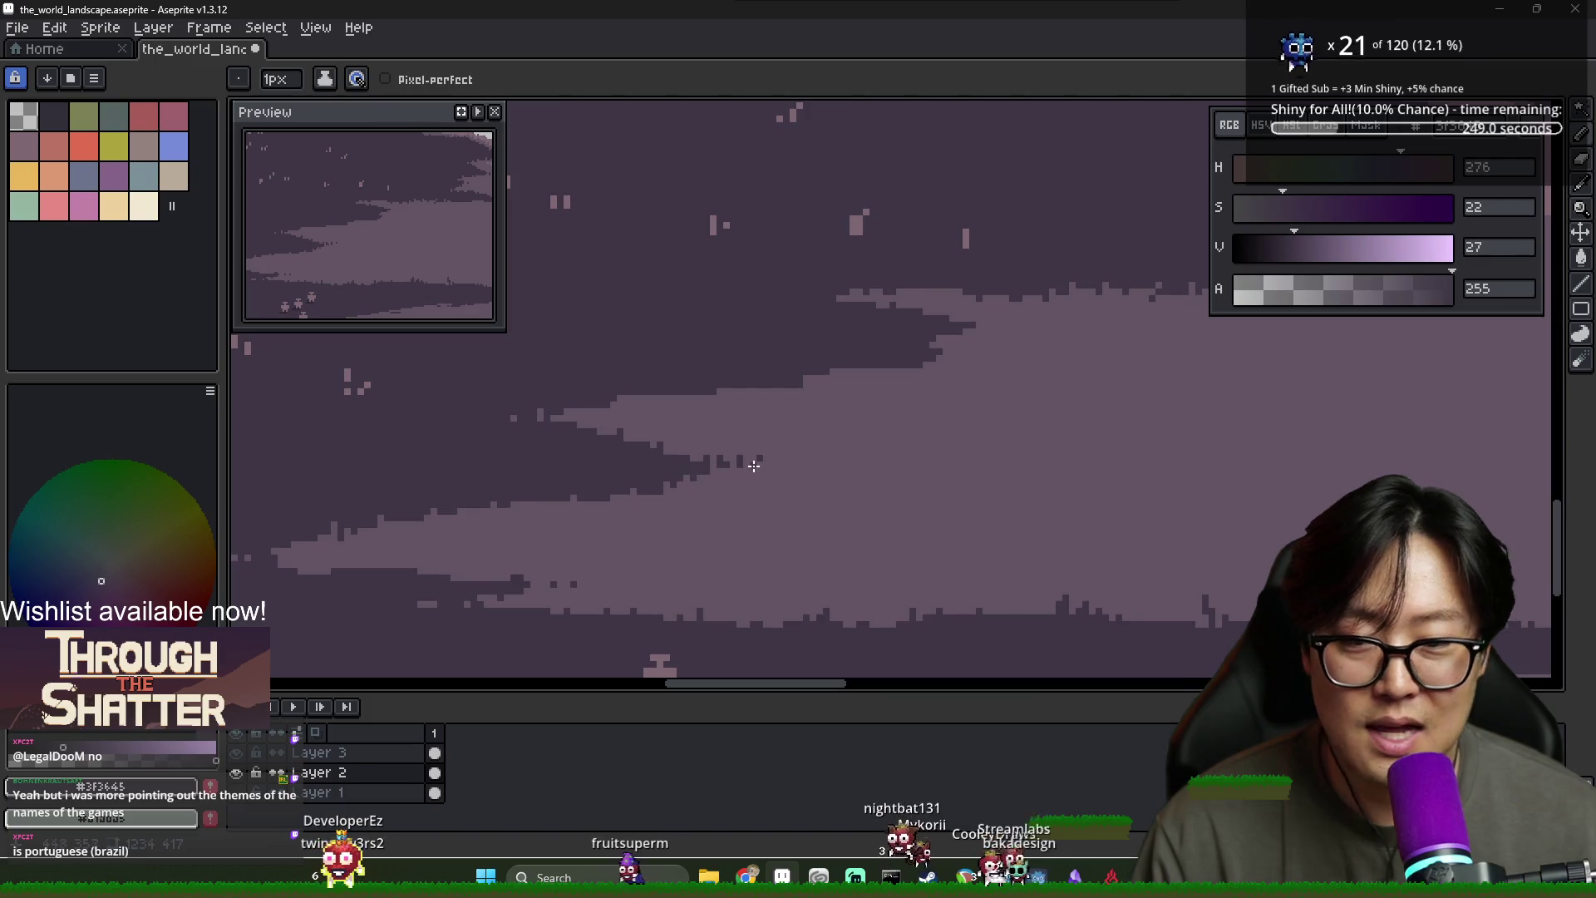
scroll(753, 465, down, 2)
scroll(864, 518, up, 3)
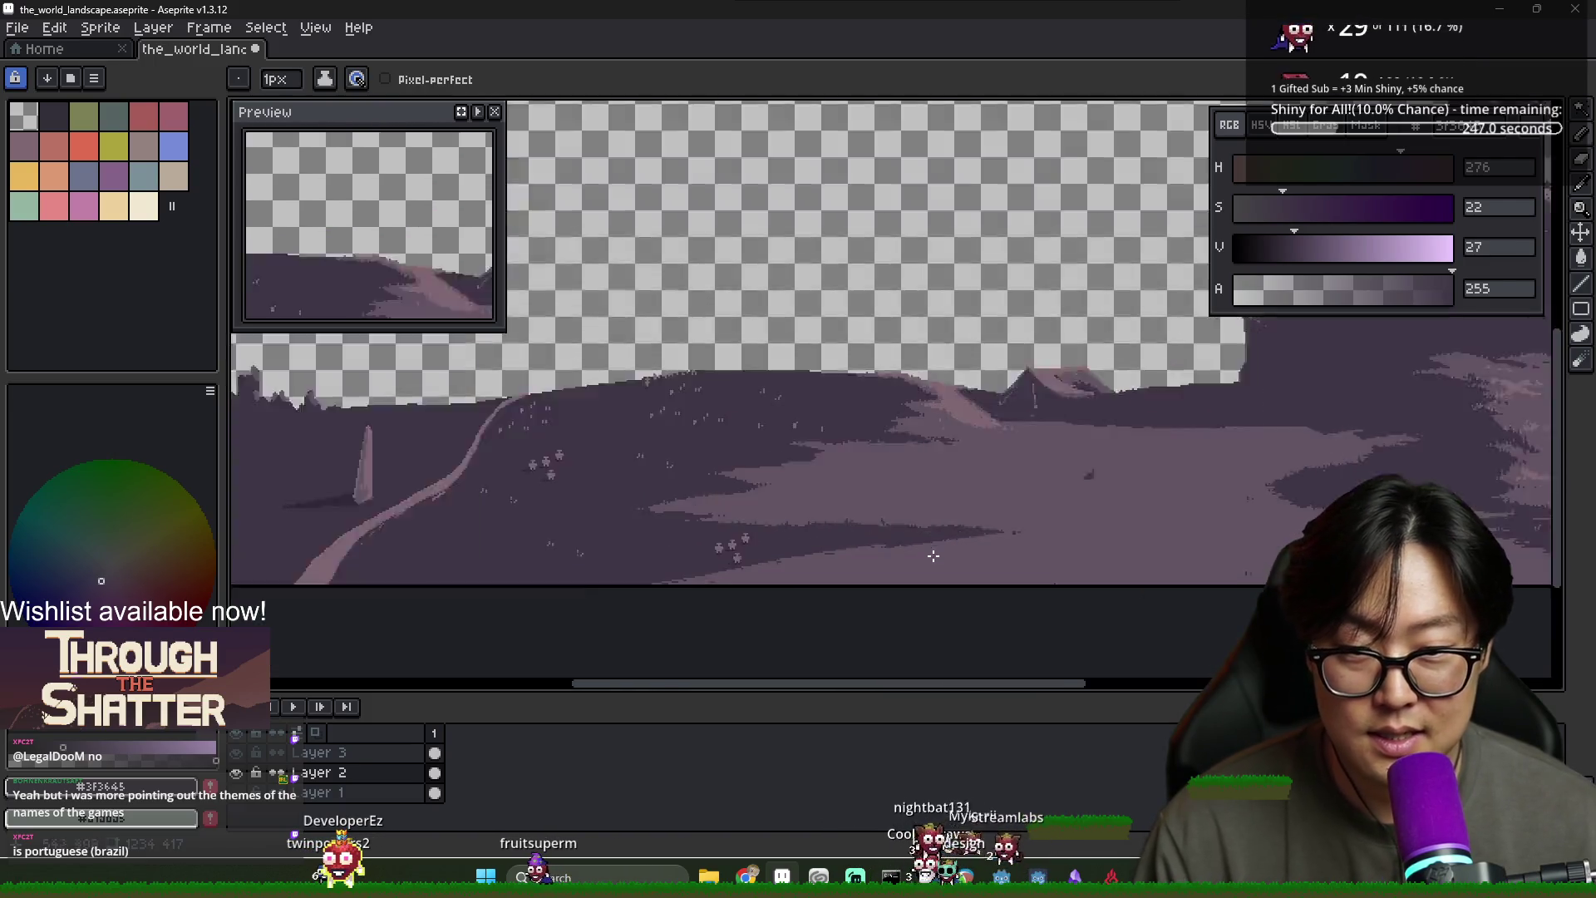
alt+click(875, 481)
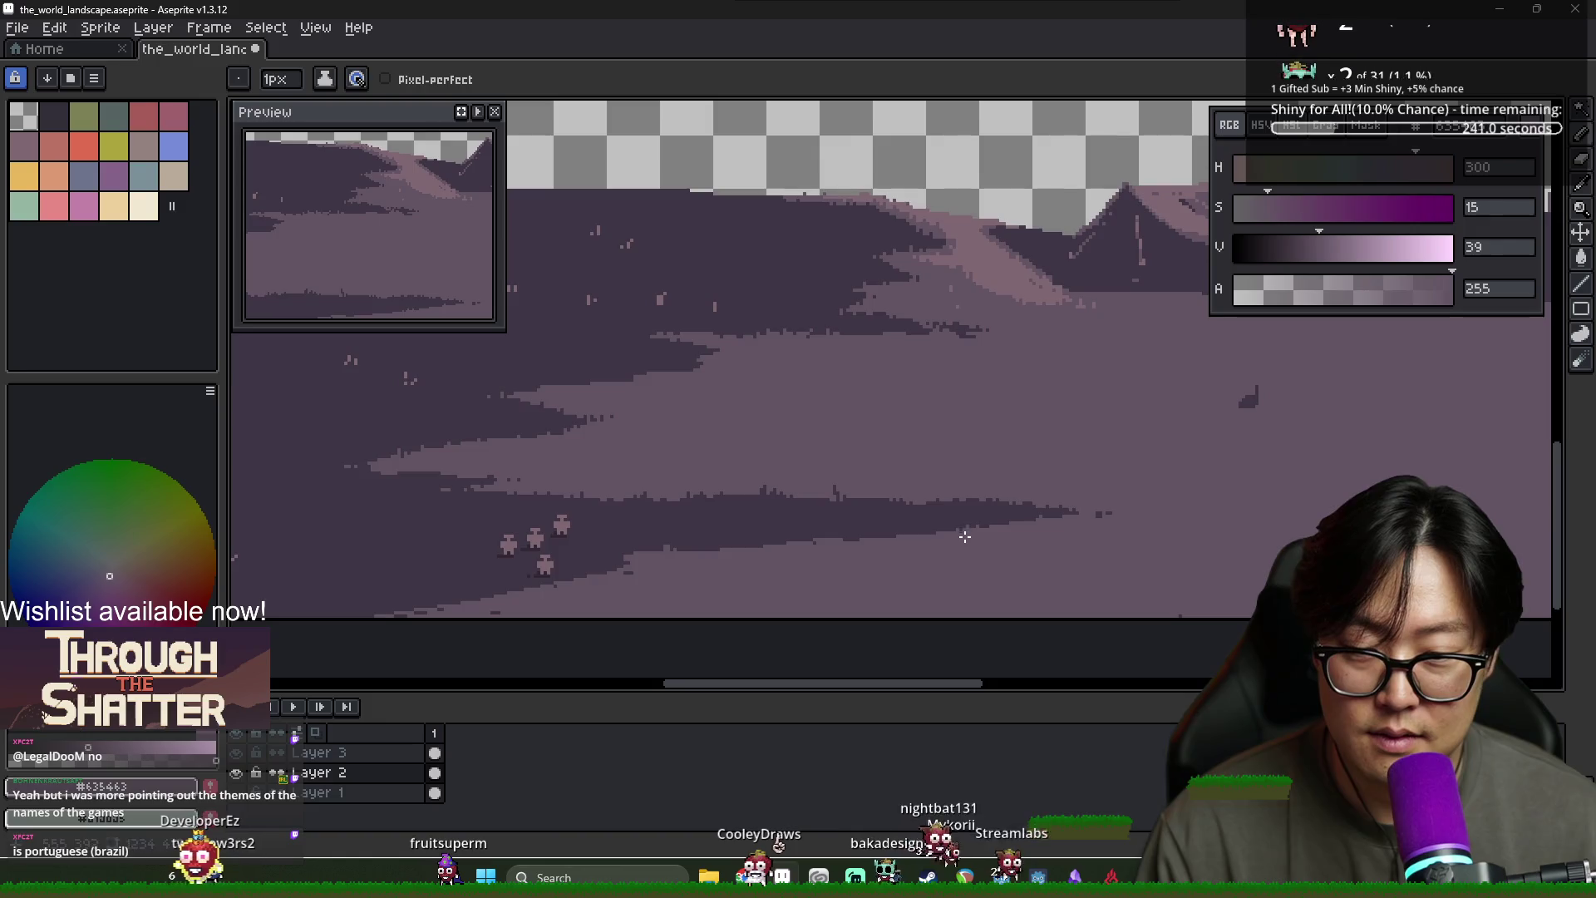
Save the landscape file and bring the running Journey (DEBUG) window forward
scroll(964, 536, down, 3)
scroll(795, 538, up, 1)
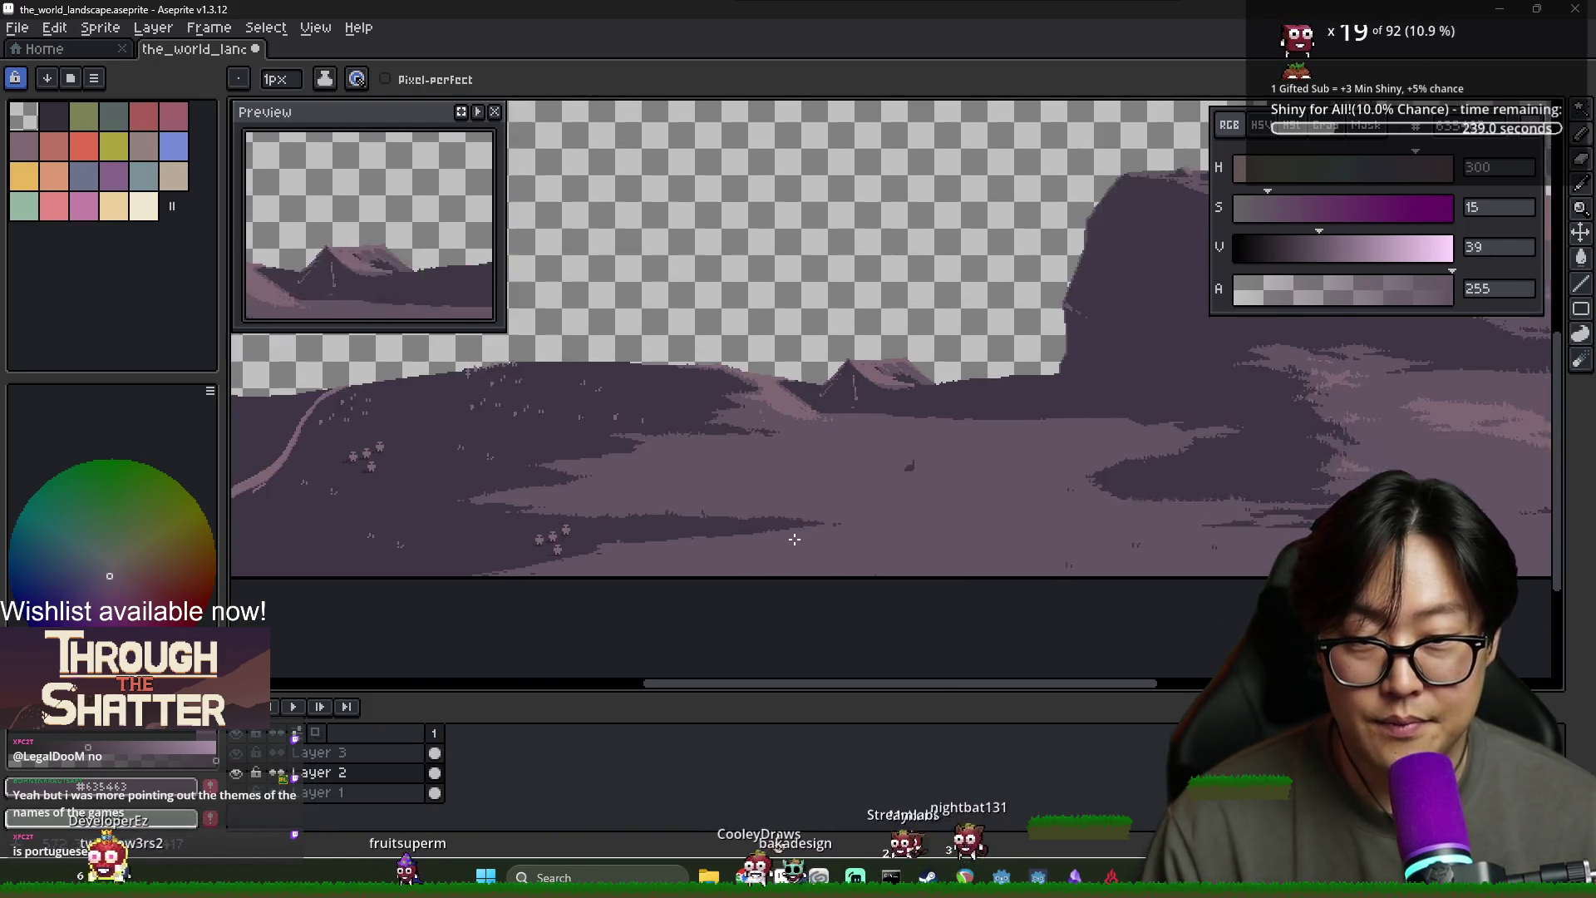
scroll(1022, 510, down, 2)
scroll(1004, 502, up, 2)
scroll(920, 552, down, 2)
scroll(919, 560, up, 2)
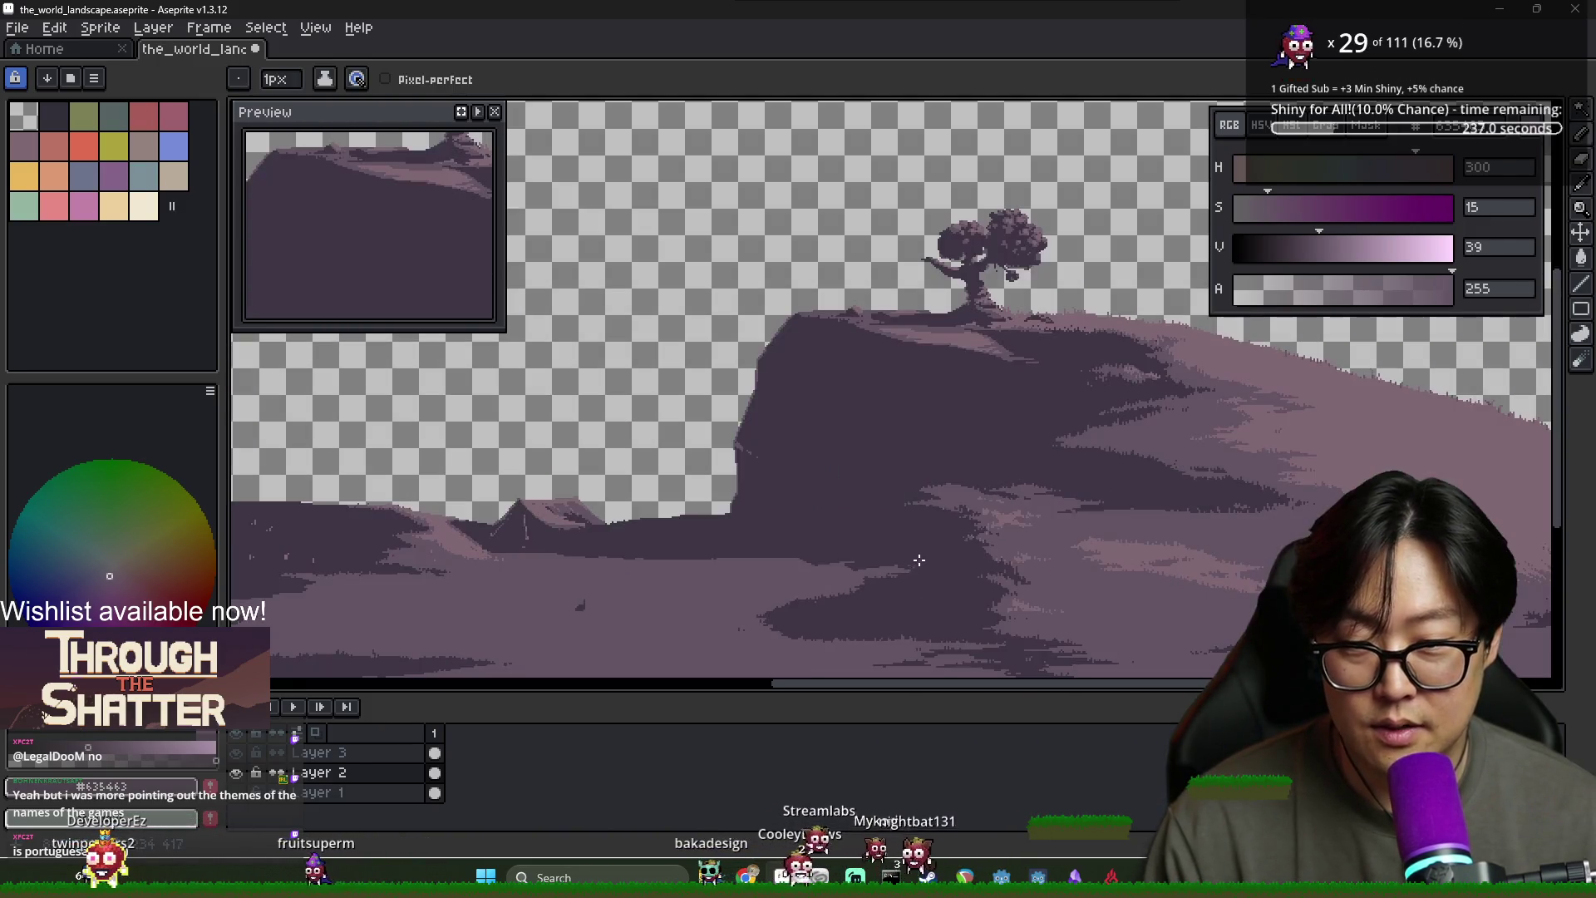
scroll(919, 561, down, 2)
scroll(969, 513, up, 2)
key(ctrl+s)
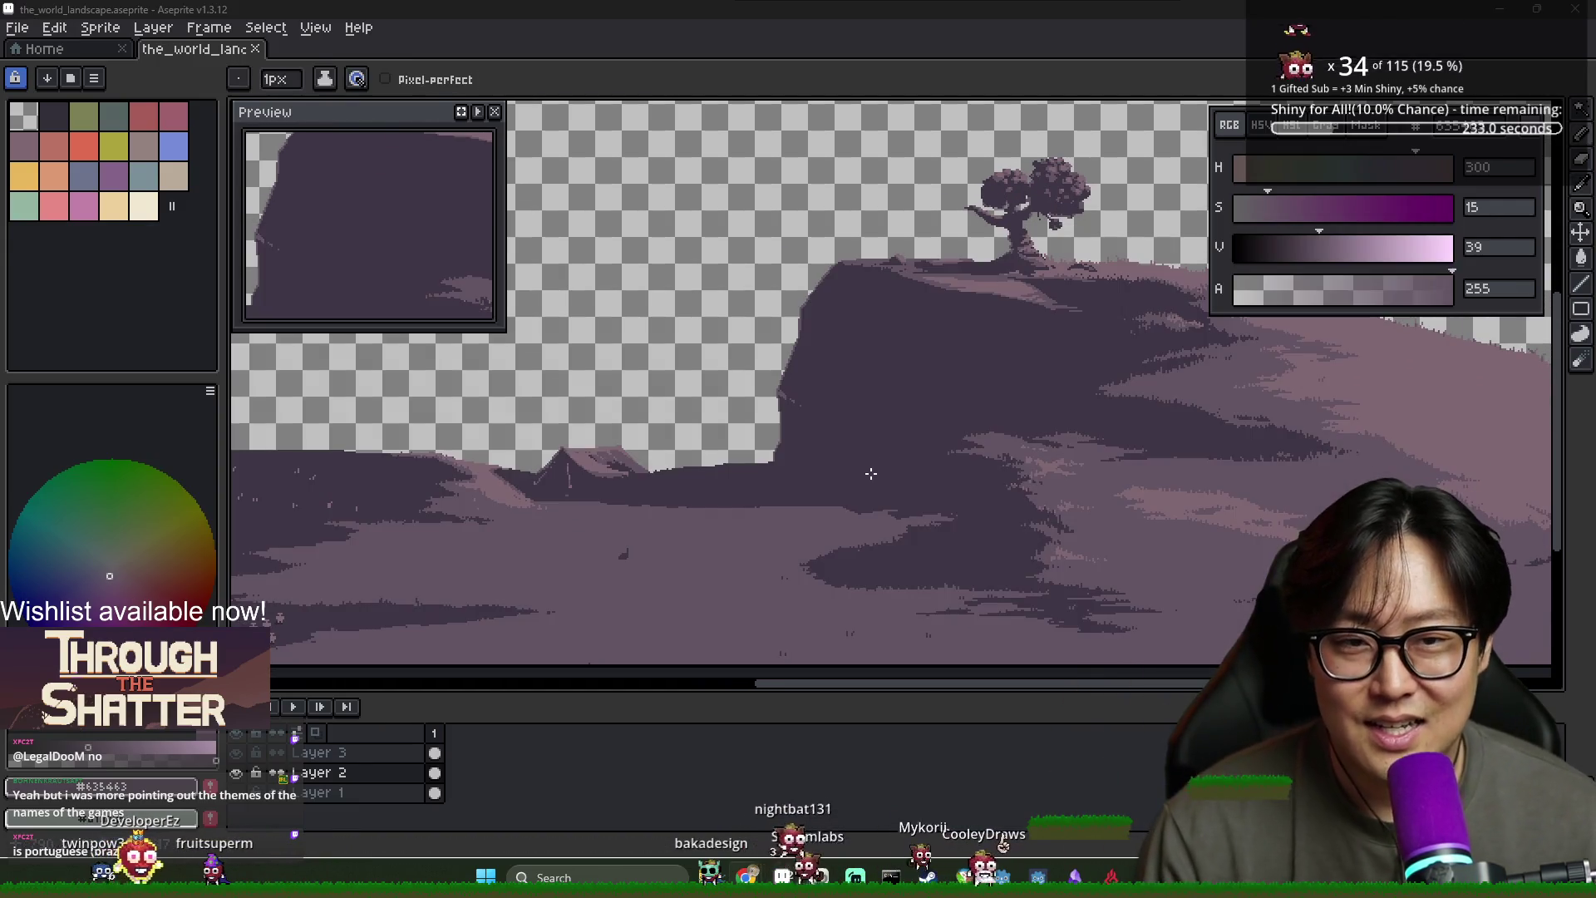
key(alt+Tab)
click(1099, 372)
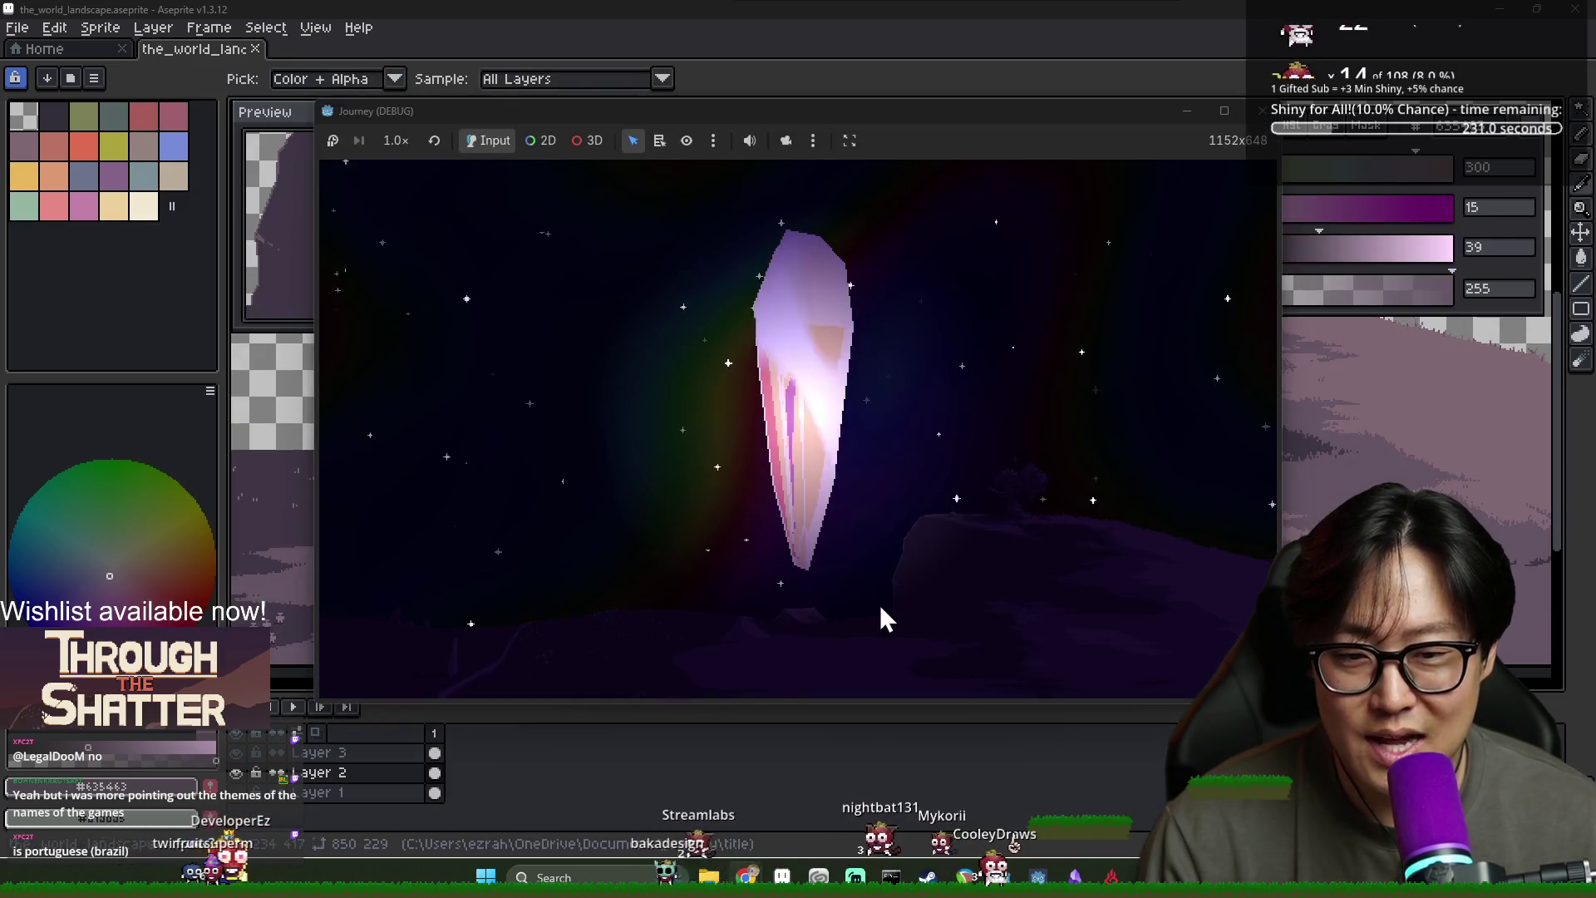
Click the title-screen crystal repeatedly until it shatters
click(808, 427)
click(830, 276)
click(870, 486)
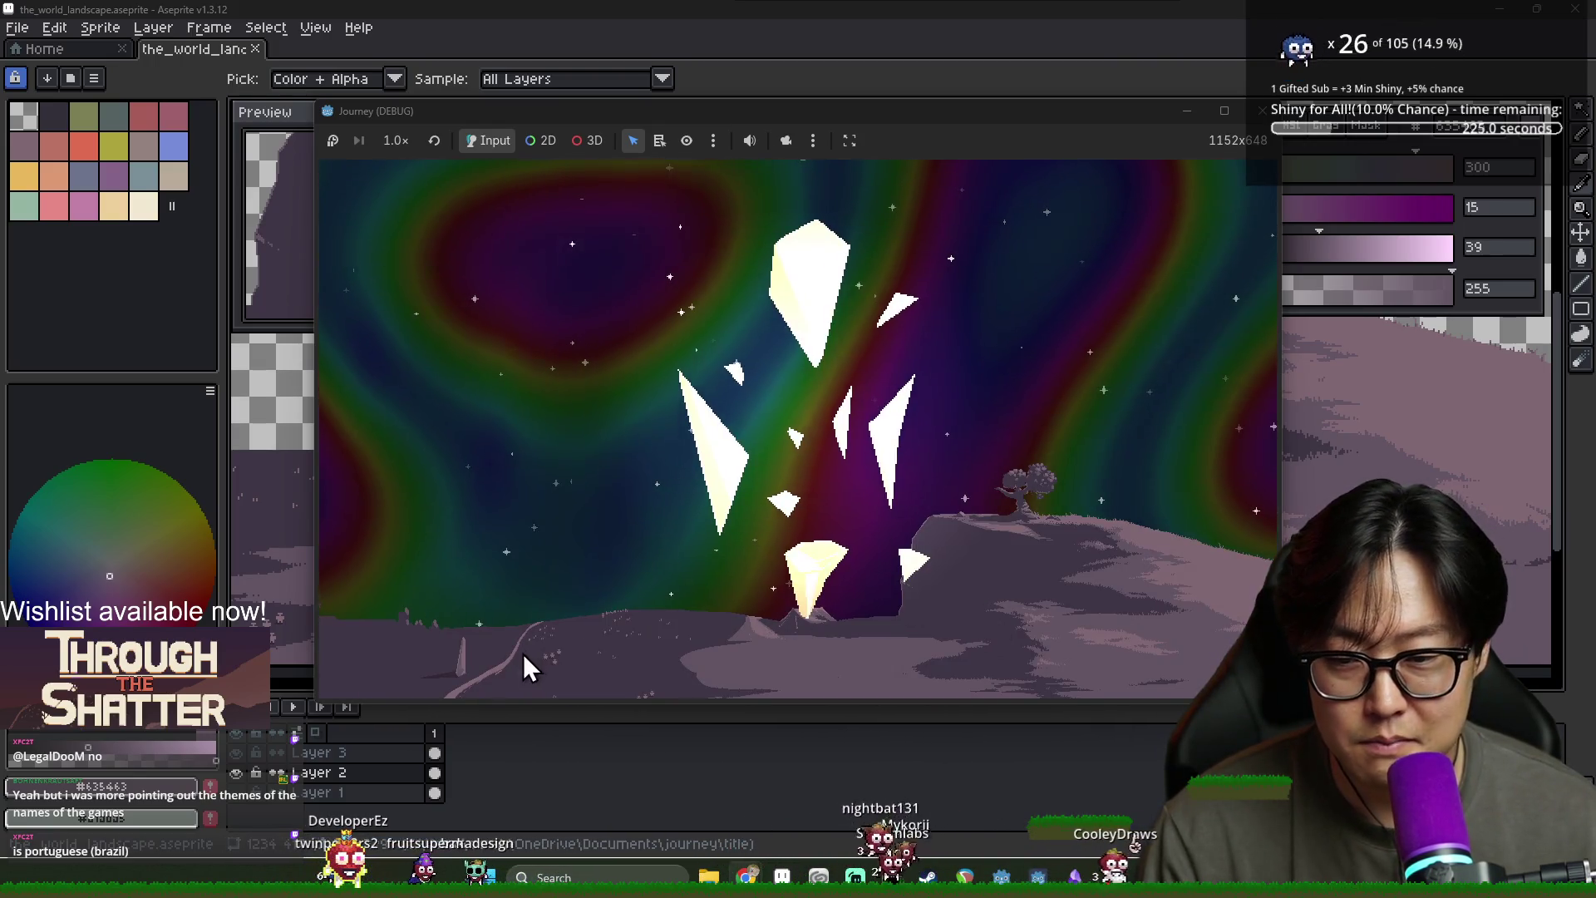
View the crystal in Godot's Title scene, then sample Aseprite's dark ground purple
key(alt+Tab)
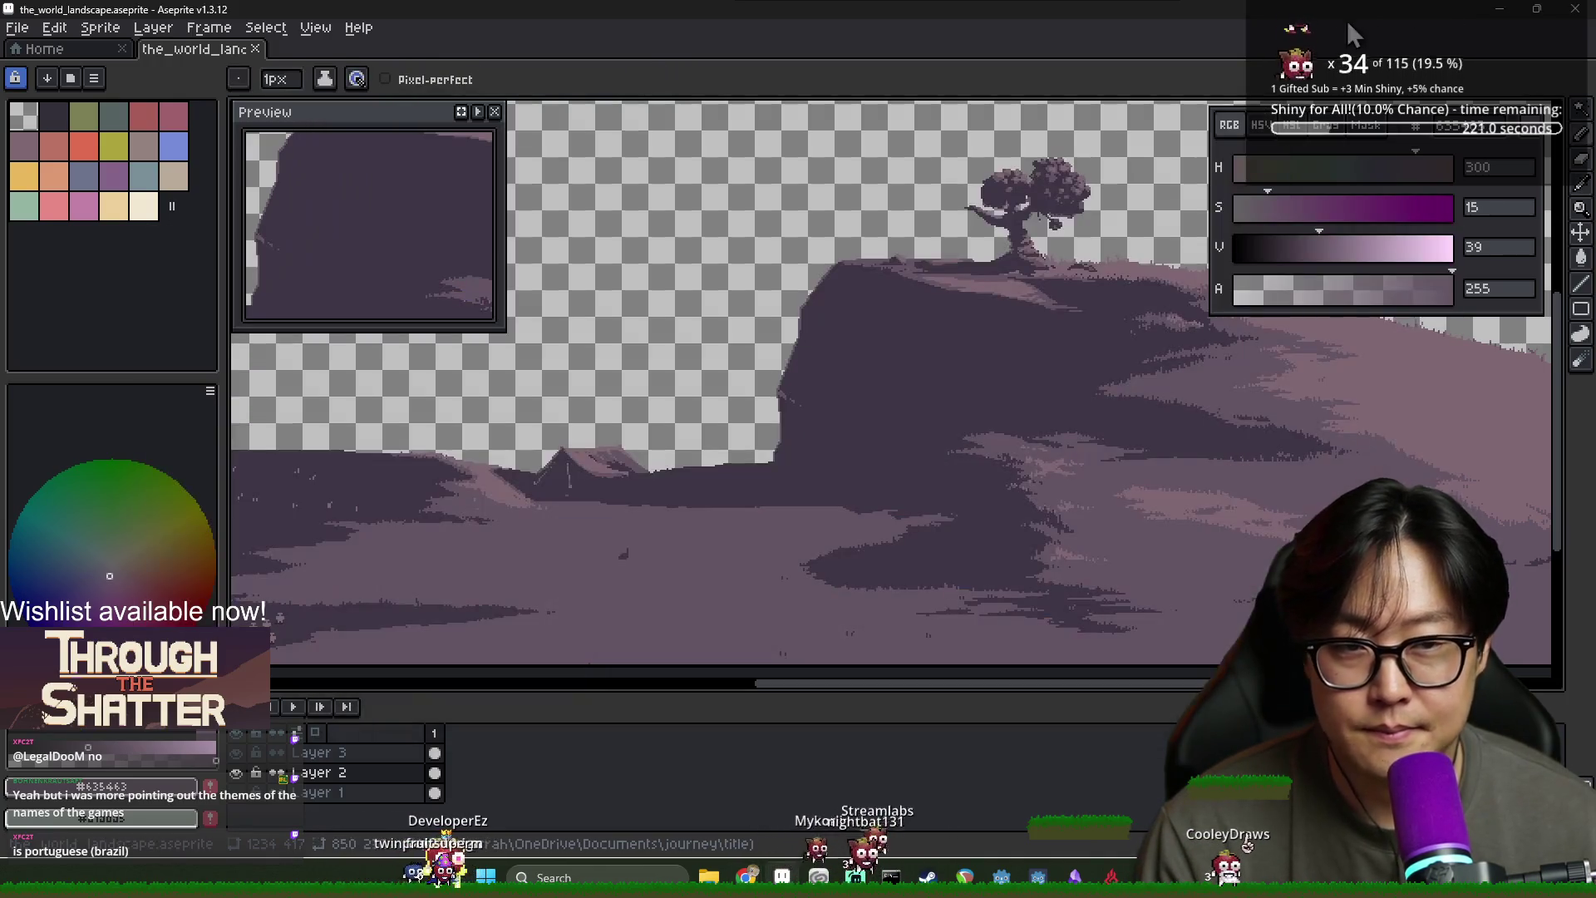
key(alt+Tab)
key(alt+Tab)
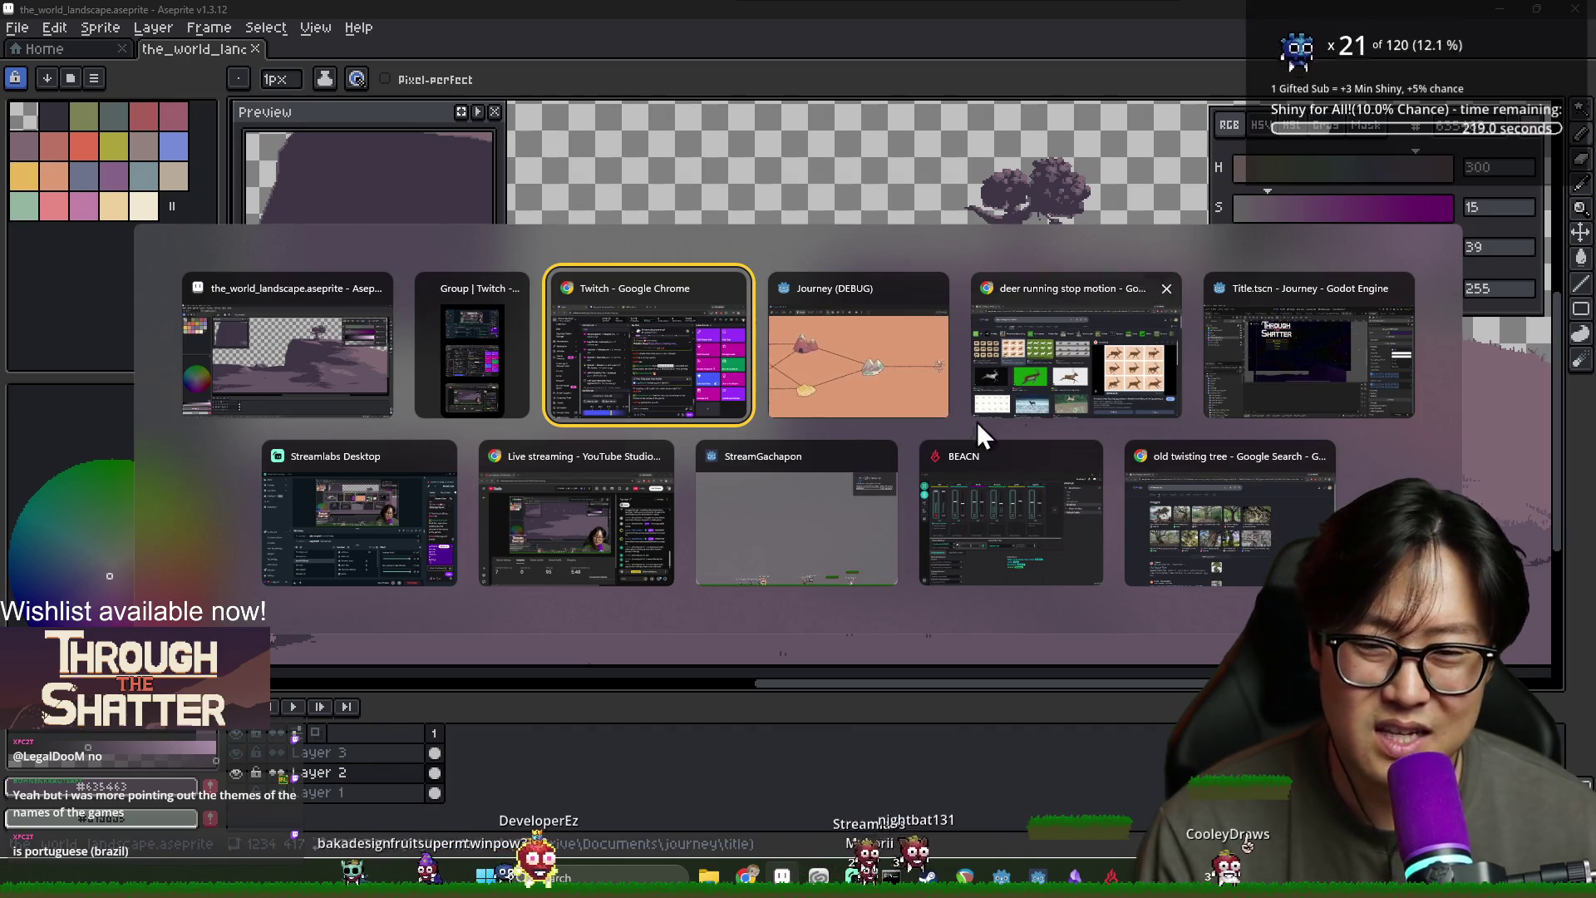
key(alt+Tab)
key(alt+Tab)
key(alt+Tab)
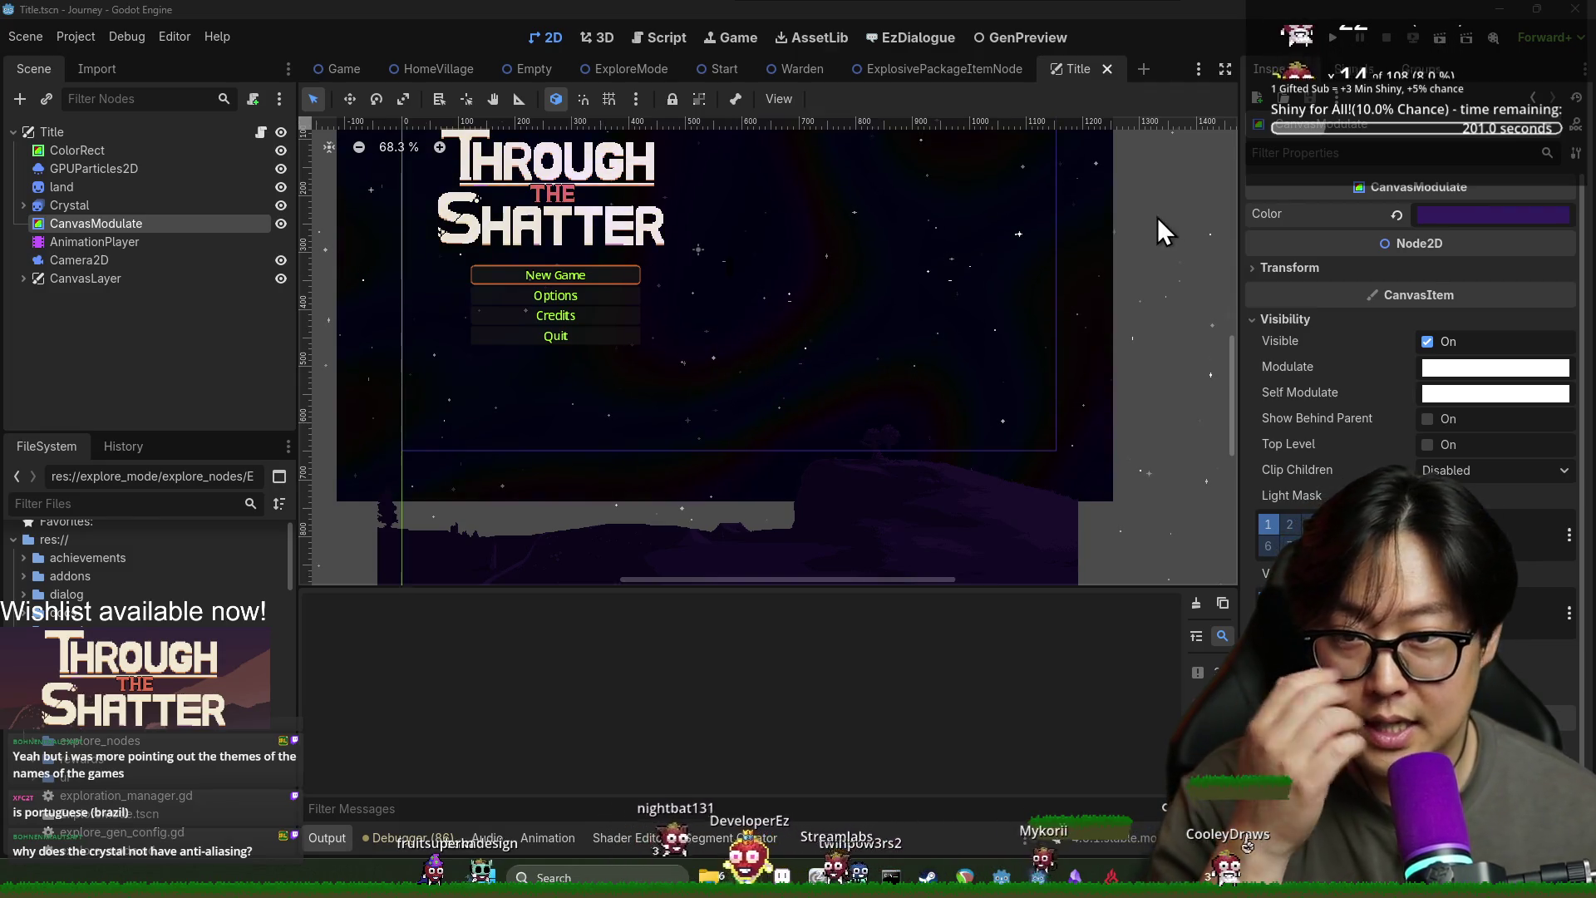
scroll(828, 276, up, 1)
drag(828, 276, 879, 527)
key(alt+Tab)
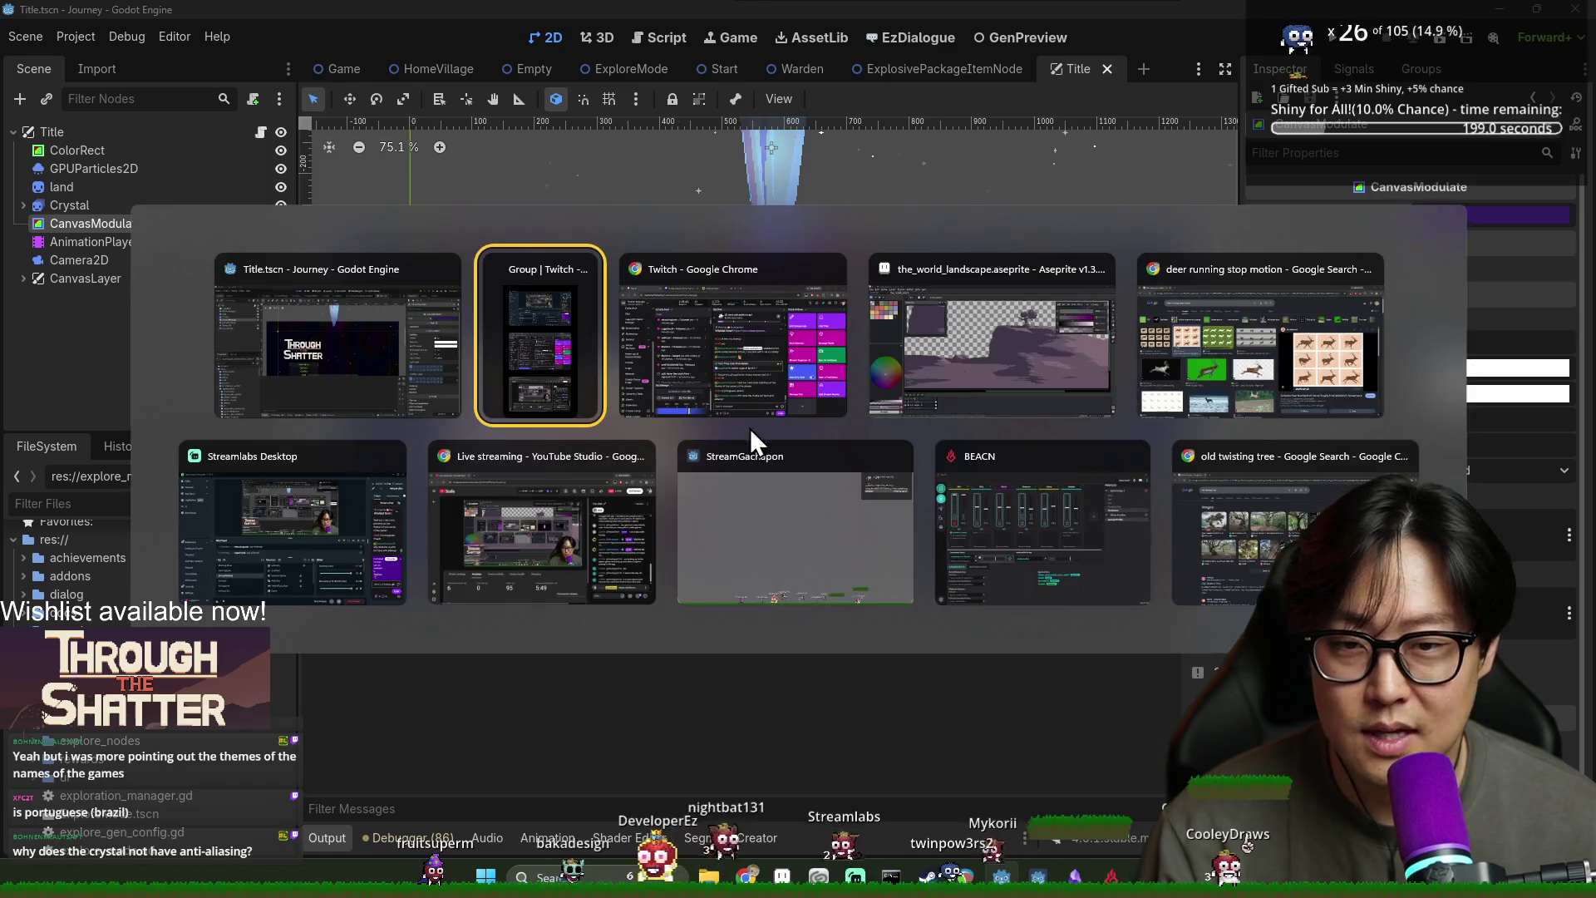
alt+click(656, 475)
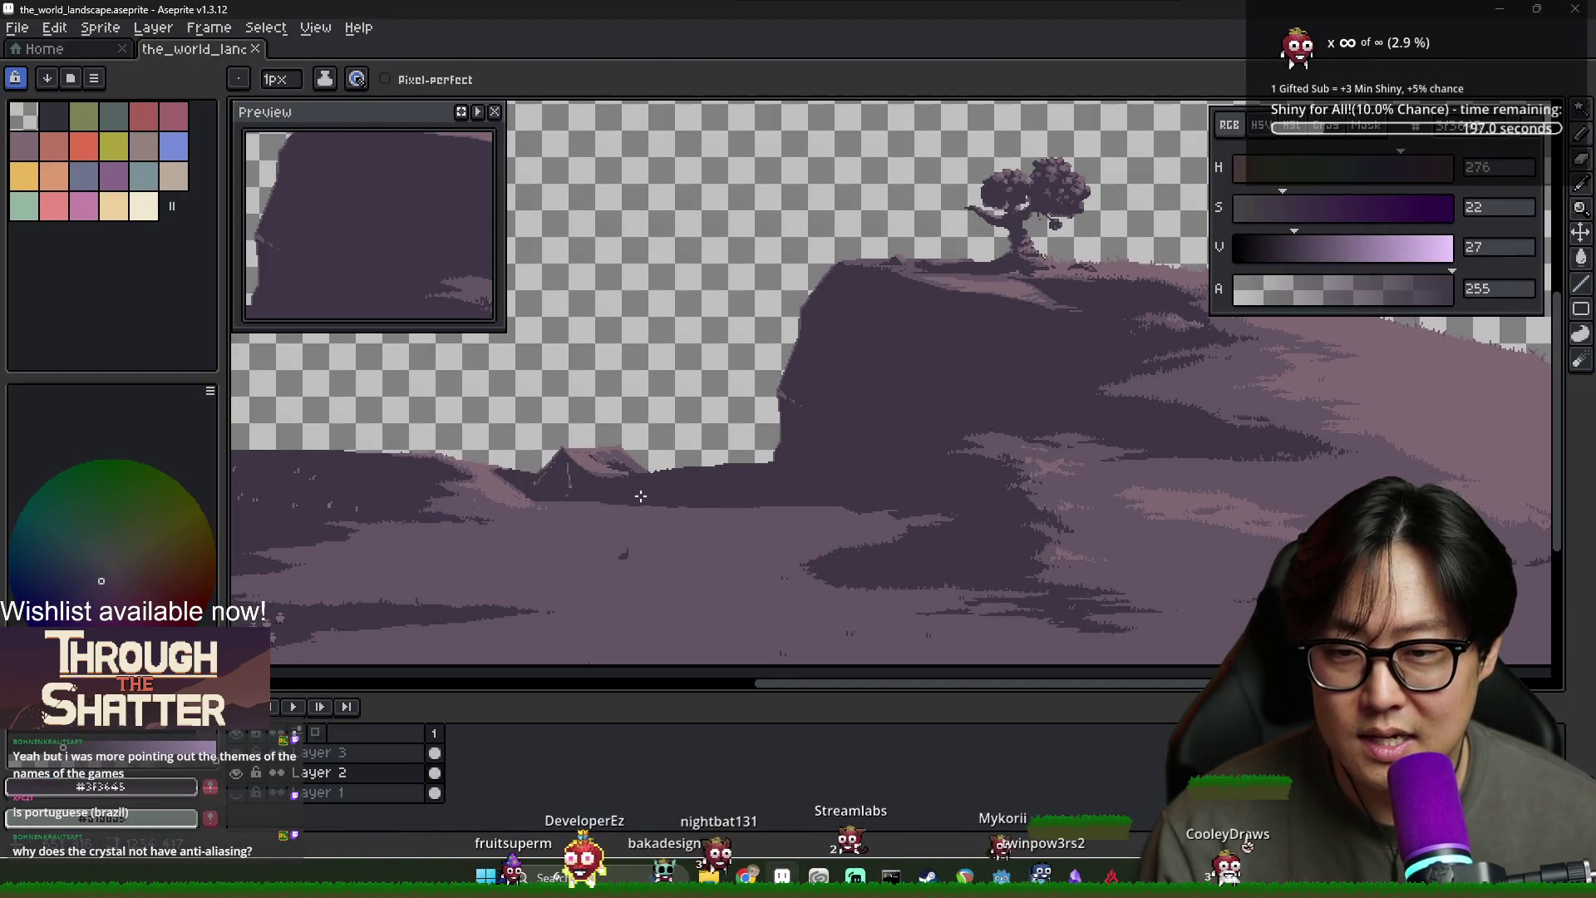
Sample the lighter purple of the ground and save the landscape file
scroll(644, 499, up, 2)
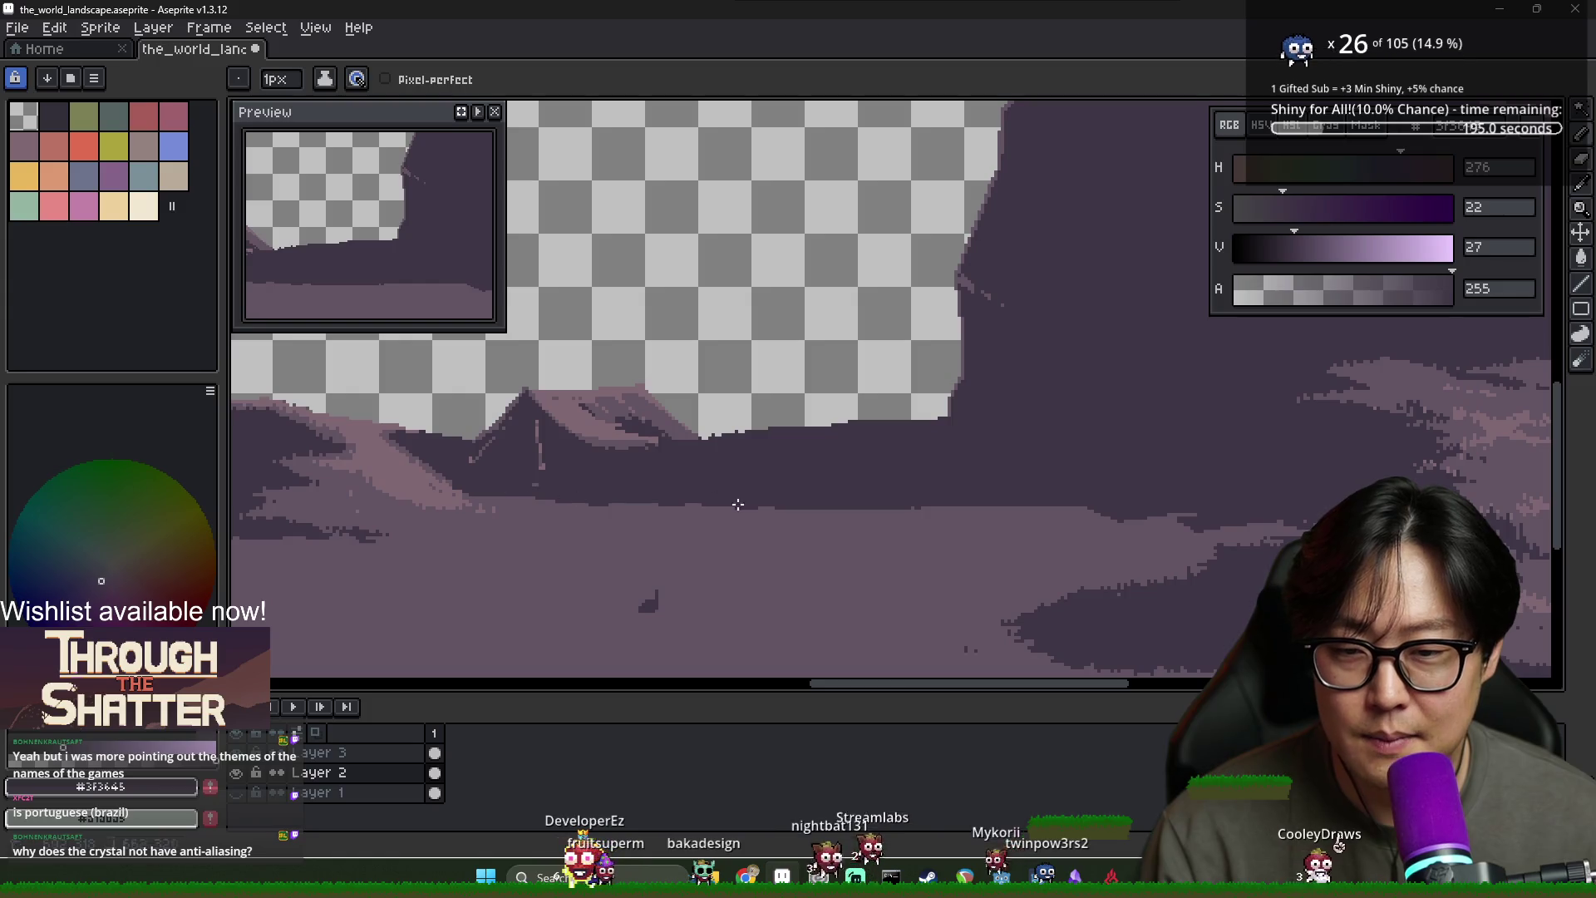
scroll(701, 502, down, 1)
scroll(715, 532, down, 1)
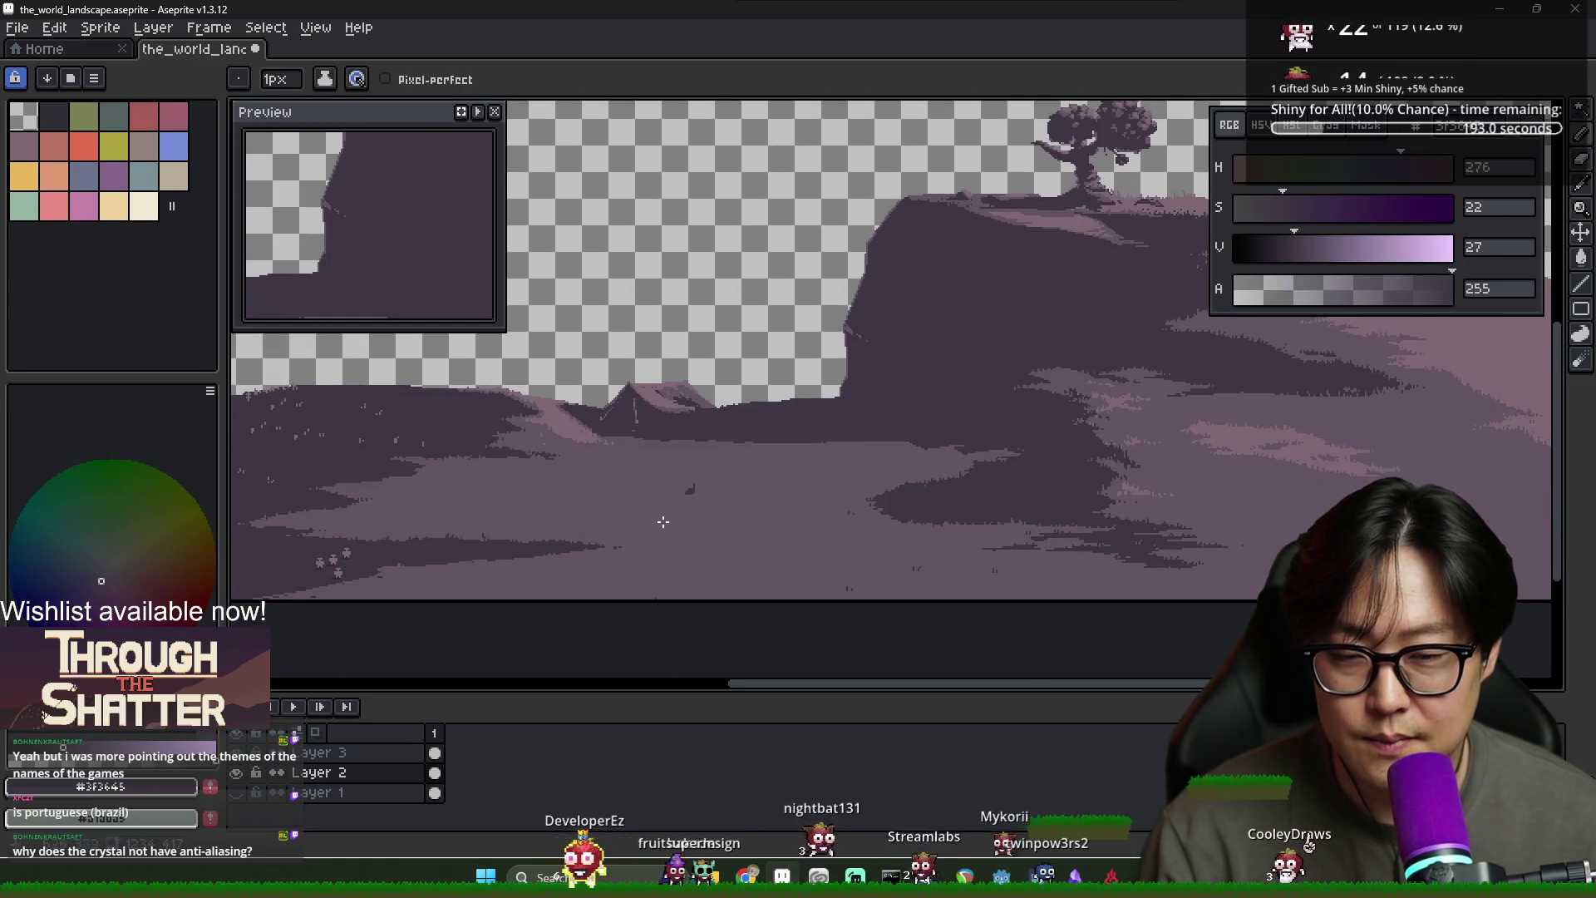
scroll(698, 499, up, 2)
scroll(704, 497, down, 2)
alt+click(706, 486)
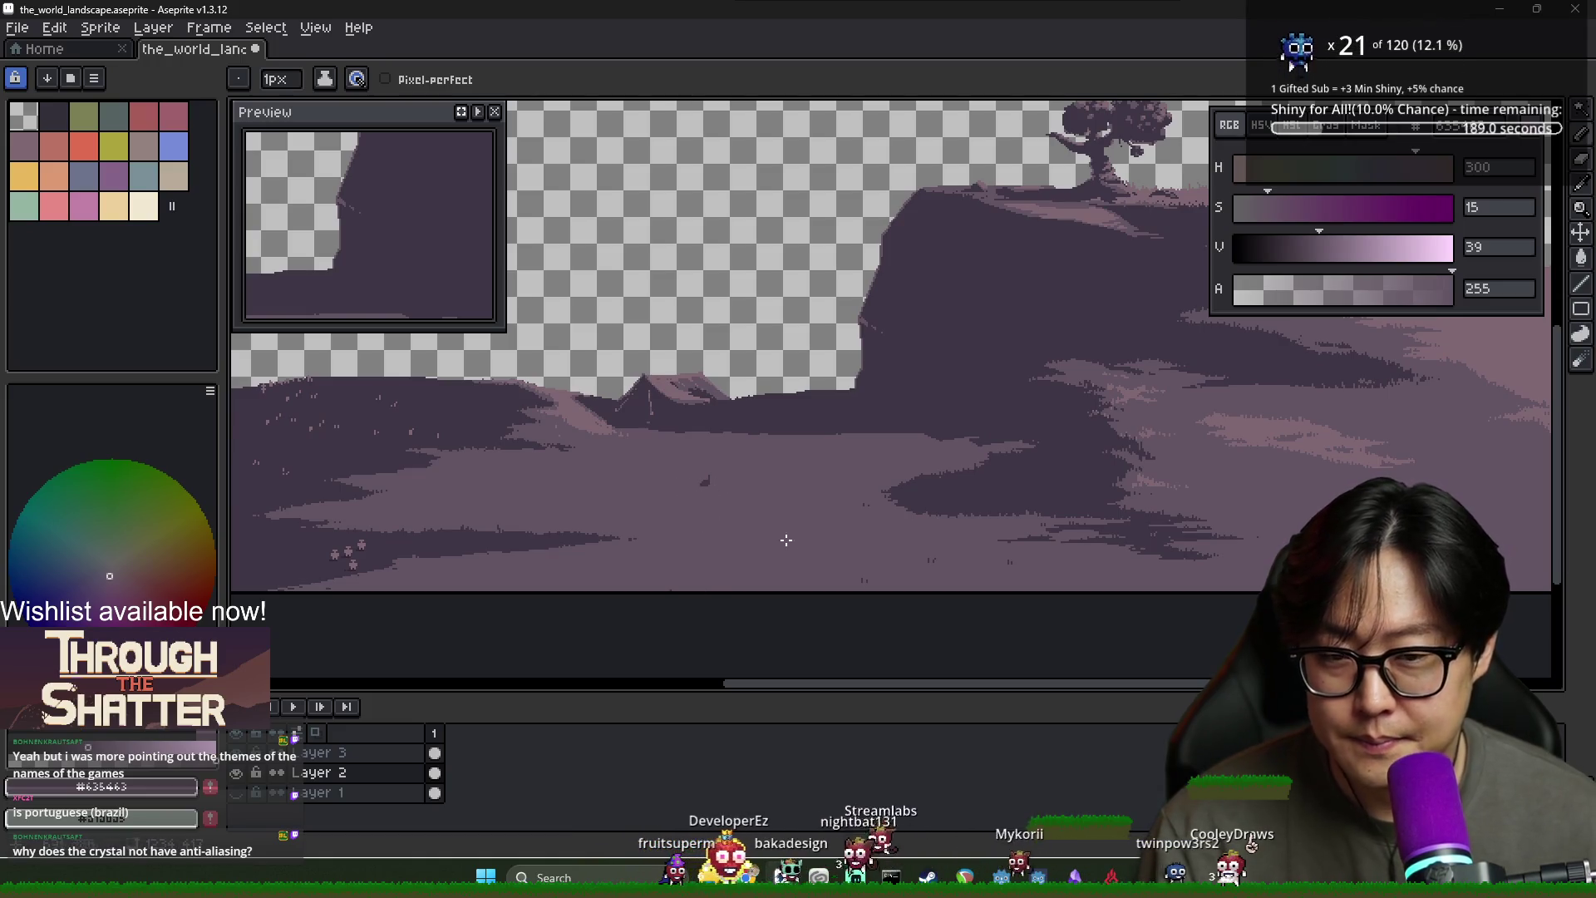
scroll(790, 542, up, 1)
key(ctrl+s)
Pan and zoom the canvas to bring the tree on the cliff into view
scroll(776, 541, down, 2)
scroll(772, 522, up, 2)
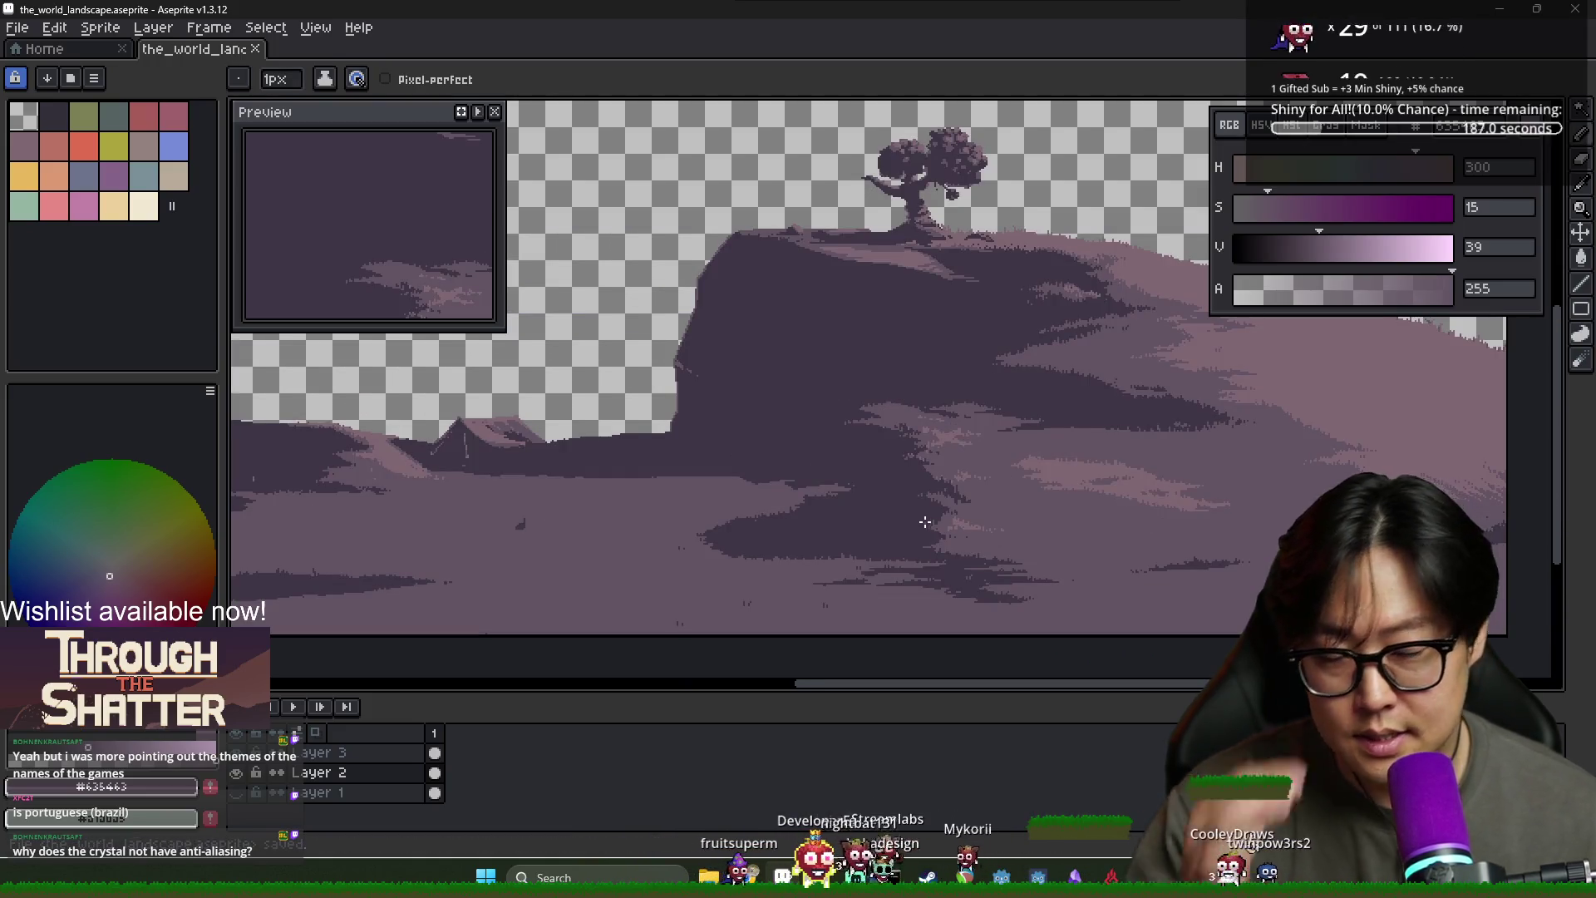
scroll(925, 522, up, 1)
scroll(845, 524, down, 1)
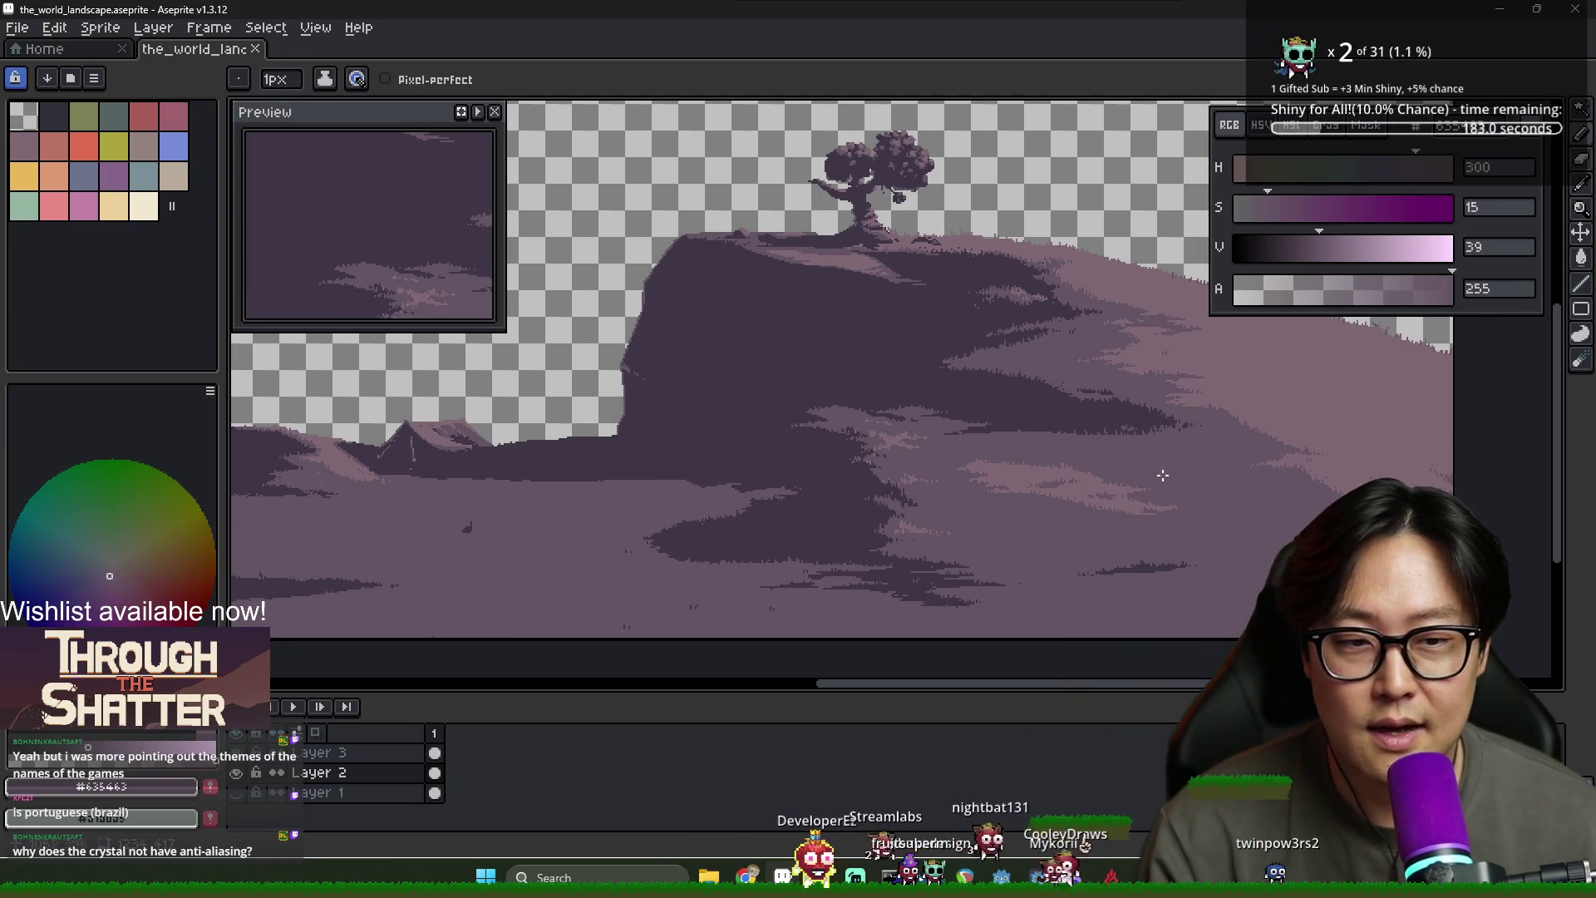
drag(879, 447, 1019, 484)
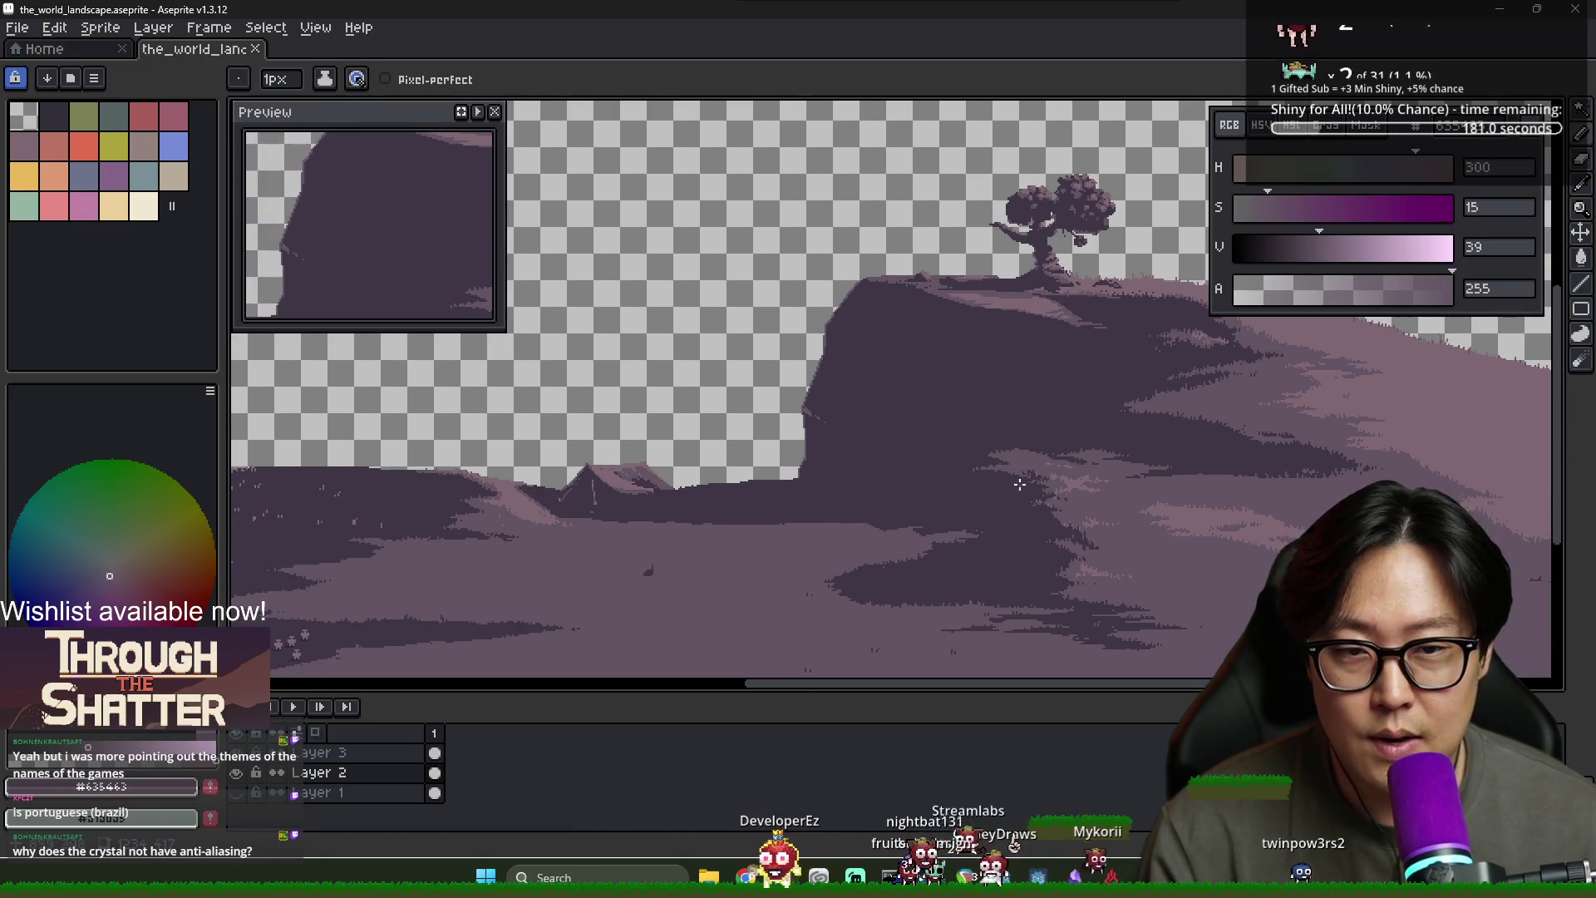
scroll(1015, 316, up, 2)
scroll(806, 509, up, 1)
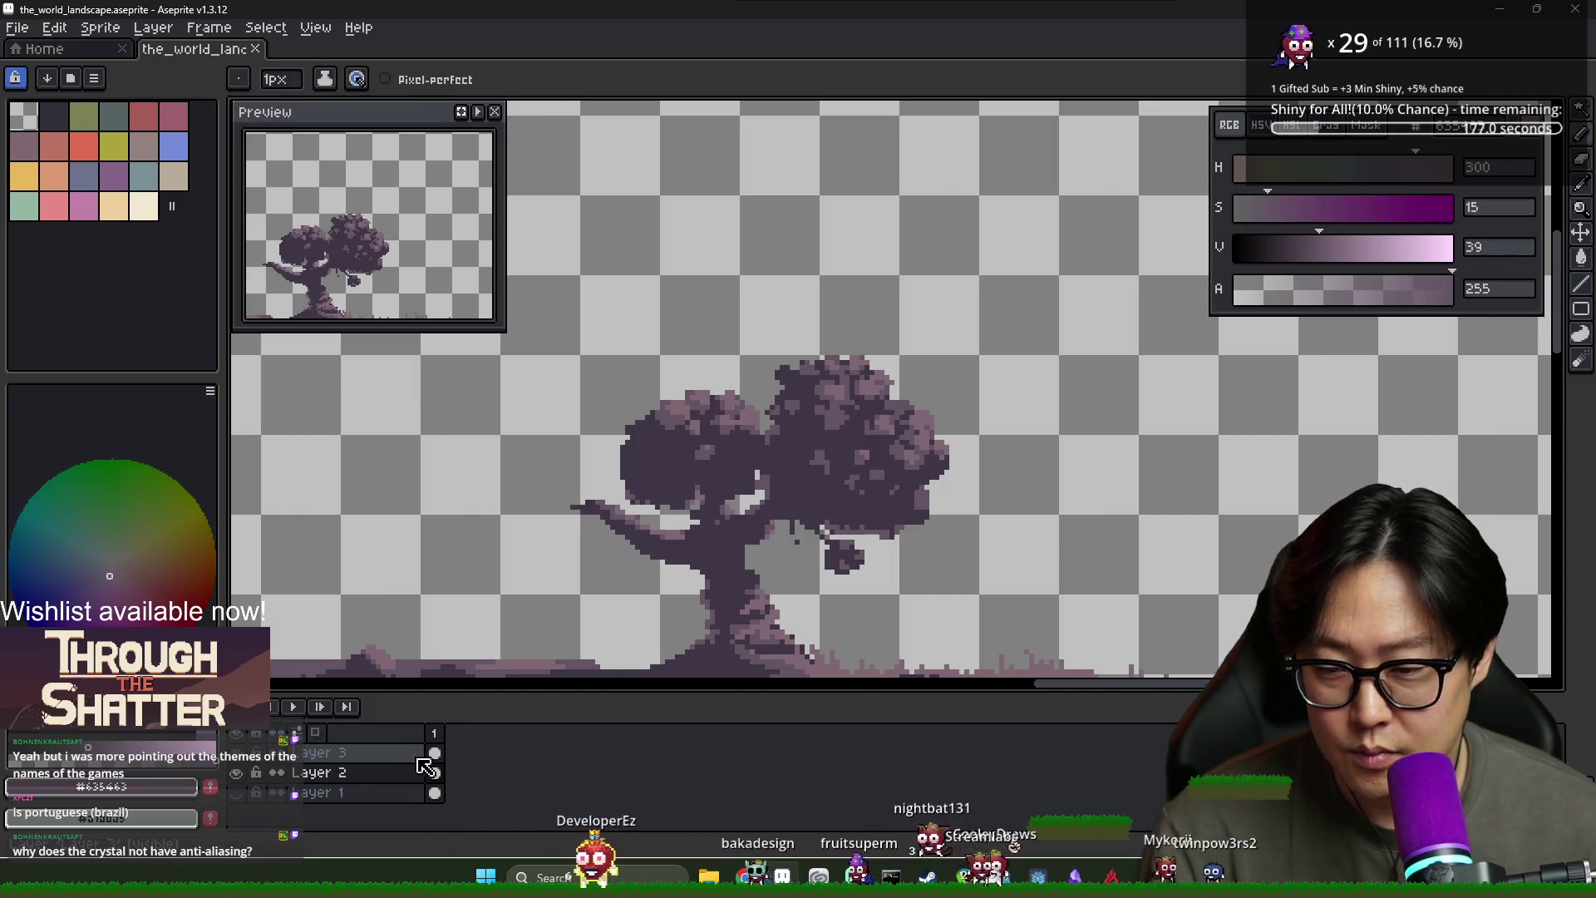
right_click(357, 776)
Add a new empty Layer 4 from Layer 2's menu and save the file
click(358, 776)
right_click(358, 776)
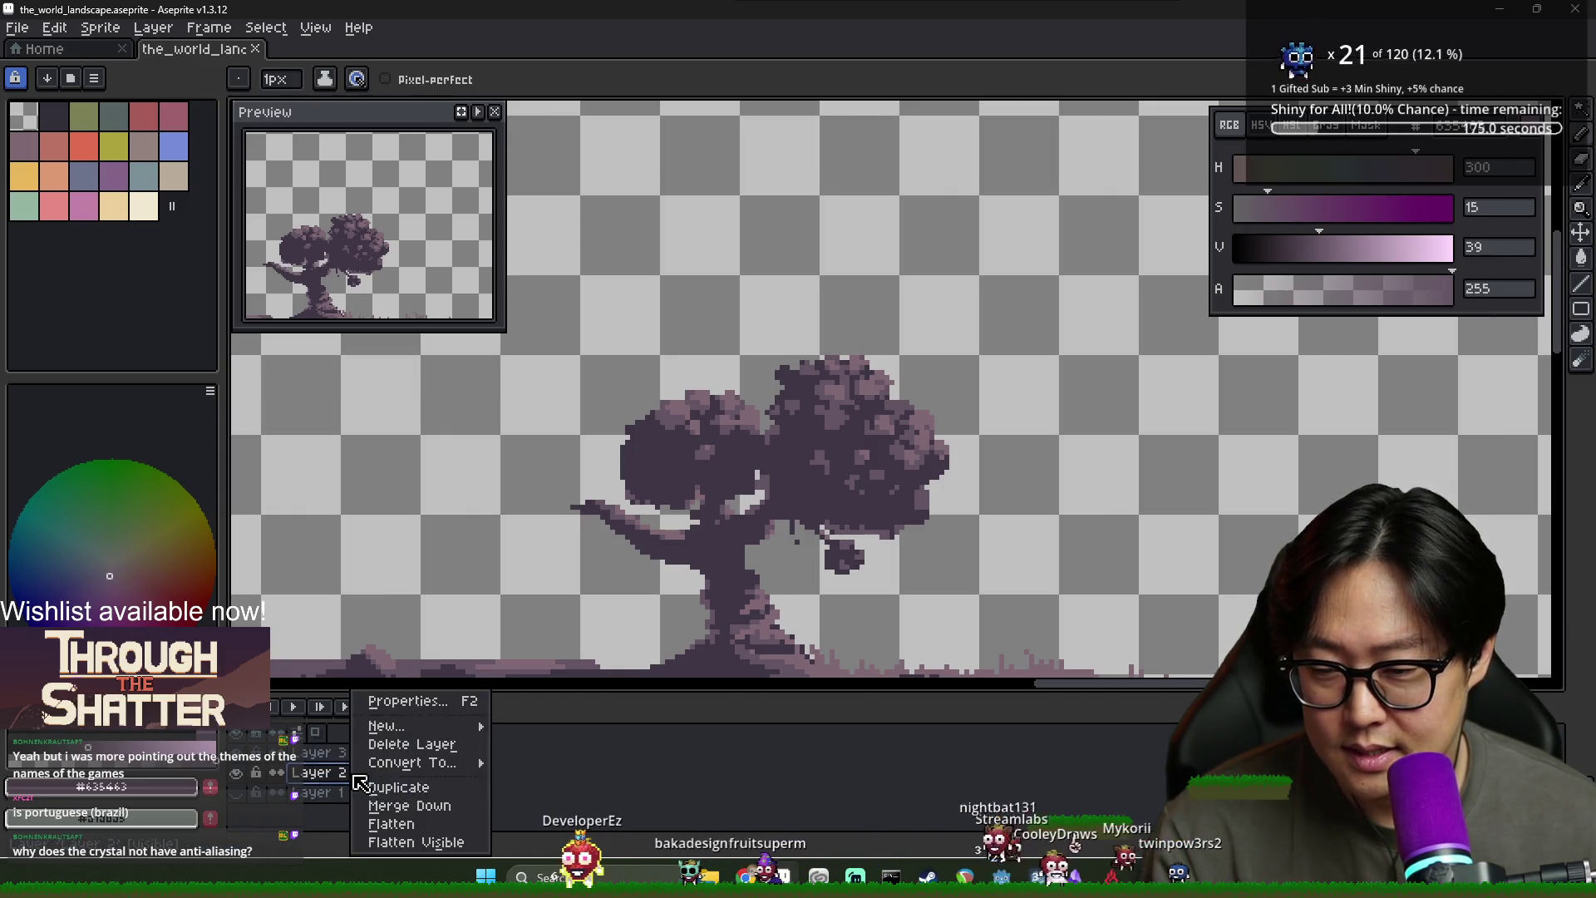
mouse_move(432, 726)
click(544, 728)
scroll(546, 581, down, 3)
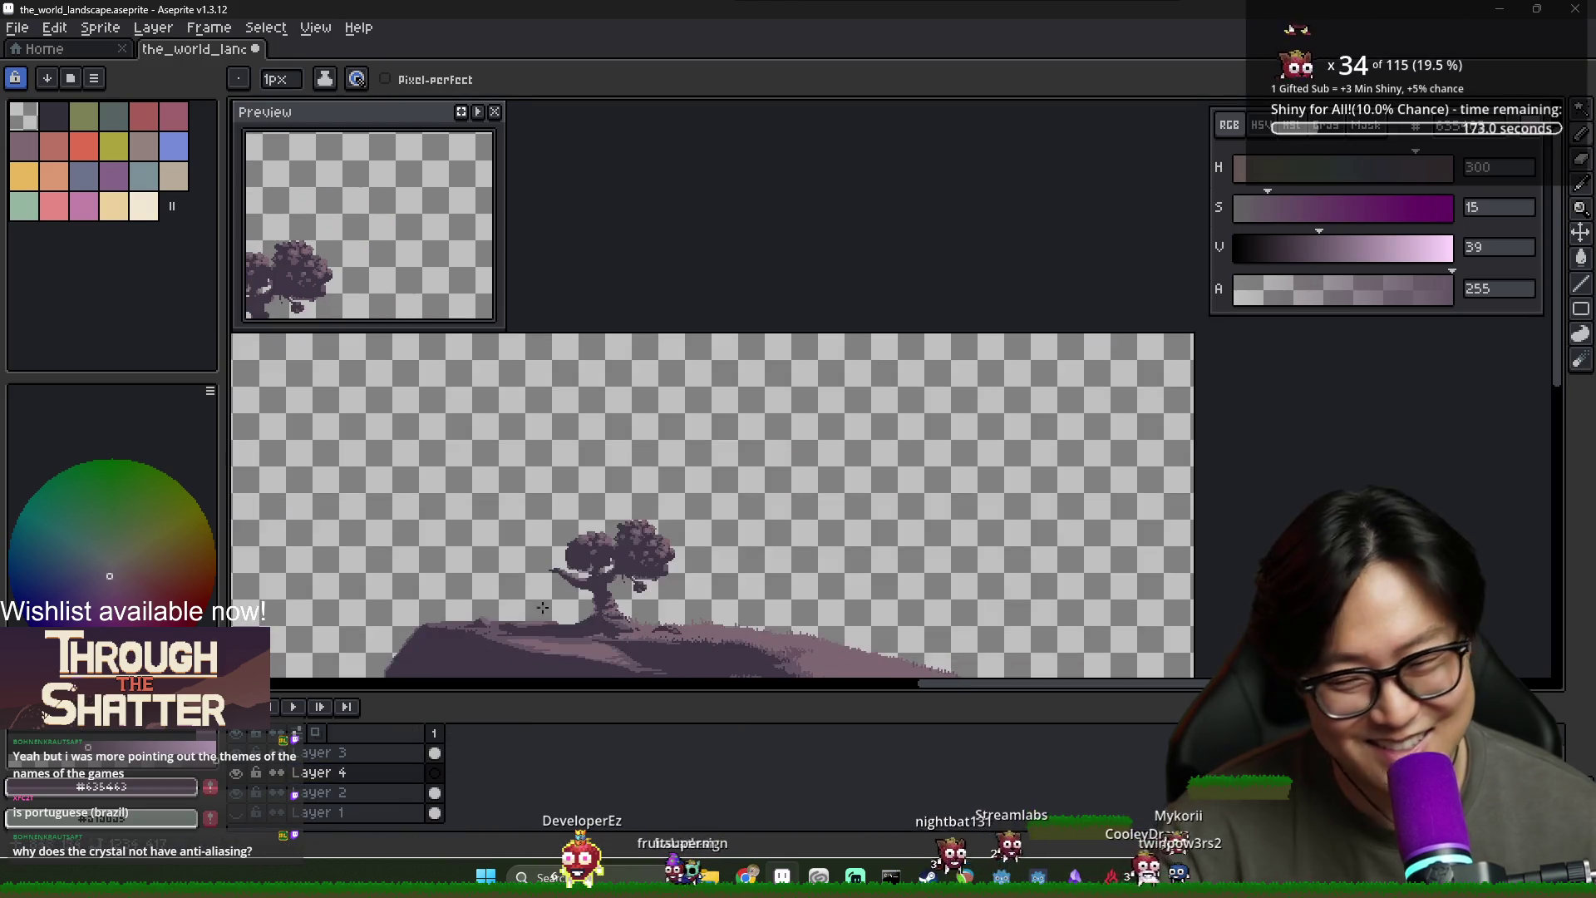
scroll(759, 496, up, 2)
key(ctrl+s)
Sample a dark purple and pan to the cliff edge, tree and tent
scroll(698, 486, up, 3)
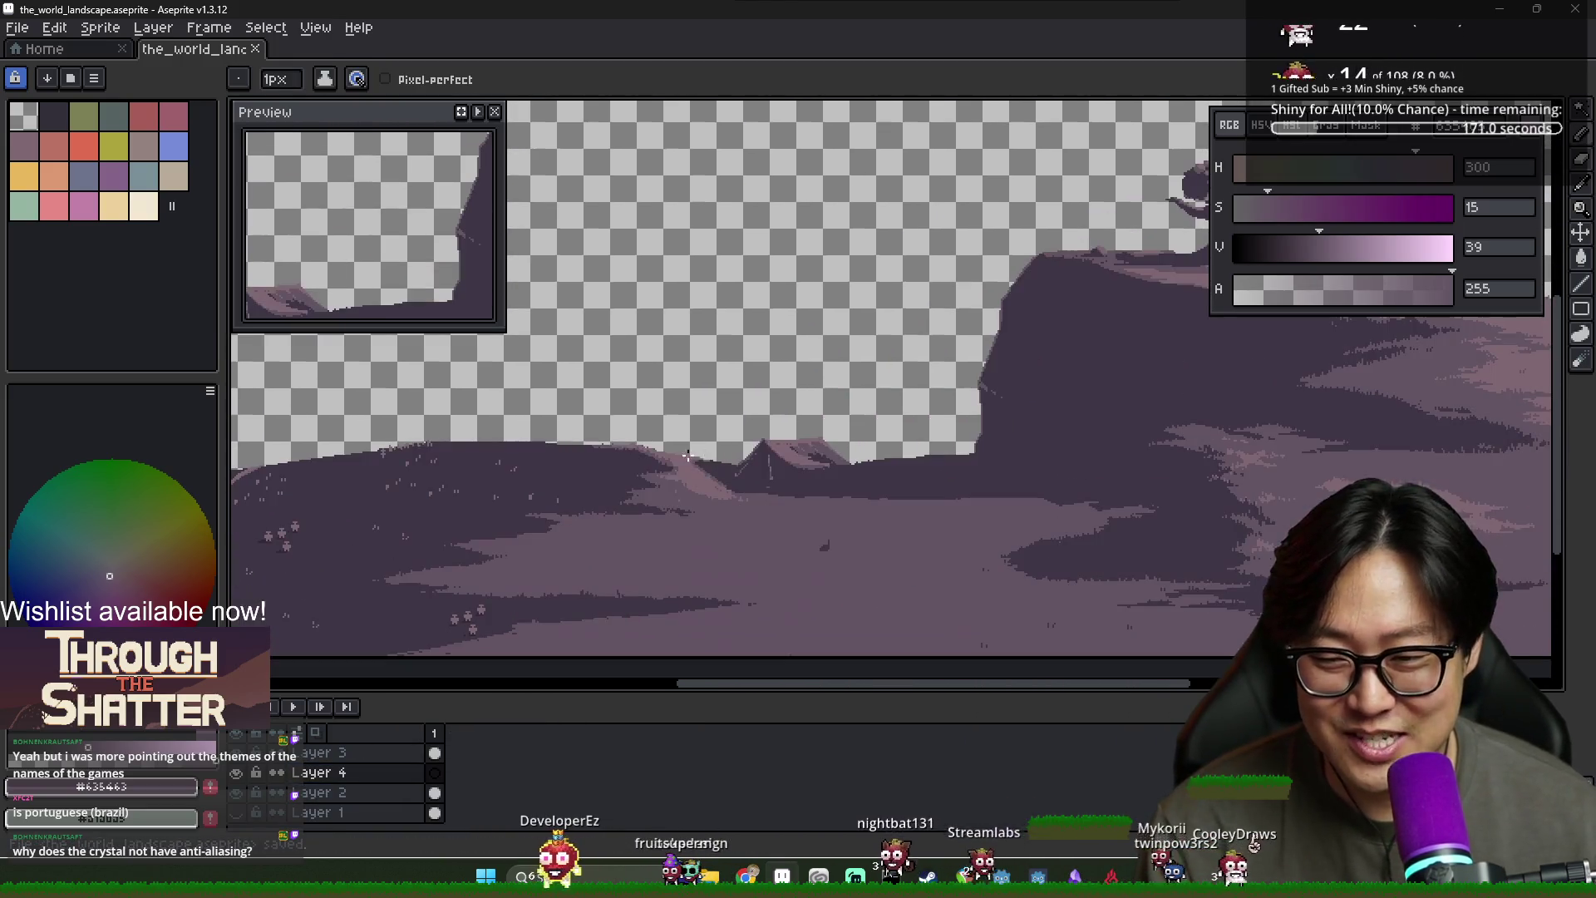
alt+click(630, 475)
scroll(648, 461, down, 3)
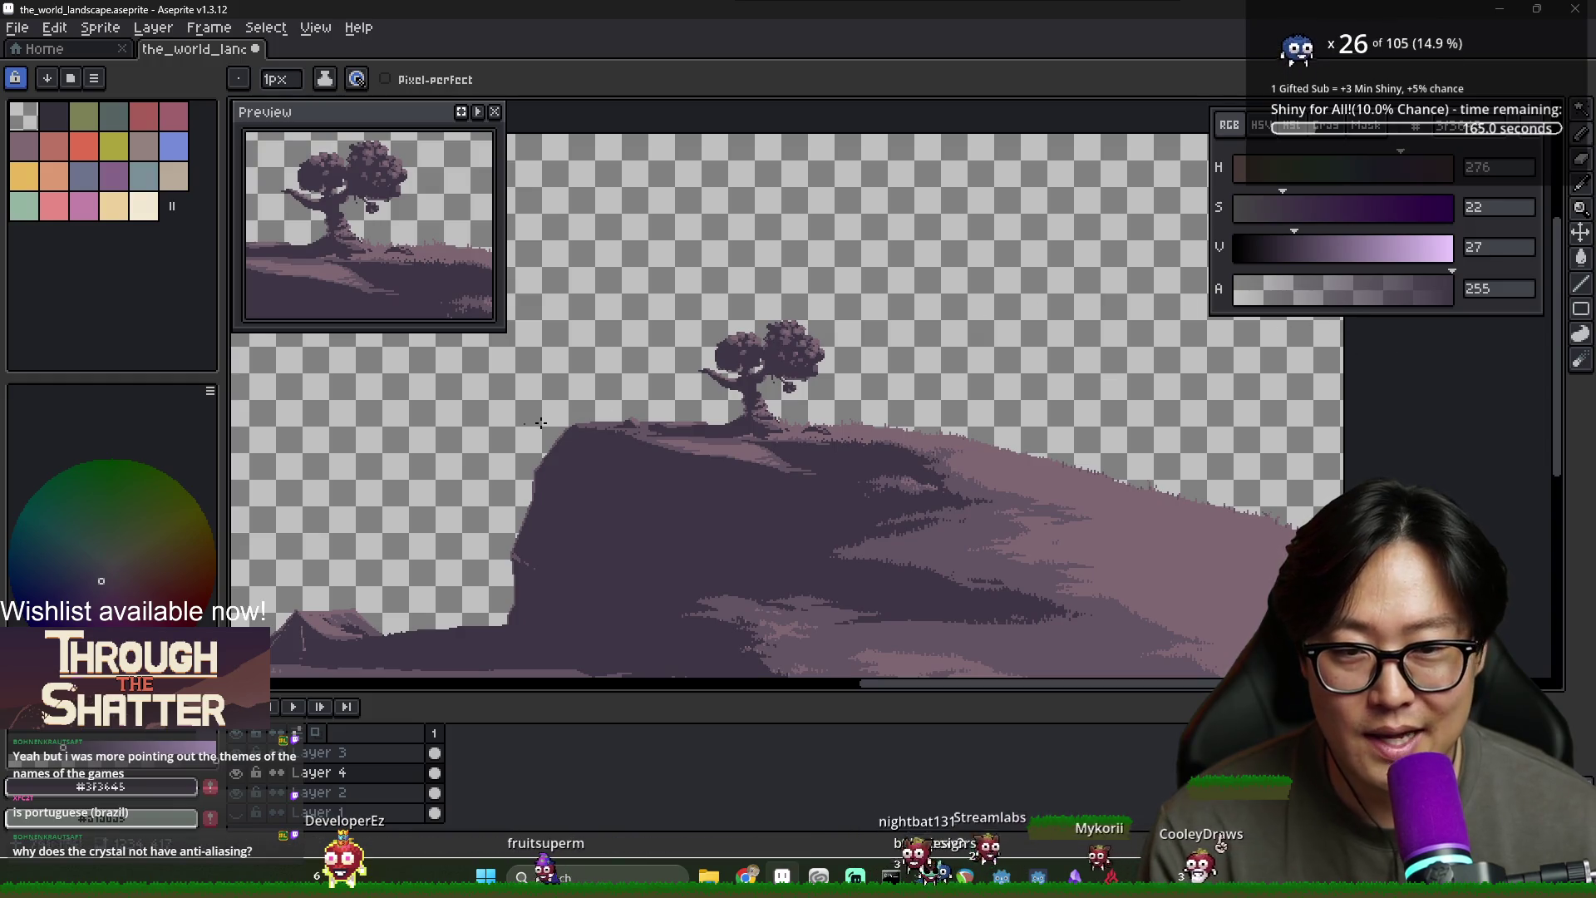
scroll(541, 422, down, 2)
scroll(834, 323, up, 2)
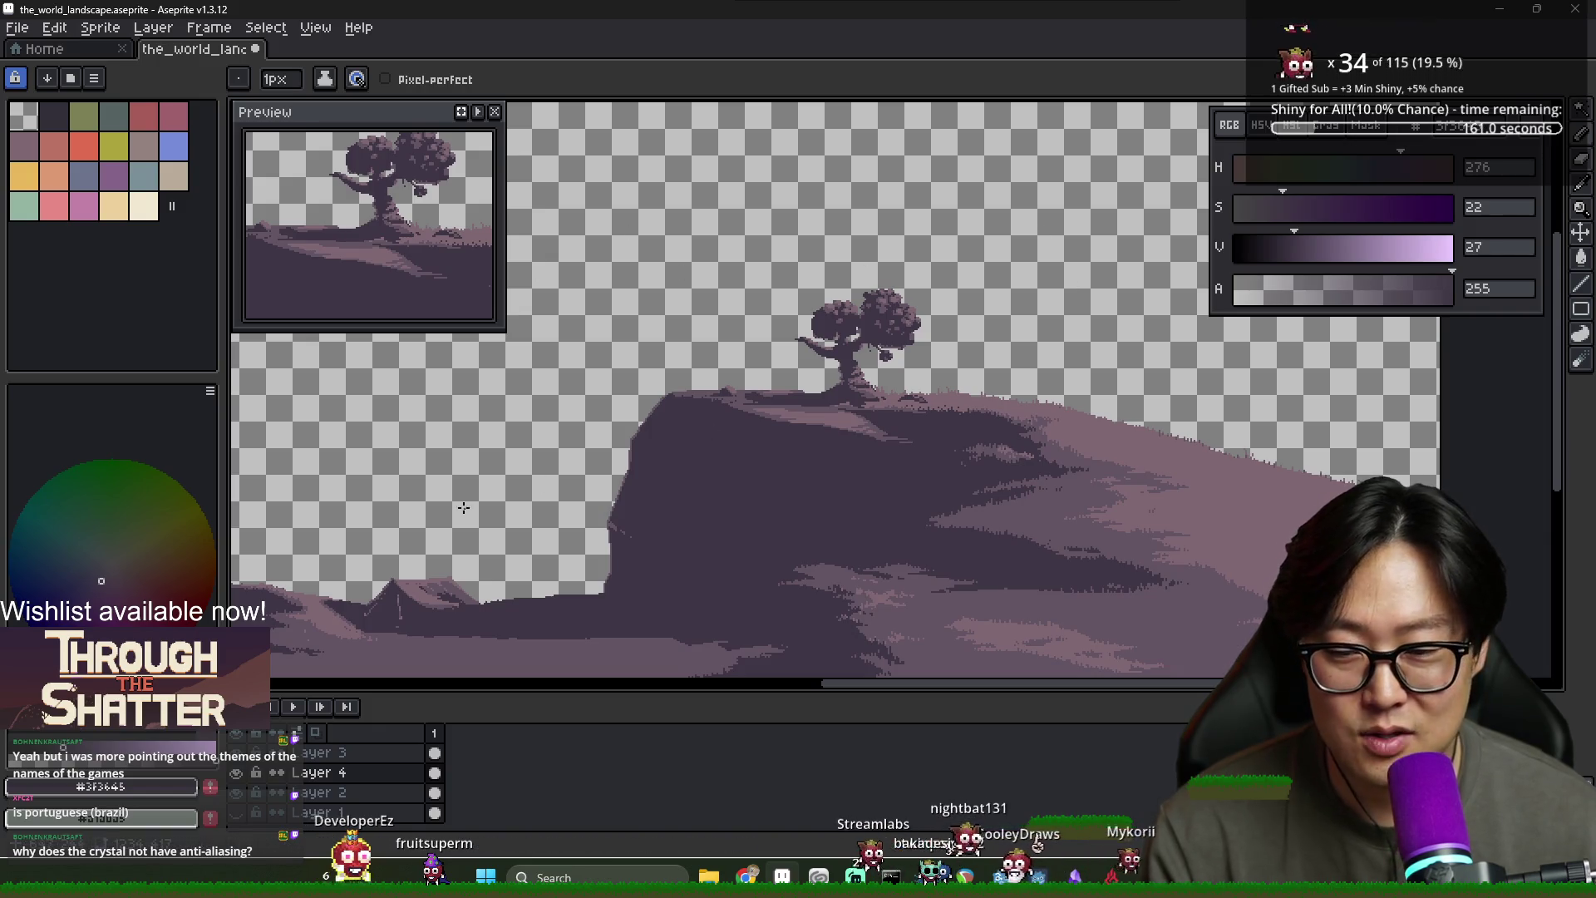
drag(463, 507, 755, 389)
mouse_move(619, 605)
mouse_down()
mouse_move(726, 589)
mouse_move(738, 524)
mouse_up()
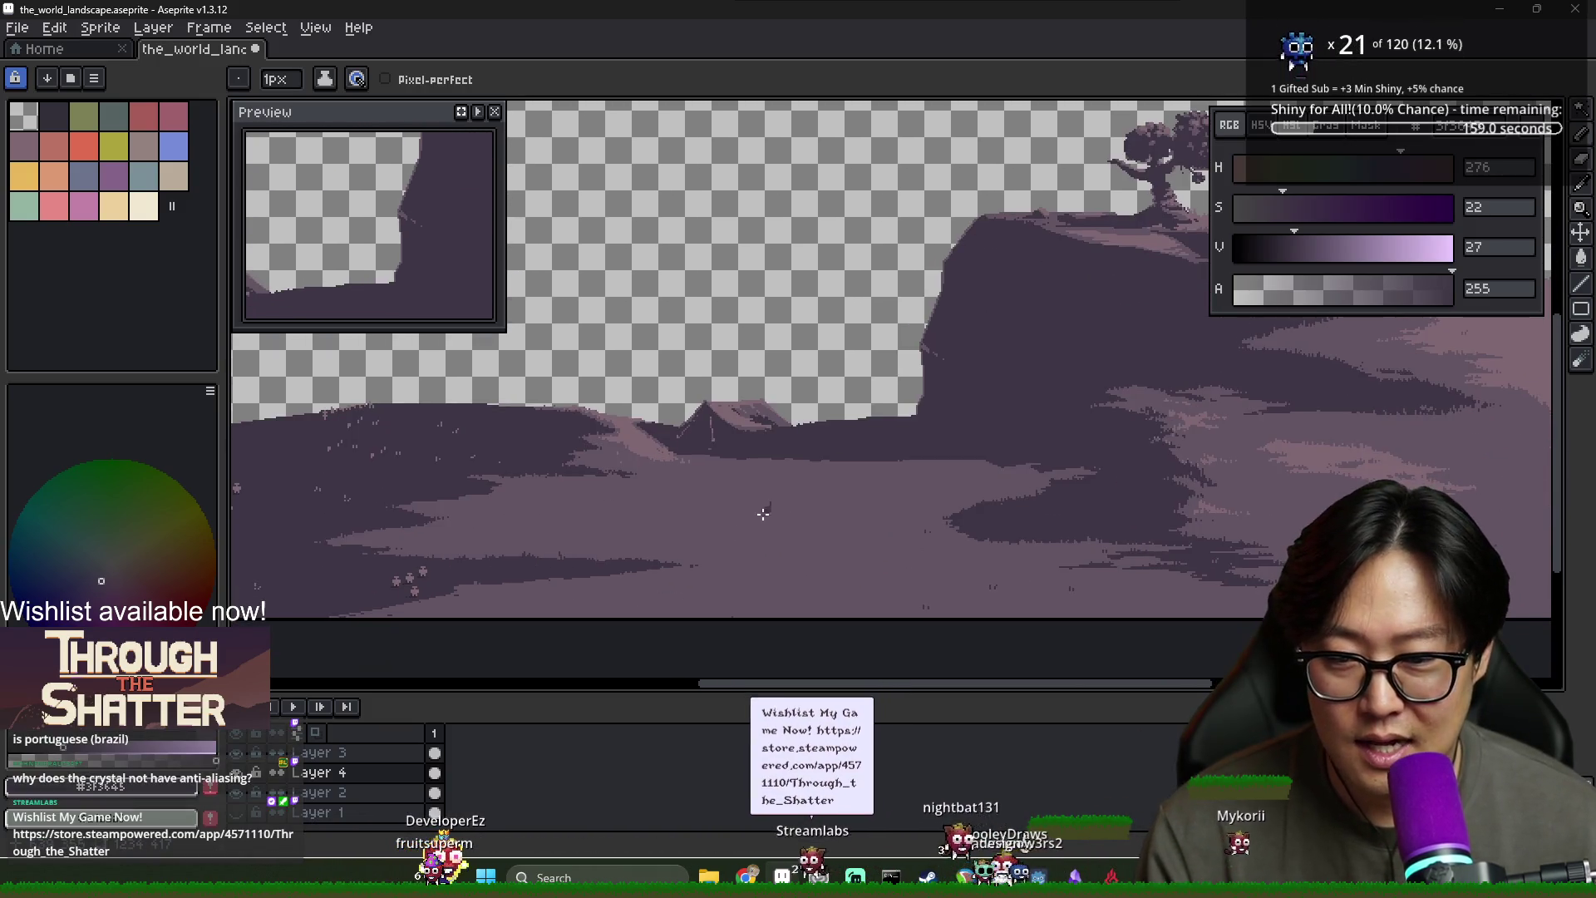
Switch over to the Title scene in Godot Engine
scroll(738, 524, left, 4)
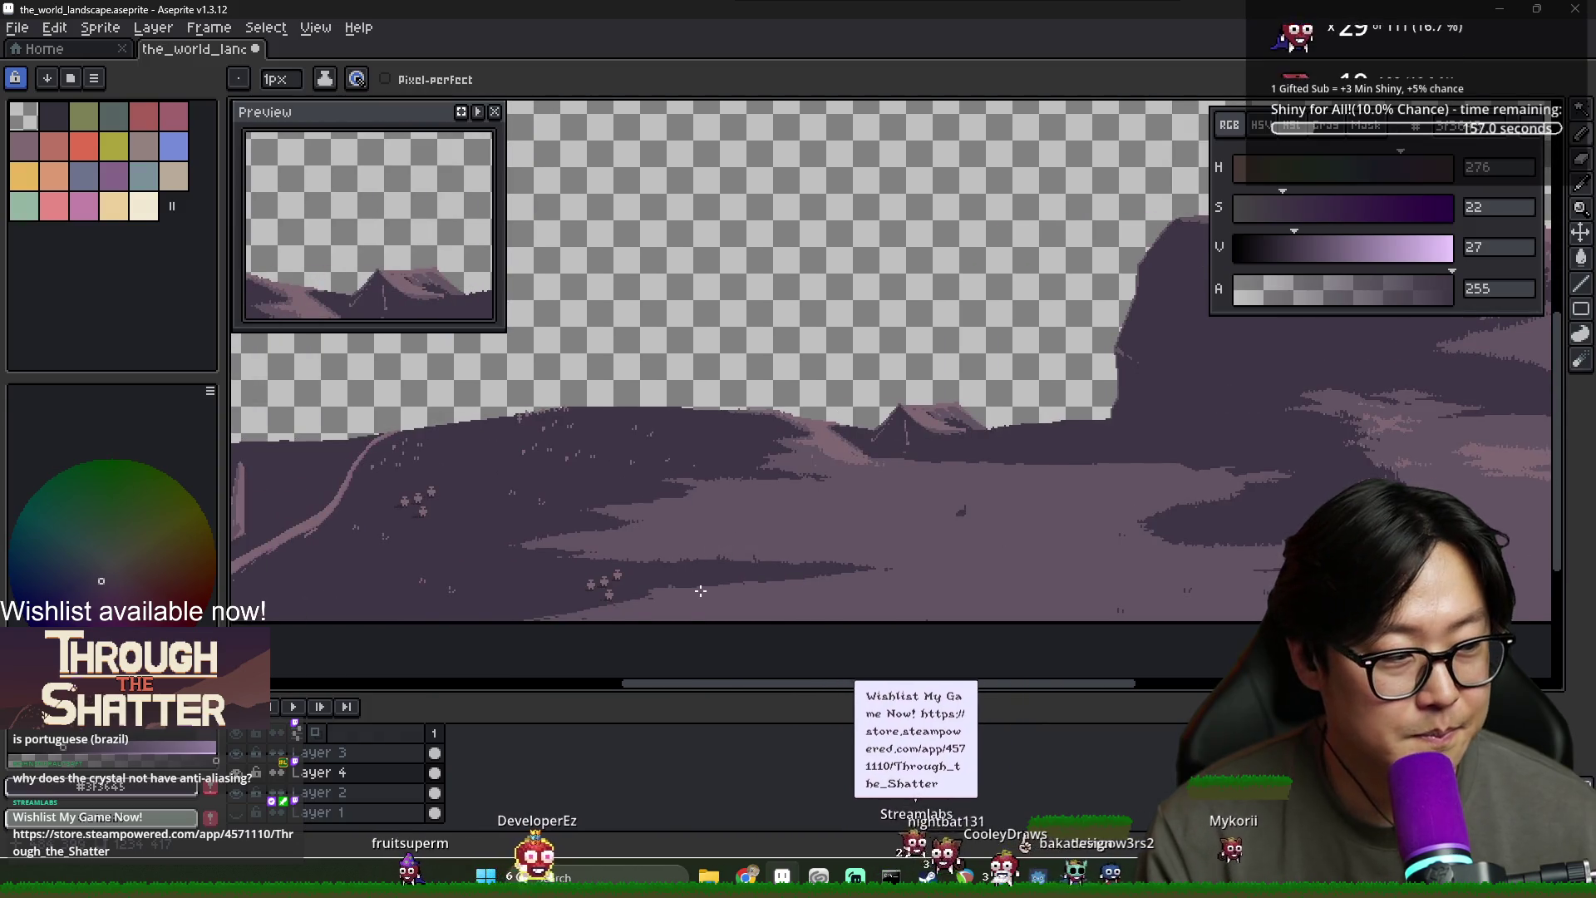
scroll(740, 519, up, 1)
scroll(688, 546, down, 2)
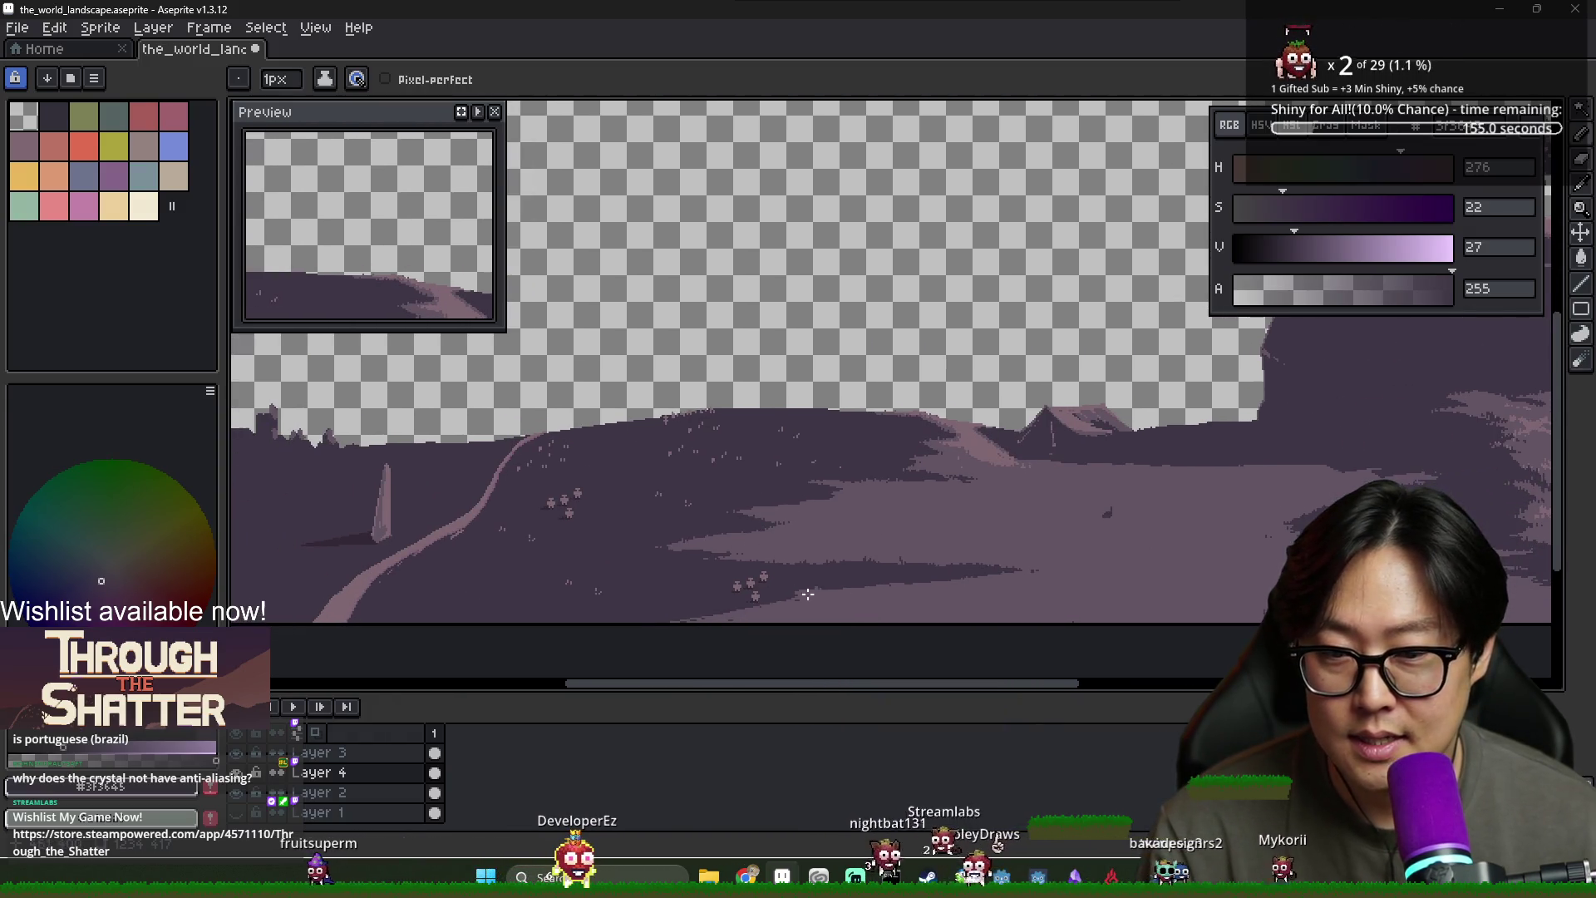
key(alt+Tab)
scroll(676, 512, down, 4)
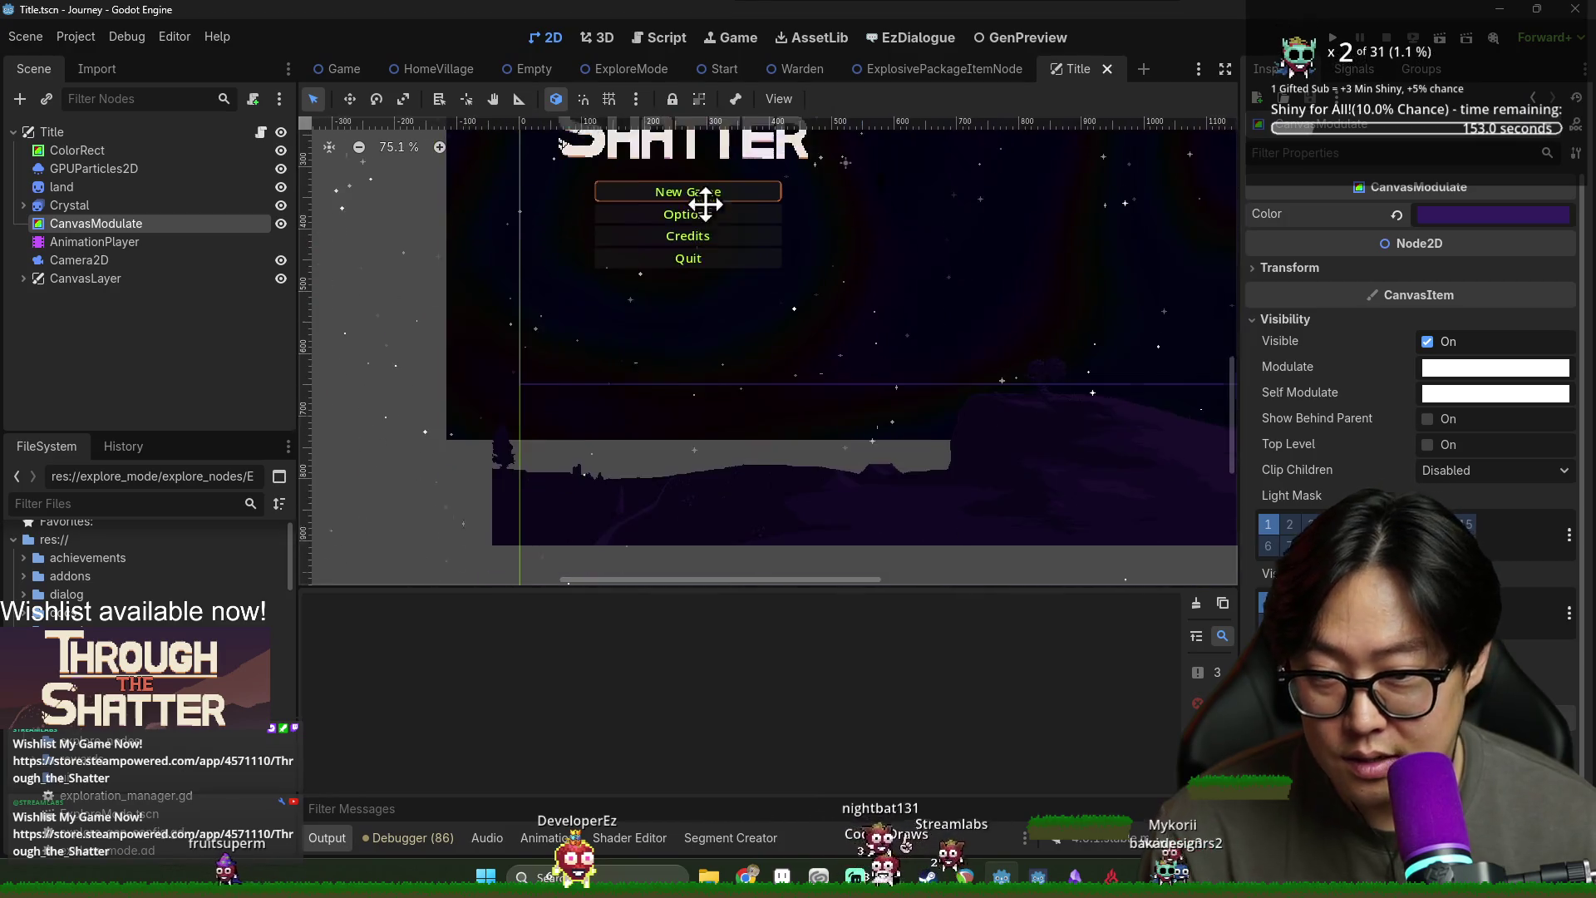
Zoom and shift the Title scene viewport left over the landscape, then return to Aseprite
scroll(522, 451, up, 3)
scroll(821, 465, up, 2)
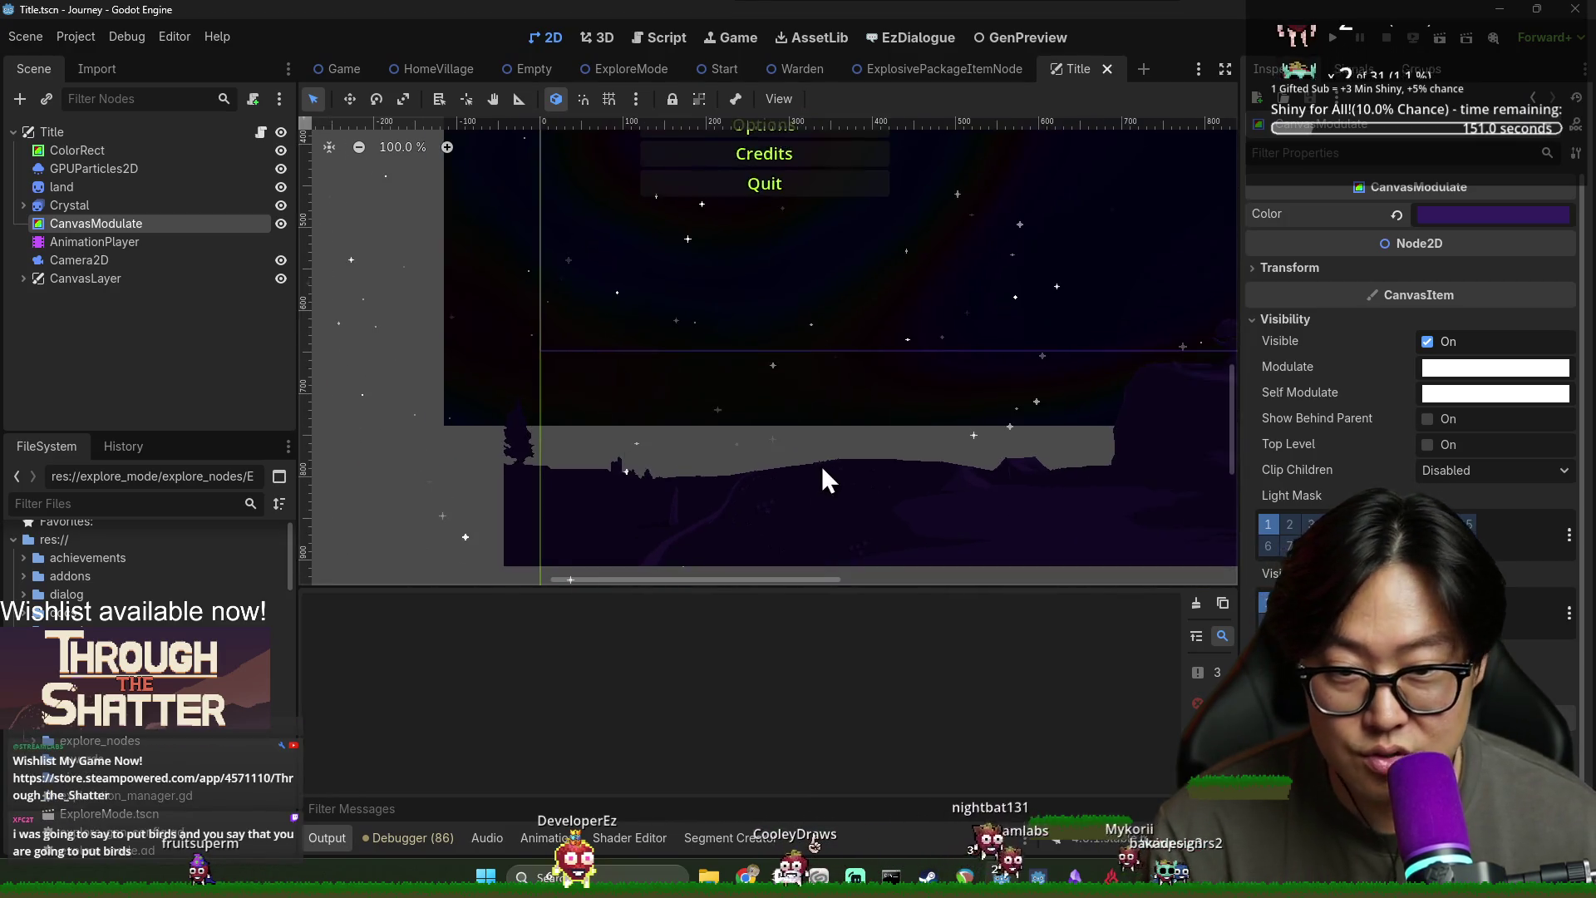
scroll(614, 456, down, 2)
scroll(458, 452, down, 2)
drag(914, 468, 759, 470)
key(alt+Tab)
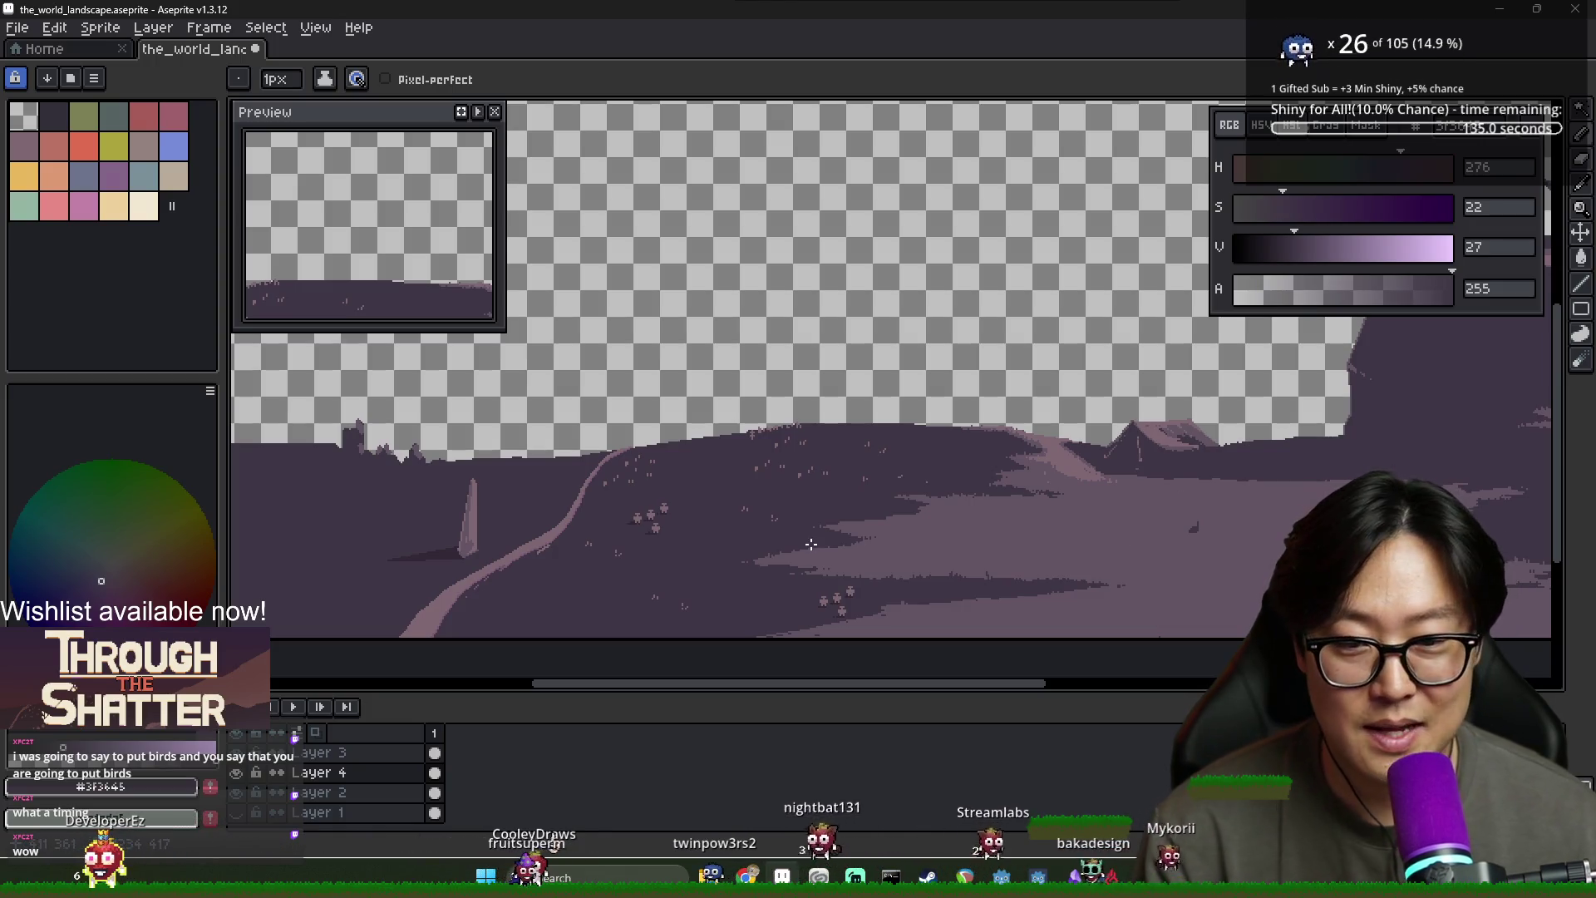
Sample the lighter and darker ground purples and pan across the landscape
scroll(856, 527, up, 3)
alt+click(856, 527)
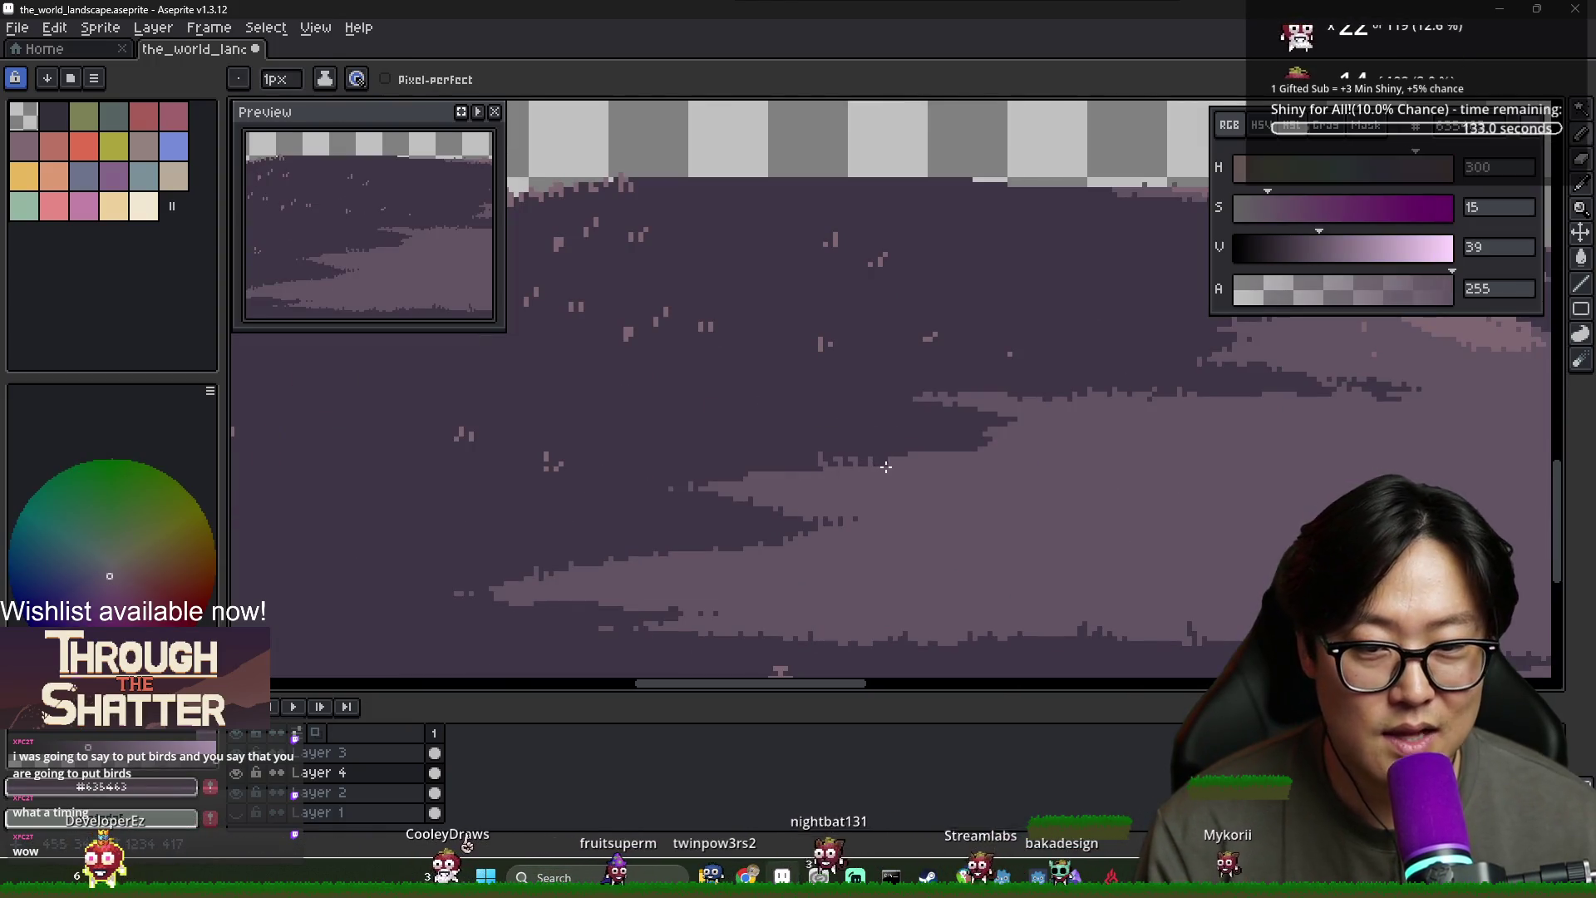
alt+click(780, 460)
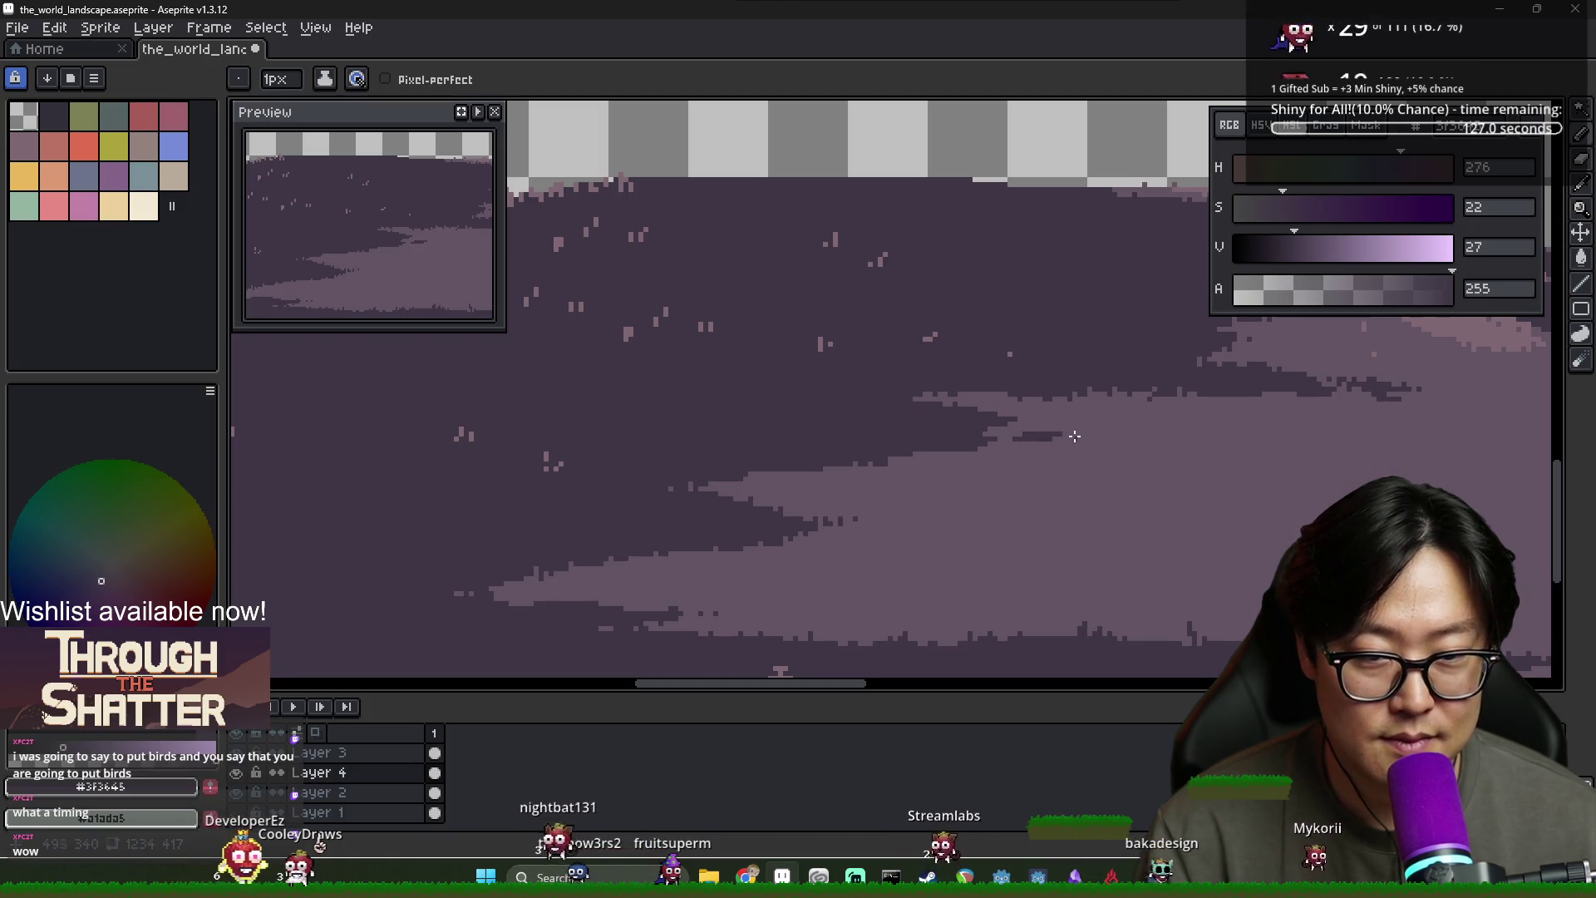
scroll(1103, 496, down, 2)
mouse_move(1103, 497)
mouse_down()
mouse_move(962, 499)
mouse_move(775, 549)
mouse_up()
scroll(778, 547, up, 2)
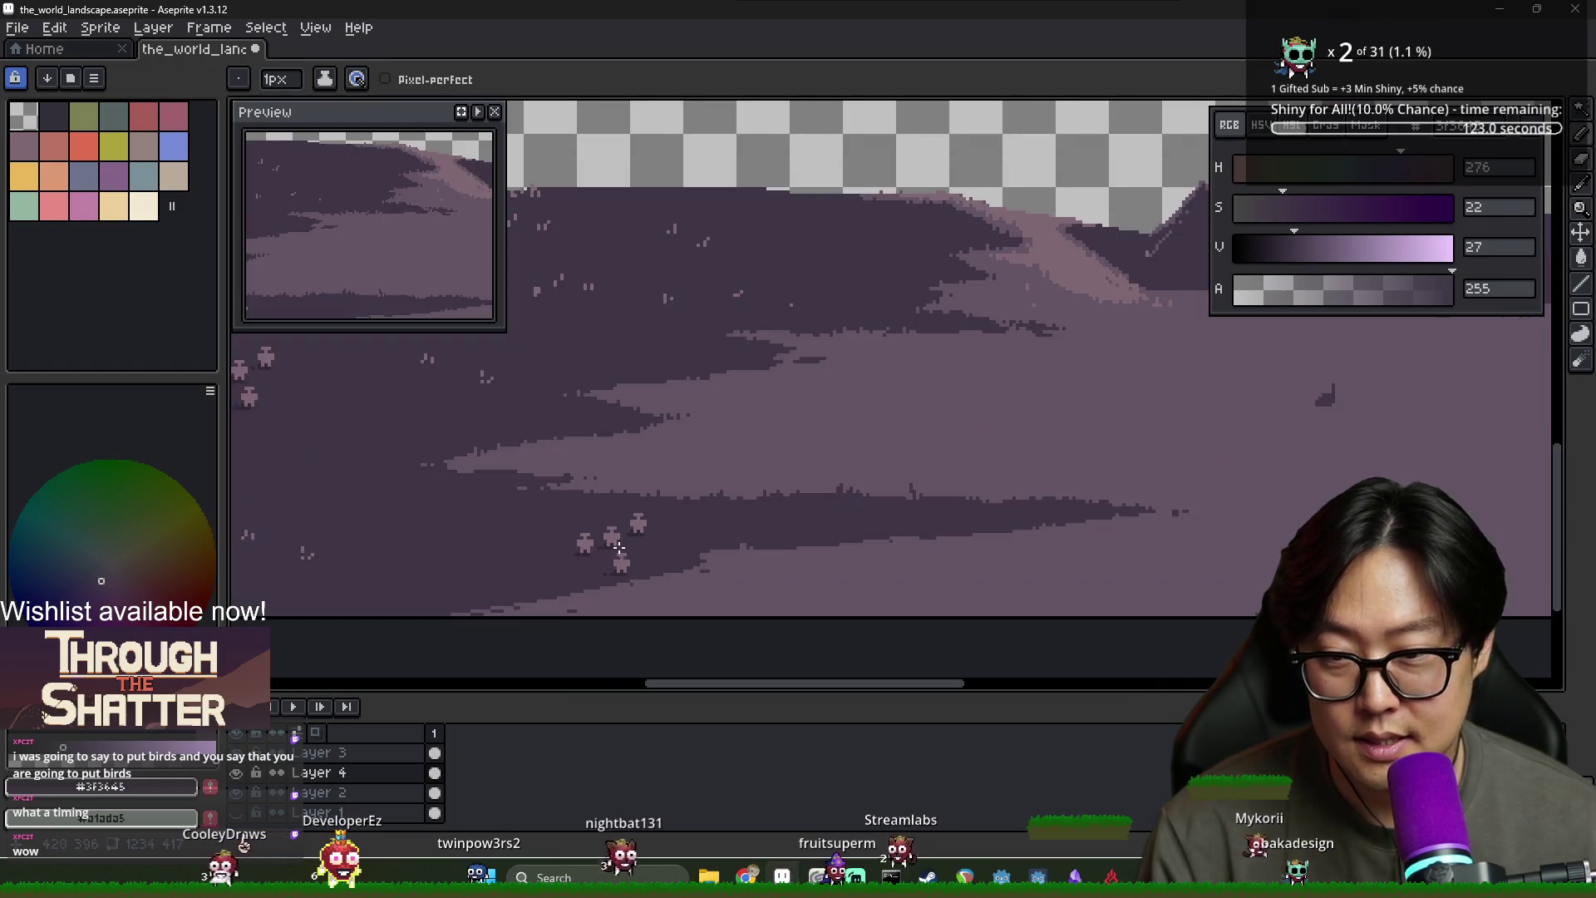
scroll(801, 538, down, 2)
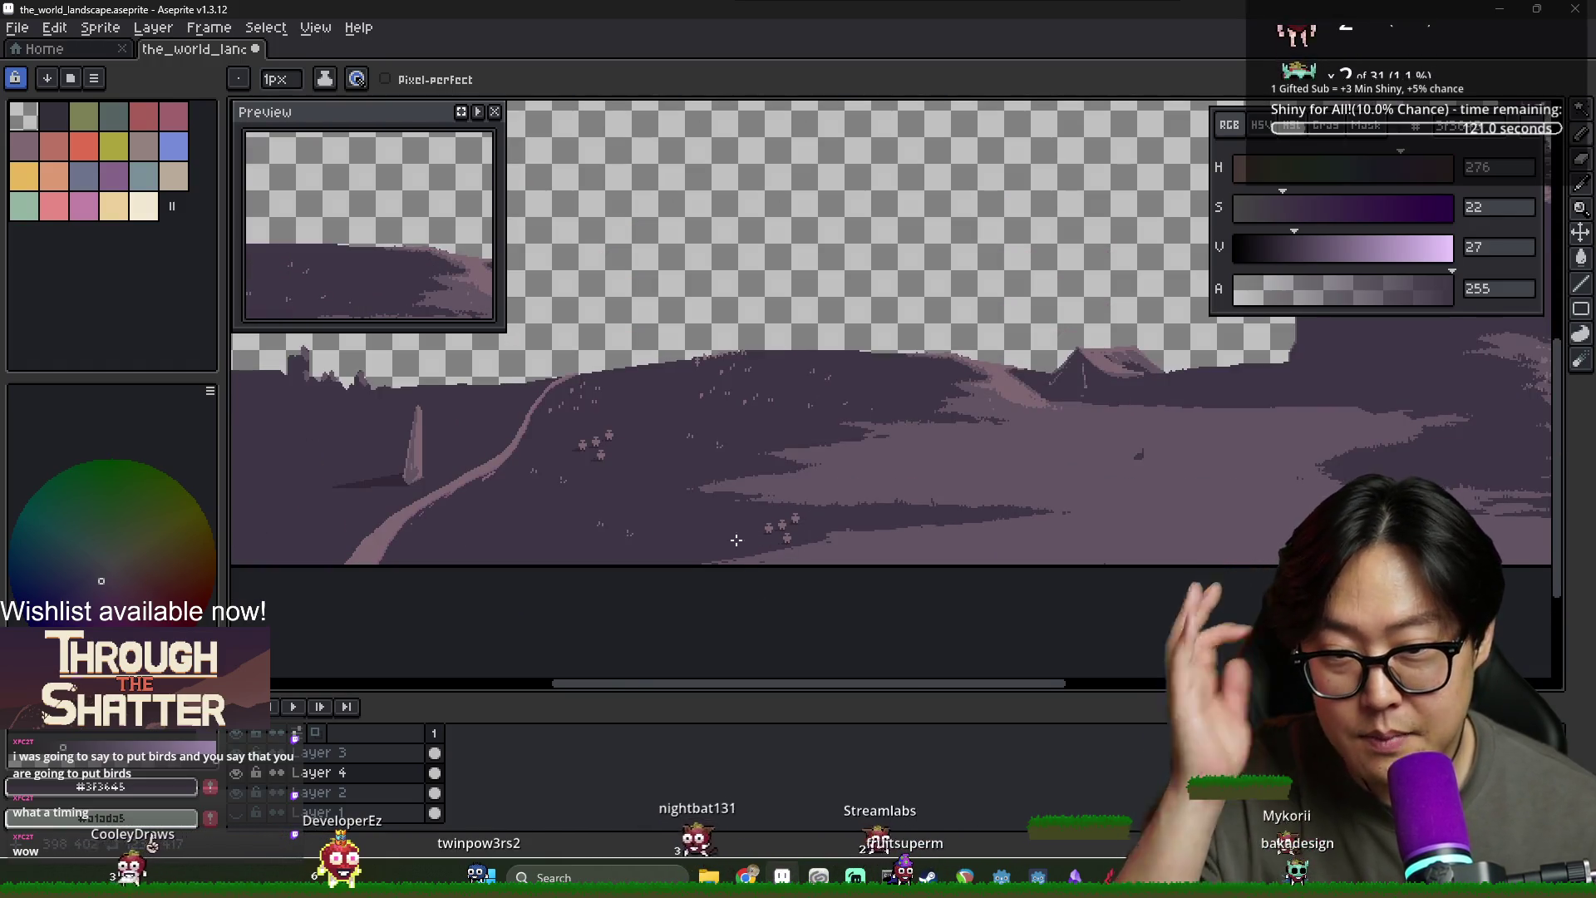
scroll(801, 537, up, 2)
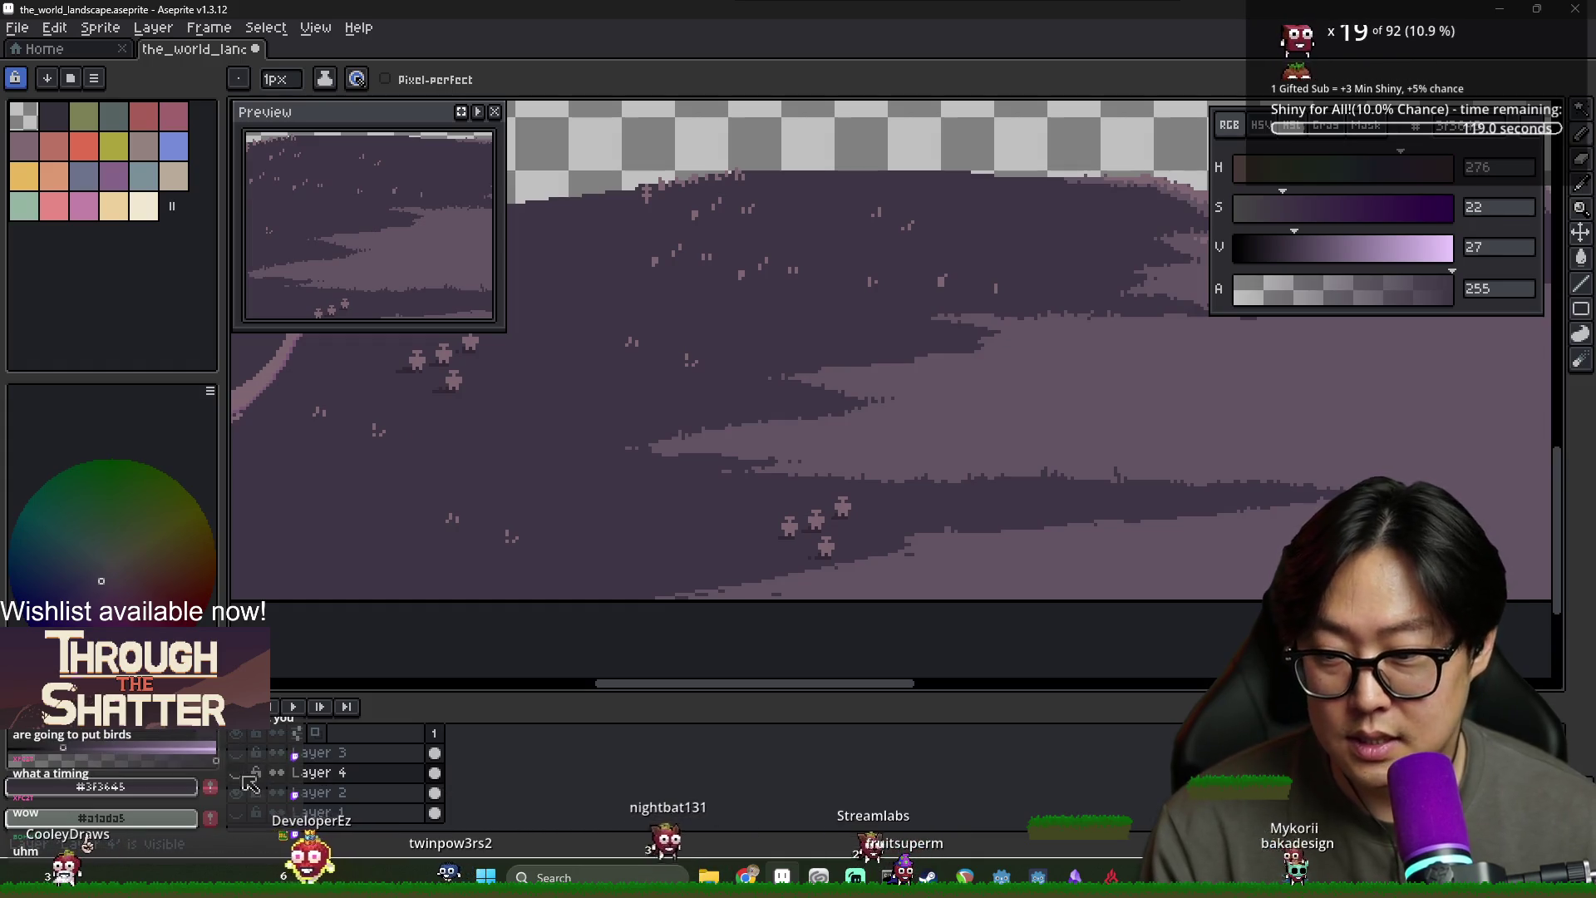
Hide Layer 4 and marquee-select a rectangular patch of the hillside
click(239, 774)
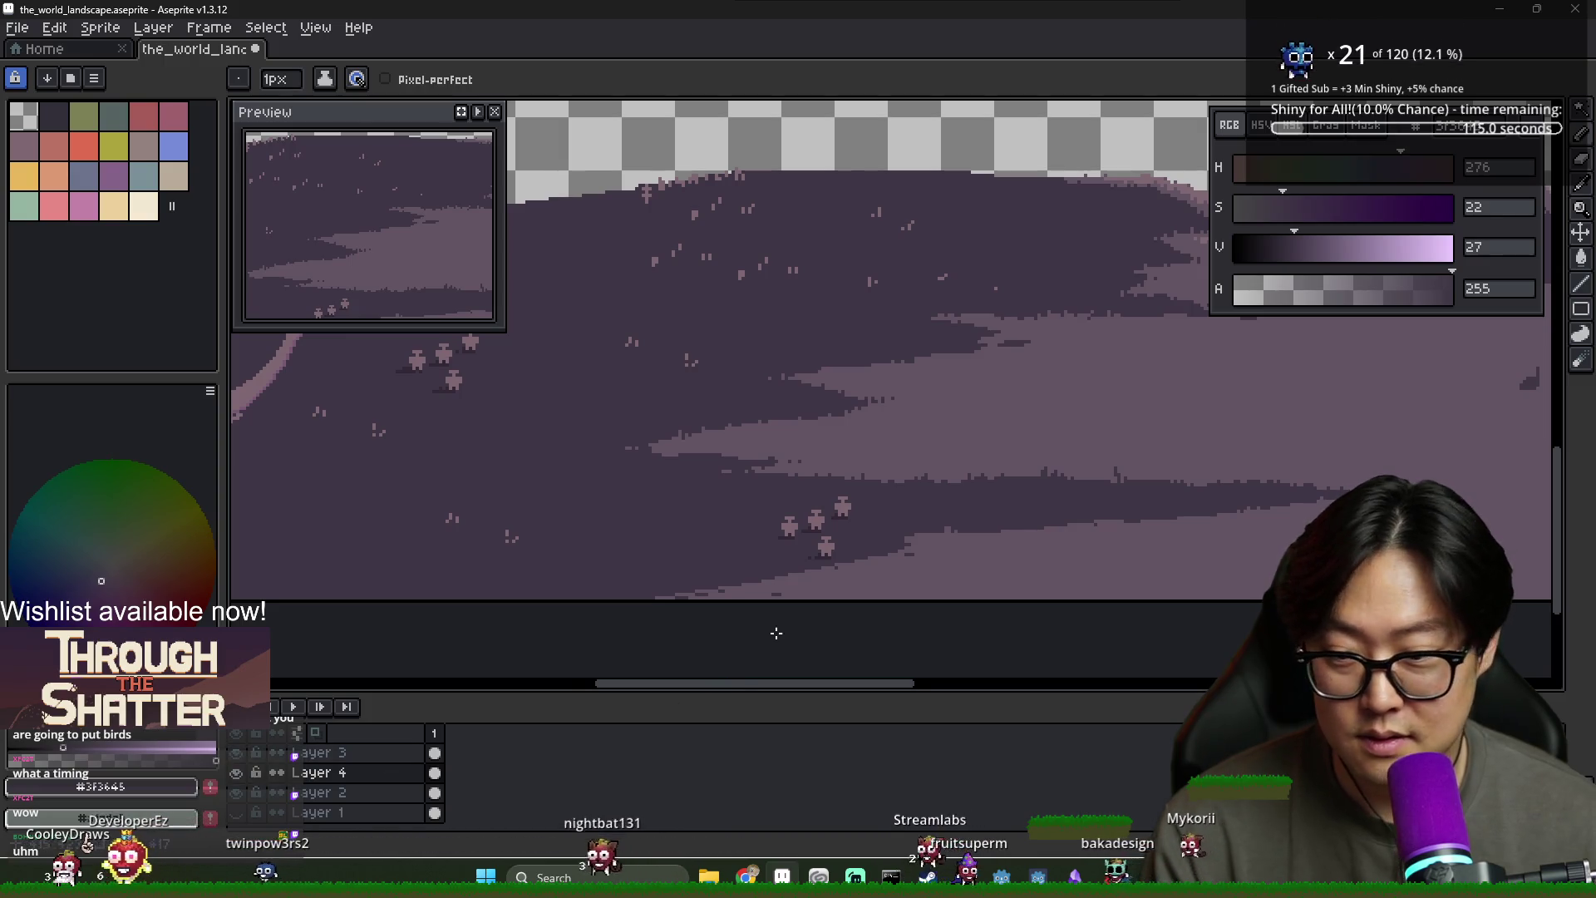
drag(1071, 487, 753, 549)
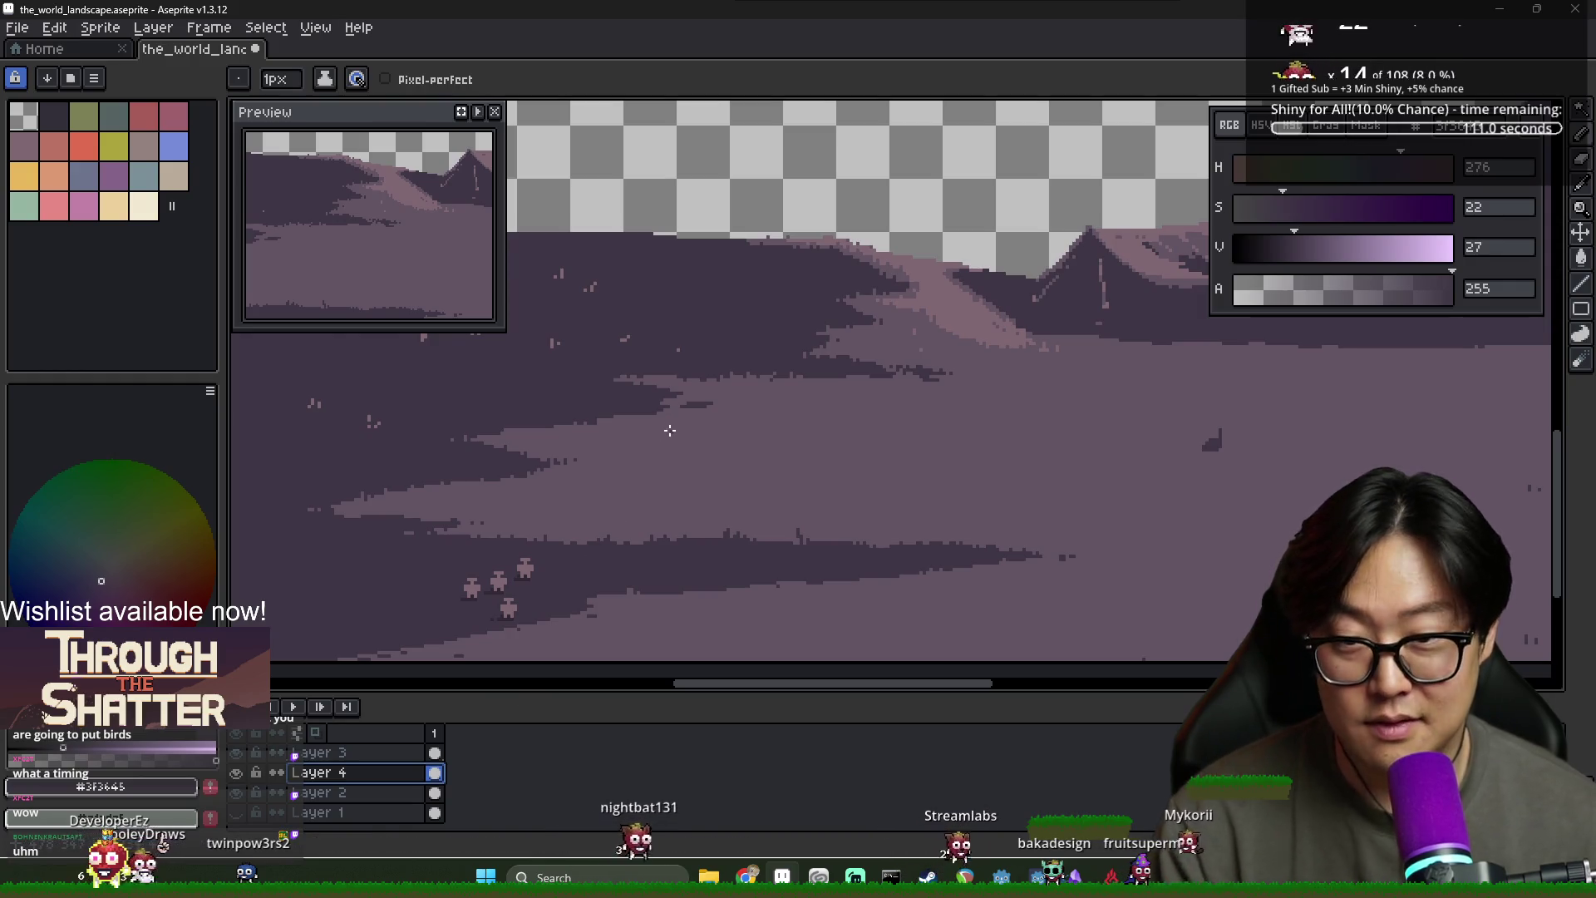
key(m)
drag(544, 249, 874, 569)
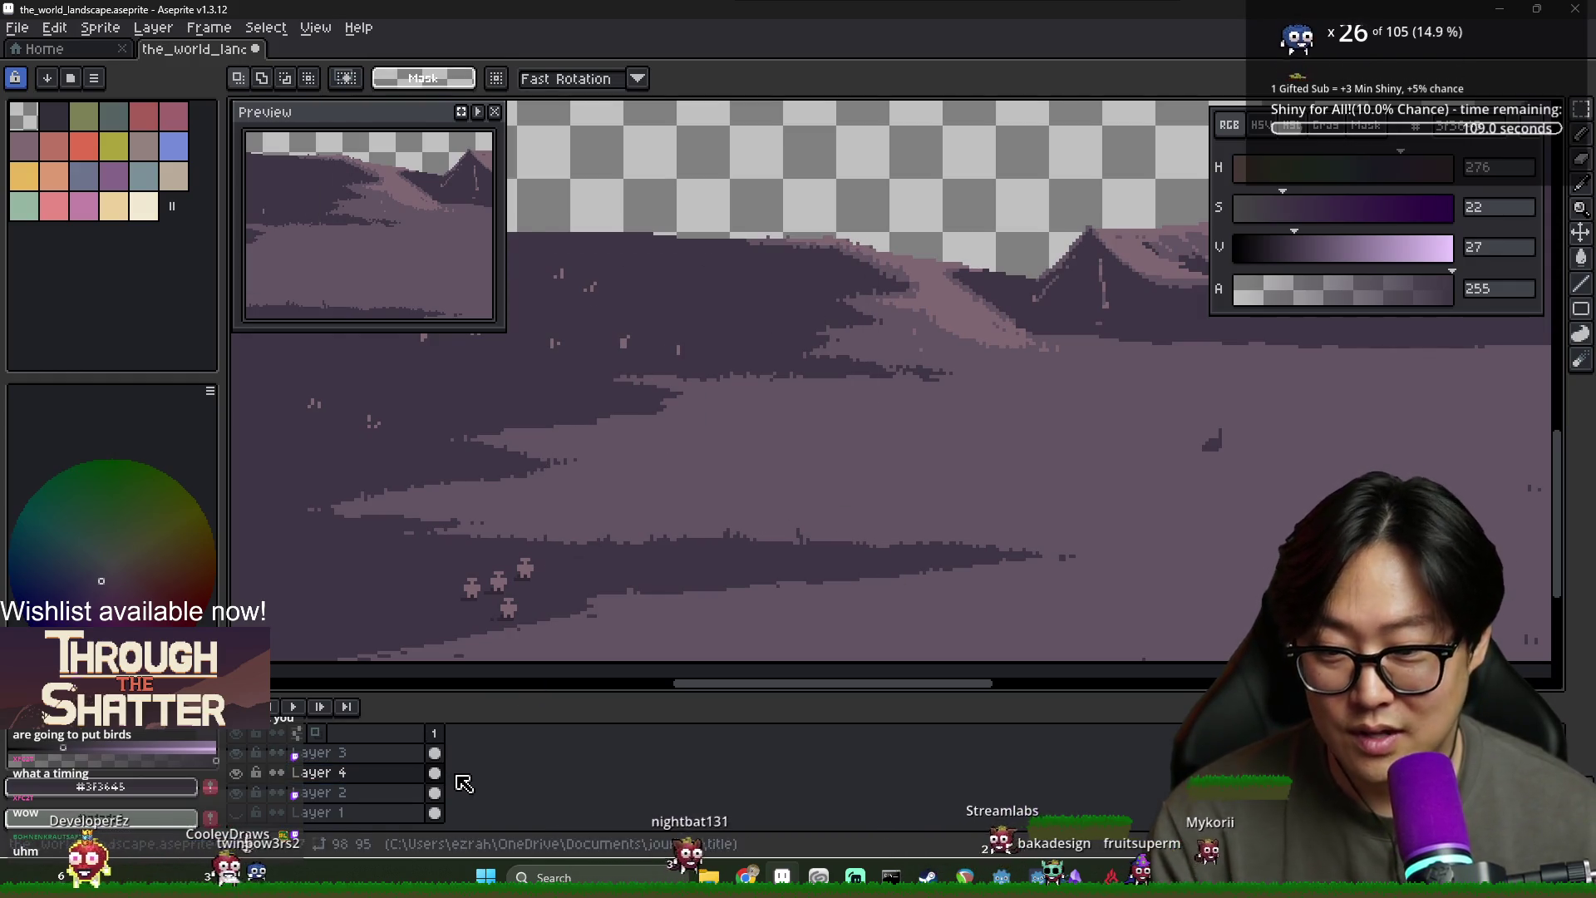
Clear the selection and rename Layer 2 to 'Landscape'
key(ctrl+t)
key(ctrl+d)
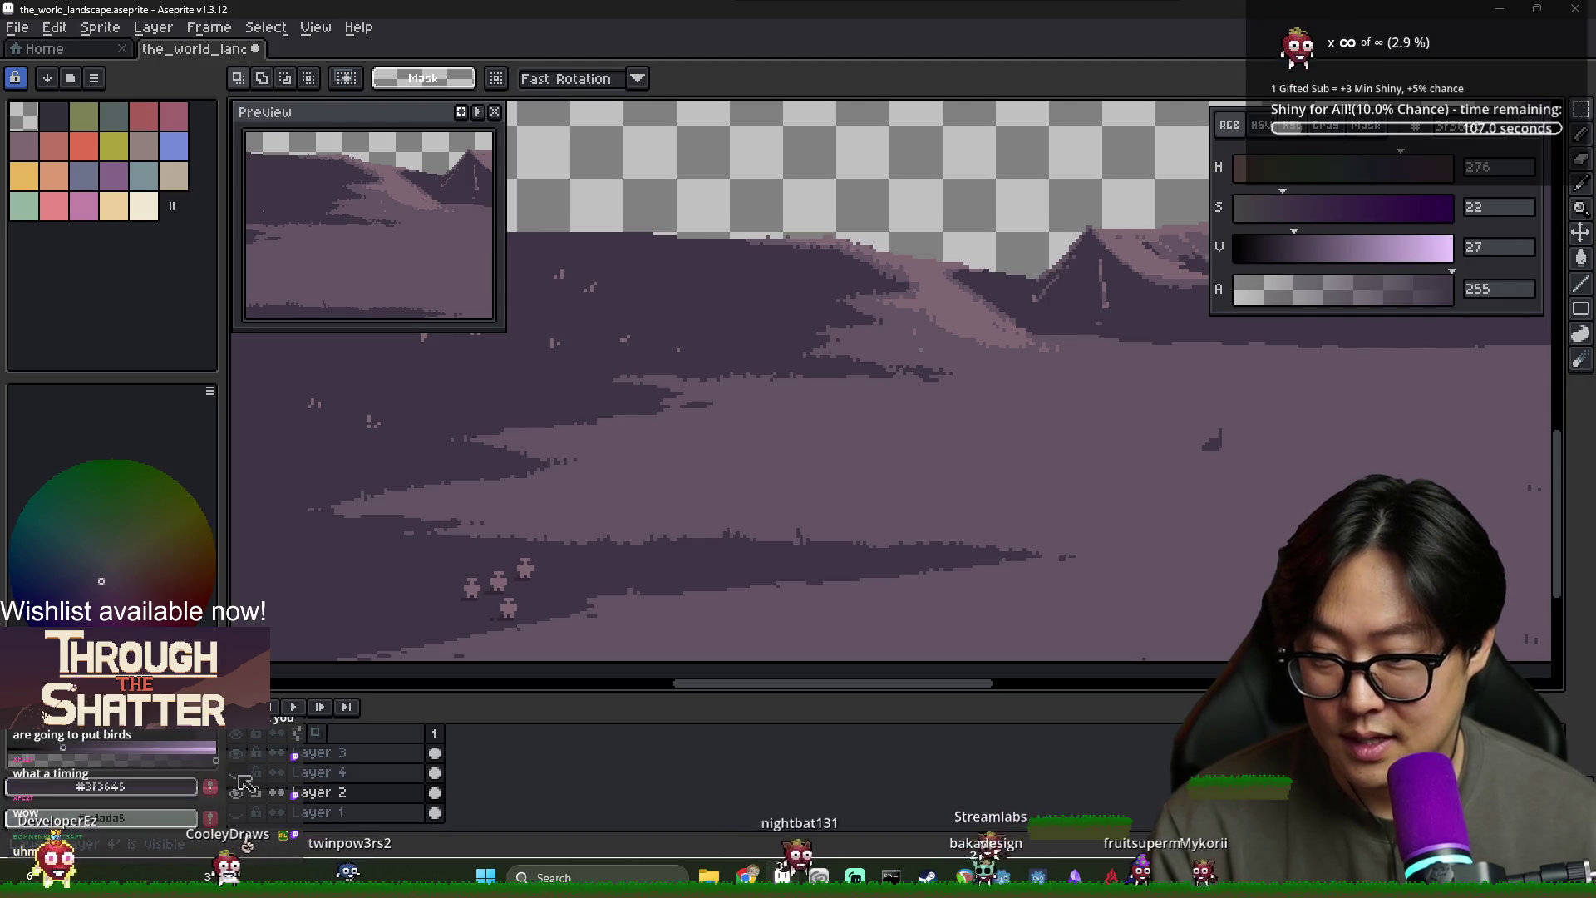
double_click(320, 792)
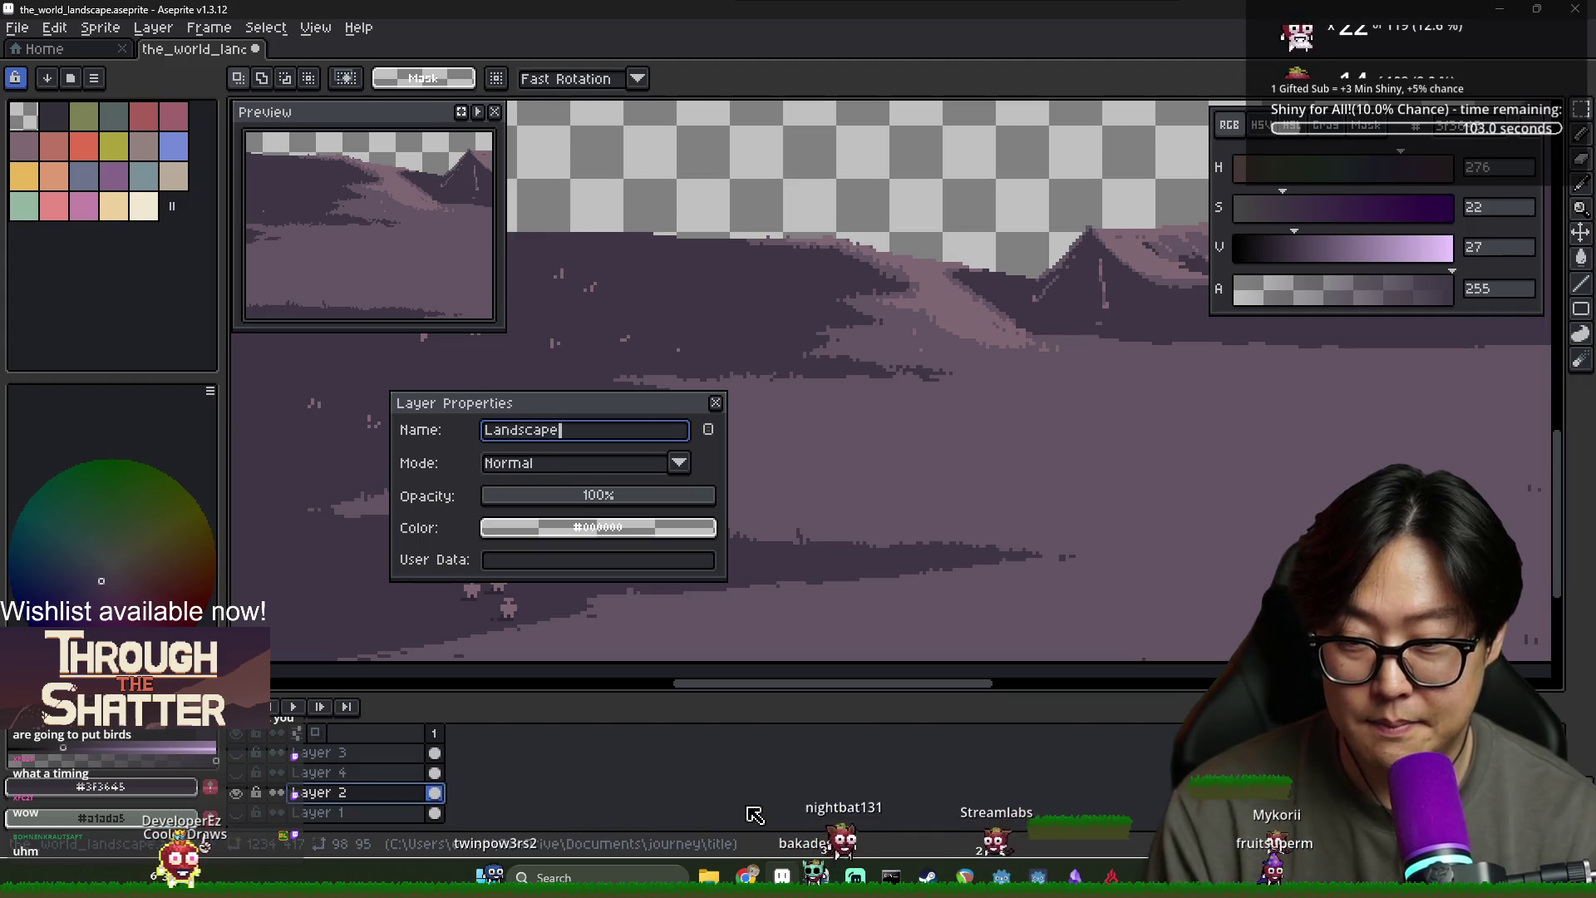
key(Return)
Hide the black background Layer 1 and delete the stray white bar
scroll(666, 430, down, 3)
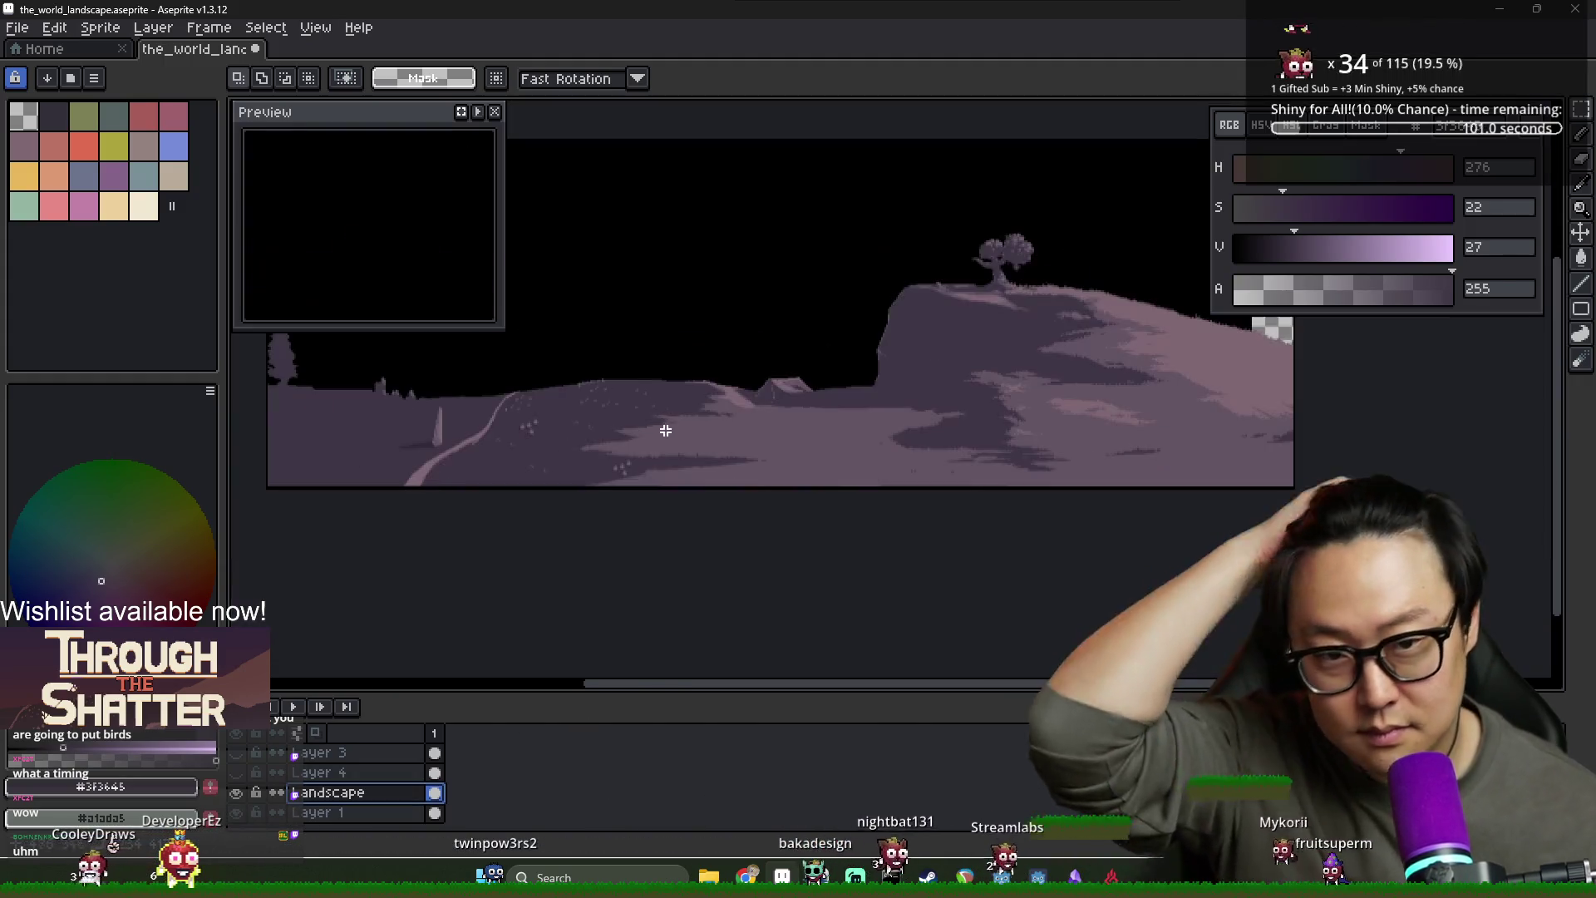
scroll(677, 435, up, 1)
scroll(464, 532, up, 1)
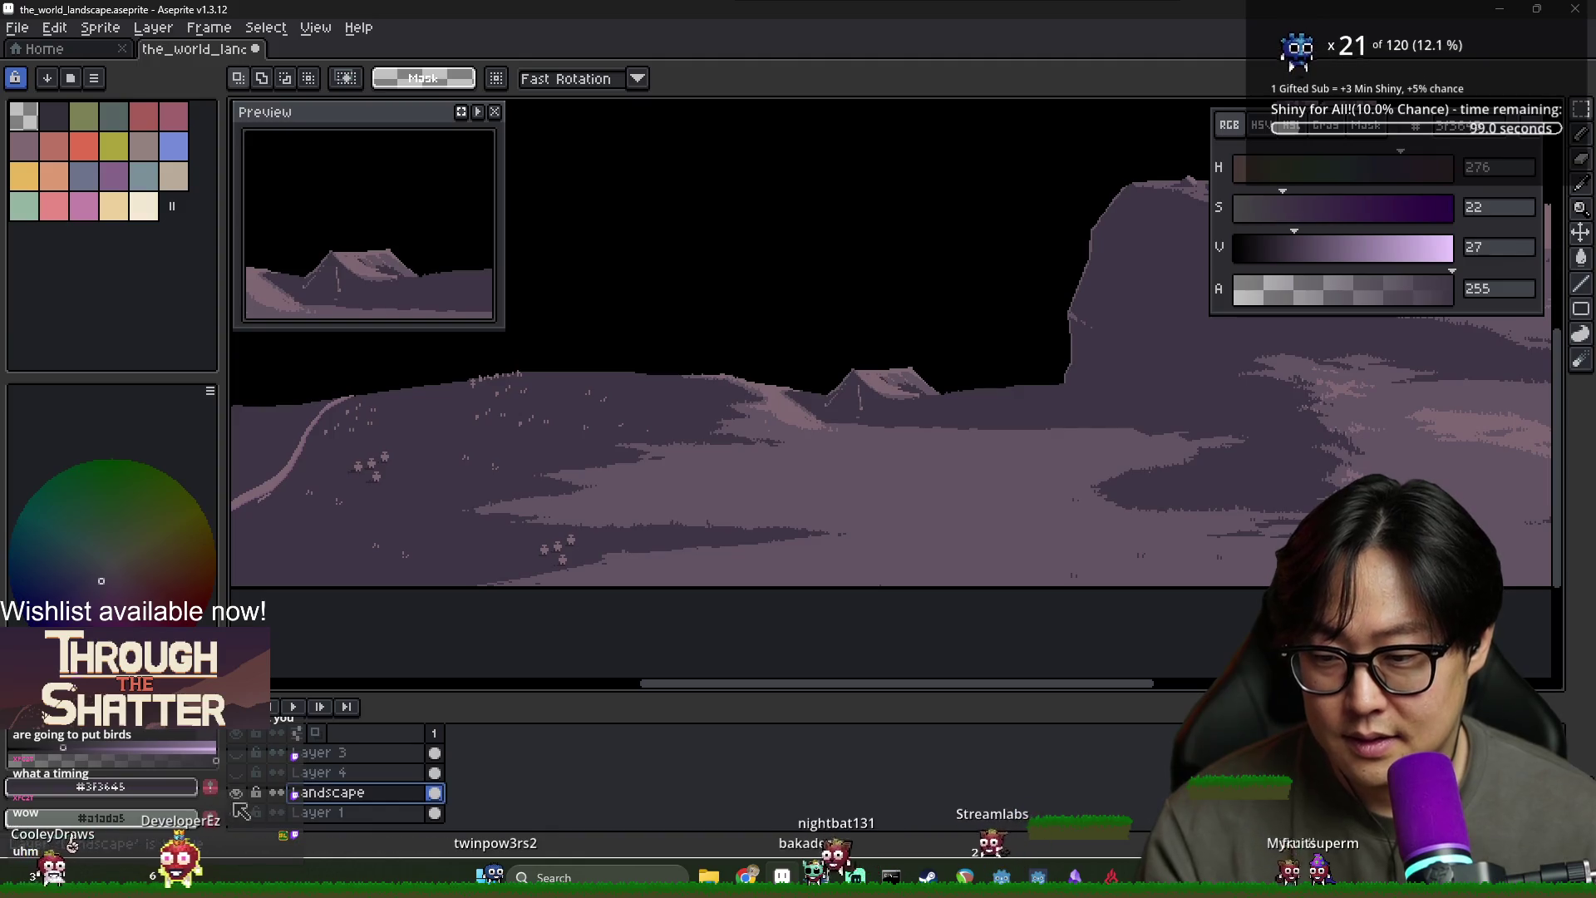
click(237, 812)
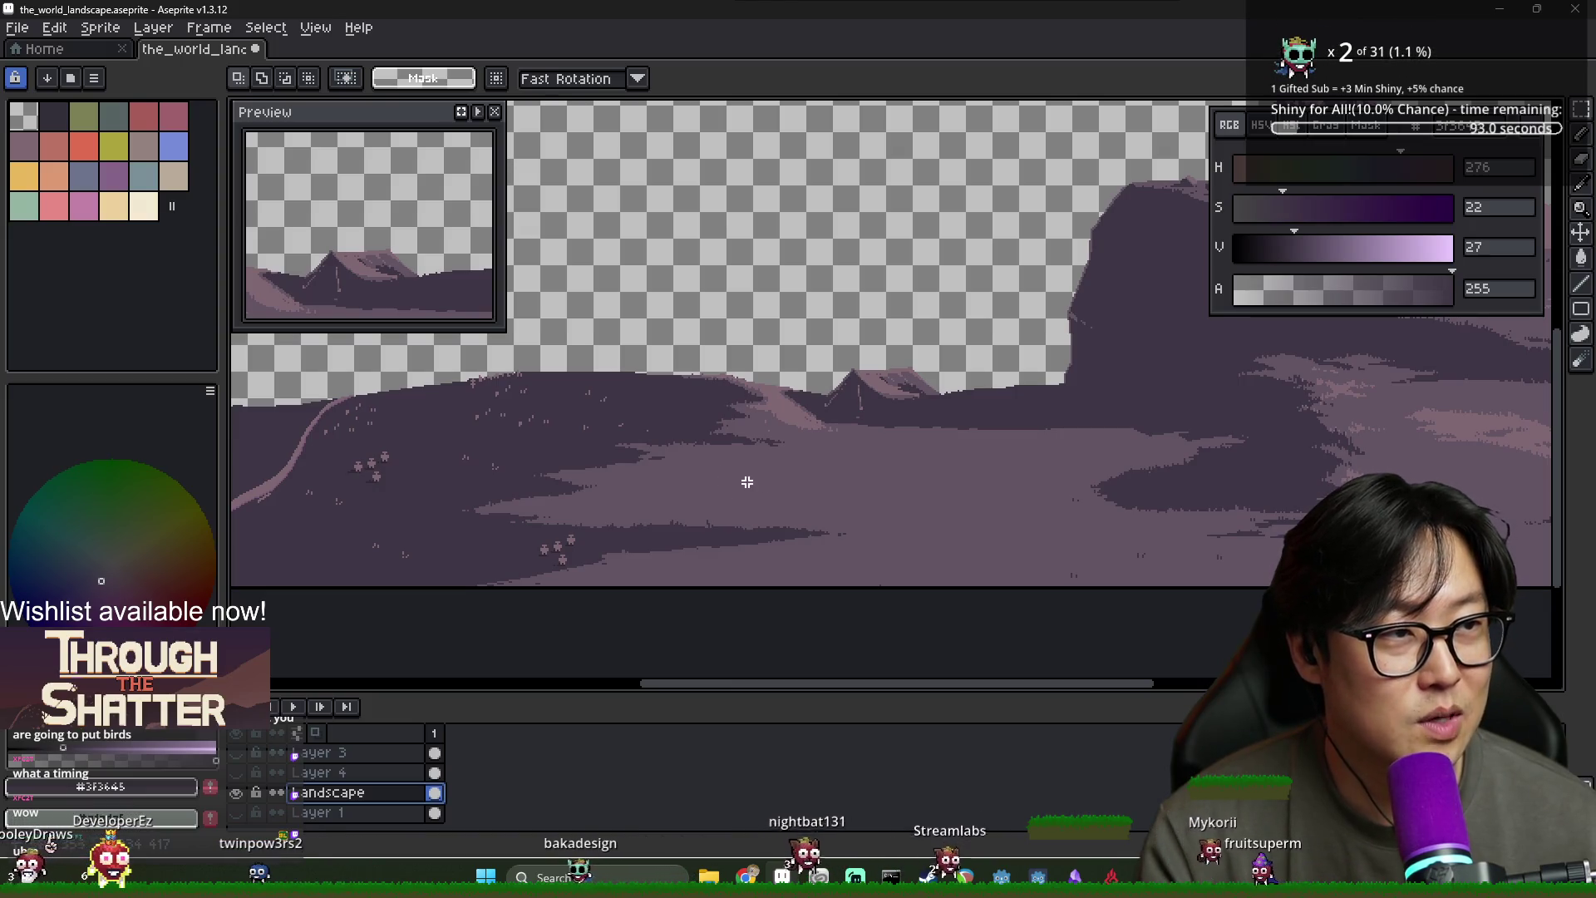
drag(680, 459, 802, 463)
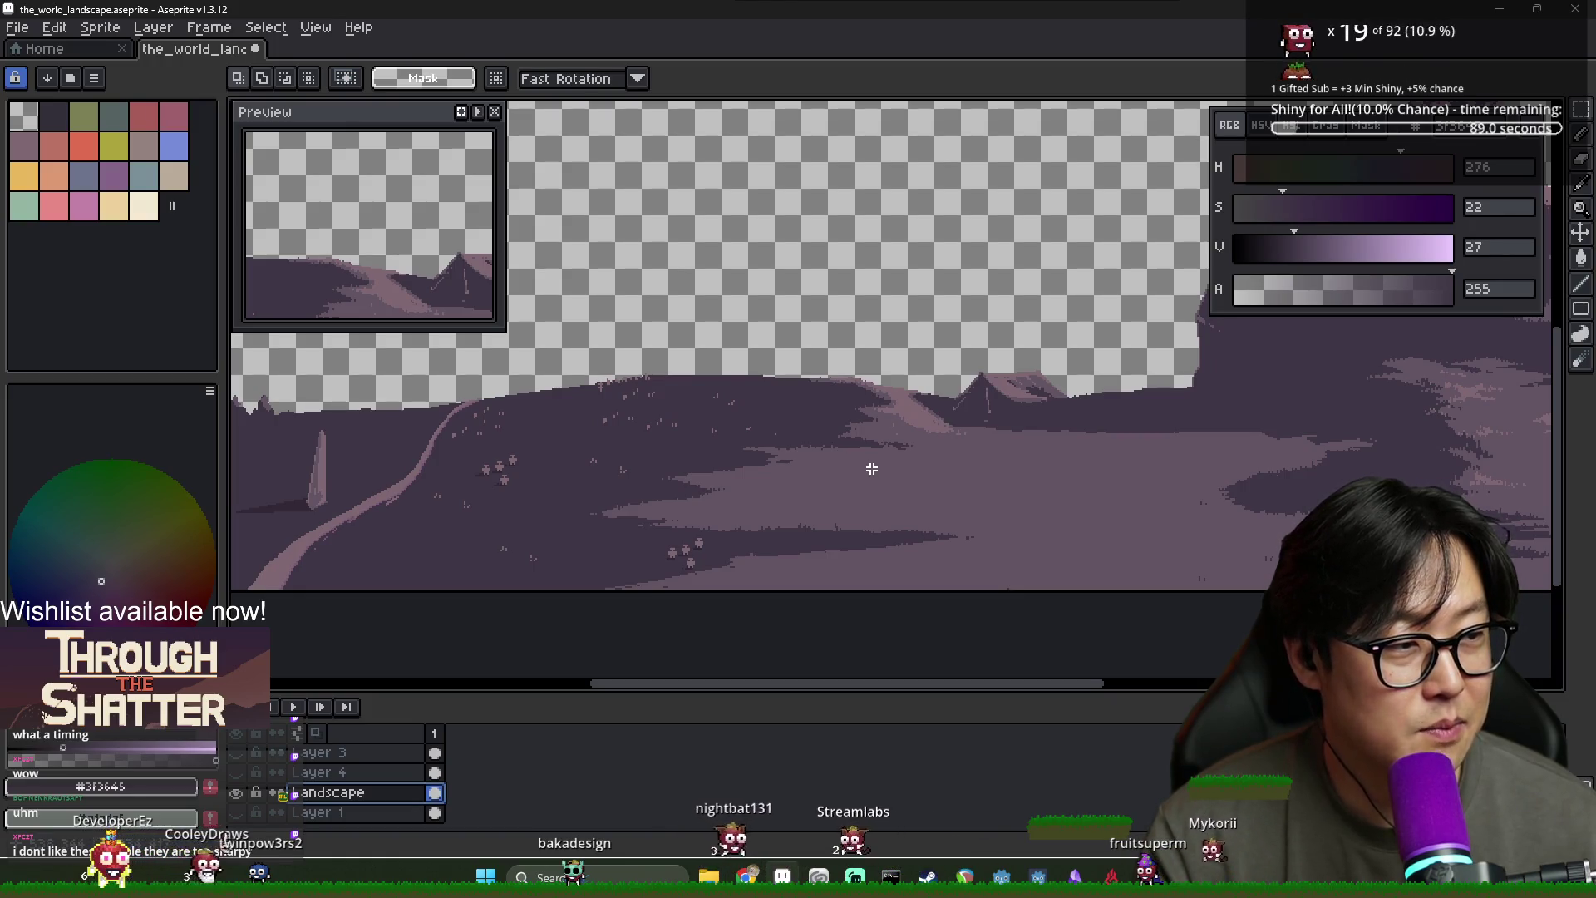
scroll(639, 544, up, 3)
key(Delete)
key(ctrl+d)
Undo the small figures on the hillside and switch the shape tool to ellipses
key(b)
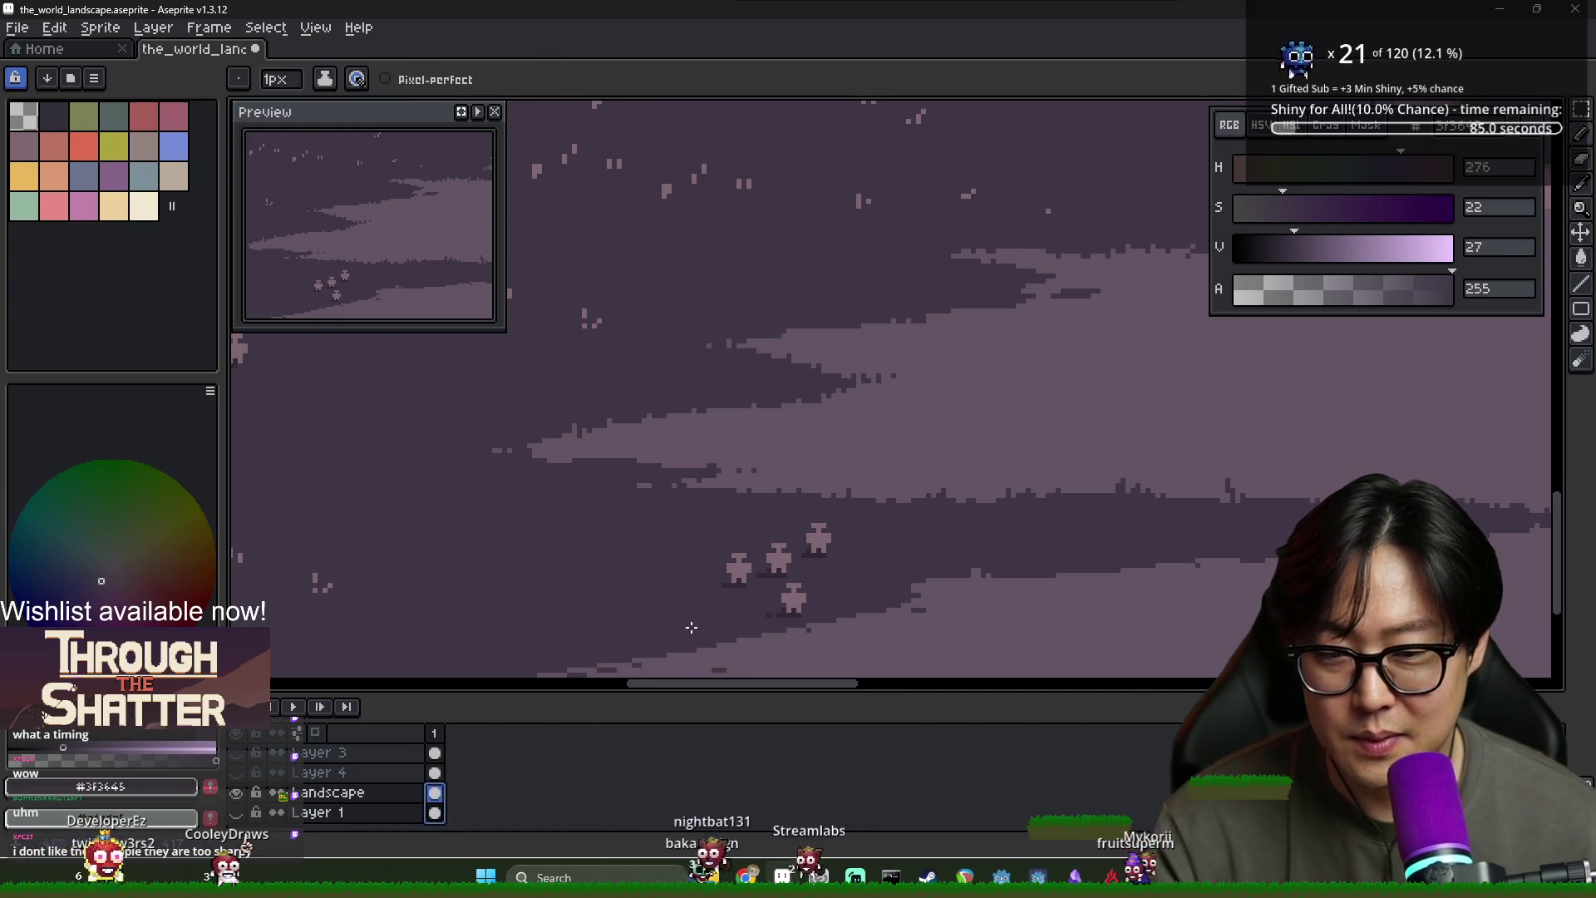
key(ctrl+z)
key(ctrl+z)
key(ctrl+z)
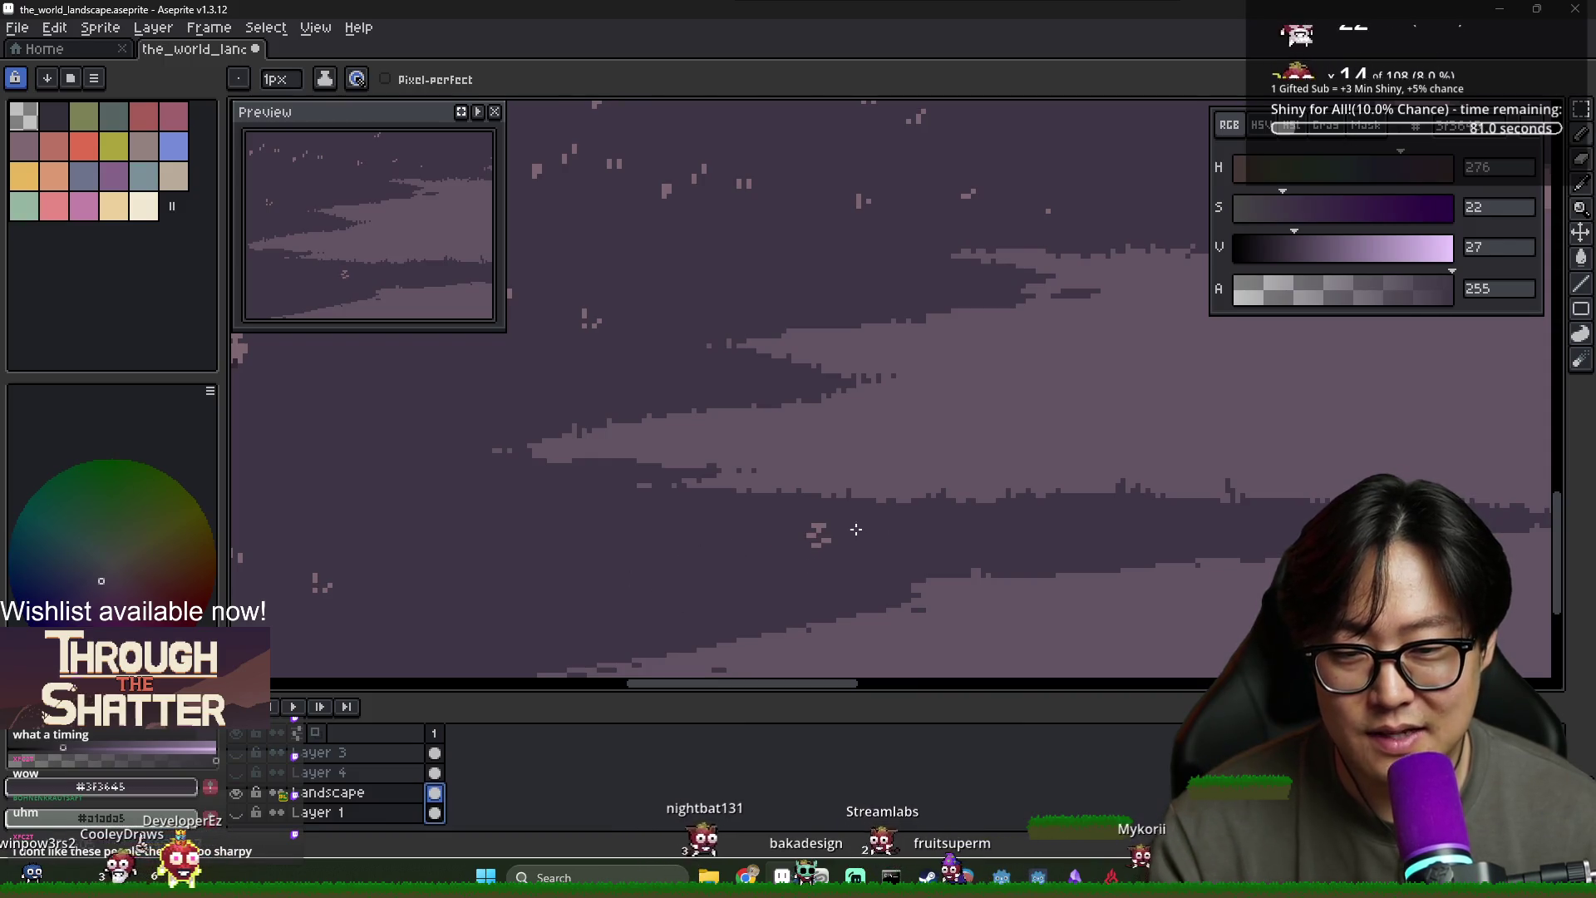
scroll(738, 564, down, 2)
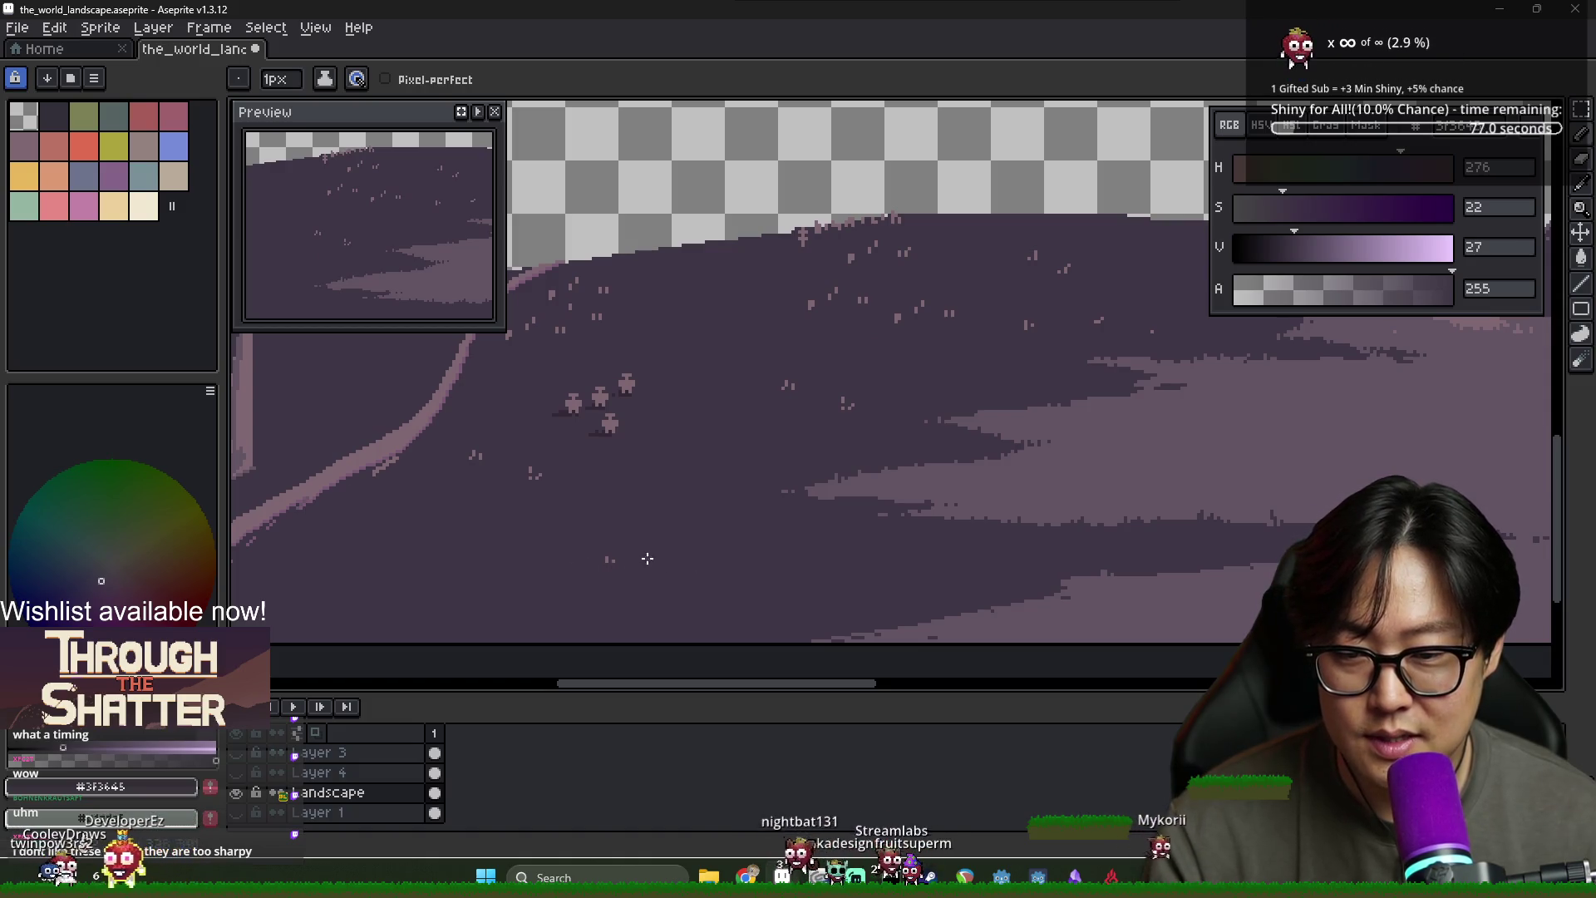
drag(1590, 311, 1510, 310)
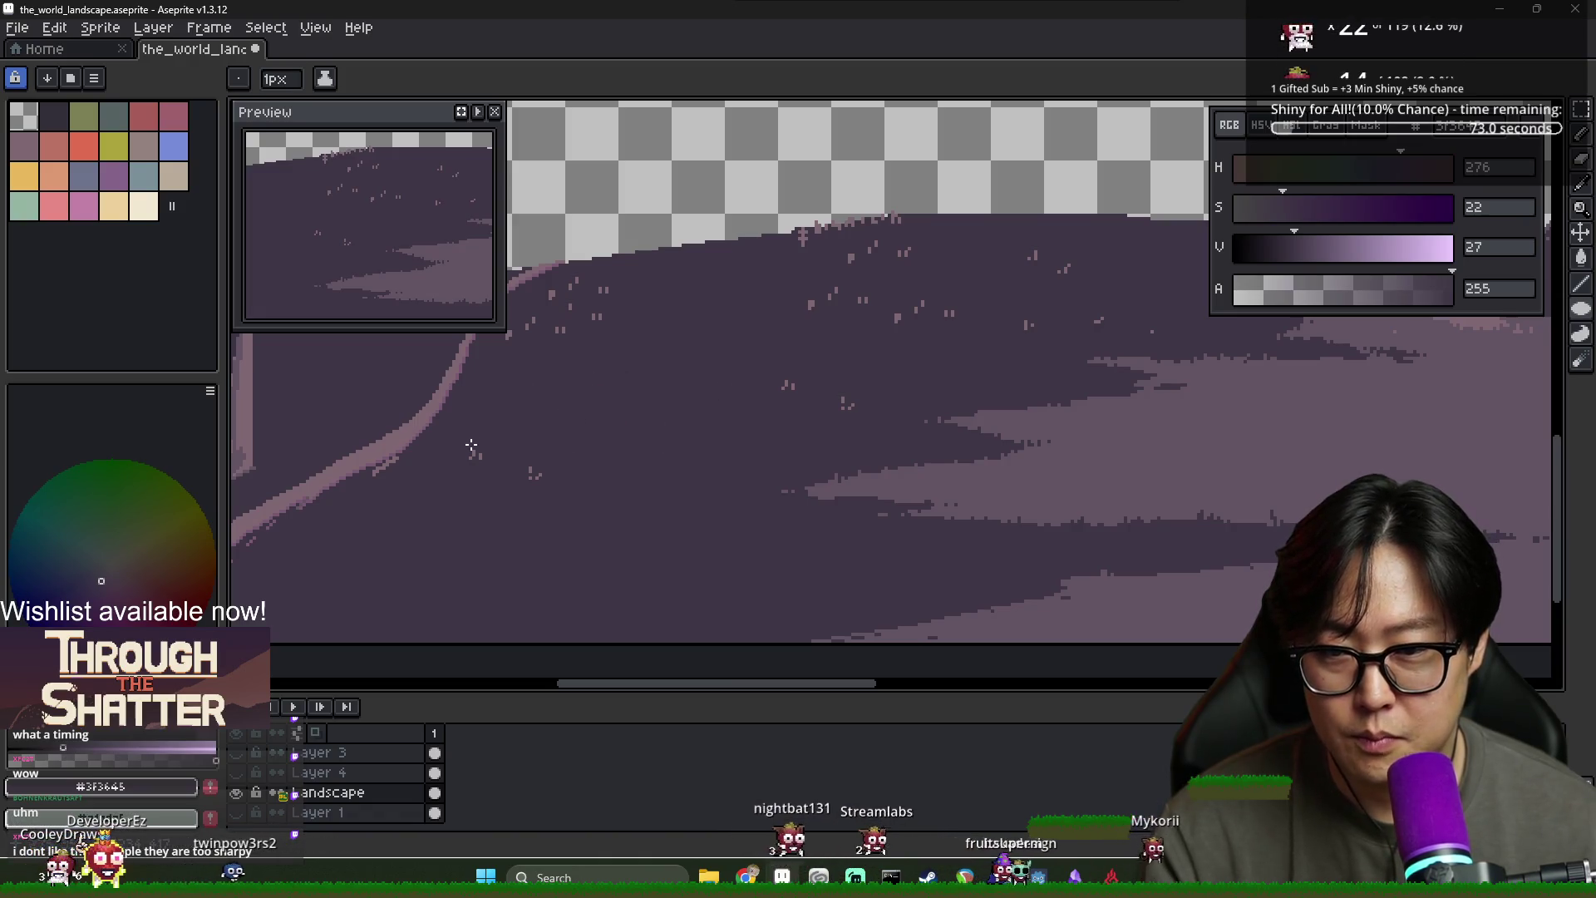
scroll(668, 498, up, 2)
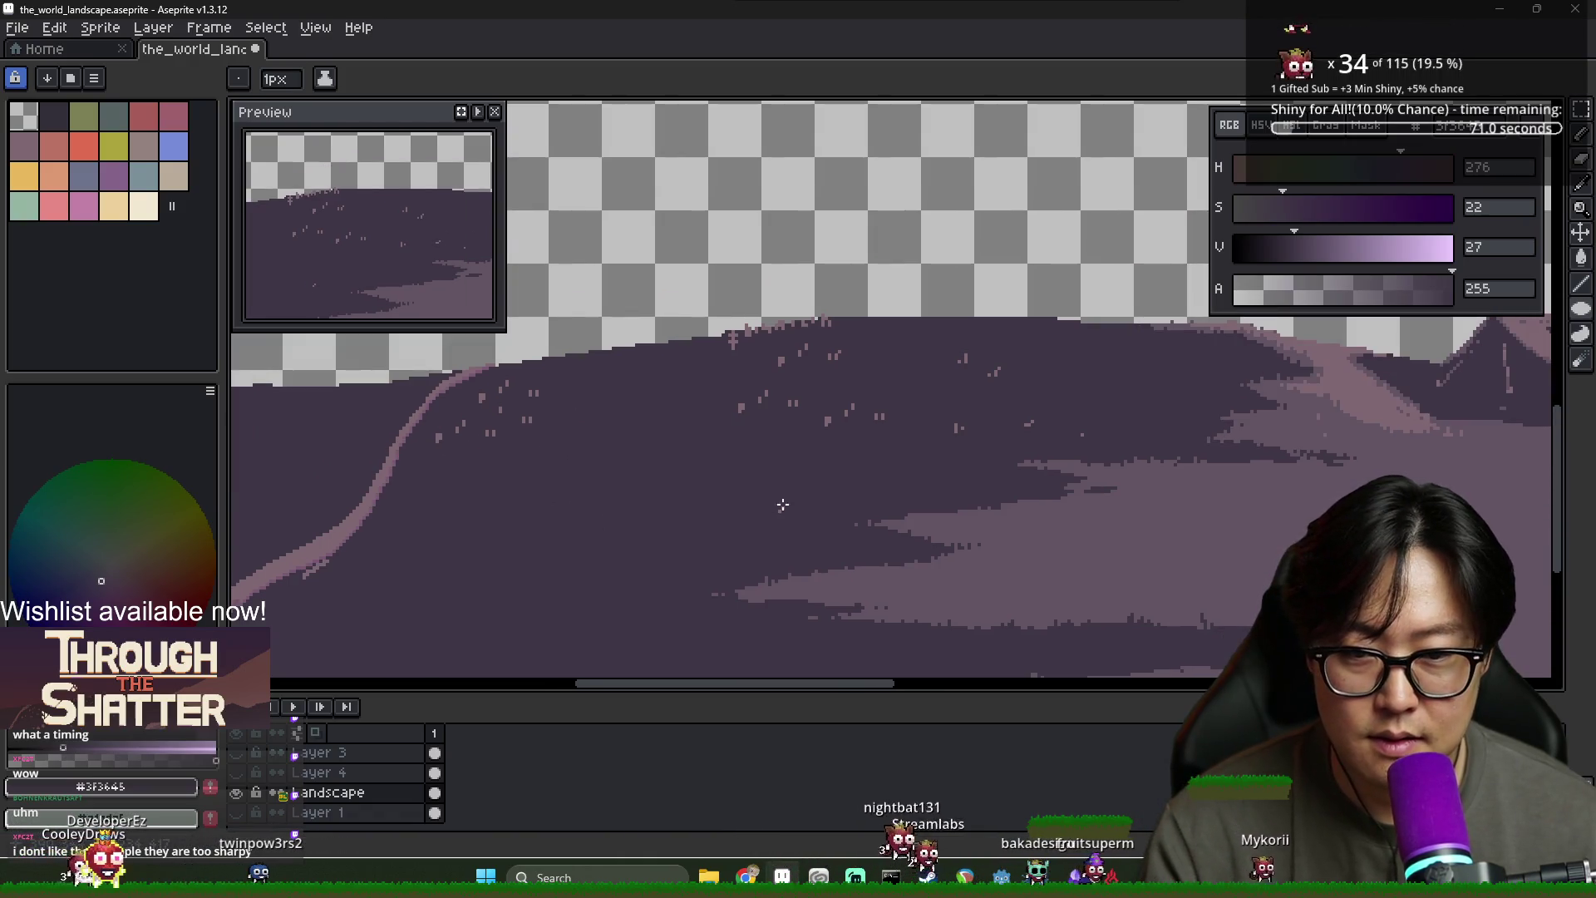
scroll(644, 398, right, 2)
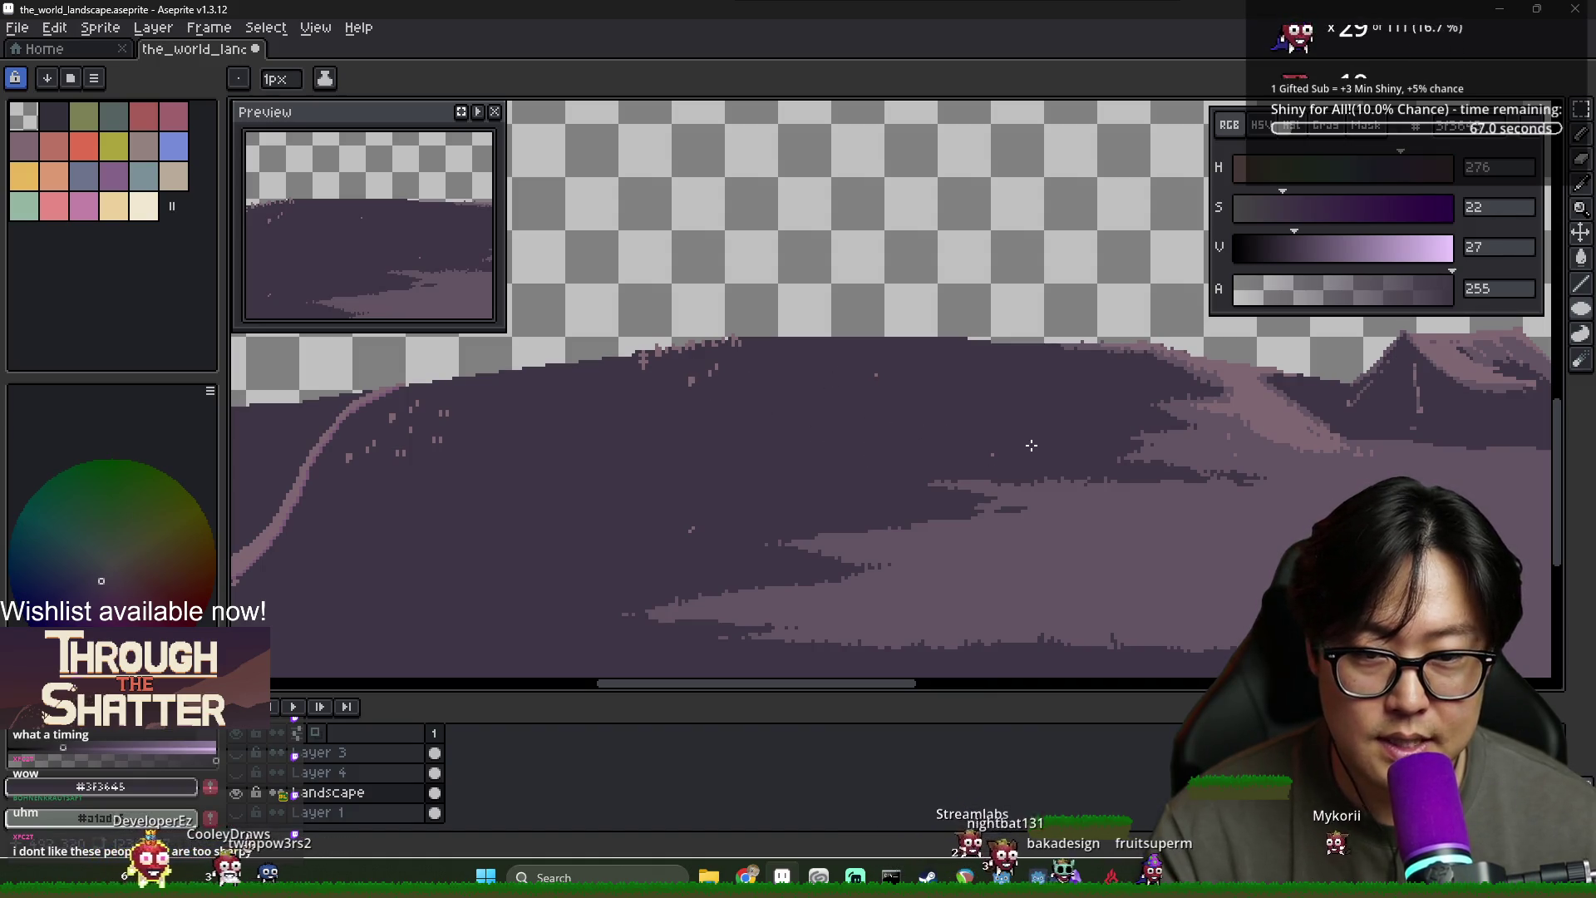
scroll(1030, 445, right, 2)
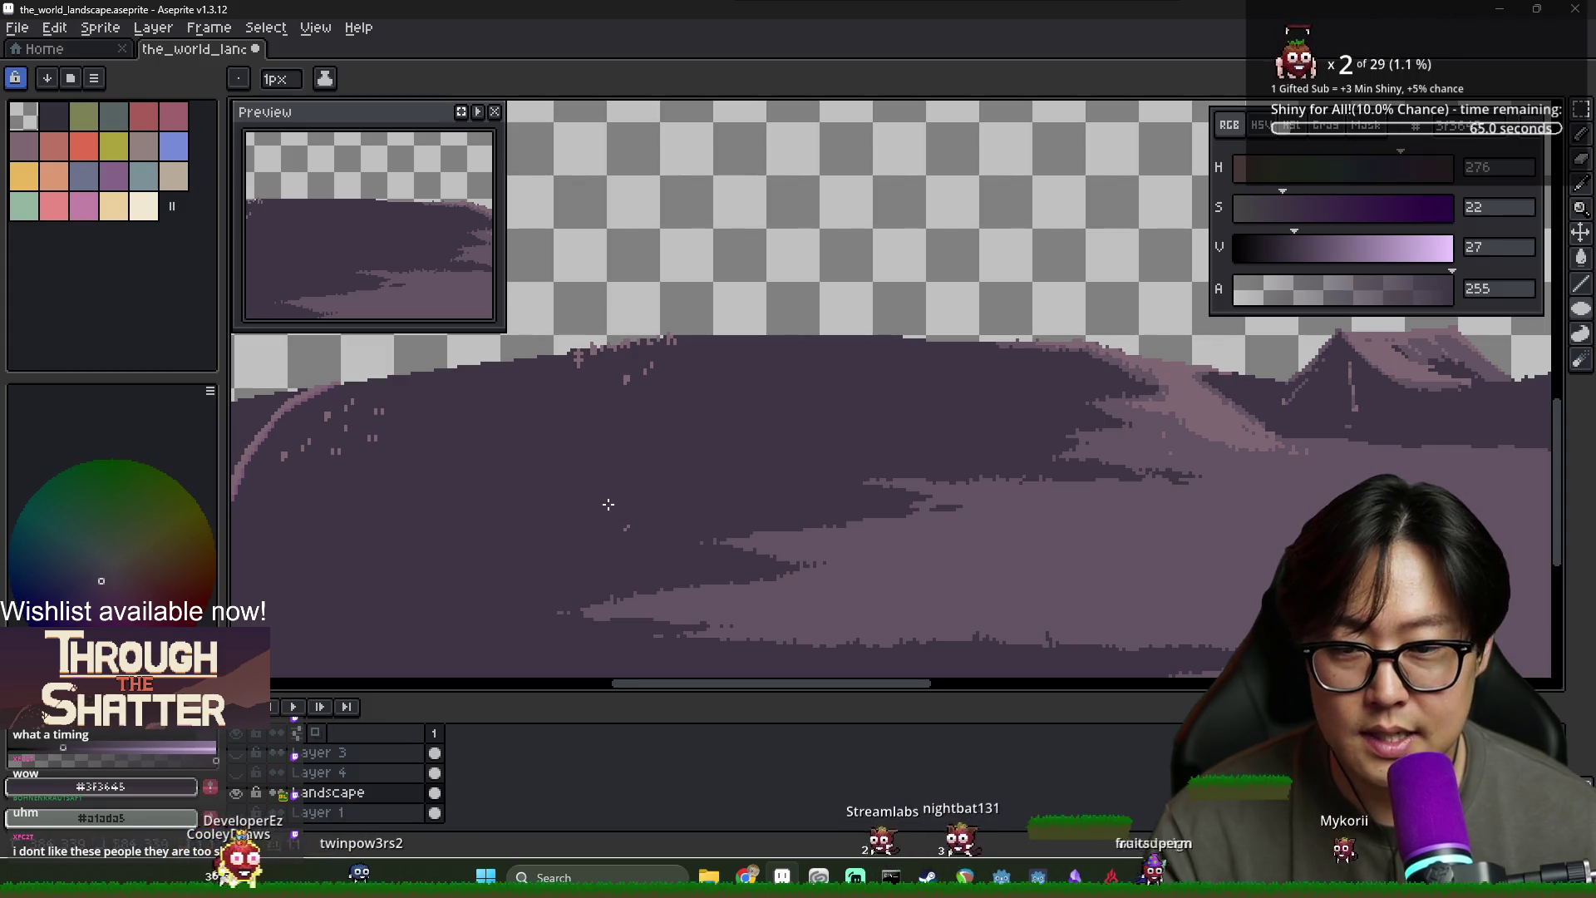
scroll(649, 507, up, 2)
scroll(702, 517, left, 2)
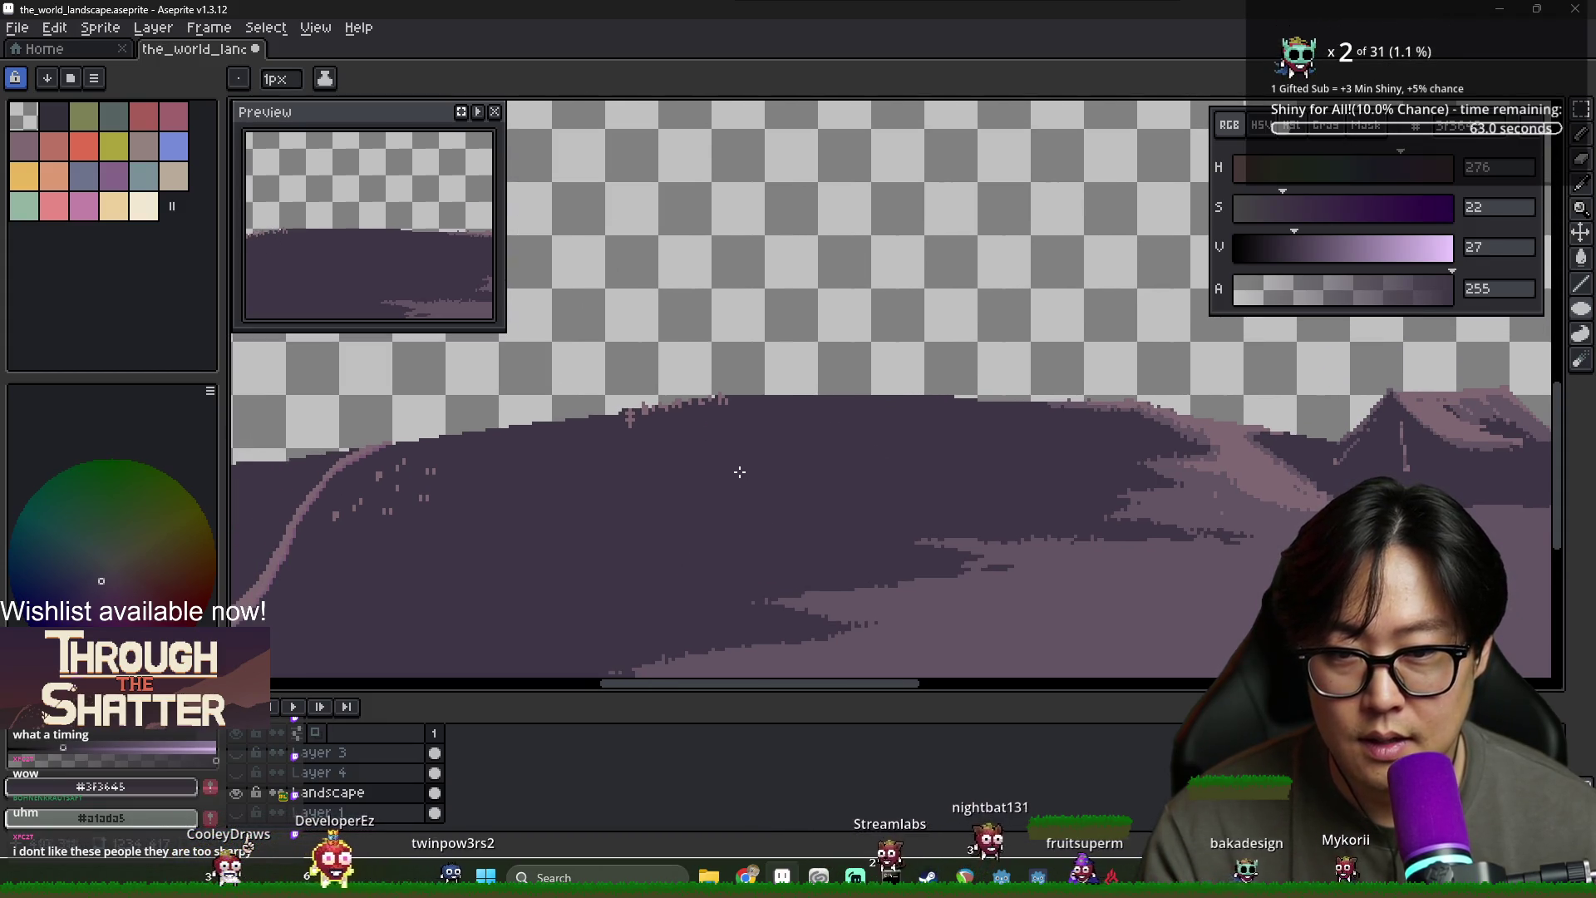
scroll(789, 487, left, 6)
scroll(679, 484, left, 3)
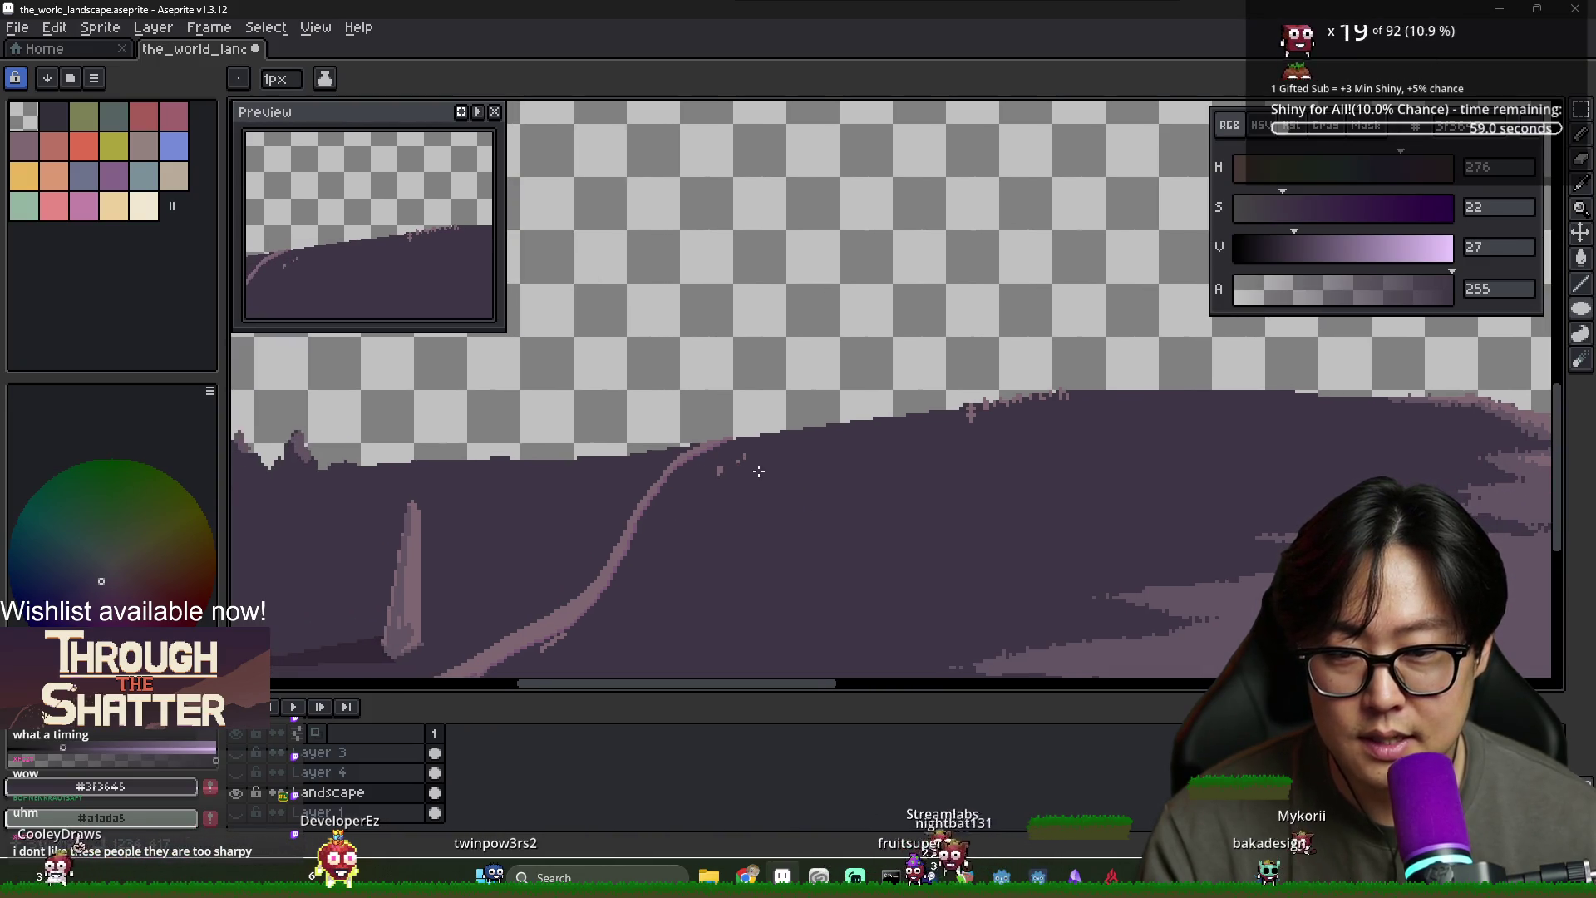
scroll(788, 513, down, 3)
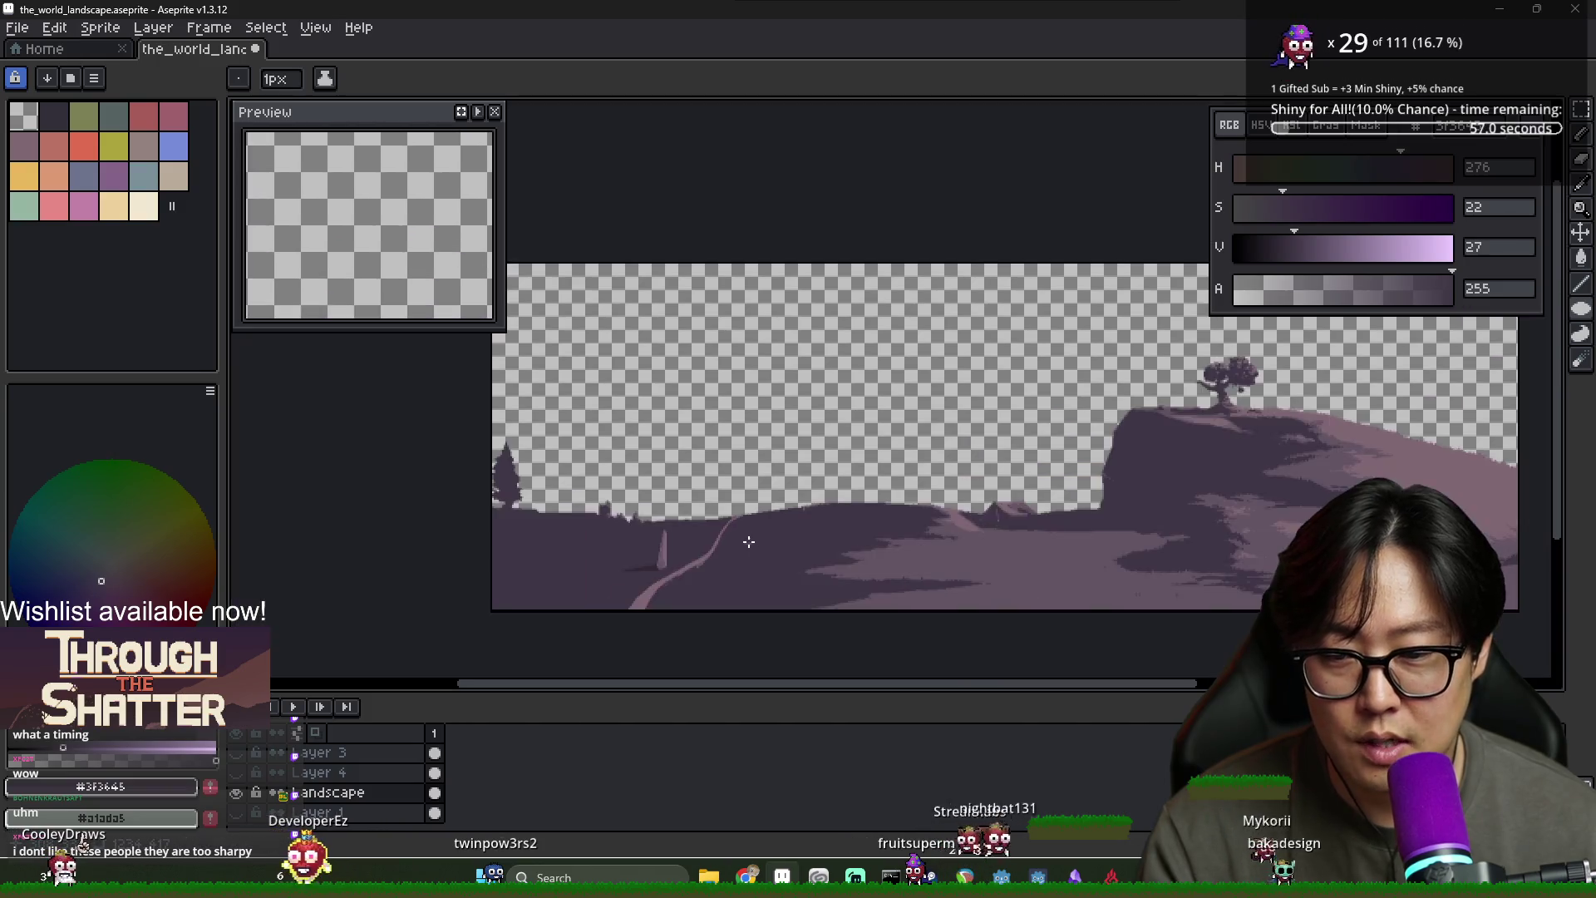
scroll(707, 540, up, 2)
scroll(632, 566, down, 2)
scroll(562, 583, up, 3)
scroll(581, 586, up, 2)
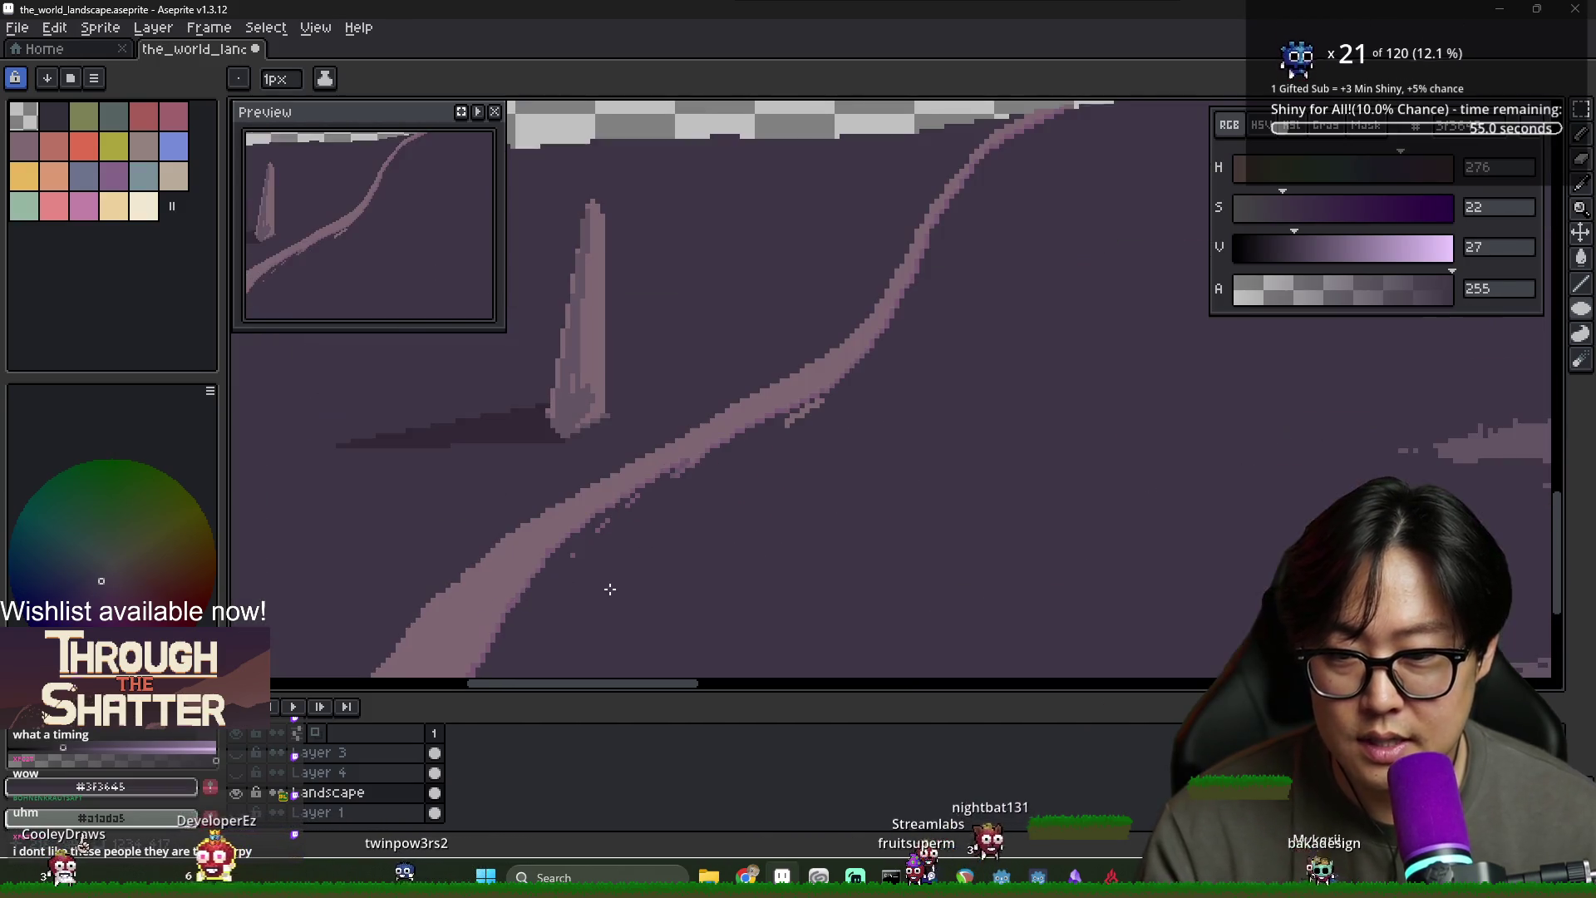
Eyedrop the path's pink and bucket-fill the whole winding path with it, then sample the dark background
key(i)
click(553, 547)
key(g)
click(536, 552)
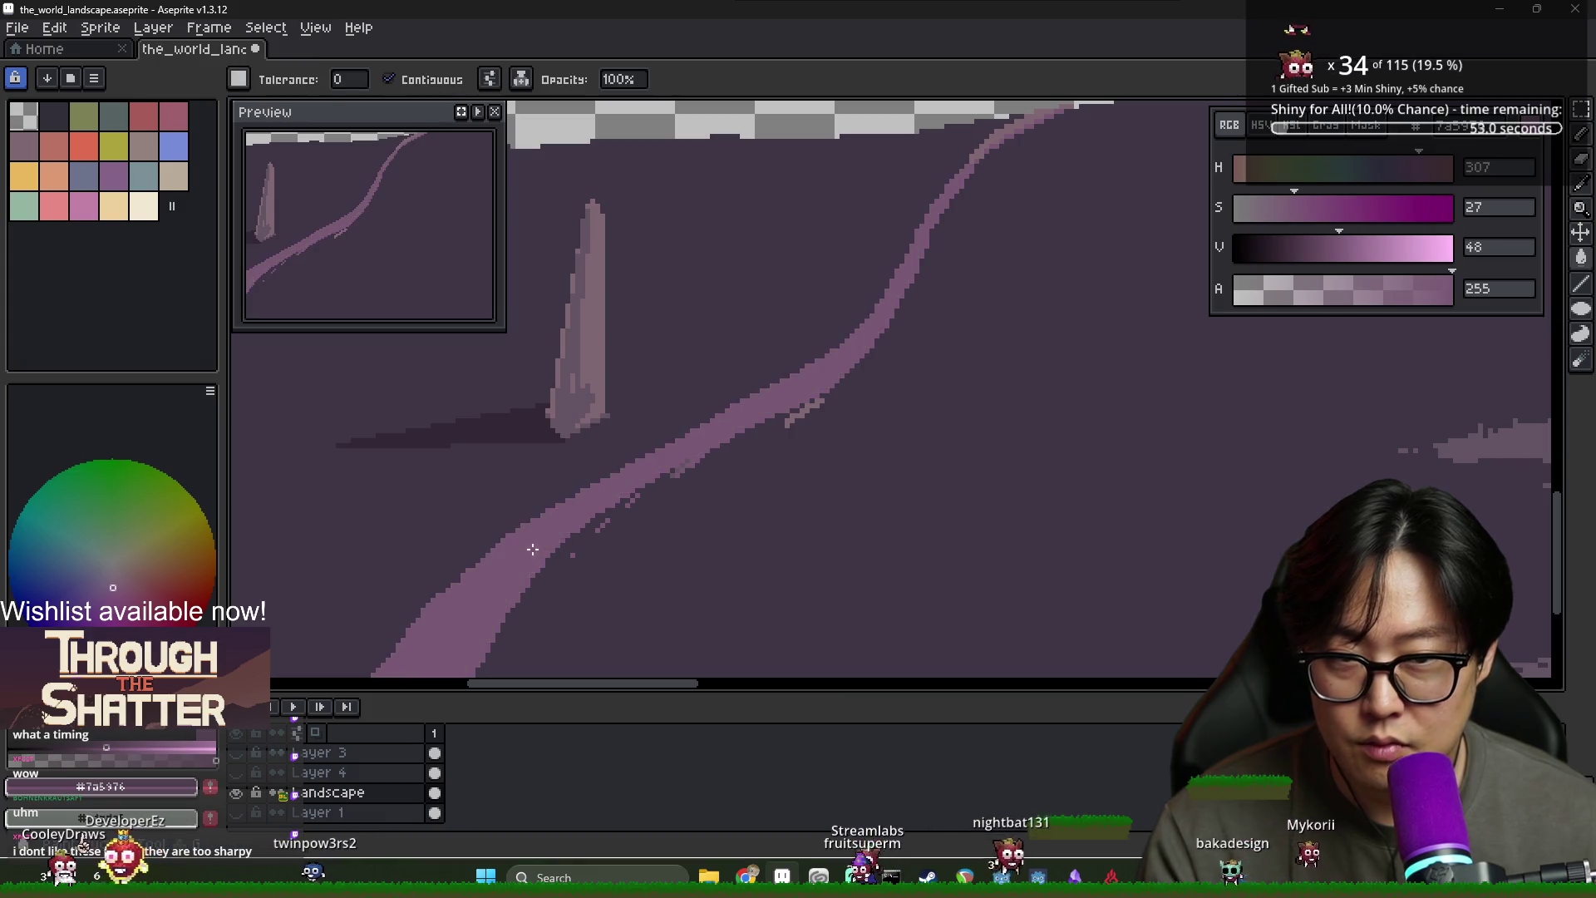
scroll(713, 512, down, 1)
alt+click(724, 486)
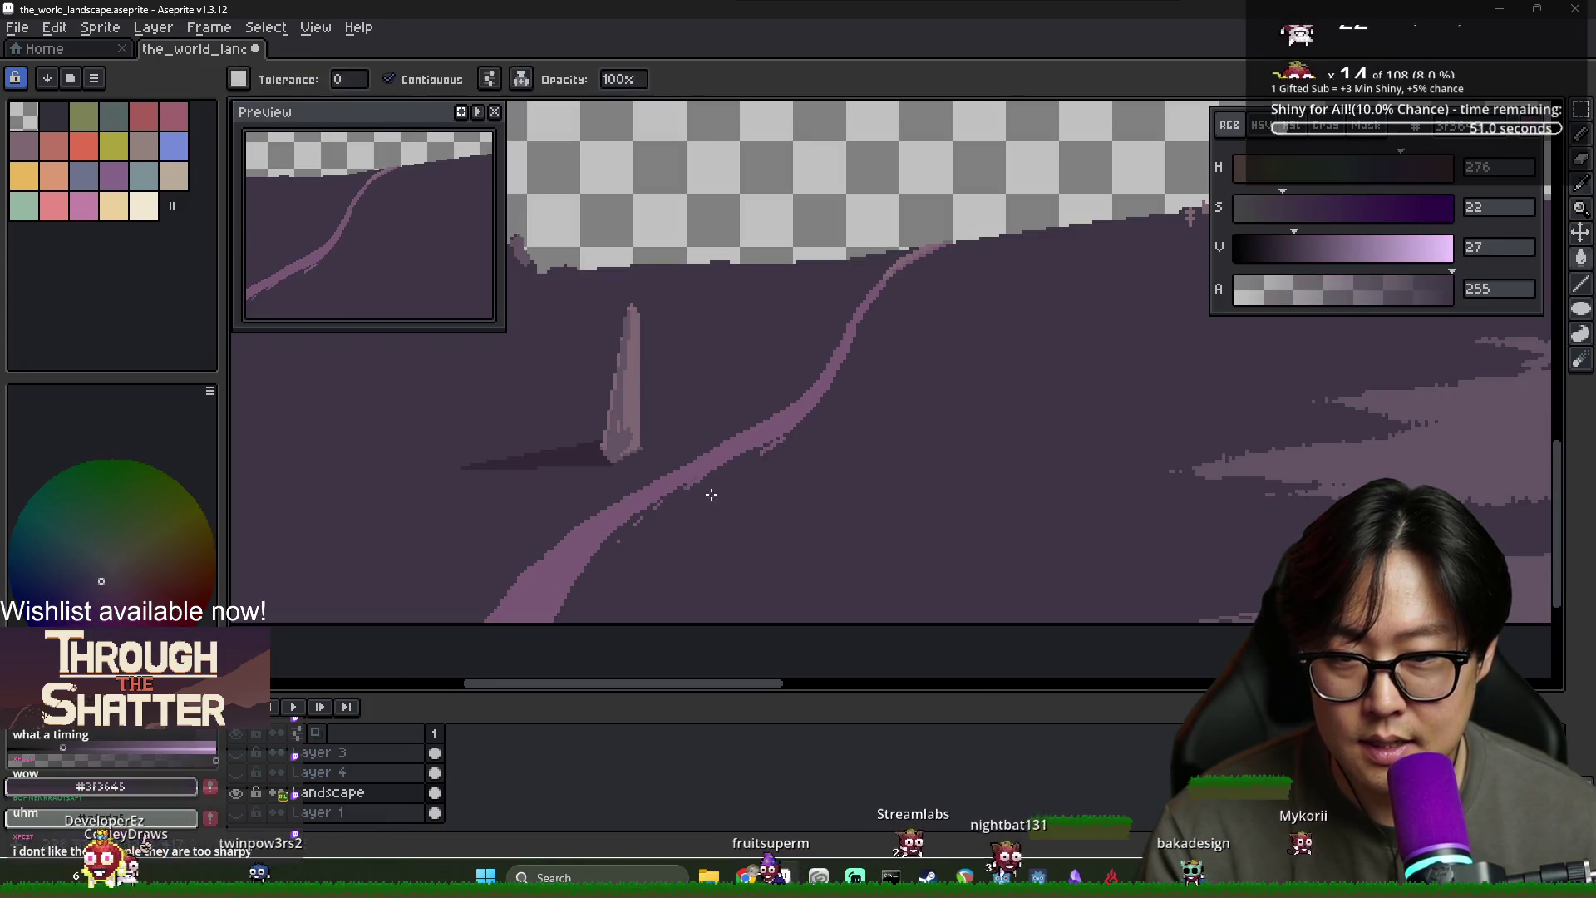
Fill the winding path with the blue palette colour so it reads as a river
key(b)
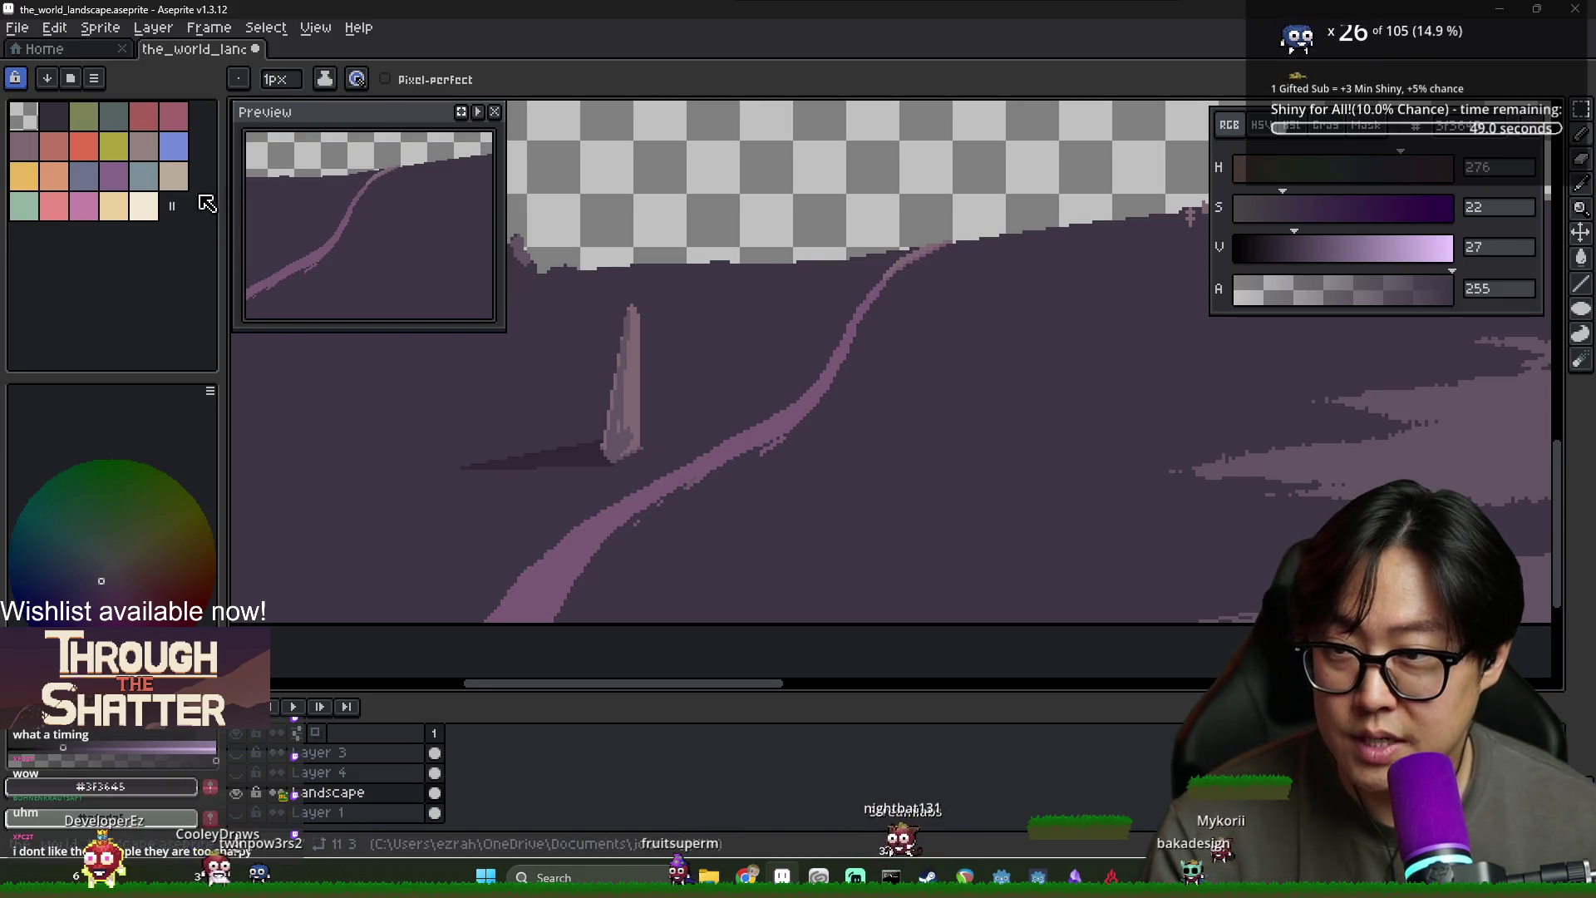
click(173, 145)
key(g)
click(670, 489)
scroll(757, 480, down, 1)
drag(773, 481, 654, 503)
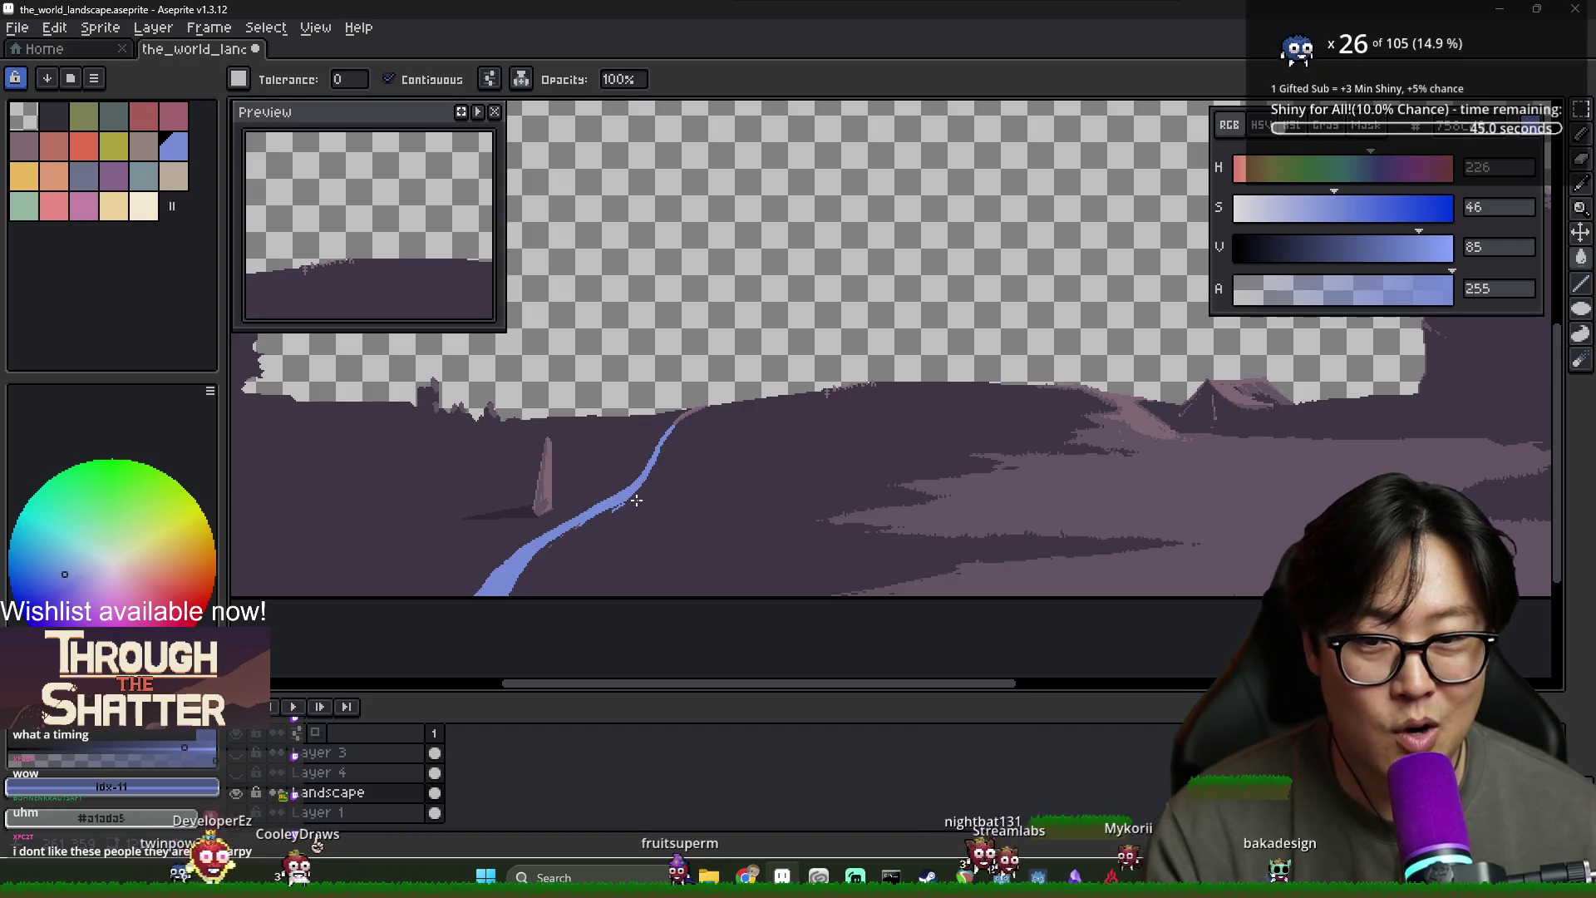
Eyedrop the dark background purple and bring up the Alt+Tab window list
scroll(647, 498, up, 3)
alt+click(606, 552)
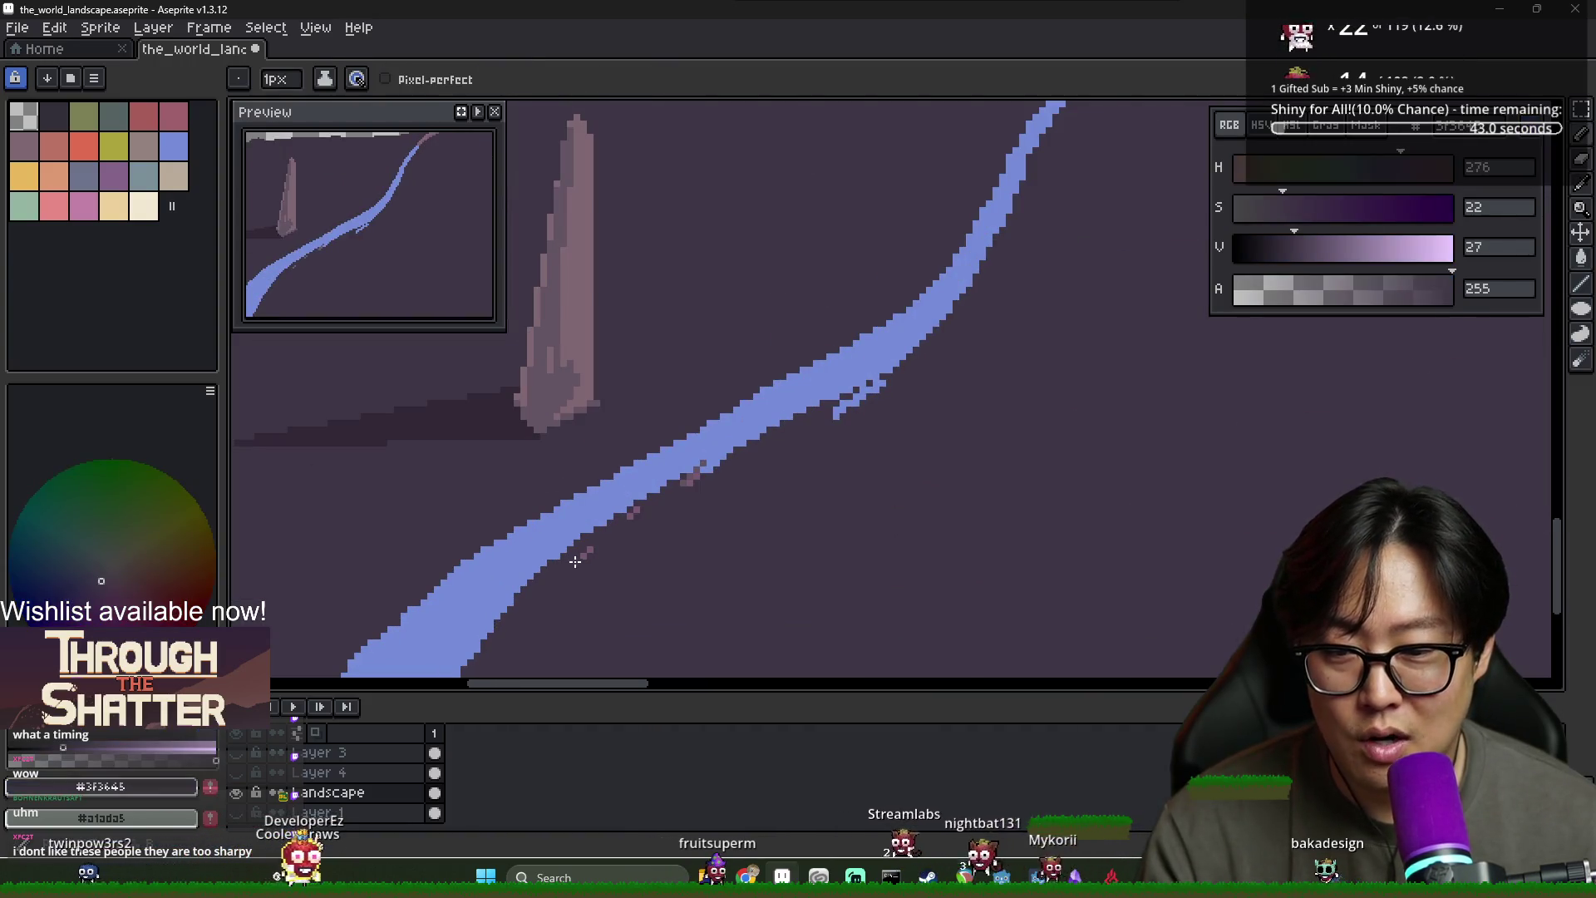
key(alt+Tab)
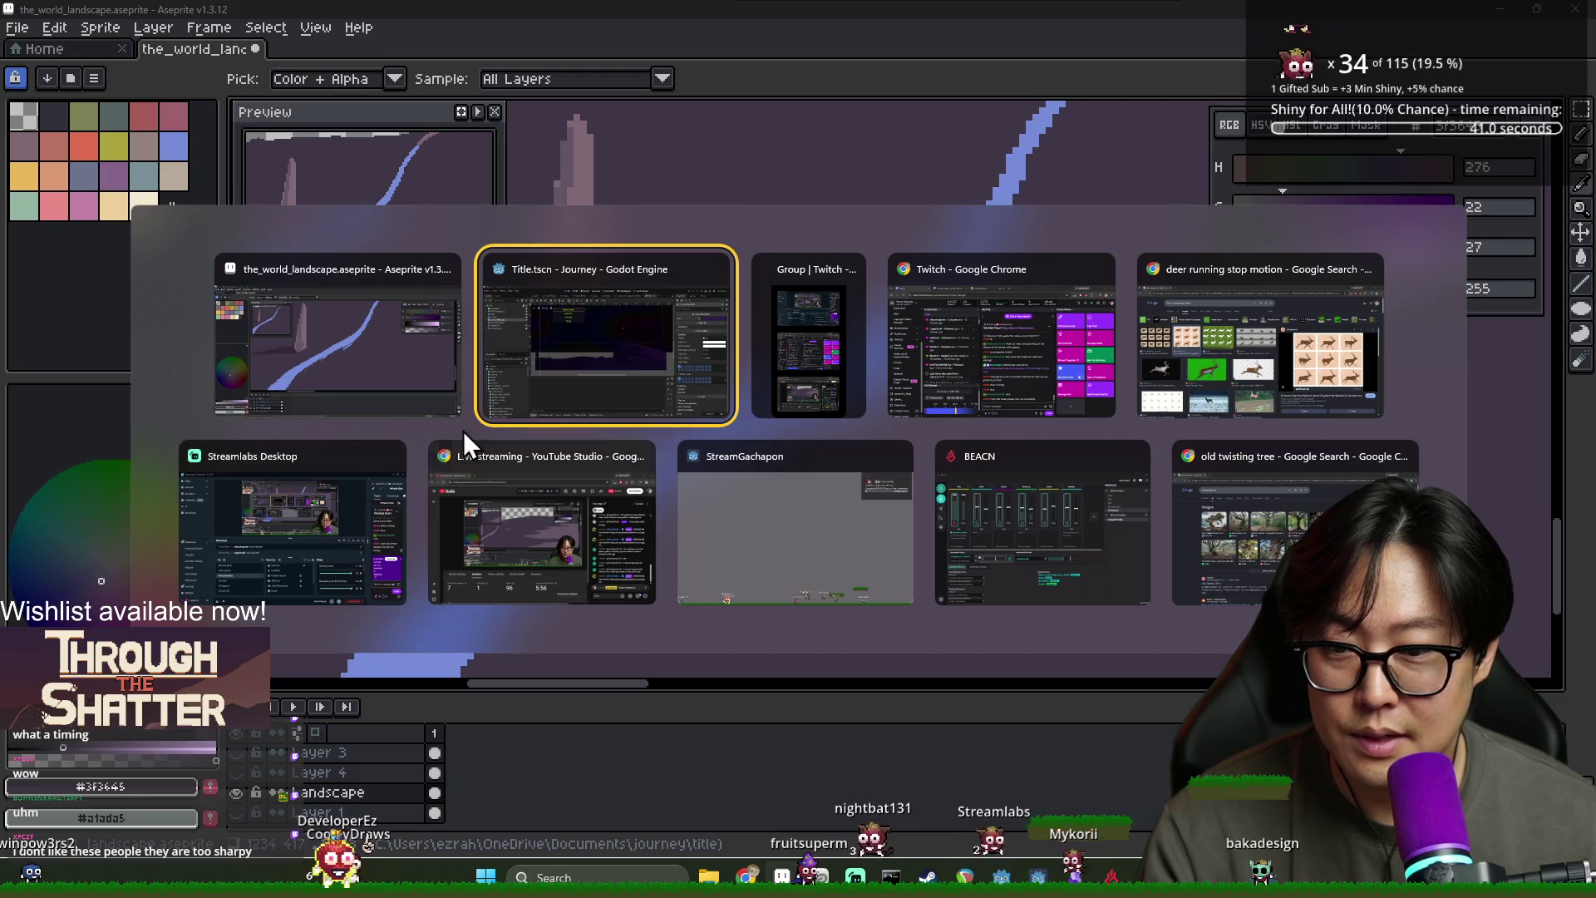
Glance at Godot's Title.tscn, then in Aseprite paint over two stray specks beside the blue river
click(608, 397)
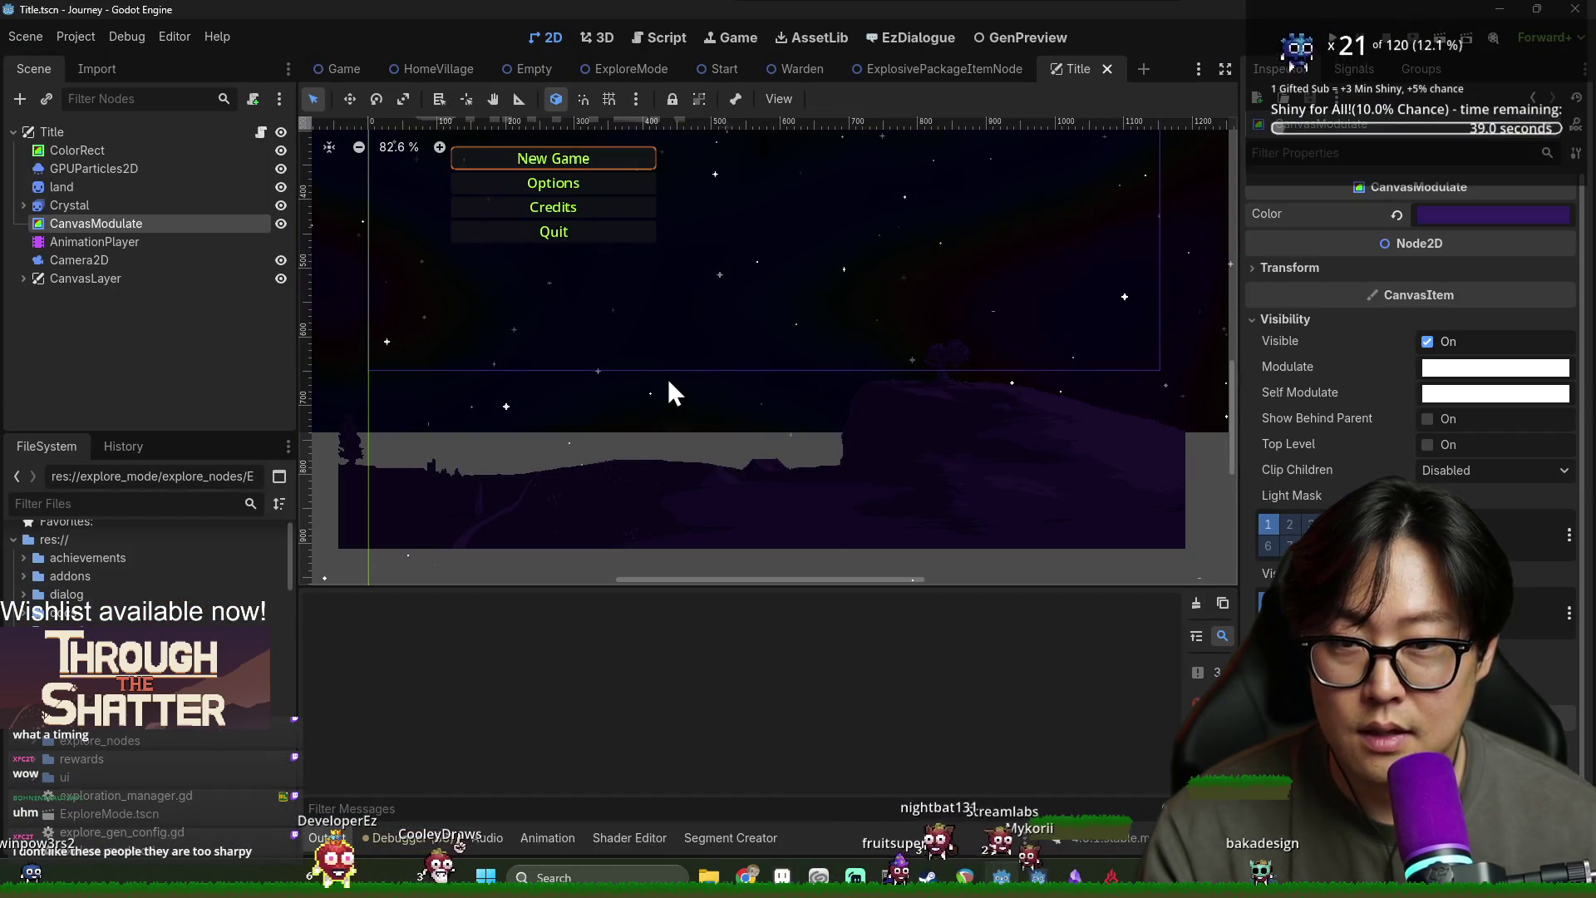
key(alt+Tab)
click(586, 551)
click(632, 512)
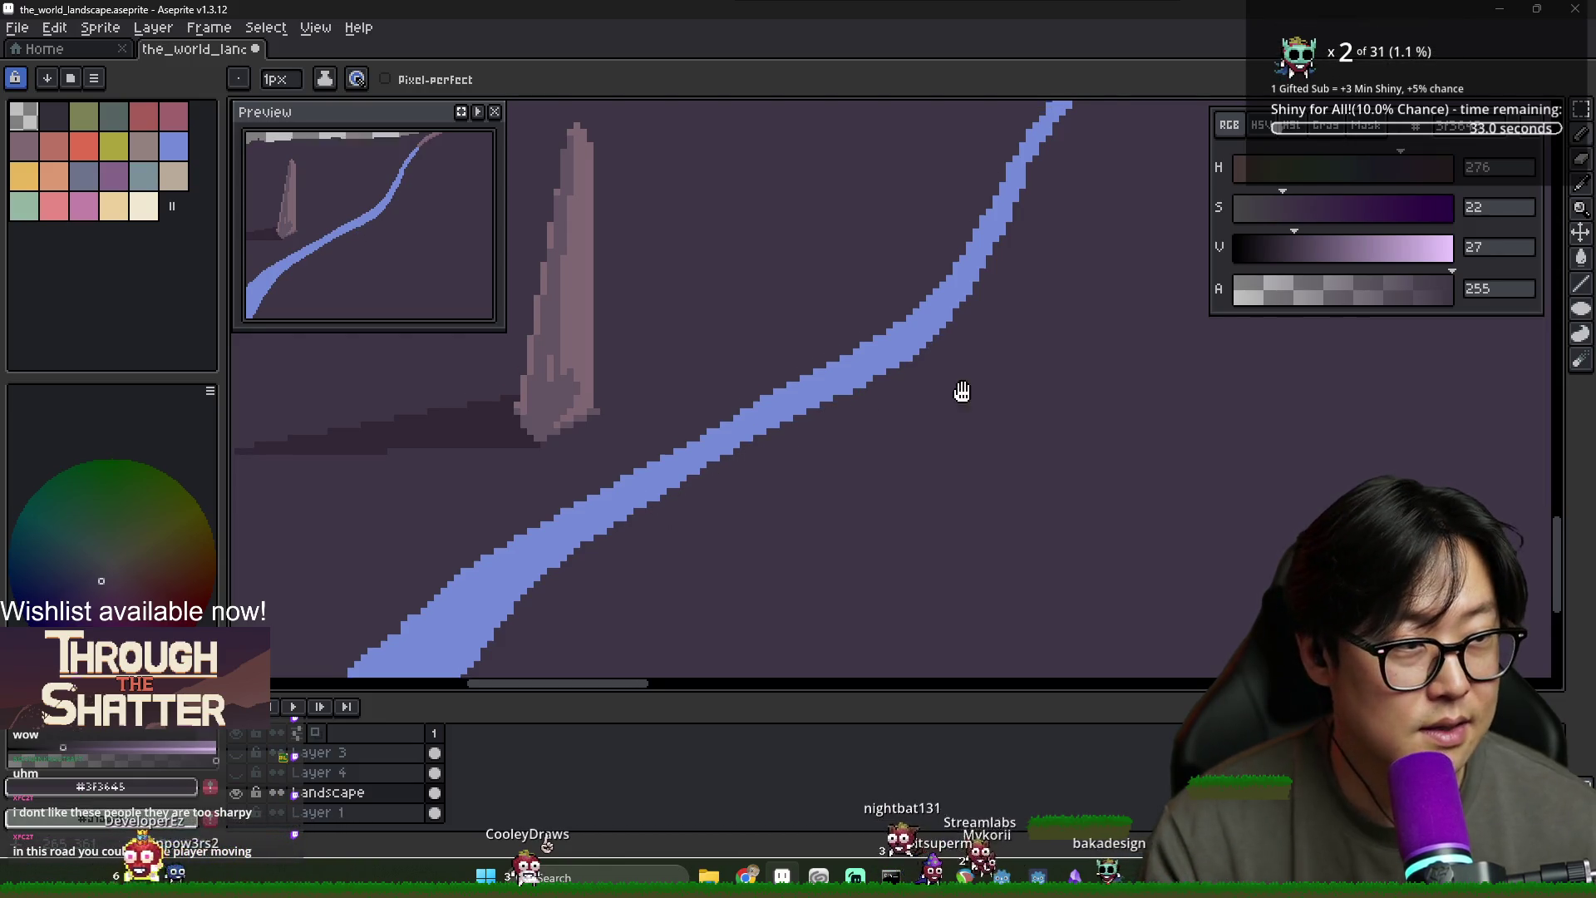
Eyedrop the ground purple and paint over stray blue pixels beside the river
drag(962, 392, 990, 434)
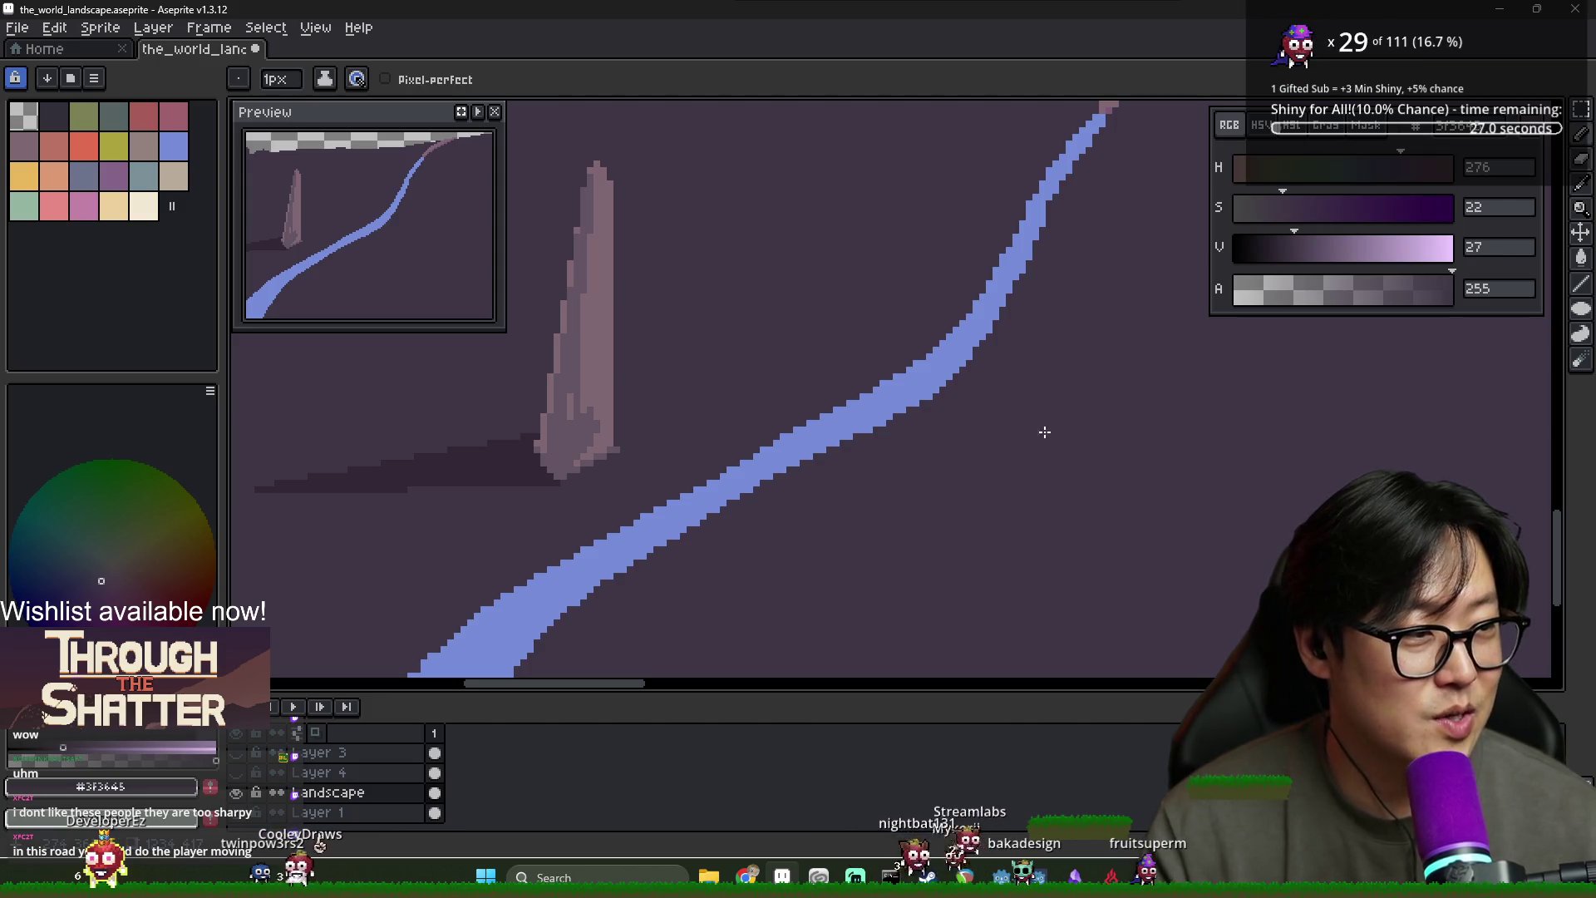
scroll(997, 441, down, 2)
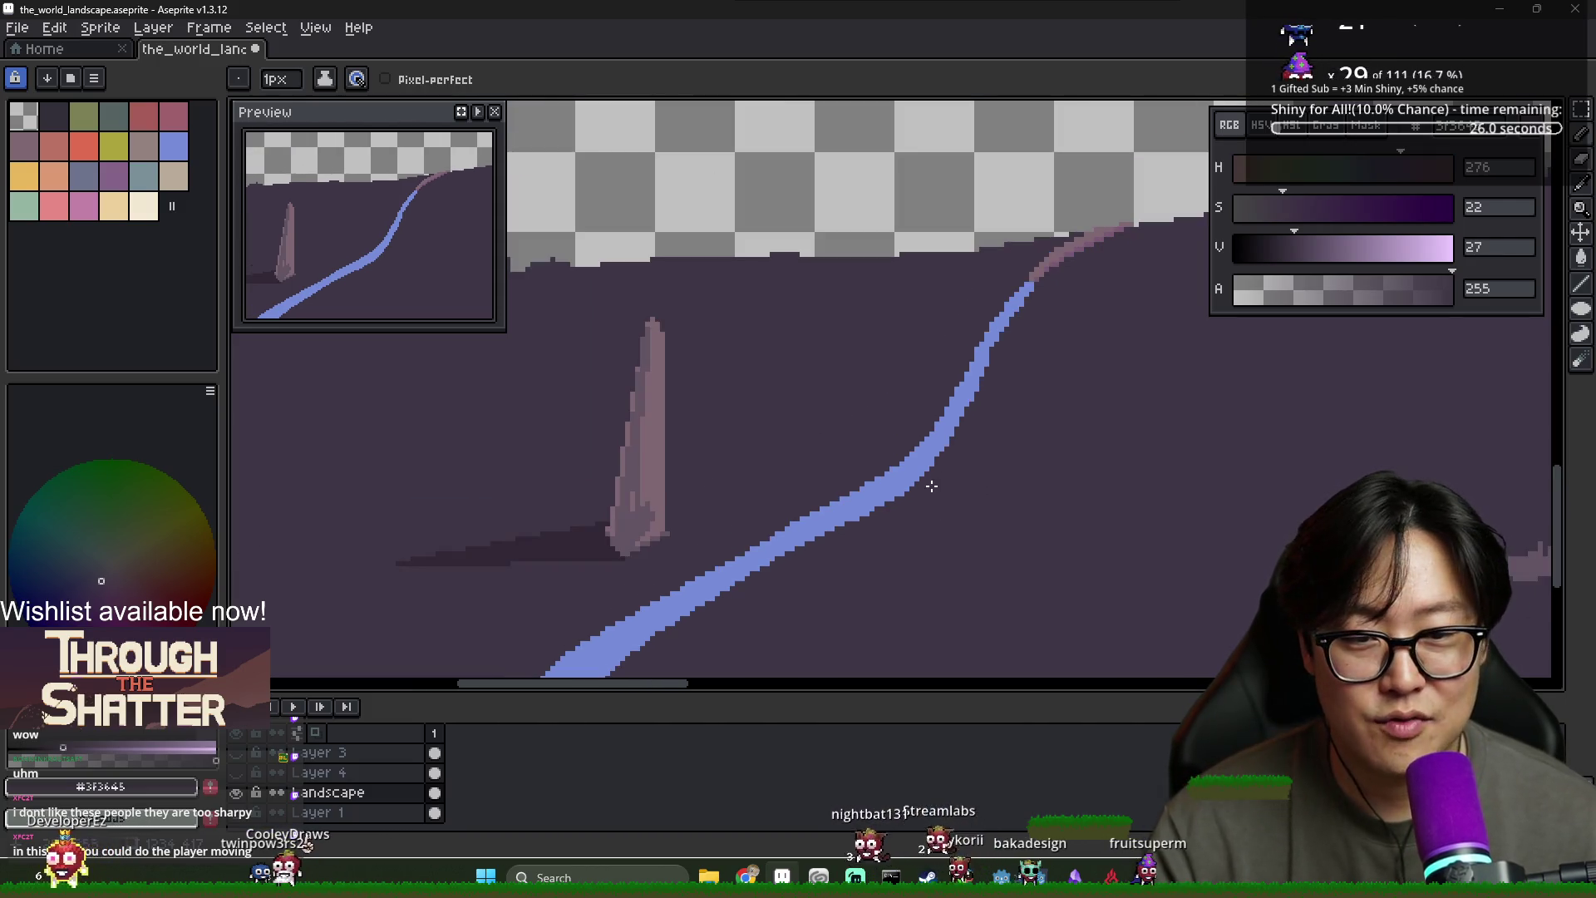
alt+click(842, 523)
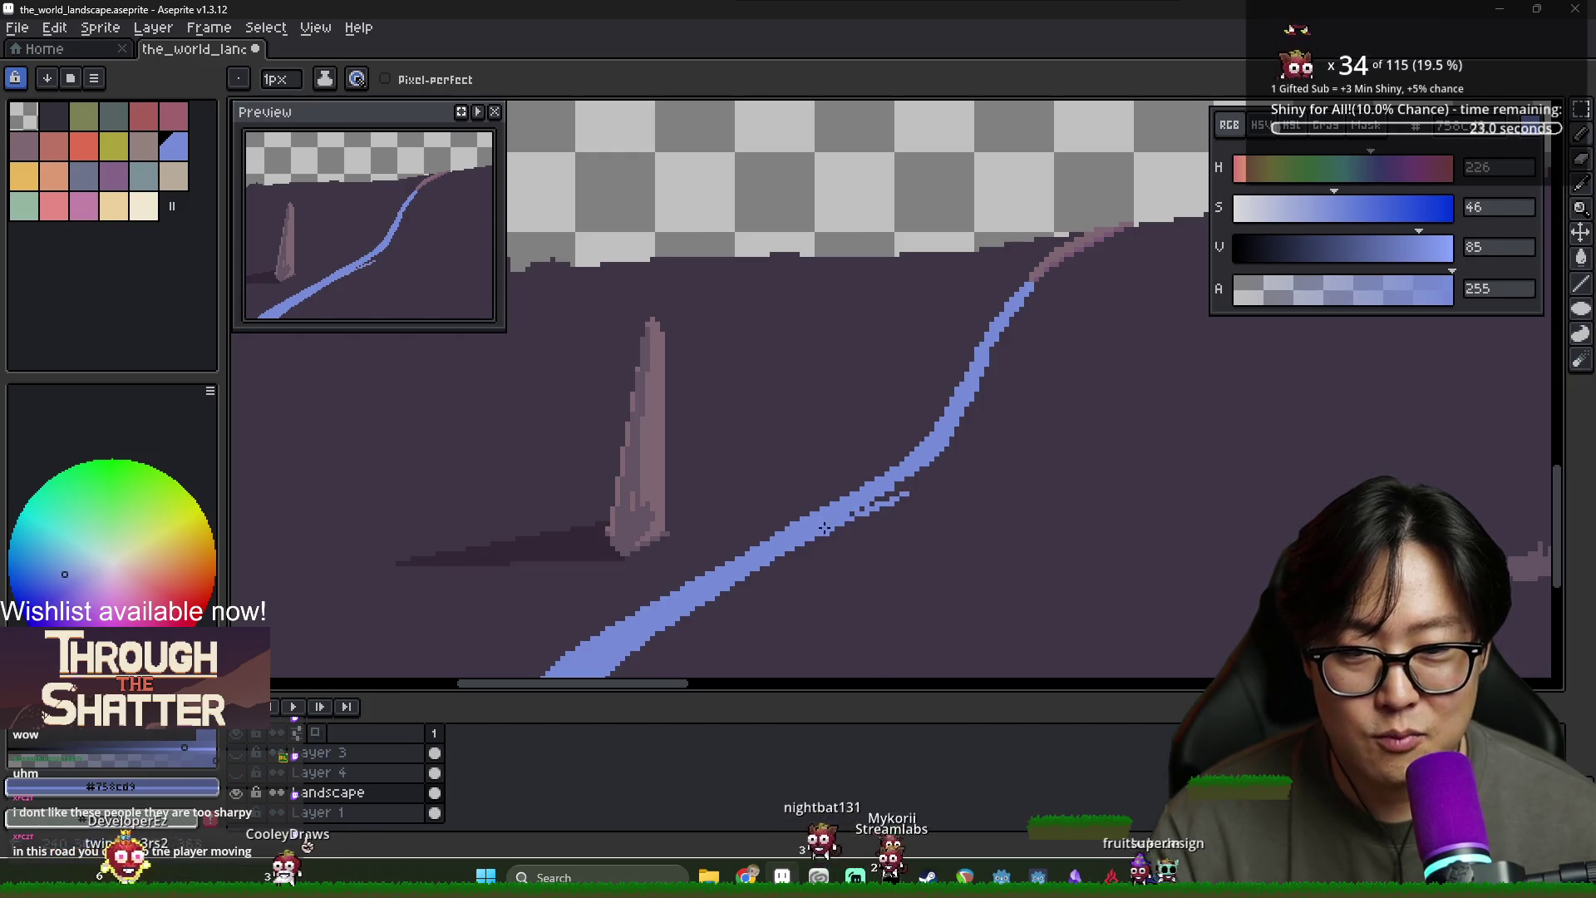
alt+click(835, 532)
drag(906, 496, 856, 510)
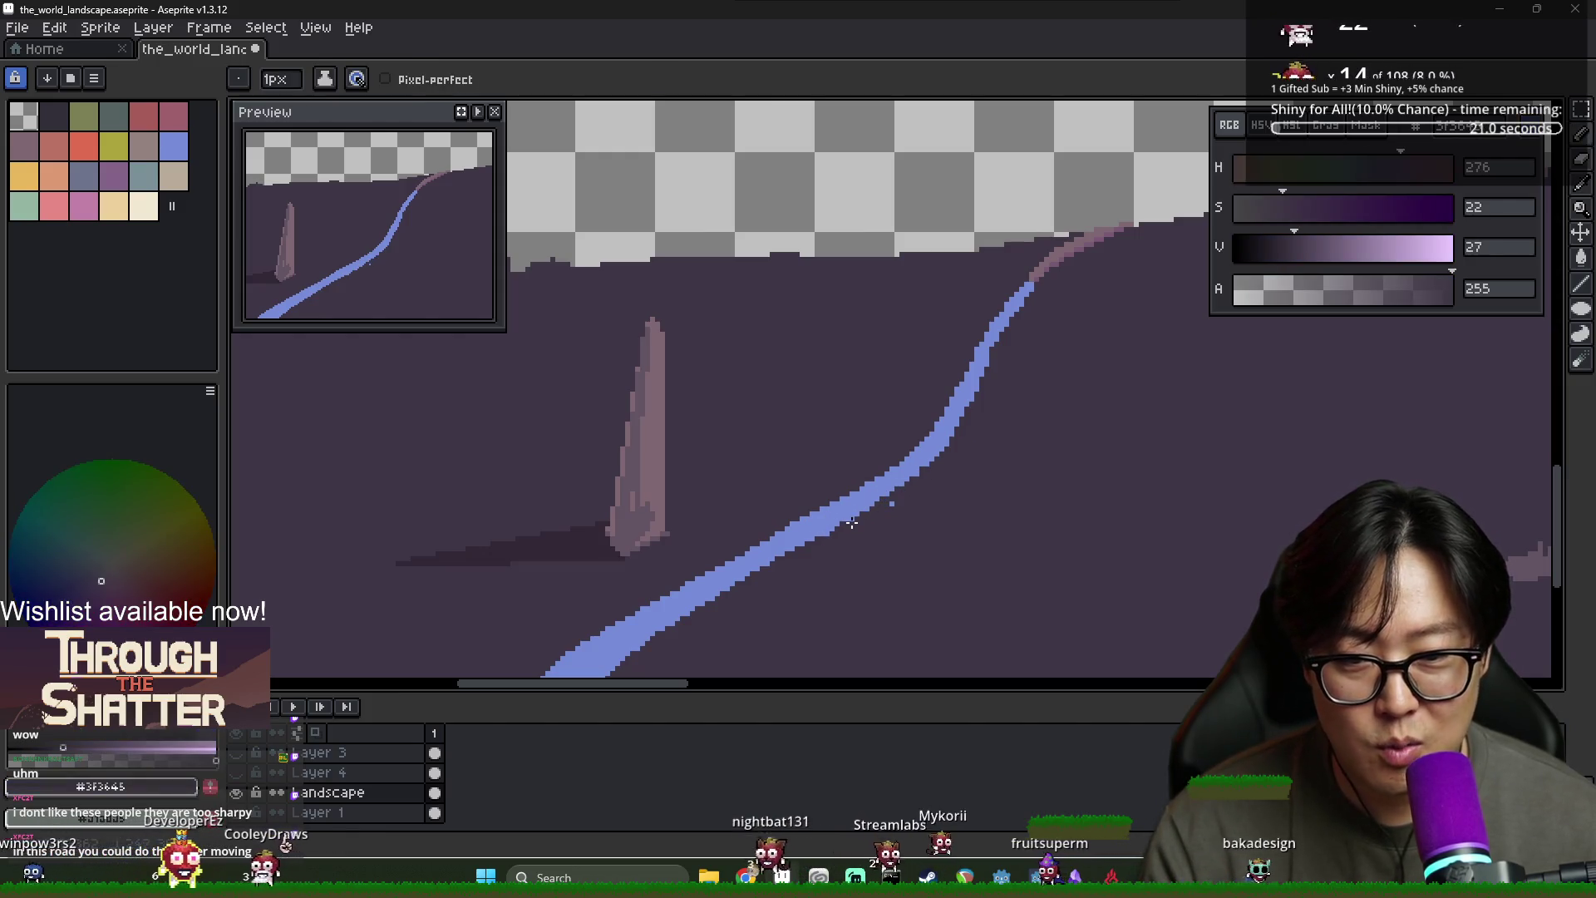
scroll(828, 543, down, 1)
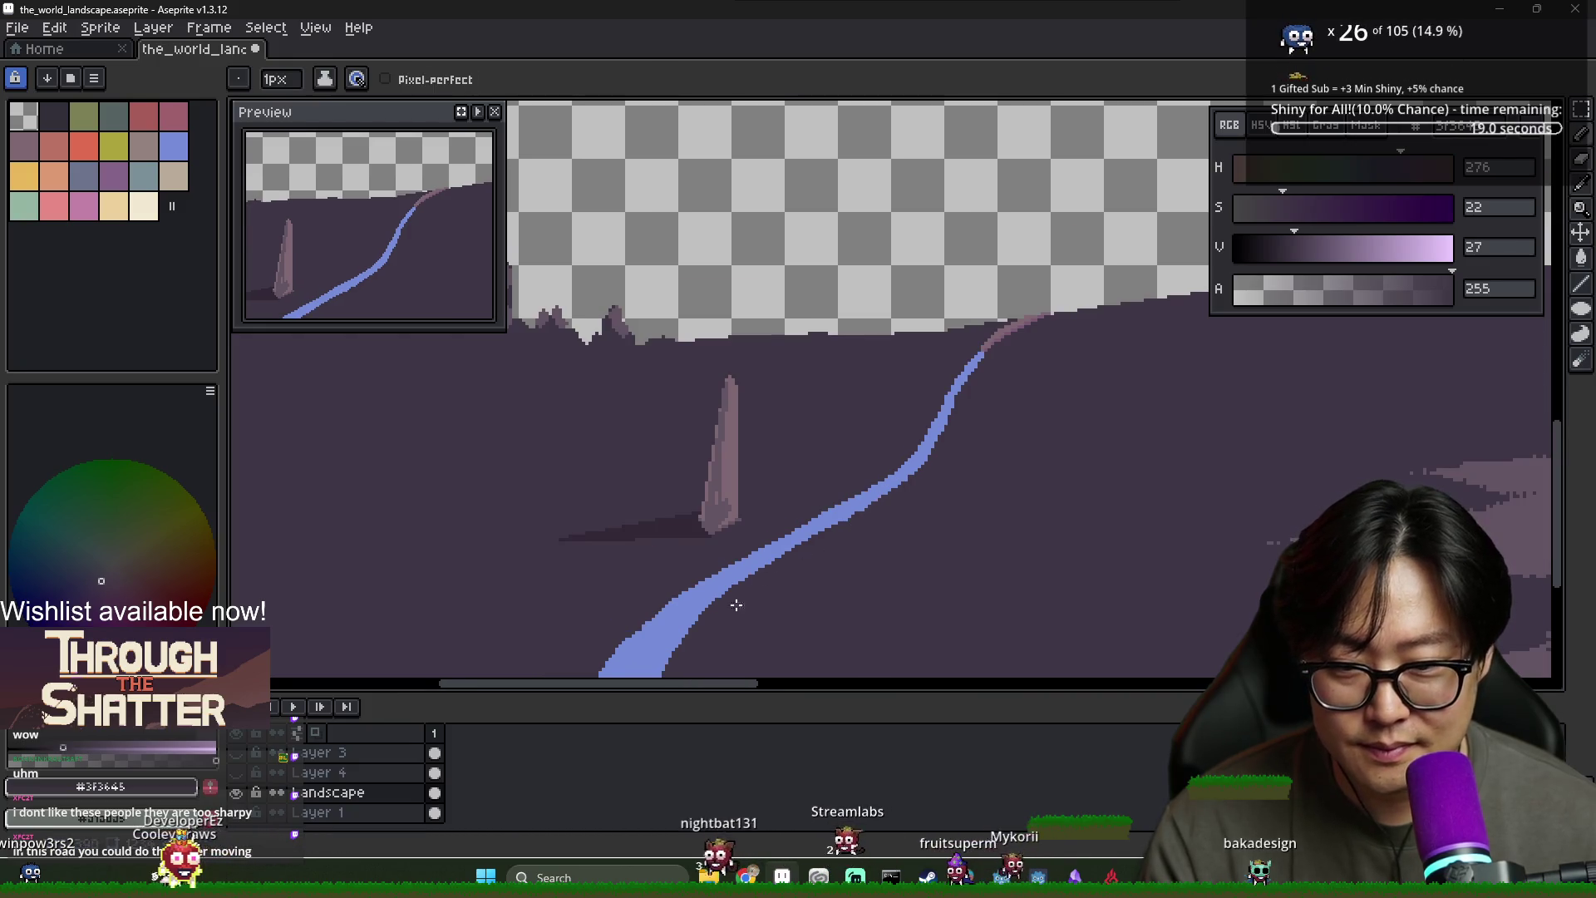
scroll(831, 463, down, 1)
scroll(823, 449, up, 2)
scroll(798, 527, down, 1)
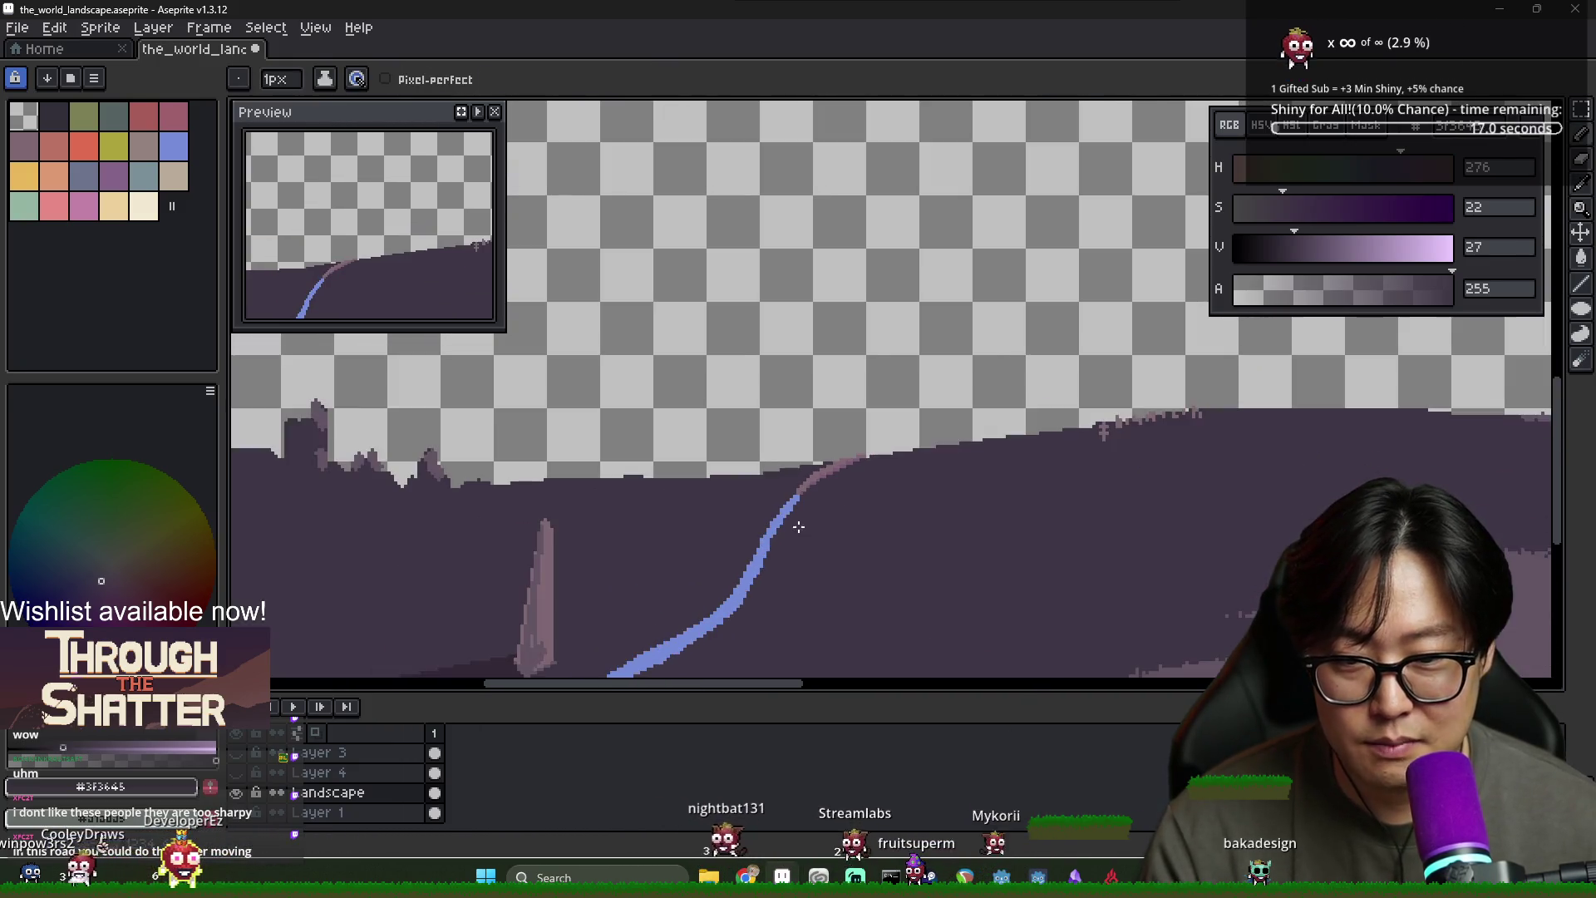
scroll(794, 536, down, 2)
scroll(784, 545, up, 2)
Cover the river's upper stretch with purple, then redraw a thinner blue stroke up the slope
alt+click(673, 536)
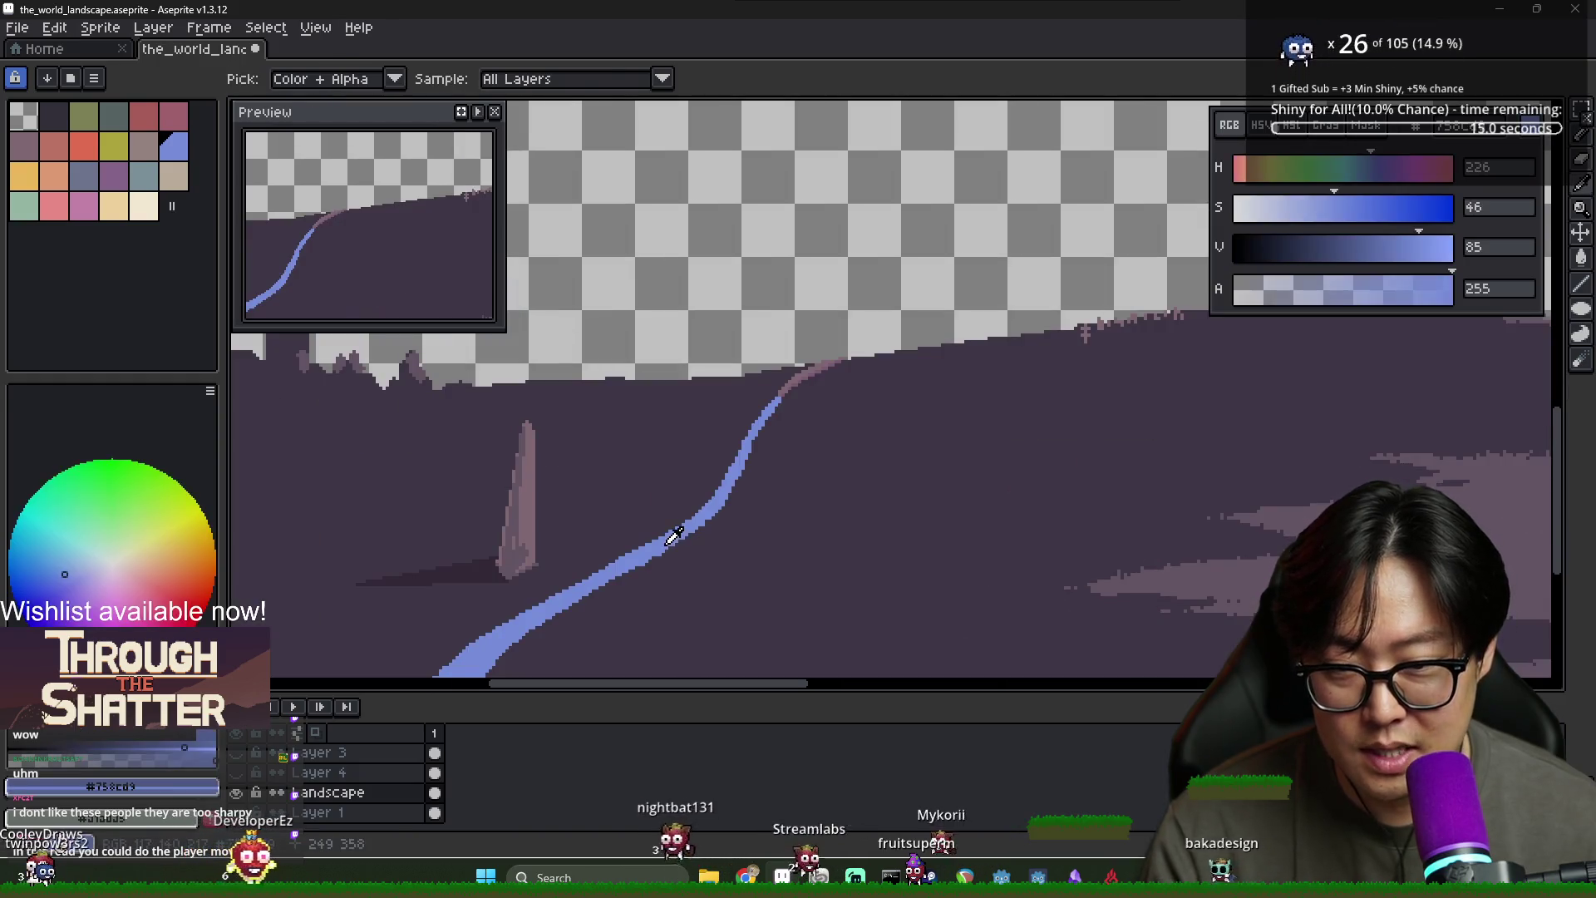
alt+click(737, 535)
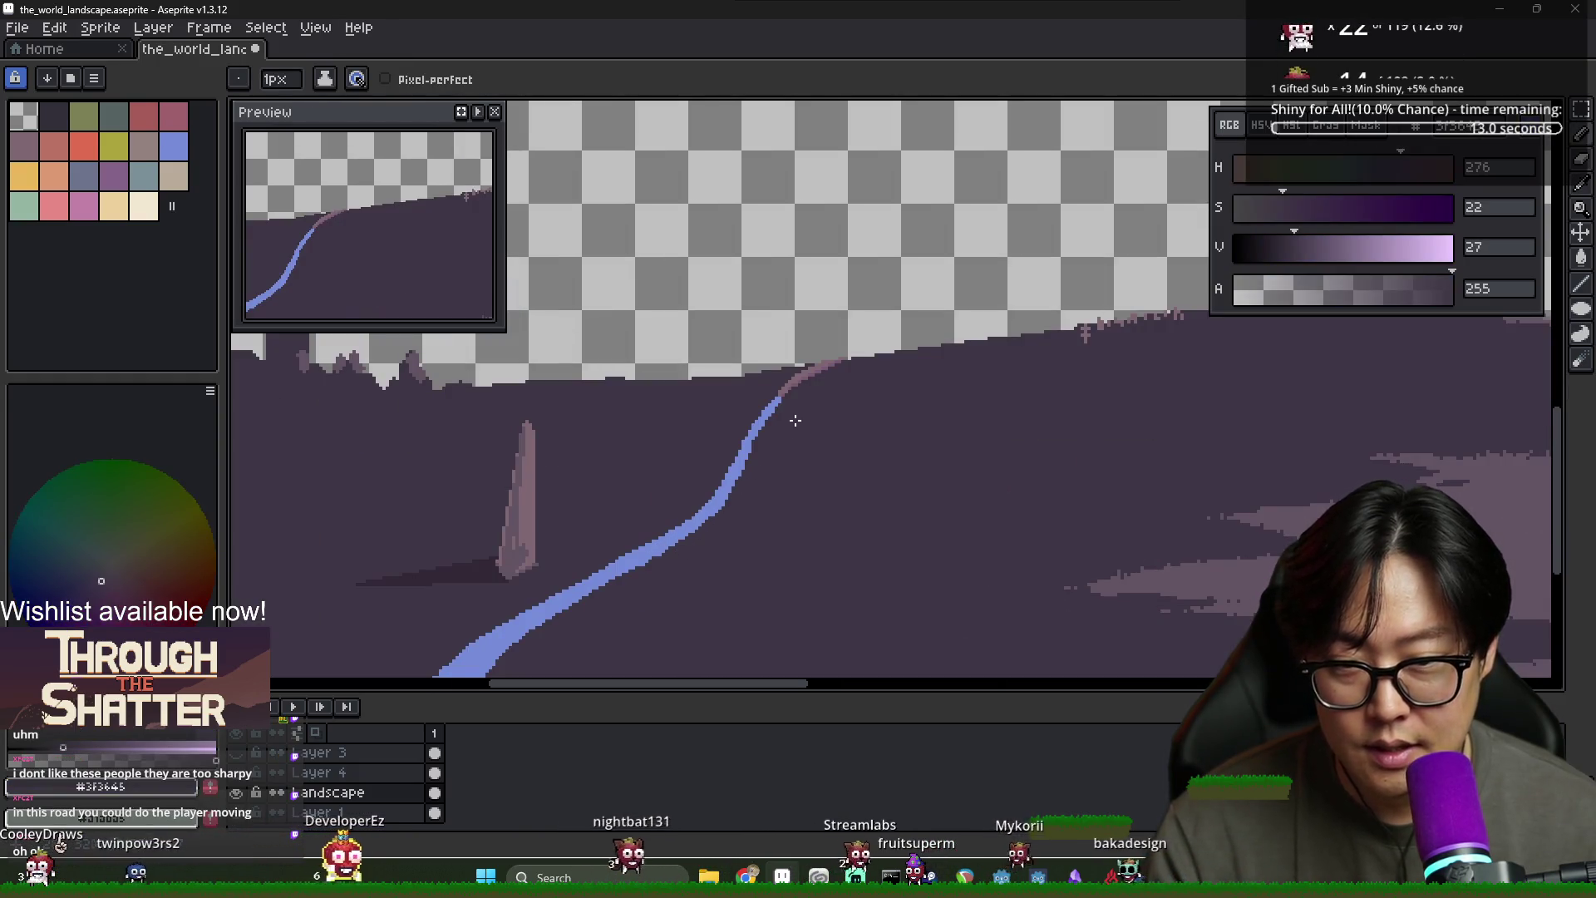
drag(730, 484, 755, 431)
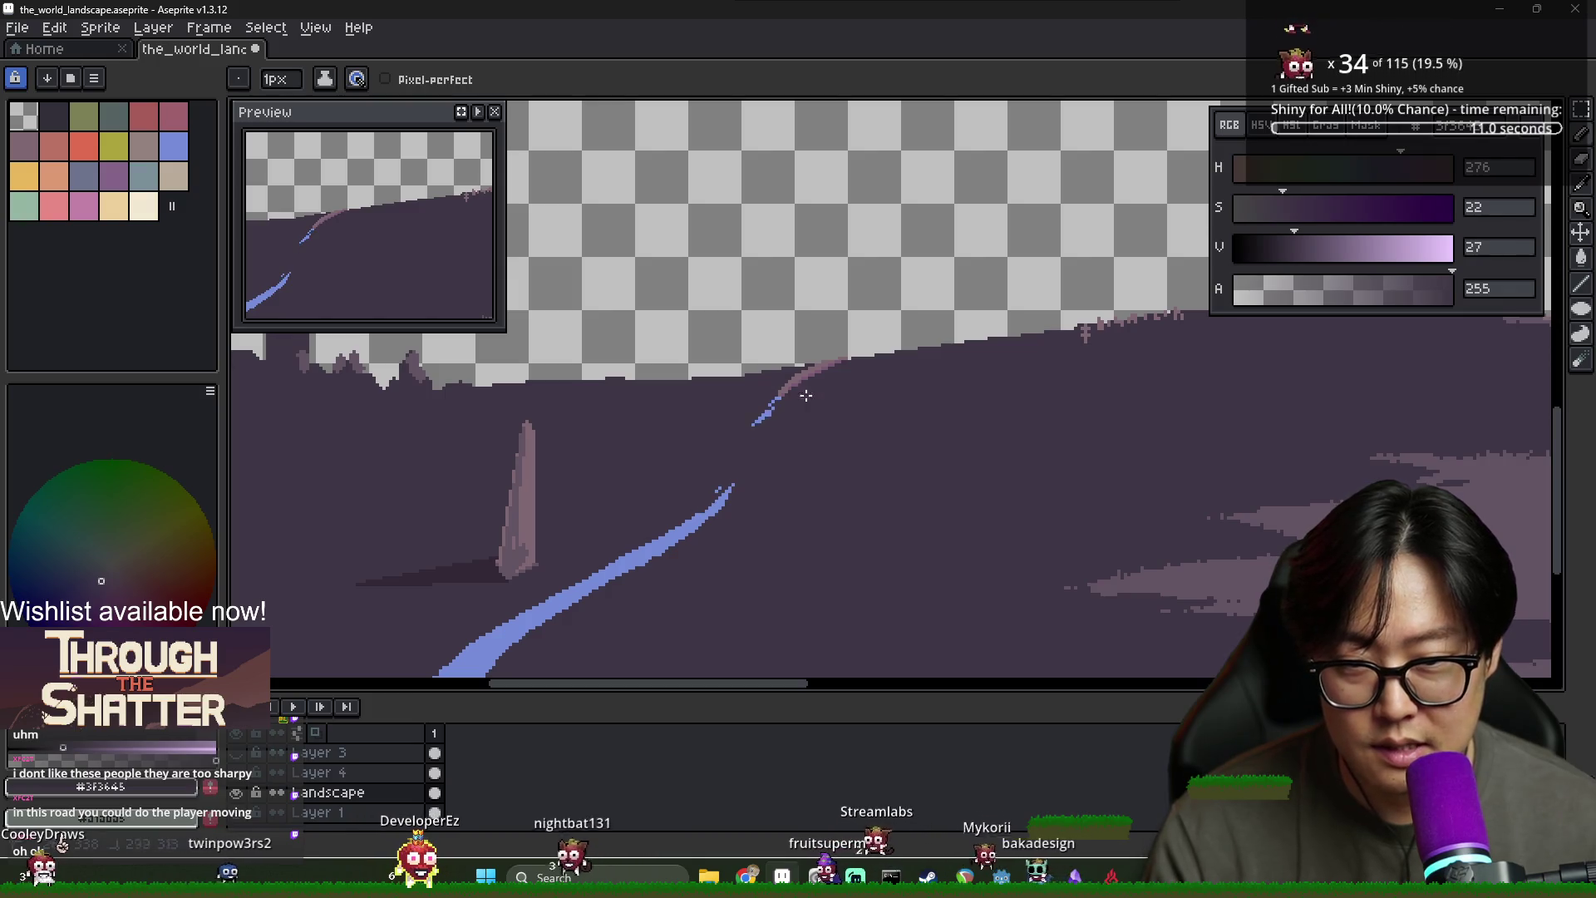
click(766, 415)
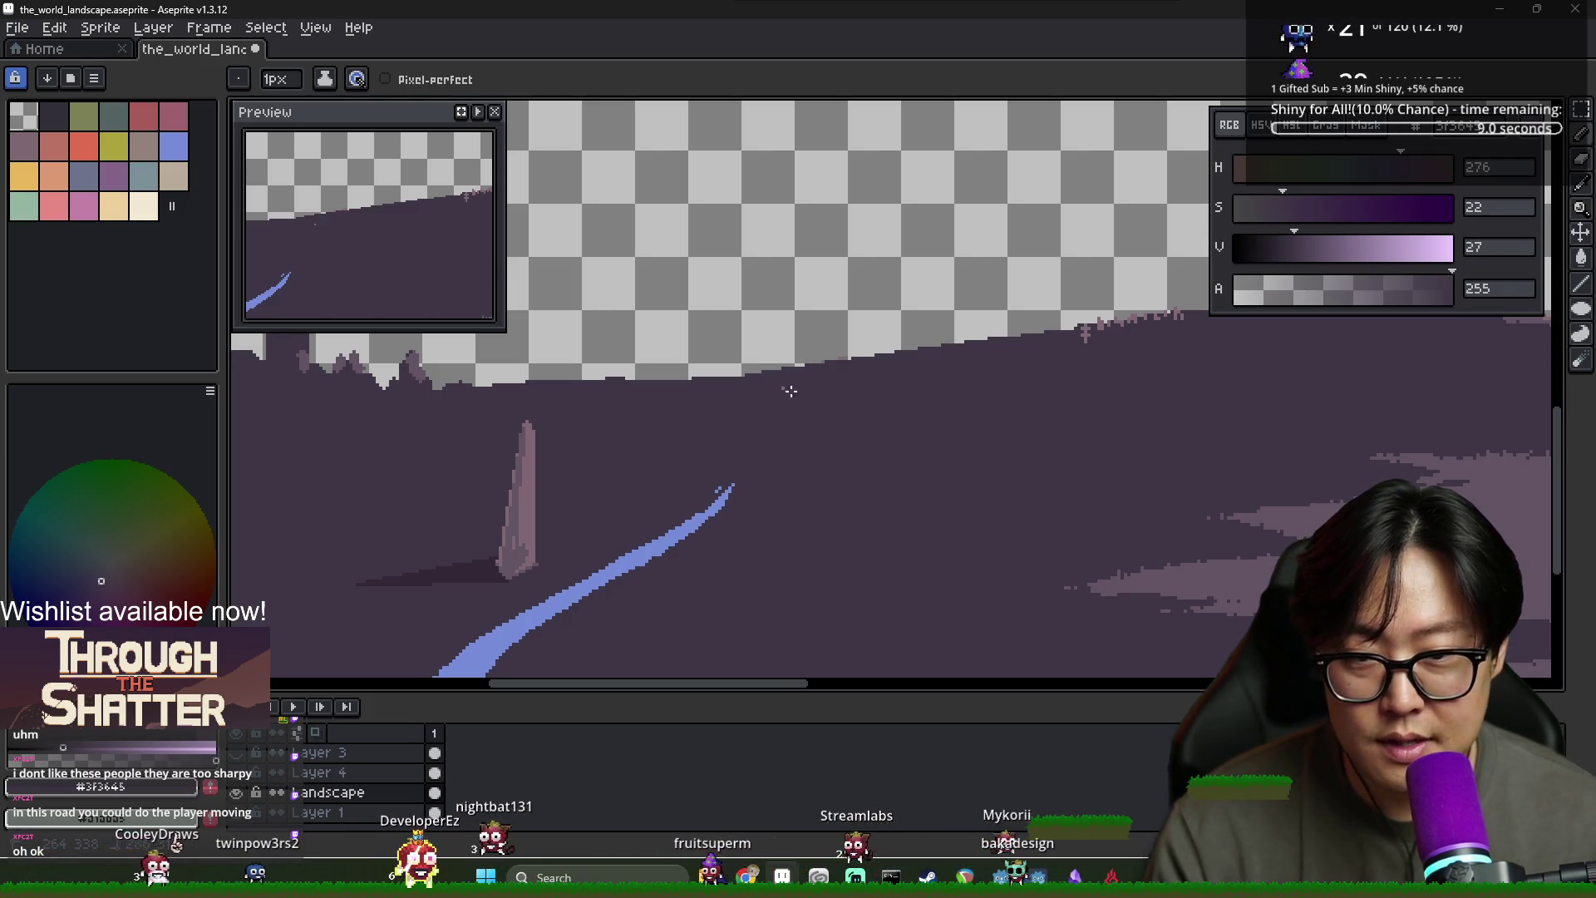
alt+click(717, 504)
mouse_move(716, 505)
mouse_down()
mouse_move(860, 413)
mouse_move(731, 479)
mouse_up()
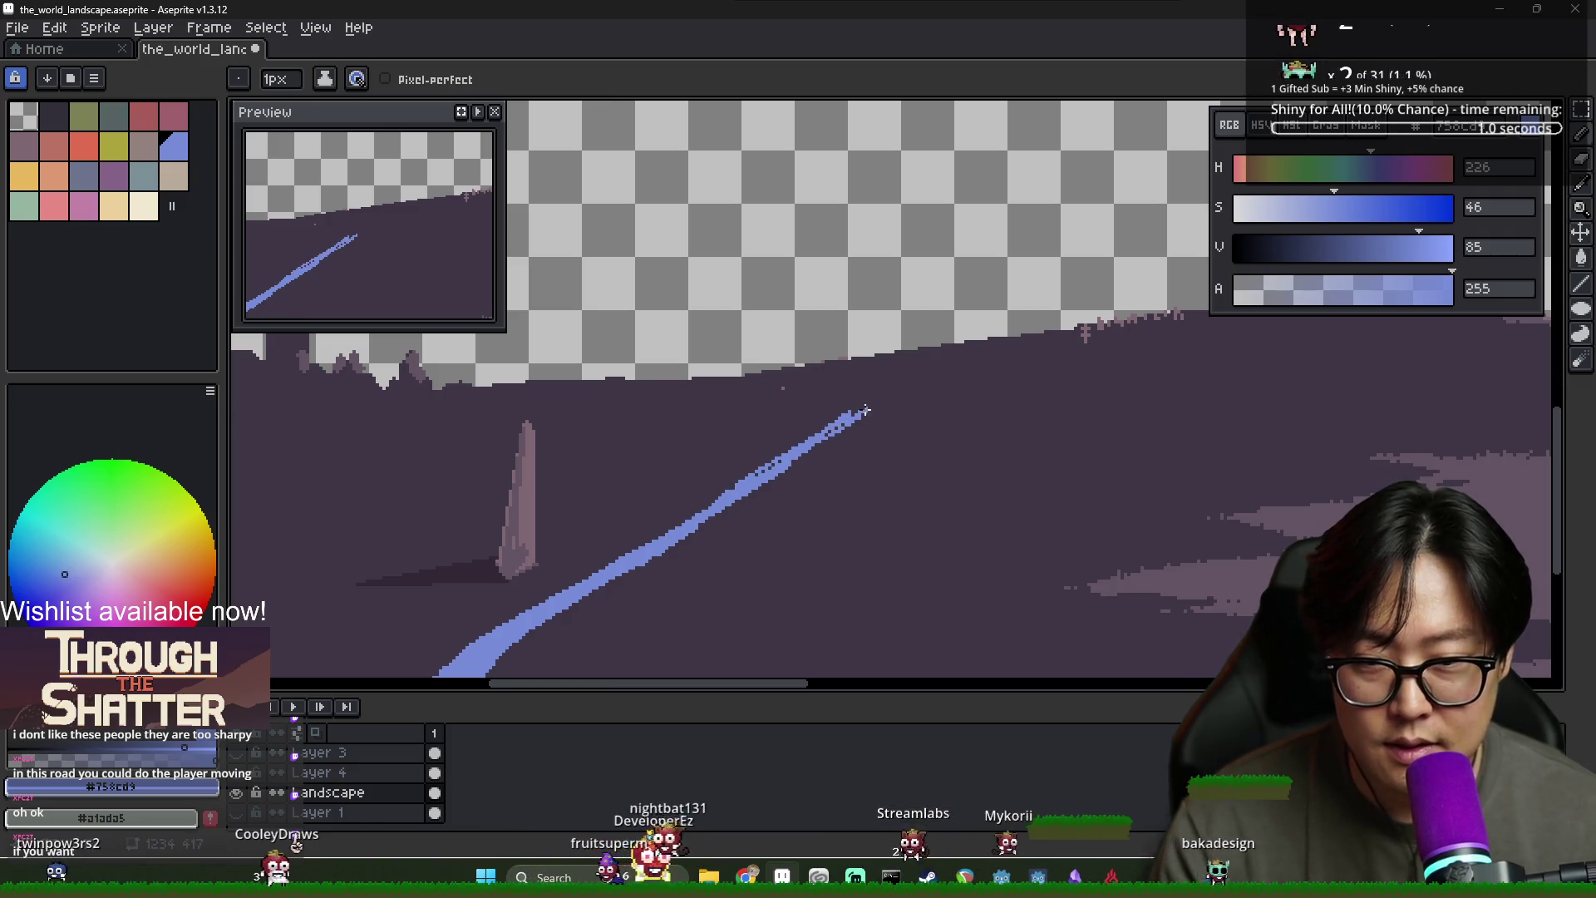
alt+click(738, 481)
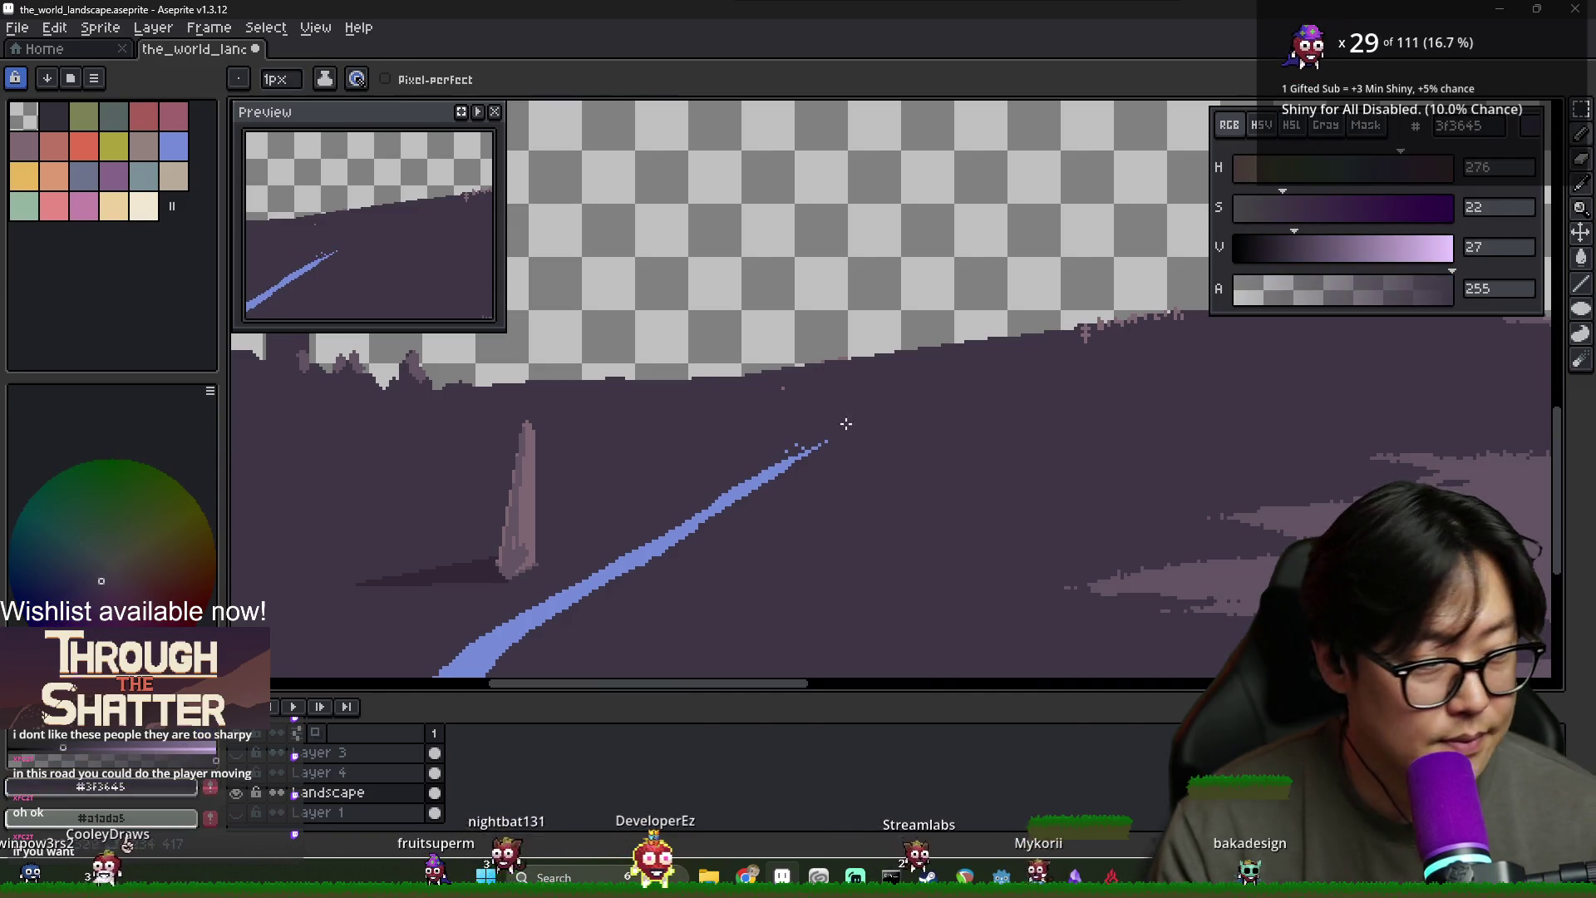
Add blue pixels along the river line and thin it with purple near the tip
drag(941, 459, 840, 510)
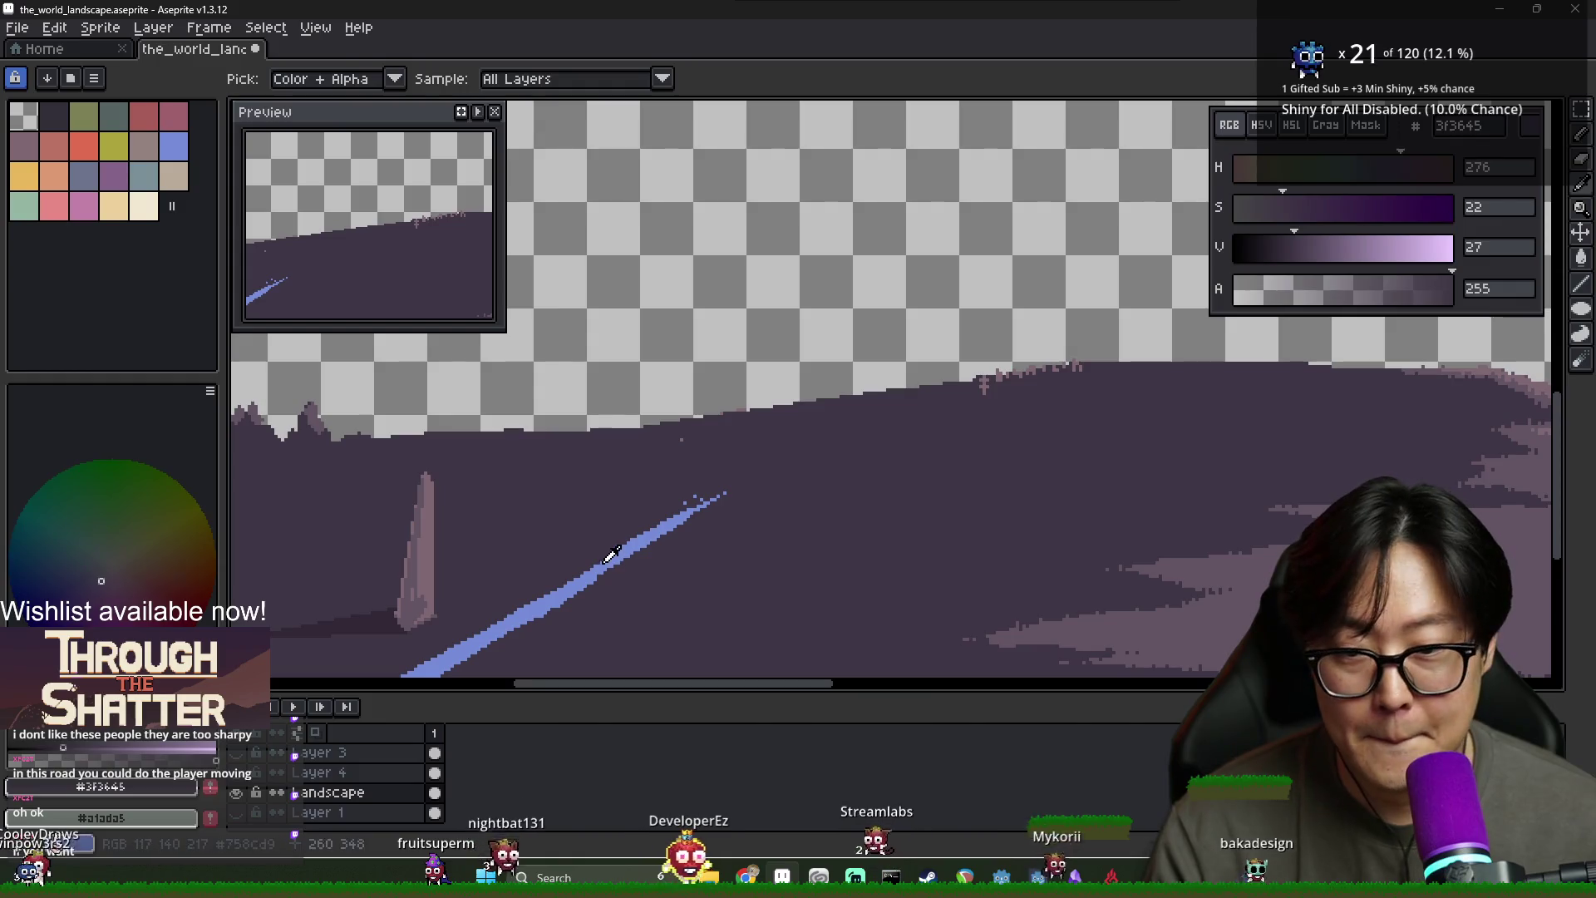
mouse_move(731, 488)
mouse_down()
mouse_move(710, 497)
mouse_move(869, 405)
mouse_up()
alt+click(665, 532)
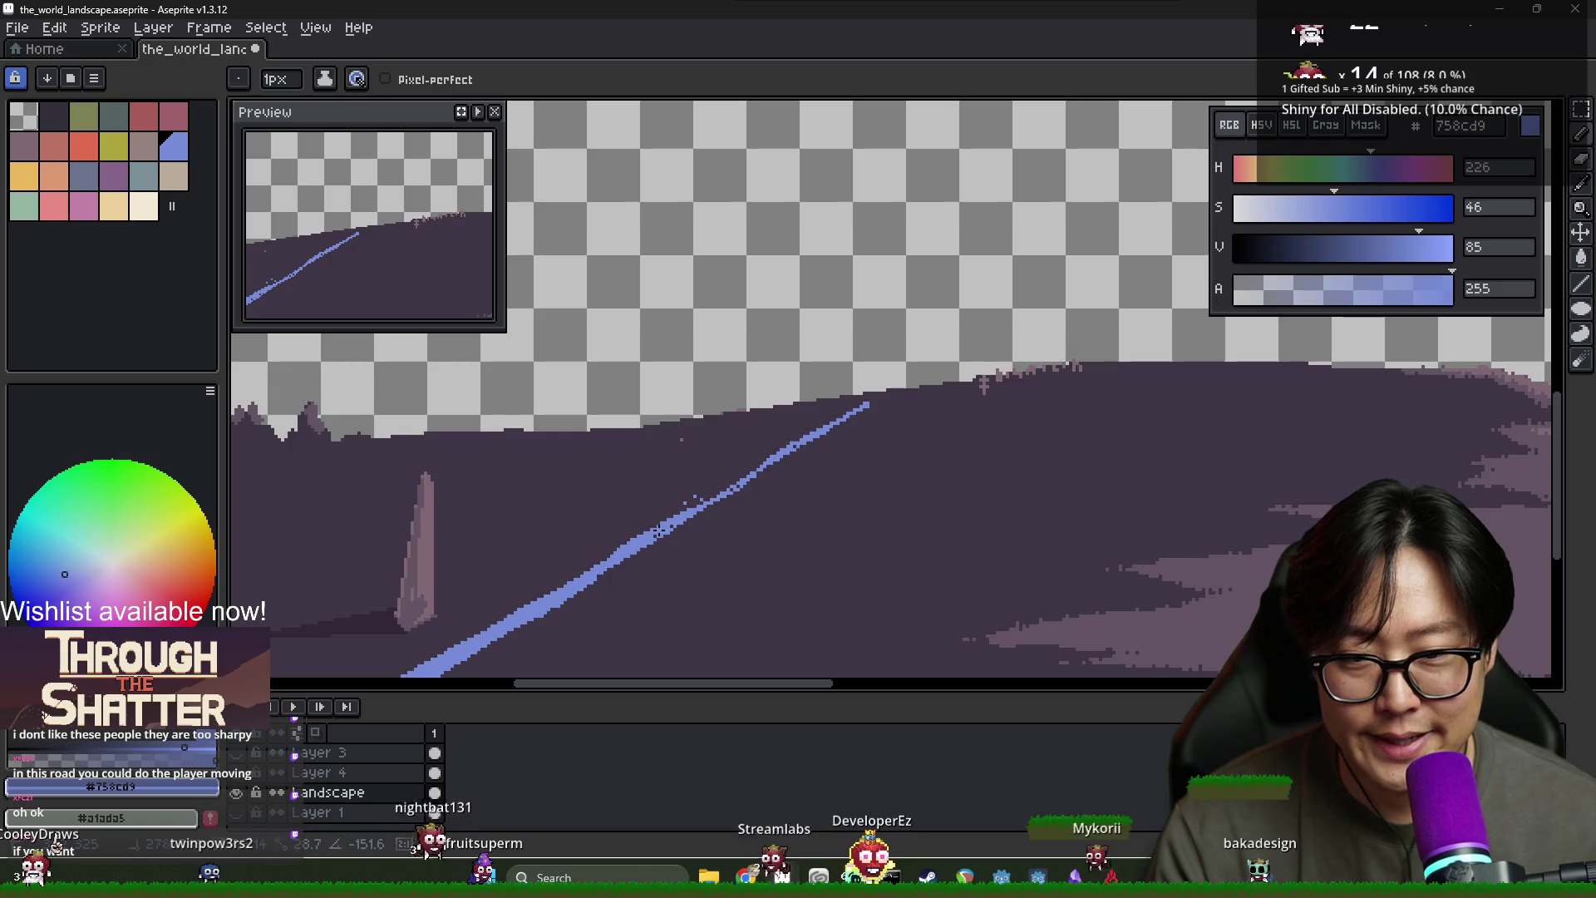
drag(744, 481, 658, 537)
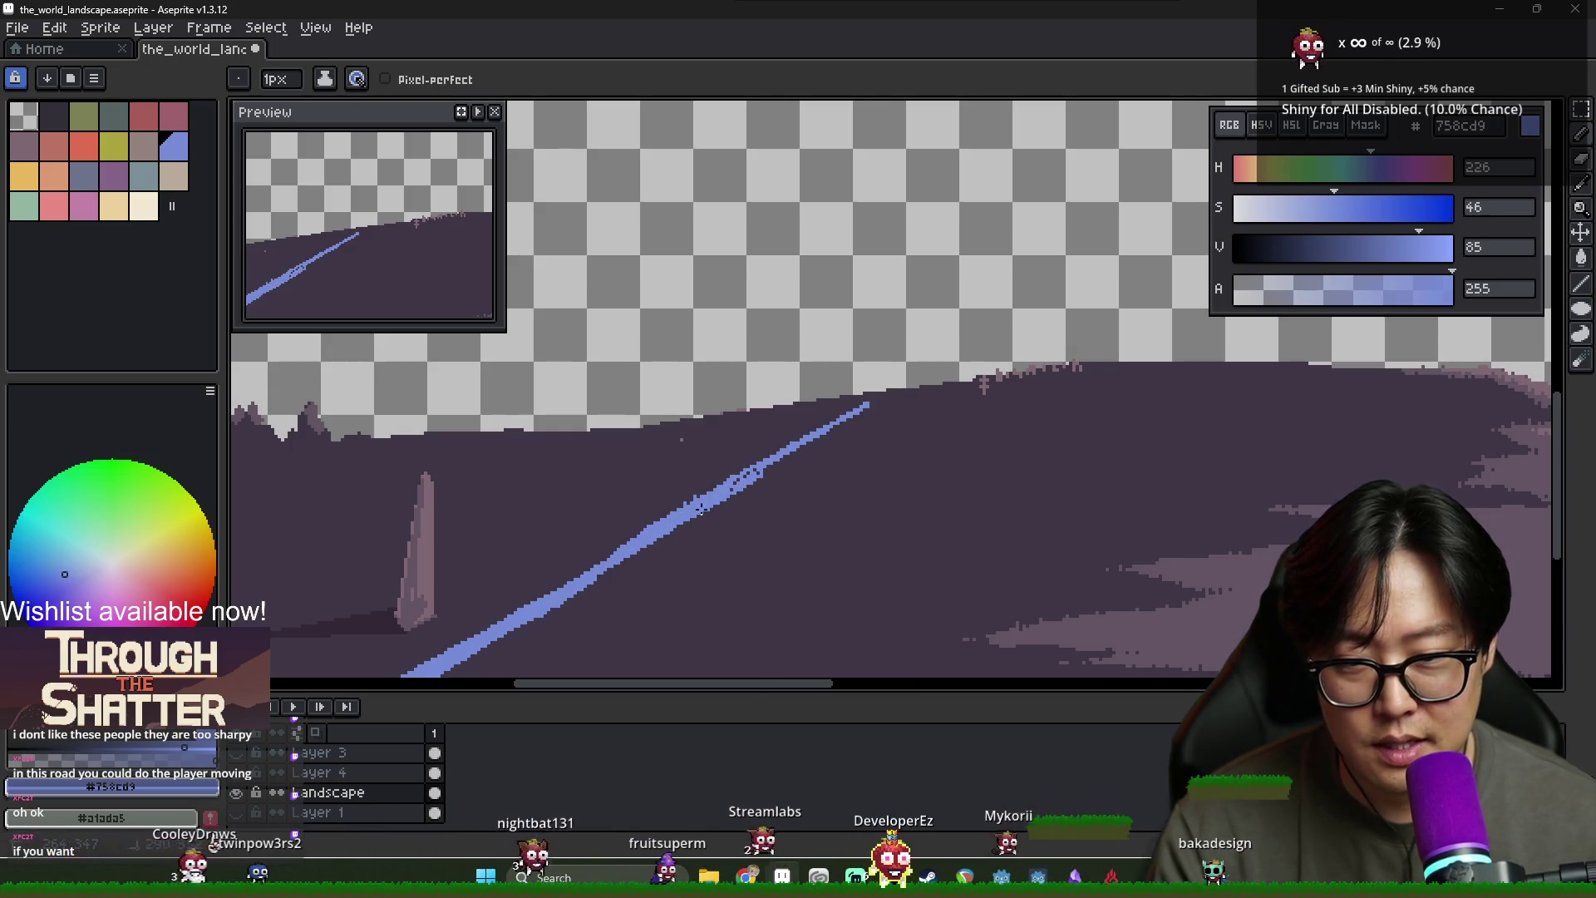
alt+click(694, 486)
mouse_move(694, 487)
mouse_down()
mouse_move(794, 447)
mouse_move(705, 497)
mouse_up()
mouse_move(781, 450)
mouse_down()
mouse_move(856, 409)
mouse_move(812, 431)
mouse_up()
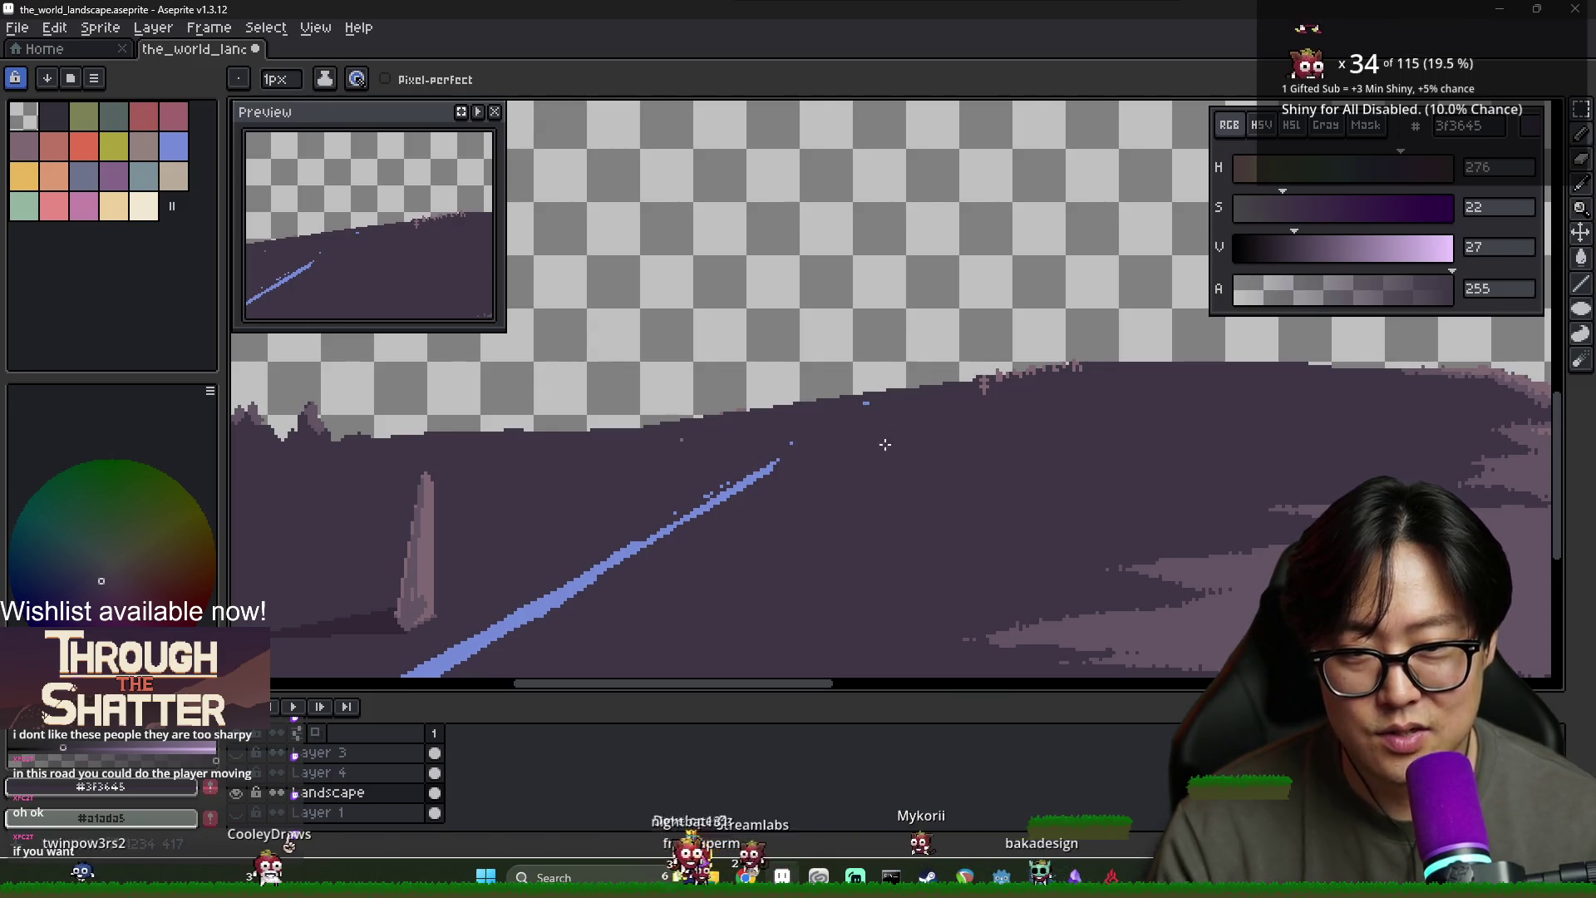
Speckle purple over the river's upper end into loose dots and erase a pale streak along the crest
scroll(881, 444, down, 2)
scroll(877, 448, up, 2)
alt+click(766, 468)
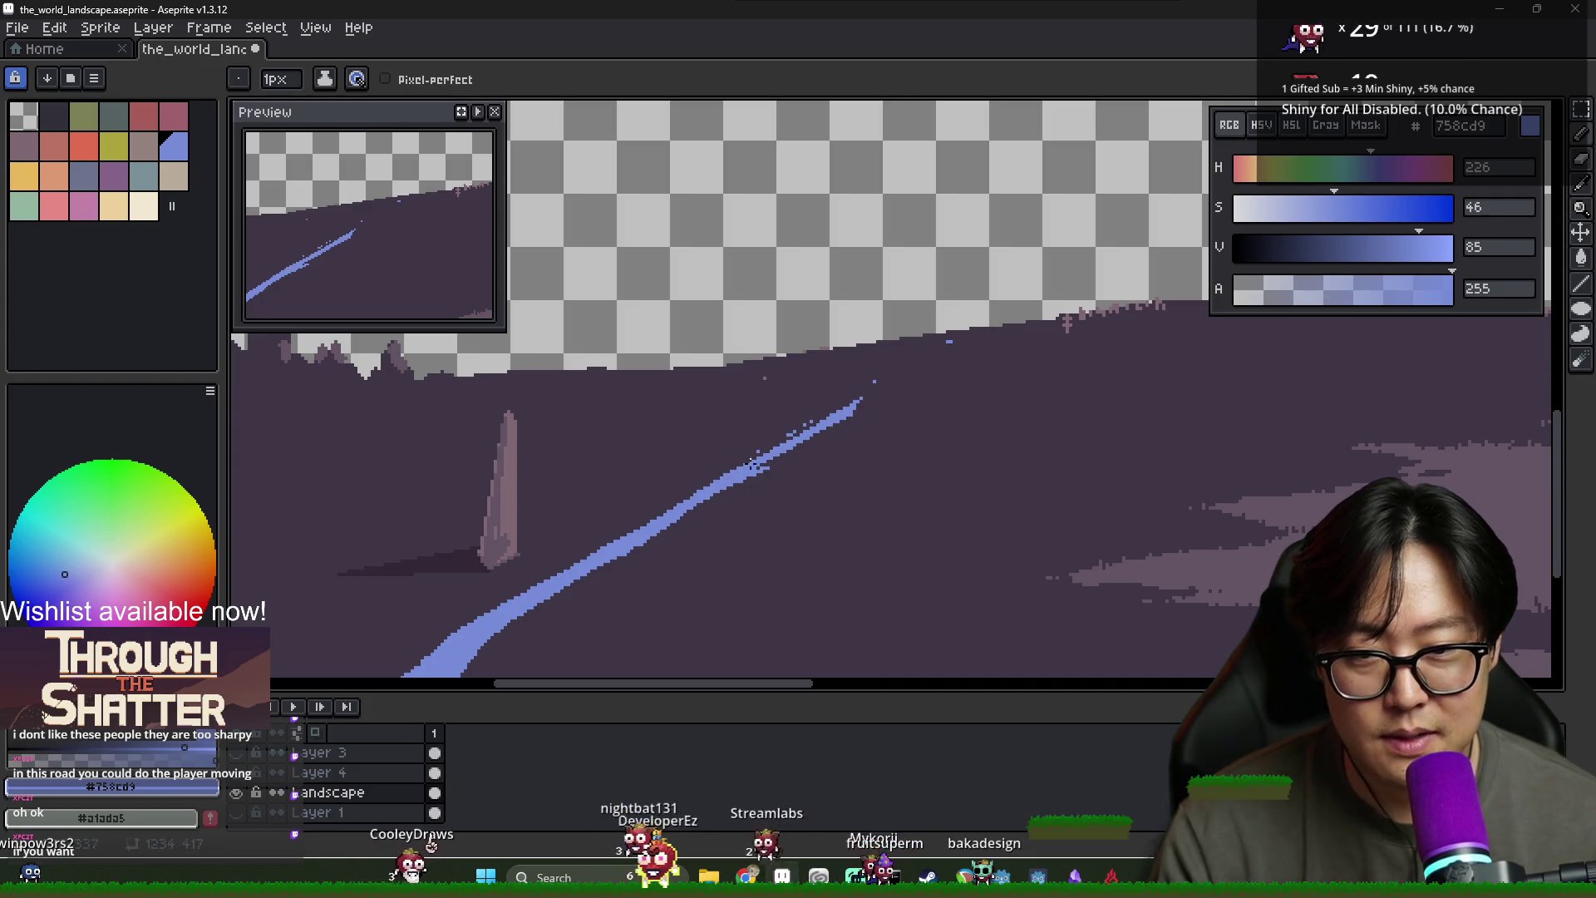
alt+click(771, 468)
alt+click(679, 517)
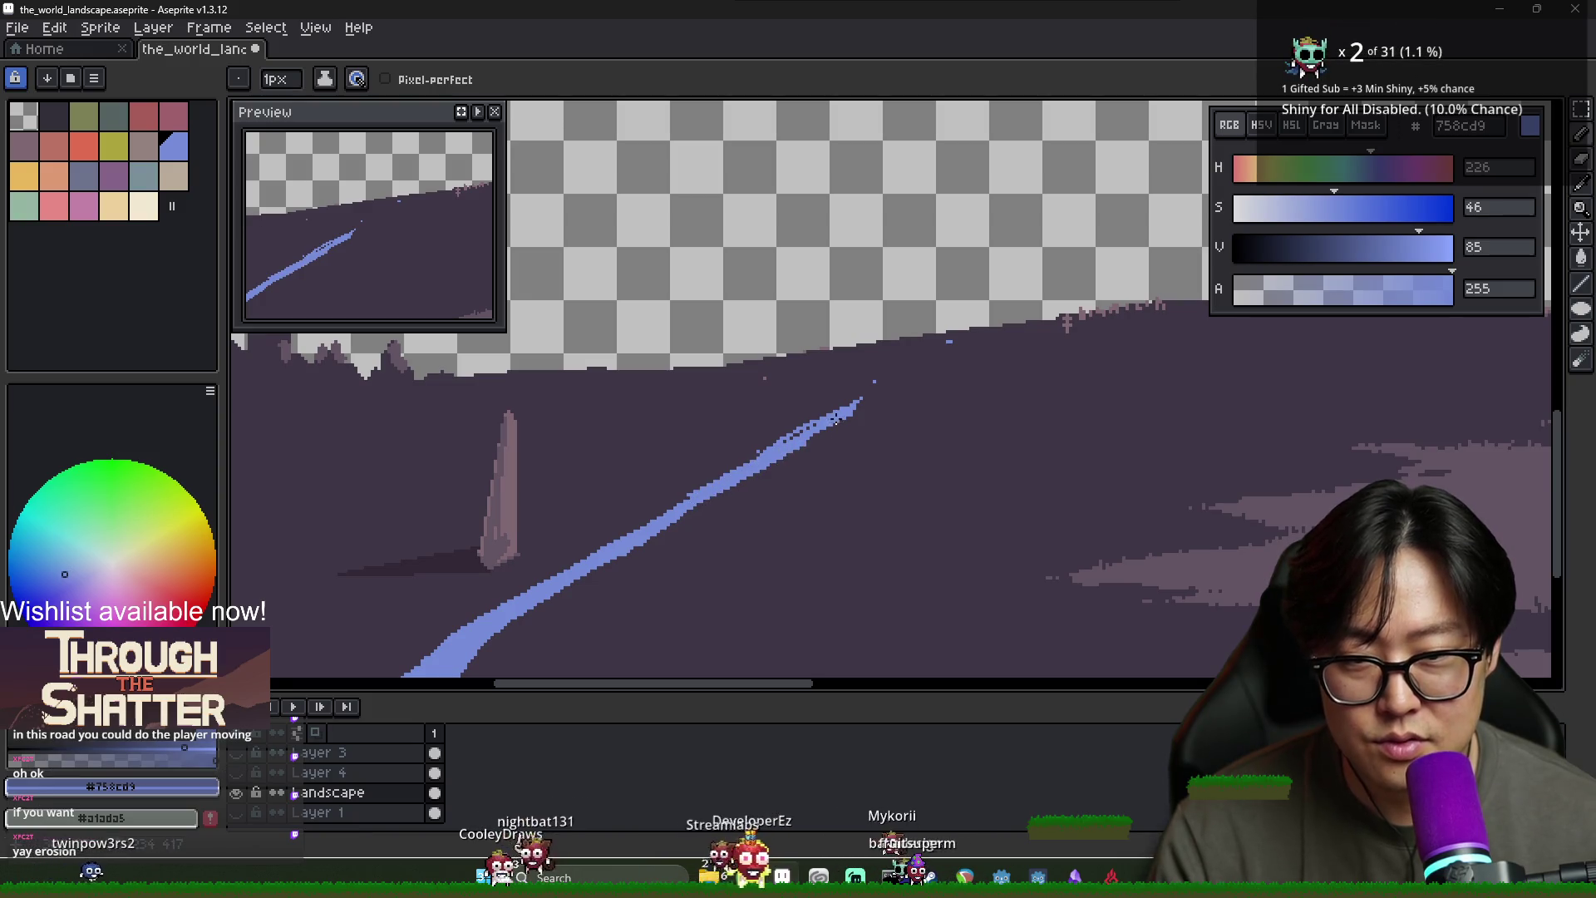
alt+click(681, 477)
mouse_move(777, 445)
mouse_down()
mouse_move(856, 408)
mouse_move(819, 424)
mouse_up()
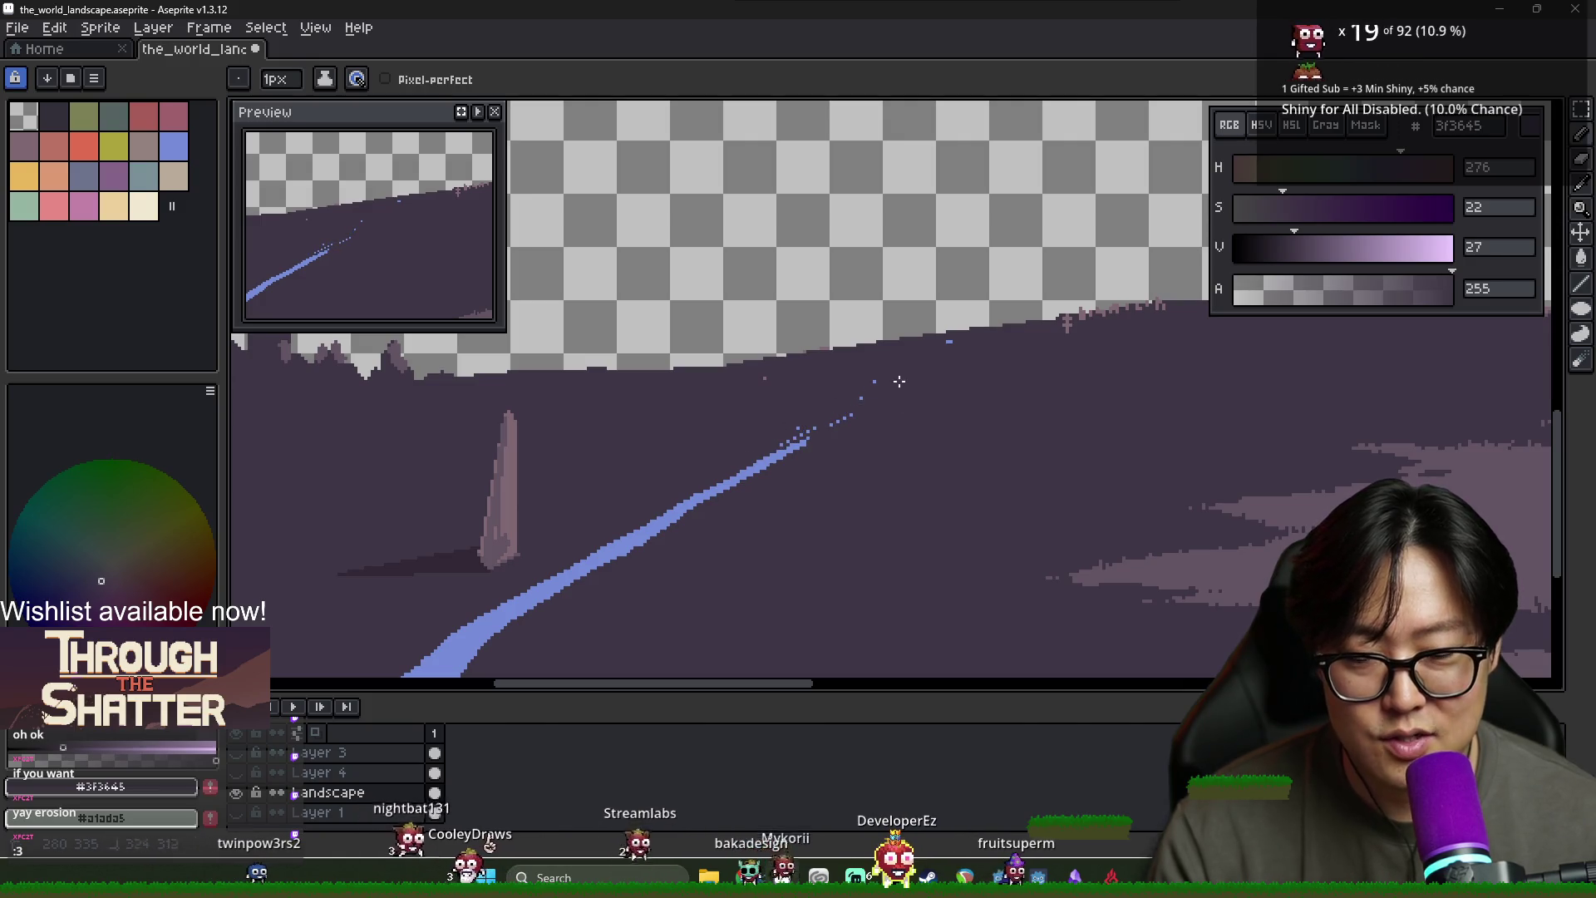
scroll(945, 393, down, 1)
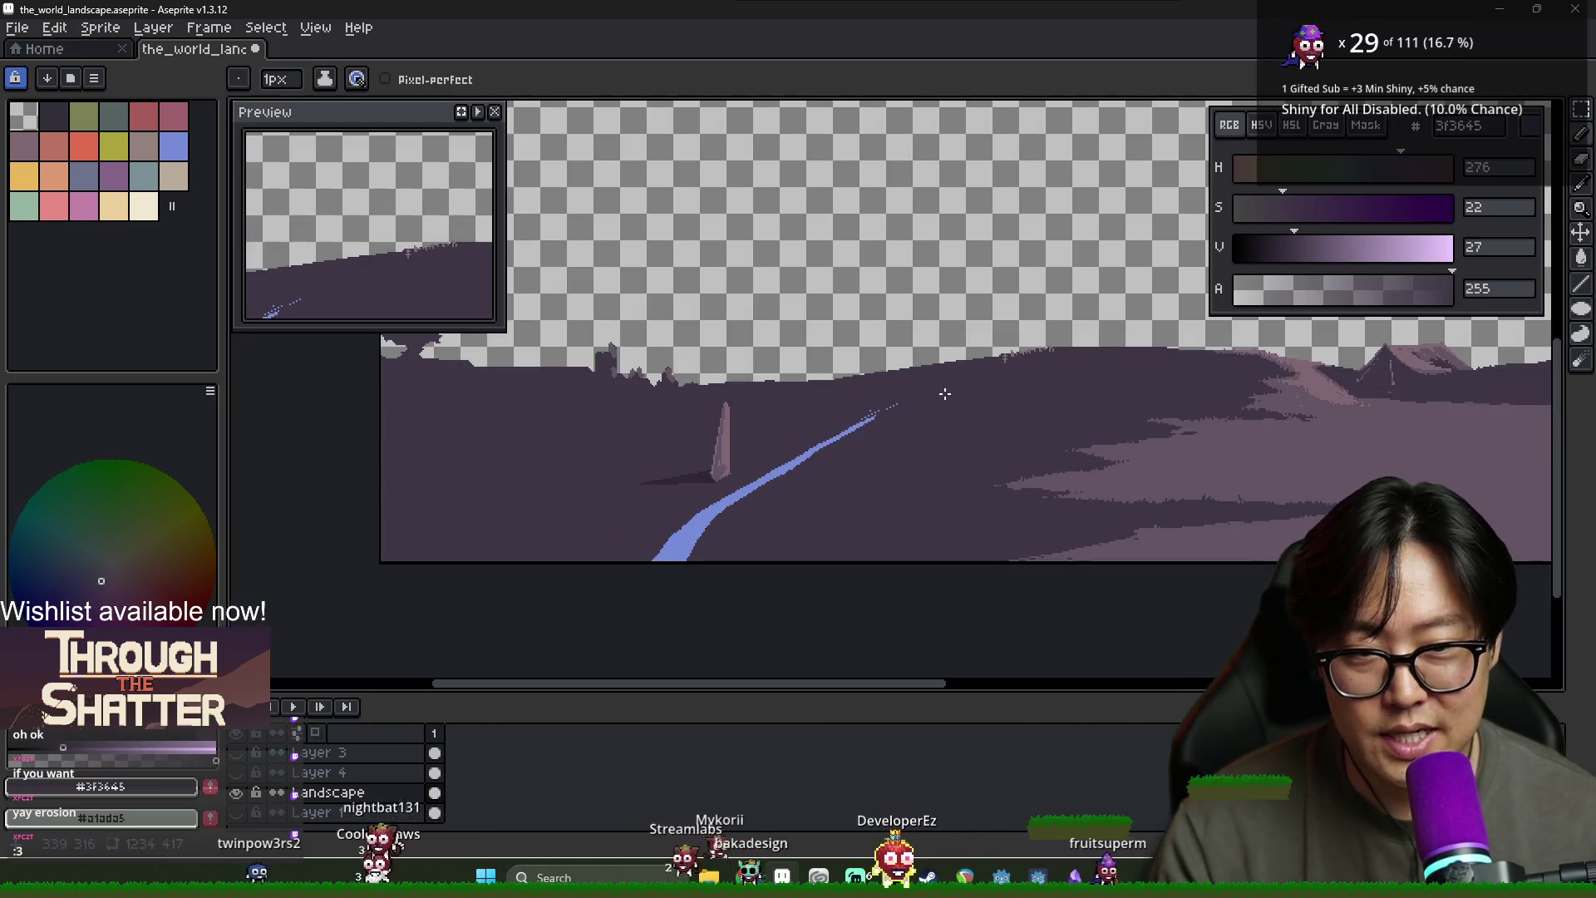
scroll(1069, 378, up, 1)
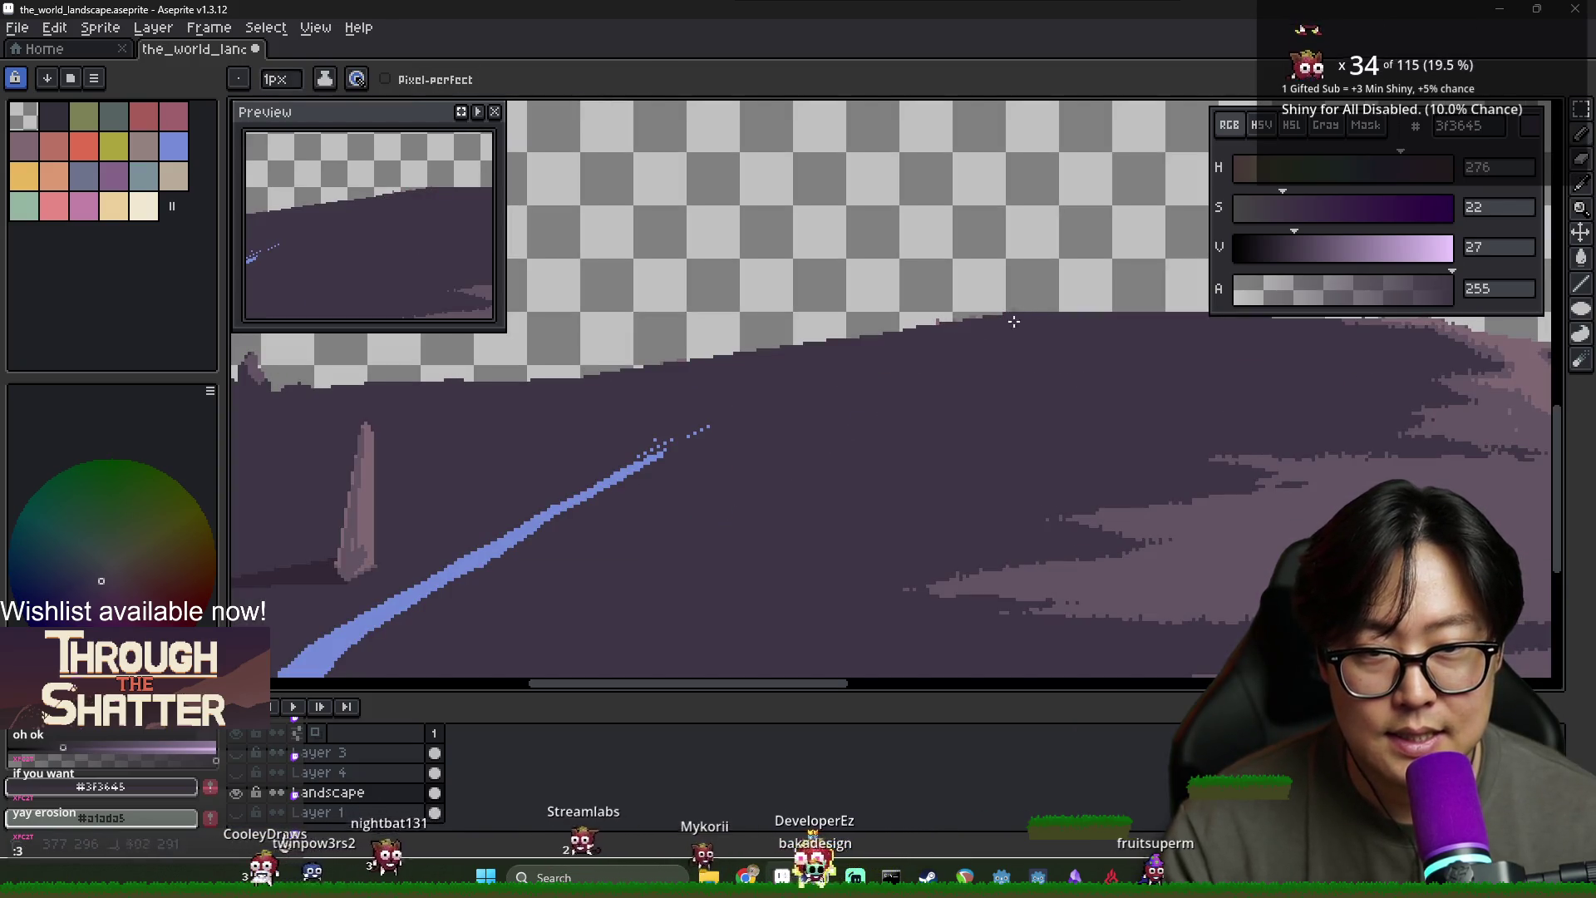
scroll(1015, 321, down, 2)
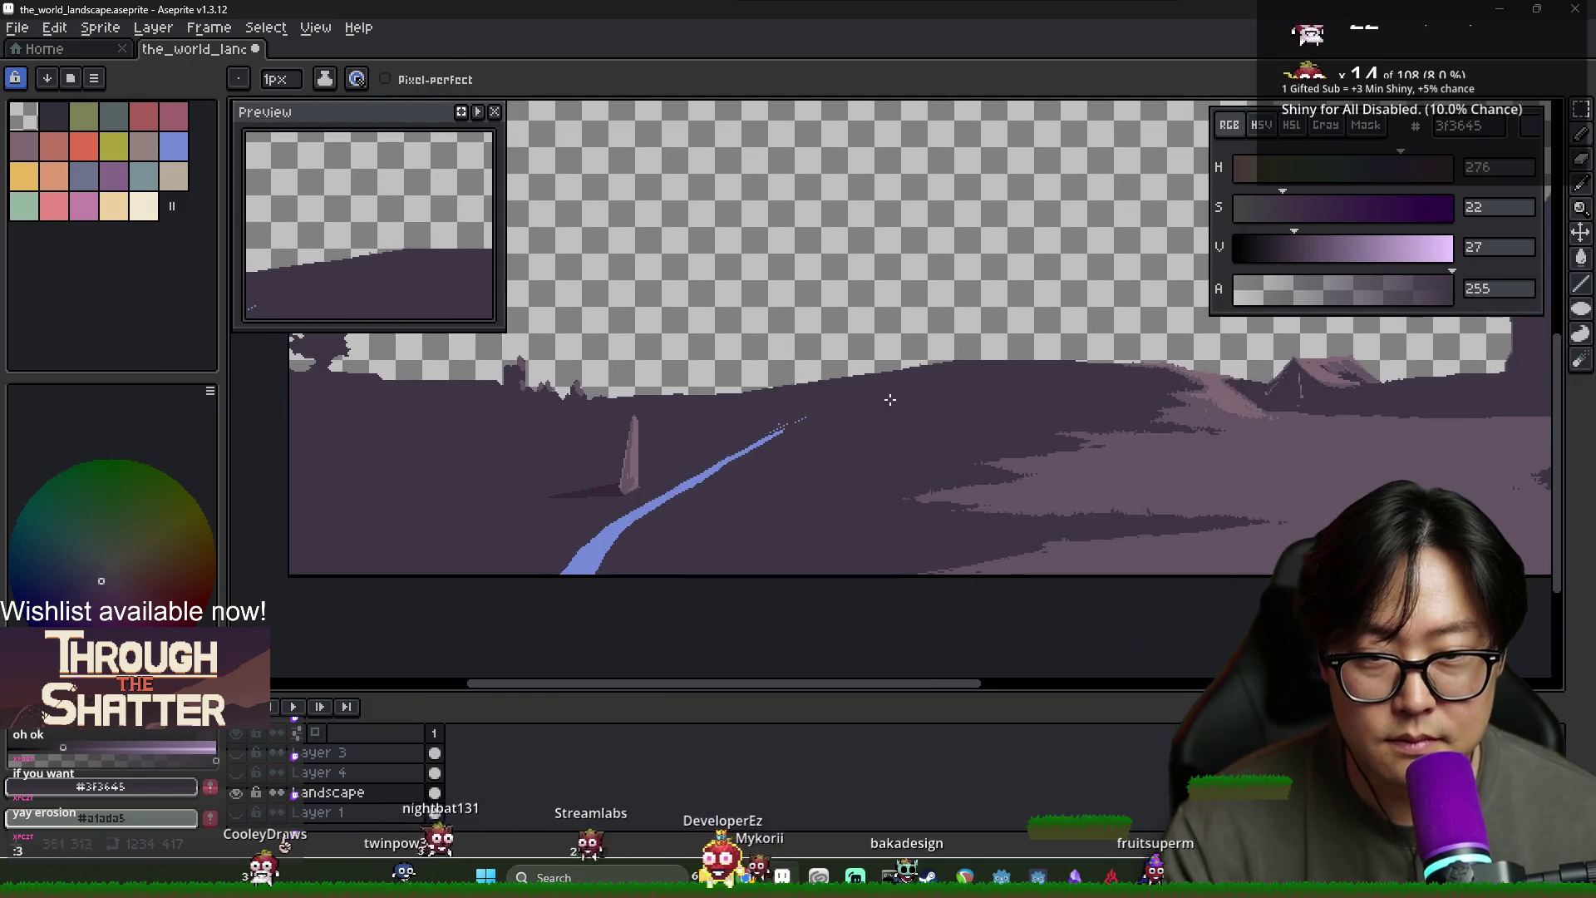
key(e)
drag(805, 400, 892, 375)
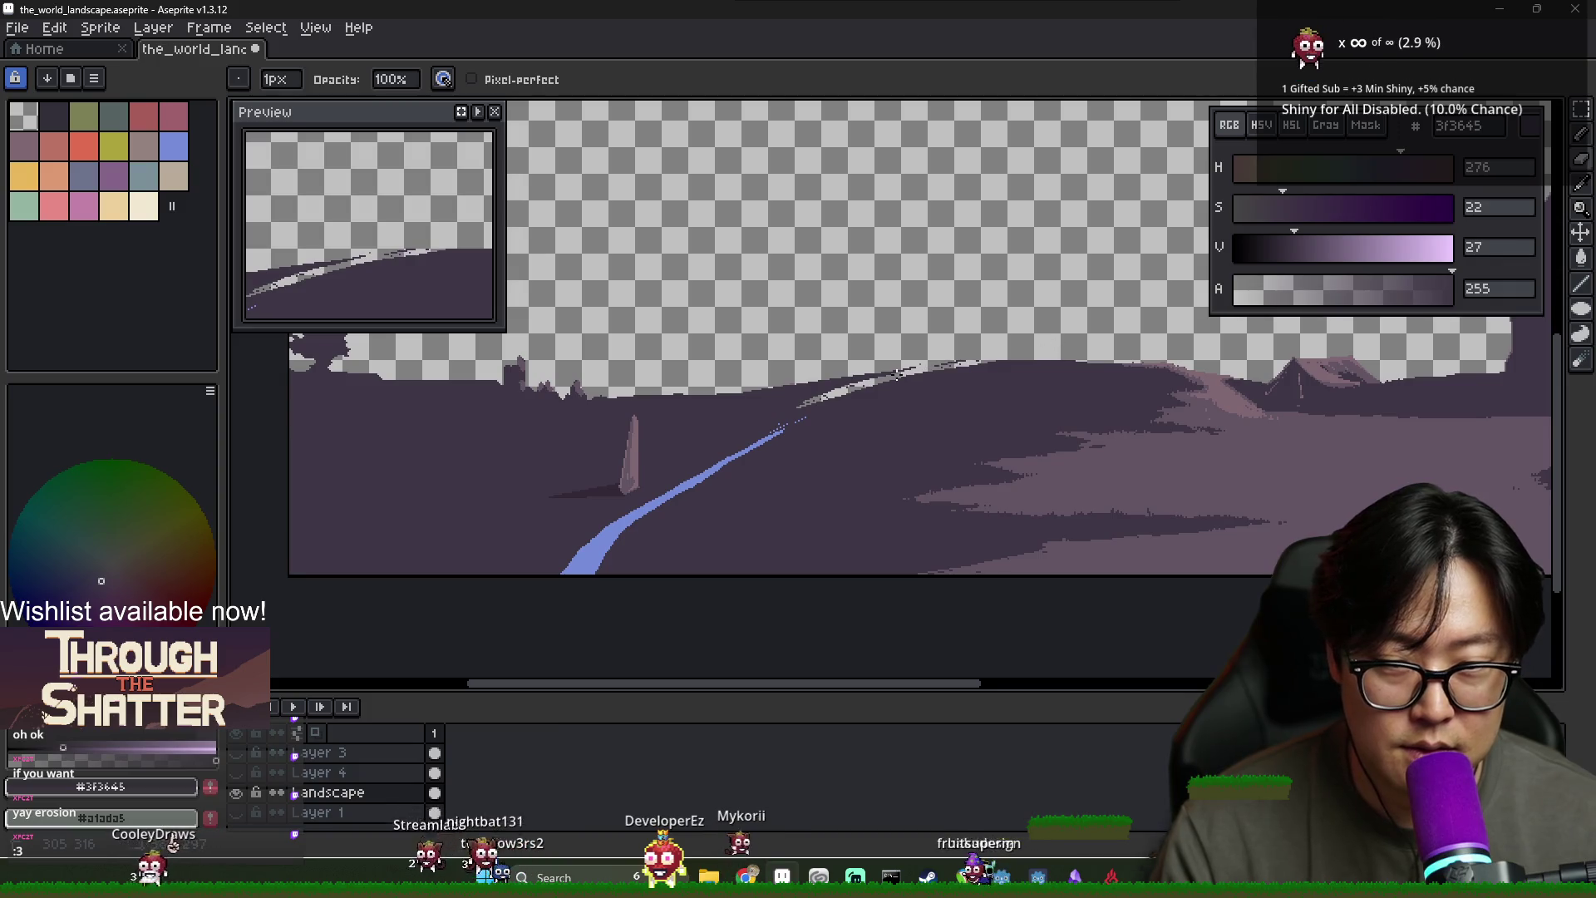
Erase thin diagonal streaks into the ridge edge and along the slope
scroll(962, 366, up, 3)
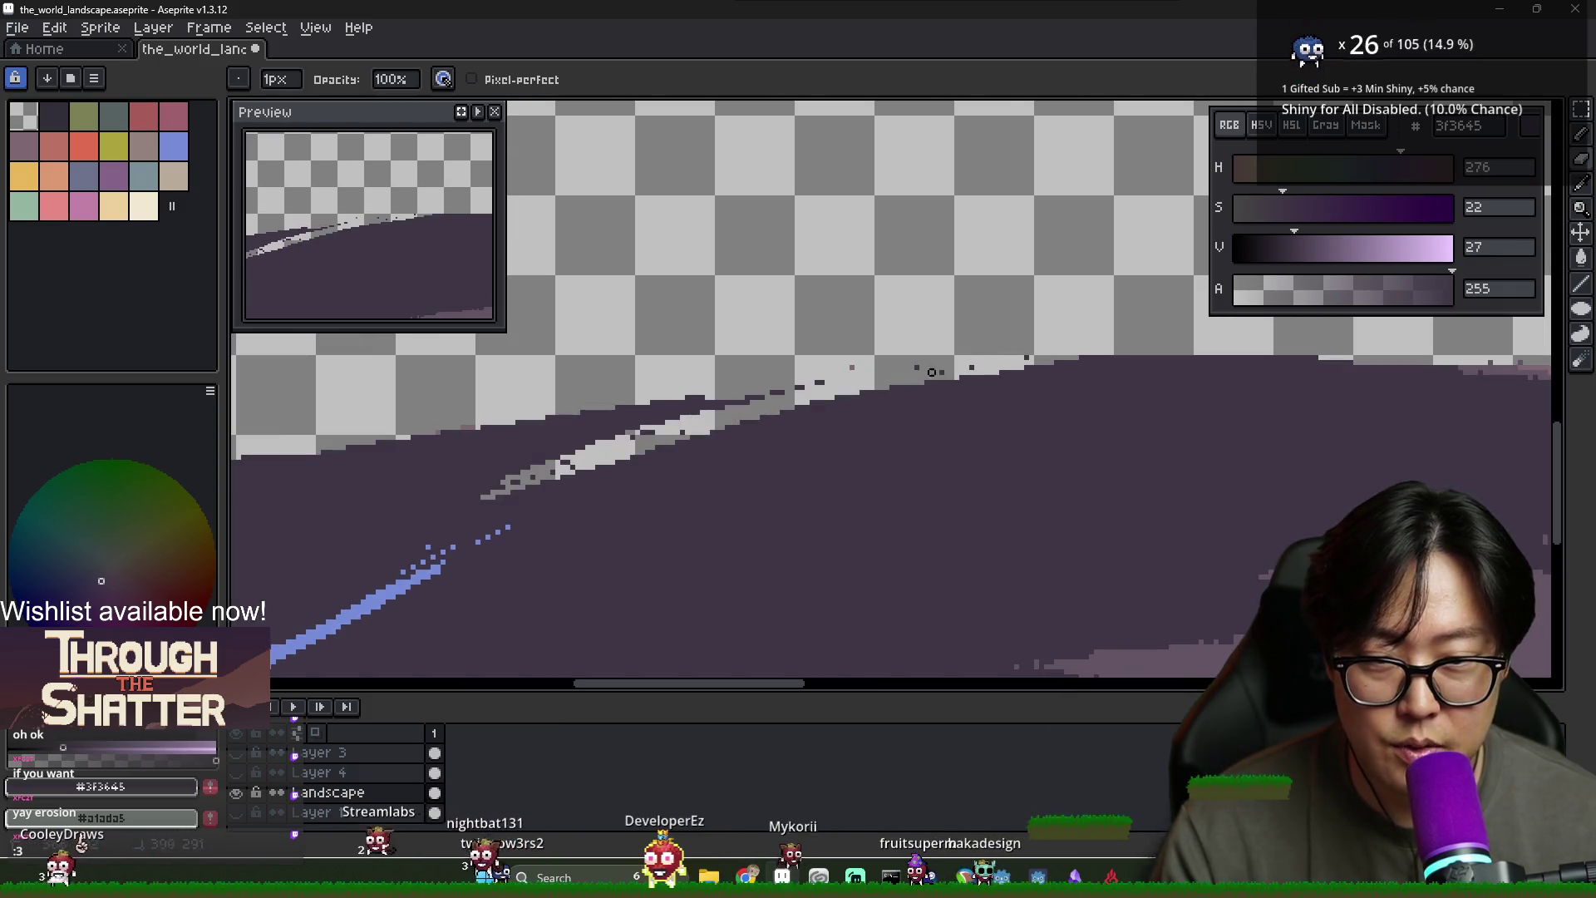
drag(1031, 364, 1001, 372)
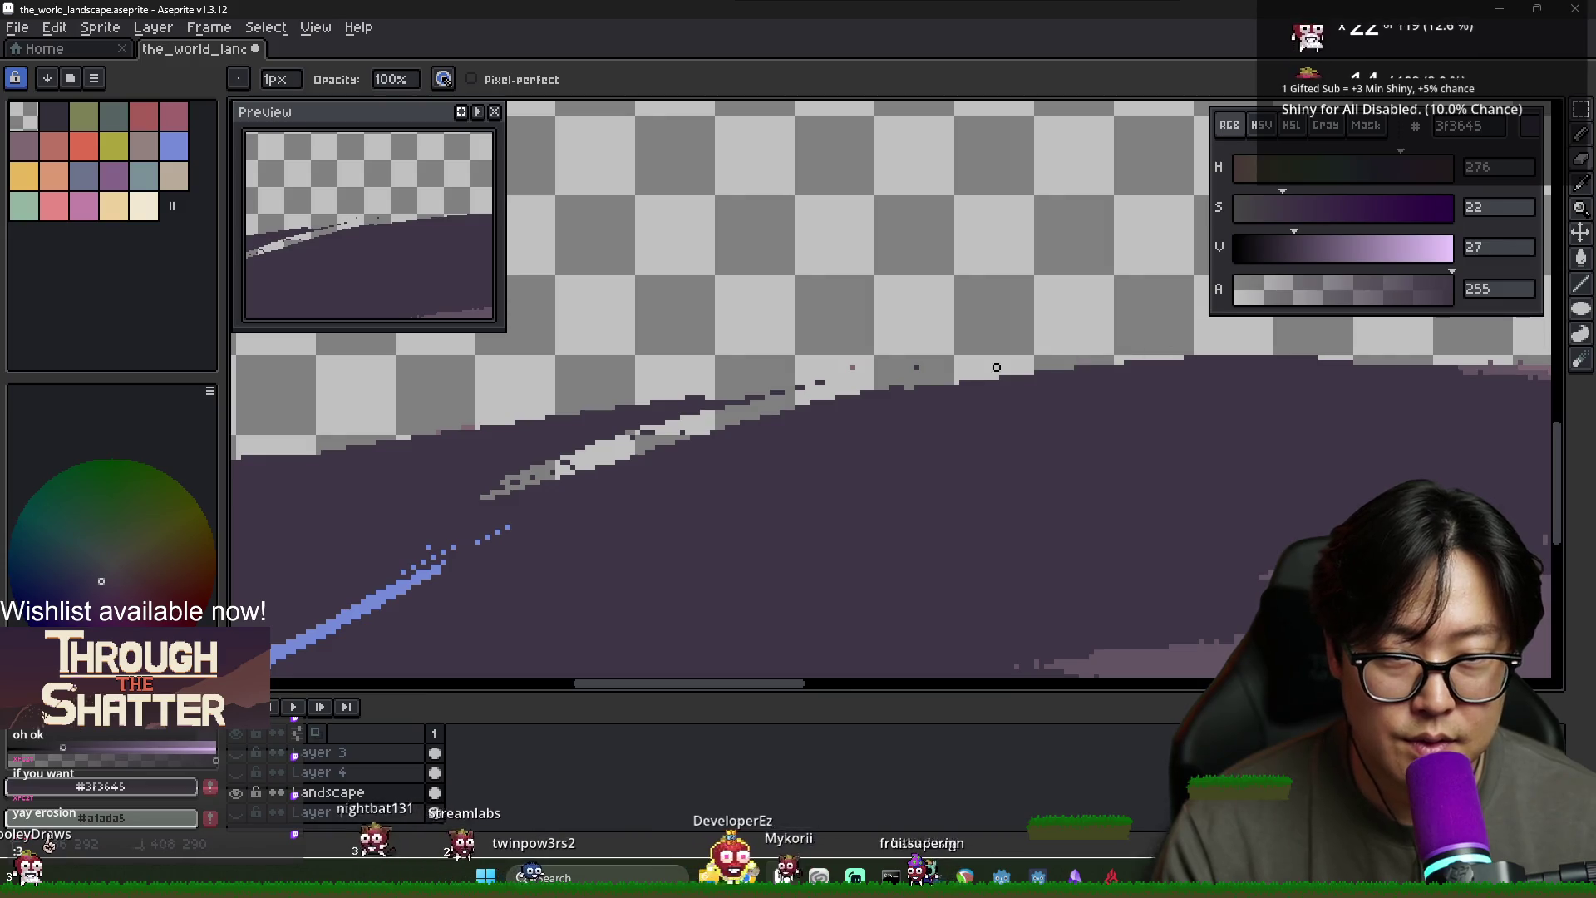
mouse_move(517, 496)
mouse_down()
mouse_move(892, 388)
mouse_move(618, 491)
mouse_up()
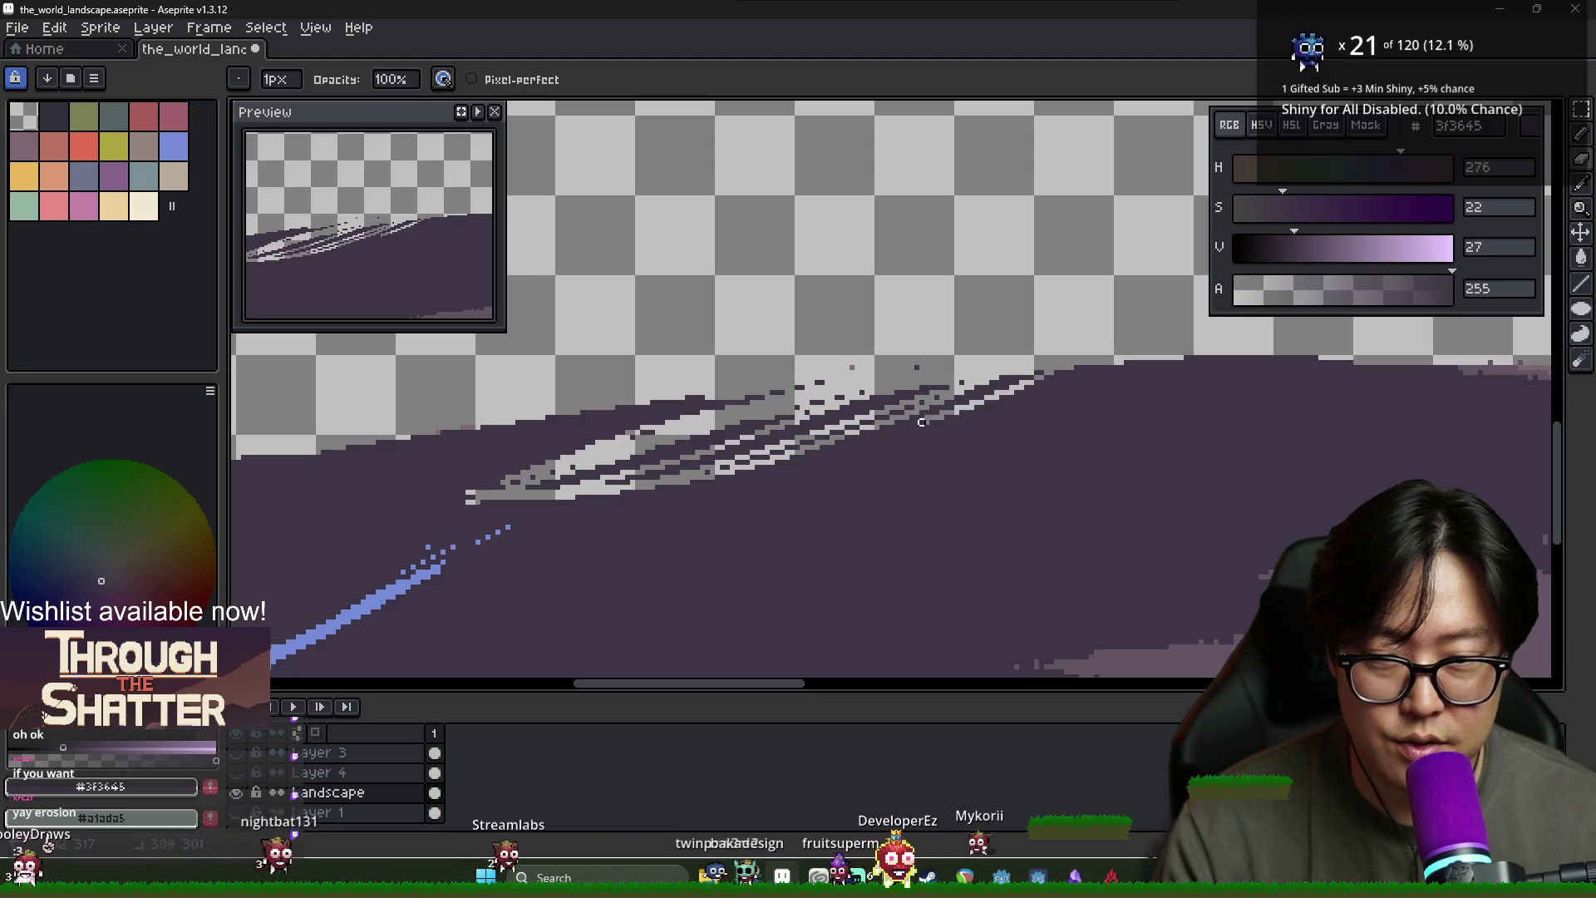
drag(1018, 380, 906, 416)
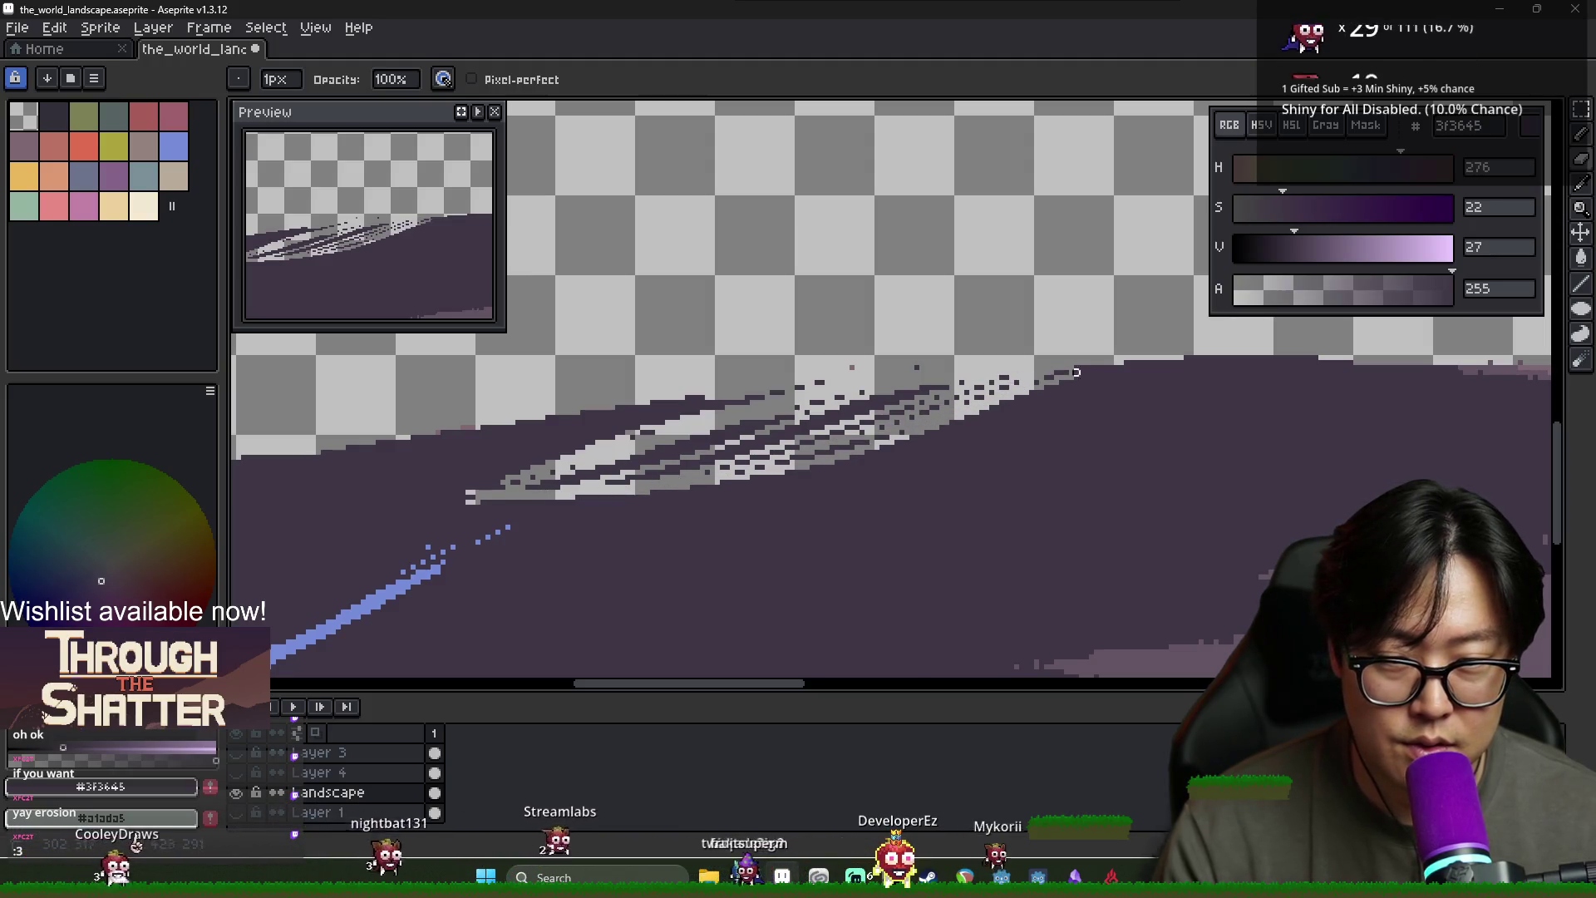
scroll(1221, 352, down, 3)
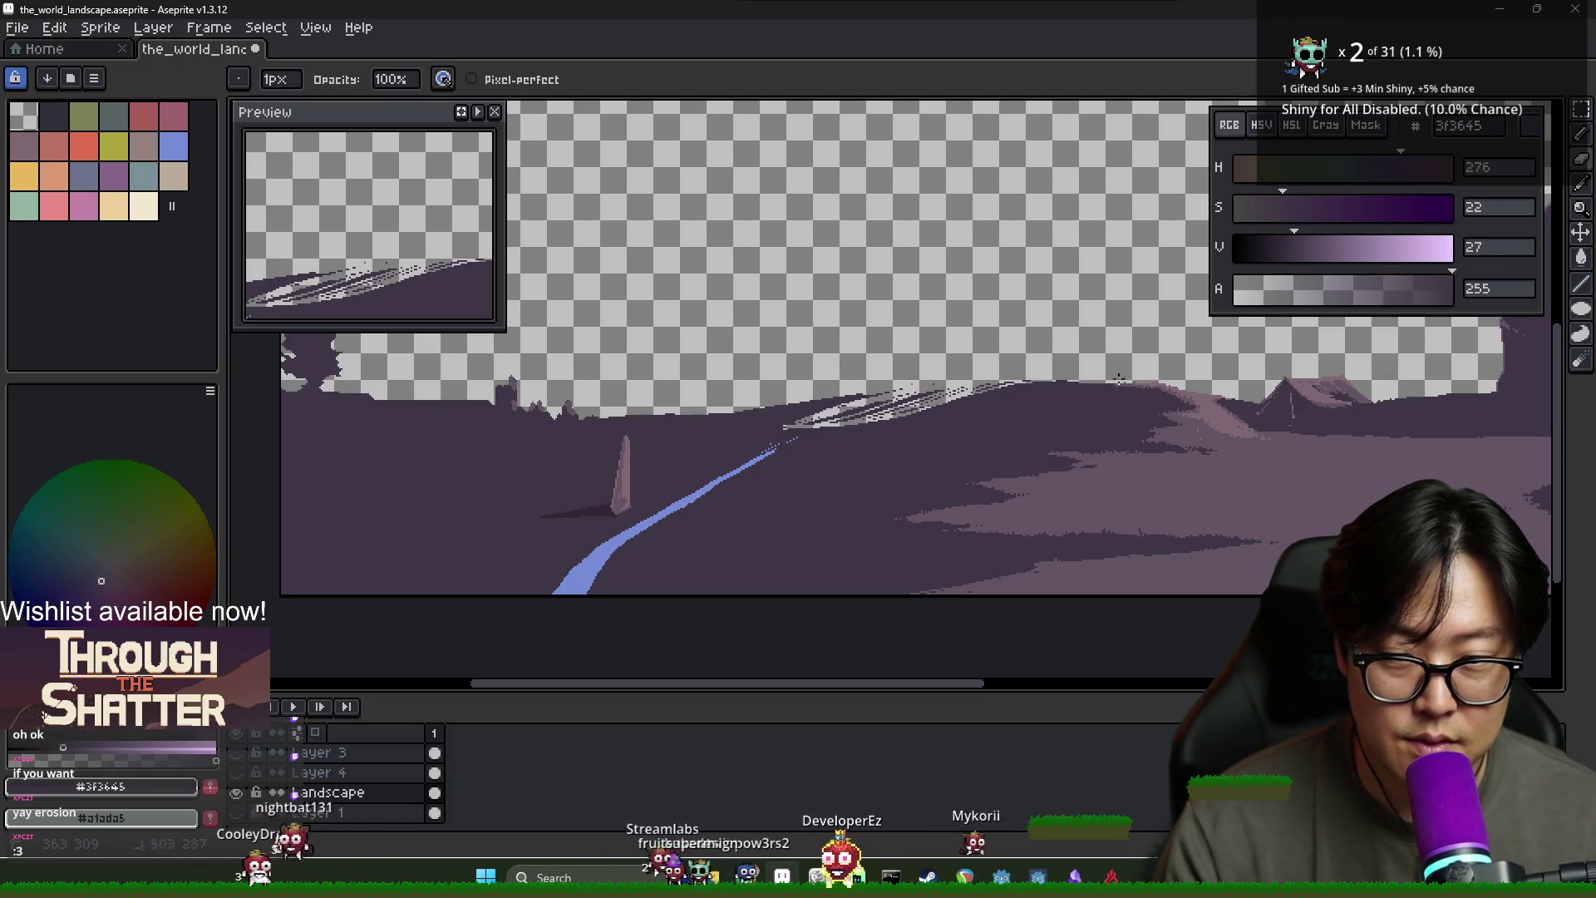
scroll(1080, 384, up, 2)
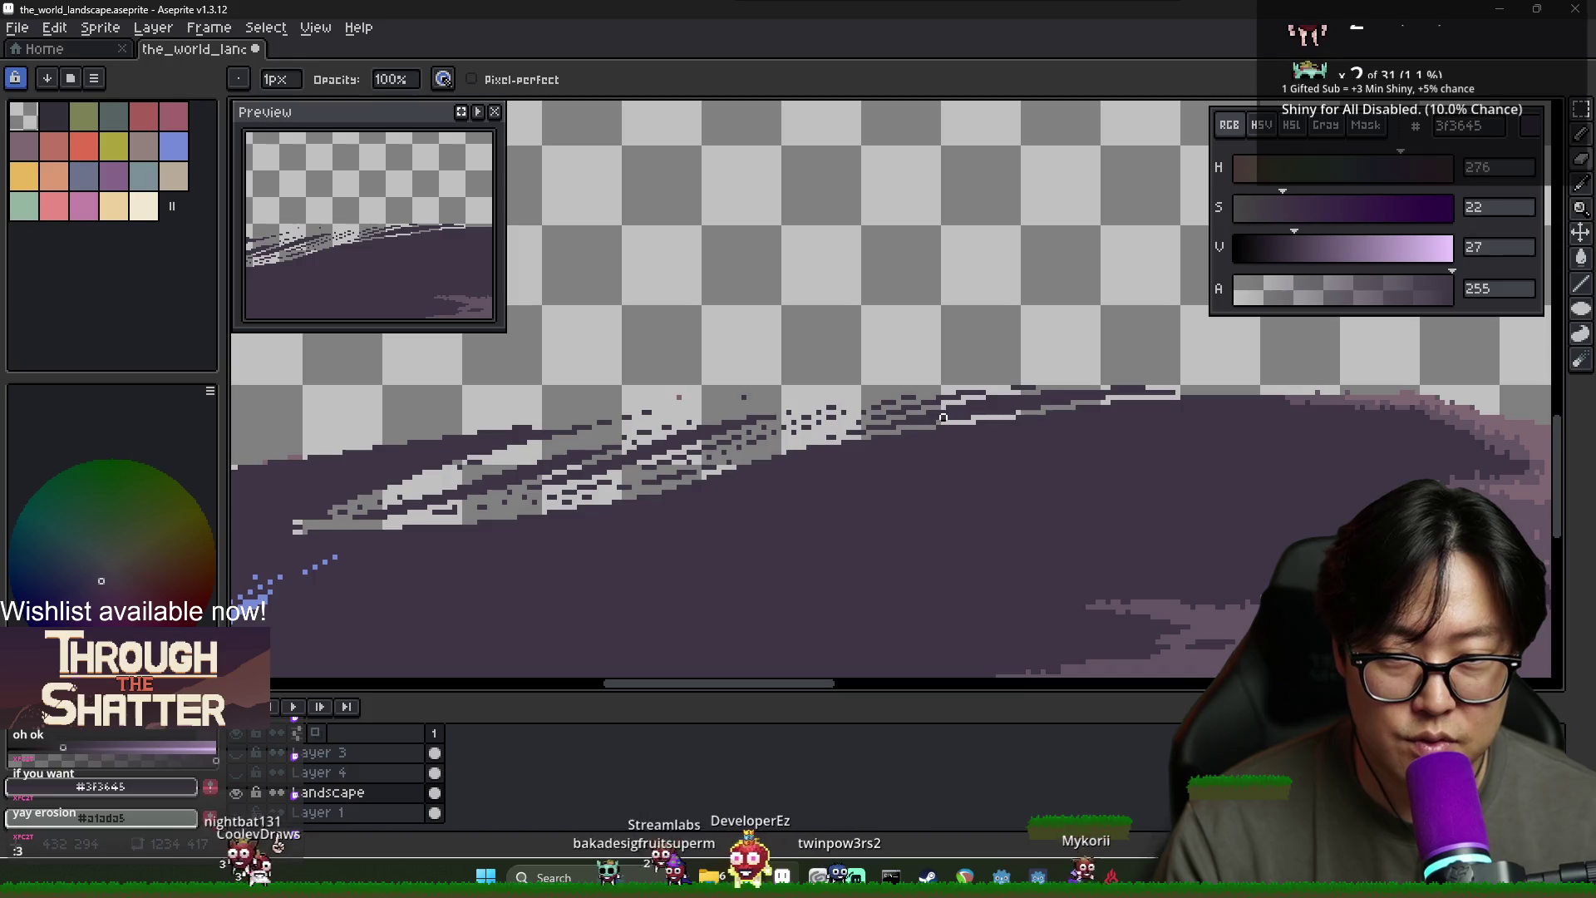
Briefly Magic-Wand select the purple landscape, deselect, and erase a long streak along the slope edge
key(w)
click(1022, 414)
click(977, 396)
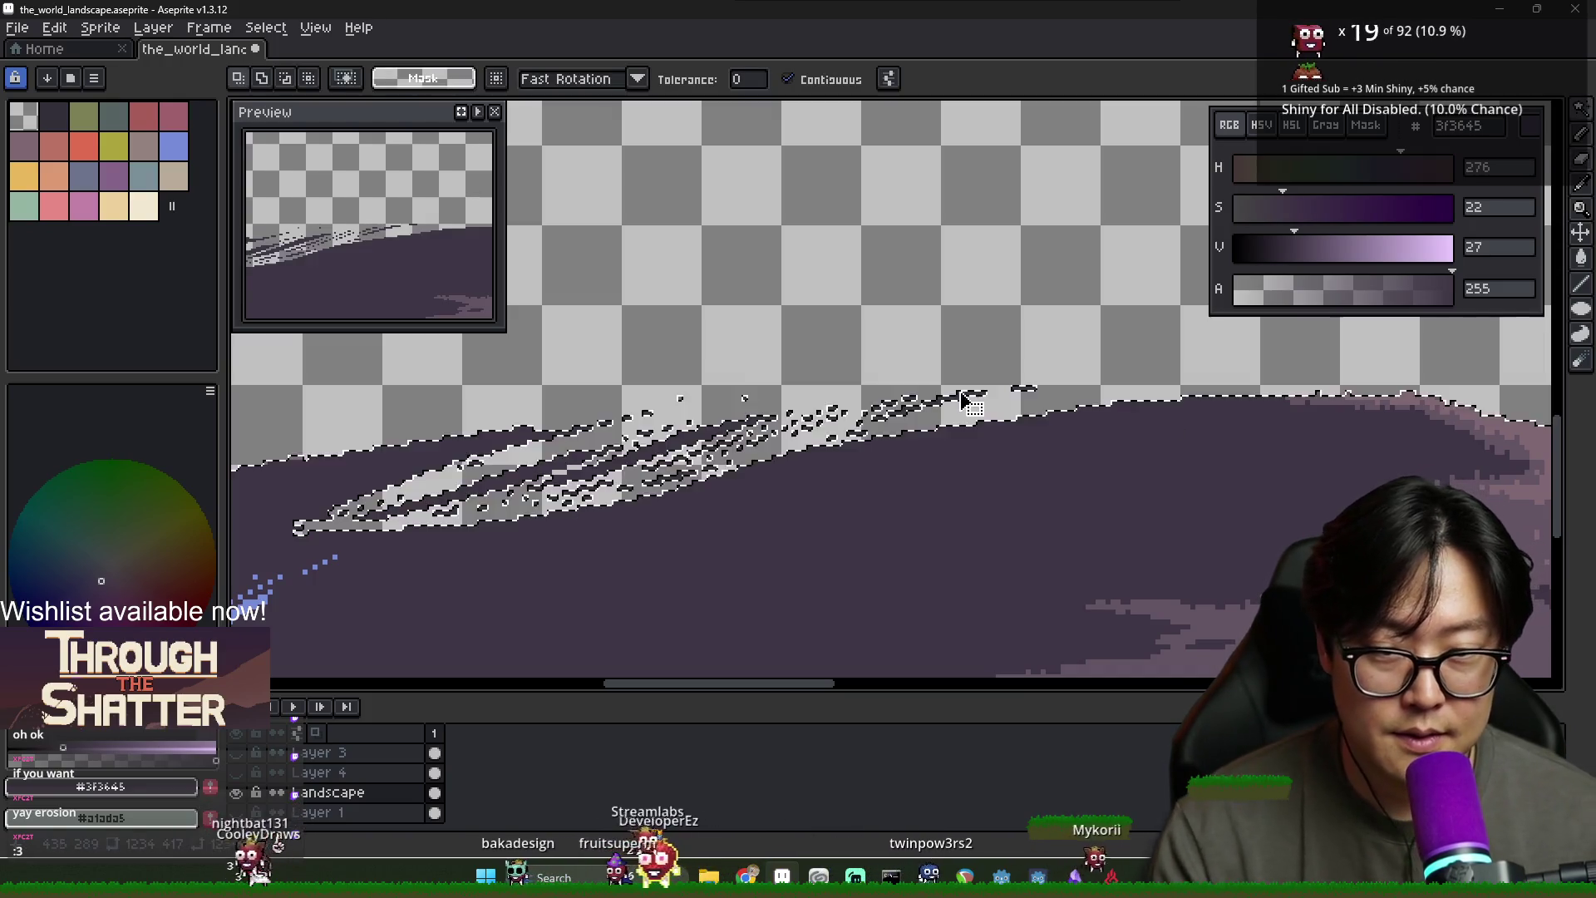
key(ctrl+d)
key(e)
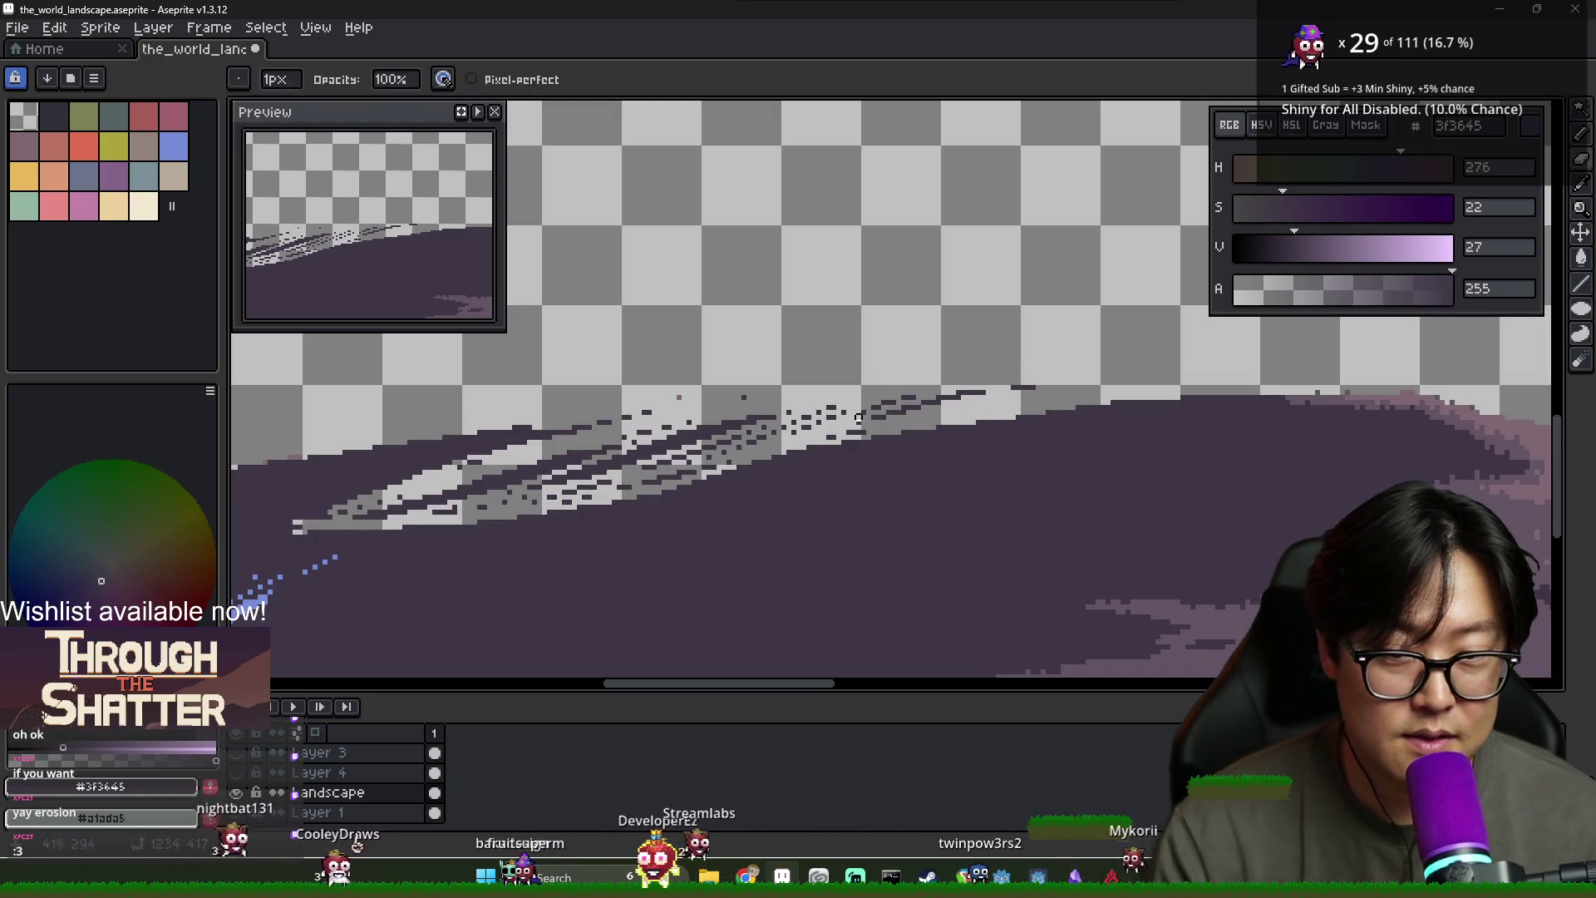
mouse_move(1012, 391)
mouse_down()
mouse_move(868, 412)
mouse_move(804, 442)
mouse_up()
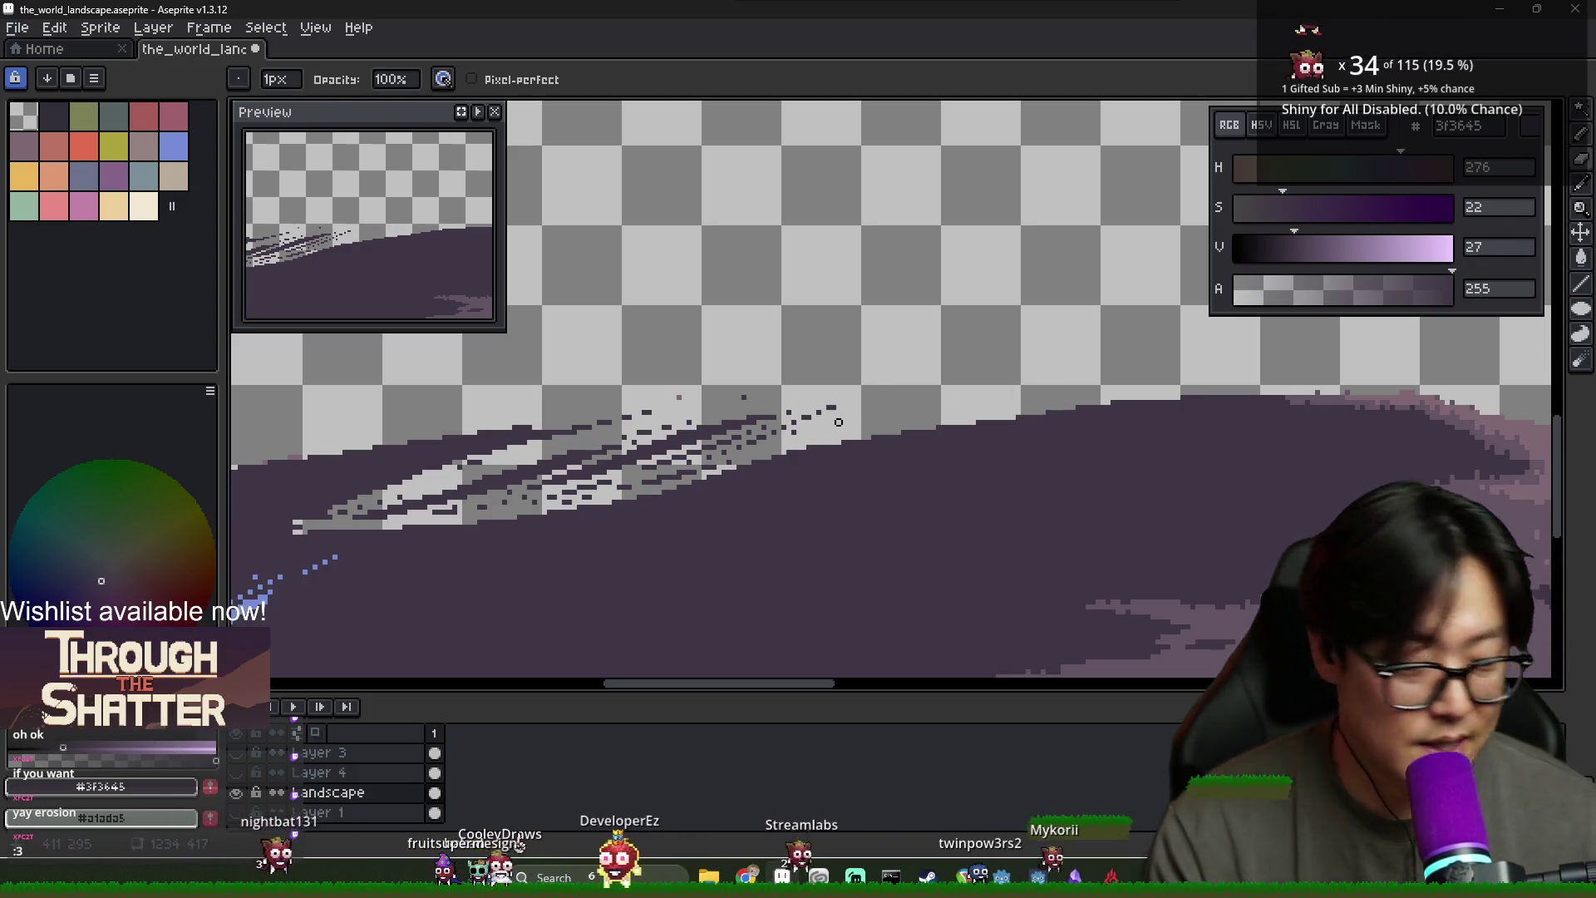